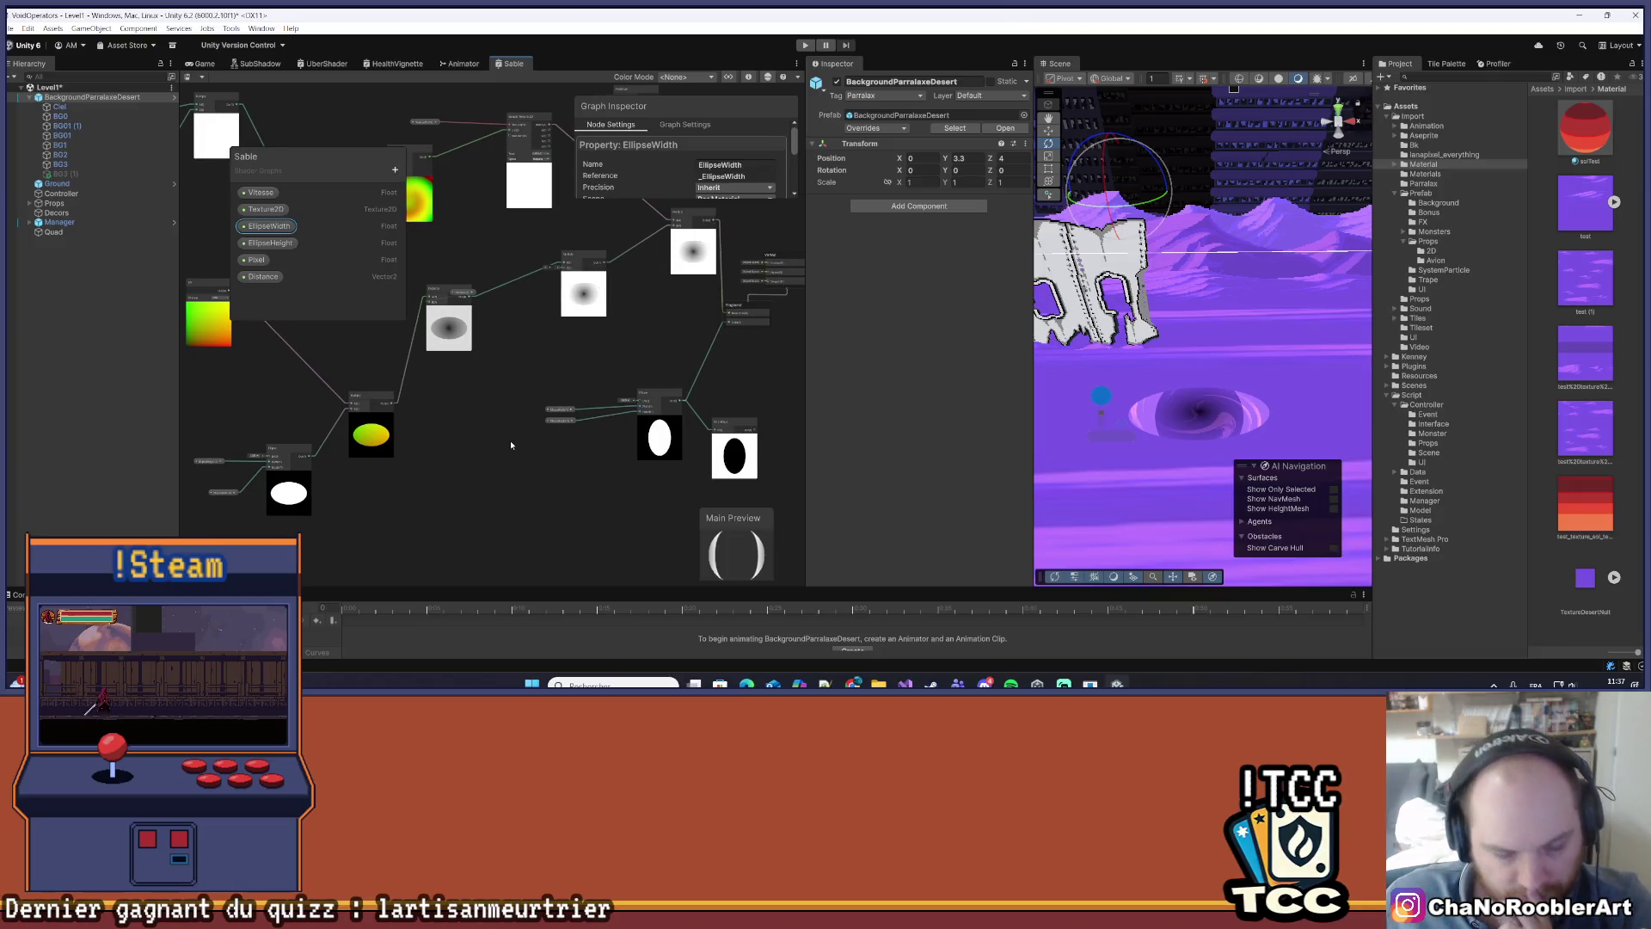
- Bring the Ellipse node and its EllipseWidth property into view, with nothing selected
{"action": "scroll", "coordinate": [456, 468], "scroll_direction": "up", "scroll_amount": 2}
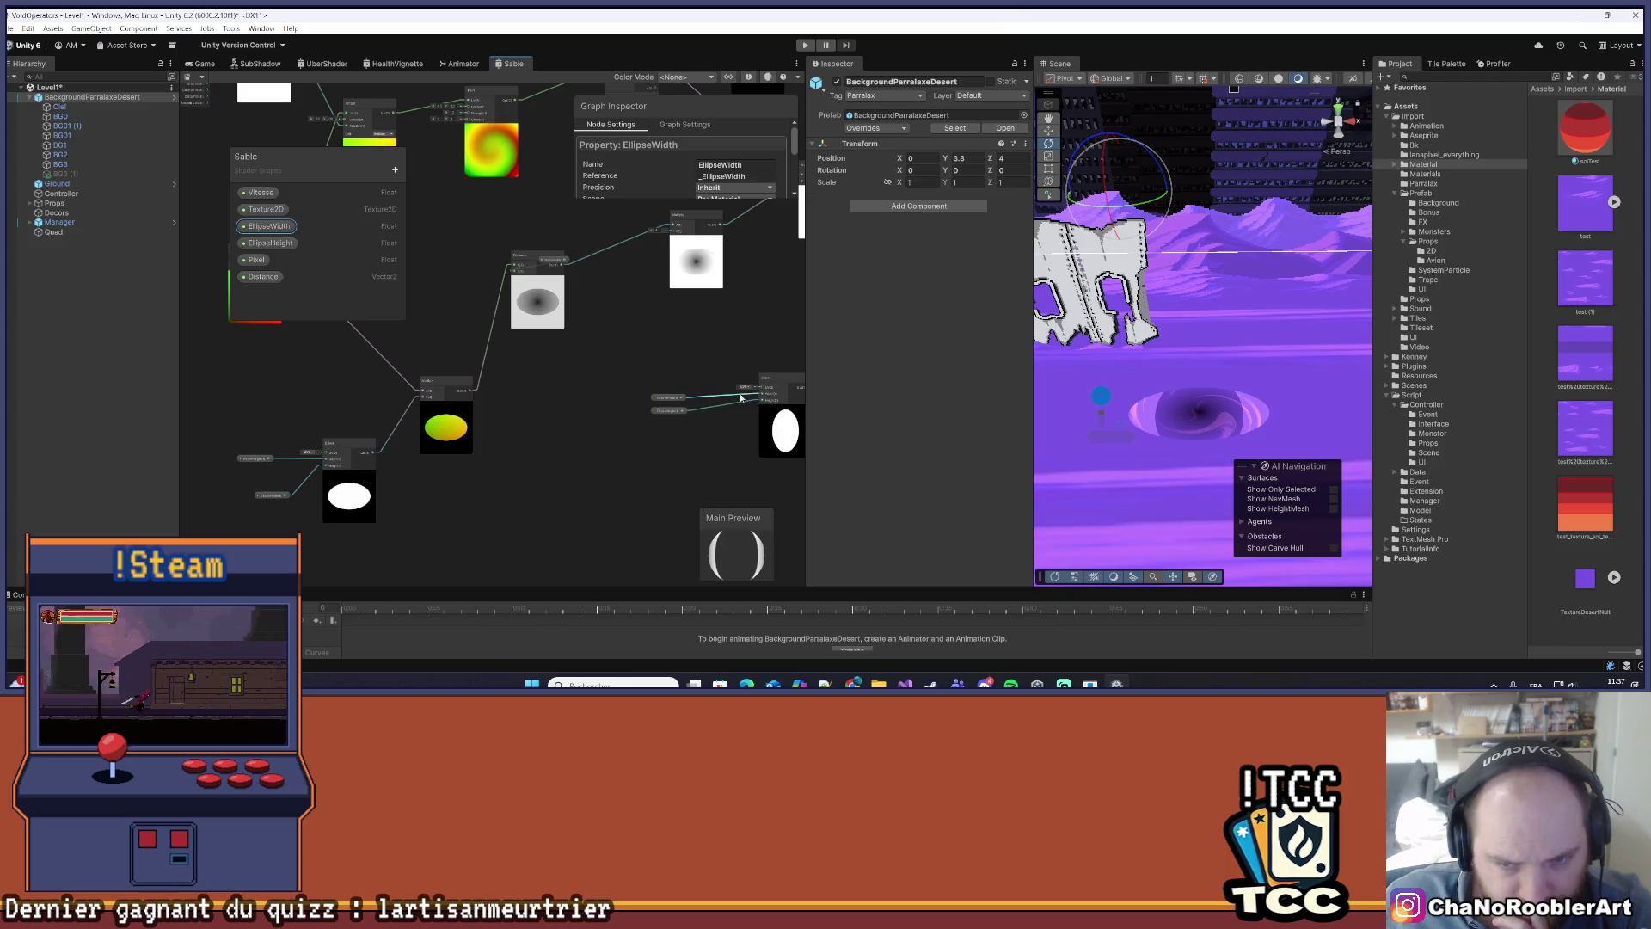
{"action": "scroll", "coordinate": [739, 396], "scroll_direction": "up", "scroll_amount": 2}
{"action": "left_click_drag", "start_coordinate": [739, 395], "coordinate": [559, 448]}
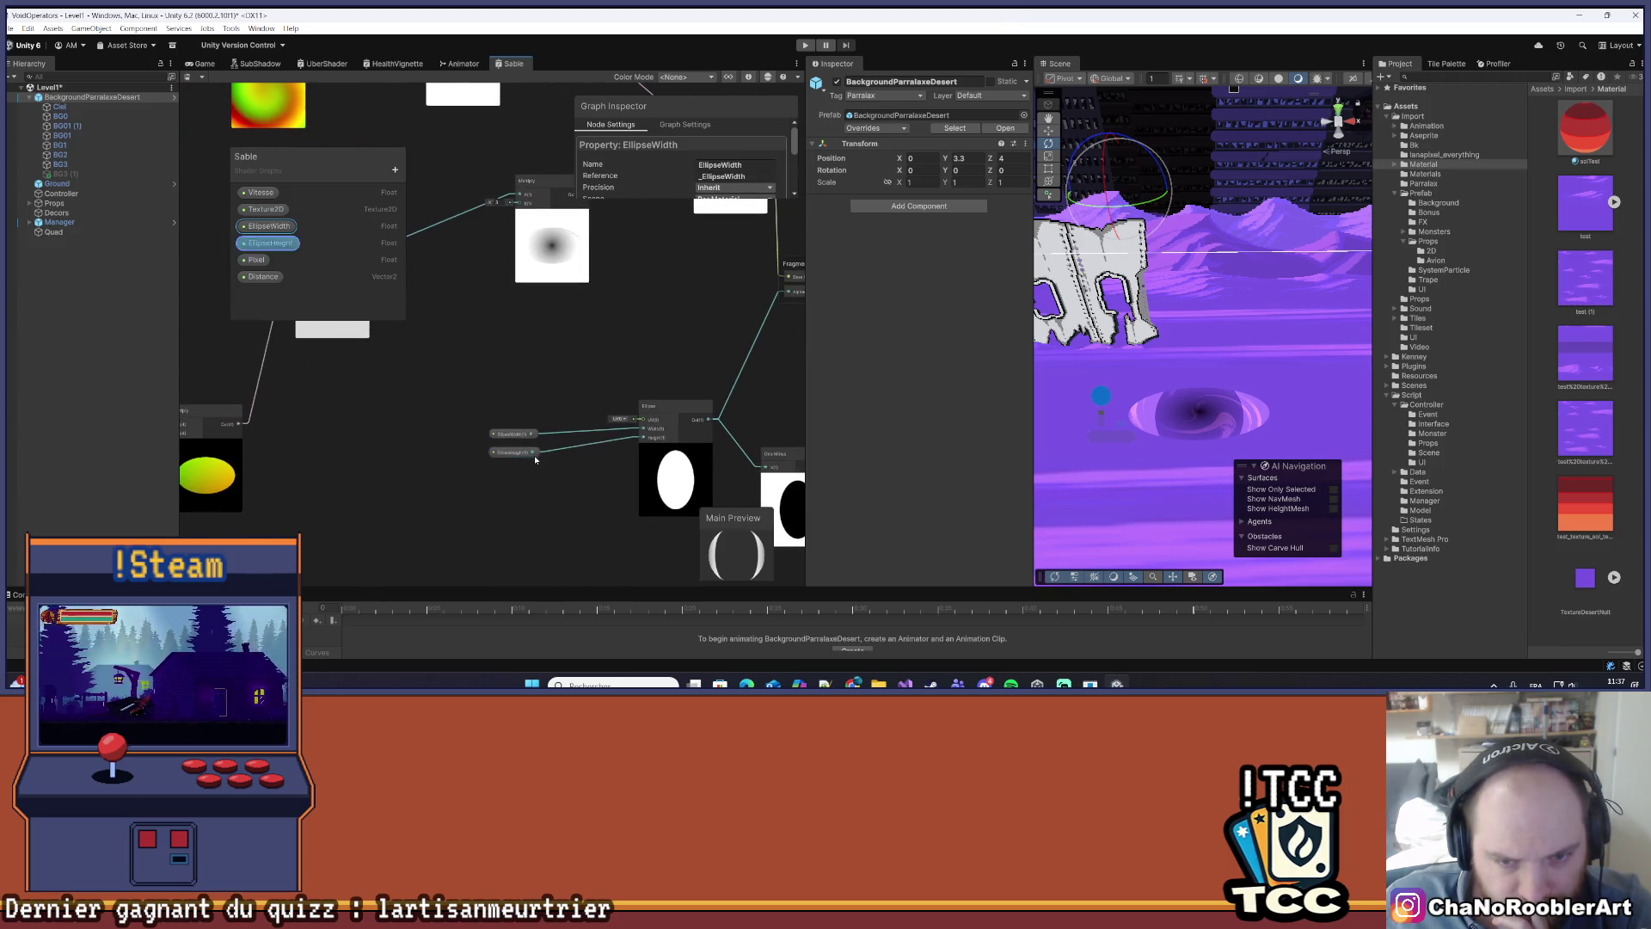
{"action": "left_click_drag", "start_coordinate": [391, 458], "coordinate": [640, 416]}
{"action": "left_click", "coordinate": [581, 514]}
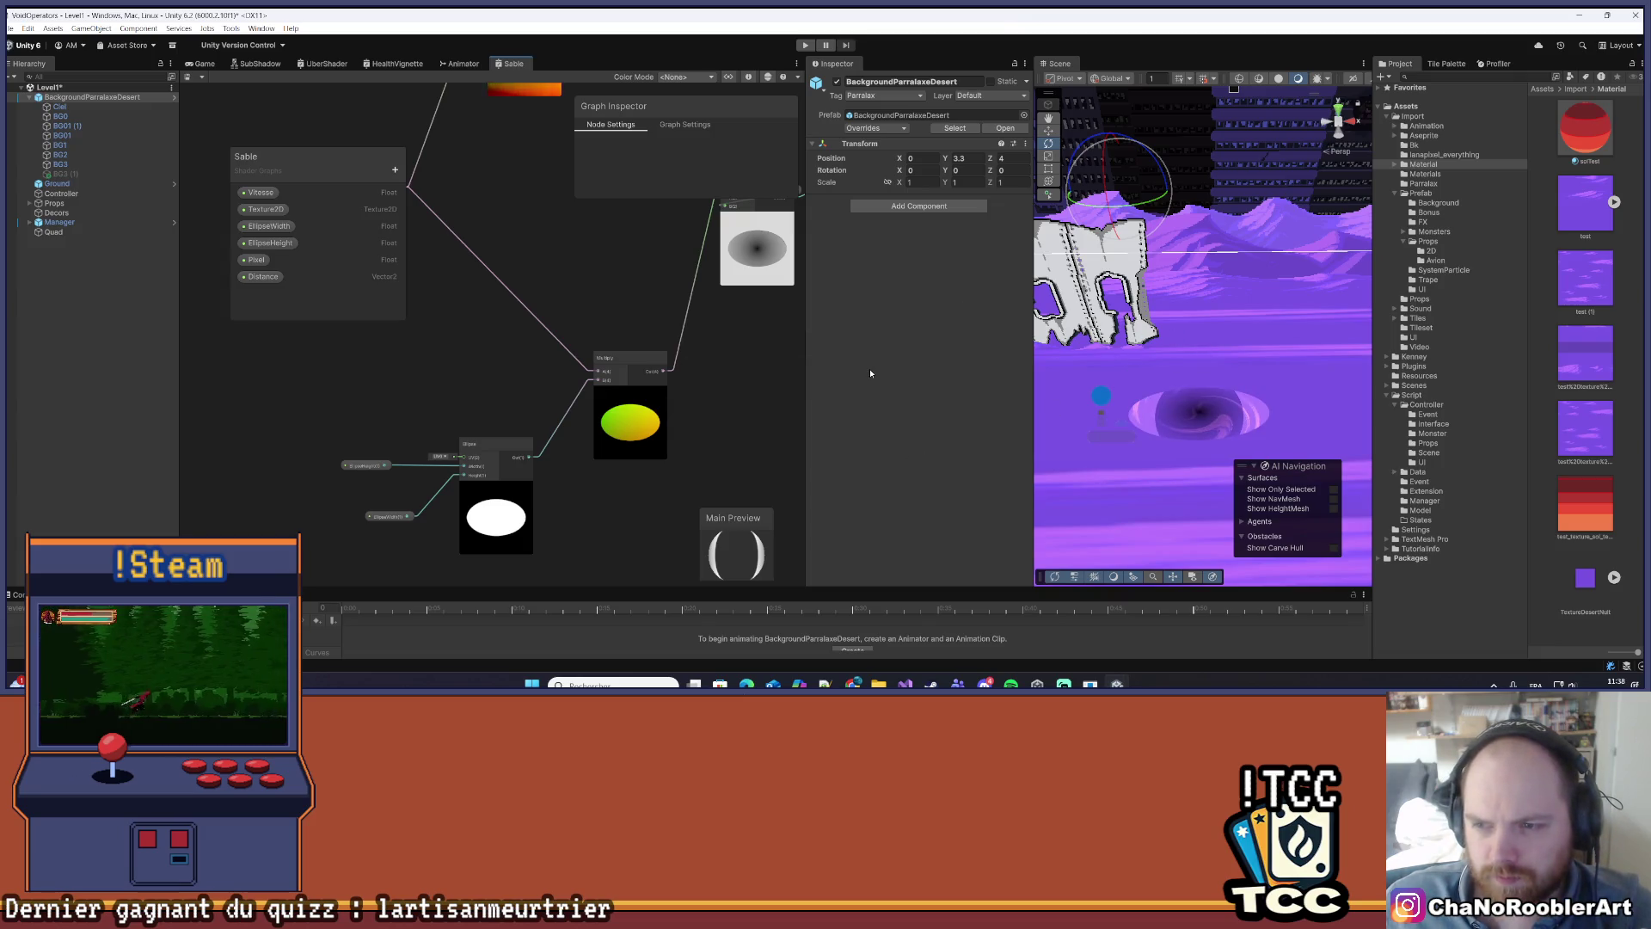
{"action": "left_click_drag", "start_coordinate": [733, 381], "coordinate": [671, 386]}
{"action": "scroll", "coordinate": [660, 386], "scroll_direction": "down", "scroll_amount": 5}
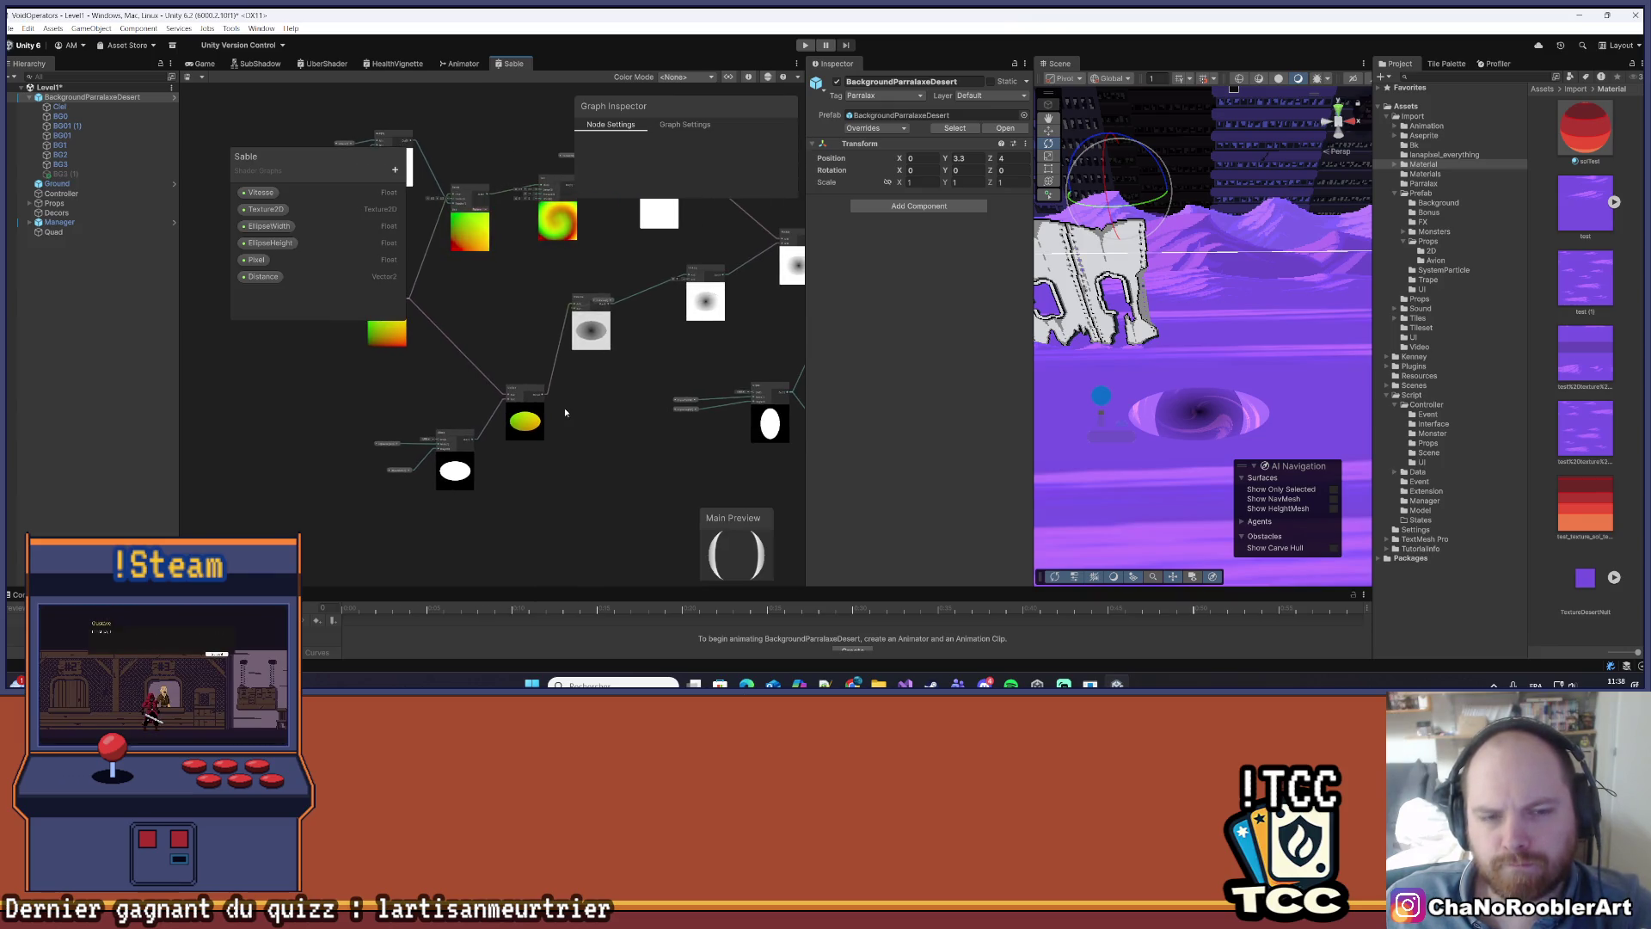
{"action": "scroll", "coordinate": [400, 443], "scroll_direction": "up", "scroll_amount": 5}
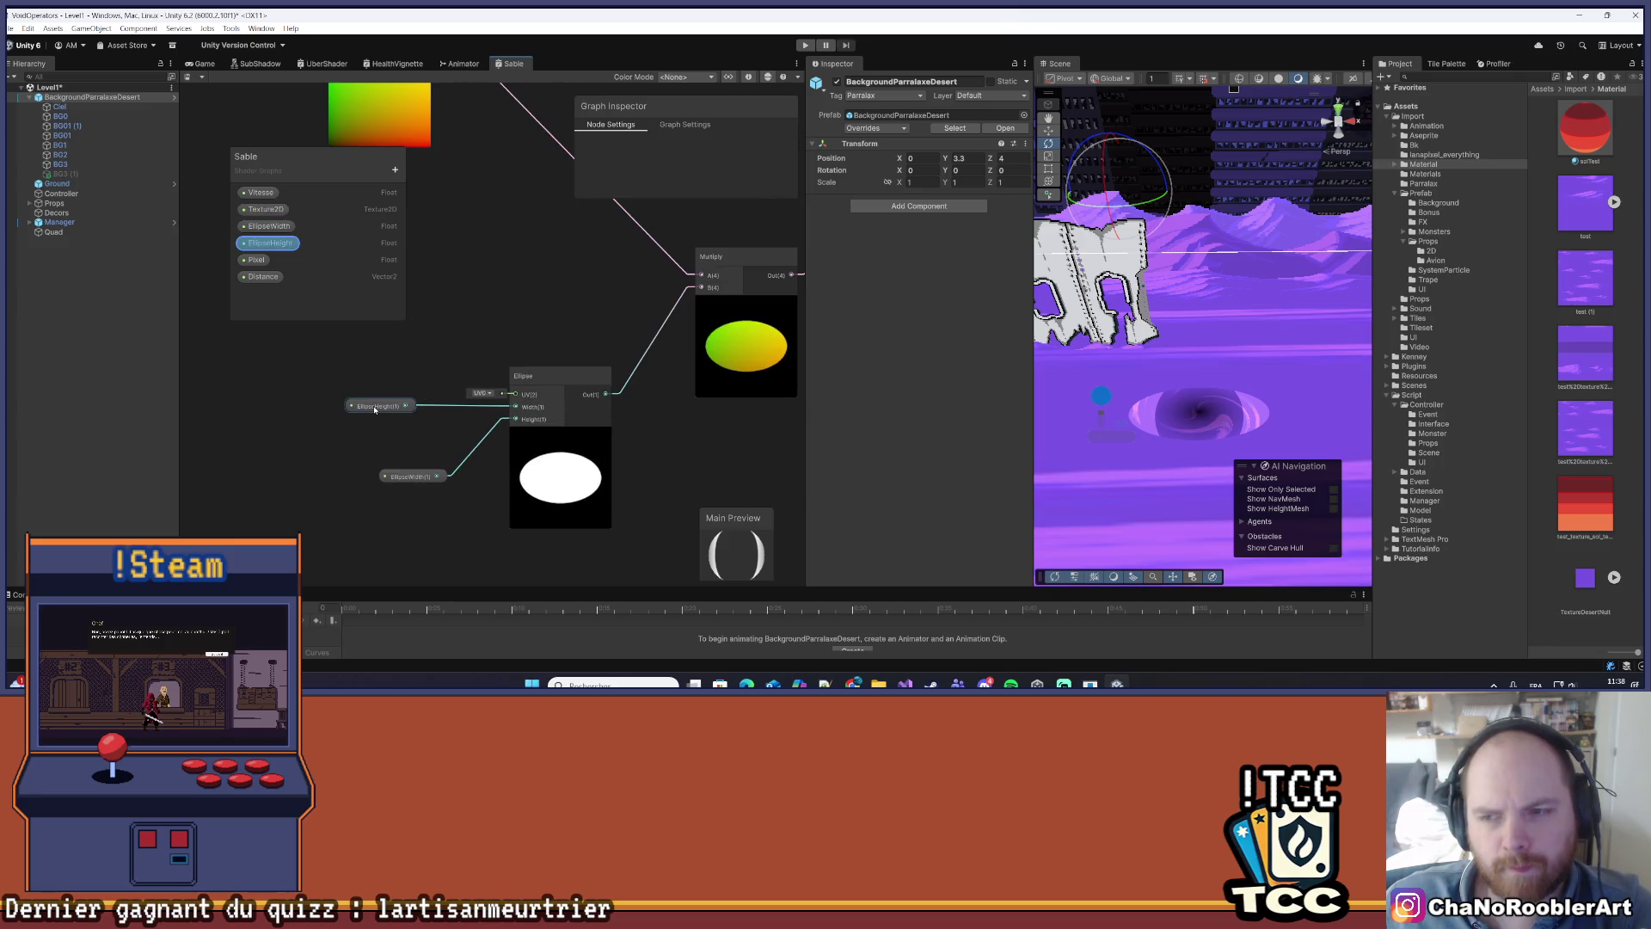
- Connect the EllipseHeight property to the Ellipse node's Width input to stretch it into a tall oval
{"action": "left_click_drag", "start_coordinate": [375, 409], "coordinate": [385, 413]}
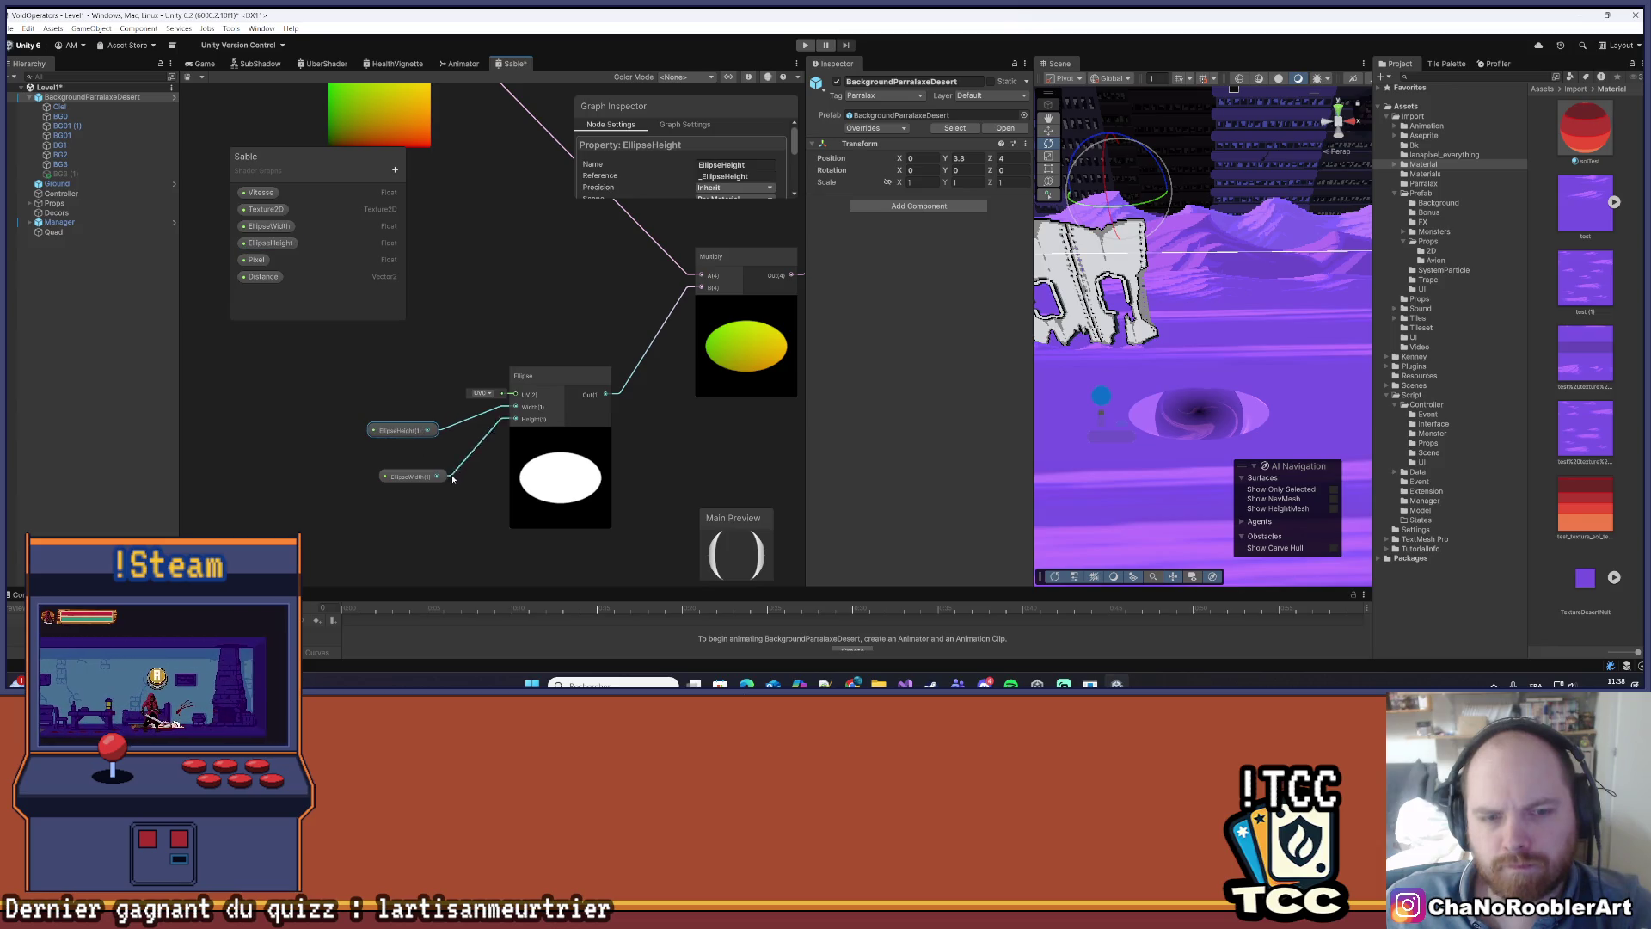
{"action": "mouse_move", "coordinate": [516, 412]}
{"action": "left_mouse_down"}
{"action": "mouse_move", "coordinate": [437, 431]}
{"action": "mouse_move", "coordinate": [515, 407]}
{"action": "left_mouse_up"}
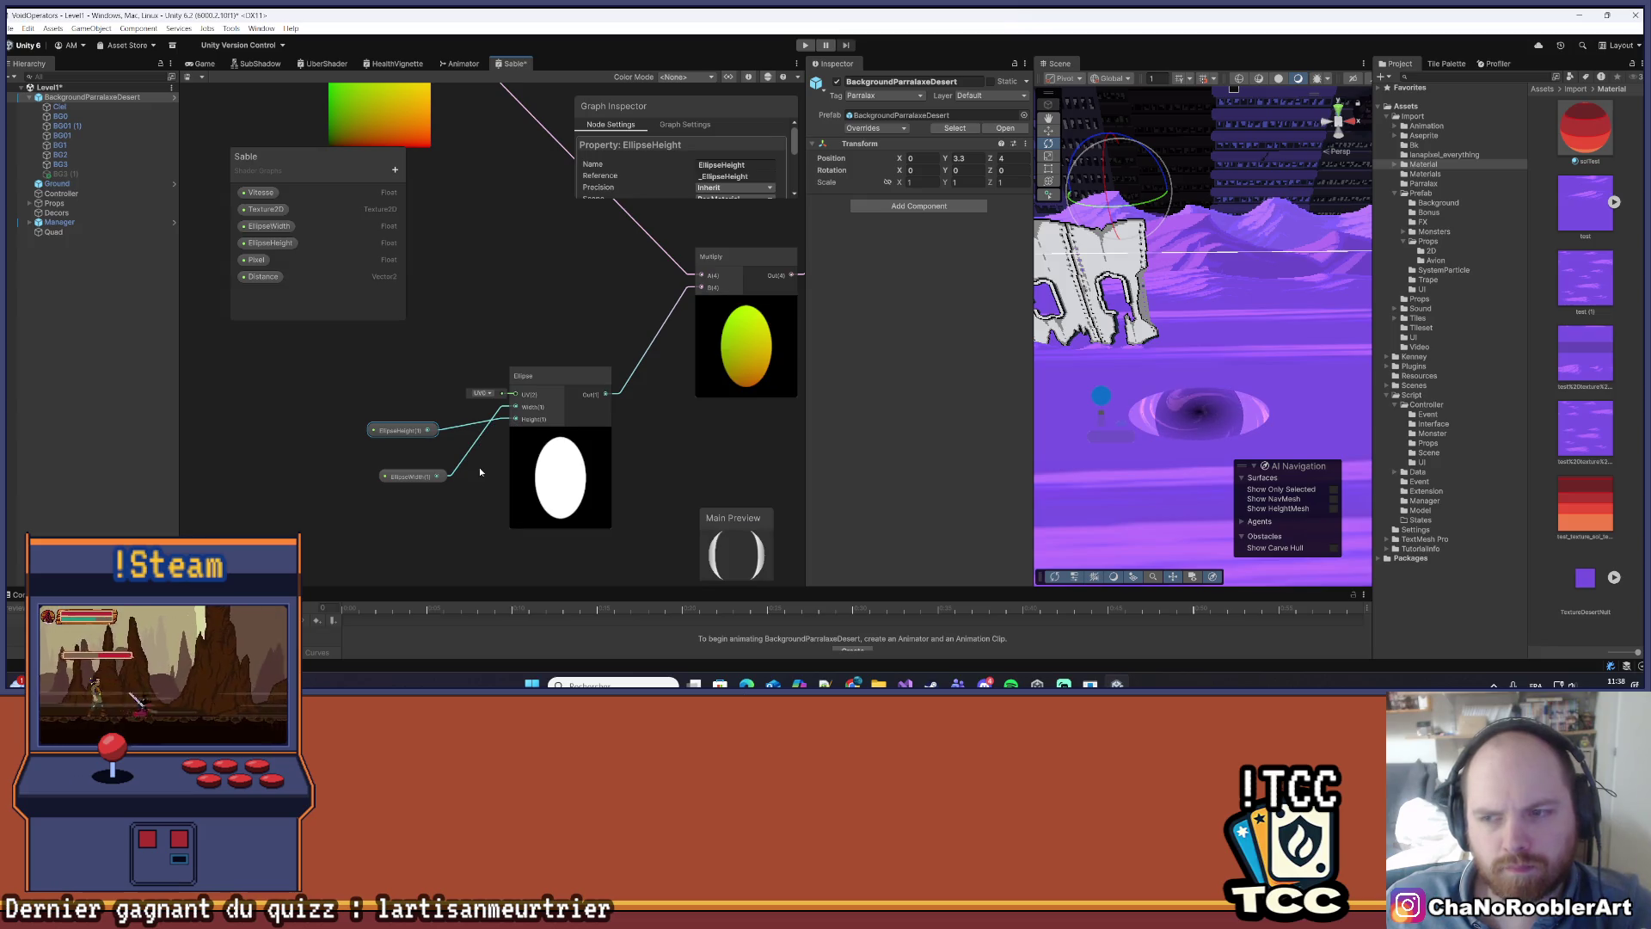
{"action": "left_click", "coordinate": [454, 546]}
{"action": "scroll", "coordinate": [490, 478], "scroll_direction": "down", "scroll_amount": 3}
{"action": "left_click_drag", "start_coordinate": [636, 453], "coordinate": [468, 461]}
{"action": "scroll", "coordinate": [633, 435], "scroll_direction": "down", "scroll_amount": 2}
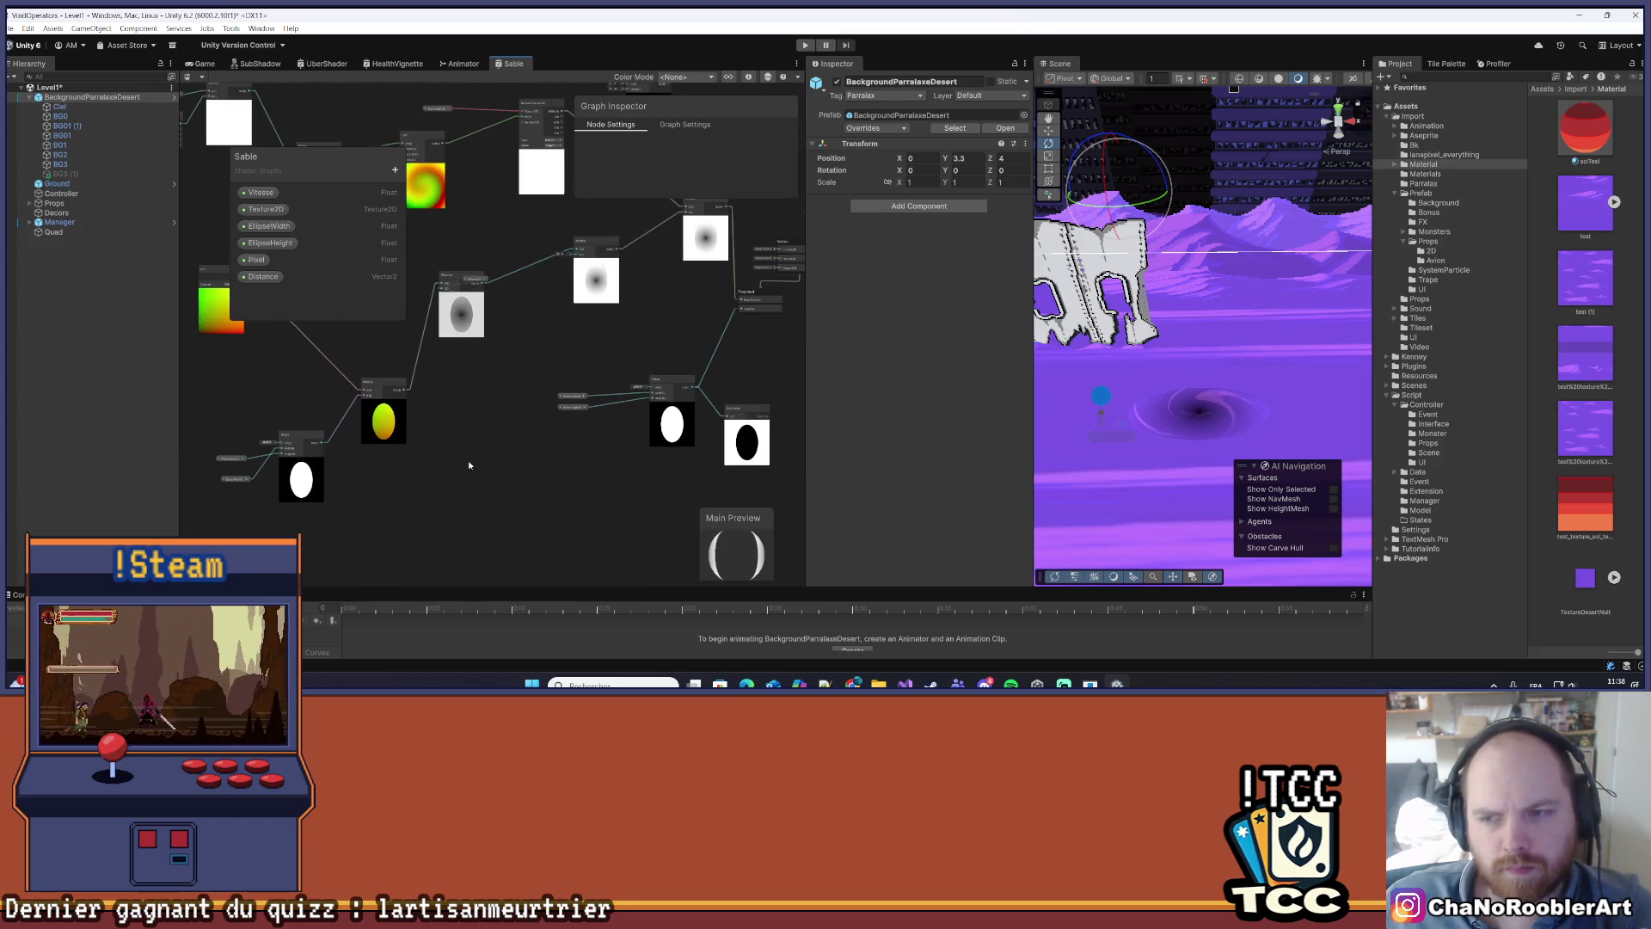
{"action": "scroll", "coordinate": [468, 461], "scroll_direction": "up", "scroll_amount": 5}
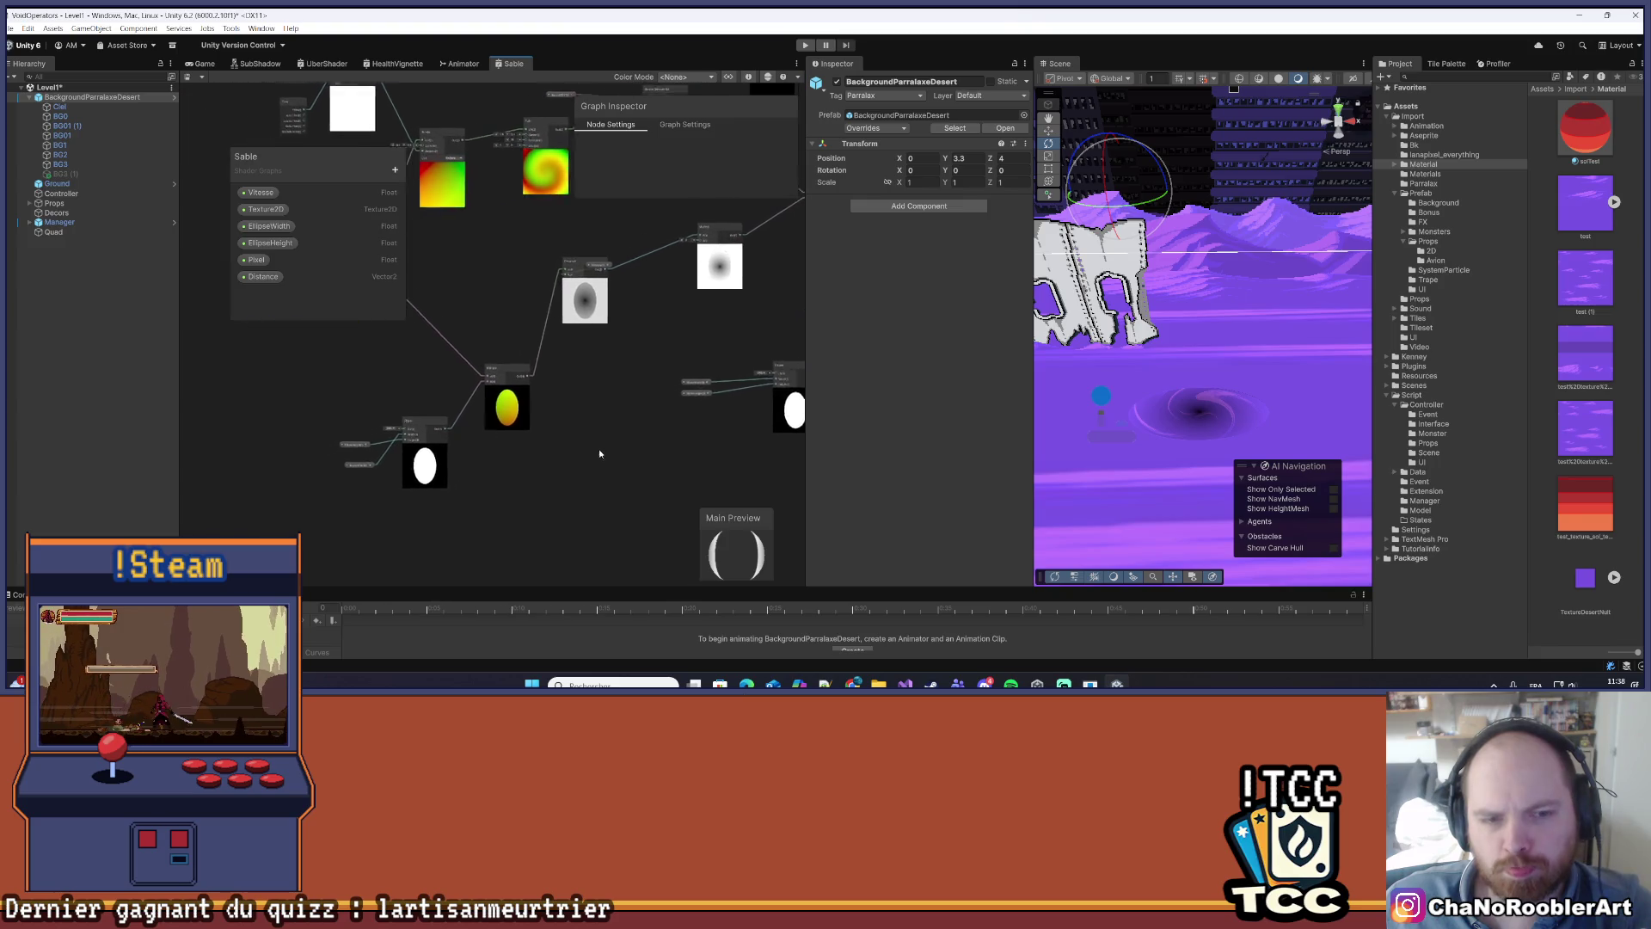
{"action": "scroll", "coordinate": [431, 457], "scroll_direction": "up", "scroll_amount": 2}
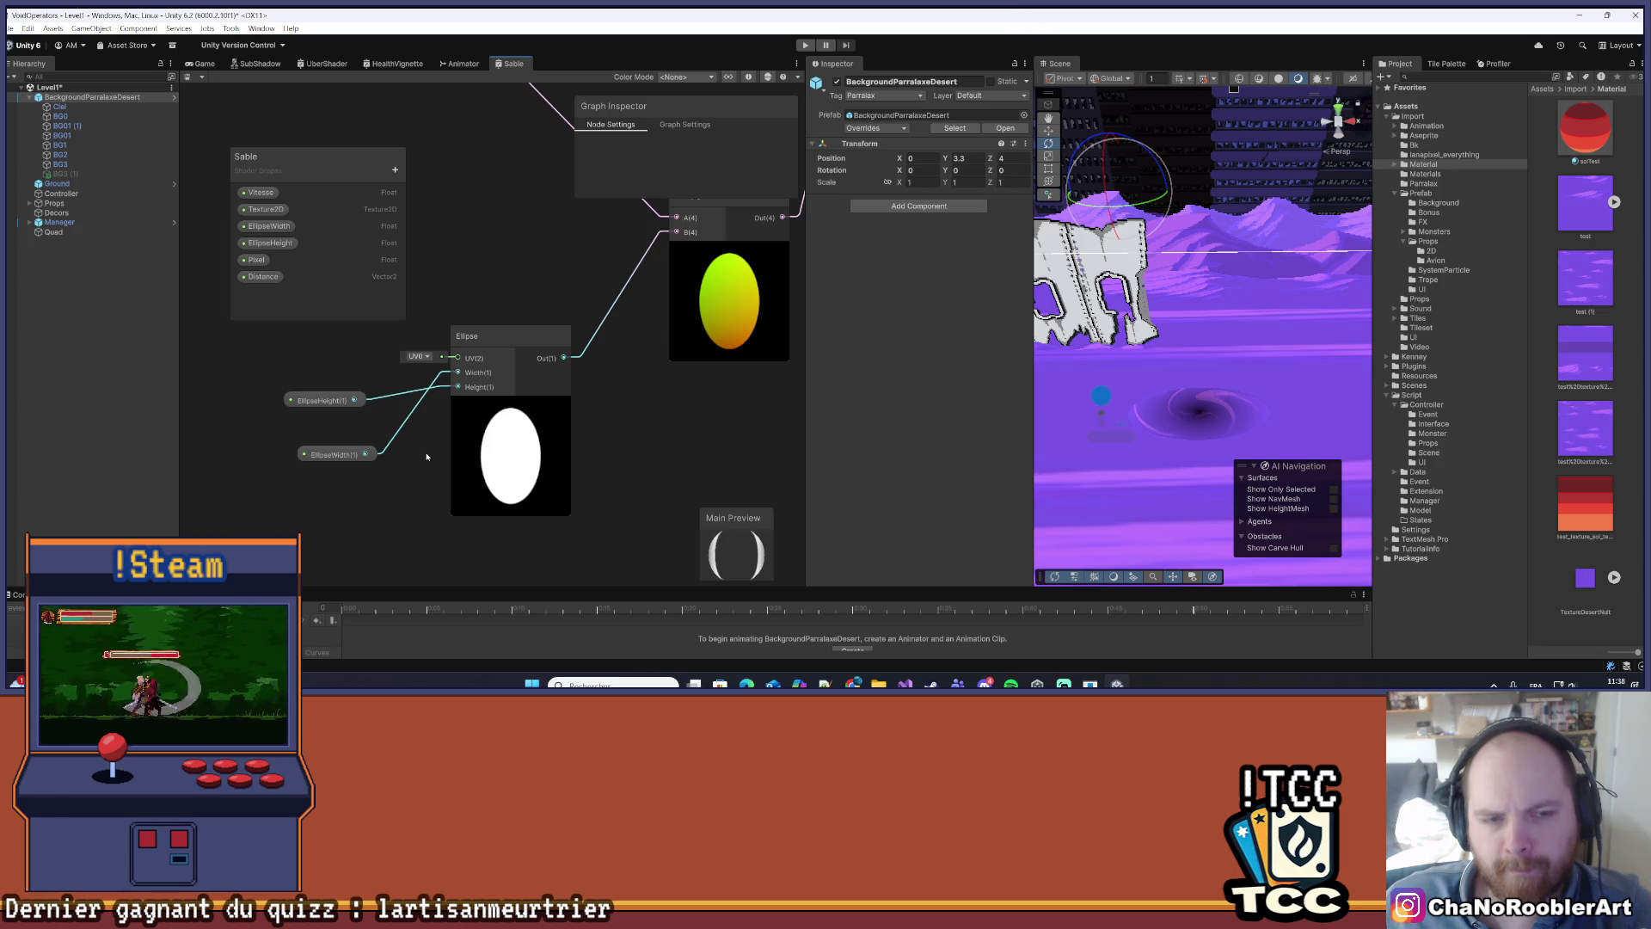
- Delete the EllipseWidth and EllipseHeight property nodes from the Ellipse node
{"action": "key", "text": "Delete"}
{"action": "key", "text": "Delete"}
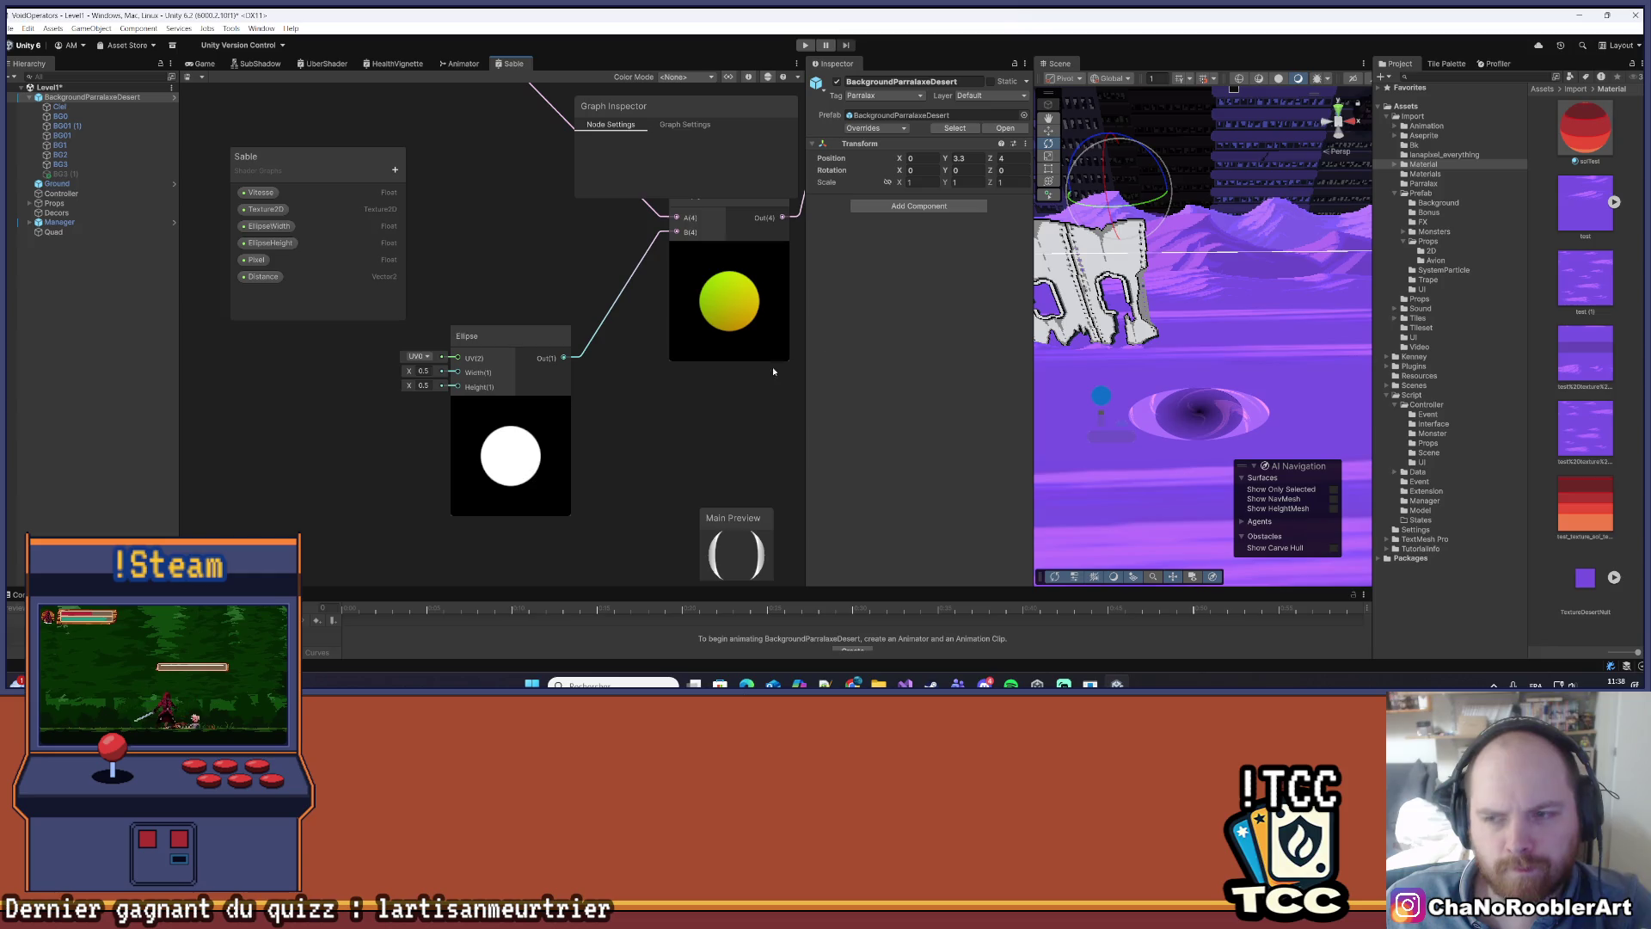
{"action": "scroll", "coordinate": [773, 367], "scroll_direction": "down", "scroll_amount": 3}
{"action": "left_click_drag", "start_coordinate": [647, 426], "coordinate": [558, 453]}
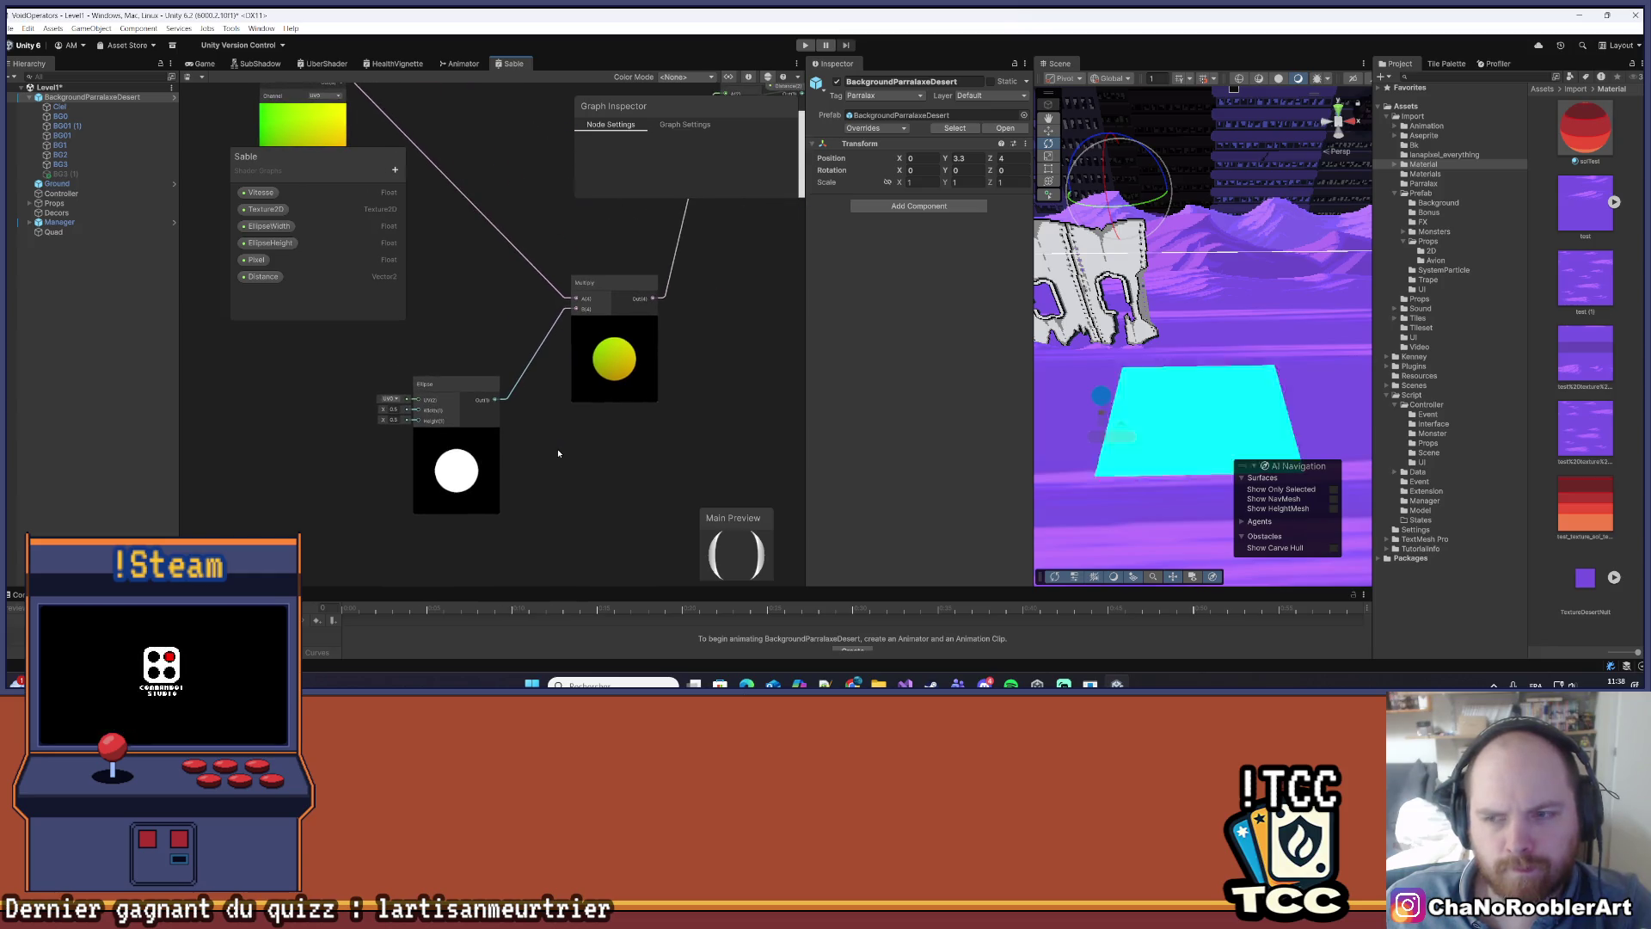
{"action": "scroll", "coordinate": [413, 404], "scroll_direction": "up", "scroll_amount": 4}
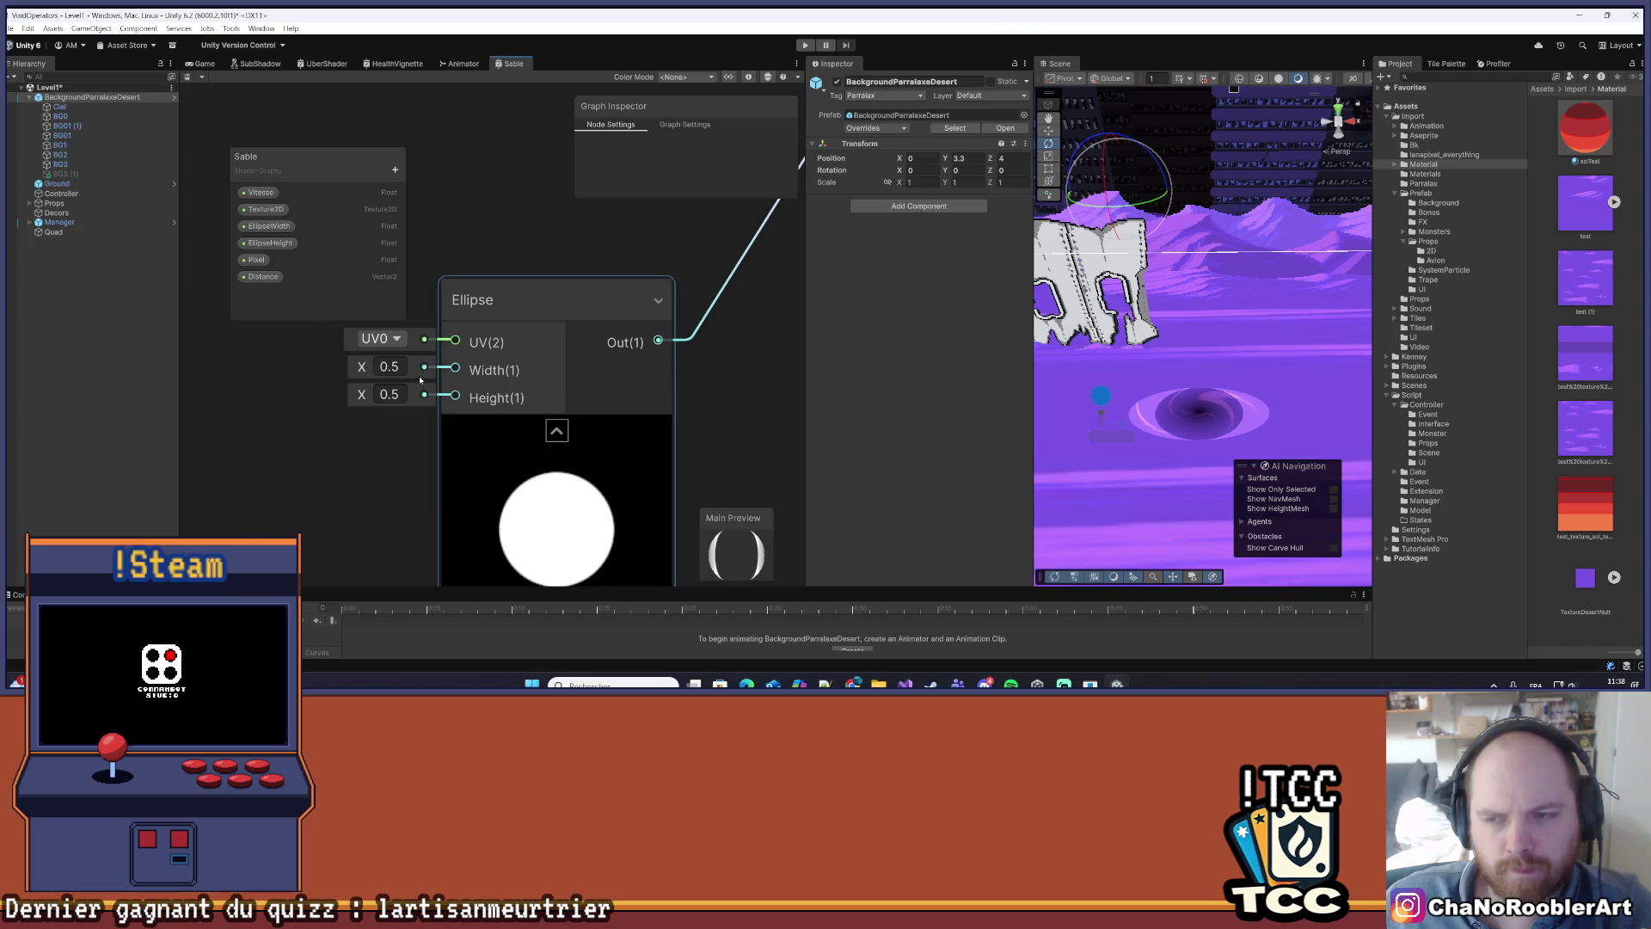
- Give the Ellipse node Height 0.5 and Width 1, saving to refresh the scene
{"action": "mouse_move", "coordinate": [362, 368]}
{"action": "left_mouse_down"}
{"action": "mouse_move", "coordinate": [402, 372]}
{"action": "mouse_move", "coordinate": [372, 373]}
{"action": "left_mouse_up"}
{"action": "key", "text": "ctrl+s"}
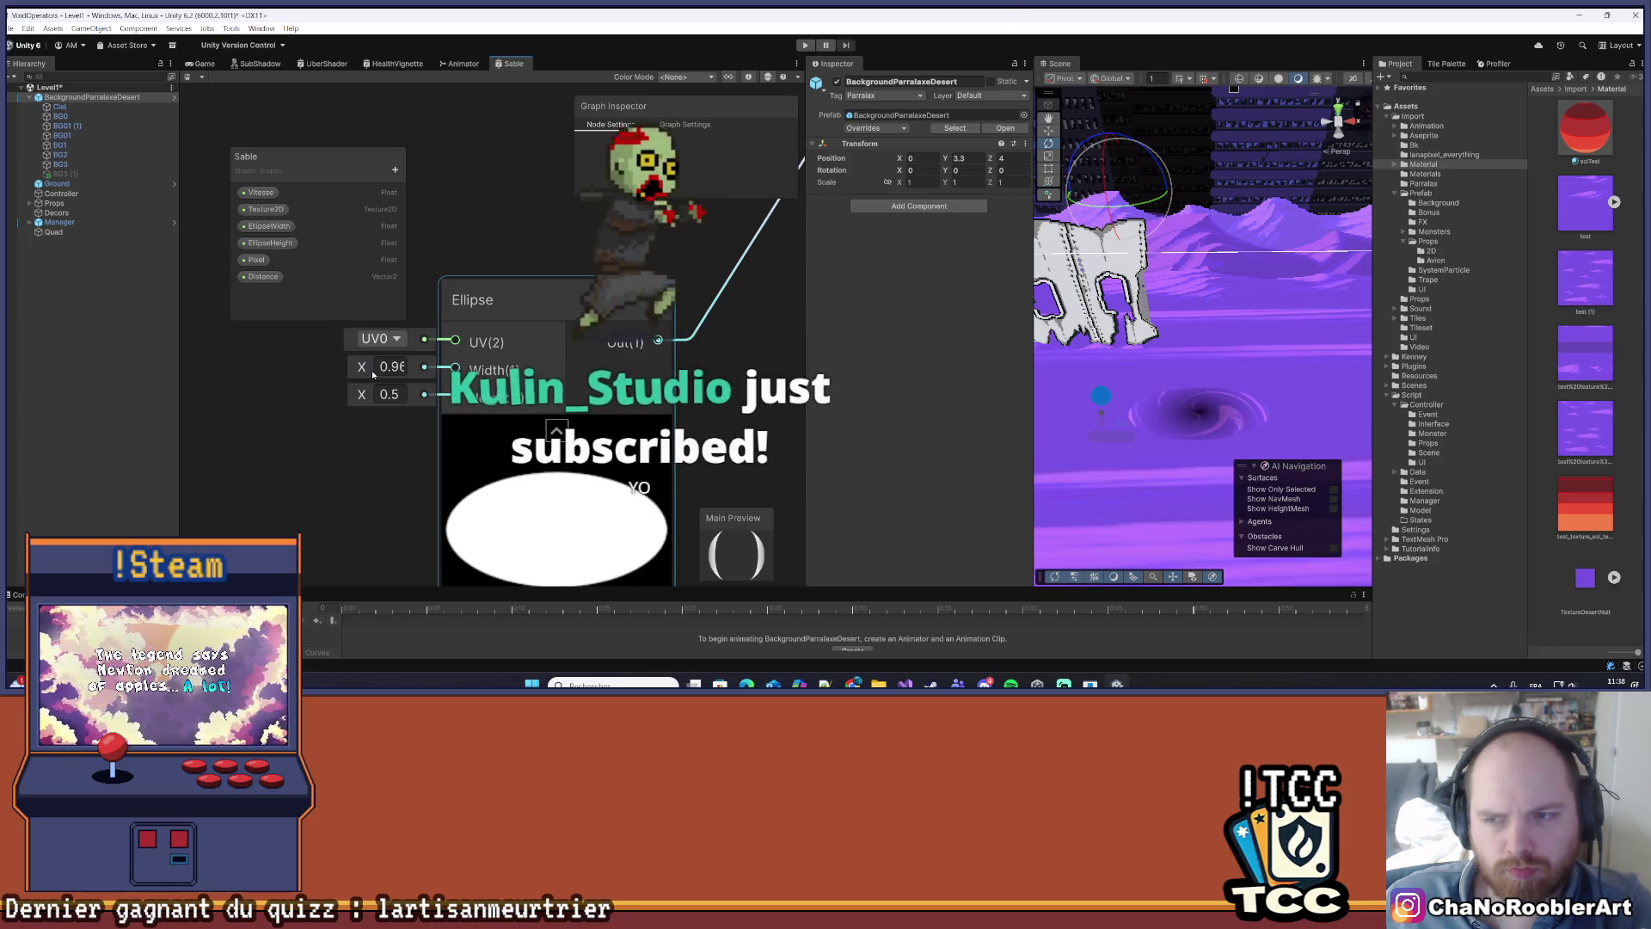
{"action": "mouse_move", "coordinate": [365, 395]}
{"action": "left_mouse_down"}
{"action": "mouse_move", "coordinate": [346, 395]}
{"action": "mouse_move", "coordinate": [362, 398]}
{"action": "left_mouse_up"}
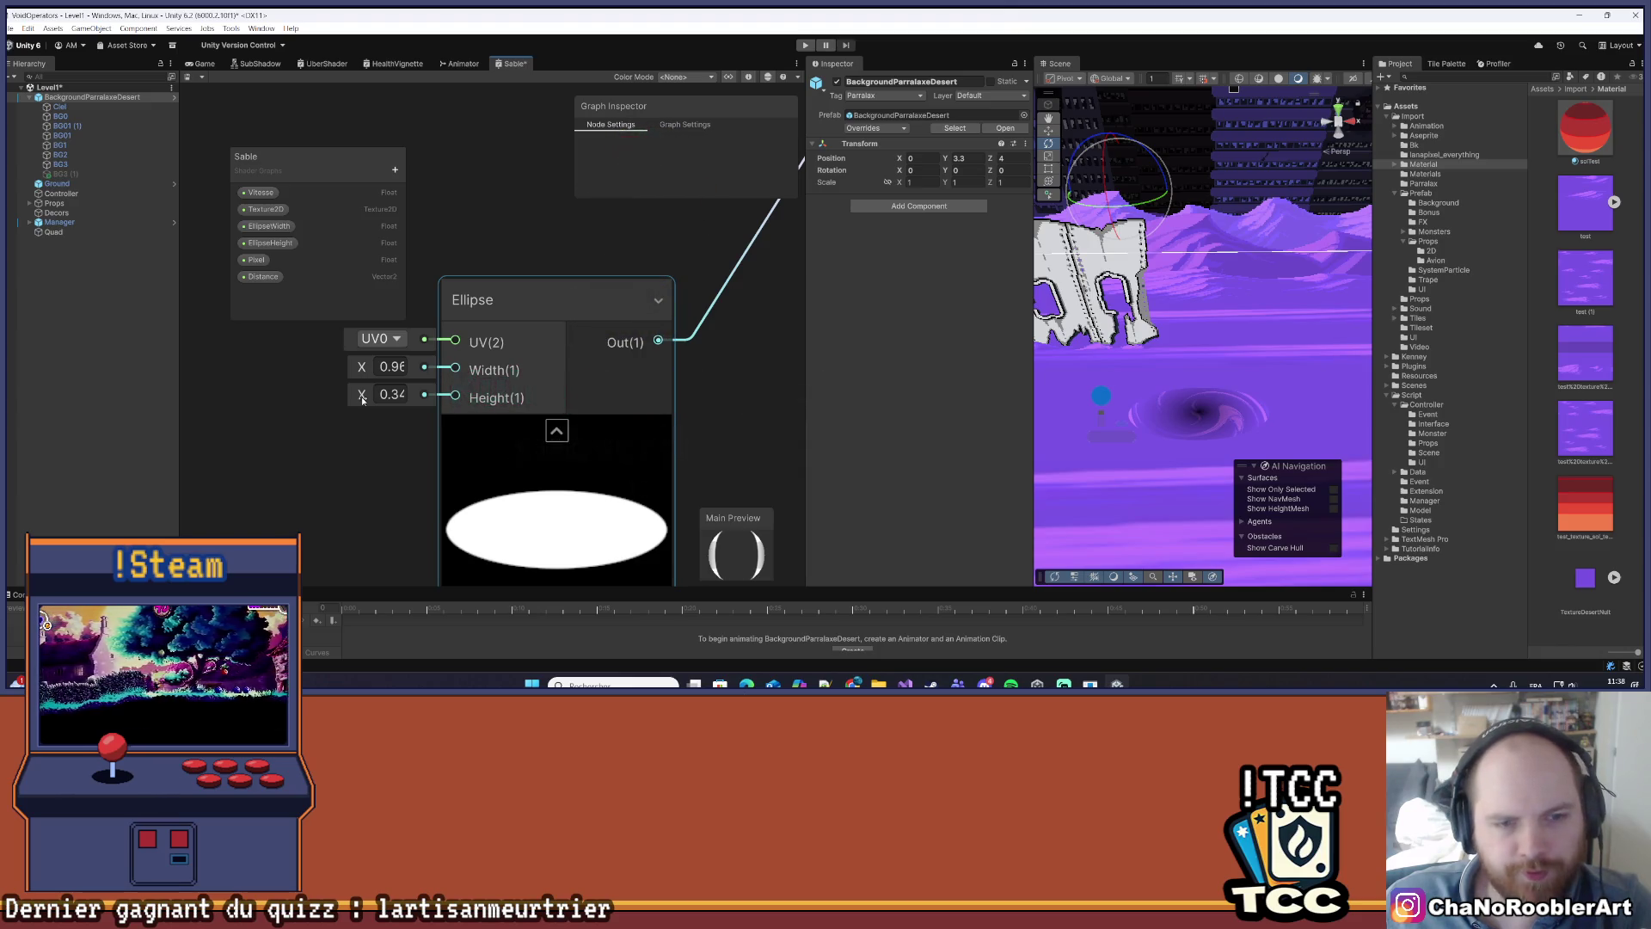
{"action": "left_click_drag", "start_coordinate": [362, 399], "coordinate": [361, 399]}
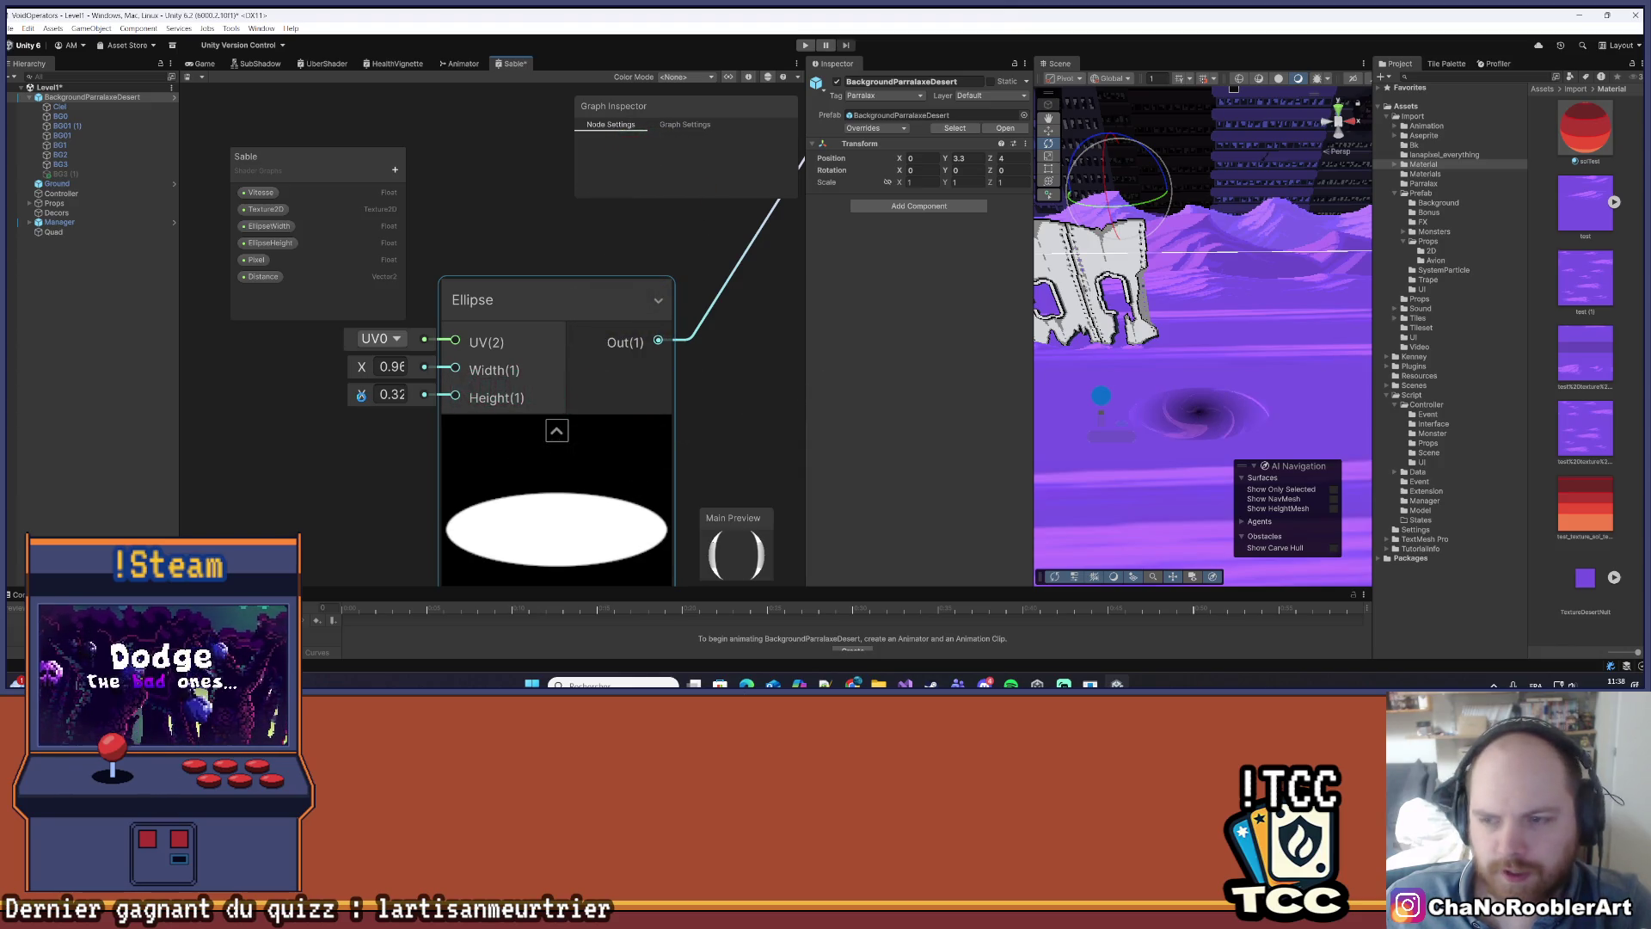
{"action": "key", "text": "ctrl+s"}
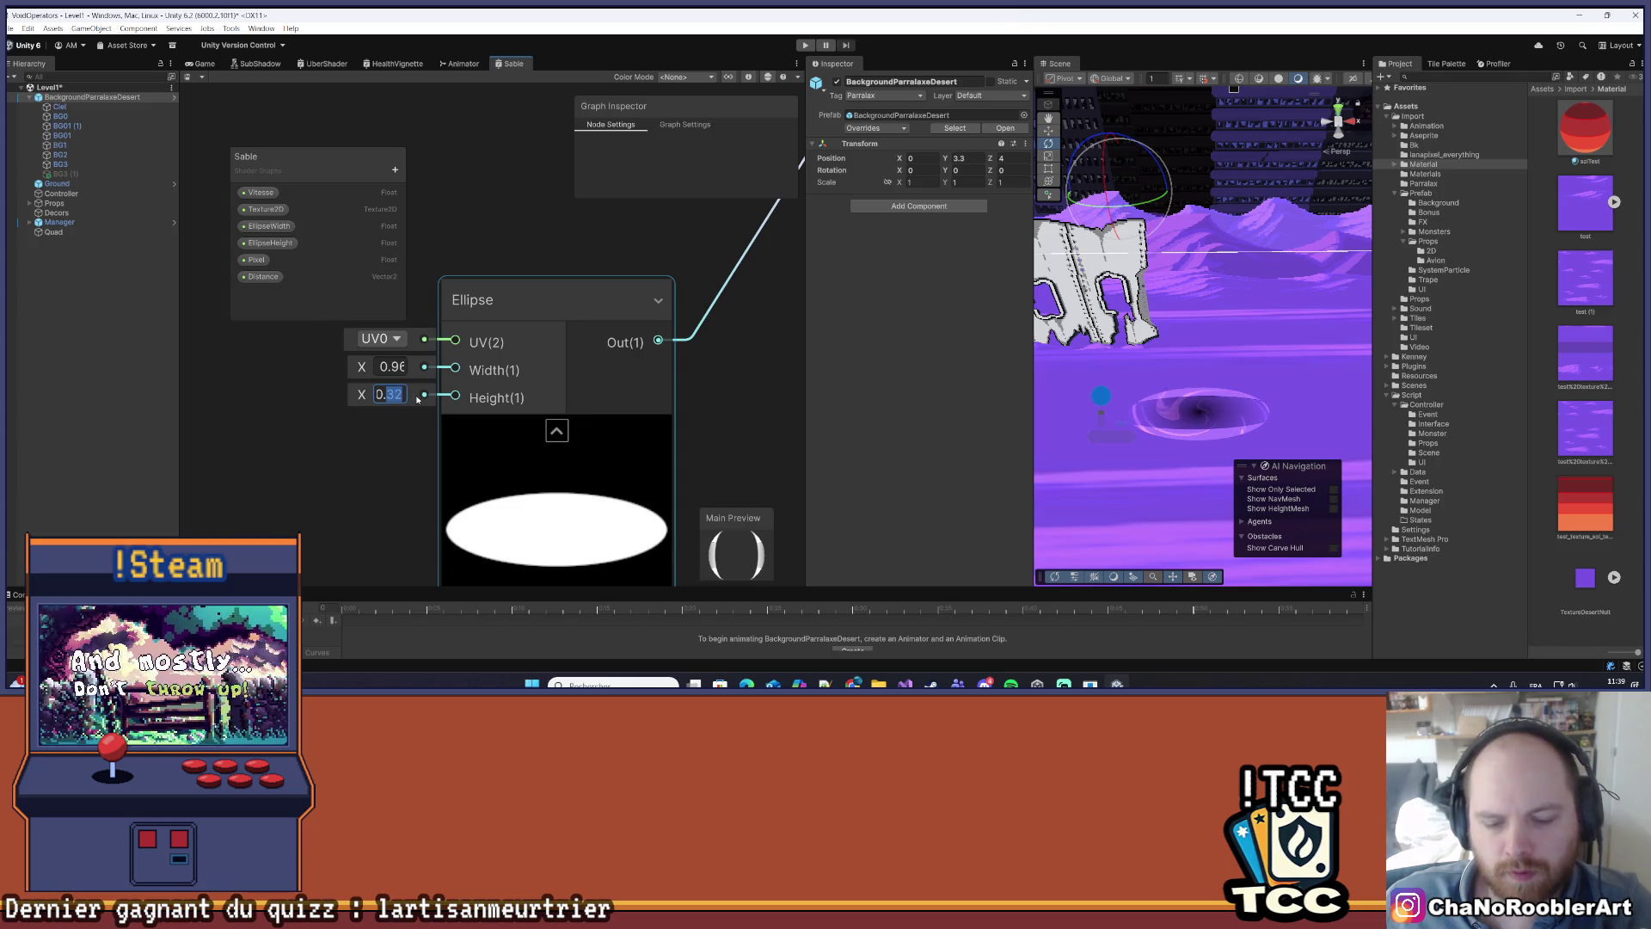
{"action": "type", "text": "0.5"}
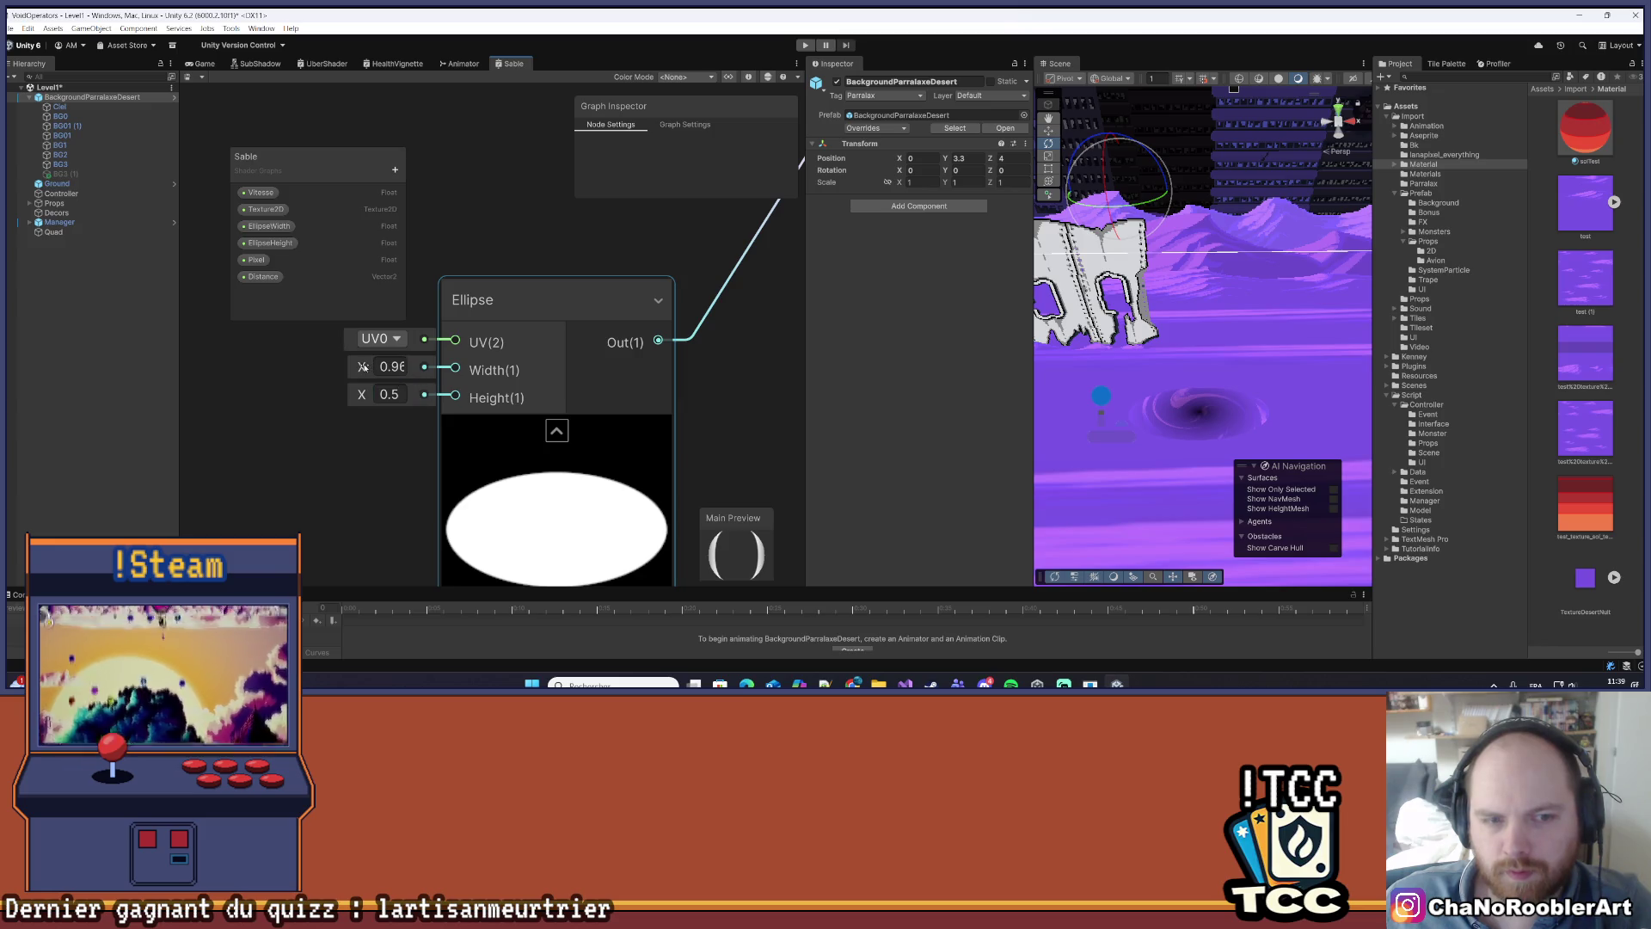
{"action": "type", "text": "1"}
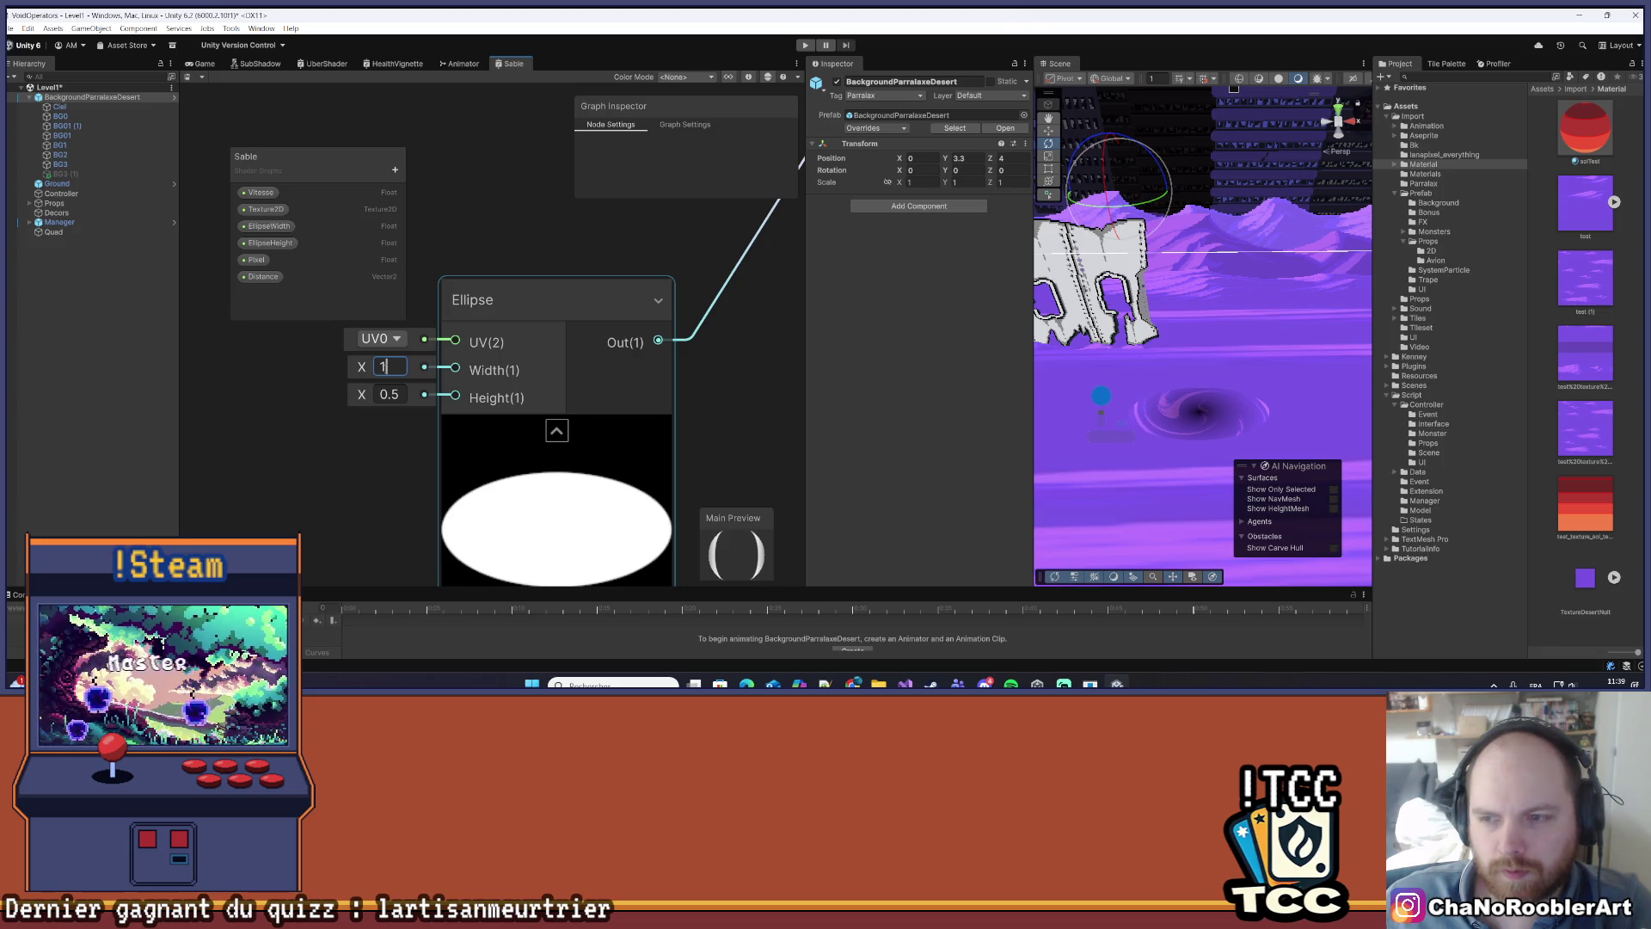
{"action": "scroll", "coordinate": [1207, 375], "scroll_direction": "down", "scroll_amount": 2}
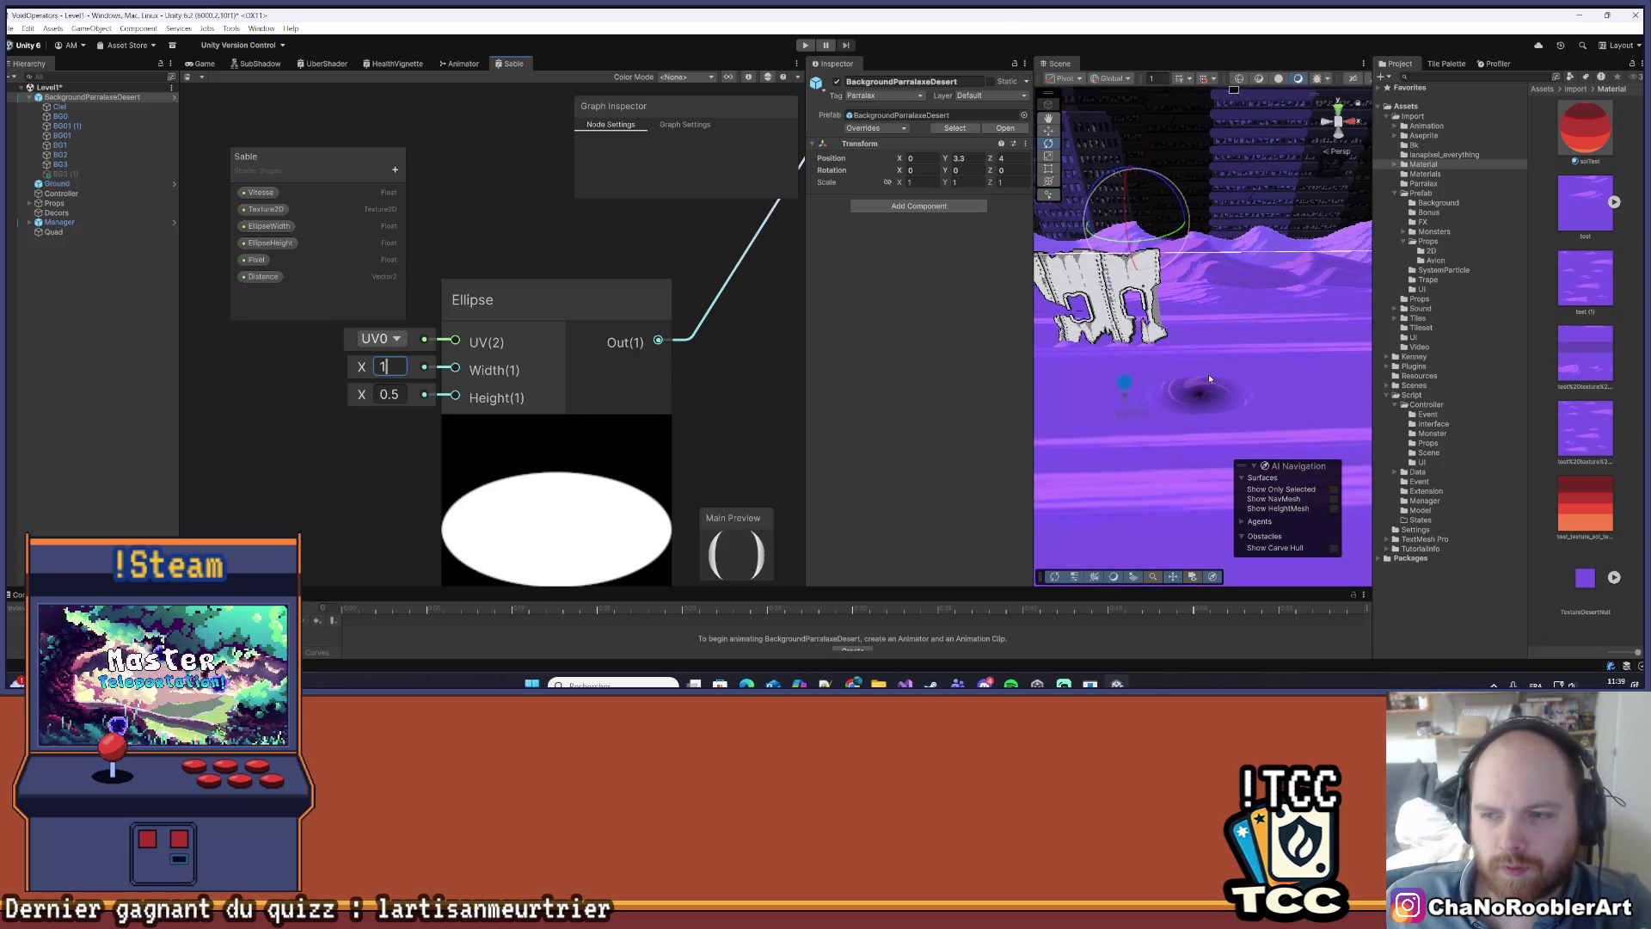
- Orbit and recentre the Scene view on the vortex in the desert
{"action": "left_click_drag", "start_coordinate": [1248, 364], "coordinate": [1139, 375]}
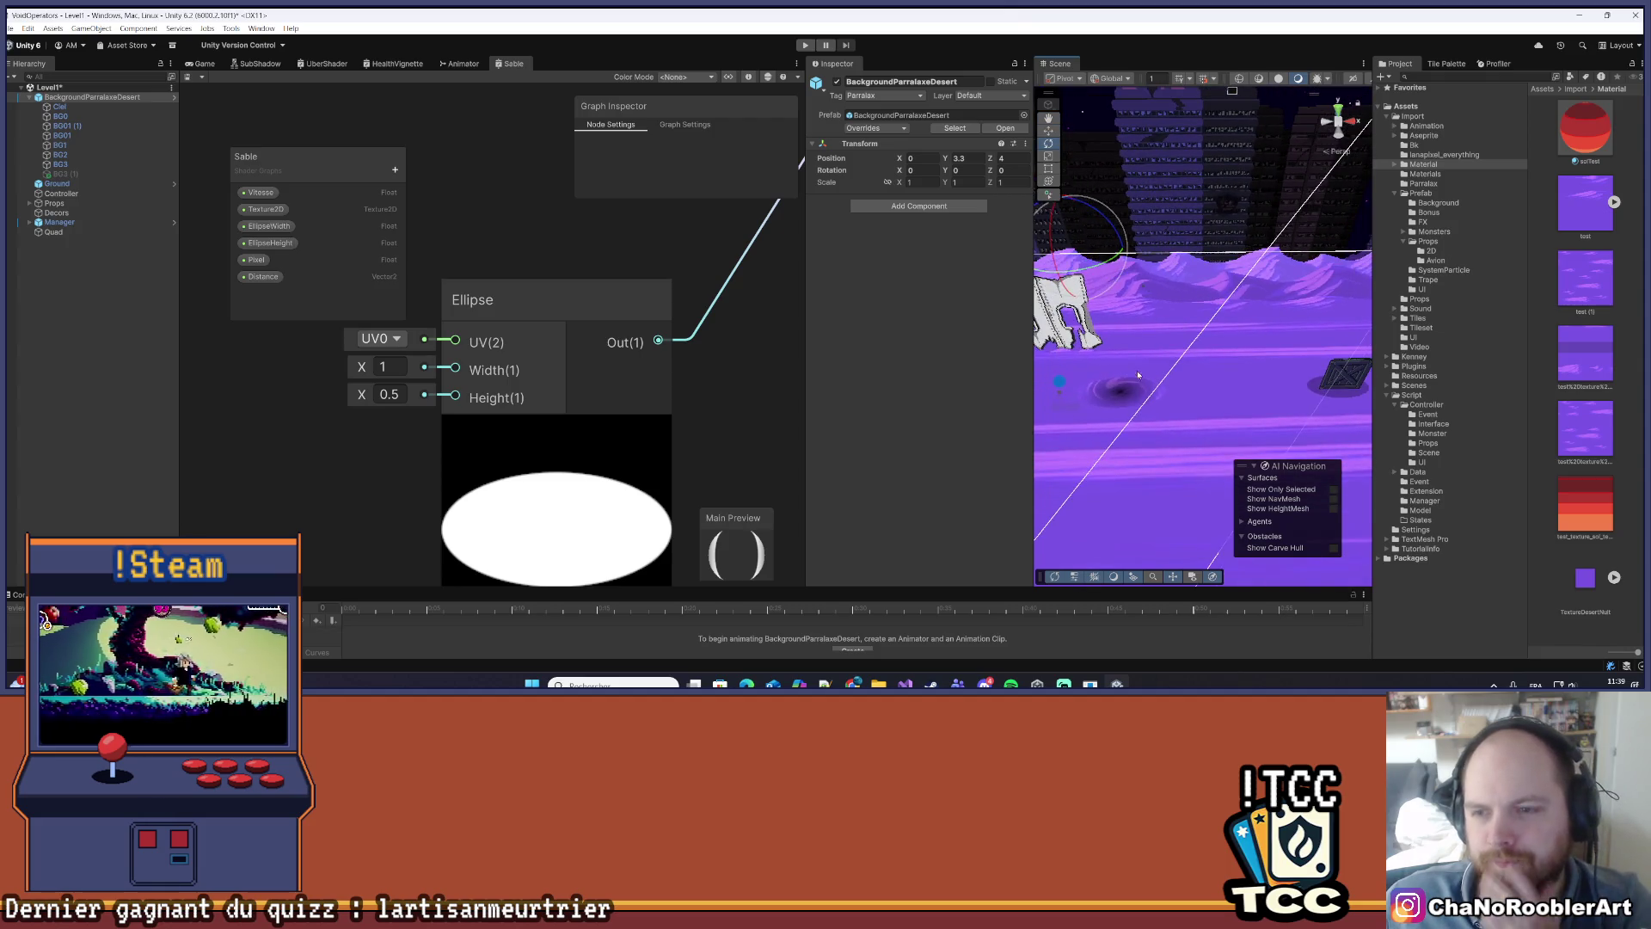
{"action": "scroll", "coordinate": [1169, 393], "scroll_direction": "up", "scroll_amount": 3}
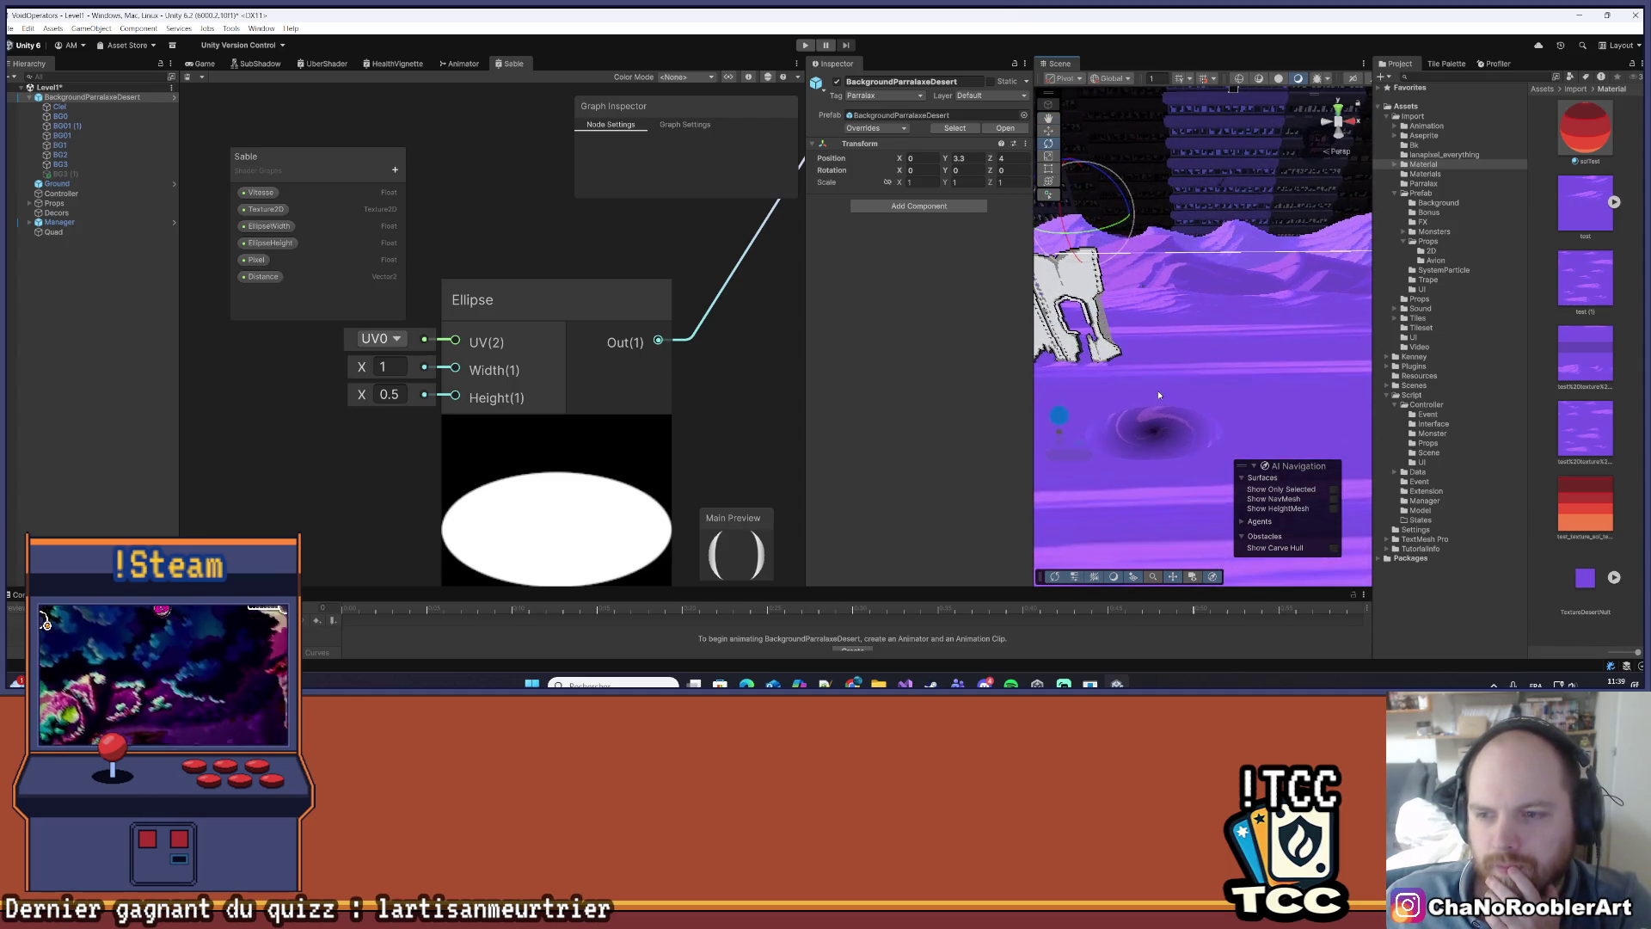
{"action": "left_click_drag", "start_coordinate": [1087, 151], "coordinate": [1252, 359]}
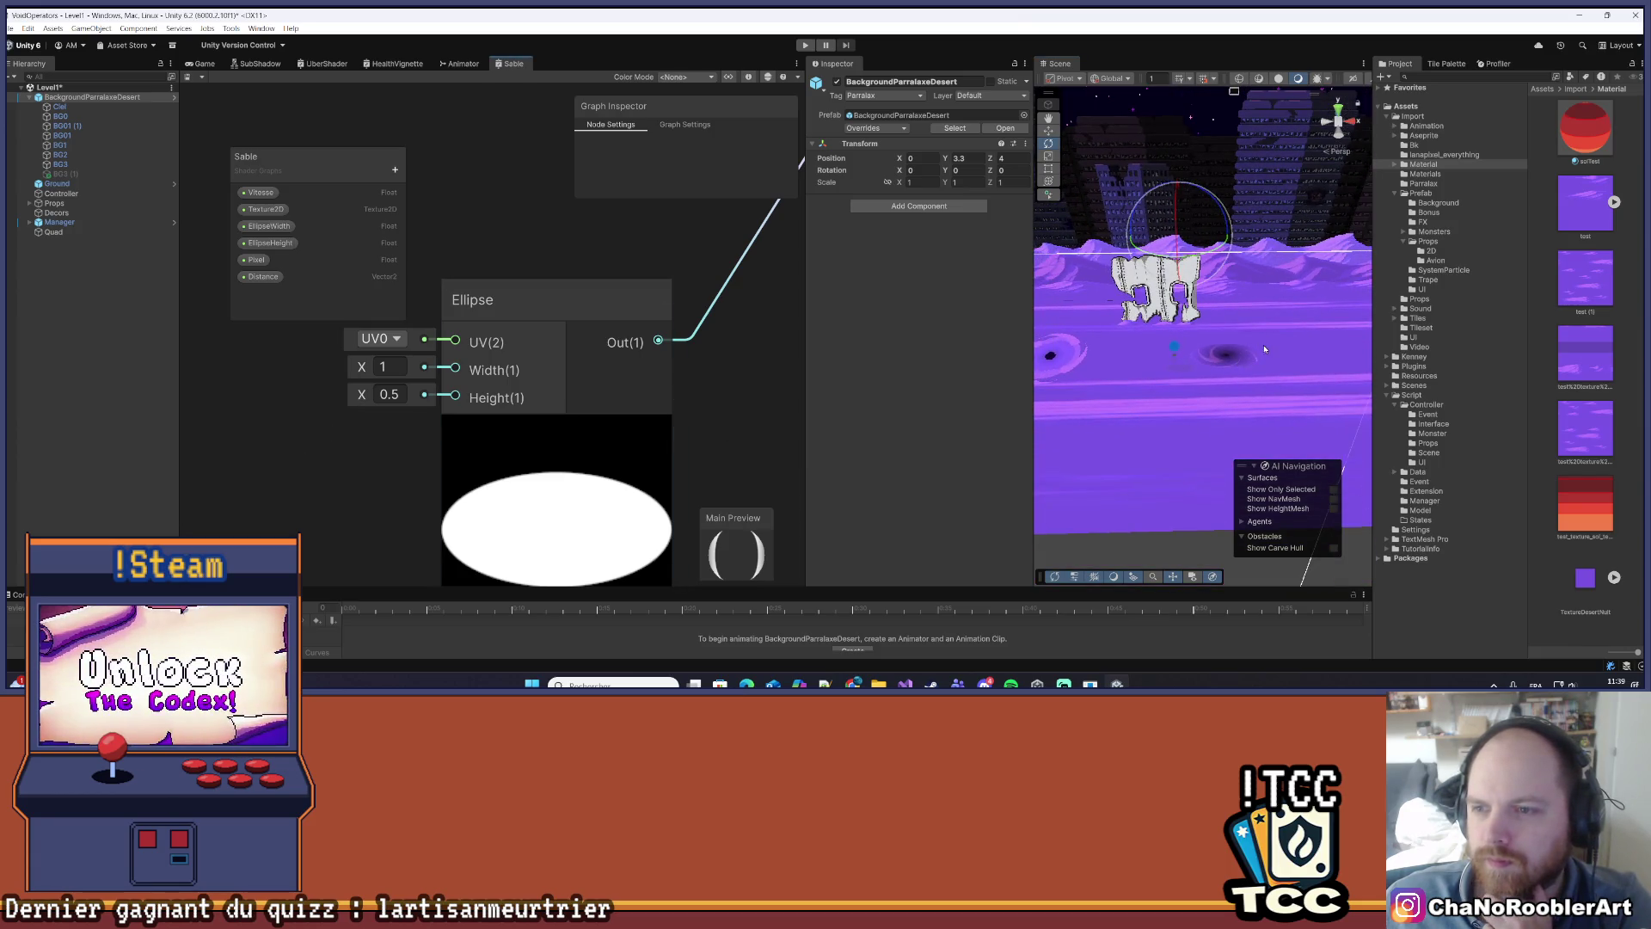
{"action": "scroll", "coordinate": [1259, 344], "scroll_direction": "up", "scroll_amount": 2}
- Place the Distance property beside the Distance node, then select the Quad
{"action": "scroll", "coordinate": [488, 410], "scroll_direction": "down", "scroll_amount": 5}
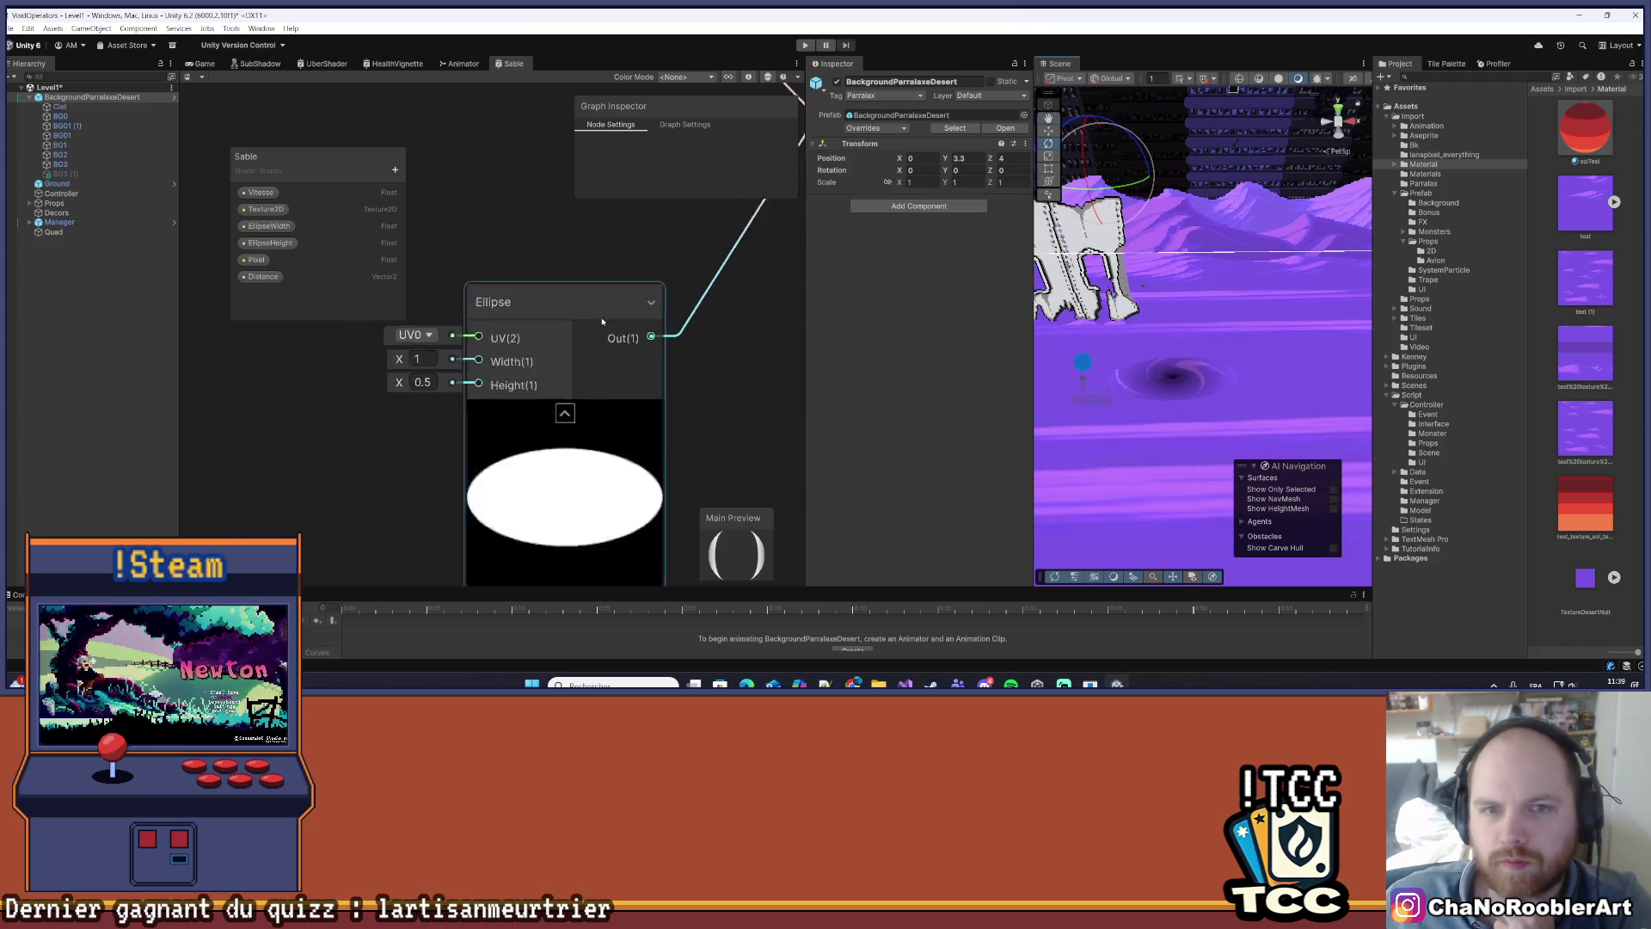
{"action": "scroll", "coordinate": [524, 344], "scroll_direction": "down", "scroll_amount": 5}
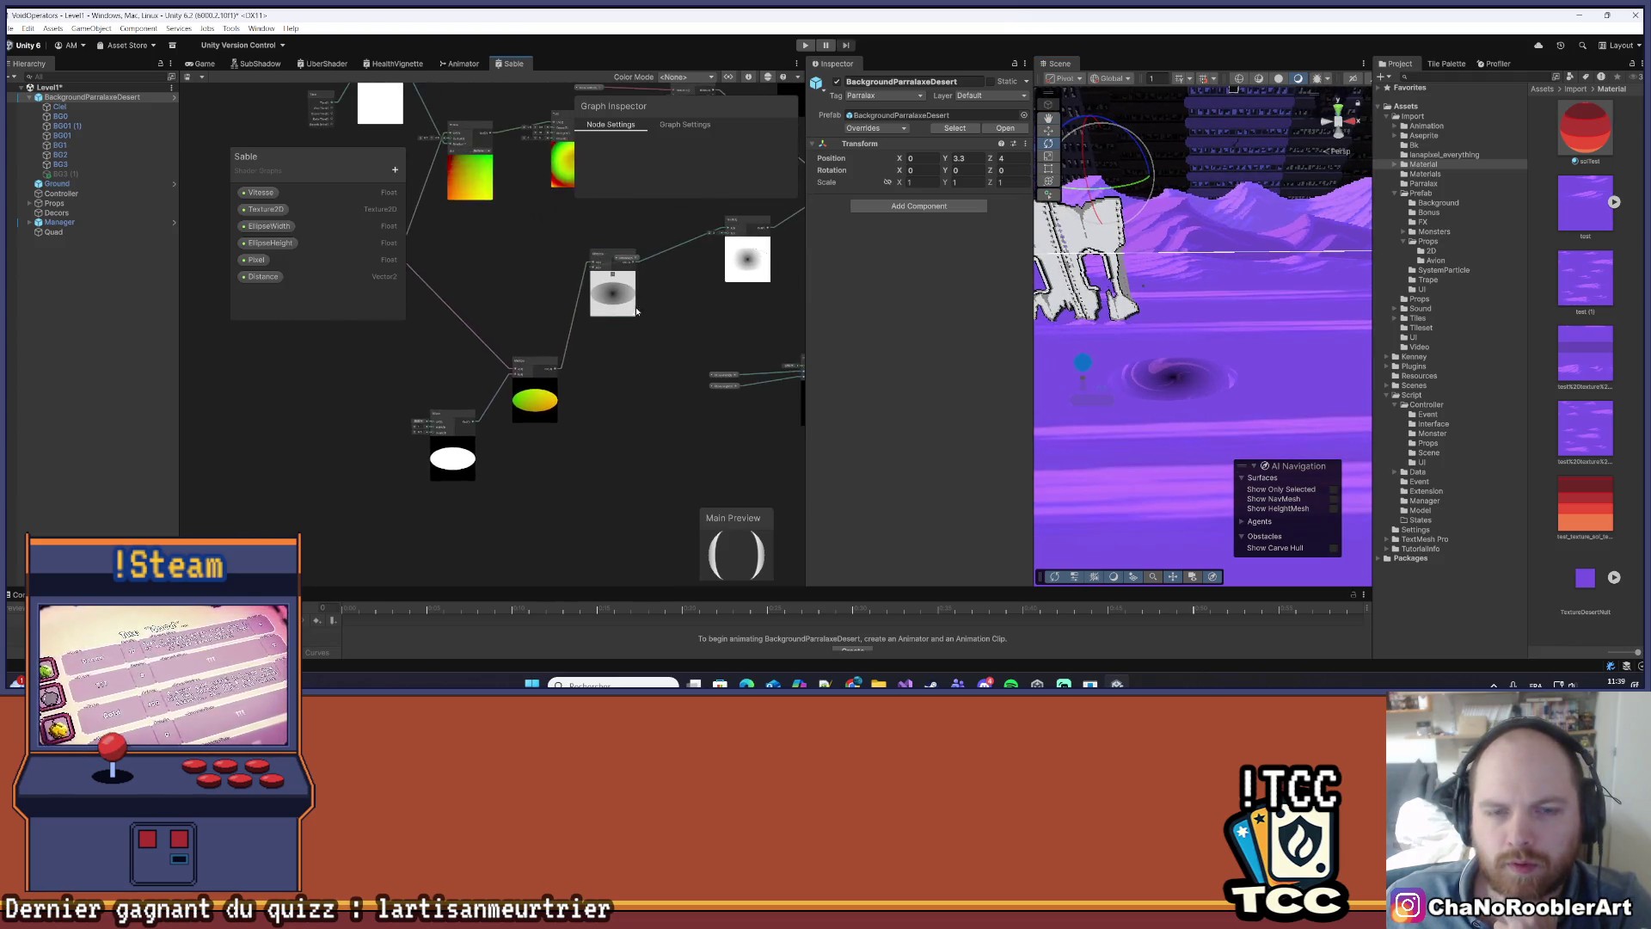
{"action": "scroll", "coordinate": [602, 232], "scroll_direction": "up", "scroll_amount": 3}
{"action": "left_click_drag", "start_coordinate": [619, 286], "coordinate": [454, 328]}
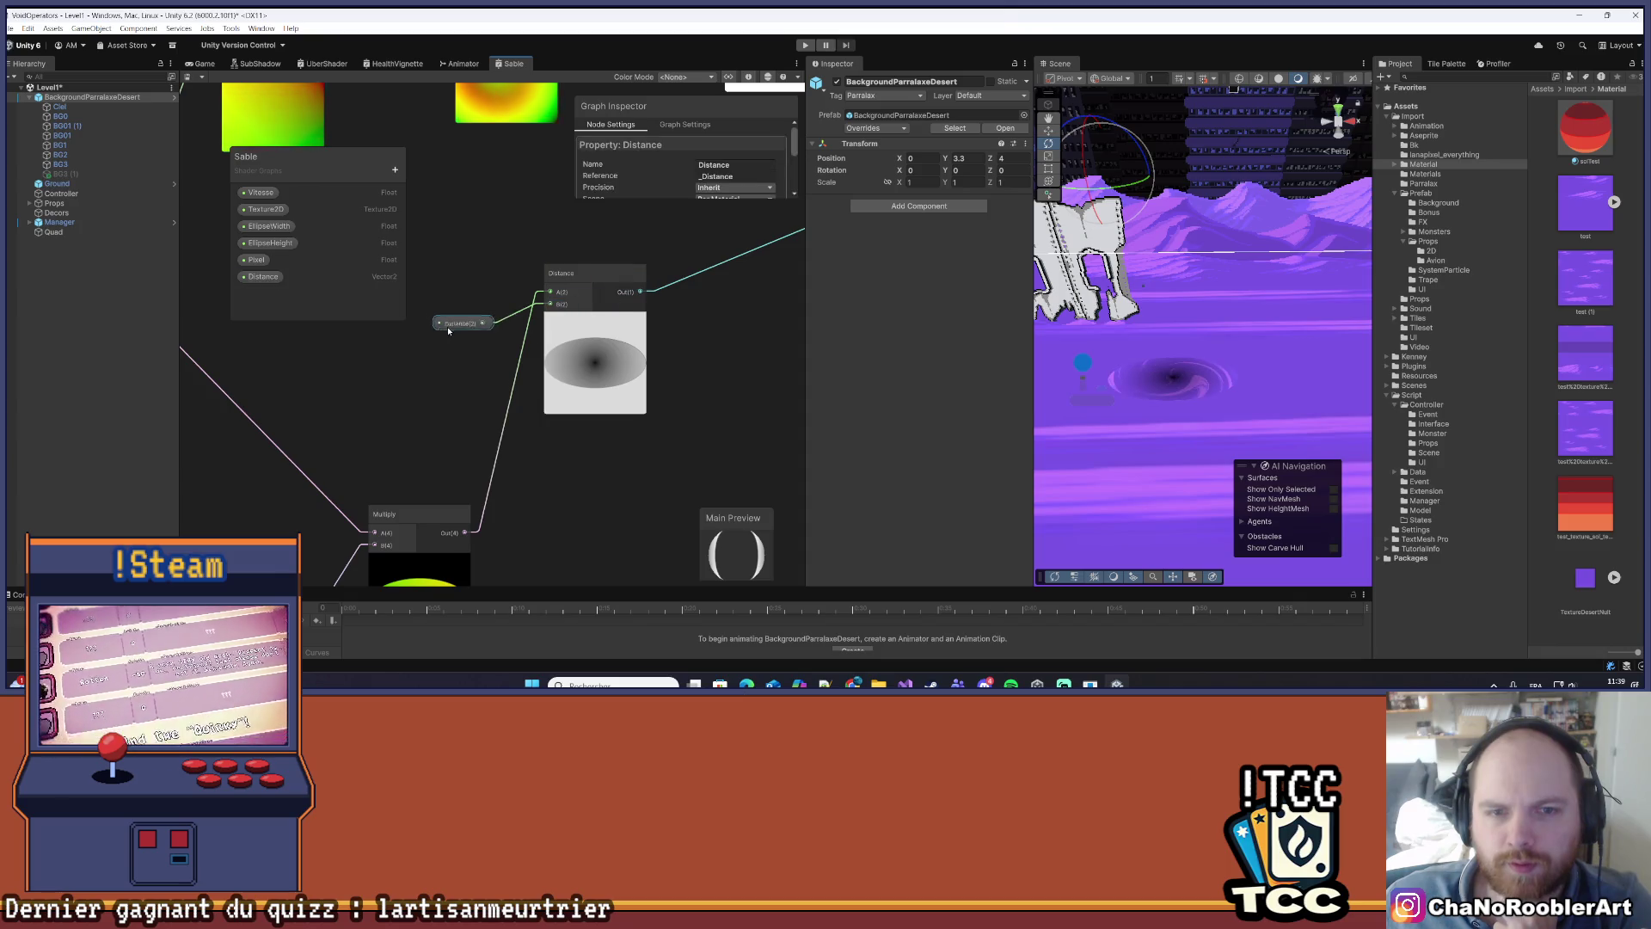
{"action": "left_click", "coordinate": [263, 276]}
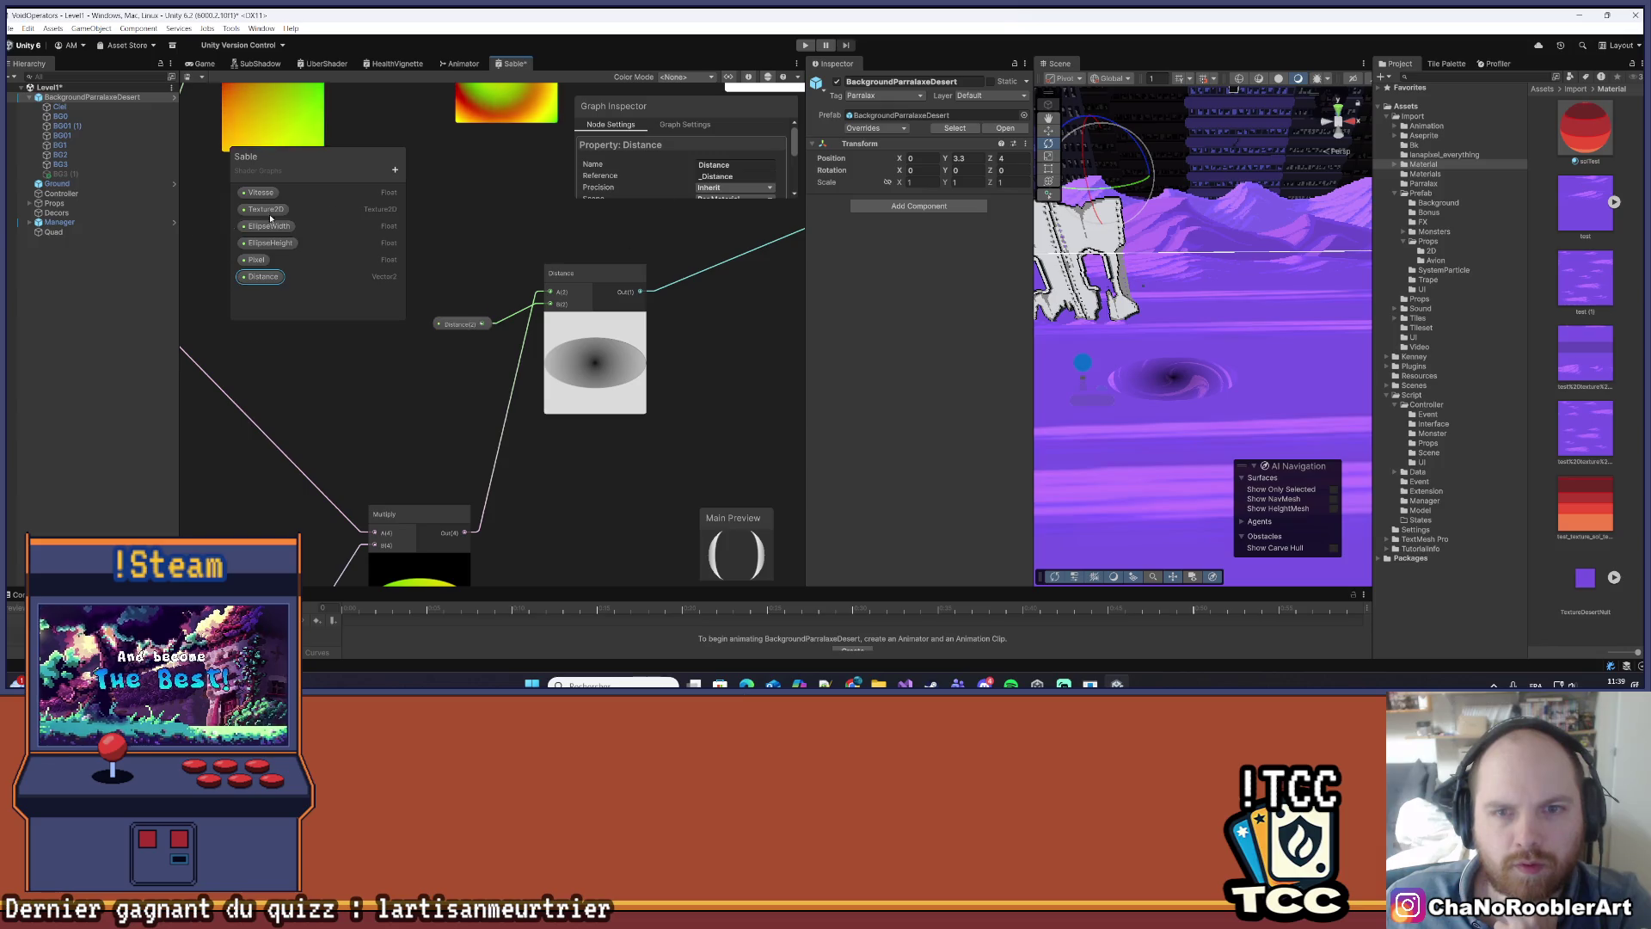
{"action": "left_click", "coordinate": [53, 232]}
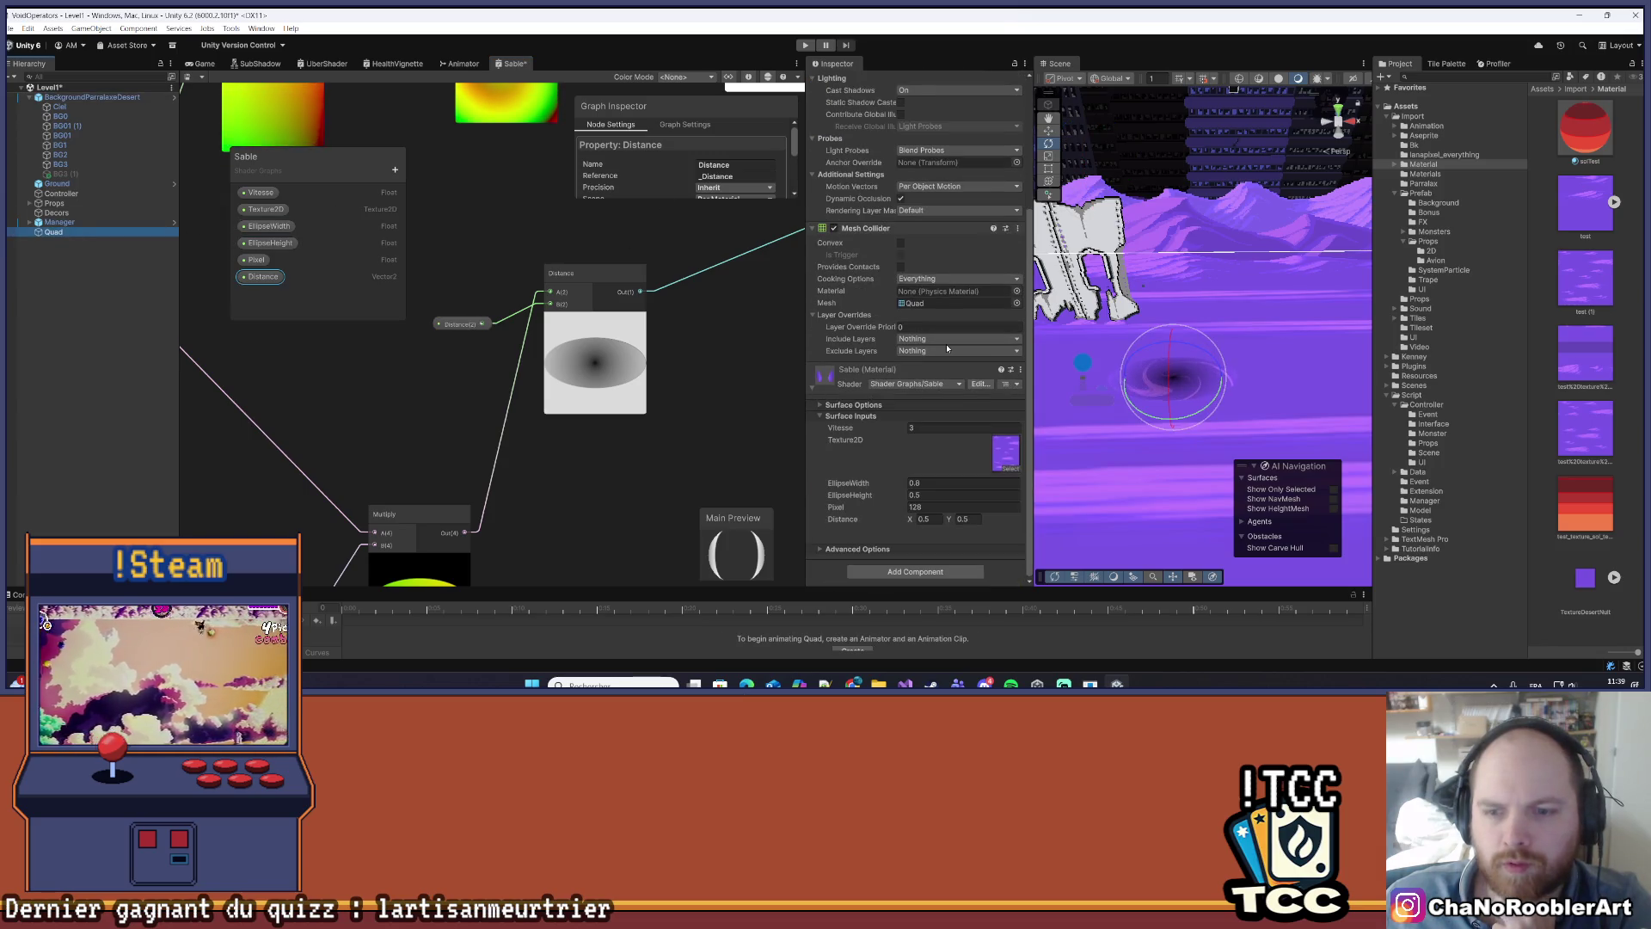
- Try Distance X 0.8 on the Sable material, revert to 0.5, then select Ground
{"action": "scroll", "coordinate": [714, 400], "scroll_direction": "down", "scroll_amount": 2}
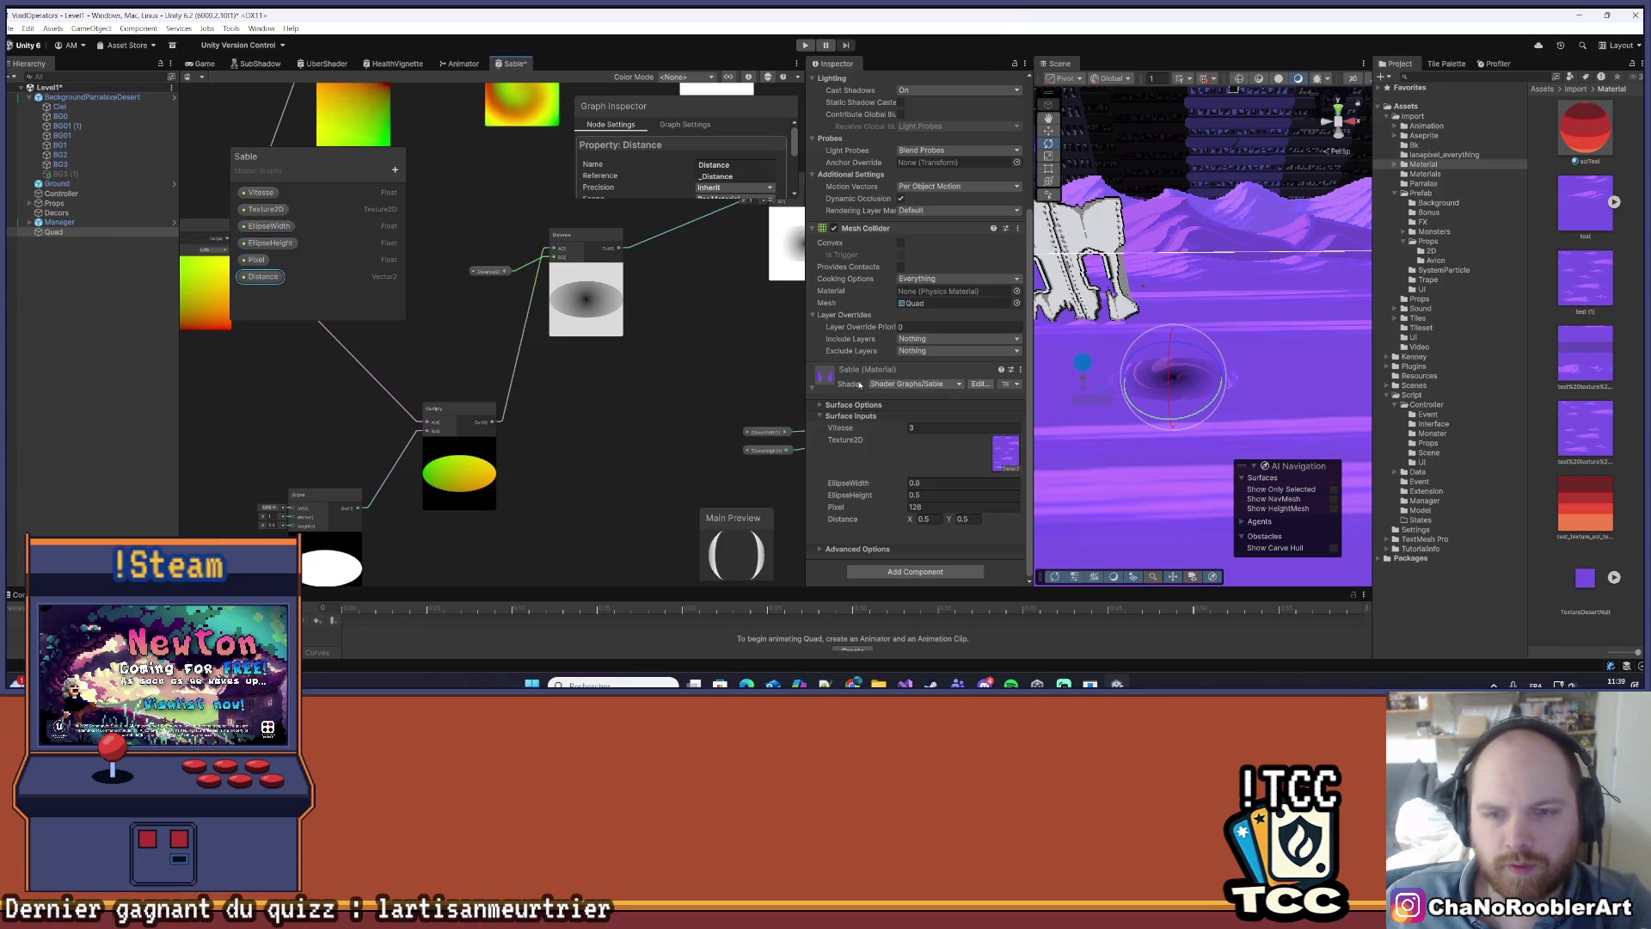
{"action": "scroll", "coordinate": [631, 373], "scroll_direction": "down", "scroll_amount": 3}
{"action": "mouse_move", "coordinate": [631, 374]}
{"action": "left_mouse_down"}
{"action": "mouse_move", "coordinate": [459, 411]}
{"action": "mouse_move", "coordinate": [417, 398]}
{"action": "mouse_move", "coordinate": [502, 345]}
{"action": "left_mouse_up"}
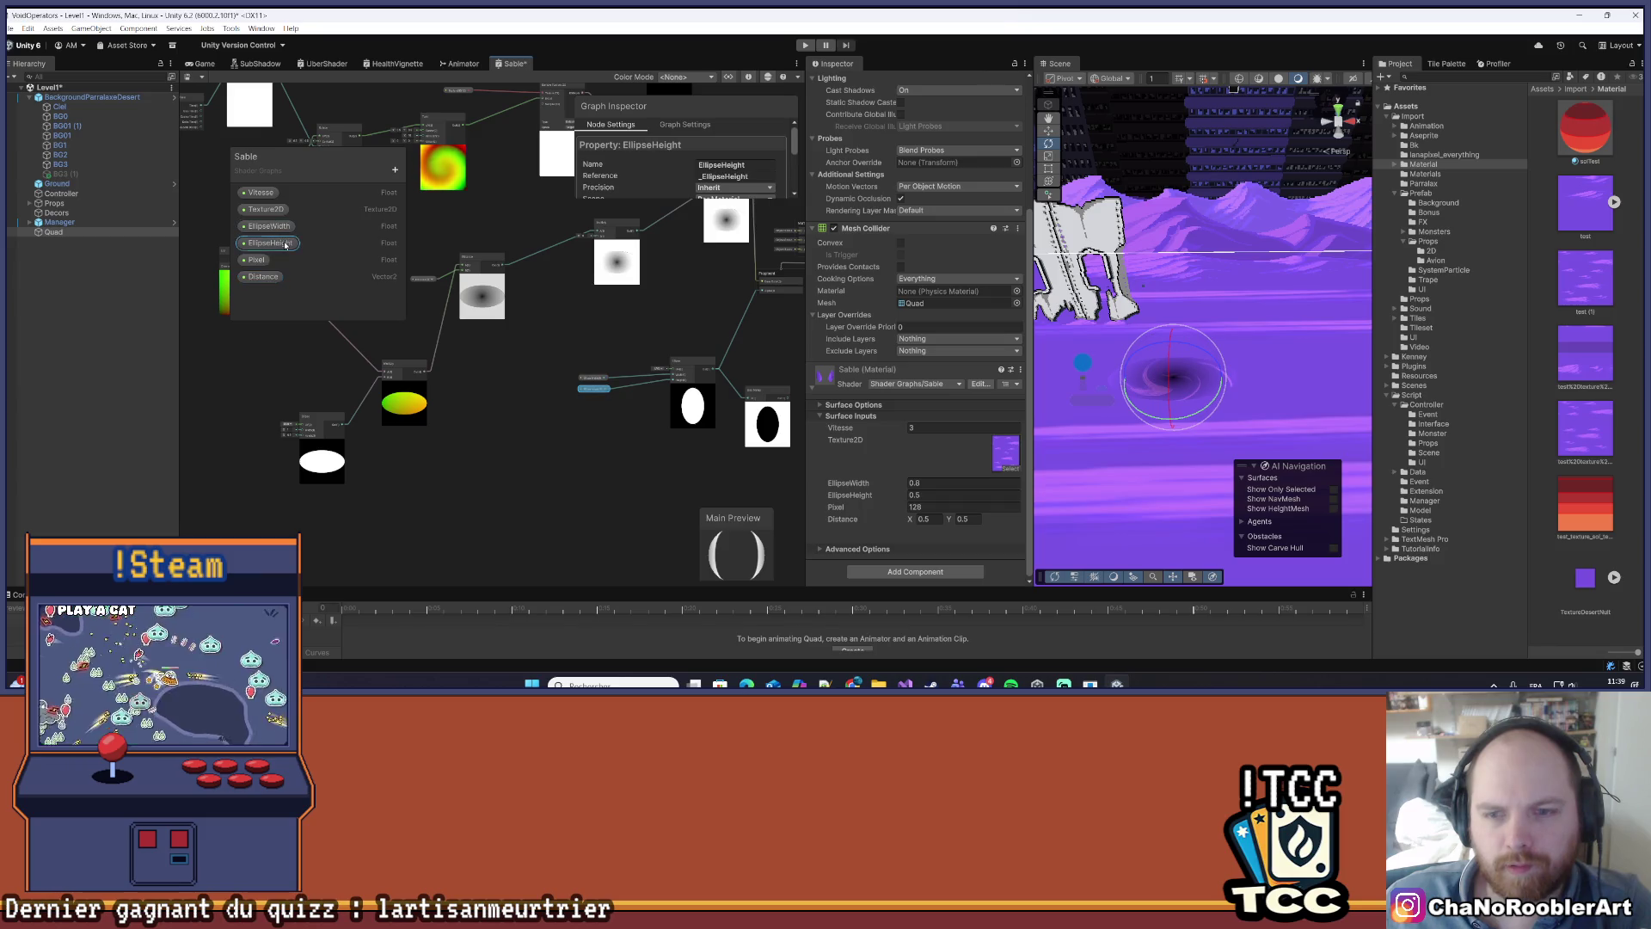
{"action": "left_click", "coordinate": [260, 277]}
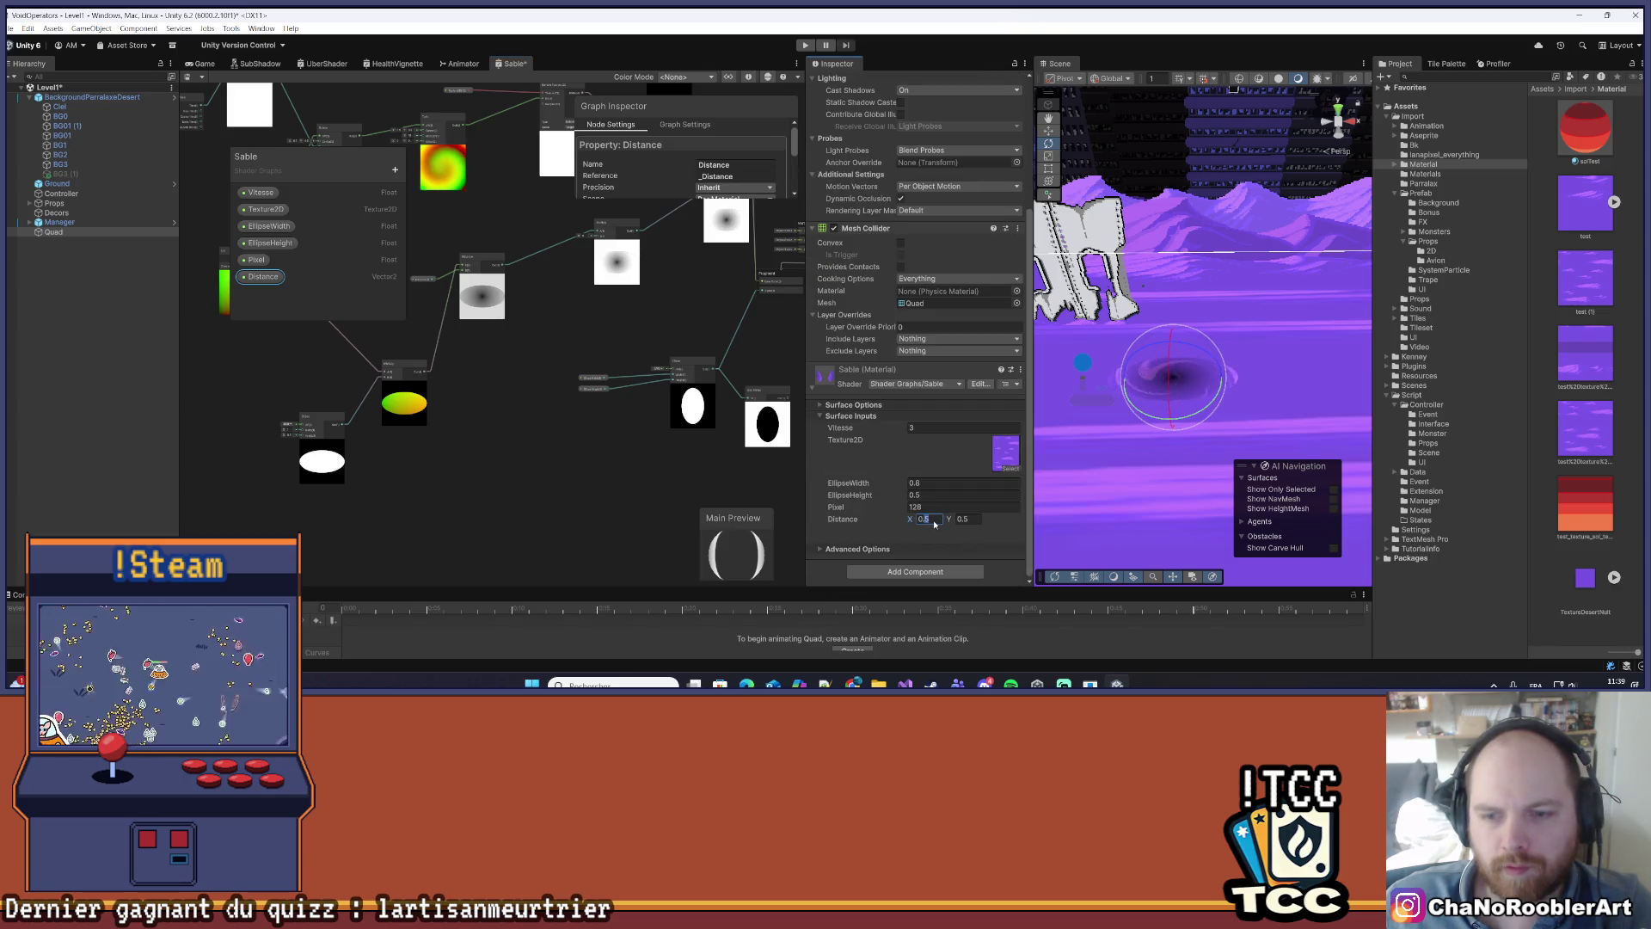
{"action": "type", "text": "0.8"}
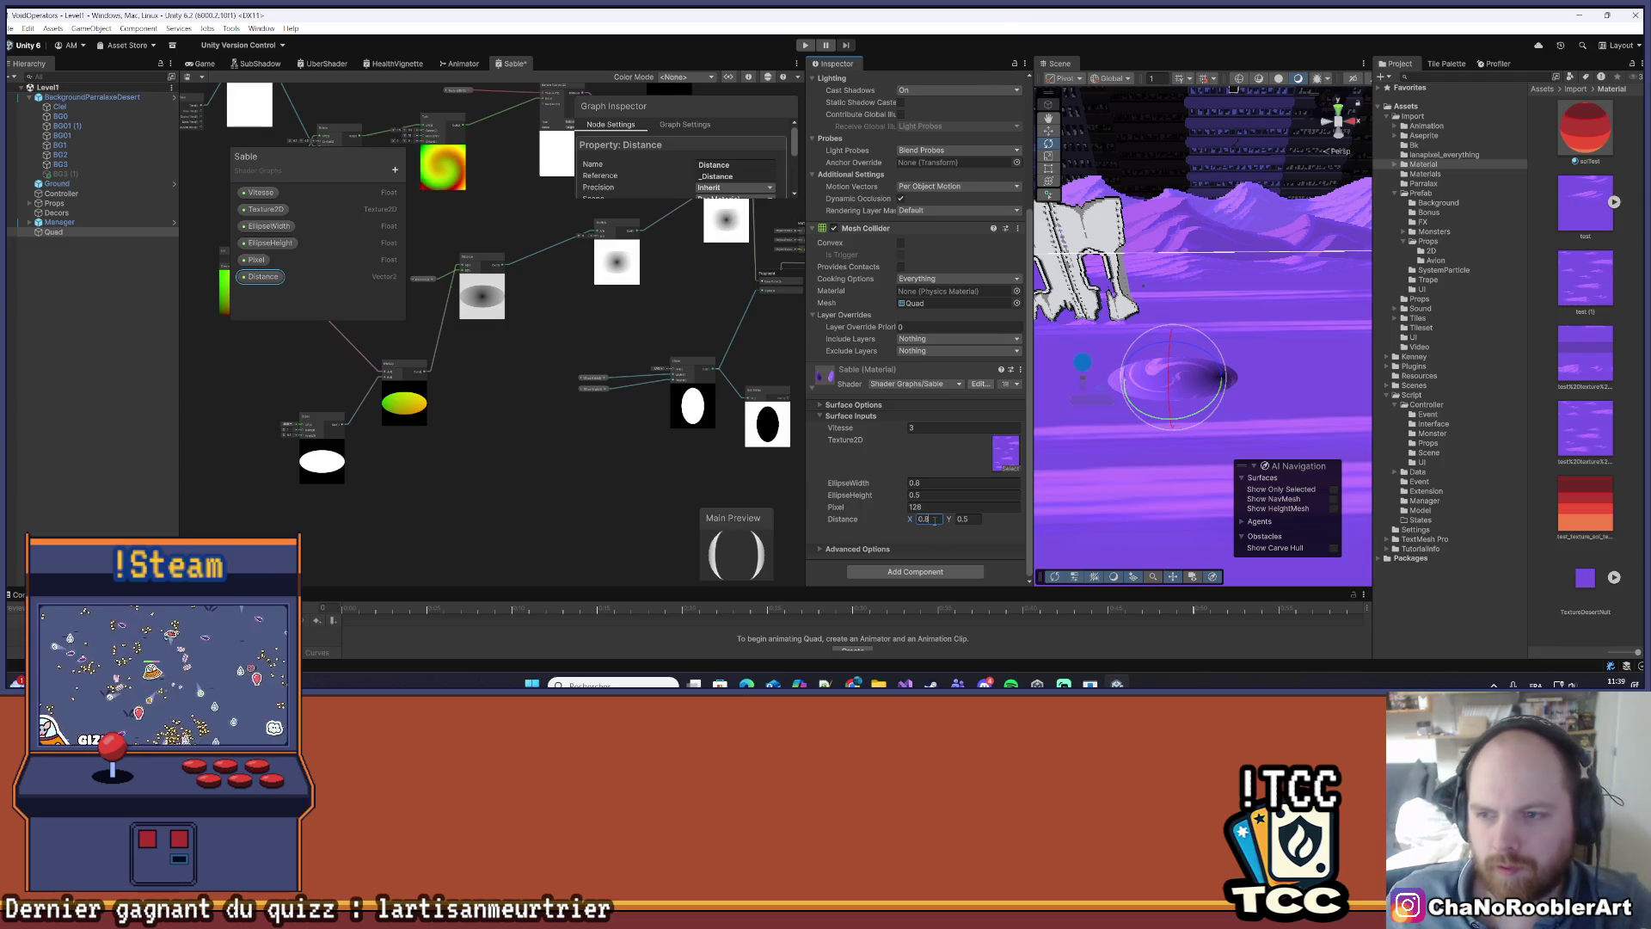
{"action": "key", "text": "BackSpace"}
{"action": "type", "text": "5"}
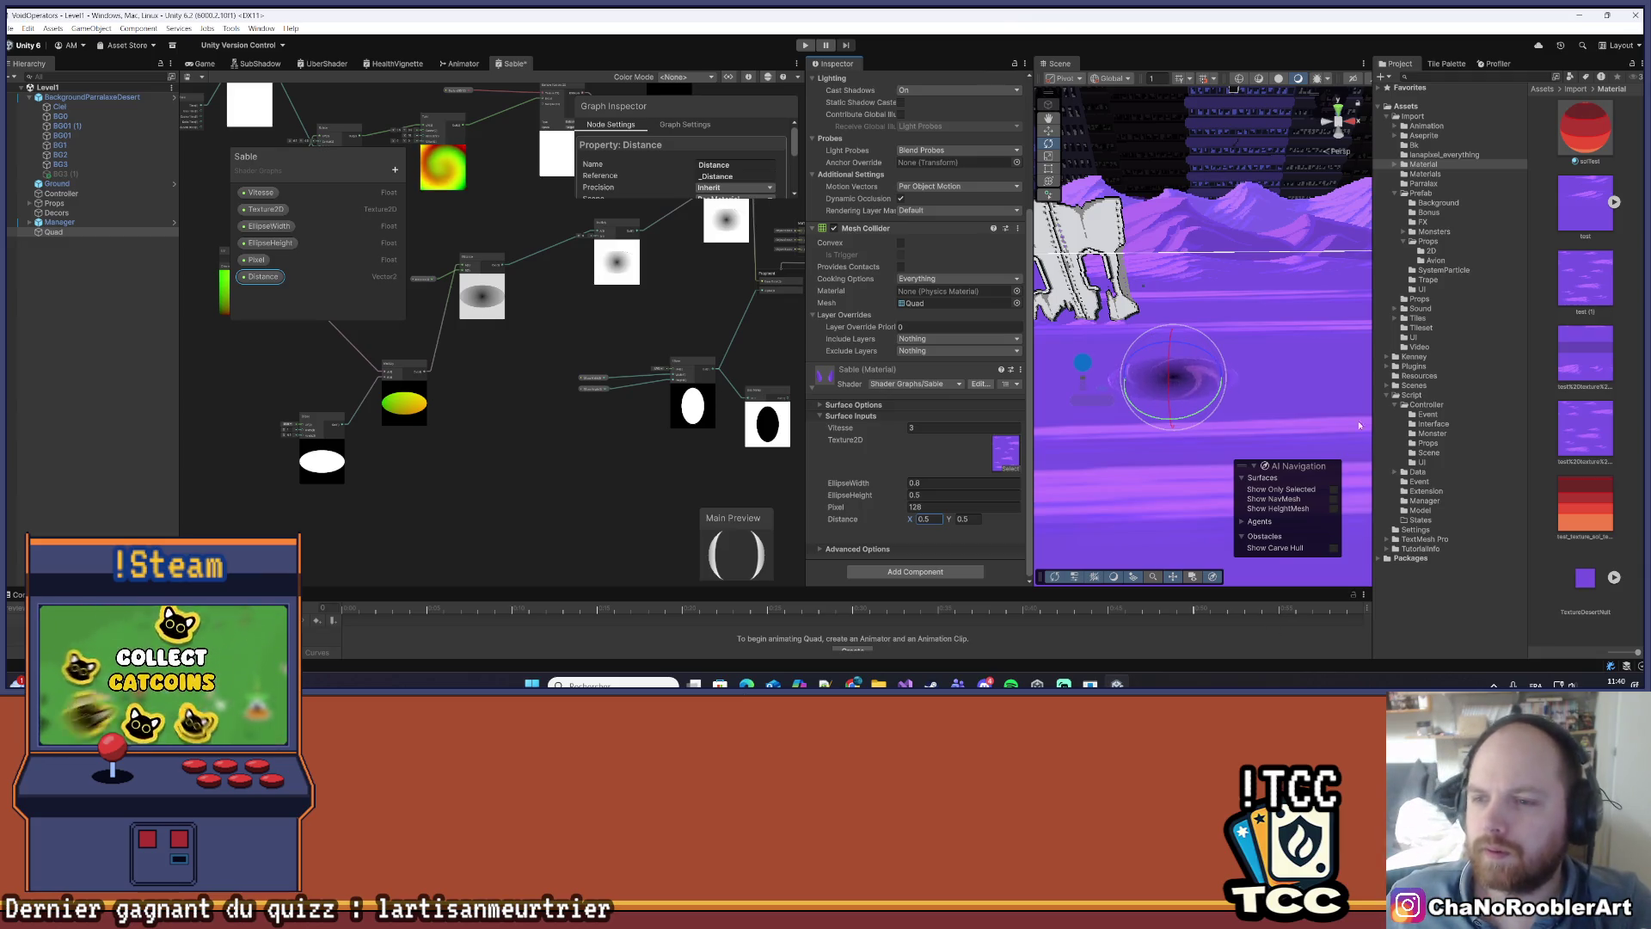
{"action": "left_click", "coordinate": [1331, 375]}
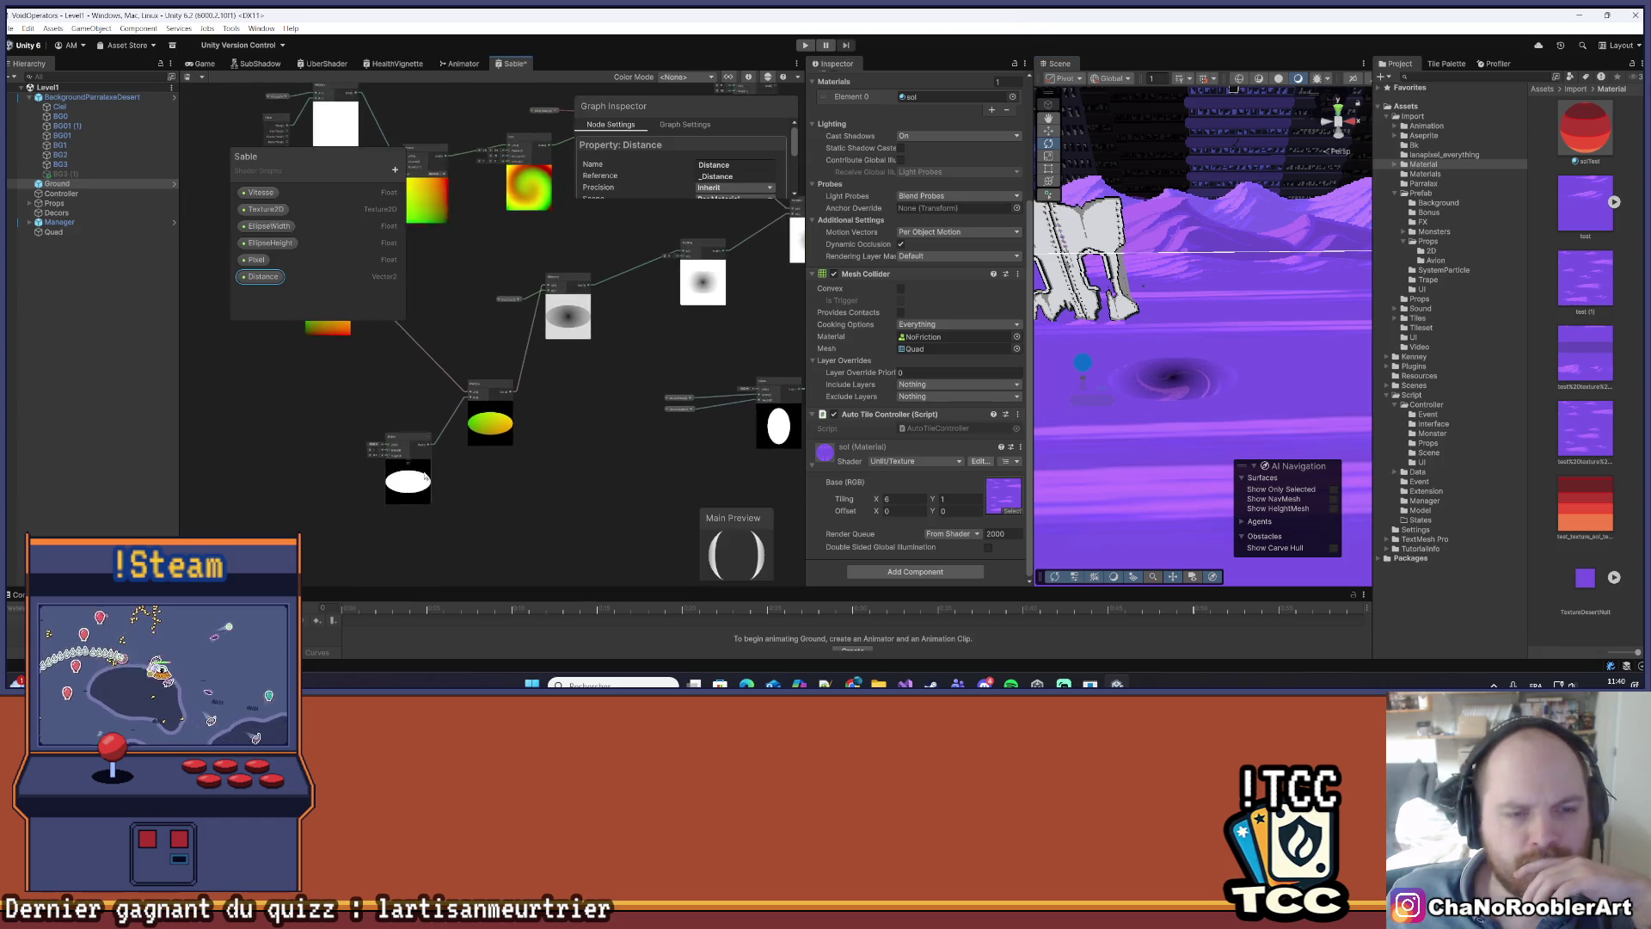
- Nudge the Ellipse node up and right, near the Distance and Multiply nodes
{"action": "scroll", "coordinate": [398, 436], "scroll_direction": "up", "scroll_amount": 5}
{"action": "left_click_drag", "start_coordinate": [393, 408], "coordinate": [415, 379]}
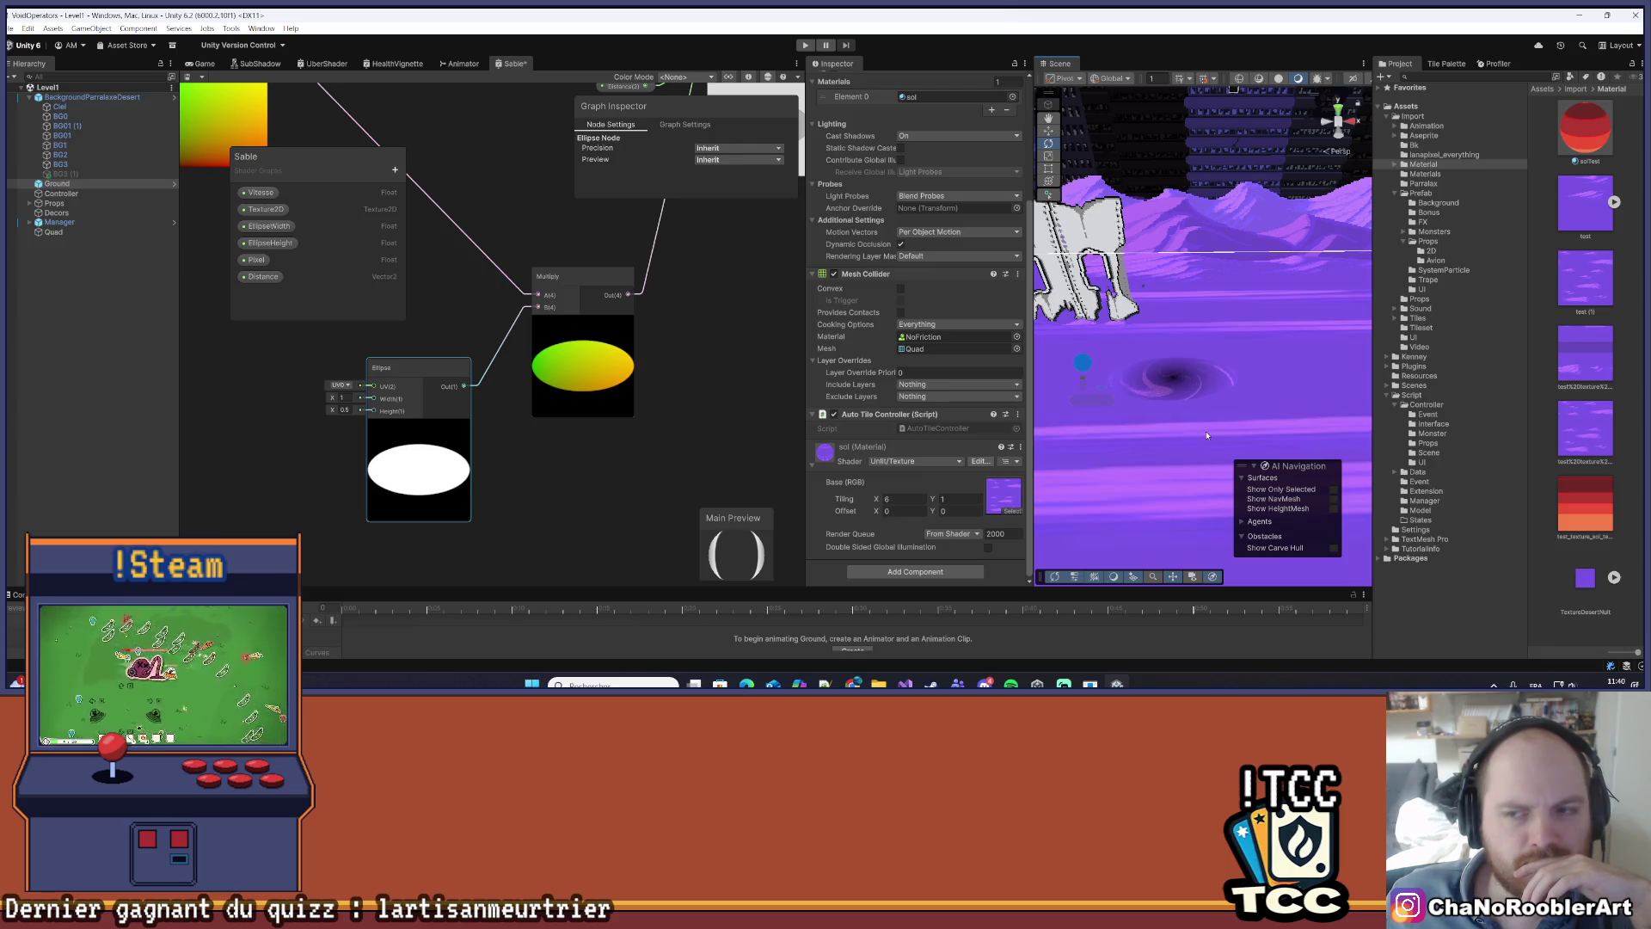
{"action": "scroll", "coordinate": [659, 441], "scroll_direction": "down", "scroll_amount": 8}
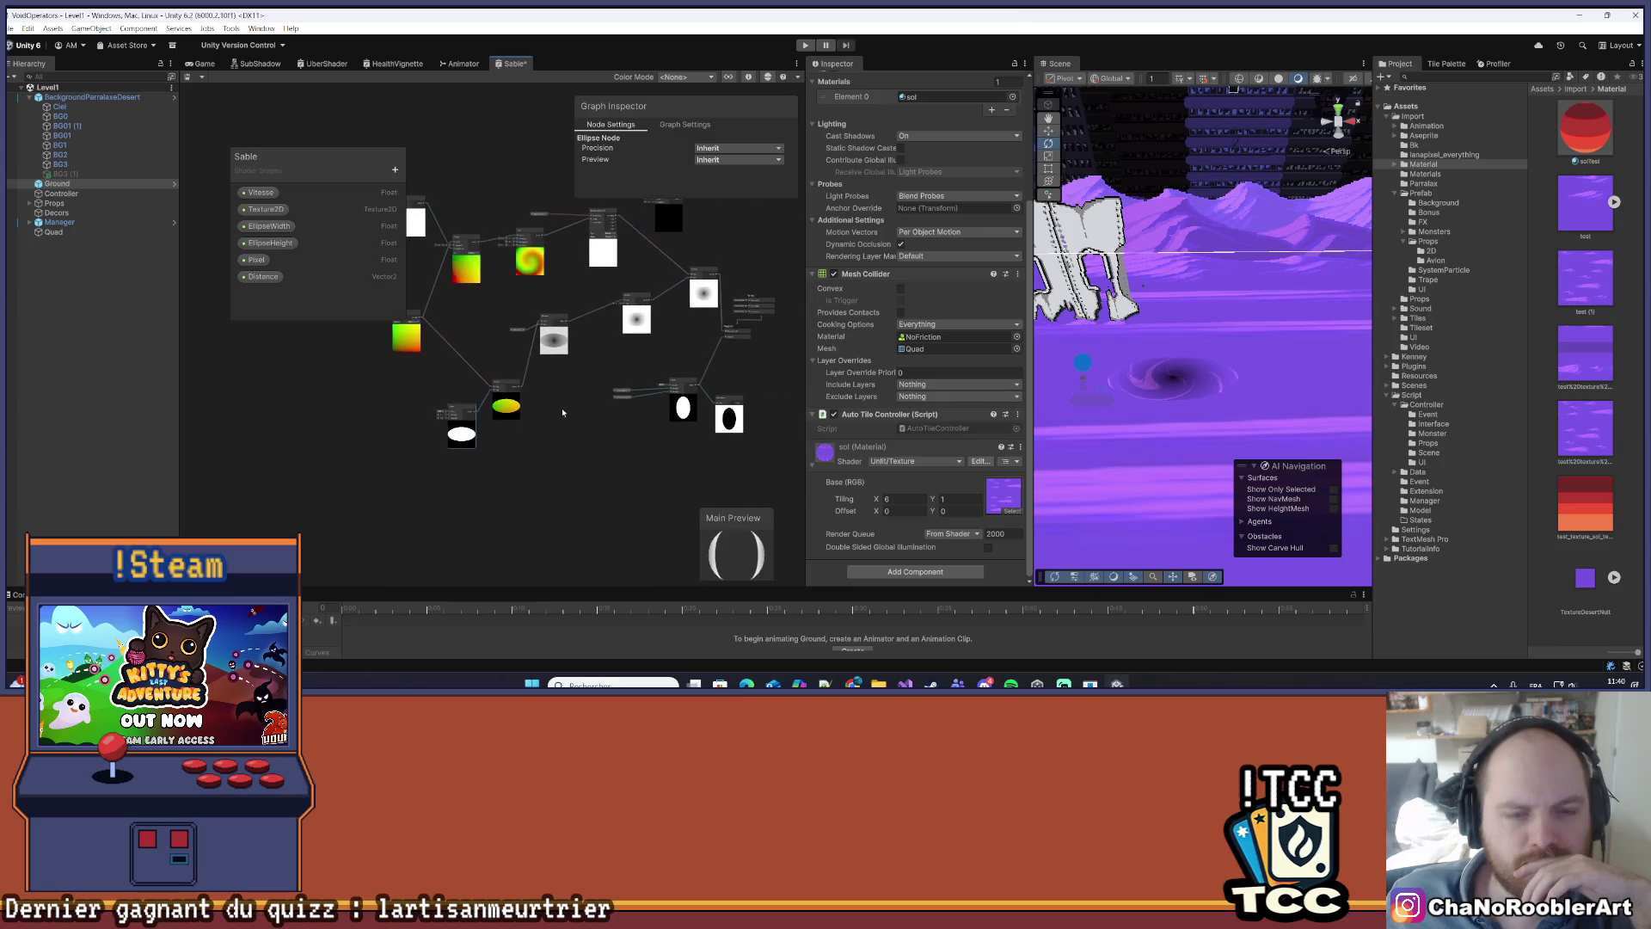
{"action": "scroll", "coordinate": [480, 332], "scroll_direction": "up", "scroll_amount": 6}
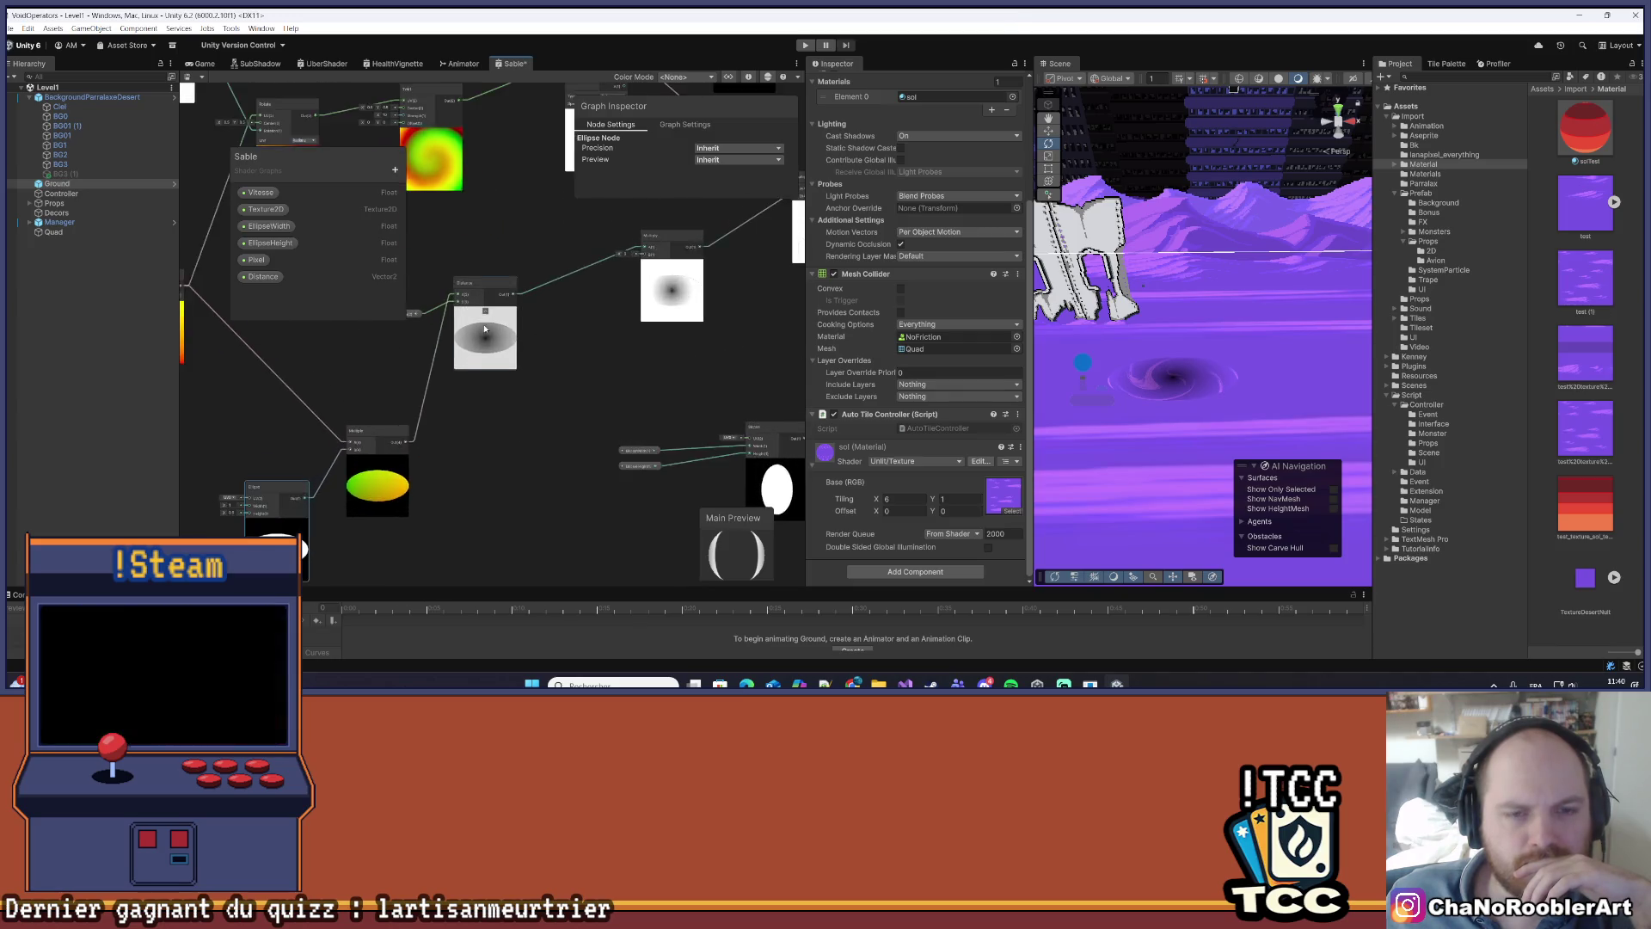
{"action": "scroll", "coordinate": [480, 331], "scroll_direction": "up", "scroll_amount": 5}
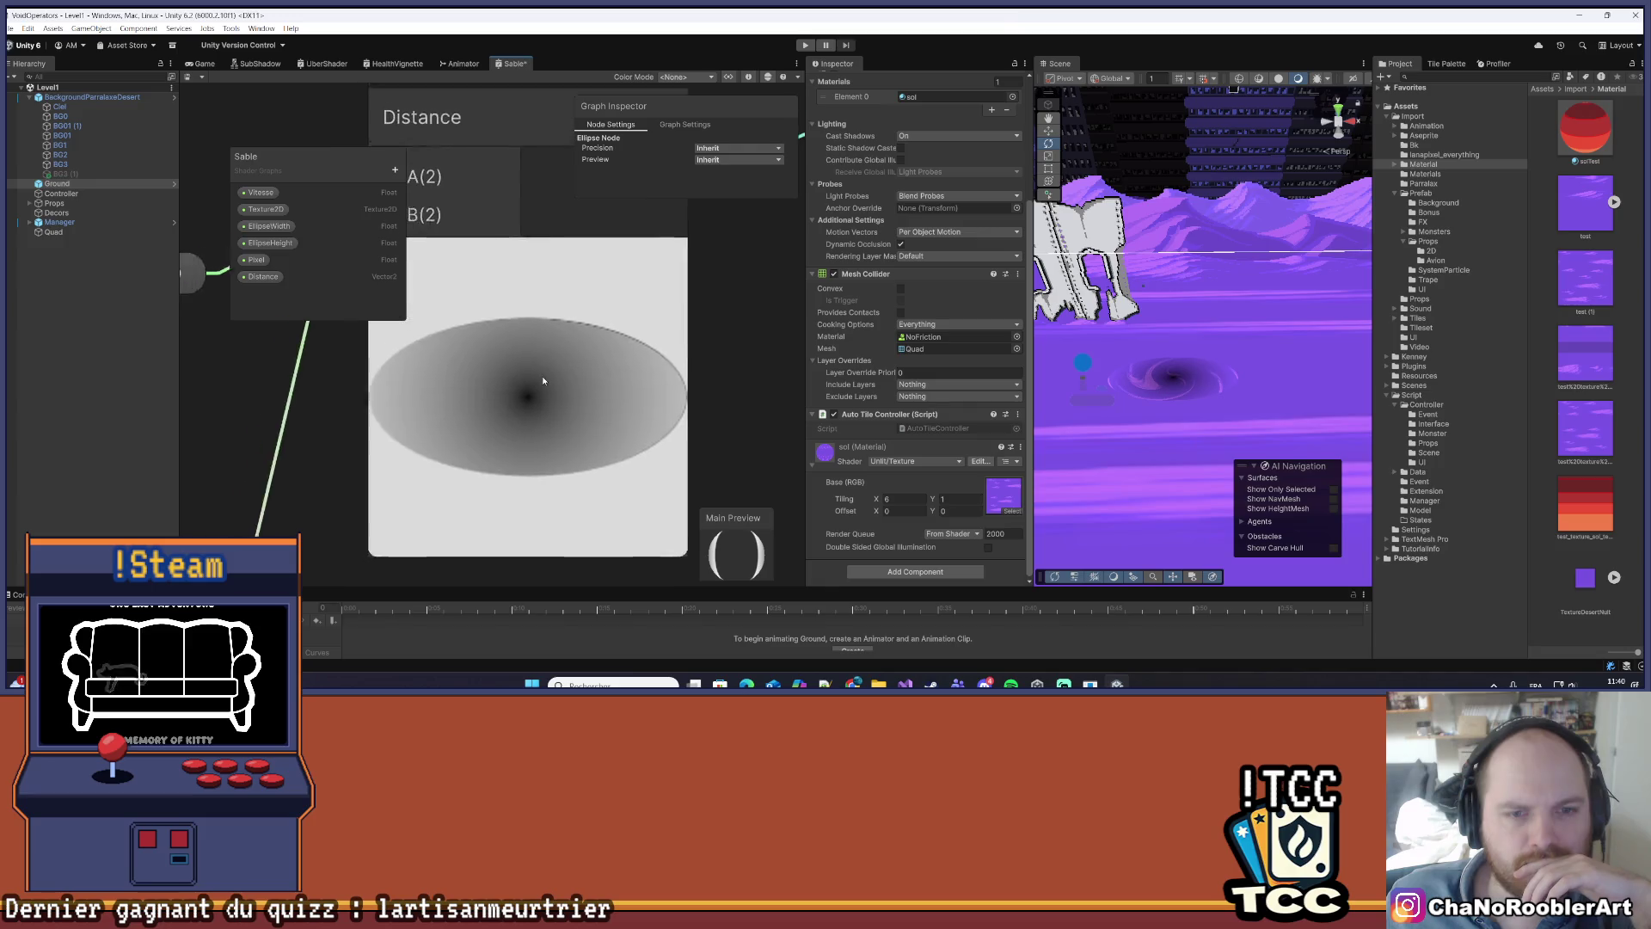
{"action": "scroll", "coordinate": [580, 368], "scroll_direction": "down", "scroll_amount": 8}
{"action": "scroll", "coordinate": [551, 352], "scroll_direction": "up", "scroll_amount": 3}
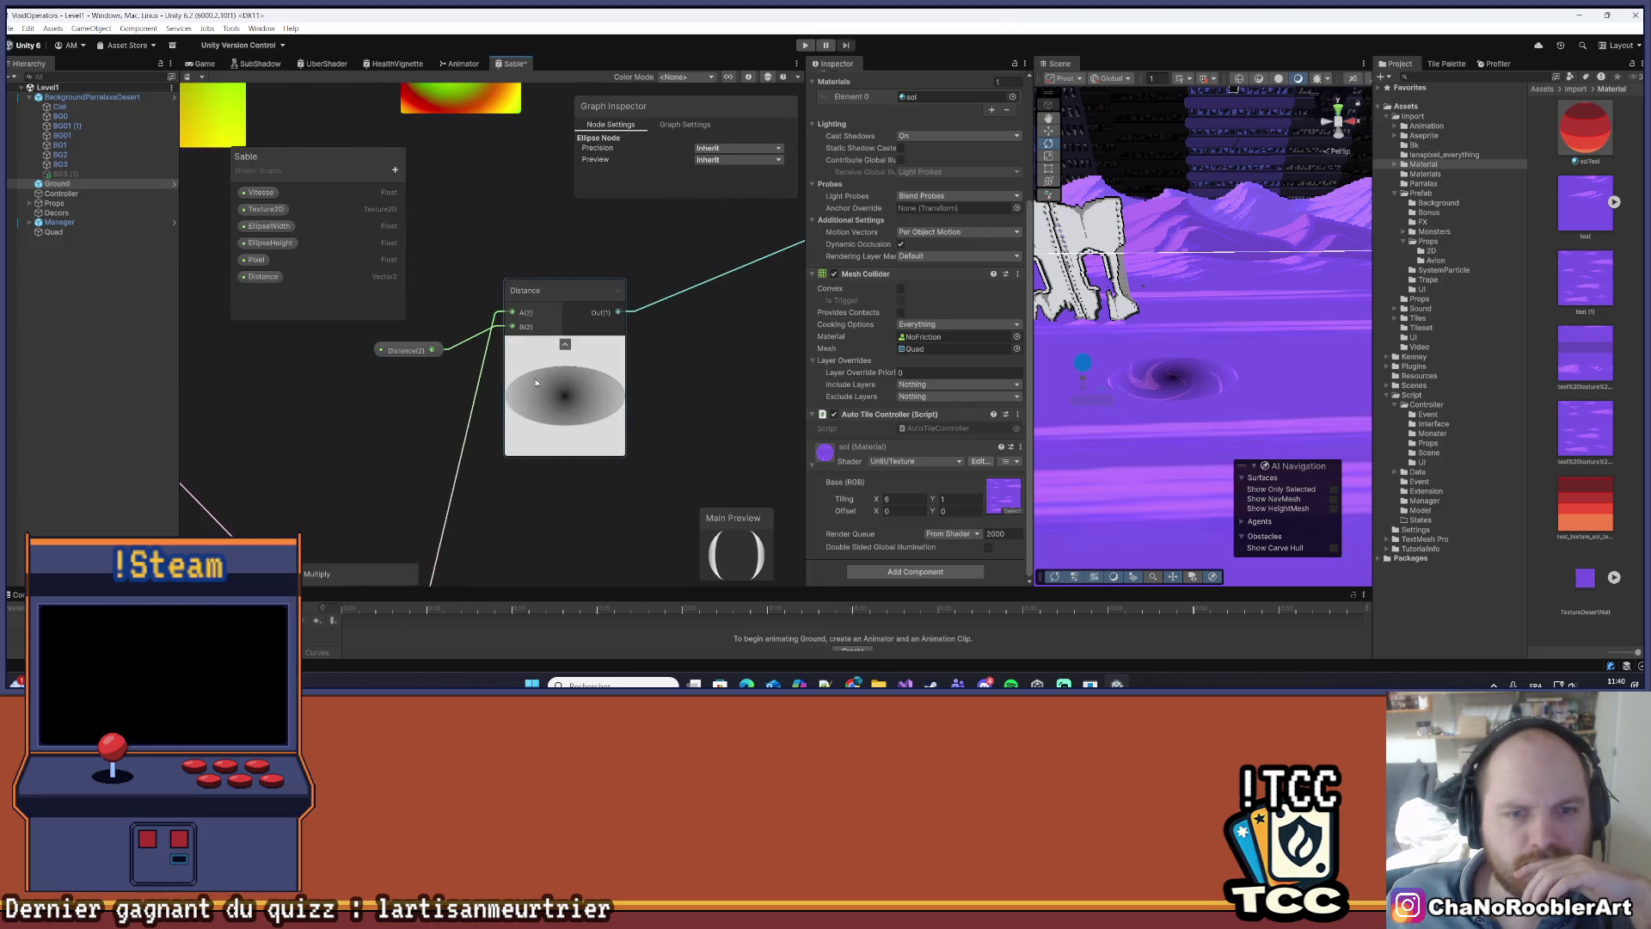
{"action": "scroll", "coordinate": [576, 376], "scroll_direction": "down", "scroll_amount": 3}
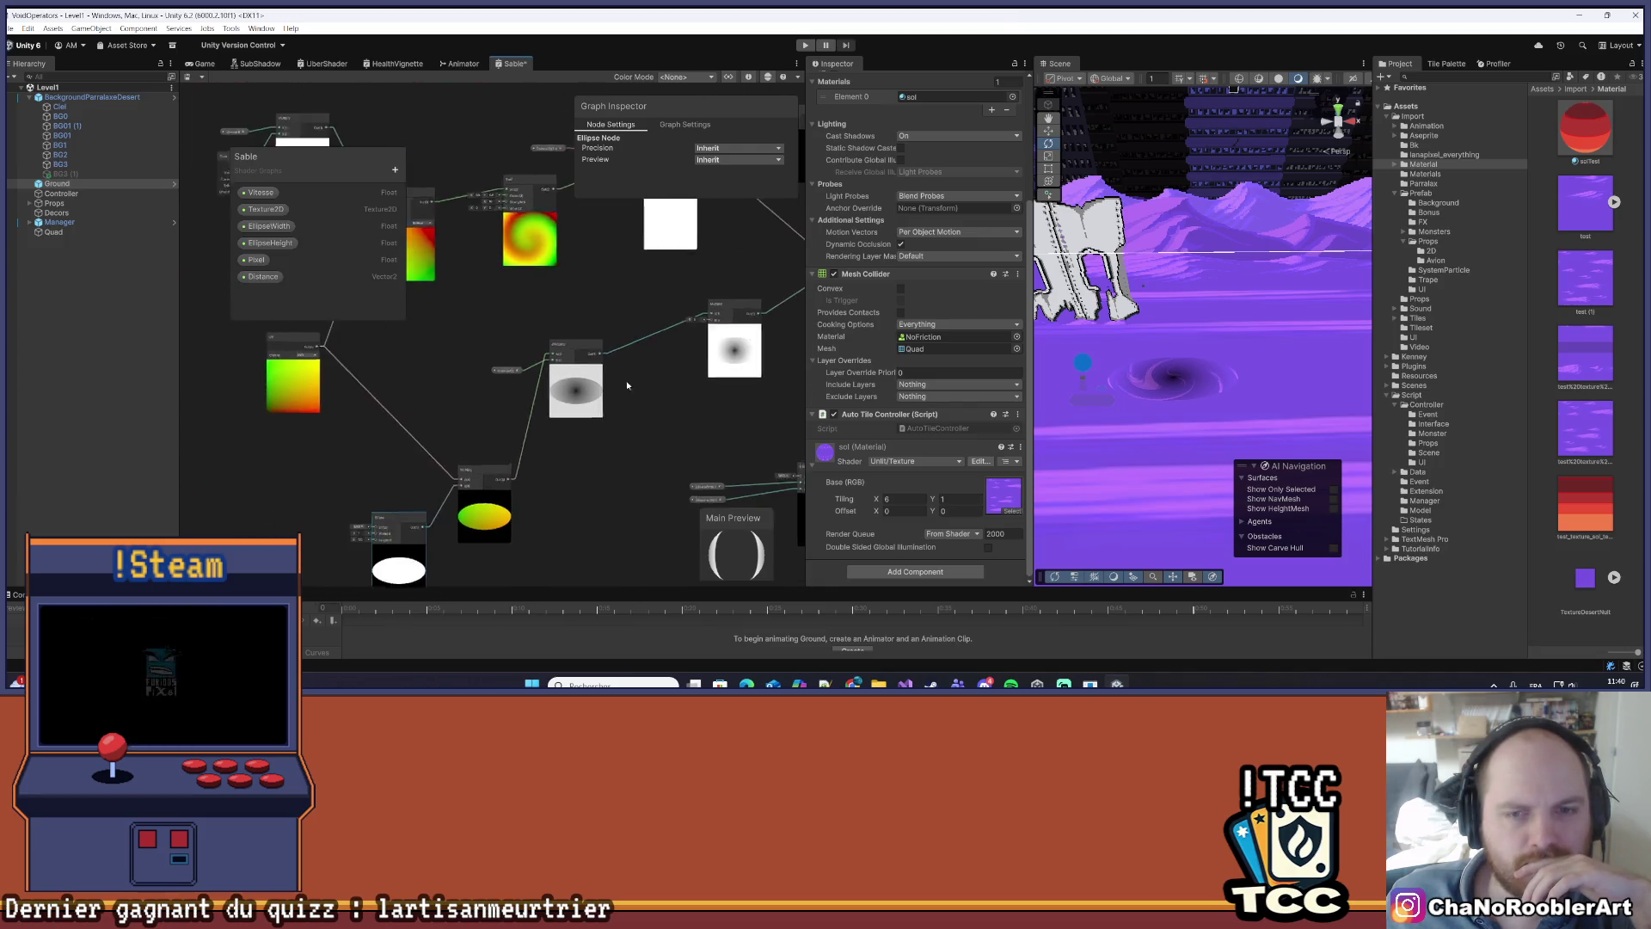
{"action": "scroll", "coordinate": [641, 348], "scroll_direction": "up", "scroll_amount": 3}
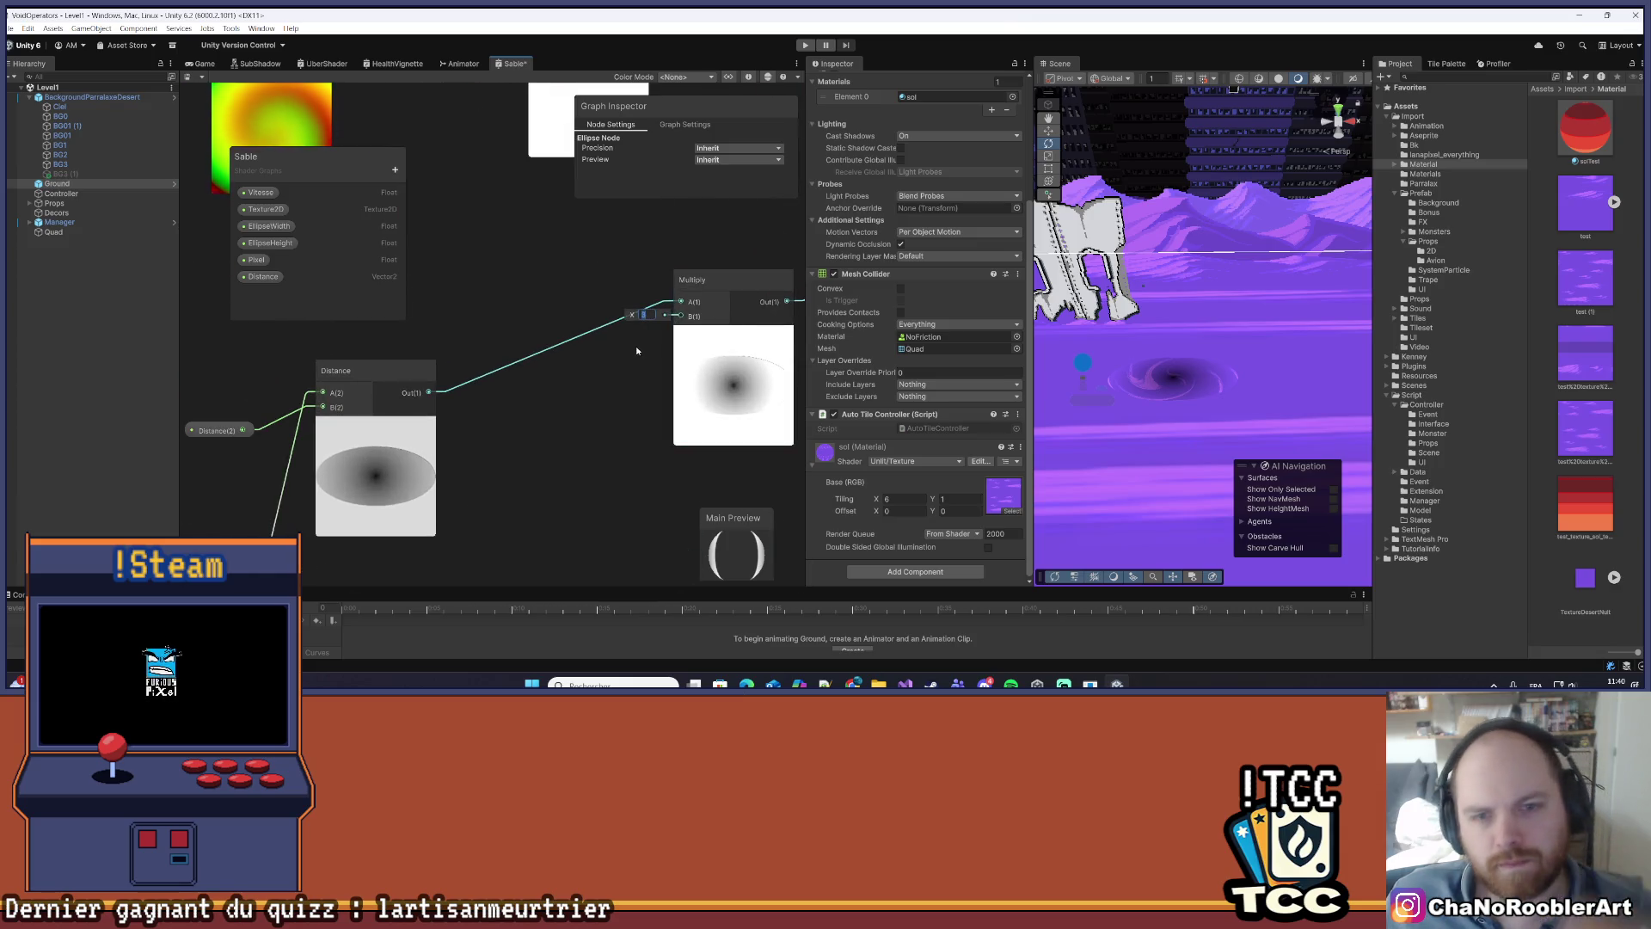
- Set the Multiply node's B to 2, save and check the scene, then change it to 2.5
{"action": "type", "text": "2"}
{"action": "left_click", "coordinate": [608, 396]}
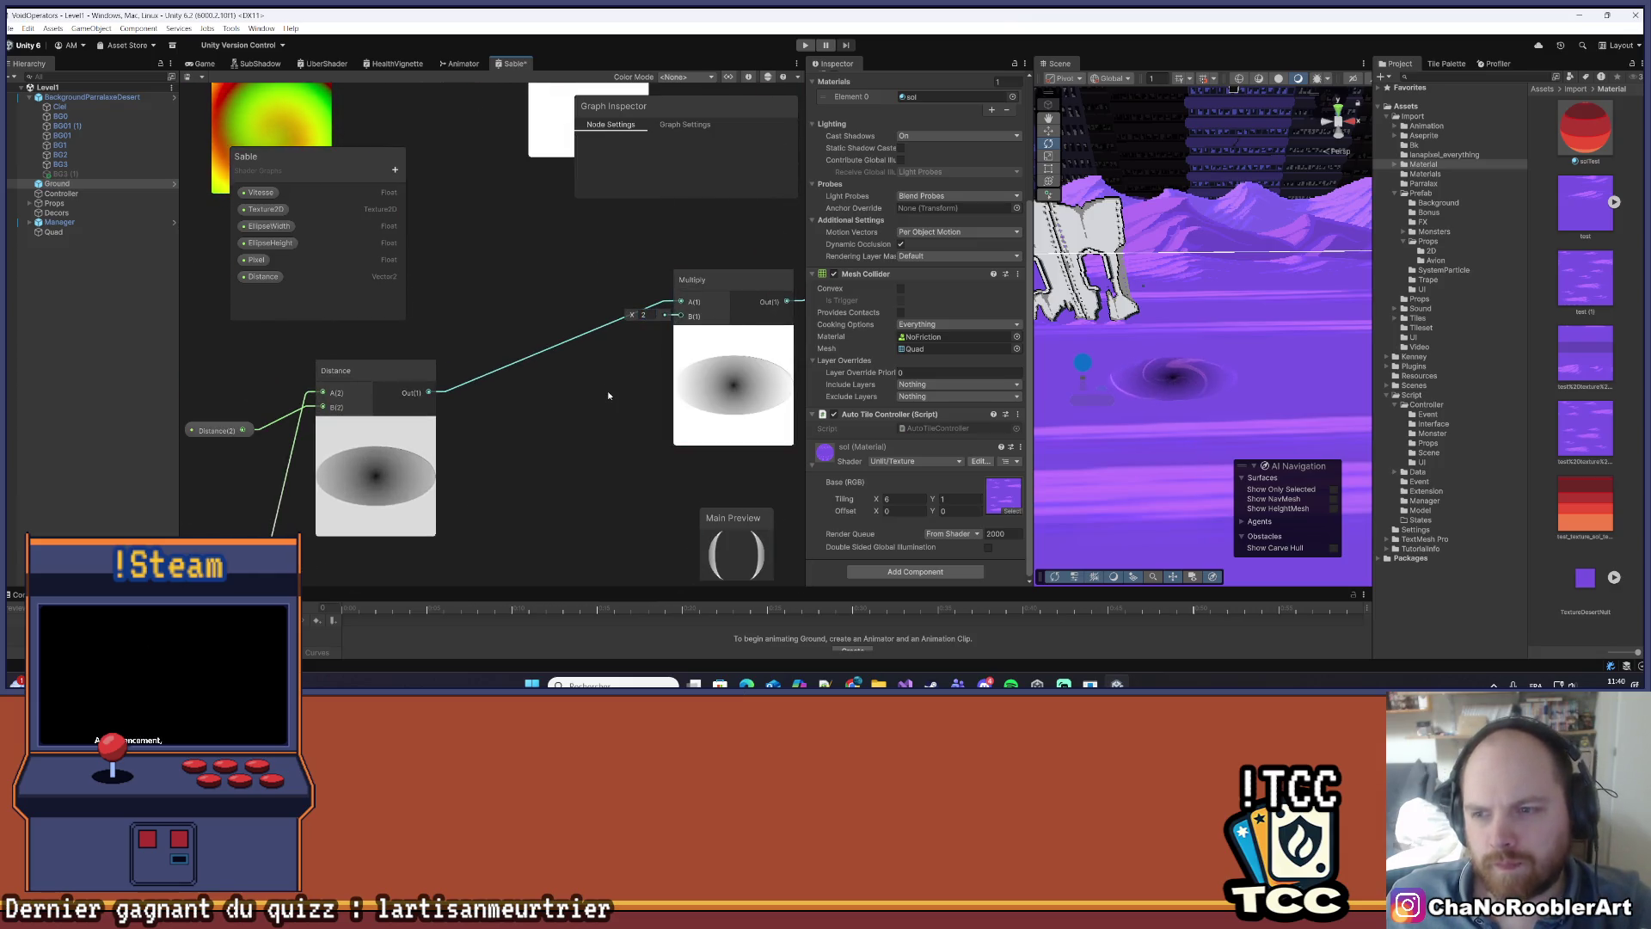
{"action": "key", "text": "ctrl+s"}
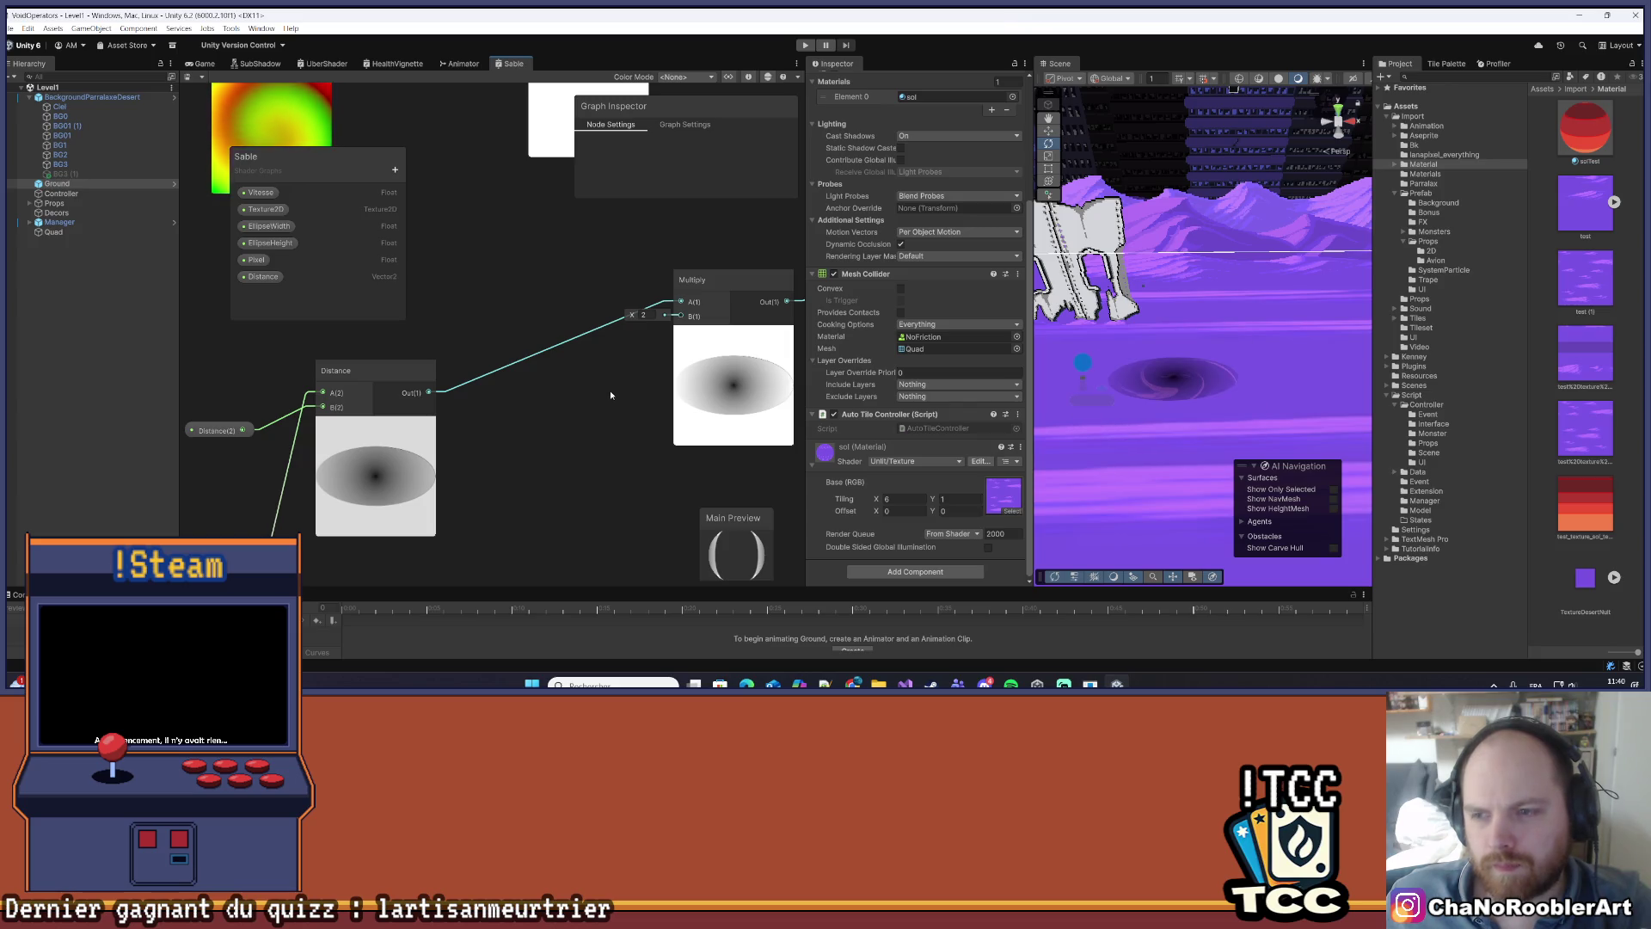
{"action": "left_click_drag", "start_coordinate": [611, 395], "coordinate": [535, 404]}
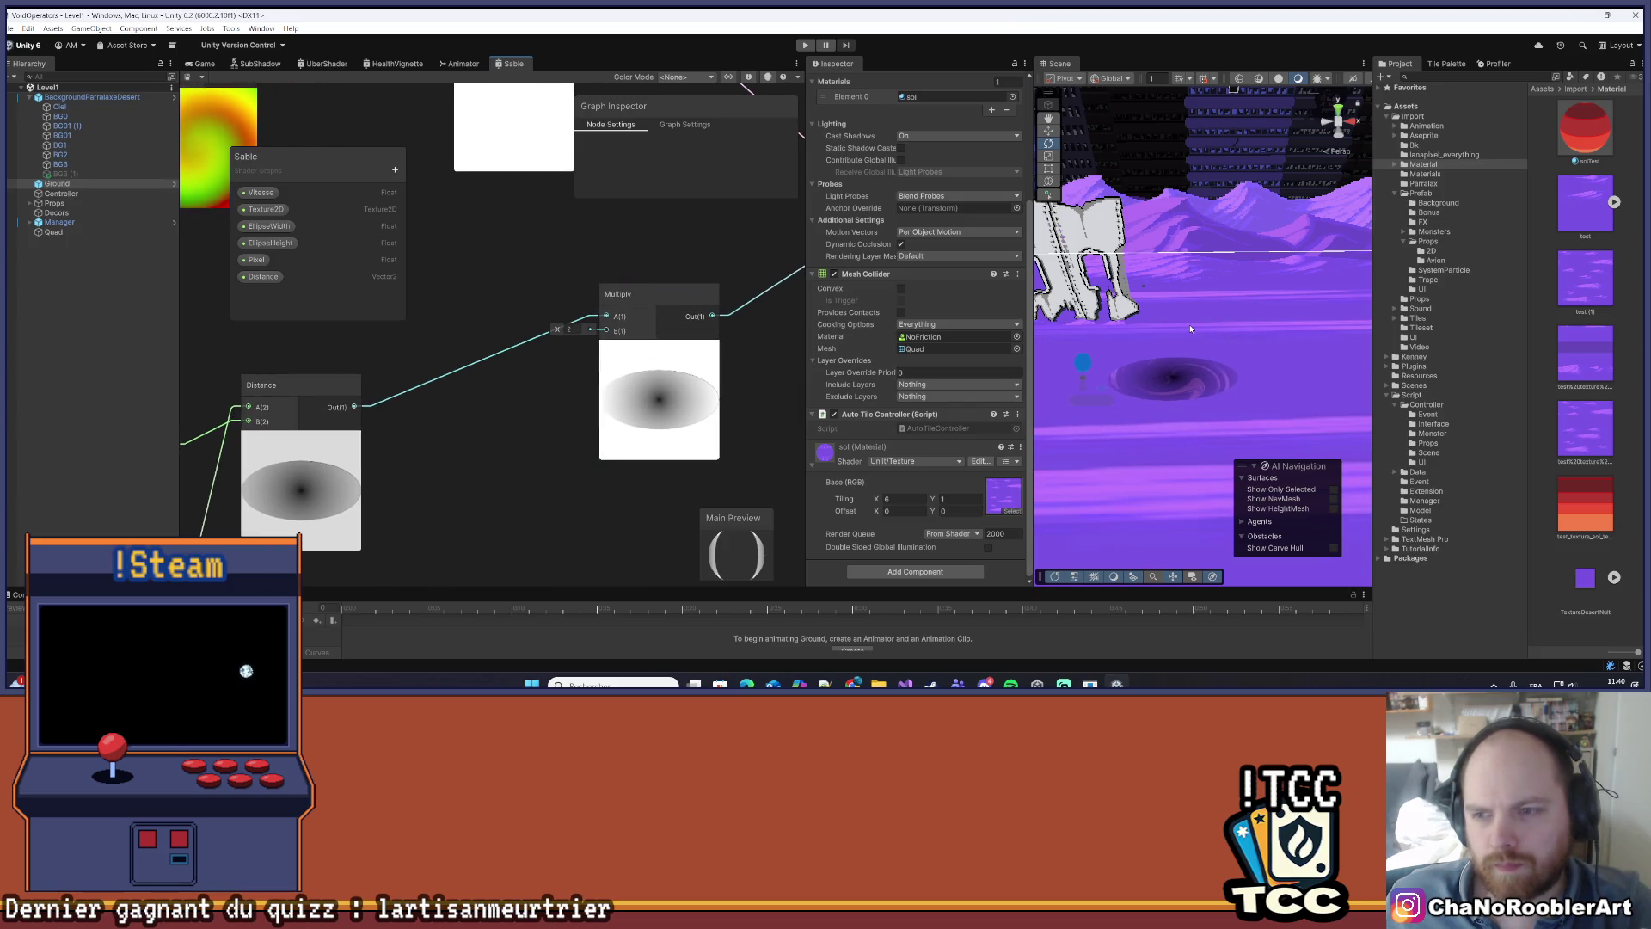
{"action": "left_click_drag", "start_coordinate": [1191, 328], "coordinate": [1161, 341]}
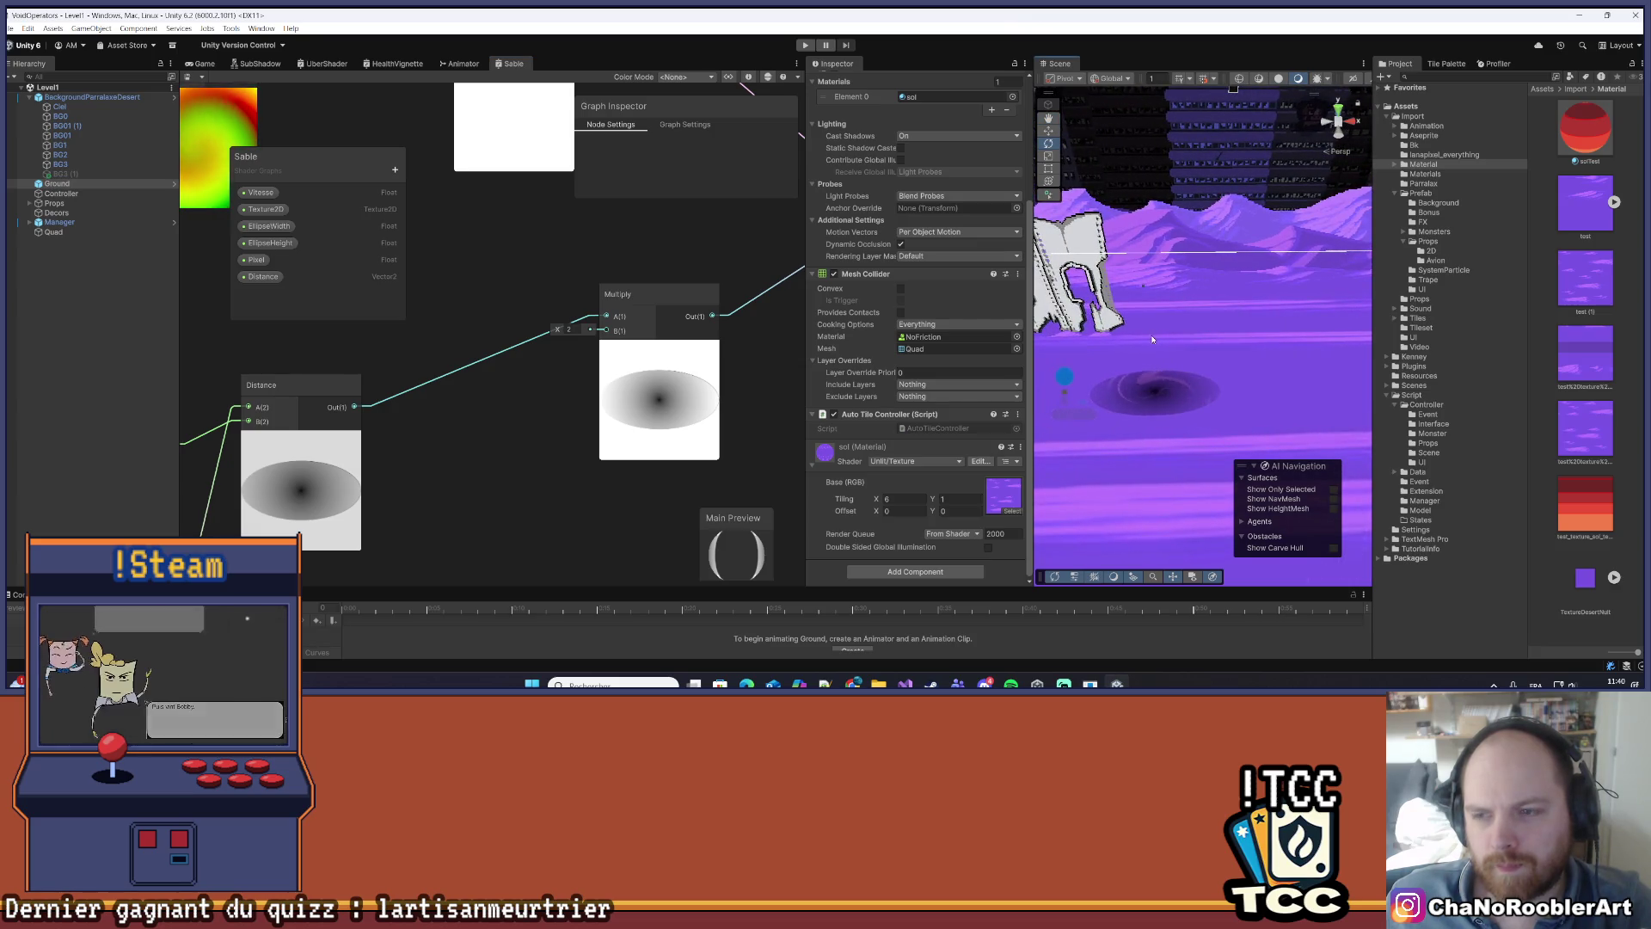
{"action": "mouse_move", "coordinate": [1151, 337]}
{"action": "left_mouse_down"}
{"action": "mouse_move", "coordinate": [1195, 345]}
{"action": "mouse_move", "coordinate": [1088, 160]}
{"action": "left_mouse_up"}
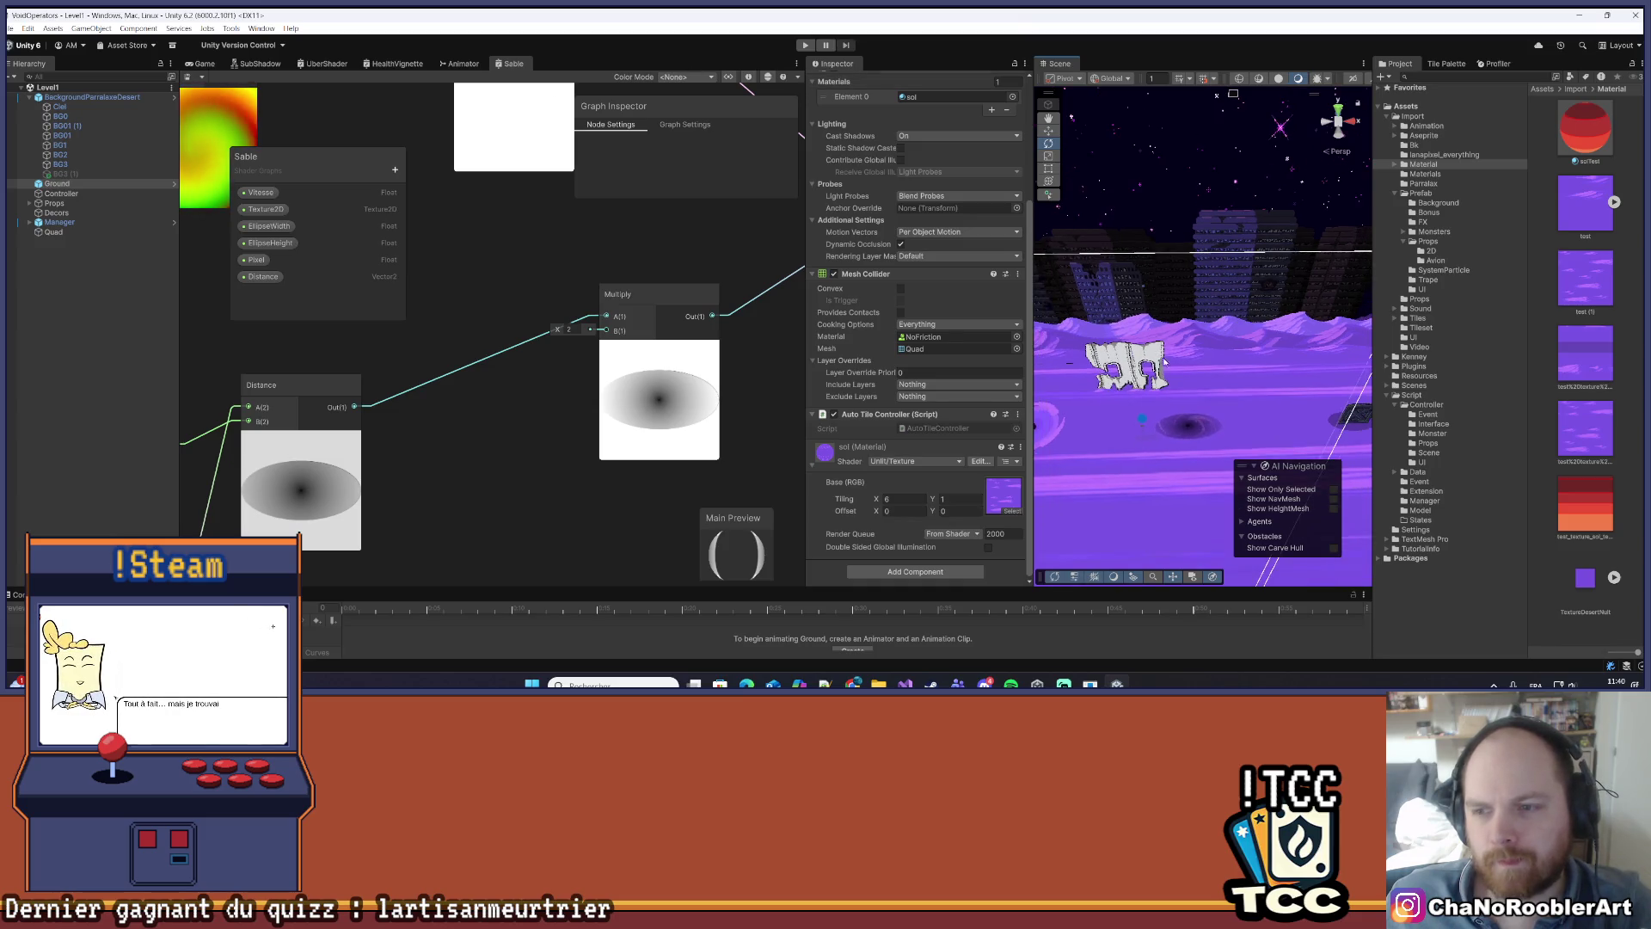
{"action": "left_click", "coordinate": [571, 328]}
{"action": "type", "text": "2.5"}
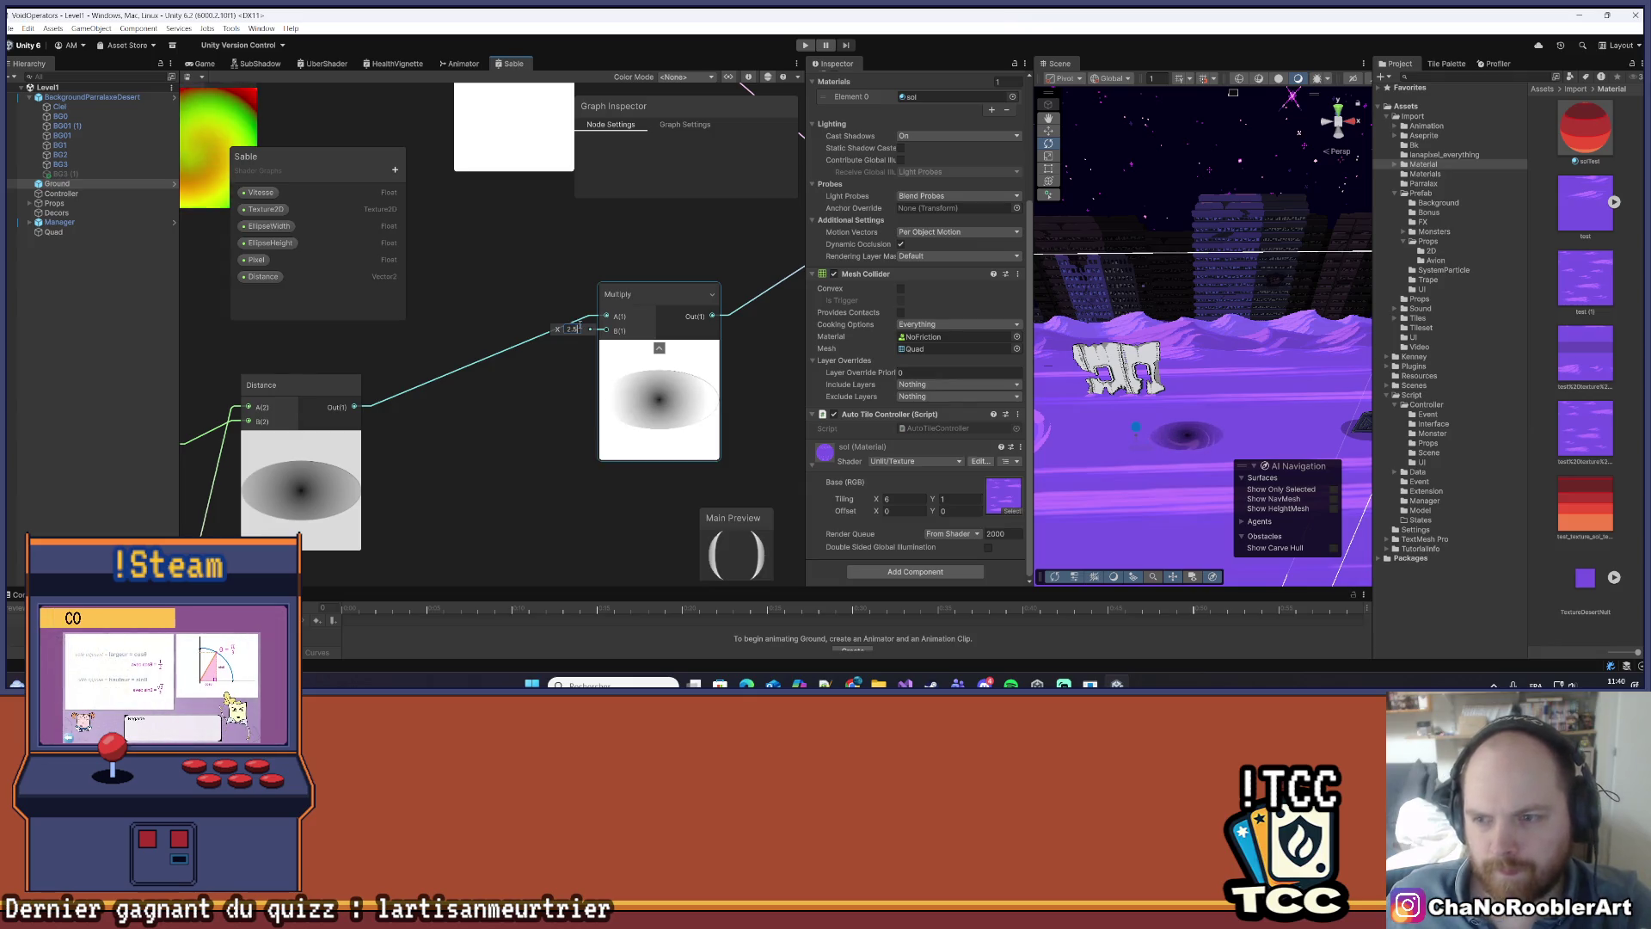
{"action": "left_click", "coordinate": [1171, 392]}
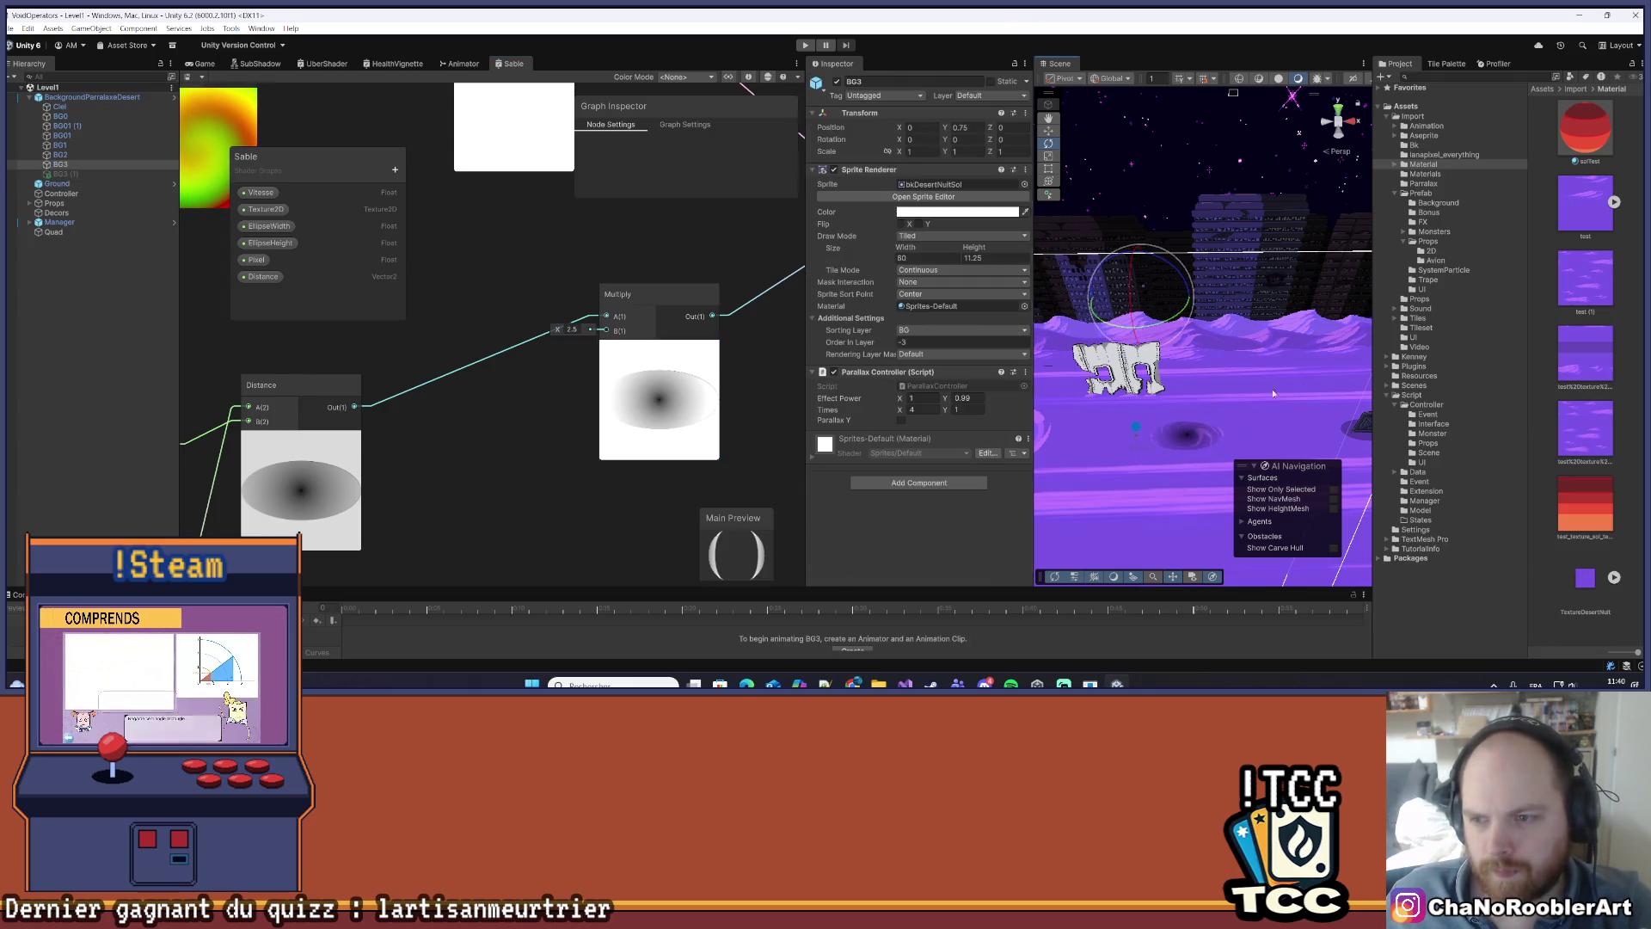
- Inspect BG3 and Ground, then reselect the Quad to show its Sable material
{"action": "scroll", "coordinate": [1171, 392], "scroll_direction": "up", "scroll_amount": 3}
{"action": "left_click", "coordinate": [1171, 391]}
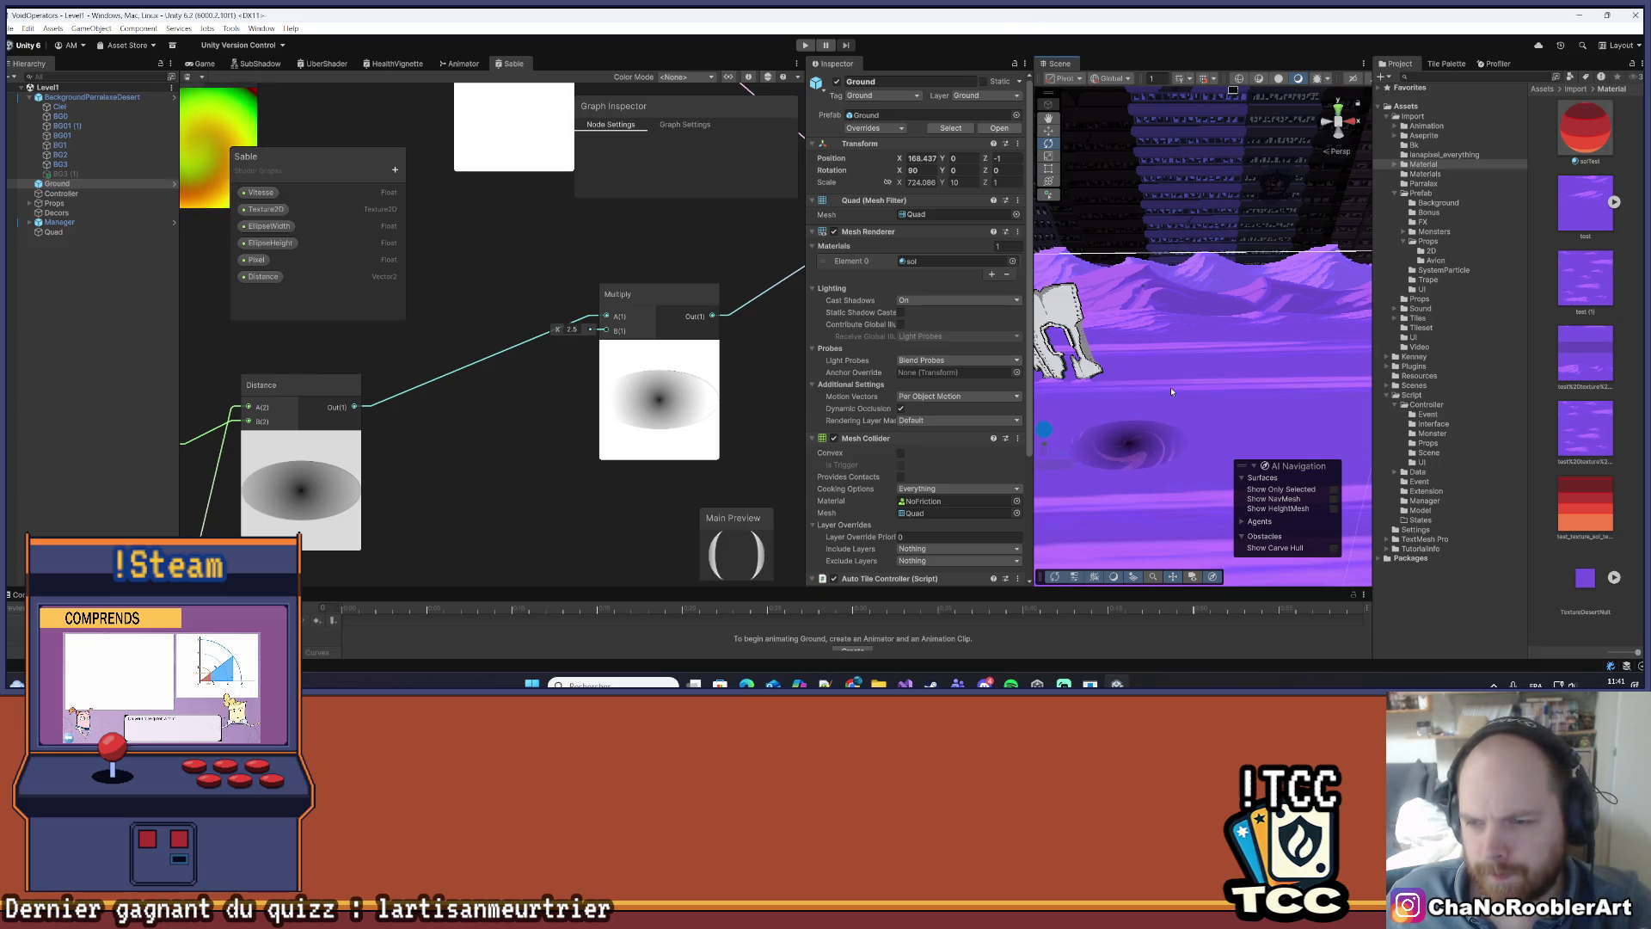
{"action": "key", "text": "Left"}
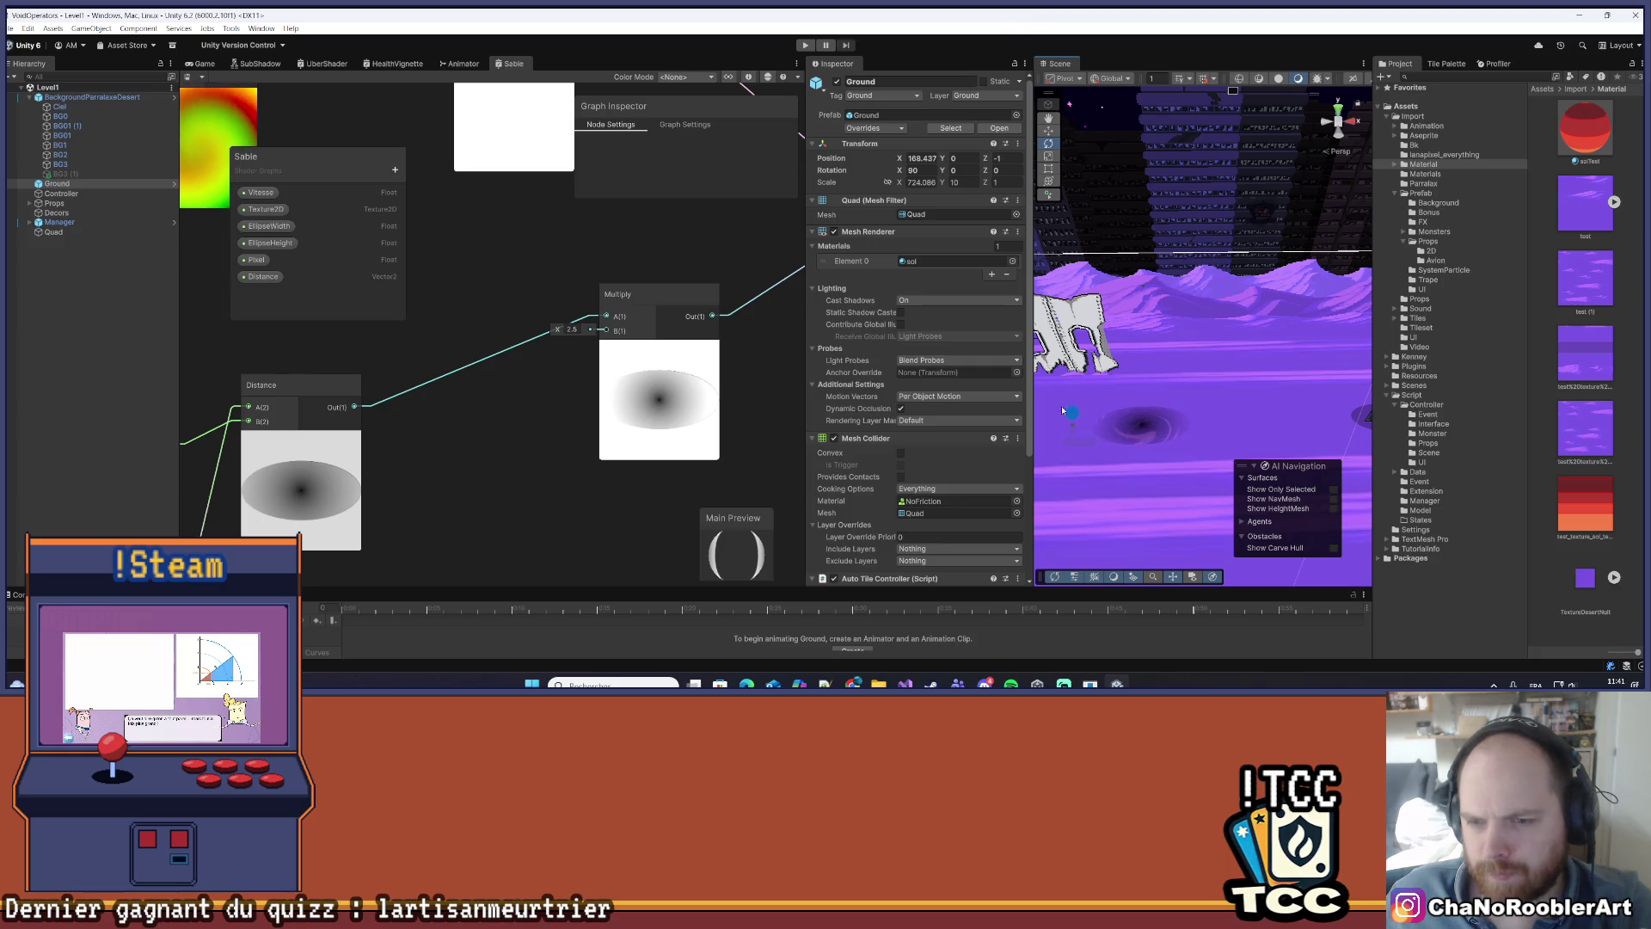
{"action": "scroll", "coordinate": [952, 460], "scroll_direction": "down", "scroll_amount": 4}
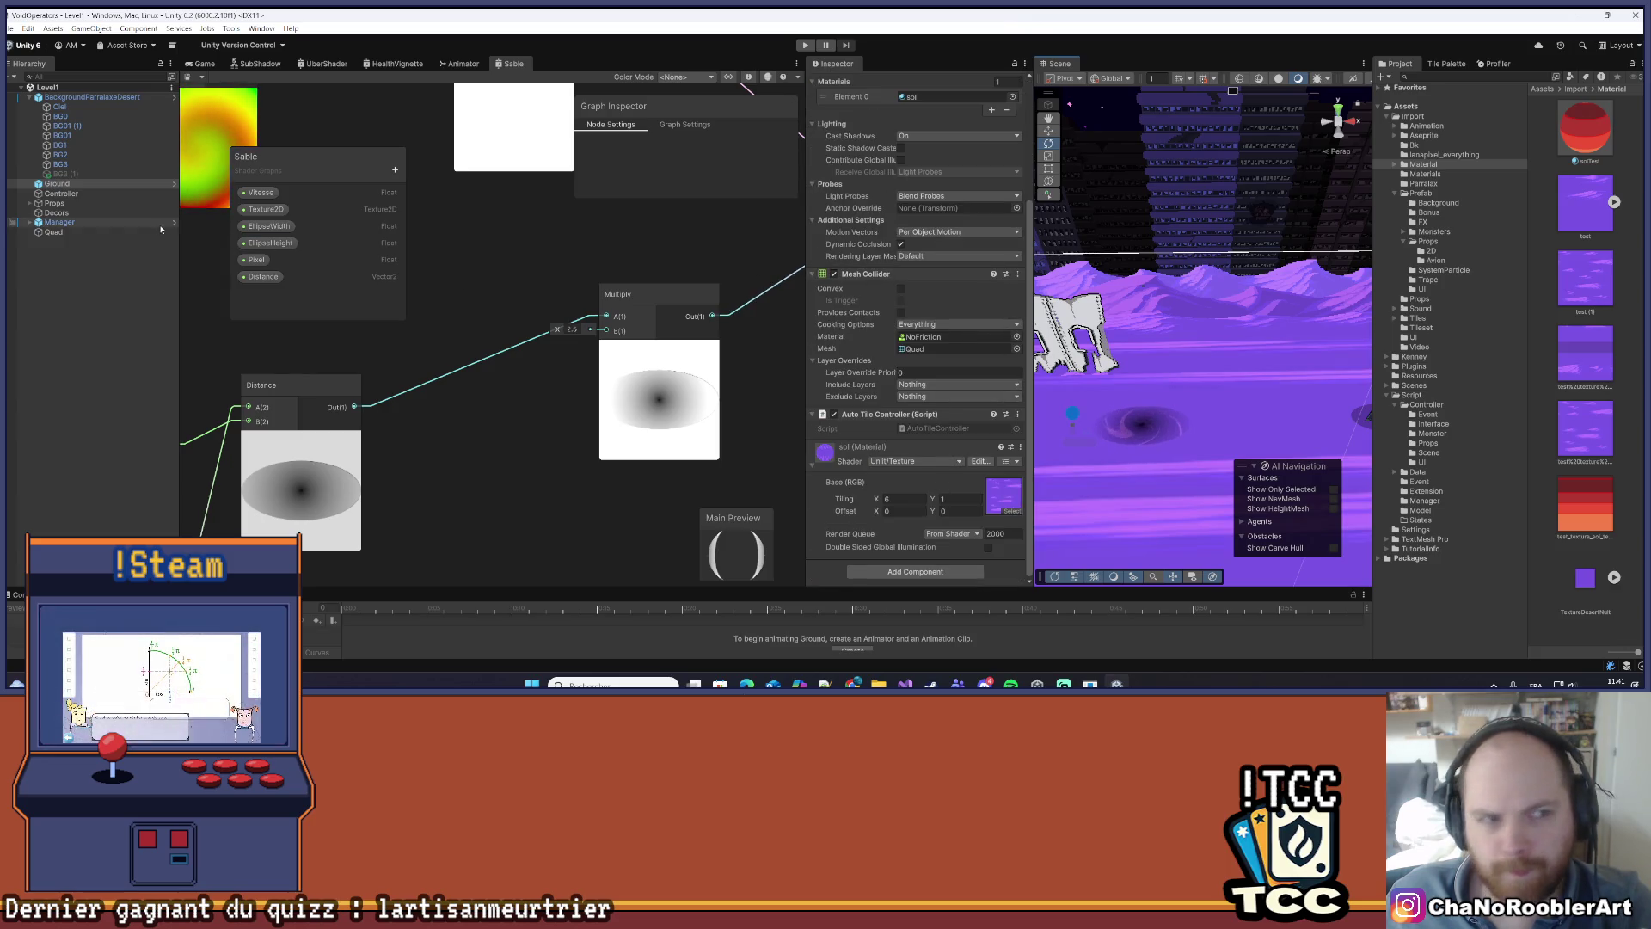
{"action": "left_click", "coordinate": [1141, 422]}
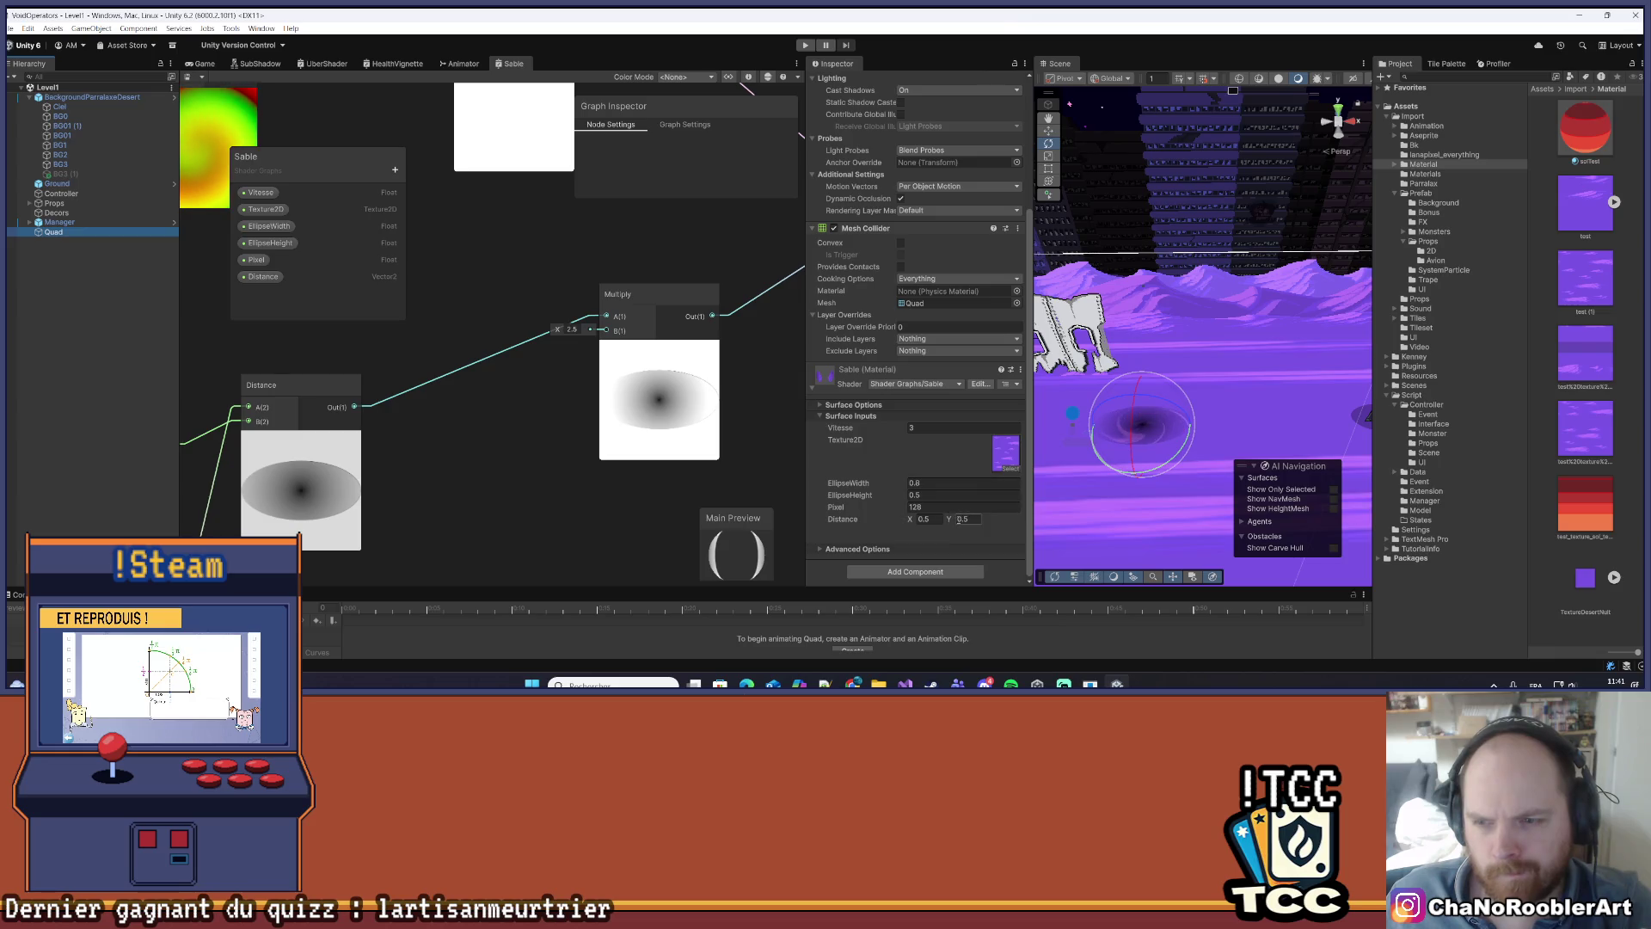
{"action": "left_click", "coordinate": [762, 393]}
{"action": "scroll", "coordinate": [590, 400], "scroll_direction": "down", "scroll_amount": 3}
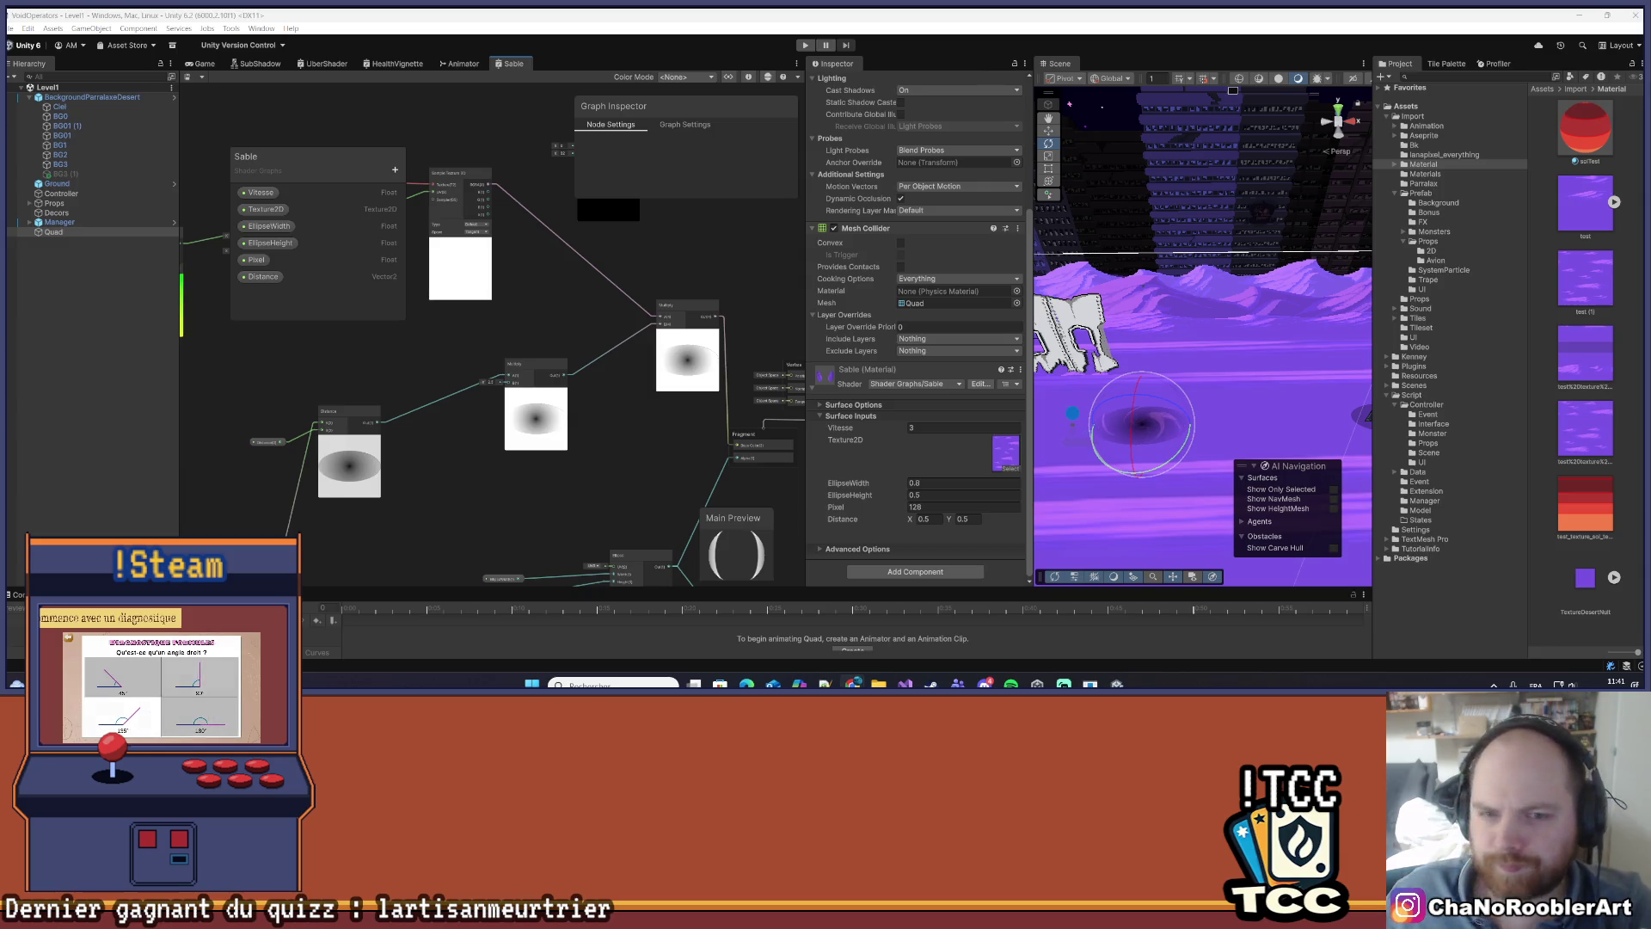
{"action": "scroll", "coordinate": [622, 446], "scroll_direction": "up", "scroll_amount": 3}
{"action": "left_click_drag", "start_coordinate": [624, 450], "coordinate": [428, 501]}
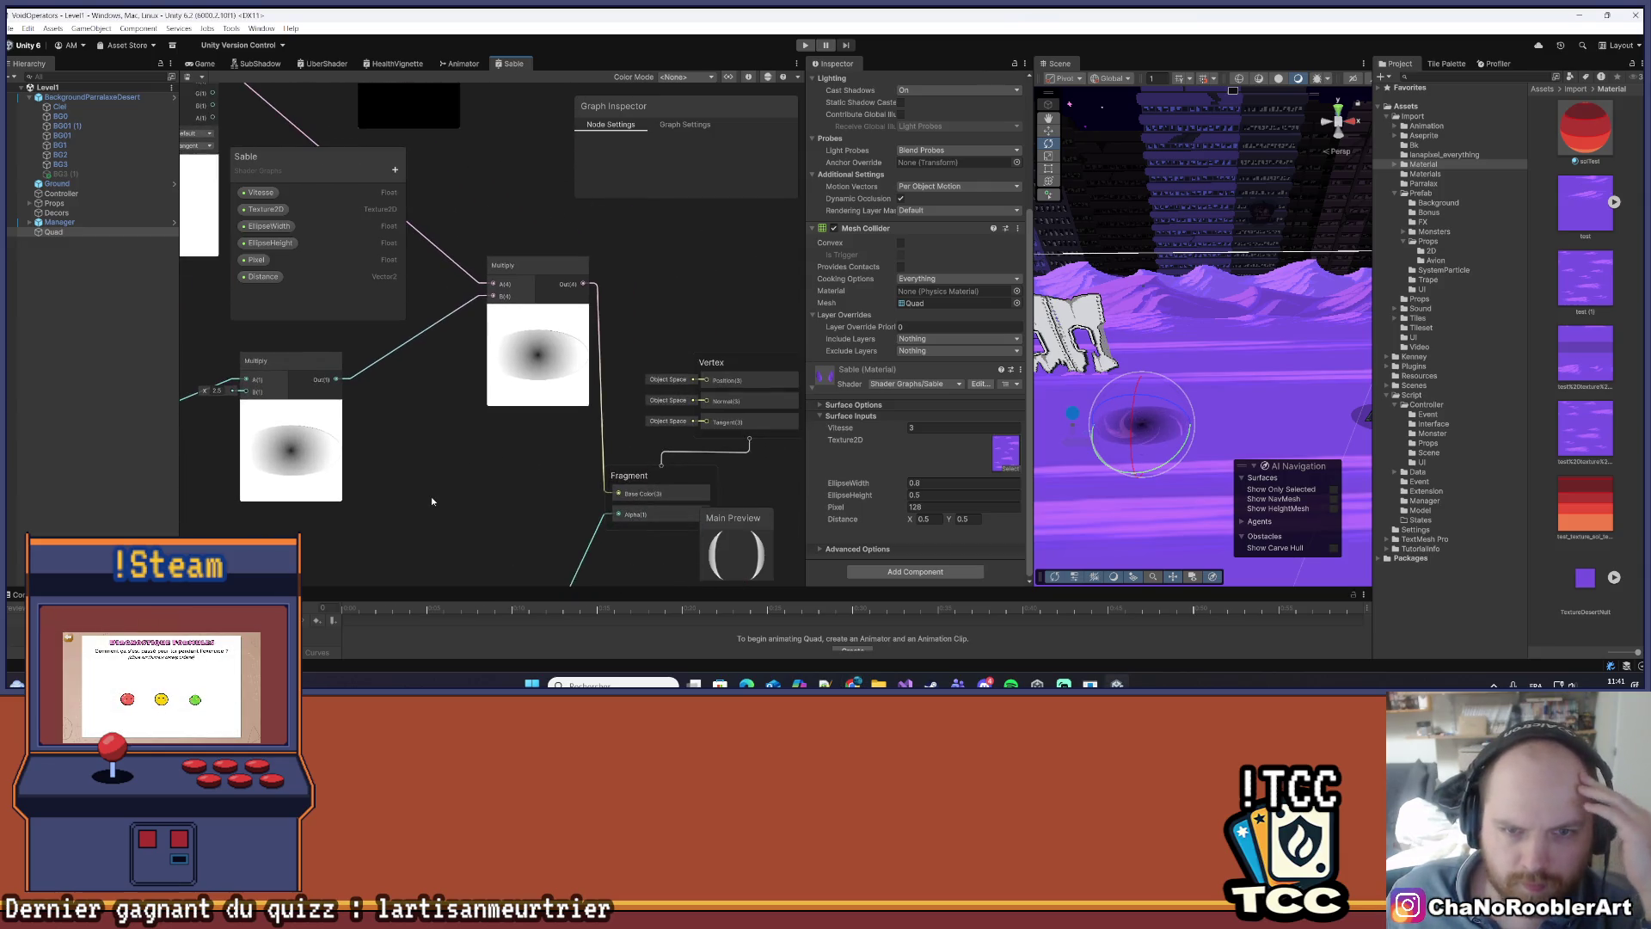
{"action": "scroll", "coordinate": [676, 331], "scroll_direction": "down", "scroll_amount": 2}
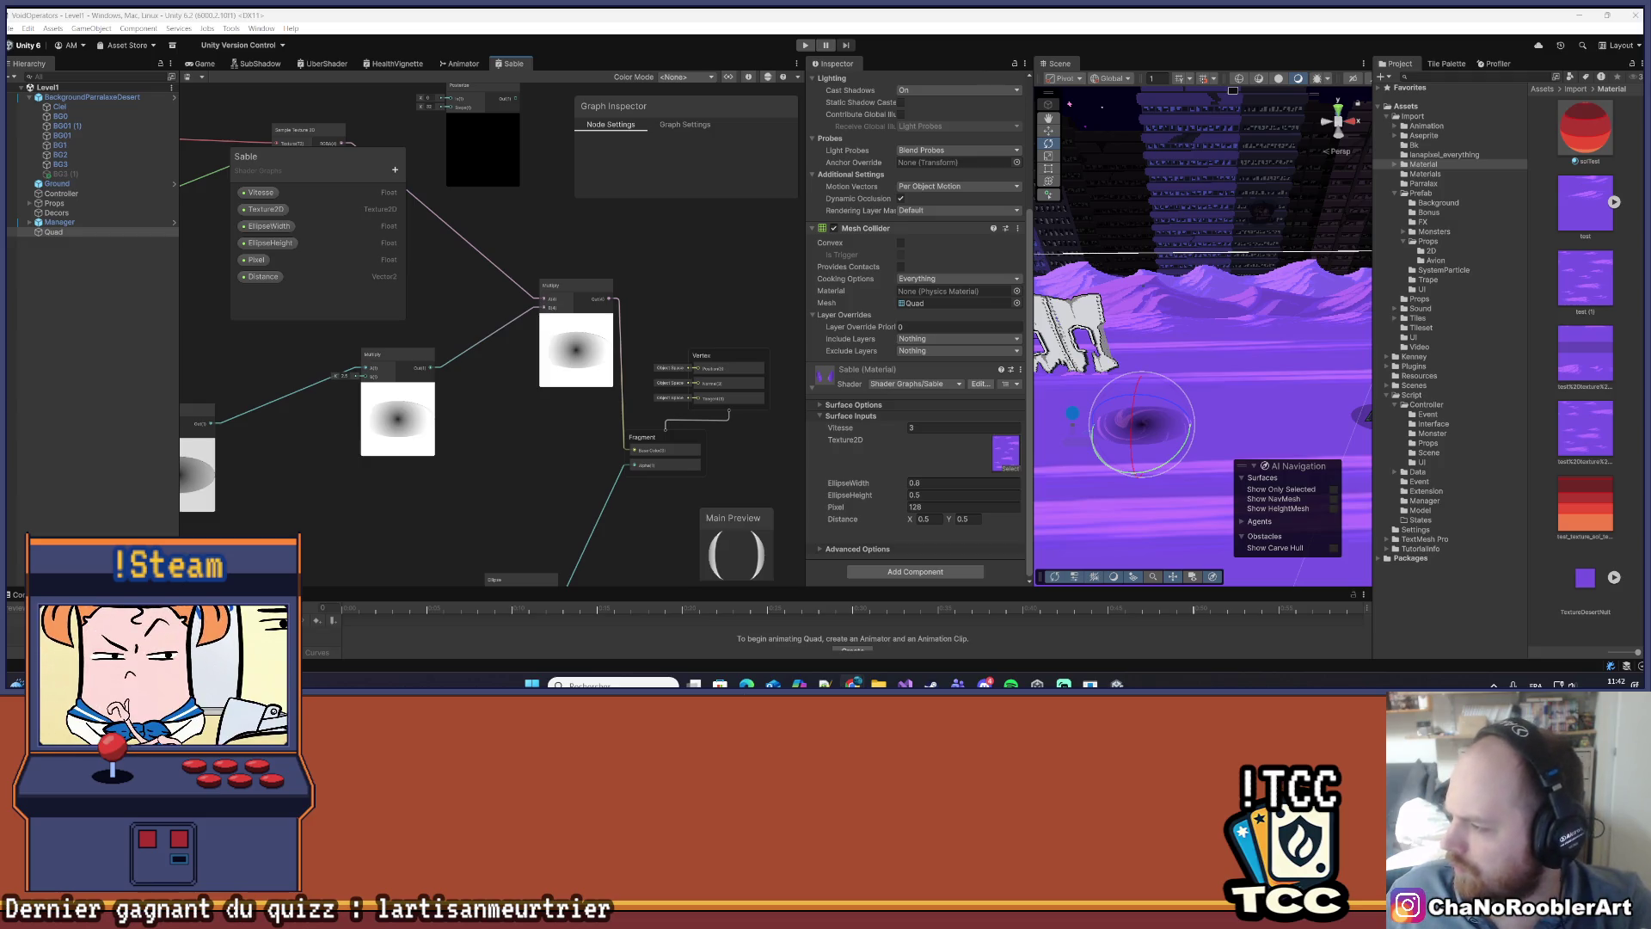
{"action": "scroll", "coordinate": [470, 383], "scroll_direction": "down", "scroll_amount": 5}
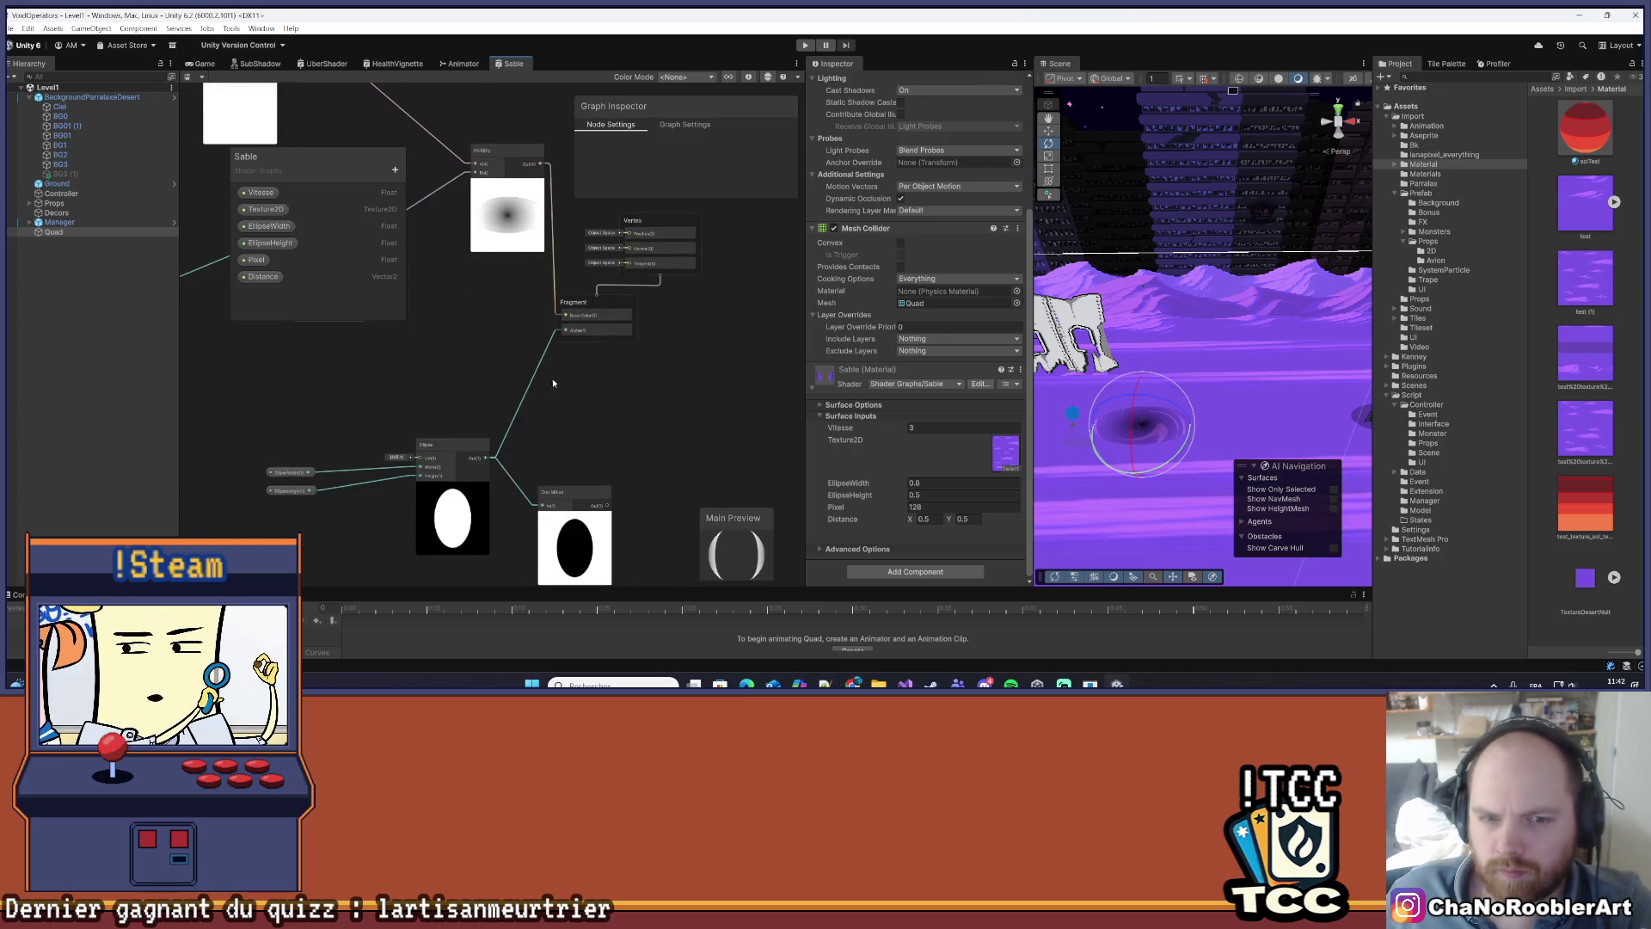
- Move the One Minus node left, link the Ellipse mask into the downstream node, and save
{"action": "left_click_drag", "start_coordinate": [553, 365], "coordinate": [593, 430]}
{"action": "mouse_move", "coordinate": [513, 368]}
{"action": "left_mouse_down"}
{"action": "mouse_move", "coordinate": [633, 433]}
{"action": "mouse_move", "coordinate": [647, 397]}
{"action": "mouse_move", "coordinate": [582, 381]}
{"action": "mouse_move", "coordinate": [593, 405]}
{"action": "left_mouse_up"}
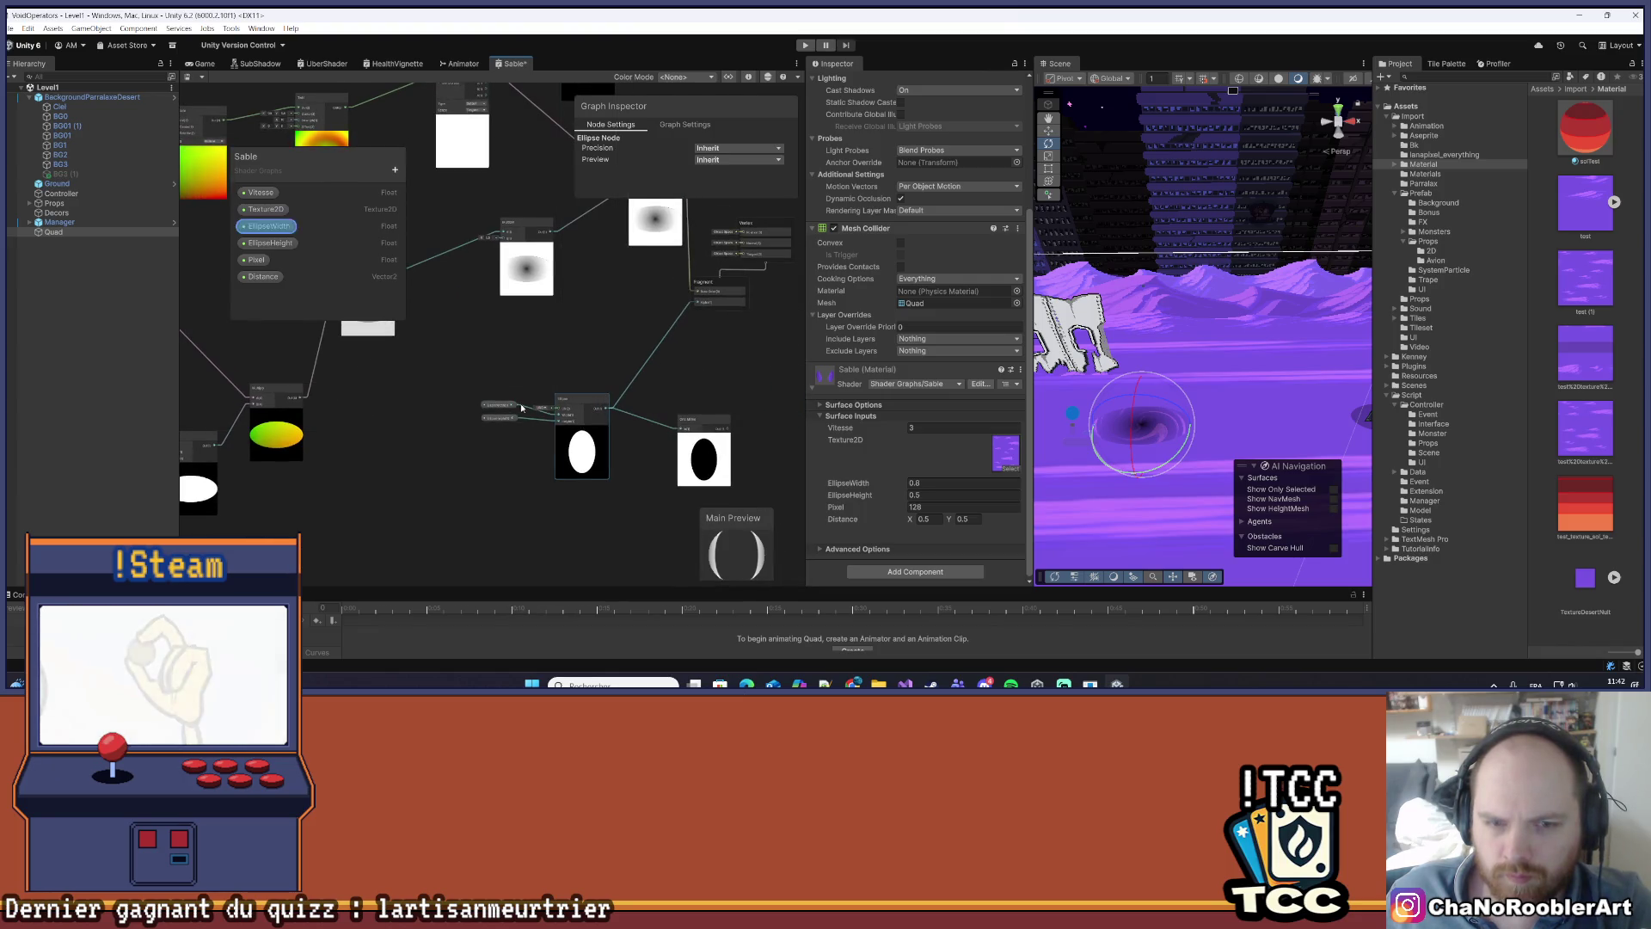
{"action": "mouse_move", "coordinate": [709, 420]}
{"action": "left_mouse_down"}
{"action": "mouse_move", "coordinate": [365, 447]}
{"action": "mouse_move", "coordinate": [544, 486]}
{"action": "mouse_move", "coordinate": [580, 471]}
{"action": "left_mouse_up"}
{"action": "left_click", "coordinate": [571, 400]}
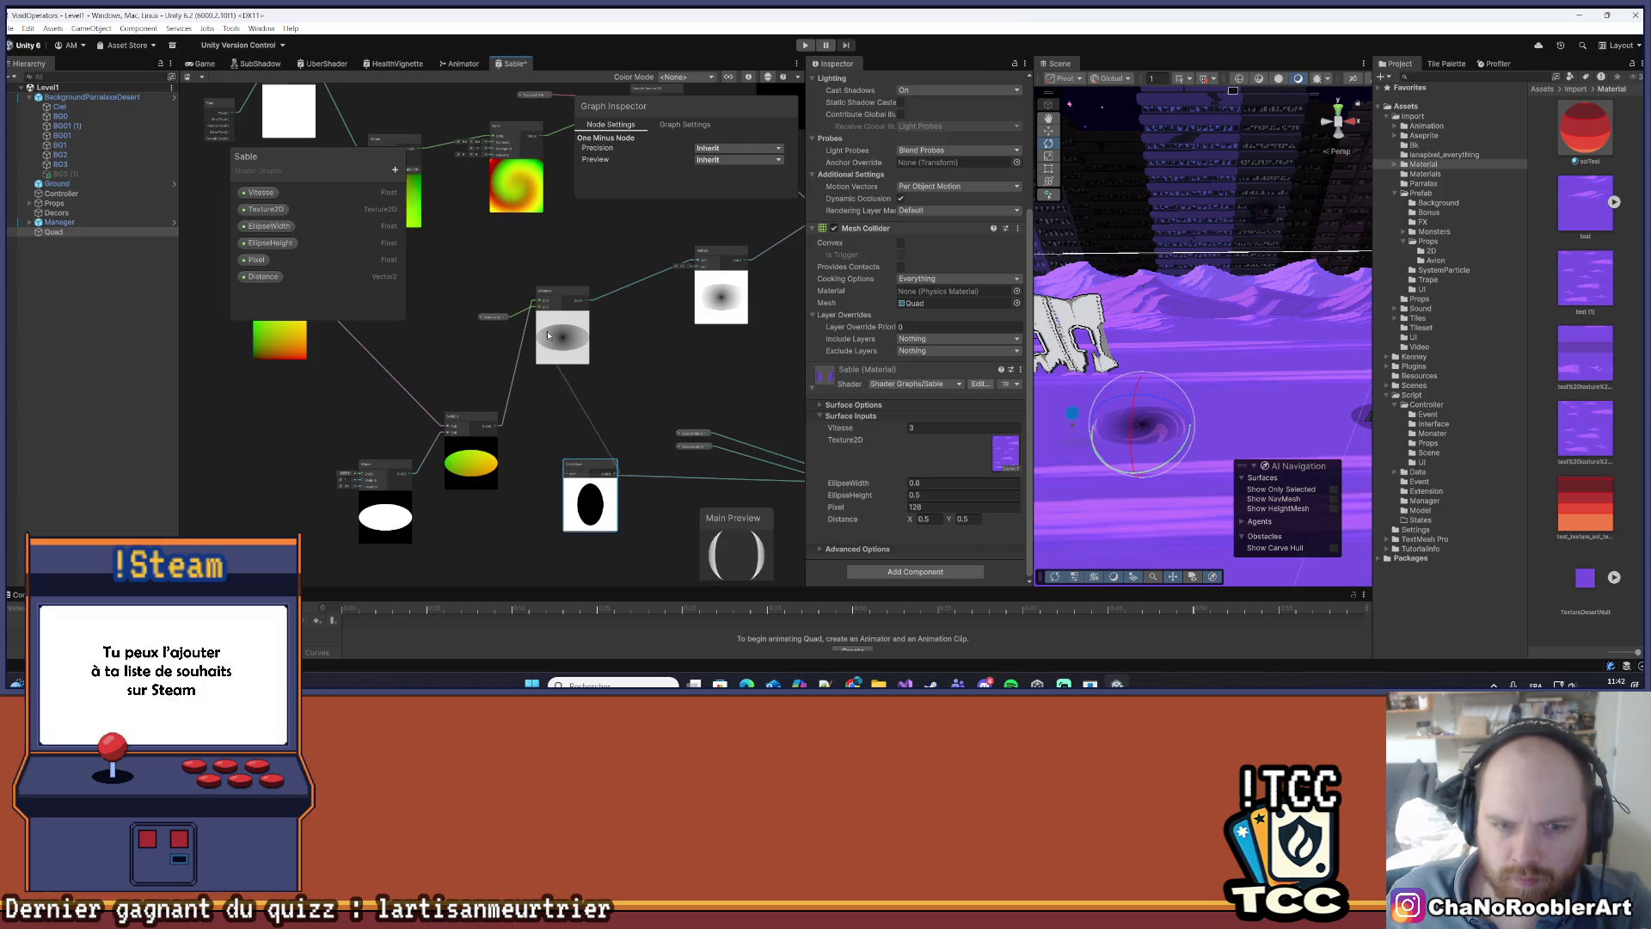
{"action": "left_click_drag", "start_coordinate": [535, 308], "coordinate": [537, 306]}
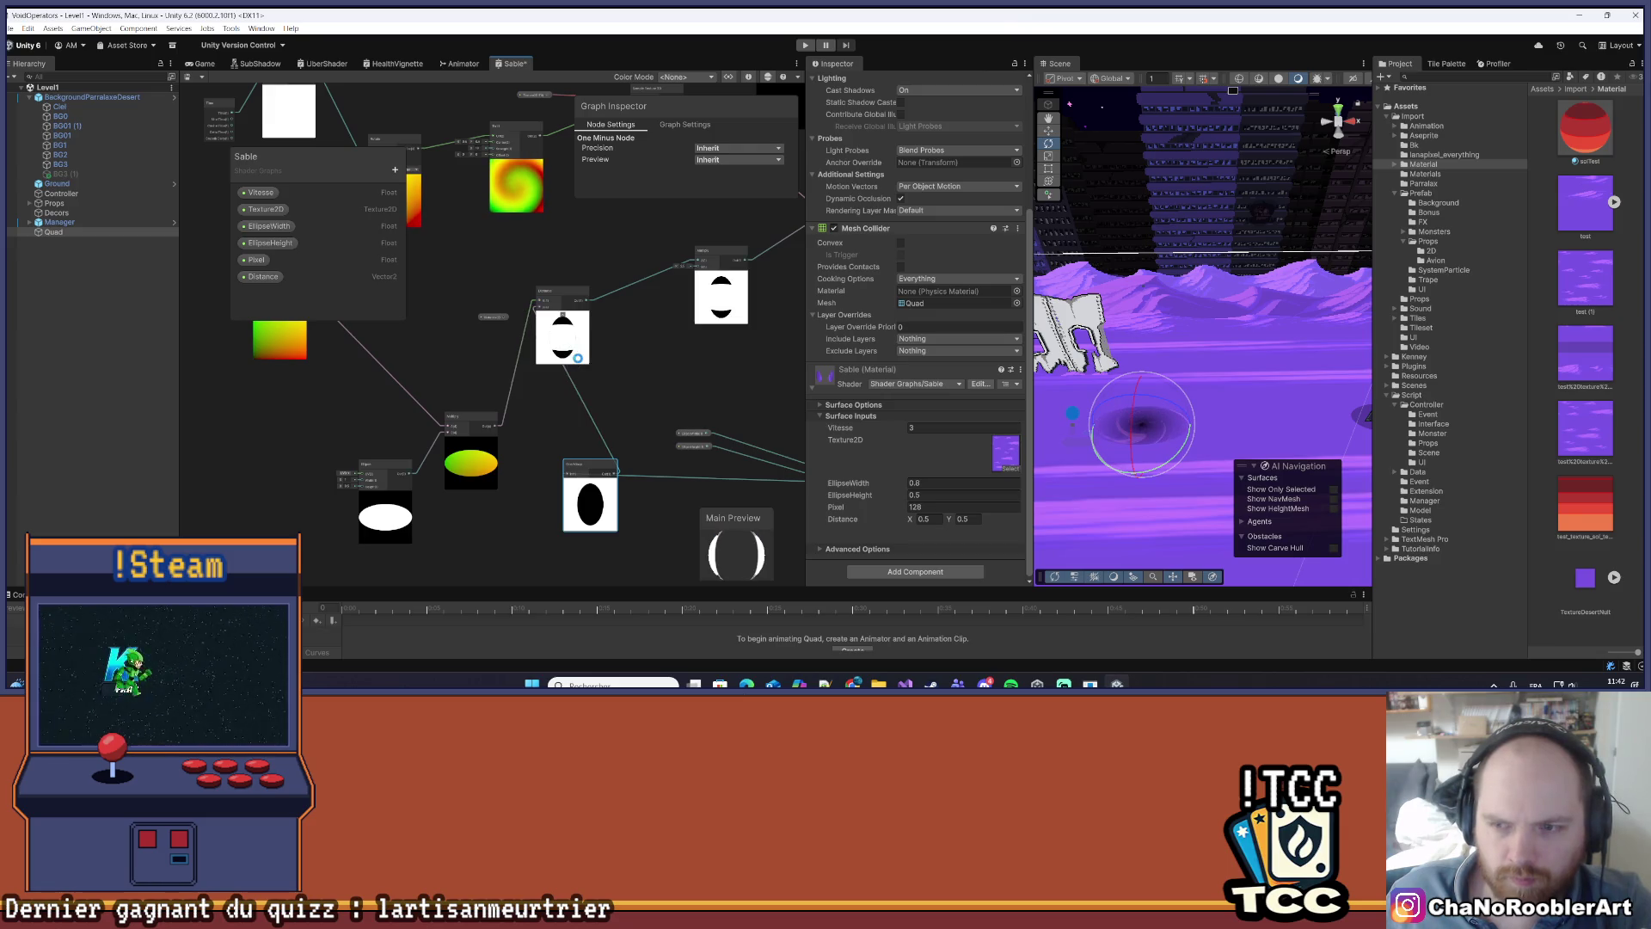
{"action": "key", "text": "ctrl+s"}
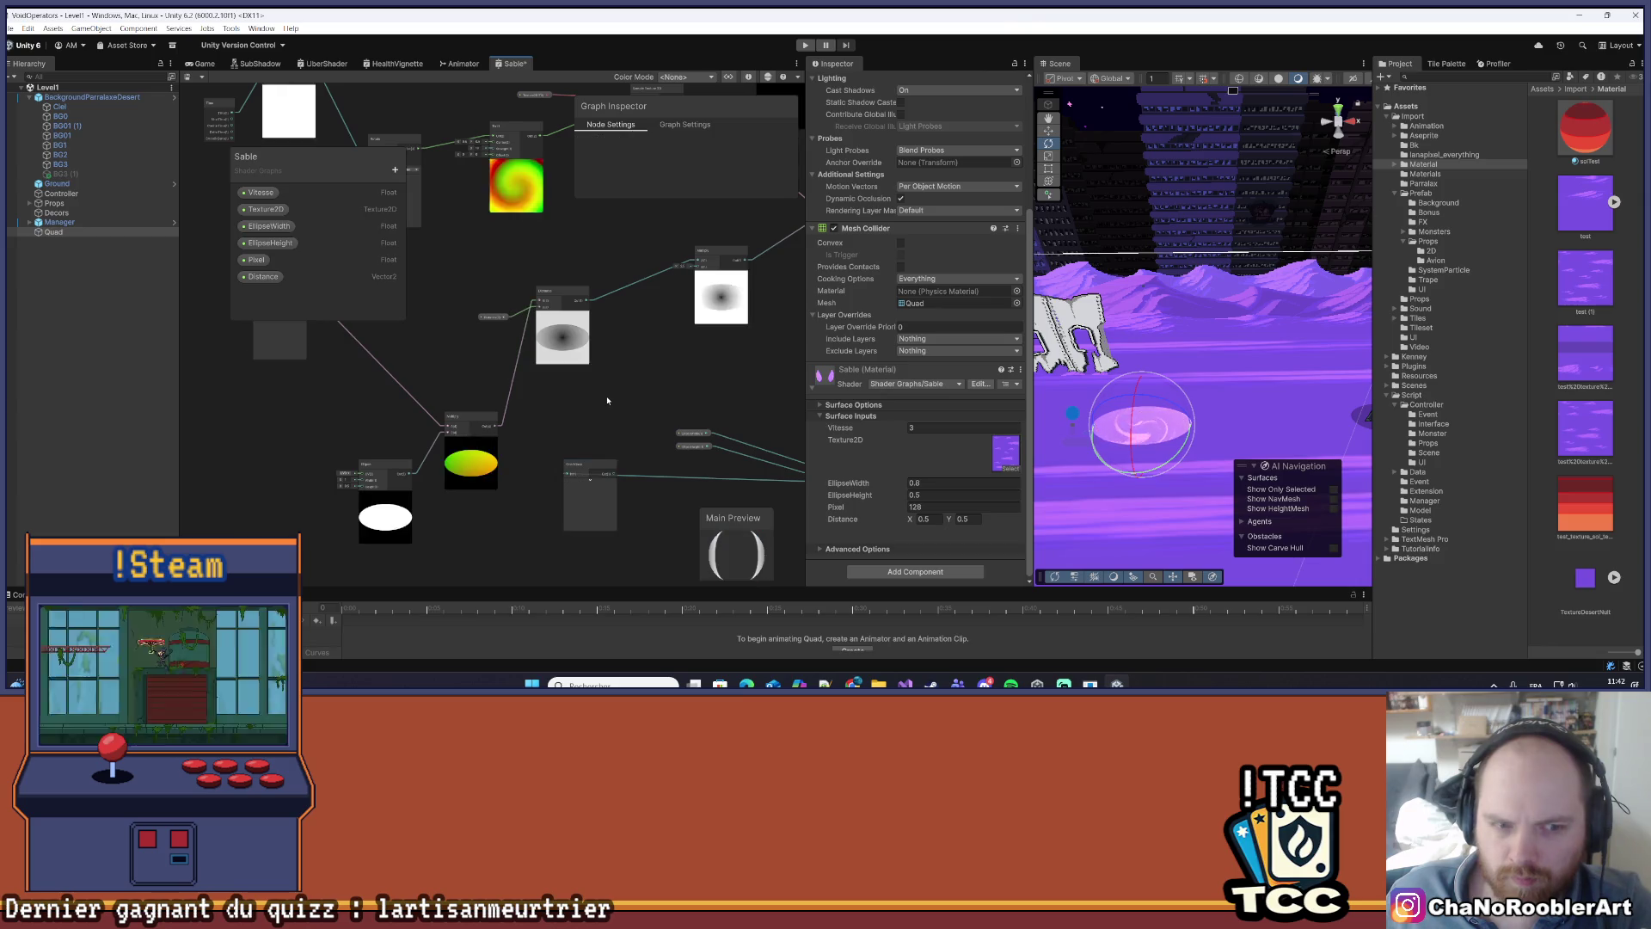
- Pan the graph and select the EllipseWidth property node
{"action": "scroll", "coordinate": [613, 392], "scroll_direction": "down", "scroll_amount": 2}
{"action": "left_click_drag", "start_coordinate": [612, 392], "coordinate": [432, 406]}
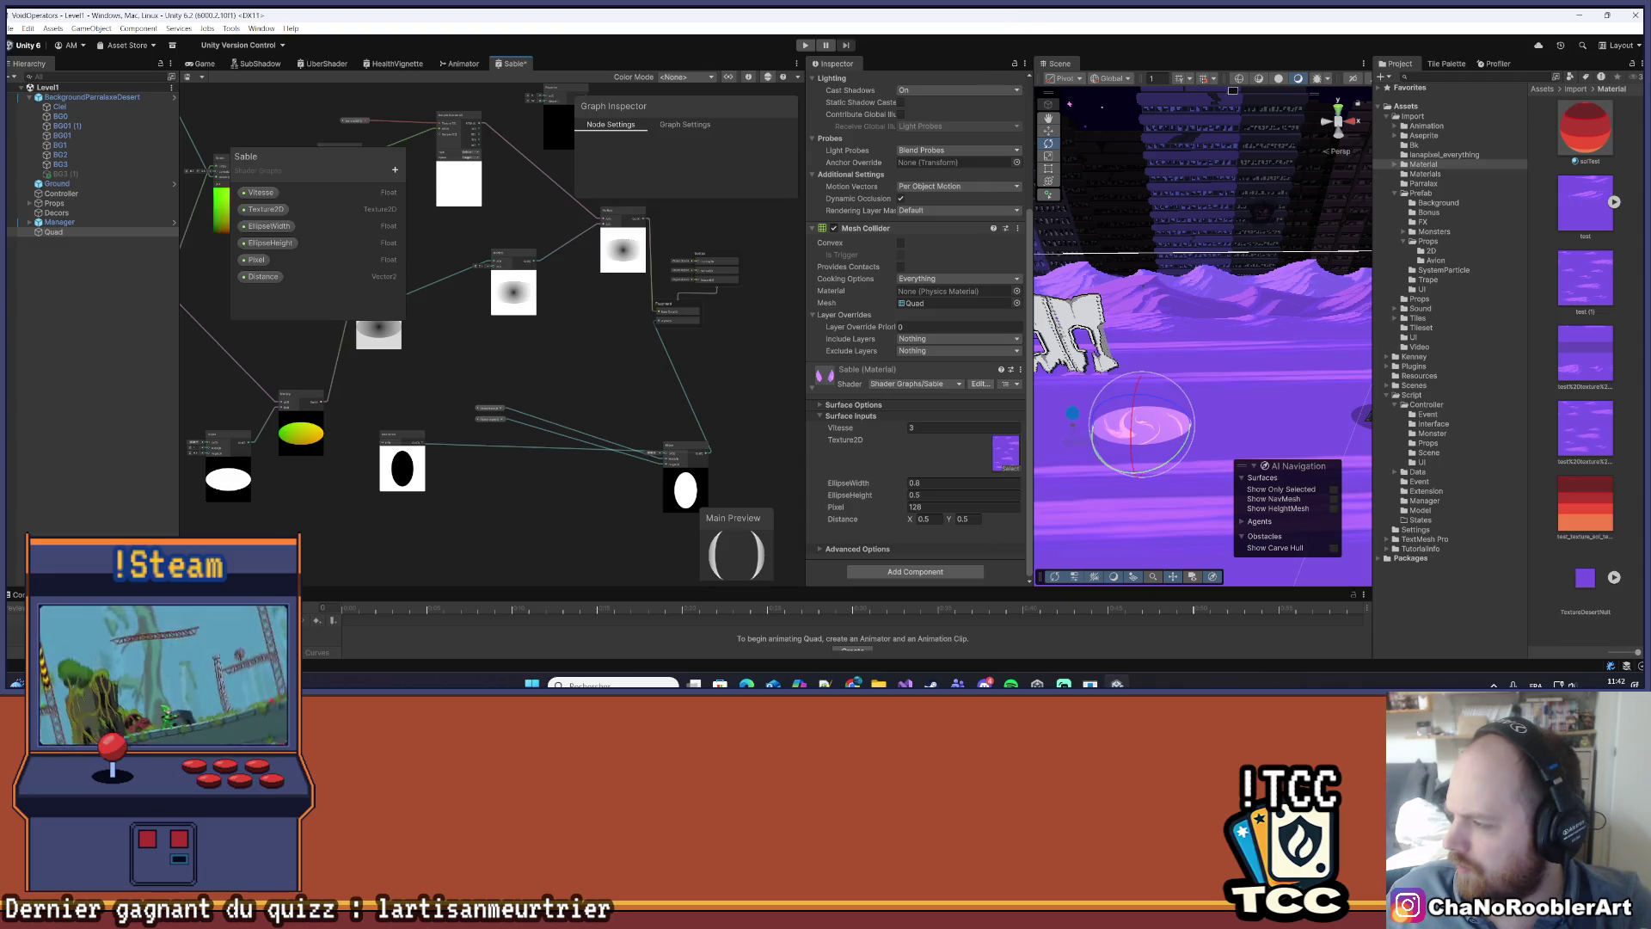
{"action": "mouse_move", "coordinate": [445, 360]}
{"action": "left_mouse_down"}
{"action": "mouse_move", "coordinate": [512, 463]}
{"action": "mouse_move", "coordinate": [542, 428]}
{"action": "mouse_move", "coordinate": [487, 301]}
{"action": "left_mouse_up"}
{"action": "left_click", "coordinate": [439, 378]}
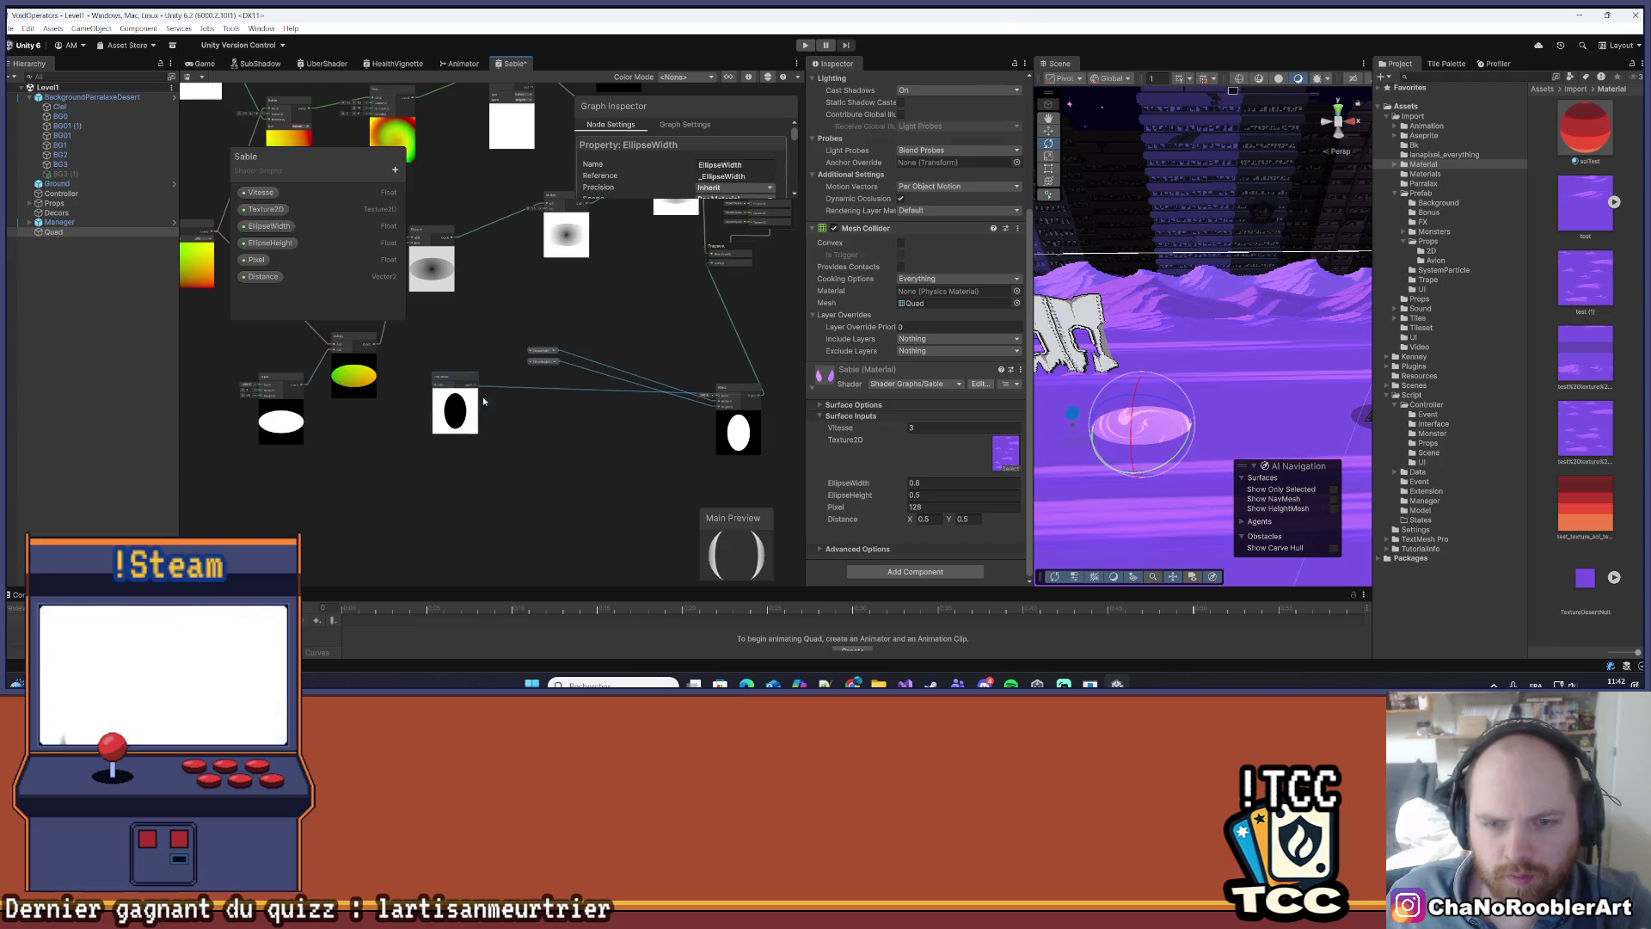
- Rearrange the ellipse nodes, wire the inverted ellipse into Multiply, and save
{"action": "left_click_drag", "start_coordinate": [450, 382], "coordinate": [516, 424]}
{"action": "left_click", "coordinate": [727, 392]}
{"action": "left_click_drag", "start_coordinate": [727, 392], "coordinate": [649, 387]}
{"action": "mouse_move", "coordinate": [419, 440]}
{"action": "left_mouse_down"}
{"action": "mouse_move", "coordinate": [537, 472]}
{"action": "mouse_move", "coordinate": [521, 453]}
{"action": "left_mouse_up"}
{"action": "scroll", "coordinate": [467, 462], "scroll_direction": "up", "scroll_amount": 3}
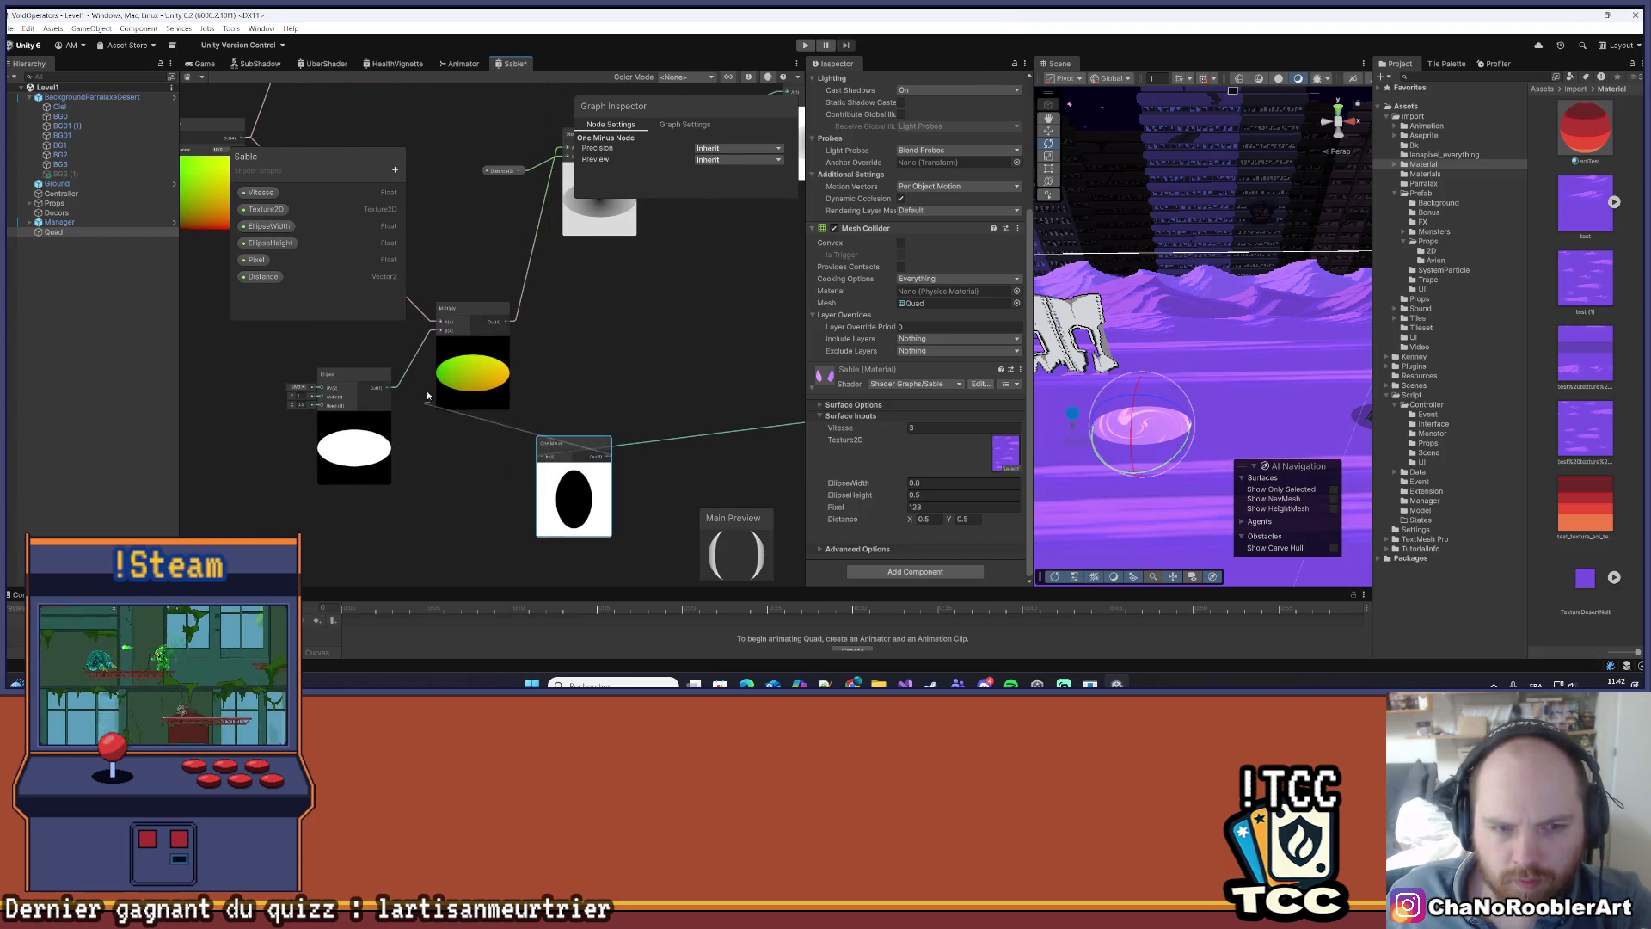
{"action": "left_click_drag", "start_coordinate": [441, 331], "coordinate": [442, 330]}
{"action": "key", "text": "ctrl+s"}
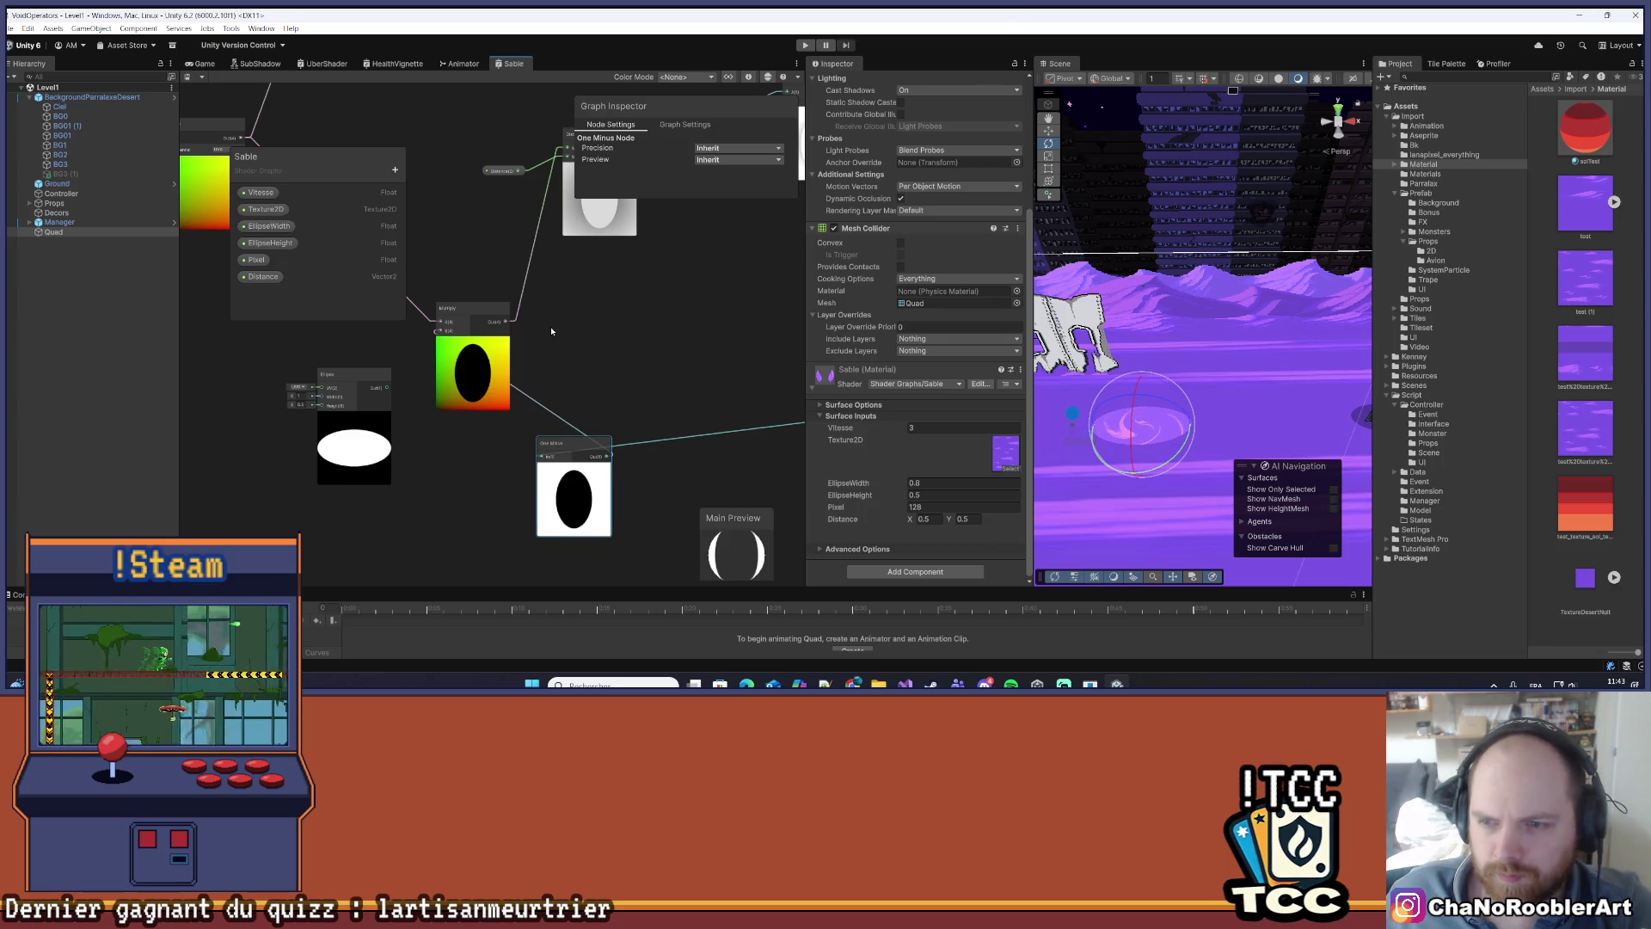
- Keep the Quad selected and delete the inverted-ellipse One Minus node
{"action": "left_click", "coordinate": [587, 395]}
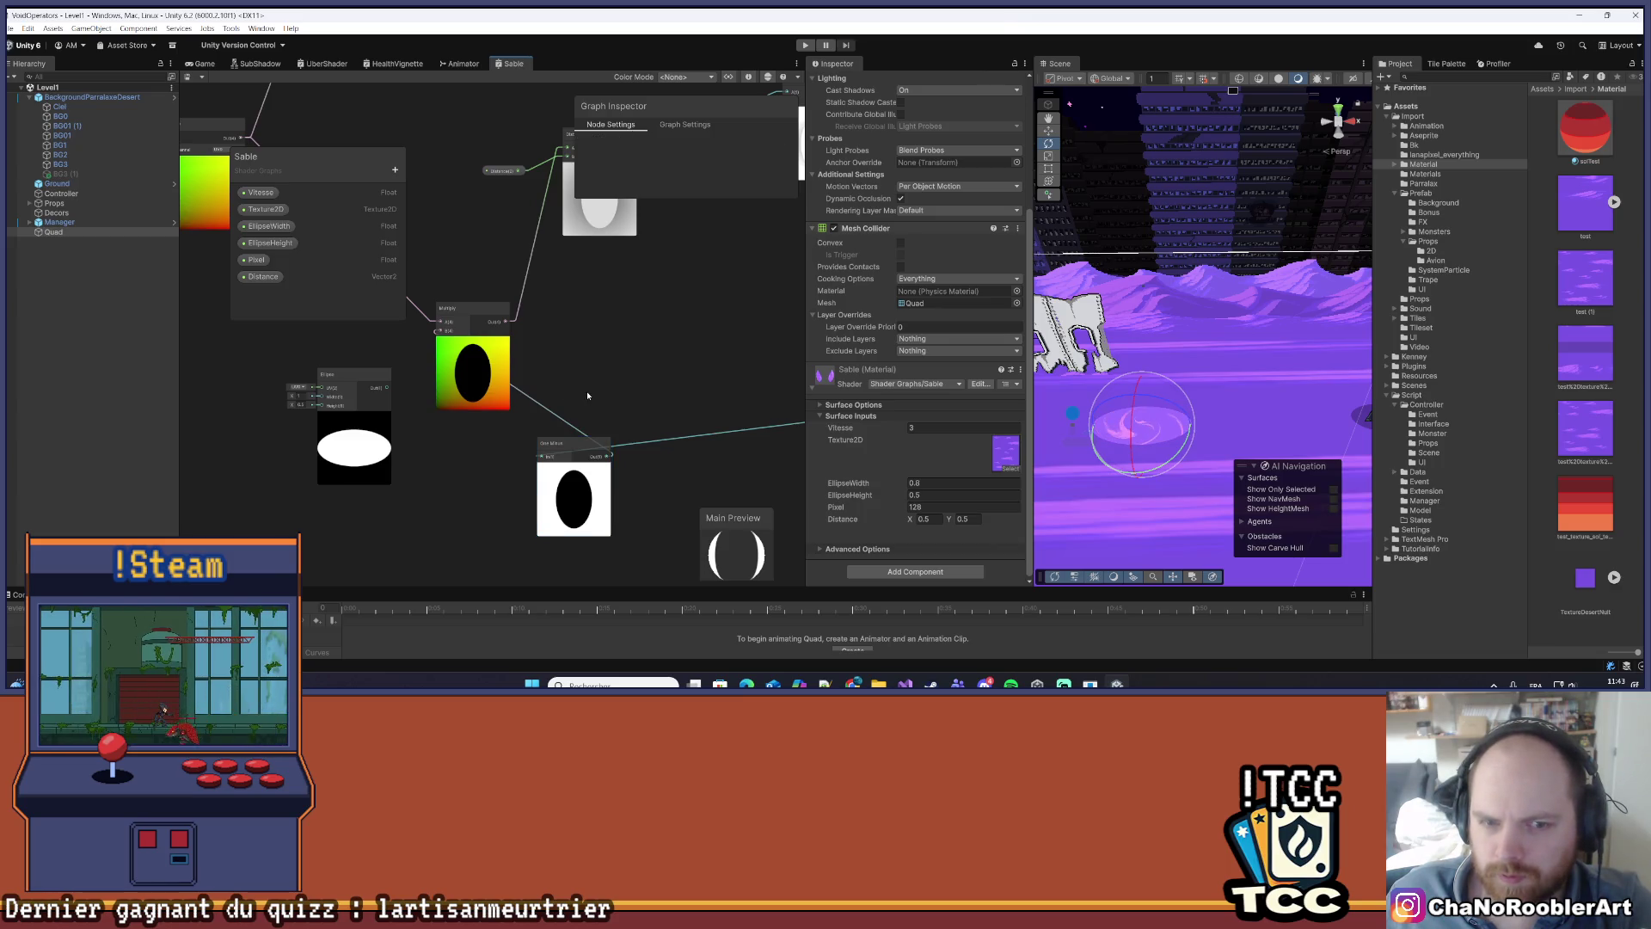
{"action": "left_click", "coordinate": [1297, 360]}
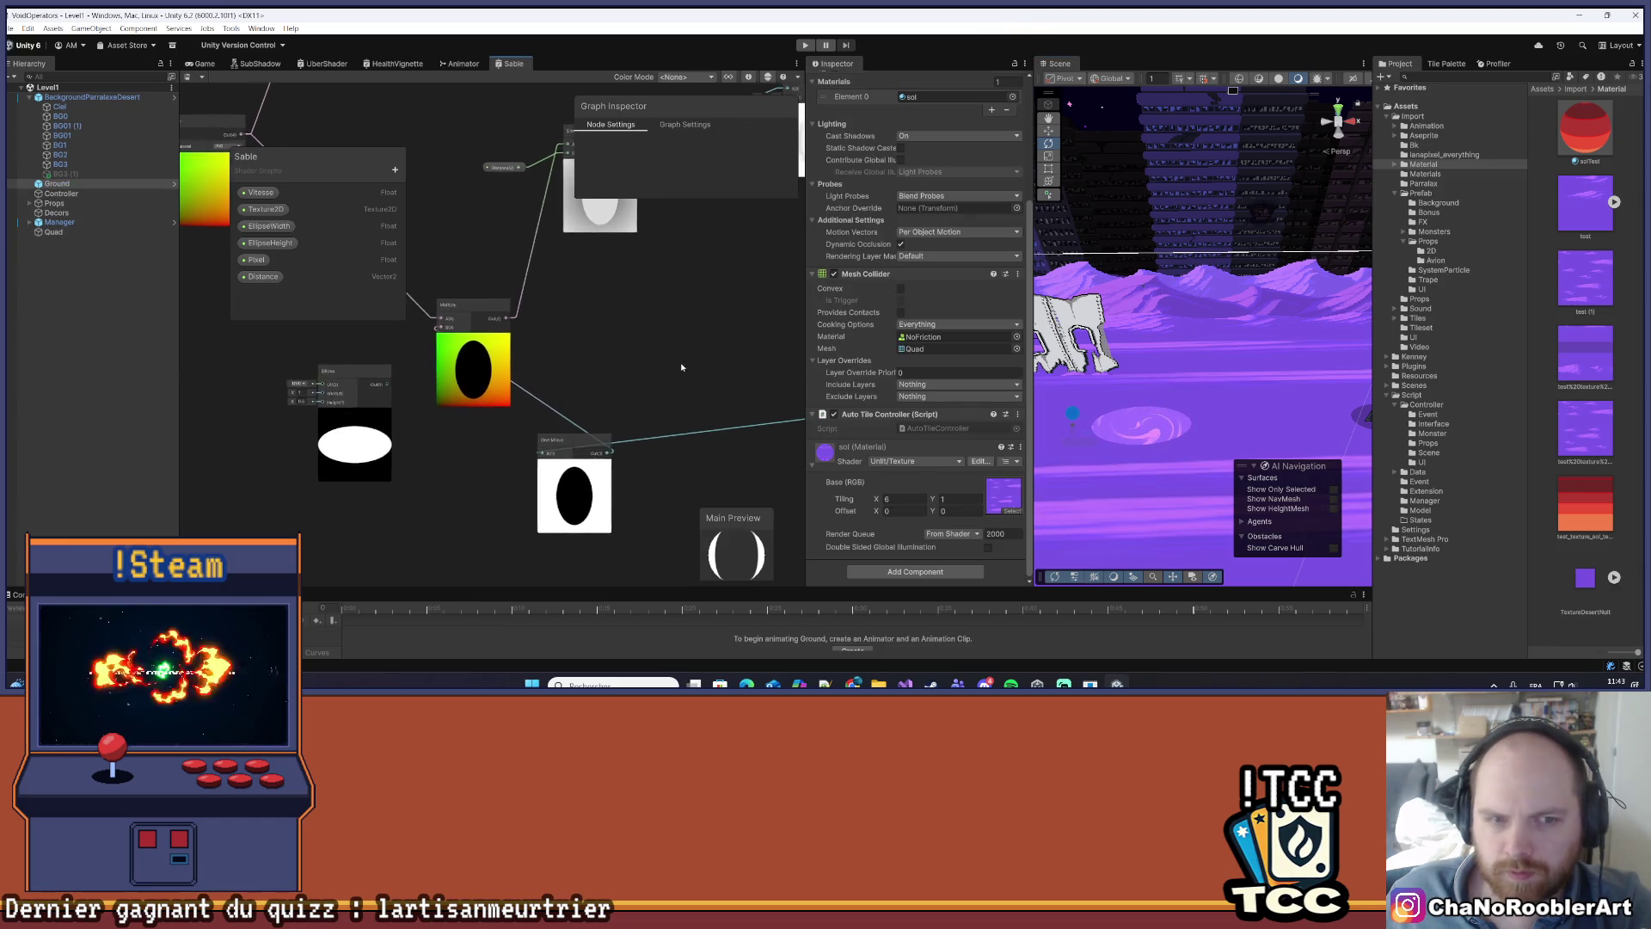
{"action": "key", "text": "ctrl+z"}
{"action": "scroll", "coordinate": [490, 416], "scroll_direction": "down", "scroll_amount": 5}
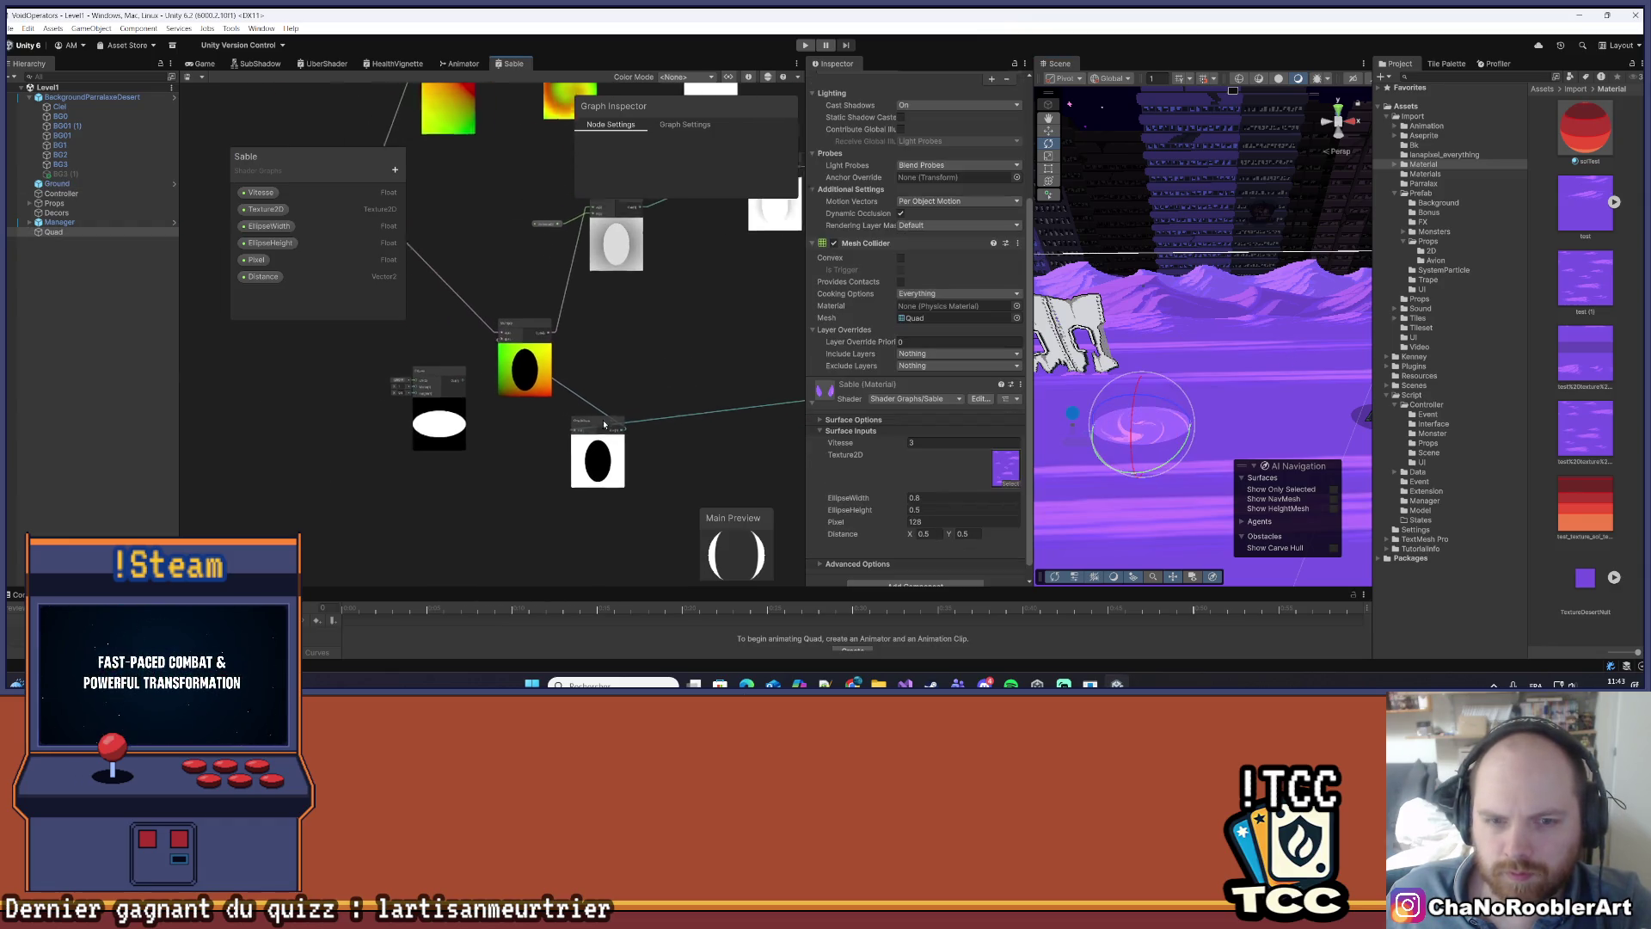
{"action": "left_click", "coordinate": [491, 416]}
{"action": "key", "text": "Delete"}
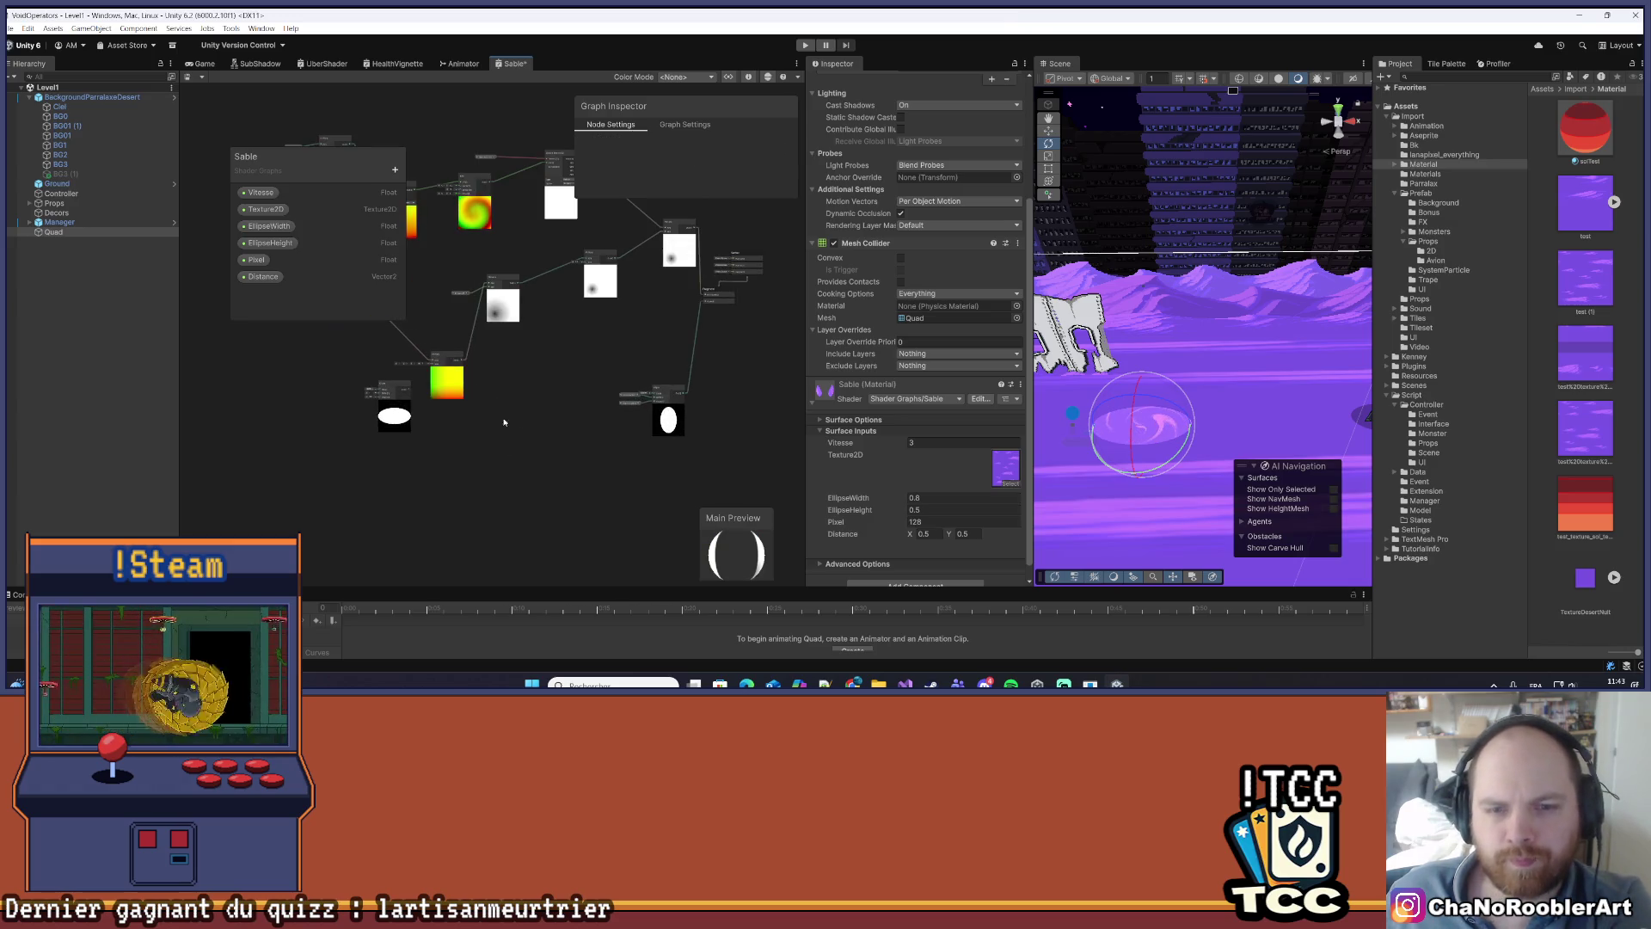
- Move the Ellipse node and its properties up-left, and begin widening the graph area
{"action": "scroll", "coordinate": [643, 395], "scroll_direction": "up", "scroll_amount": 3}
{"action": "left_click_drag", "start_coordinate": [684, 467], "coordinate": [602, 383]}
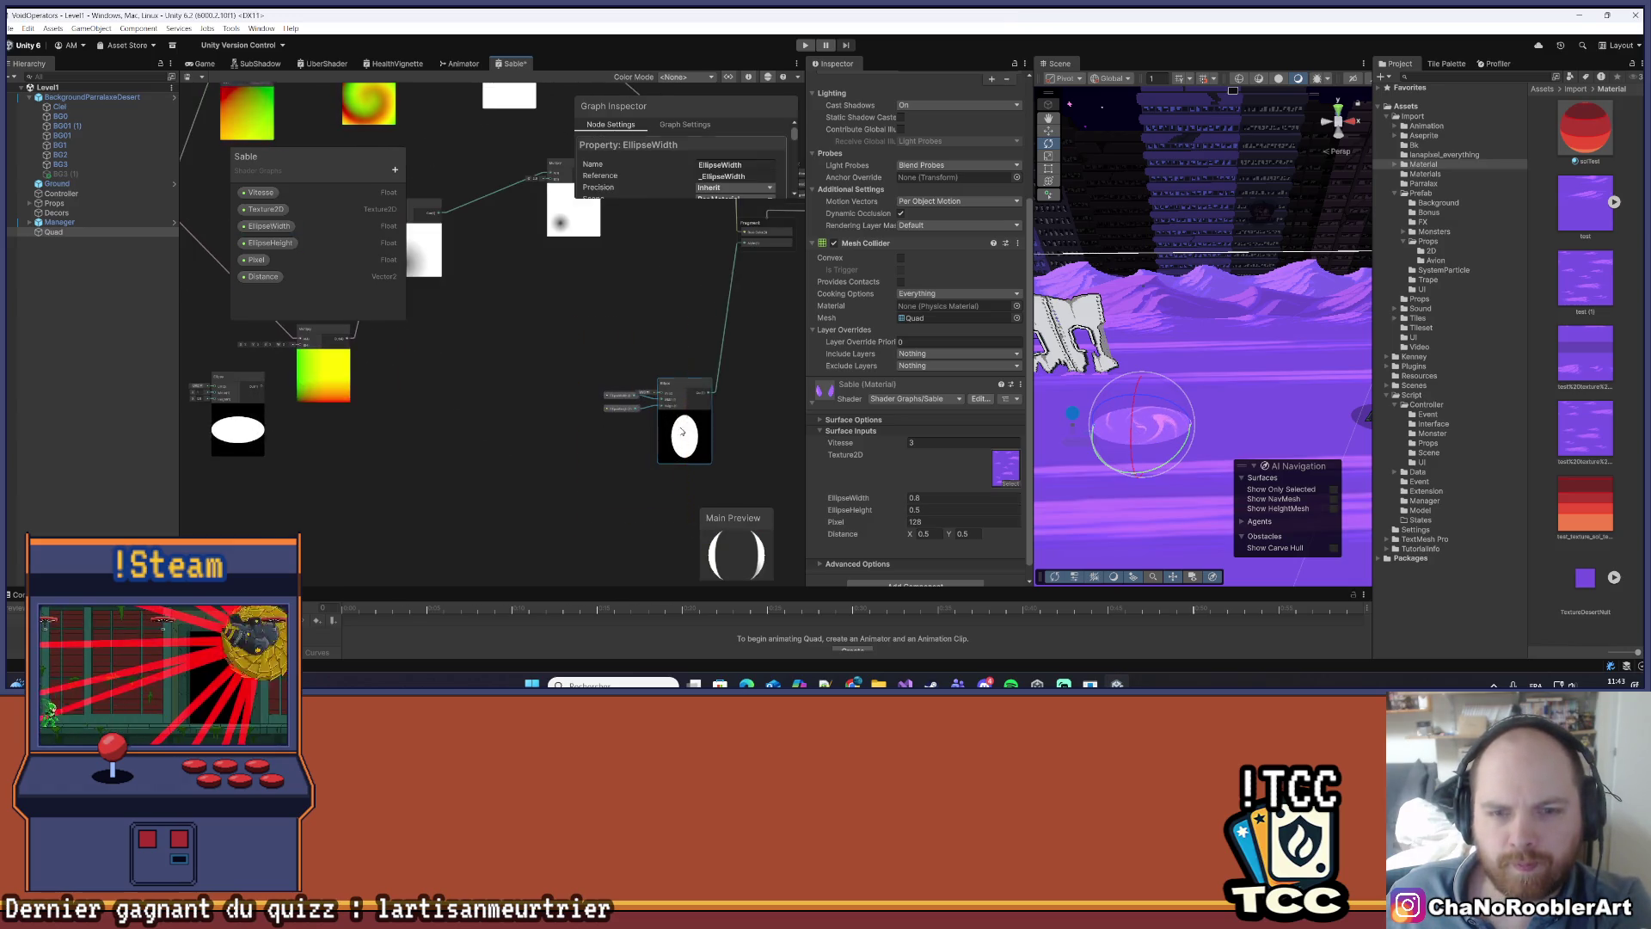
{"action": "left_click_drag", "start_coordinate": [709, 366], "coordinate": [565, 317]}
{"action": "left_click", "coordinate": [565, 318]}
{"action": "scroll", "coordinate": [550, 344], "scroll_direction": "down", "scroll_amount": 5}
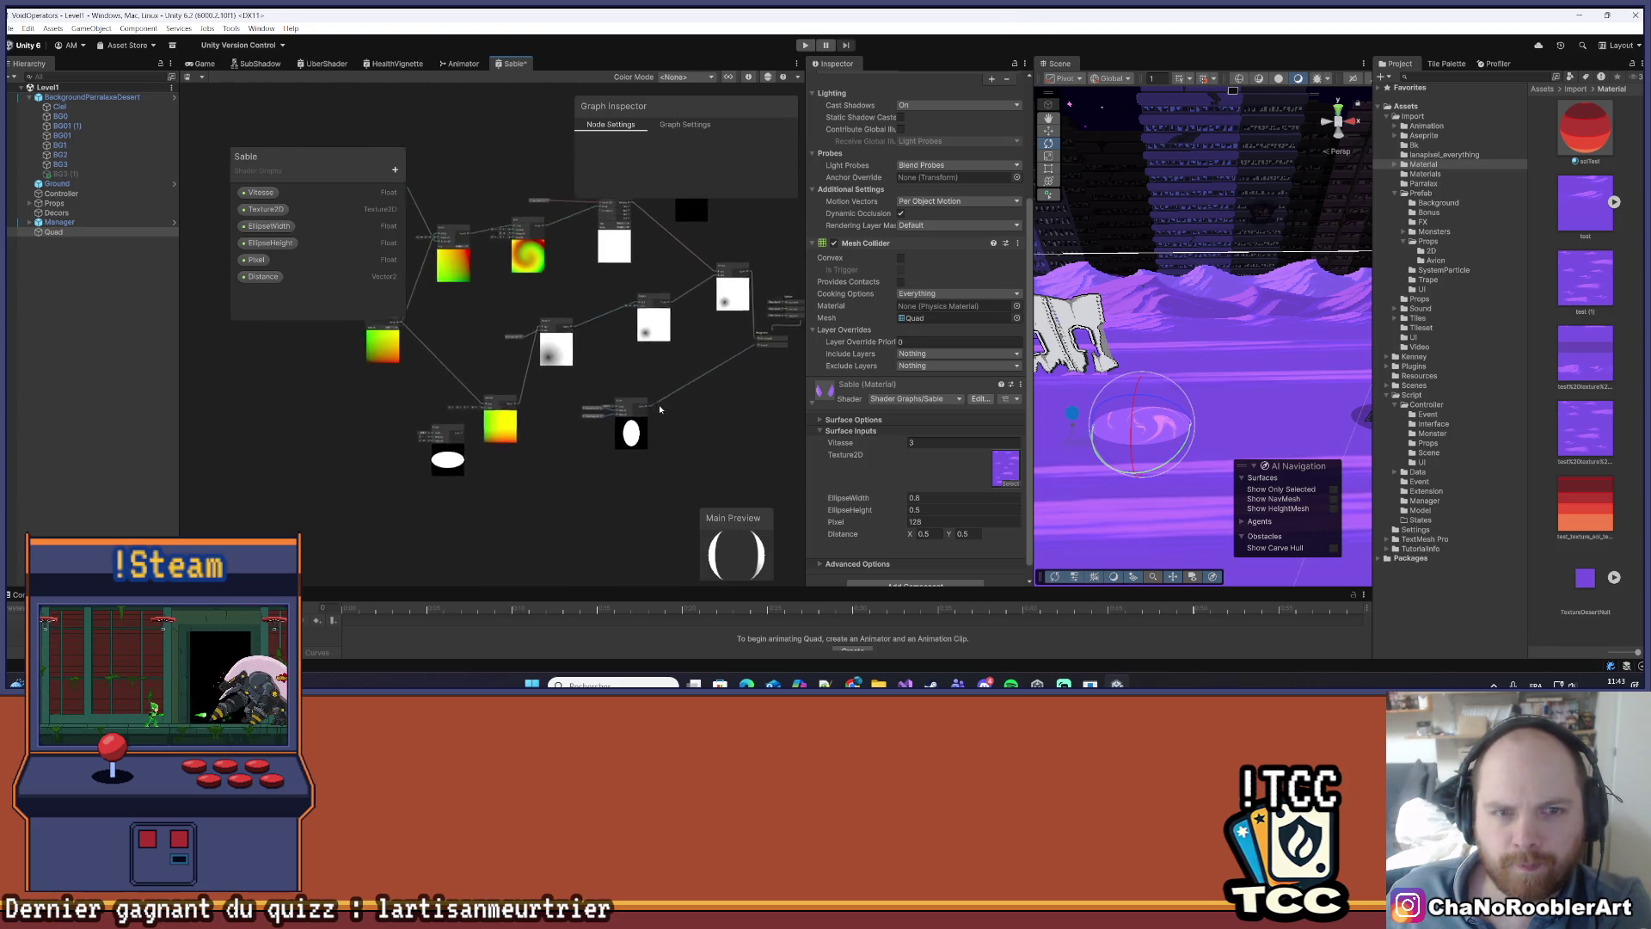
{"action": "left_click_drag", "start_coordinate": [805, 265], "coordinate": [1005, 266]}
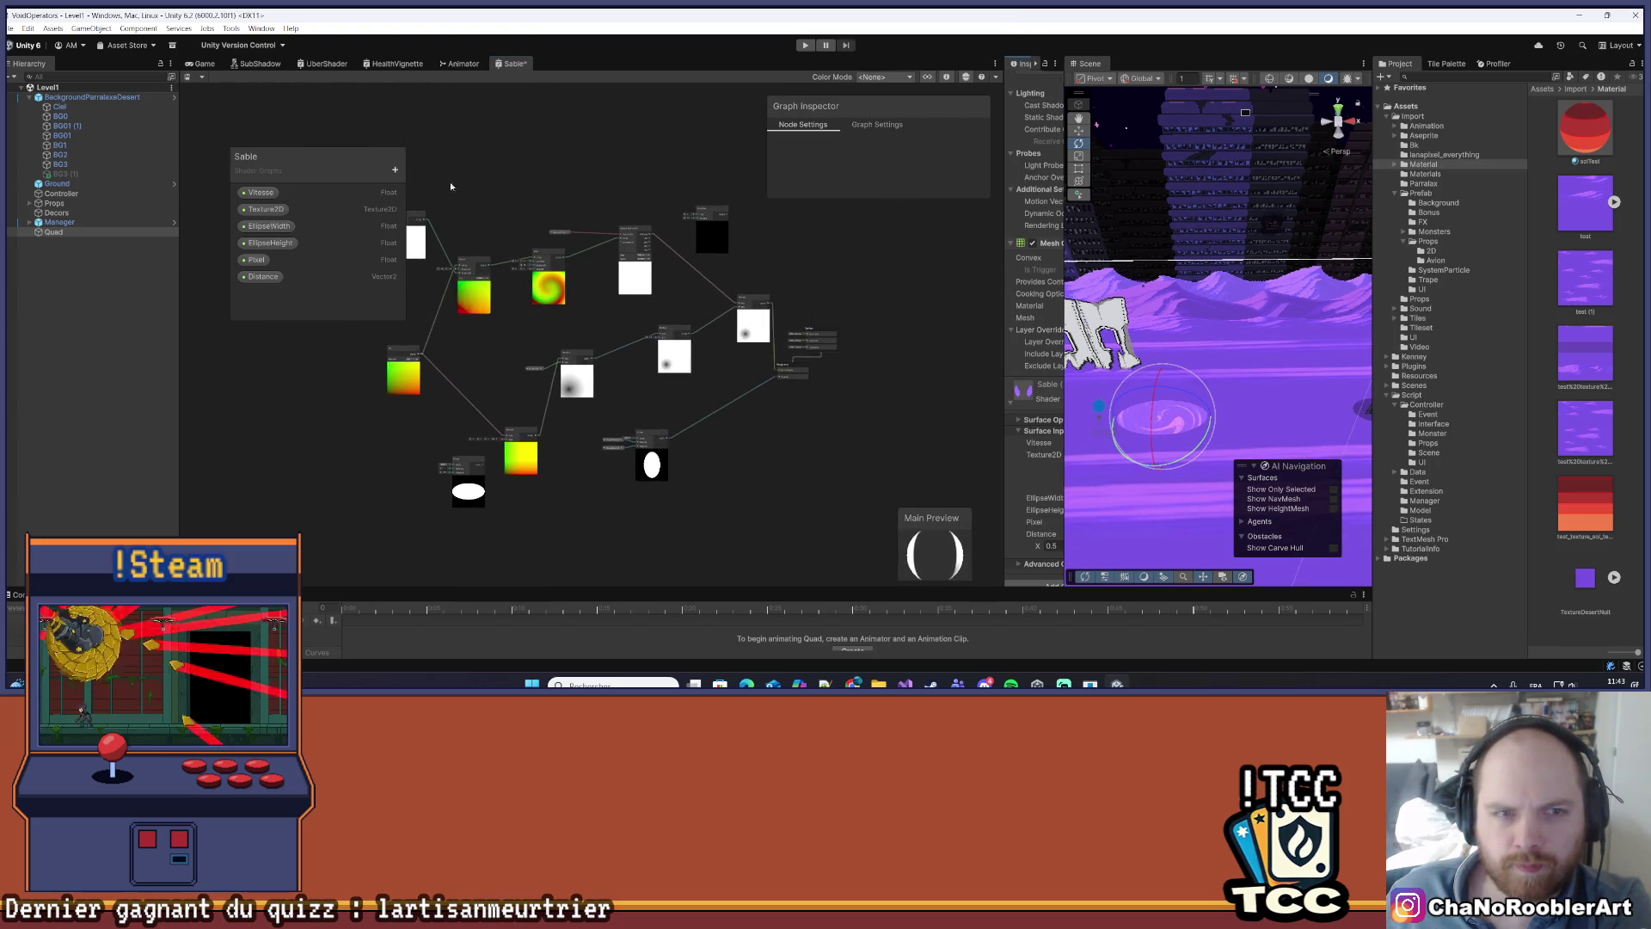
- Widen the Shader Graph window, move the Multiply and Ellipse nodes up-left, and save
{"action": "left_click_drag", "start_coordinate": [296, 156], "coordinate": [252, 96]}
{"action": "scroll", "coordinate": [535, 195], "scroll_direction": "down", "scroll_amount": 2}
{"action": "scroll", "coordinate": [537, 200], "scroll_direction": "up", "scroll_amount": 3}
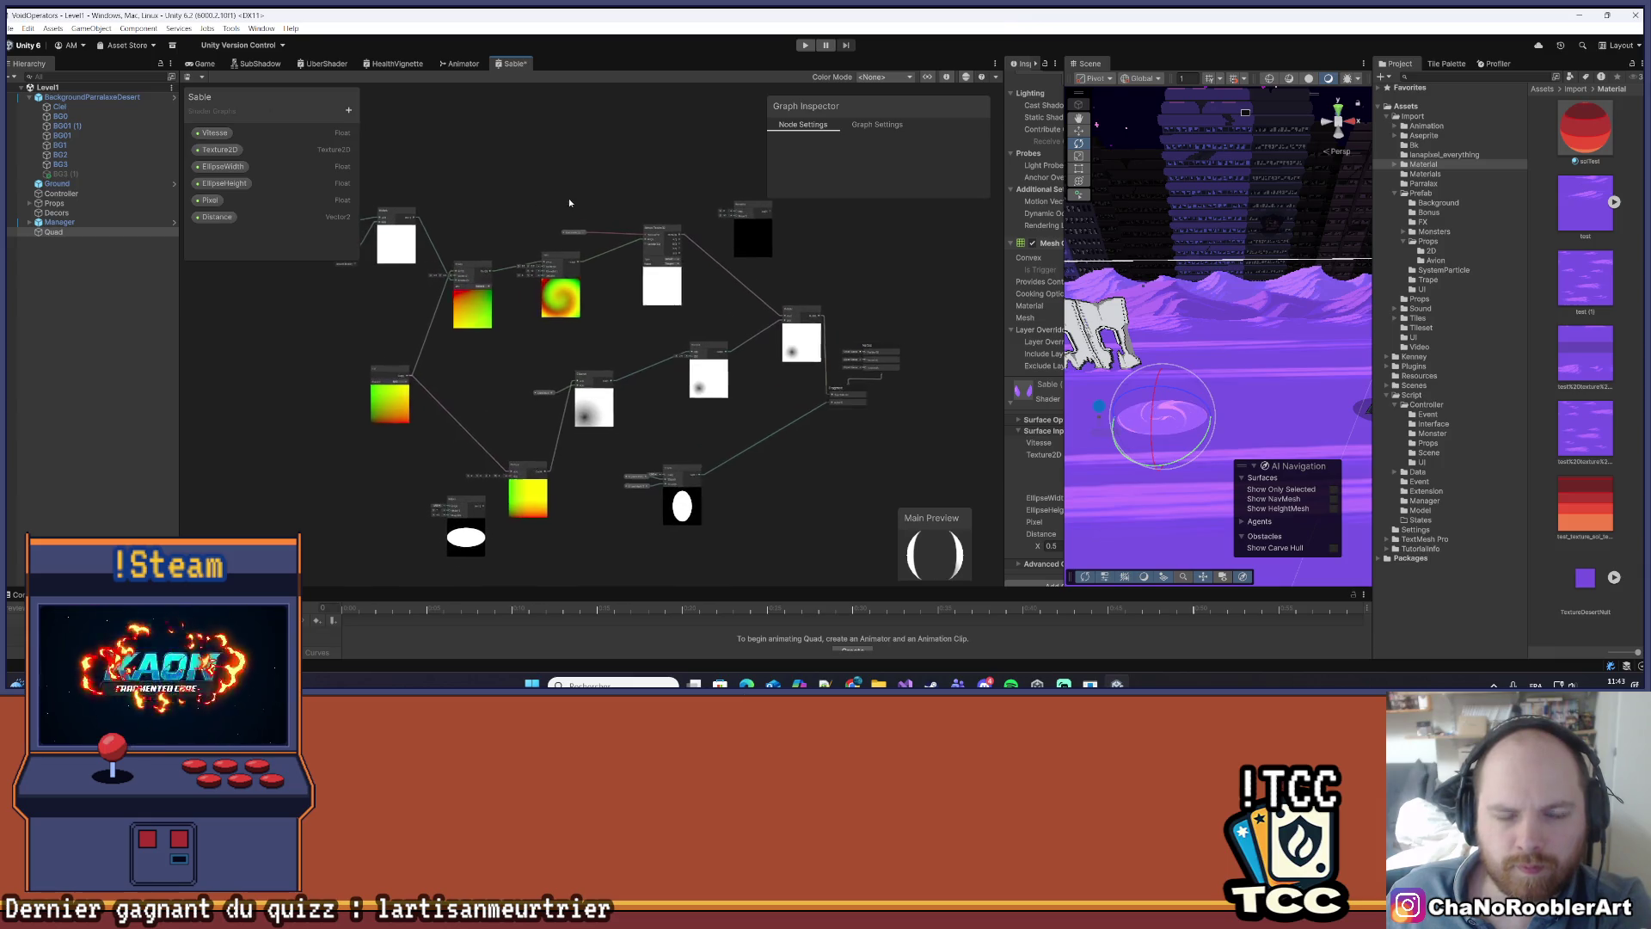
{"action": "left_click_drag", "start_coordinate": [176, 334], "coordinate": [118, 335]}
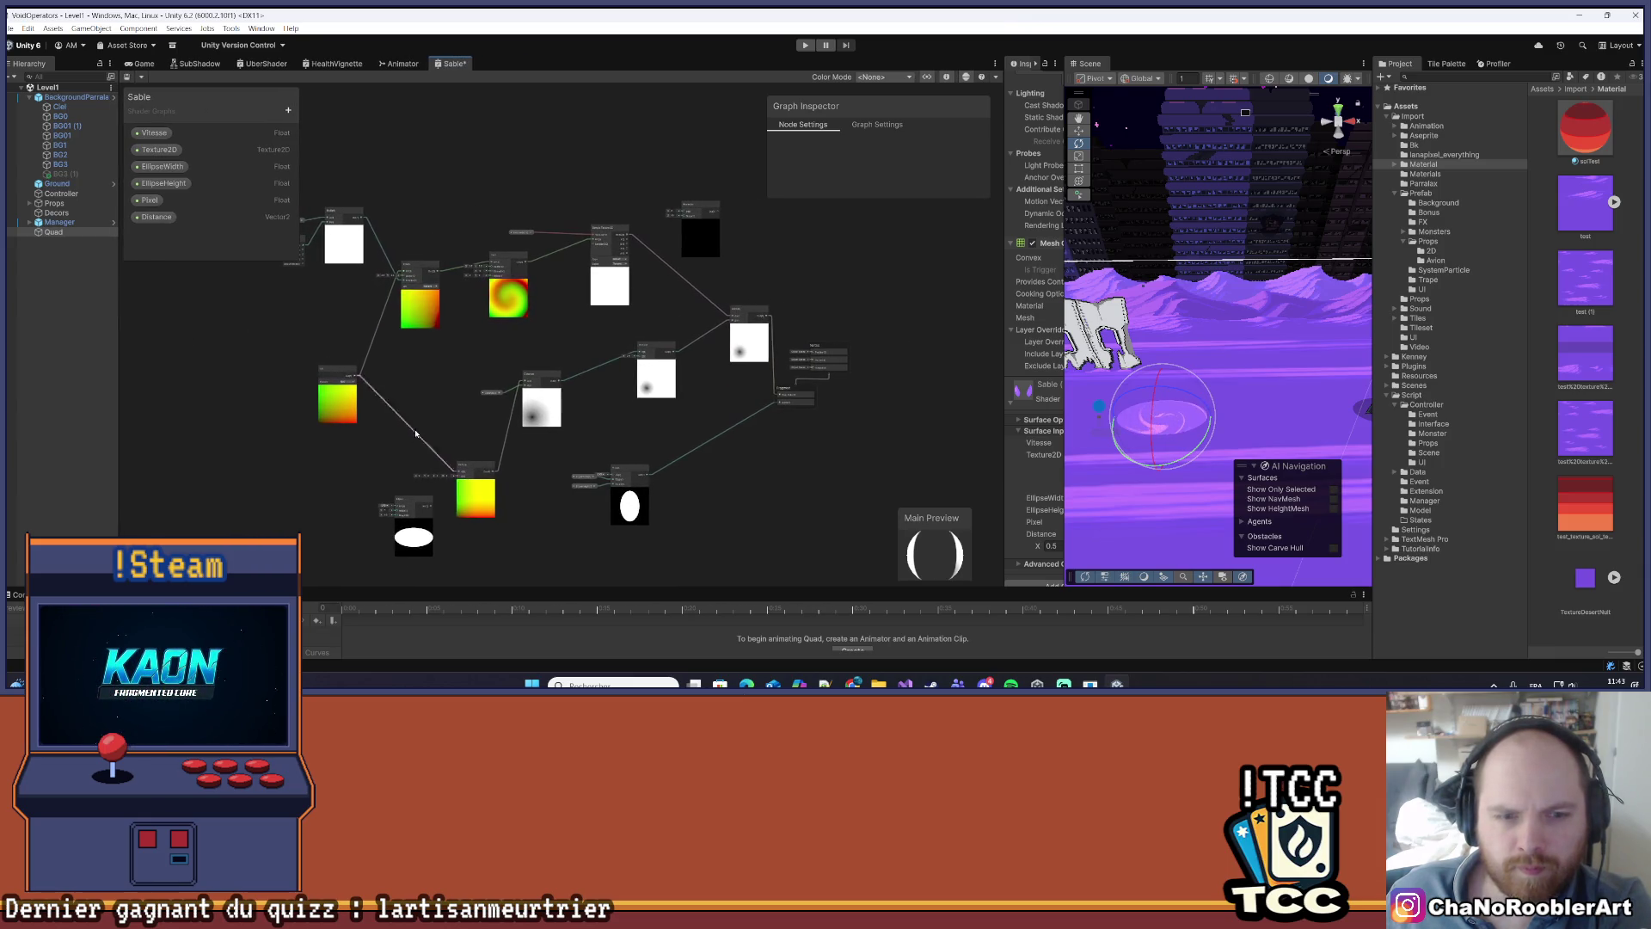
{"action": "left_click_drag", "start_coordinate": [471, 462], "coordinate": [434, 446]}
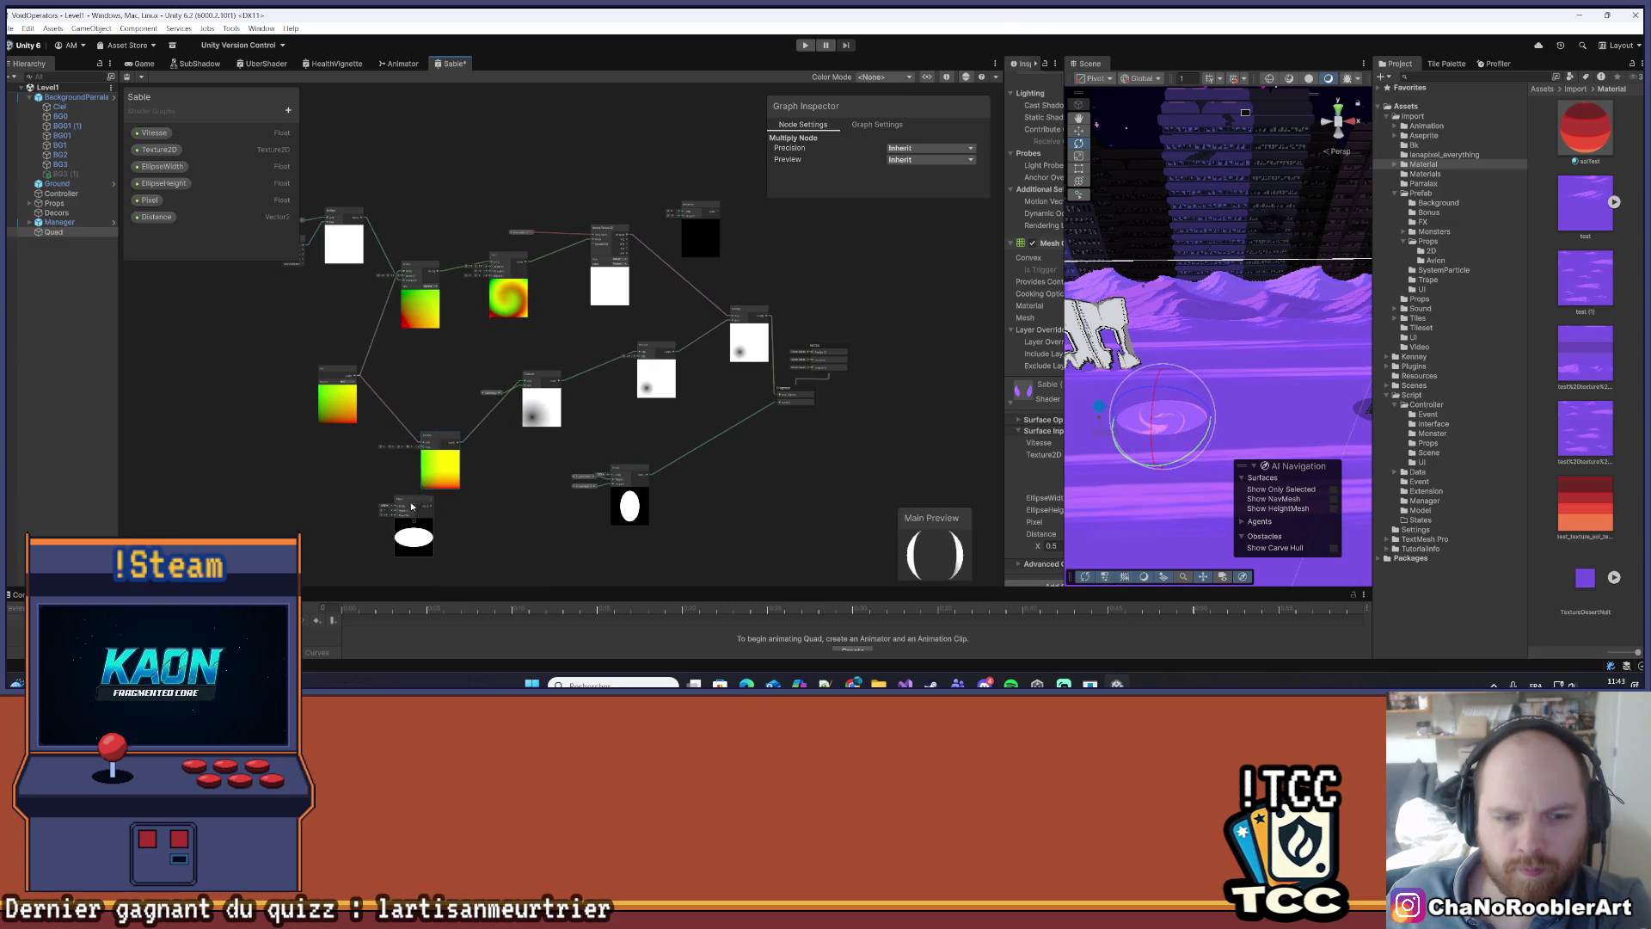
{"action": "left_click_drag", "start_coordinate": [411, 506], "coordinate": [368, 478]}
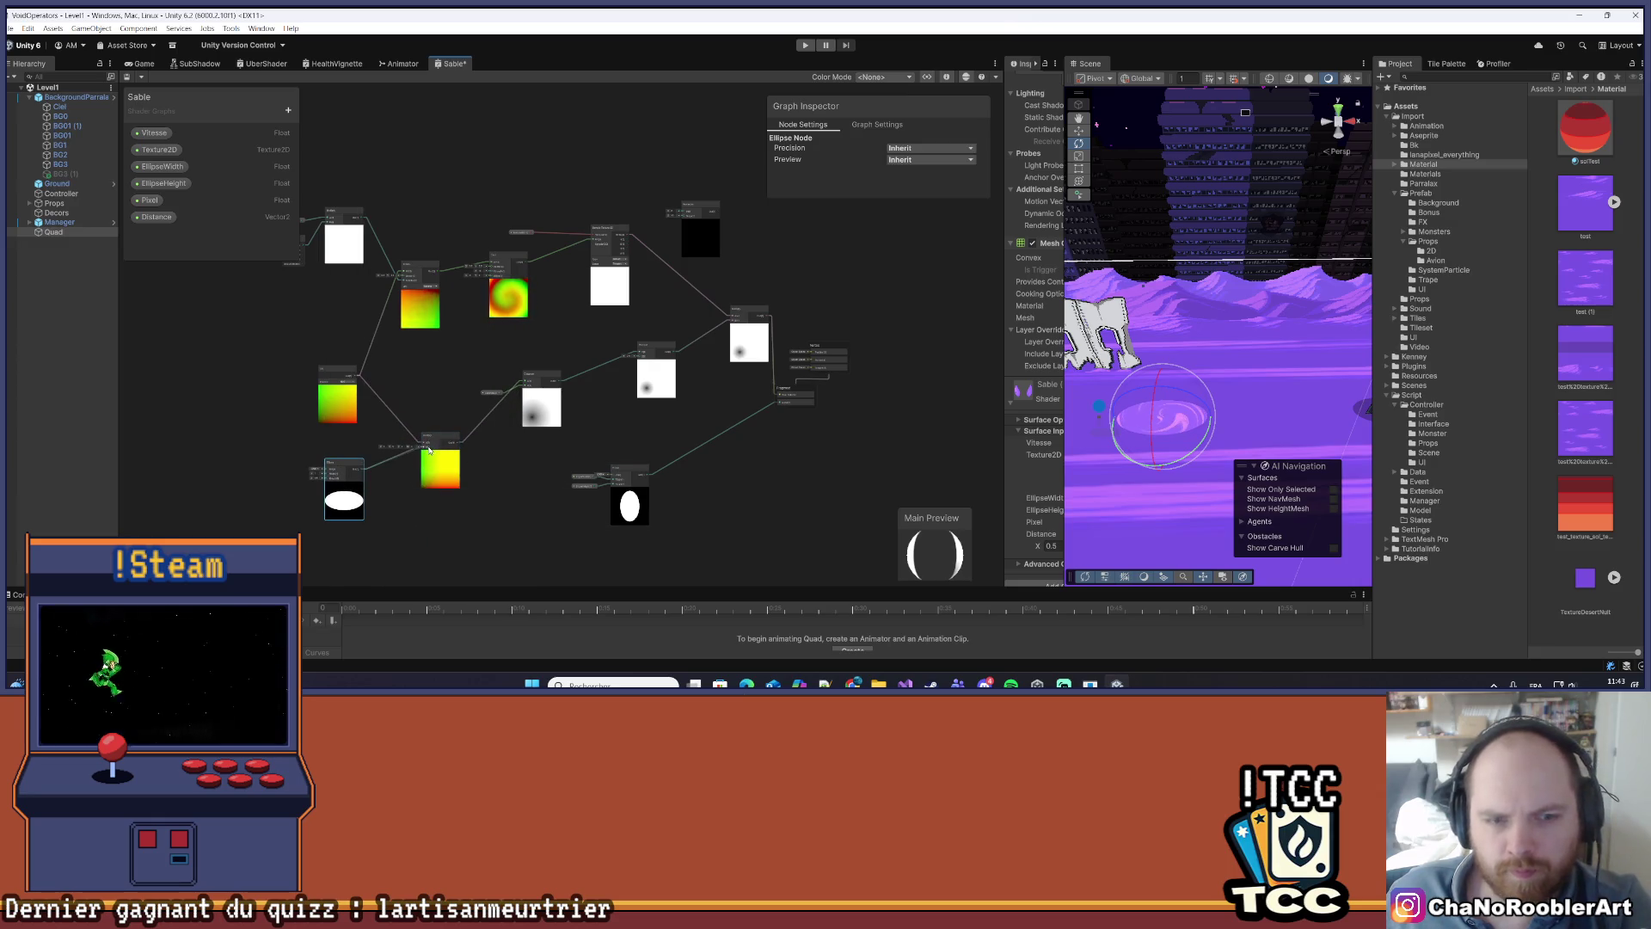
{"action": "key", "text": "ctrl+s"}
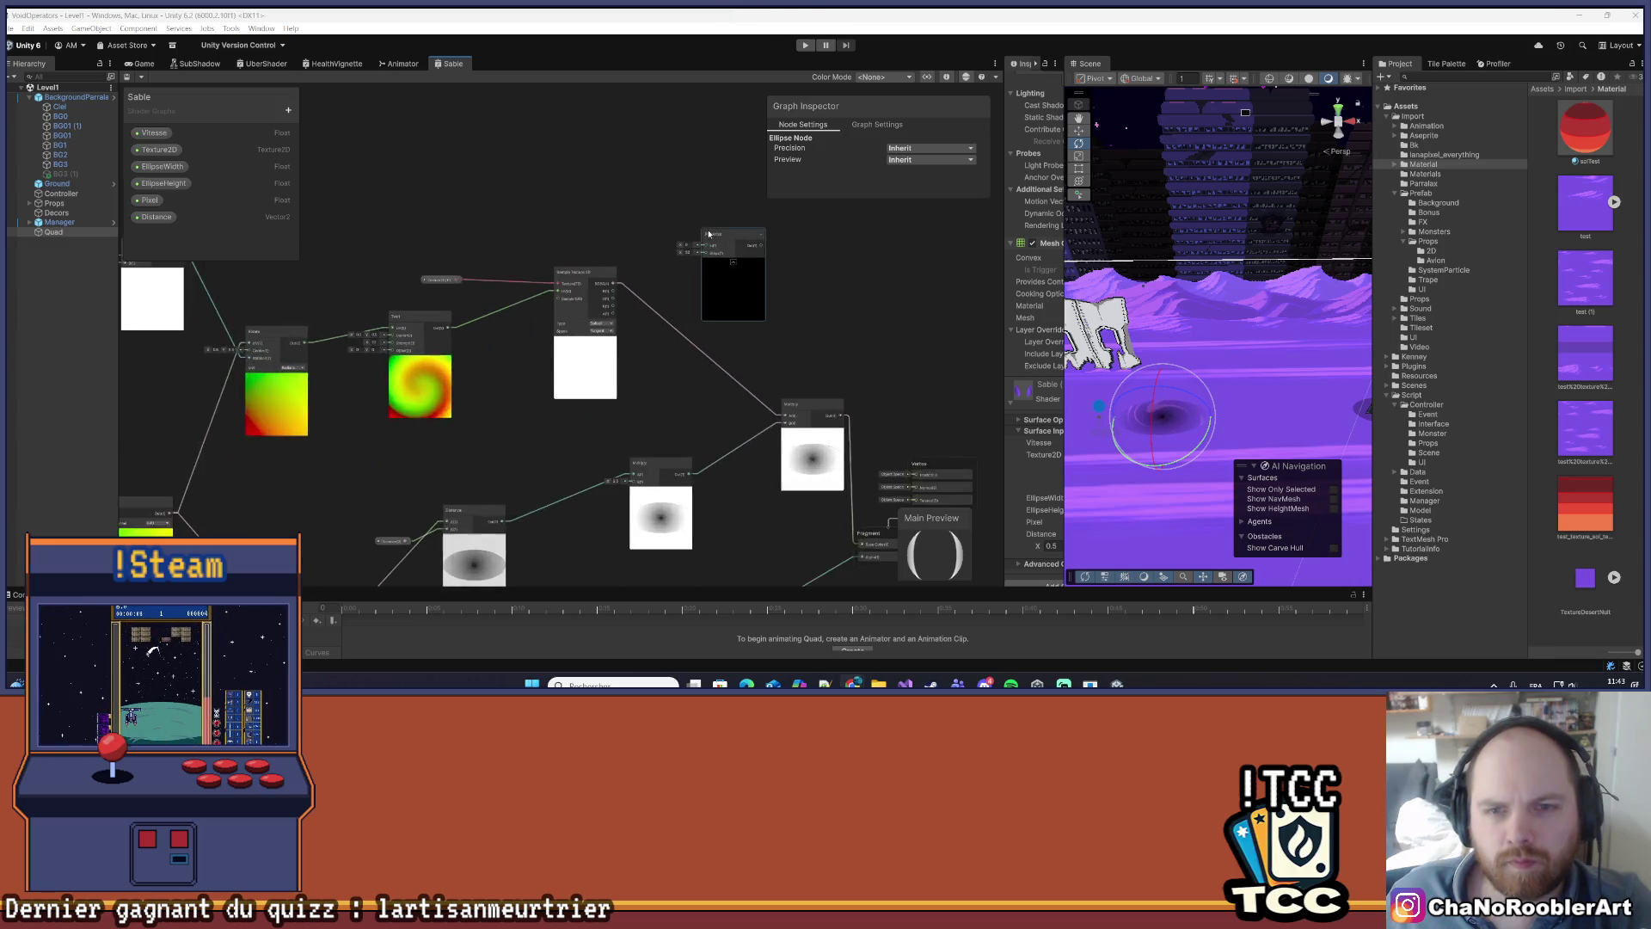
- Delete the black-preview node and move the white preview node lower in the graph
{"action": "key", "text": "Delete"}
{"action": "scroll", "coordinate": [387, 284], "scroll_direction": "up", "scroll_amount": 3}
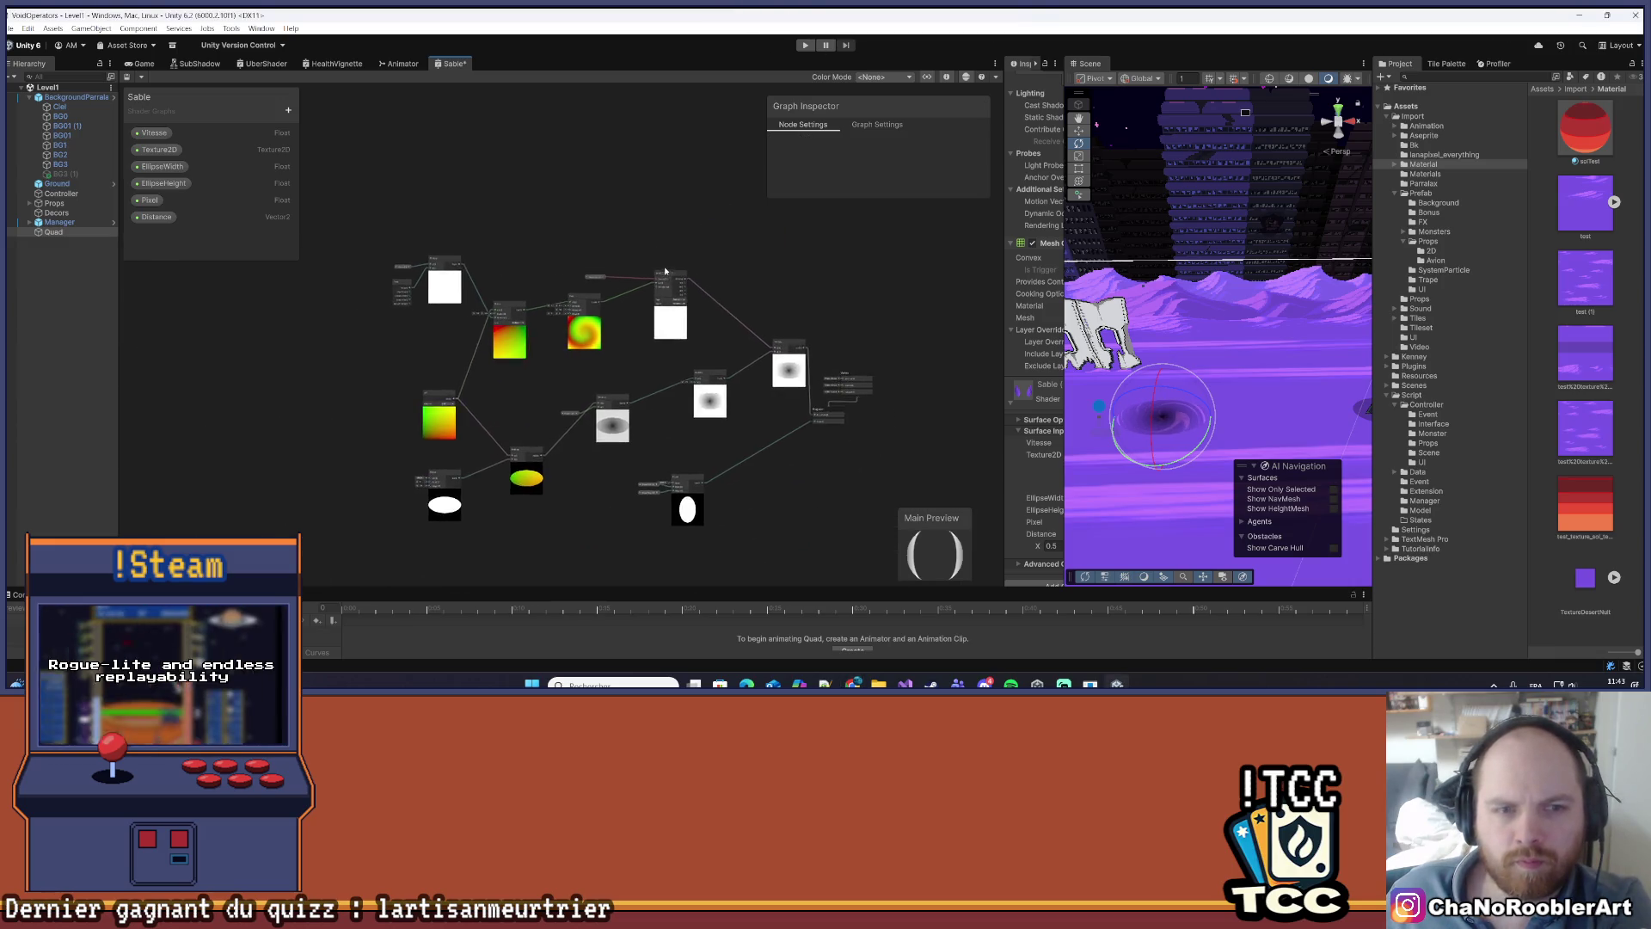
{"action": "left_click", "coordinate": [453, 265]}
{"action": "left_click_drag", "start_coordinate": [453, 265], "coordinate": [428, 373]}
- Enlarge the graph window with the splitters and screenshot the node graph
{"action": "scroll", "coordinate": [548, 349], "scroll_direction": "down", "scroll_amount": 2}
{"action": "scroll", "coordinate": [548, 350], "scroll_direction": "down", "scroll_amount": 2}
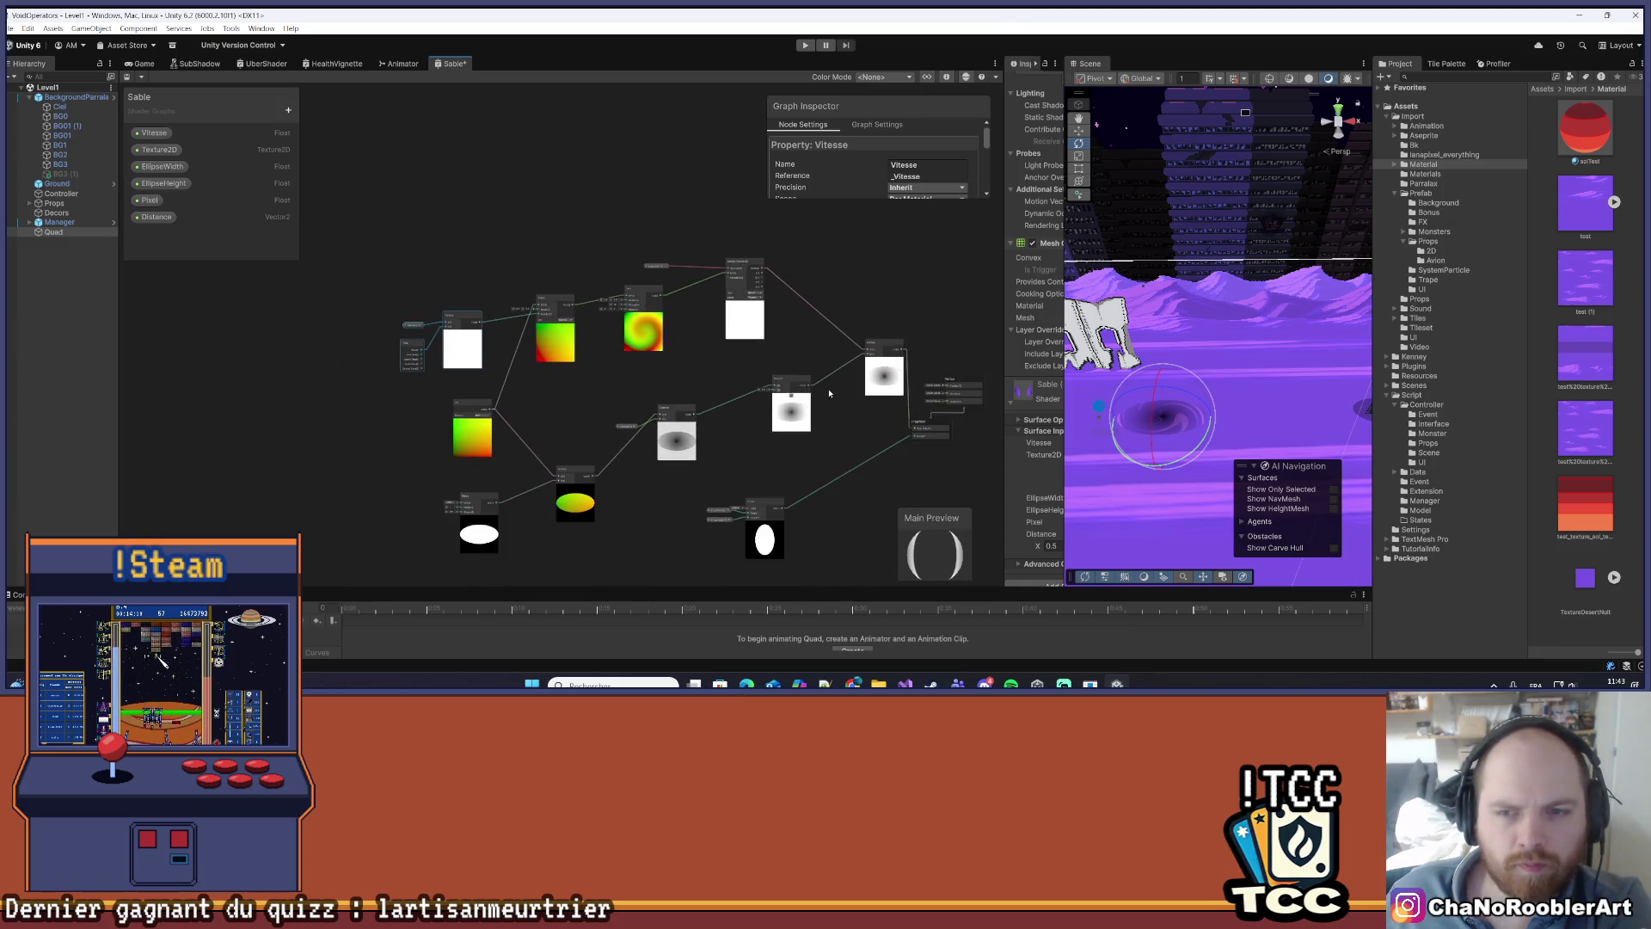
{"action": "left_click_drag", "start_coordinate": [1003, 312], "coordinate": [1144, 311]}
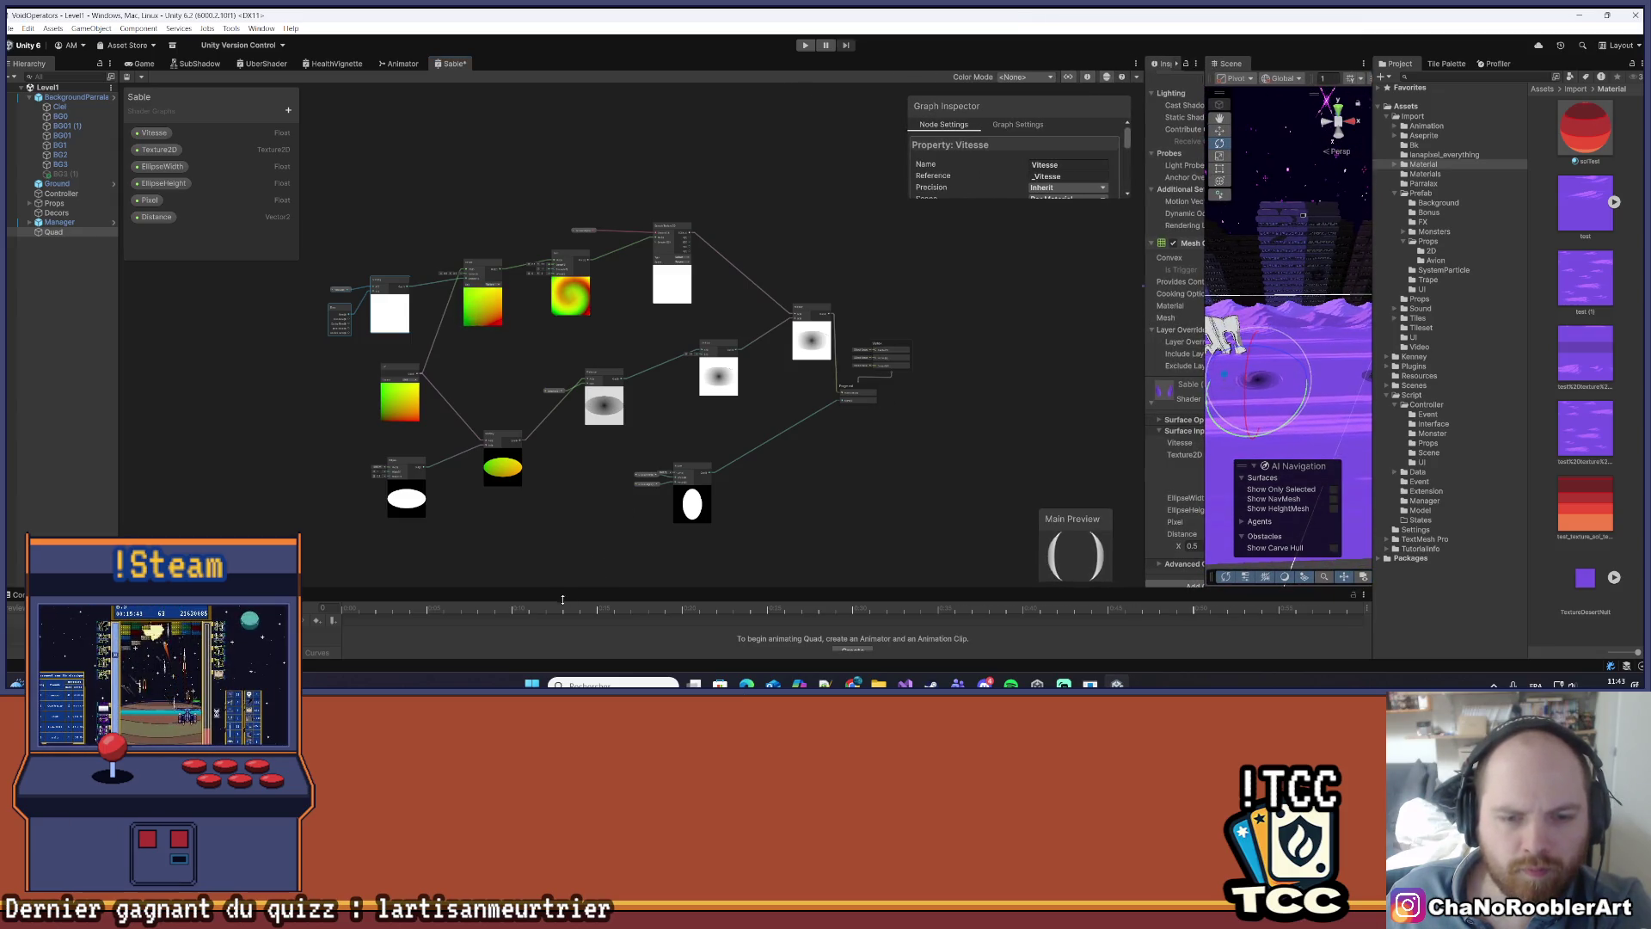
{"action": "left_click_drag", "start_coordinate": [563, 599], "coordinate": [563, 611]}
{"action": "scroll", "coordinate": [621, 425], "scroll_direction": "up", "scroll_amount": 4}
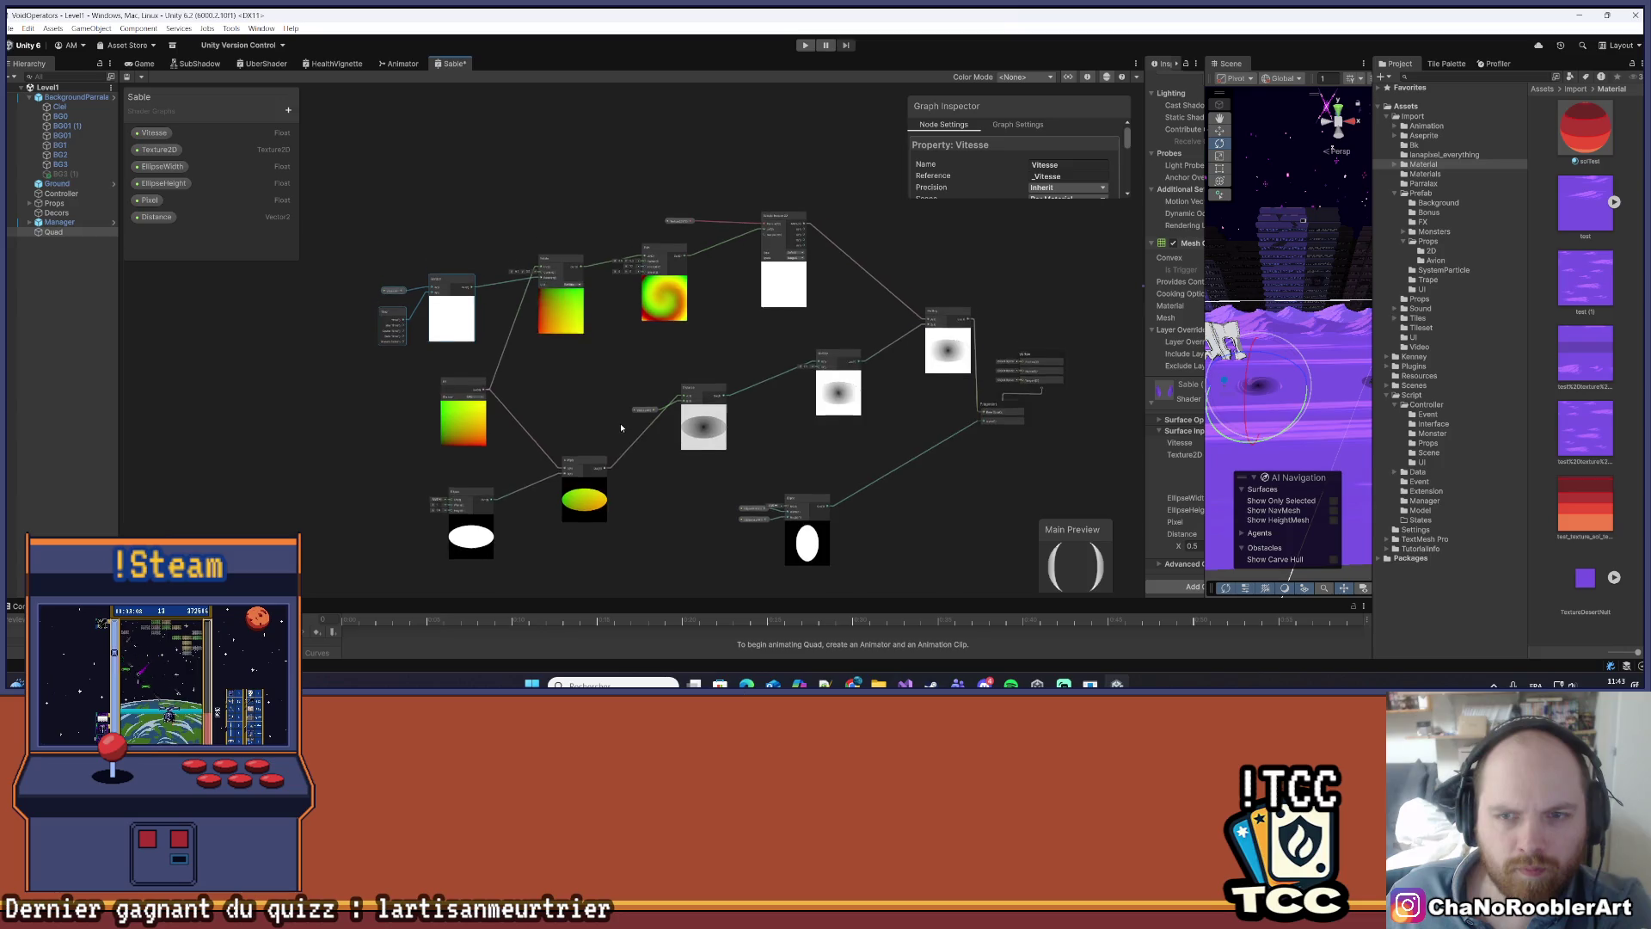
{"action": "left_click_drag", "start_coordinate": [620, 427], "coordinate": [620, 442]}
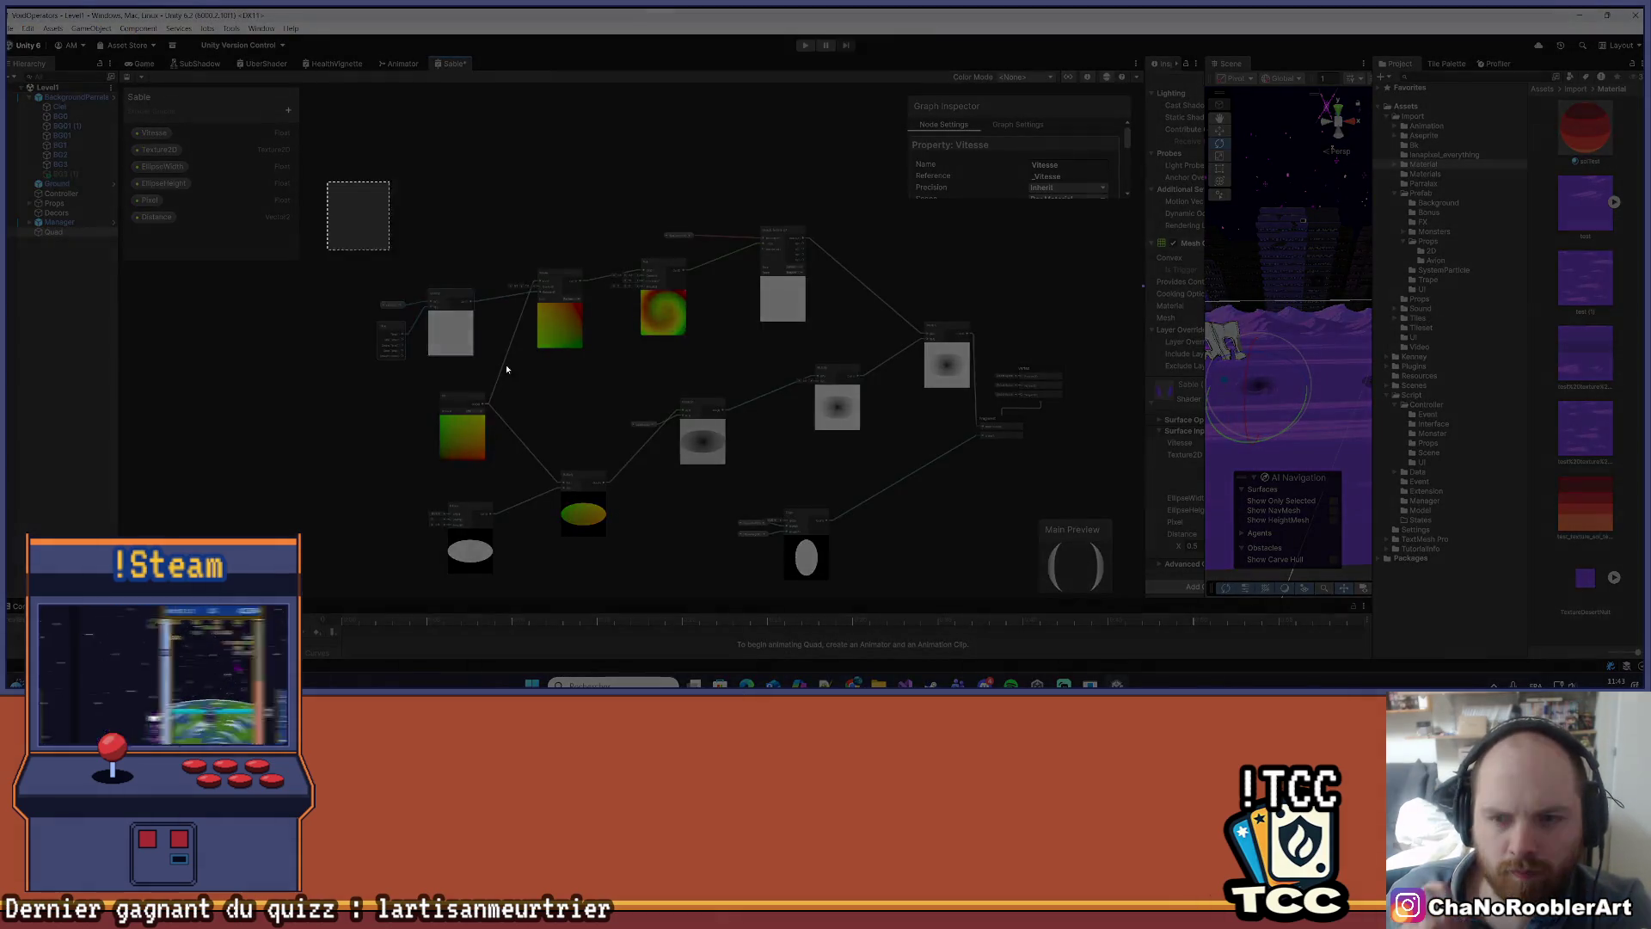
{"action": "left_click_drag", "start_coordinate": [326, 182], "coordinate": [1087, 600]}
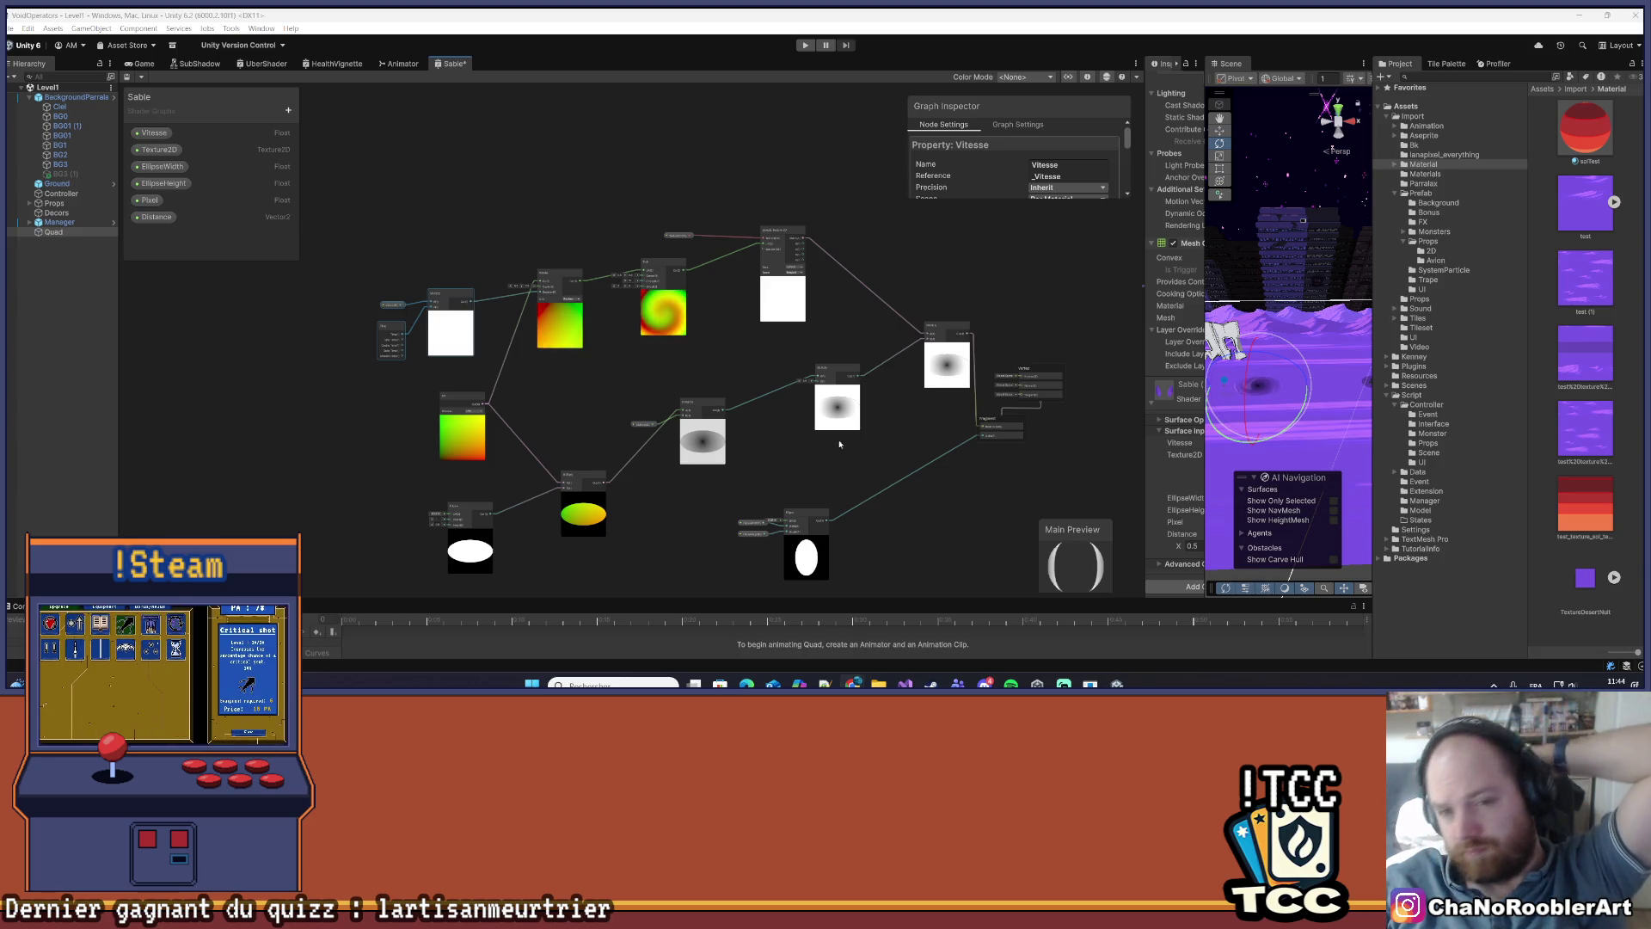
- Shift the Distance(2) property and Distance node right, the Multiply node down-left, then frame the graph
{"action": "scroll", "coordinate": [641, 490], "scroll_direction": "up", "scroll_amount": 4}
{"action": "left_click", "coordinate": [558, 370]}
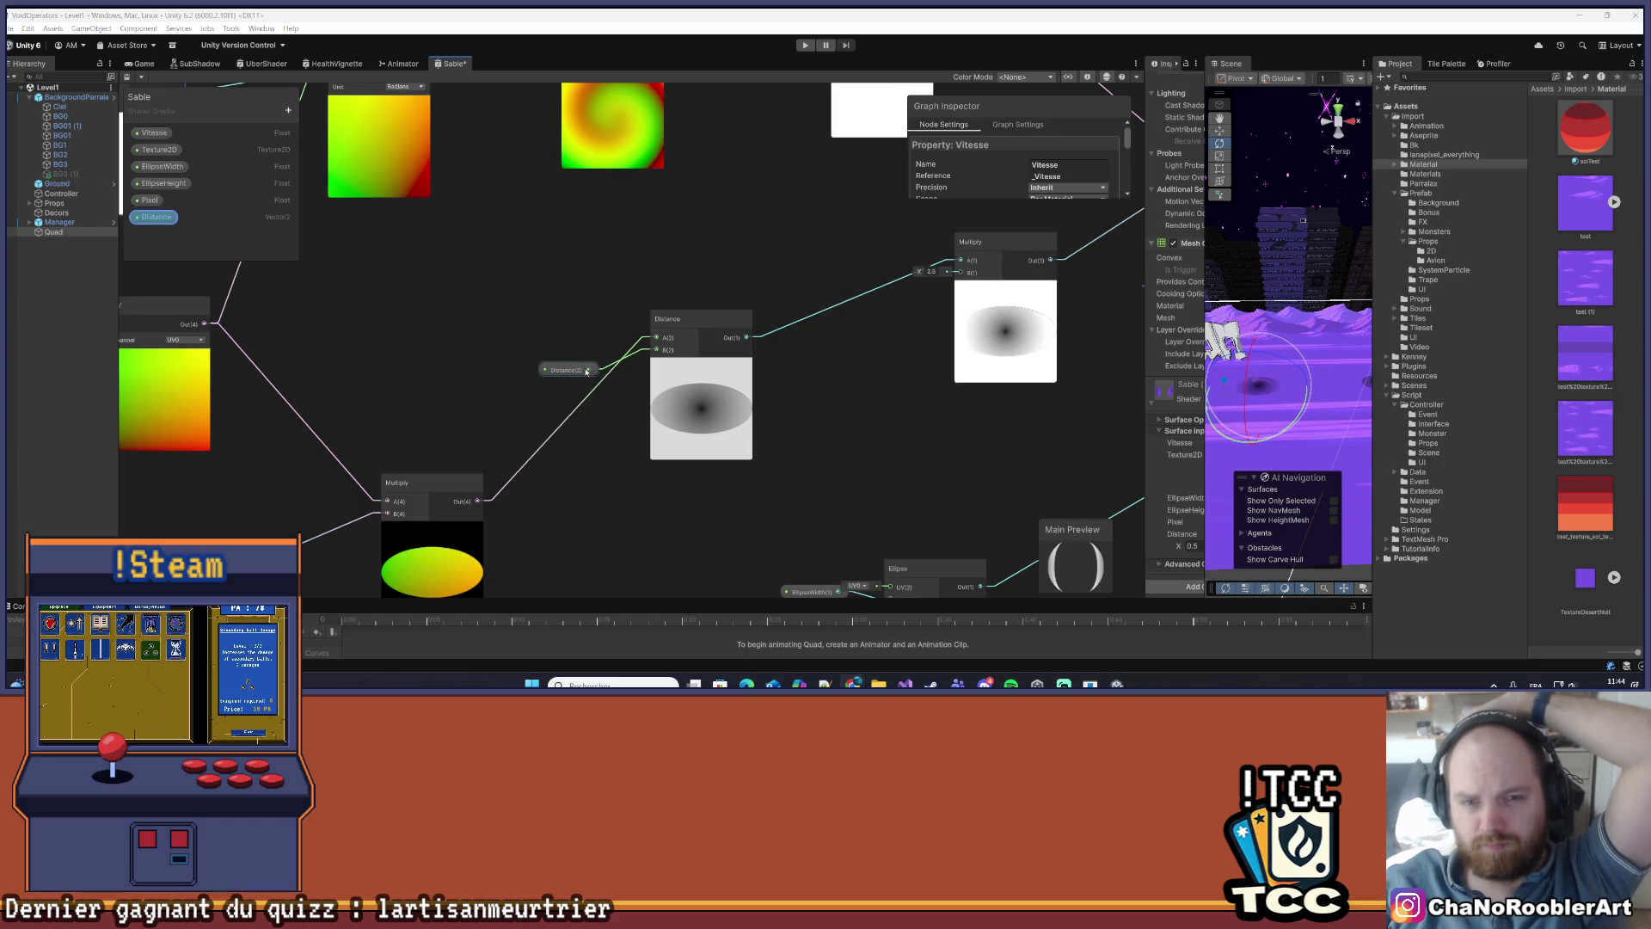
{"action": "key", "text": "space"}
{"action": "key", "text": "Escape"}
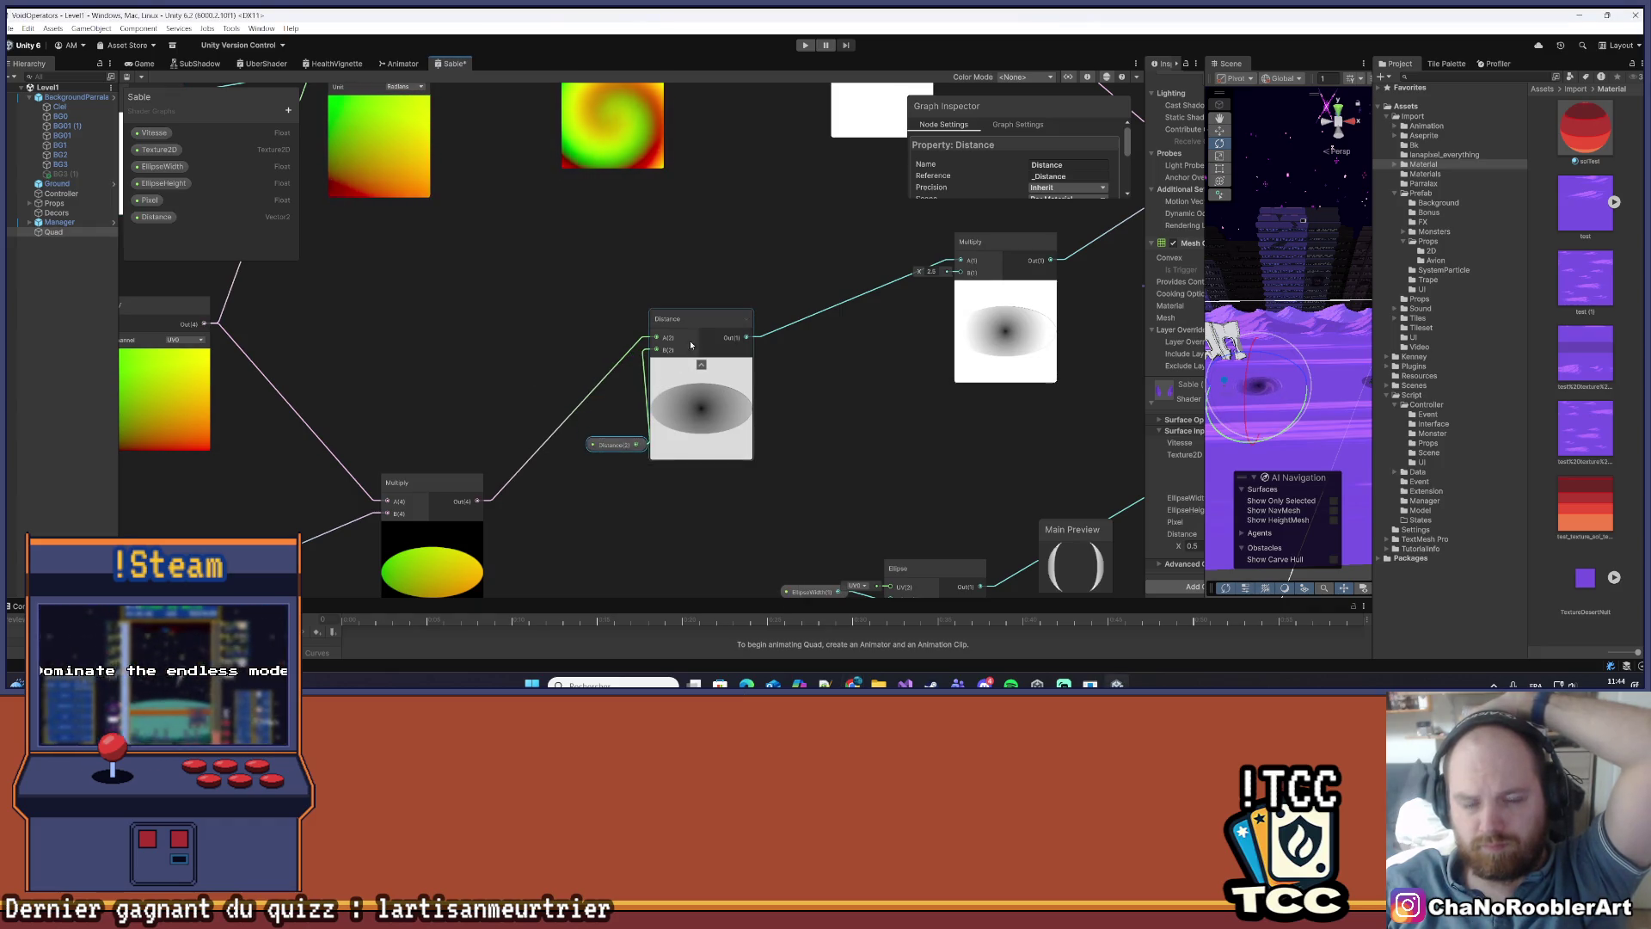
{"action": "left_click_drag", "start_coordinate": [557, 370], "coordinate": [605, 446]}
{"action": "left_click_drag", "start_coordinate": [697, 340], "coordinate": [725, 340]}
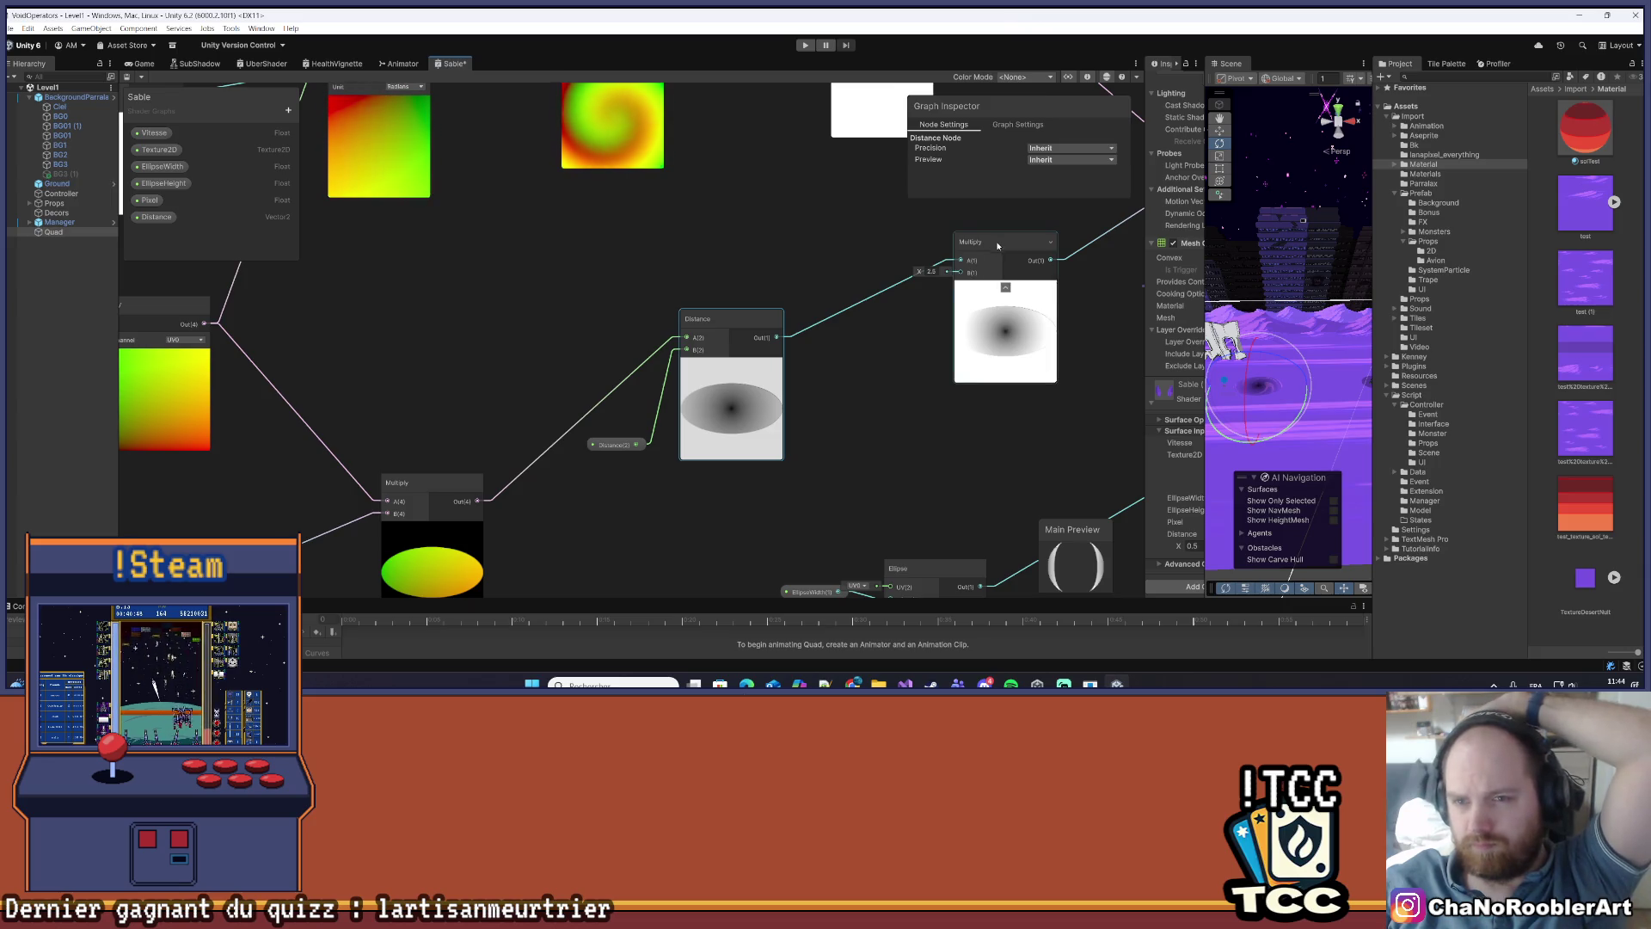
{"action": "left_click_drag", "start_coordinate": [1002, 241], "coordinate": [958, 294]}
{"action": "scroll", "coordinate": [1076, 307], "scroll_direction": "down", "scroll_amount": 3}
{"action": "key", "text": "a"}
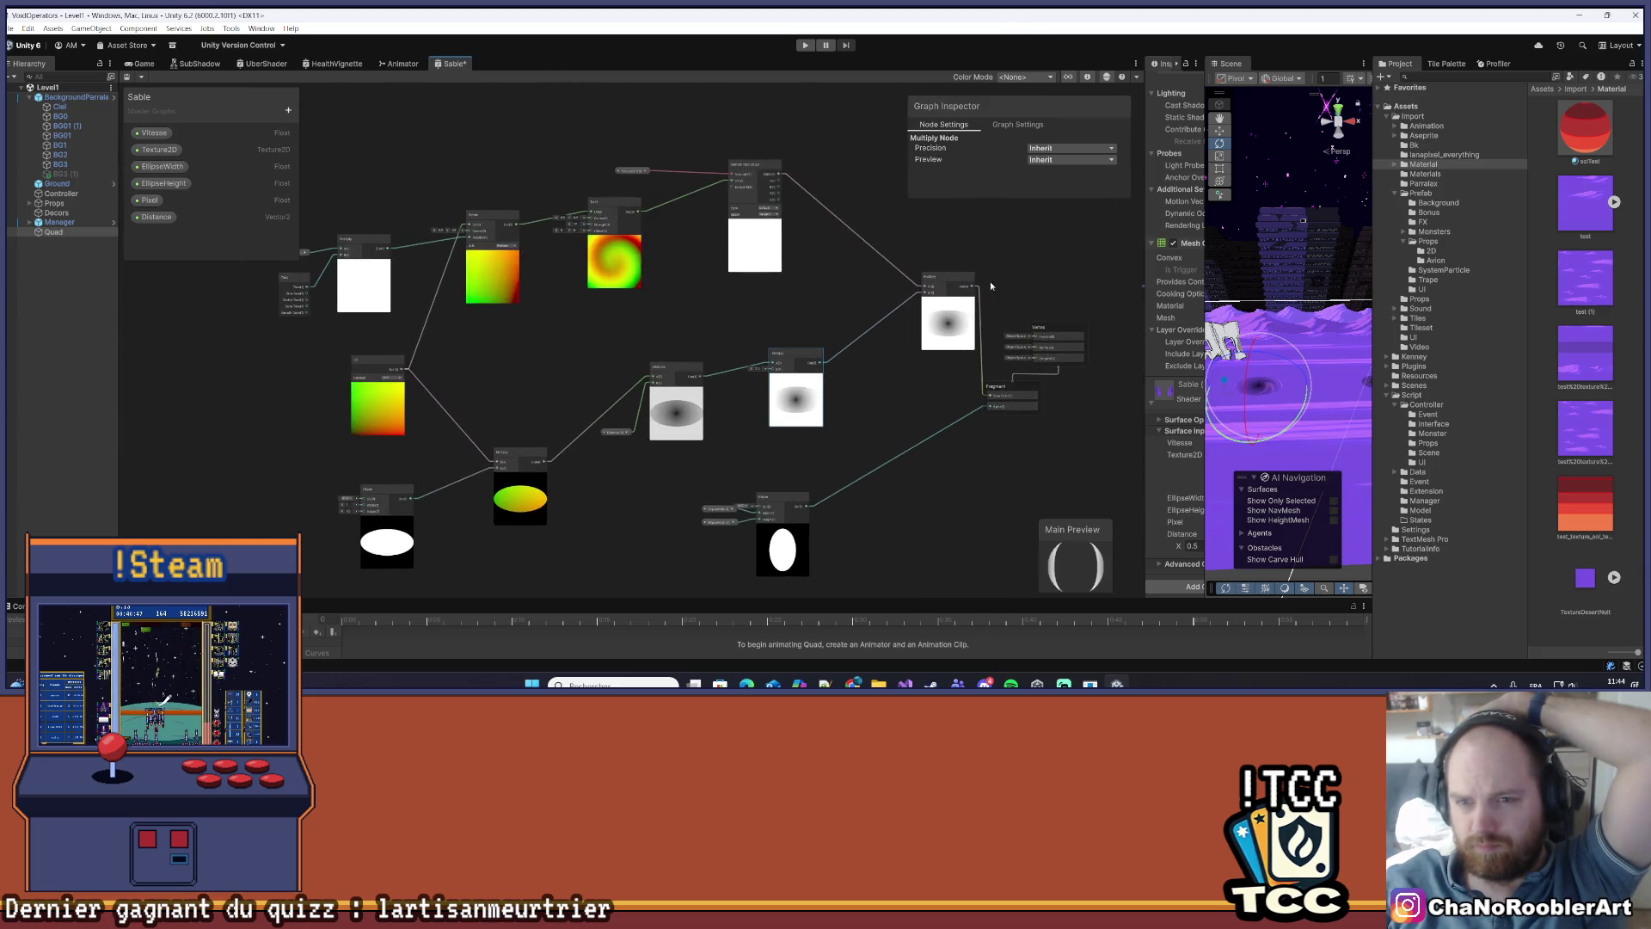
{"action": "left_click", "coordinate": [911, 282]}
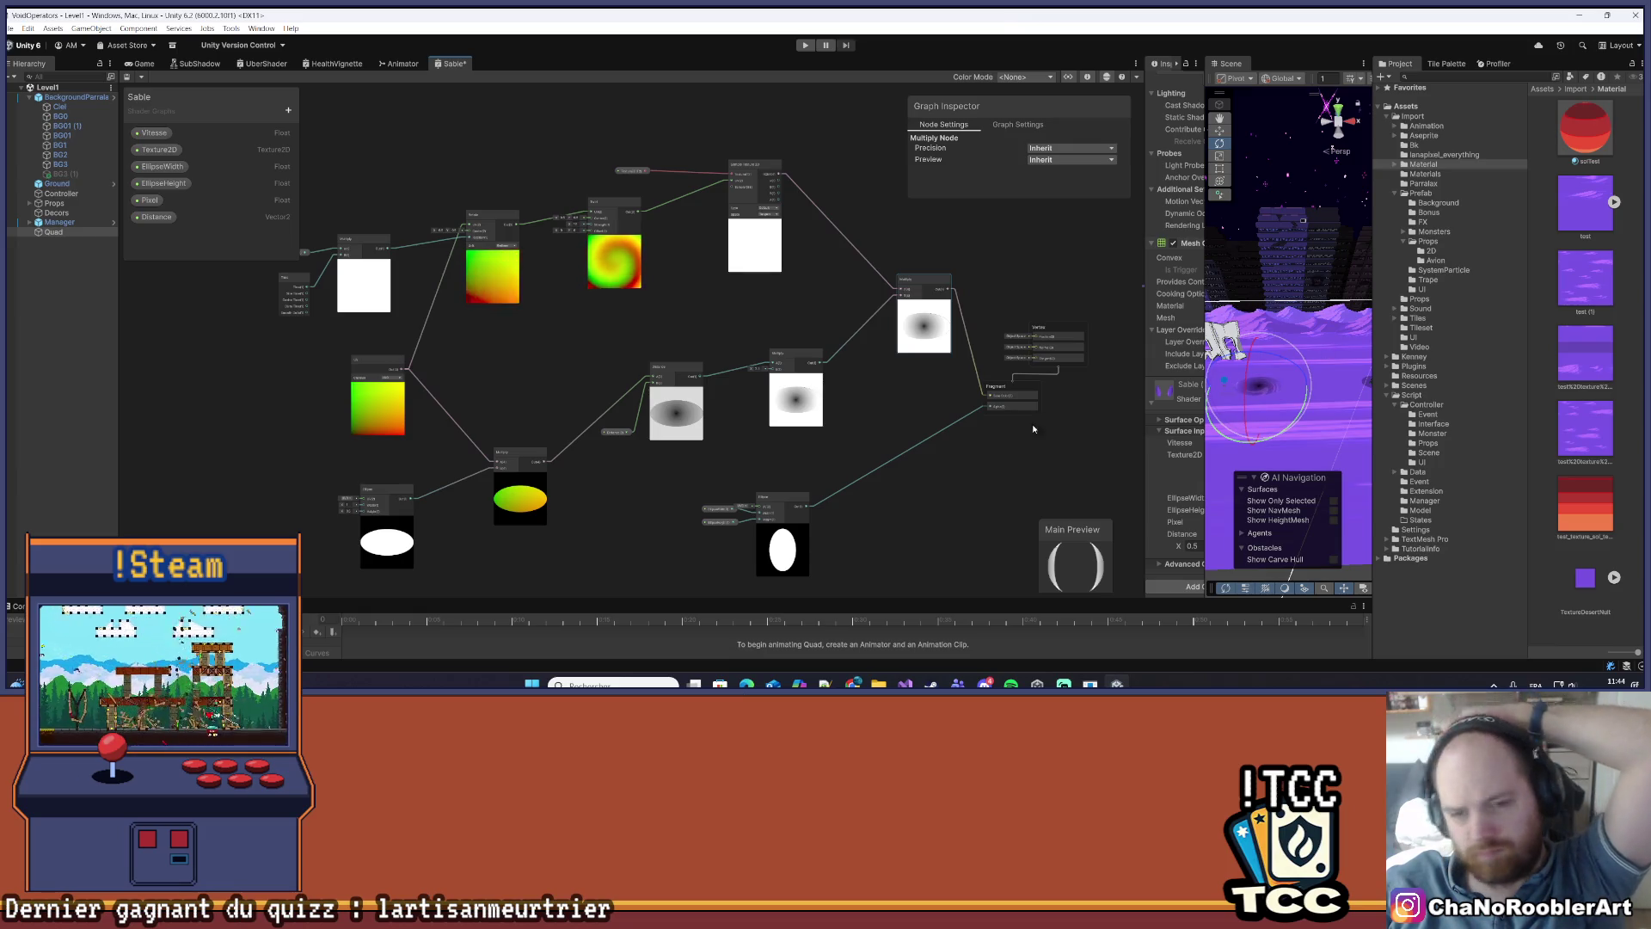
- Move the Multiply node left and down, removing an accidentally added sticky note
{"action": "scroll", "coordinate": [811, 413], "scroll_direction": "up", "scroll_amount": 5}
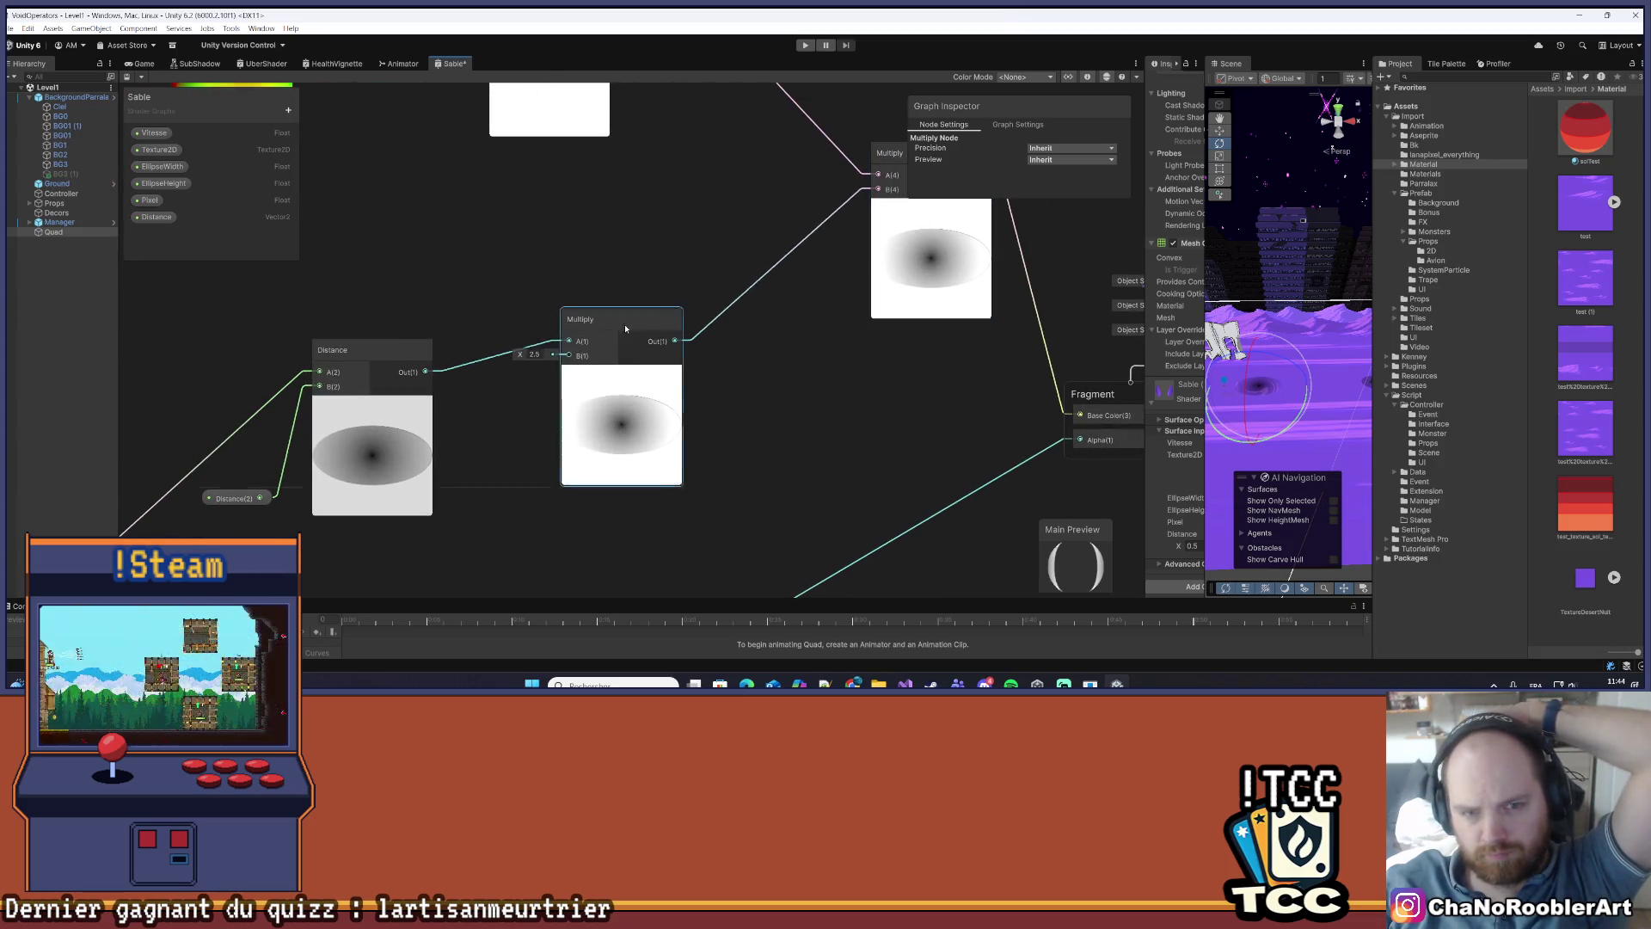
{"action": "left_click_drag", "start_coordinate": [625, 329], "coordinate": [562, 350]}
{"action": "right_click", "coordinate": [729, 389]}
{"action": "left_click", "coordinate": [762, 406]}
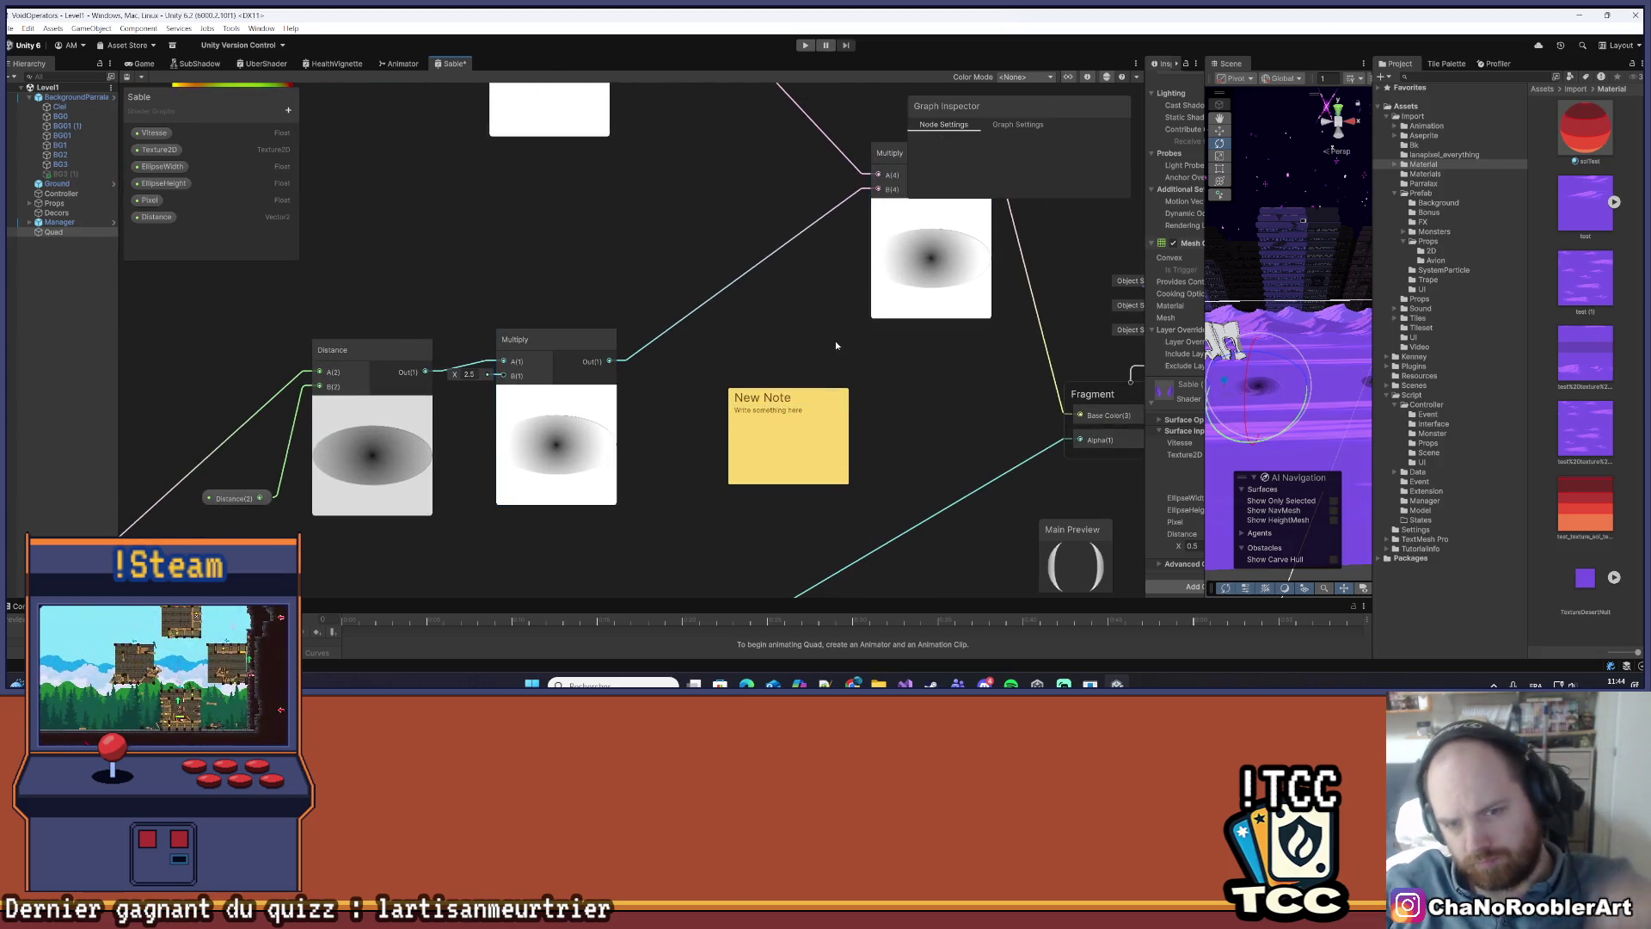
{"action": "key", "text": "Delete"}
- Add a Power node fed by the Multiply output into input A, and save the graph
{"action": "right_click", "coordinate": [760, 360]}
{"action": "left_click", "coordinate": [791, 366]}
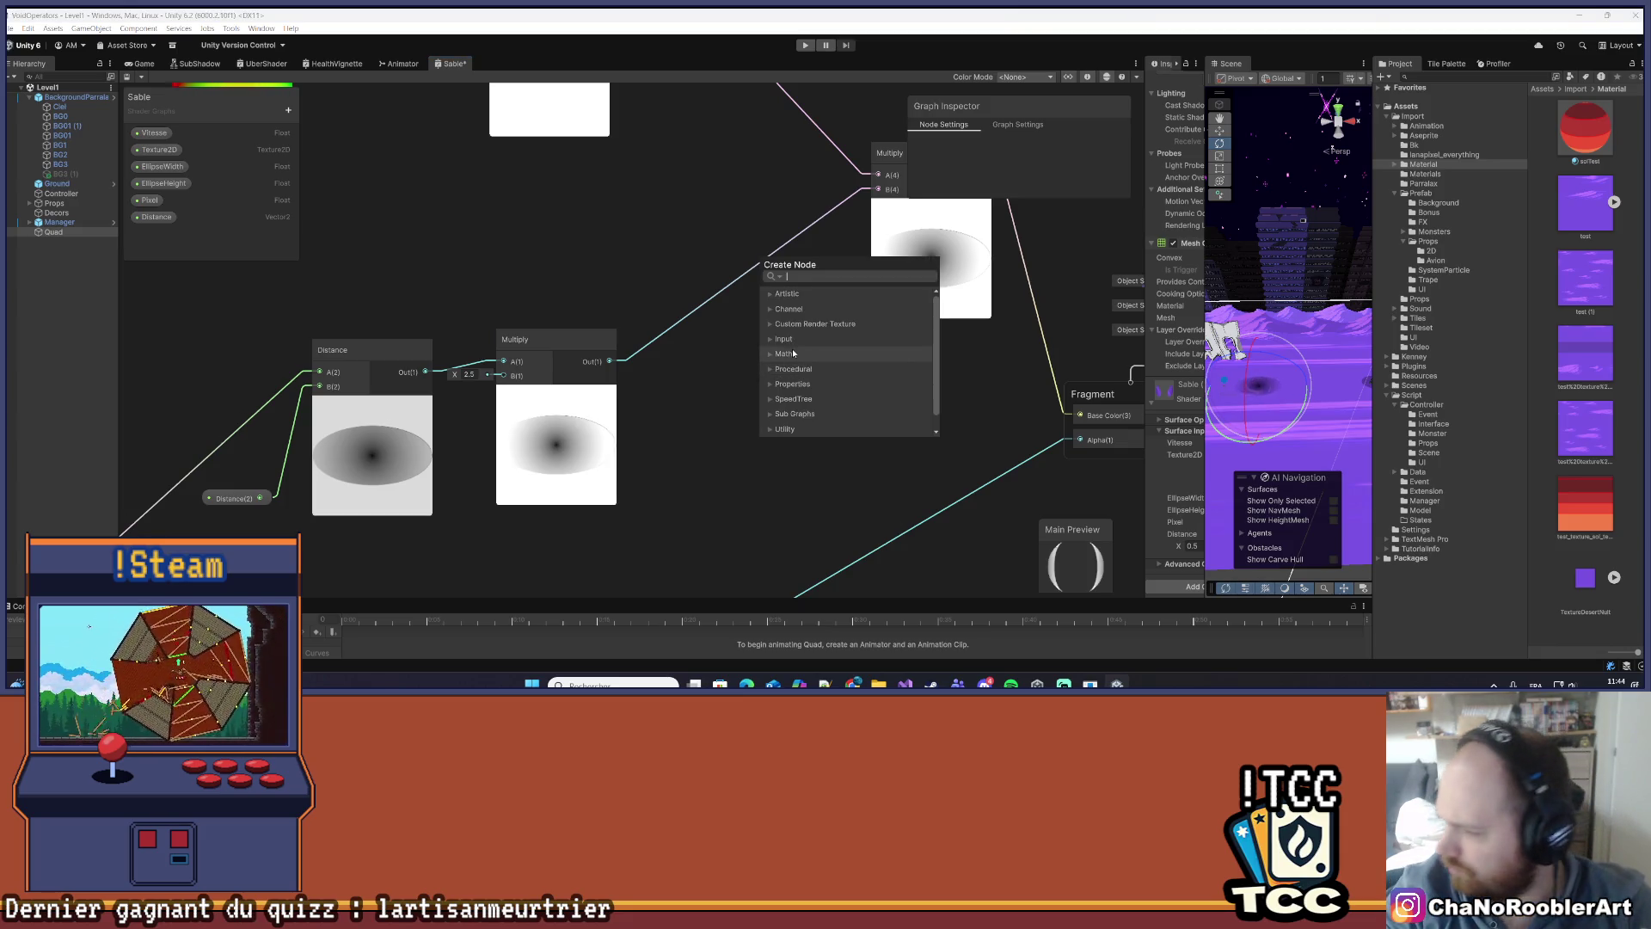
{"action": "type", "text": "power"}
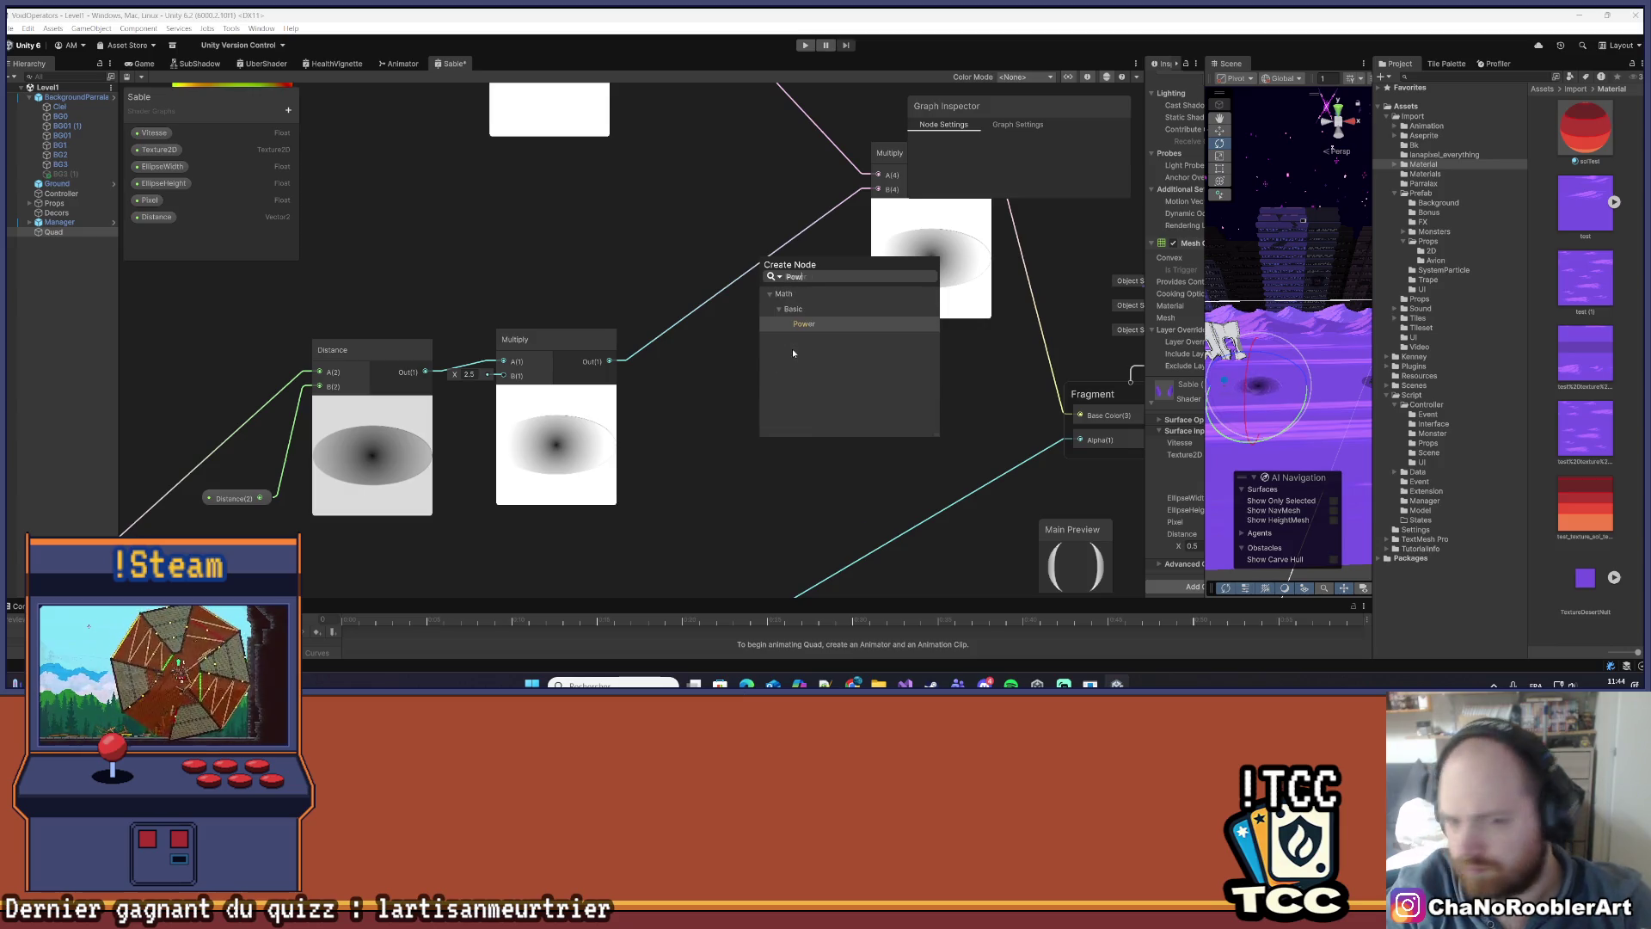
{"action": "key", "text": "Return"}
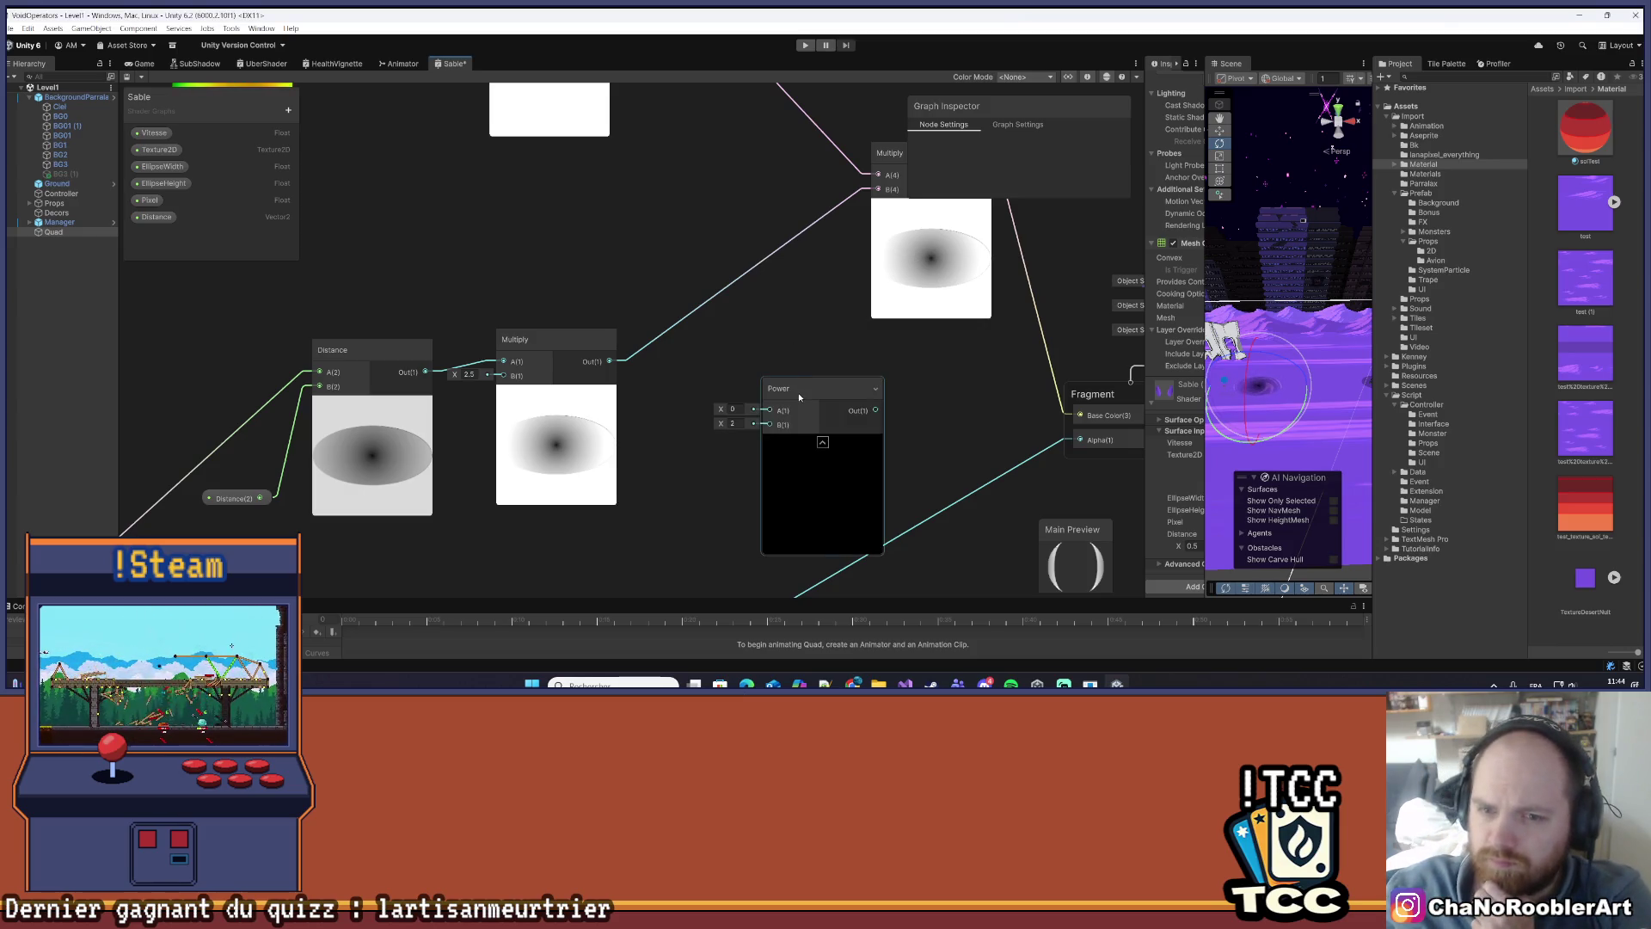
{"action": "left_click_drag", "start_coordinate": [798, 392], "coordinate": [741, 367]}
{"action": "mouse_move", "coordinate": [610, 361]}
{"action": "left_mouse_down"}
{"action": "mouse_move", "coordinate": [700, 388]}
{"action": "mouse_move", "coordinate": [749, 354]}
{"action": "mouse_move", "coordinate": [774, 389]}
{"action": "mouse_move", "coordinate": [768, 434]}
{"action": "mouse_move", "coordinate": [870, 247]}
{"action": "left_mouse_up"}
{"action": "key", "text": "ctrl+s"}
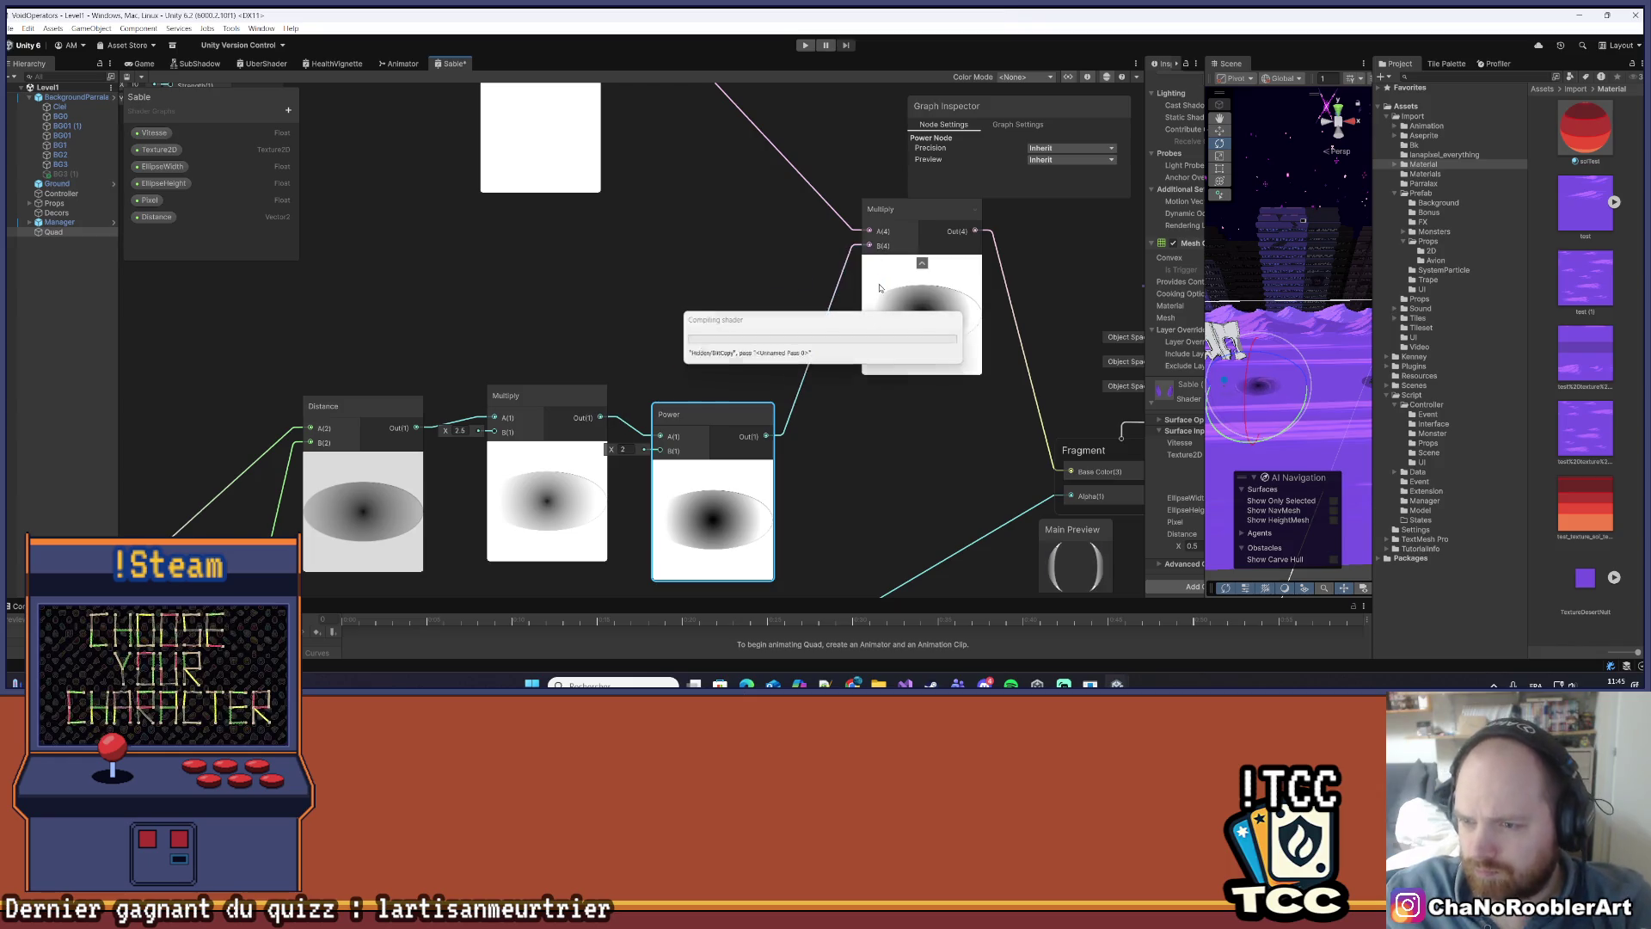
{"action": "left_click", "coordinate": [1282, 282]}
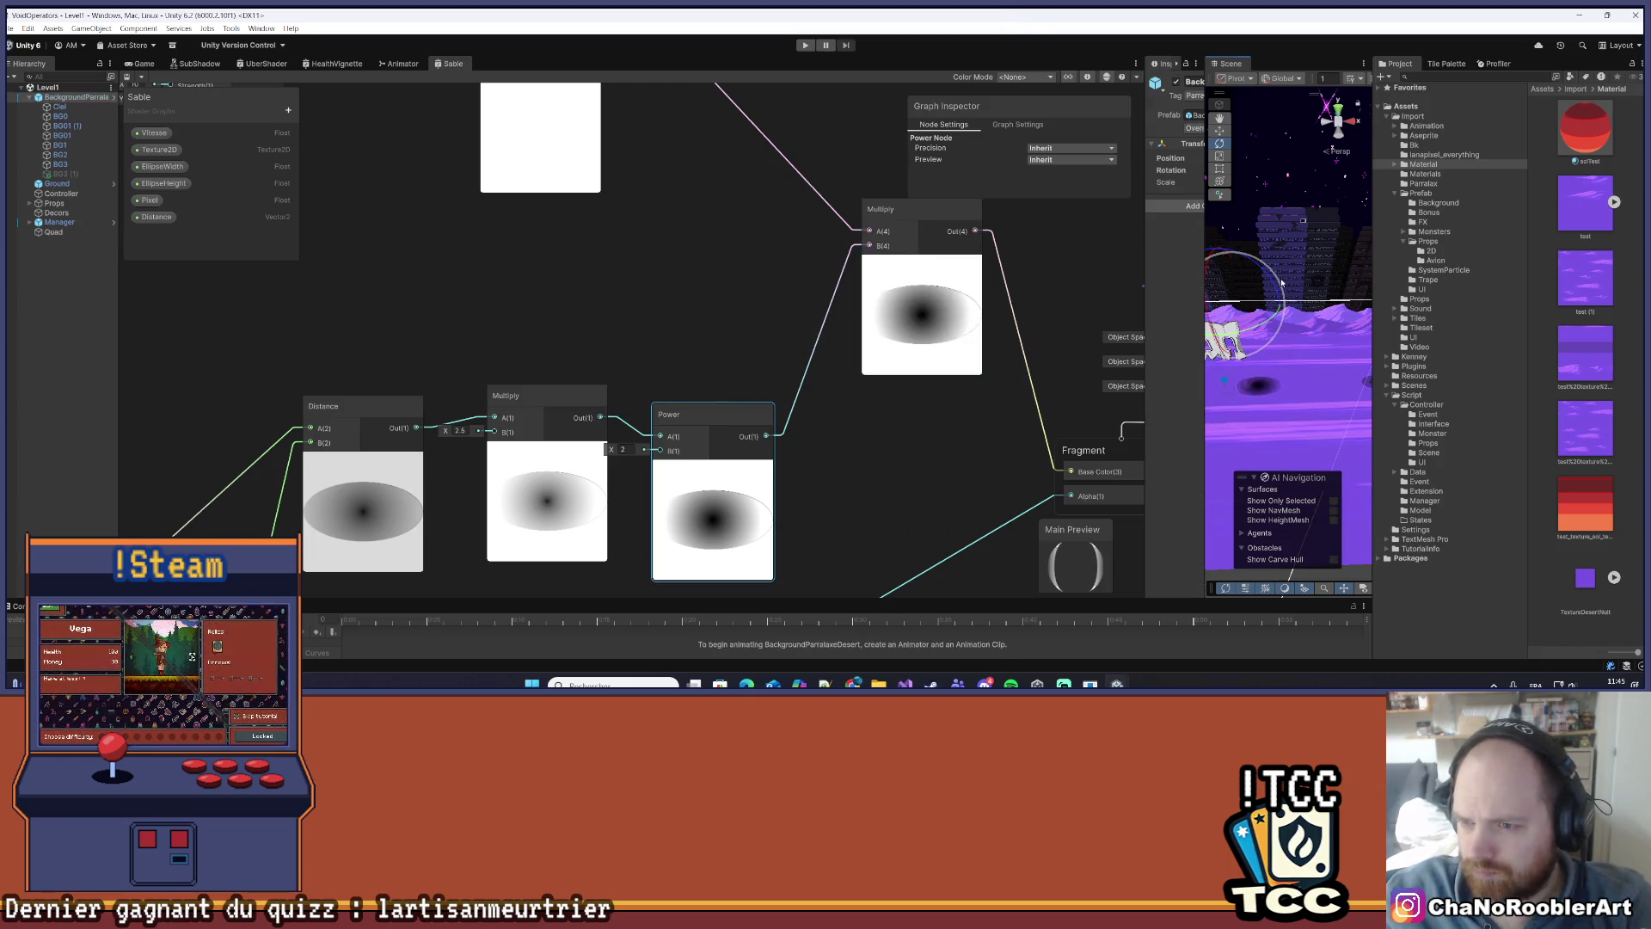
- Widen the Inspector and set the Power node's exponent B to 0.5
{"action": "left_click_drag", "start_coordinate": [1144, 296], "coordinate": [998, 301]}
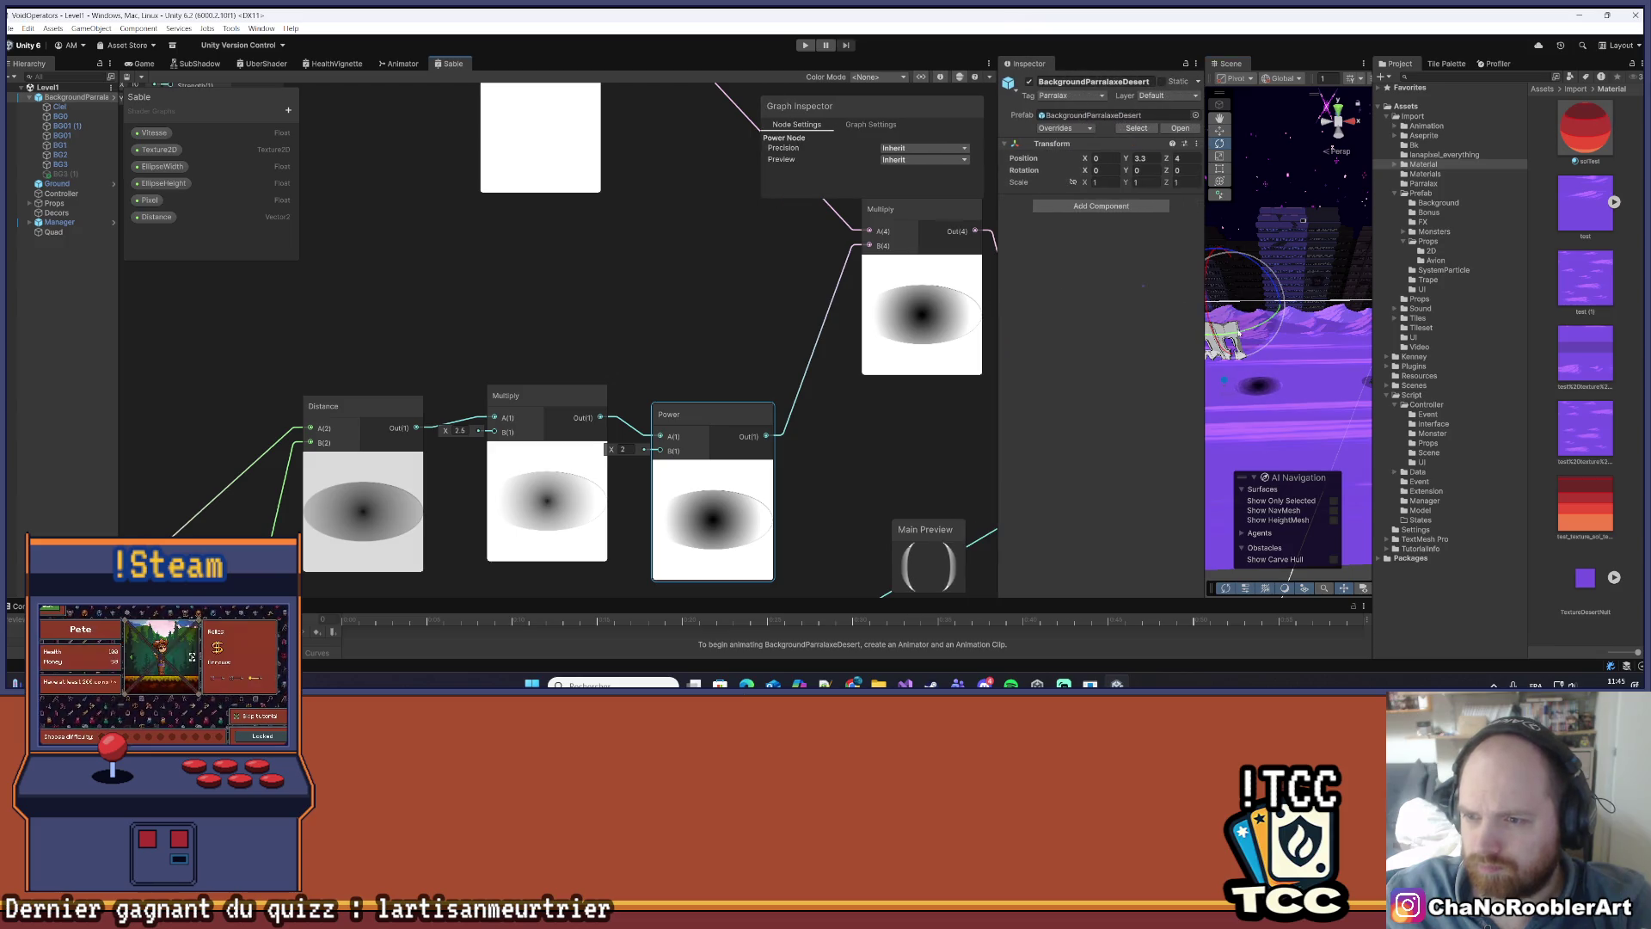
{"action": "mouse_move", "coordinate": [1205, 344]}
{"action": "left_mouse_down"}
{"action": "mouse_move", "coordinate": [1051, 347]}
{"action": "mouse_move", "coordinate": [1268, 369]}
{"action": "left_mouse_up"}
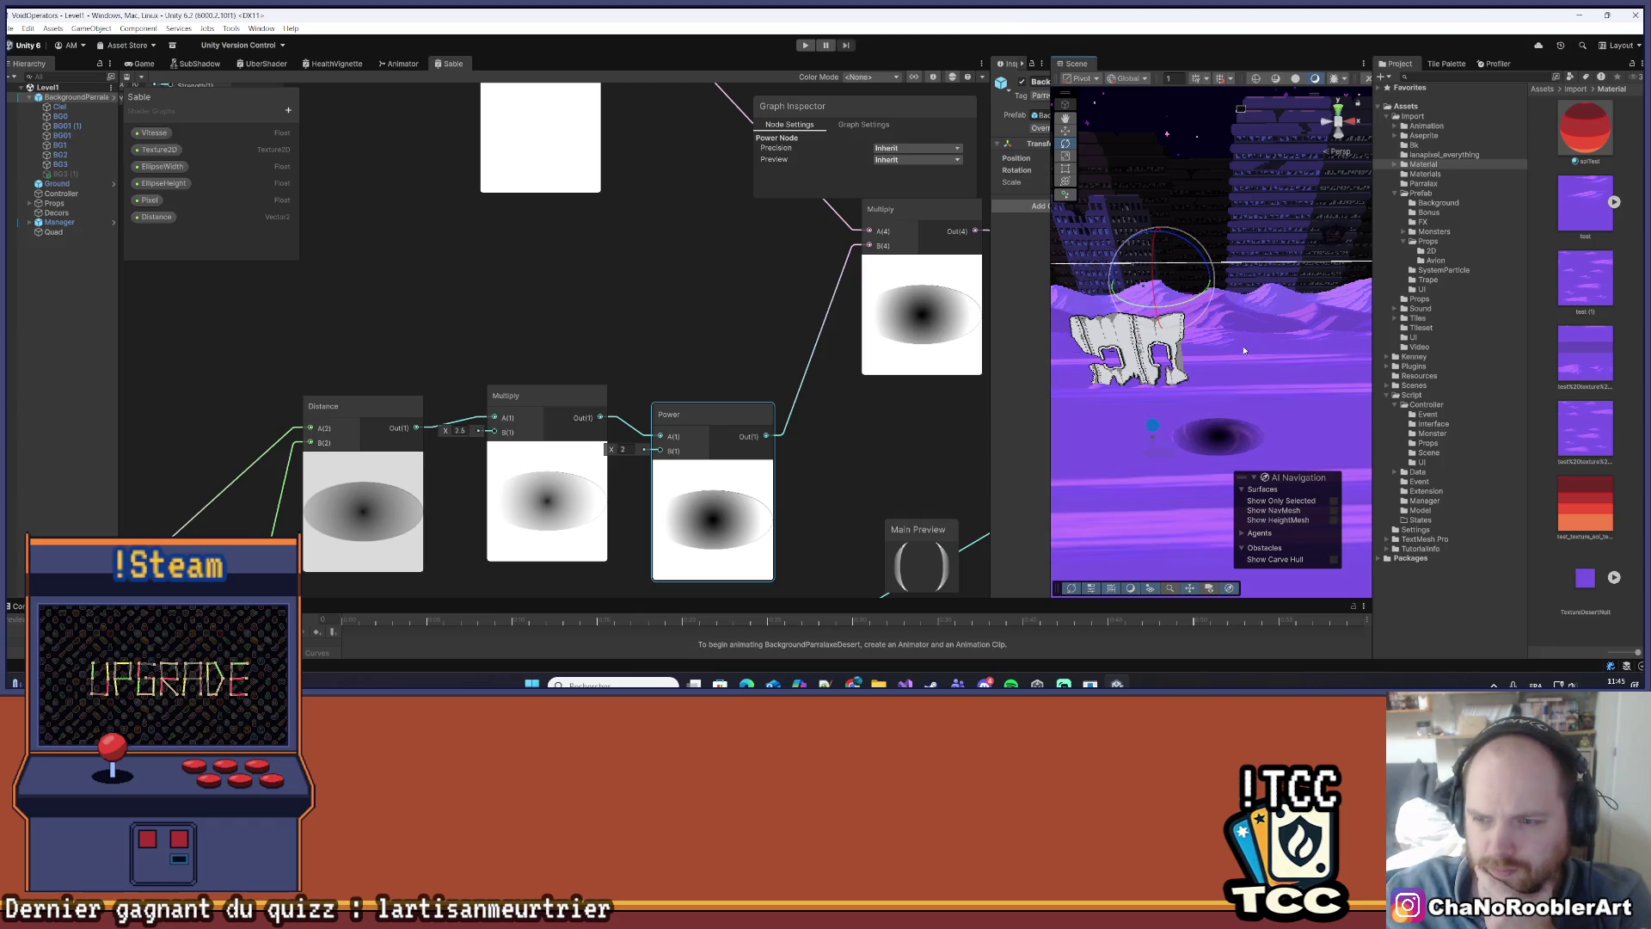
{"action": "scroll", "coordinate": [1231, 405], "scroll_direction": "up", "scroll_amount": 3}
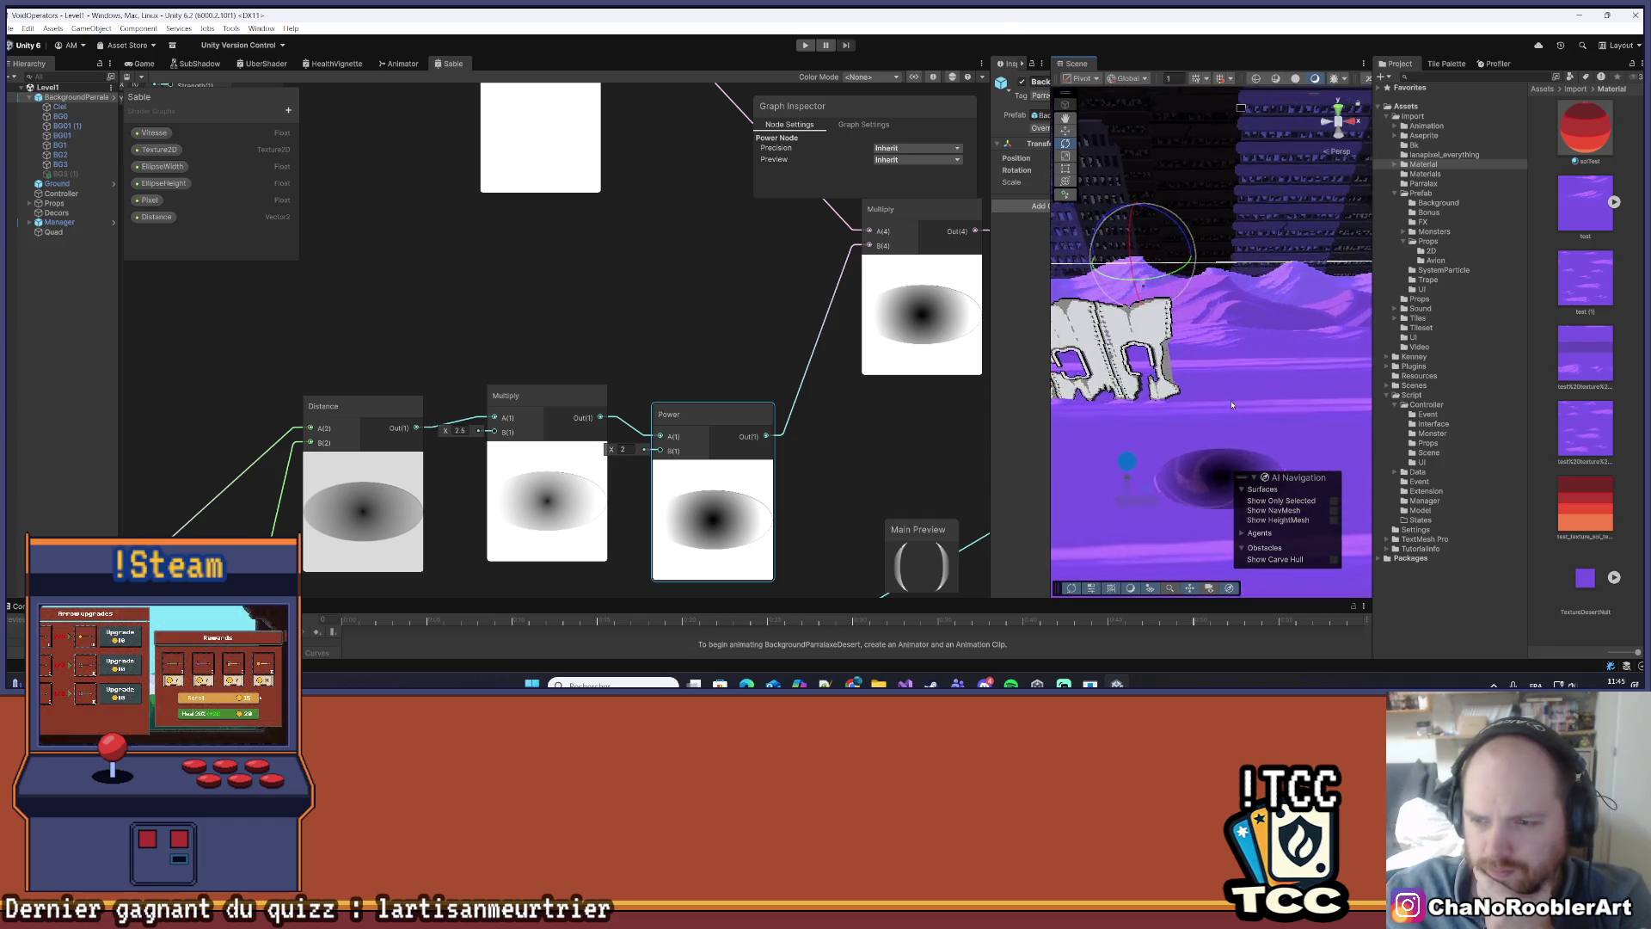
{"action": "scroll", "coordinate": [1232, 404], "scroll_direction": "down", "scroll_amount": 2}
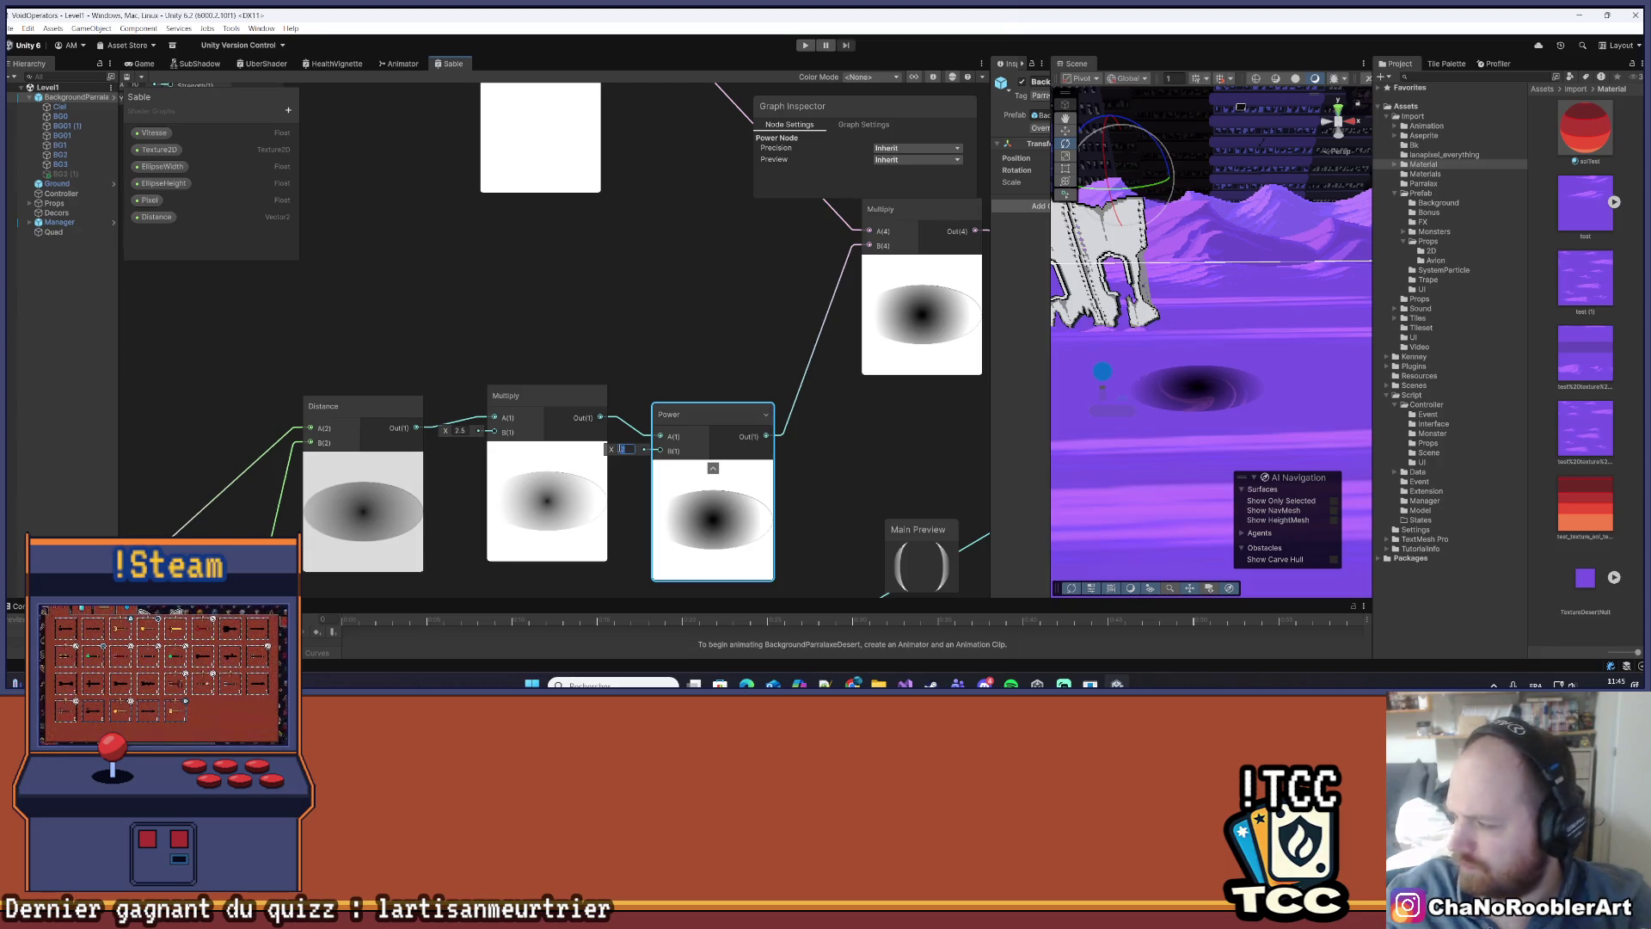
{"action": "type", "text": "0.5"}
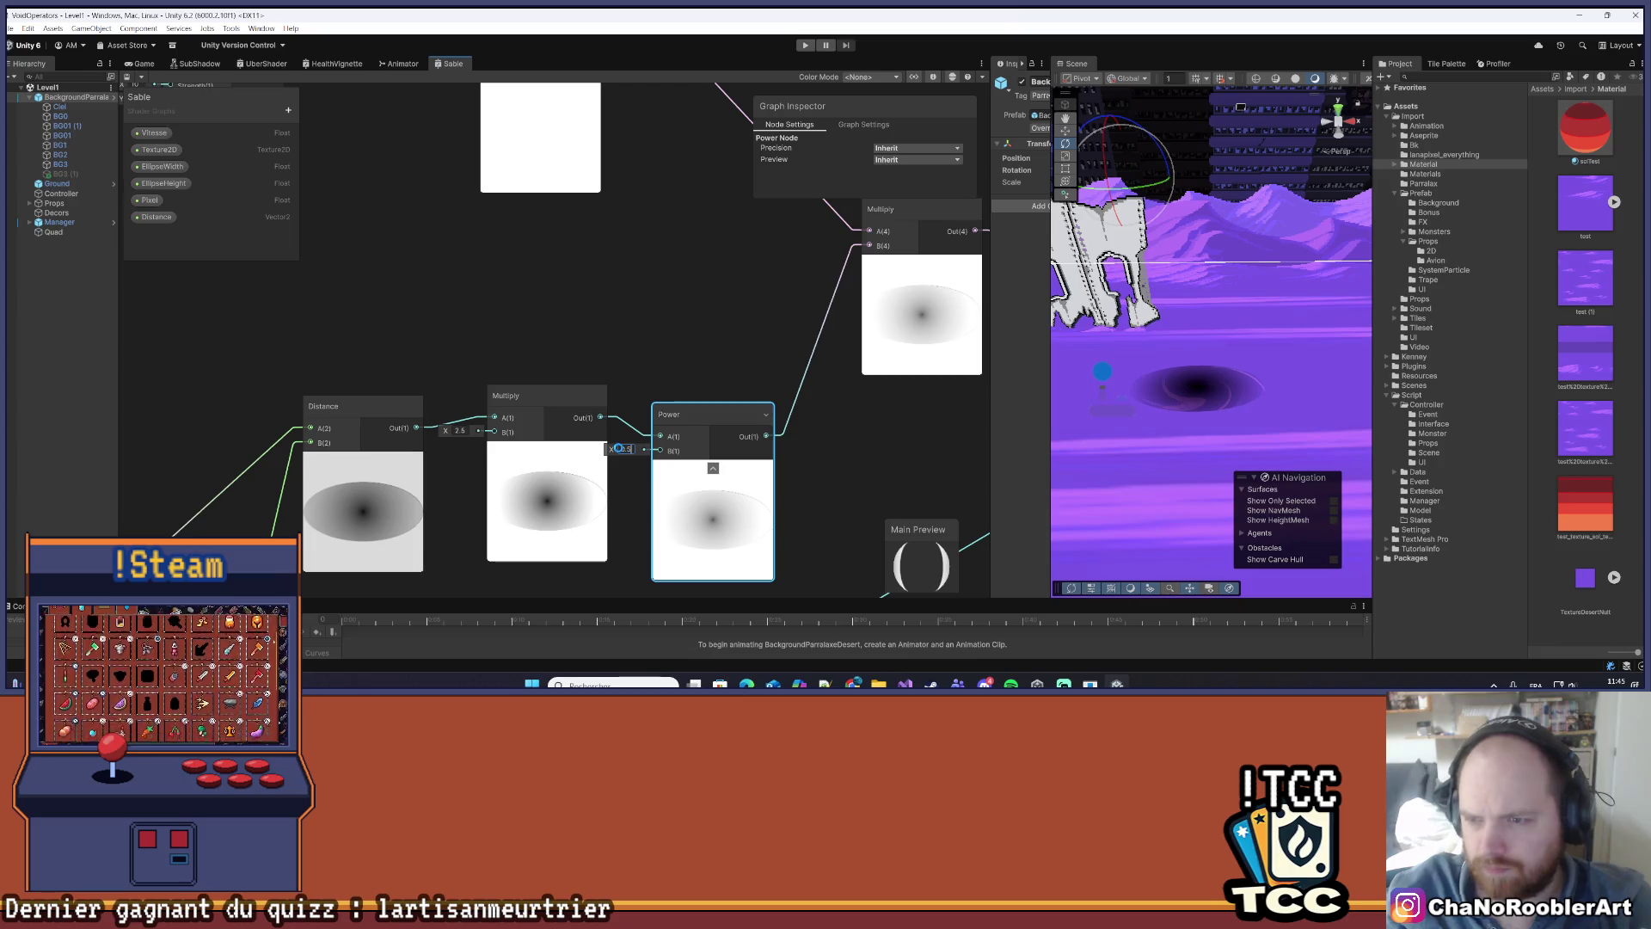
{"action": "left_click", "coordinate": [855, 495]}
- Select the Ground and pan the Scene view to inspect the softened vortex hole
{"action": "left_click", "coordinate": [1187, 481]}
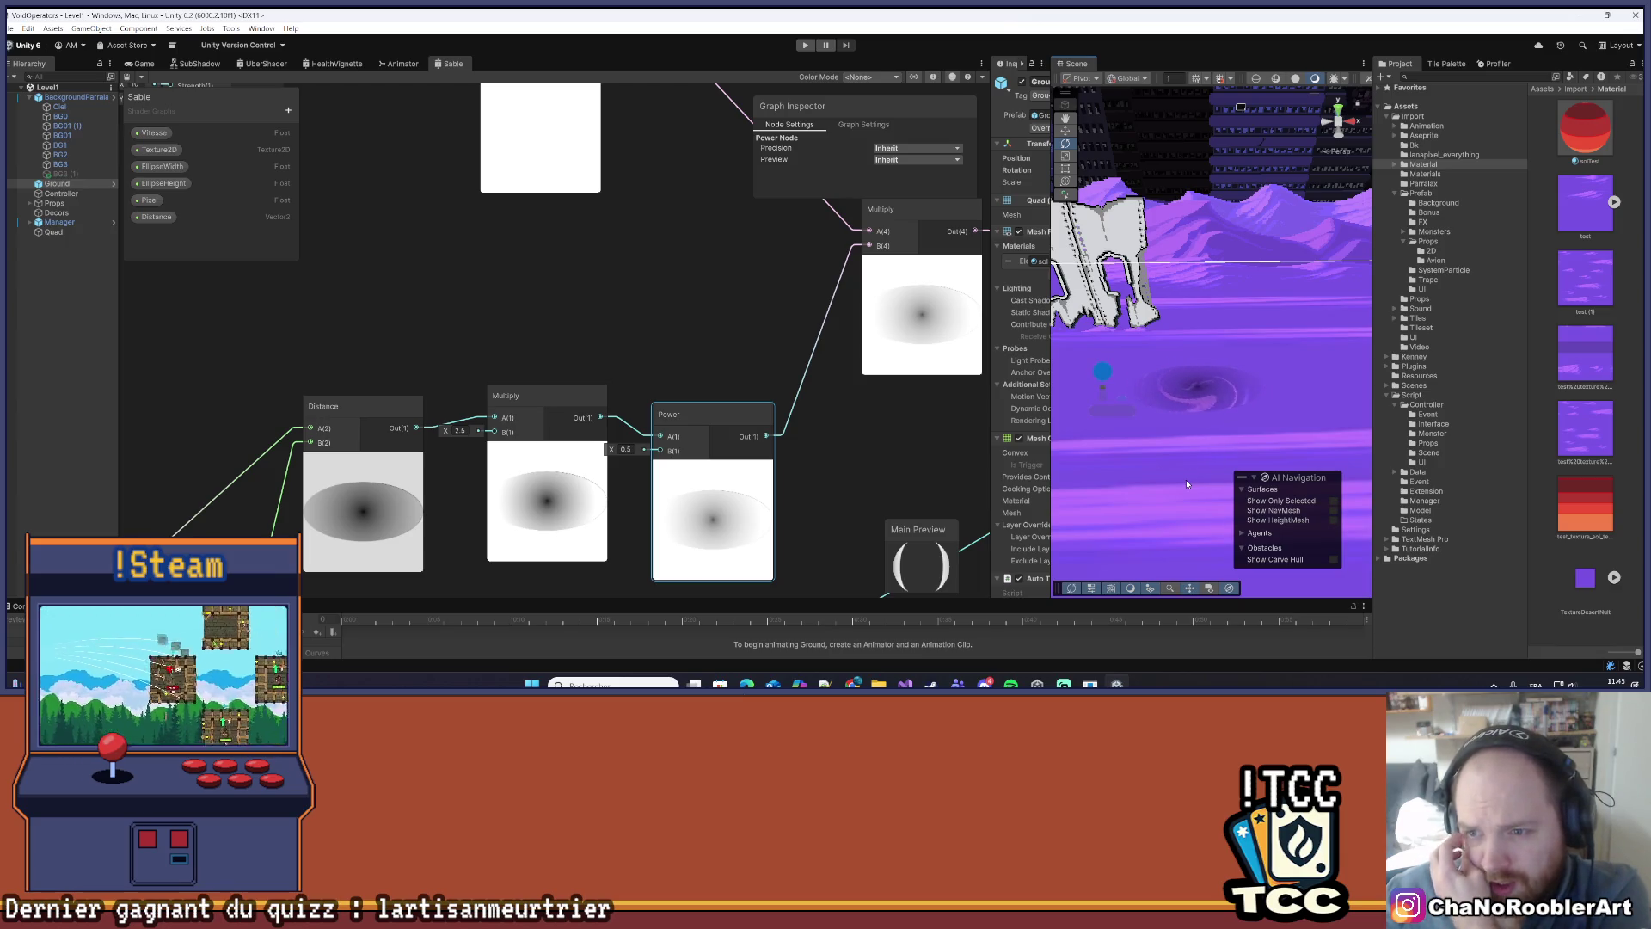
{"action": "mouse_move", "coordinate": [1187, 484]}
{"action": "left_mouse_down"}
{"action": "mouse_move", "coordinate": [1200, 364]}
{"action": "mouse_move", "coordinate": [1251, 361]}
{"action": "mouse_move", "coordinate": [1276, 422]}
{"action": "left_mouse_up"}
{"action": "key", "text": "e"}
{"action": "scroll", "coordinate": [1239, 412], "scroll_direction": "up", "scroll_amount": 5}
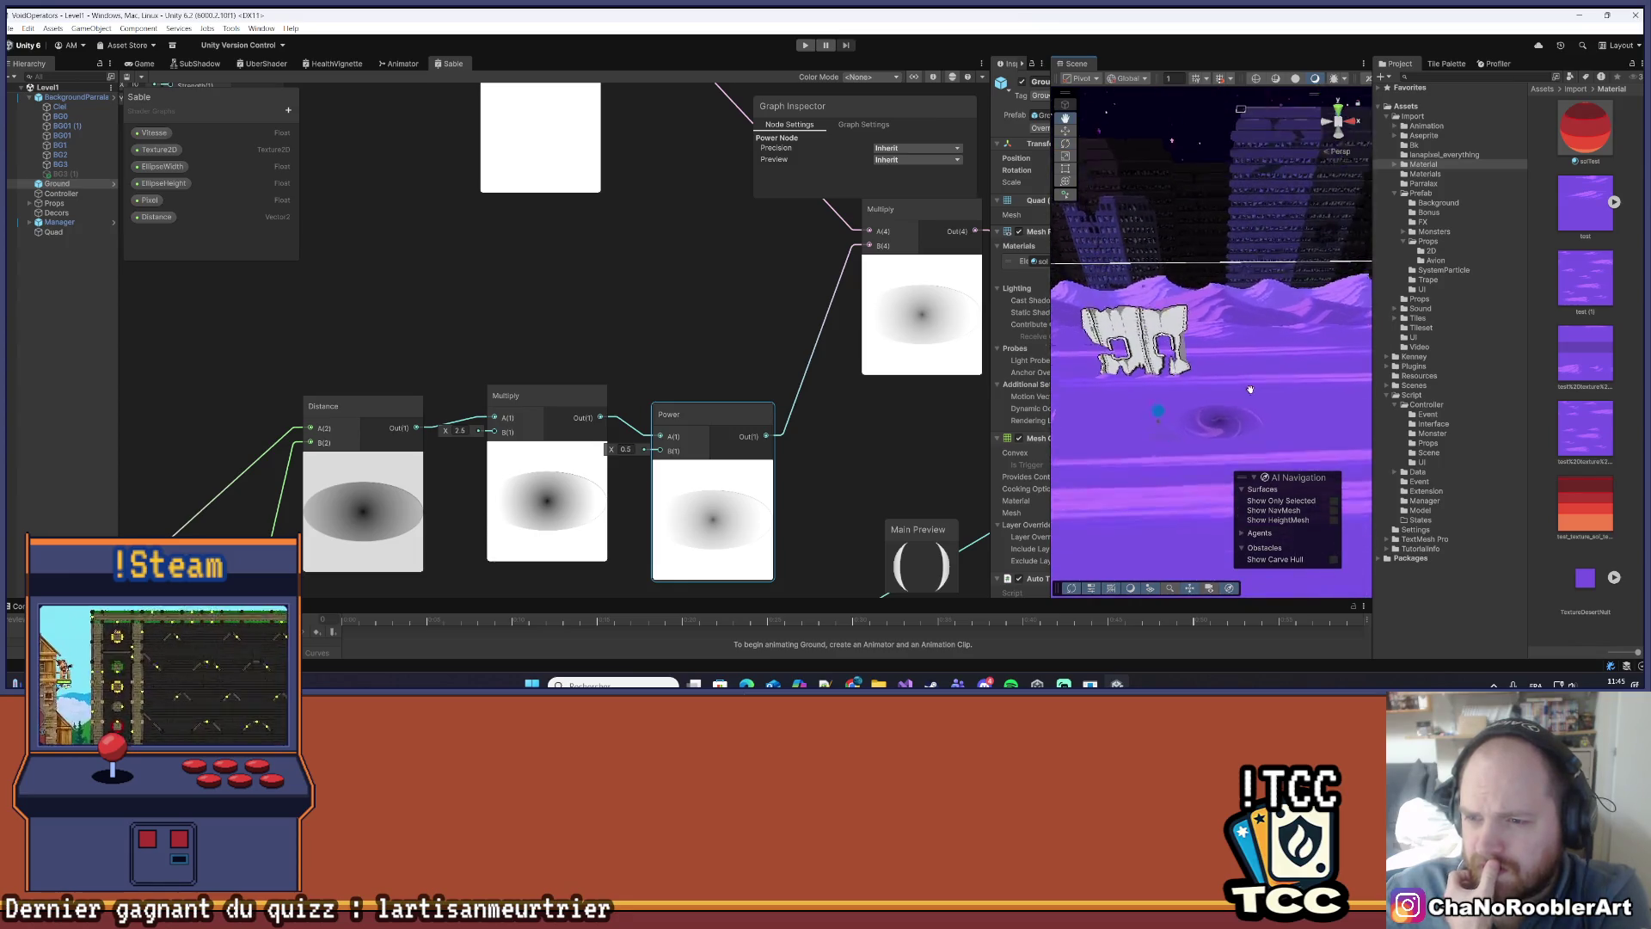
{"action": "scroll", "coordinate": [1183, 395], "scroll_direction": "up", "scroll_amount": 3}
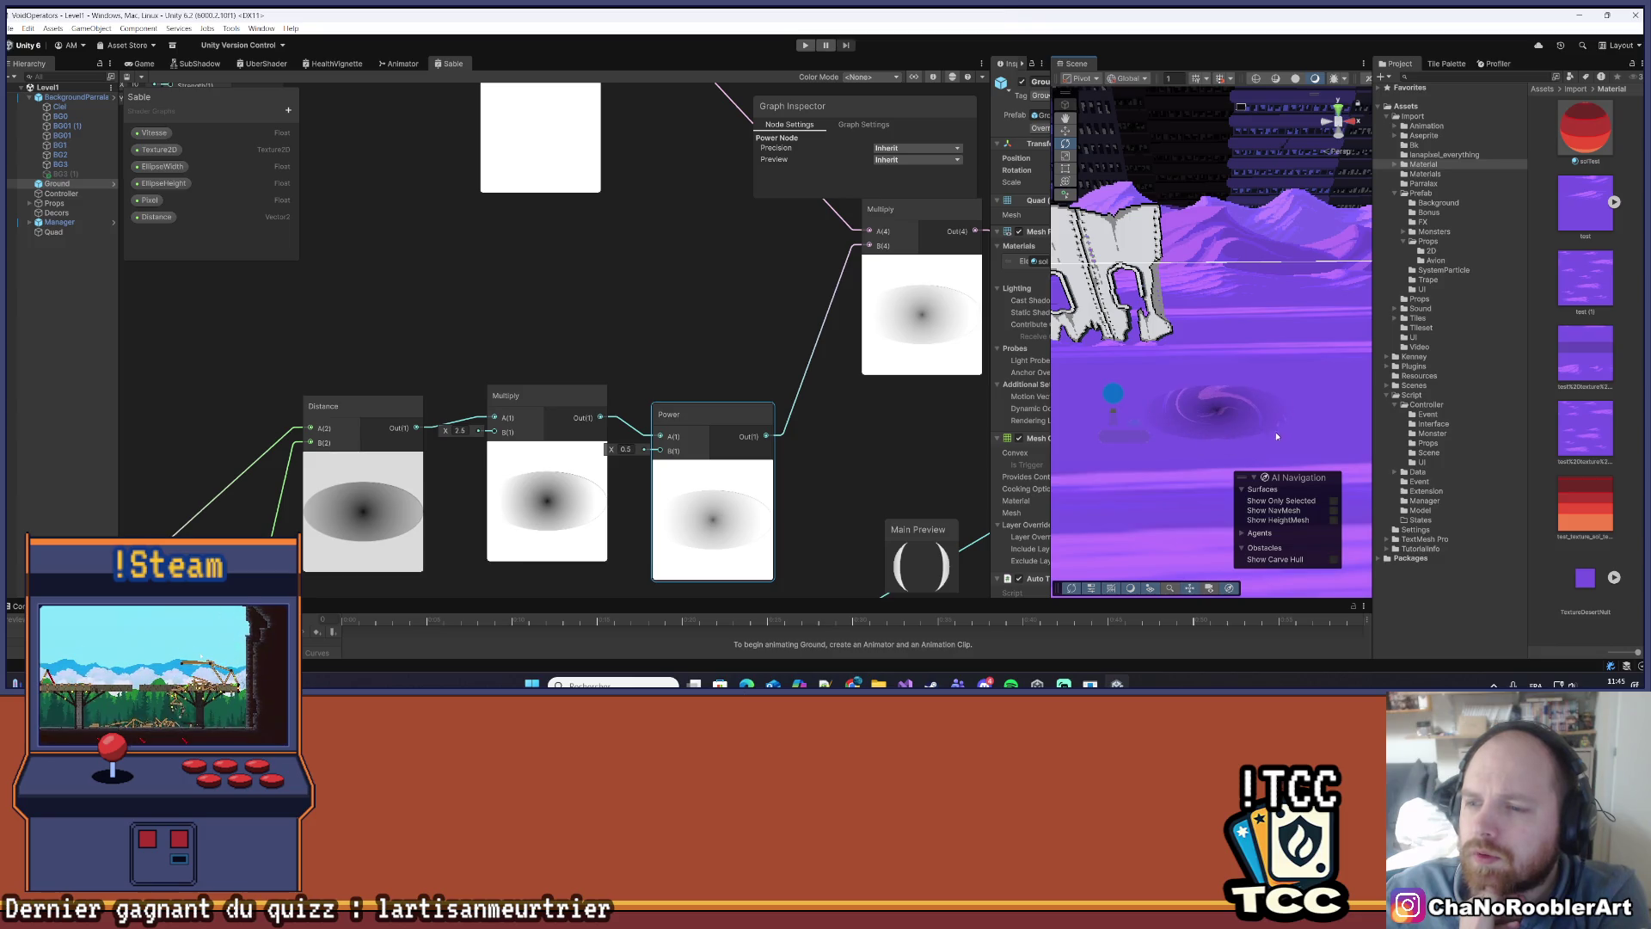
{"action": "mouse_move", "coordinate": [1276, 437]}
{"action": "left_mouse_down"}
{"action": "mouse_move", "coordinate": [1145, 421]}
{"action": "mouse_move", "coordinate": [1179, 410]}
{"action": "left_mouse_up"}
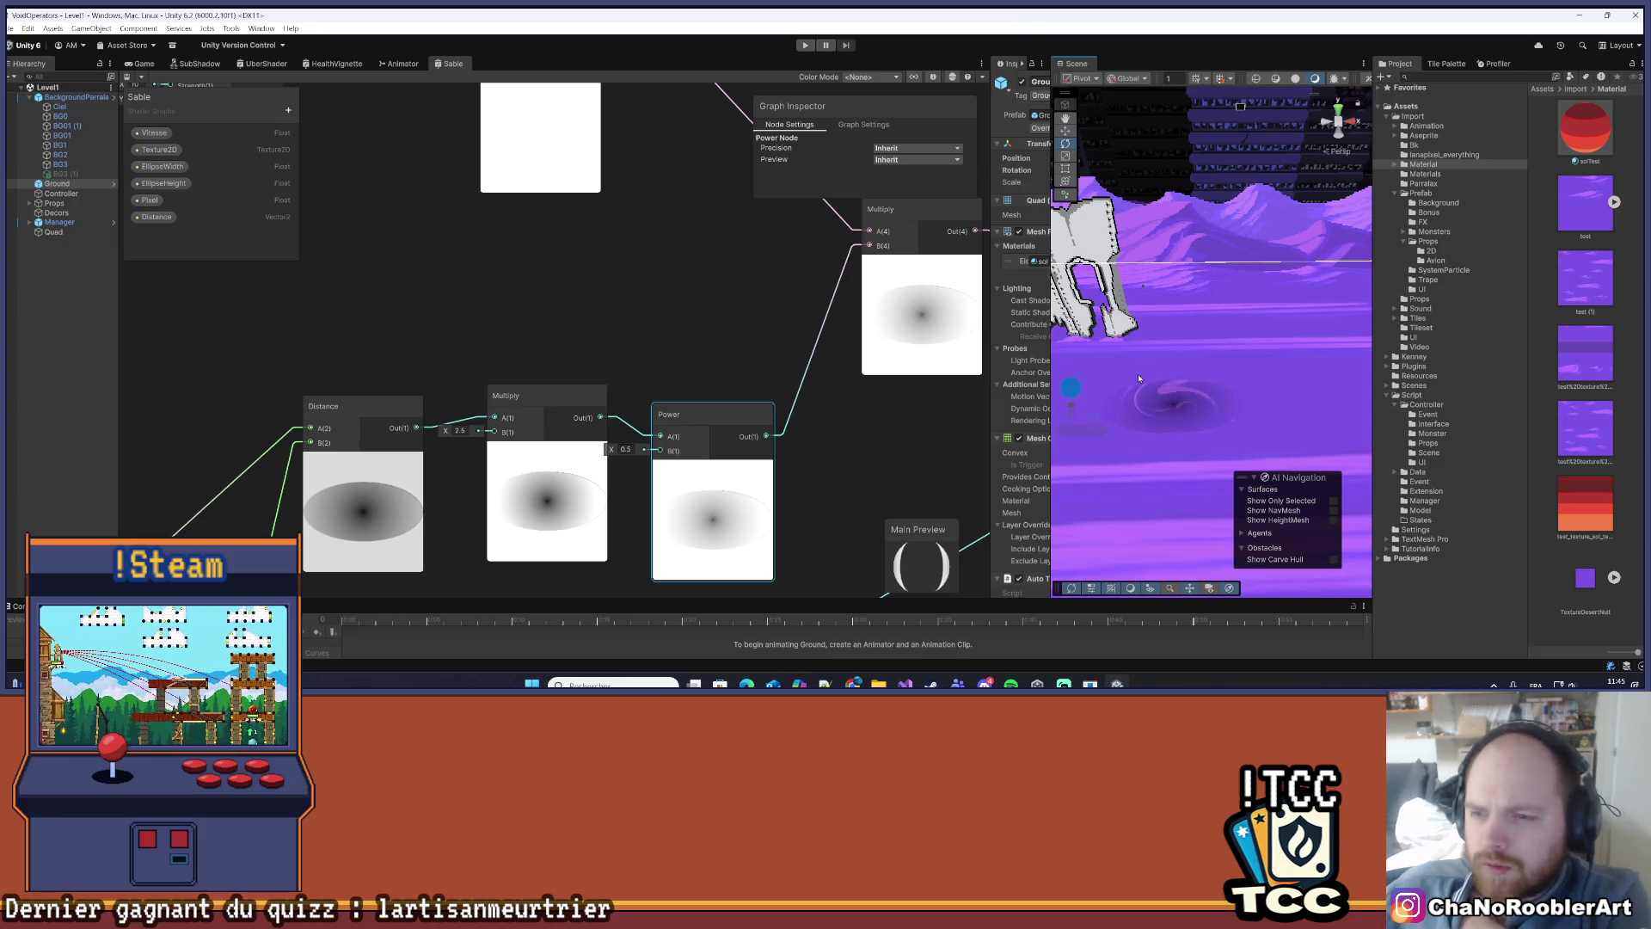
{"action": "left_click_drag", "start_coordinate": [1139, 380], "coordinate": [1250, 422]}
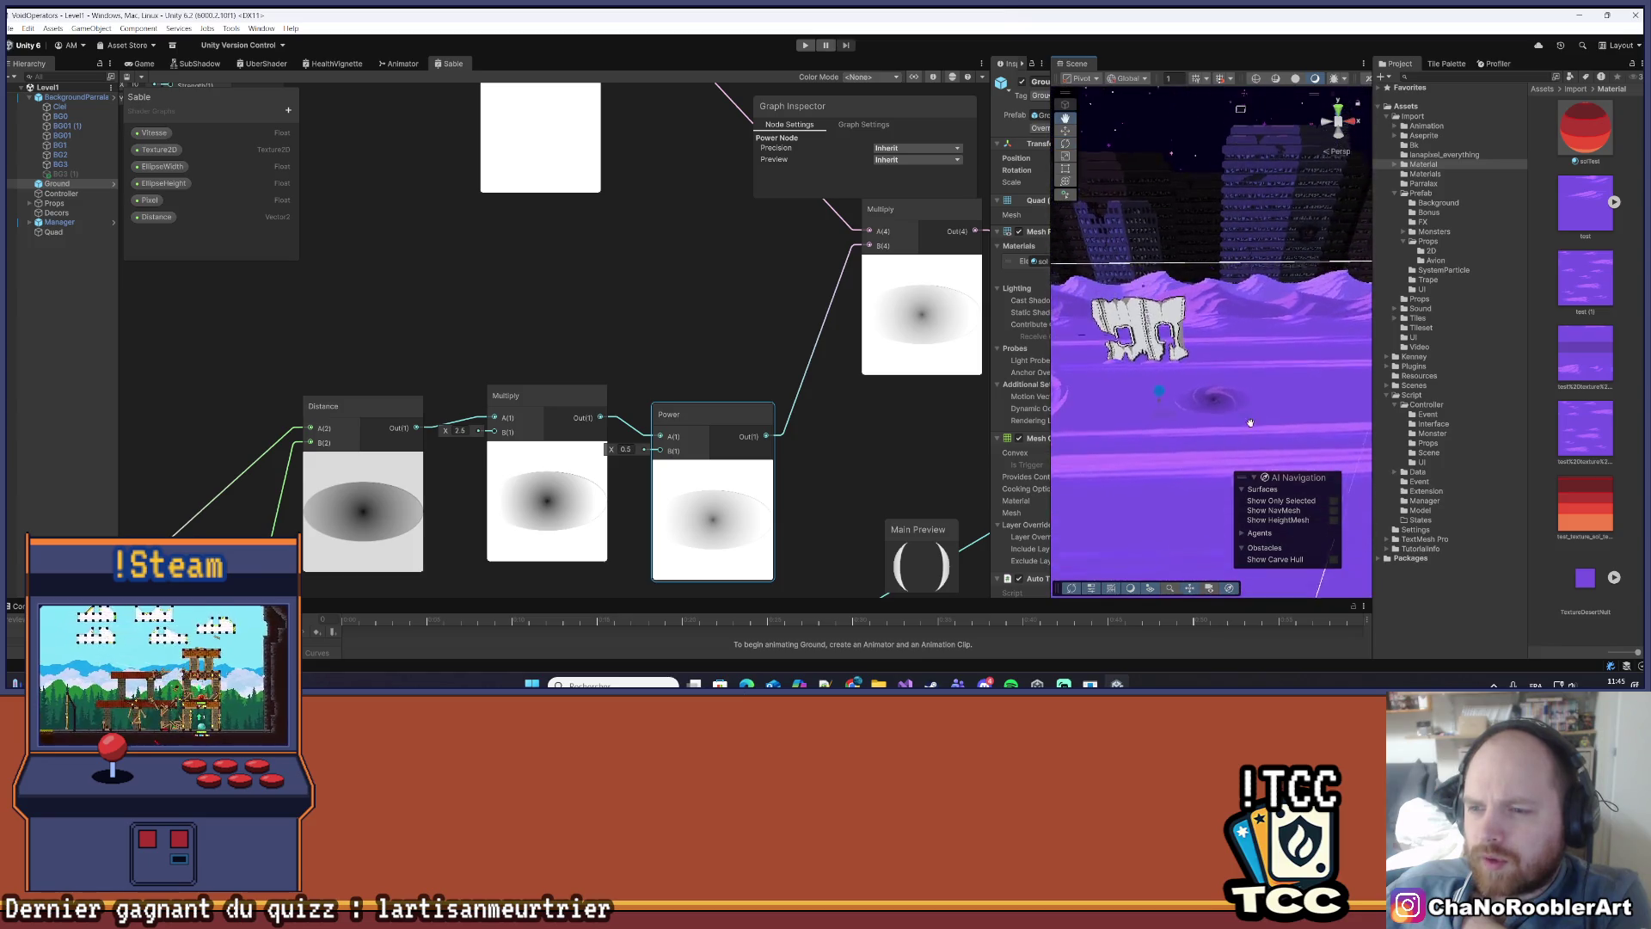
- Set the Power exponent to 1.5 and orbit the Scene view to check the darker hole
{"action": "scroll", "coordinate": [1251, 422], "scroll_direction": "up", "scroll_amount": 6}
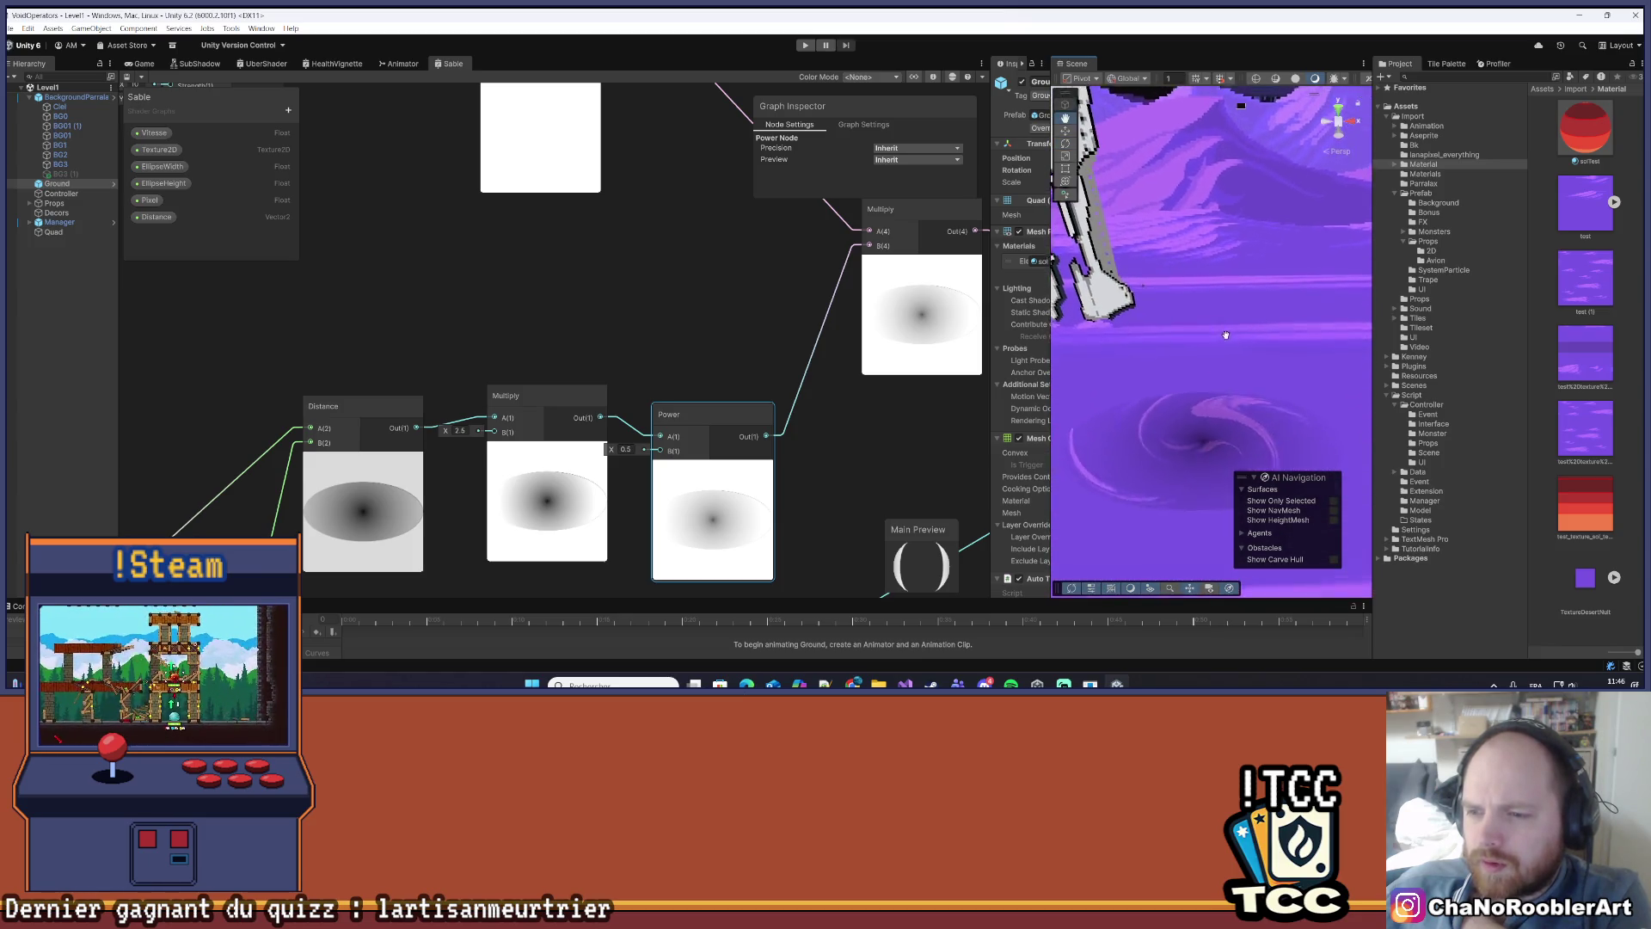
{"action": "scroll", "coordinate": [1222, 344], "scroll_direction": "down", "scroll_amount": 5}
{"action": "key", "text": "e"}
{"action": "mouse_move", "coordinate": [1218, 364]}
{"action": "left_mouse_down"}
{"action": "mouse_move", "coordinate": [1288, 384]}
{"action": "mouse_move", "coordinate": [1274, 427]}
{"action": "mouse_move", "coordinate": [1217, 450]}
{"action": "mouse_move", "coordinate": [1261, 413]}
{"action": "mouse_move", "coordinate": [1200, 402]}
{"action": "left_mouse_up"}
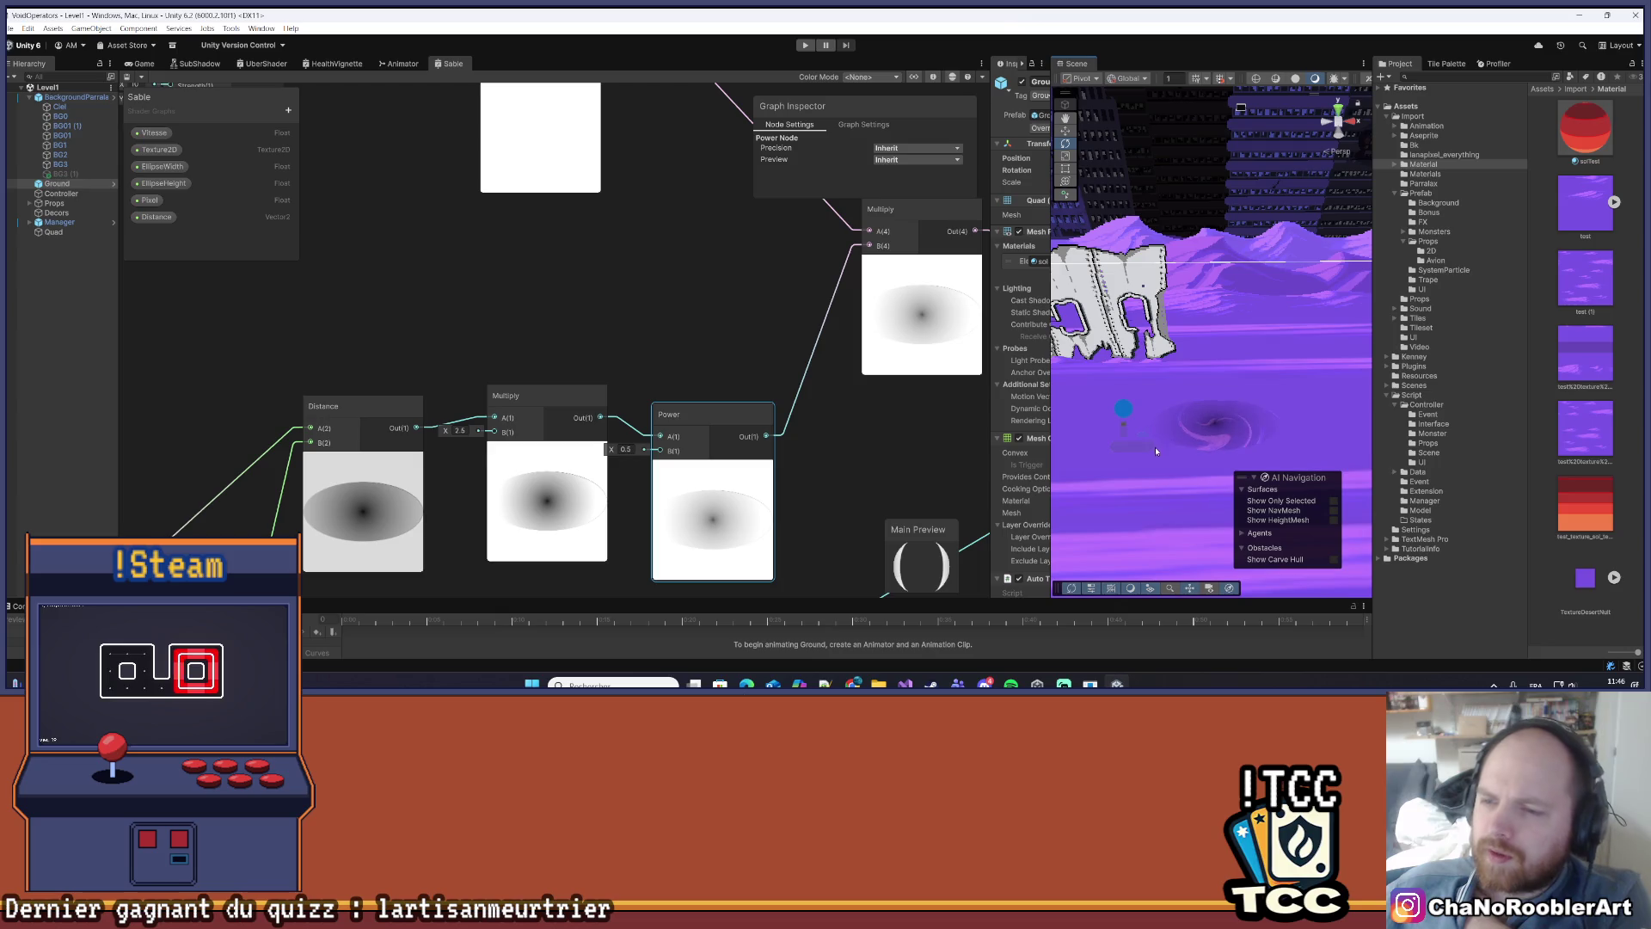
{"action": "mouse_move", "coordinate": [1161, 443]}
{"action": "left_mouse_down"}
{"action": "mouse_move", "coordinate": [1234, 427]}
{"action": "mouse_move", "coordinate": [1084, 459]}
{"action": "left_mouse_up"}
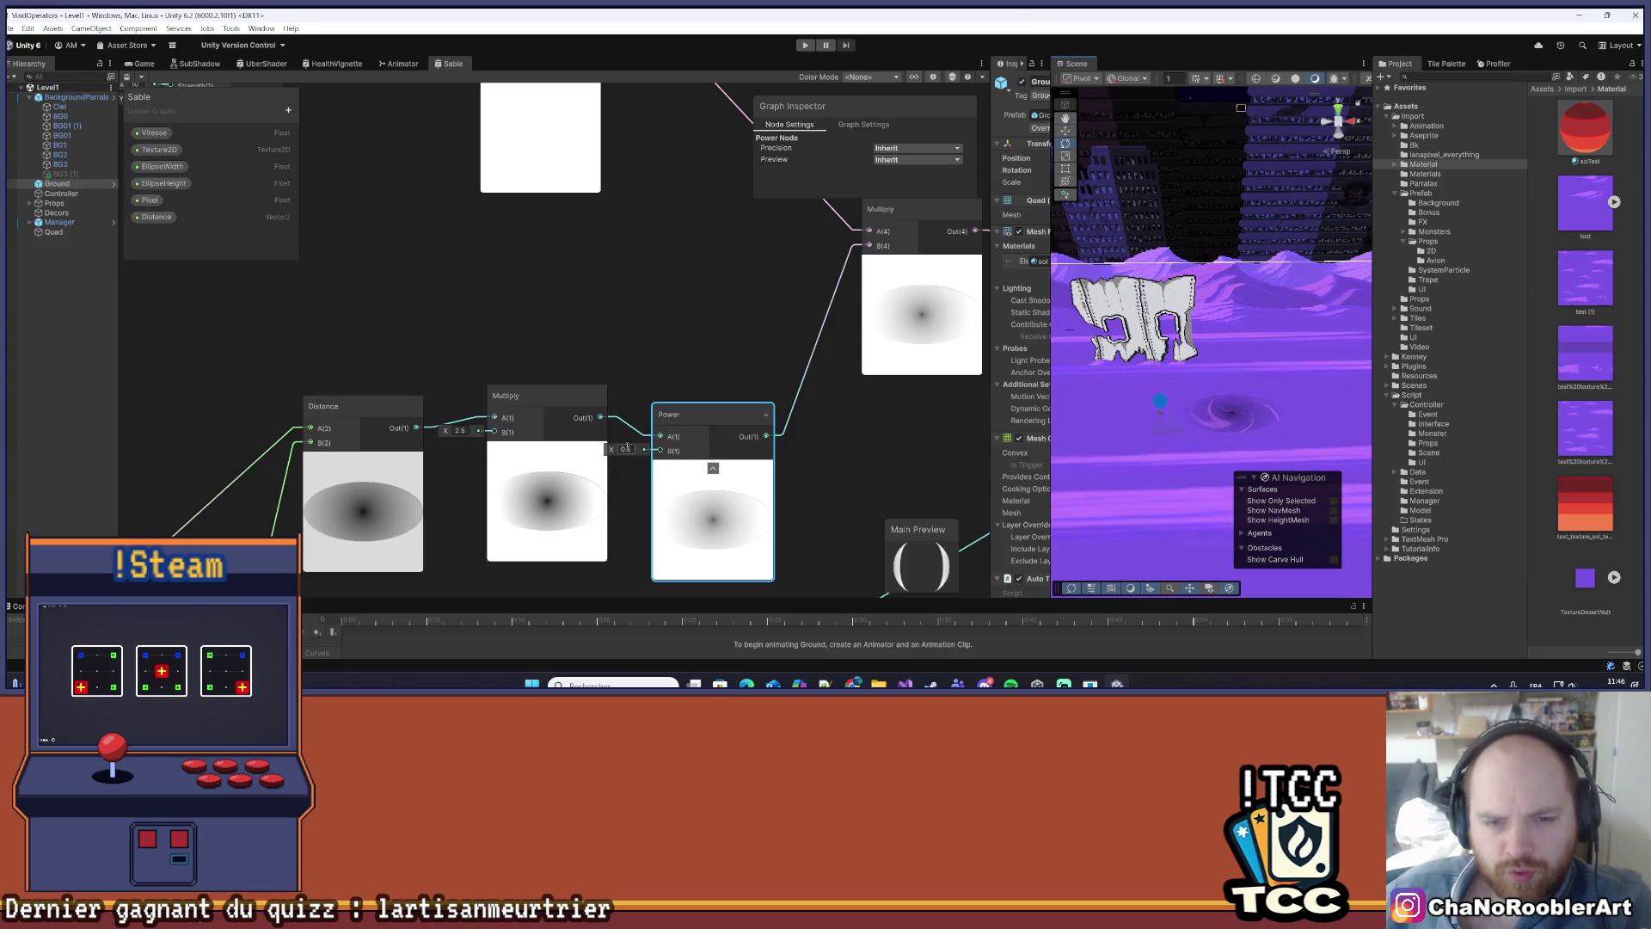
{"action": "type", "text": "1.5"}
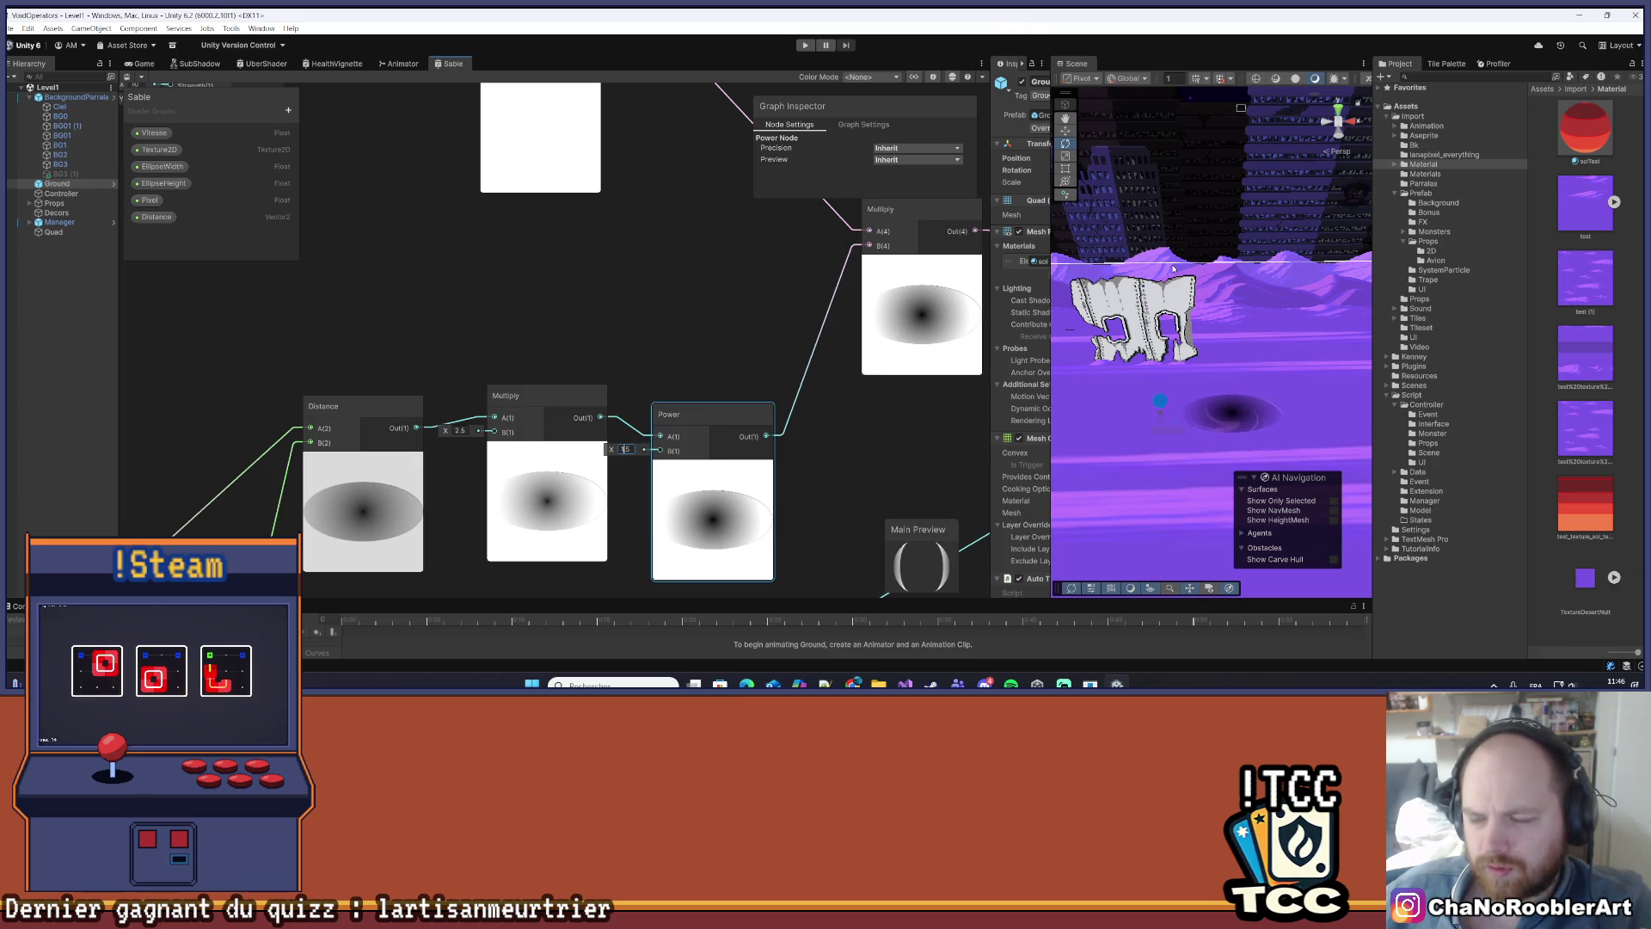
{"action": "left_click", "coordinate": [1232, 270]}
{"action": "left_click_drag", "start_coordinate": [1288, 348], "coordinate": [1243, 379]}
{"action": "scroll", "coordinate": [1180, 447], "scroll_direction": "up", "scroll_amount": 3}
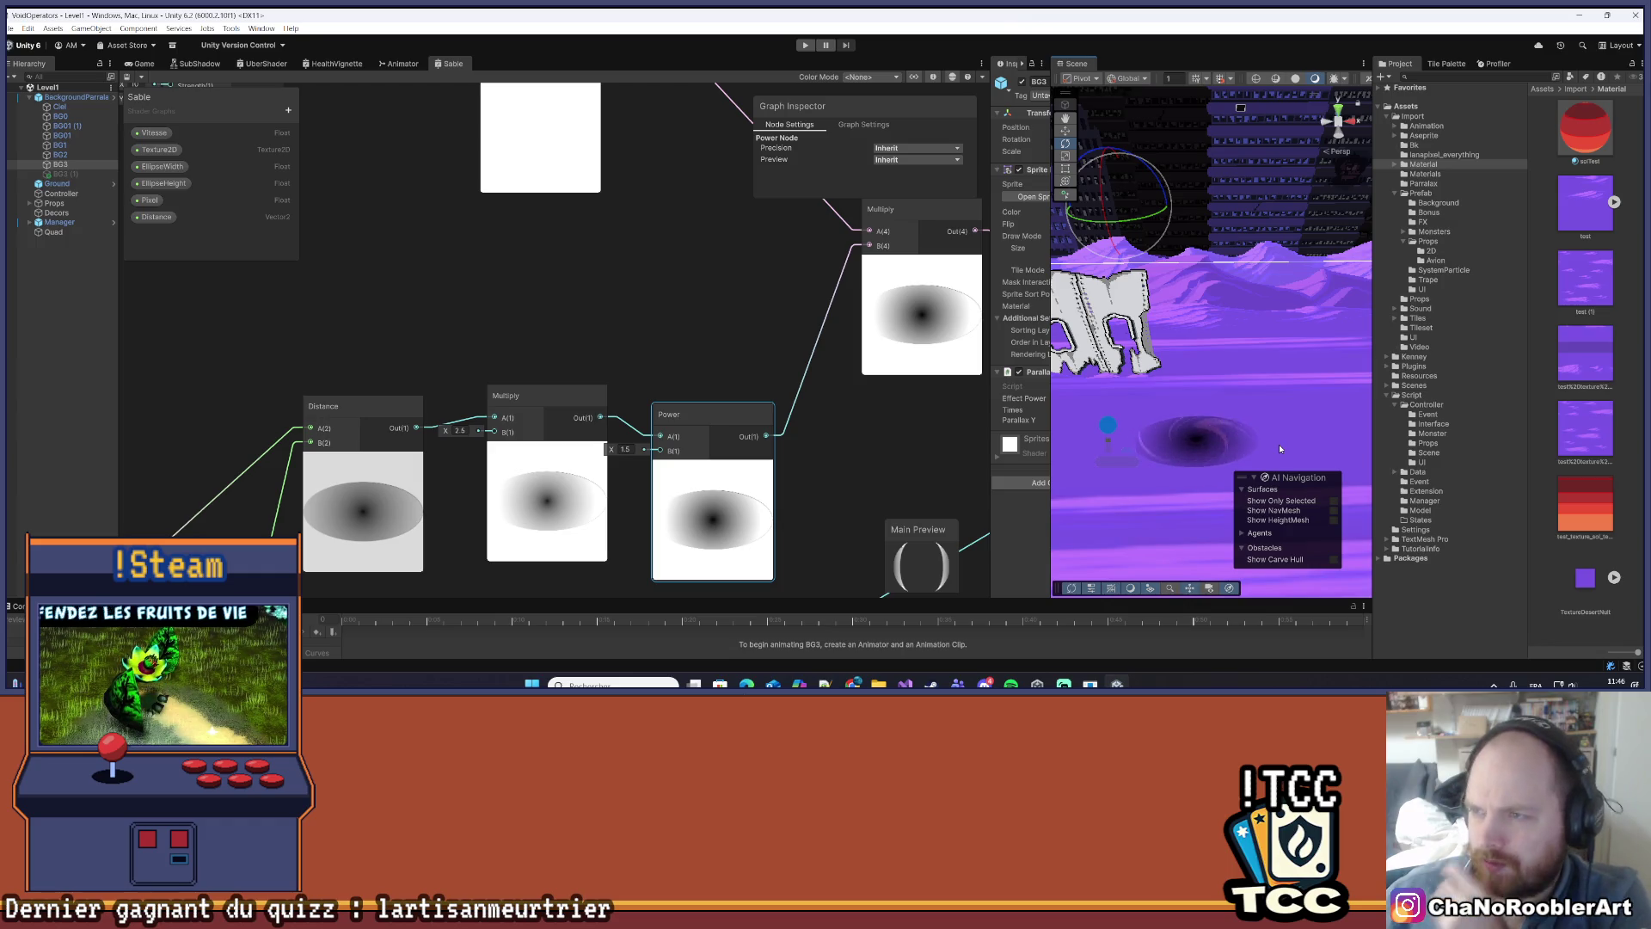
- Widen the Inspector and compare the Quad's Sable material with the Ground's material
{"action": "left_click_drag", "start_coordinate": [988, 288], "coordinate": [819, 265]}
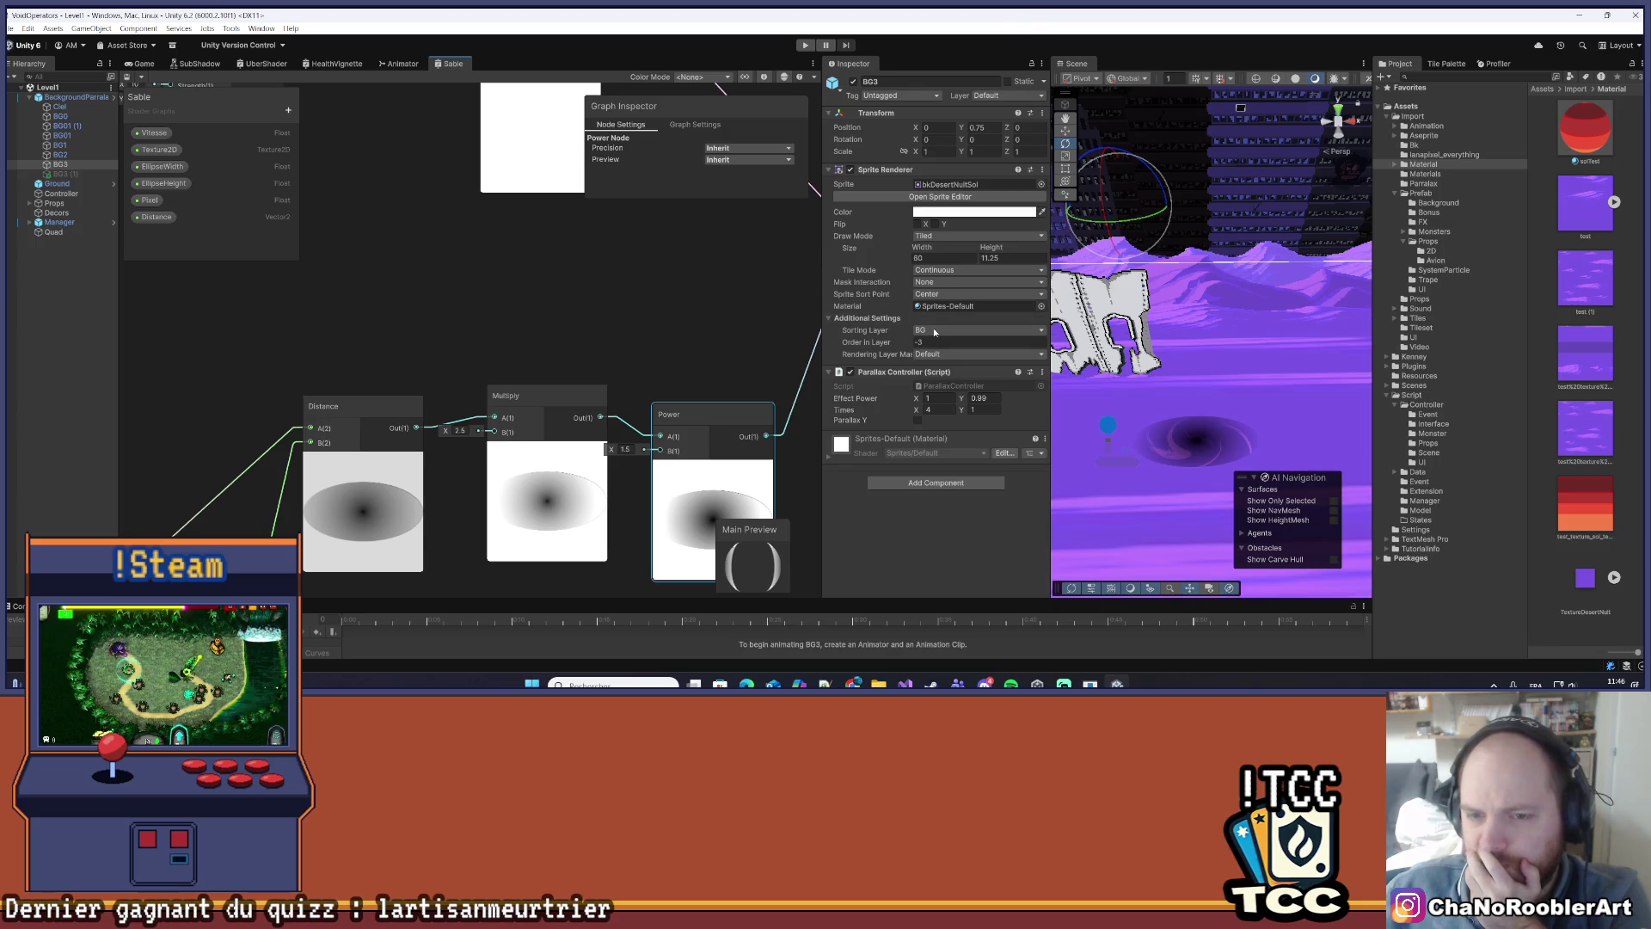
{"action": "left_click", "coordinate": [52, 232]}
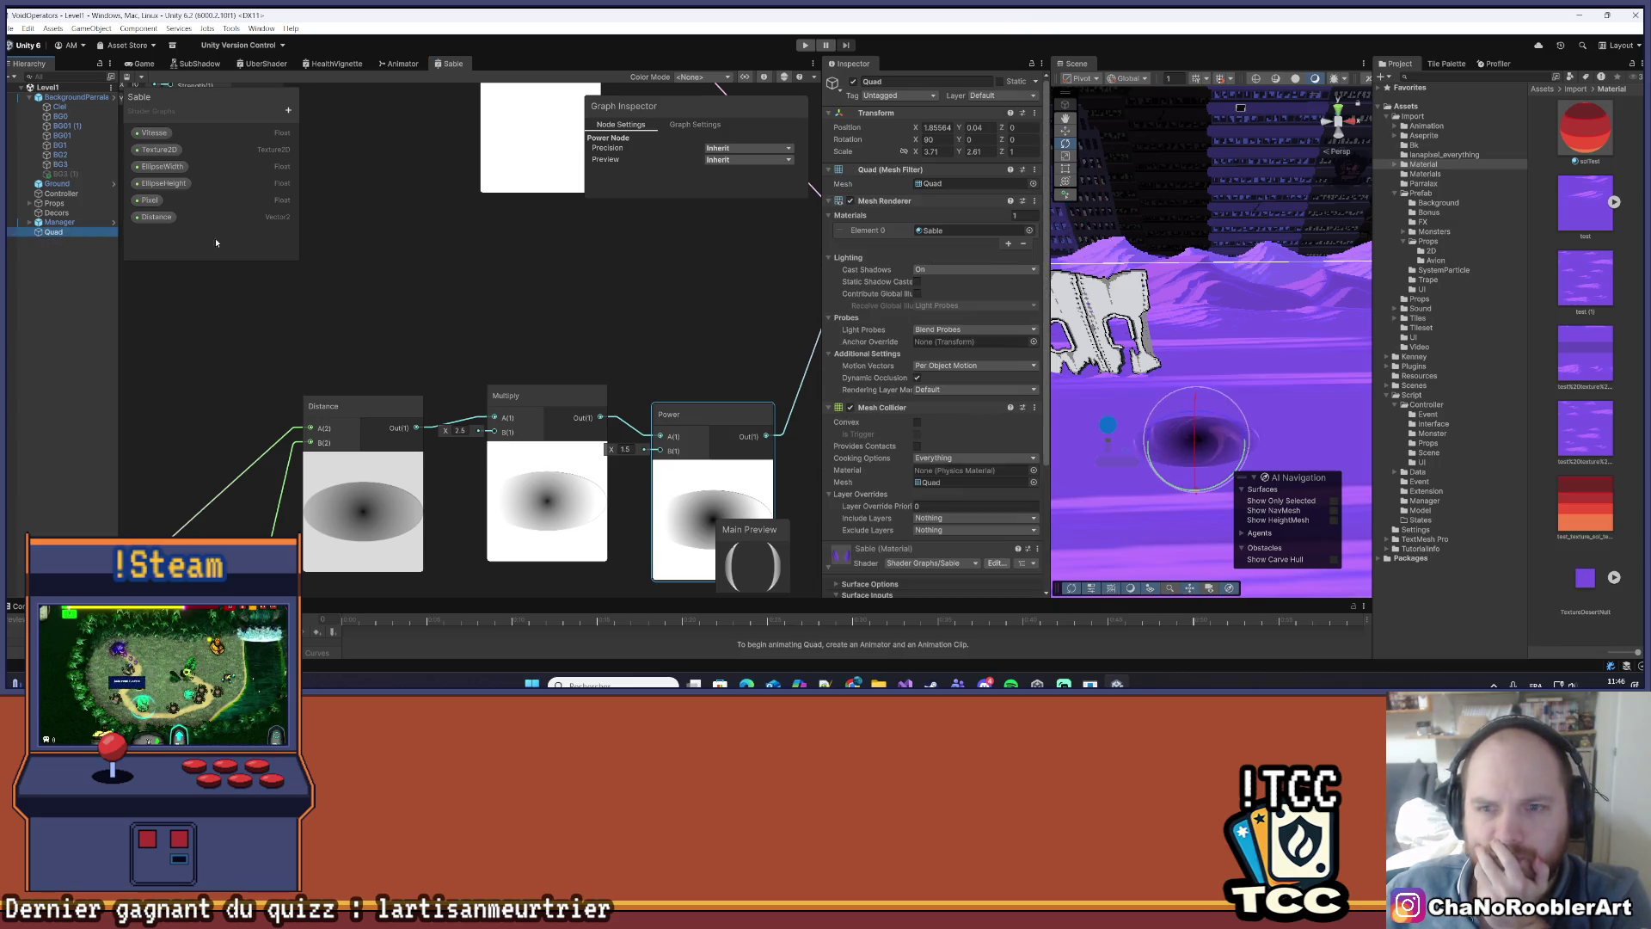
{"action": "scroll", "coordinate": [994, 347], "scroll_direction": "down", "scroll_amount": 5}
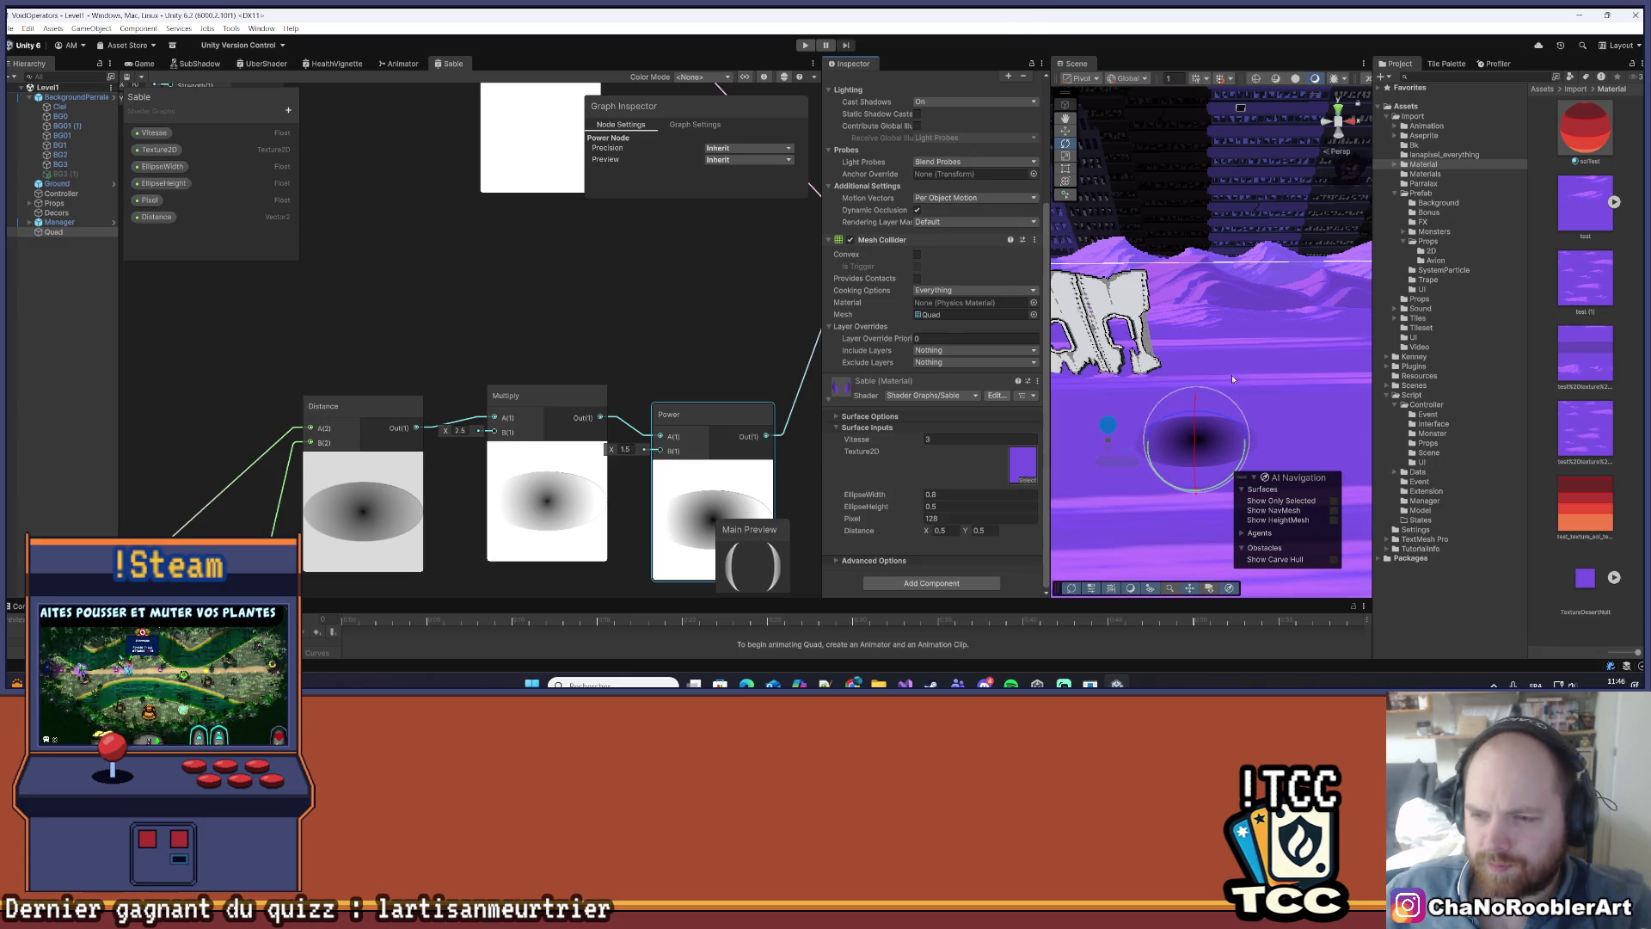
{"action": "left_click", "coordinate": [1276, 367]}
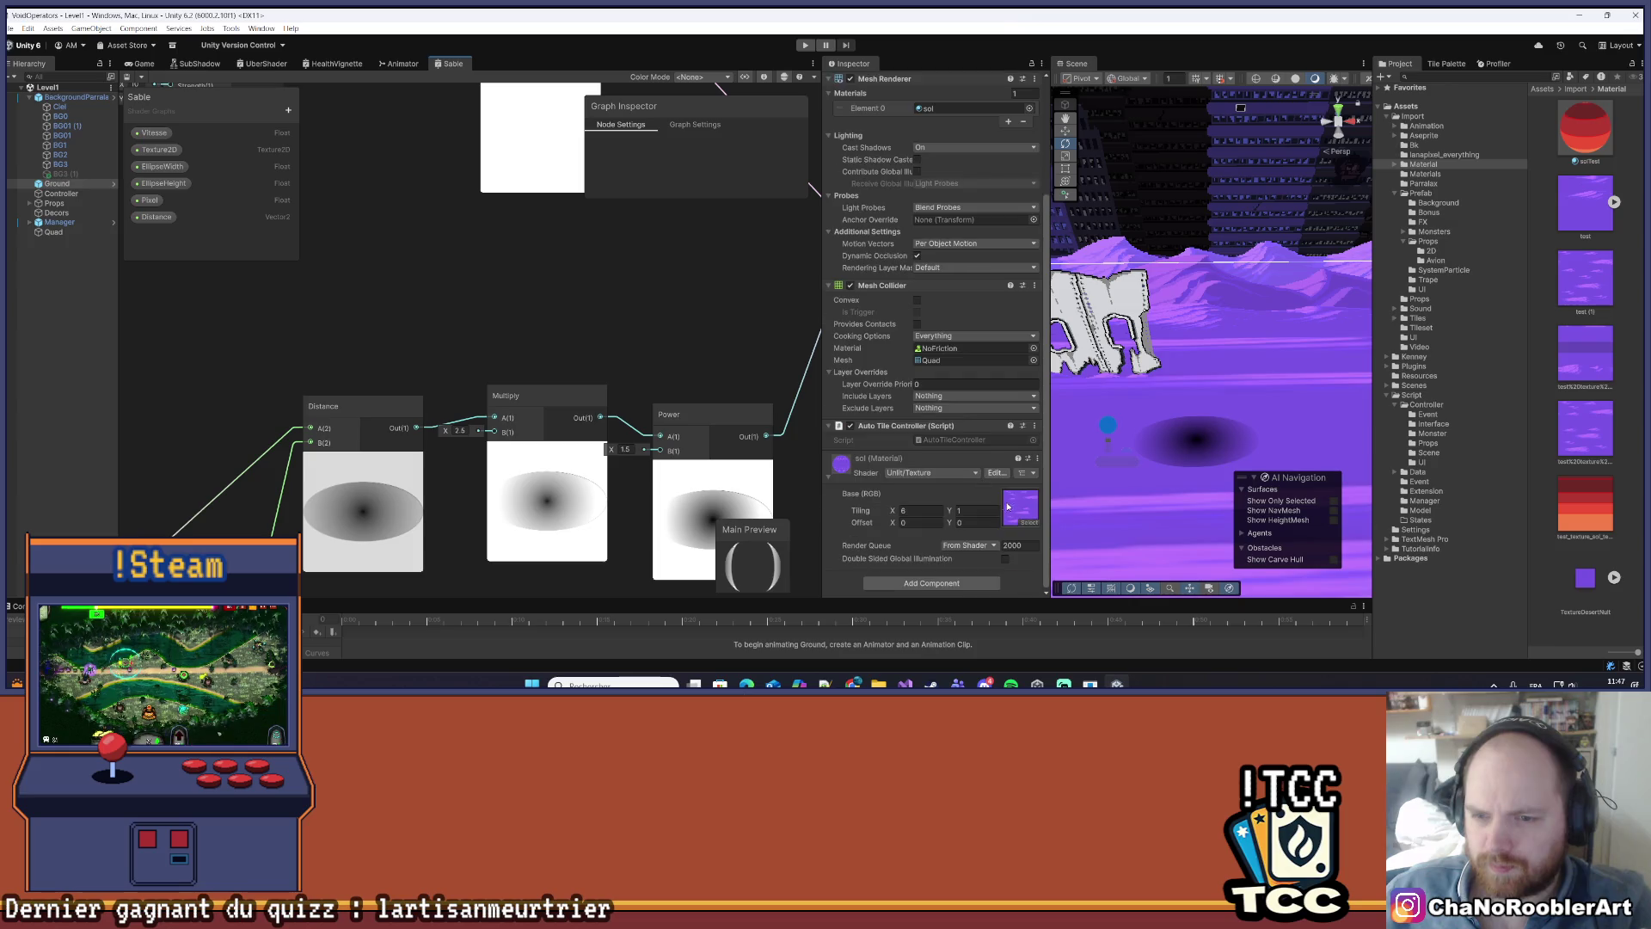
{"action": "left_click", "coordinate": [55, 232]}
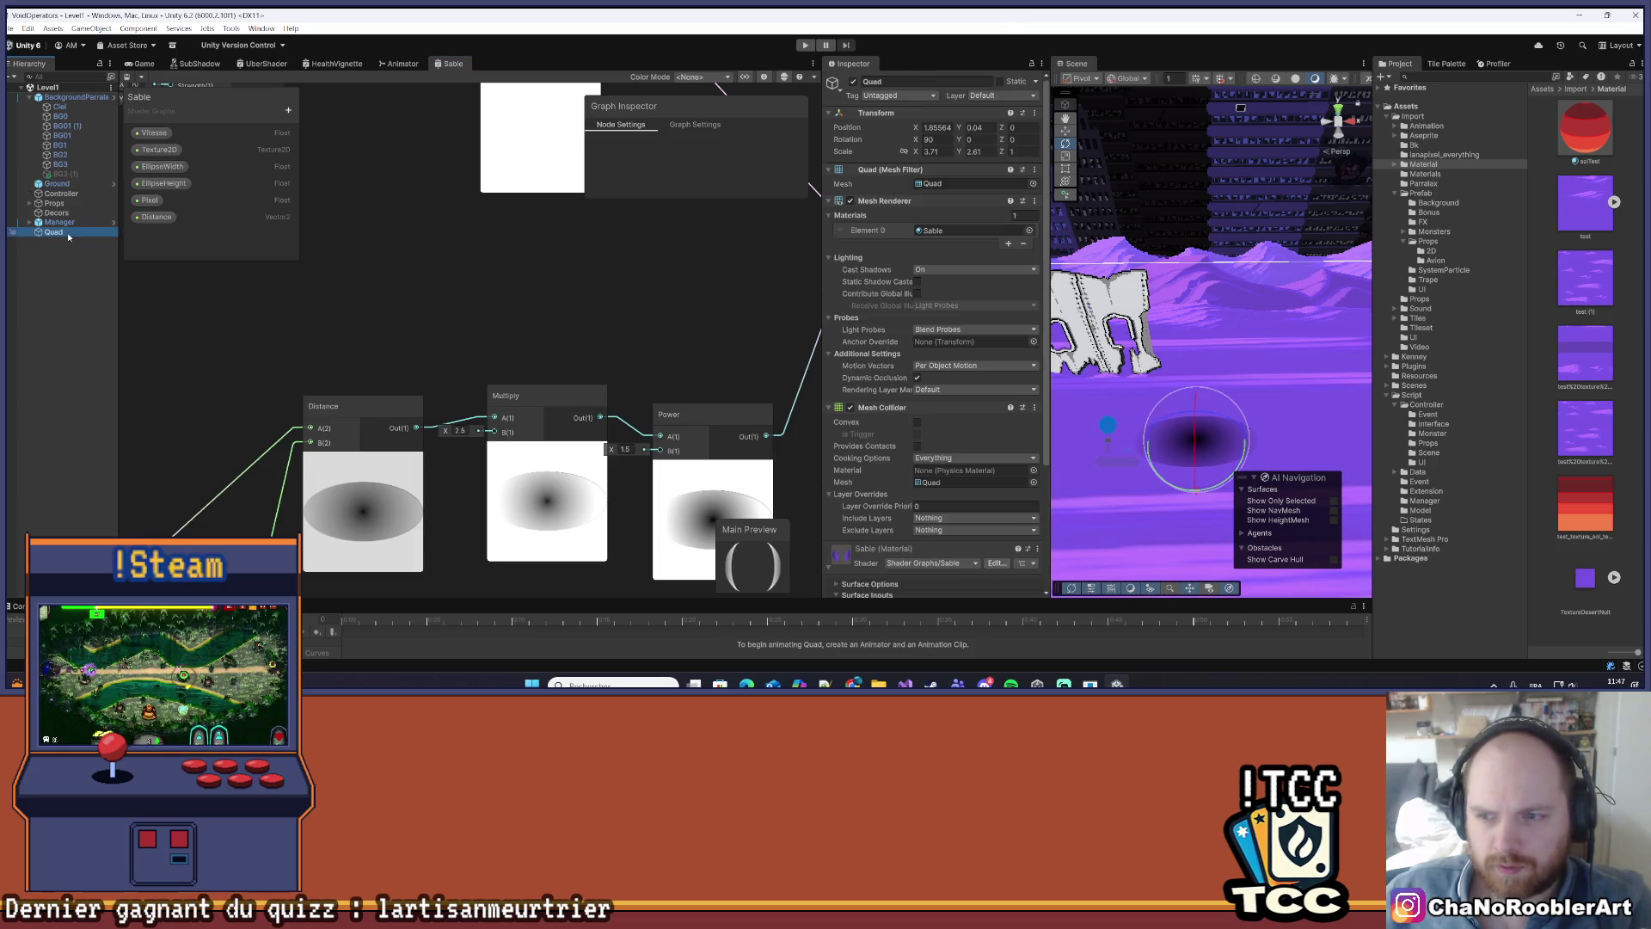
{"action": "scroll", "coordinate": [977, 371], "scroll_direction": "down", "scroll_amount": 3}
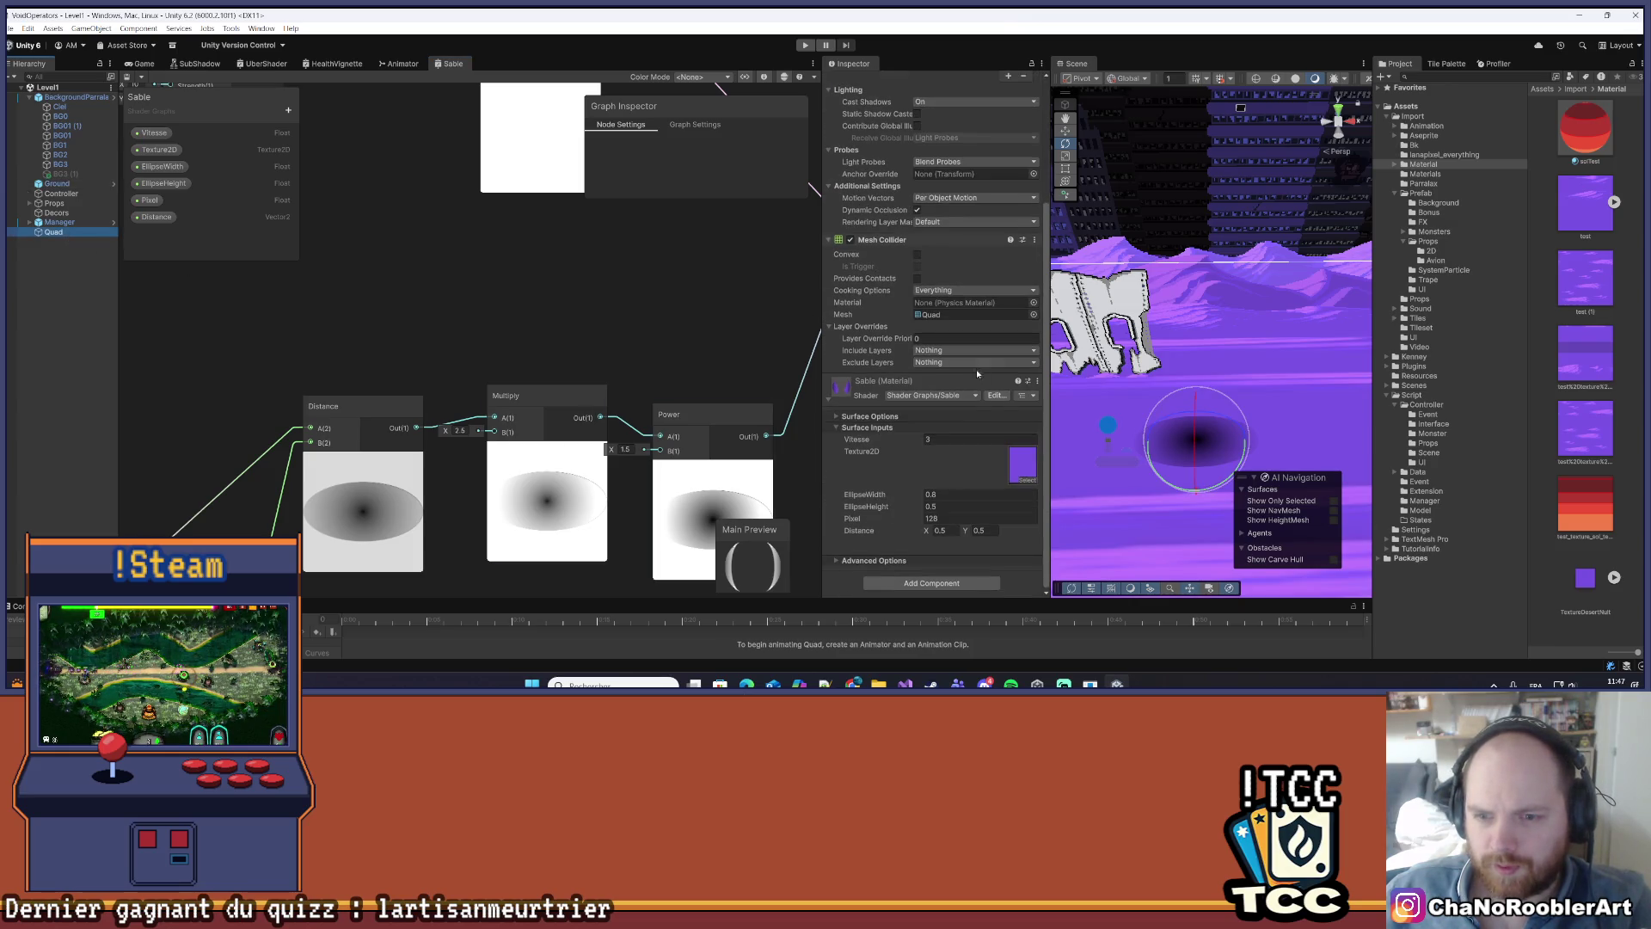
{"action": "left_click", "coordinate": [1315, 398]}
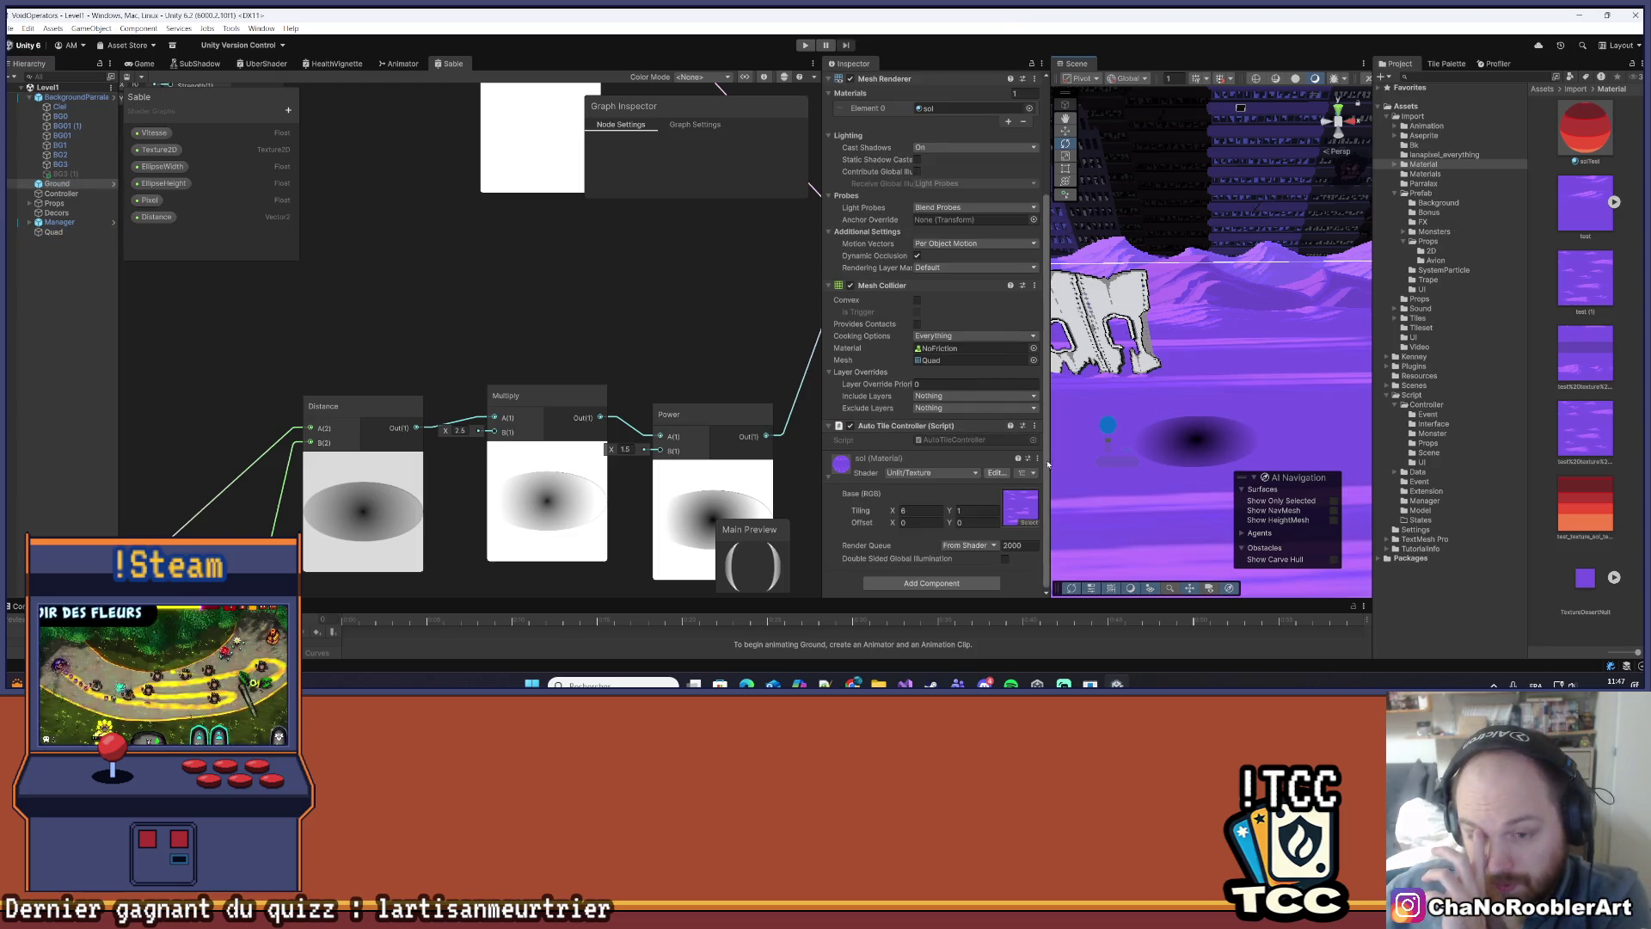
{"action": "left_click", "coordinate": [67, 233]}
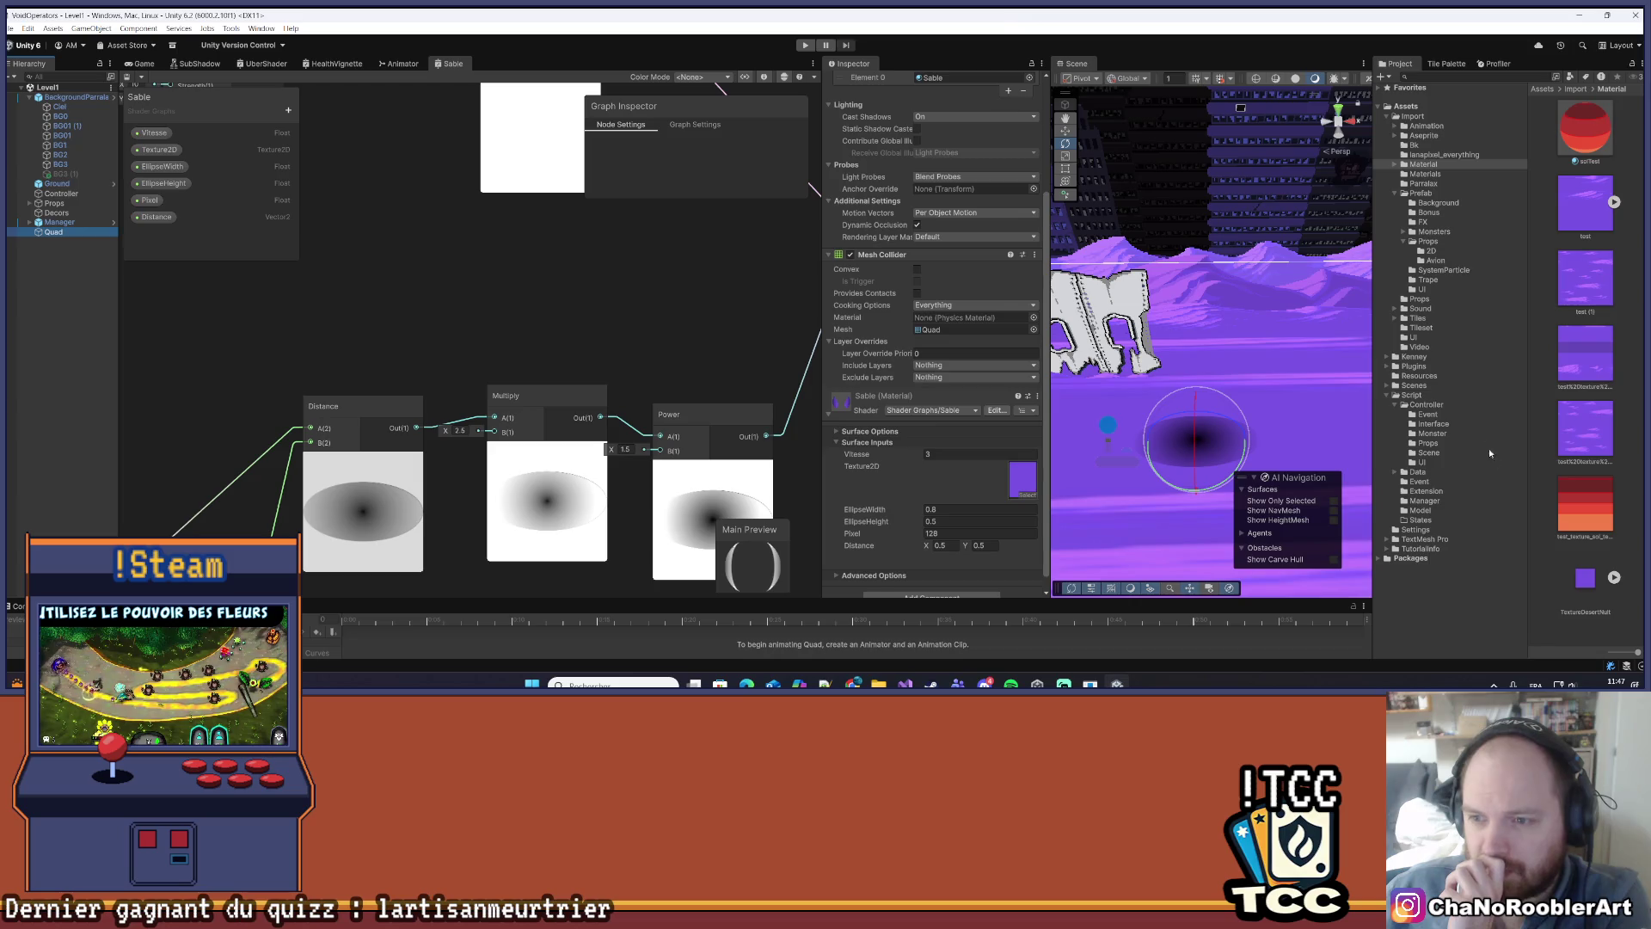
- Assign the purple test texture to the Sable material's Texture2D input
{"action": "mouse_move", "coordinate": [1585, 214]}
{"action": "left_mouse_down"}
{"action": "mouse_move", "coordinate": [1376, 327]}
{"action": "mouse_move", "coordinate": [1024, 478]}
{"action": "mouse_move", "coordinate": [1109, 449]}
{"action": "left_mouse_up"}
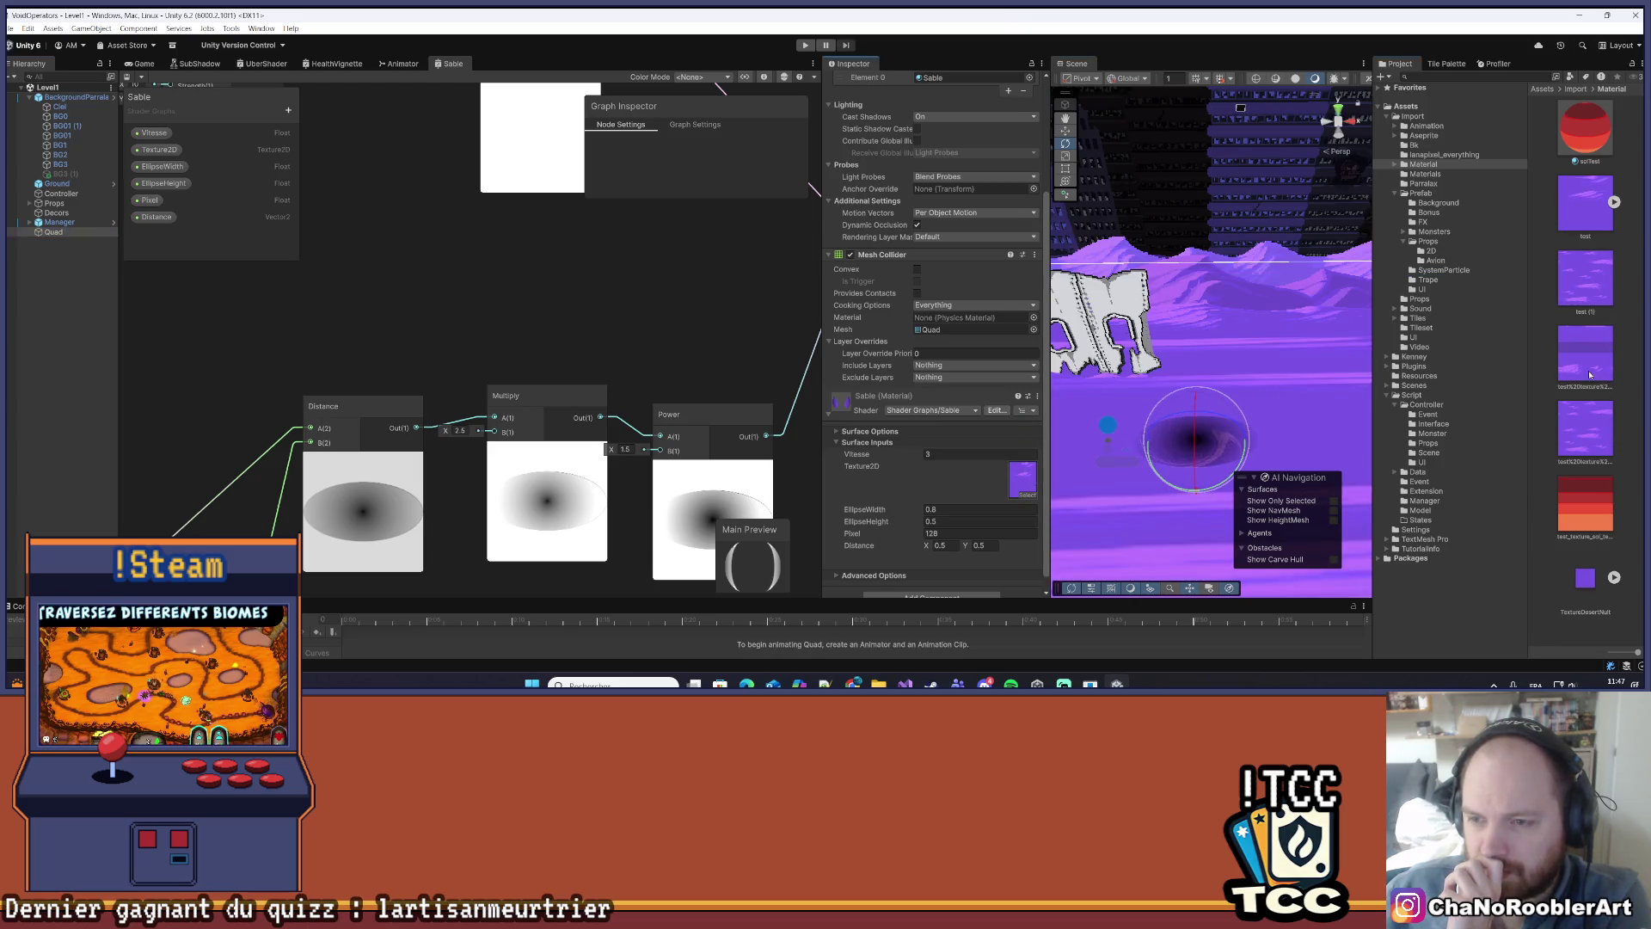
{"action": "left_click_drag", "start_coordinate": [1585, 277], "coordinate": [1023, 478]}
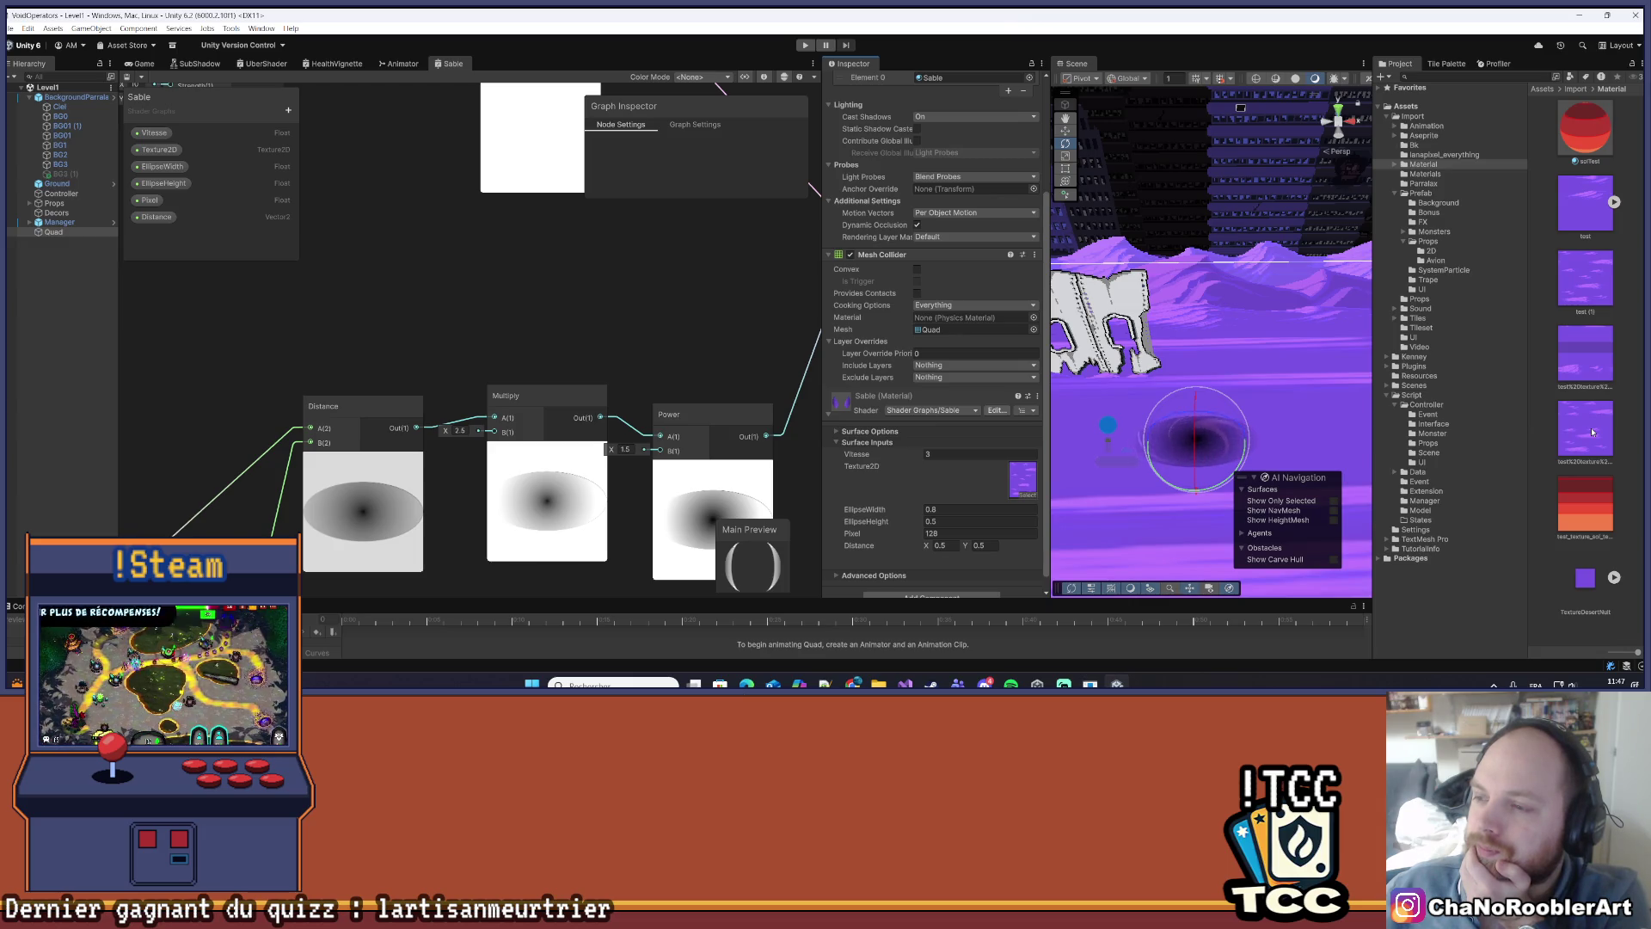
{"action": "left_click_drag", "start_coordinate": [1592, 432], "coordinate": [1016, 484]}
{"action": "scroll", "coordinate": [1583, 430], "scroll_direction": "down", "scroll_amount": 2}
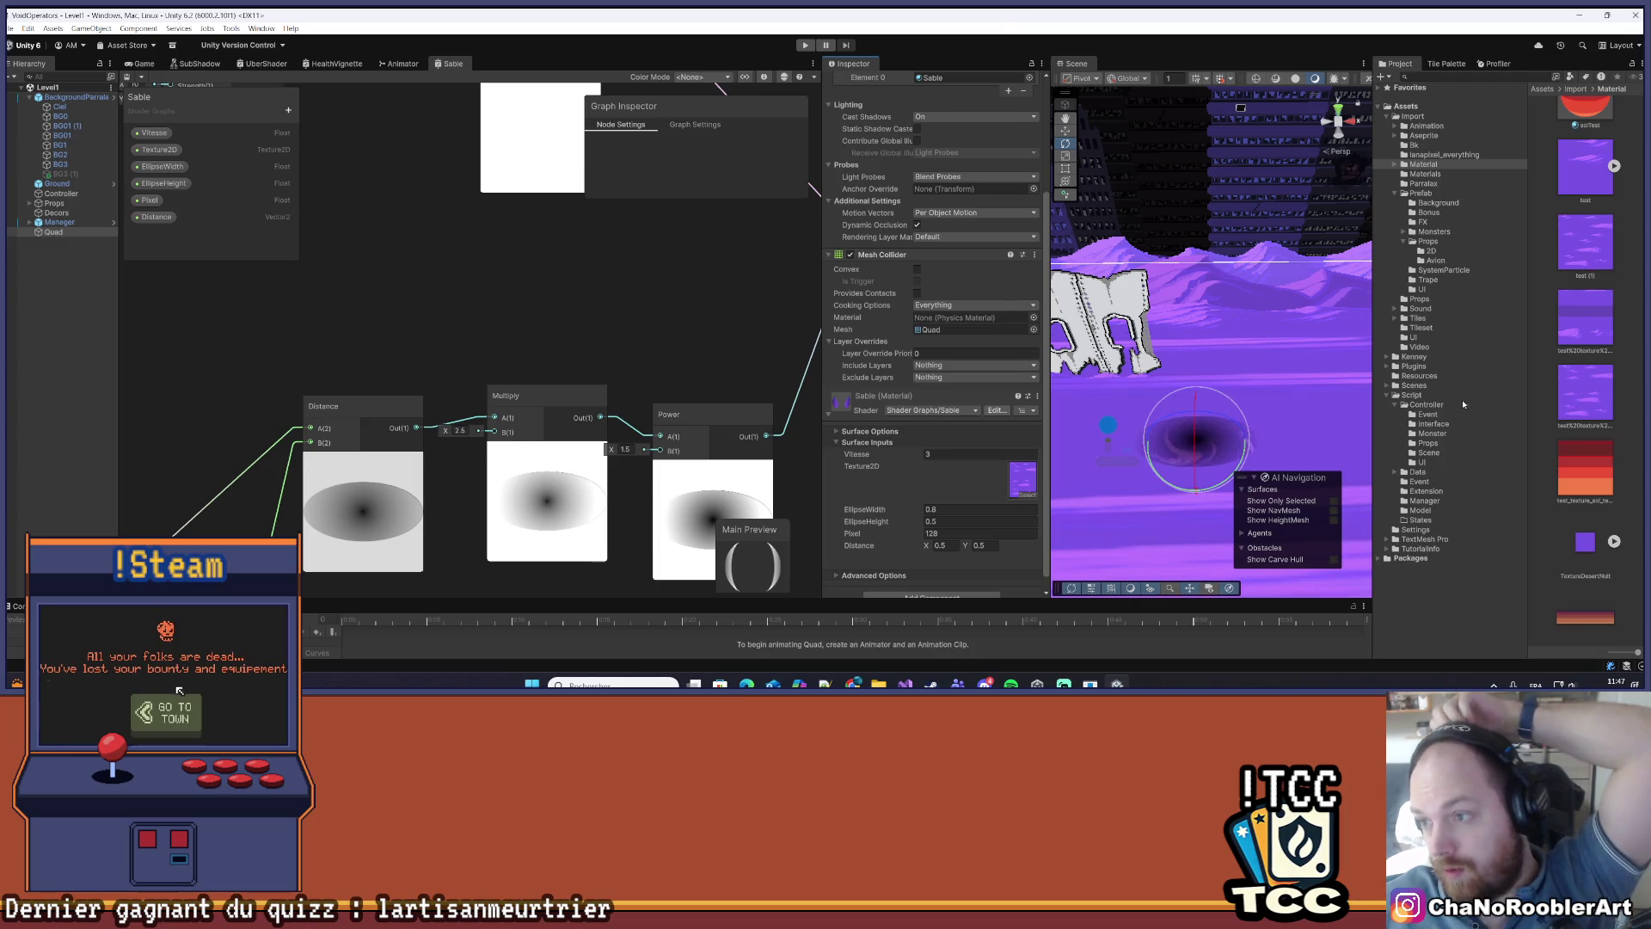
{"action": "scroll", "coordinate": [1591, 318], "scroll_direction": "up", "scroll_amount": 5}
{"action": "scroll", "coordinate": [1592, 322], "scroll_direction": "down", "scroll_amount": 6}
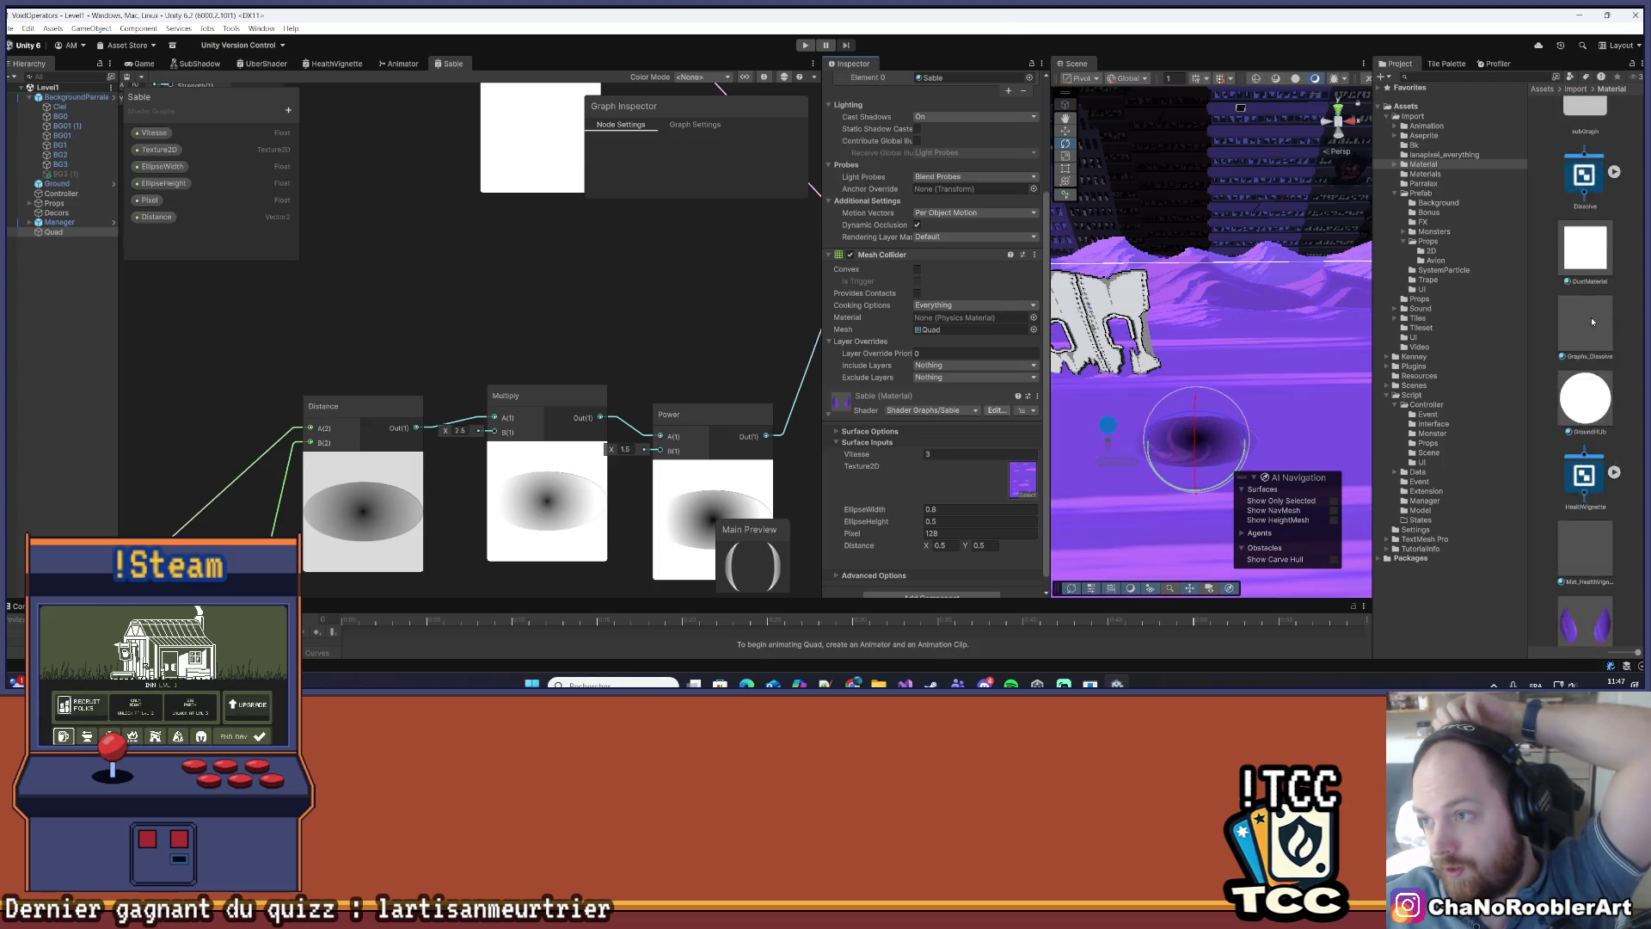
{"action": "scroll", "coordinate": [1592, 312], "scroll_direction": "up", "scroll_amount": 4}
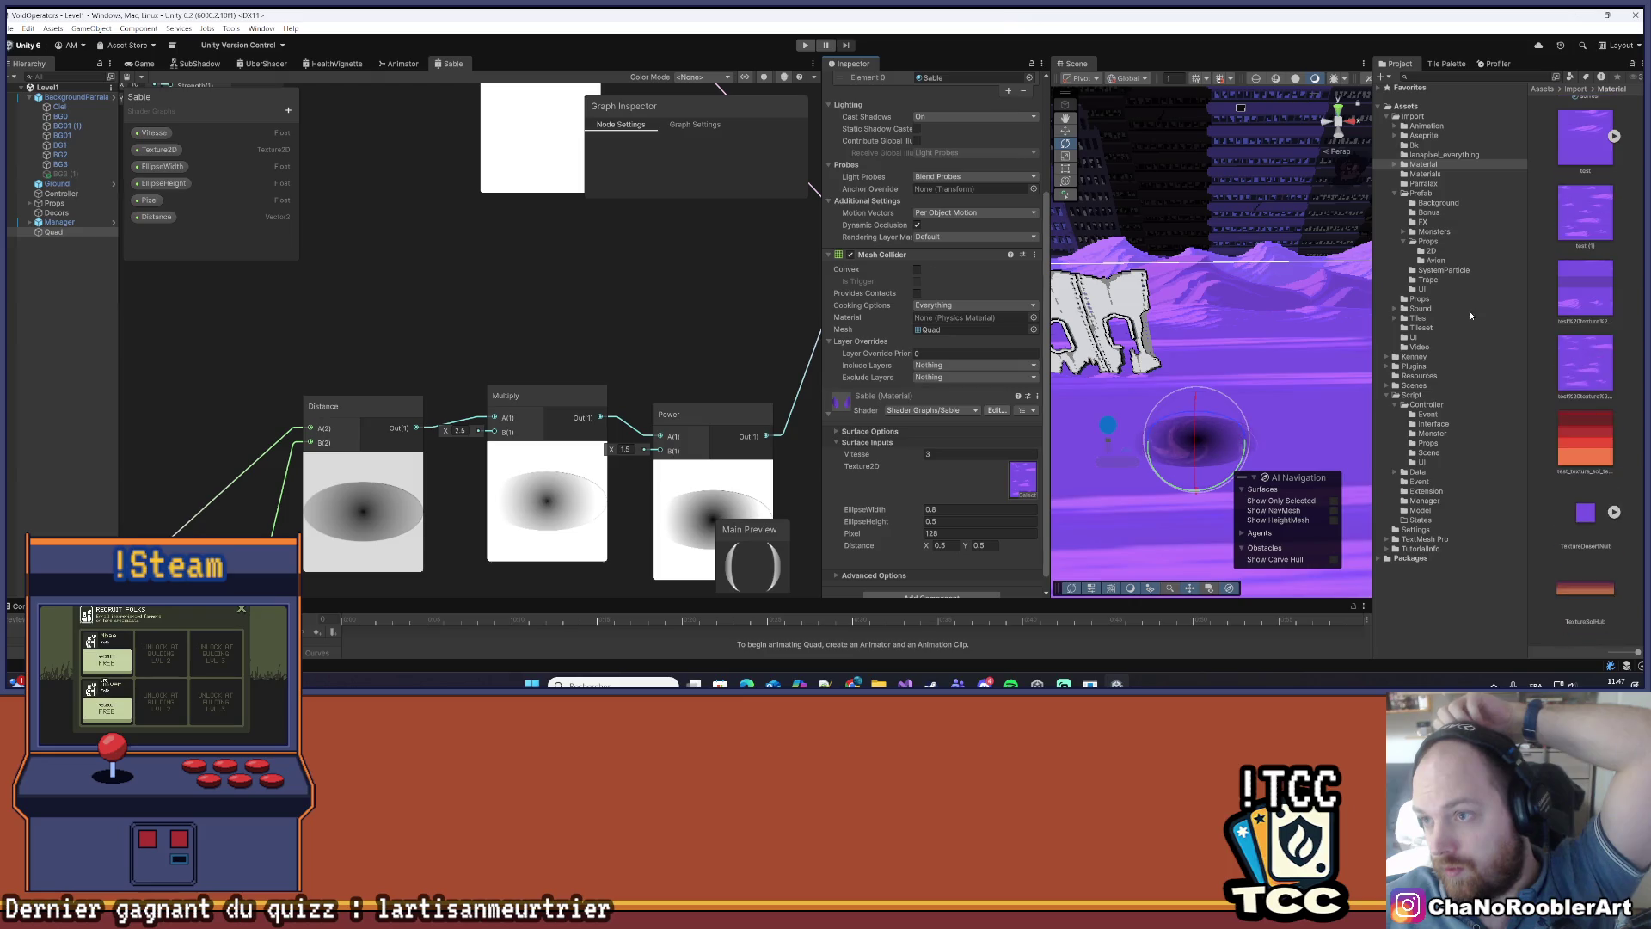
{"action": "left_click", "coordinate": [1428, 116]}
{"action": "scroll", "coordinate": [1553, 407], "scroll_direction": "down", "scroll_amount": 5}
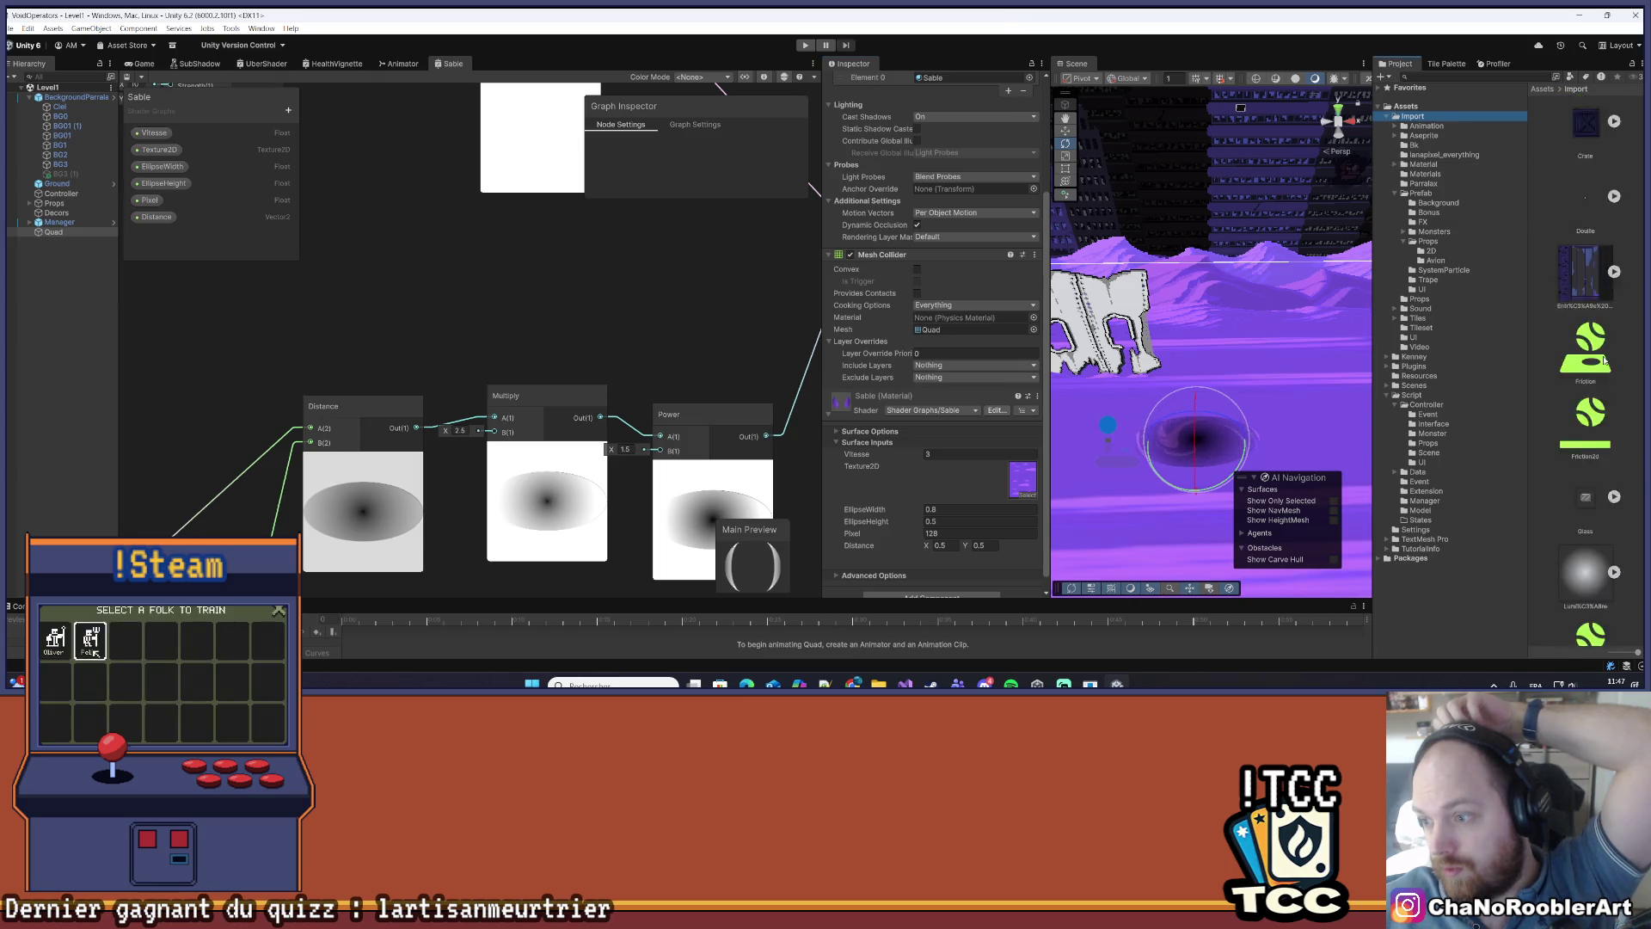
{"action": "scroll", "coordinate": [1553, 407], "scroll_direction": "up", "scroll_amount": 5}
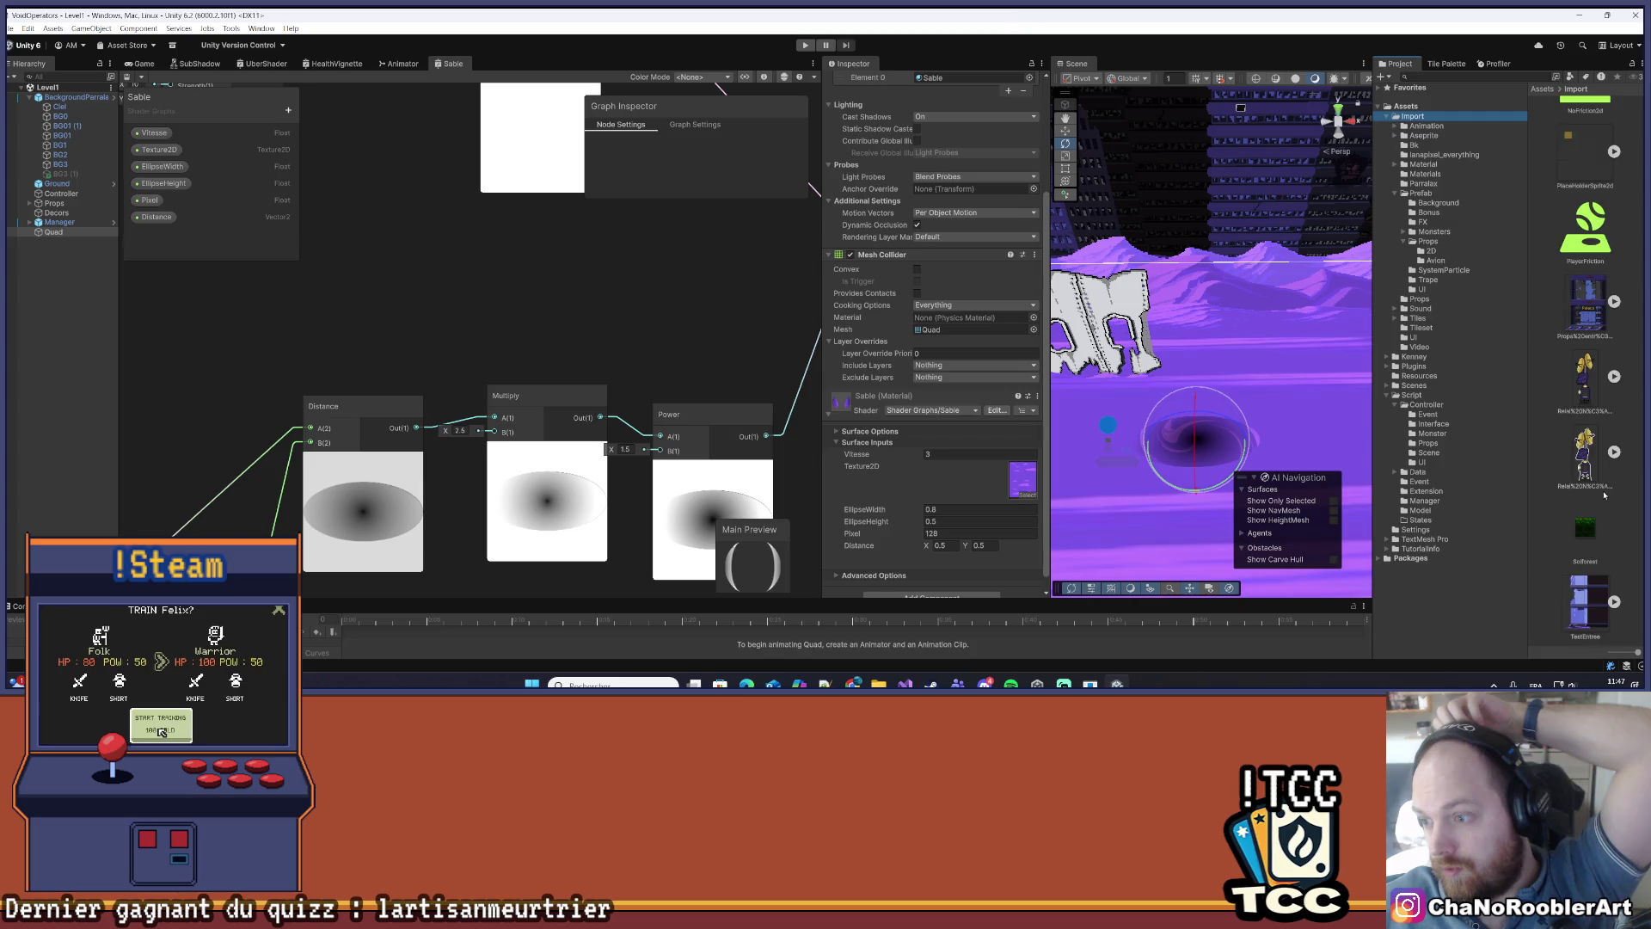
{"action": "scroll", "coordinate": [1587, 482], "scroll_direction": "up", "scroll_amount": 8}
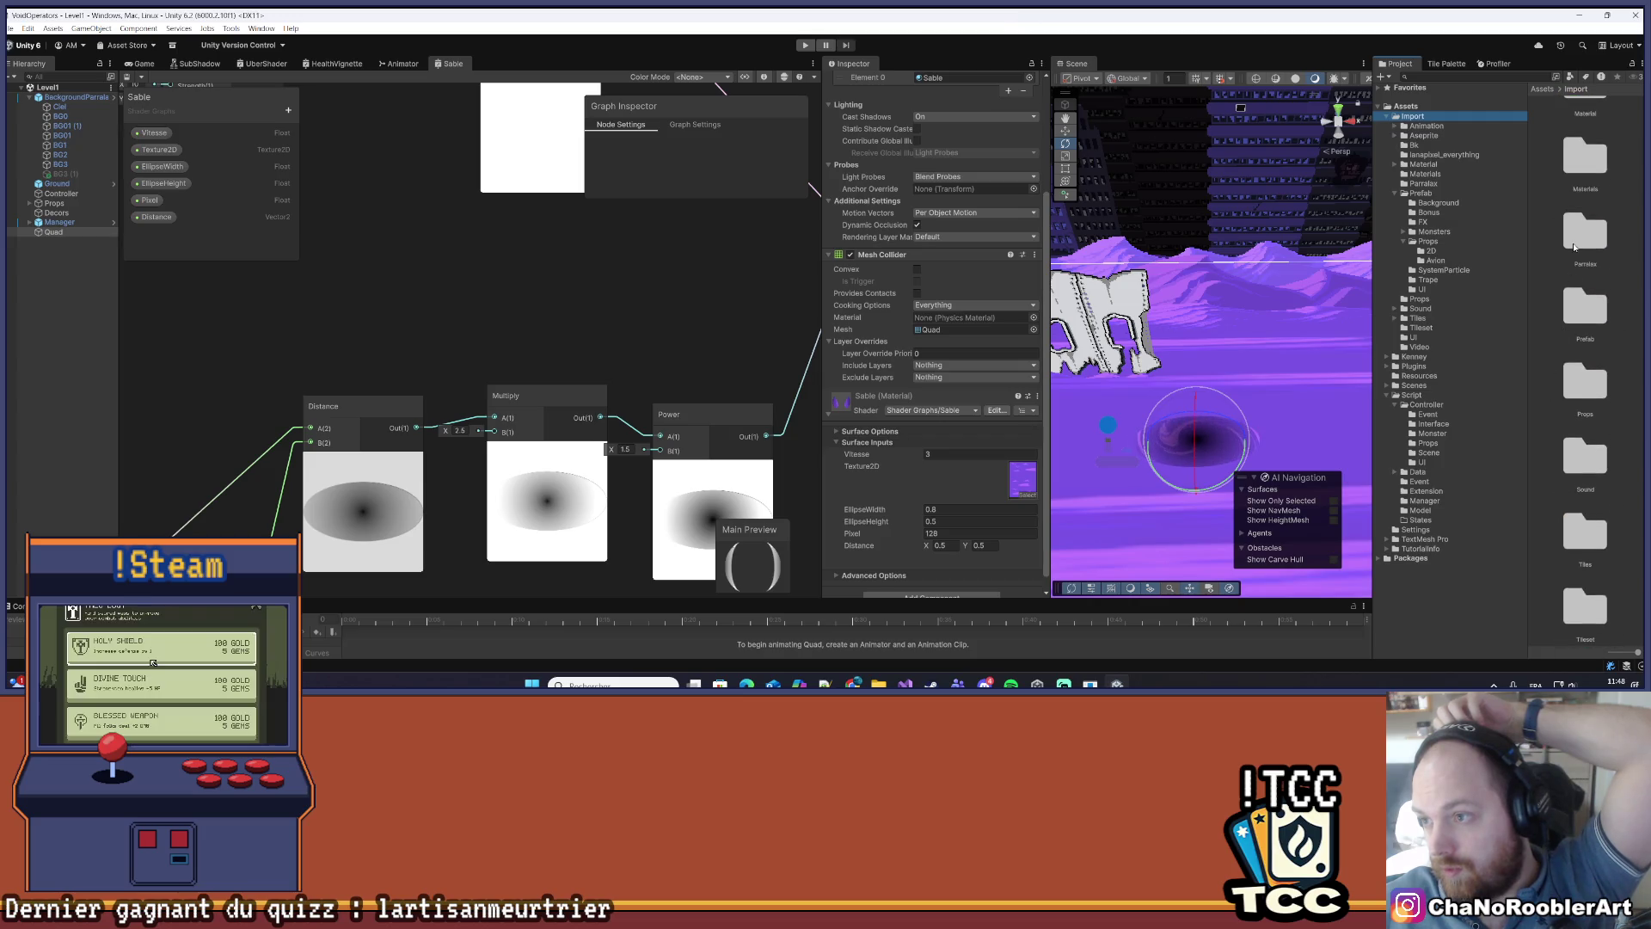
{"action": "scroll", "coordinate": [1552, 413], "scroll_direction": "down", "scroll_amount": 3}
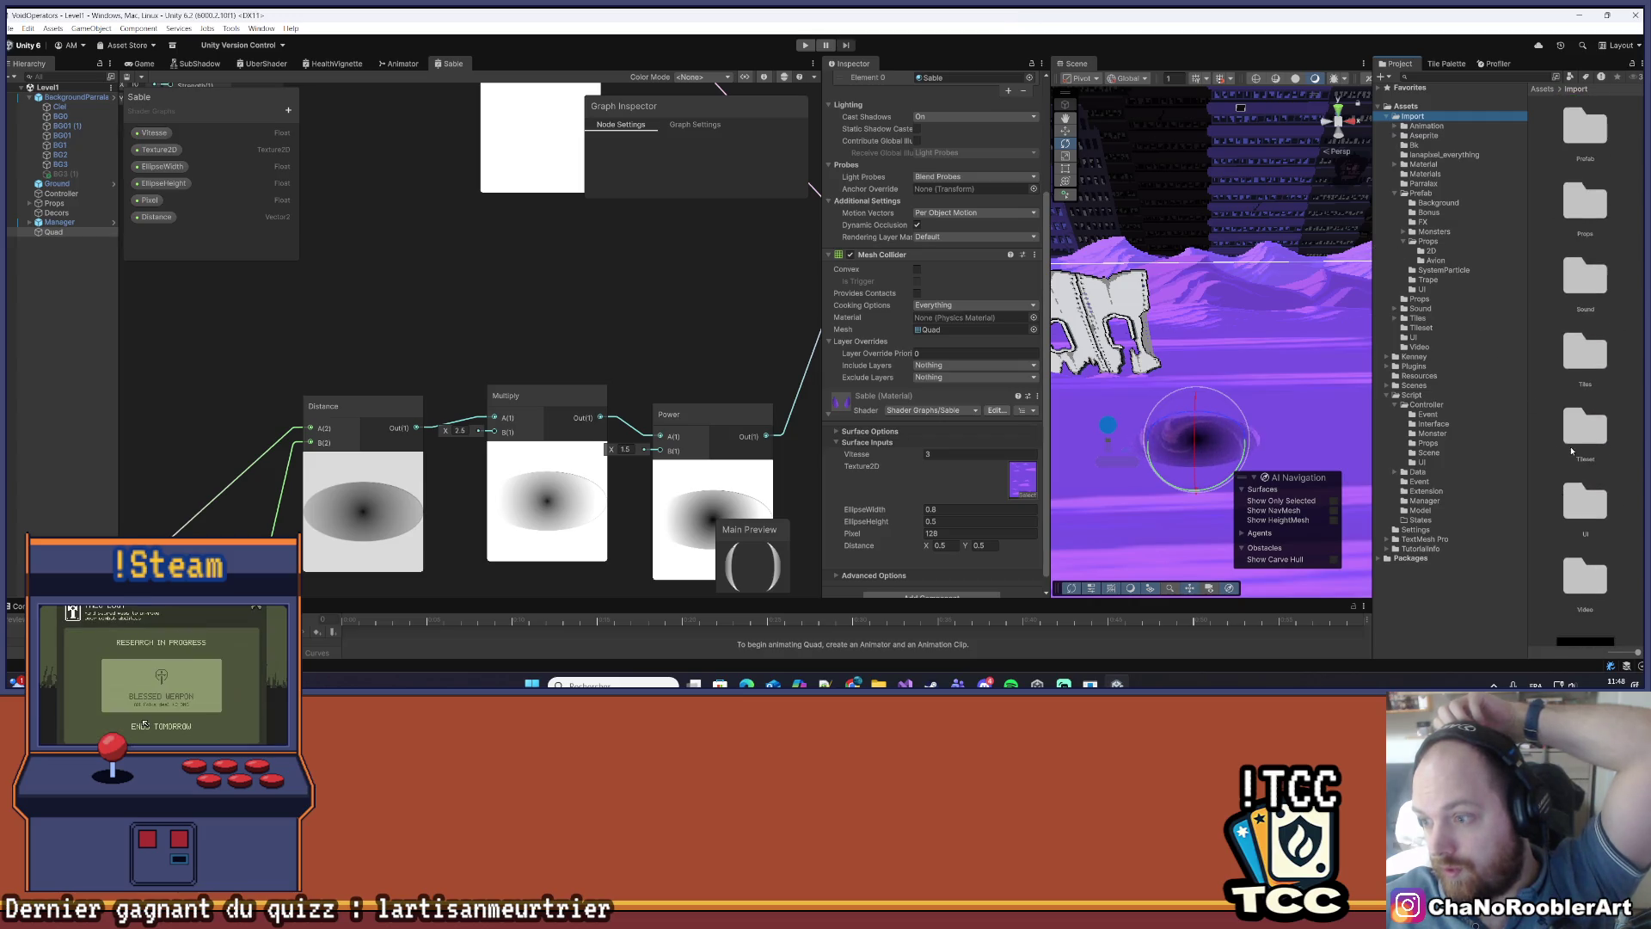
{"action": "scroll", "coordinate": [1604, 380], "scroll_direction": "up", "scroll_amount": 2}
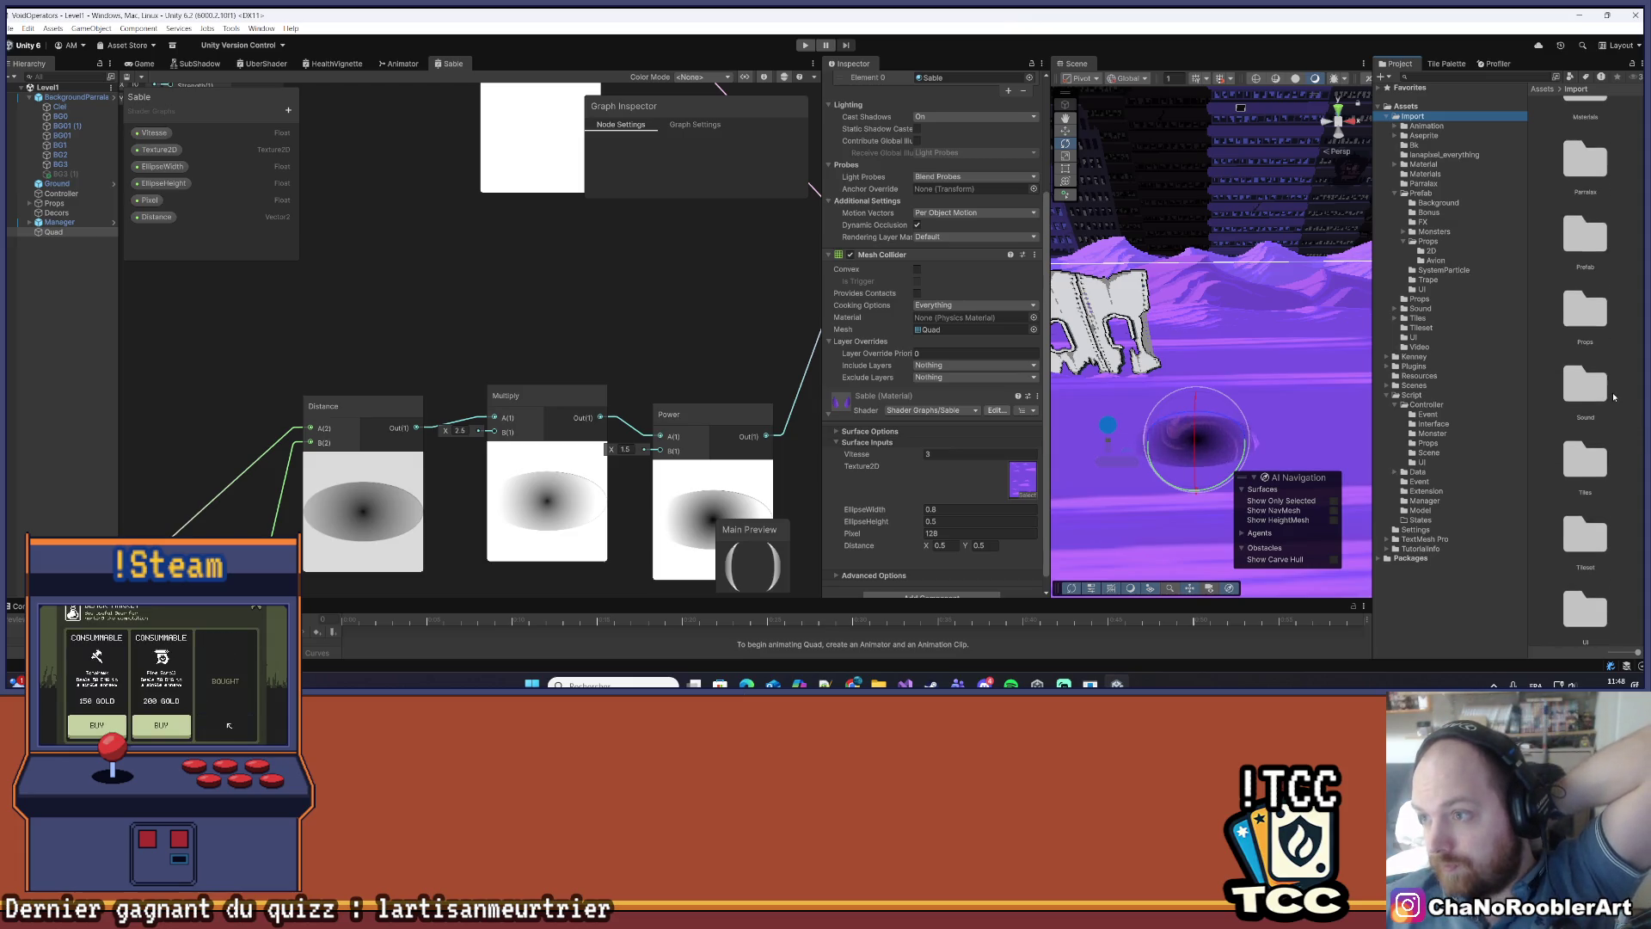
{"action": "double_click", "coordinate": [1601, 381]}
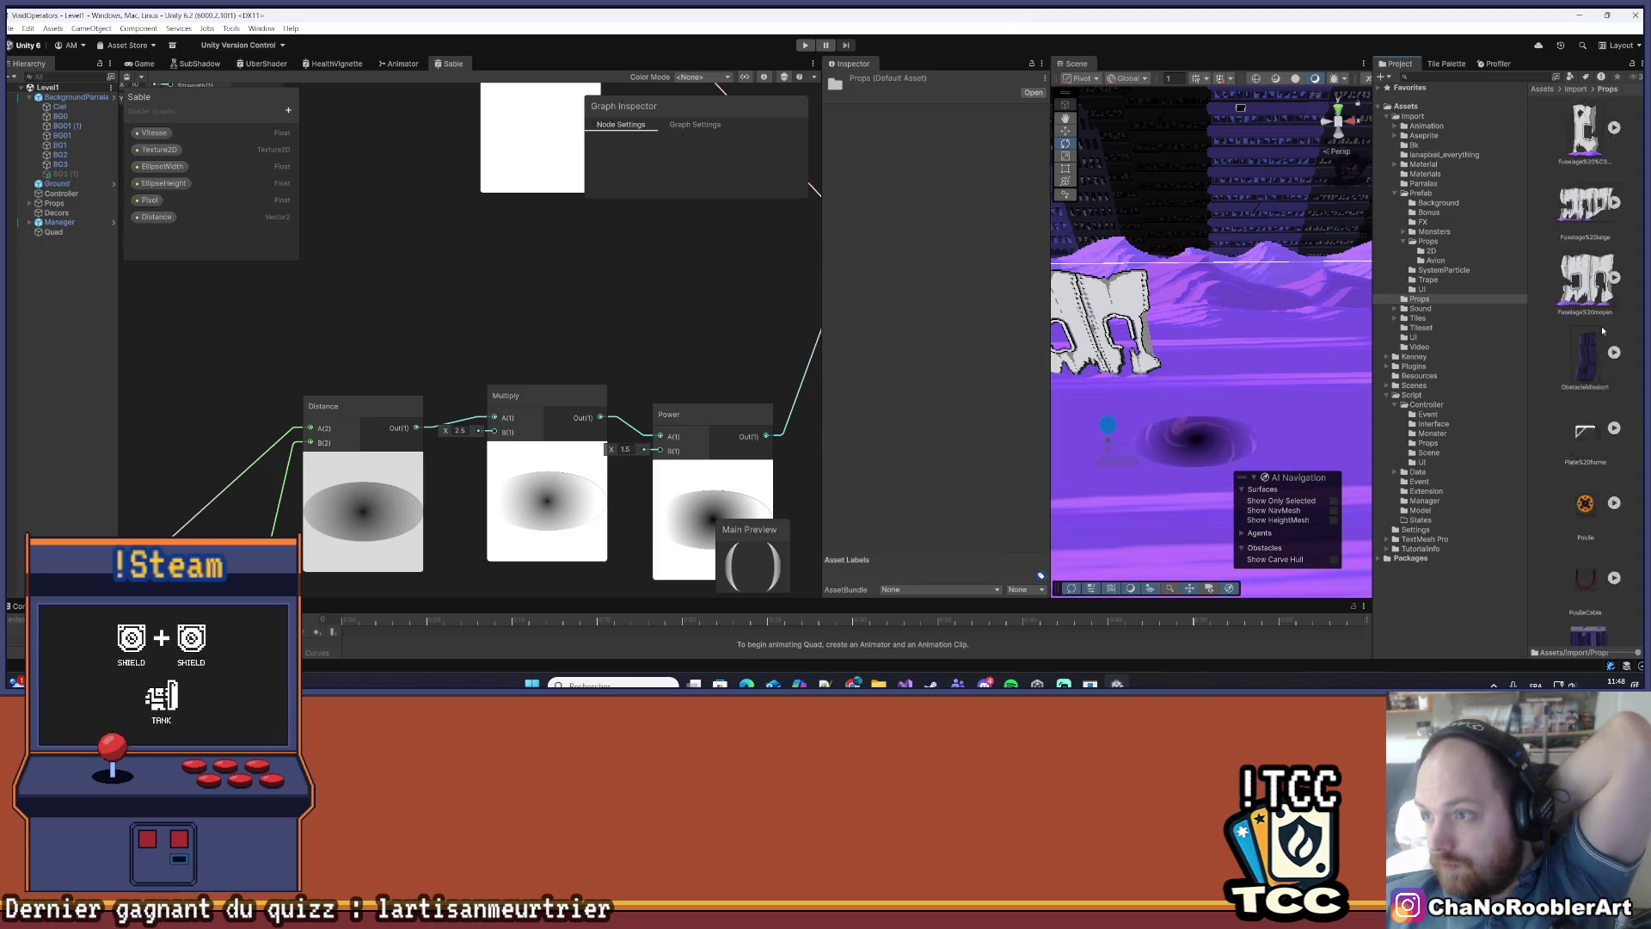
{"action": "scroll", "coordinate": [1627, 363], "scroll_direction": "up", "scroll_amount": 15}
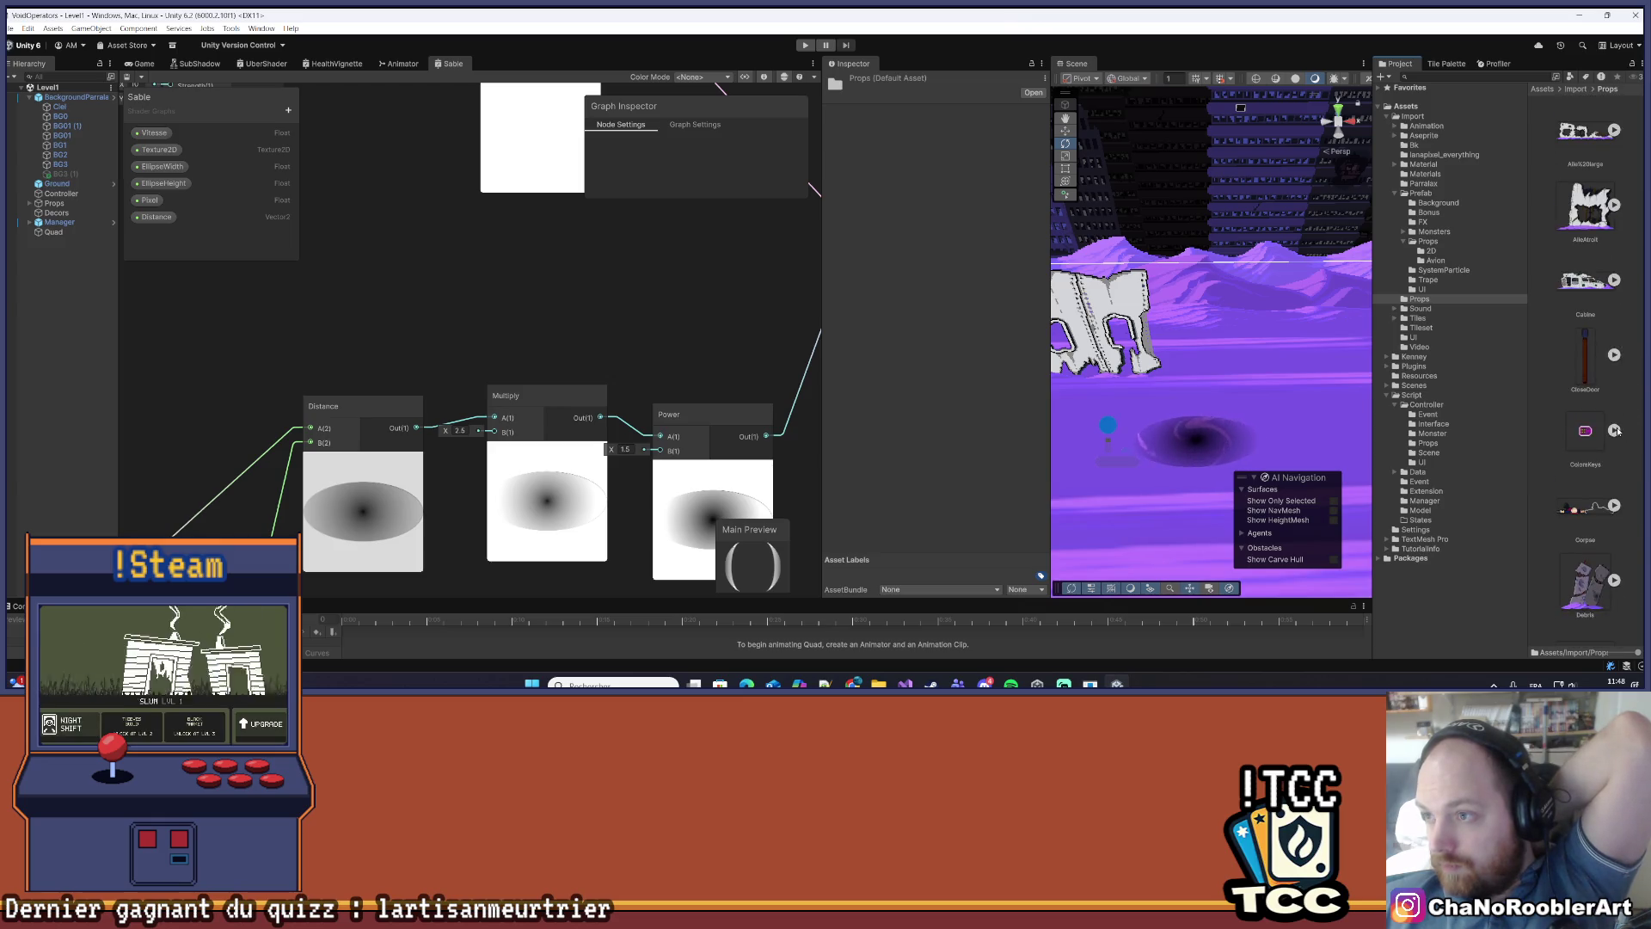
{"action": "left_click", "coordinate": [1579, 89]}
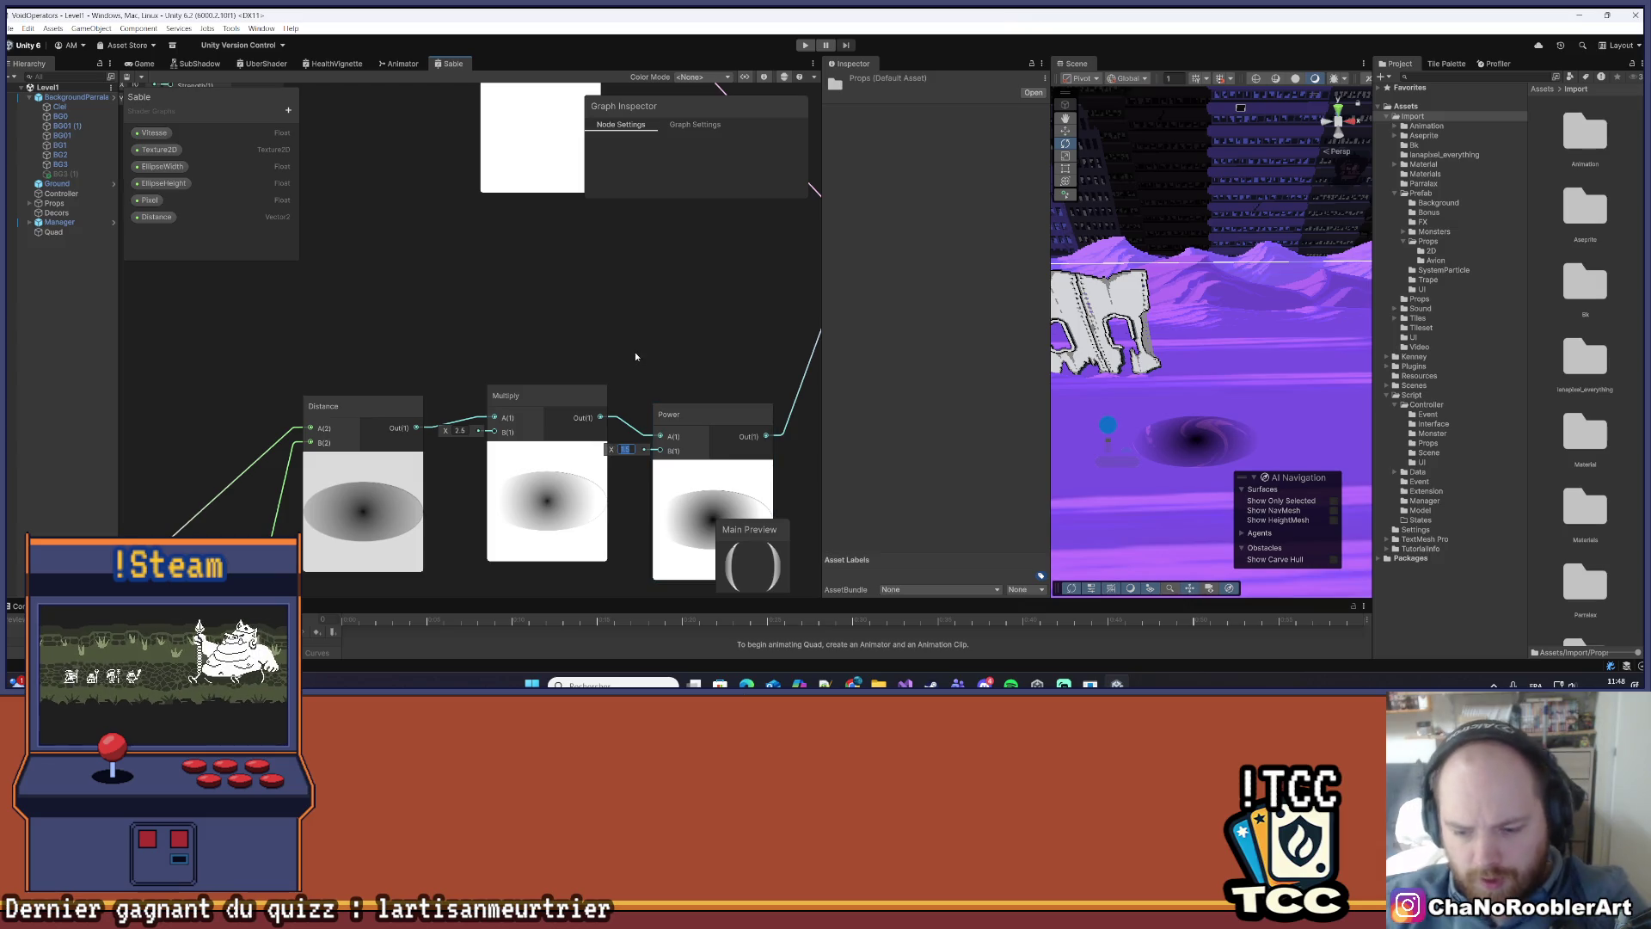
- Set the Power exponent to 0.75 and orbit and zoom the Scene view to check the vortex
{"action": "type", "text": "0.75"}
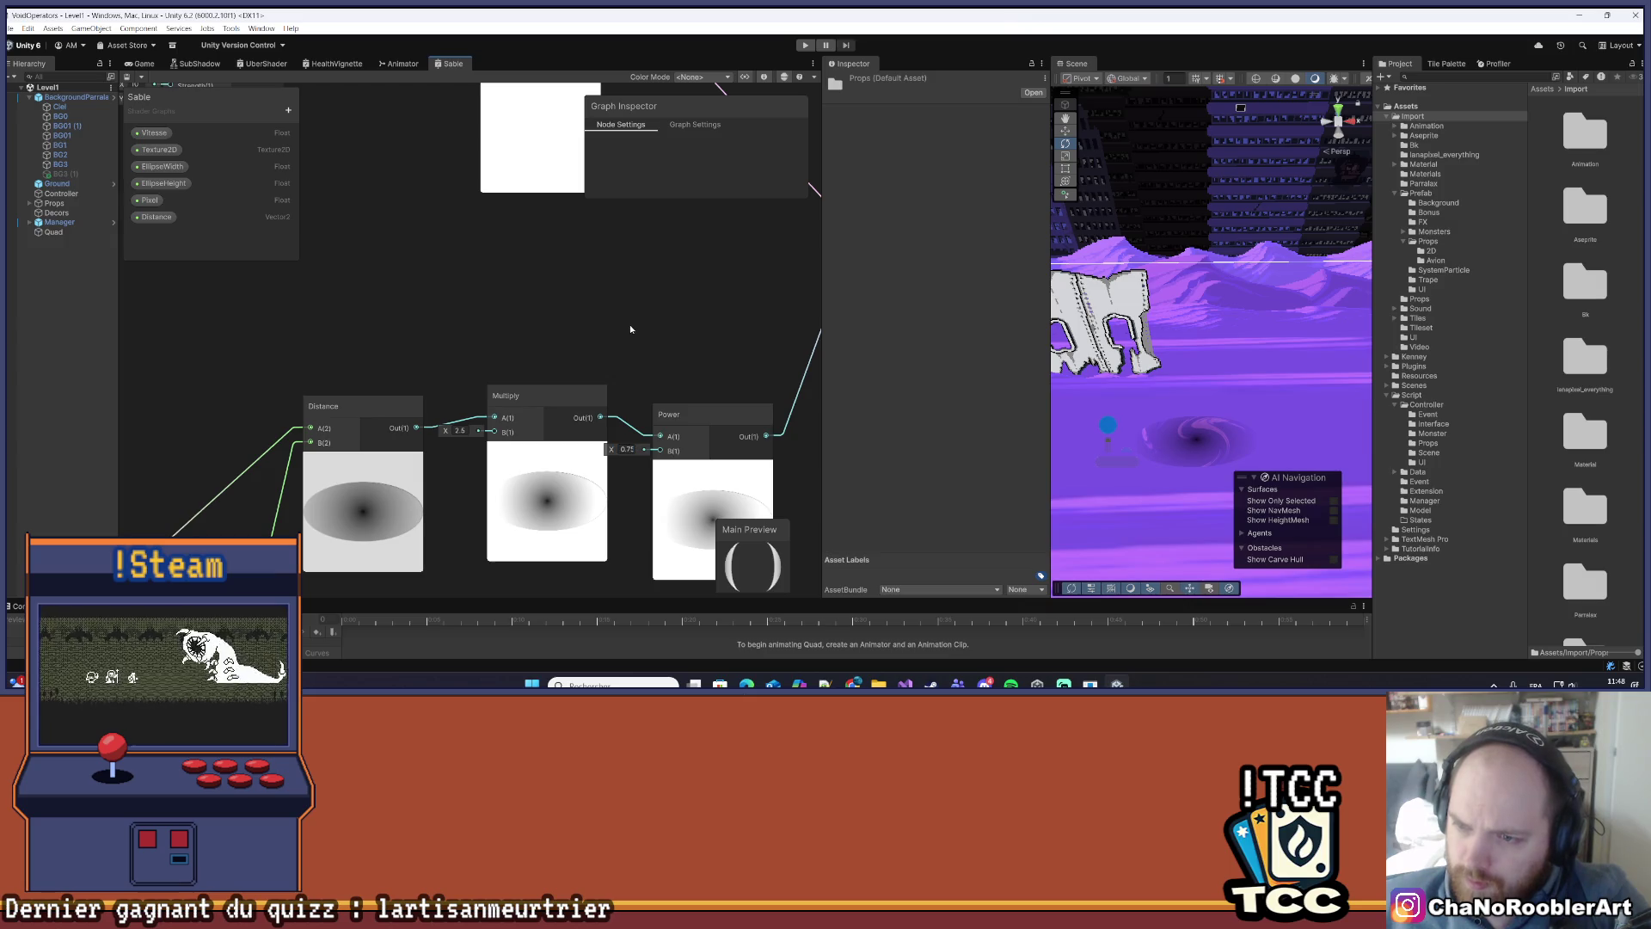
{"action": "mouse_move", "coordinate": [1271, 298]}
{"action": "left_mouse_down"}
{"action": "mouse_move", "coordinate": [1273, 341]}
{"action": "mouse_move", "coordinate": [1286, 282]}
{"action": "left_mouse_up"}
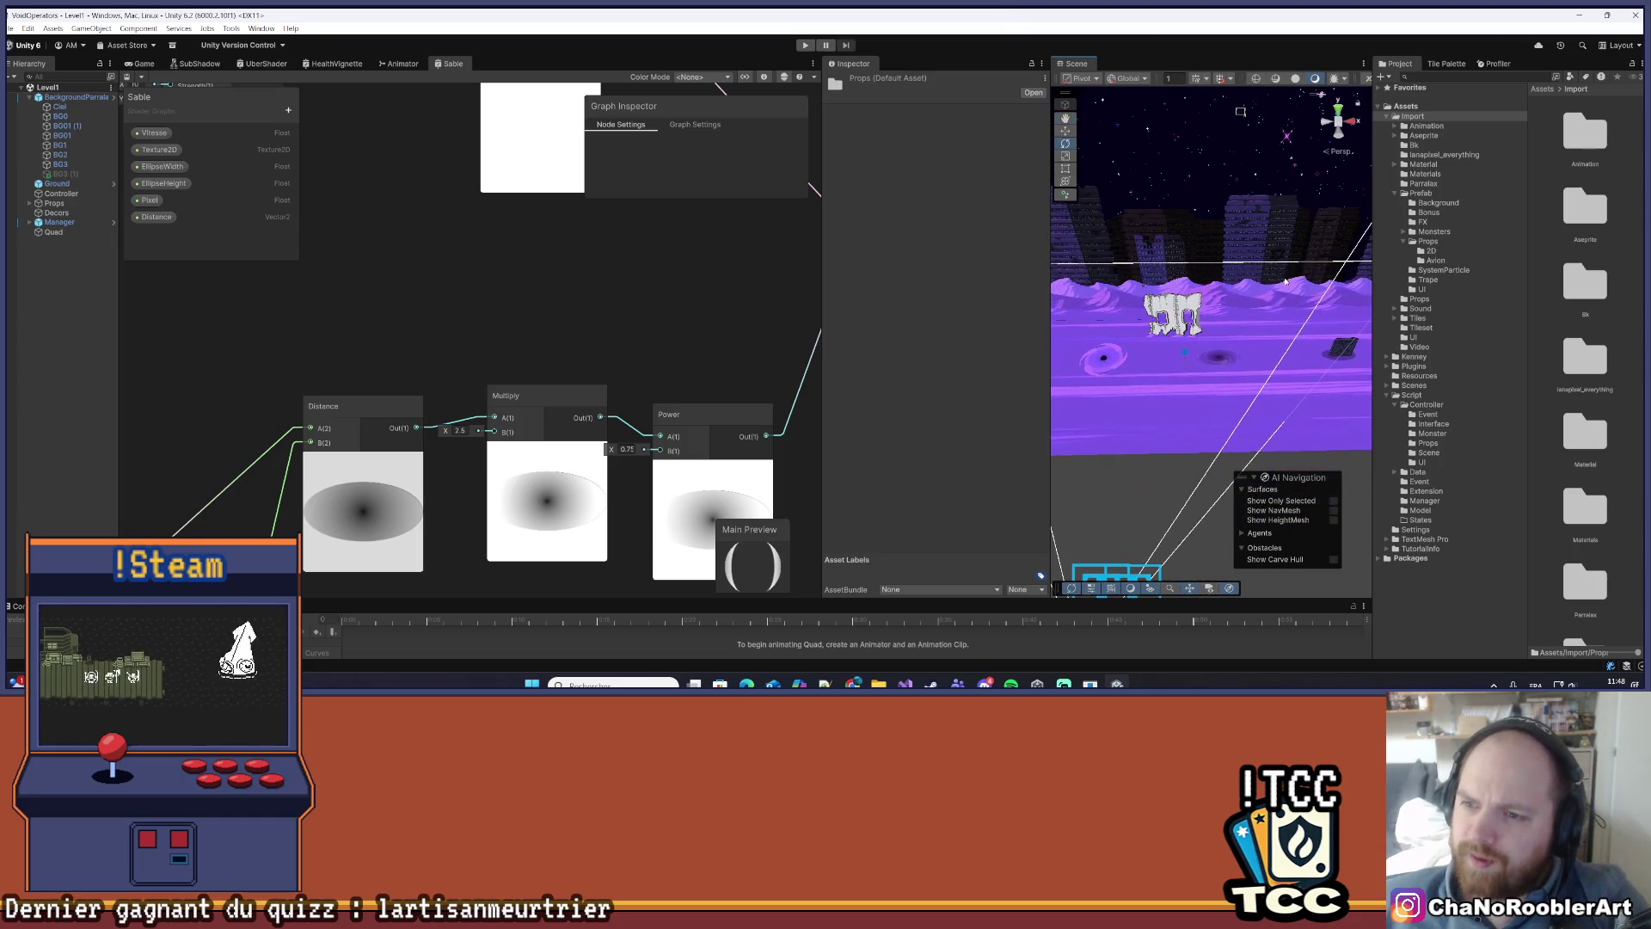
{"action": "scroll", "coordinate": [1271, 334], "scroll_direction": "up", "scroll_amount": 6}
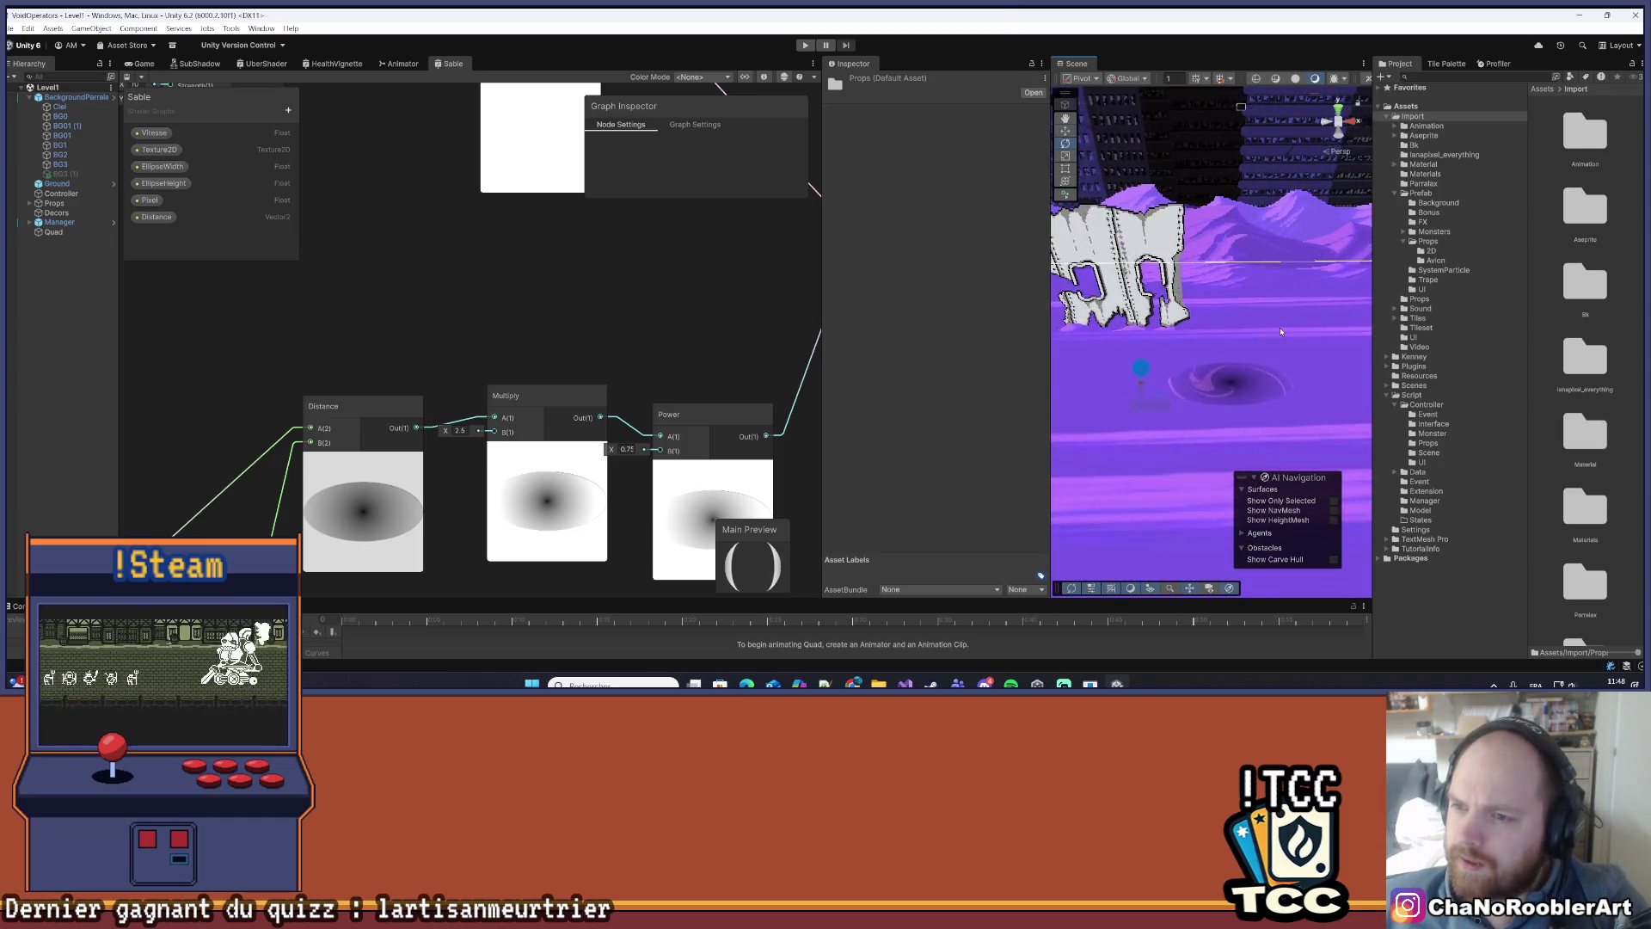
{"action": "scroll", "coordinate": [1267, 329], "scroll_direction": "down", "scroll_amount": 5}
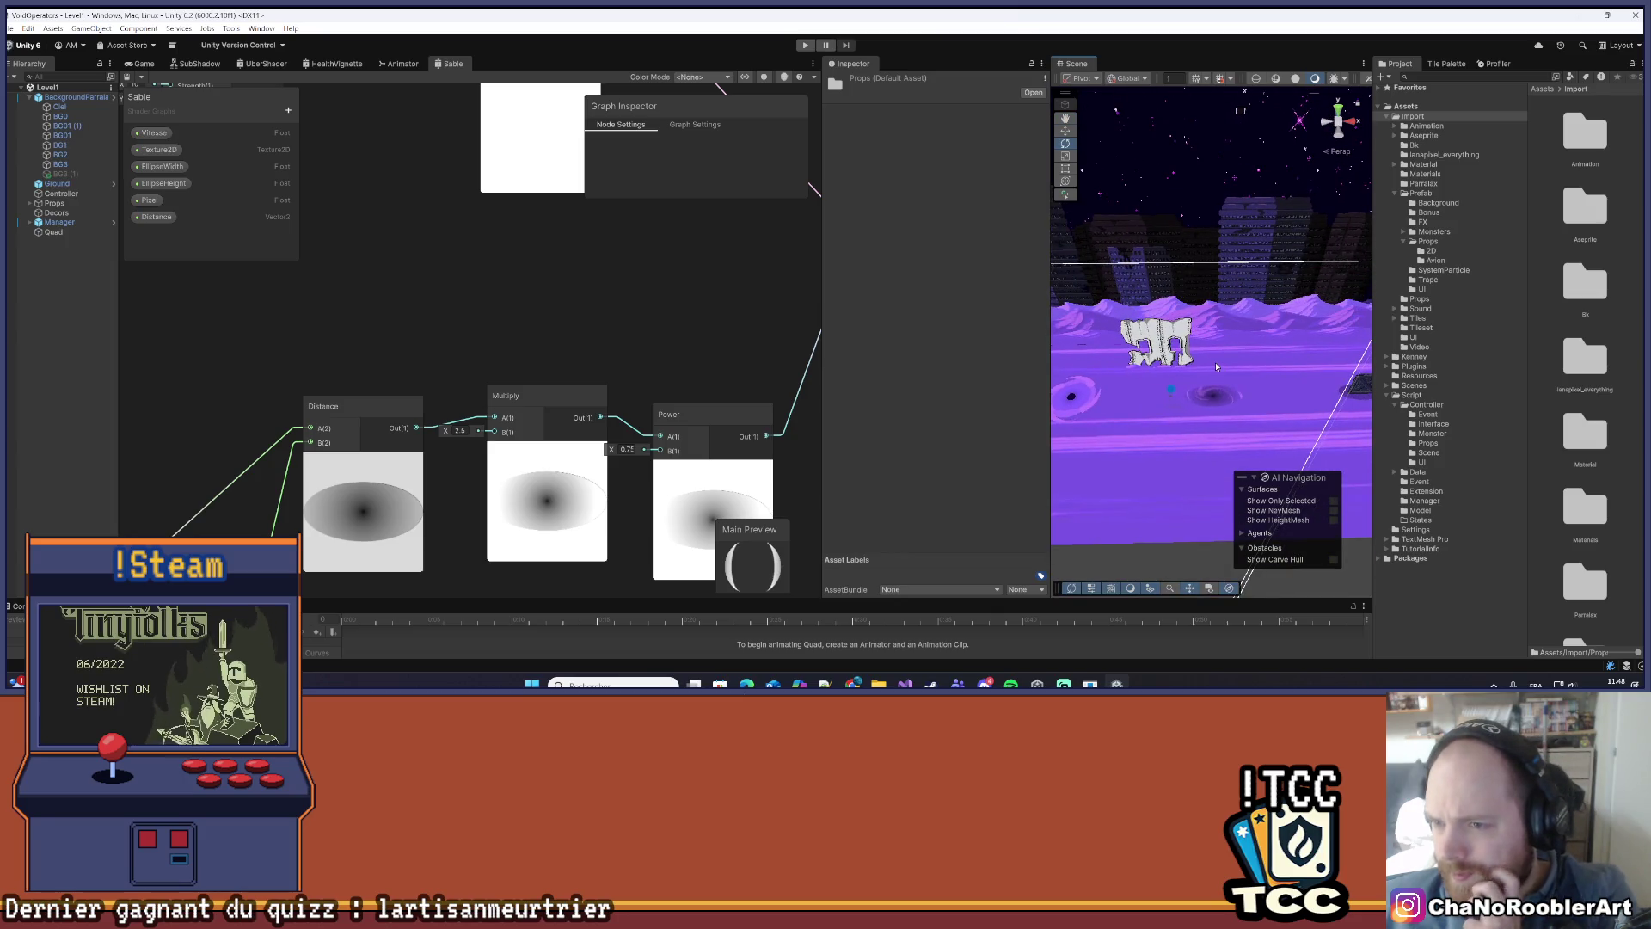
{"action": "mouse_move", "coordinate": [1215, 362]}
{"action": "left_mouse_down"}
{"action": "mouse_move", "coordinate": [1251, 303]}
{"action": "mouse_move", "coordinate": [1227, 319]}
{"action": "mouse_move", "coordinate": [1253, 385]}
{"action": "mouse_move", "coordinate": [1253, 345]}
{"action": "mouse_move", "coordinate": [1305, 370]}
{"action": "left_mouse_up"}
{"action": "scroll", "coordinate": [1305, 370], "scroll_direction": "up", "scroll_amount": 5}
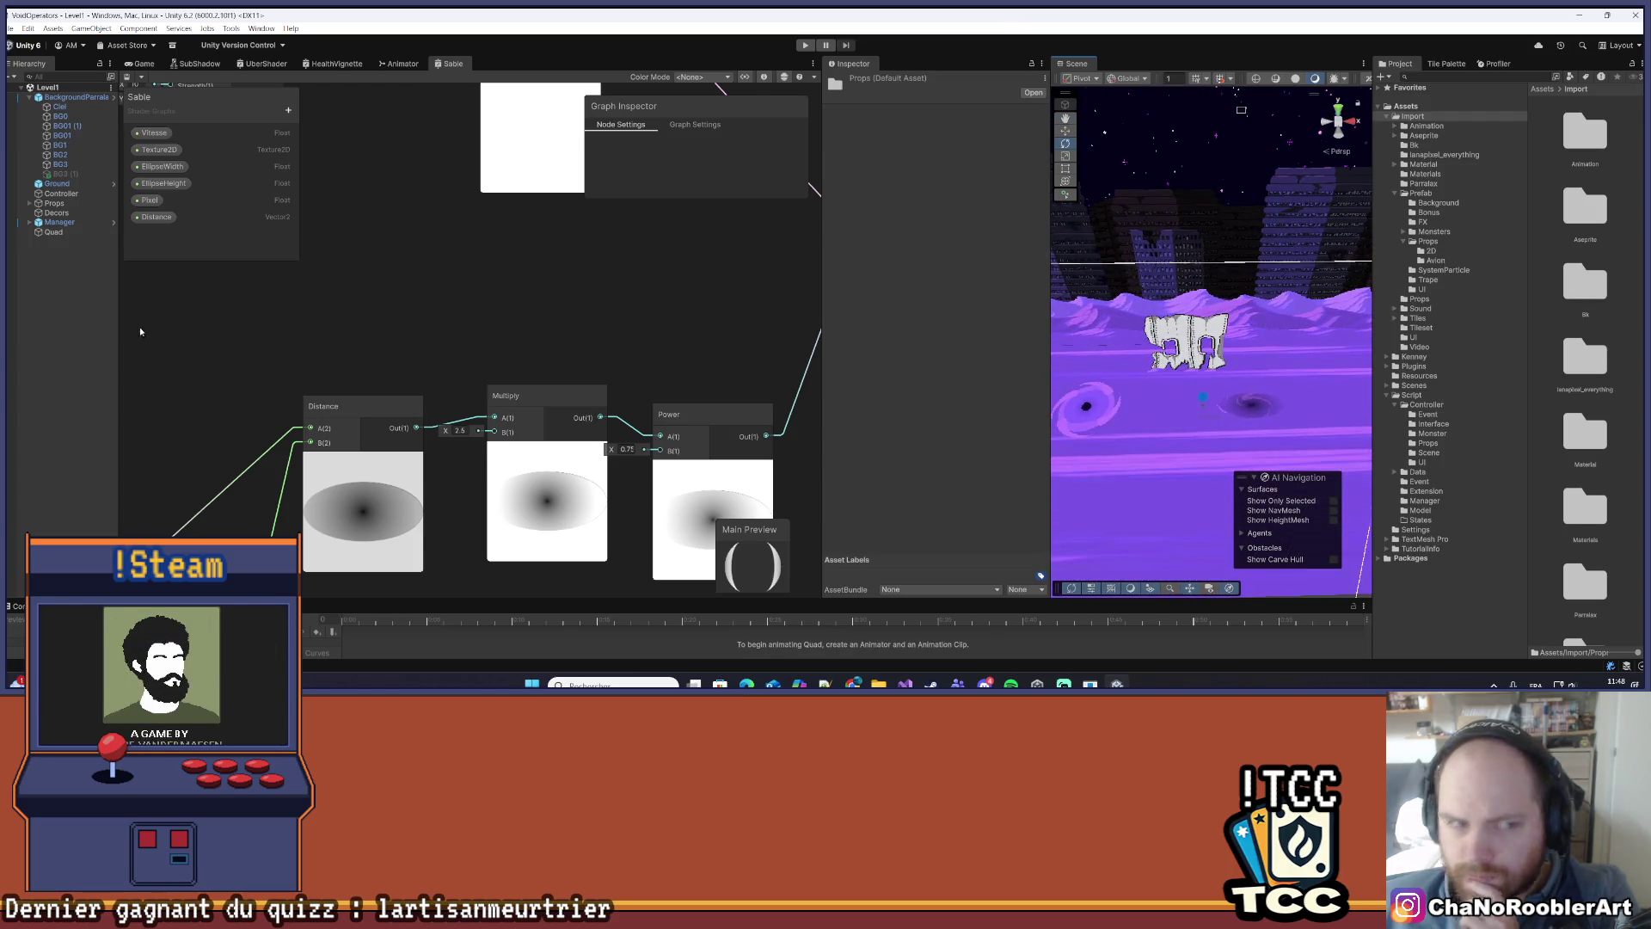
{"action": "left_click", "coordinate": [52, 232]}
- Set the Quad material's EllipseWidth to 1
{"action": "scroll", "coordinate": [986, 472], "scroll_direction": "down", "scroll_amount": 5}
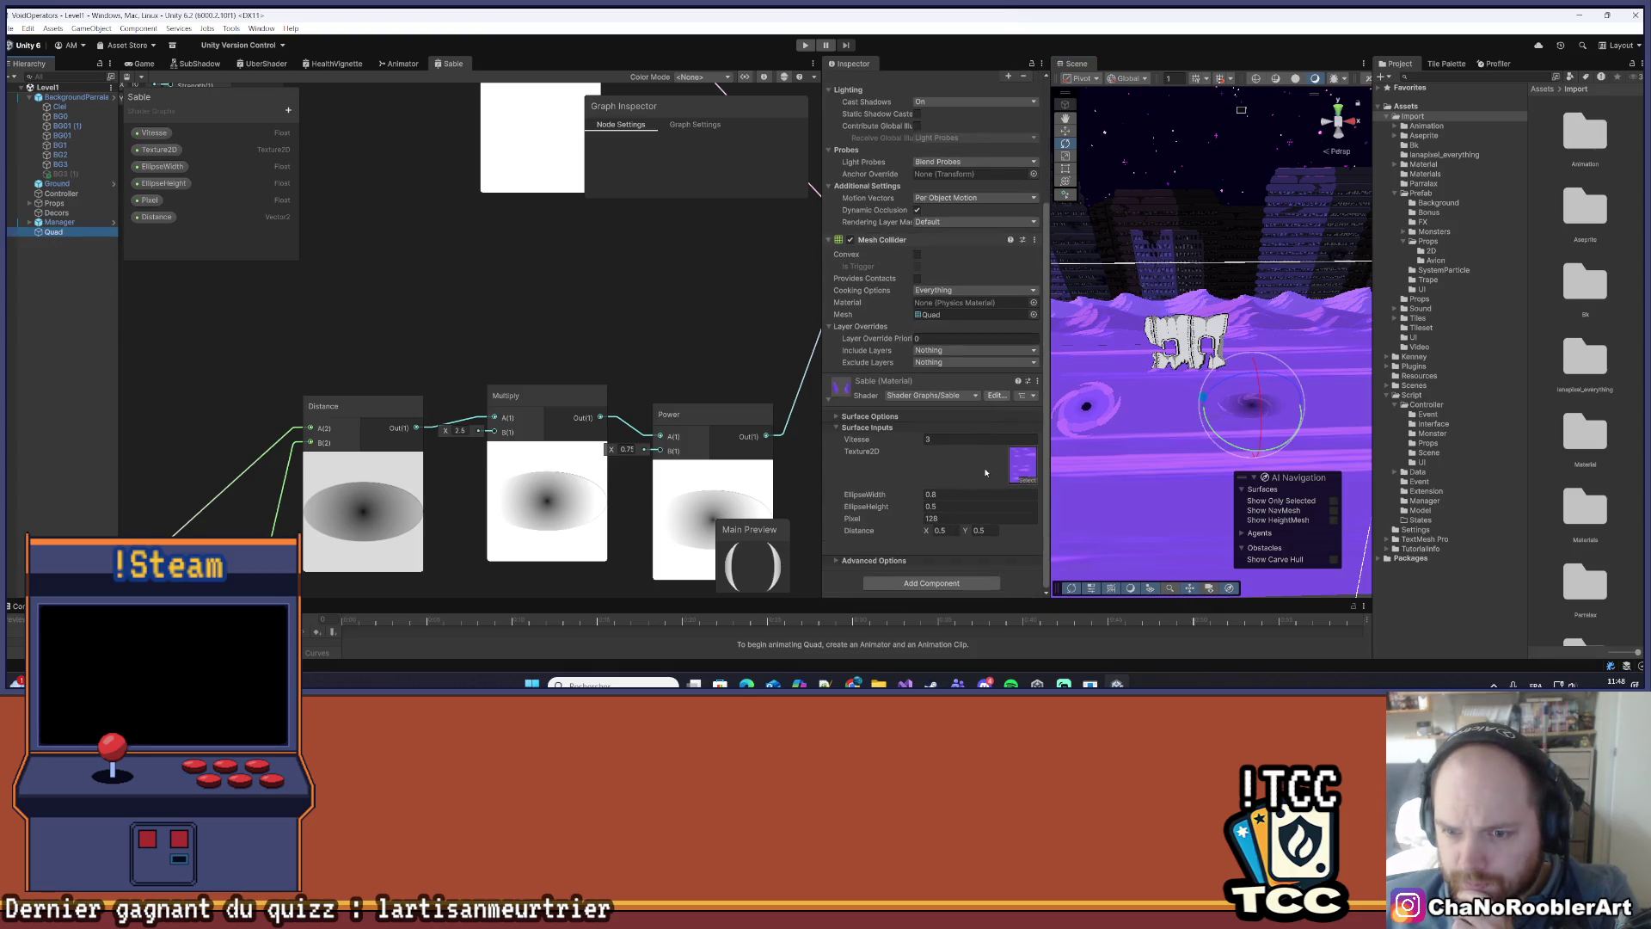
{"action": "left_click", "coordinate": [947, 495]}
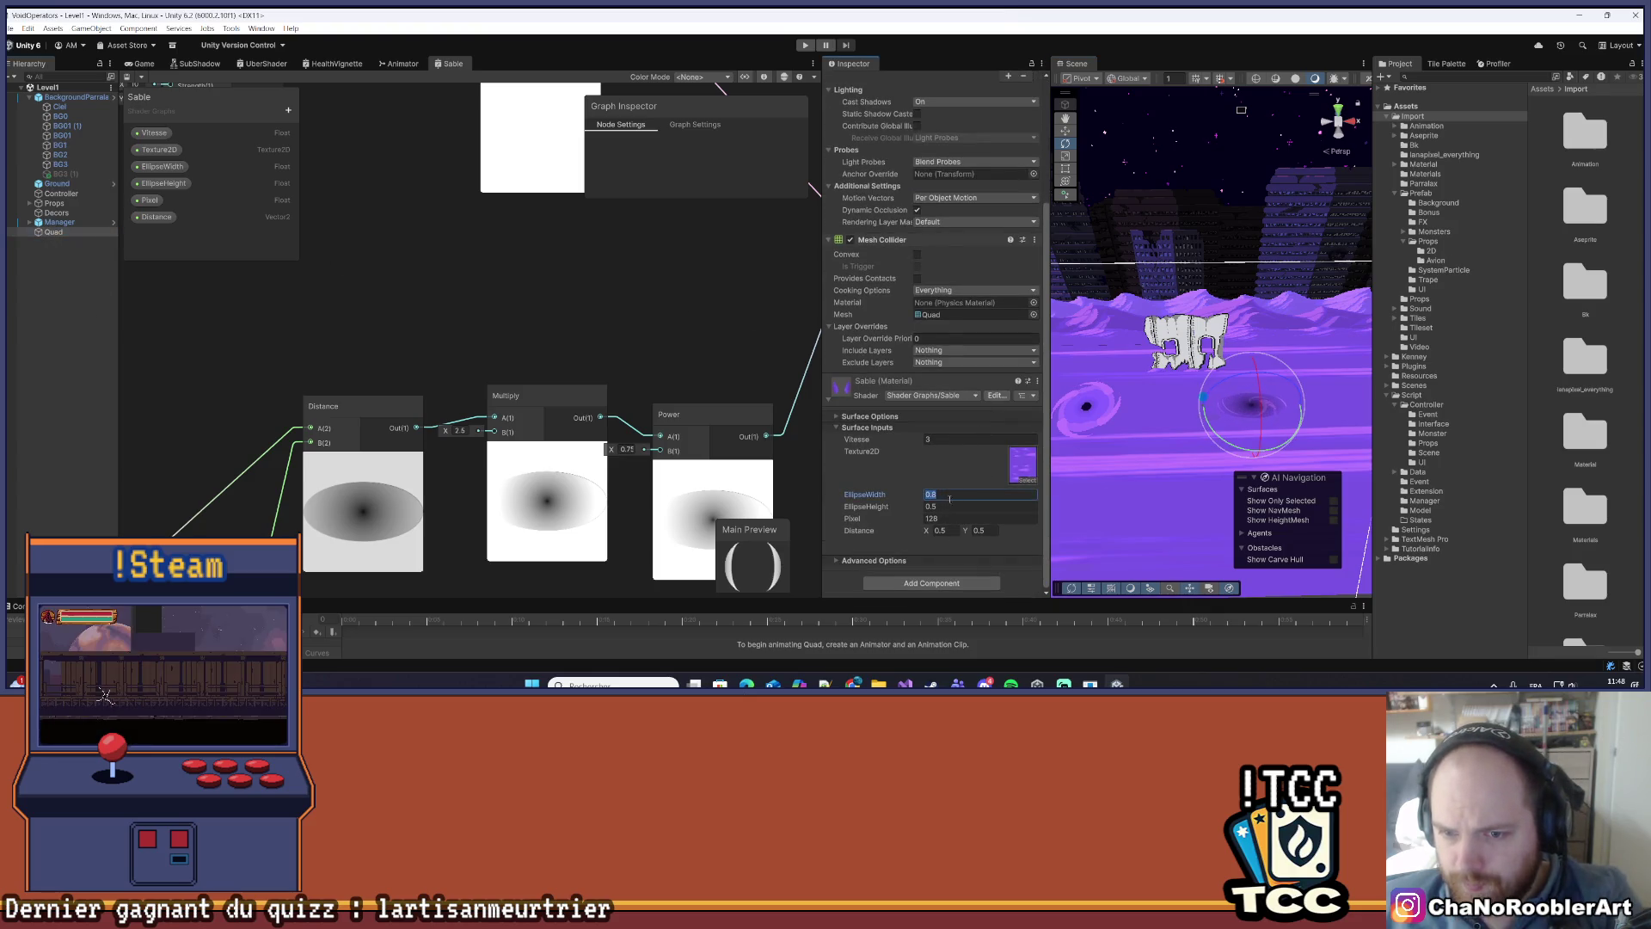
{"action": "type", "text": "1"}
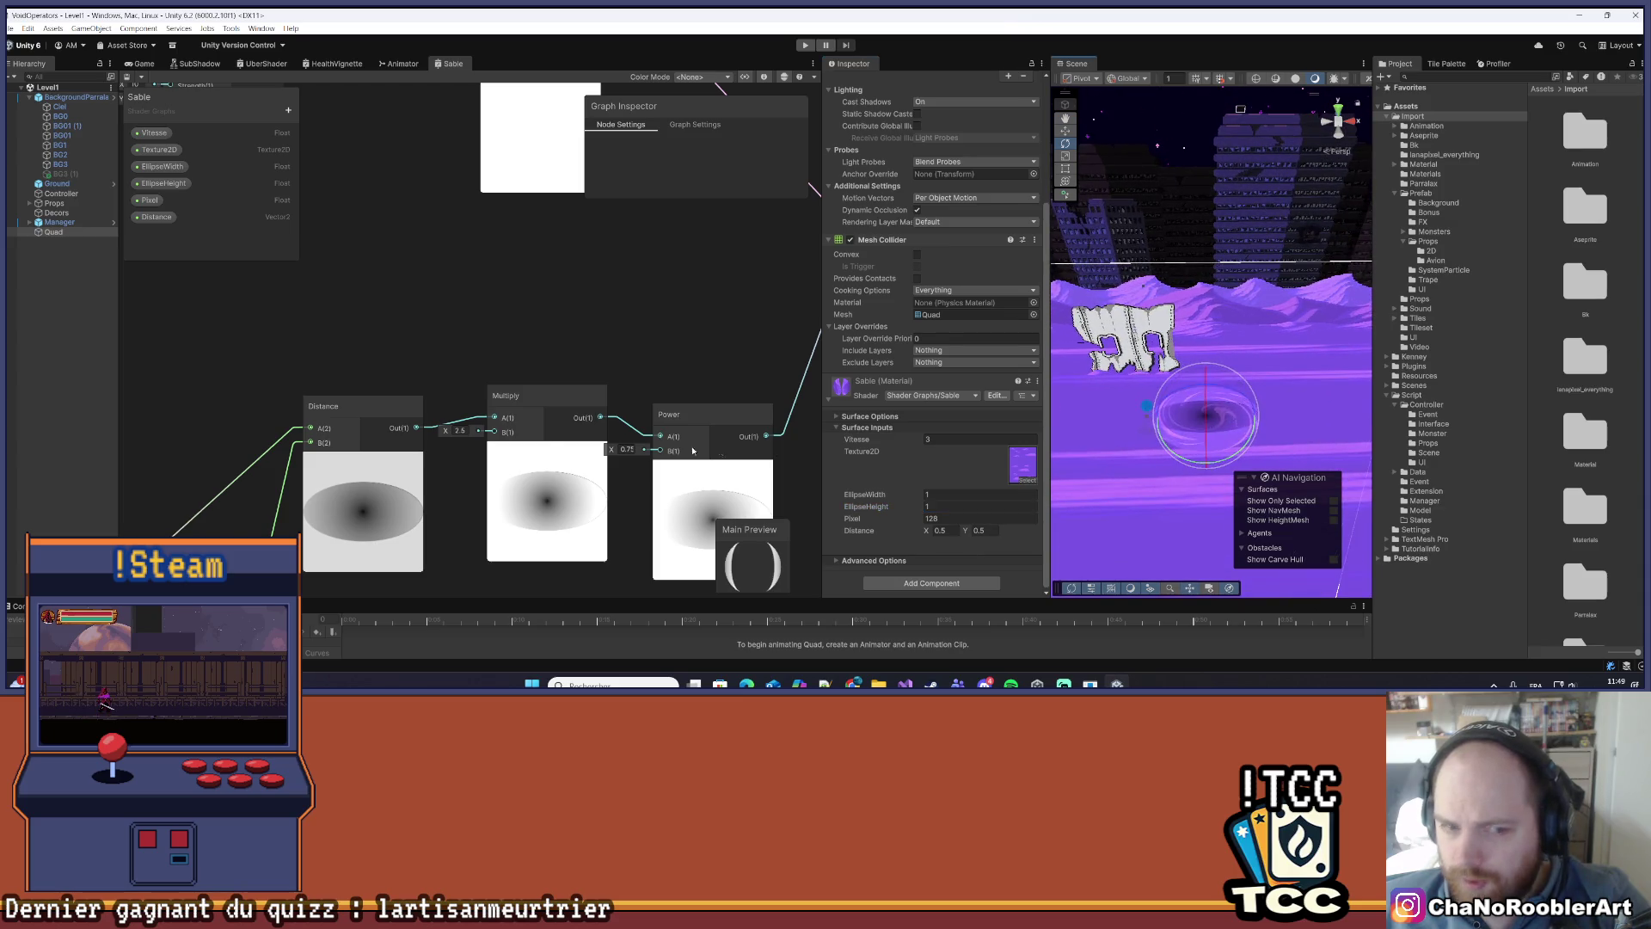
- Wire the EllipseWidth and EllipseHeight properties into the Ellipse node and save the graph
{"action": "scroll", "coordinate": [354, 353], "scroll_direction": "down", "scroll_amount": 3}
{"action": "scroll", "coordinate": [473, 385], "scroll_direction": "up", "scroll_amount": 4}
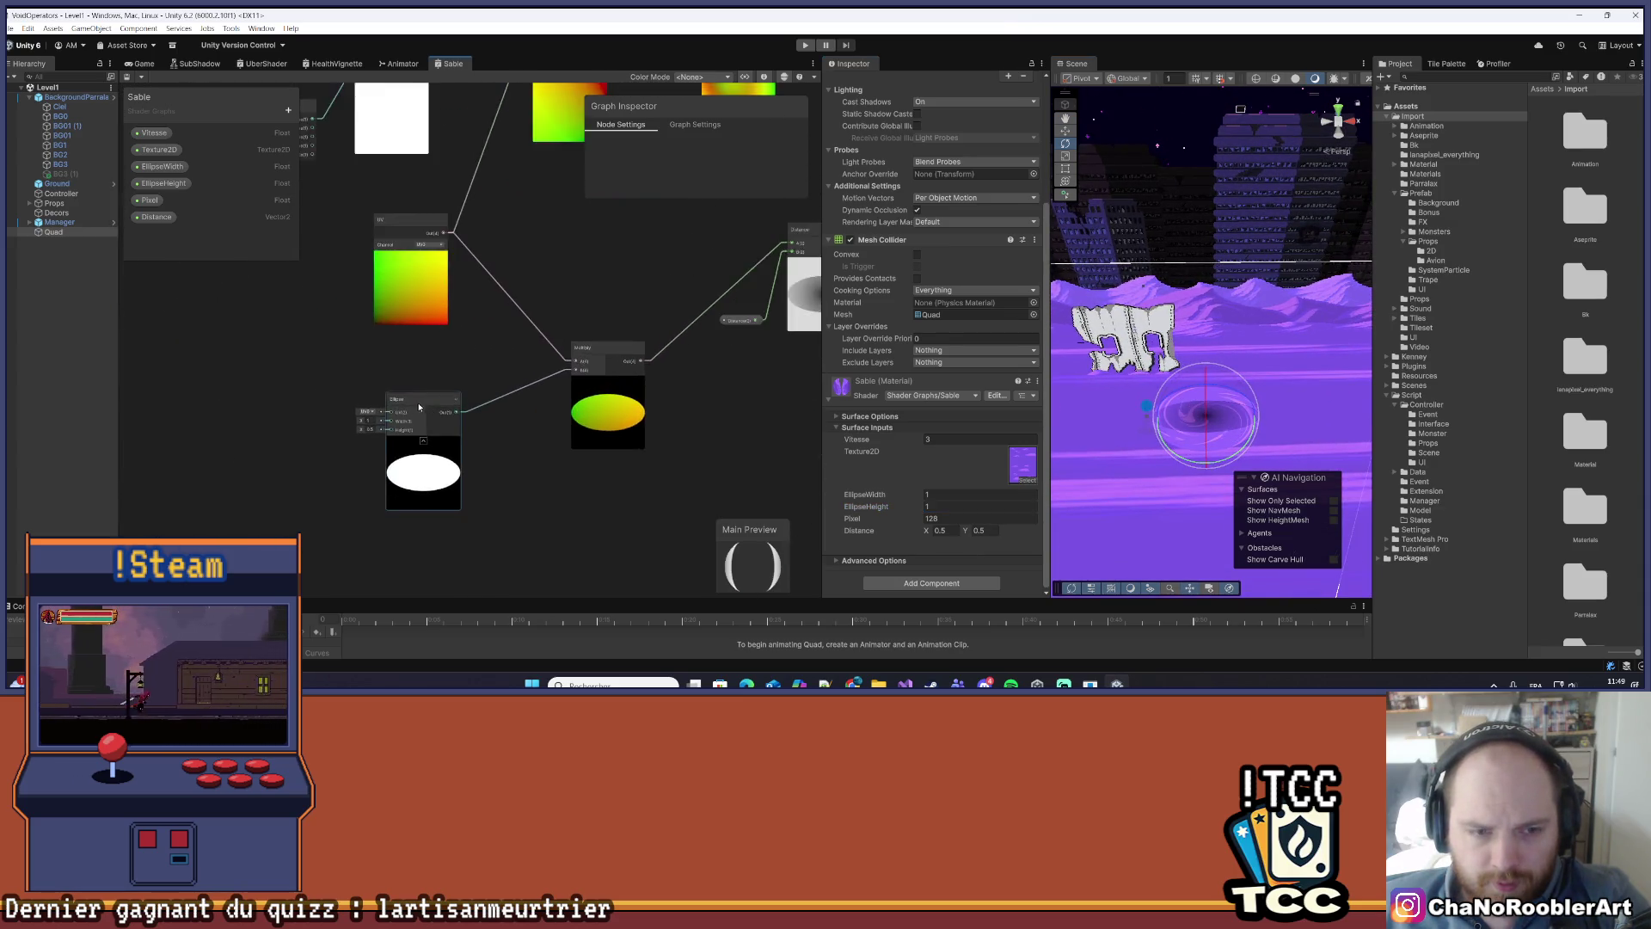
{"action": "mouse_move", "coordinate": [162, 166]}
{"action": "left_mouse_down"}
{"action": "mouse_move", "coordinate": [258, 313]}
{"action": "mouse_move", "coordinate": [292, 442]}
{"action": "mouse_move", "coordinate": [405, 432]}
{"action": "mouse_move", "coordinate": [275, 416]}
{"action": "left_mouse_up"}
{"action": "mouse_move", "coordinate": [177, 183]}
{"action": "left_mouse_down"}
{"action": "mouse_move", "coordinate": [276, 456]}
{"action": "mouse_move", "coordinate": [405, 447]}
{"action": "left_mouse_up"}
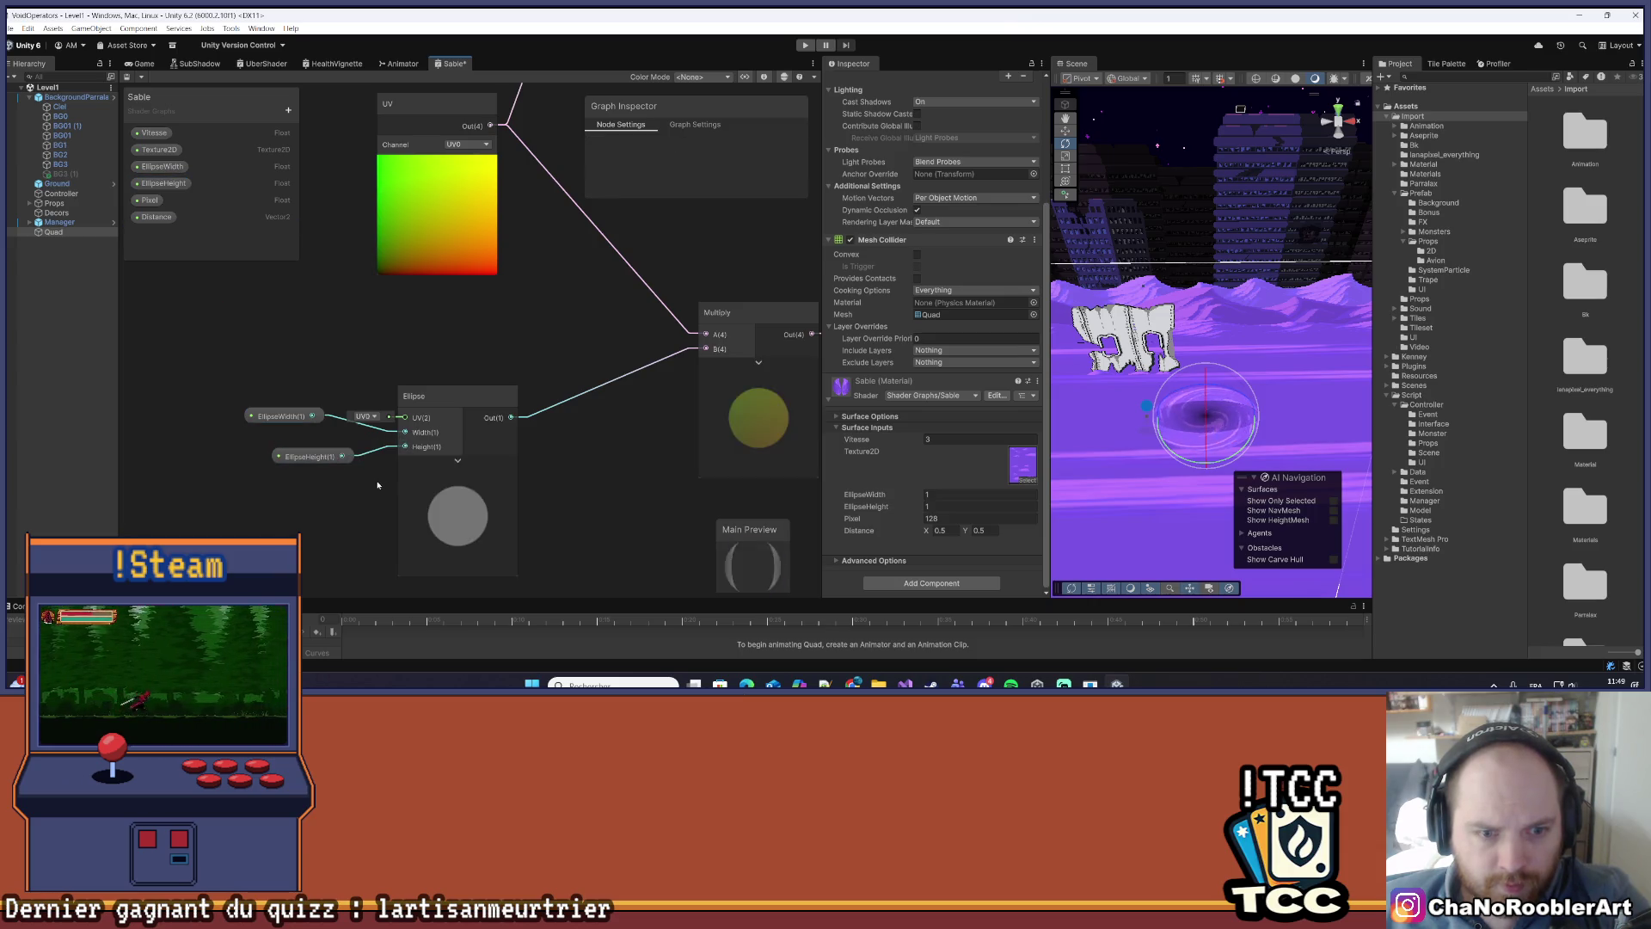
{"action": "key", "text": "ctrl+s"}
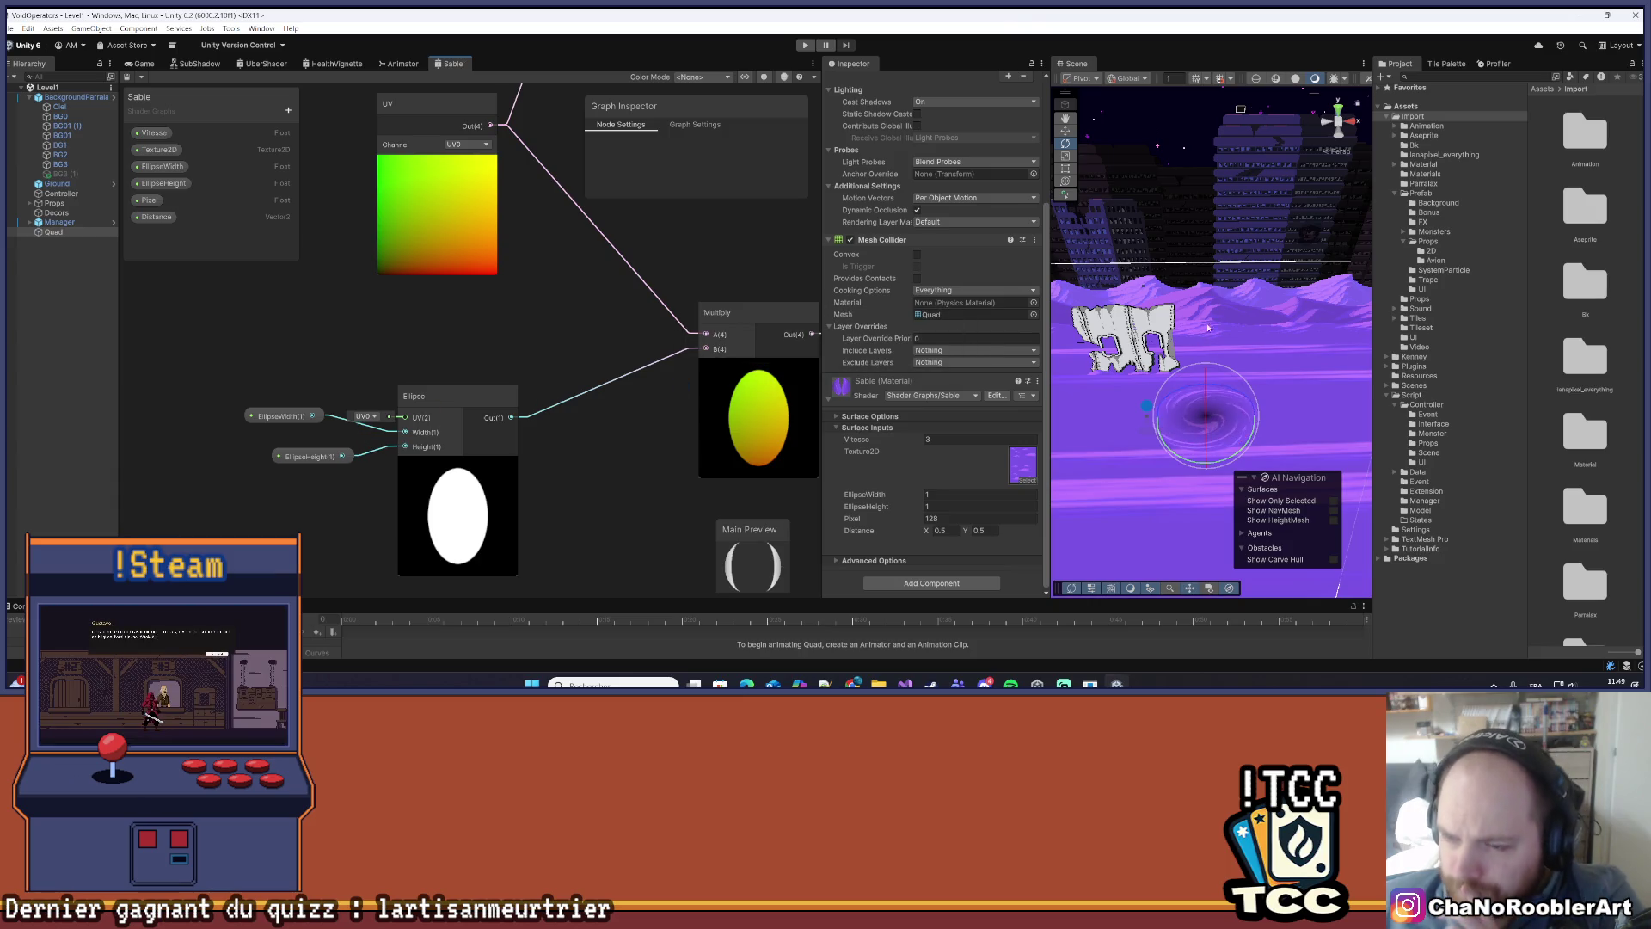
{"action": "left_click", "coordinate": [1211, 315]}
- Frame the desert background, then set the Quad's EllipseWidth to 2
{"action": "key", "text": "f"}
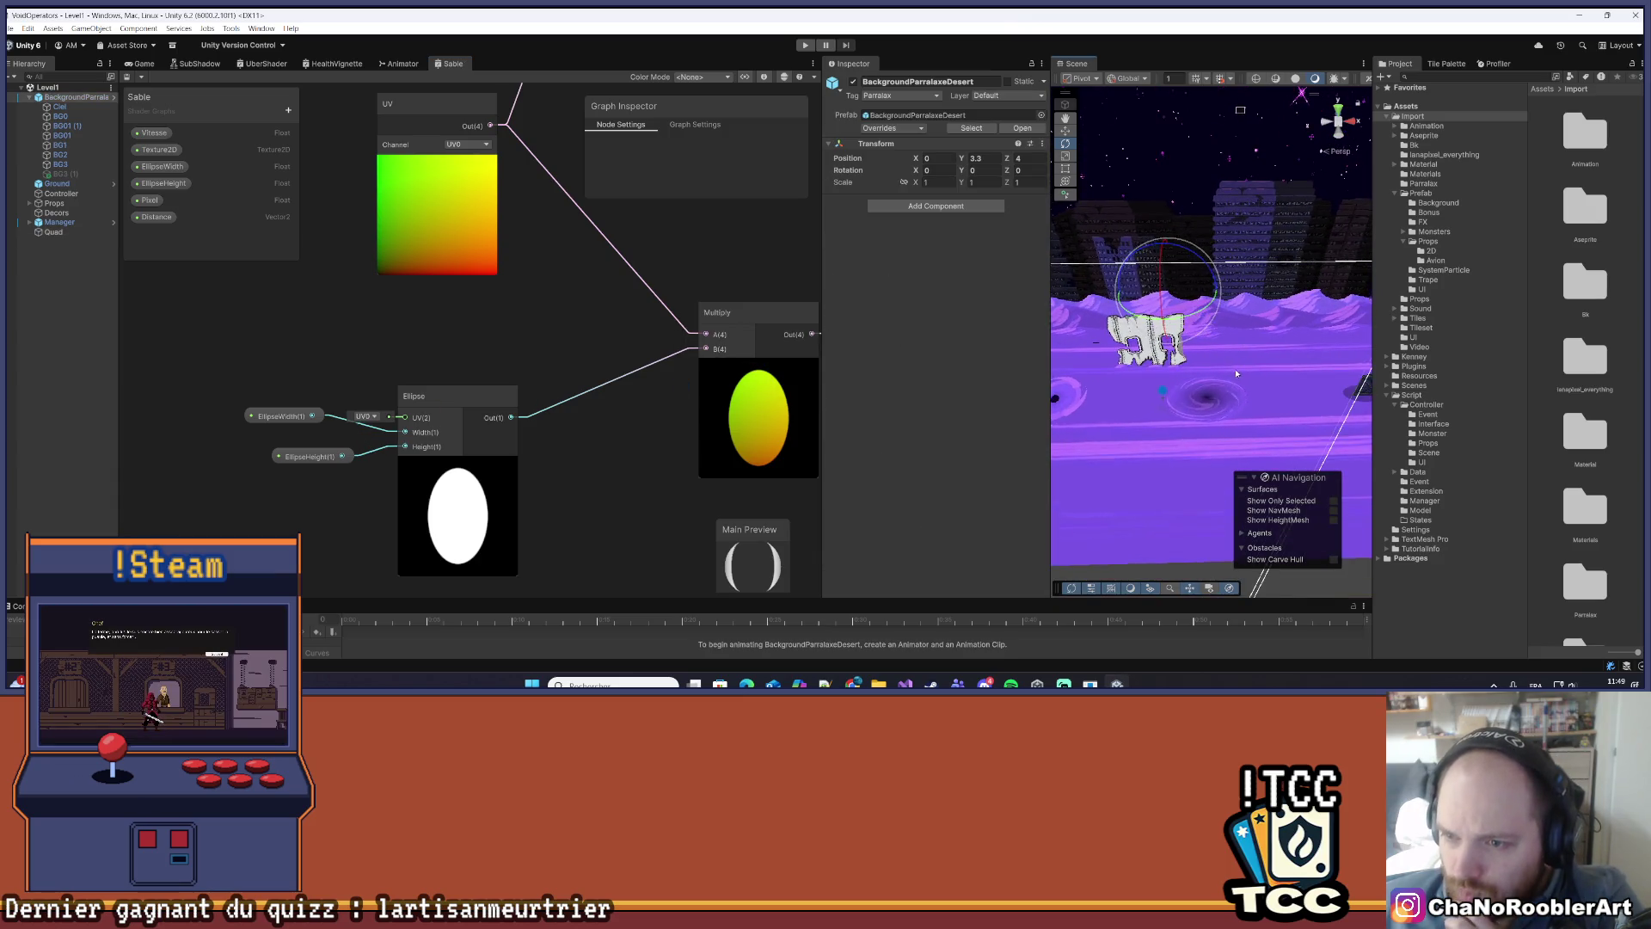
{"action": "mouse_move", "coordinate": [1304, 370]}
{"action": "left_mouse_down"}
{"action": "mouse_move", "coordinate": [1266, 371]}
{"action": "mouse_move", "coordinate": [1284, 324]}
{"action": "mouse_move", "coordinate": [1306, 322]}
{"action": "mouse_move", "coordinate": [1241, 370]}
{"action": "mouse_move", "coordinate": [1281, 367]}
{"action": "mouse_move", "coordinate": [1240, 371]}
{"action": "mouse_move", "coordinate": [1290, 354]}
{"action": "mouse_move", "coordinate": [1272, 370]}
{"action": "mouse_move", "coordinate": [1261, 343]}
{"action": "mouse_move", "coordinate": [1196, 348]}
{"action": "left_mouse_up"}
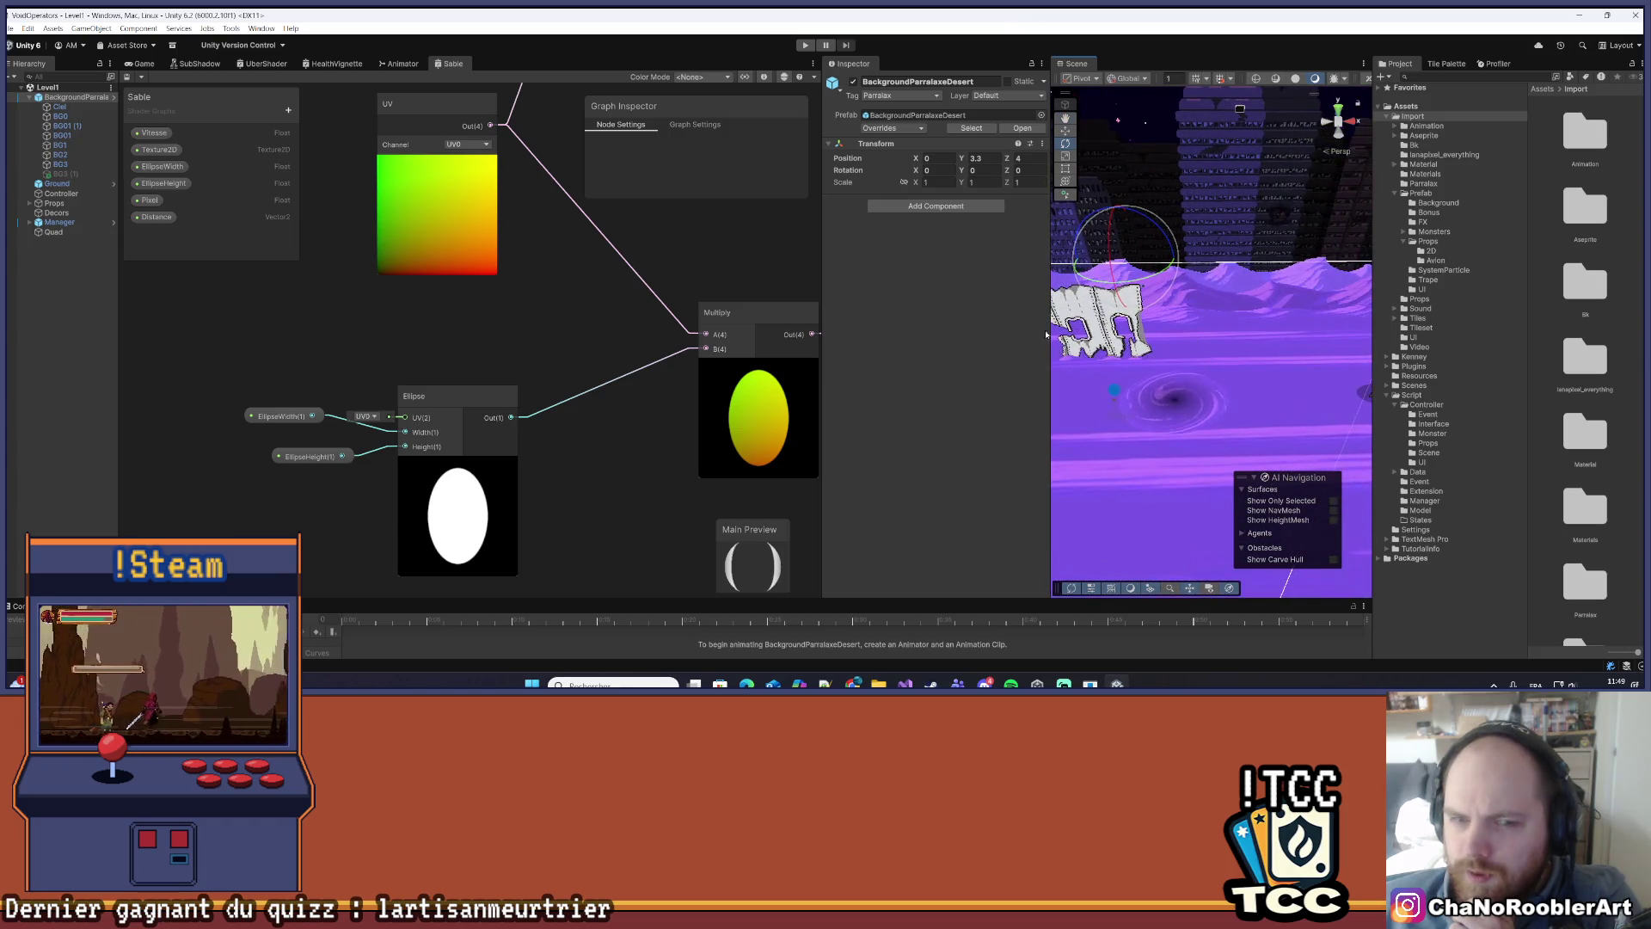
{"action": "left_click", "coordinate": [53, 231]}
{"action": "scroll", "coordinate": [972, 430], "scroll_direction": "down", "scroll_amount": 5}
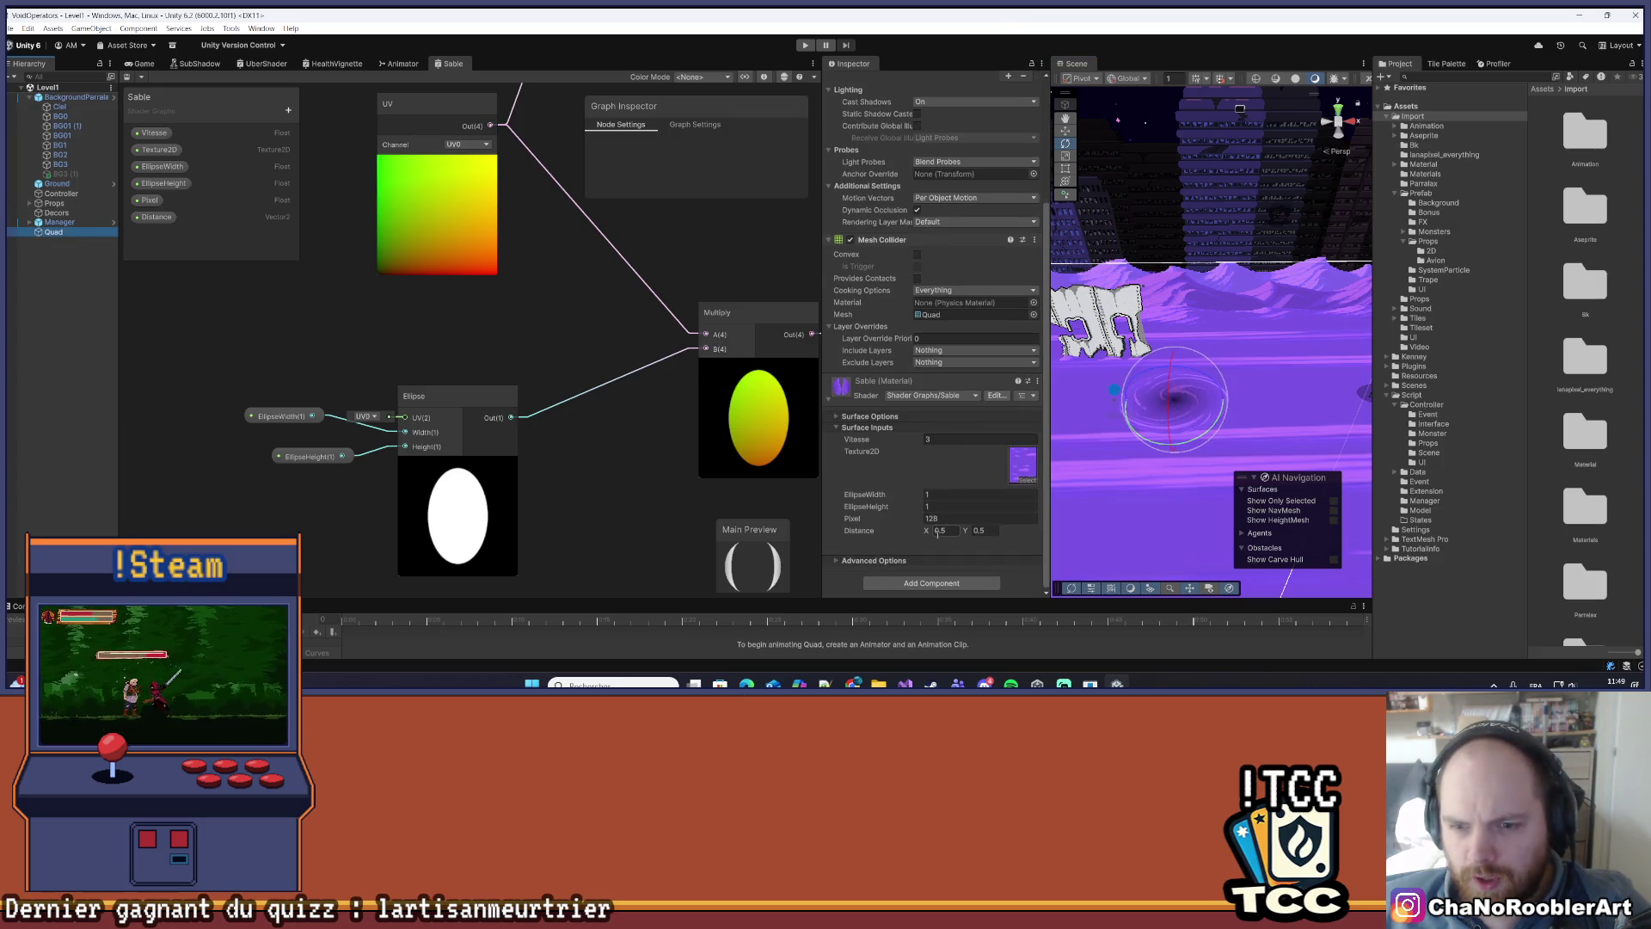
{"action": "left_click", "coordinate": [943, 493]}
{"action": "type", "text": "2"}
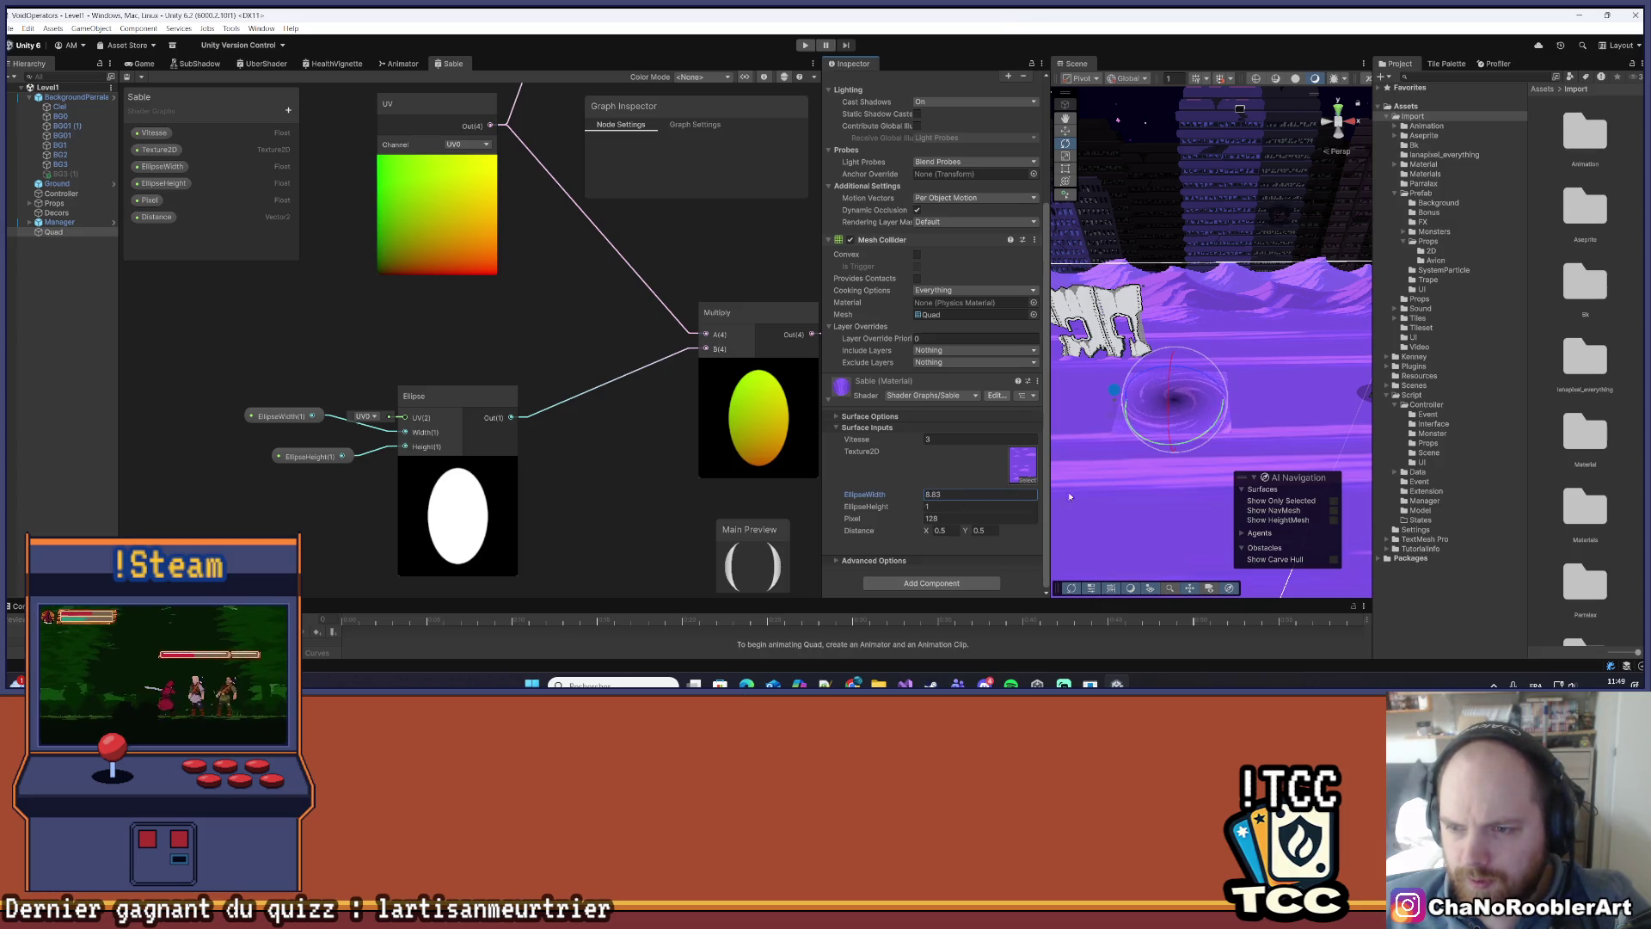
{"action": "left_click_drag", "start_coordinate": [966, 485], "coordinate": [861, 487]}
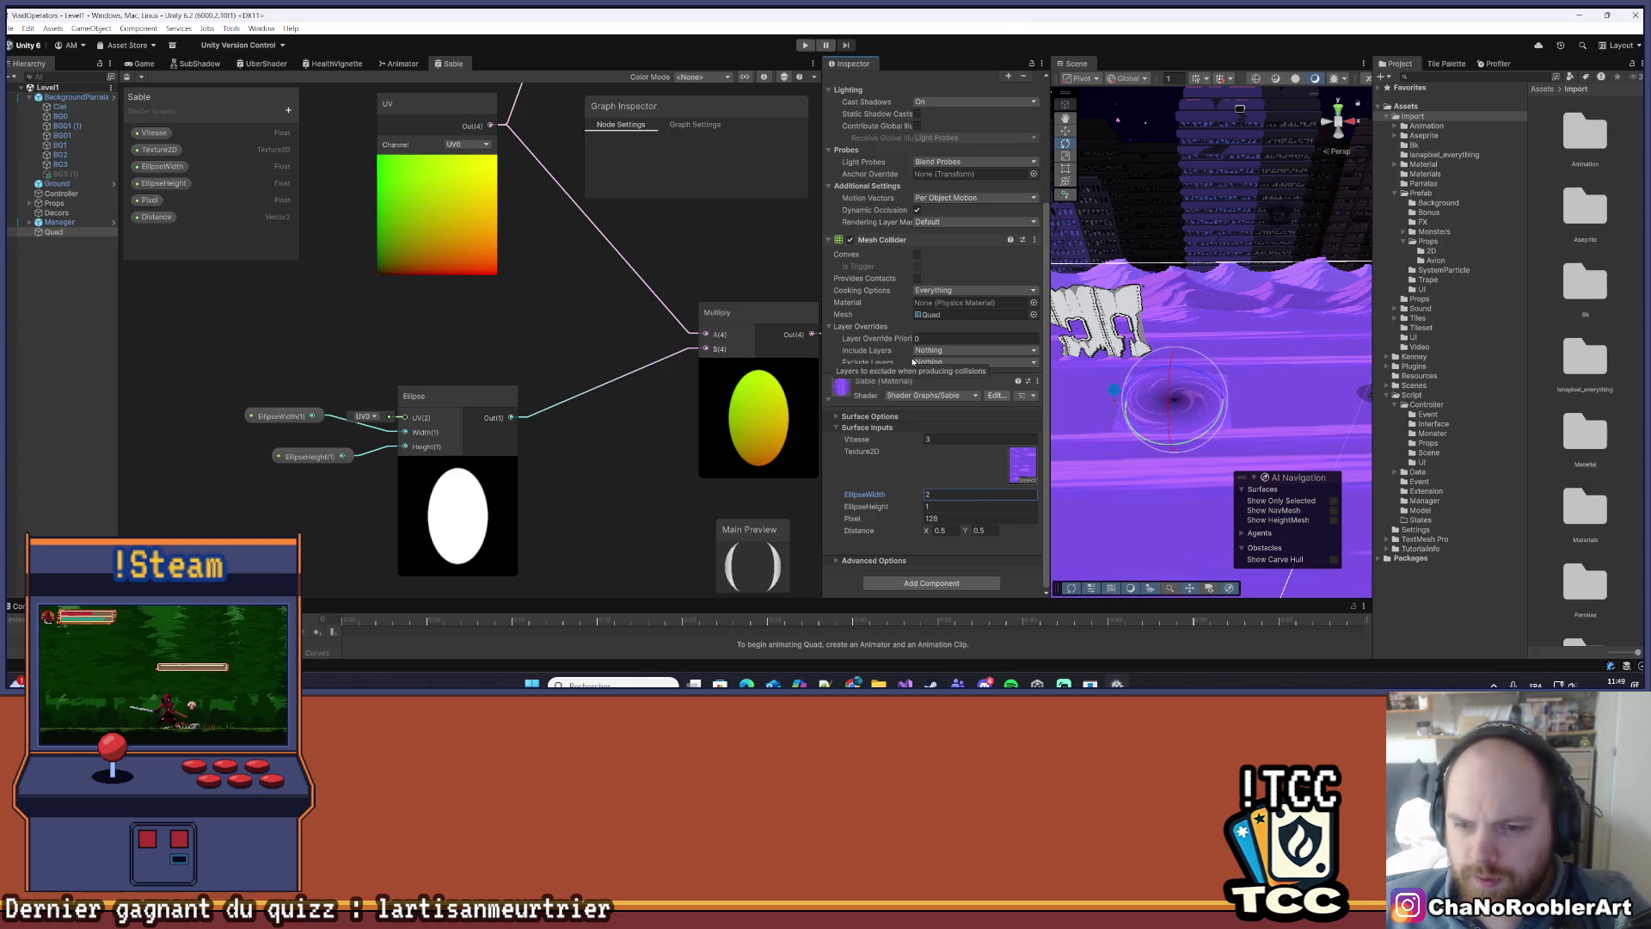
- Orbit and zoom the Scene view toward the ruins and the vortex
{"action": "left_click_drag", "start_coordinate": [1257, 364], "coordinate": [1193, 293]}
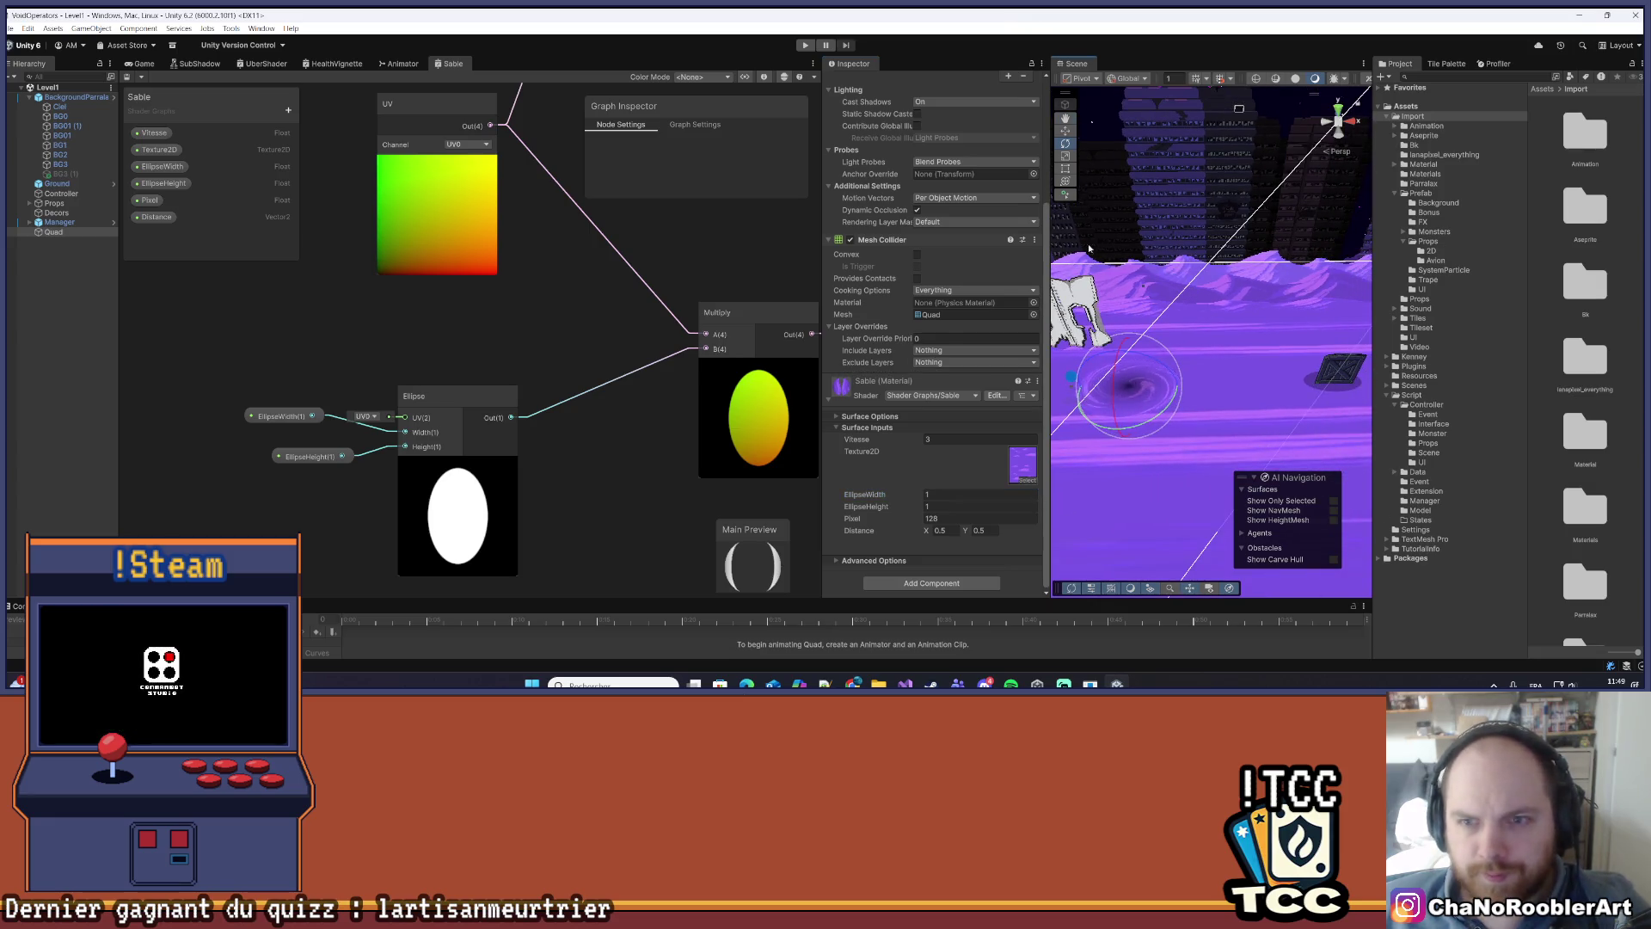
{"action": "scroll", "coordinate": [928, 284], "scroll_direction": "up", "scroll_amount": 5}
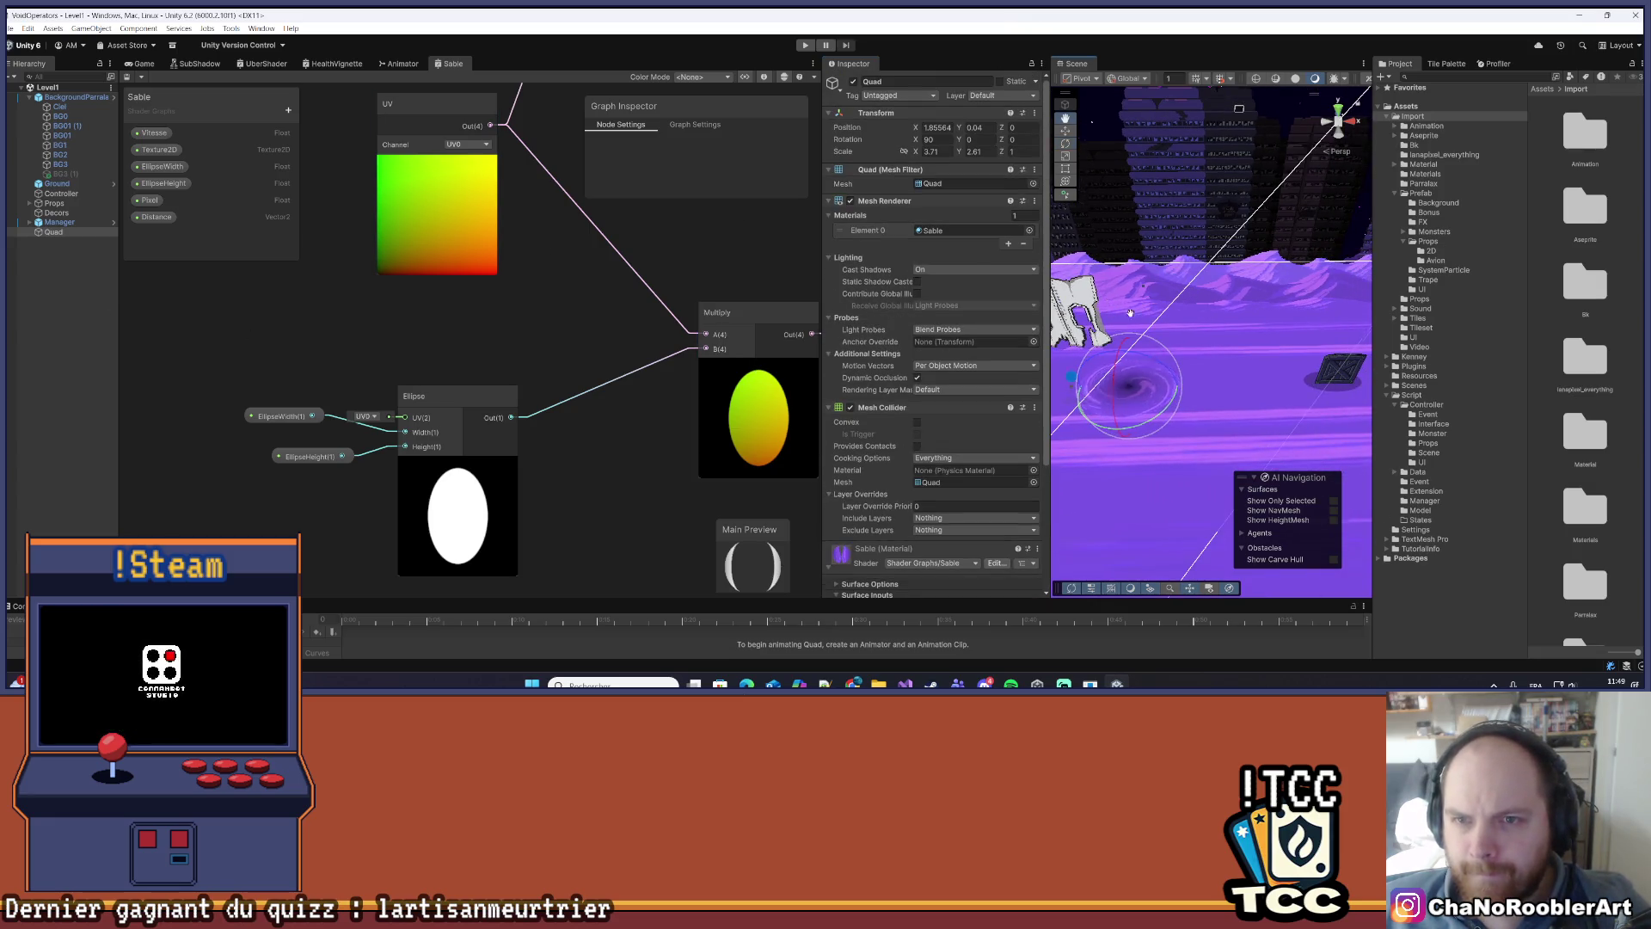
{"action": "left_click_drag", "start_coordinate": [1130, 313], "coordinate": [1179, 310]}
{"action": "key", "text": "e"}
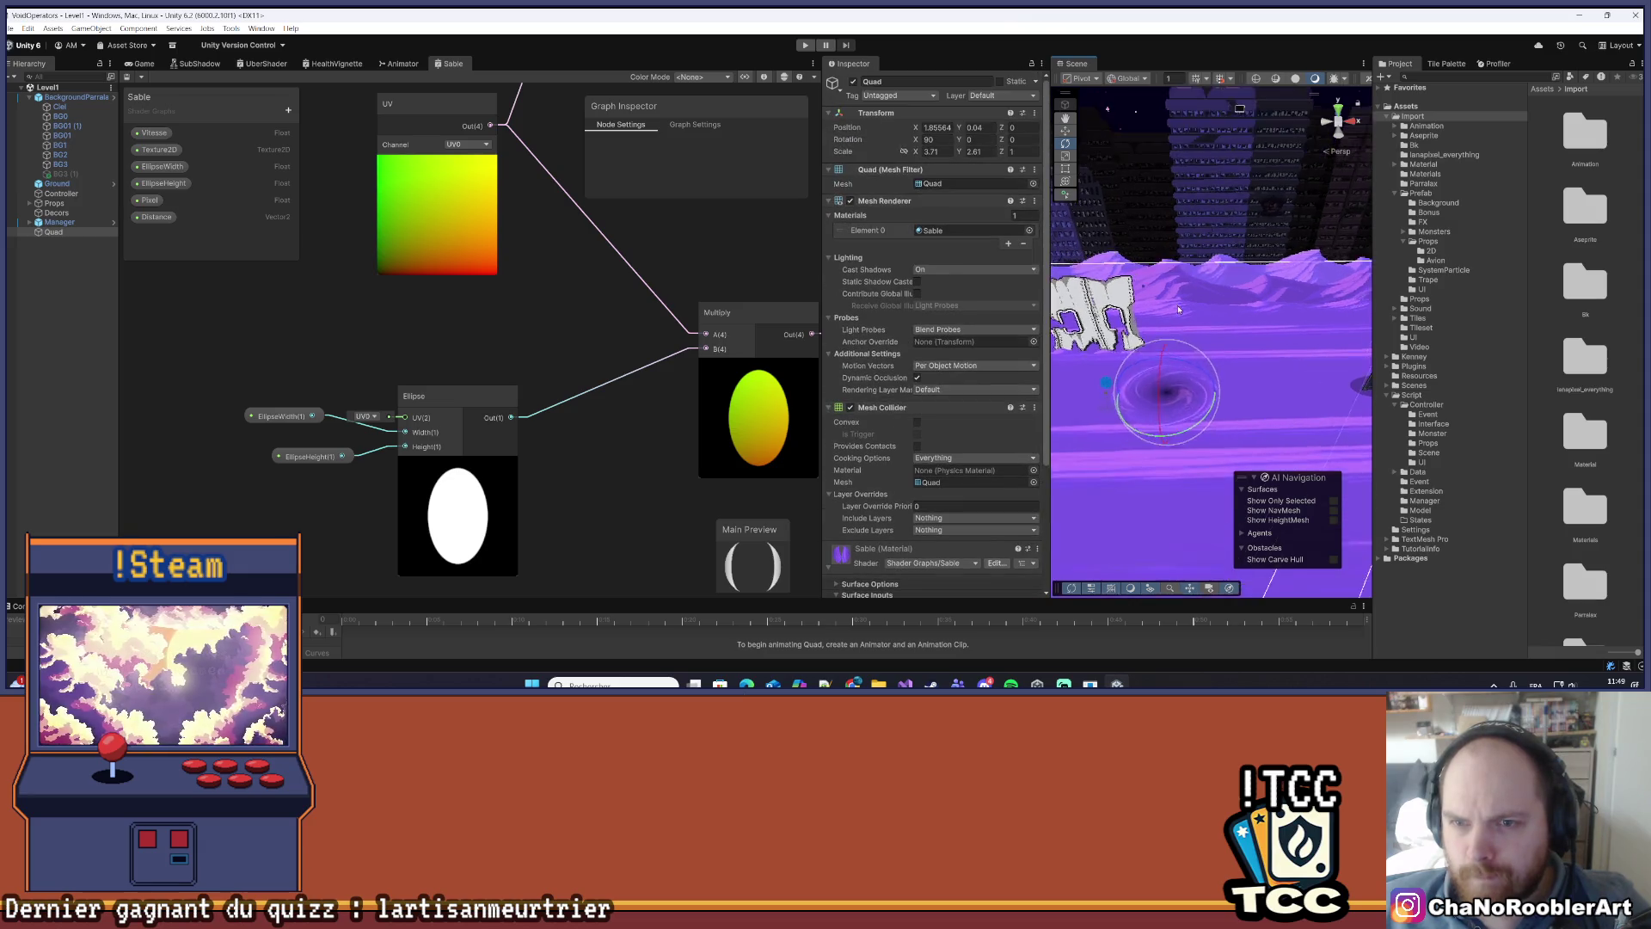
{"action": "scroll", "coordinate": [1178, 309], "scroll_direction": "down", "scroll_amount": 2}
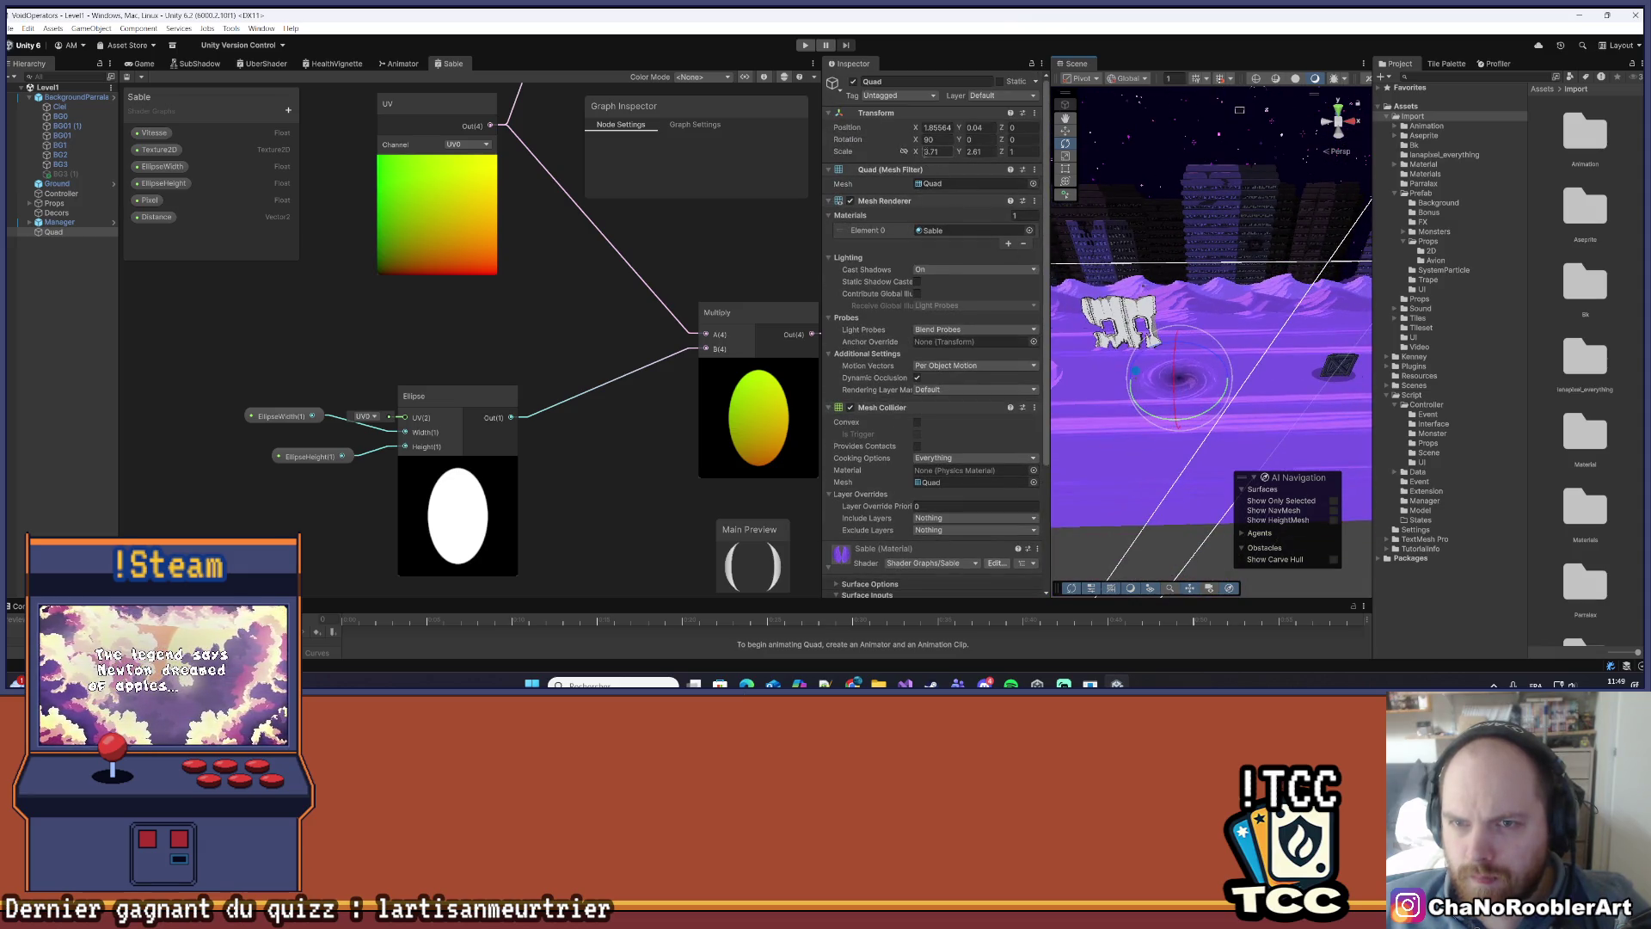
{"action": "scroll", "coordinate": [955, 361], "scroll_direction": "down", "scroll_amount": 5}
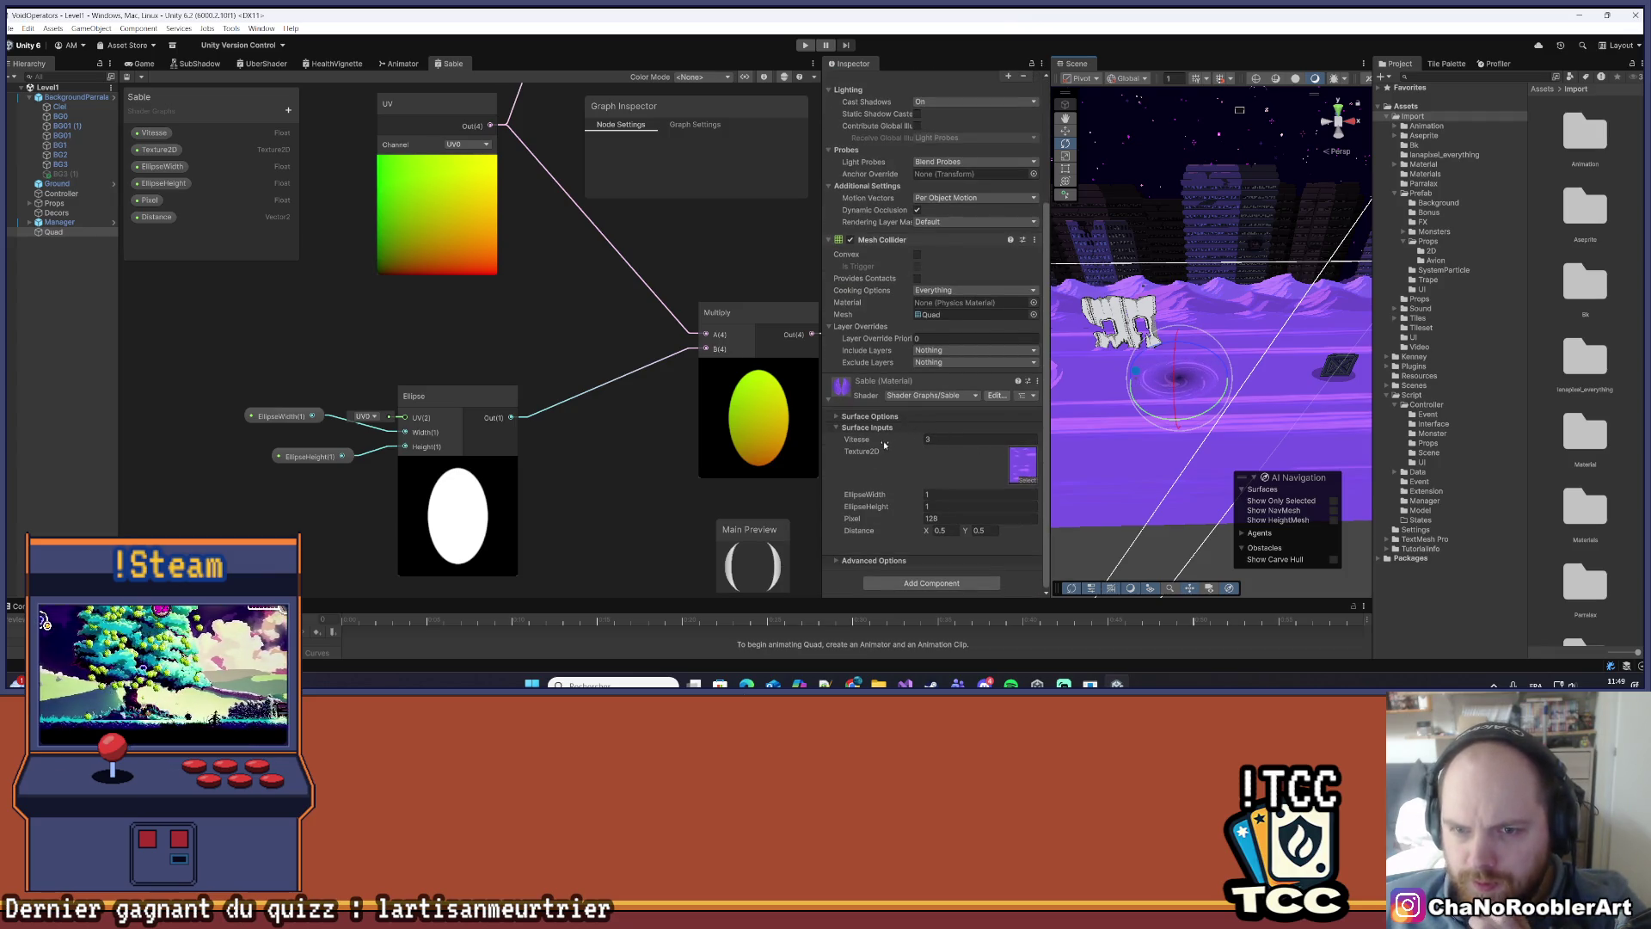
{"action": "scroll", "coordinate": [884, 445], "scroll_direction": "up", "scroll_amount": 5}
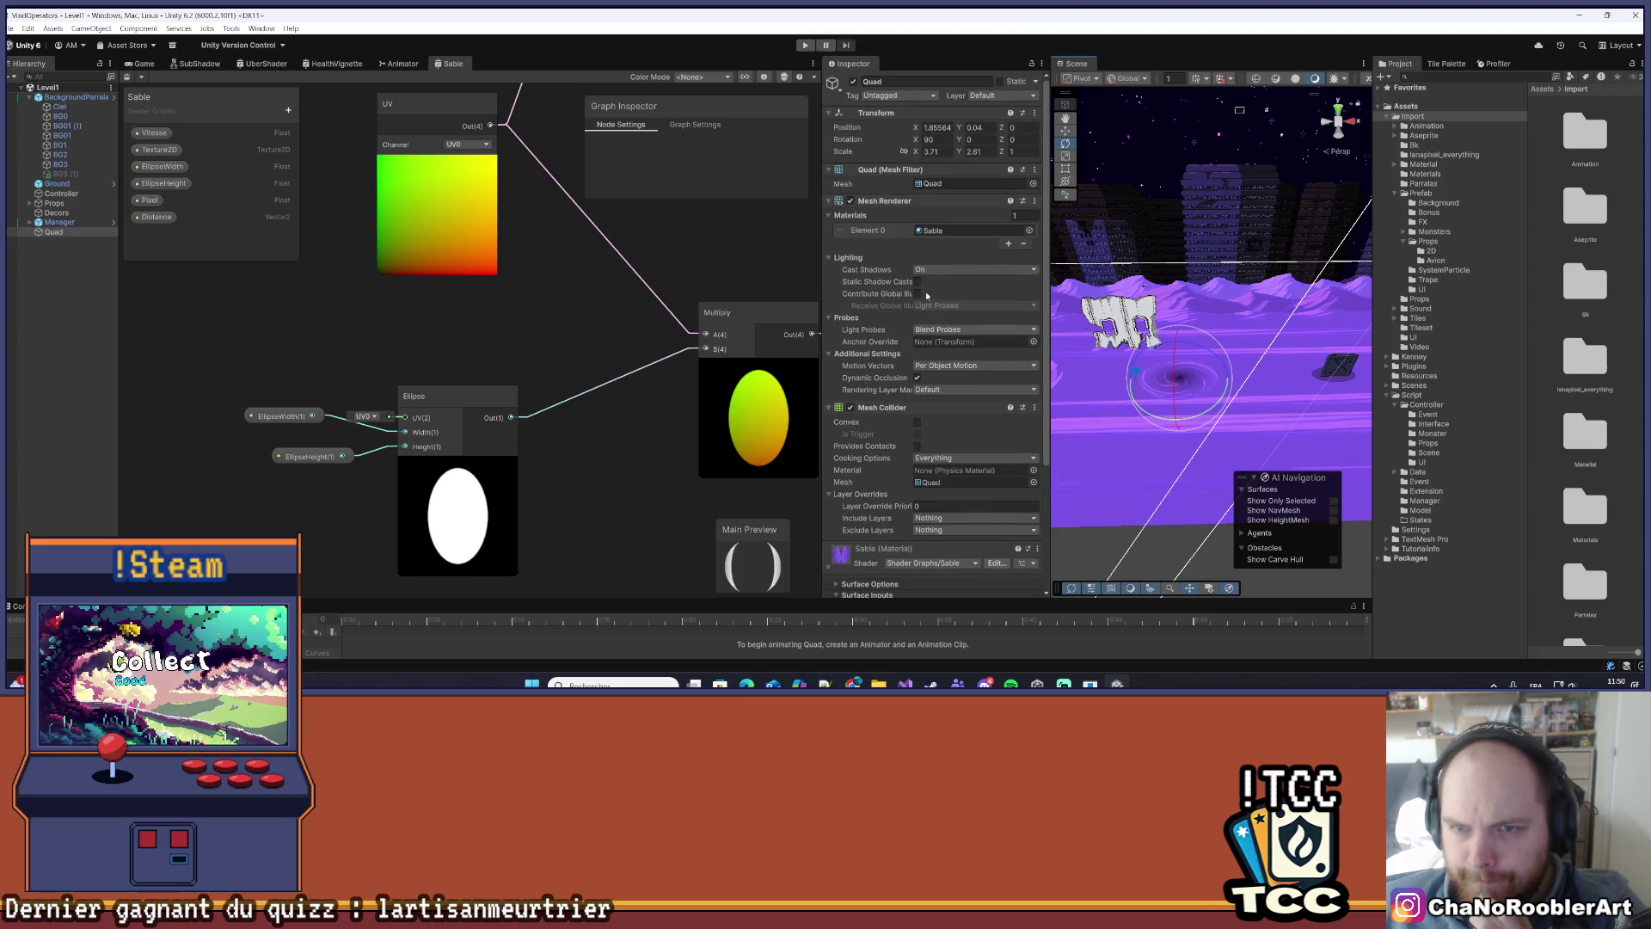
{"action": "scroll", "coordinate": [1135, 499], "scroll_direction": "up", "scroll_amount": 3}
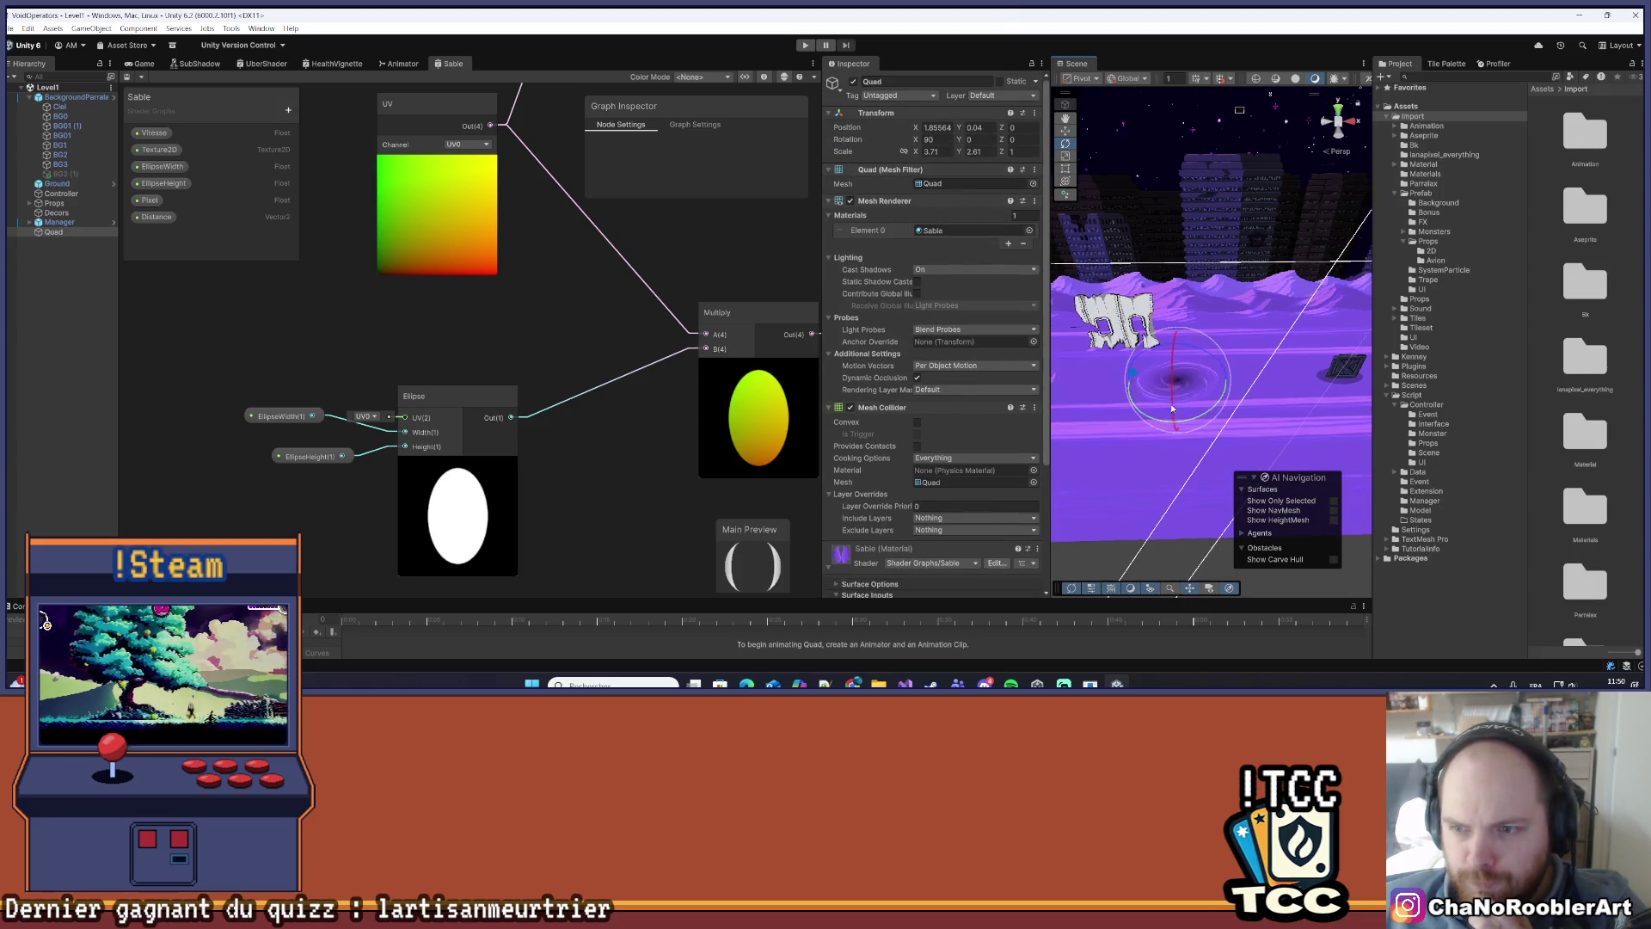
- Restore the ground's X scale to 724.086 and reselect the Quad
{"action": "left_click", "coordinate": [1134, 506]}
{"action": "scroll", "coordinate": [1144, 499], "scroll_direction": "down", "scroll_amount": 3}
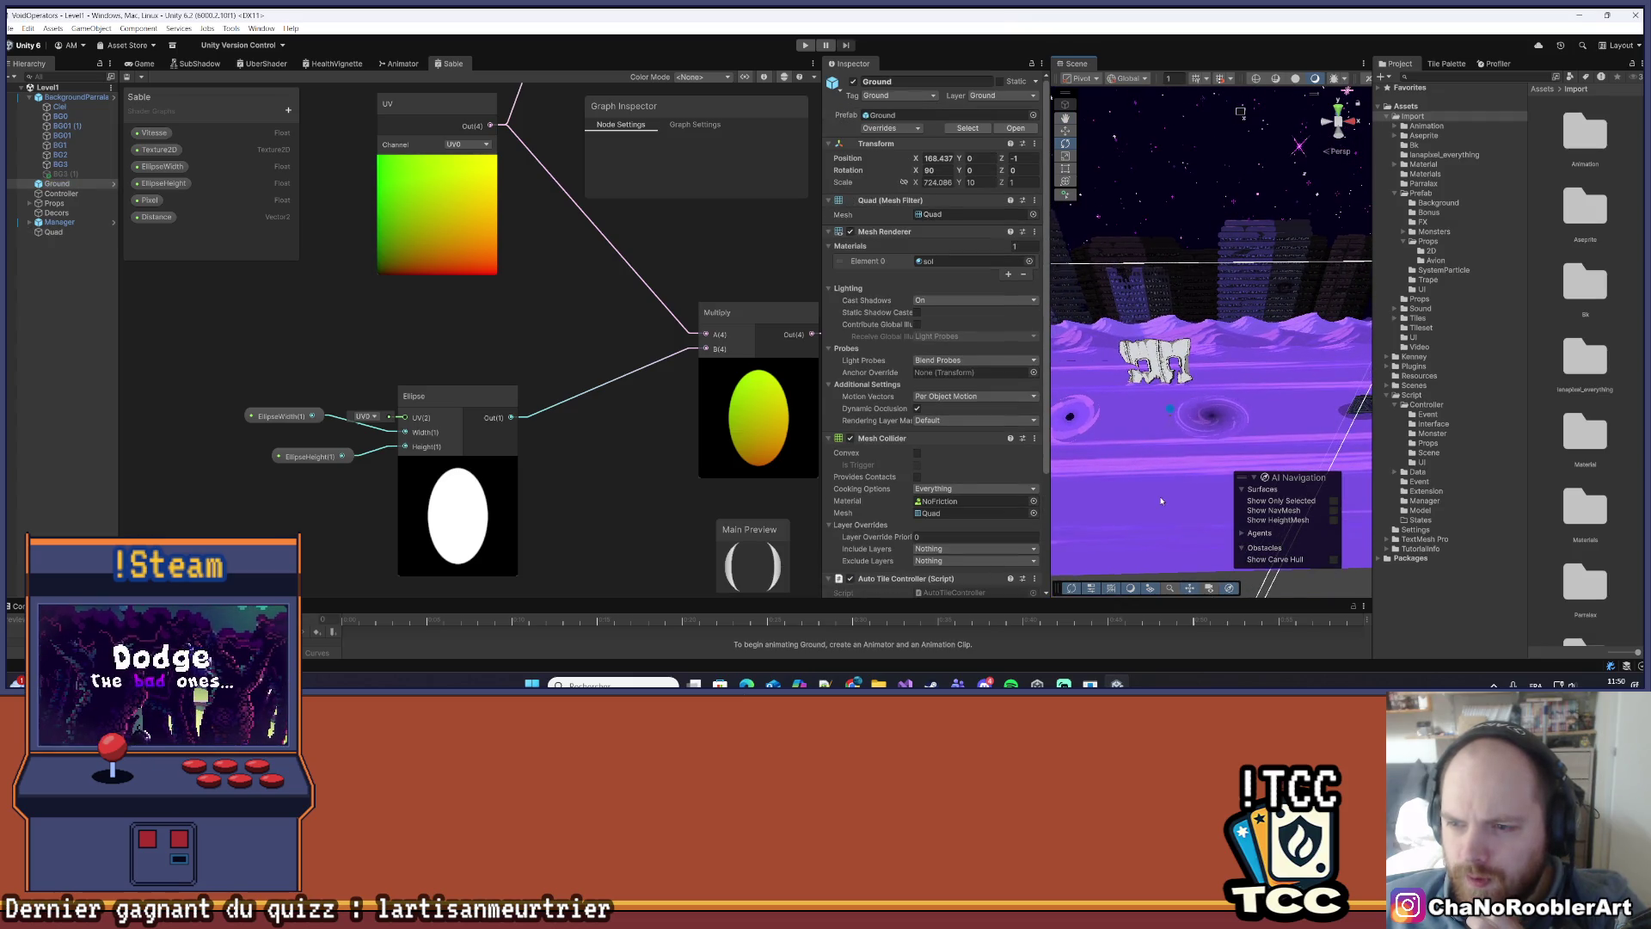
{"action": "scroll", "coordinate": [1263, 383], "scroll_direction": "up", "scroll_amount": 5}
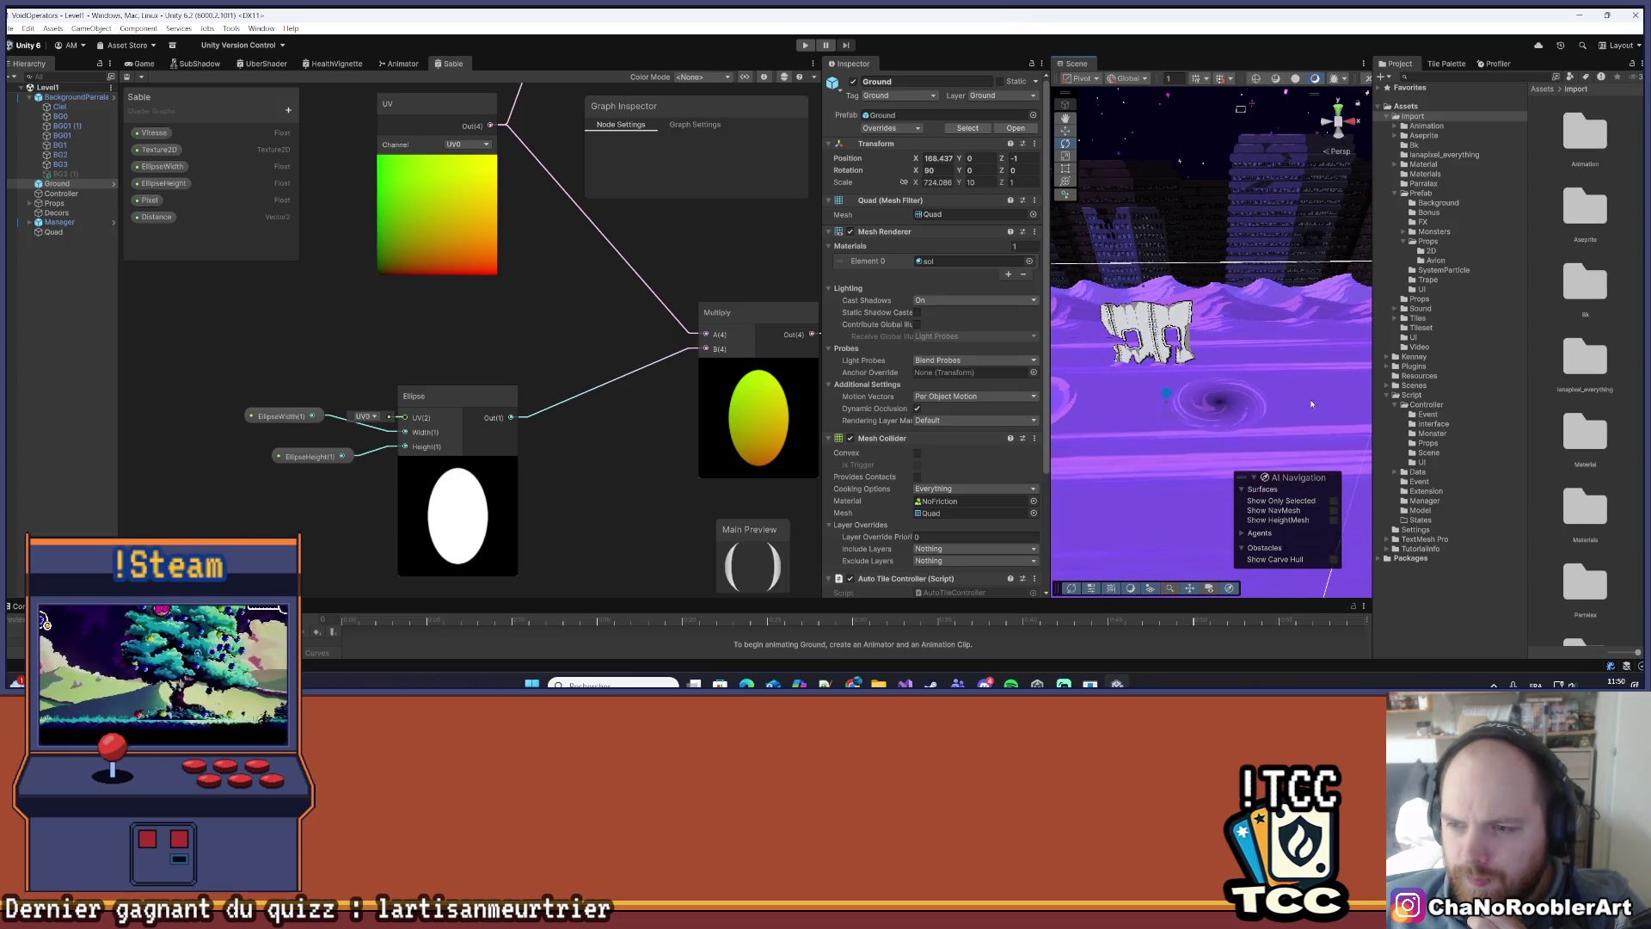
{"action": "left_click_drag", "start_coordinate": [1298, 436], "coordinate": [1145, 408]}
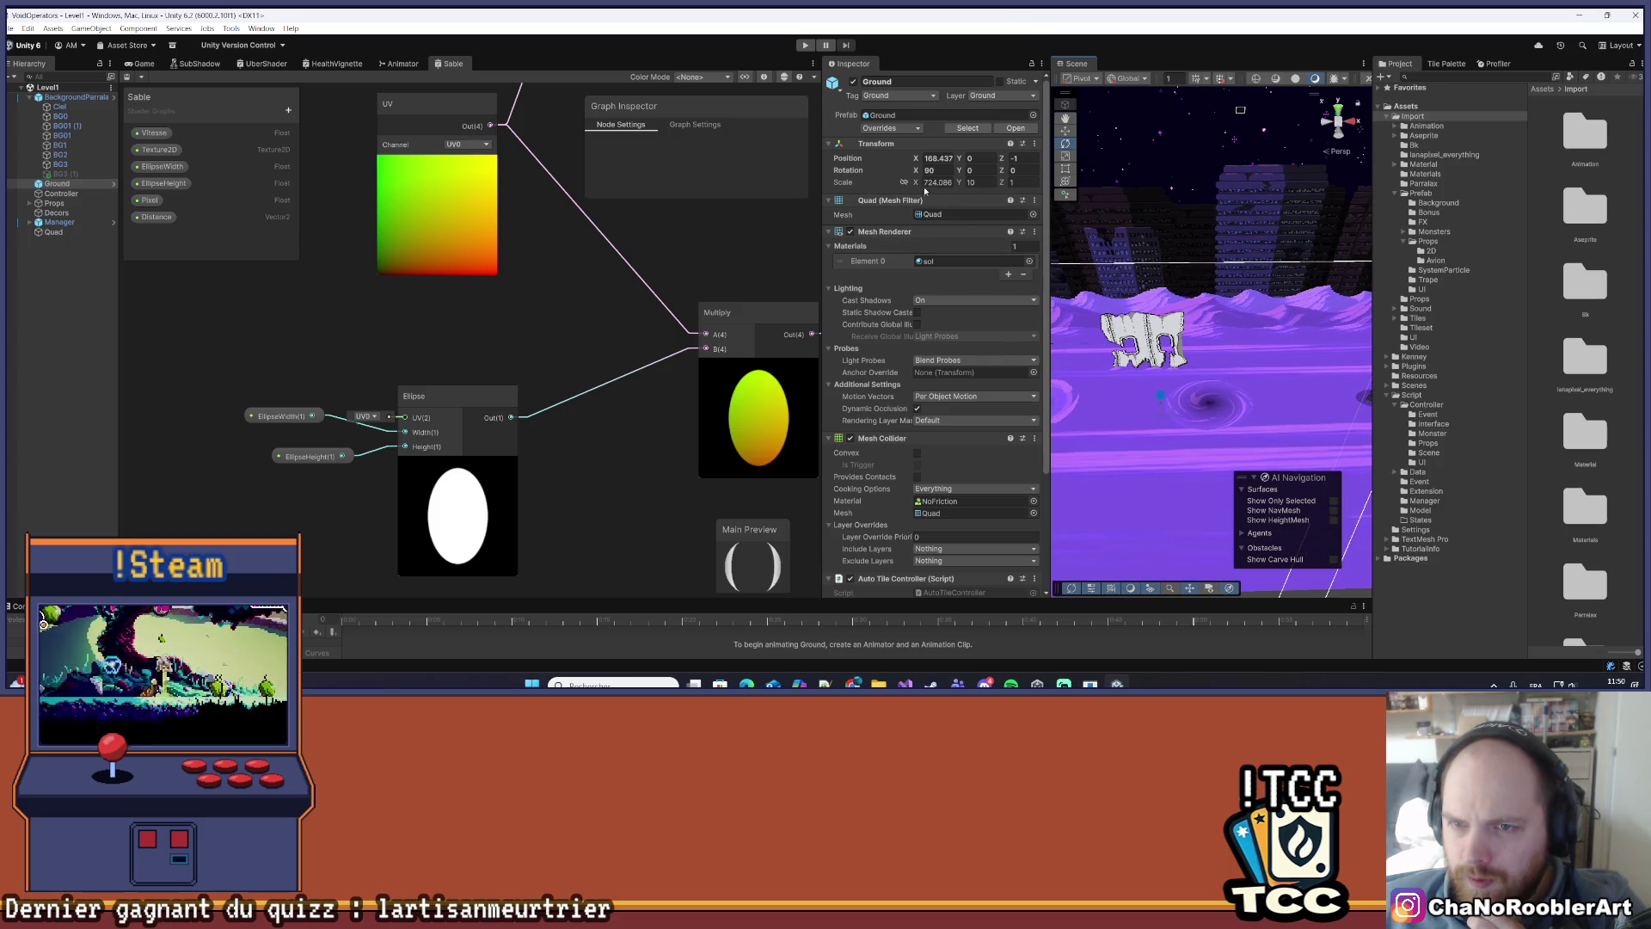
{"action": "key", "text": "ctrl+z"}
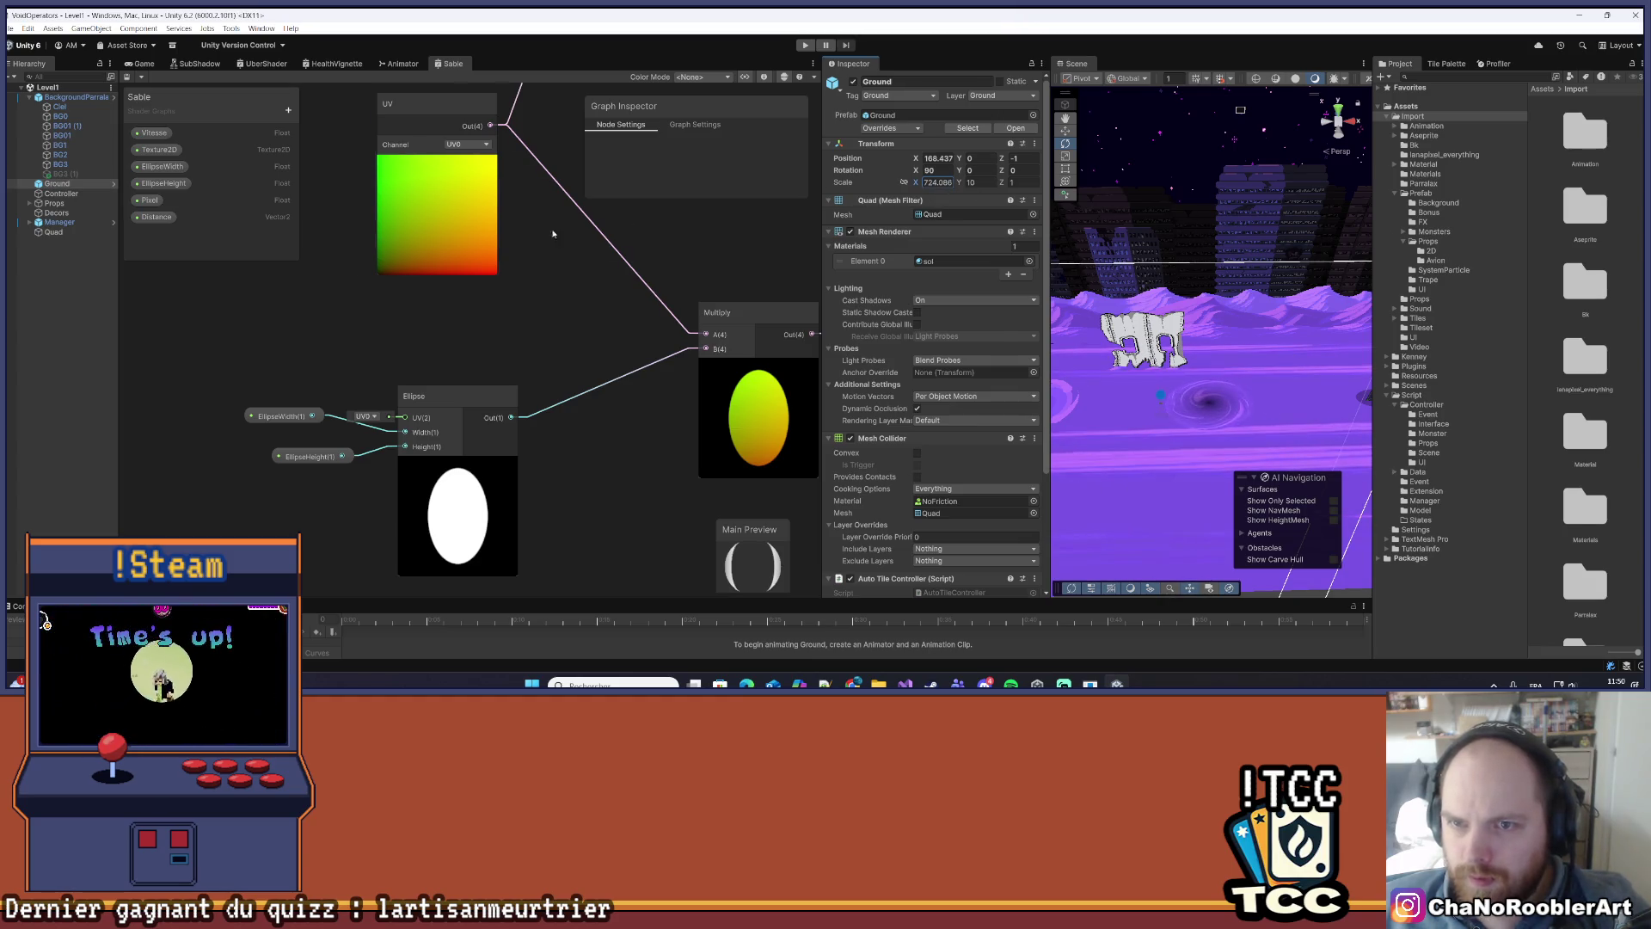
{"action": "left_click", "coordinate": [55, 233]}
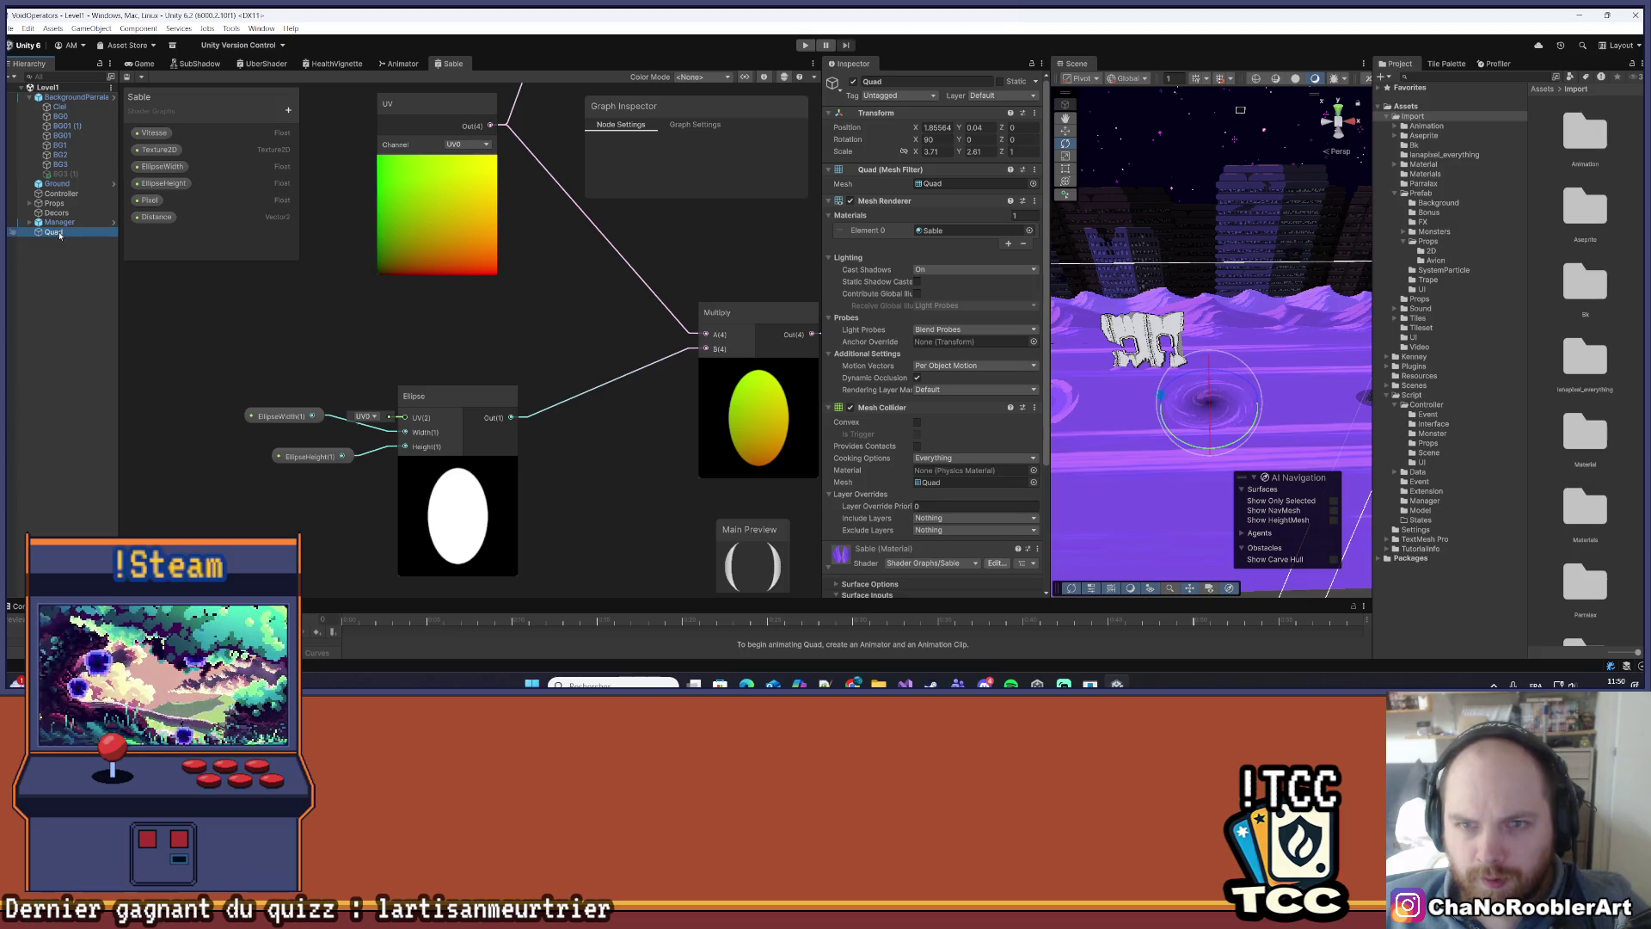
- Set the Quad's X scale to 9.2
{"action": "left_click", "coordinate": [933, 152]}
{"action": "type", "text": "28.4"}
{"action": "key", "text": "BackSpace"}
{"action": "key", "text": "BackSpace"}
{"action": "key", "text": "BackSpace"}
{"action": "type", "text": "9.2"}
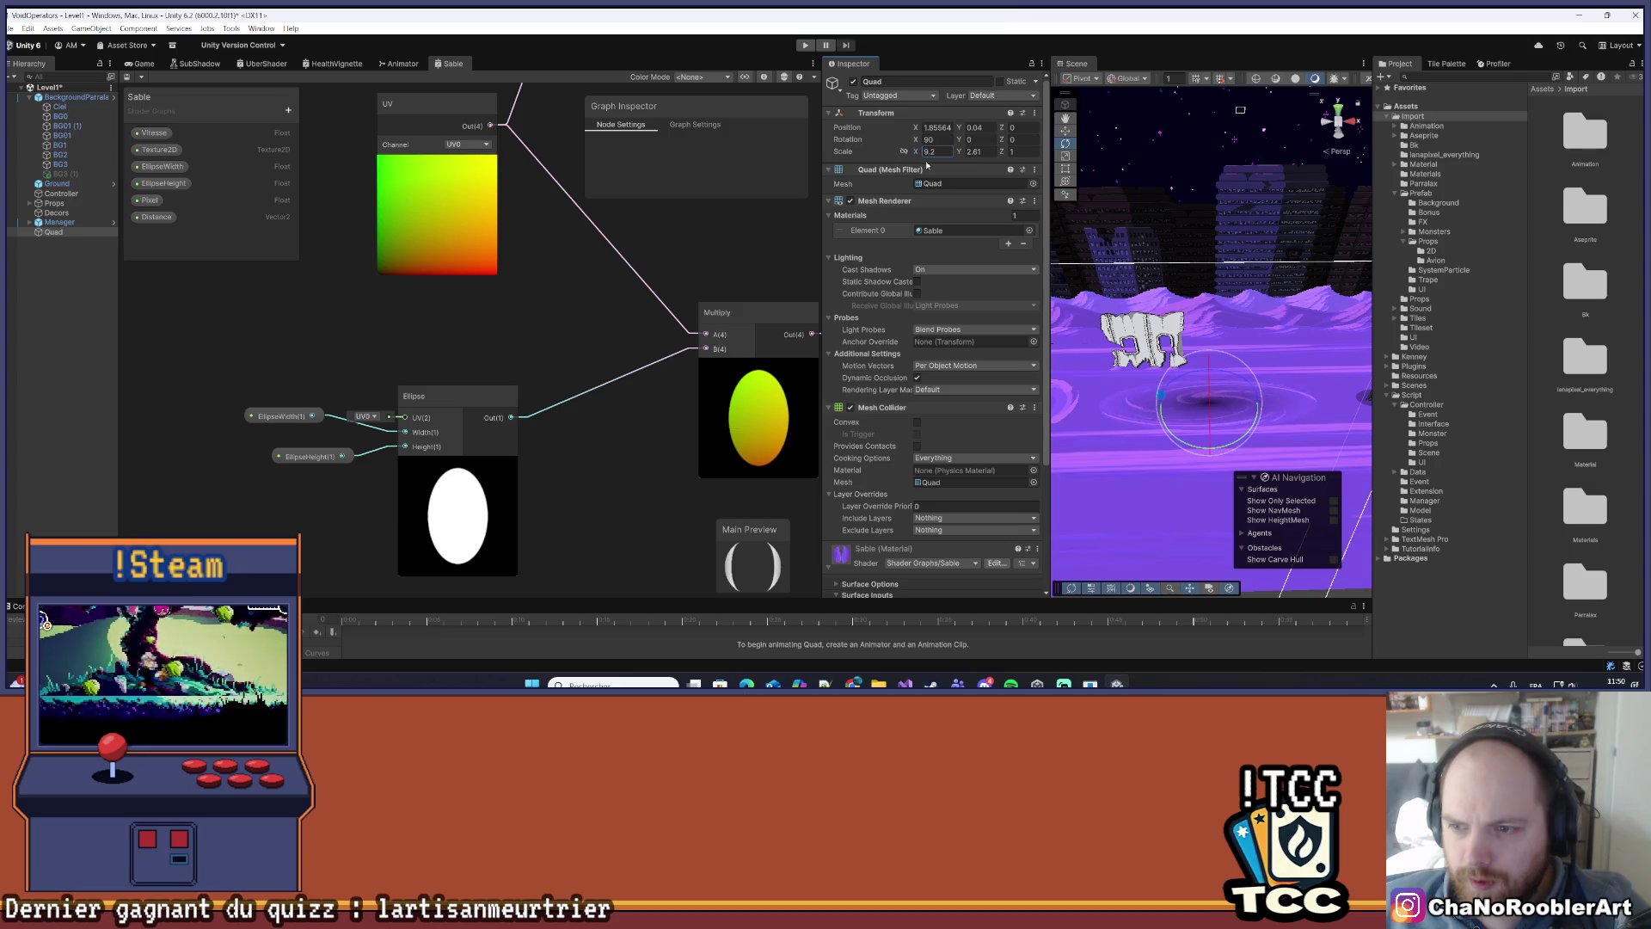
{"action": "scroll", "coordinate": [920, 430], "scroll_direction": "down", "scroll_amount": 5}
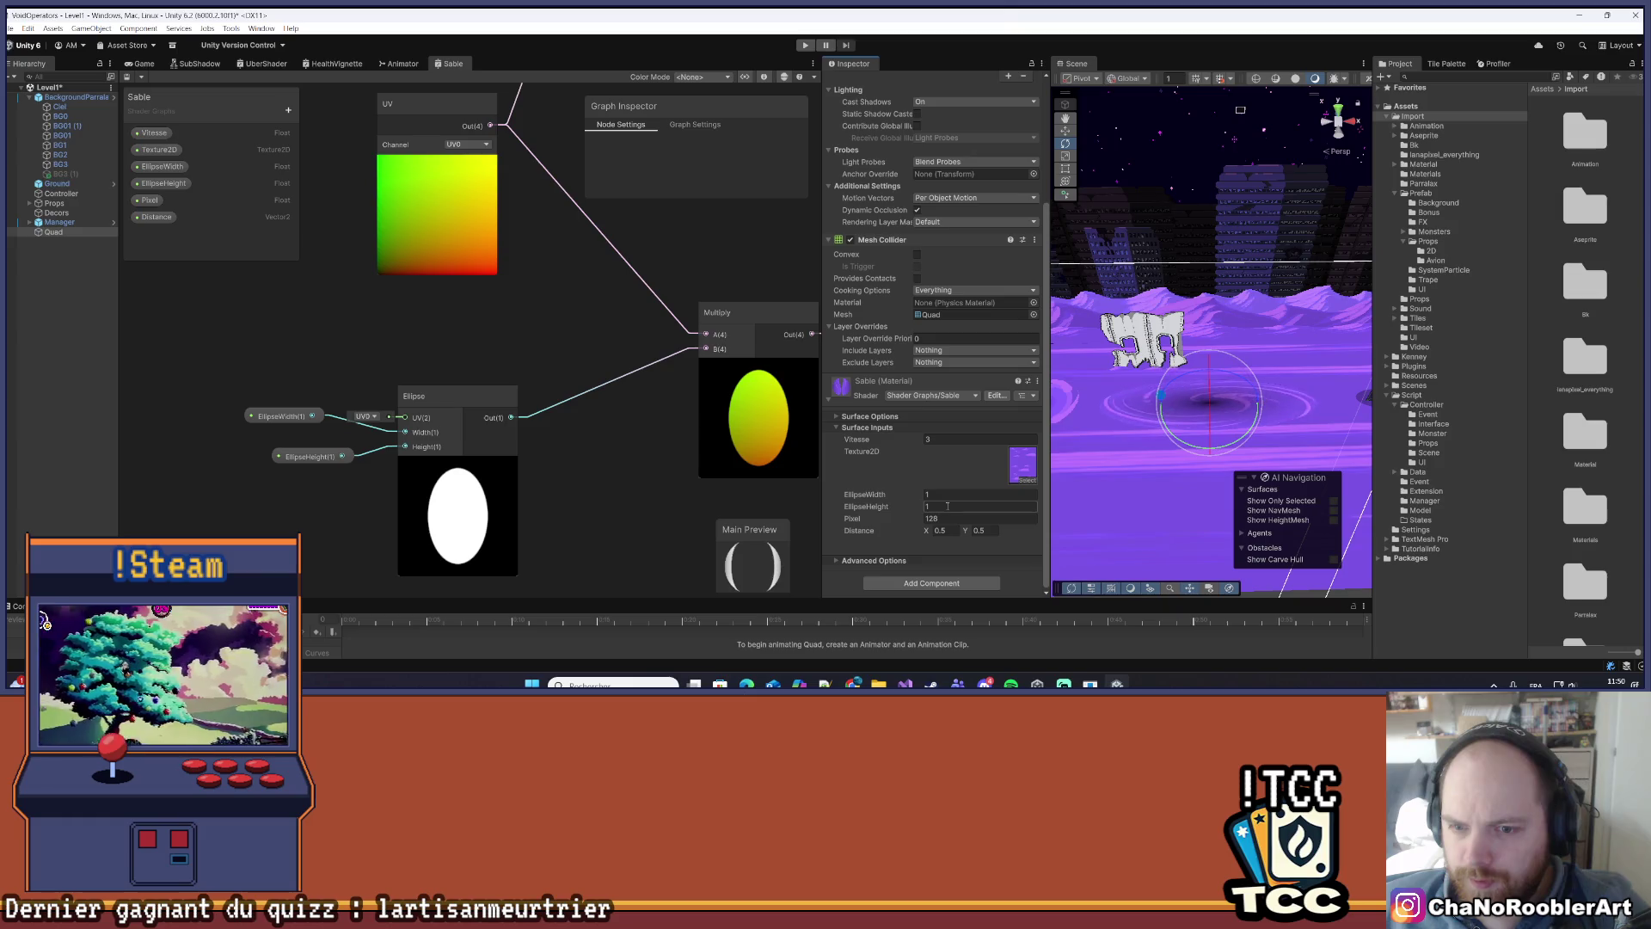
- Try EllipseWidth 2, restore it to 1, then deselect and pan the Scene view
{"action": "left_click", "coordinate": [949, 495]}
{"action": "type", "text": "2"}
{"action": "key", "text": "BackSpace"}
{"action": "type", "text": "1"}
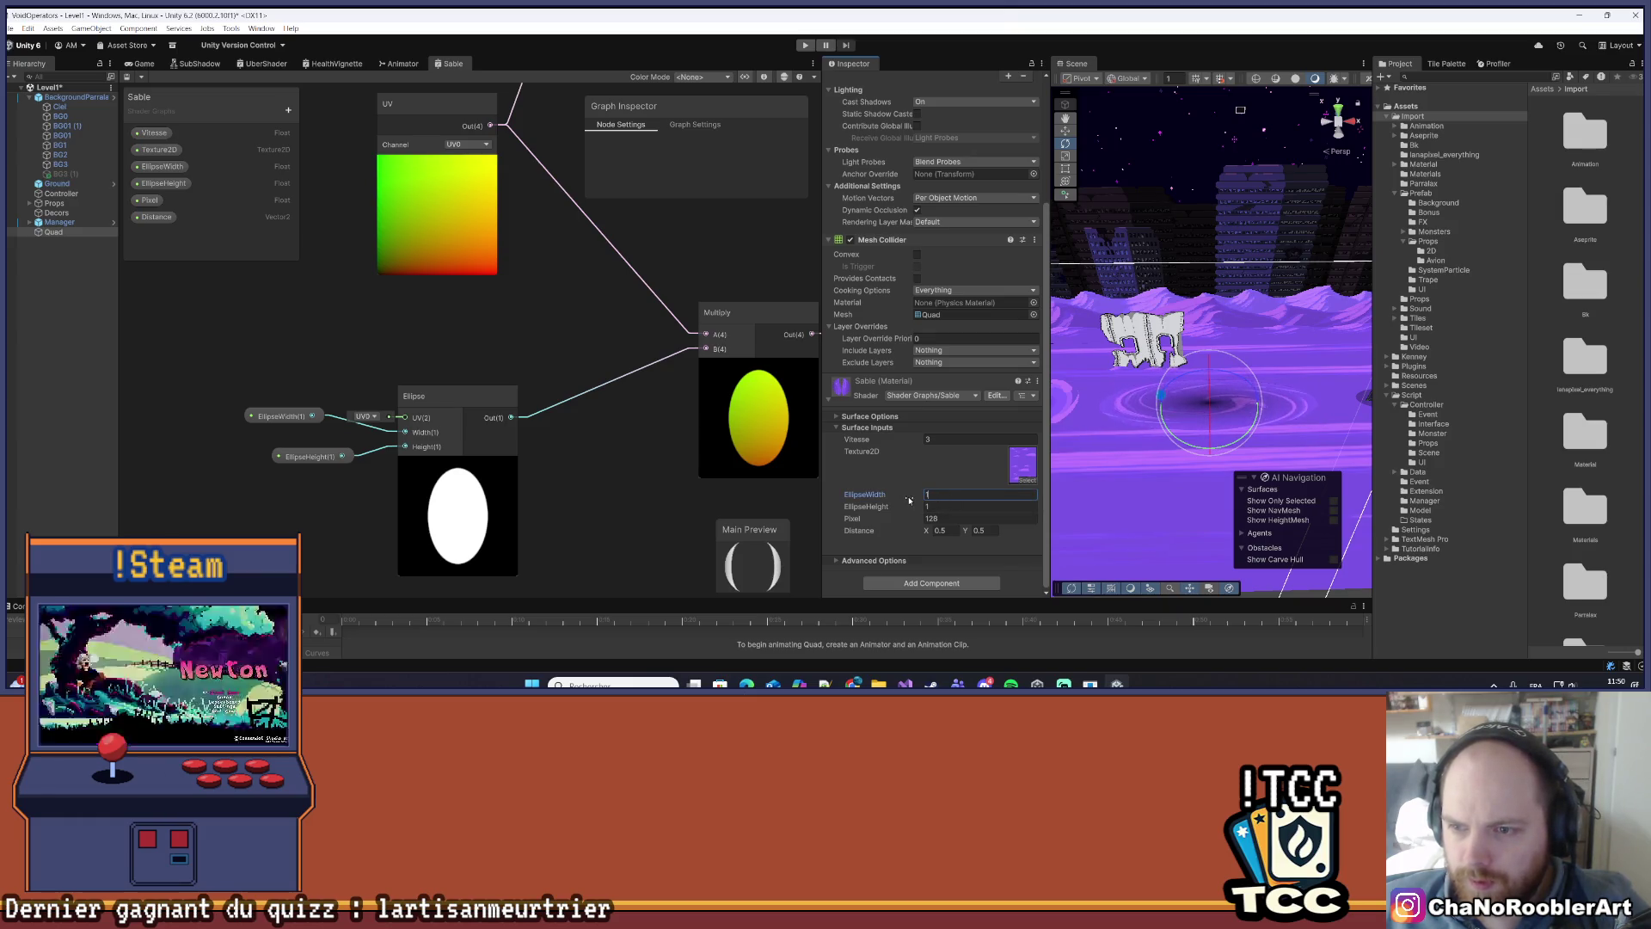
{"action": "left_click", "coordinate": [65, 478]}
{"action": "mouse_move", "coordinate": [1128, 369]}
{"action": "left_mouse_down"}
{"action": "mouse_move", "coordinate": [1160, 403]}
{"action": "mouse_move", "coordinate": [1218, 353]}
{"action": "left_mouse_up"}
{"action": "key", "text": "e"}
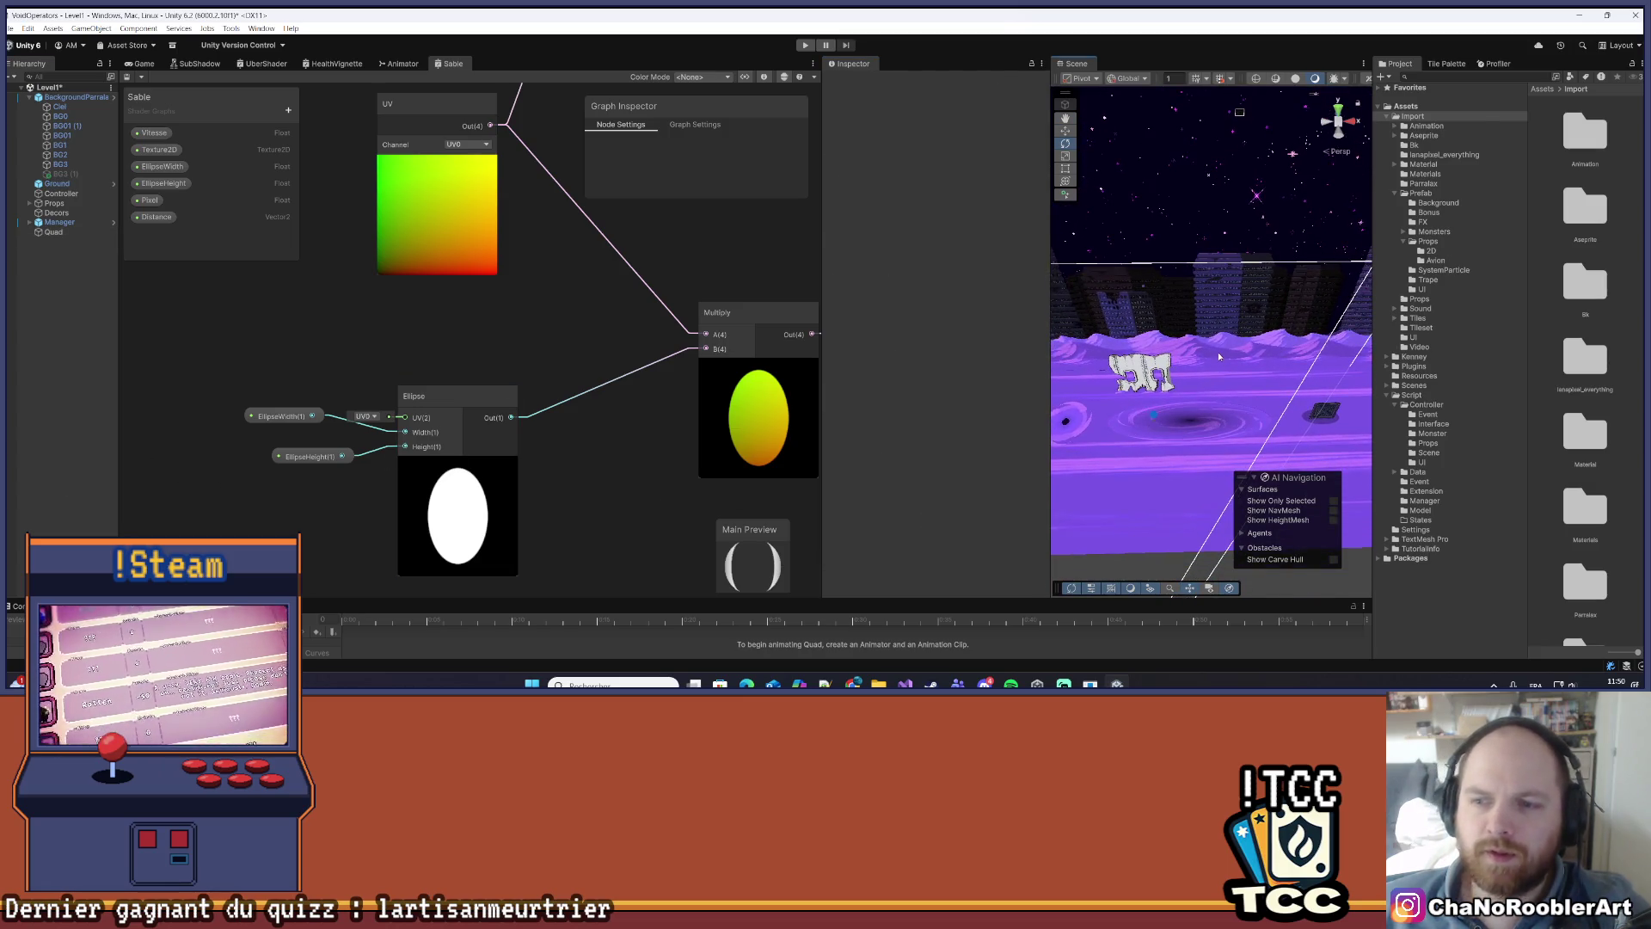
{"action": "scroll", "coordinate": [1218, 353], "scroll_direction": "up", "scroll_amount": 5}
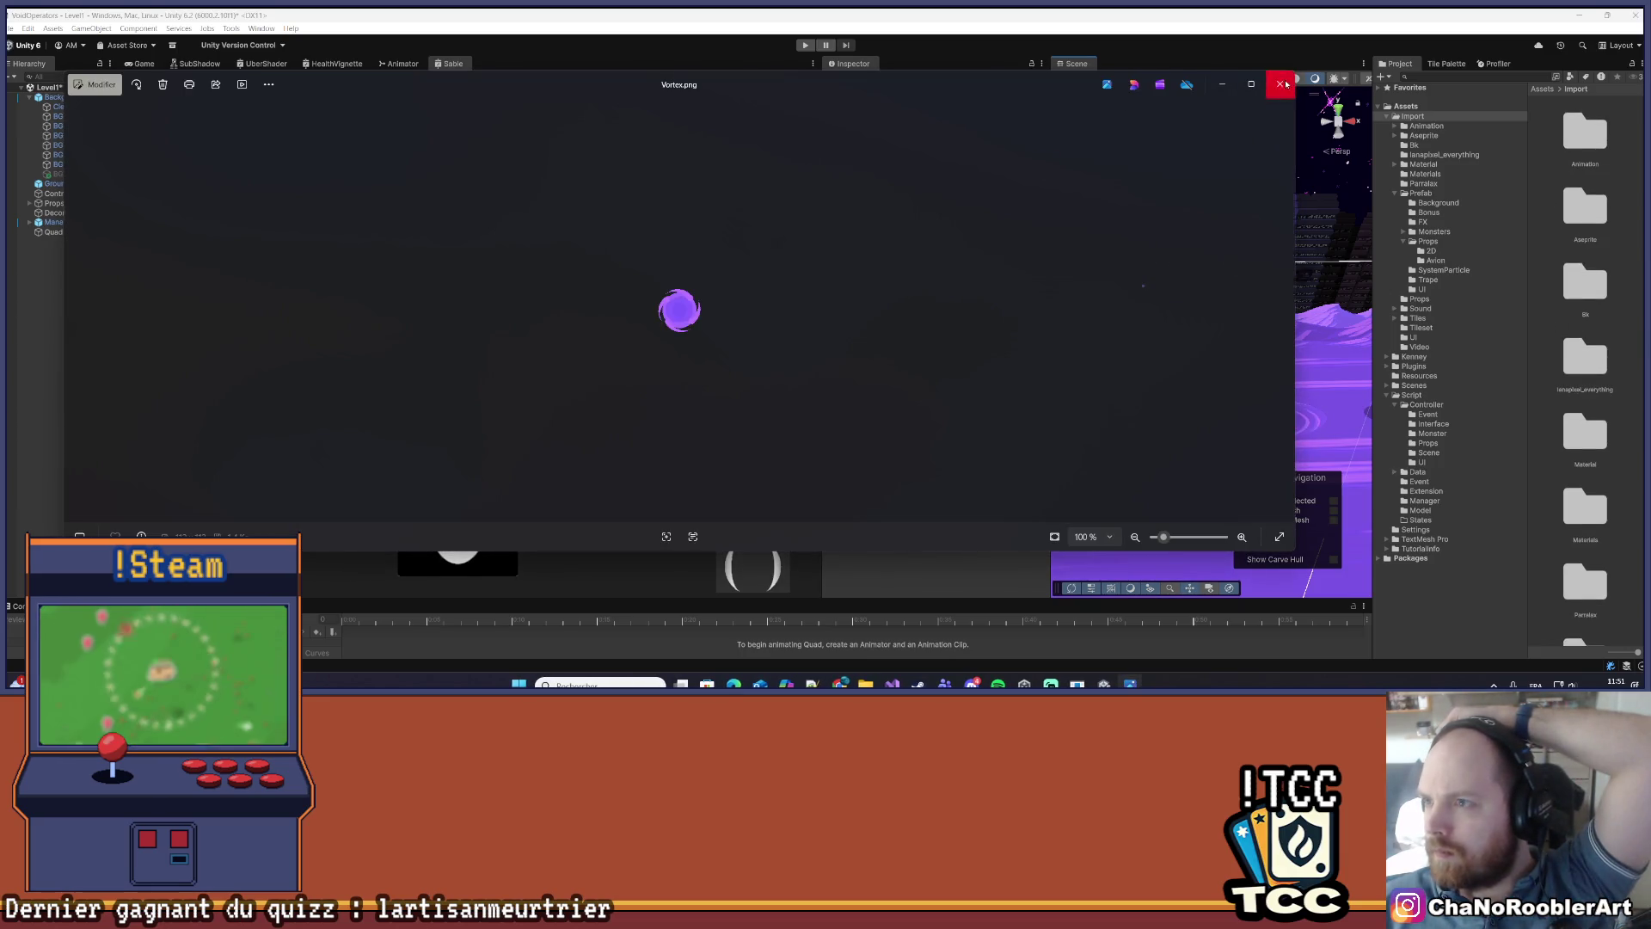
{"action": "left_click", "coordinate": [1280, 83]}
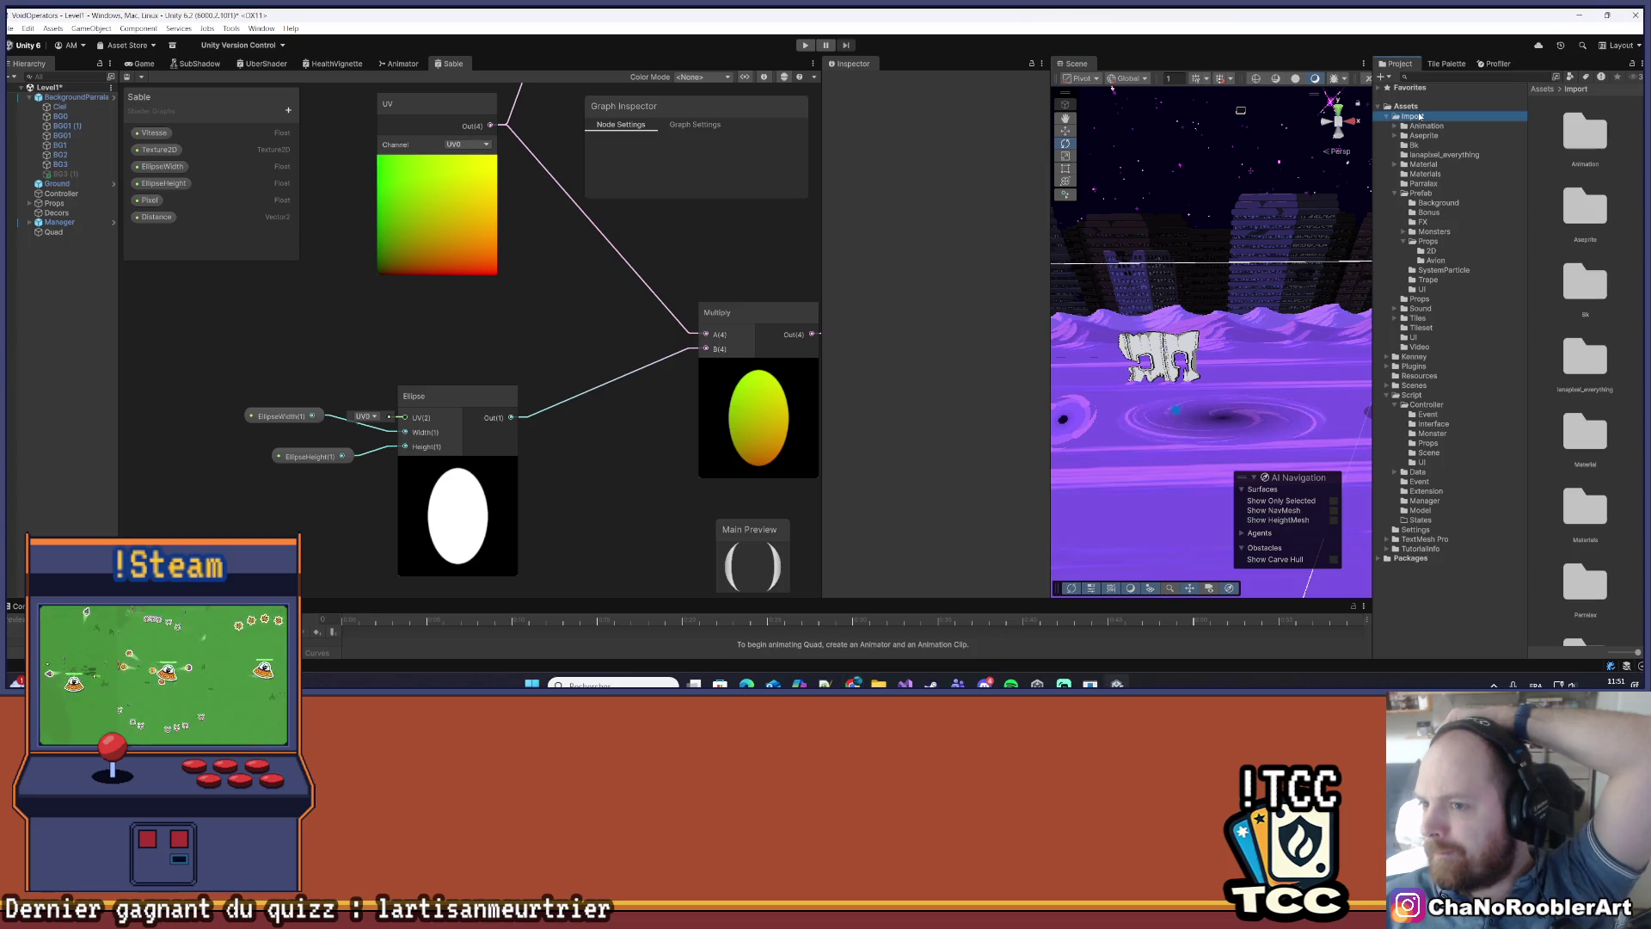
- Open the Prefab > FX folder in the Project window
{"action": "scroll", "coordinate": [1591, 307], "scroll_direction": "down", "scroll_amount": 3}
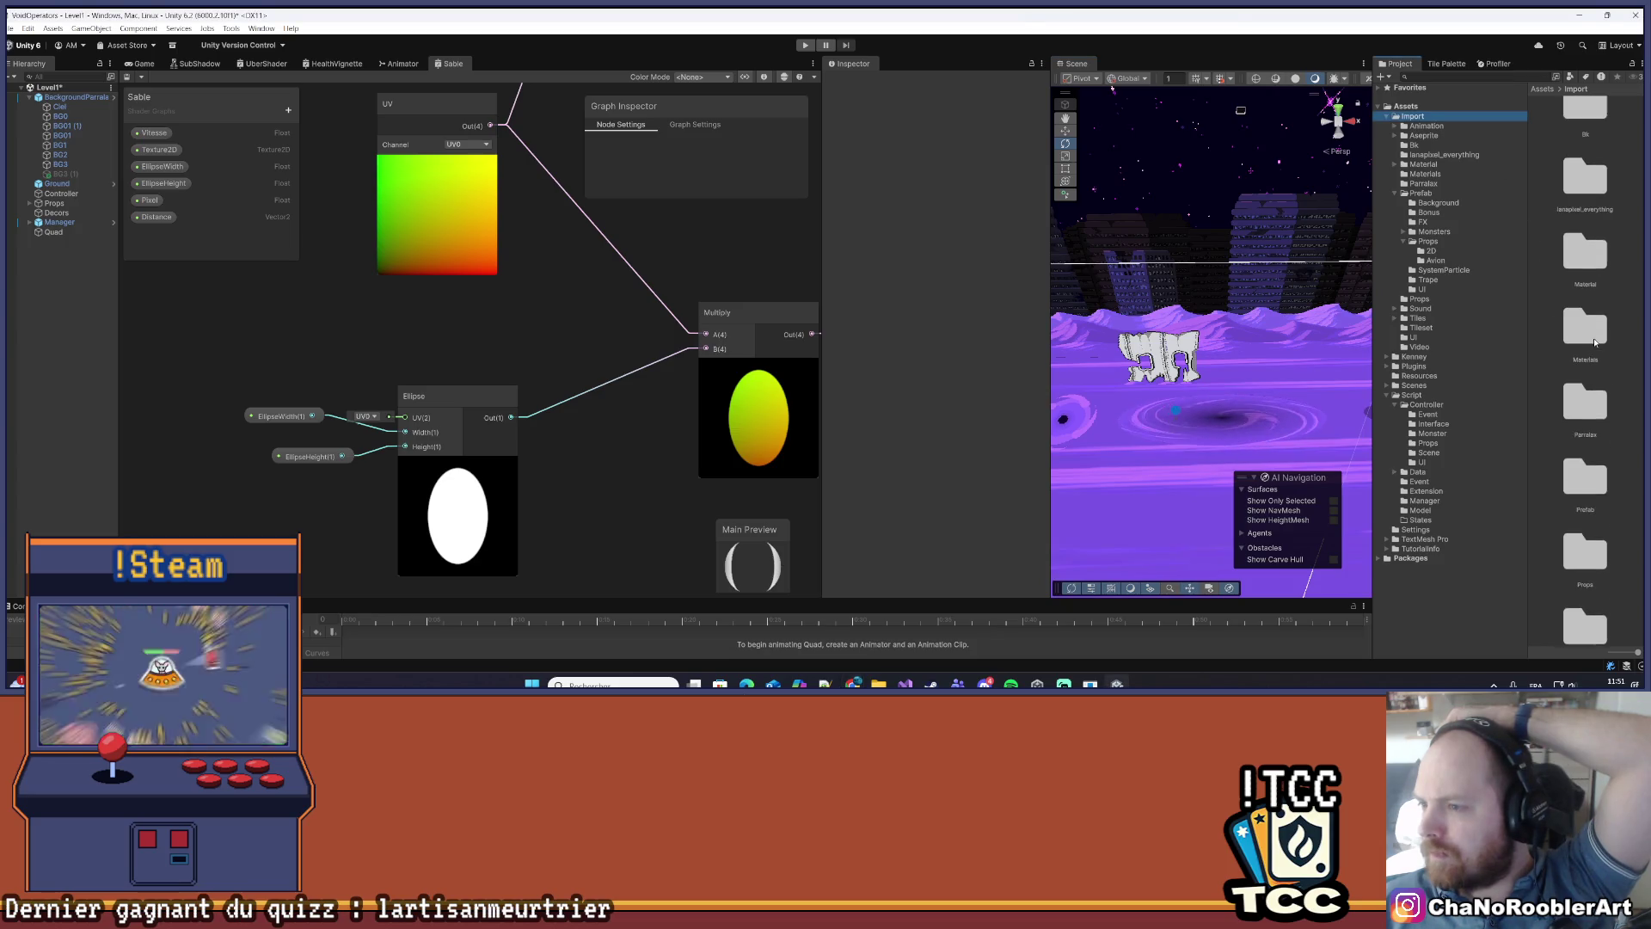
{"action": "scroll", "coordinate": [1591, 430], "scroll_direction": "down", "scroll_amount": 1}
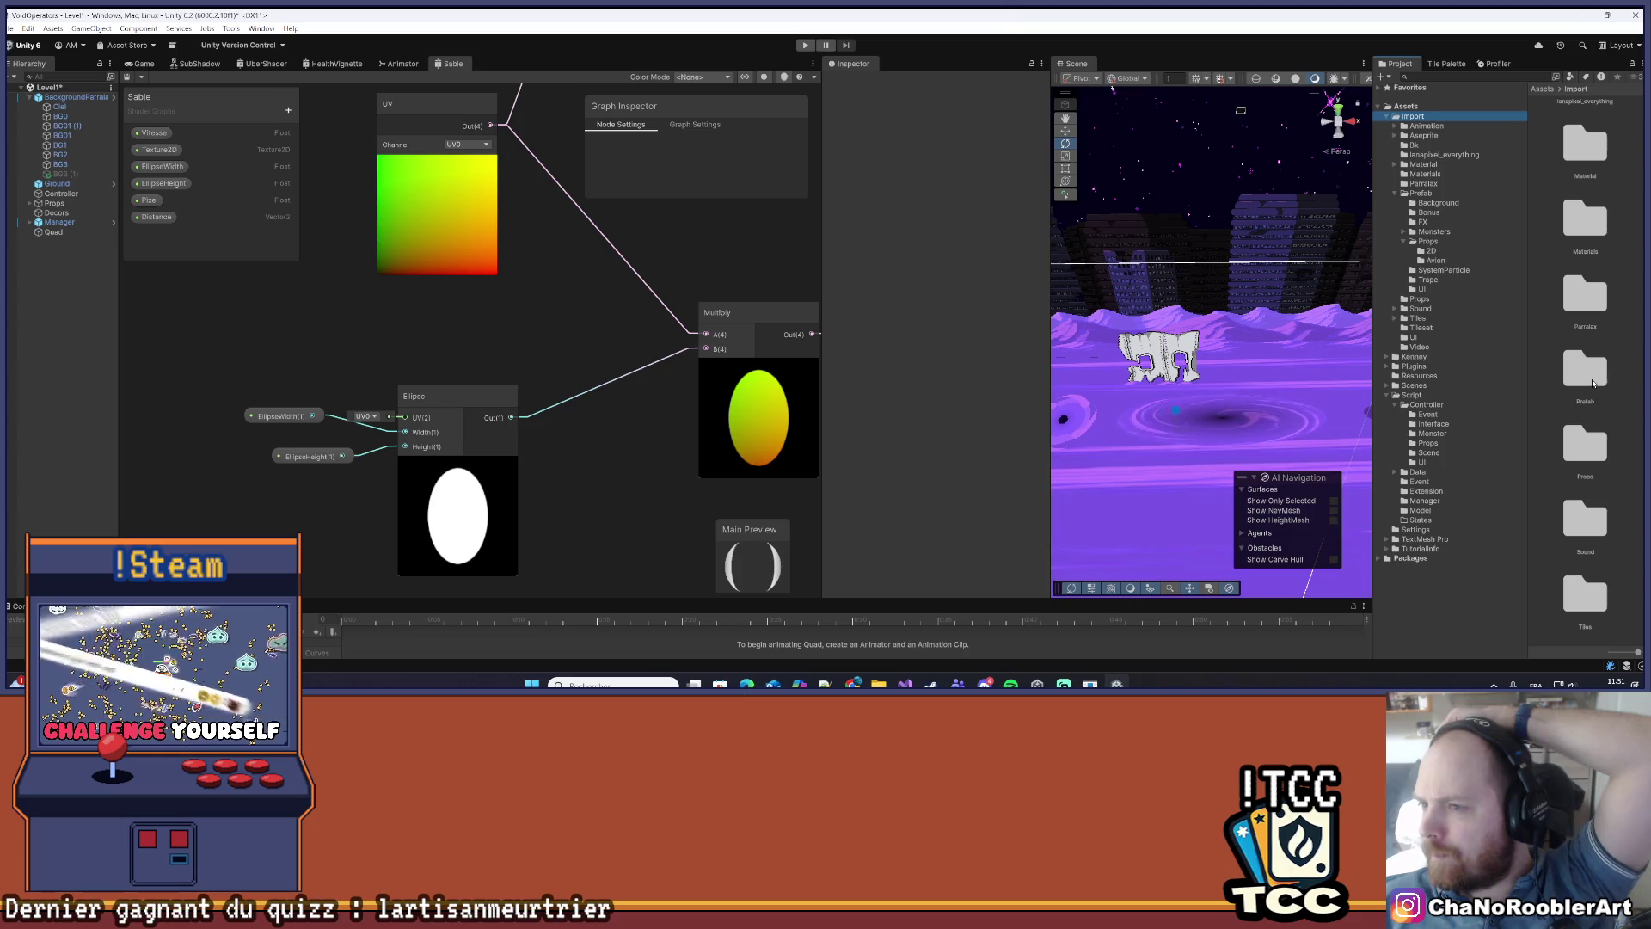
{"action": "double_click", "coordinate": [1590, 378]}
{"action": "scroll", "coordinate": [1614, 418], "scroll_direction": "up", "scroll_amount": 5}
{"action": "scroll", "coordinate": [1605, 270], "scroll_direction": "down", "scroll_amount": 1}
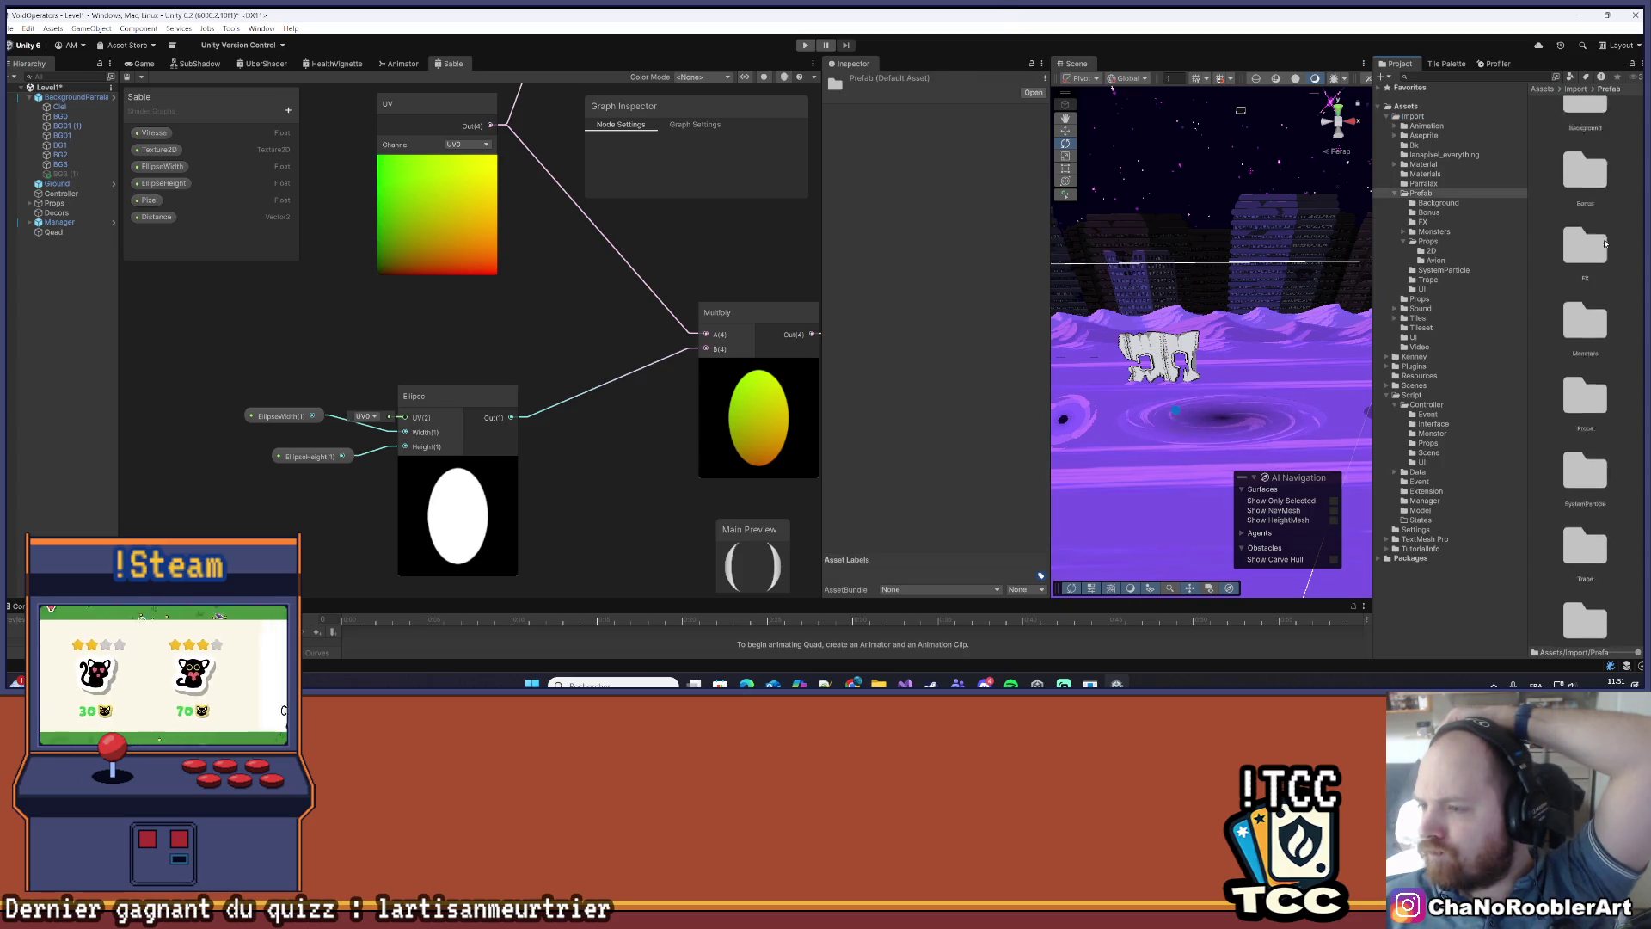
{"action": "double_click", "coordinate": [1605, 274]}
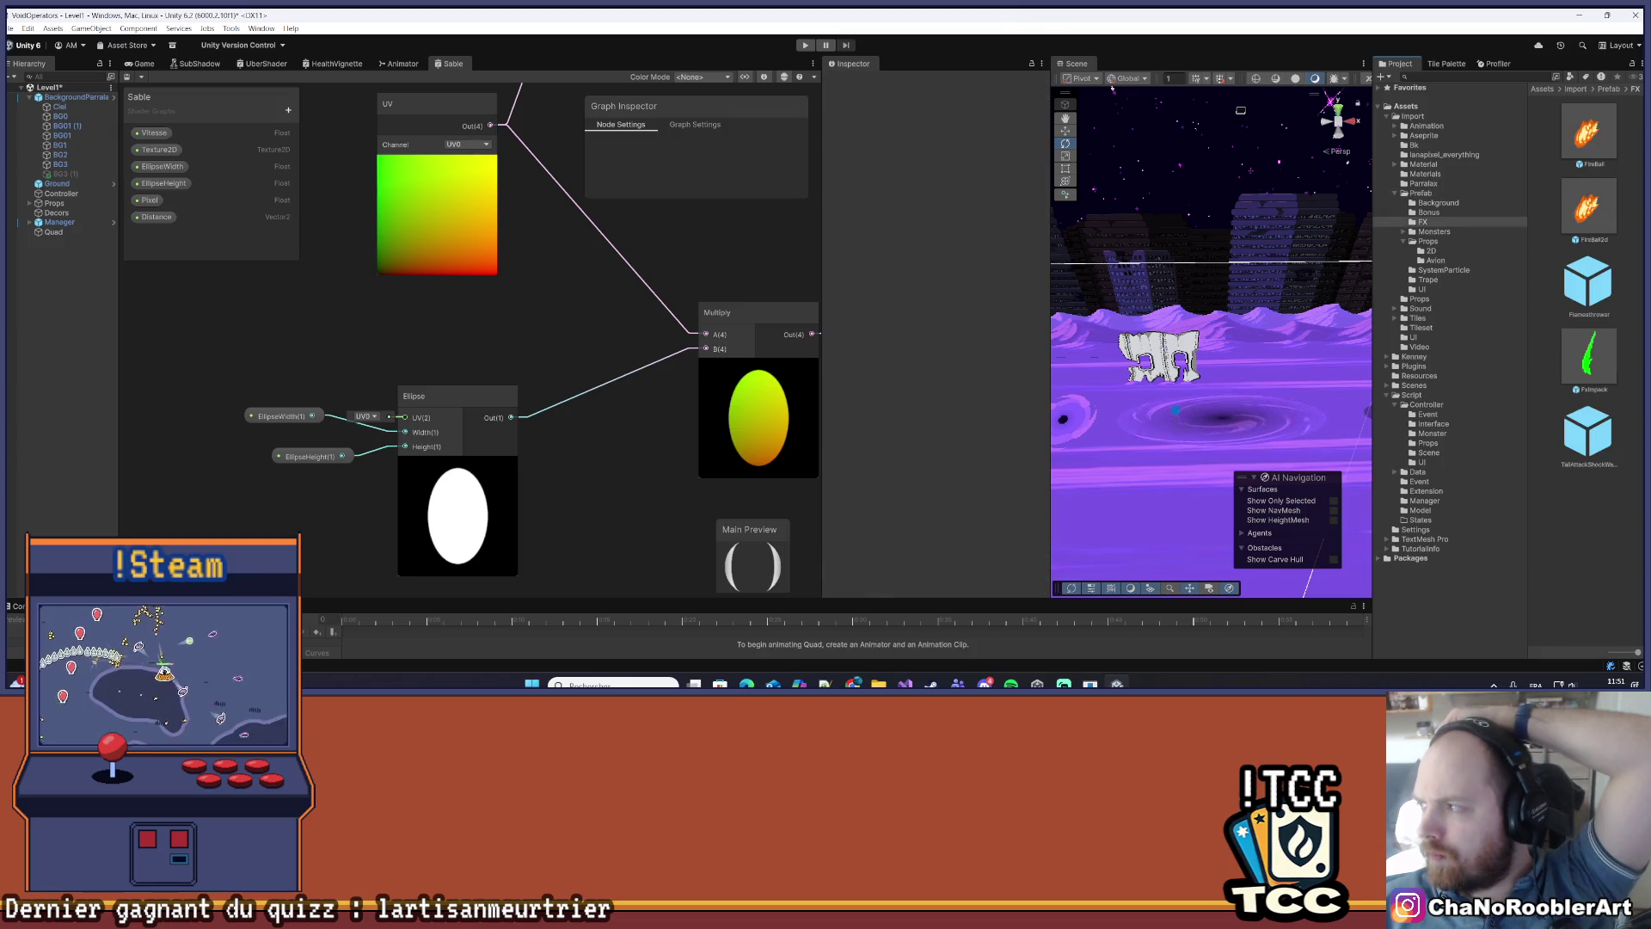
- Drag Vortex.png from the Downloads folder into the FX folder
{"action": "key", "text": "super+e"}
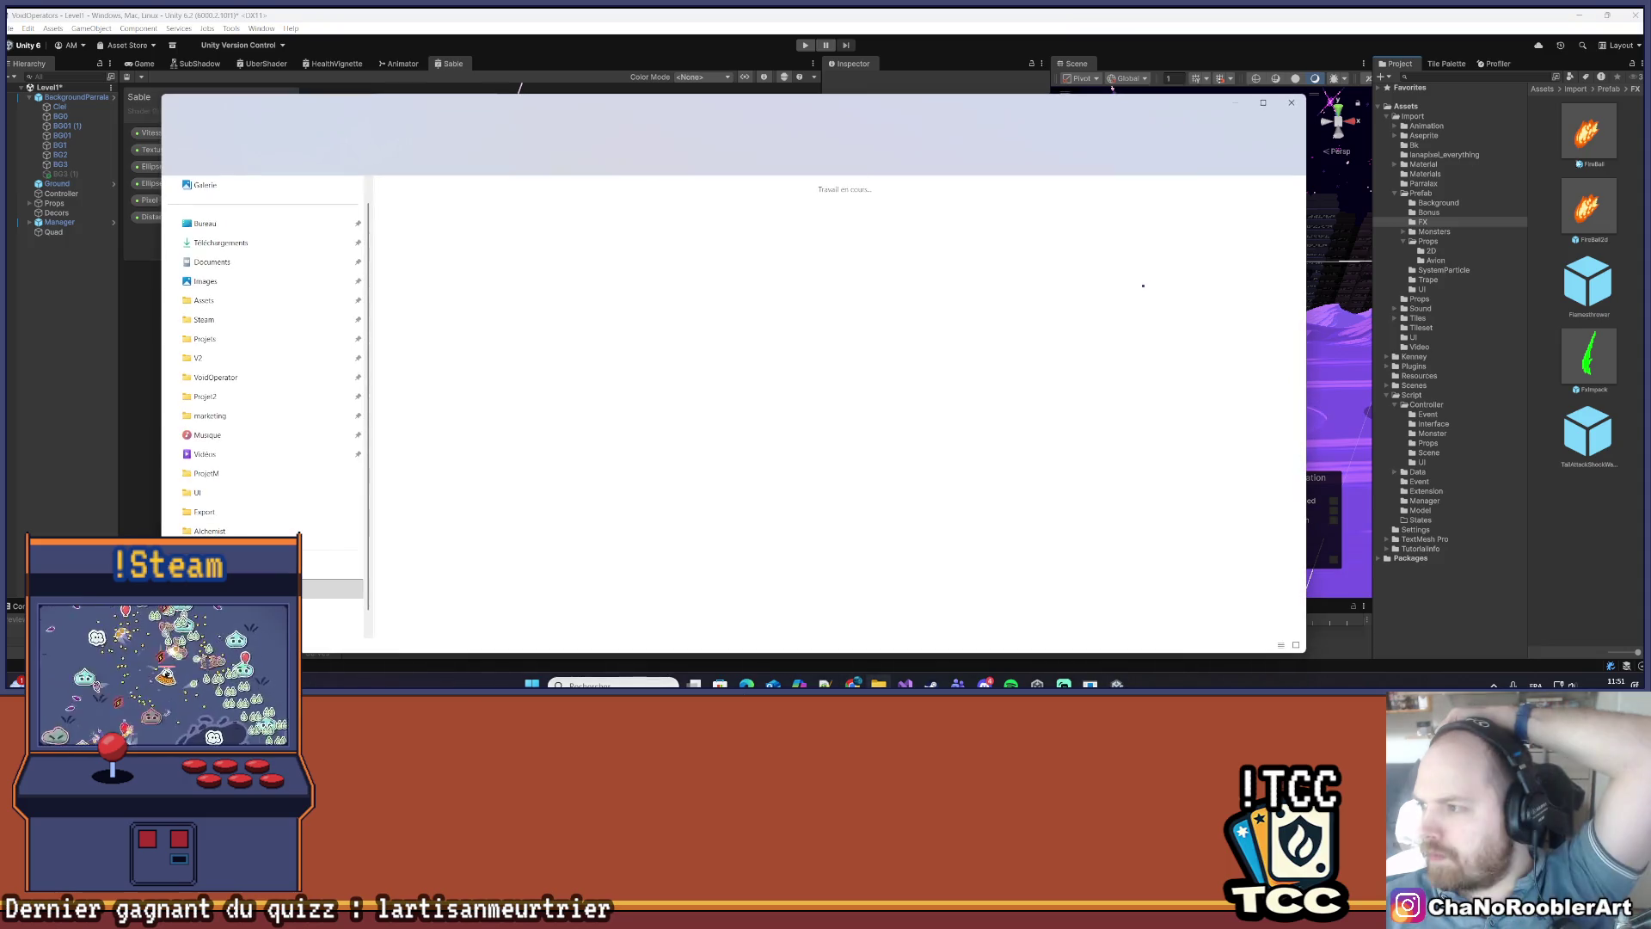
{"action": "left_click", "coordinate": [429, 205]}
{"action": "left_click_drag", "start_coordinate": [860, 212], "coordinate": [1591, 507]}
{"action": "left_click", "coordinate": [1291, 103]}
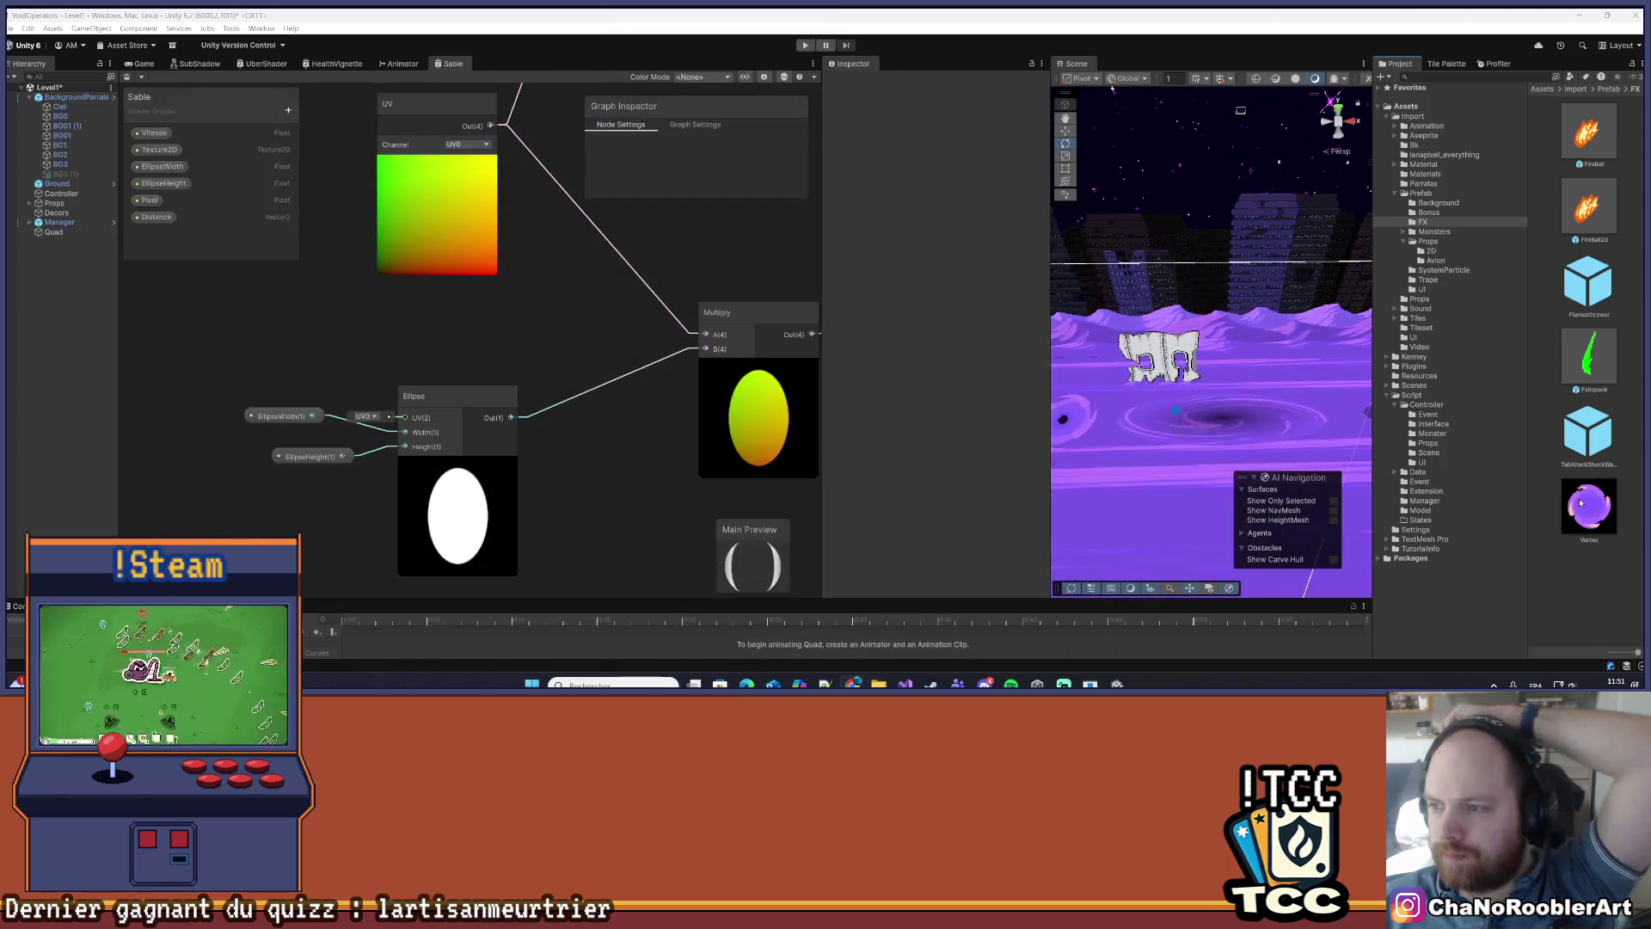
- Make the Vortex texture a Single-mode sprite with 32 pixels per unit
{"action": "left_click", "coordinate": [938, 120]}
{"action": "left_click", "coordinate": [950, 170]}
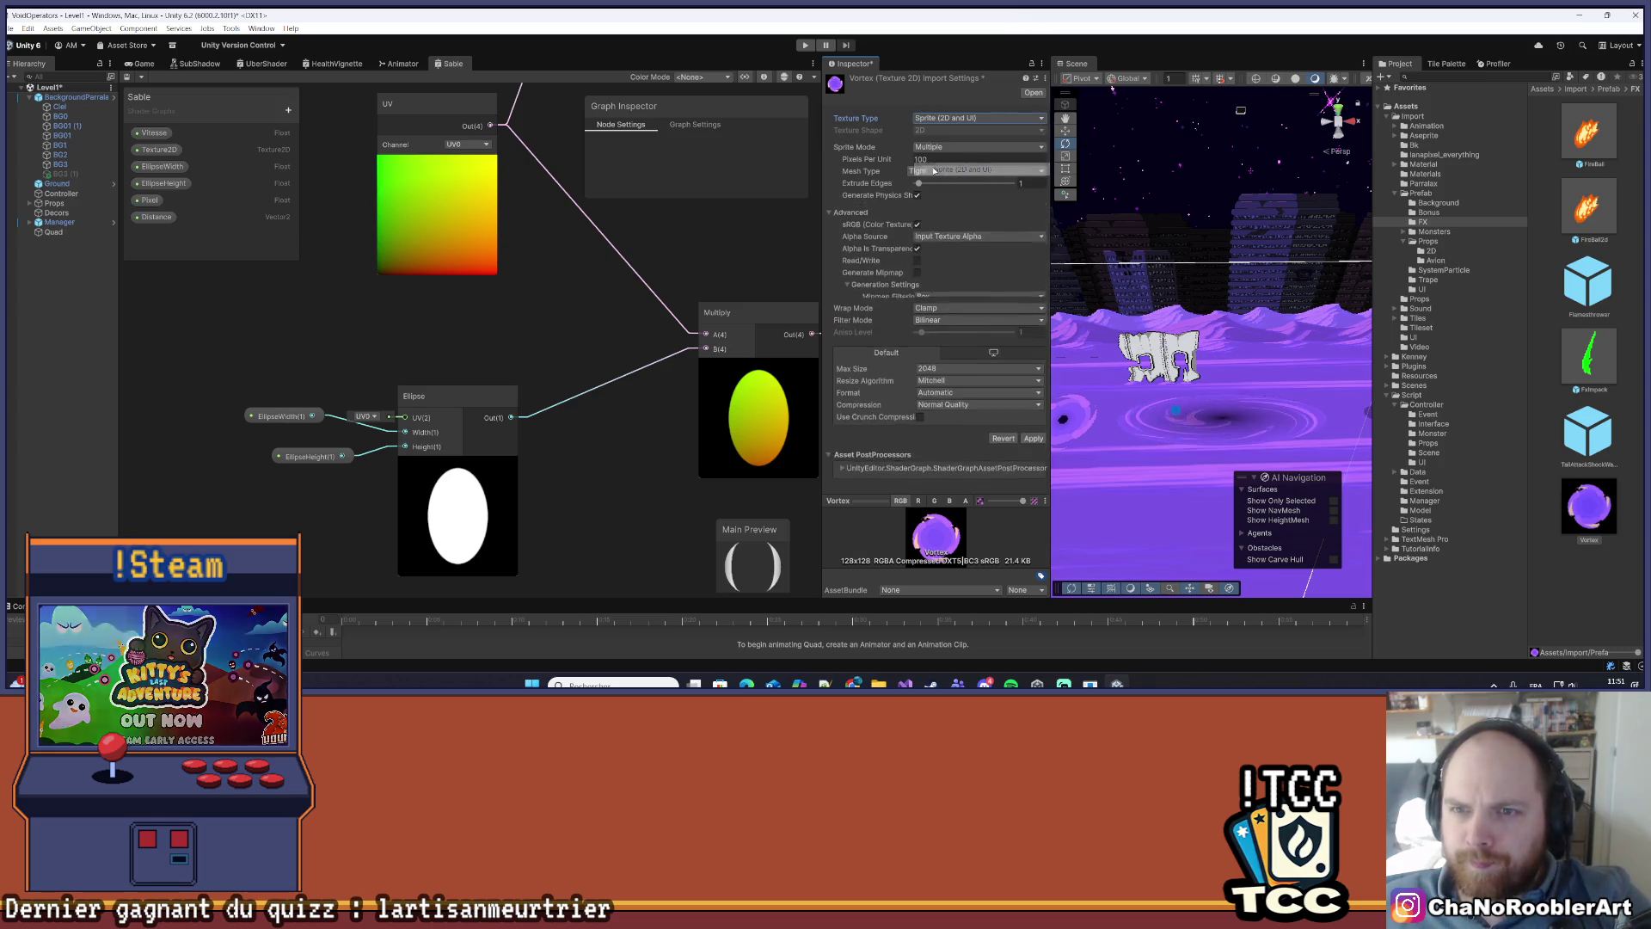
{"action": "left_click", "coordinate": [933, 159]}
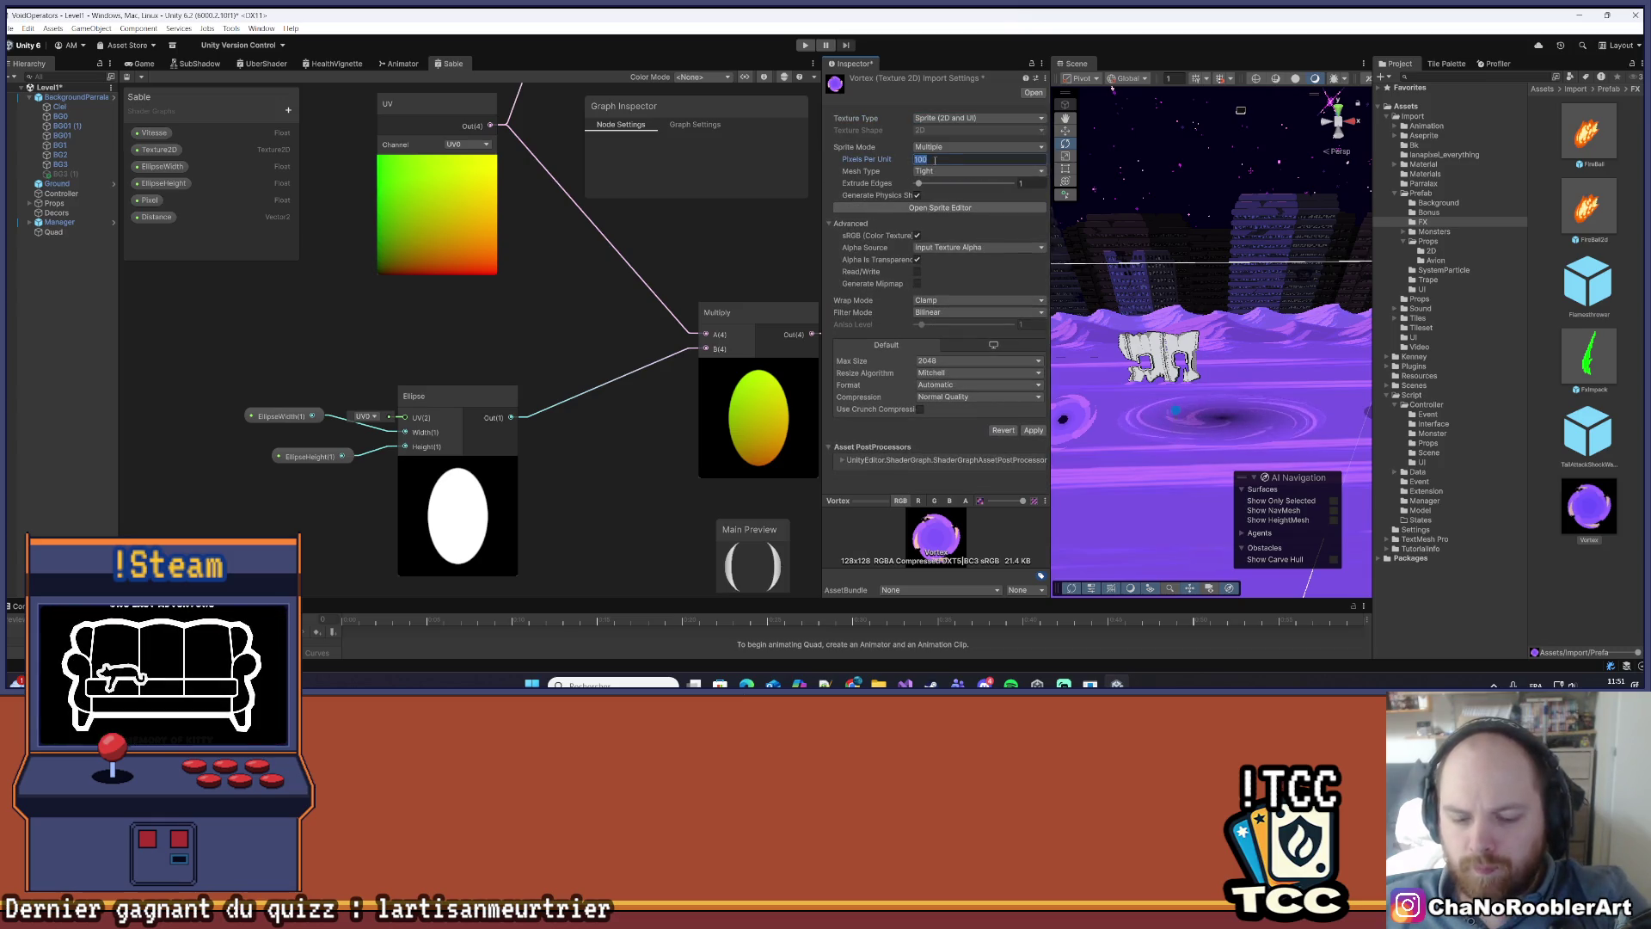
{"action": "left_click", "coordinate": [951, 147]}
{"action": "left_click", "coordinate": [930, 155]}
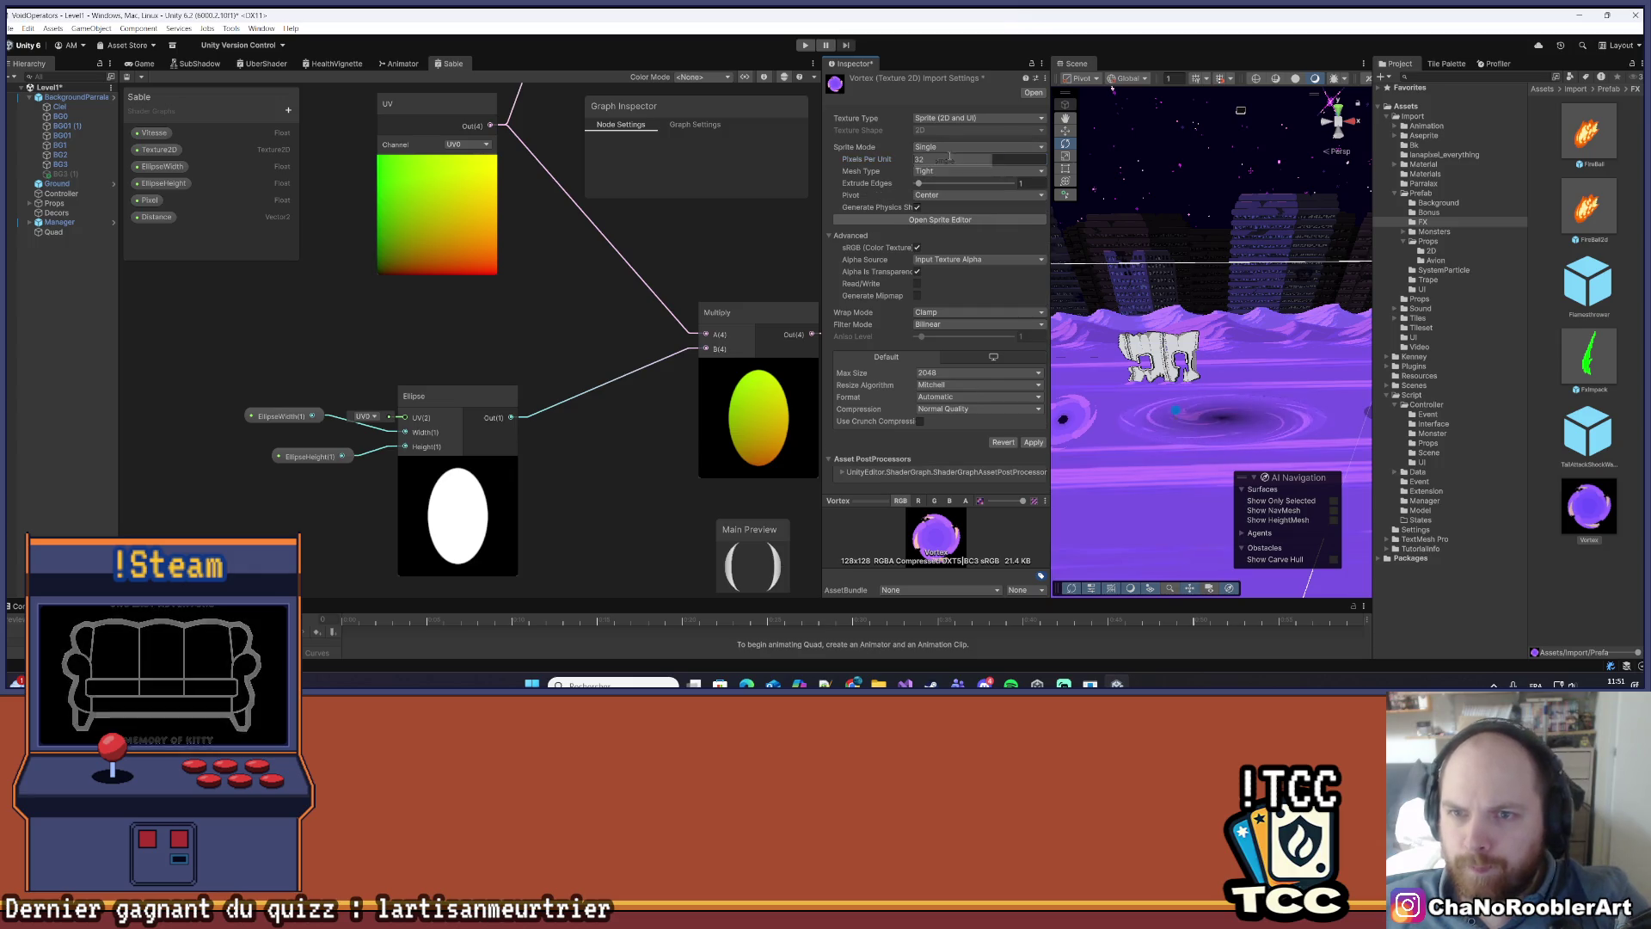
- Set Point filtering, 4096 max size and no compression, apply, and reselect the Quad
{"action": "left_click", "coordinate": [921, 327]}
{"action": "left_click", "coordinate": [933, 336]}
{"action": "left_click", "coordinate": [946, 372]}
{"action": "left_click", "coordinate": [950, 475]}
{"action": "left_click", "coordinate": [950, 410]}
{"action": "left_click", "coordinate": [947, 422]}
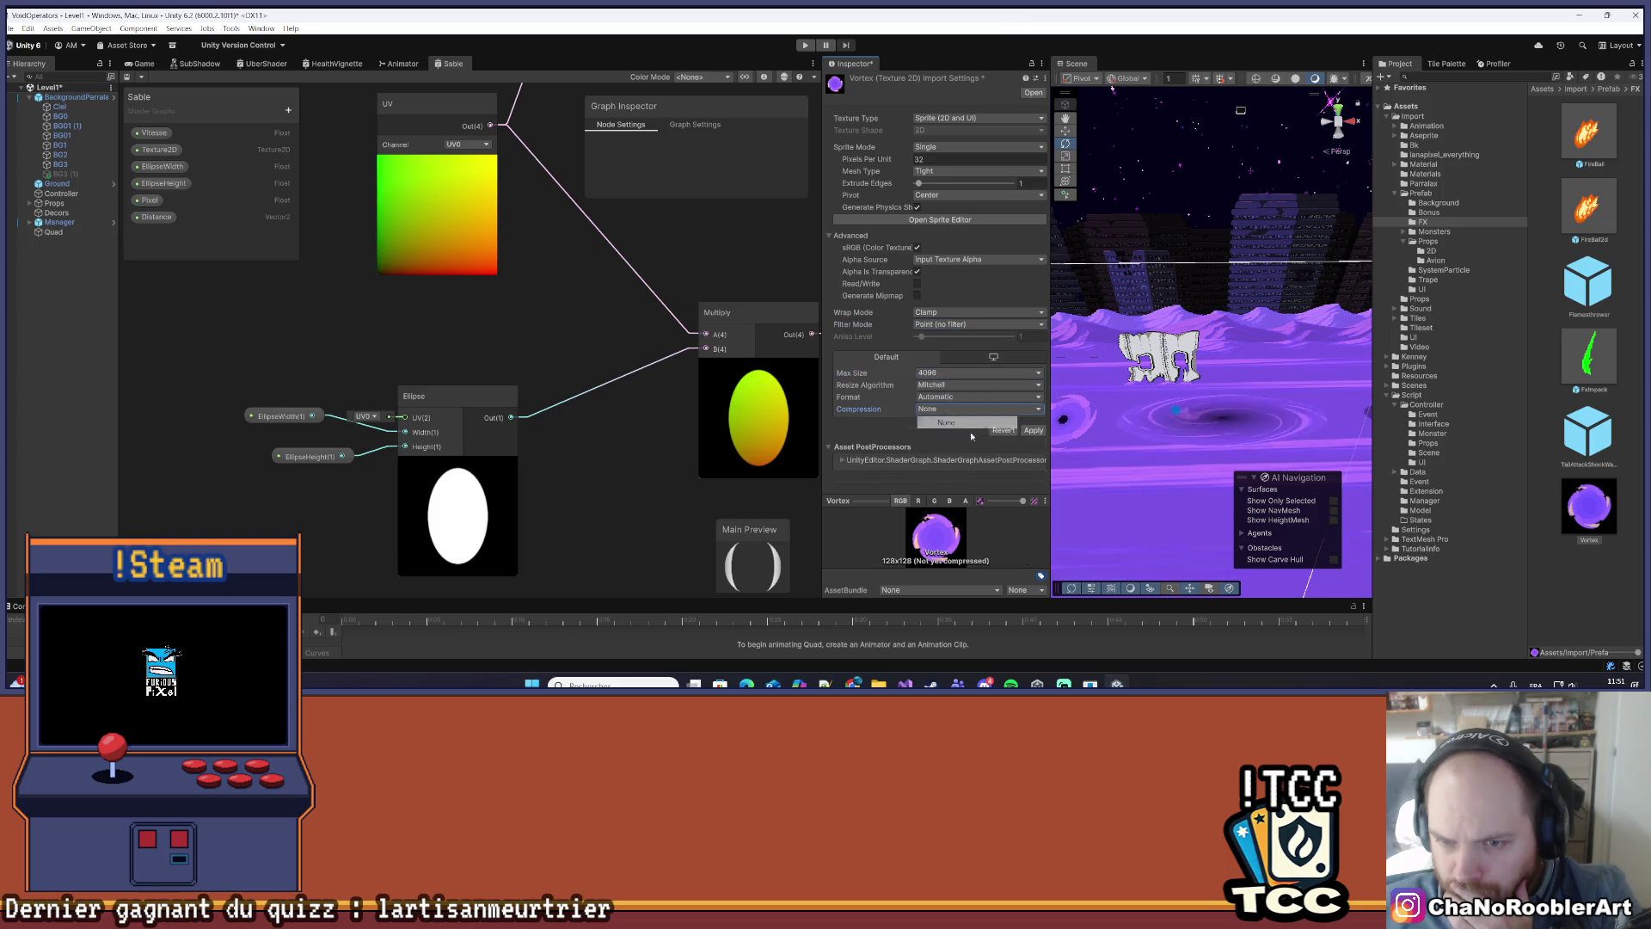
{"action": "left_click", "coordinate": [1031, 430]}
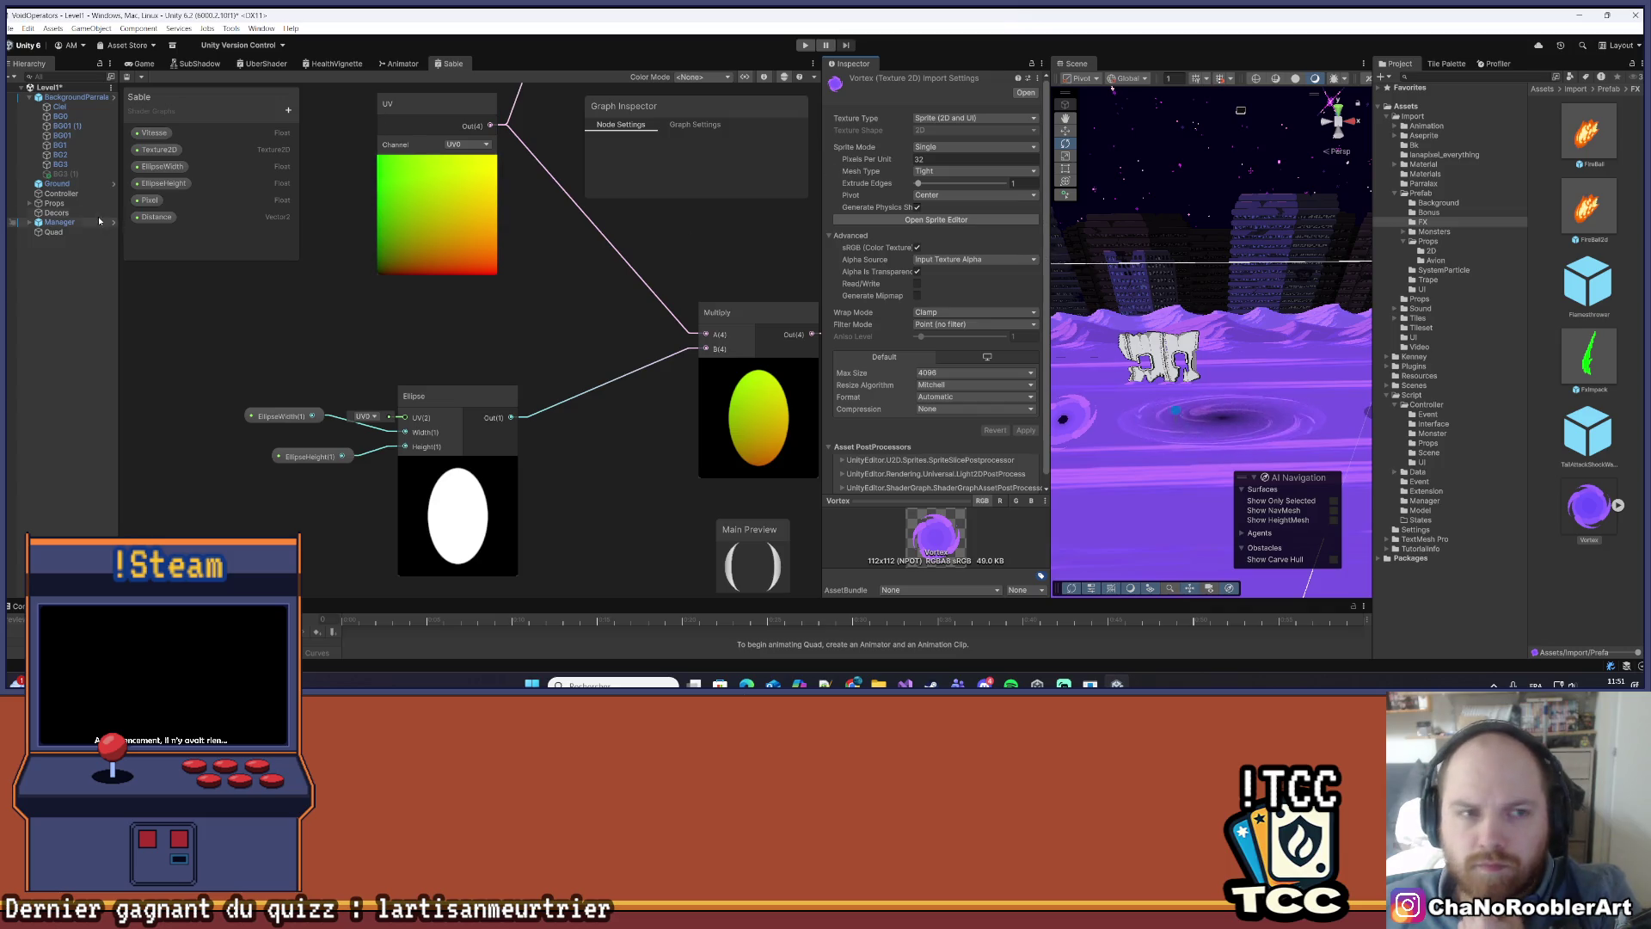
{"action": "left_click", "coordinate": [53, 232]}
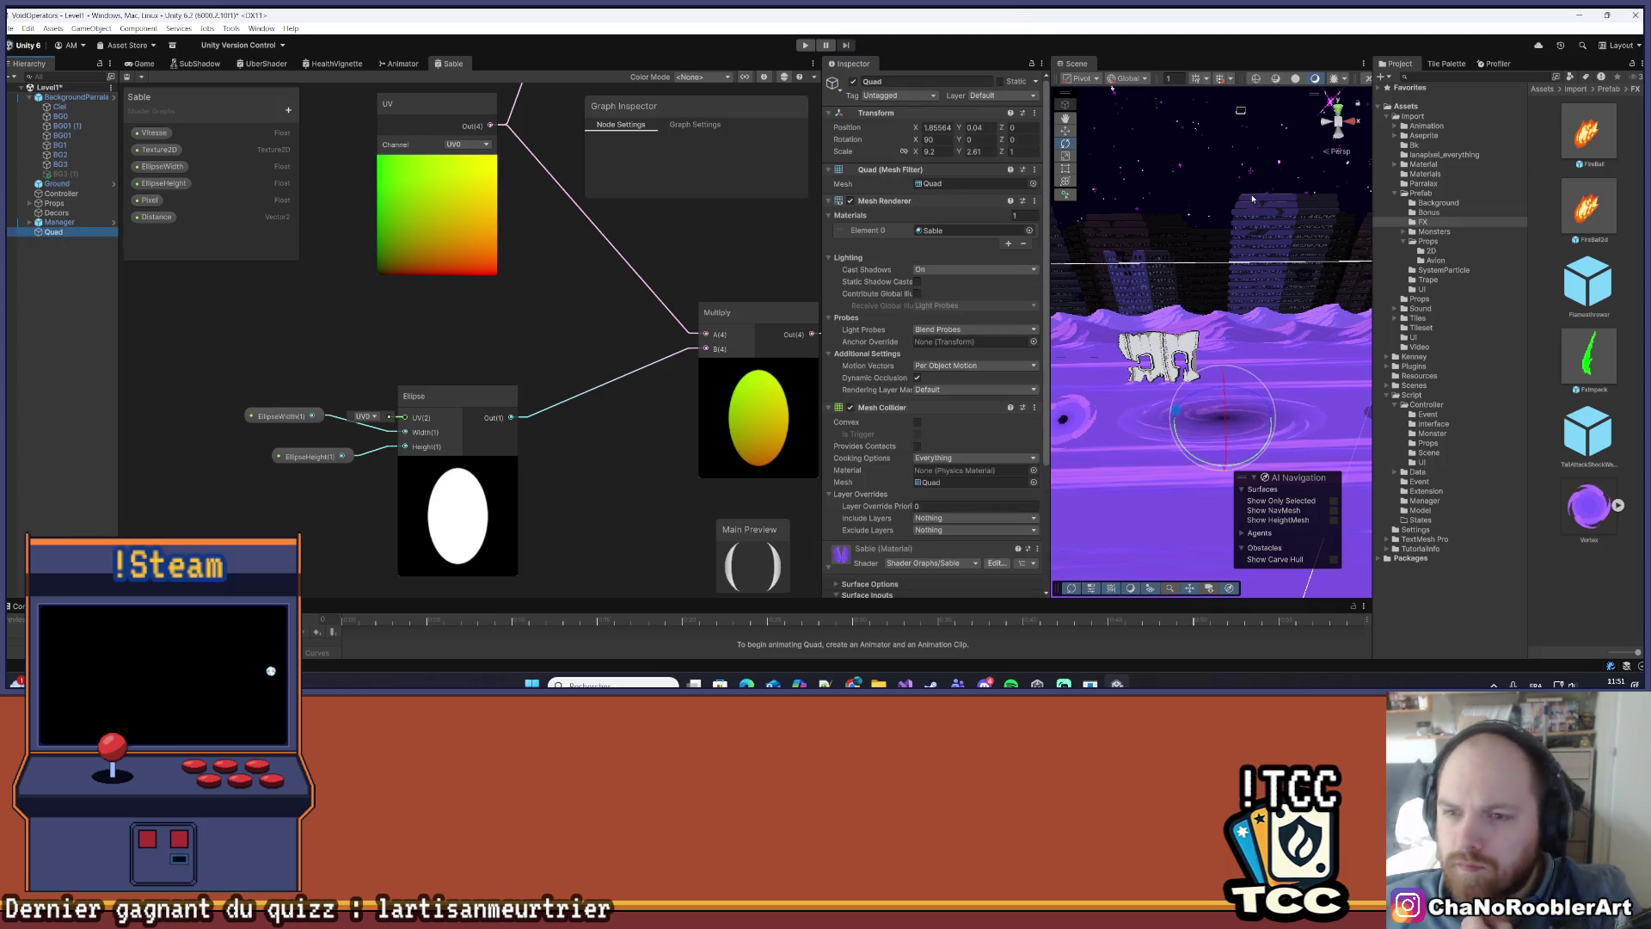
- Drop the Vortex image into the Sable material's Texture2D slot, then select Ground and orbit the view
{"action": "scroll", "coordinate": [1009, 473], "scroll_direction": "down", "scroll_amount": 4}
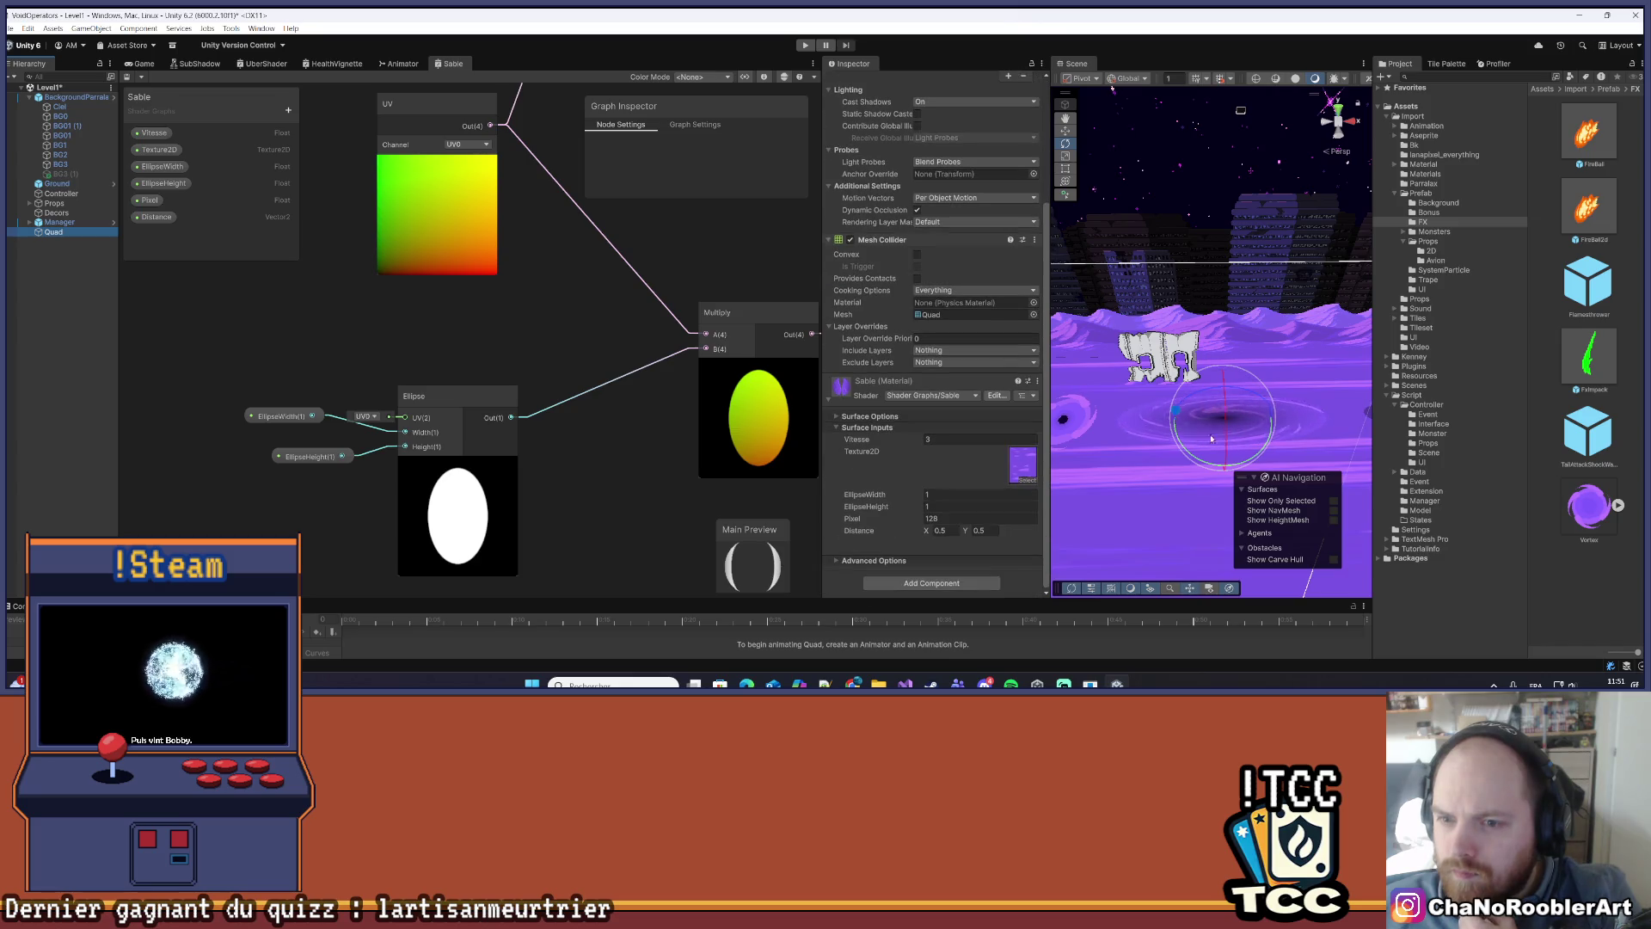
{"action": "left_click_drag", "start_coordinate": [1009, 474], "coordinate": [1020, 469]}
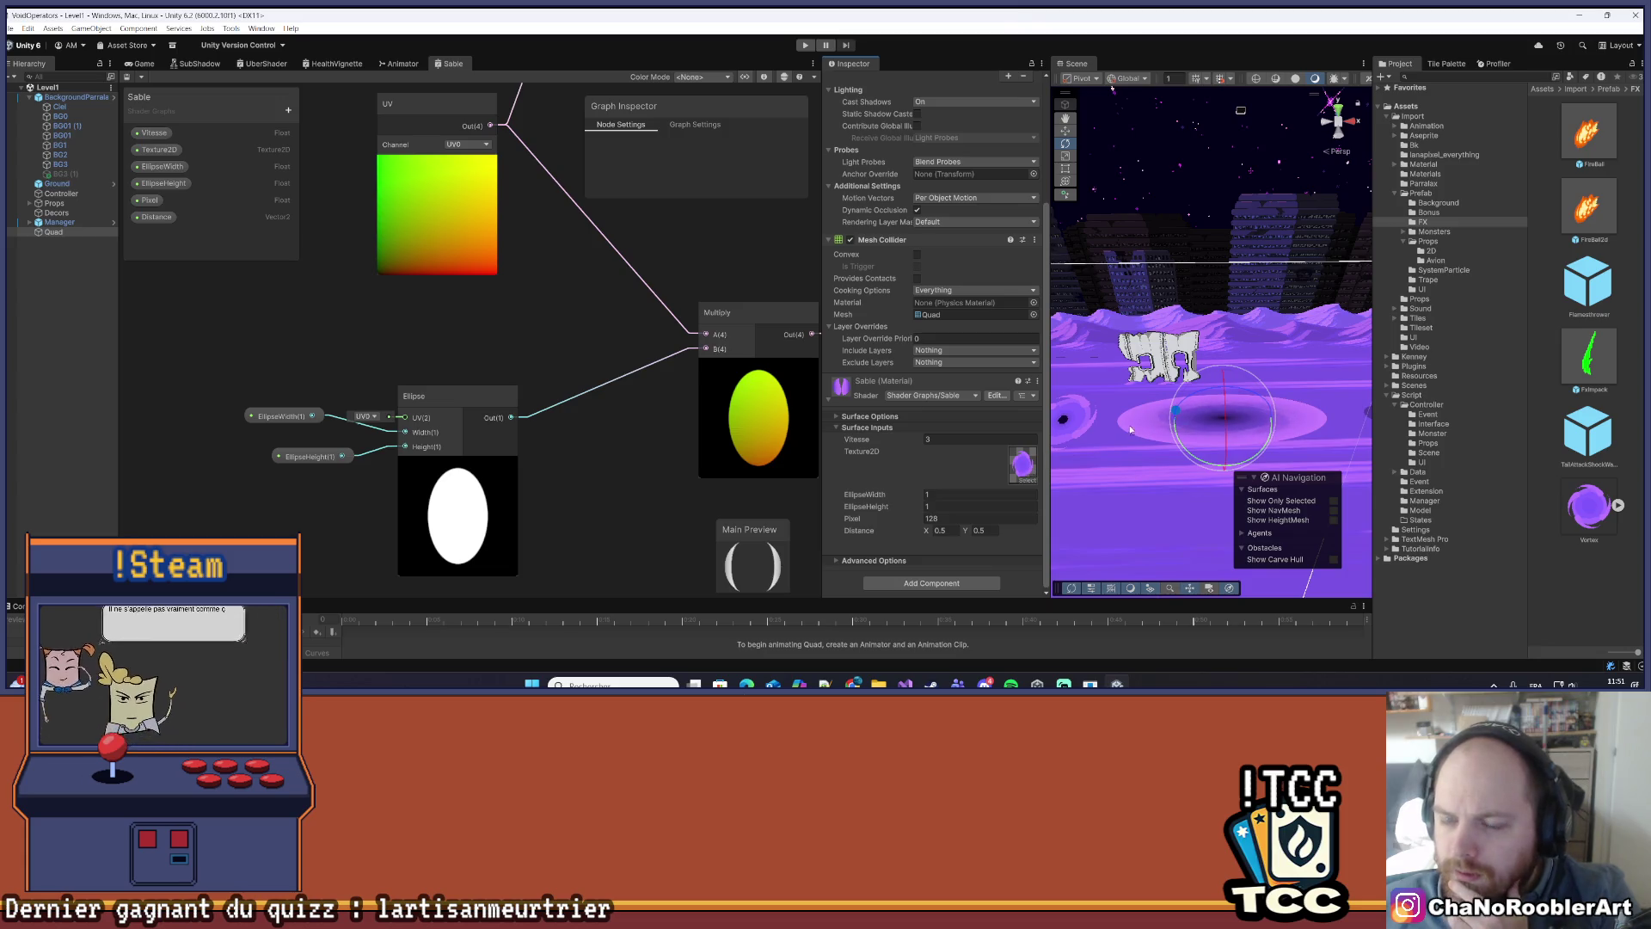
{"action": "left_click", "coordinate": [1478, 610]}
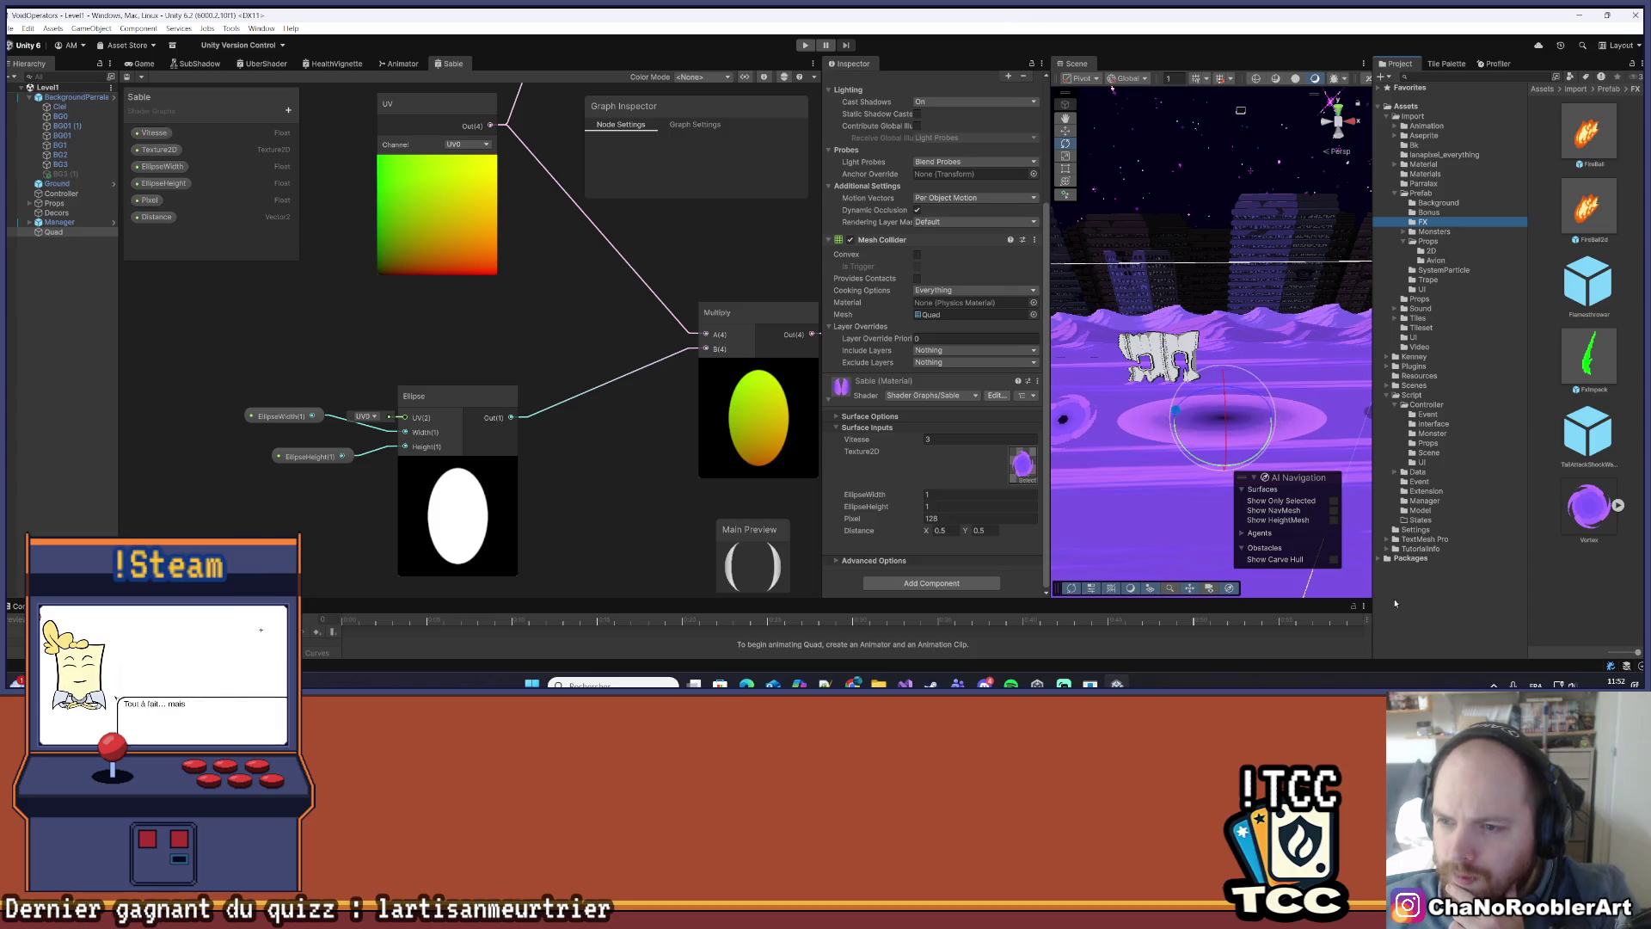
{"action": "left_click", "coordinate": [1091, 499]}
{"action": "mouse_move", "coordinate": [1091, 504]}
{"action": "left_mouse_down"}
{"action": "mouse_move", "coordinate": [1189, 406]}
{"action": "mouse_move", "coordinate": [1189, 378]}
{"action": "mouse_move", "coordinate": [1253, 362]}
{"action": "left_mouse_up"}
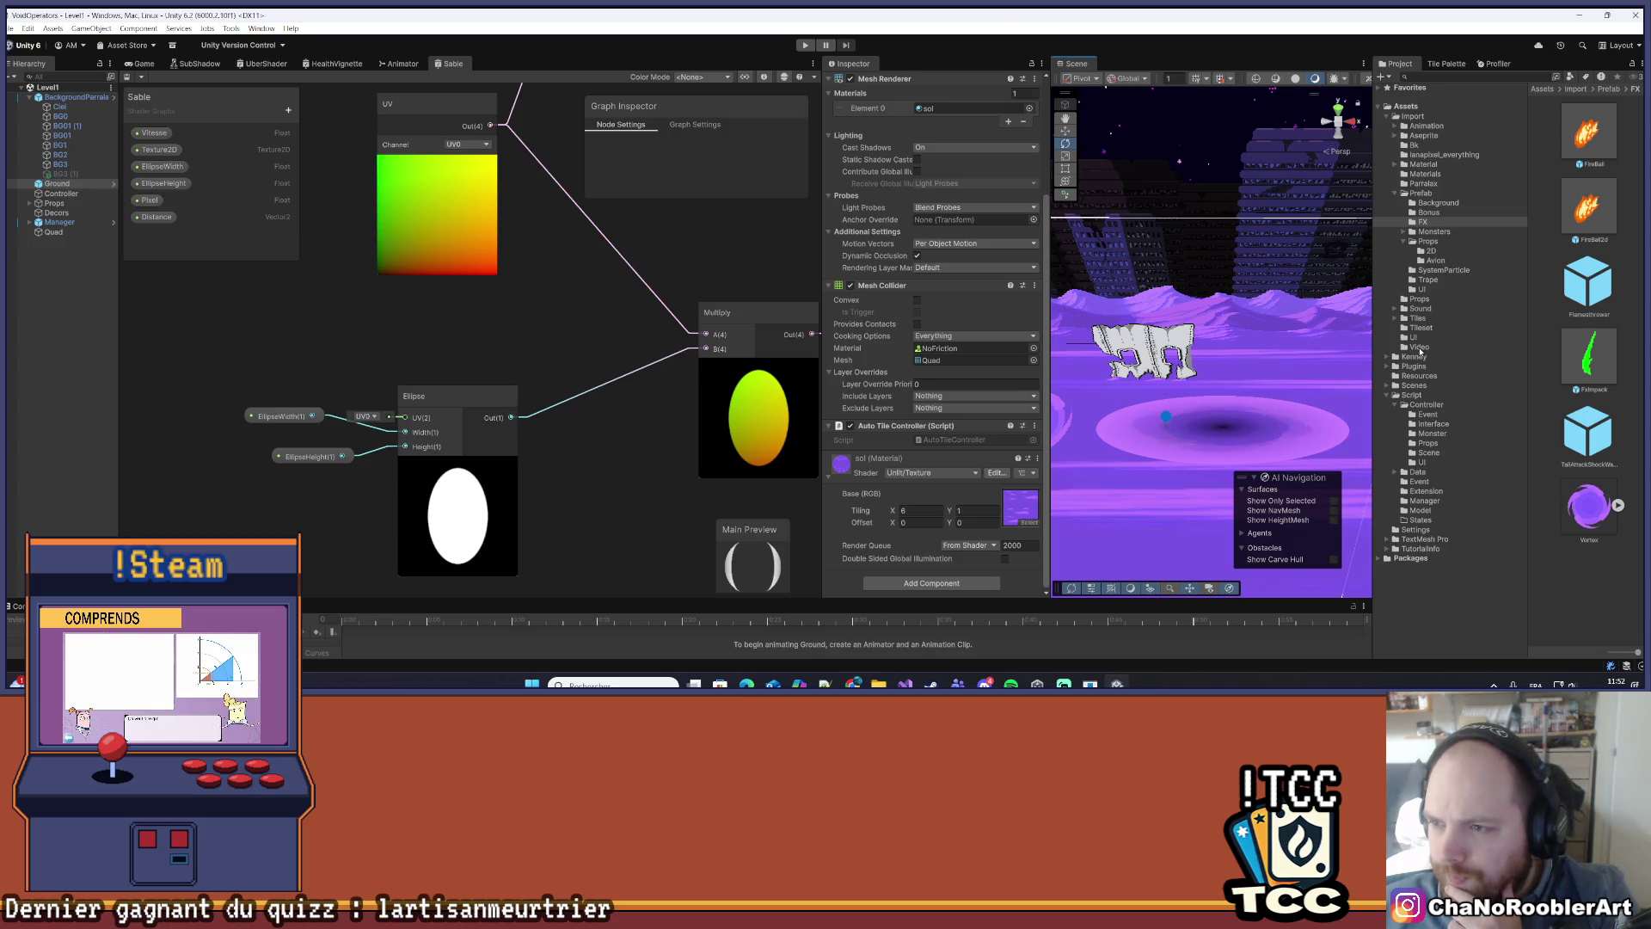
- Widen the Project panel to show Prefab folder thumbnails and reselect the vortex Quad
{"action": "left_click", "coordinate": [1432, 192]}
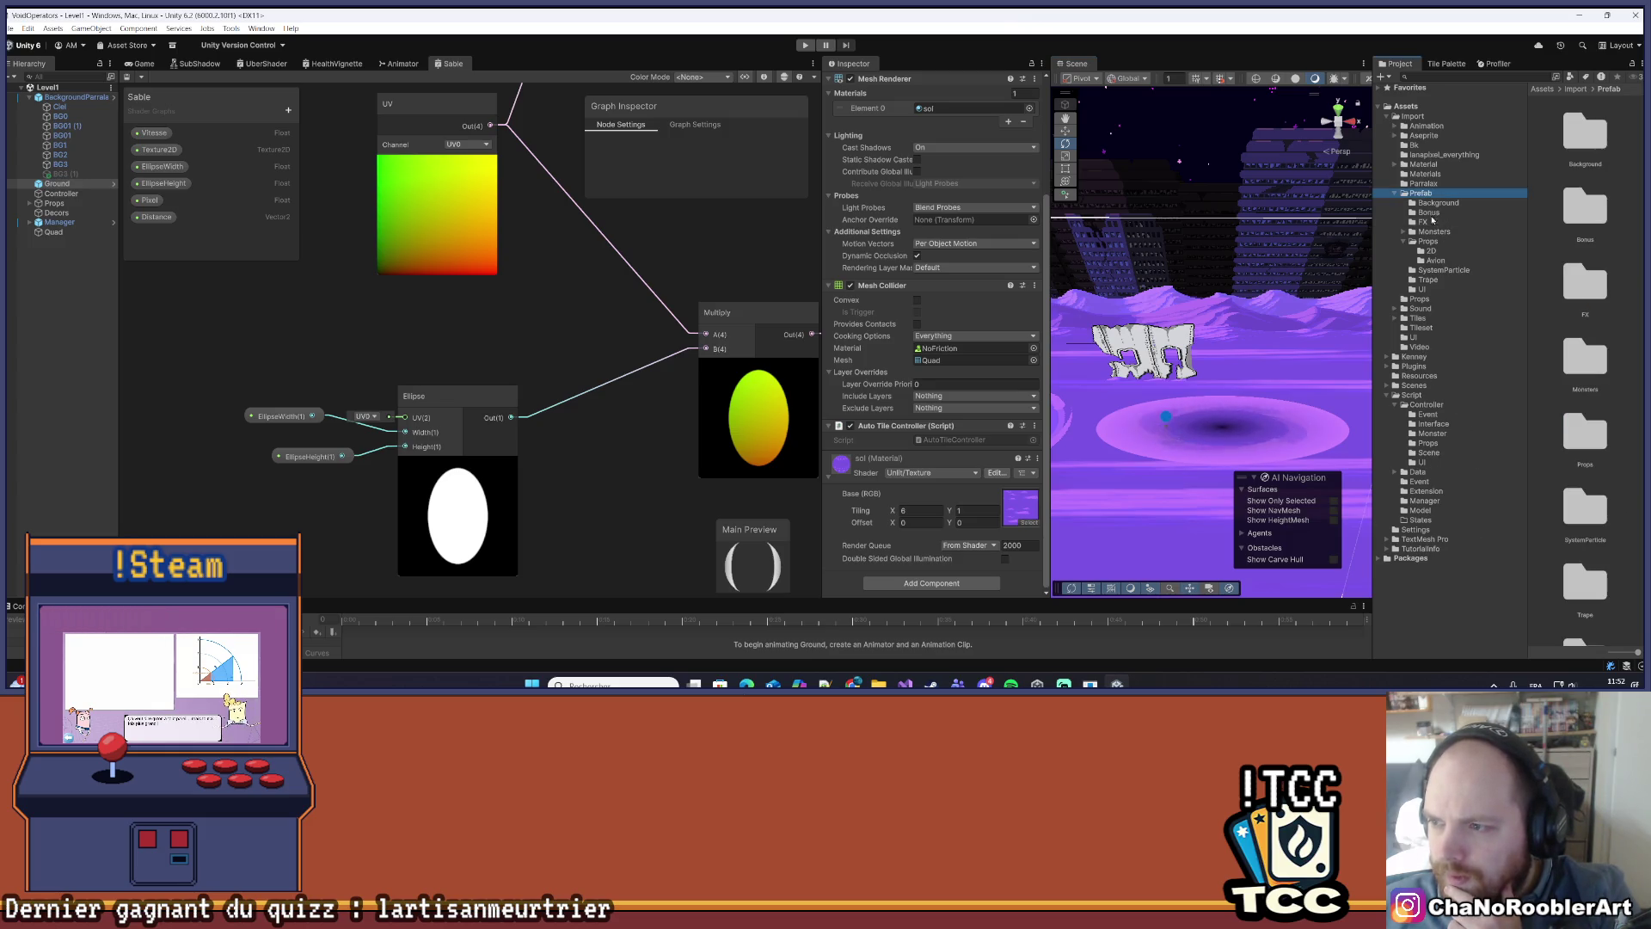
{"action": "left_click", "coordinate": [1413, 116]}
{"action": "scroll", "coordinate": [1626, 492], "scroll_direction": "down", "scroll_amount": 10}
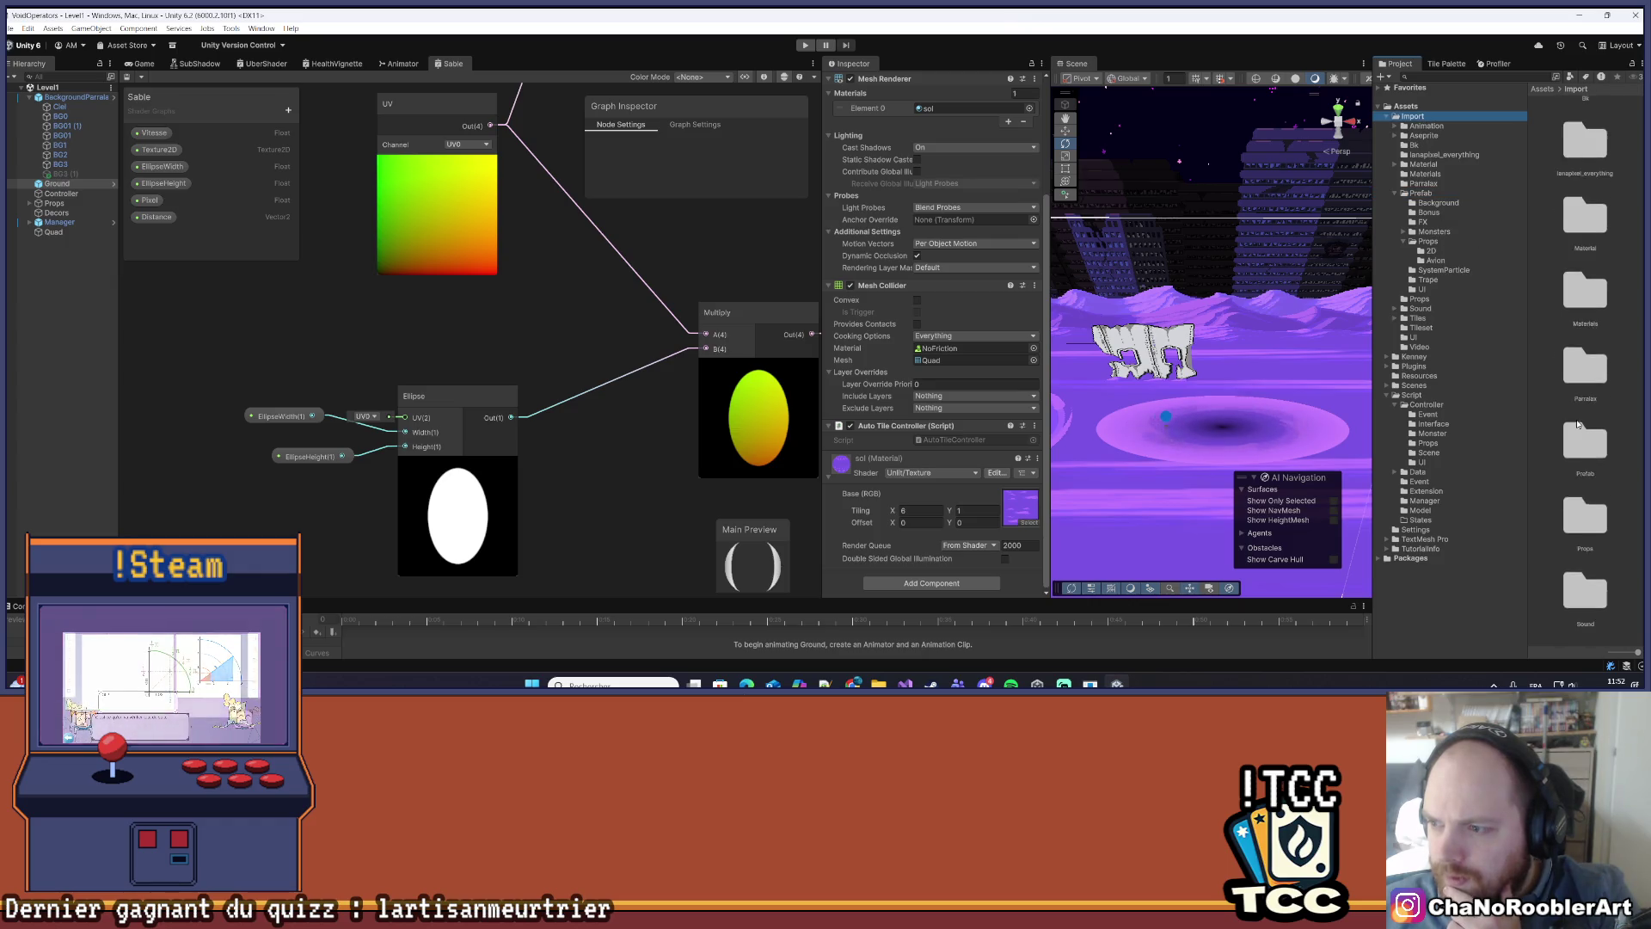
{"action": "scroll", "coordinate": [1626, 492], "scroll_direction": "down", "scroll_amount": 5}
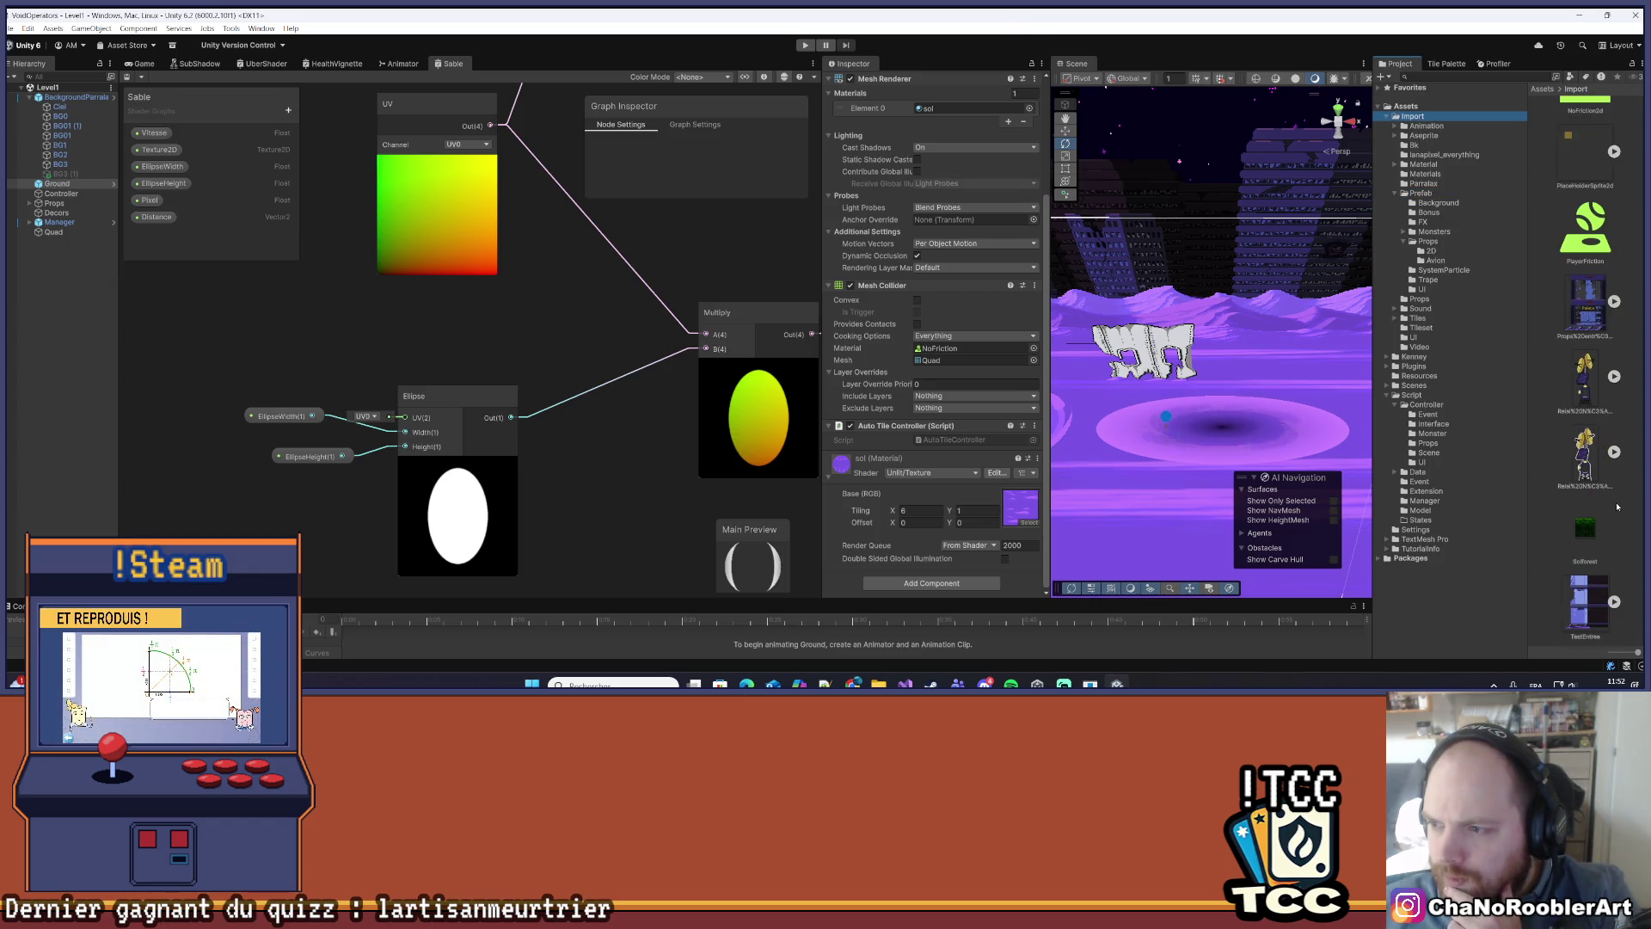
{"action": "scroll", "coordinate": [1602, 517], "scroll_direction": "up", "scroll_amount": 10}
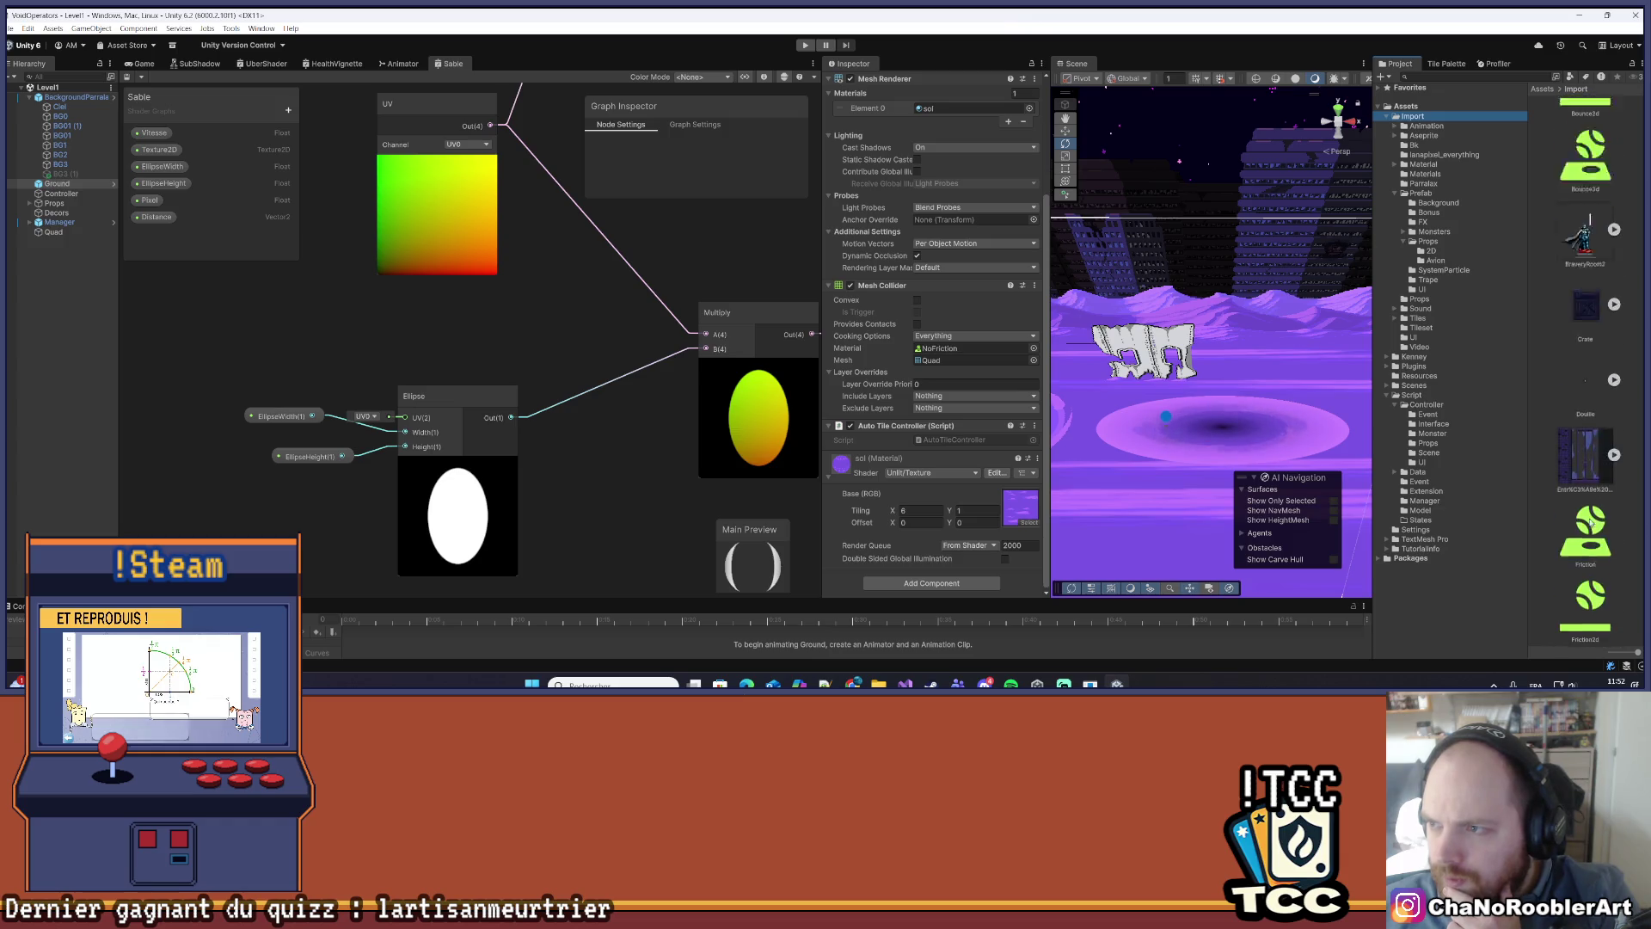
{"action": "scroll", "coordinate": [1589, 524], "scroll_direction": "up", "scroll_amount": 10}
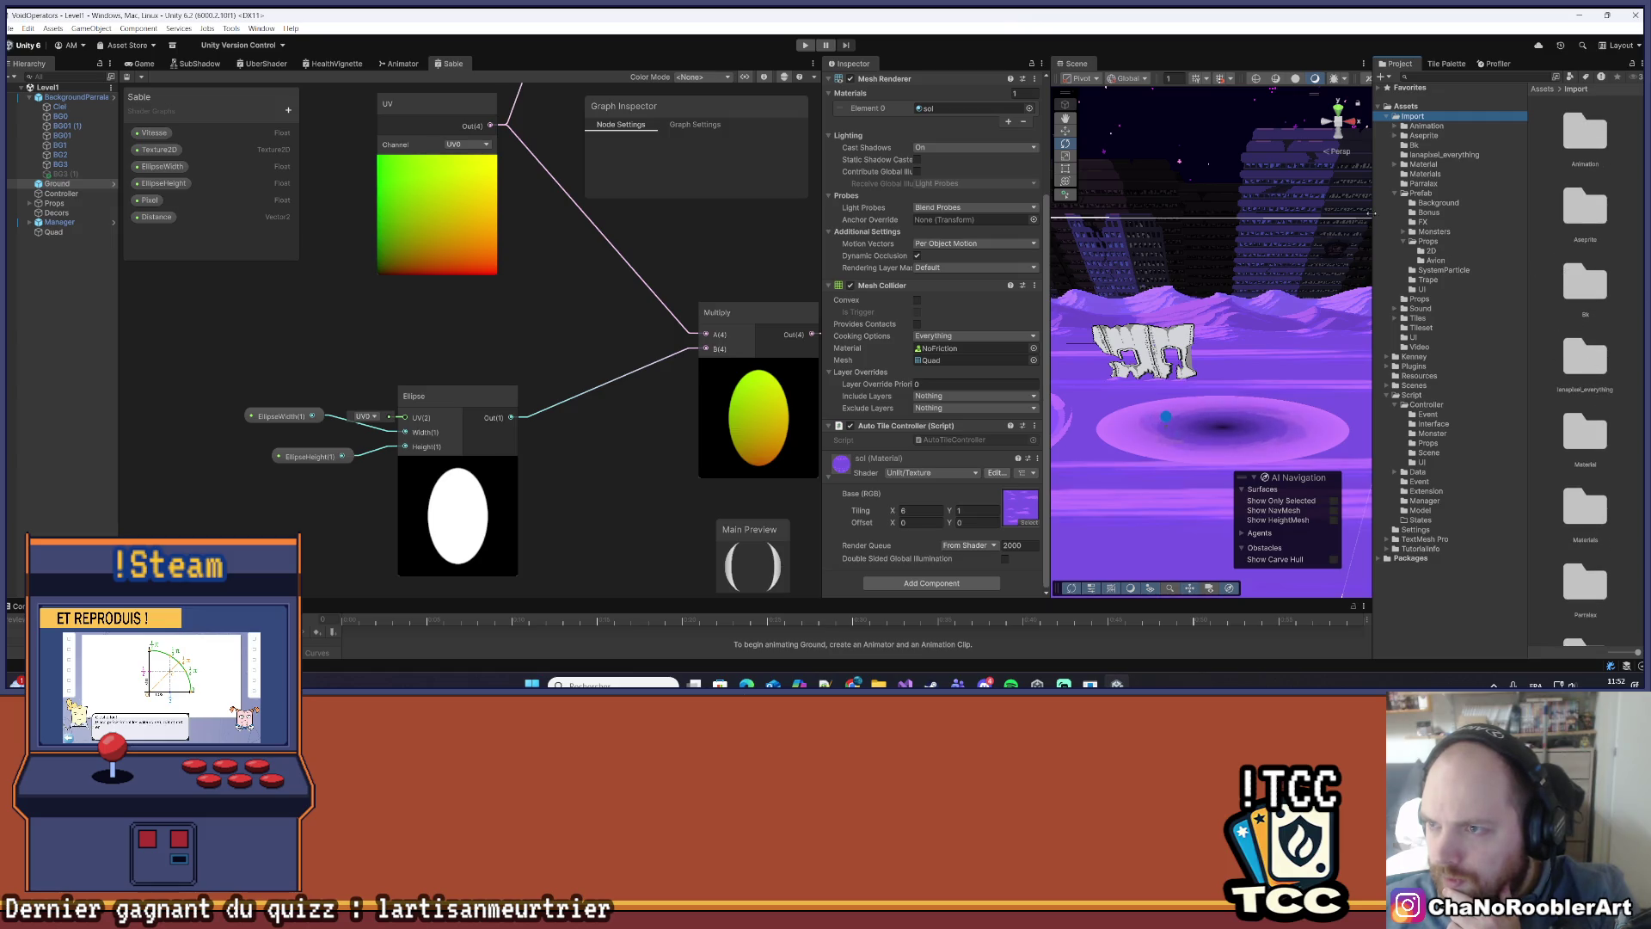
{"action": "mouse_move", "coordinate": [1377, 222]}
{"action": "left_mouse_down"}
{"action": "mouse_move", "coordinate": [1531, 223]}
{"action": "mouse_move", "coordinate": [1245, 226]}
{"action": "left_mouse_up"}
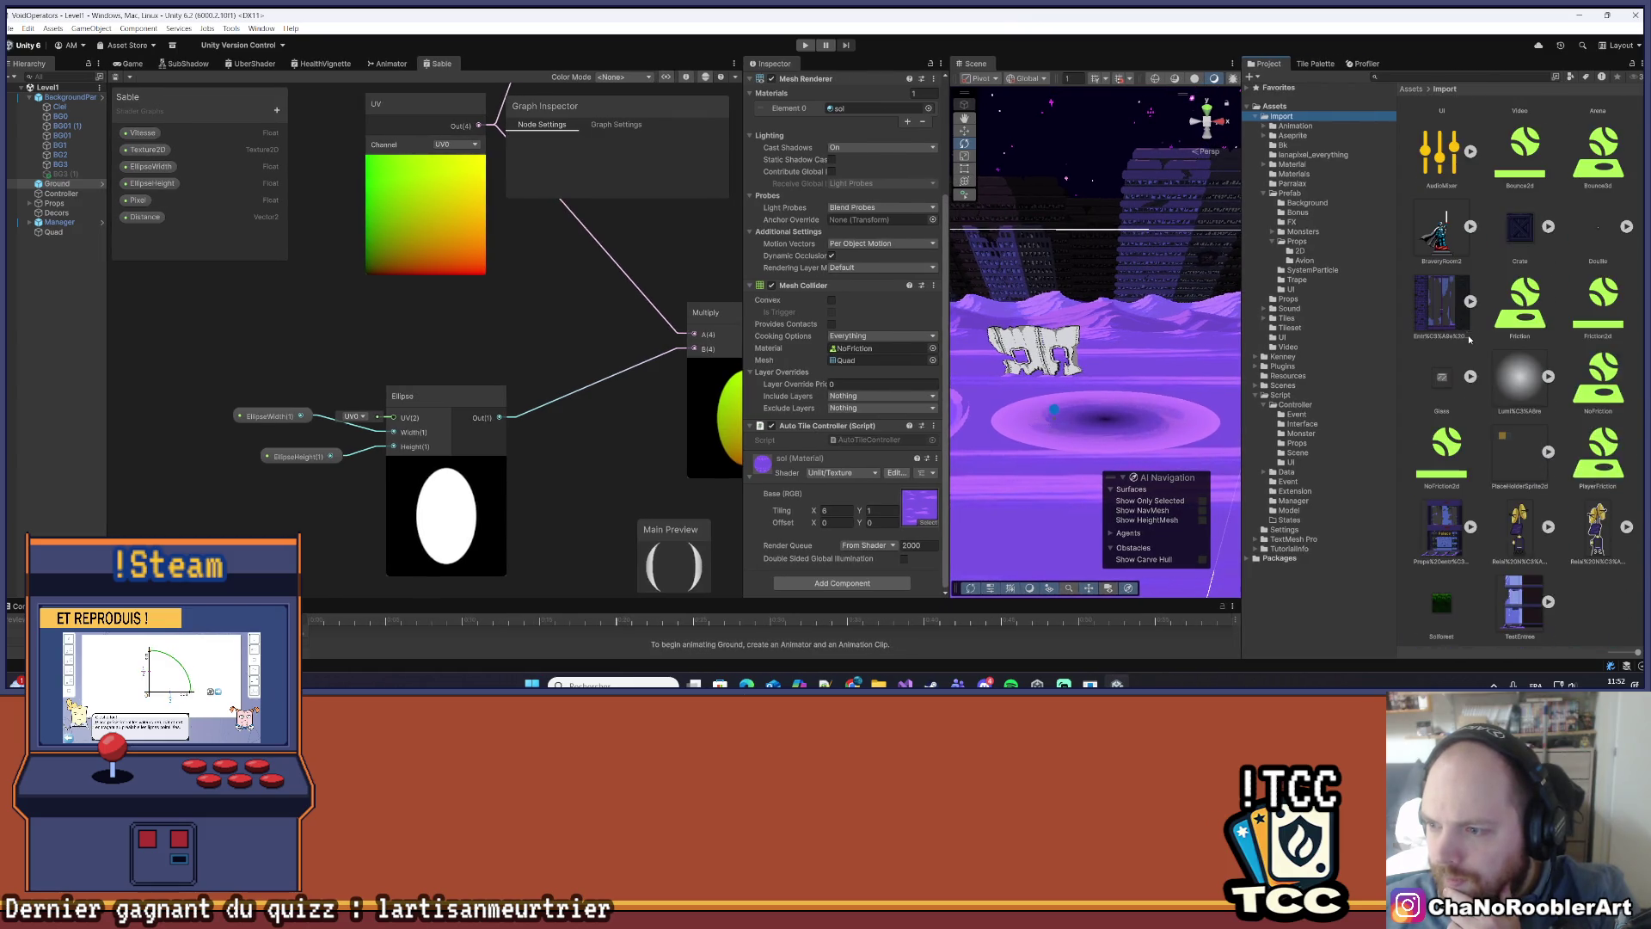
{"action": "left_click", "coordinate": [1290, 193]}
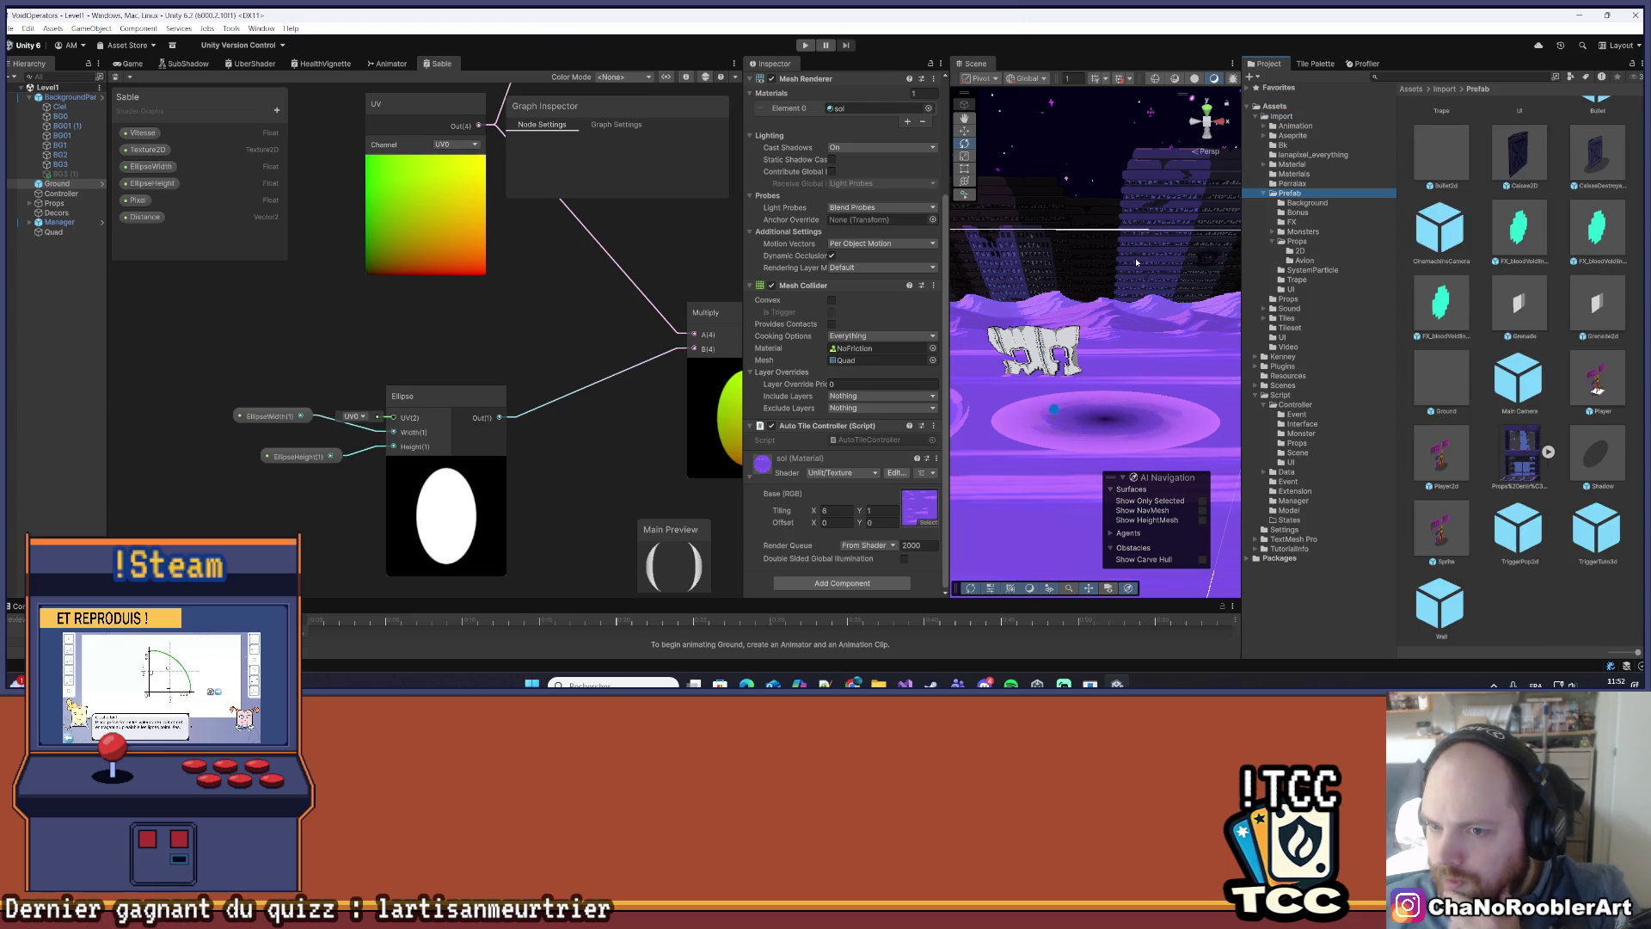
{"action": "left_click", "coordinate": [1033, 295]}
{"action": "left_click", "coordinate": [1034, 297]}
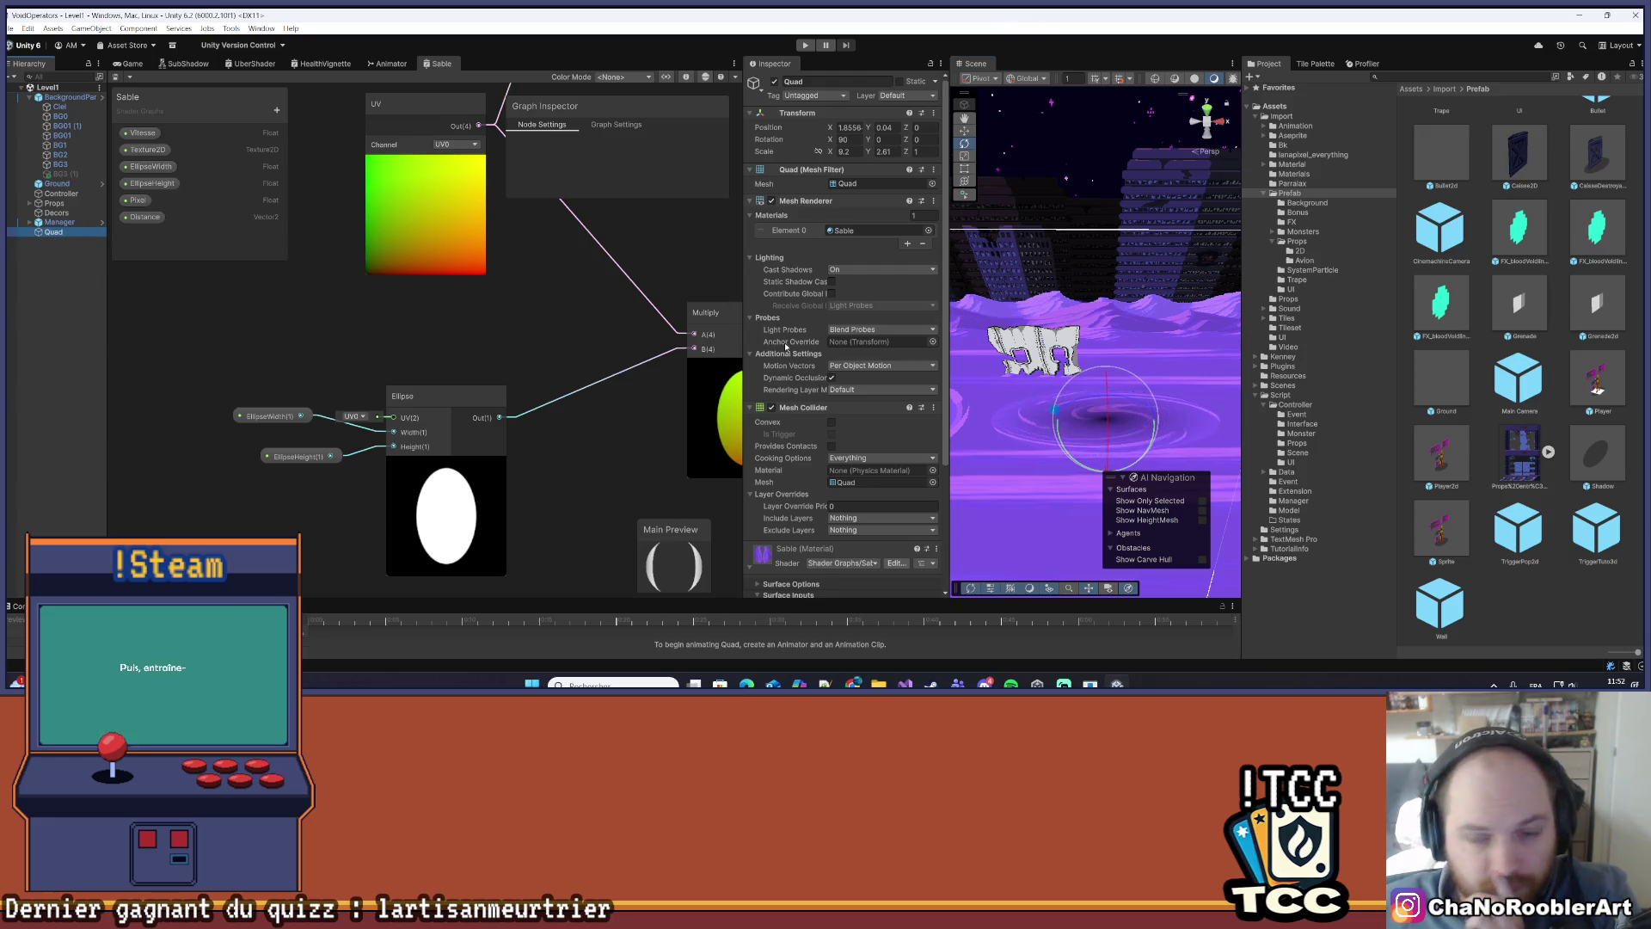
- Locate the Sable material's Texture2D in the Project panel, then select the desert parallax background
{"action": "scroll", "coordinate": [785, 347], "scroll_direction": "down", "scroll_amount": 5}
{"action": "left_click", "coordinate": [918, 467]}
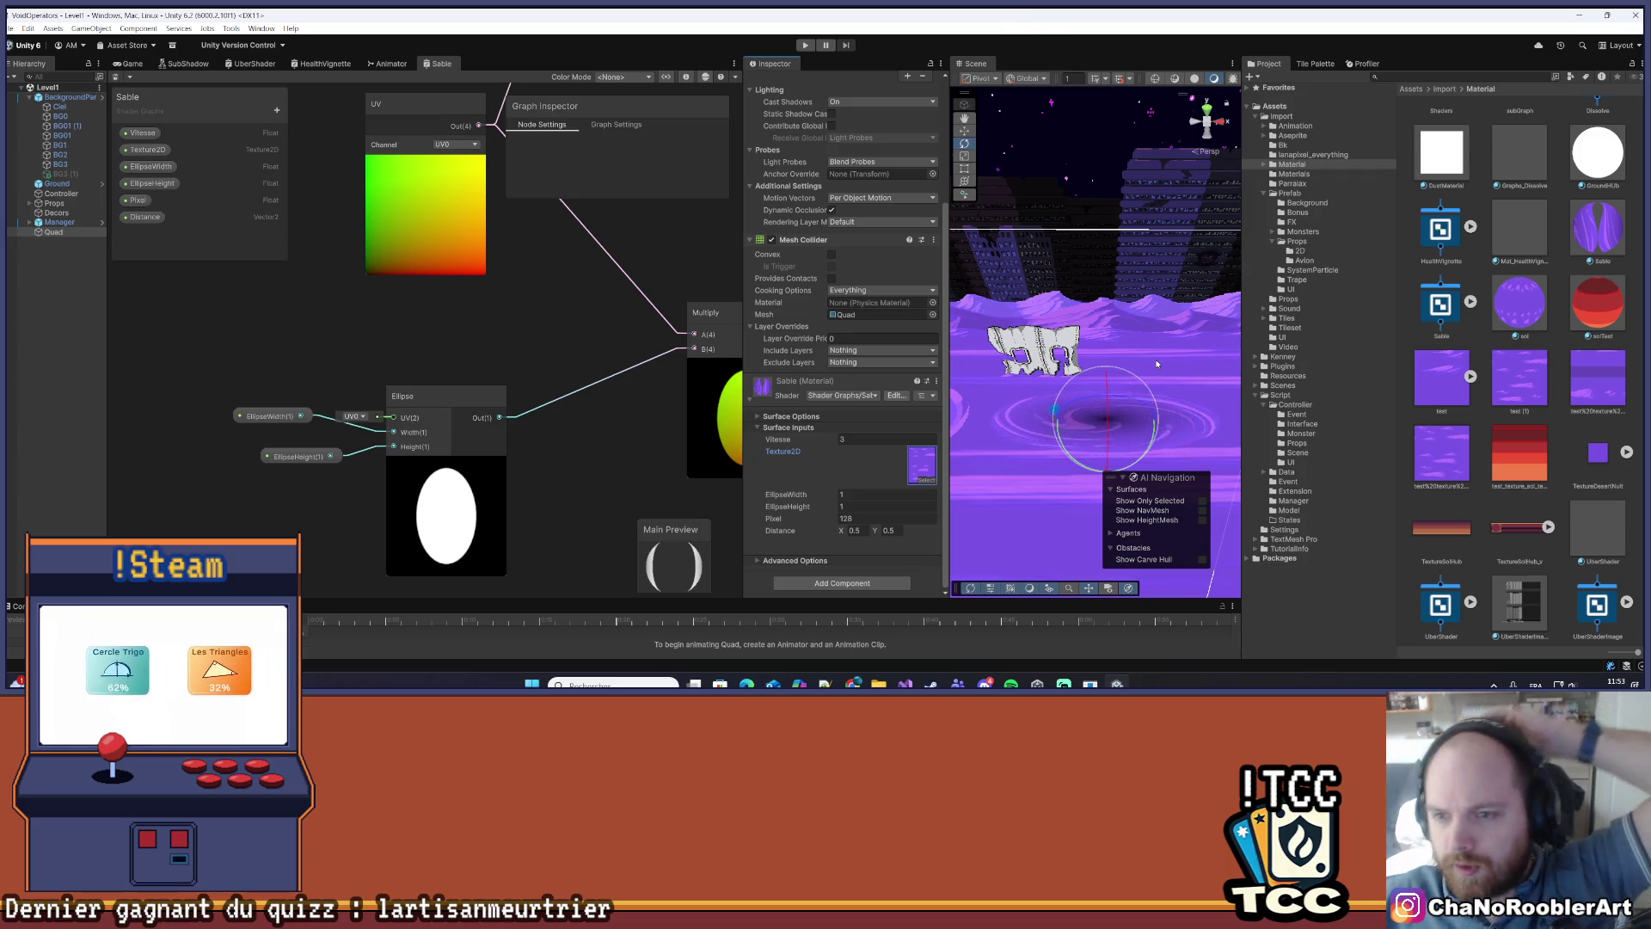
{"action": "scroll", "coordinate": [1118, 387], "scroll_direction": "down", "scroll_amount": 5}
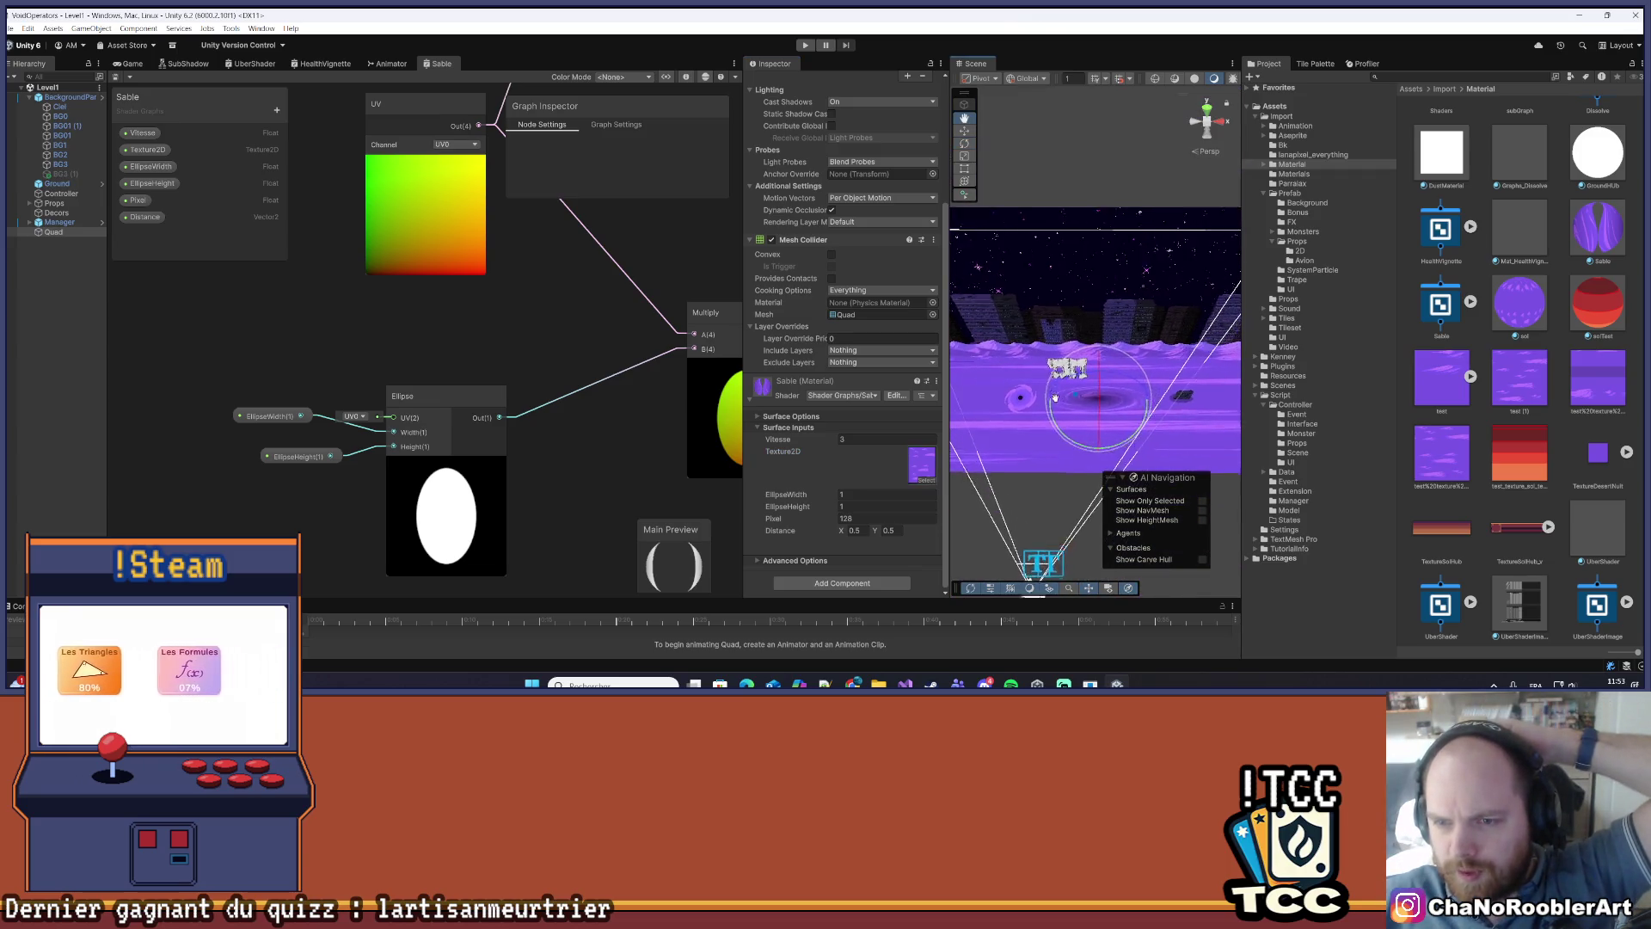
{"action": "scroll", "coordinate": [1055, 397], "scroll_direction": "up", "scroll_amount": 5}
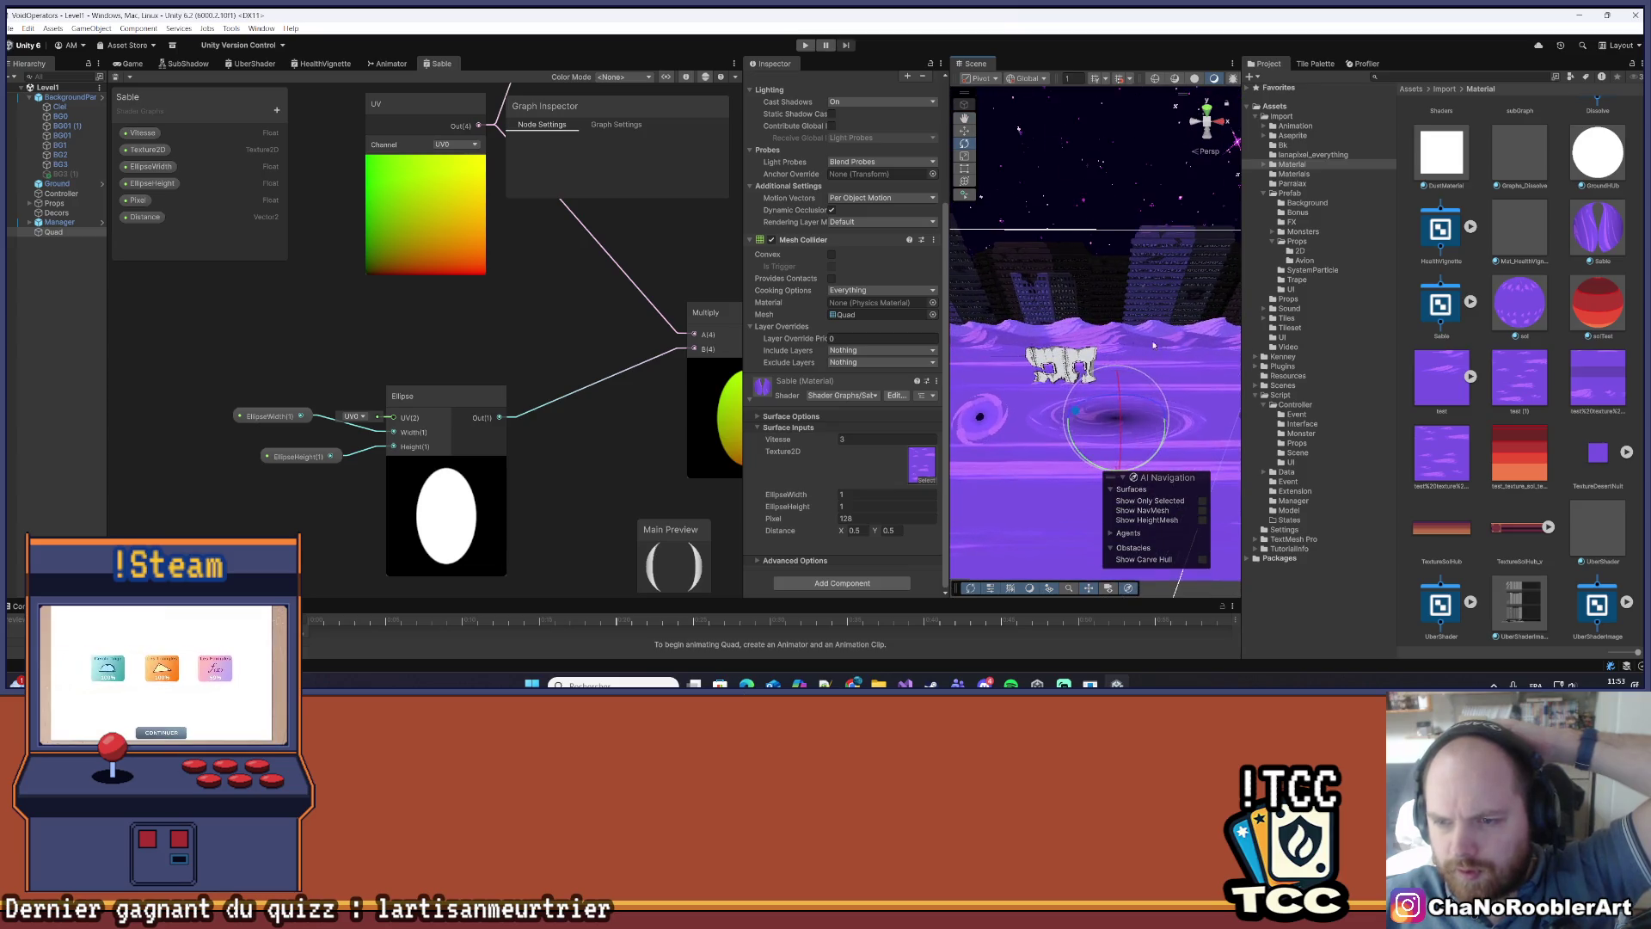
{"action": "left_click", "coordinate": [1110, 422]}
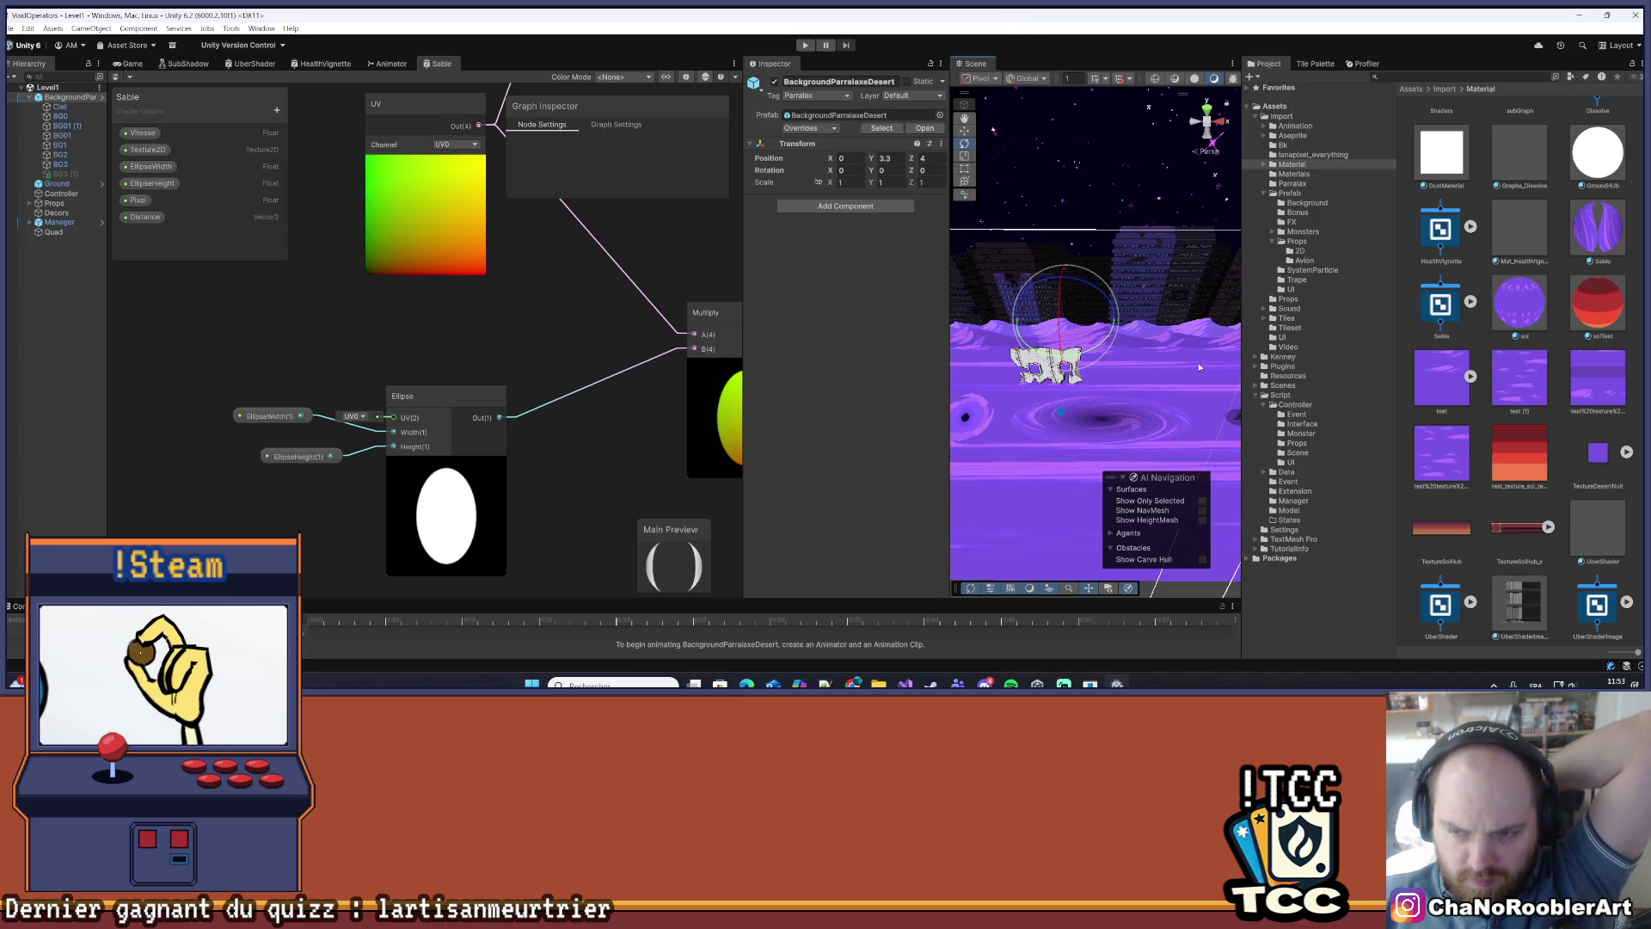
- Show the Game view and drag the splitters left to widen the Scene view
{"action": "scroll", "coordinate": [1151, 387], "scroll_direction": "down", "scroll_amount": 5}
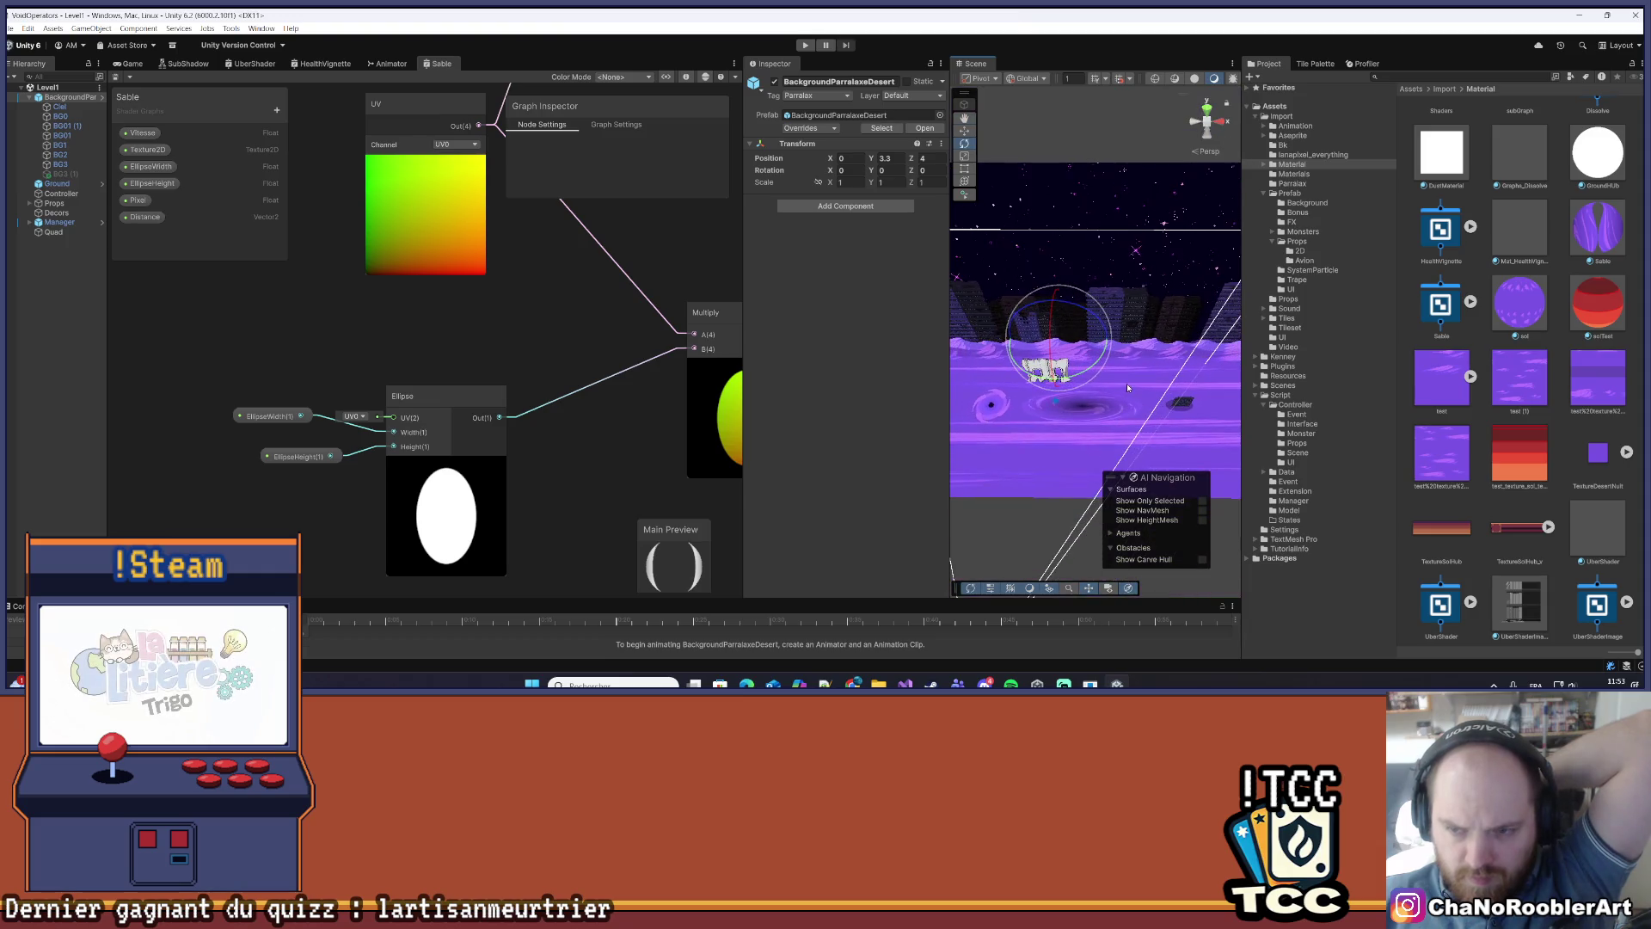
{"action": "left_click", "coordinate": [129, 66]}
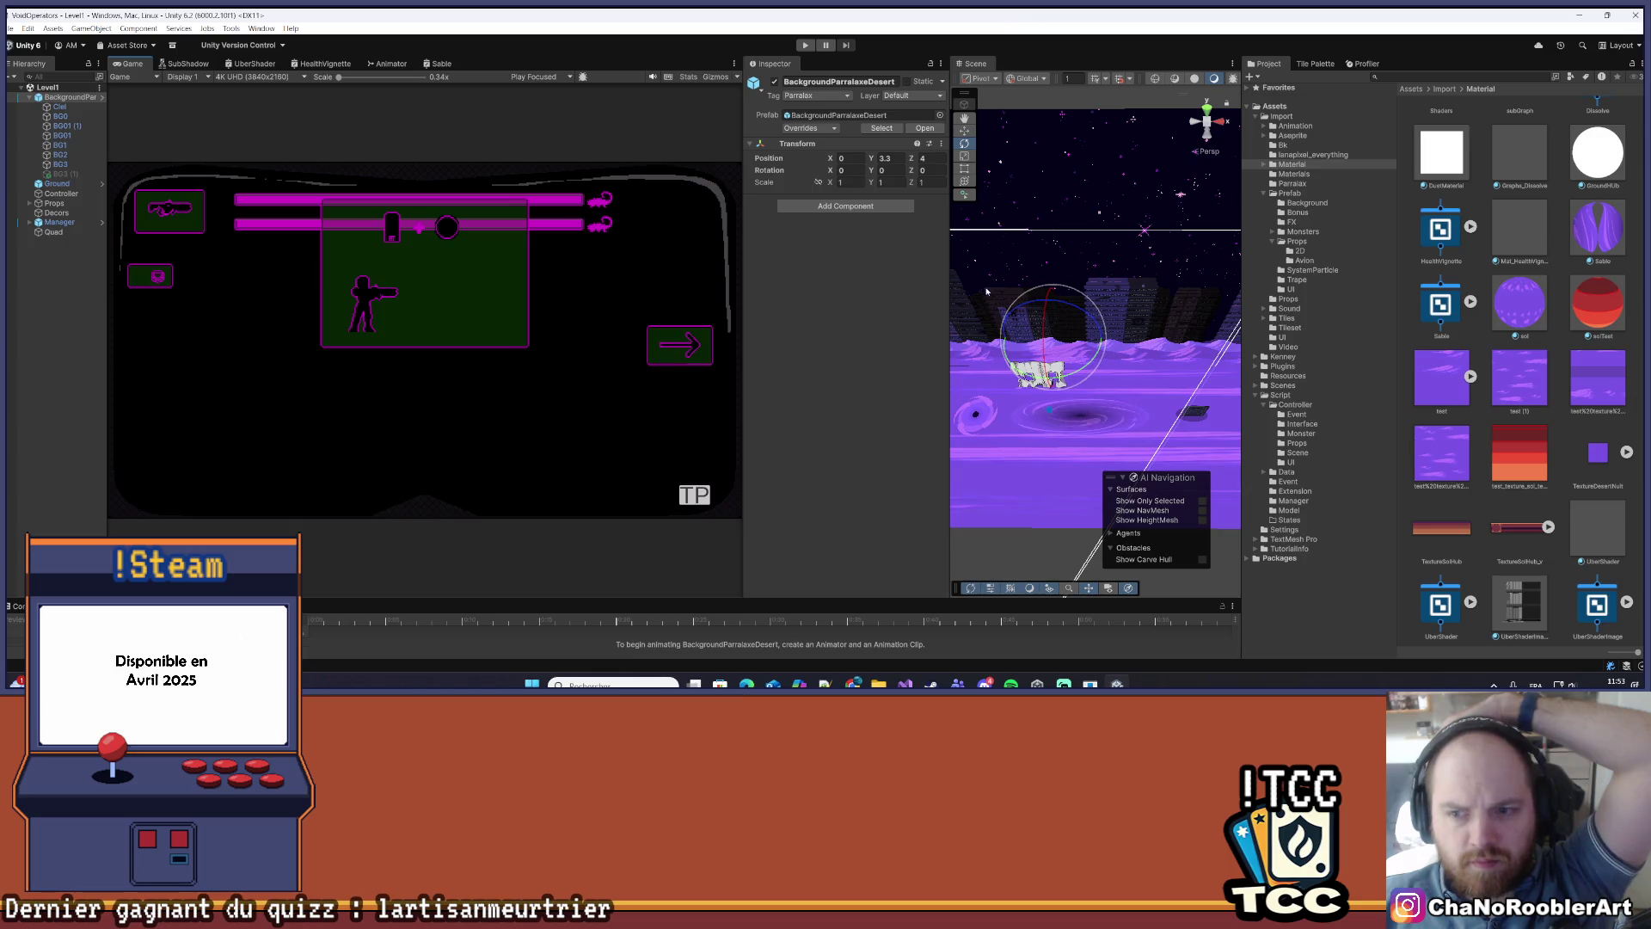
{"action": "left_click_drag", "start_coordinate": [741, 241], "coordinate": [516, 258]}
{"action": "left_click_drag", "start_coordinate": [950, 284], "coordinate": [678, 297]}
{"action": "scroll", "coordinate": [960, 361], "scroll_direction": "up", "scroll_amount": 3}
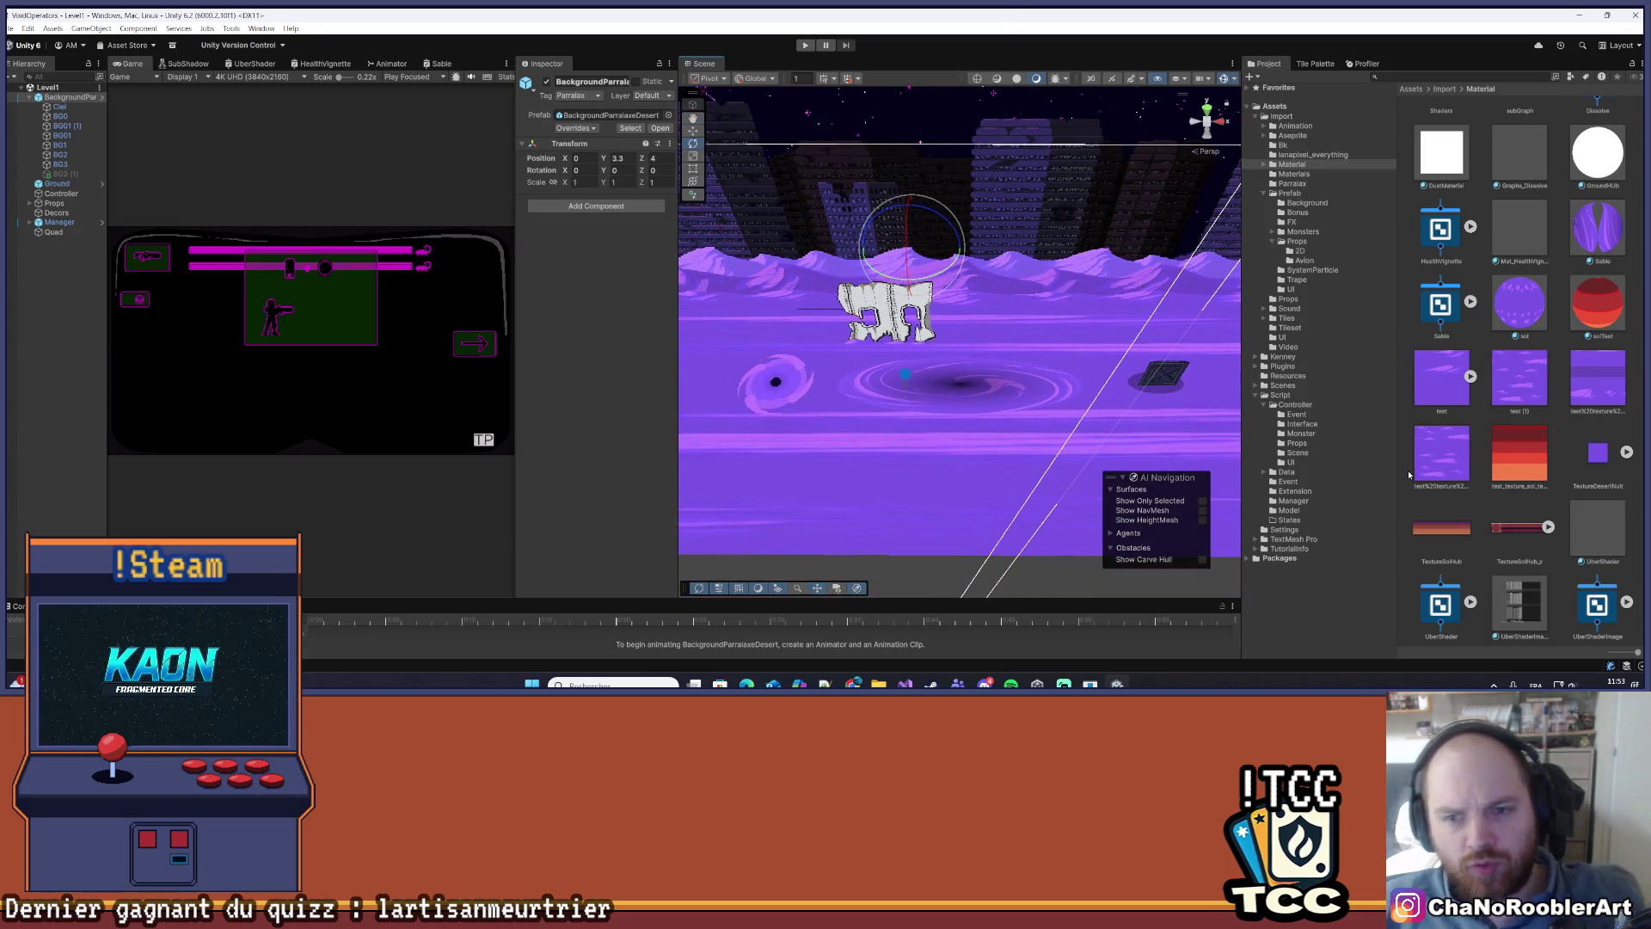
- Inspect the BG2 layer and its purple texture, select Ground, and enter Play mode with Ctrl+P
{"action": "left_click", "coordinate": [1145, 290]}
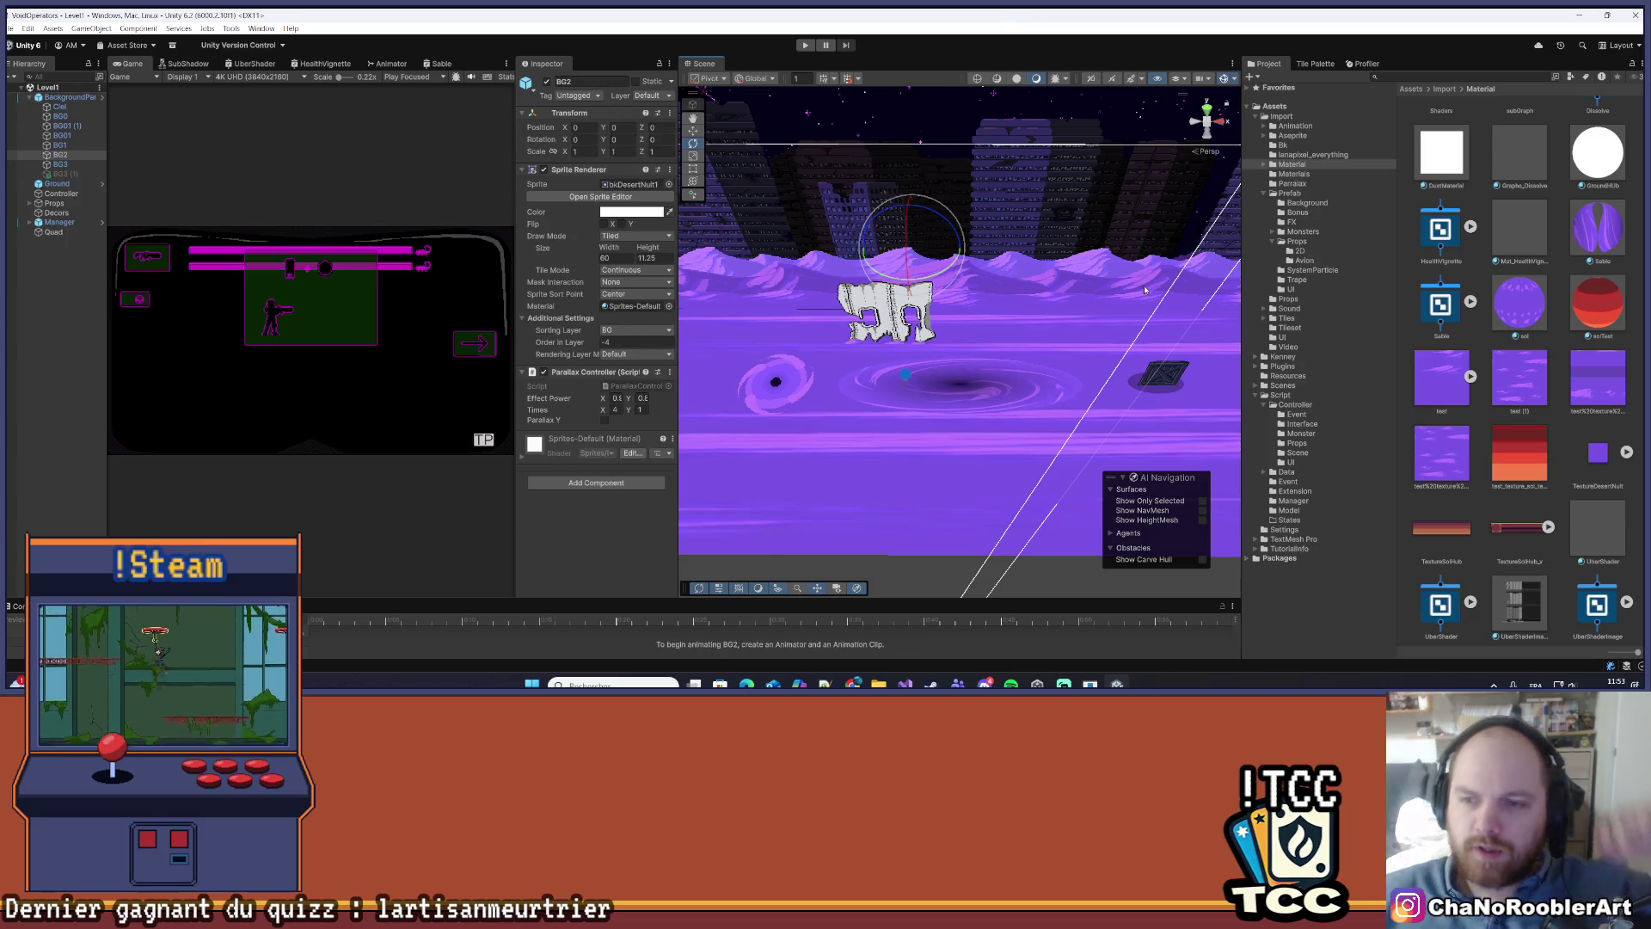
{"action": "left_click", "coordinate": [1452, 457]}
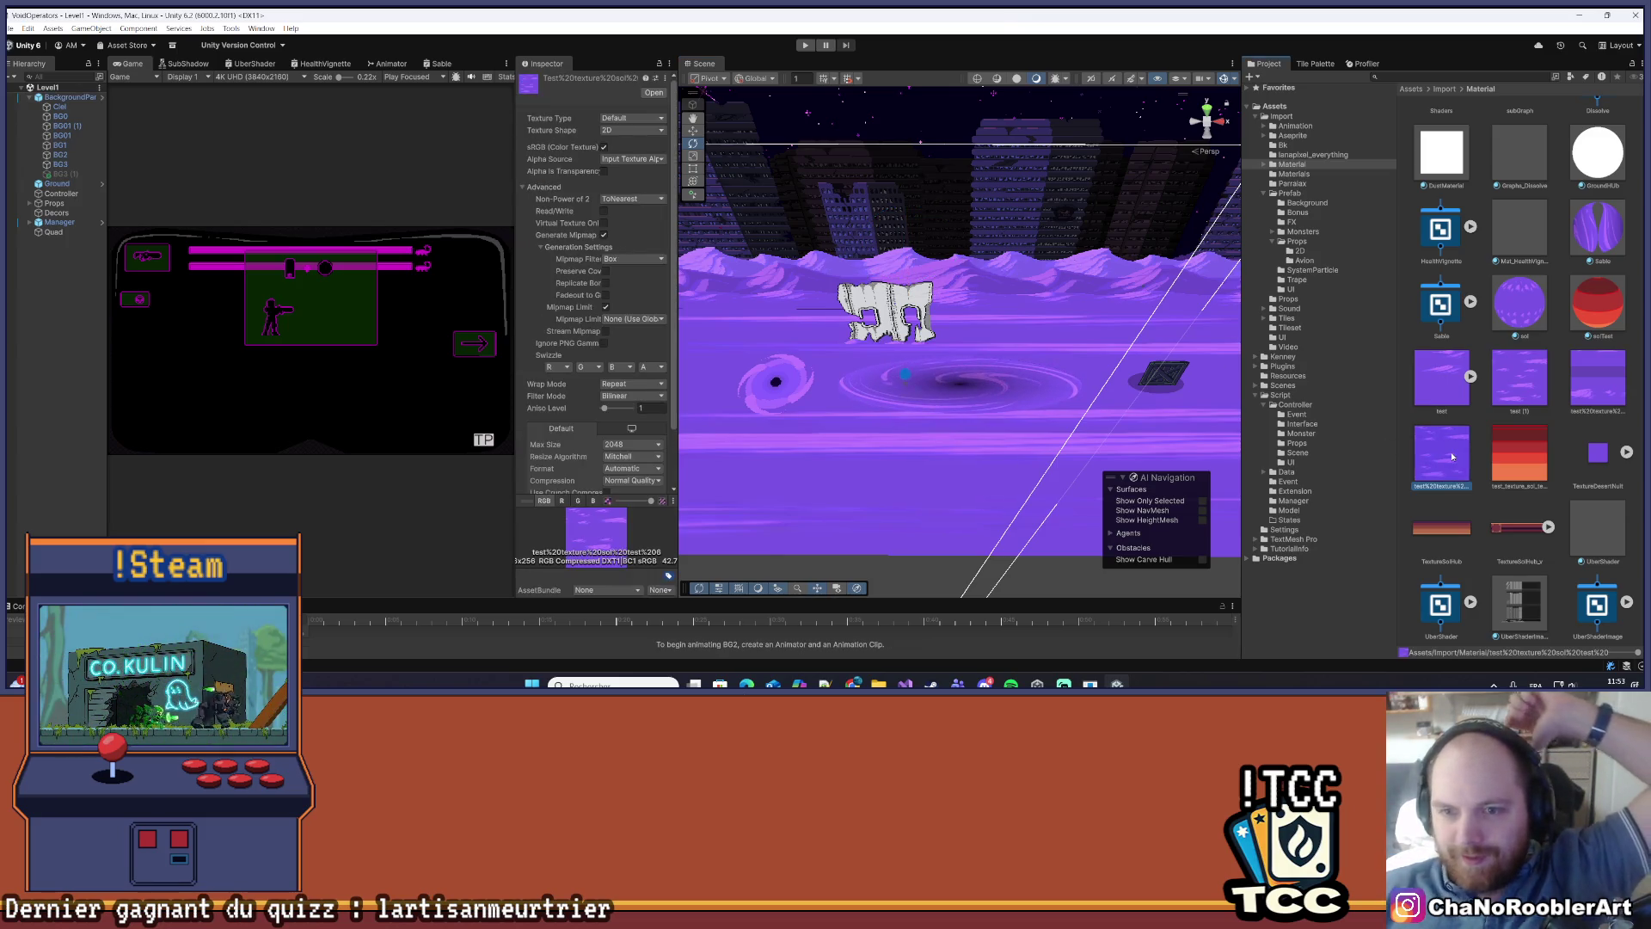
{"action": "left_click", "coordinate": [912, 592]}
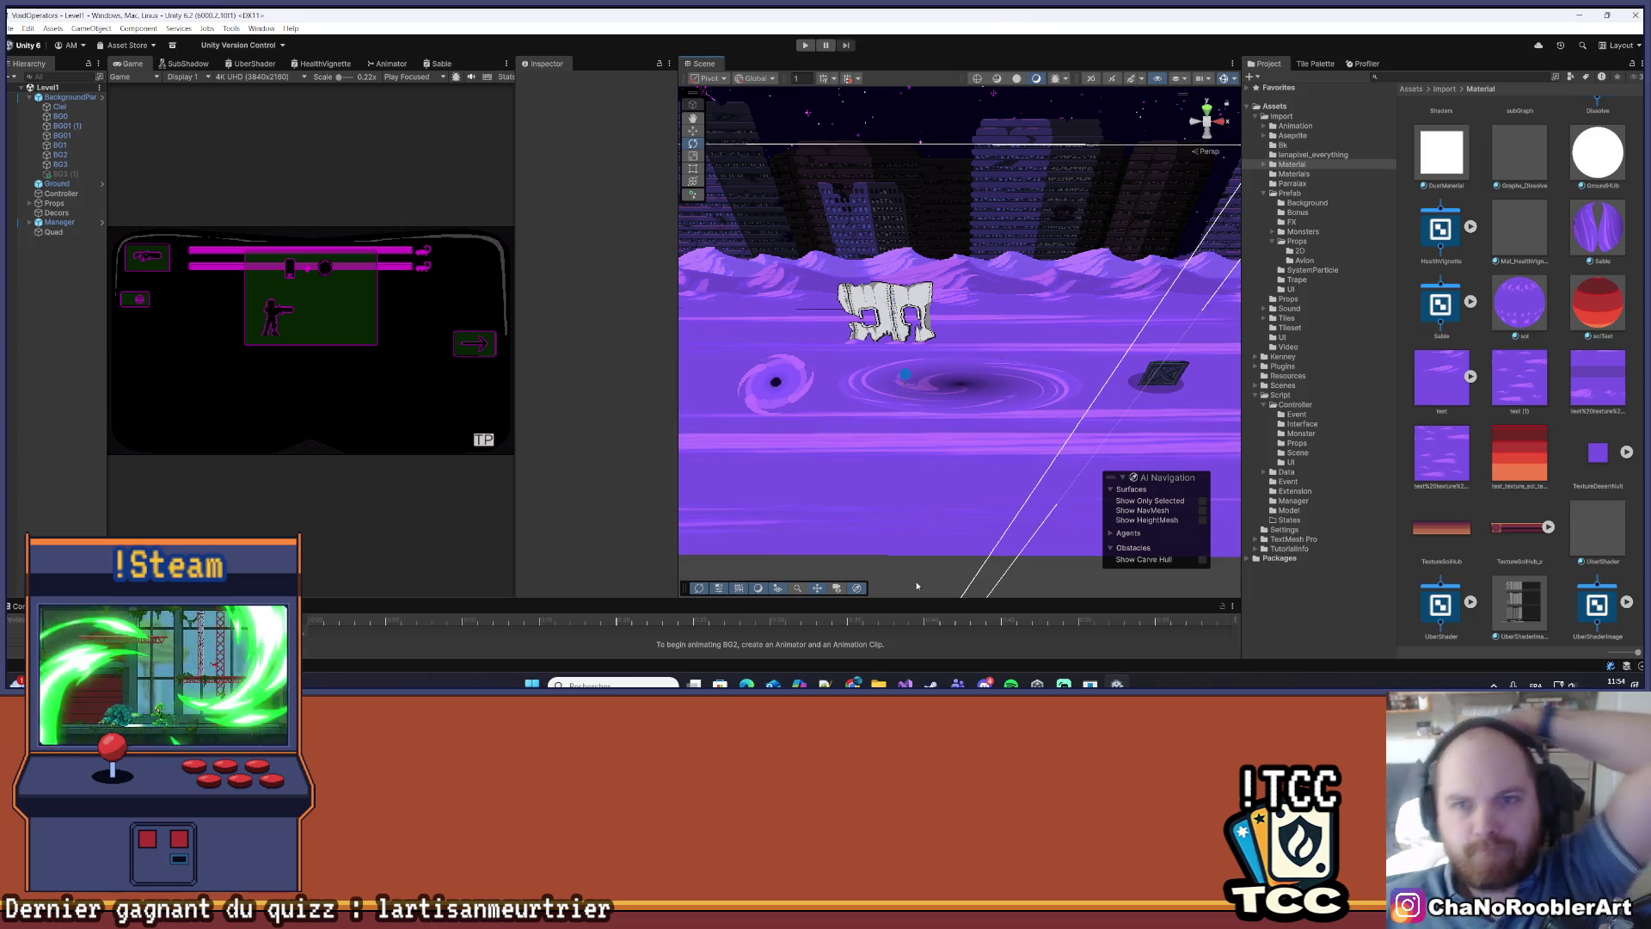
{"action": "left_click", "coordinate": [962, 511]}
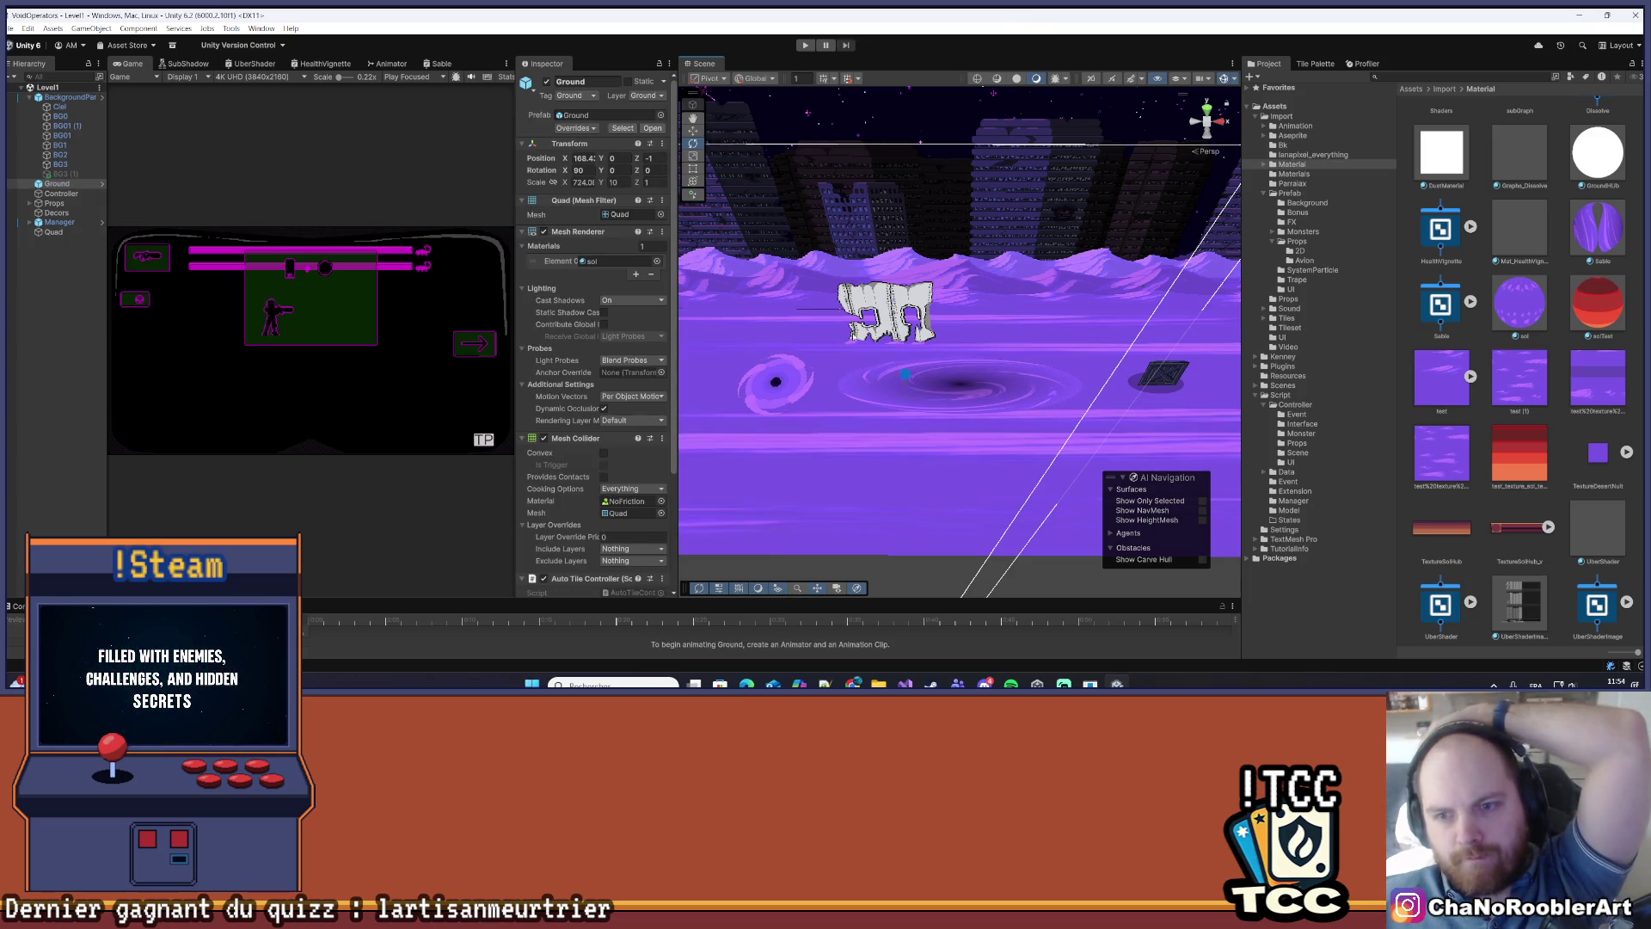
{"action": "key", "text": "ctrl+p"}
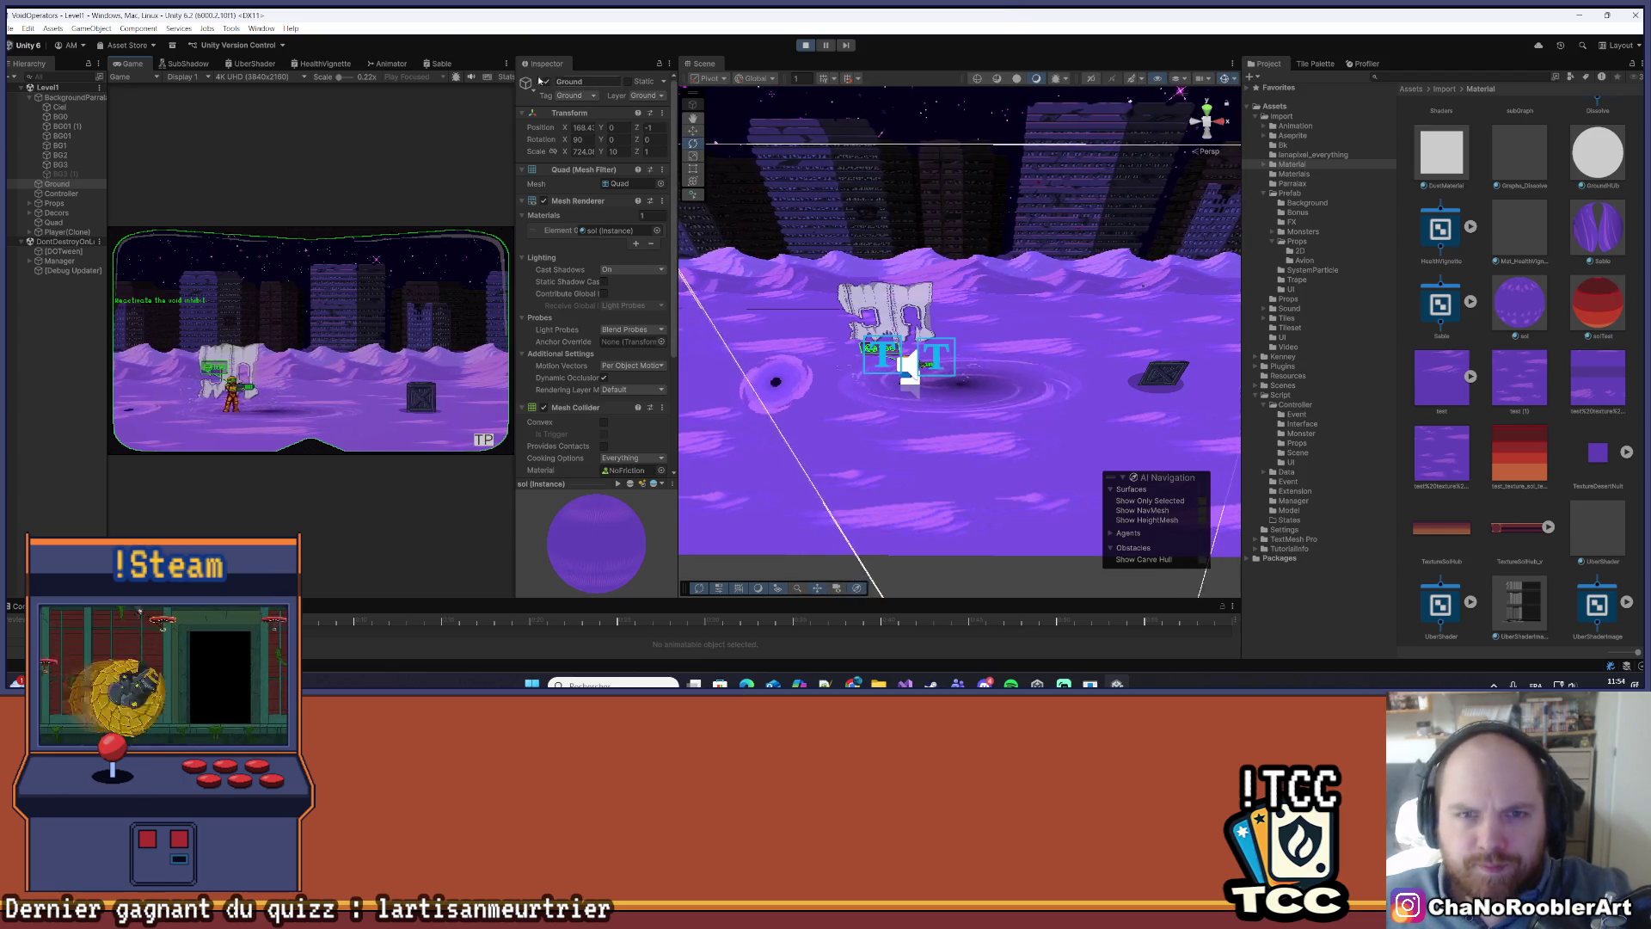
- Maximize the Game view, run the character left and right with A and D, then restore the layout
{"action": "left_click", "coordinate": [506, 63]}
{"action": "left_click", "coordinate": [539, 106]}
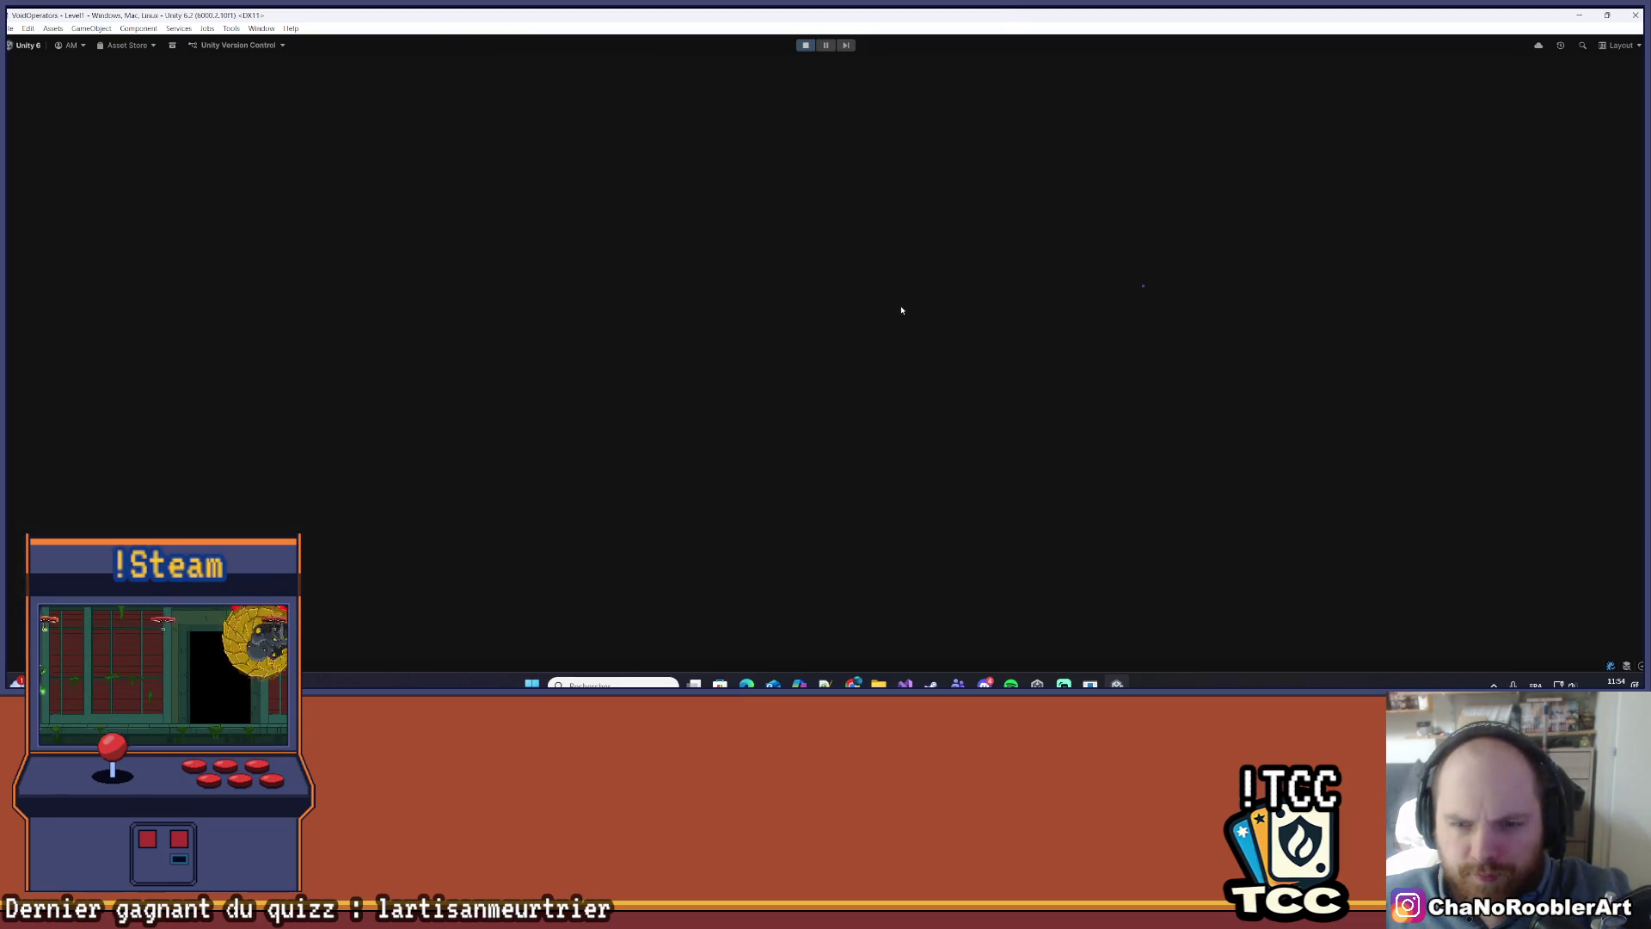
{"action": "key", "text": "a"}
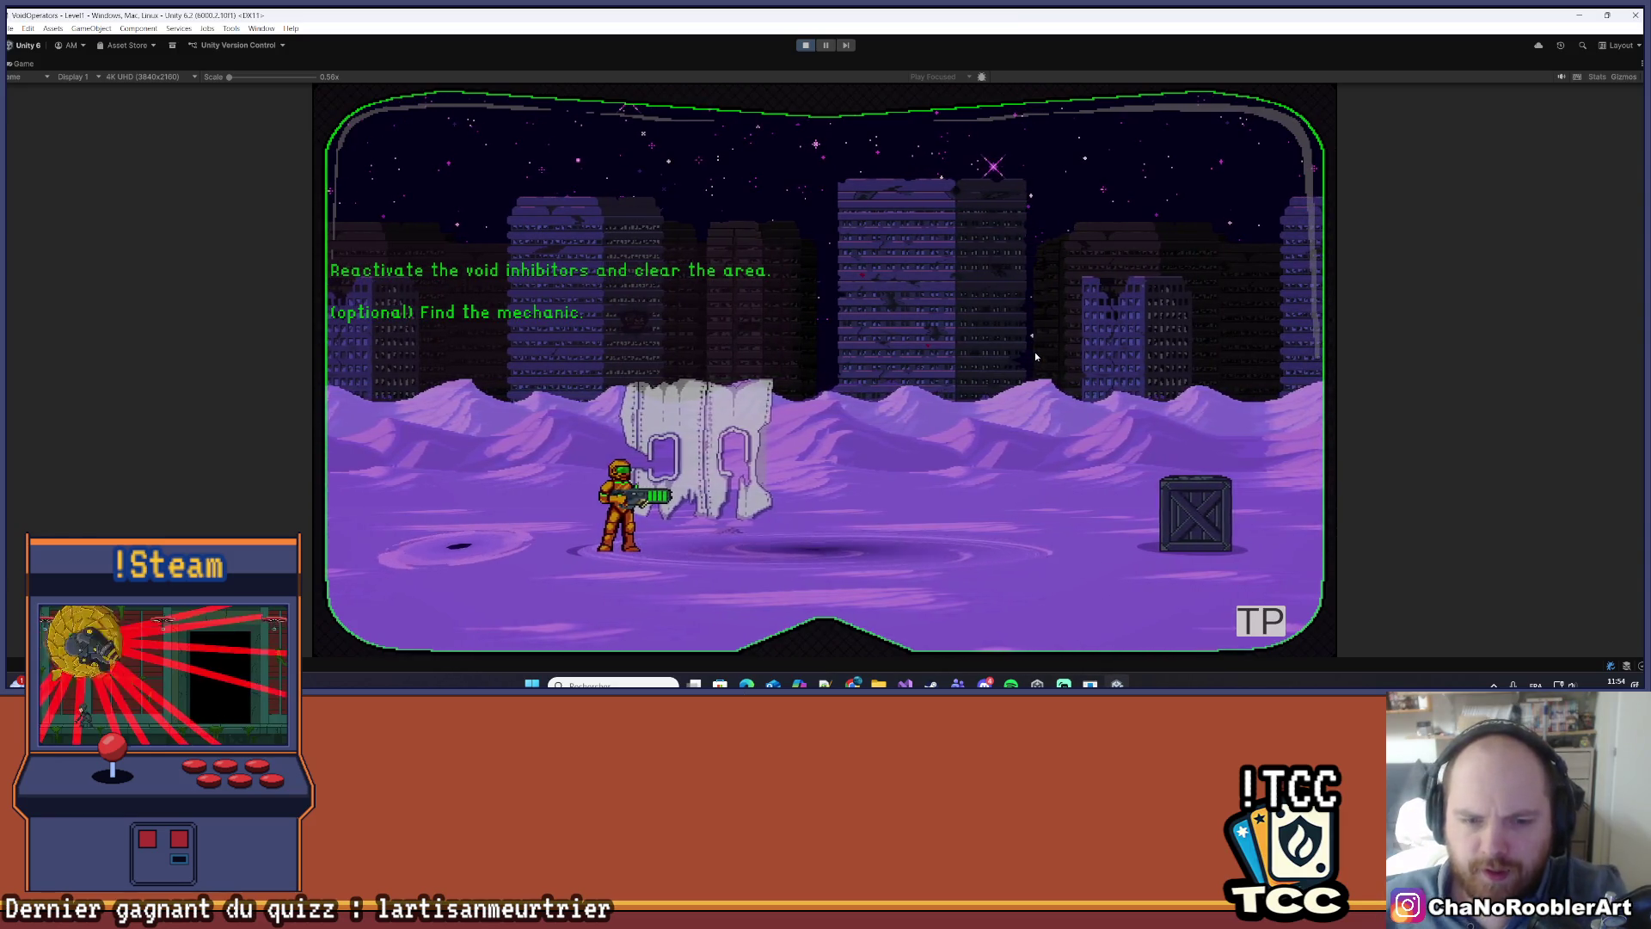
{"action": "key", "text": "d"}
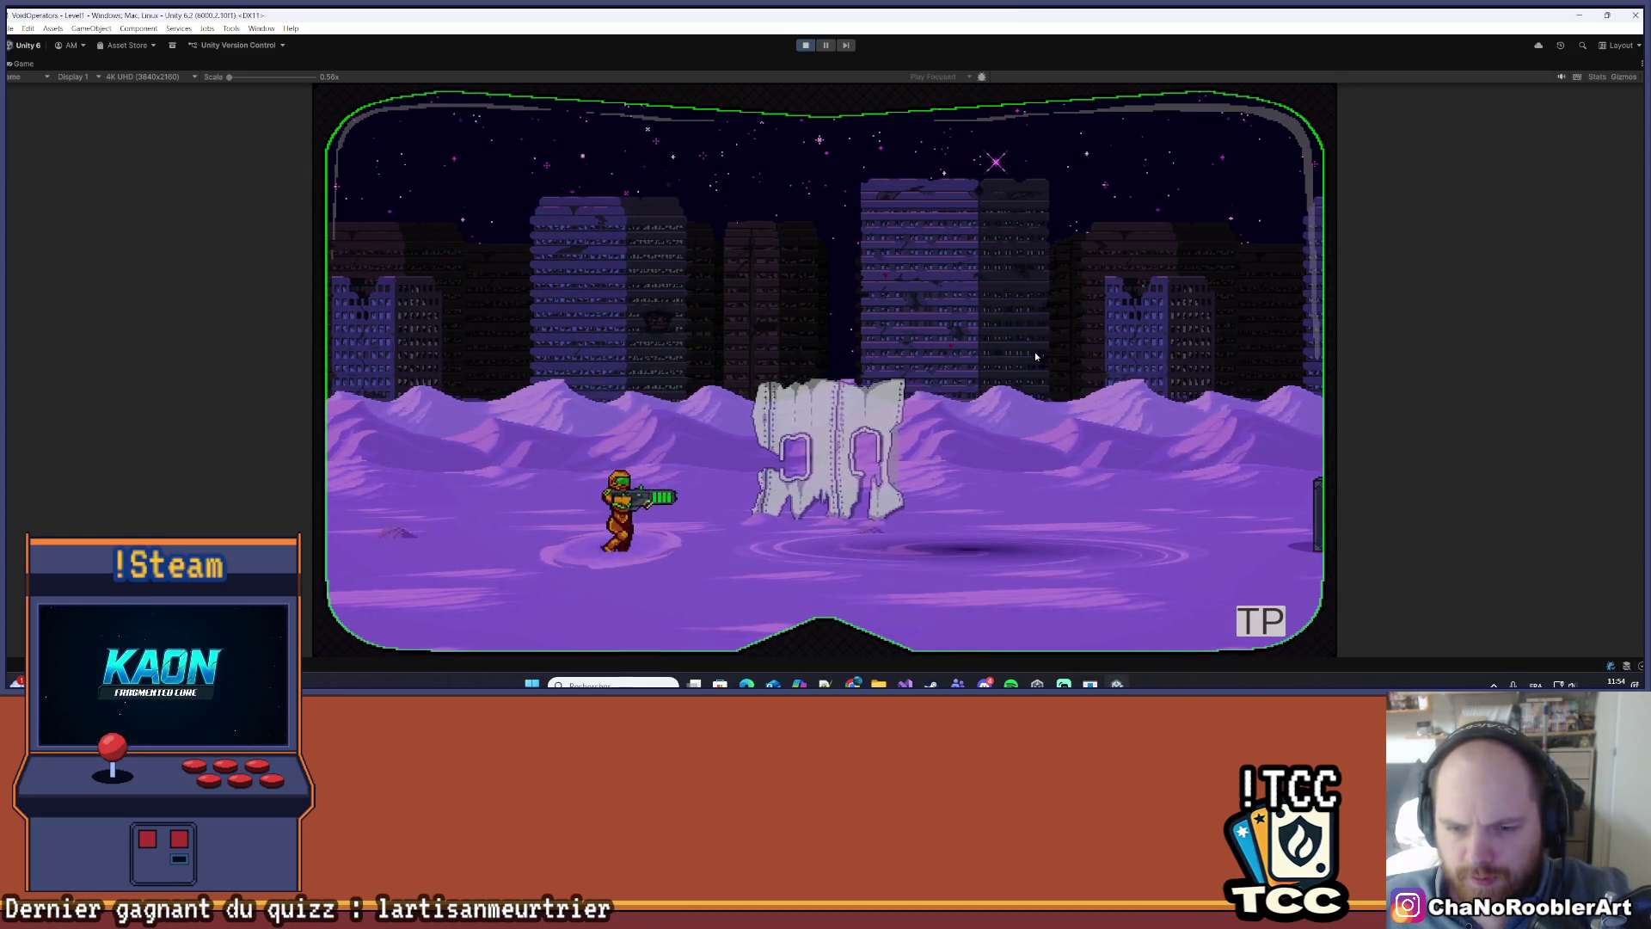
{"action": "key", "text": "a"}
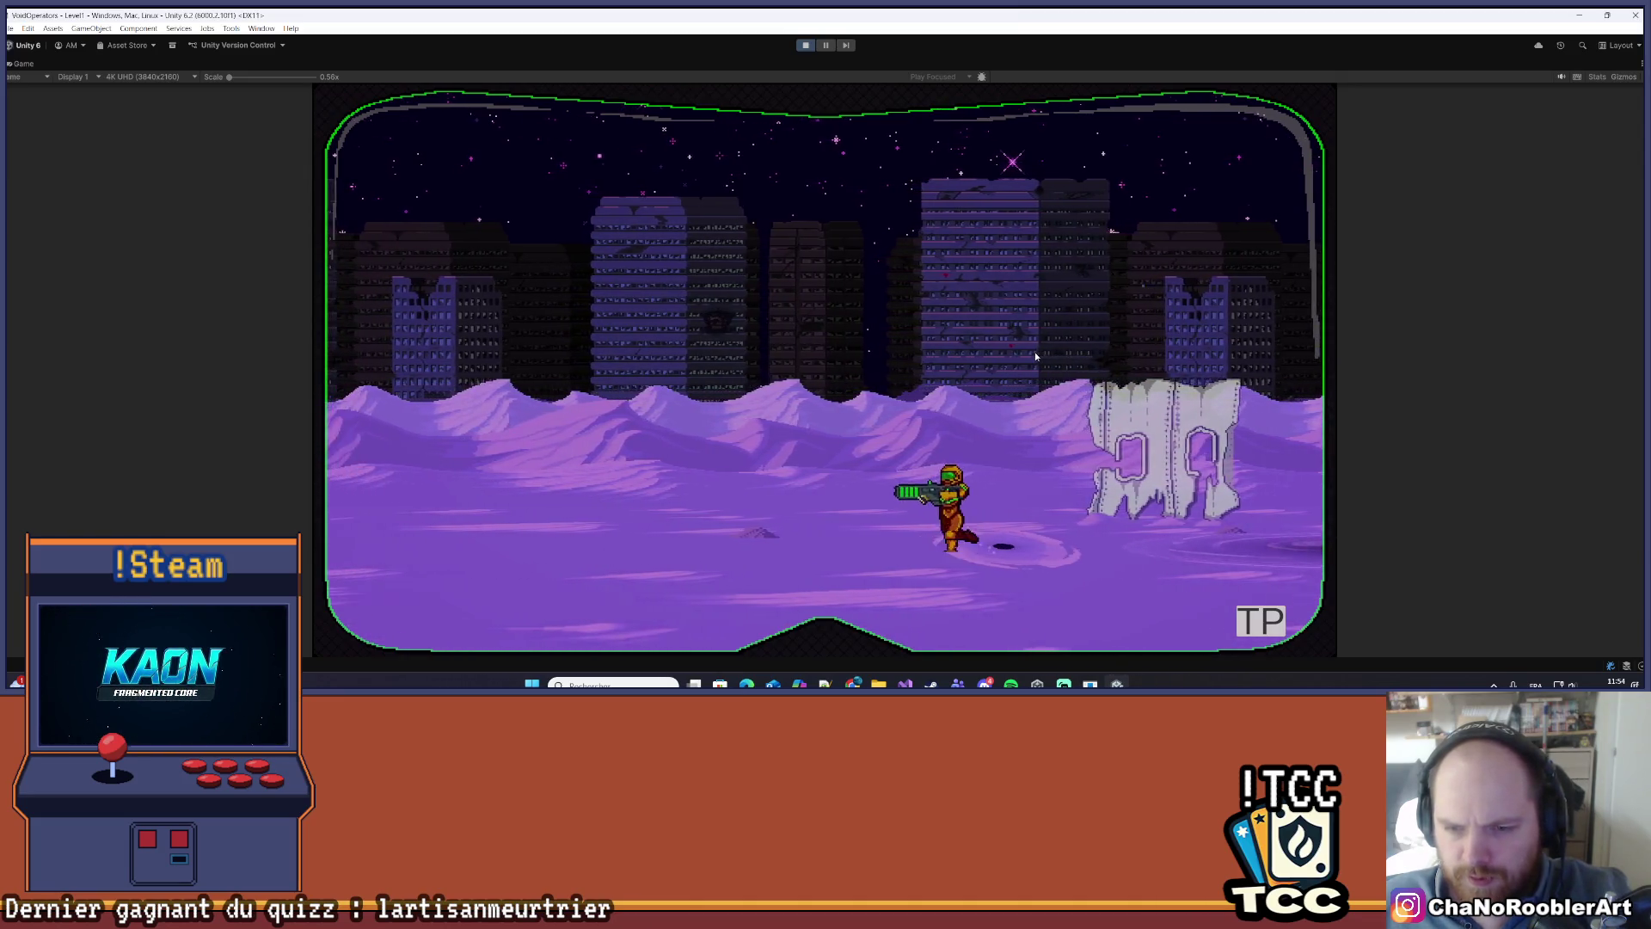
{"action": "key", "text": "d"}
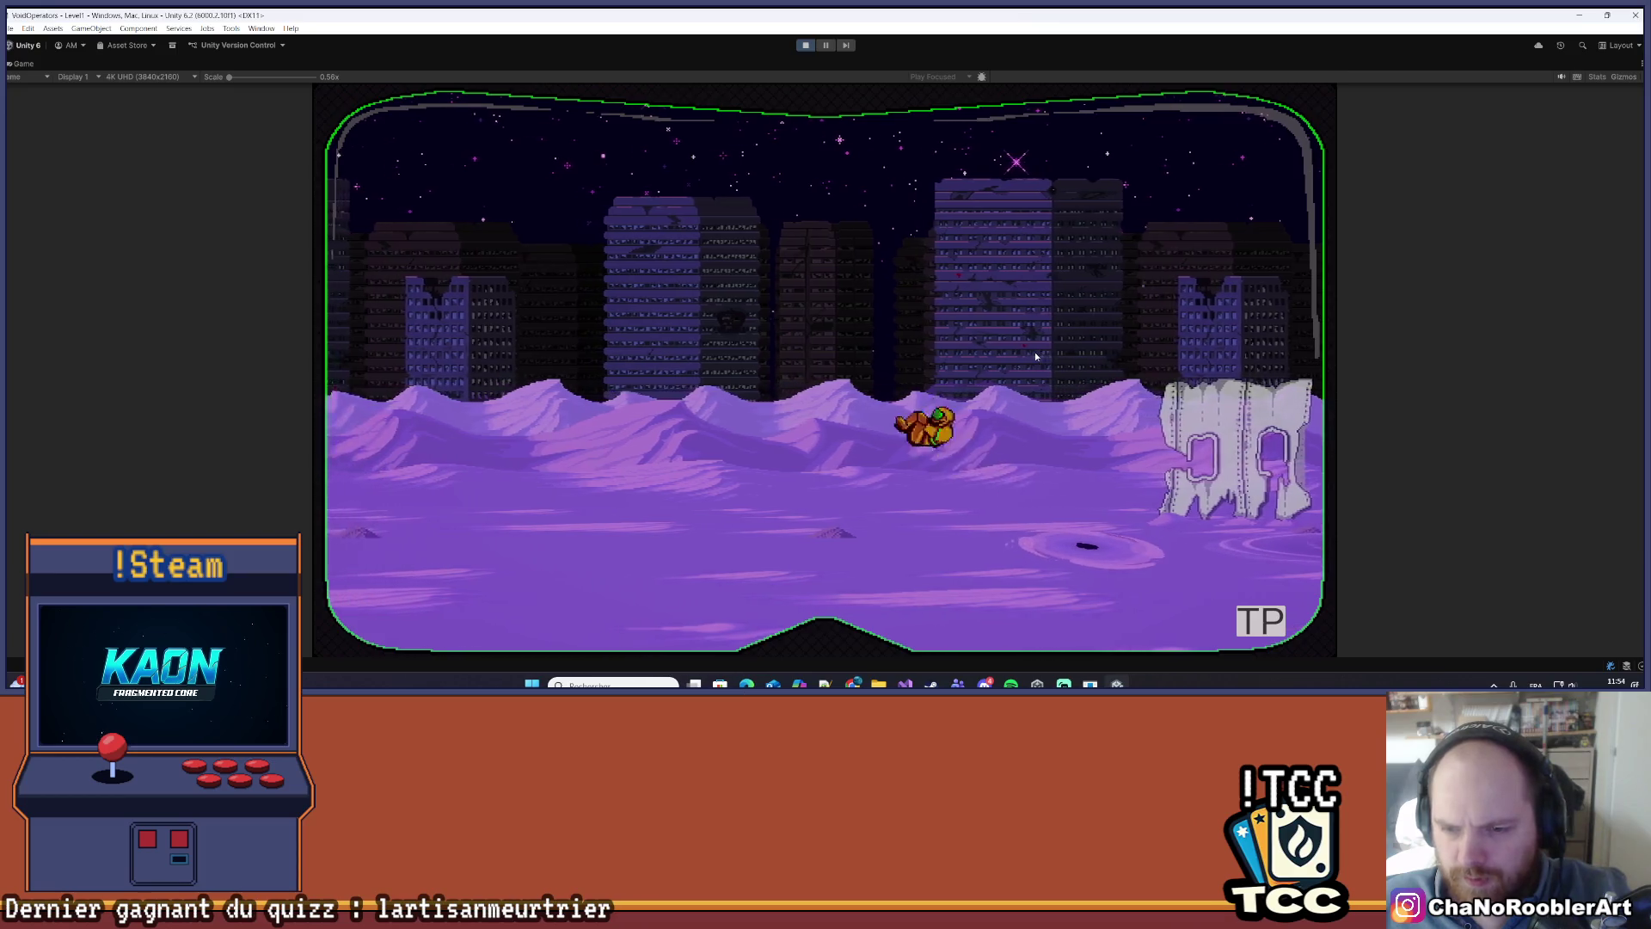
{"action": "key", "text": "d"}
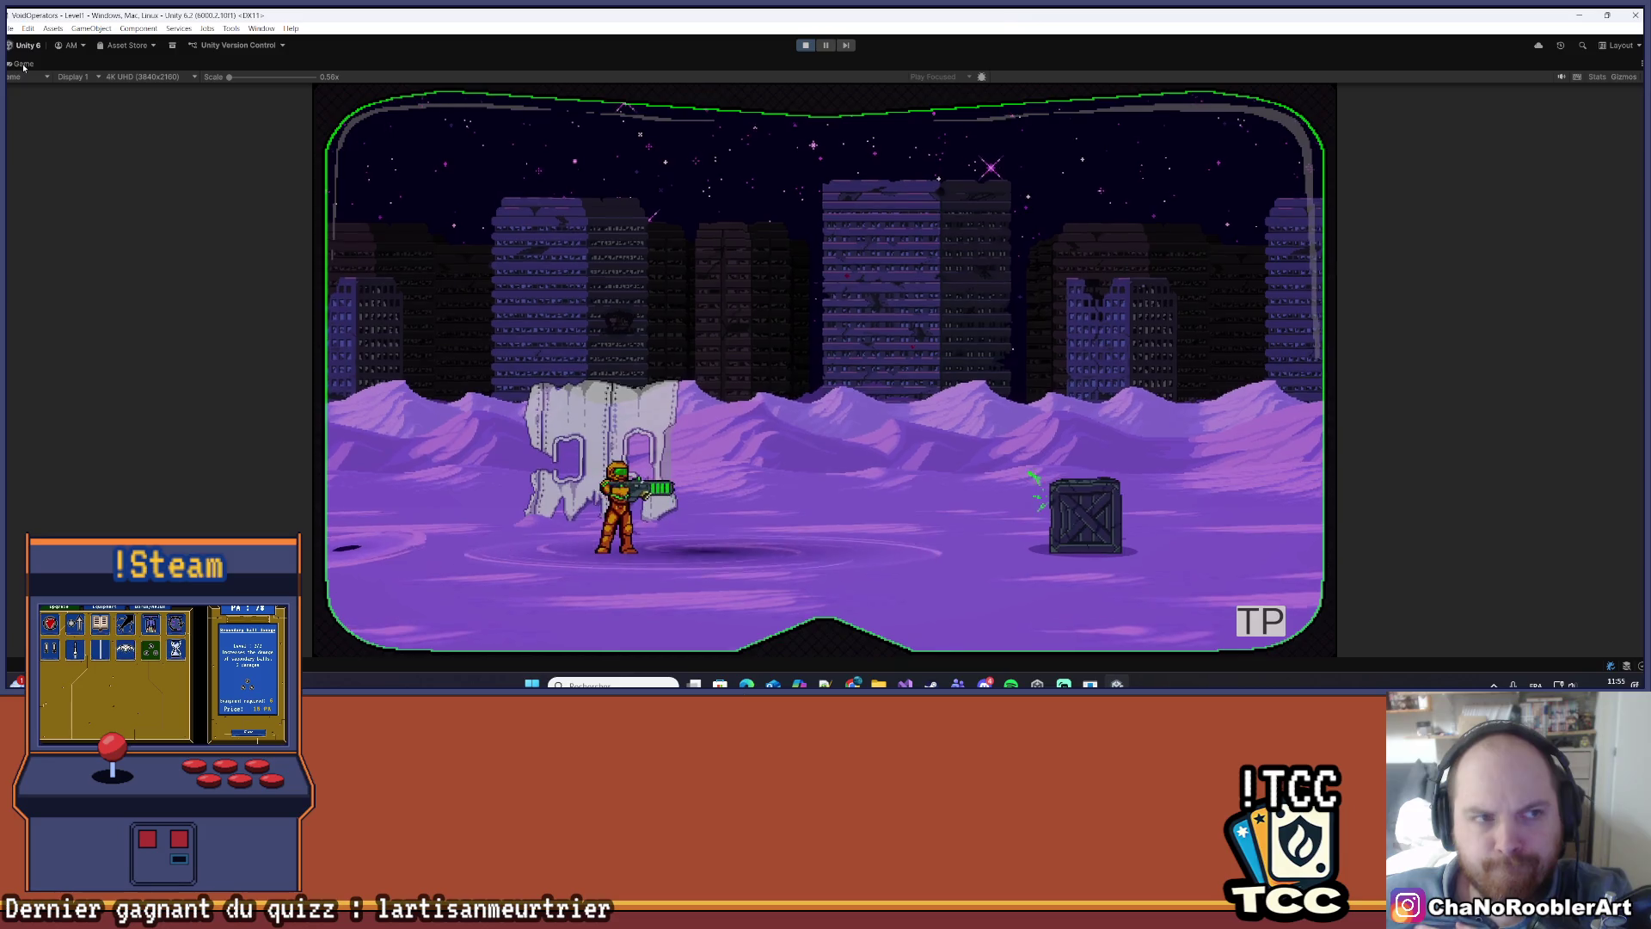
{"action": "left_click", "coordinate": [1634, 64]}
{"action": "left_click", "coordinate": [1531, 87]}
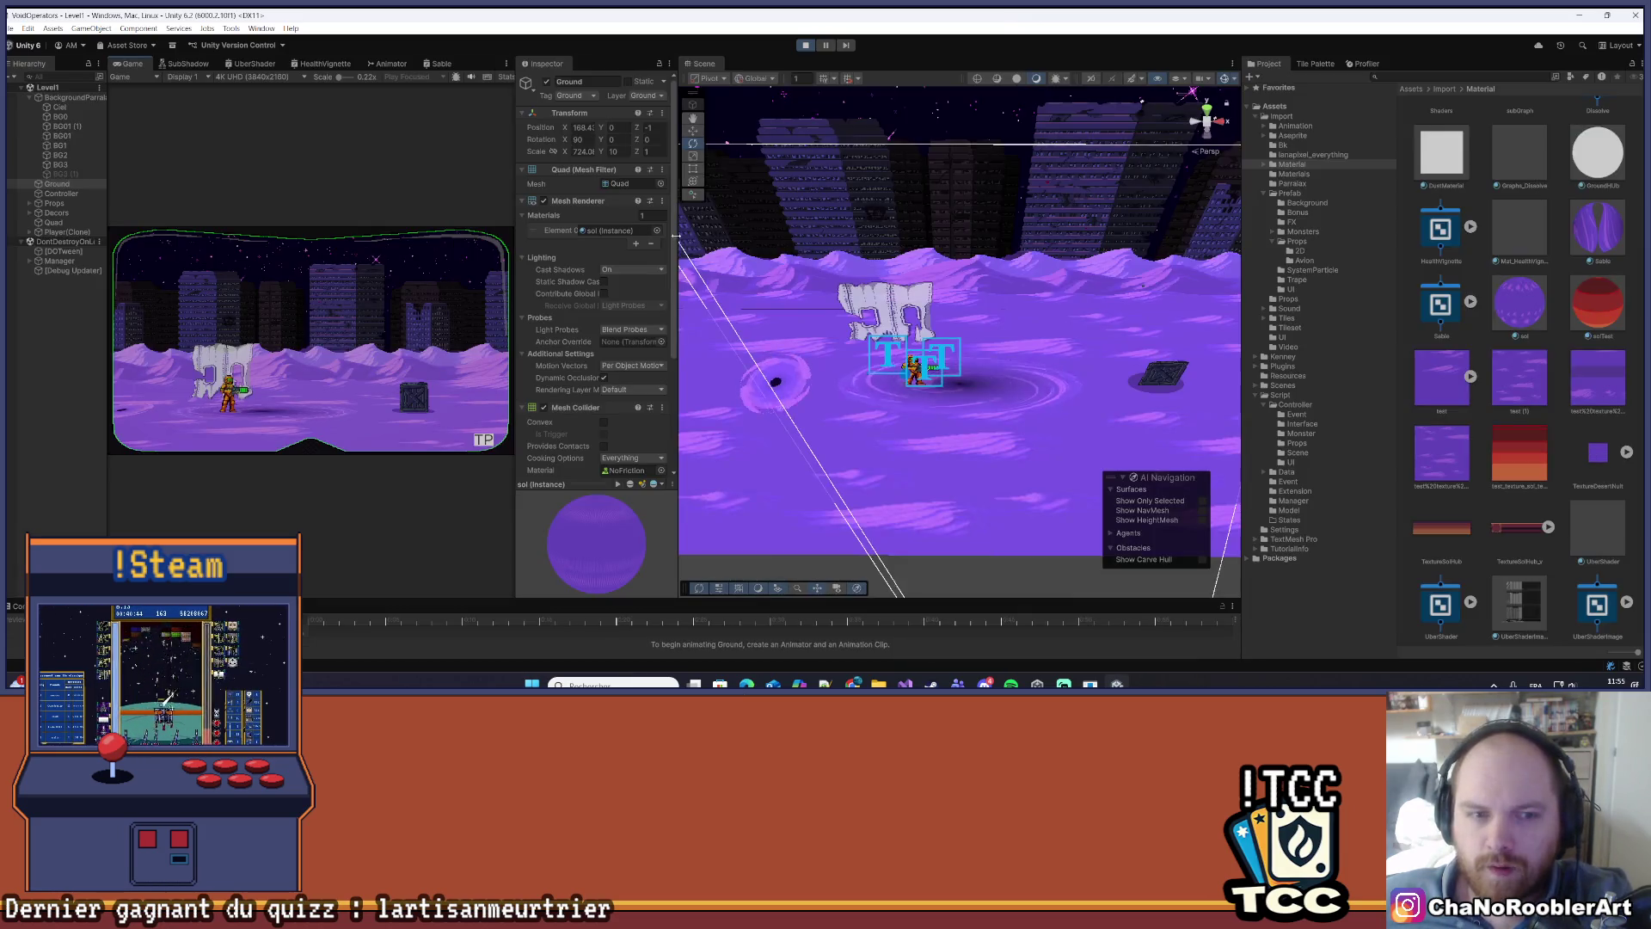
- Enlarge the Game view beside the Scene view, then select the Quad in the Hierarchy
{"action": "mouse_move", "coordinate": [514, 298]}
{"action": "left_mouse_down"}
{"action": "mouse_move", "coordinate": [731, 305]}
{"action": "mouse_move", "coordinate": [905, 343]}
{"action": "left_mouse_up"}
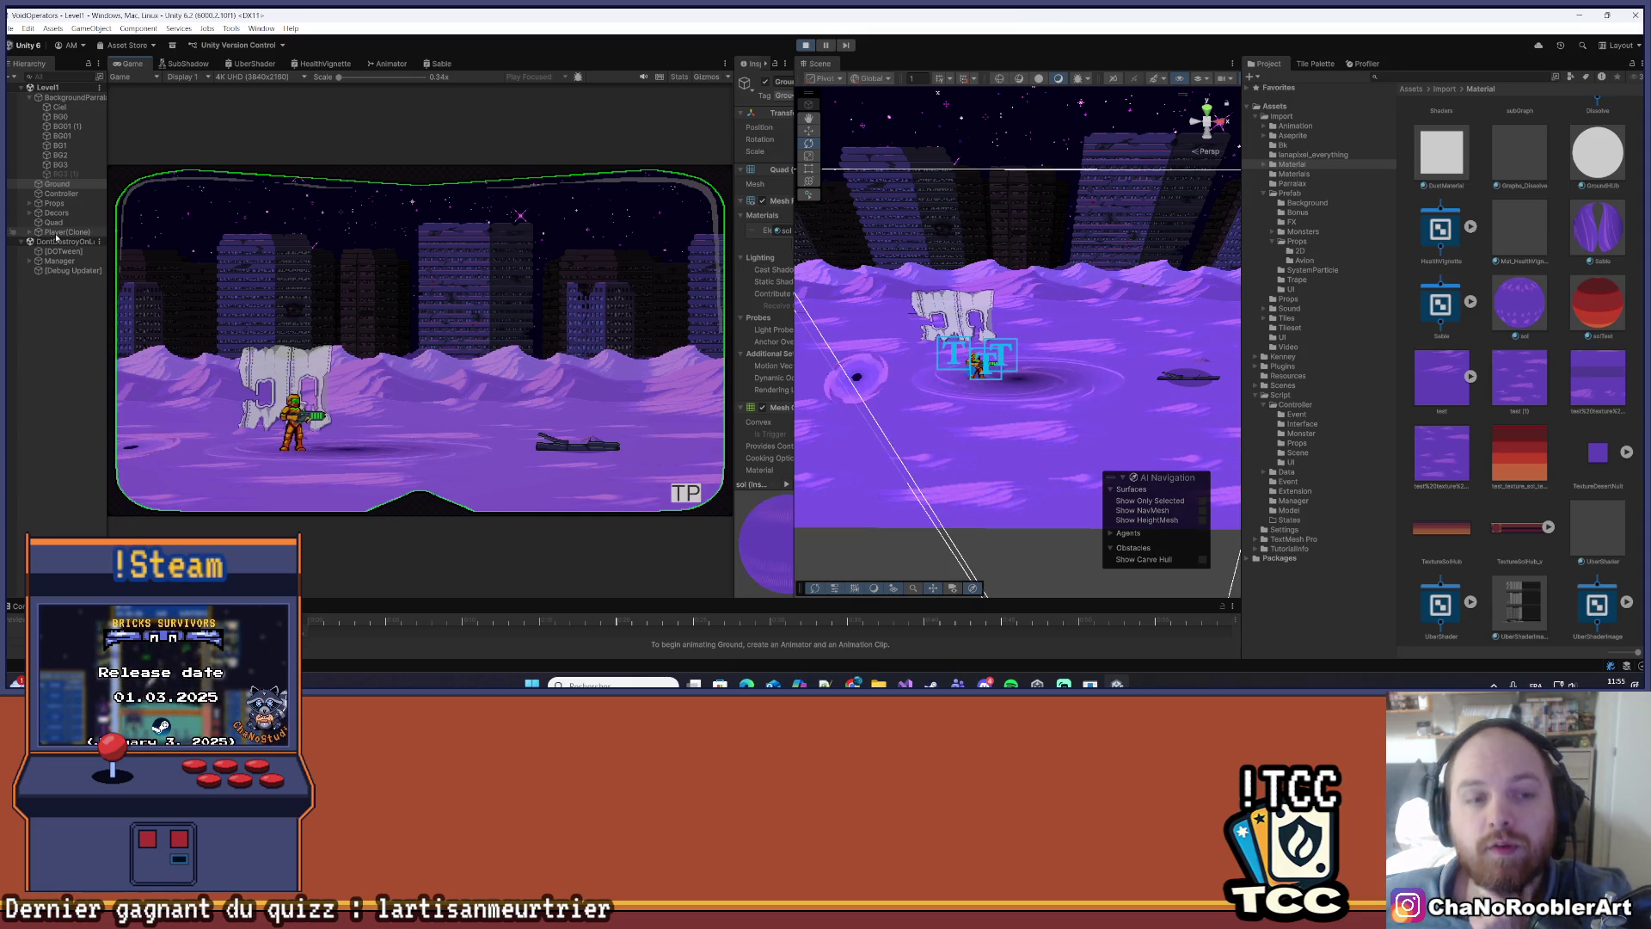
{"action": "left_click", "coordinate": [54, 223]}
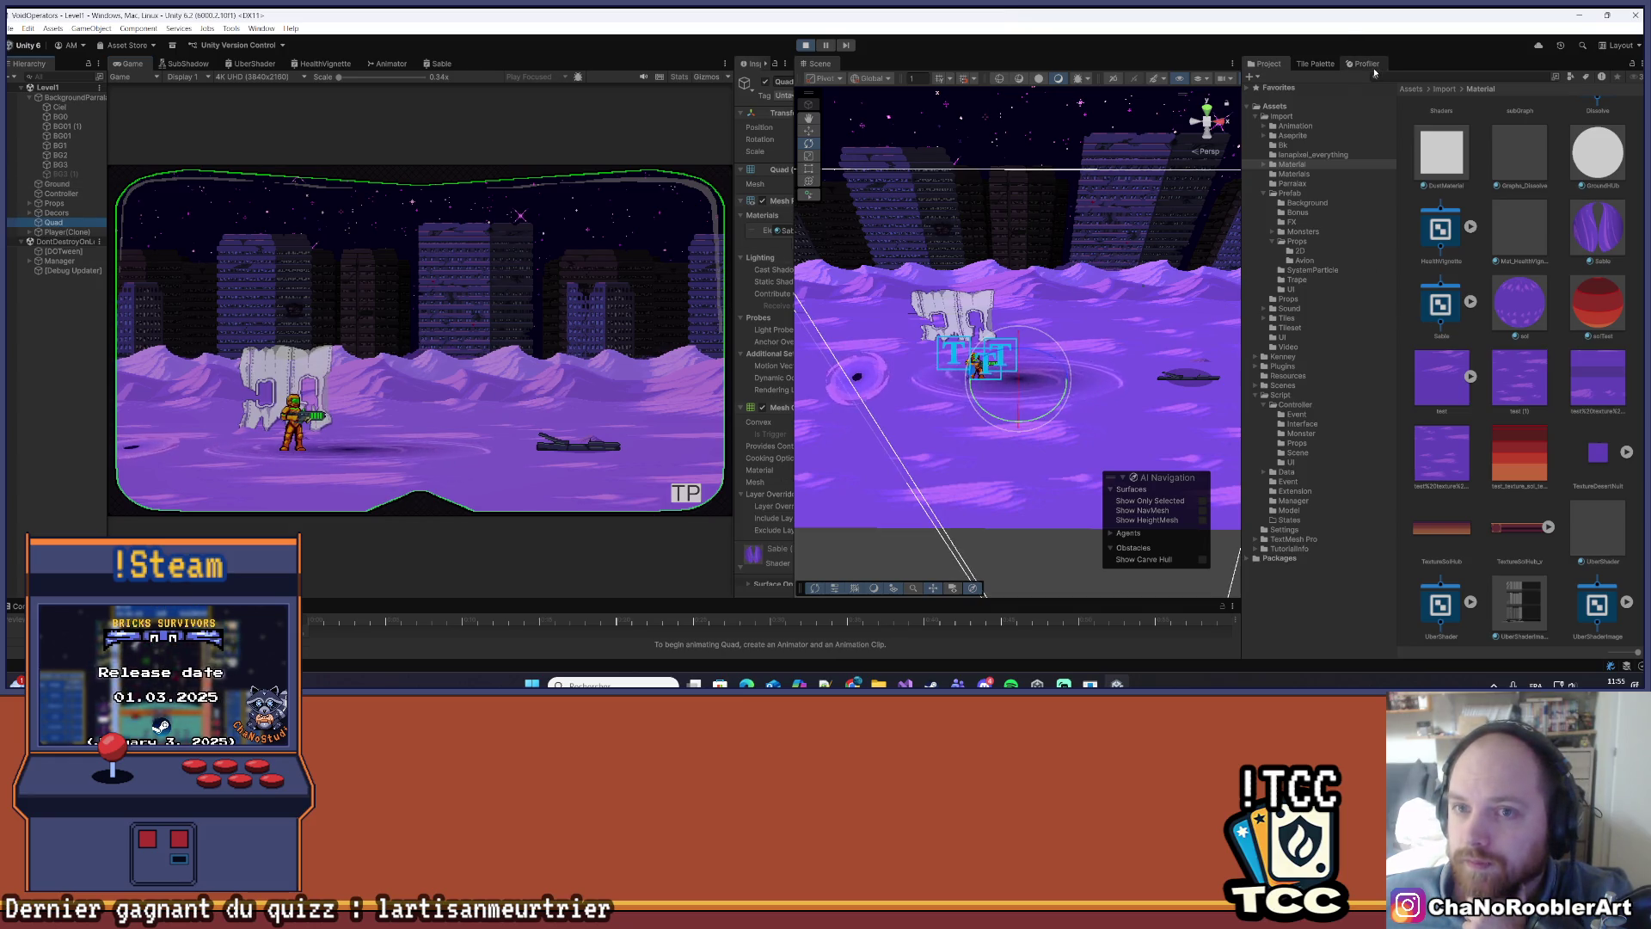
- In the Sable shader graph, delete the connection into the upper node
{"action": "left_click", "coordinate": [436, 65]}
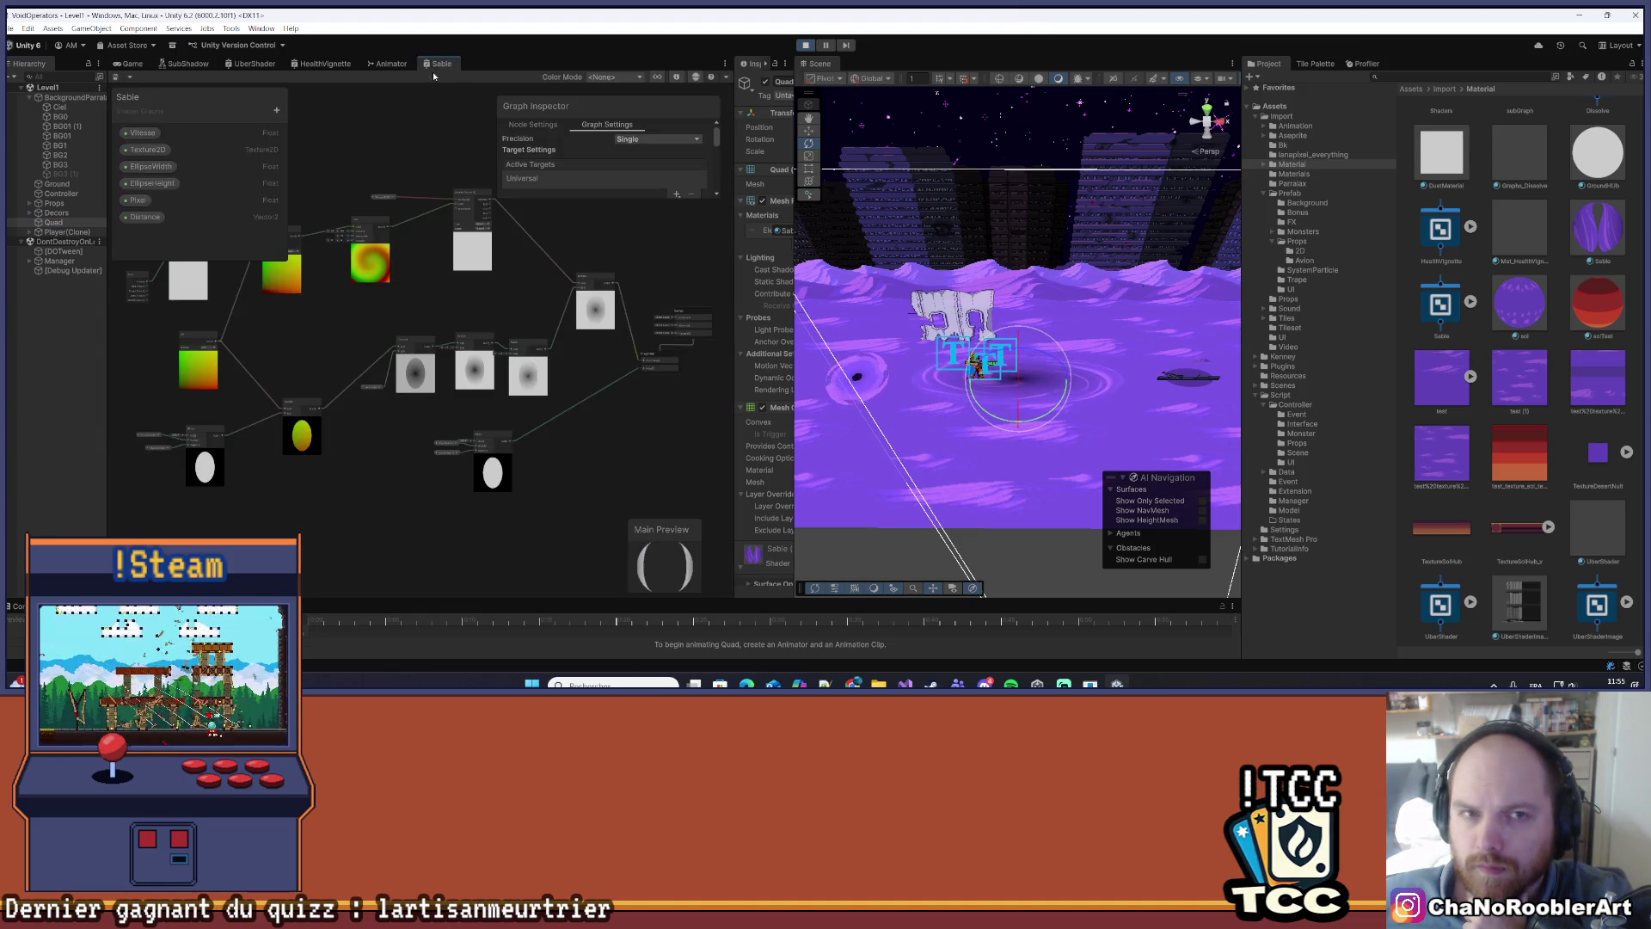
{"action": "scroll", "coordinate": [559, 380], "scroll_direction": "up", "scroll_amount": 4}
{"action": "scroll", "coordinate": [559, 380], "scroll_direction": "down", "scroll_amount": 4}
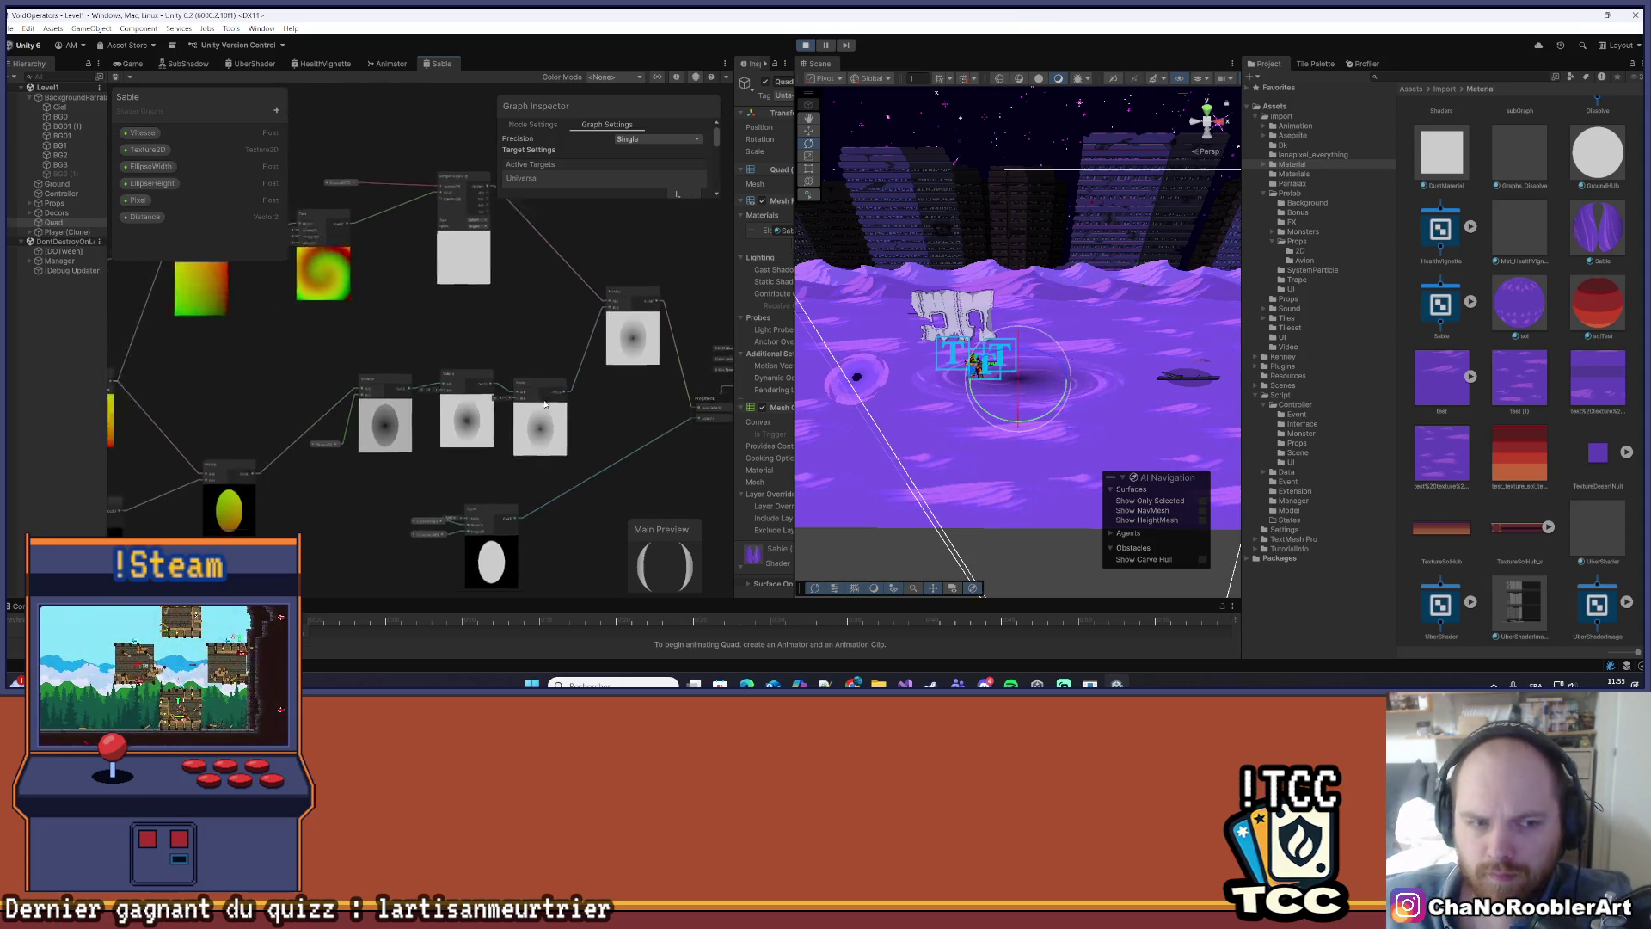
{"action": "scroll", "coordinate": [559, 344], "scroll_direction": "up", "scroll_amount": 2}
{"action": "scroll", "coordinate": [426, 342], "scroll_direction": "down", "scroll_amount": 2}
{"action": "left_click", "coordinate": [426, 342]}
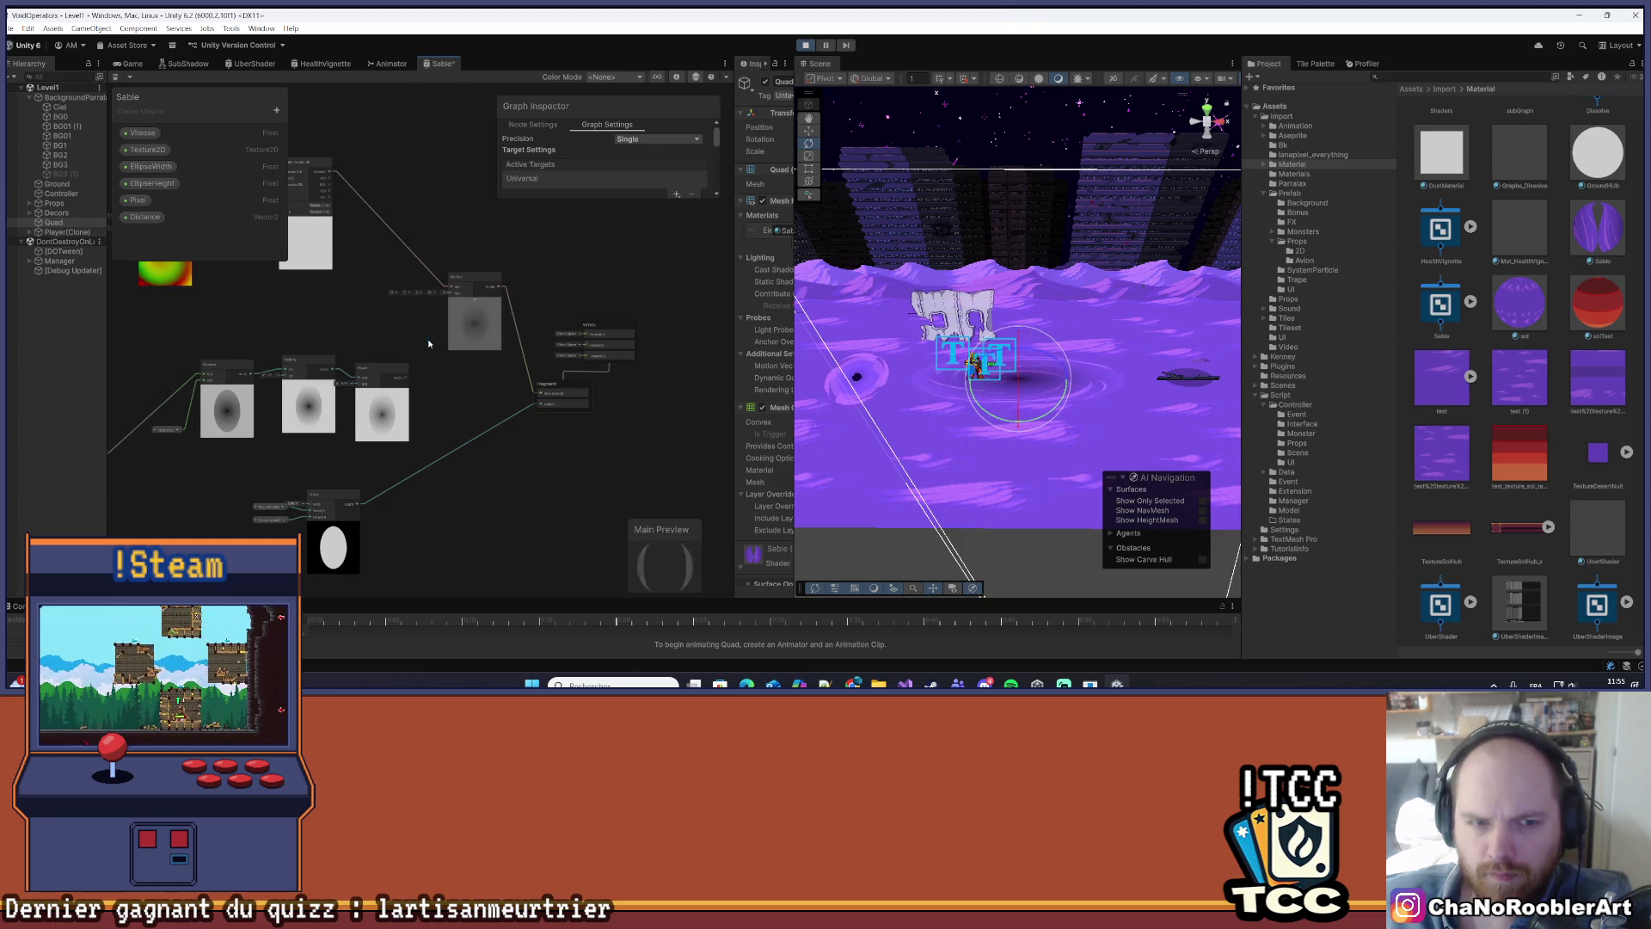
{"action": "key", "text": "Delete"}
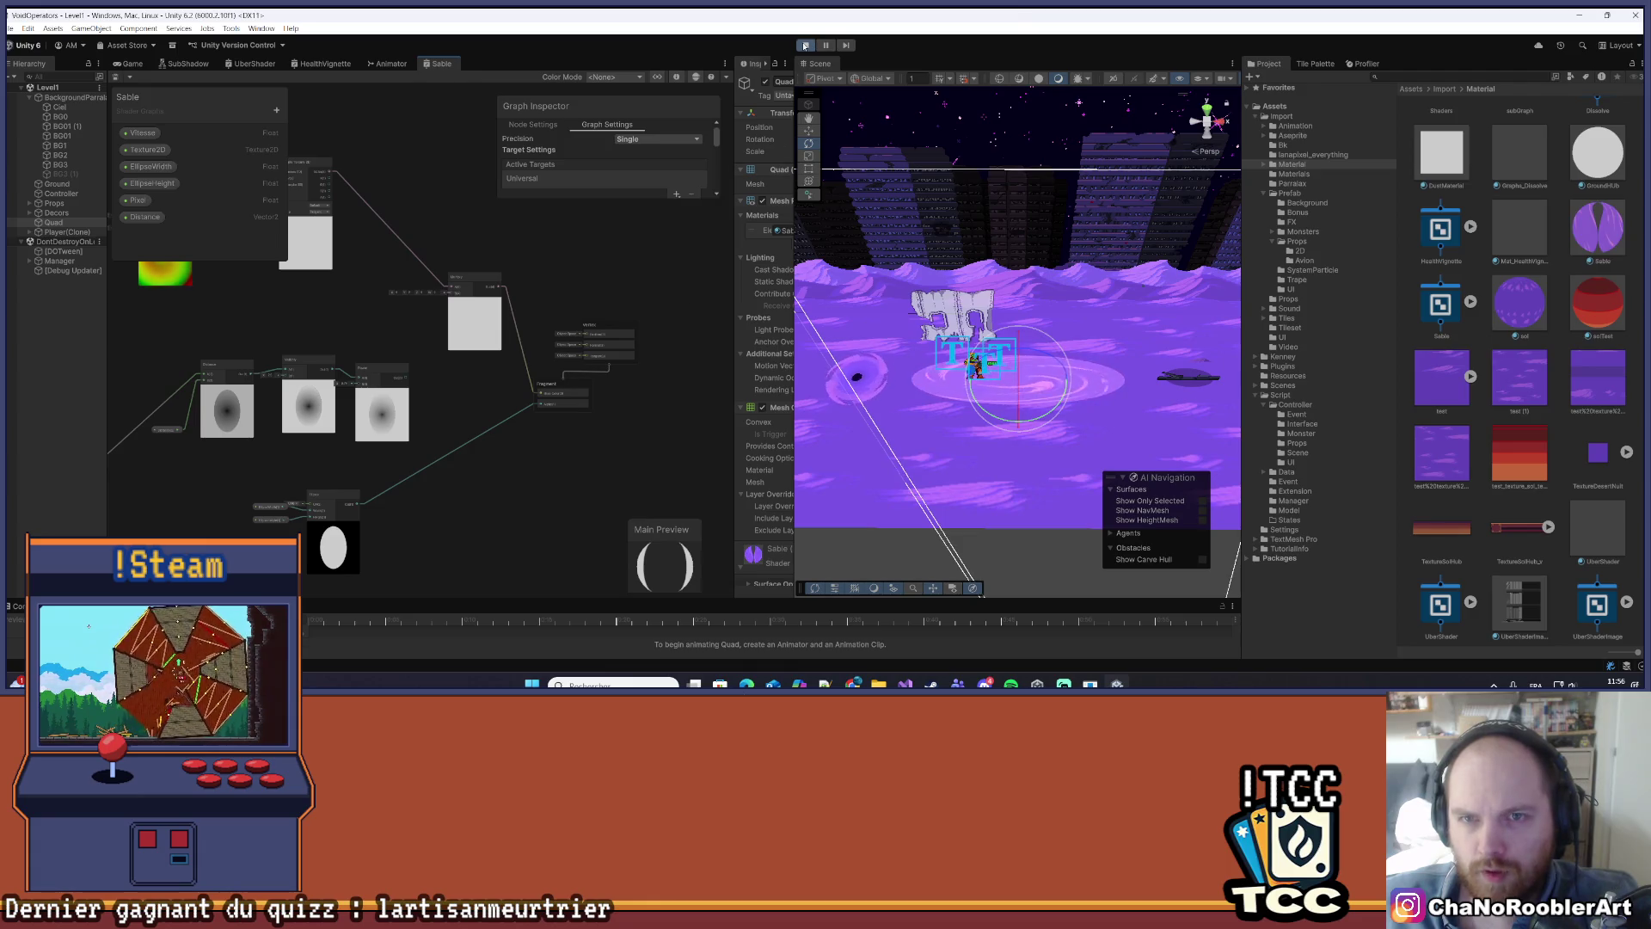
- Exit Play mode, connect the texture sample to the base colour, and save the graph
{"action": "key", "text": "ctrl+p"}
{"action": "key", "text": "ctrl+p"}
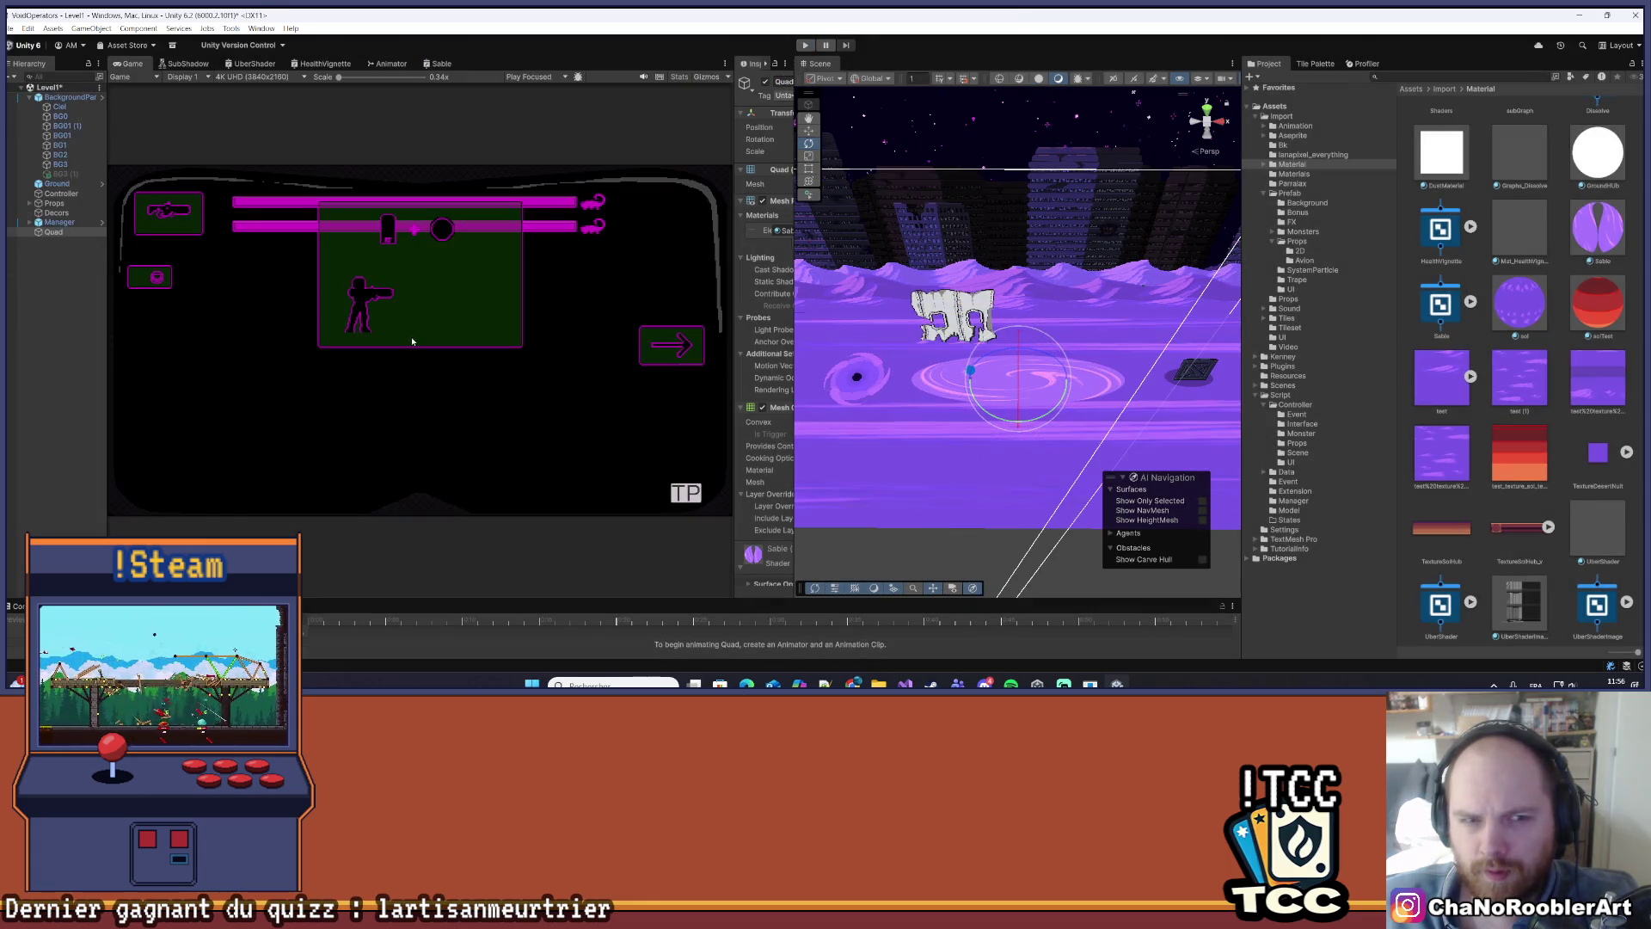
{"action": "left_click", "coordinate": [441, 63]}
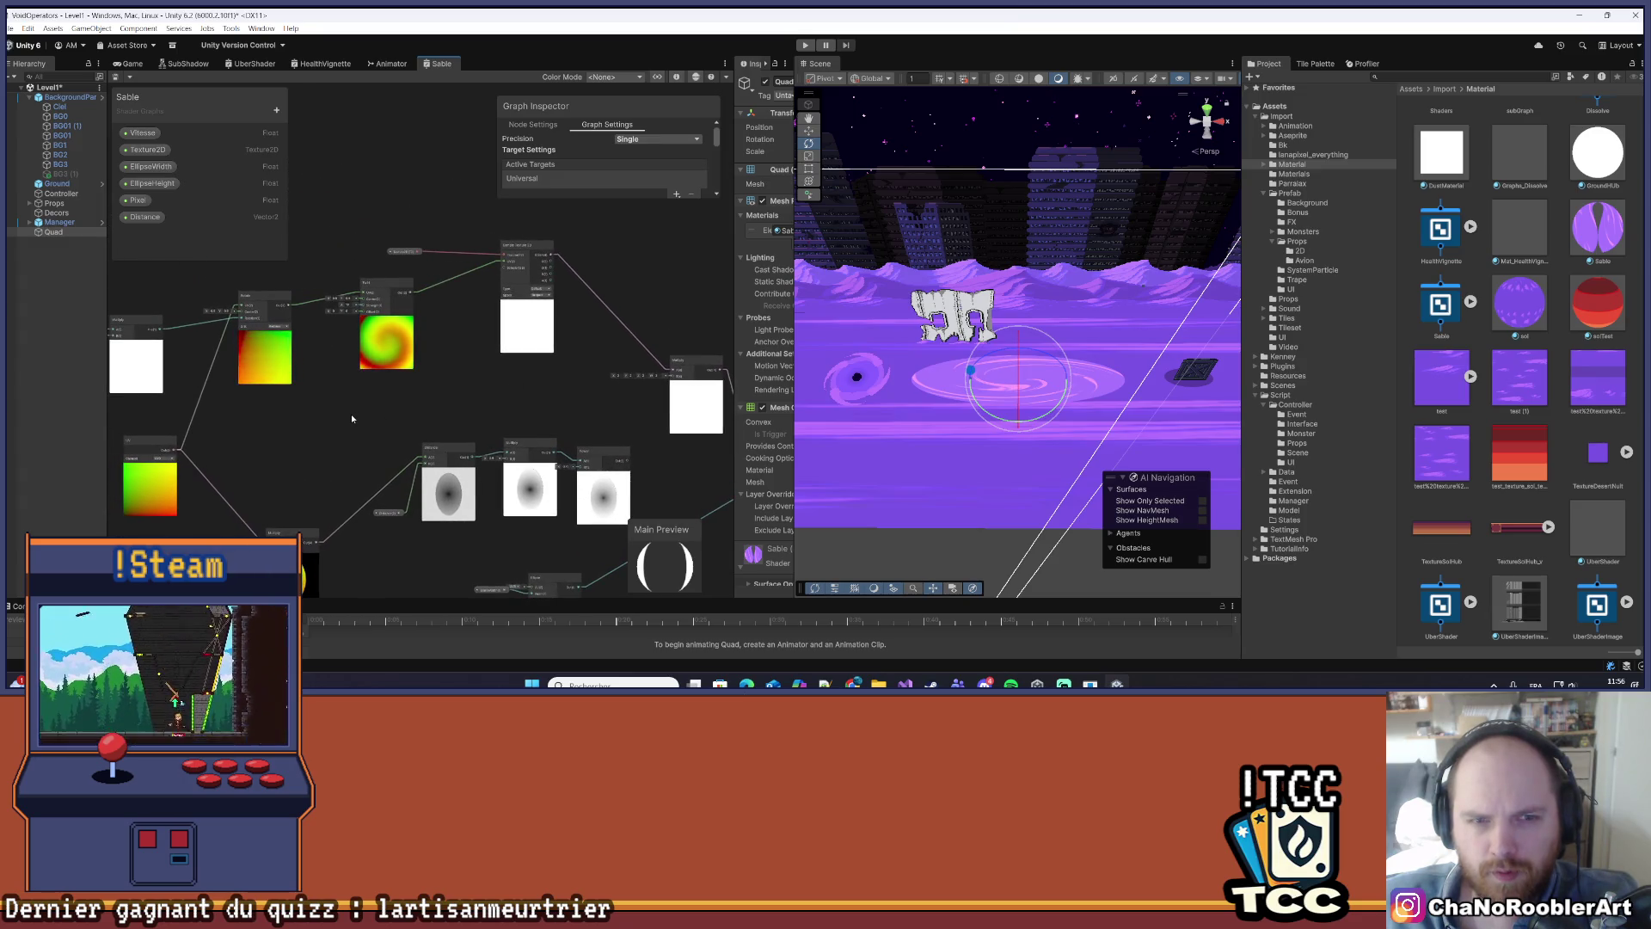
{"action": "left_click_drag", "start_coordinate": [506, 411], "coordinate": [351, 420]}
{"action": "scroll", "coordinate": [404, 327], "scroll_direction": "up", "scroll_amount": 5}
{"action": "mouse_move", "coordinate": [634, 475]}
{"action": "left_mouse_down"}
{"action": "mouse_move", "coordinate": [579, 340]}
{"action": "mouse_move", "coordinate": [484, 351]}
{"action": "left_mouse_up"}
{"action": "scroll", "coordinate": [483, 351], "scroll_direction": "down", "scroll_amount": 3}
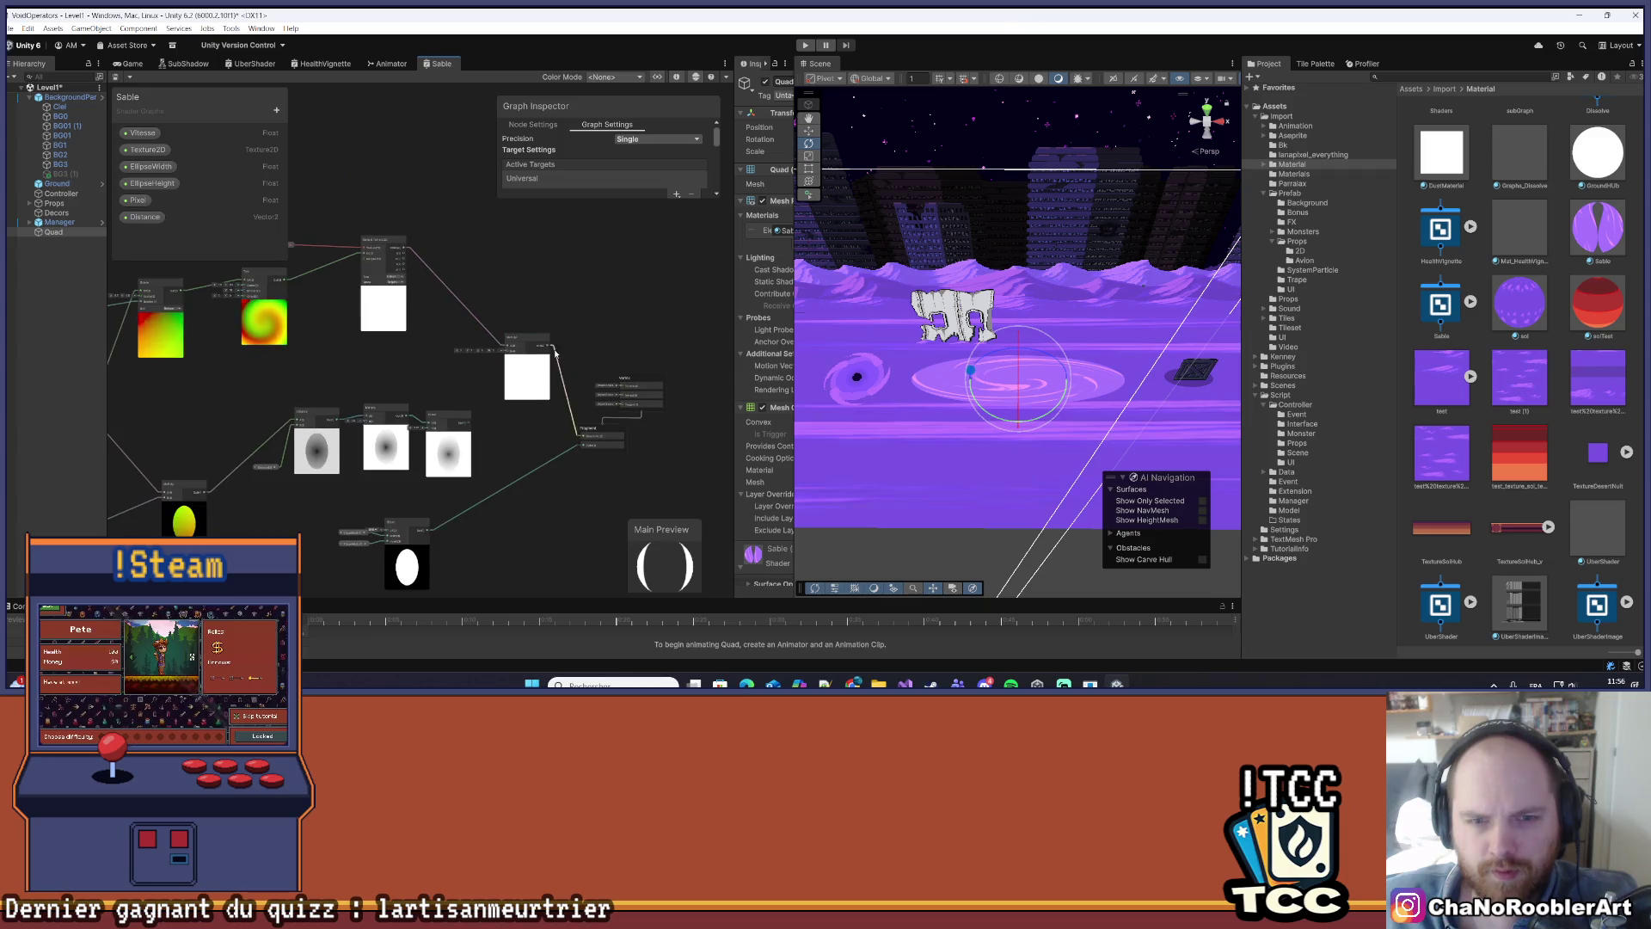
{"action": "left_click_drag", "start_coordinate": [380, 232], "coordinate": [590, 457]}
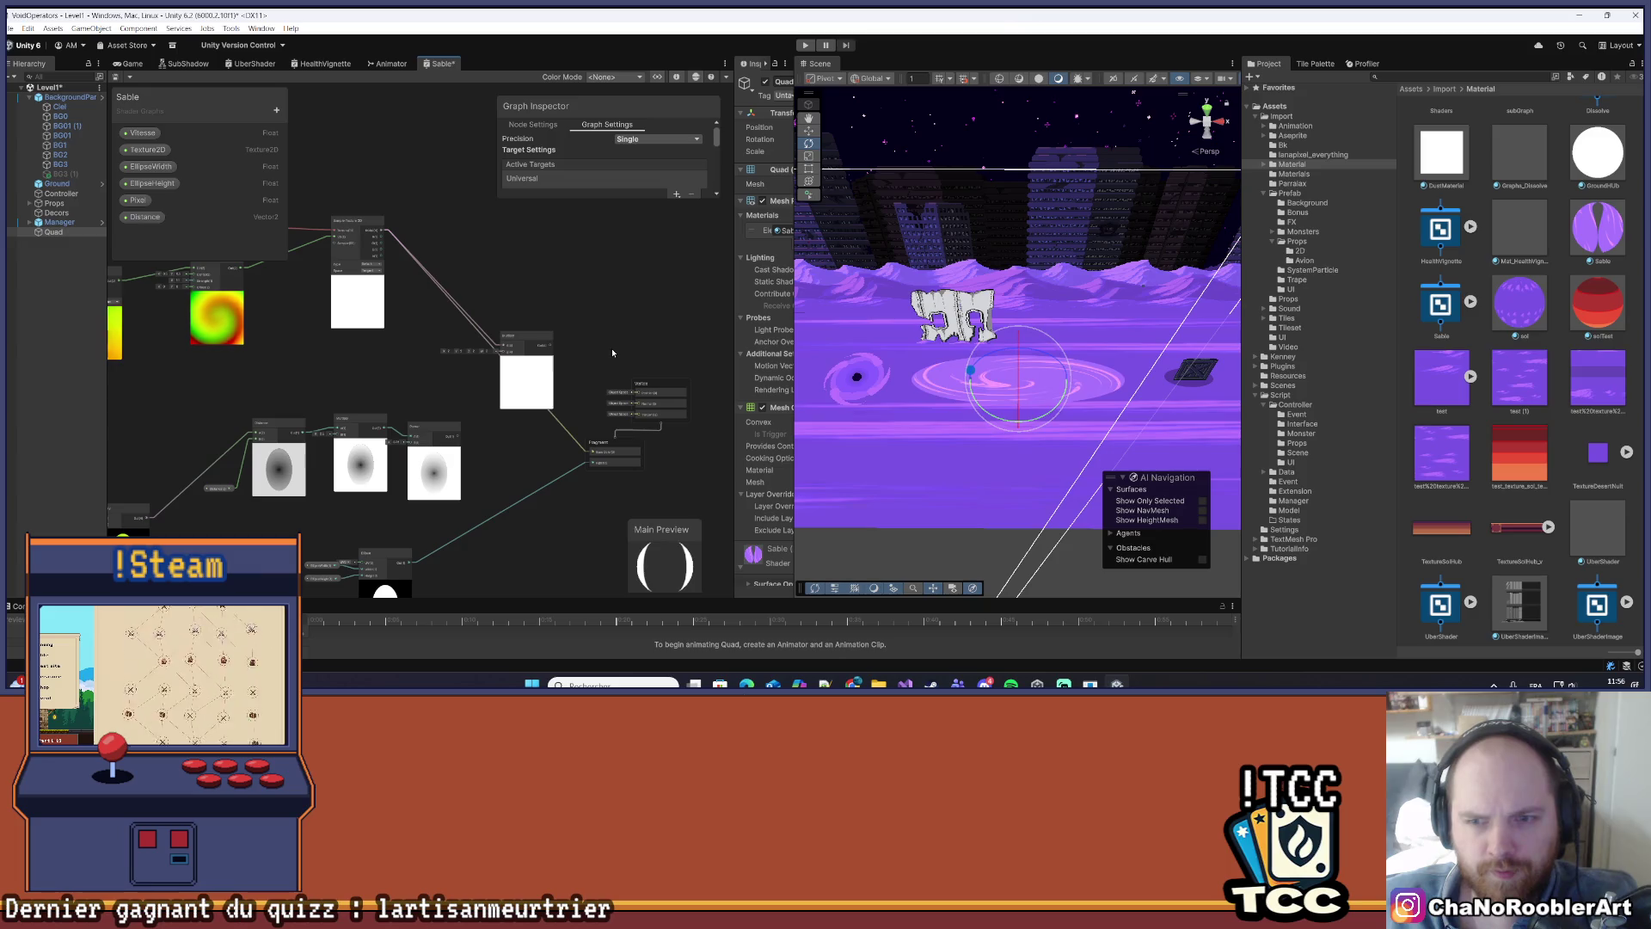
{"action": "key", "text": "ctrl+s"}
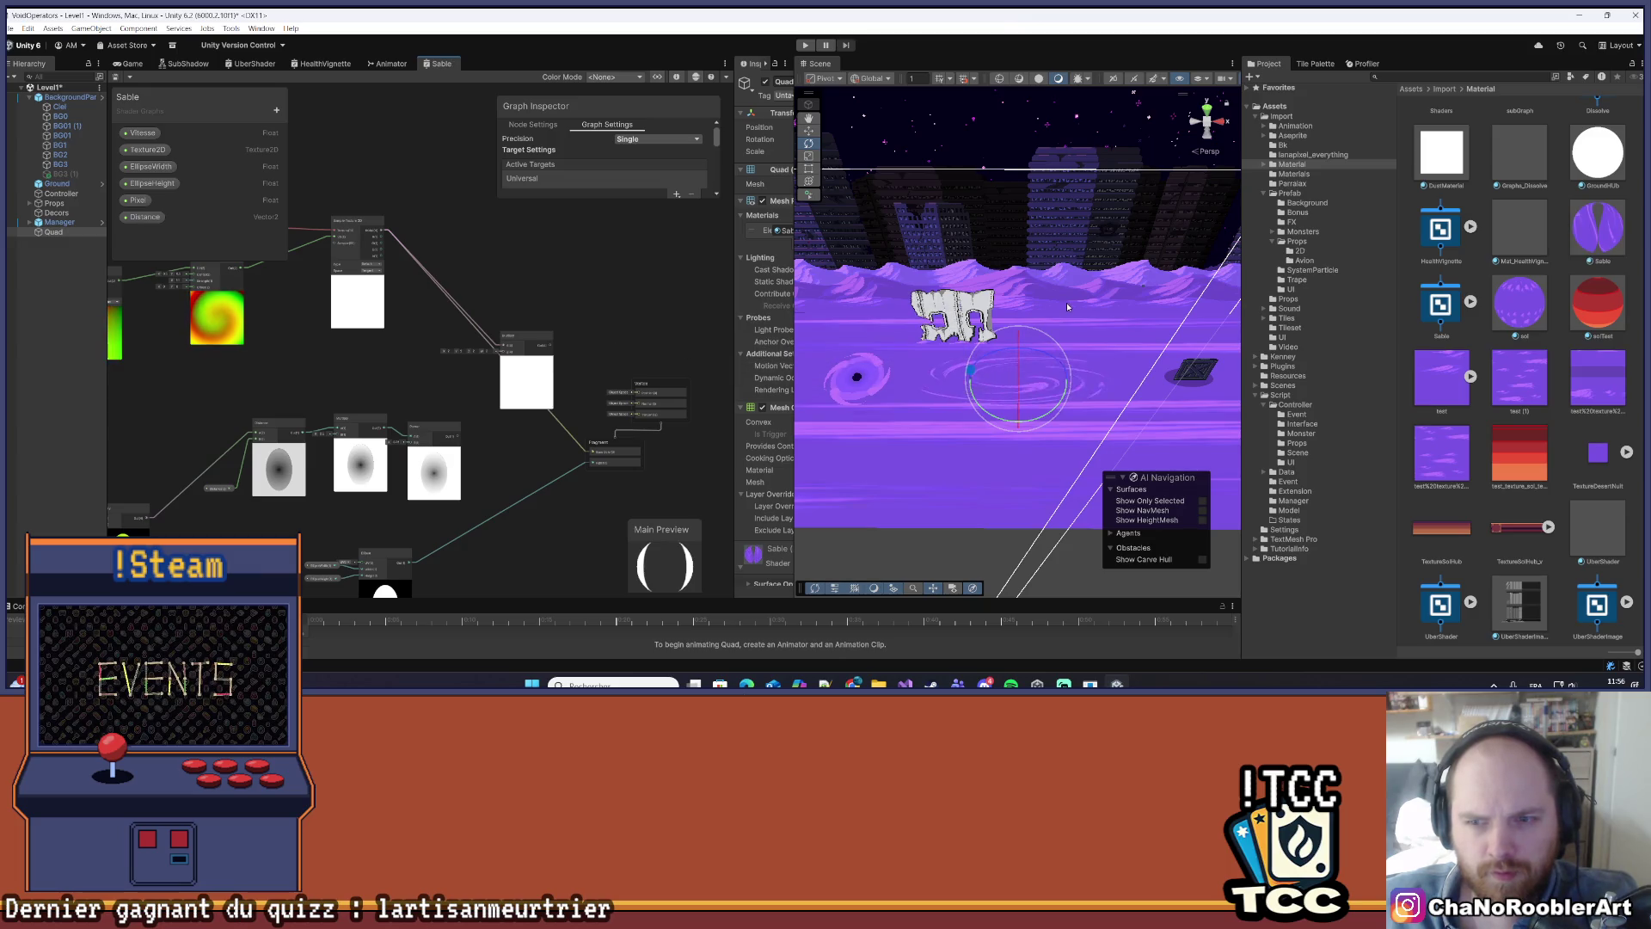
- Select the desert background, reposition a graph node, save the Sable graph and start Play mode
{"action": "left_click", "coordinate": [1068, 306]}
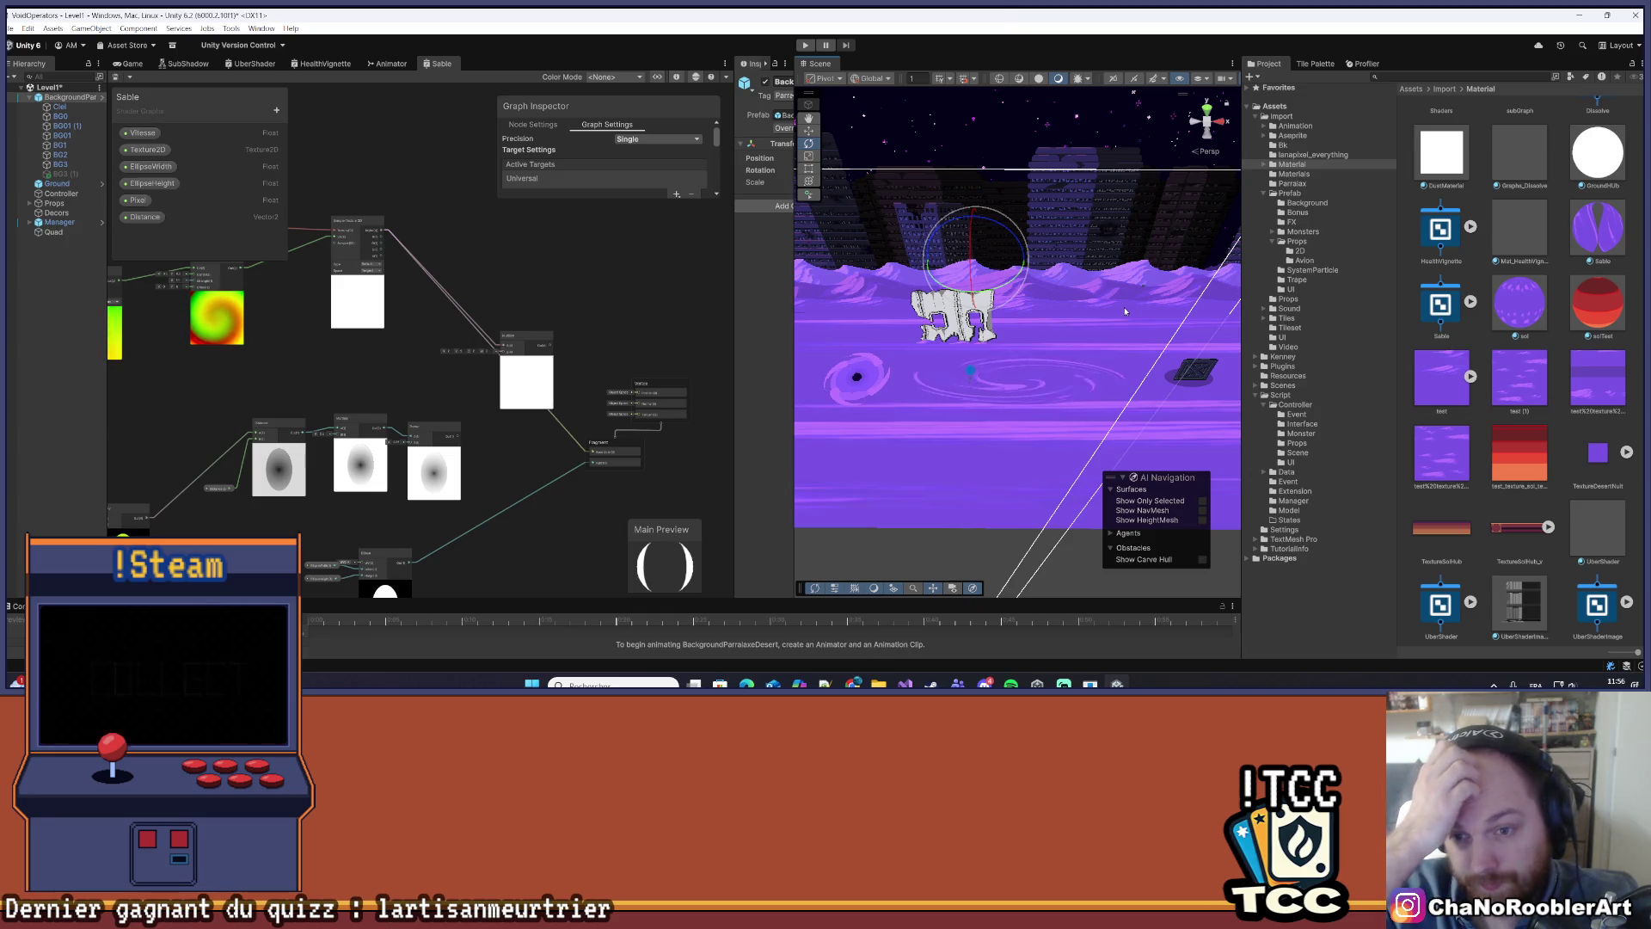
{"action": "left_click_drag", "start_coordinate": [1118, 307], "coordinate": [1063, 387]}
{"action": "scroll", "coordinate": [1063, 387], "scroll_direction": "up", "scroll_amount": 3}
{"action": "key", "text": "e"}
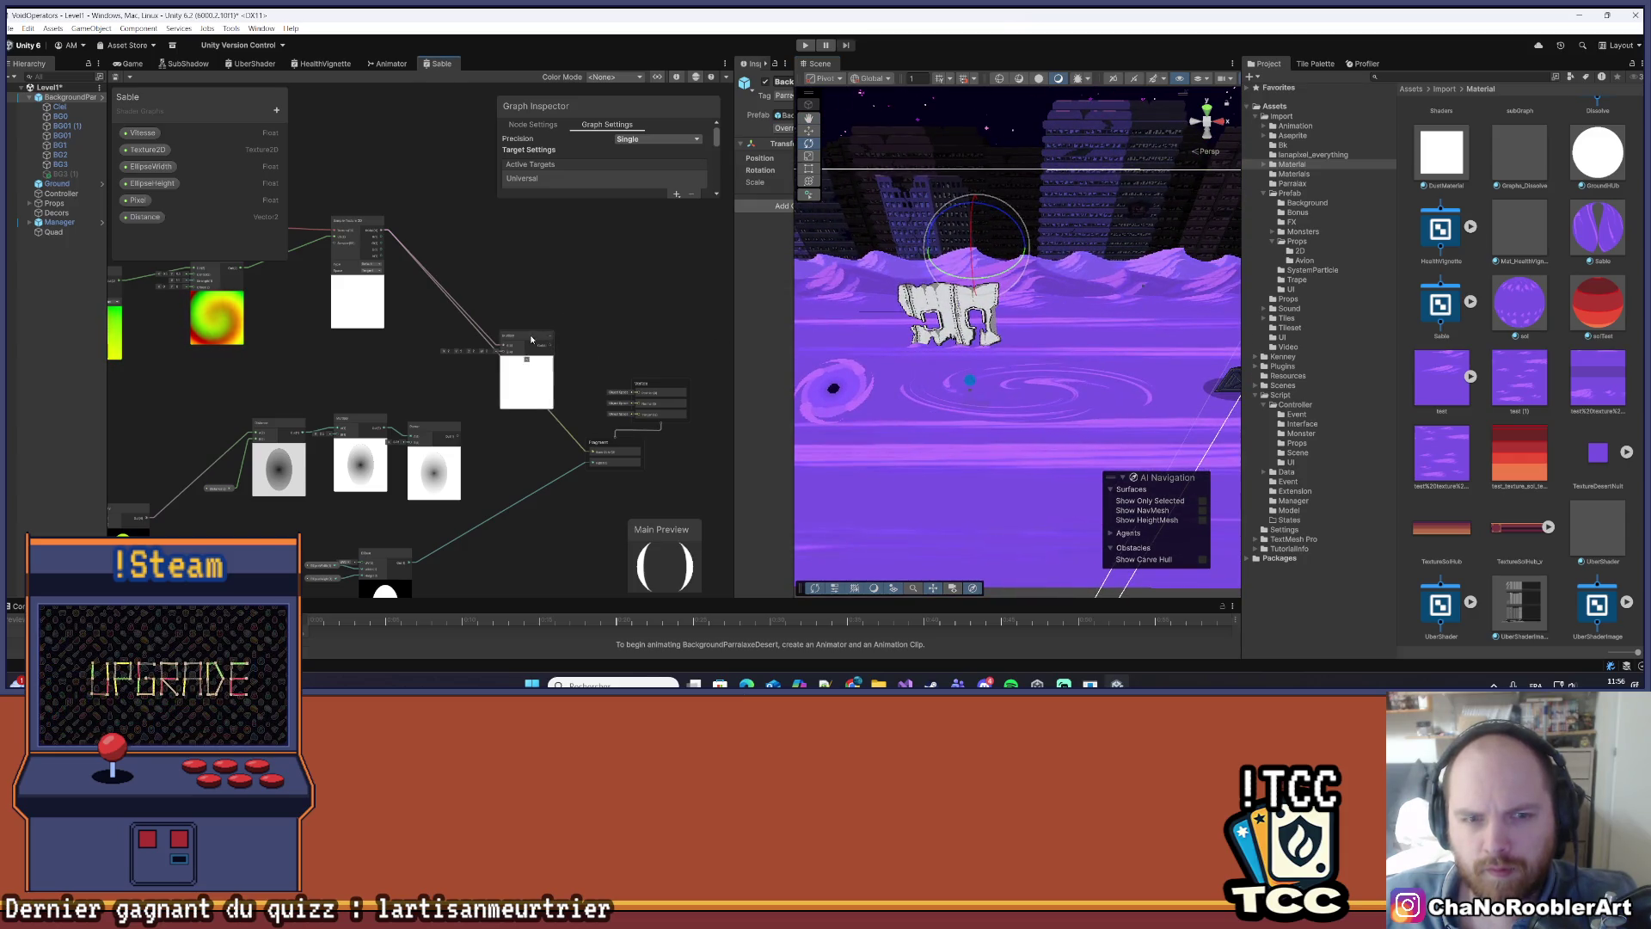
{"action": "left_click_drag", "start_coordinate": [532, 339], "coordinate": [542, 291]}
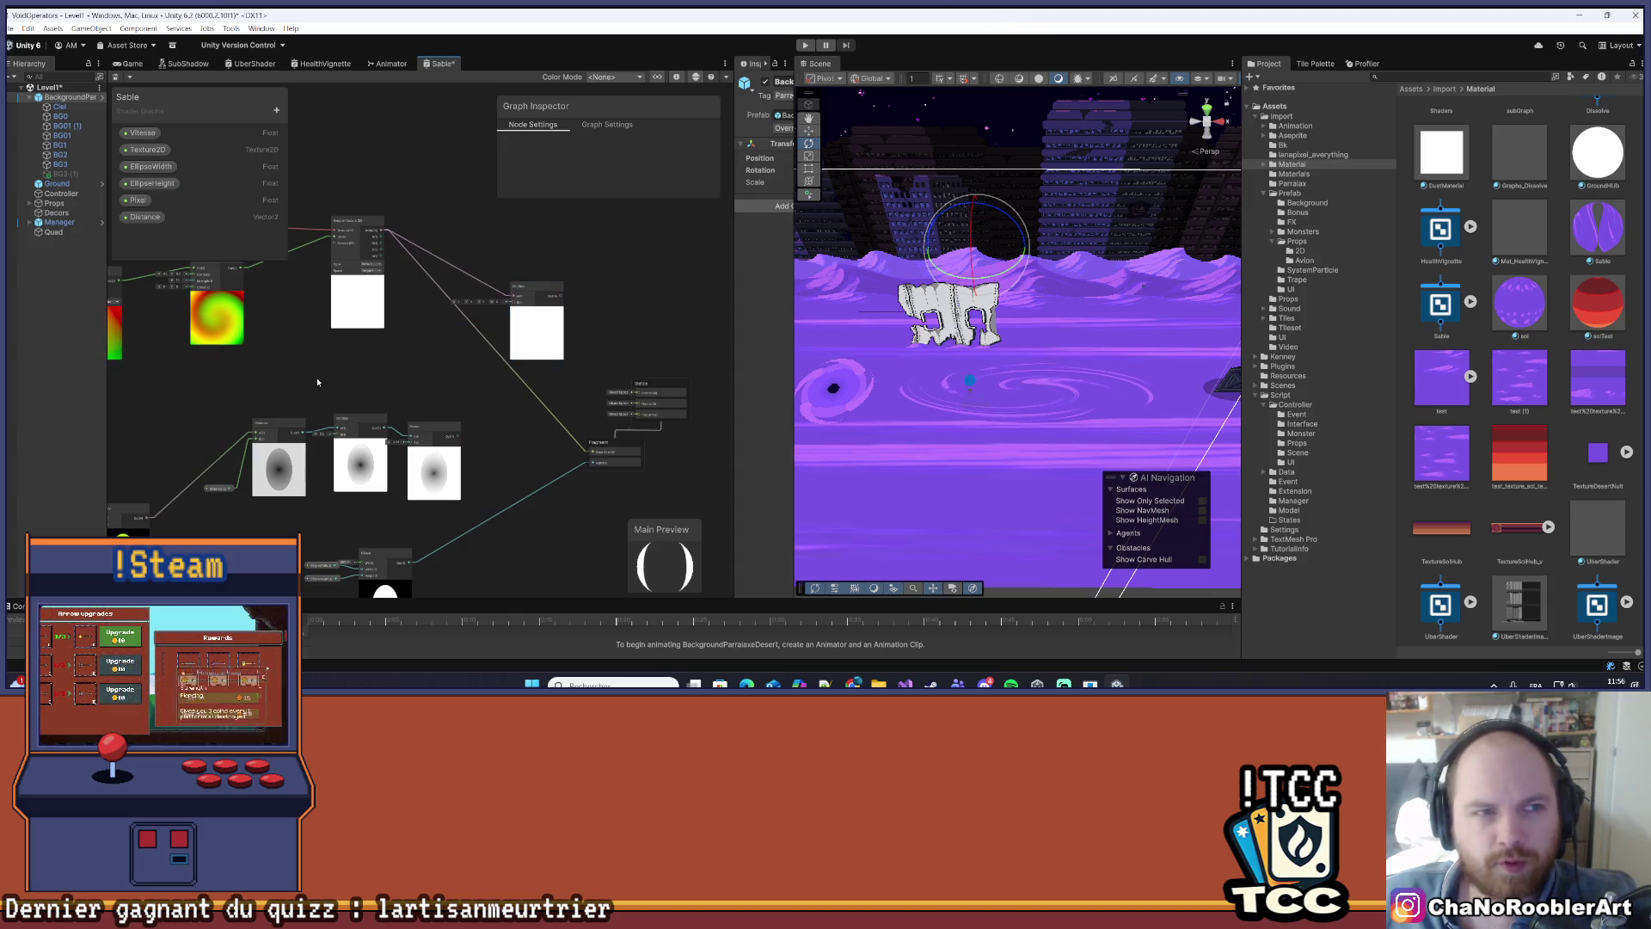
{"action": "key", "text": "ctrl+s"}
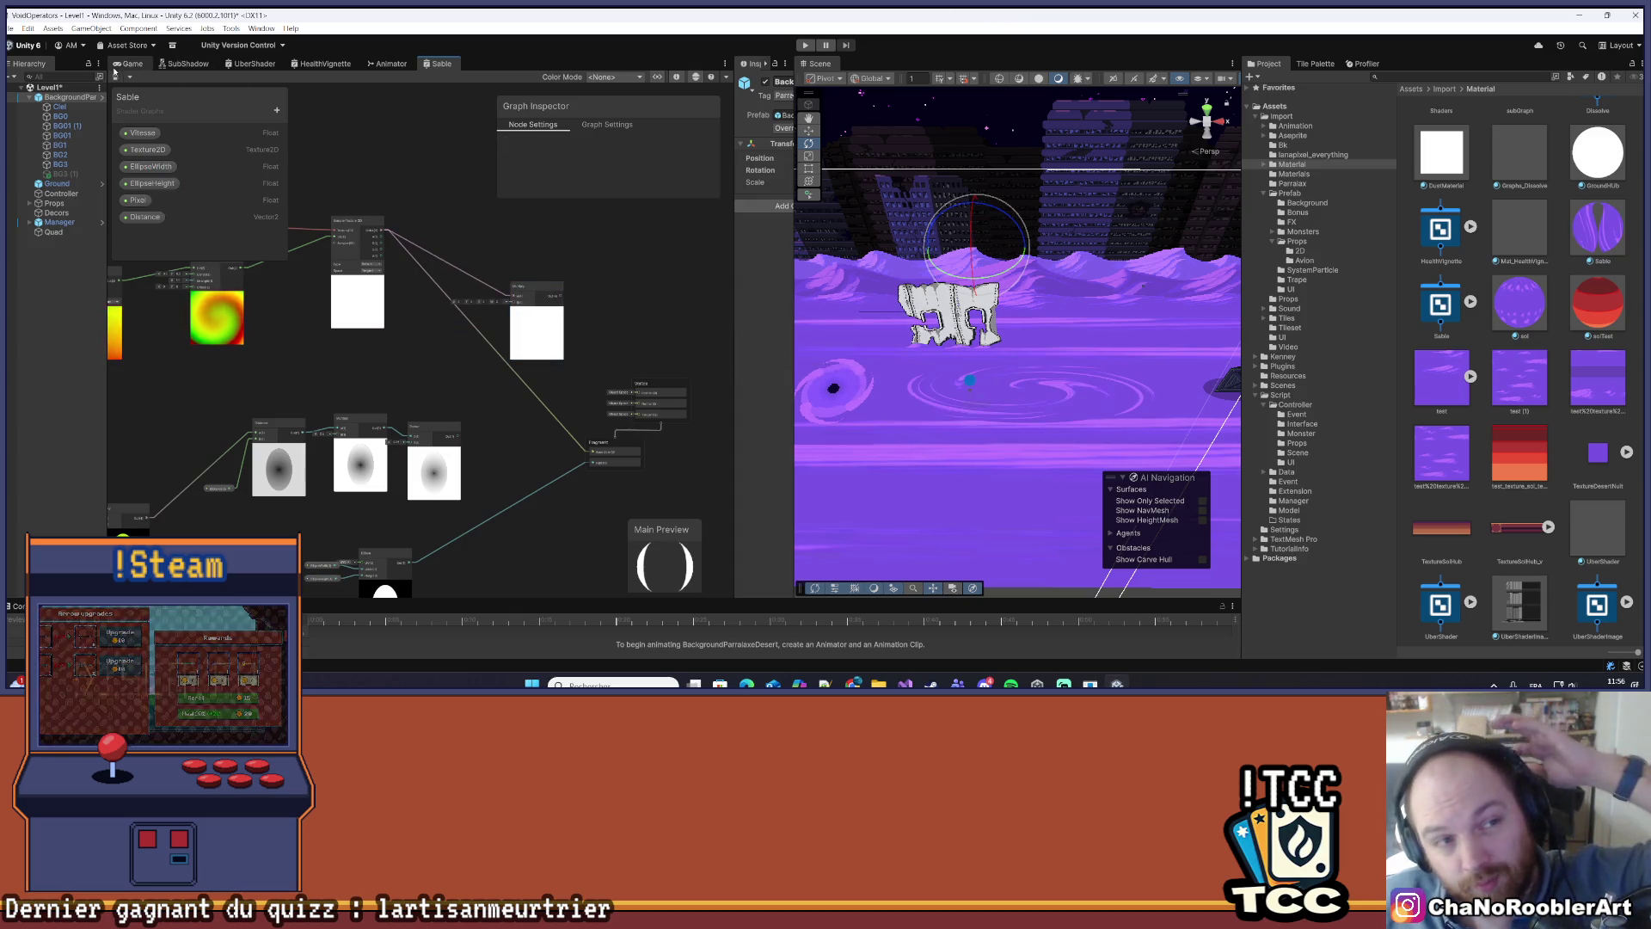
{"action": "left_click", "coordinate": [130, 64]}
{"action": "left_click", "coordinate": [806, 46]}
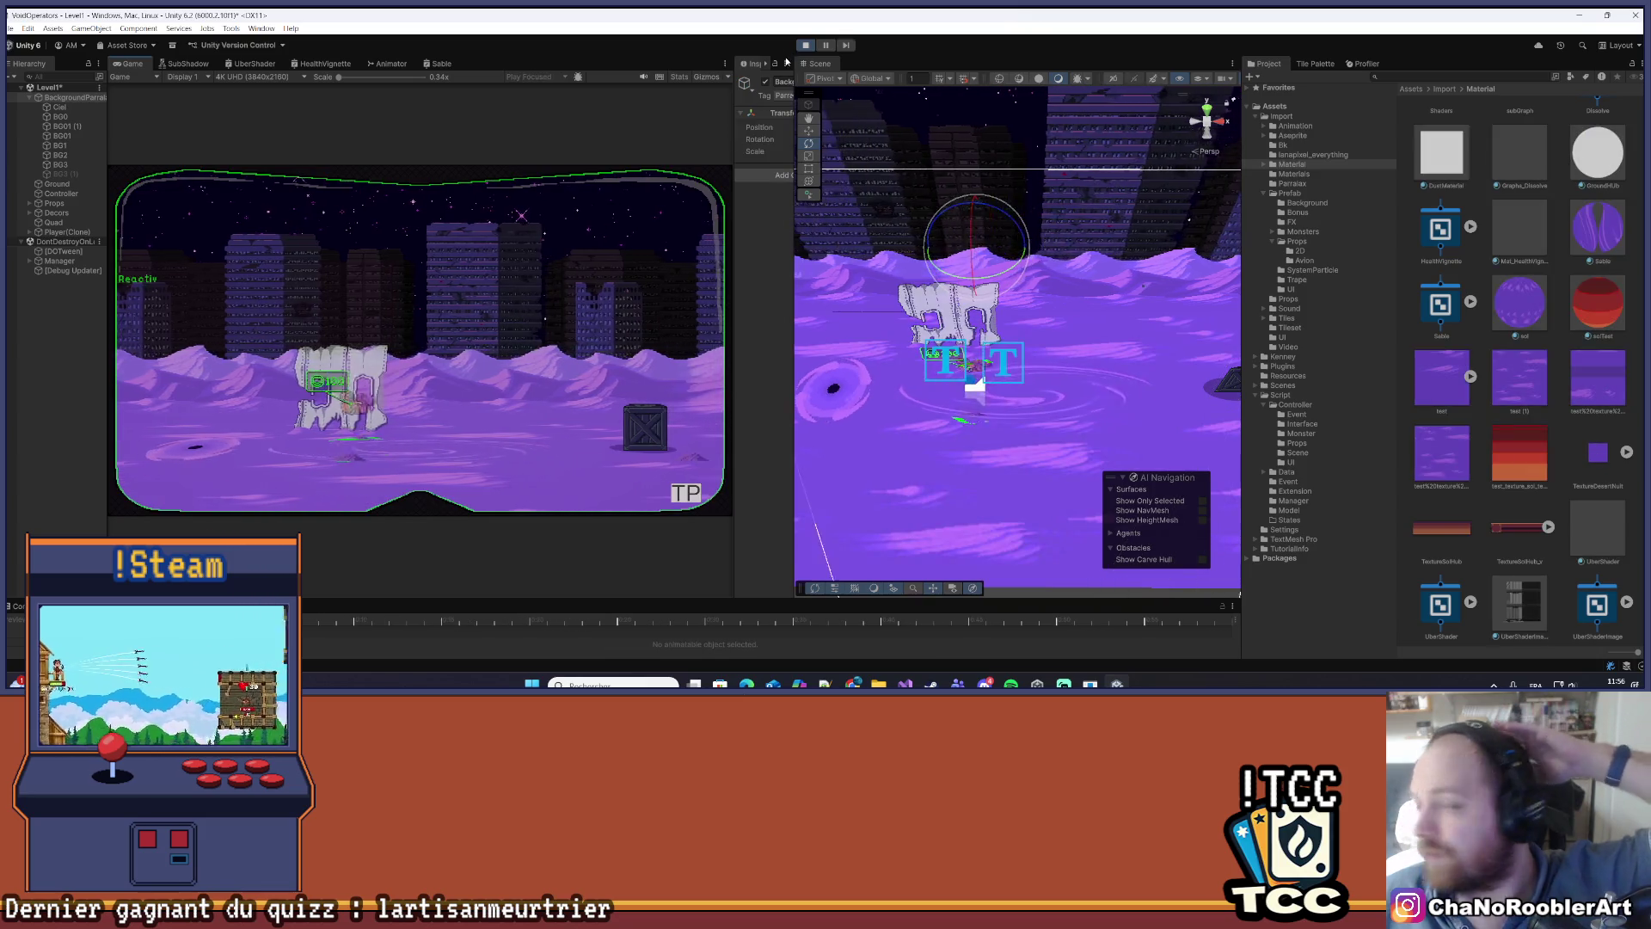
- Maximize the Game view with Shift+Space, play-test the level, then stop Play mode
{"action": "key", "text": "shift+space"}
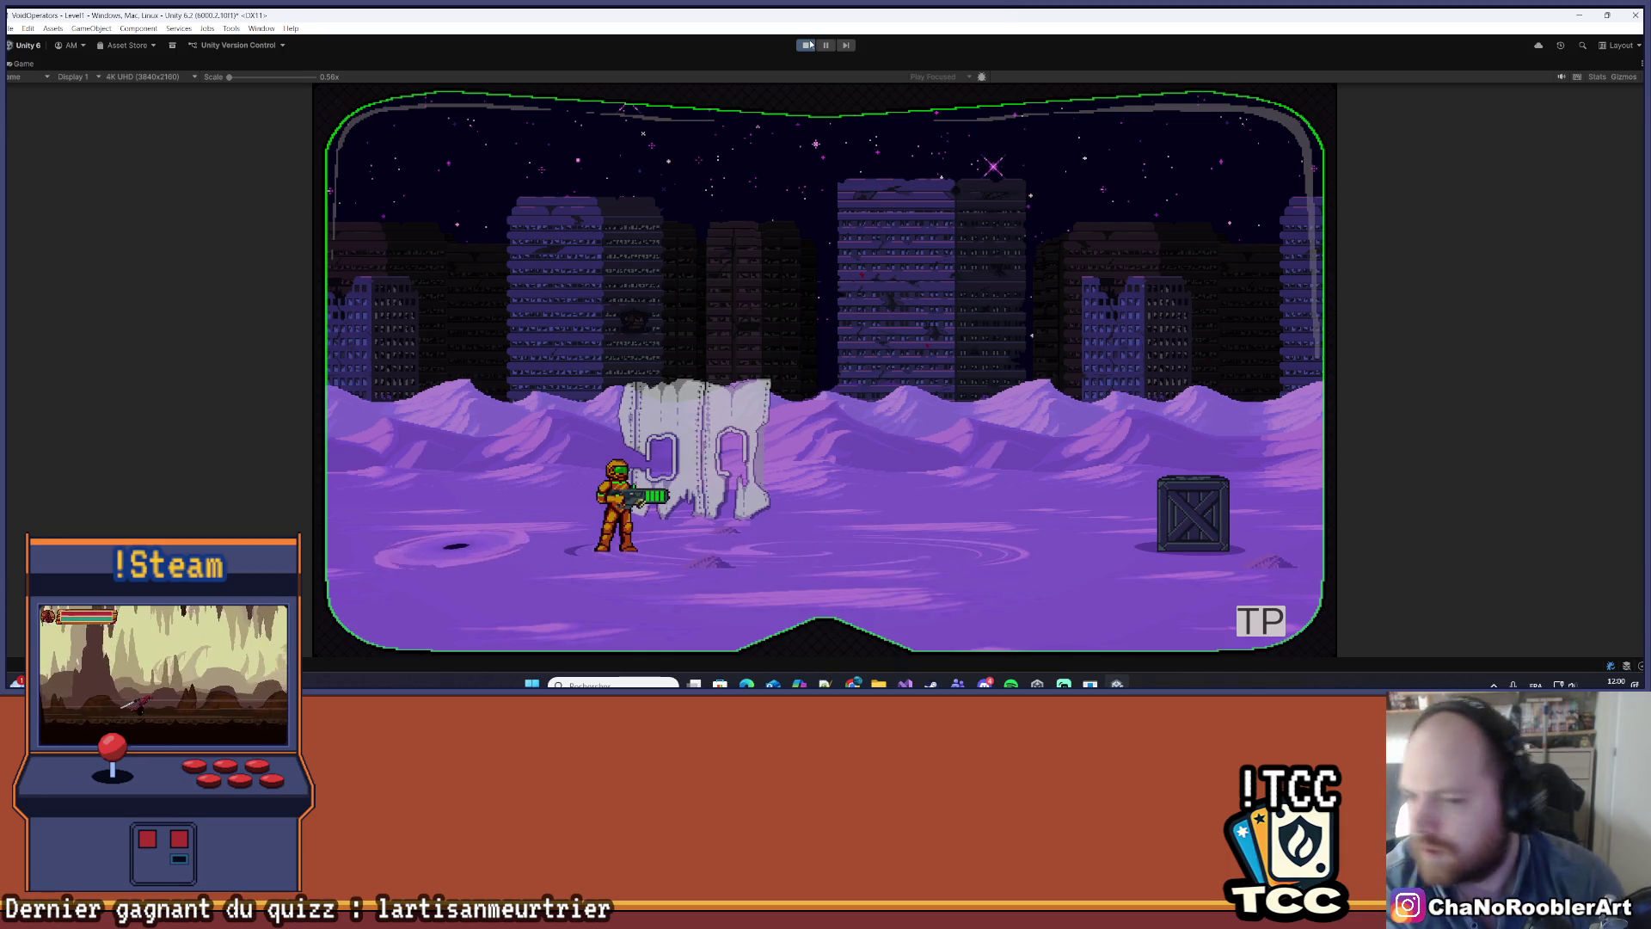
{"action": "left_click", "coordinate": [810, 45]}
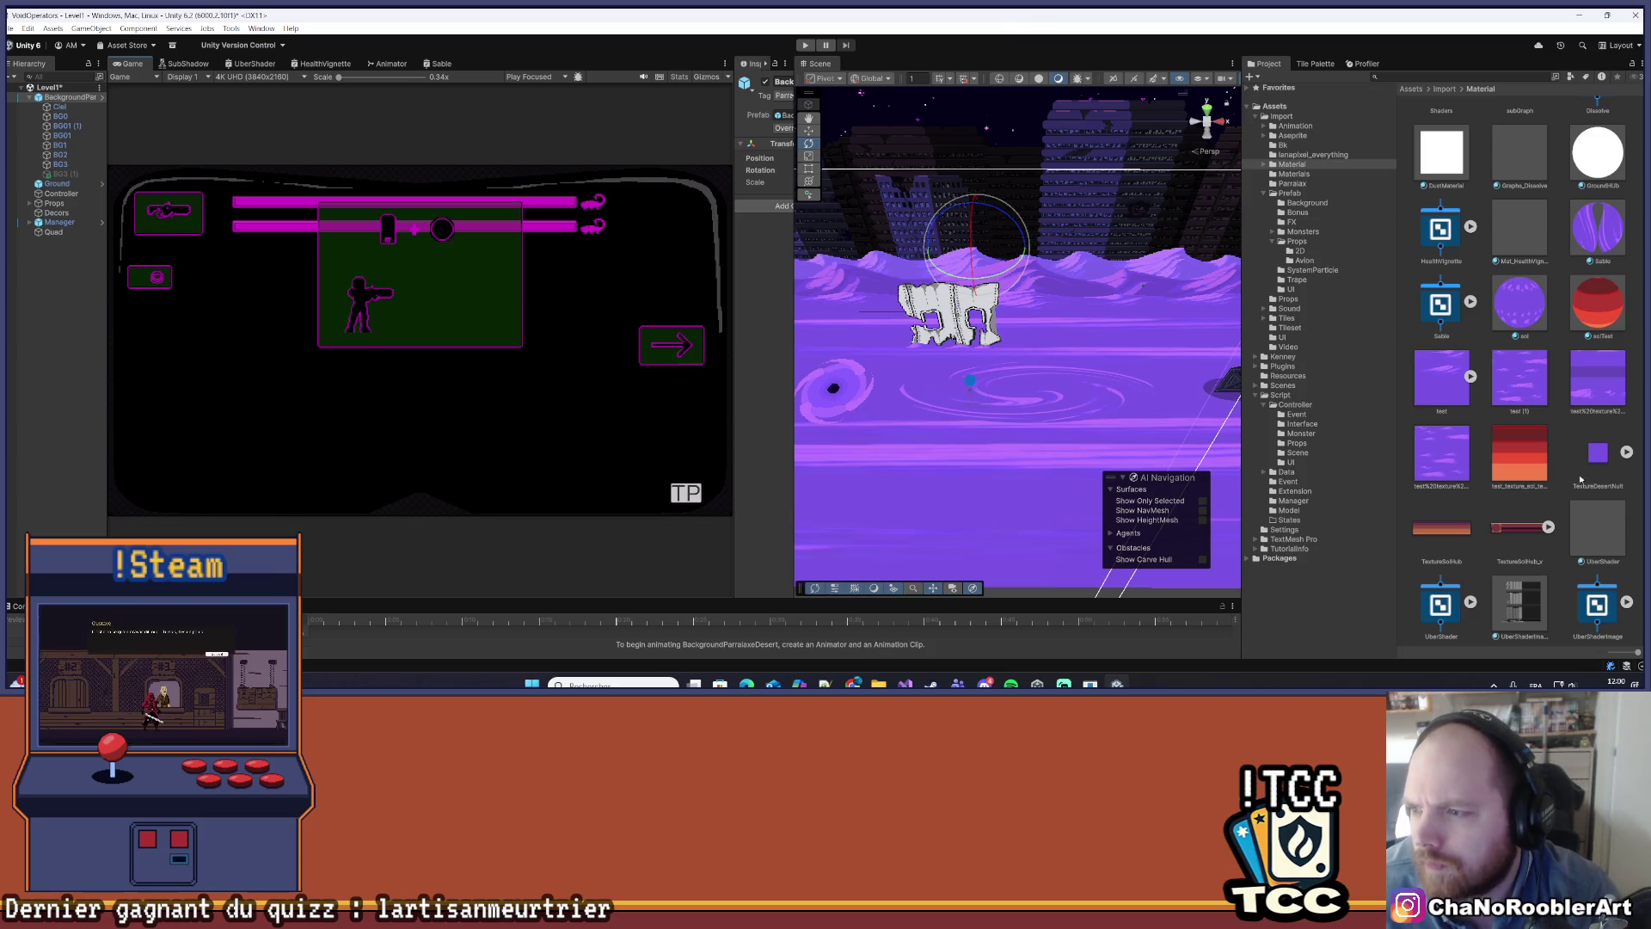
- Browse the Project window to the Import > Prefab > FX folder
{"action": "left_click", "coordinate": [1298, 117]}
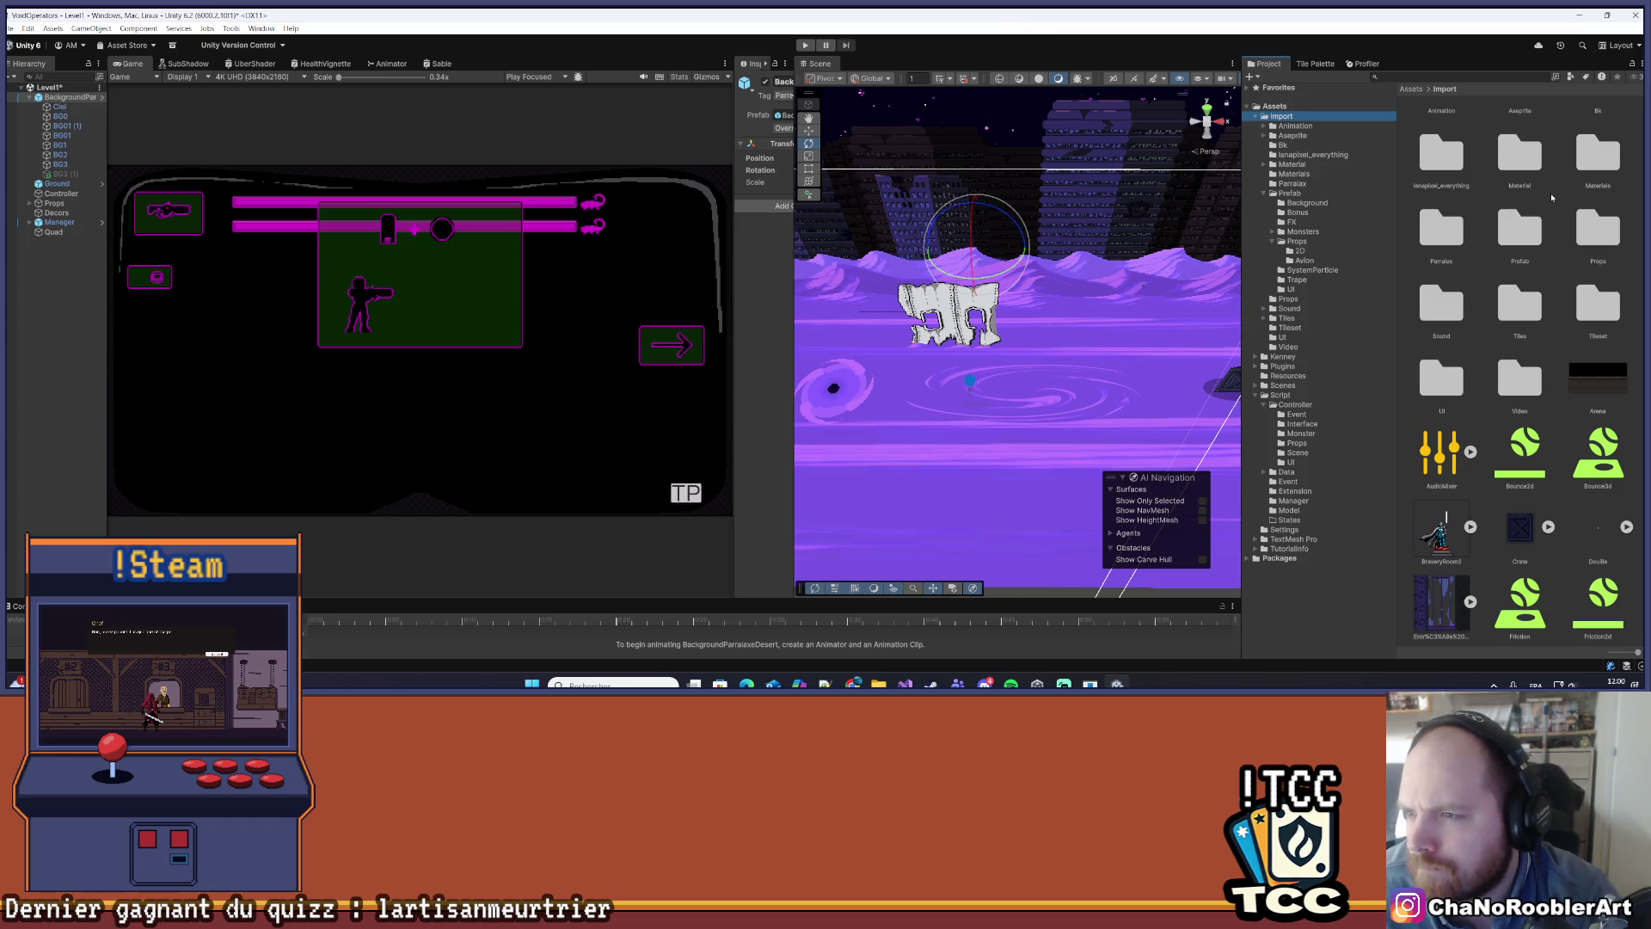
{"action": "scroll", "coordinate": [1563, 279], "scroll_direction": "up", "scroll_amount": 1}
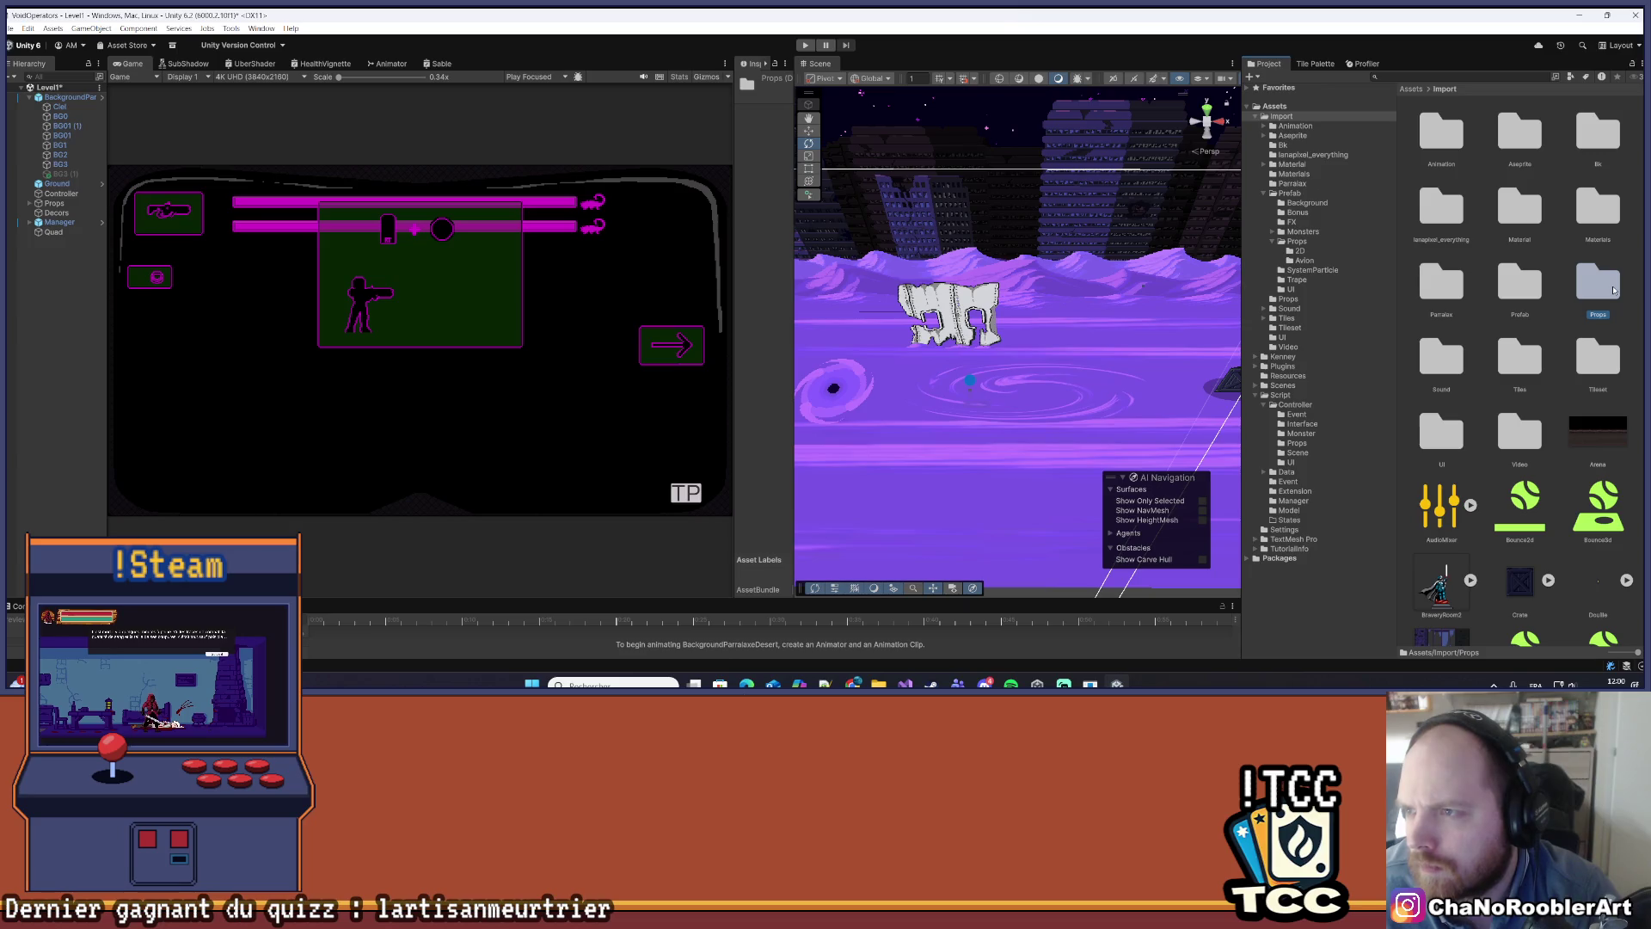
{"action": "double_click", "coordinate": [1598, 282]}
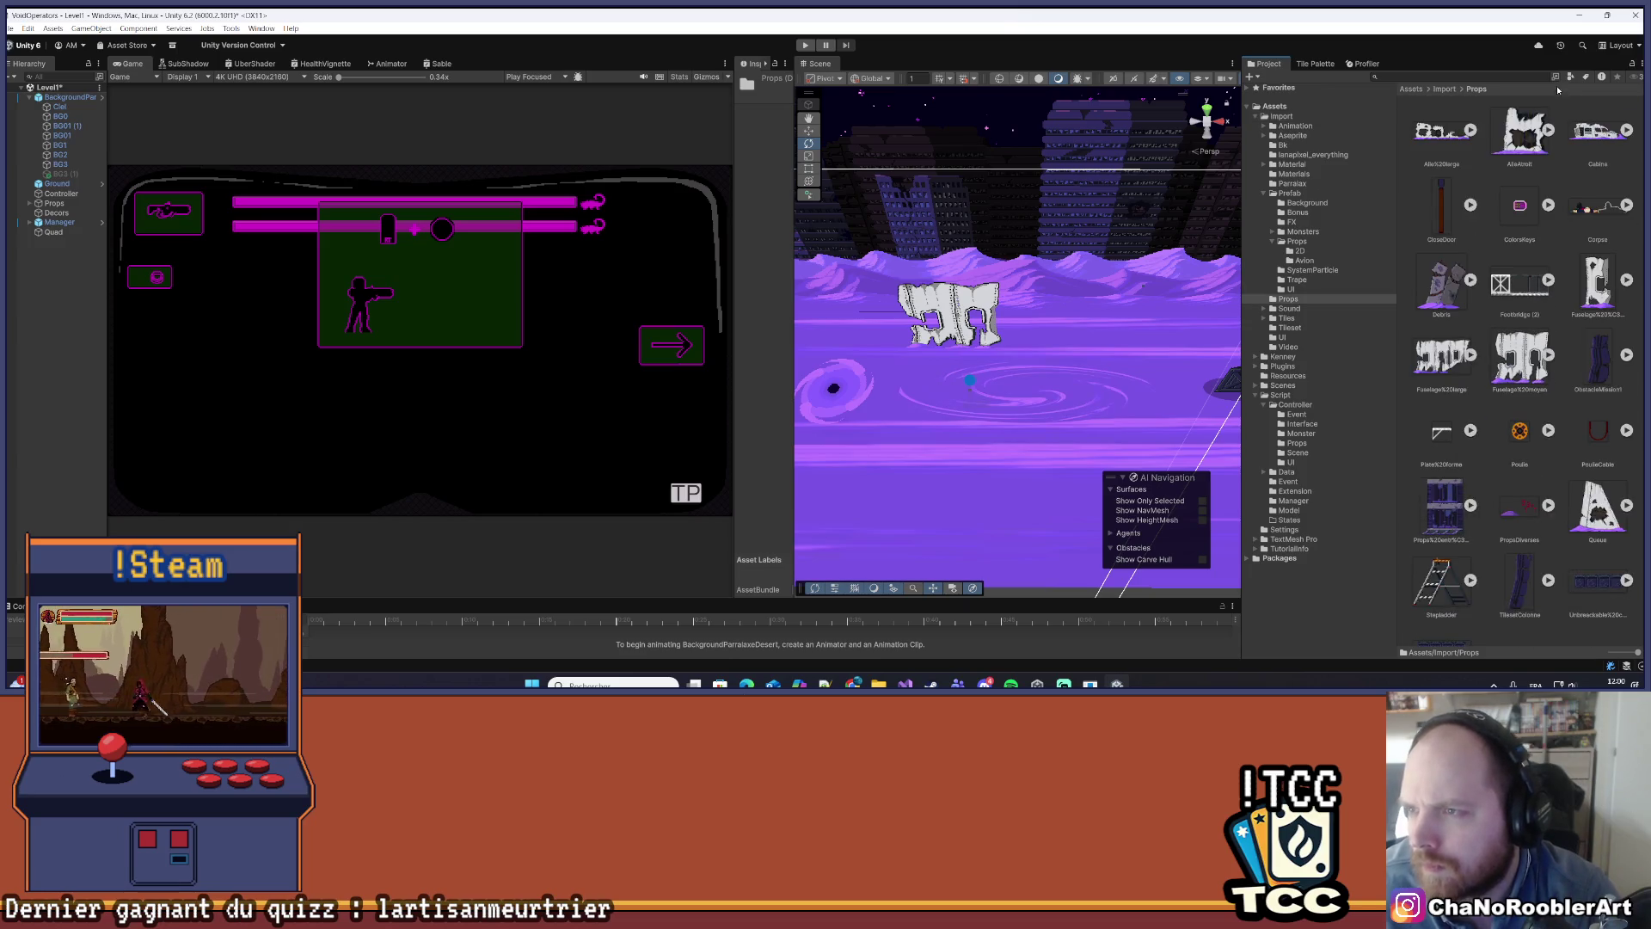
{"action": "left_click", "coordinate": [1445, 88]}
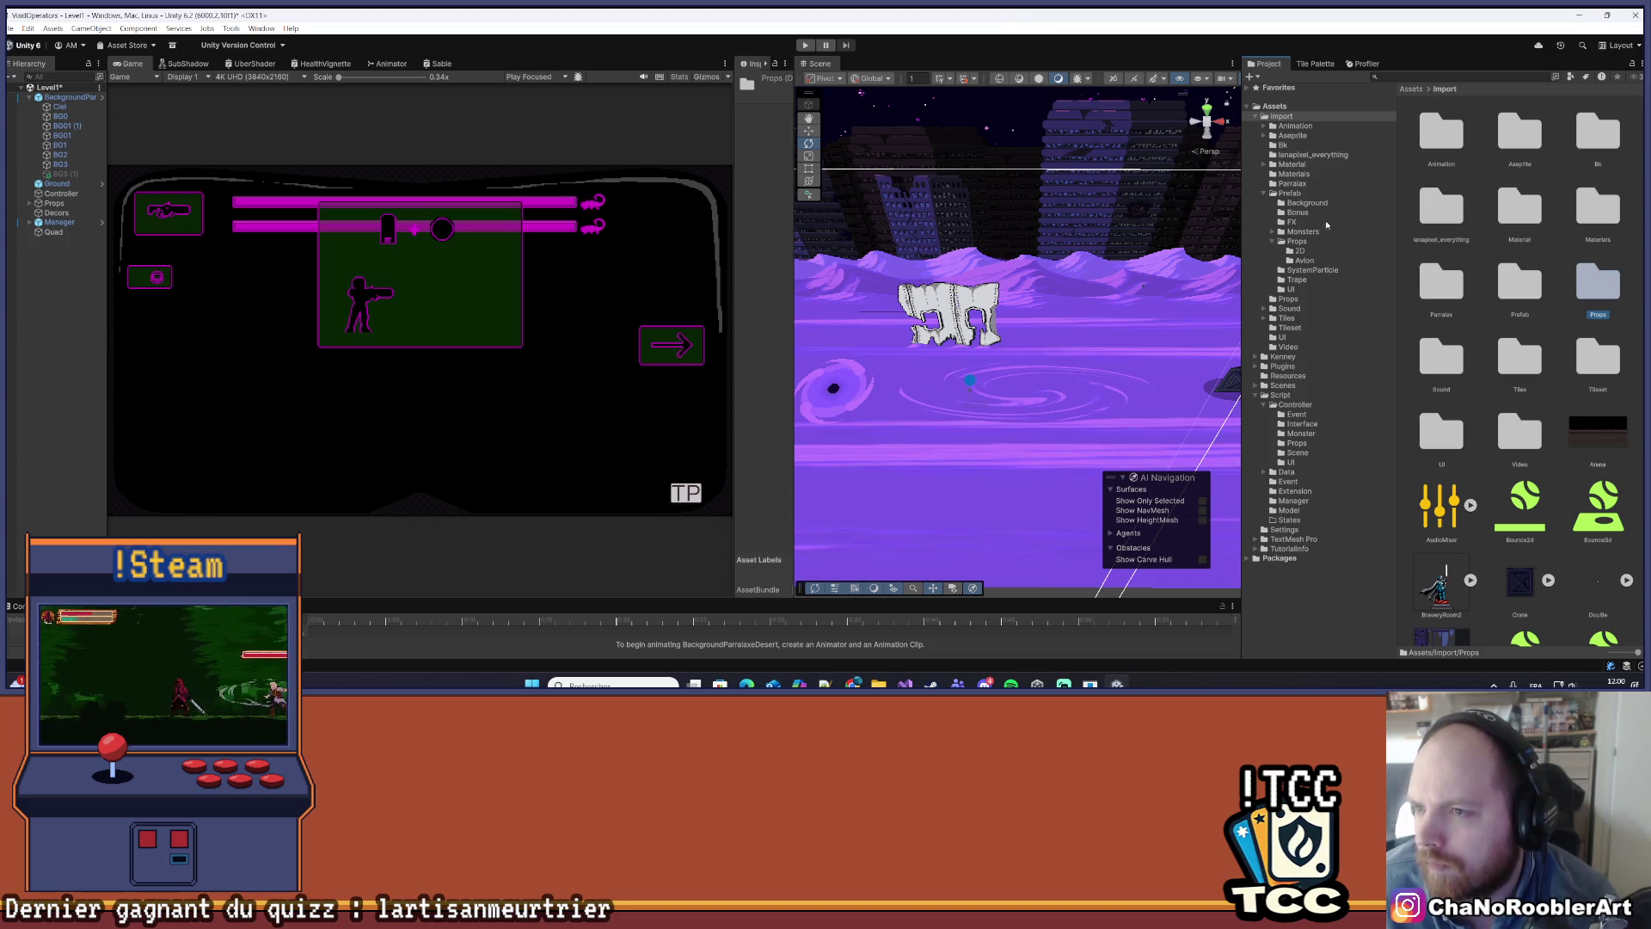
{"action": "left_click", "coordinate": [1298, 240]}
{"action": "left_click", "coordinate": [1303, 224]}
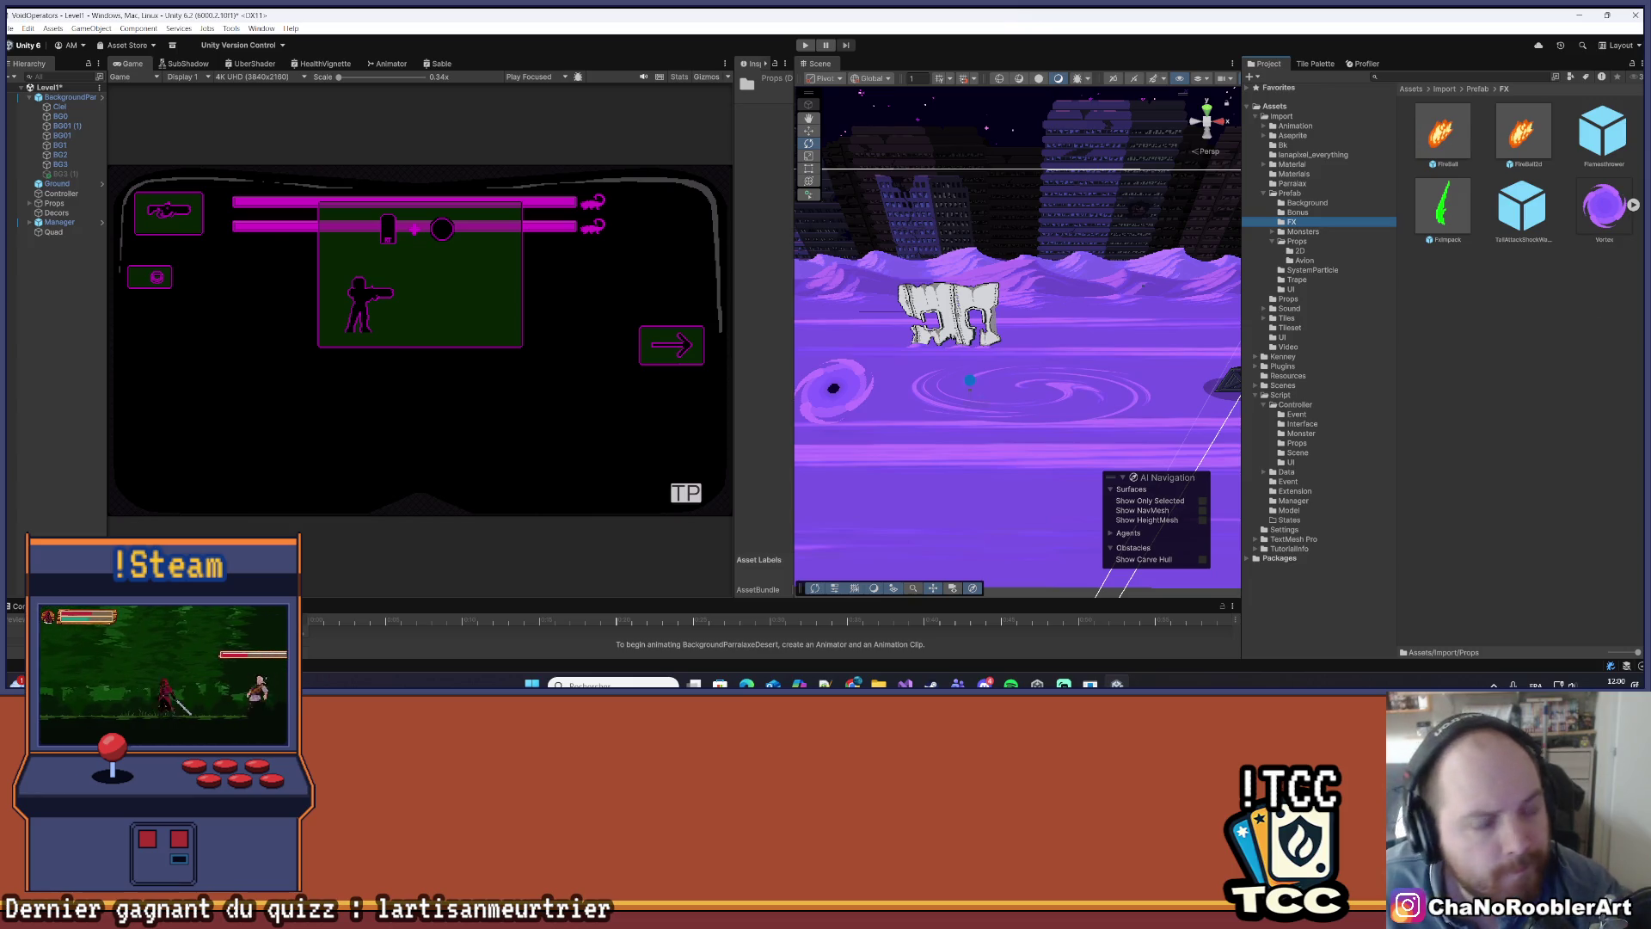
{"action": "left_click", "coordinate": [1529, 371]}
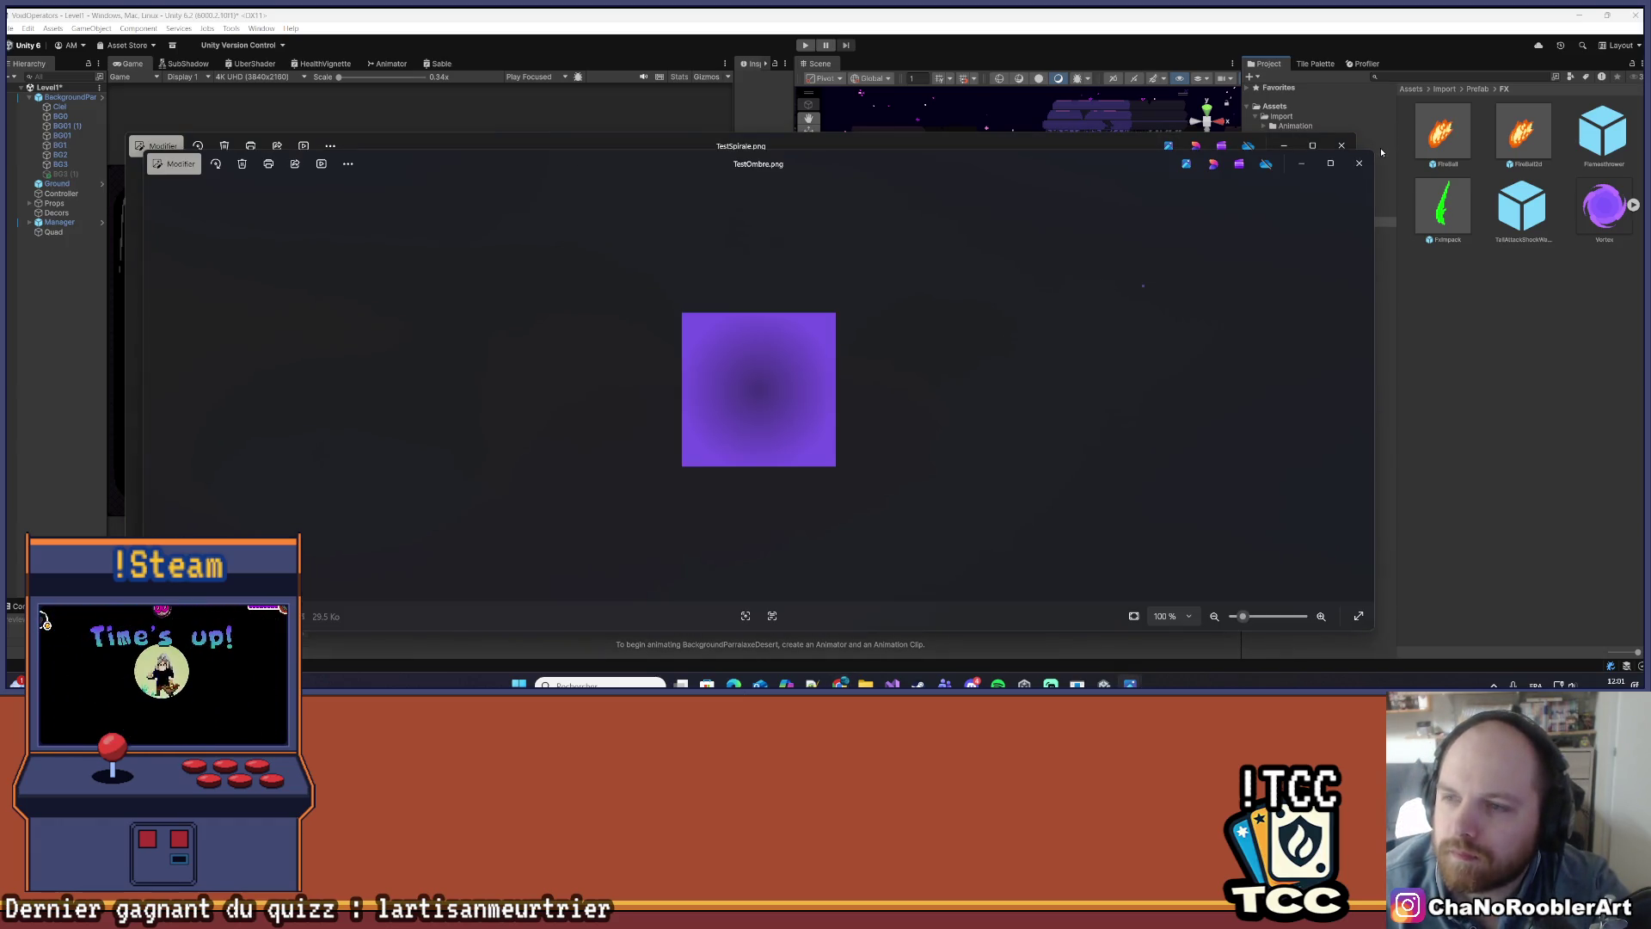
- Drag TestSpirale.png and TestOmbre.png from Downloads into the FX folder and select both
{"action": "left_click", "coordinate": [1354, 149]}
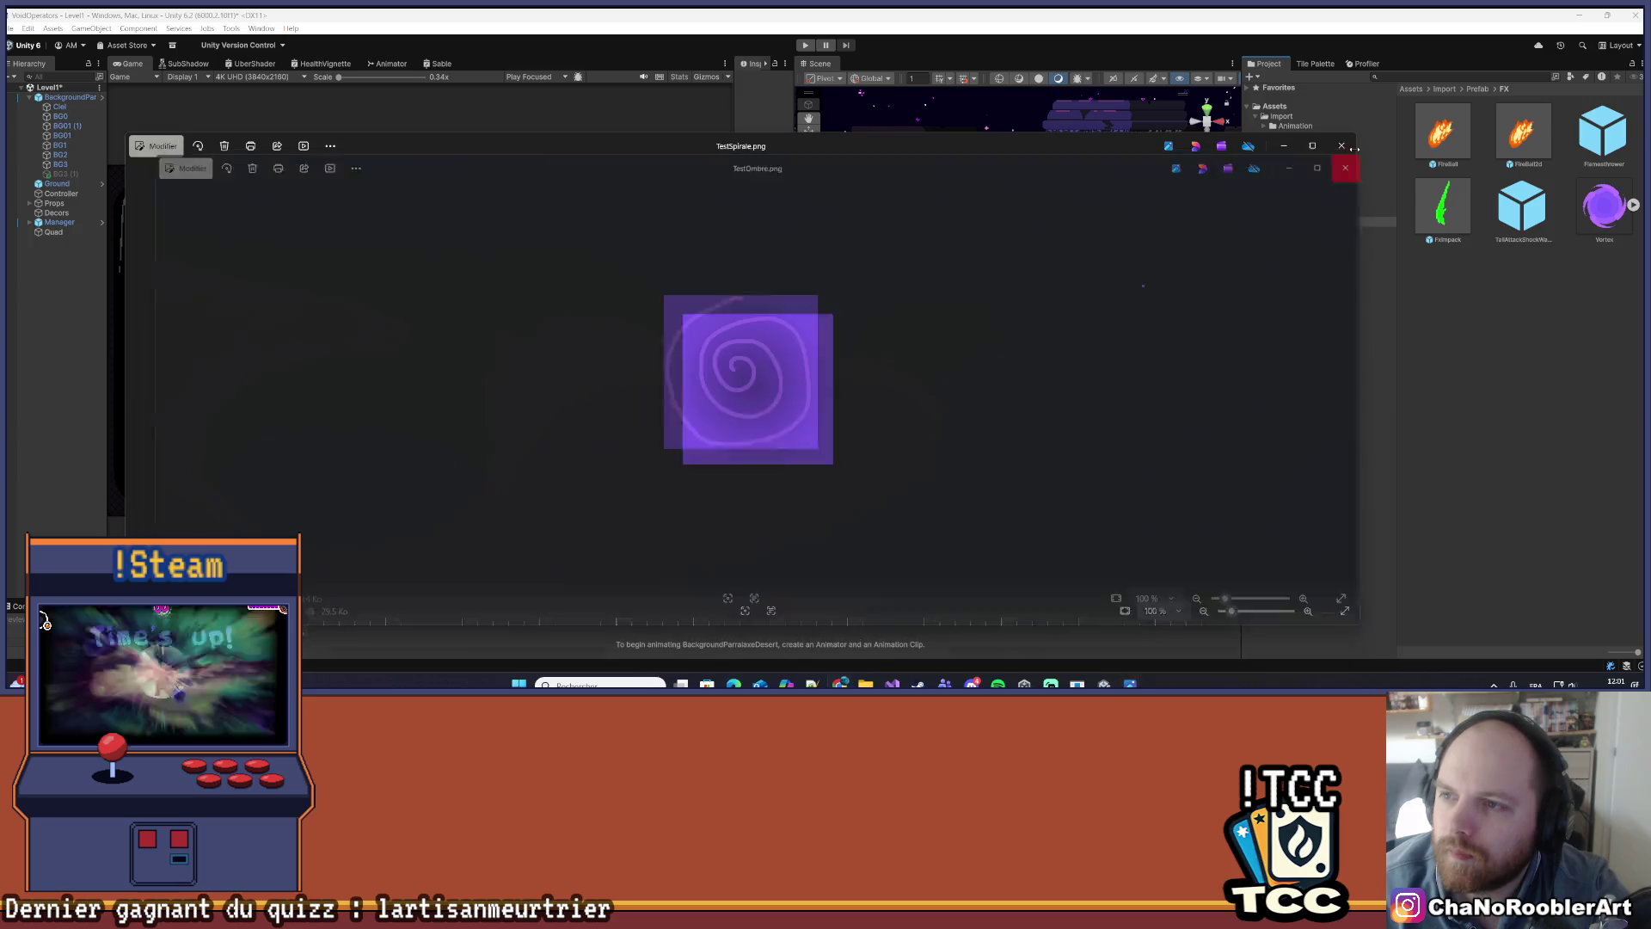
{"action": "left_click", "coordinate": [1342, 145]}
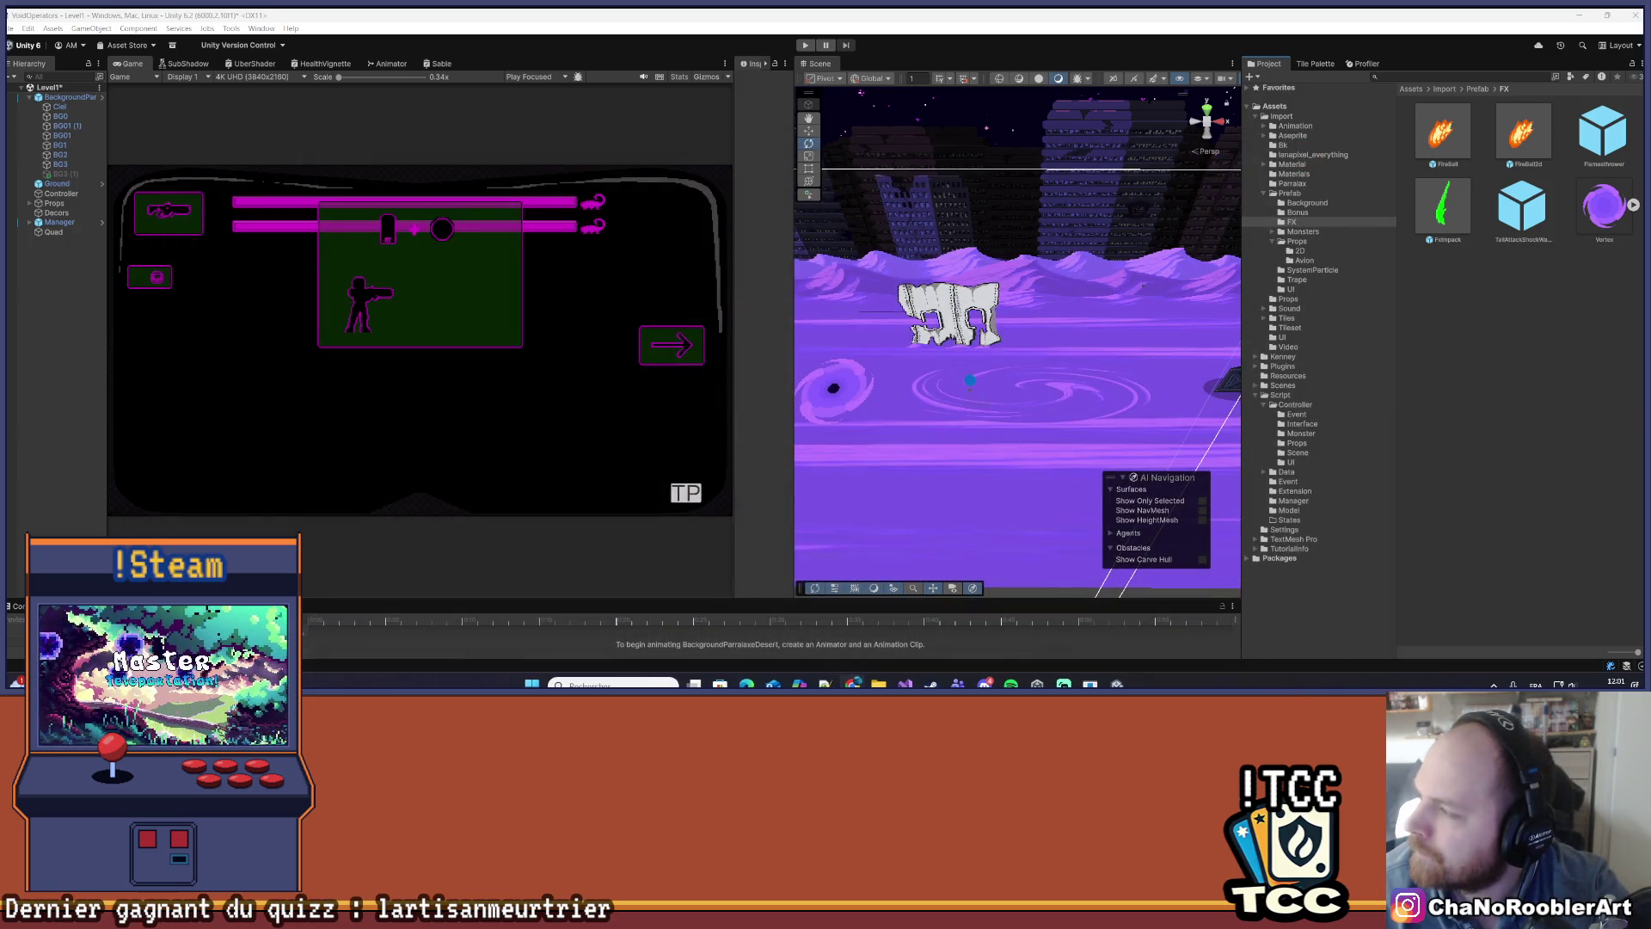
{"action": "key", "text": "alt+Tab"}
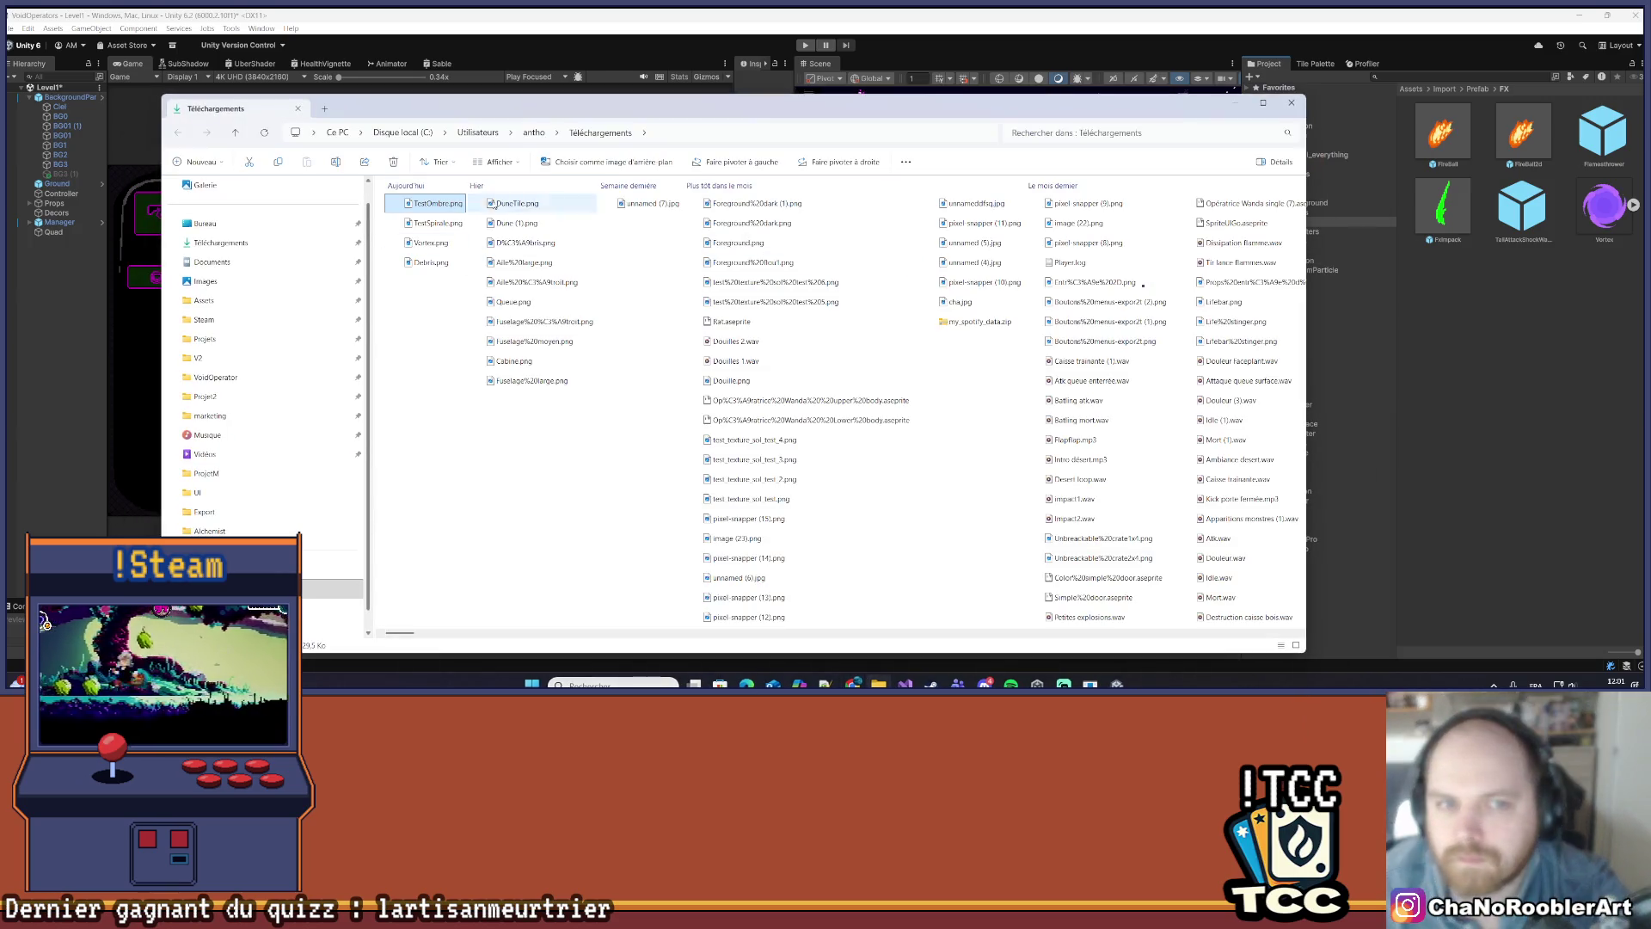
{"action": "left_click", "coordinate": [442, 224], "text": "ctrl"}
{"action": "left_click_drag", "start_coordinate": [1417, 280], "coordinate": [1419, 282]}
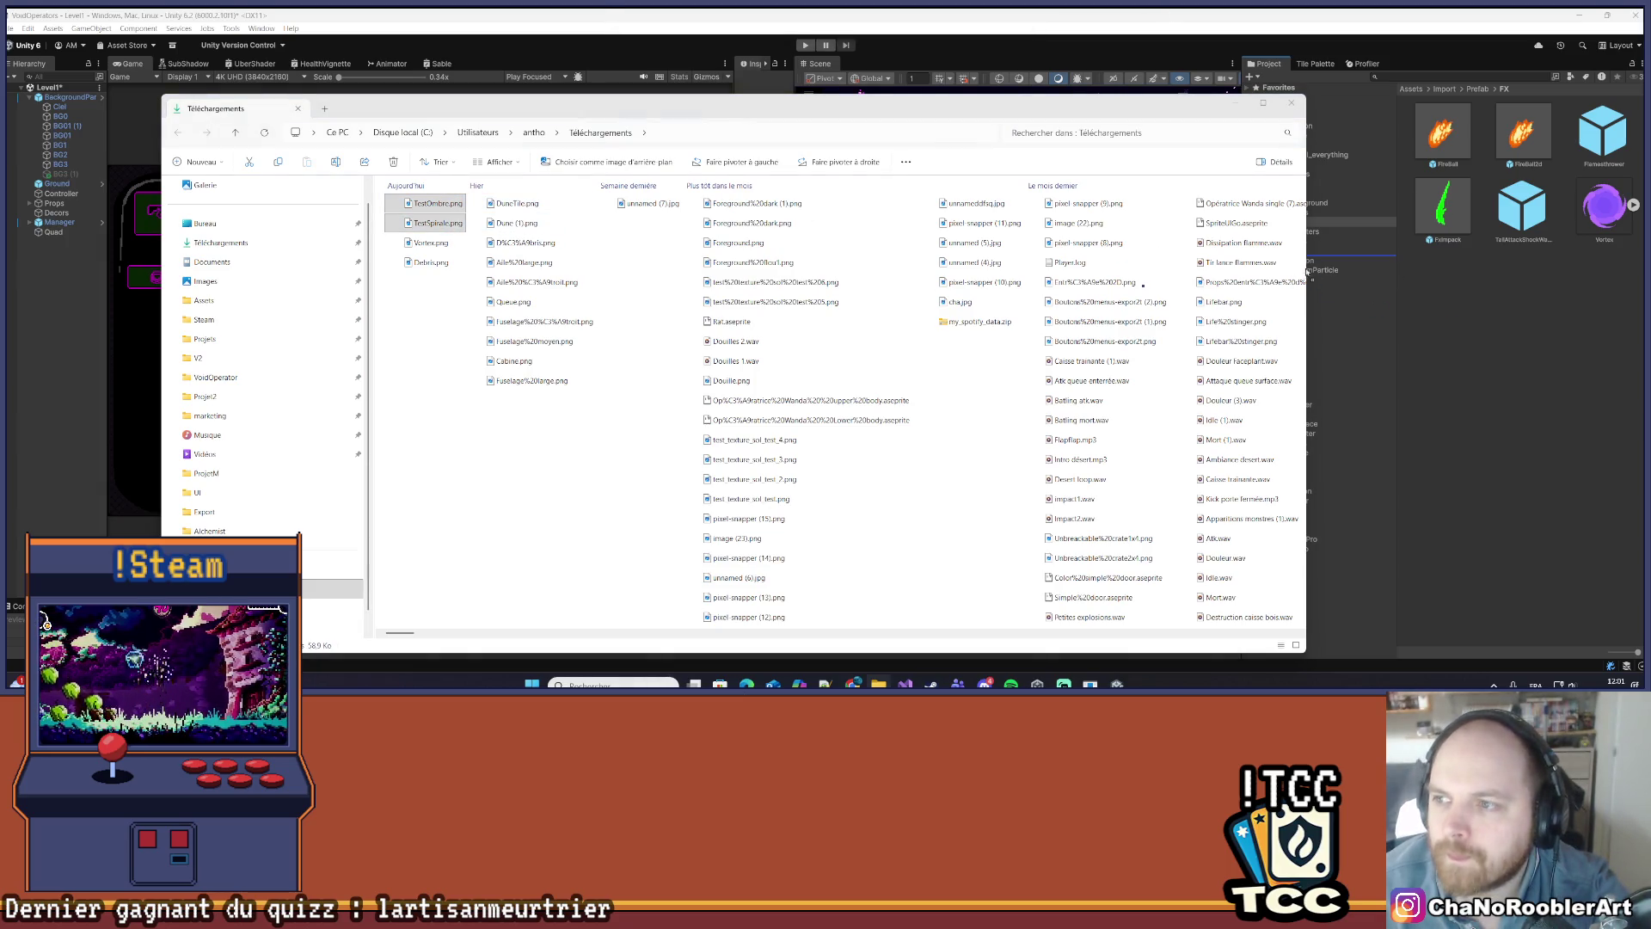
{"action": "left_click", "coordinate": [1527, 280]}
{"action": "left_click", "coordinate": [1444, 280]}
{"action": "left_click", "coordinate": [1605, 206], "text": "ctrl"}
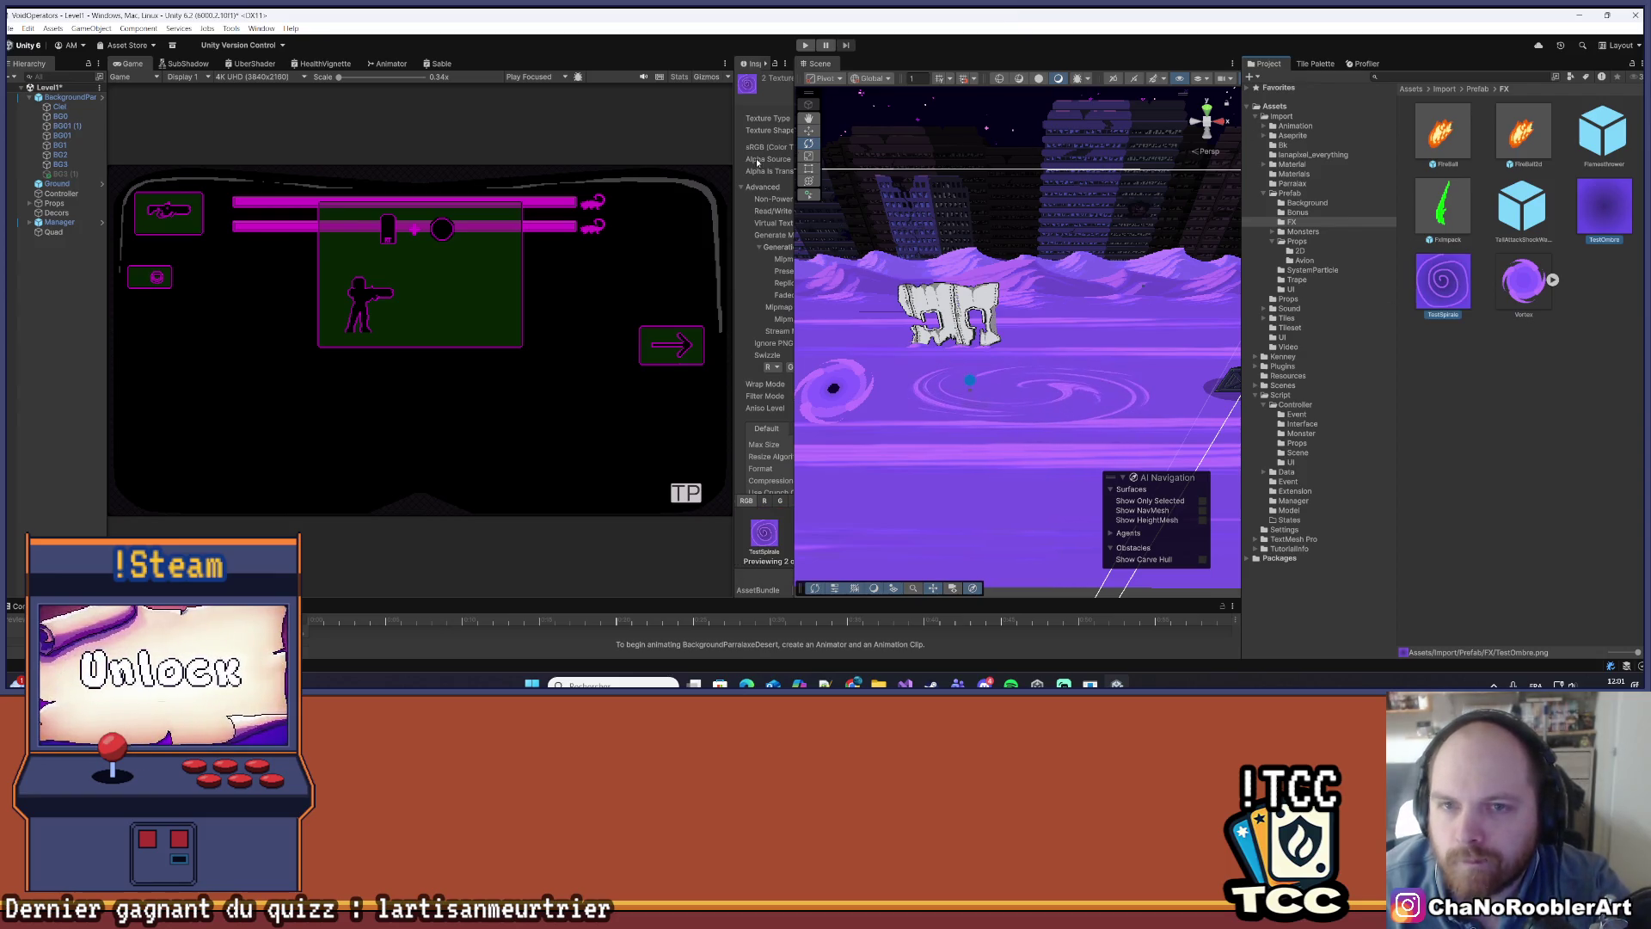
- Set both textures to Sprite (2D and UI), Single mode, 32 pixels per unit
{"action": "left_click_drag", "start_coordinate": [737, 166], "coordinate": [581, 163]}
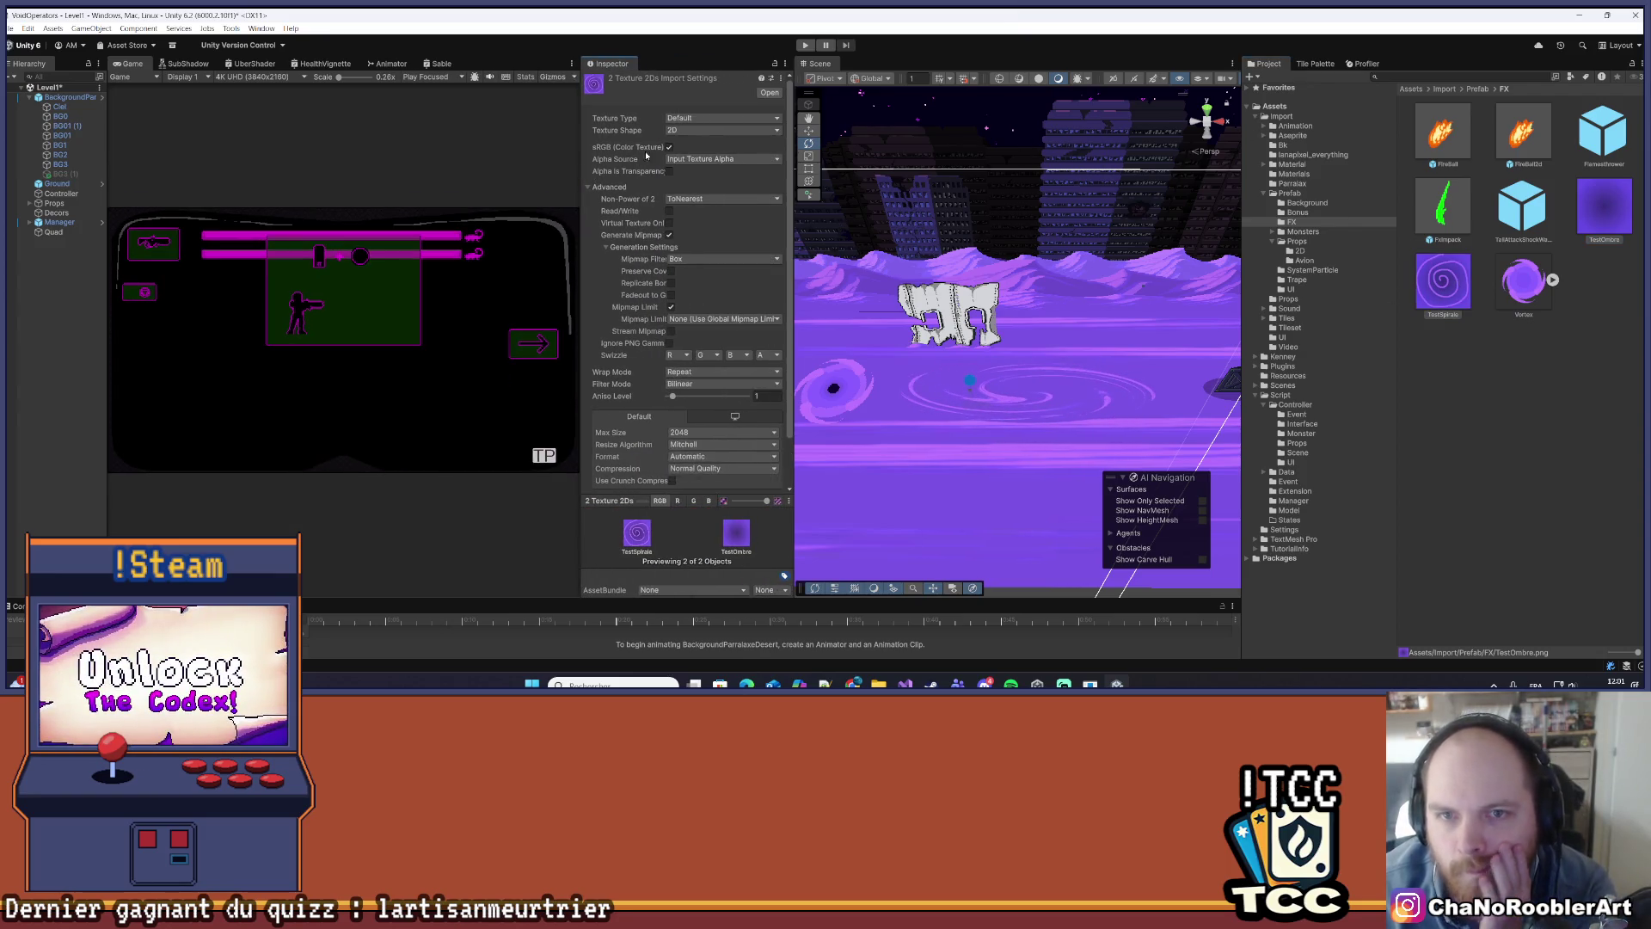
{"action": "left_click", "coordinate": [726, 116]}
{"action": "left_click", "coordinate": [705, 167]}
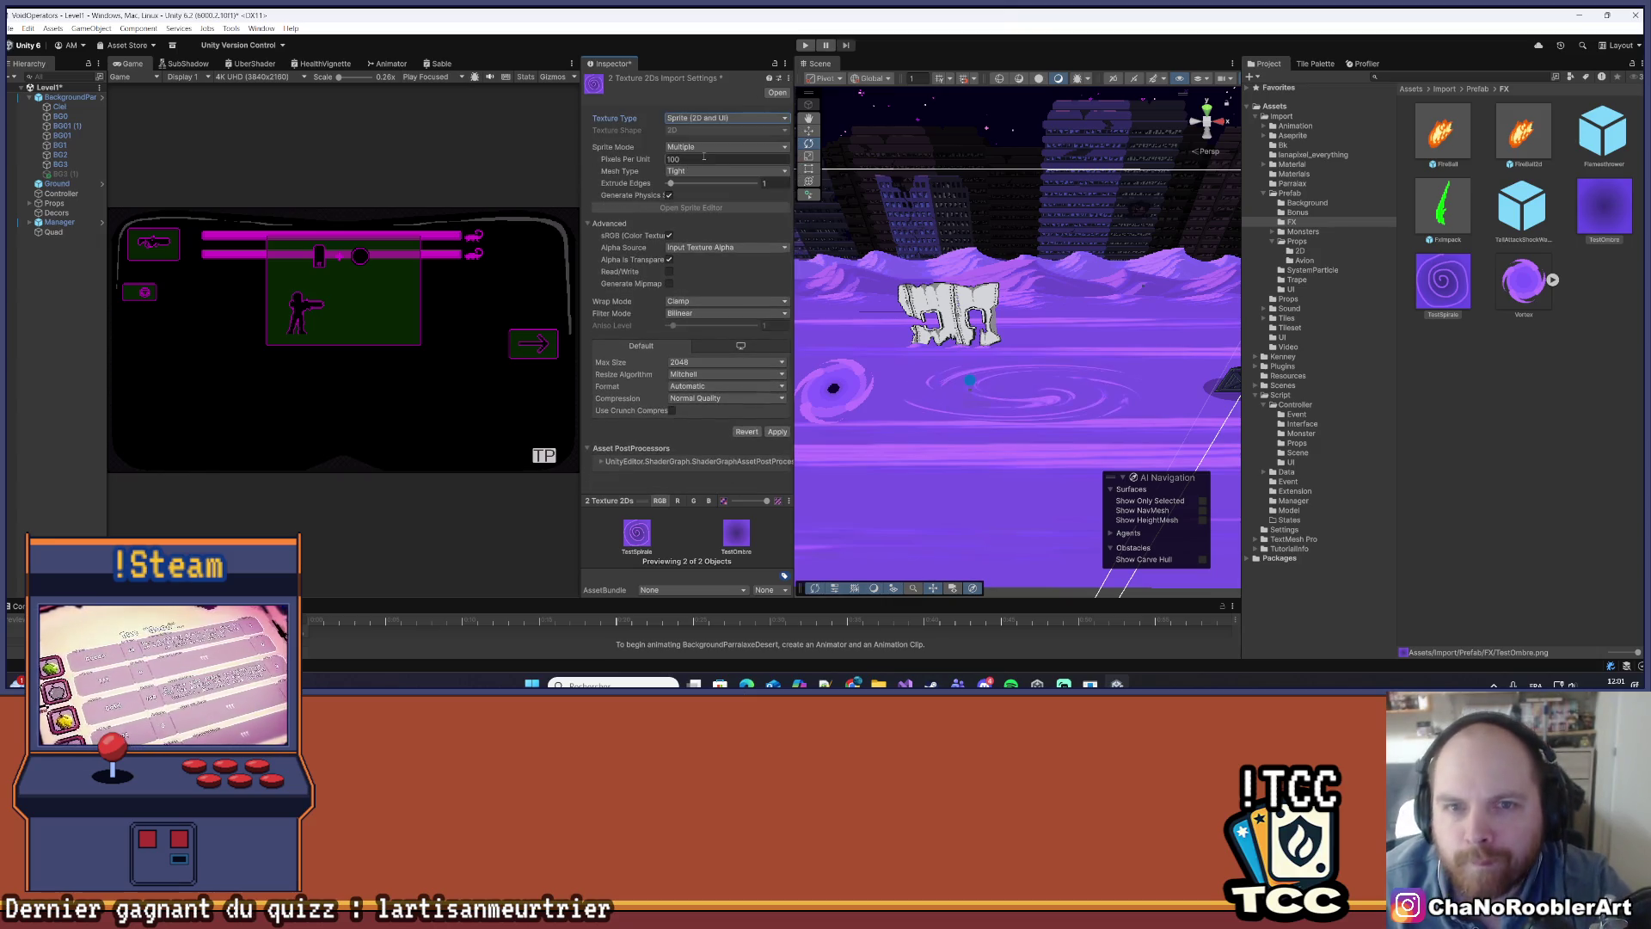
{"action": "left_click", "coordinate": [726, 146]}
{"action": "left_click", "coordinate": [692, 158]}
{"action": "left_click", "coordinate": [698, 160]}
{"action": "type", "text": "32"}
- Set Point filtering, 4096 max size and no compression, then apply the import settings
{"action": "left_click", "coordinate": [726, 324]}
{"action": "left_click", "coordinate": [703, 337]}
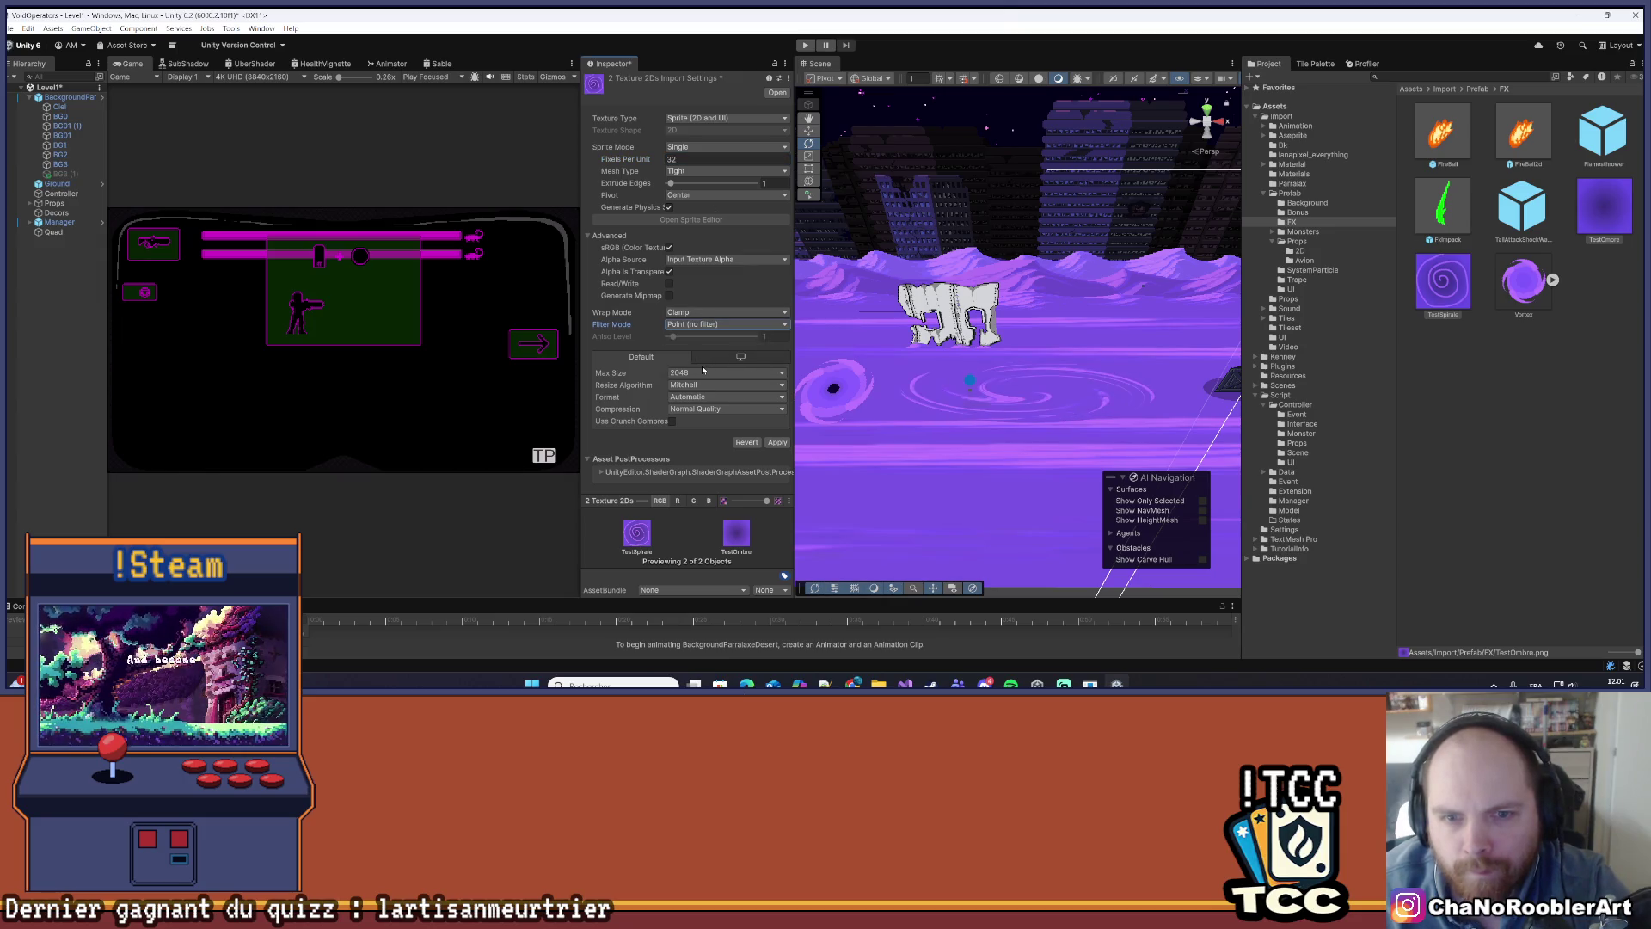
{"action": "left_click", "coordinate": [704, 372]}
{"action": "left_click", "coordinate": [695, 474]}
{"action": "left_click", "coordinate": [713, 408]}
{"action": "left_click", "coordinate": [697, 419]}
{"action": "left_click", "coordinate": [774, 433]}
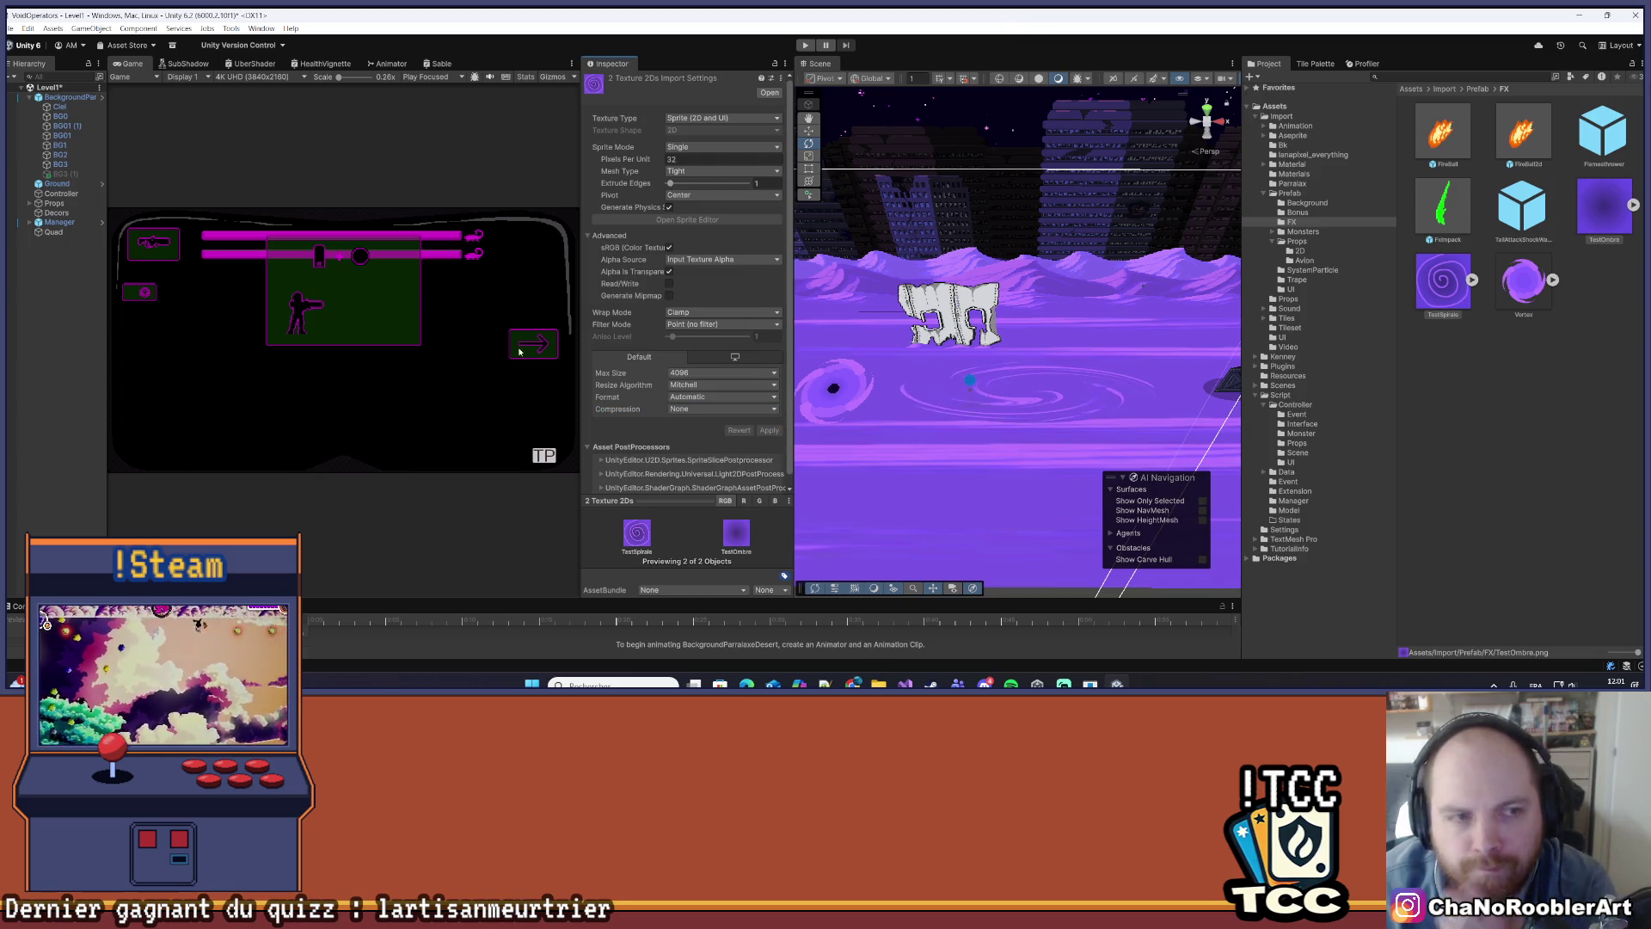
{"action": "key", "text": "ctrl+z"}
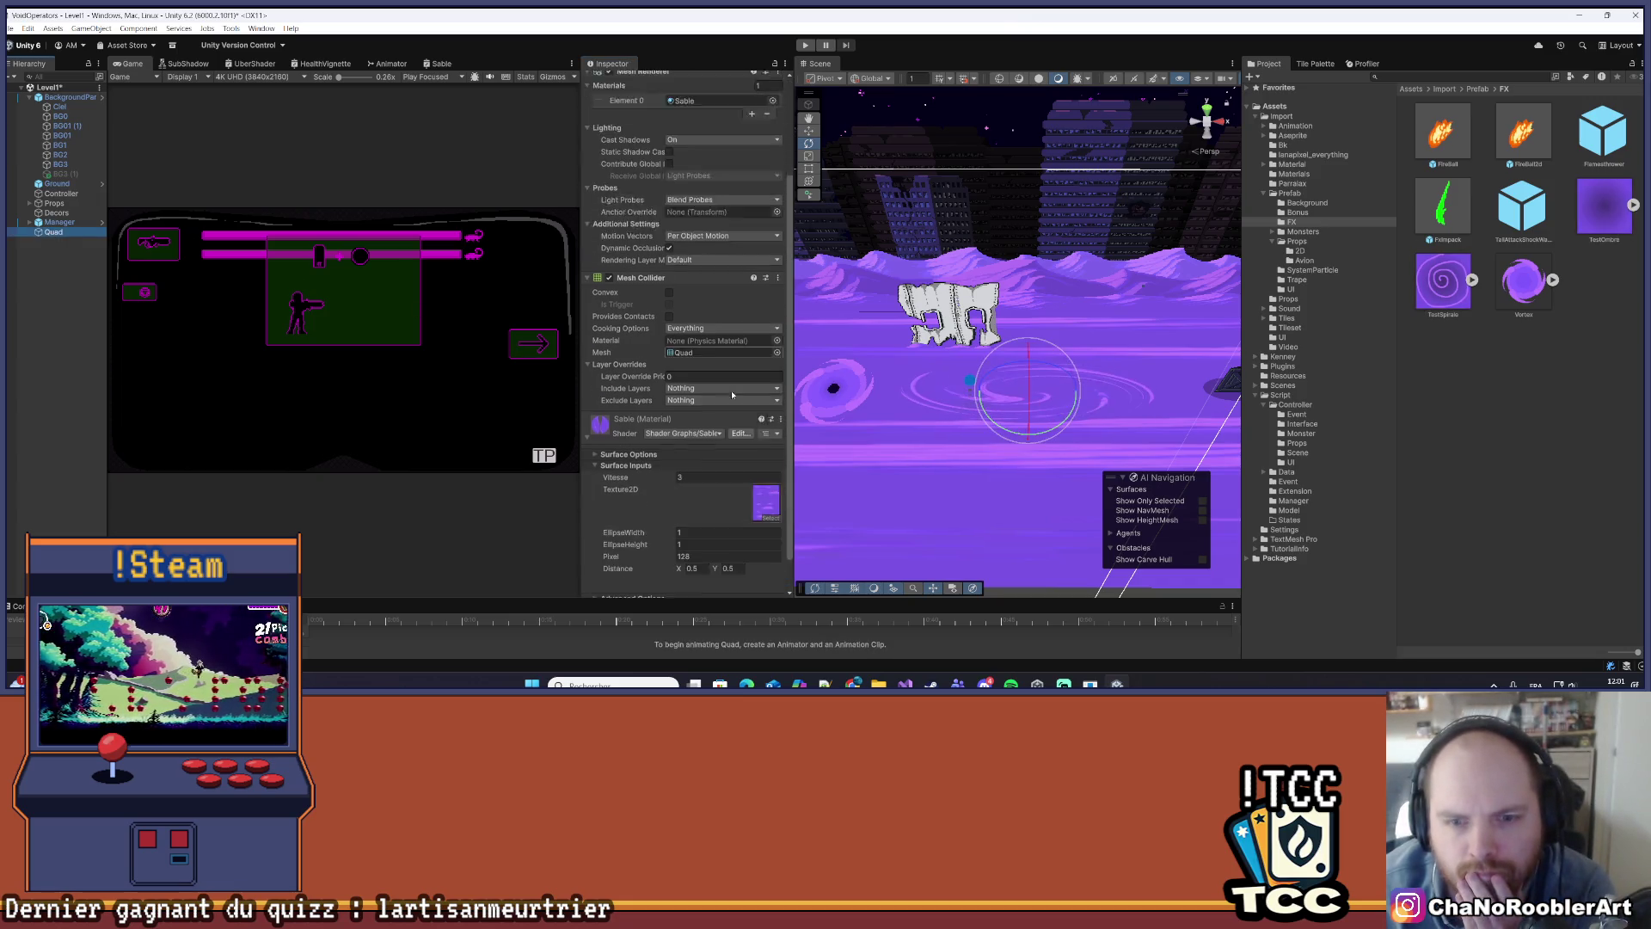
- Assign TestSpirale to the Sable material's Texture2D slot and save the Level1 scene
{"action": "left_click_drag", "start_coordinate": [1456, 292], "coordinate": [765, 475]}
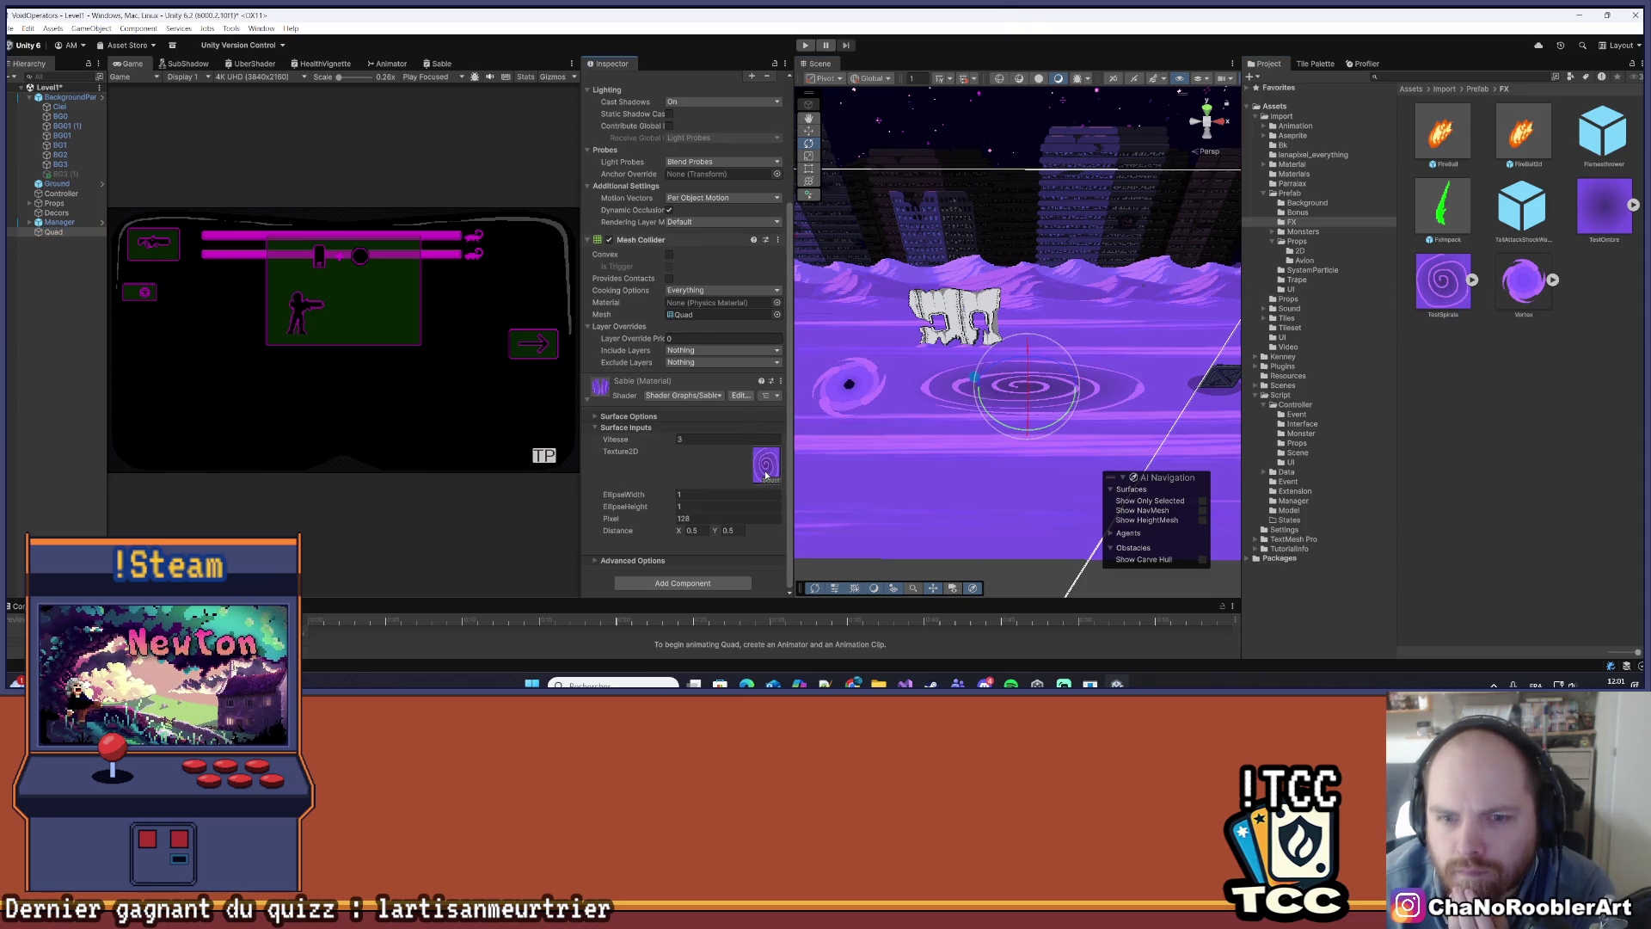
{"action": "key", "text": "ctrl+s"}
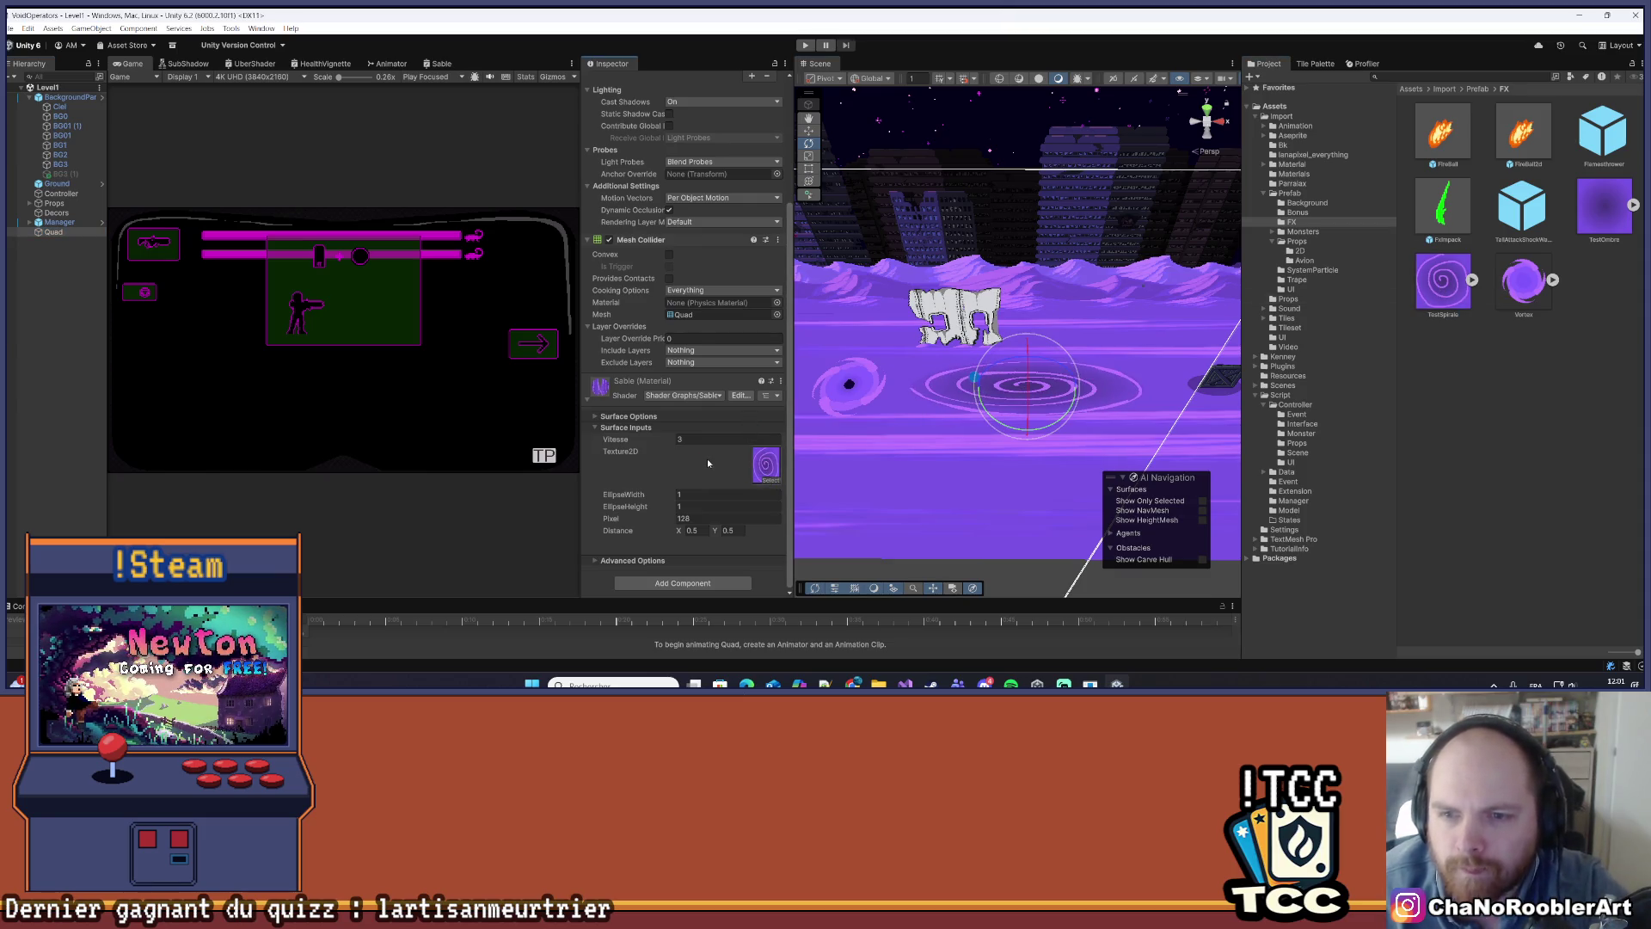
{"action": "left_click", "coordinate": [948, 480]}
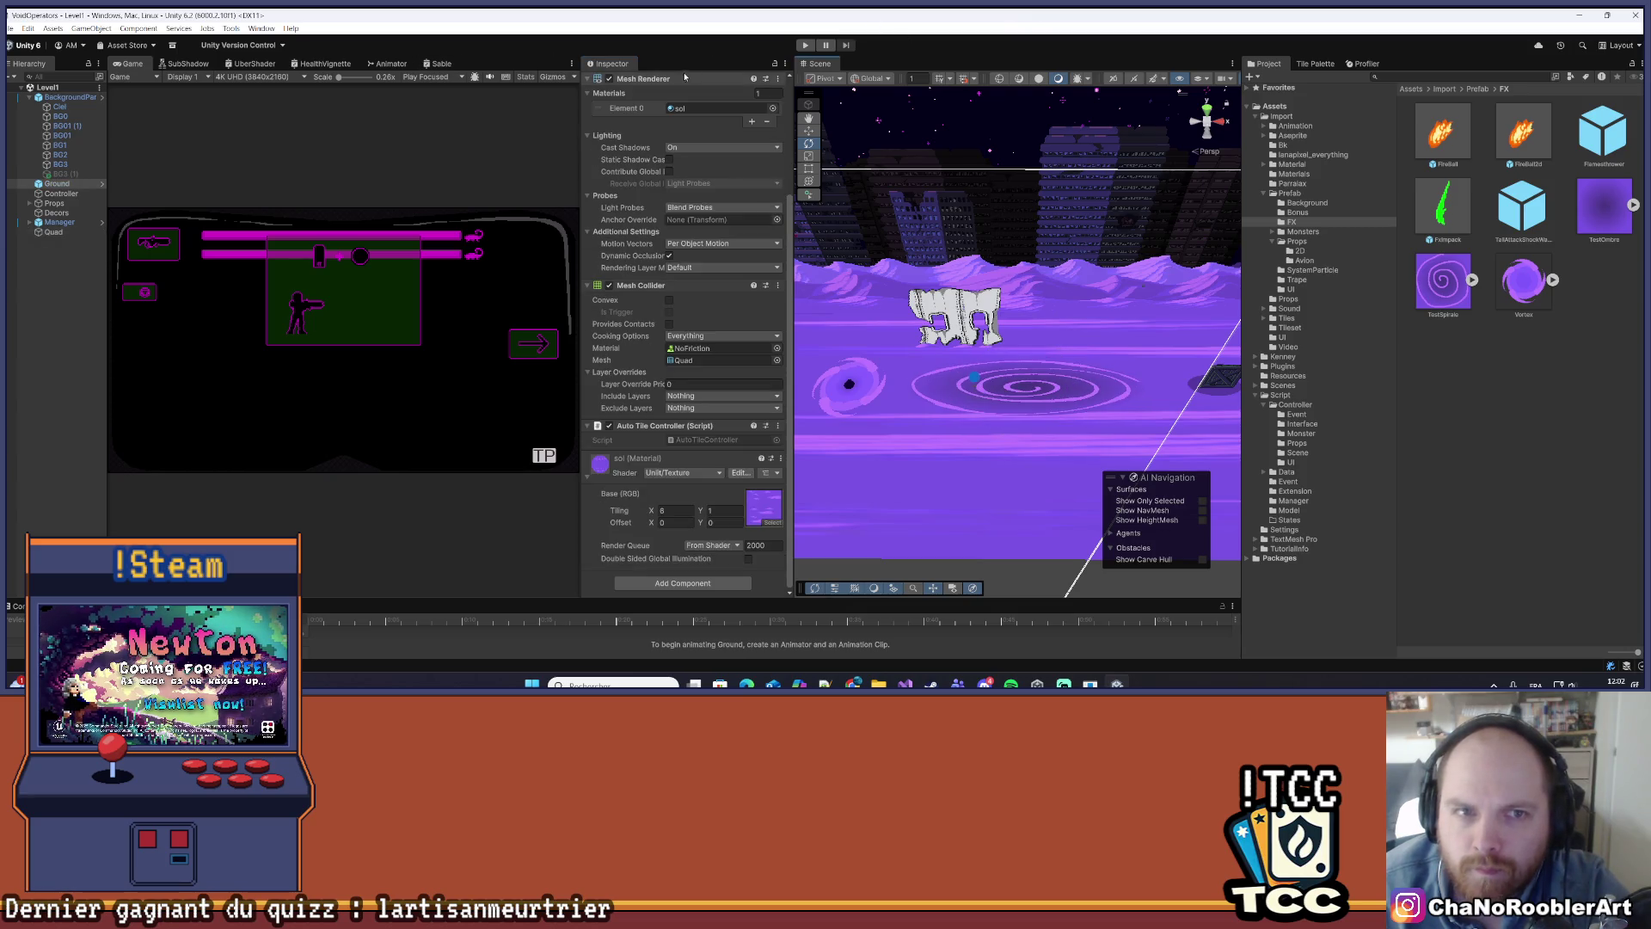
- Play-test Level1 in a maximized Game view, walking the player left across the desert
{"action": "left_click", "coordinate": [805, 45]}
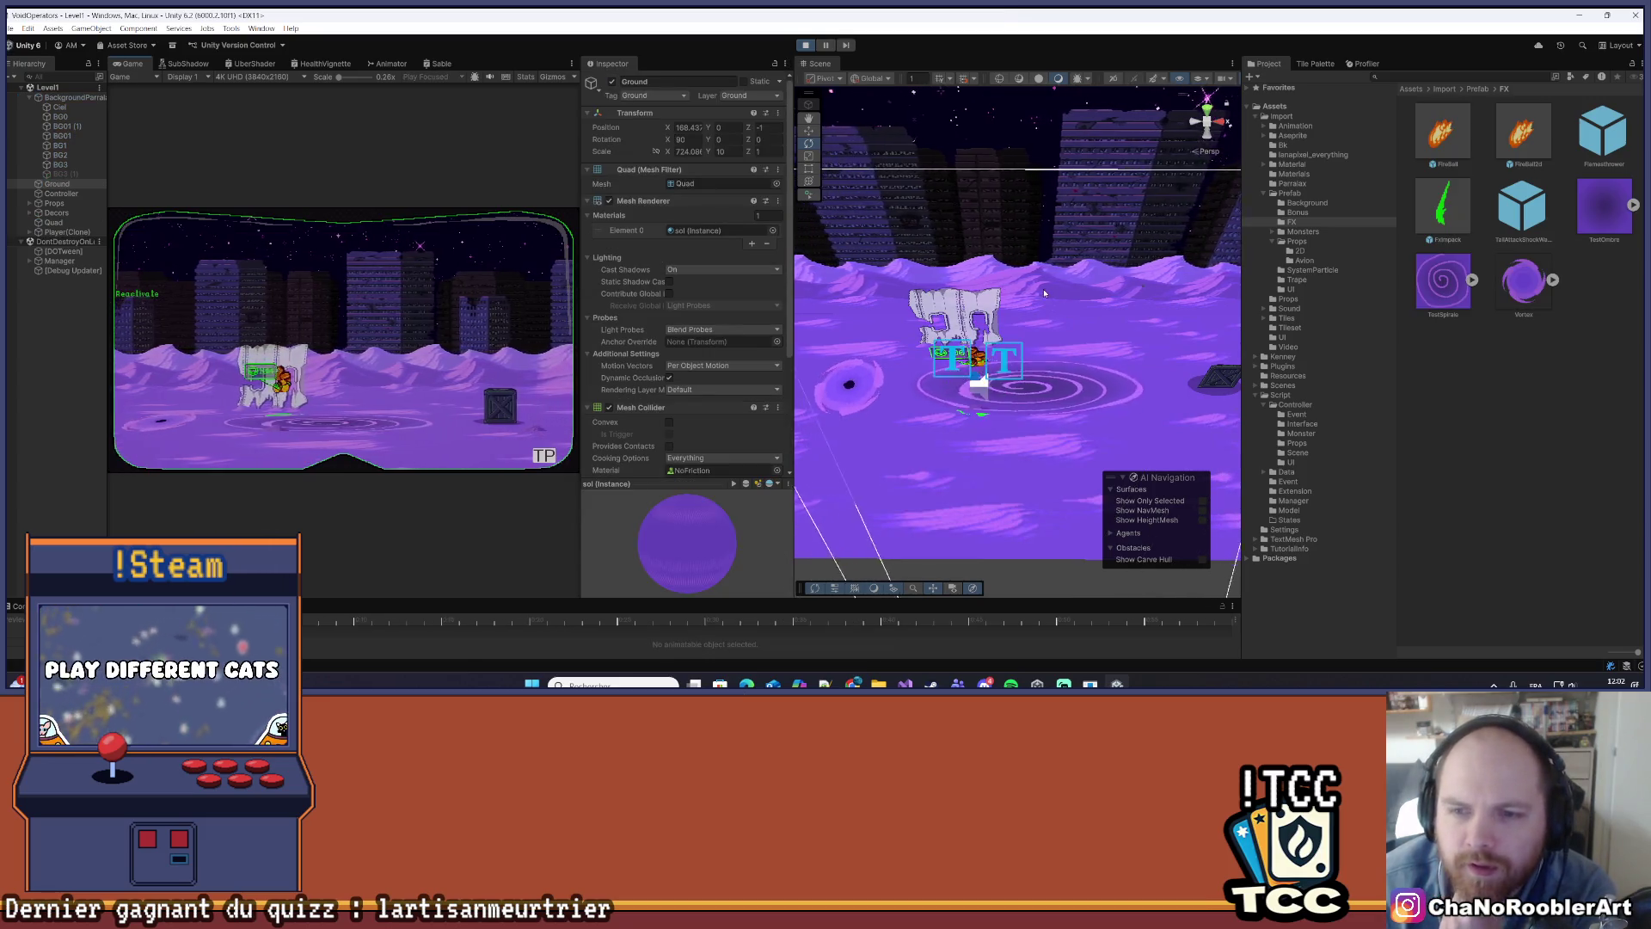
{"action": "left_click", "coordinate": [571, 63]}
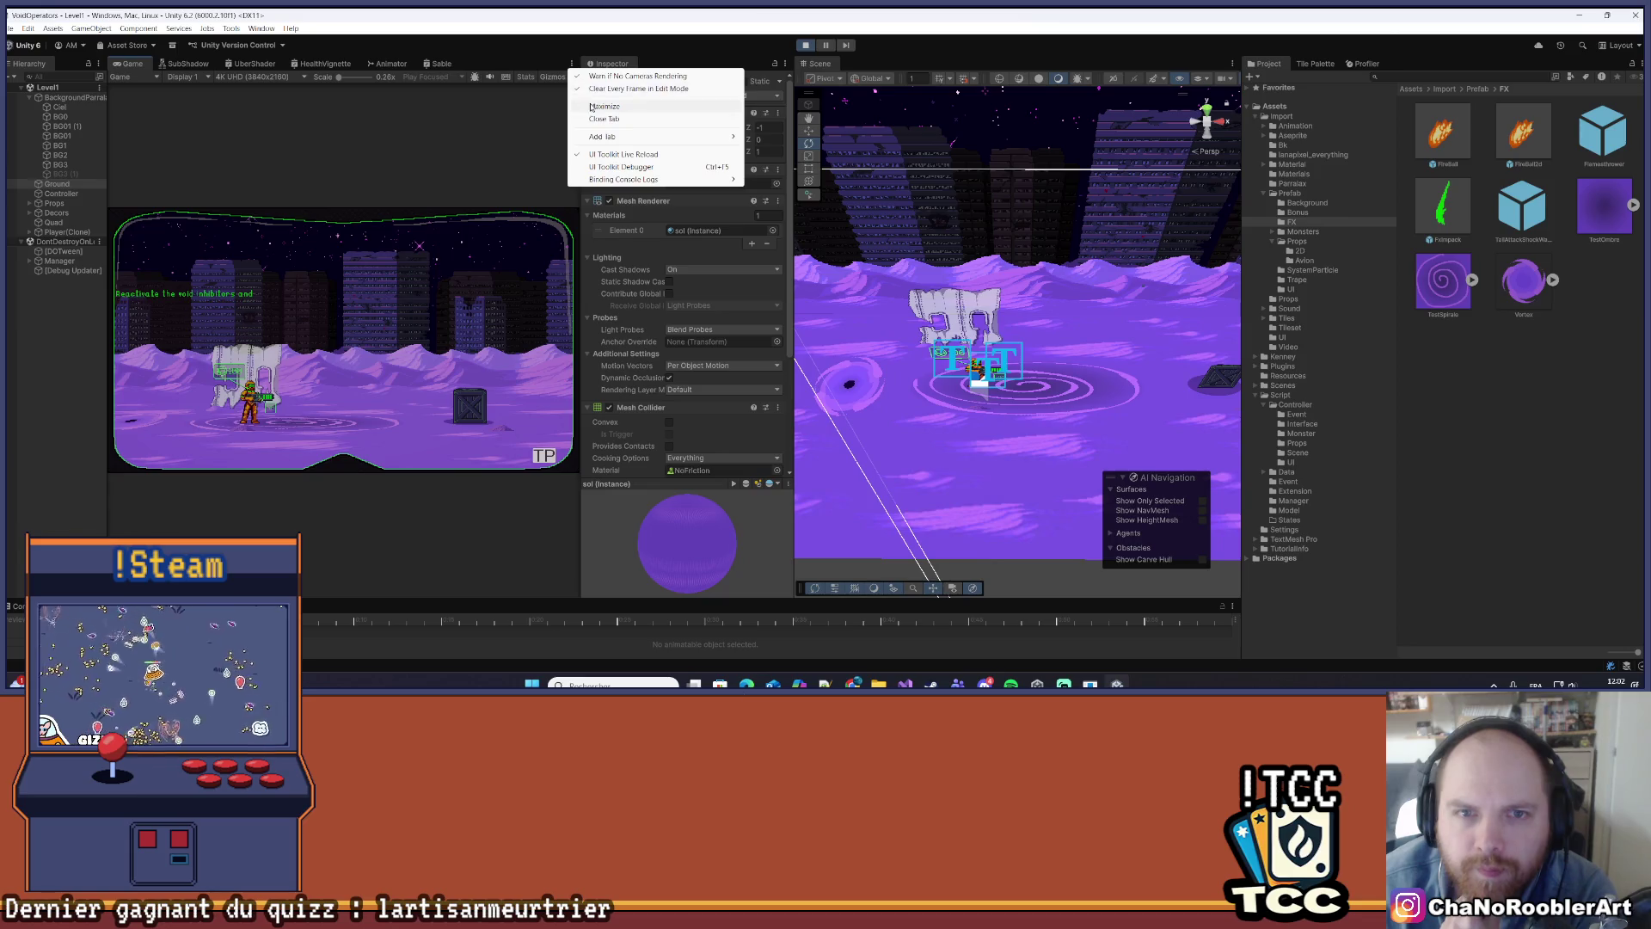
{"action": "left_click", "coordinate": [602, 105]}
{"action": "key", "text": "a"}
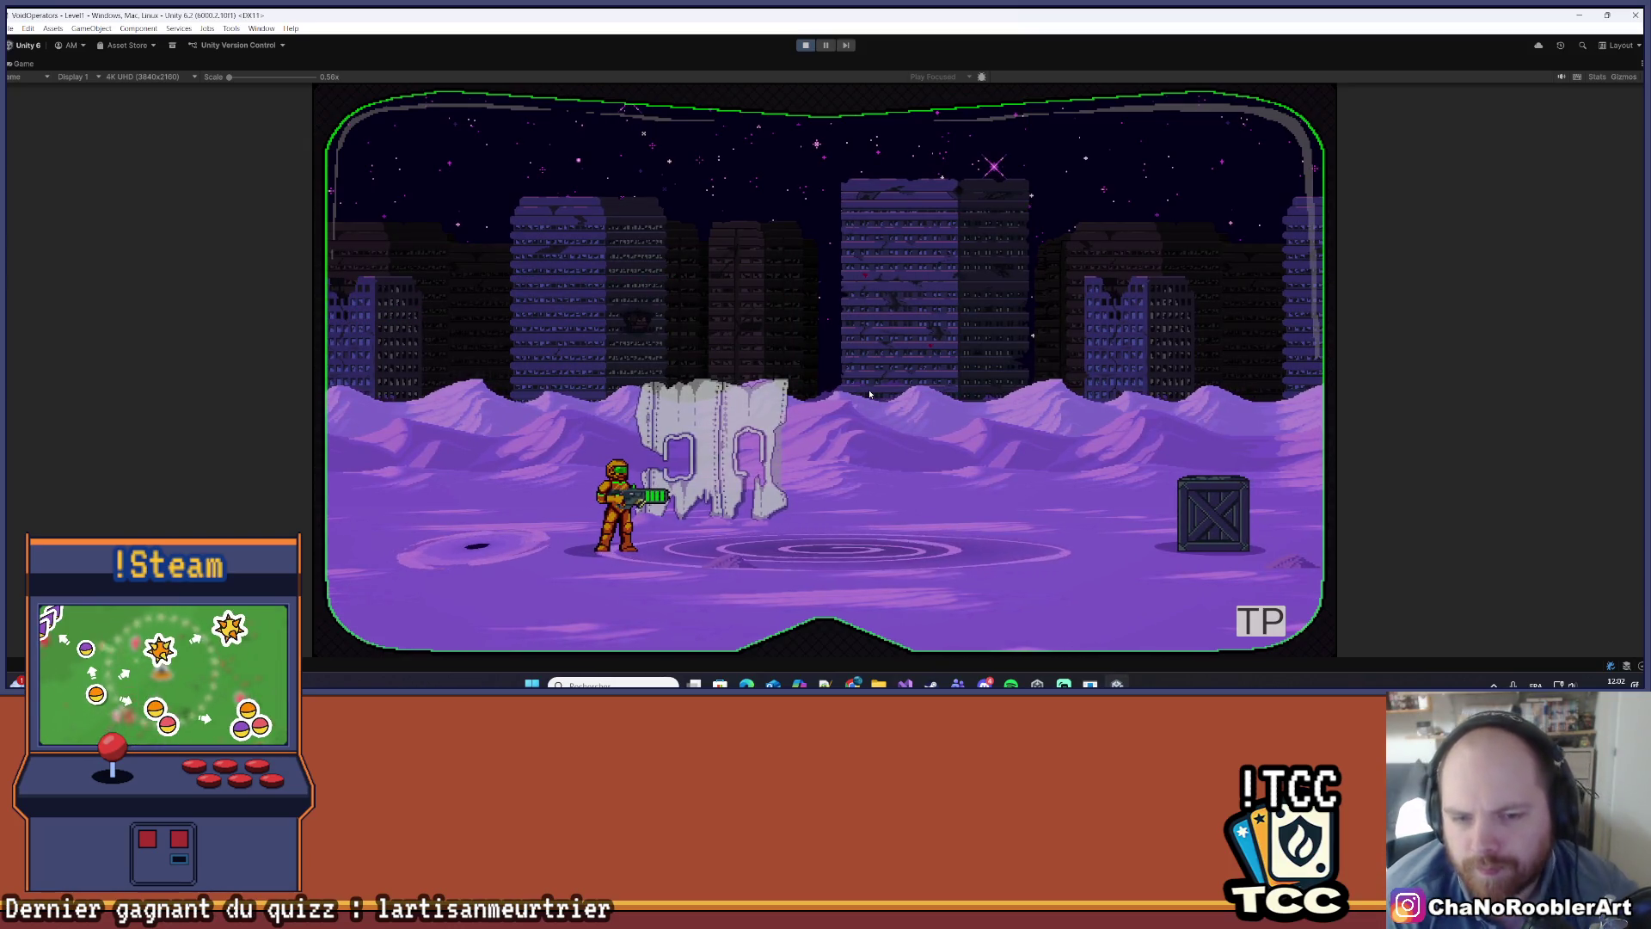
{"action": "key", "text": "a"}
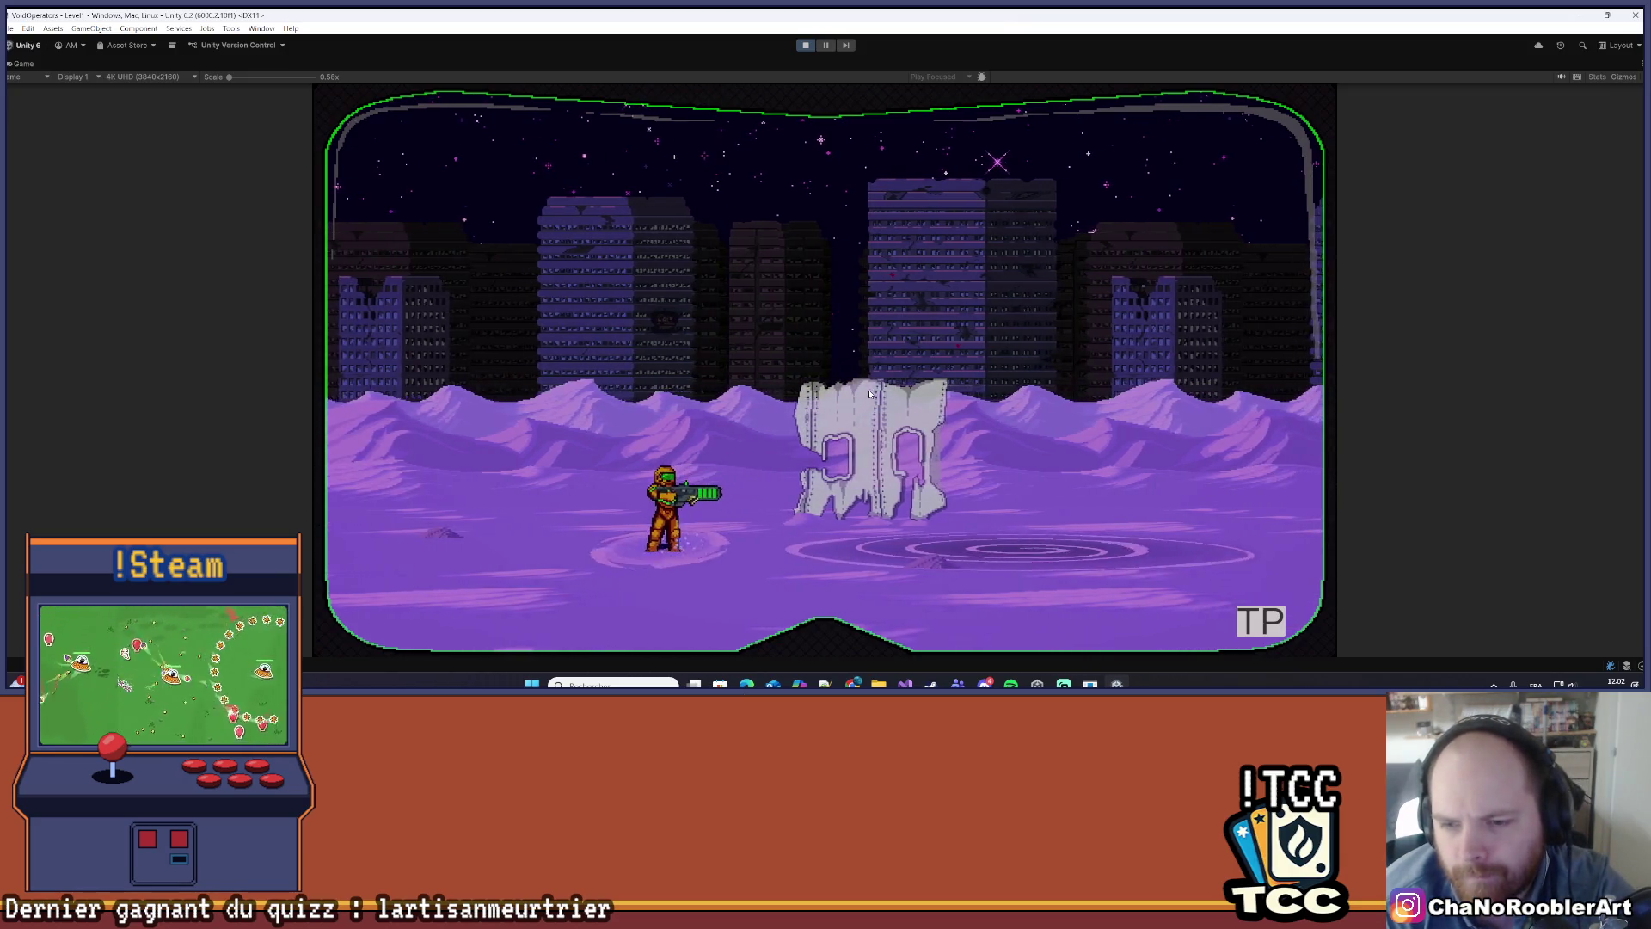
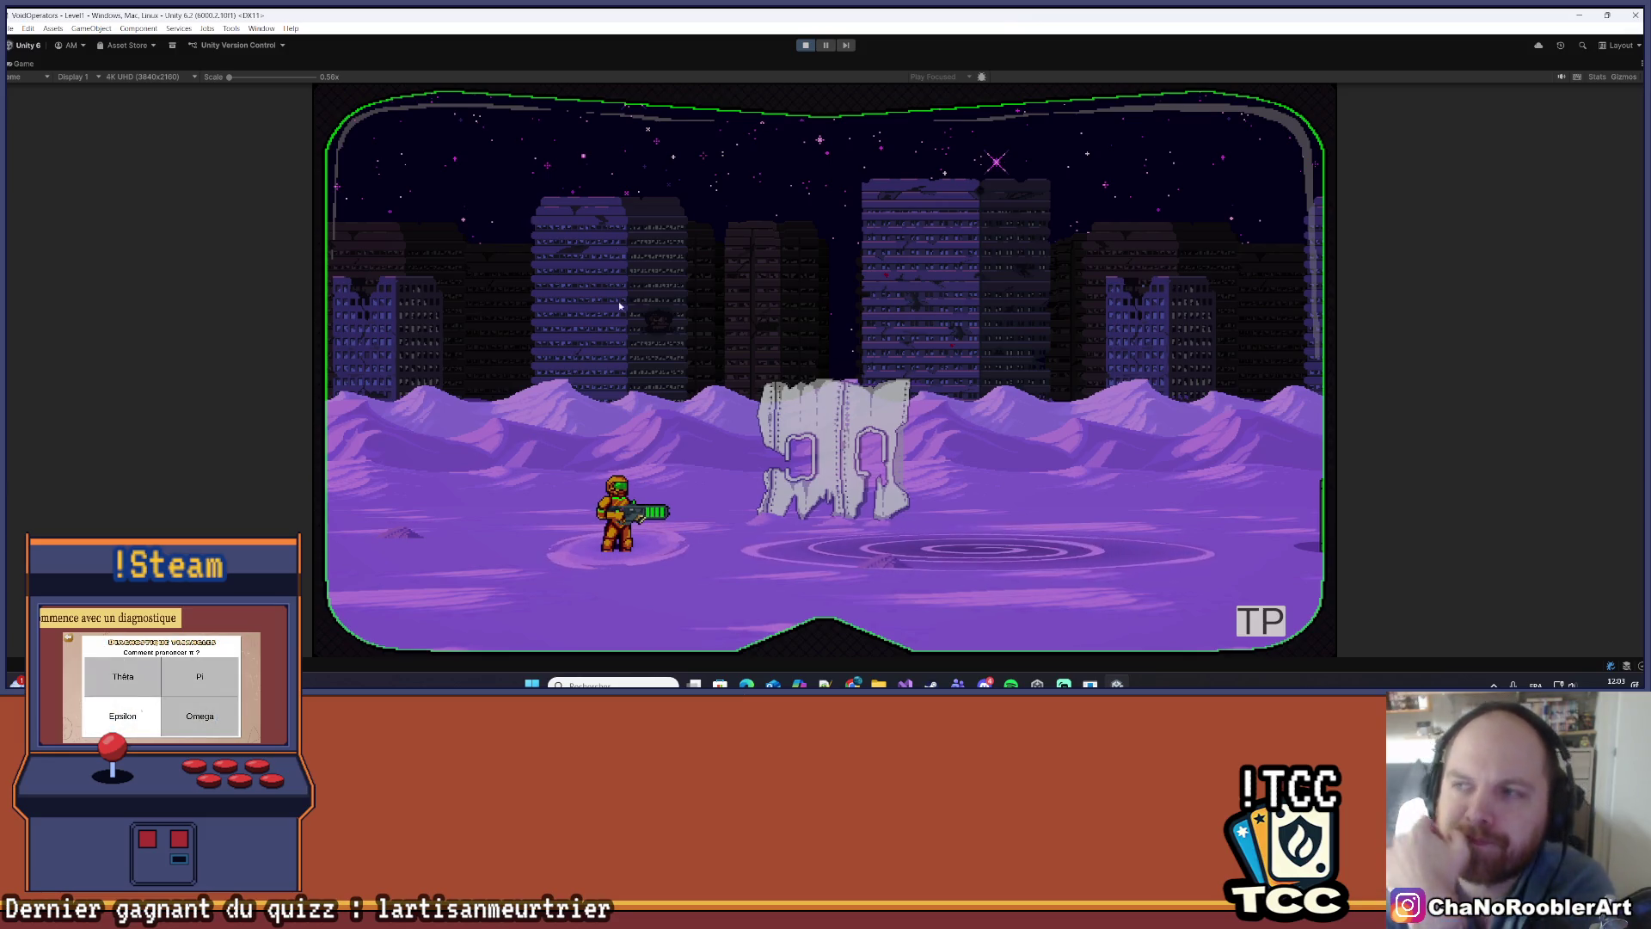
- Turn off Maximize on the Game view to restore the full editor layout
{"action": "left_click", "coordinate": [1641, 63]}
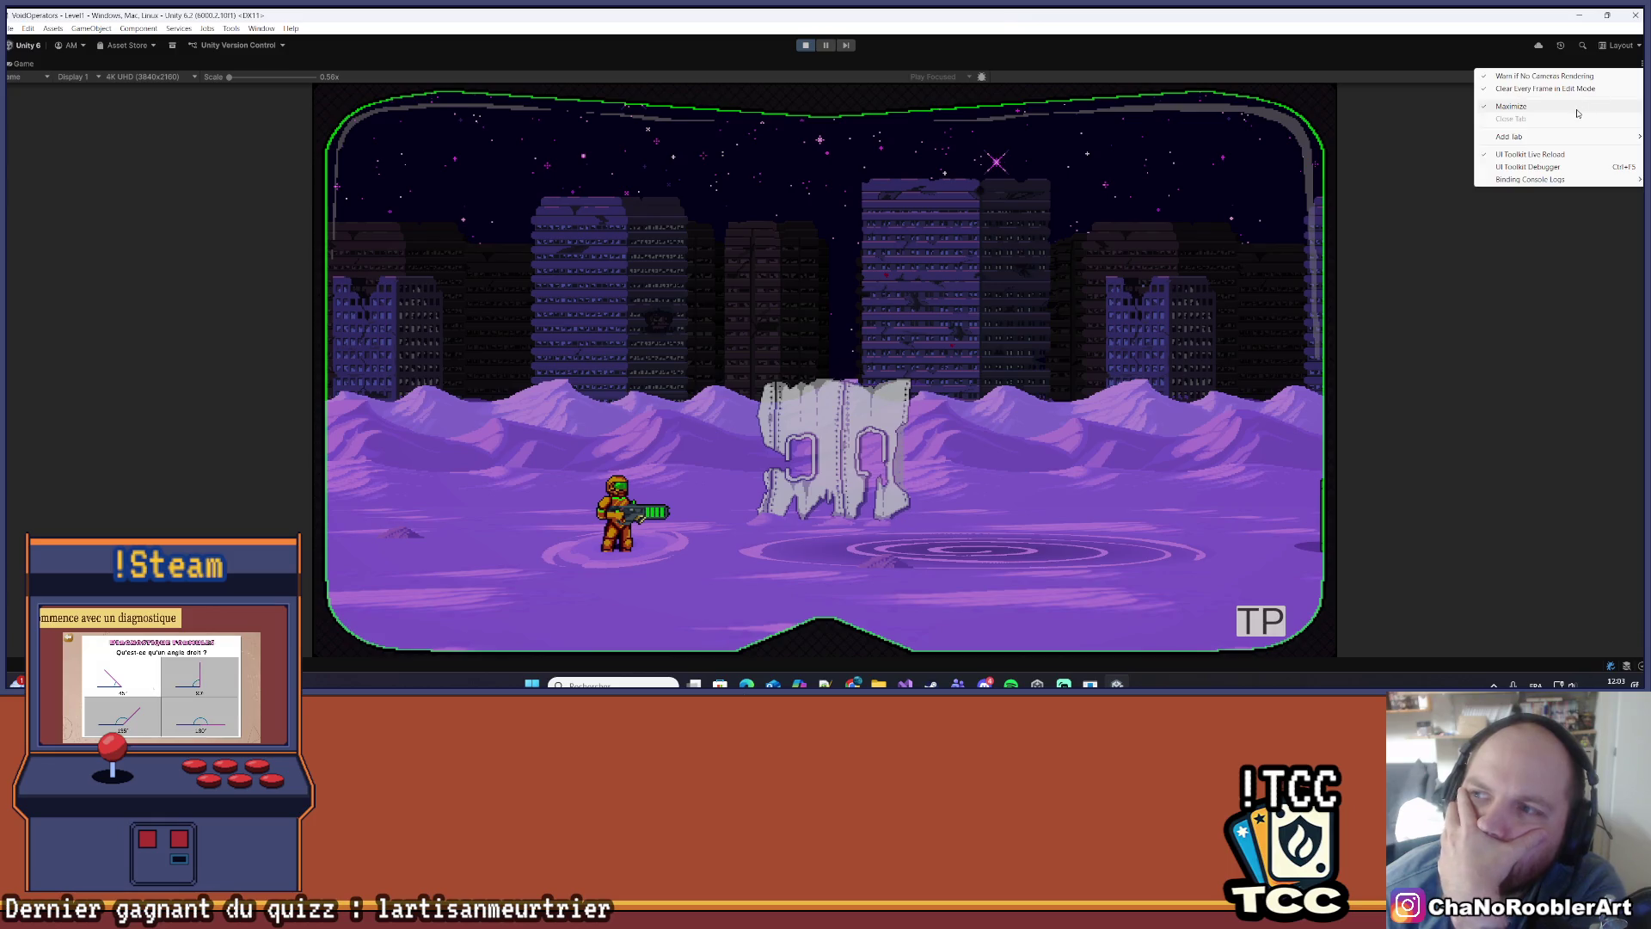
{"action": "left_click", "coordinate": [1578, 107]}
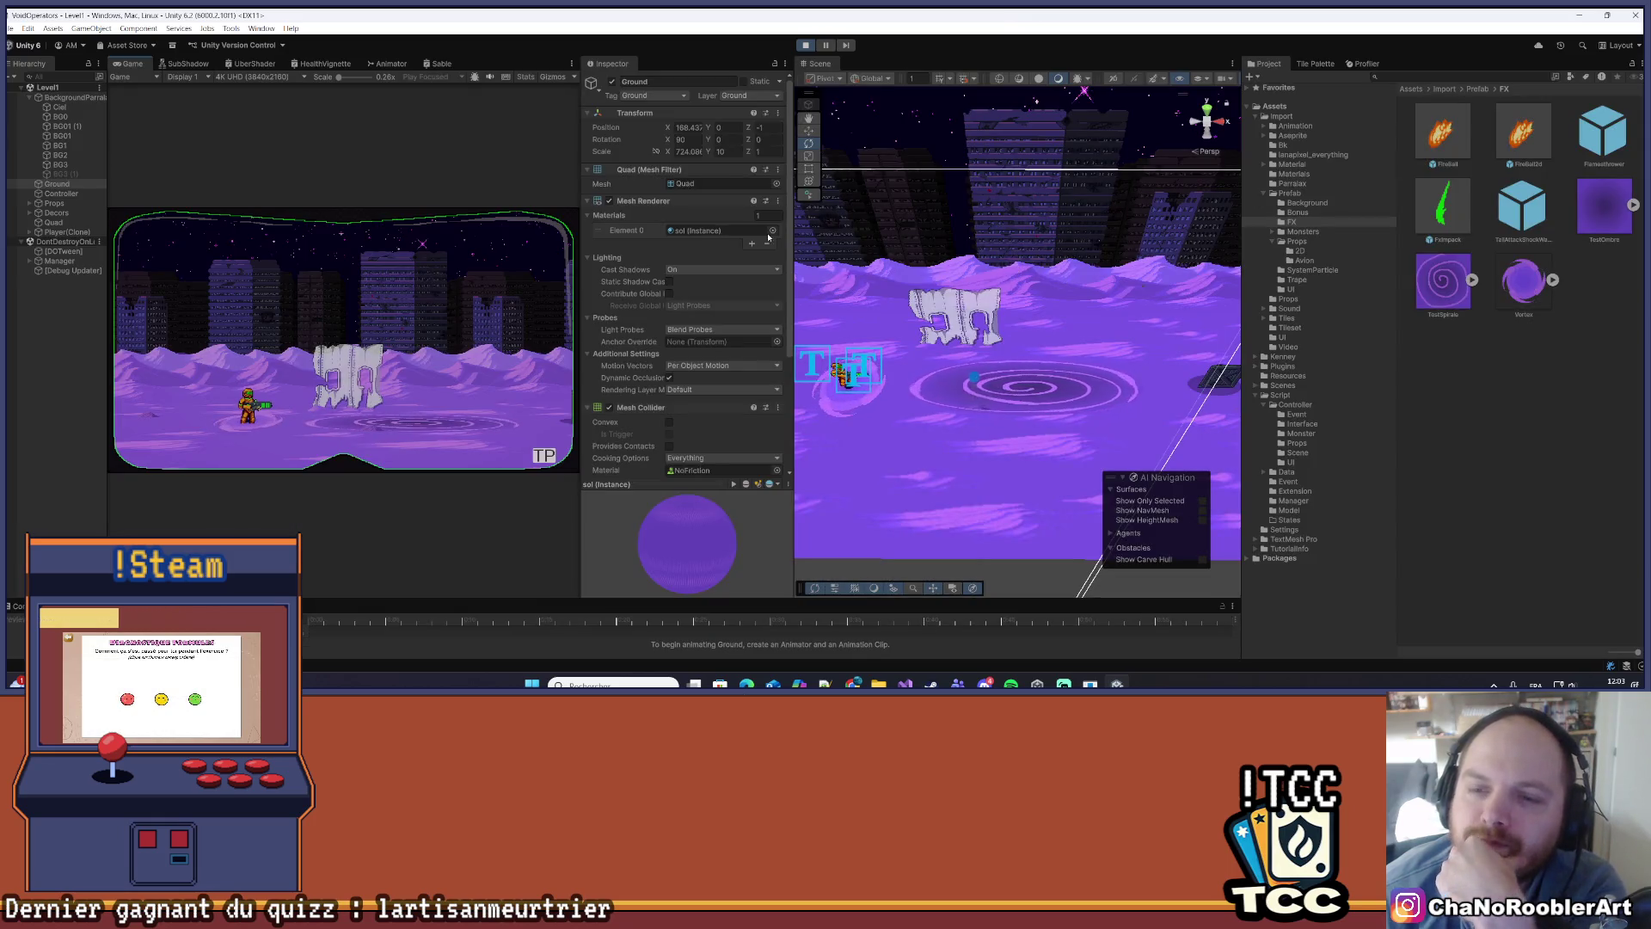
{"action": "scroll", "coordinate": [998, 425], "scroll_direction": "up", "scroll_amount": 5}
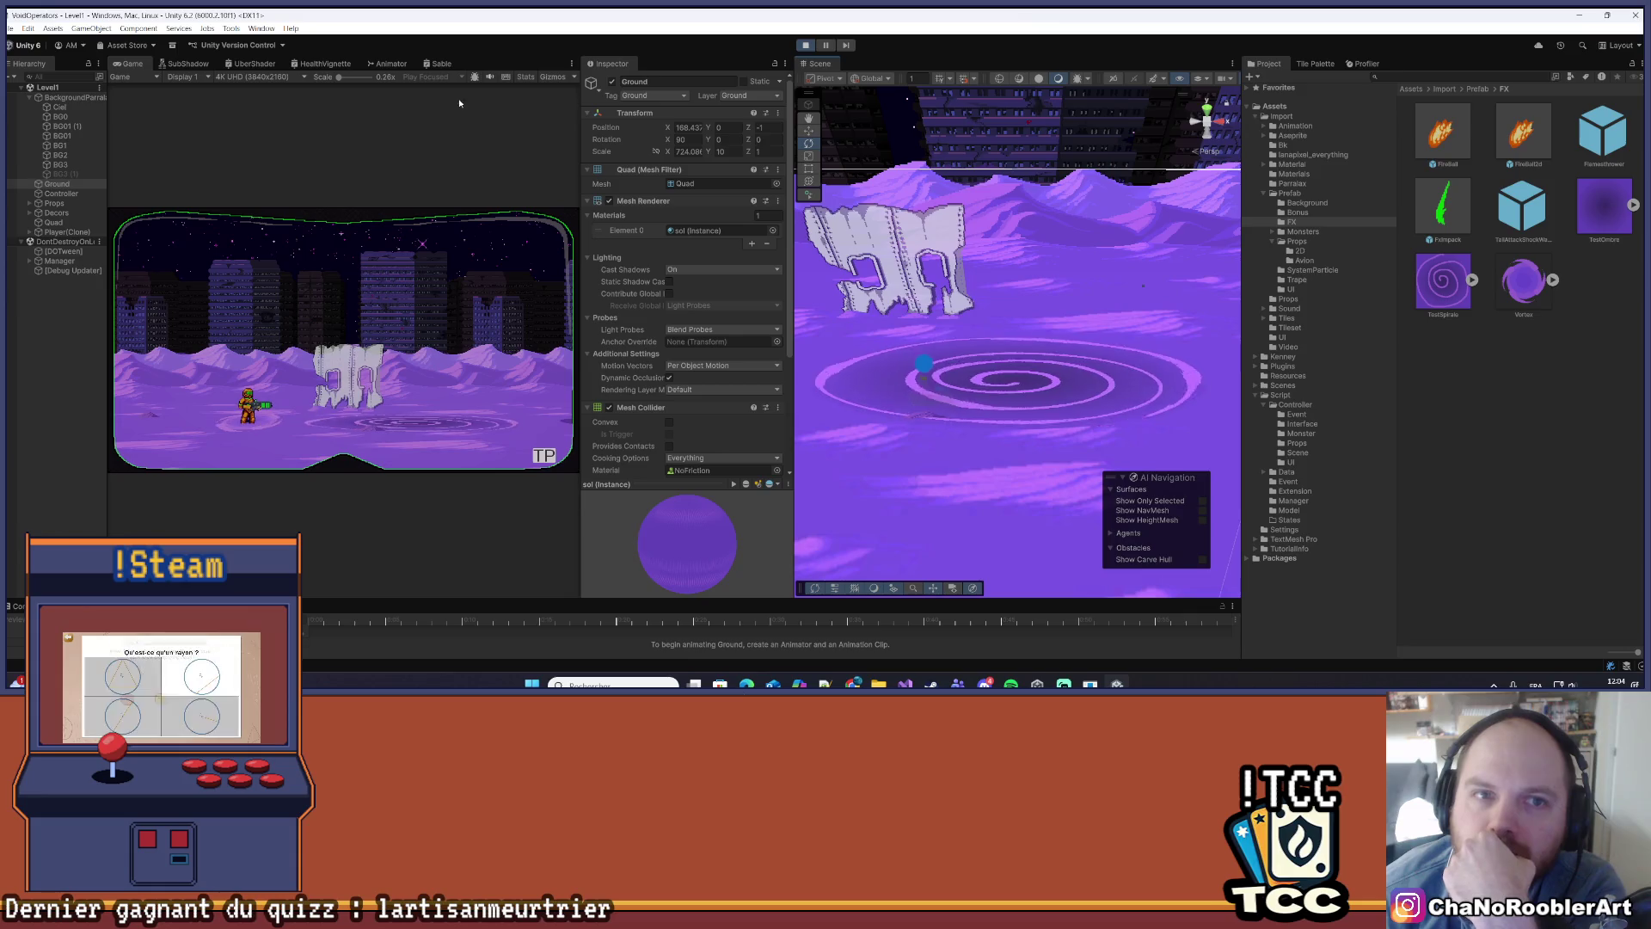
- Select the Quad to show its Swirl material, then bring up the SubShadow shader graph
{"action": "left_click", "coordinate": [74, 222]}
{"action": "scroll", "coordinate": [741, 348], "scroll_direction": "down", "scroll_amount": 5}
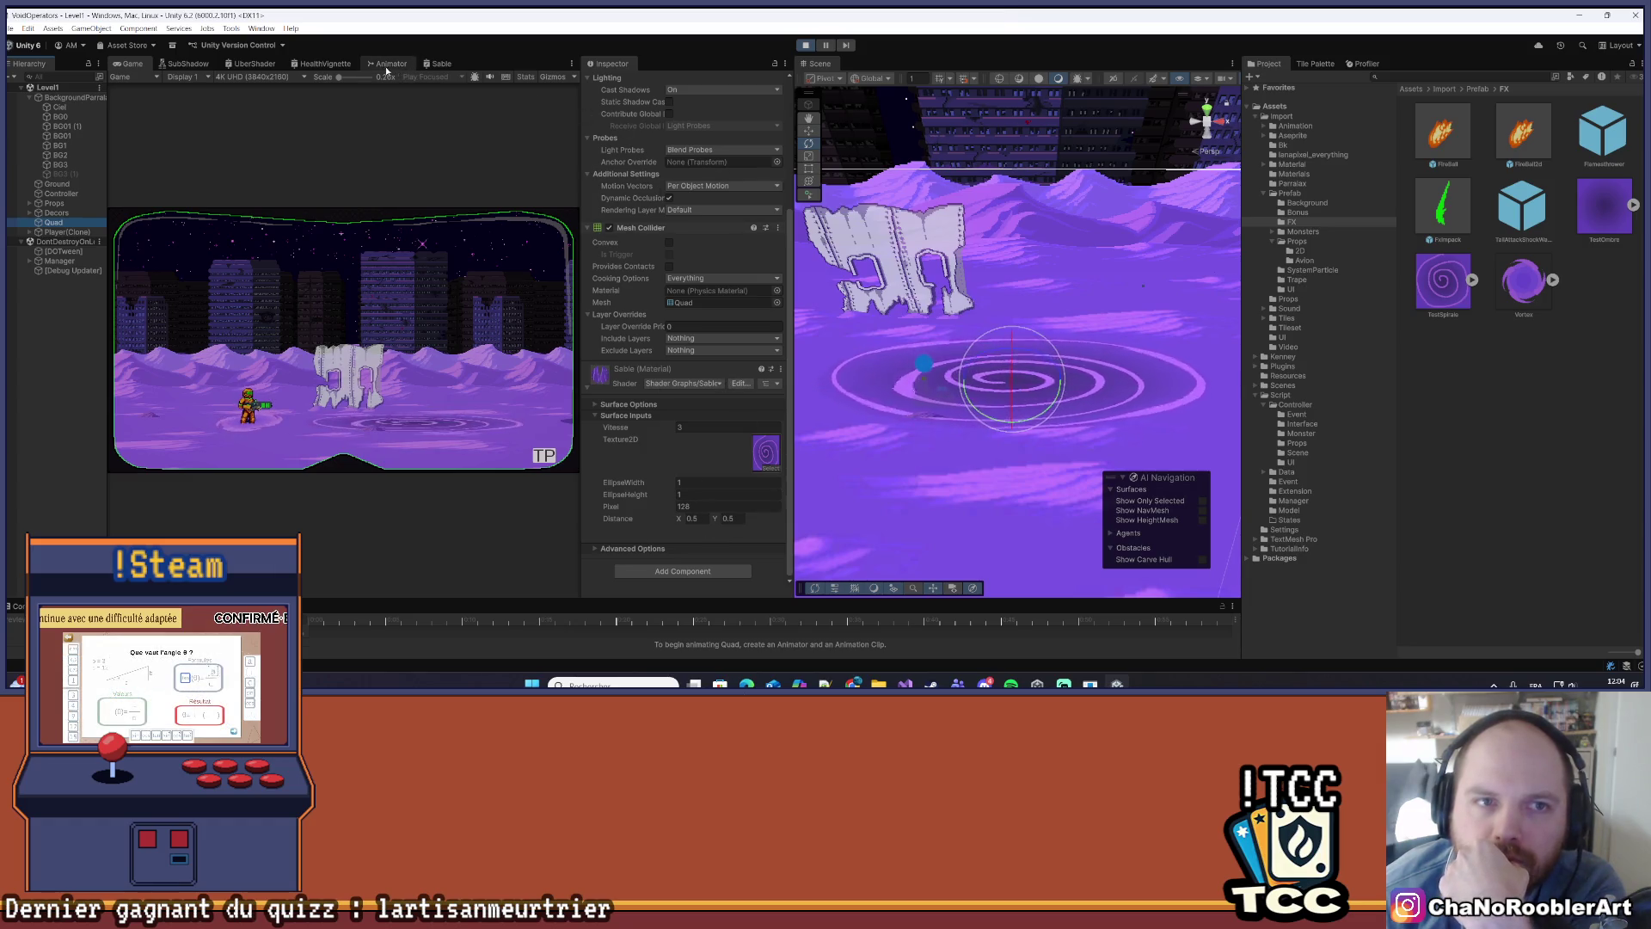
{"action": "left_click", "coordinate": [188, 65]}
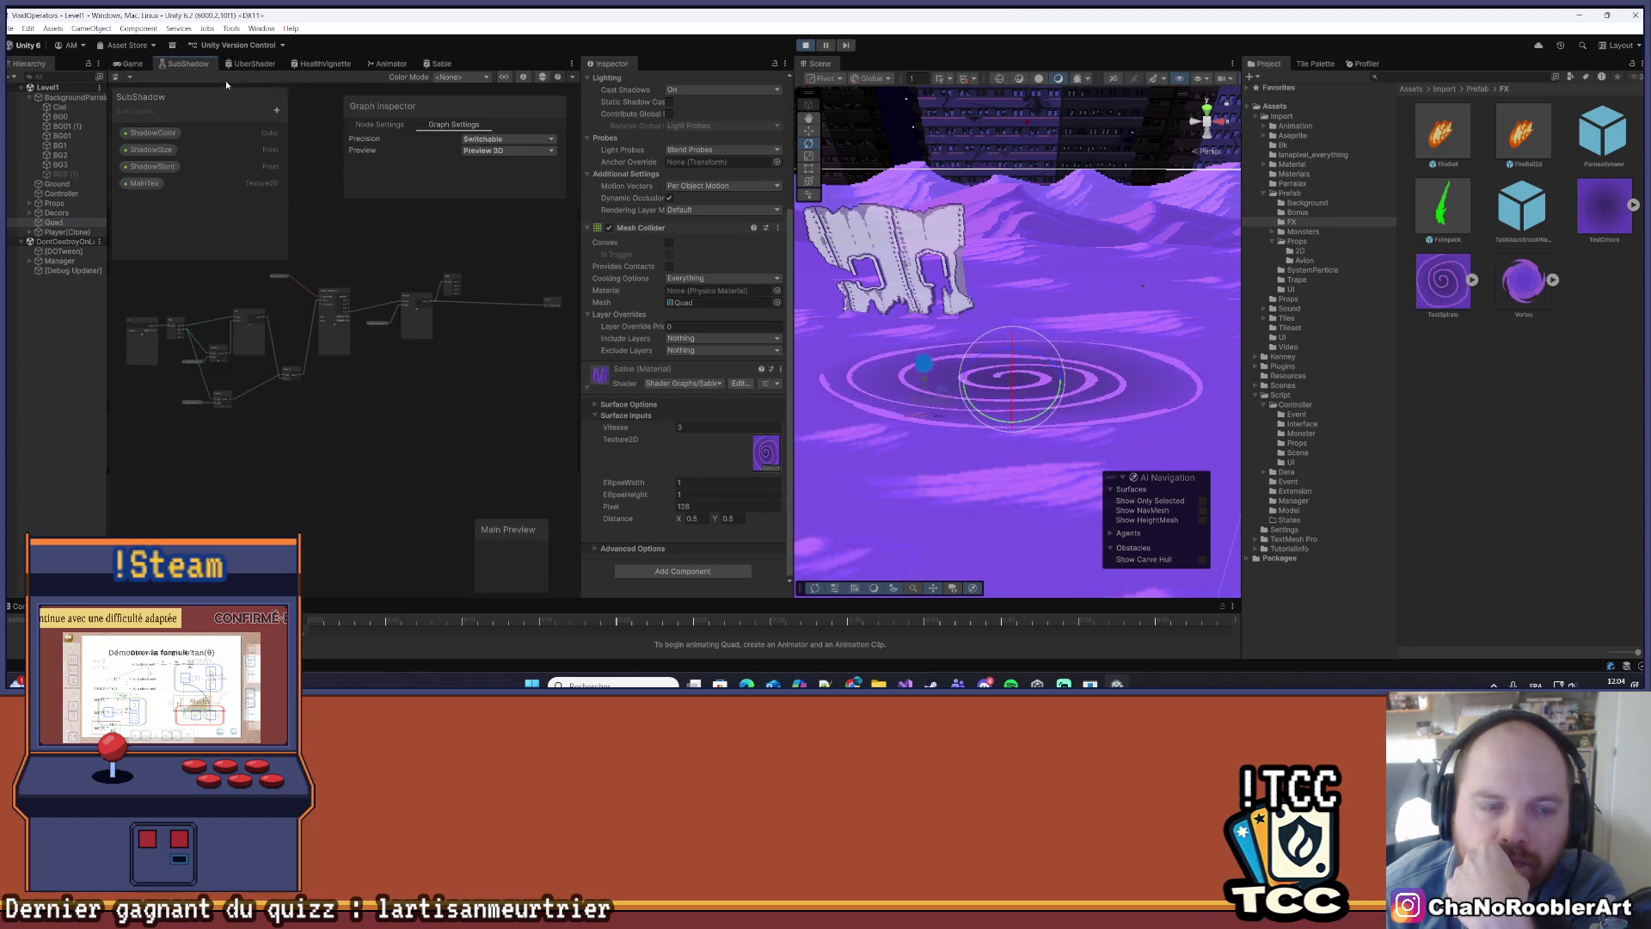
- Switch to the Sable shader graph and zoom around to inspect its Multiply node
{"action": "left_click", "coordinate": [441, 64]}
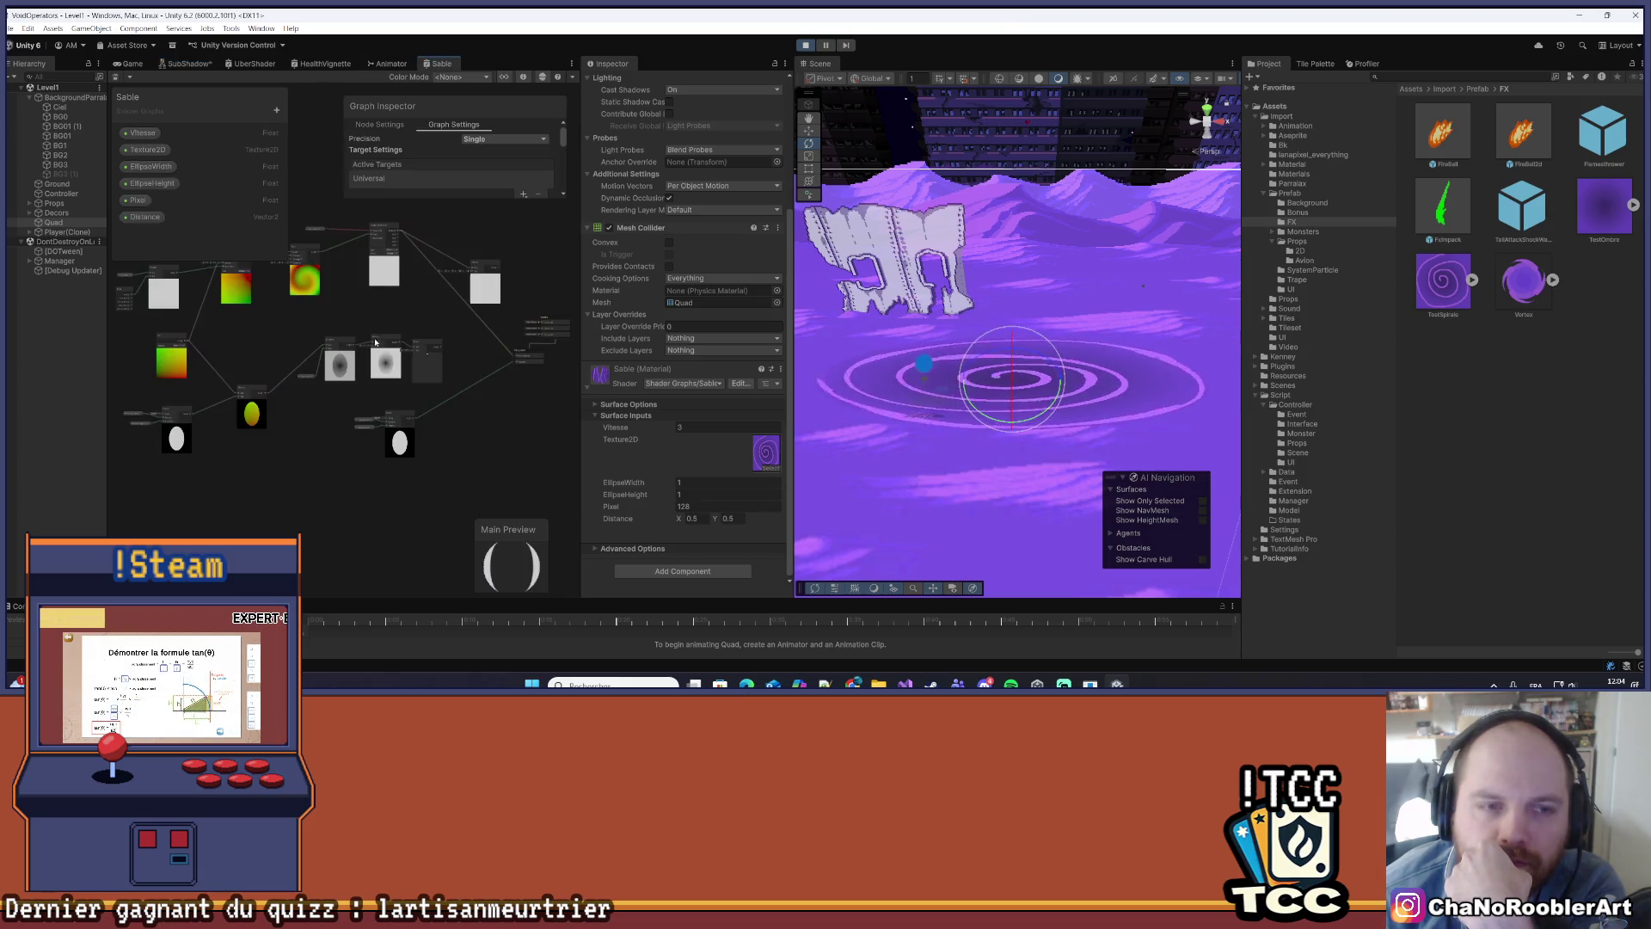
{"action": "scroll", "coordinate": [375, 342], "scroll_direction": "up", "scroll_amount": 5}
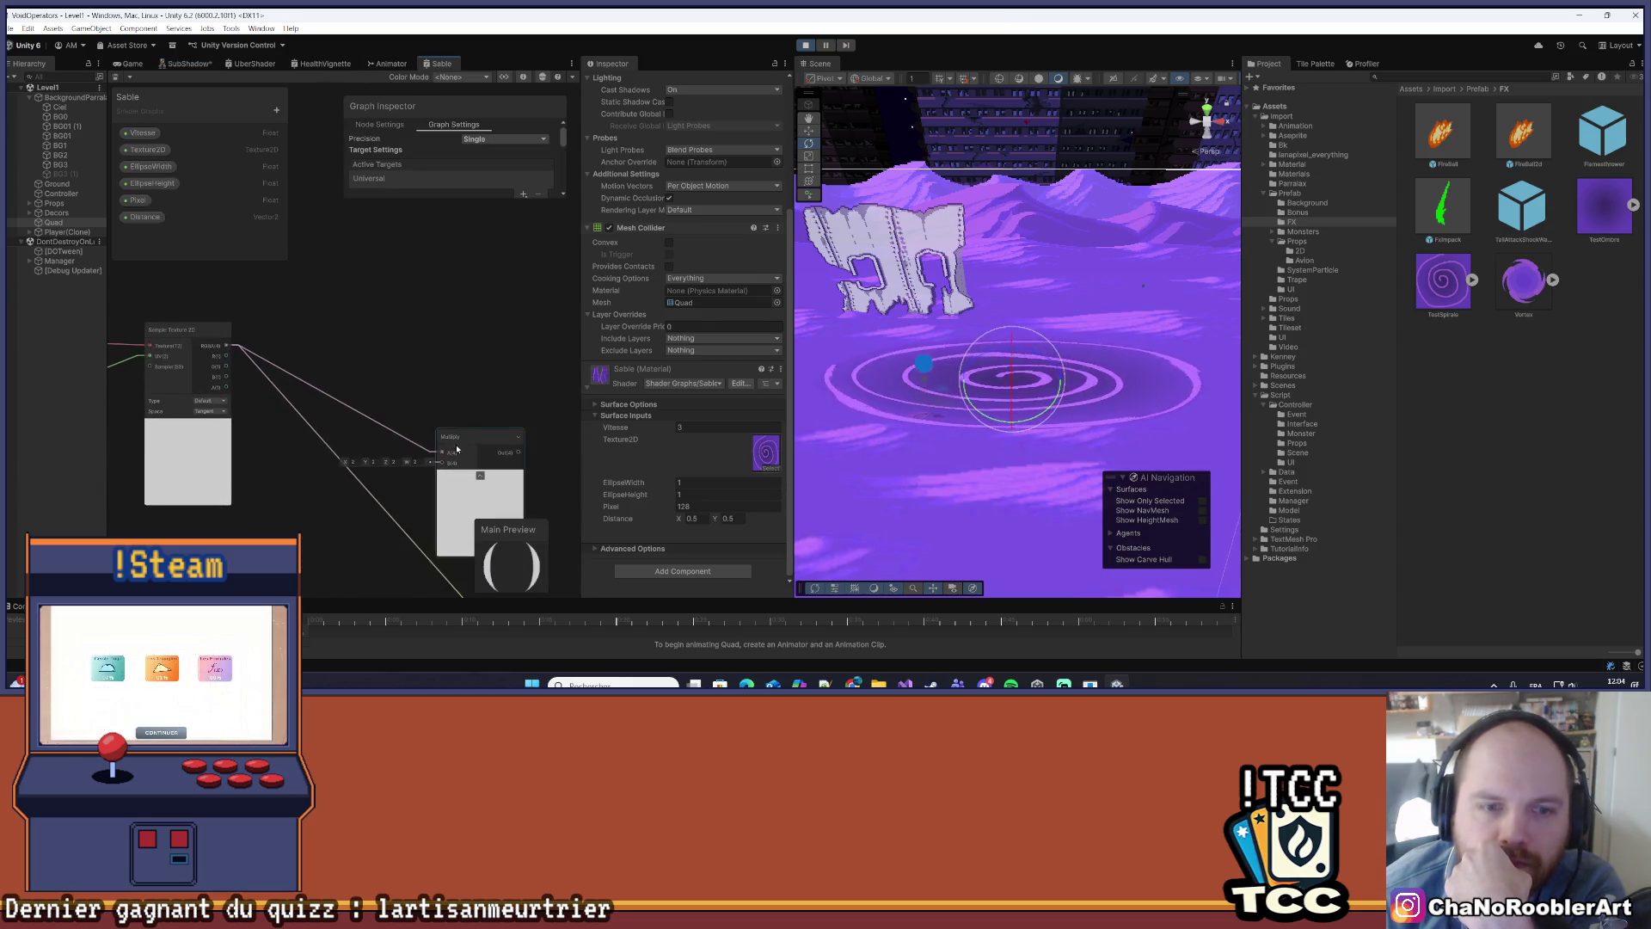
{"action": "left_click", "coordinate": [457, 449]}
{"action": "scroll", "coordinate": [432, 364], "scroll_direction": "down", "scroll_amount": 5}
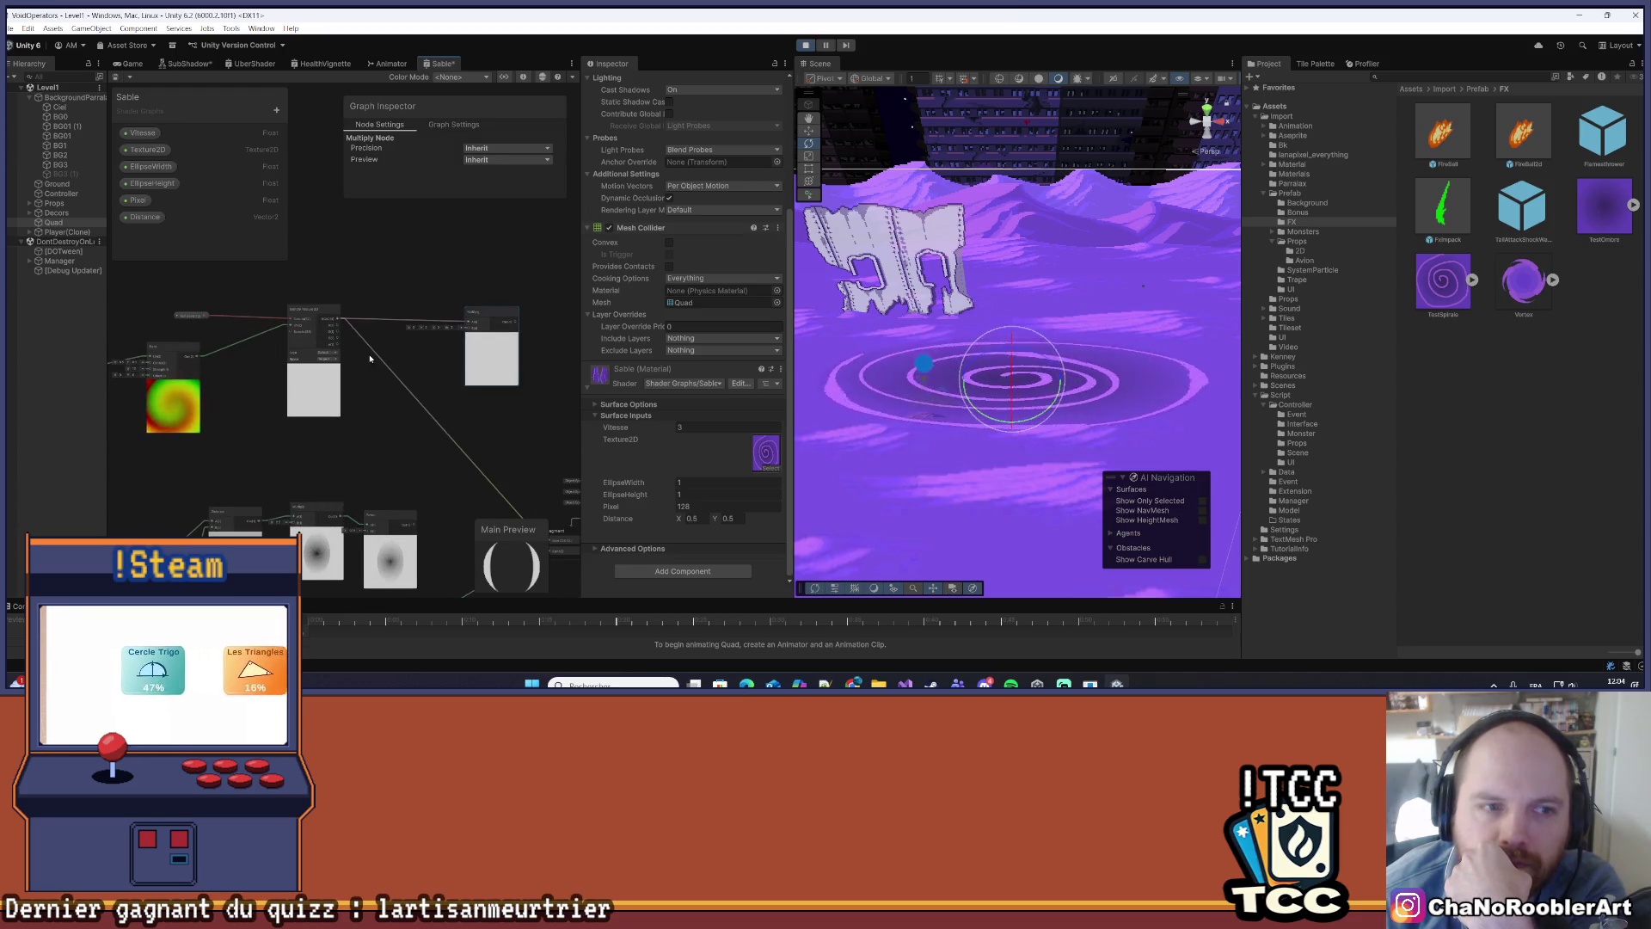
{"action": "scroll", "coordinate": [370, 358], "scroll_direction": "up", "scroll_amount": 5}
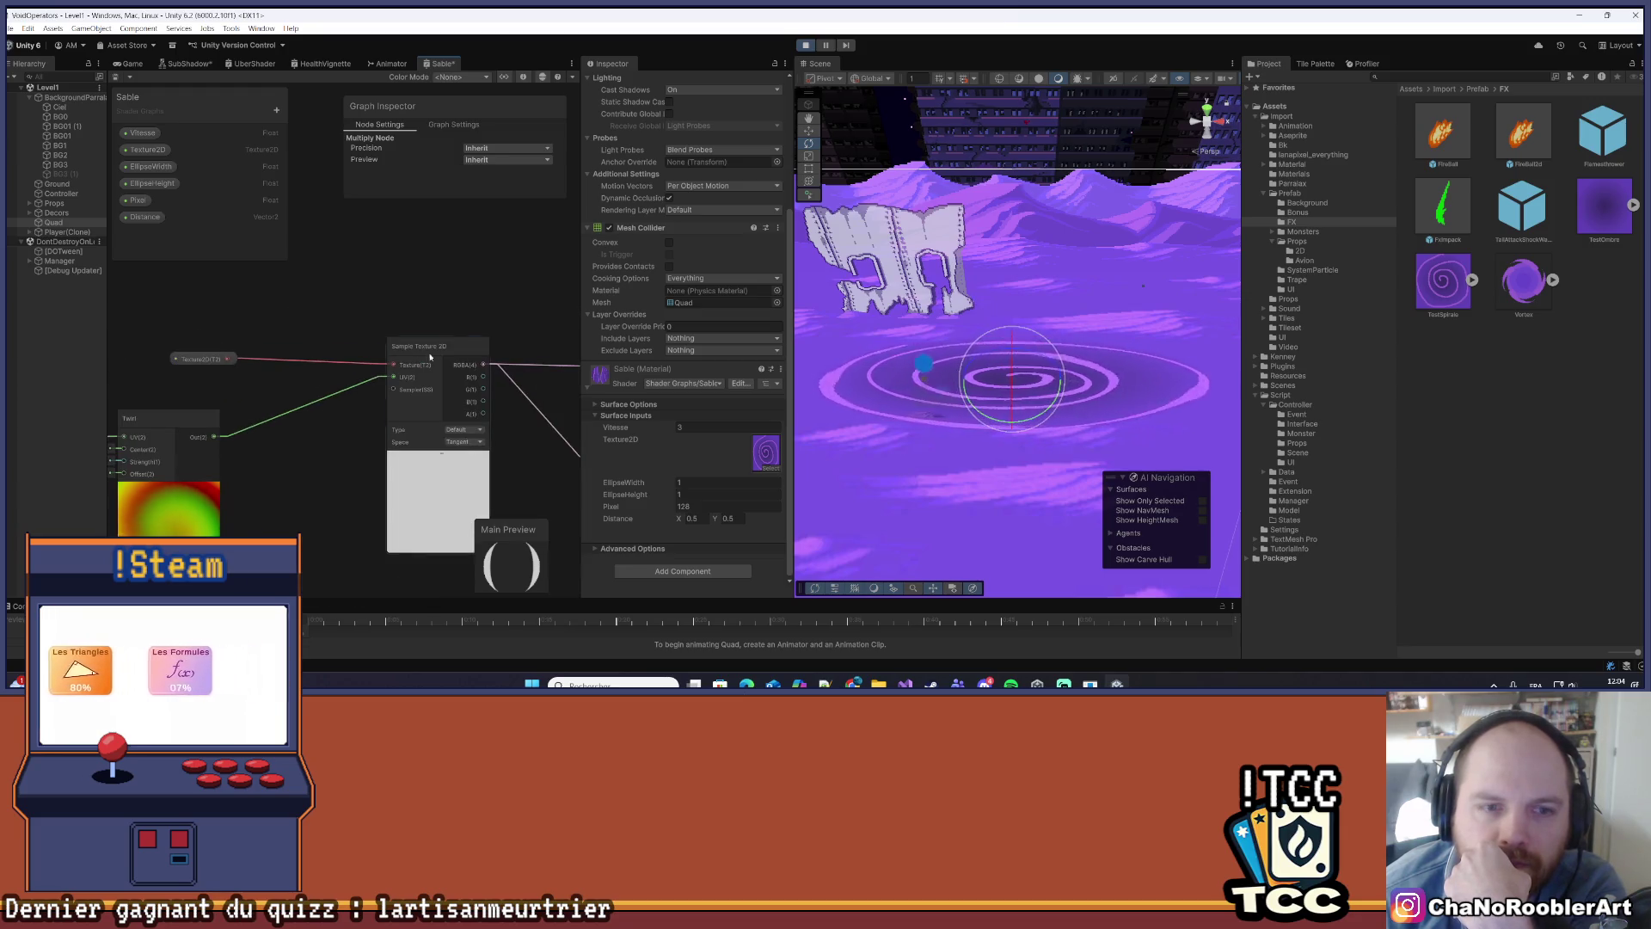
{"action": "scroll", "coordinate": [430, 356], "scroll_direction": "down", "scroll_amount": 5}
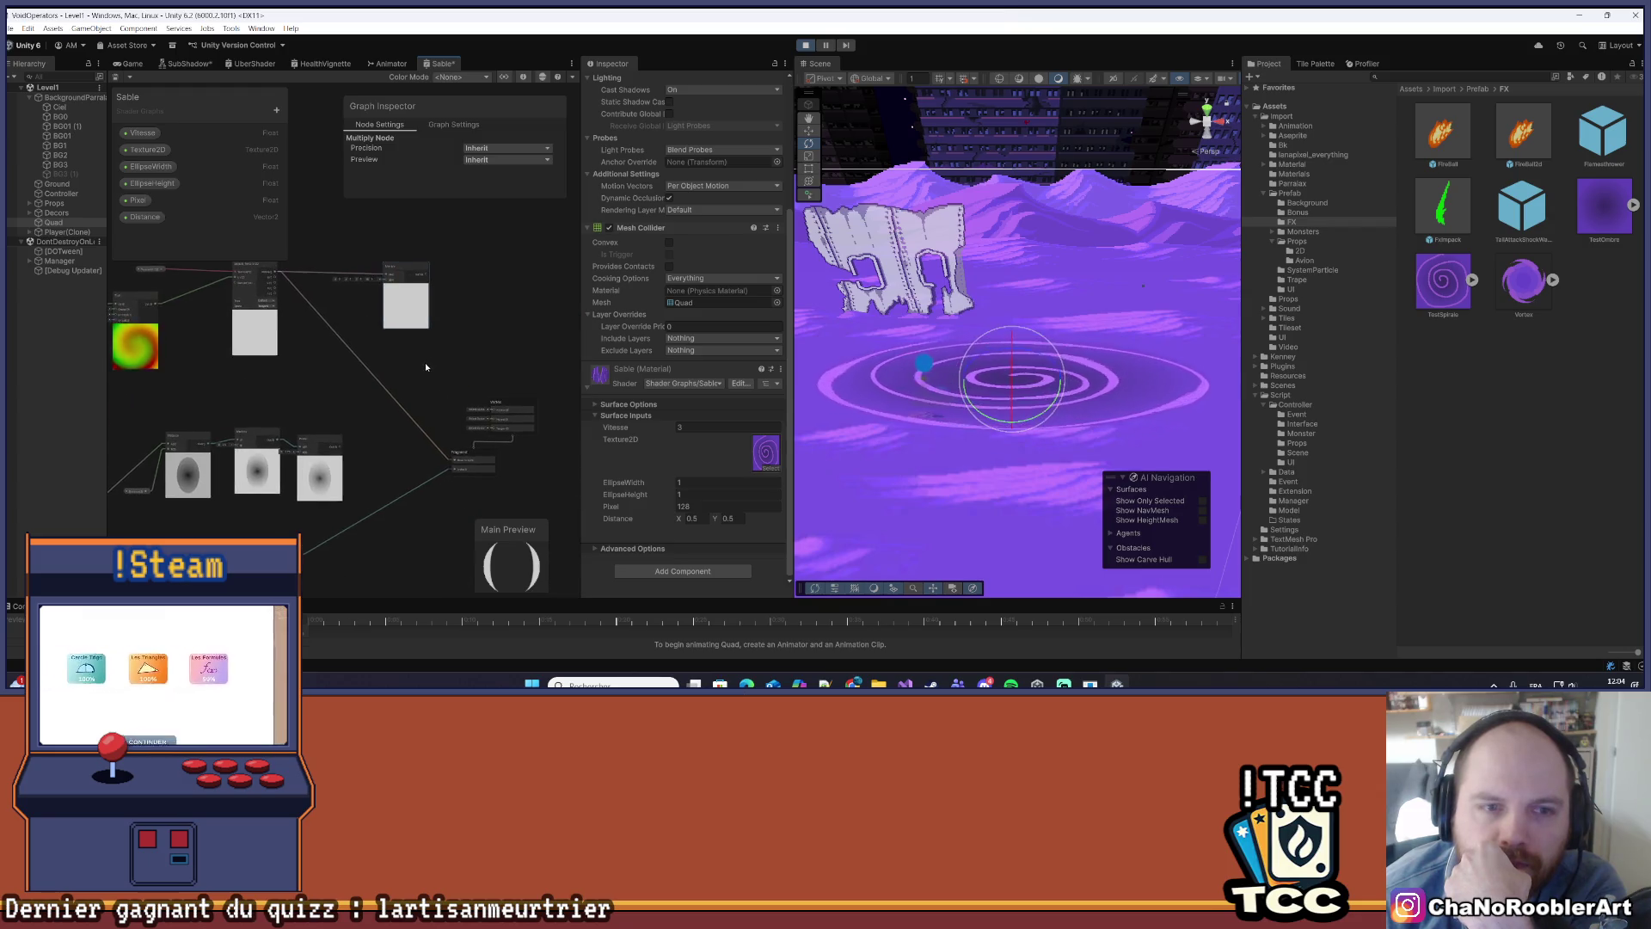
{"action": "scroll", "coordinate": [425, 363], "scroll_direction": "up", "scroll_amount": 3}
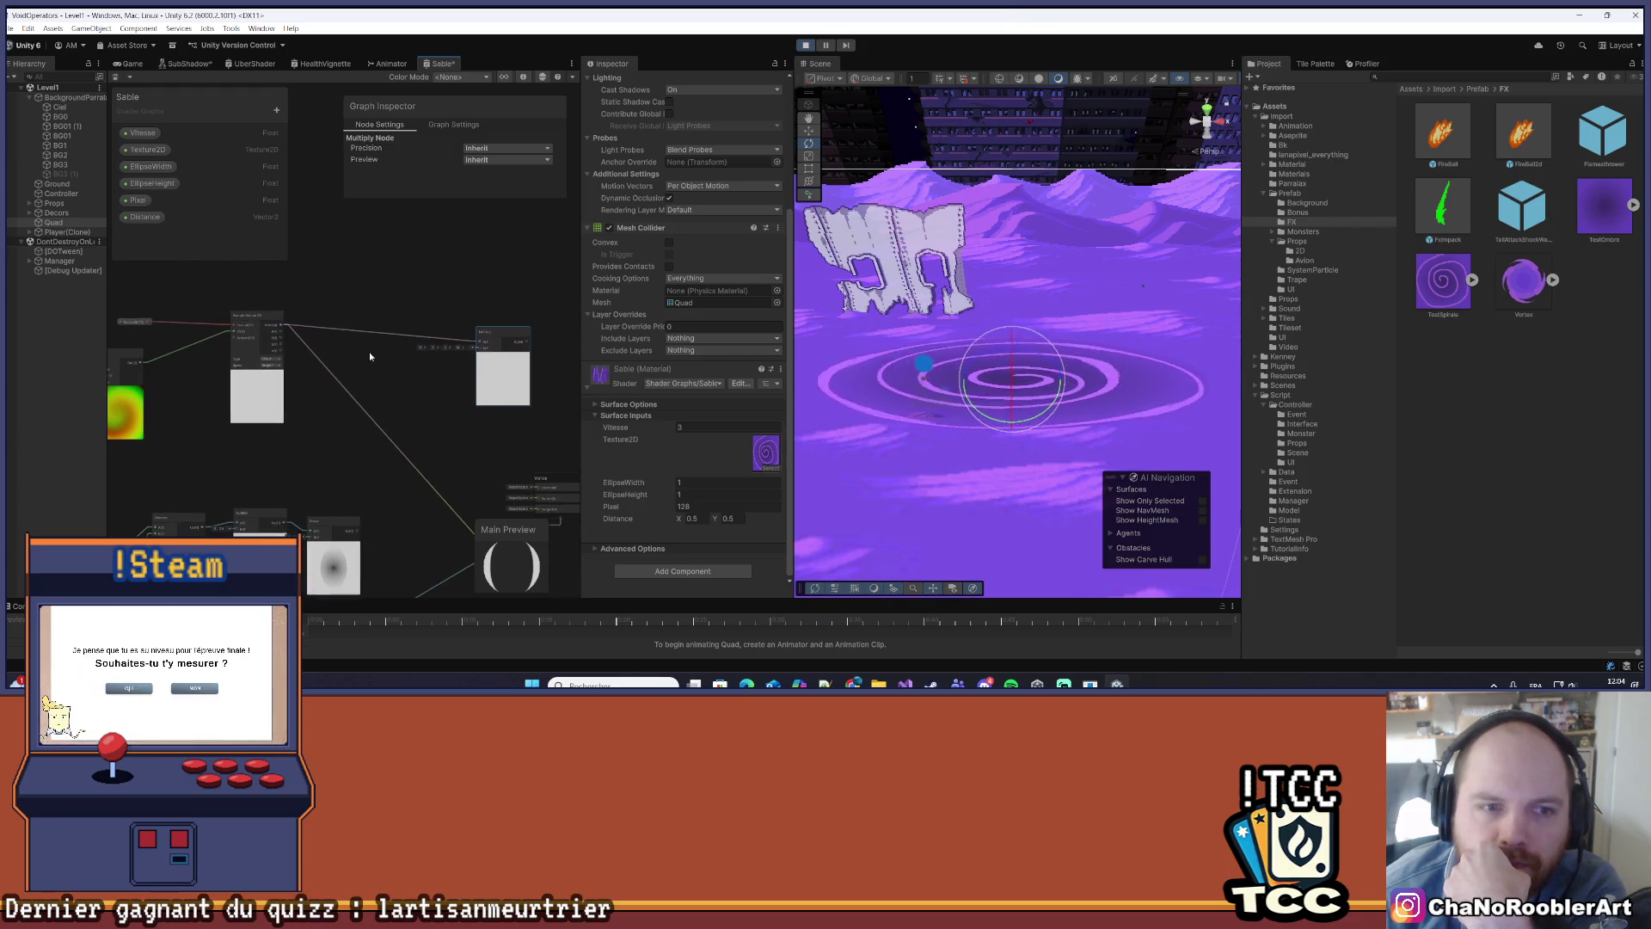
- Add a Posterize node to the Sable graph and place it after the texture sampler
{"action": "right_click", "coordinate": [349, 304]}
{"action": "left_click", "coordinate": [379, 310]}
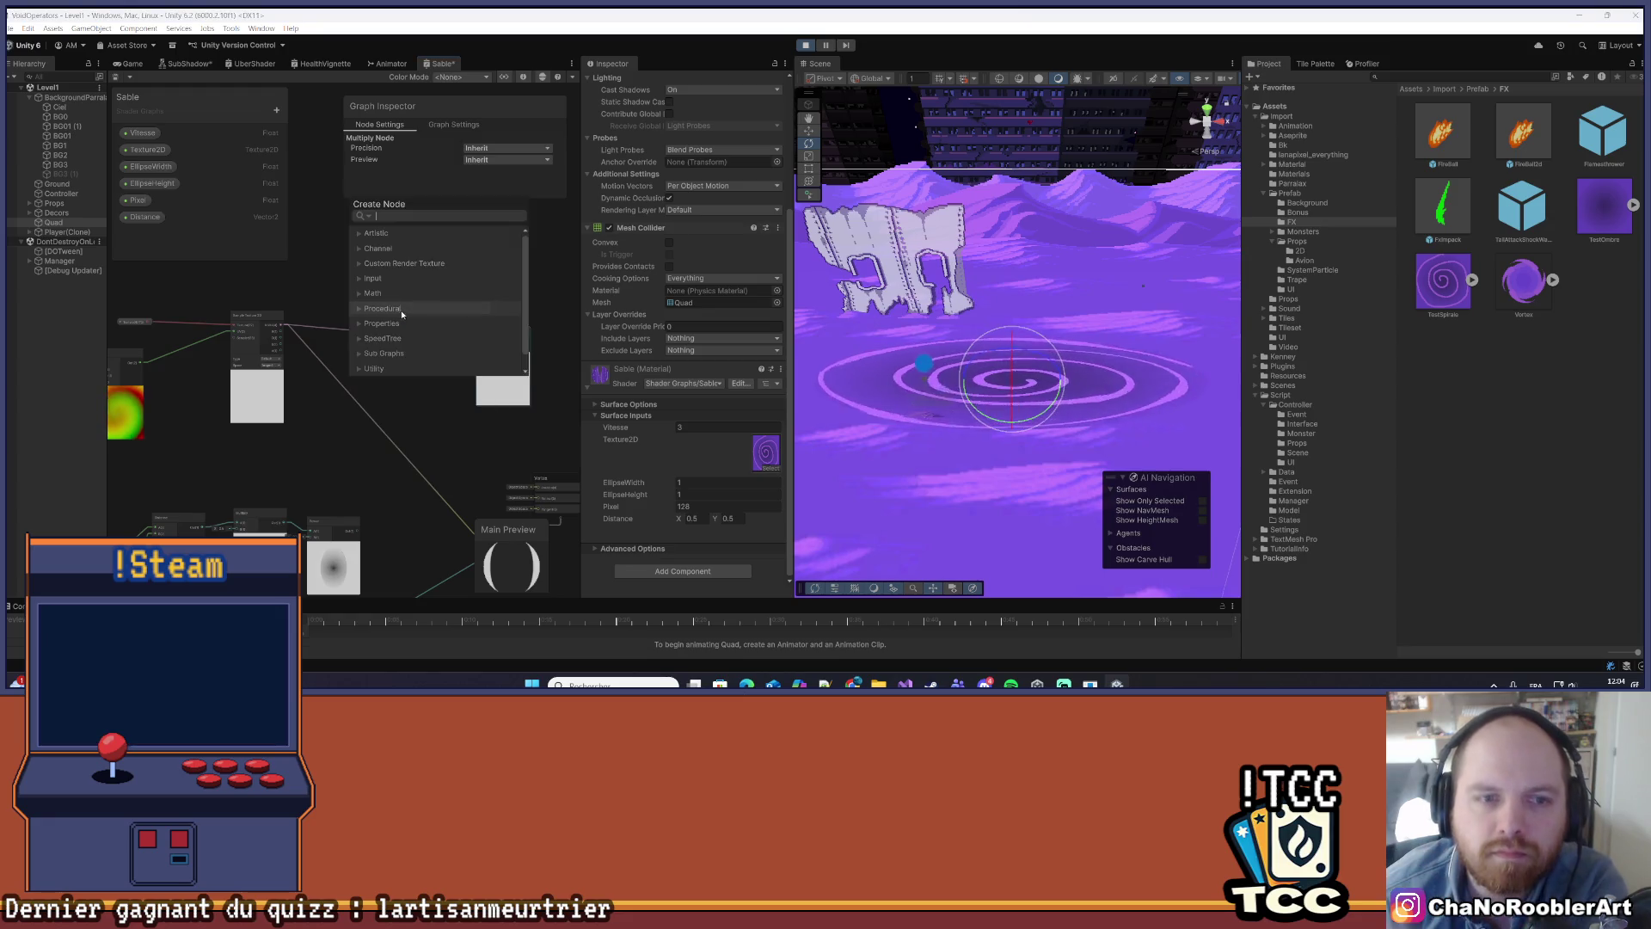
{"action": "type", "text": "posterize"}
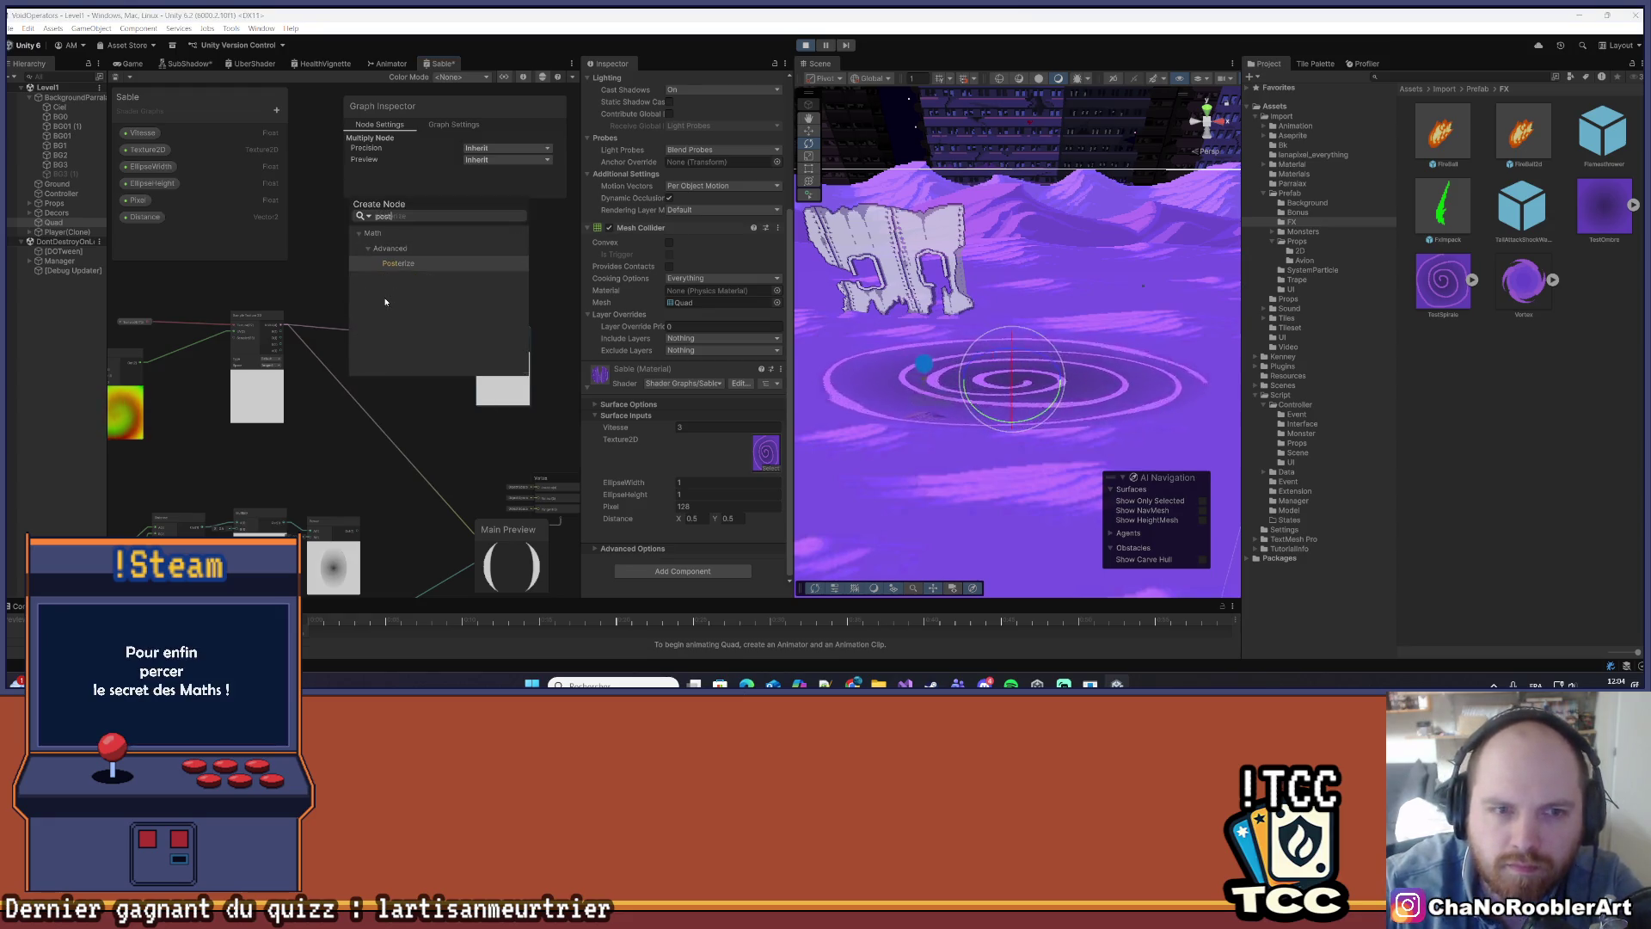
{"action": "key", "text": "Return"}
{"action": "mouse_move", "coordinate": [381, 330]}
{"action": "left_mouse_down"}
{"action": "mouse_move", "coordinate": [409, 292]}
{"action": "mouse_move", "coordinate": [395, 312]}
{"action": "left_mouse_up"}
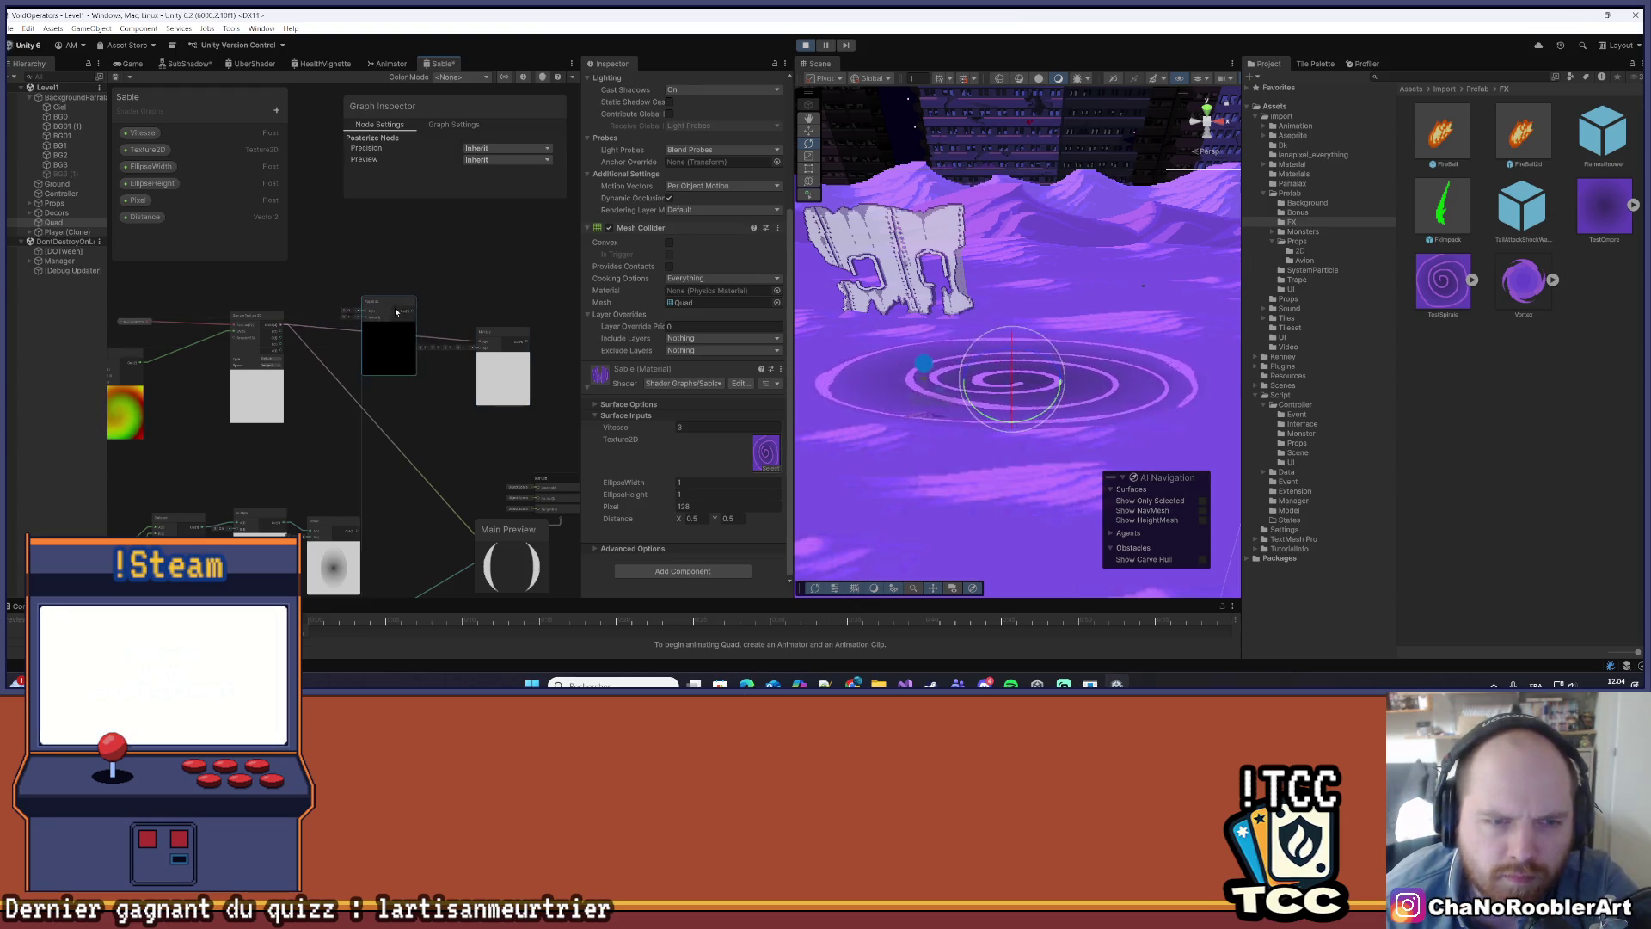
{"action": "left_click", "coordinate": [442, 344]}
- Feed the Sample Texture 2D RGBA into Posterize, drive Steps with Pixel, save, and play
{"action": "scroll", "coordinate": [284, 331], "scroll_direction": "up", "scroll_amount": 3}
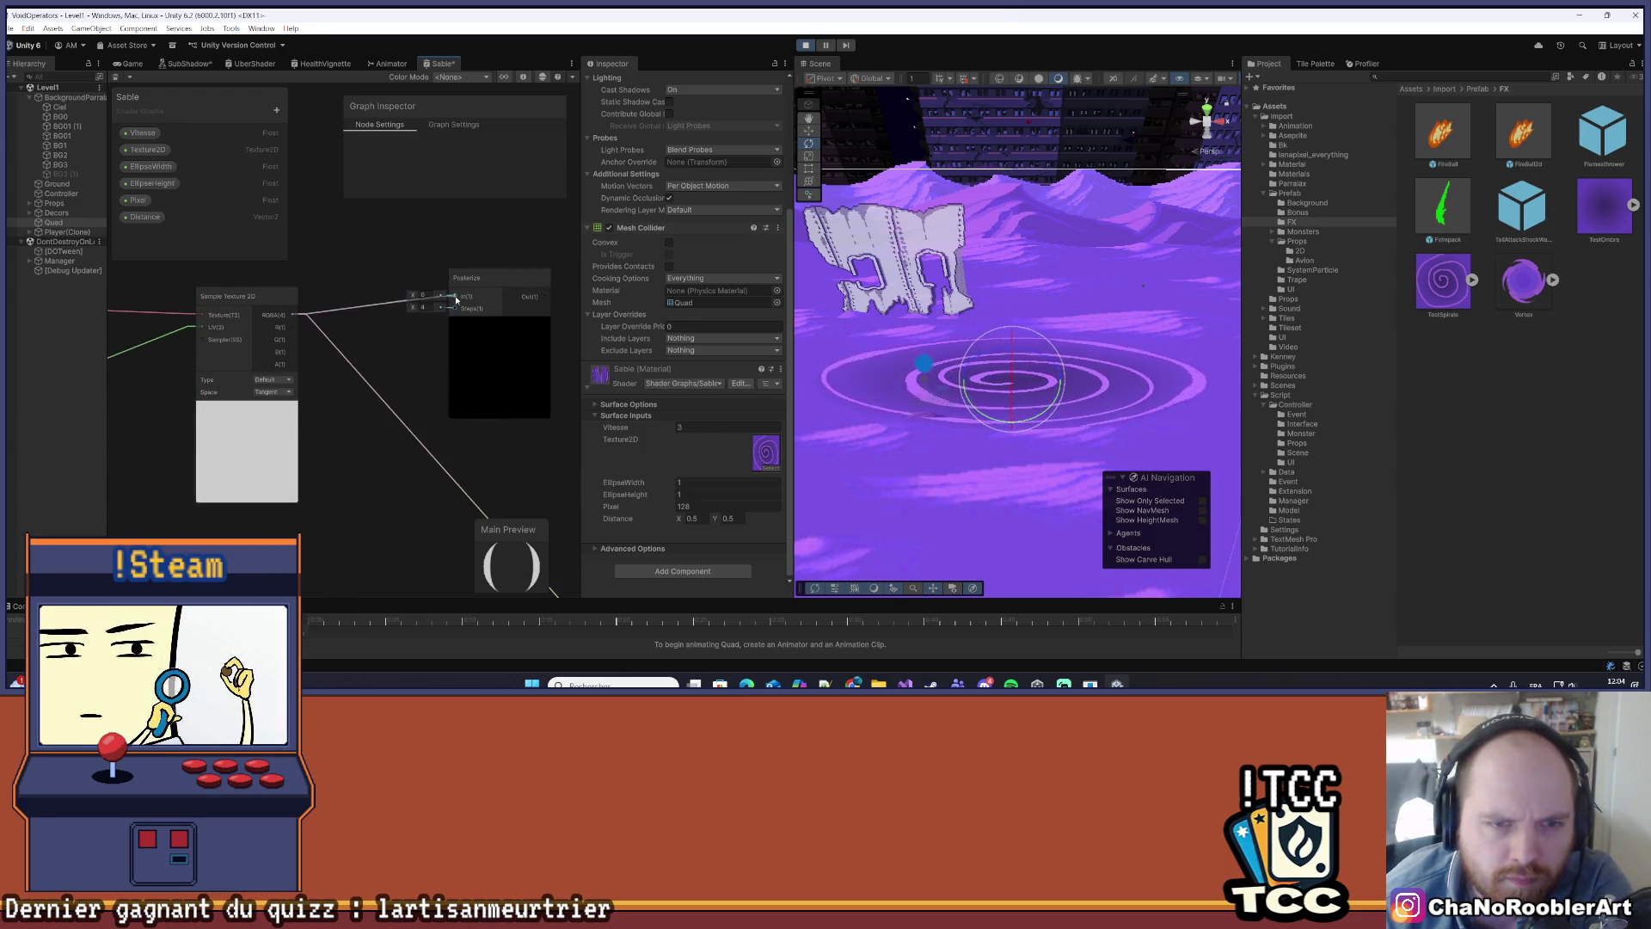
{"action": "left_click_drag", "start_coordinate": [456, 298], "coordinate": [455, 296]}
{"action": "left_click", "coordinate": [138, 199]}
{"action": "left_click_drag", "start_coordinate": [385, 344], "coordinate": [461, 312]}
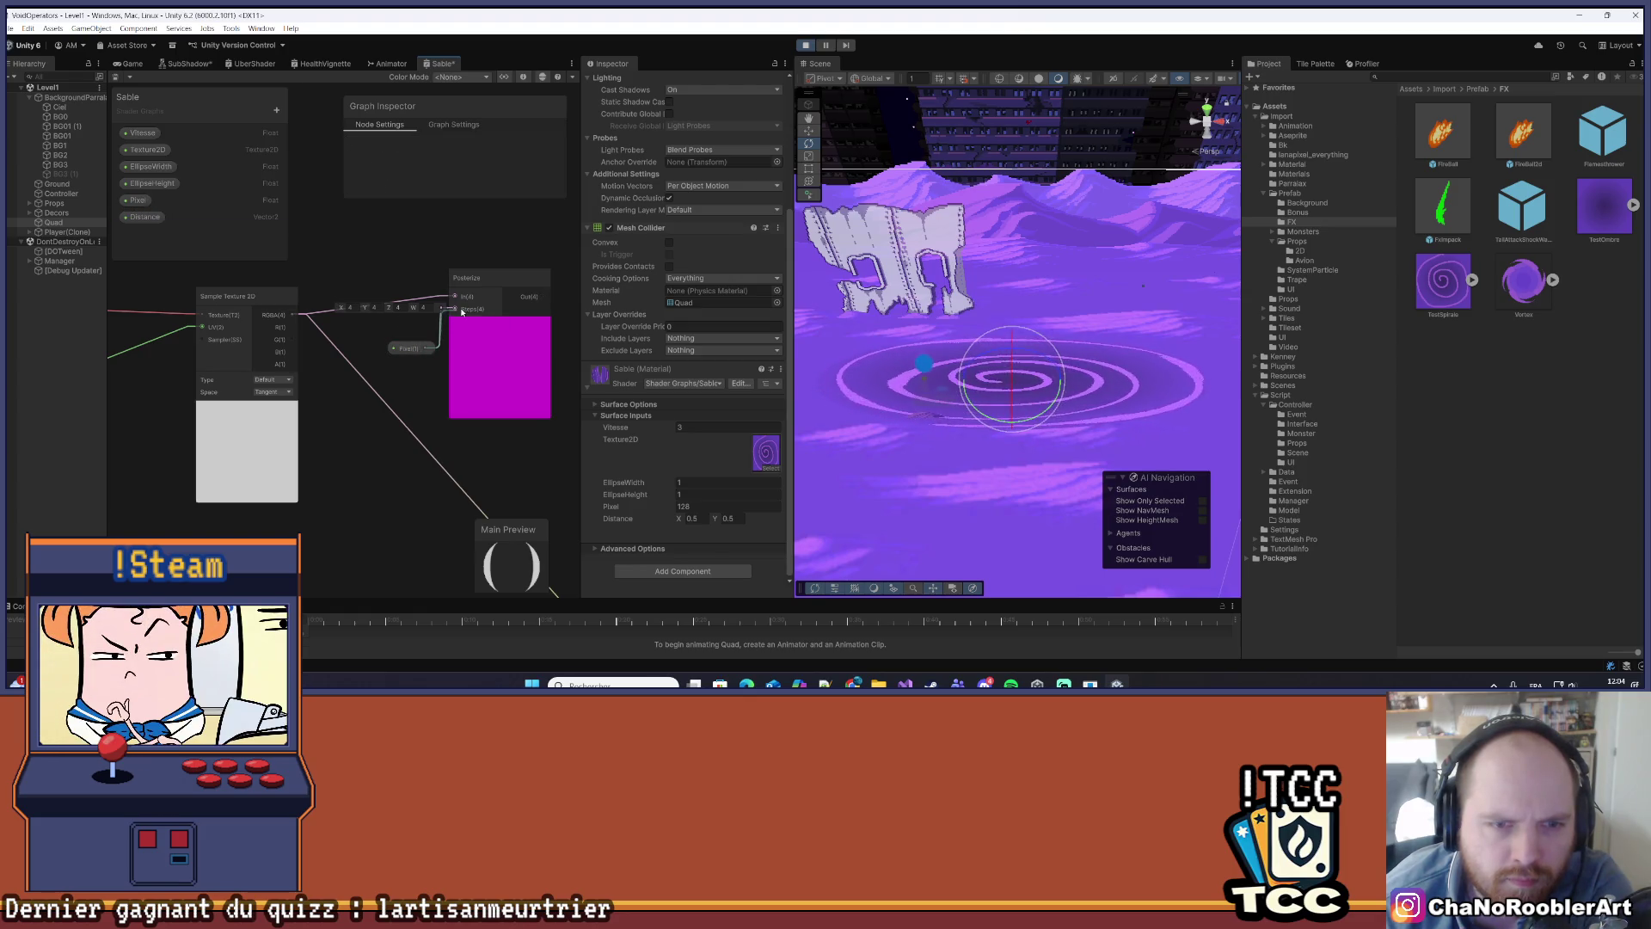
{"action": "scroll", "coordinate": [462, 312], "scroll_direction": "down", "scroll_amount": 6}
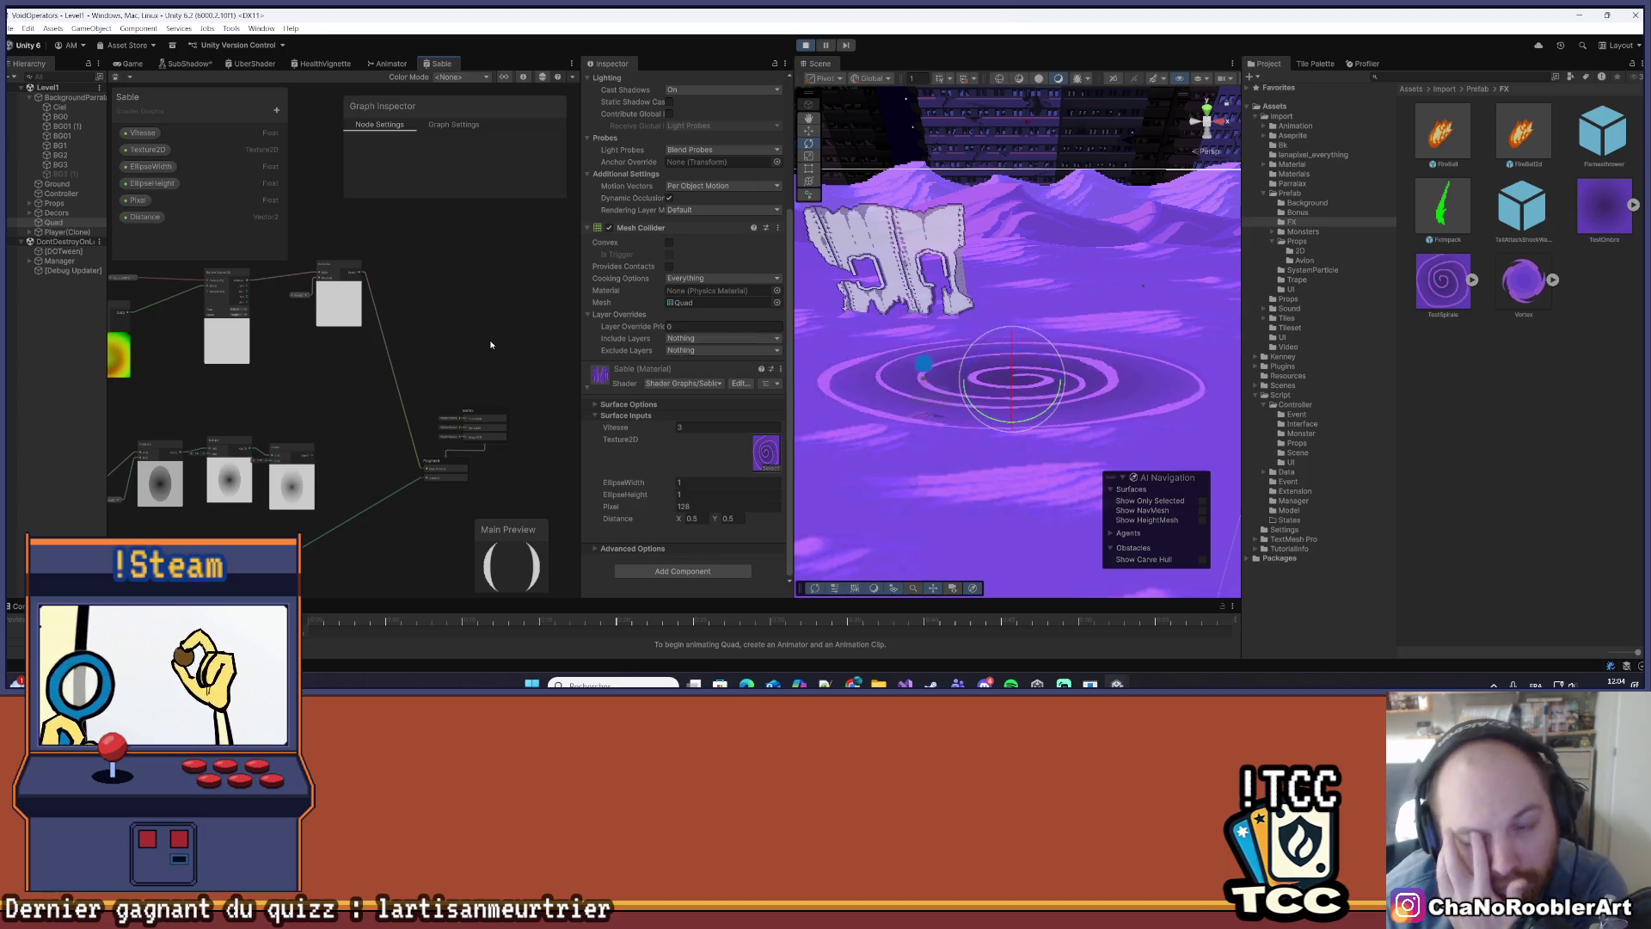
{"action": "left_click", "coordinate": [810, 48]}
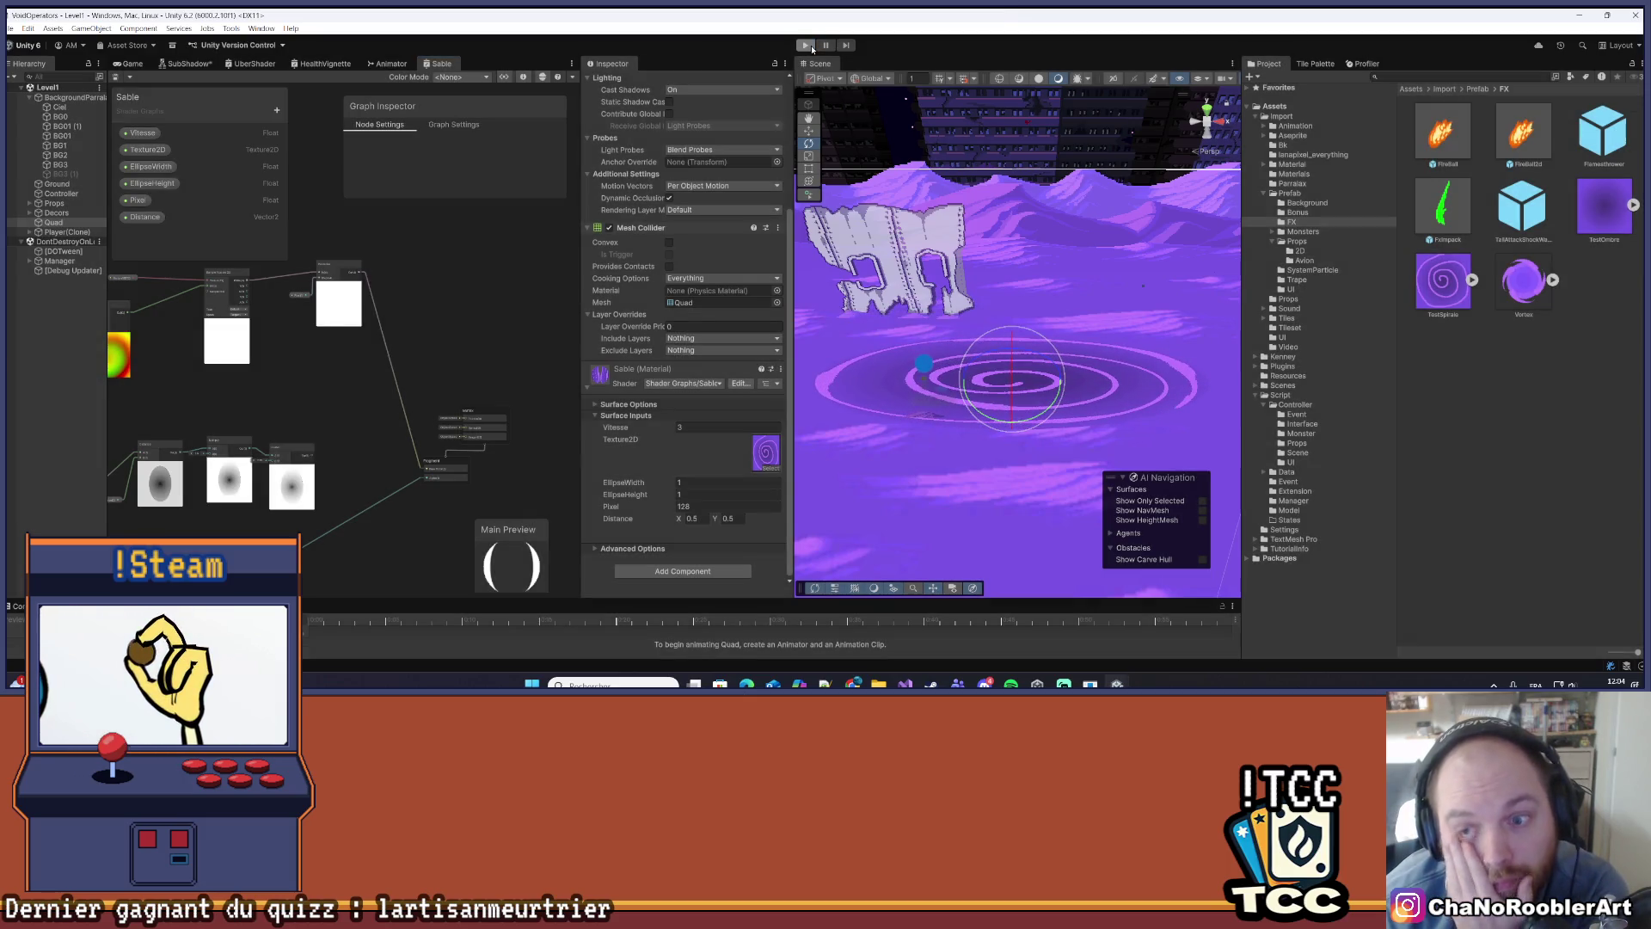
{"action": "left_click", "coordinate": [812, 49]}
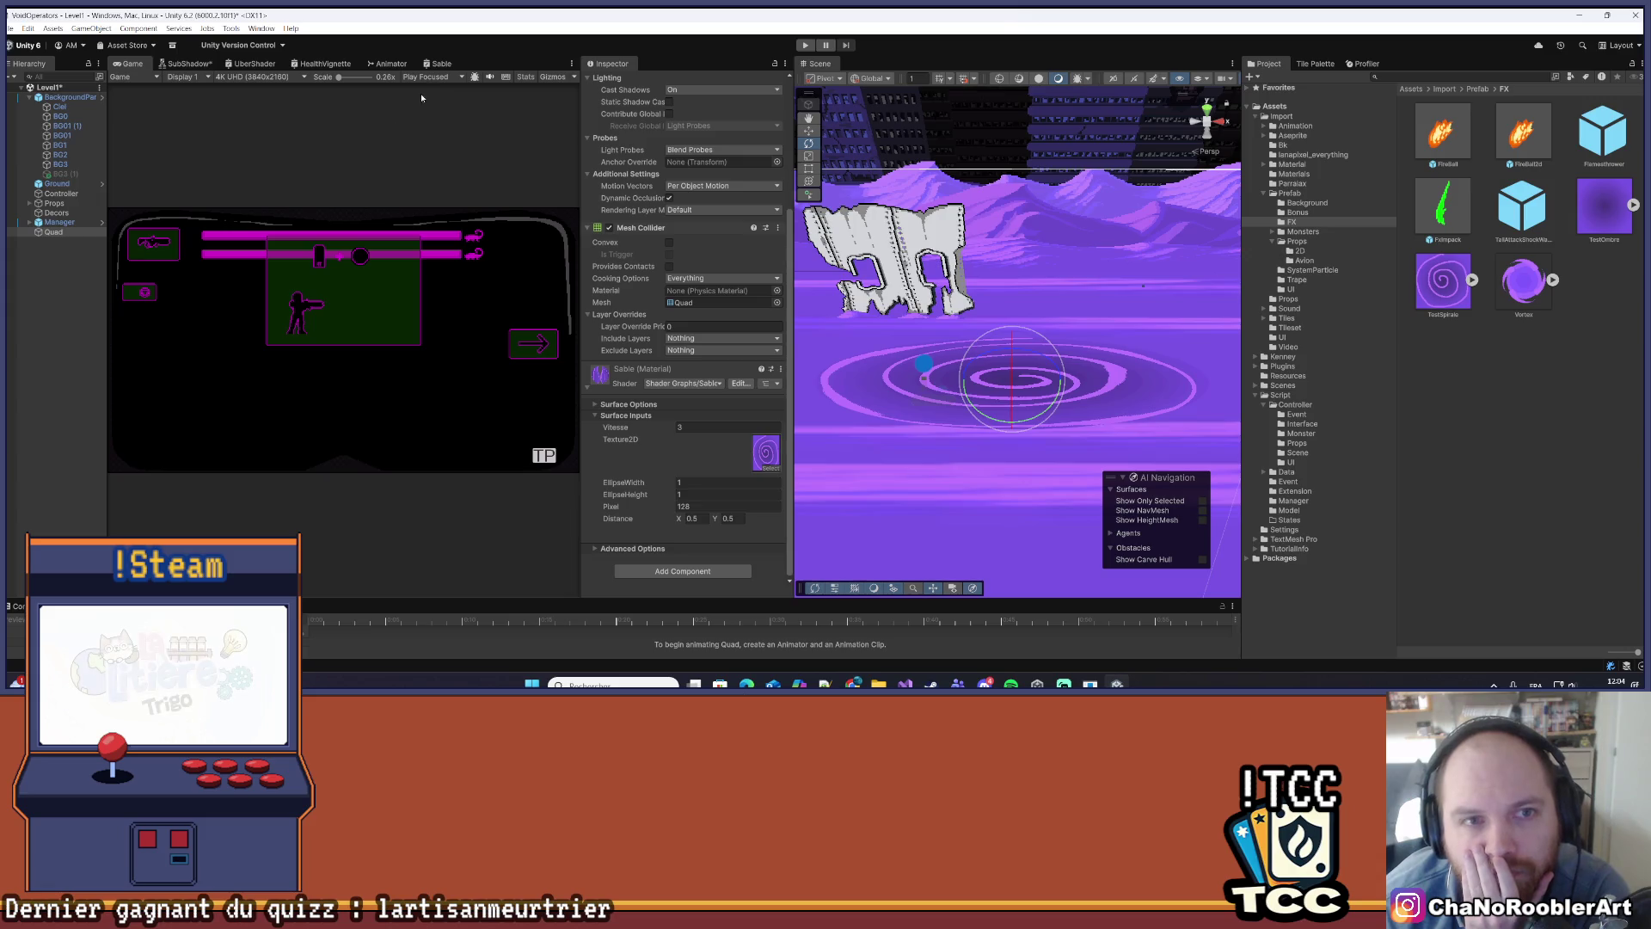
- Select the Pixel node in the Sable graph and lower its value to 7.67
{"action": "left_click", "coordinate": [438, 64]}
{"action": "left_click", "coordinate": [296, 297]}
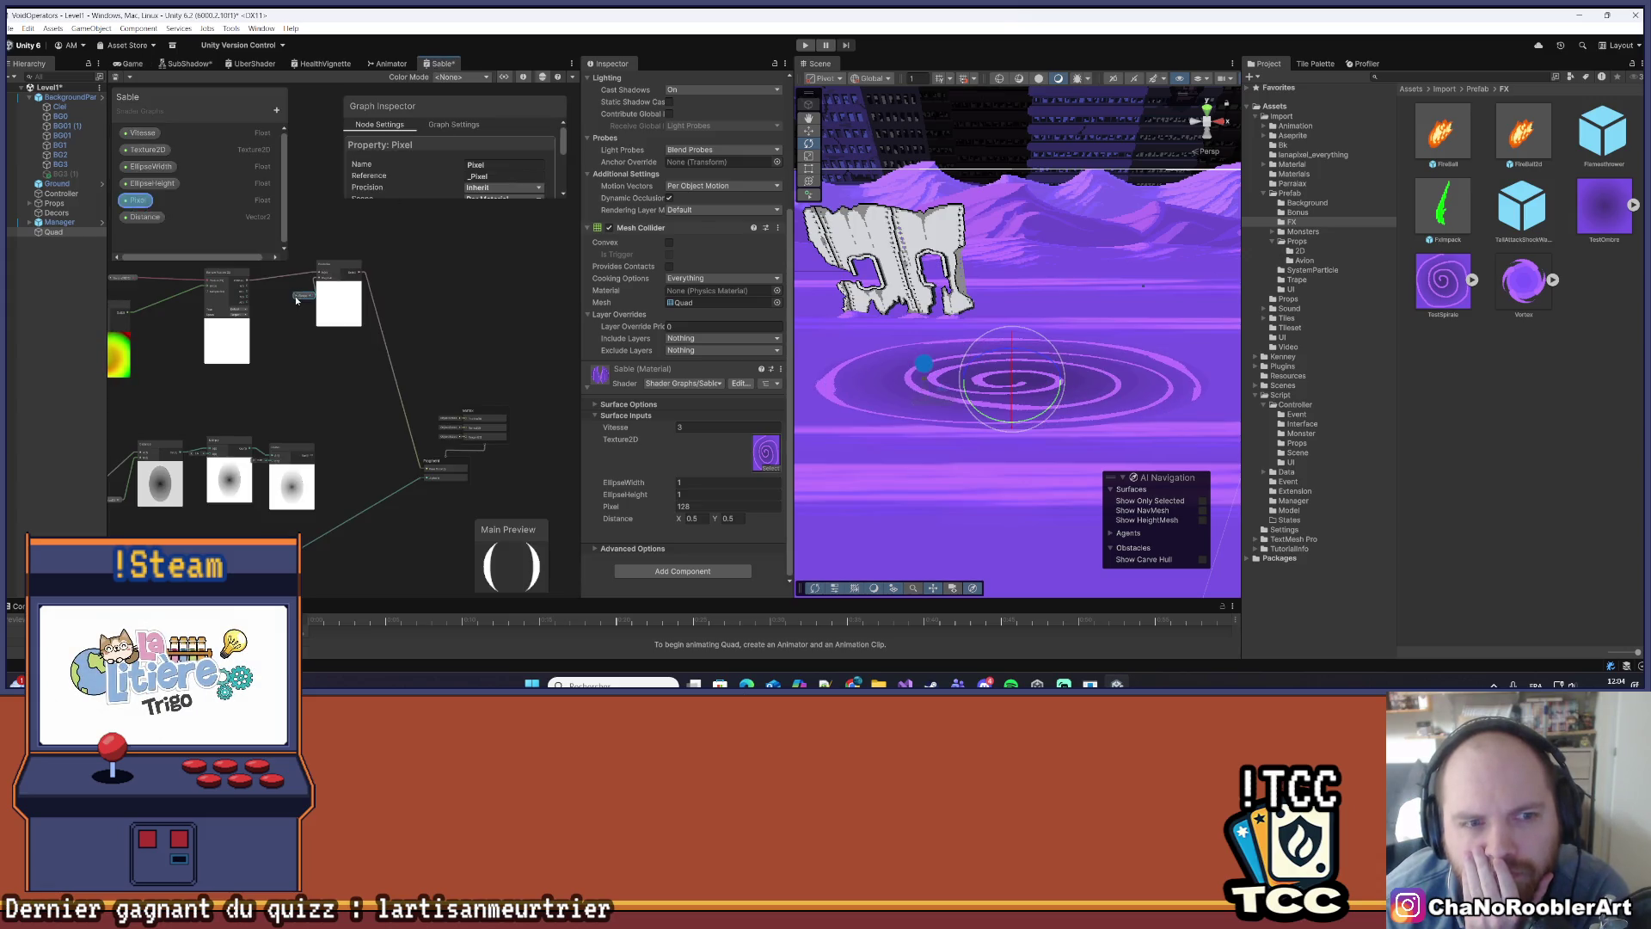
{"action": "scroll", "coordinate": [227, 323], "scroll_direction": "up", "scroll_amount": 2}
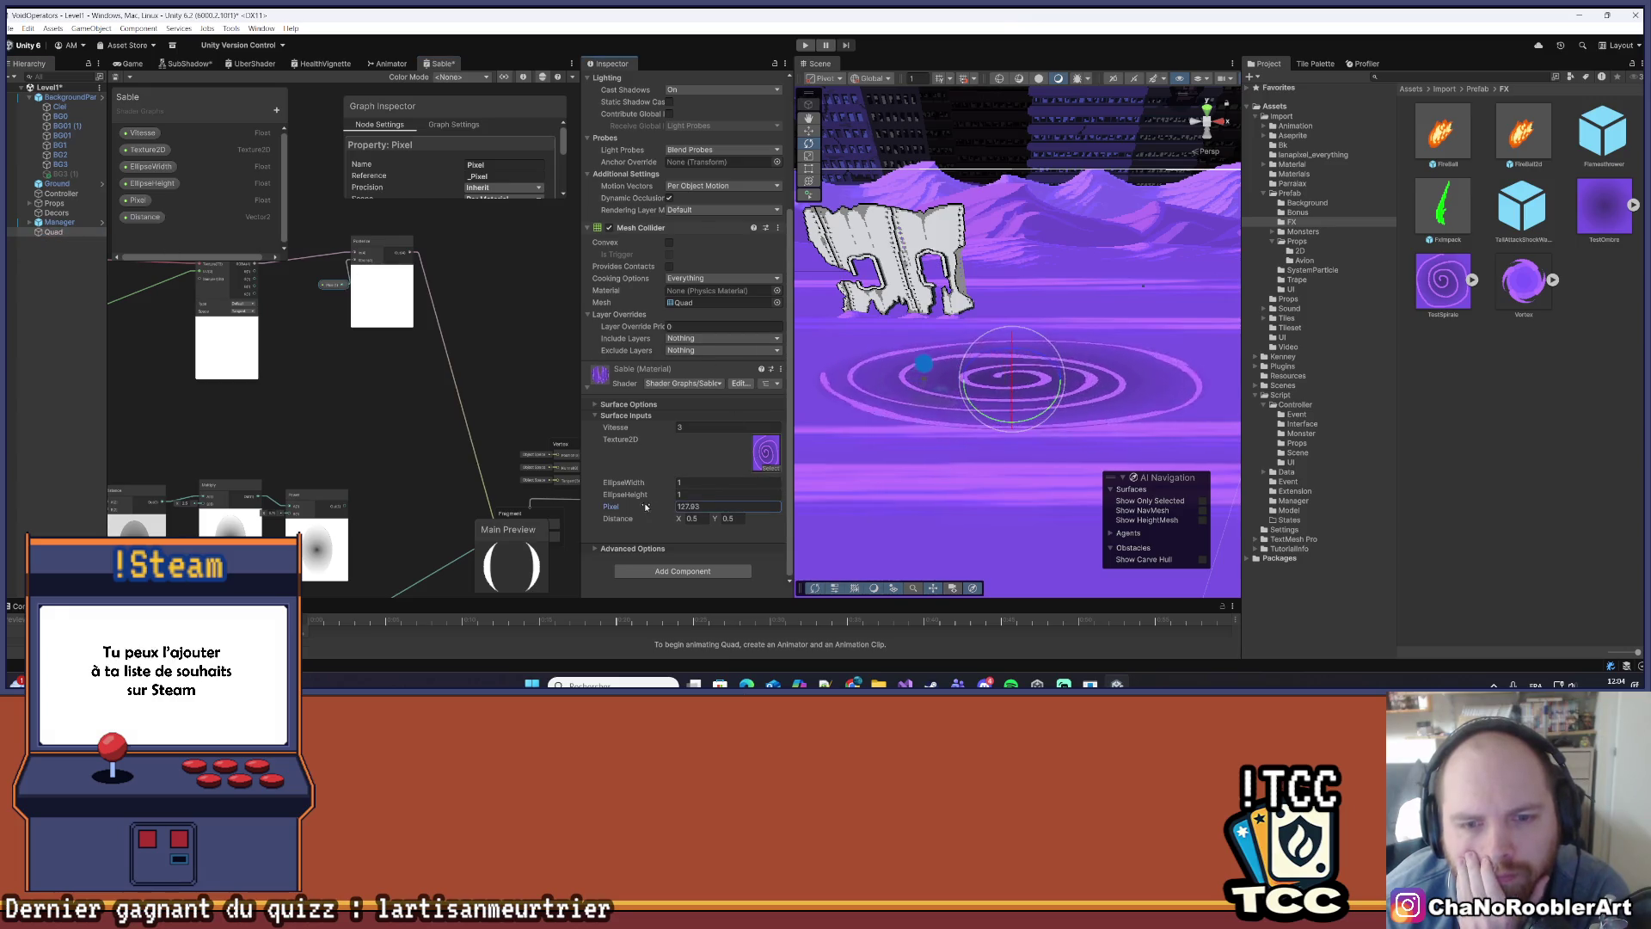
{"action": "left_click_drag", "start_coordinate": [919, 498], "coordinate": [269, 499]}
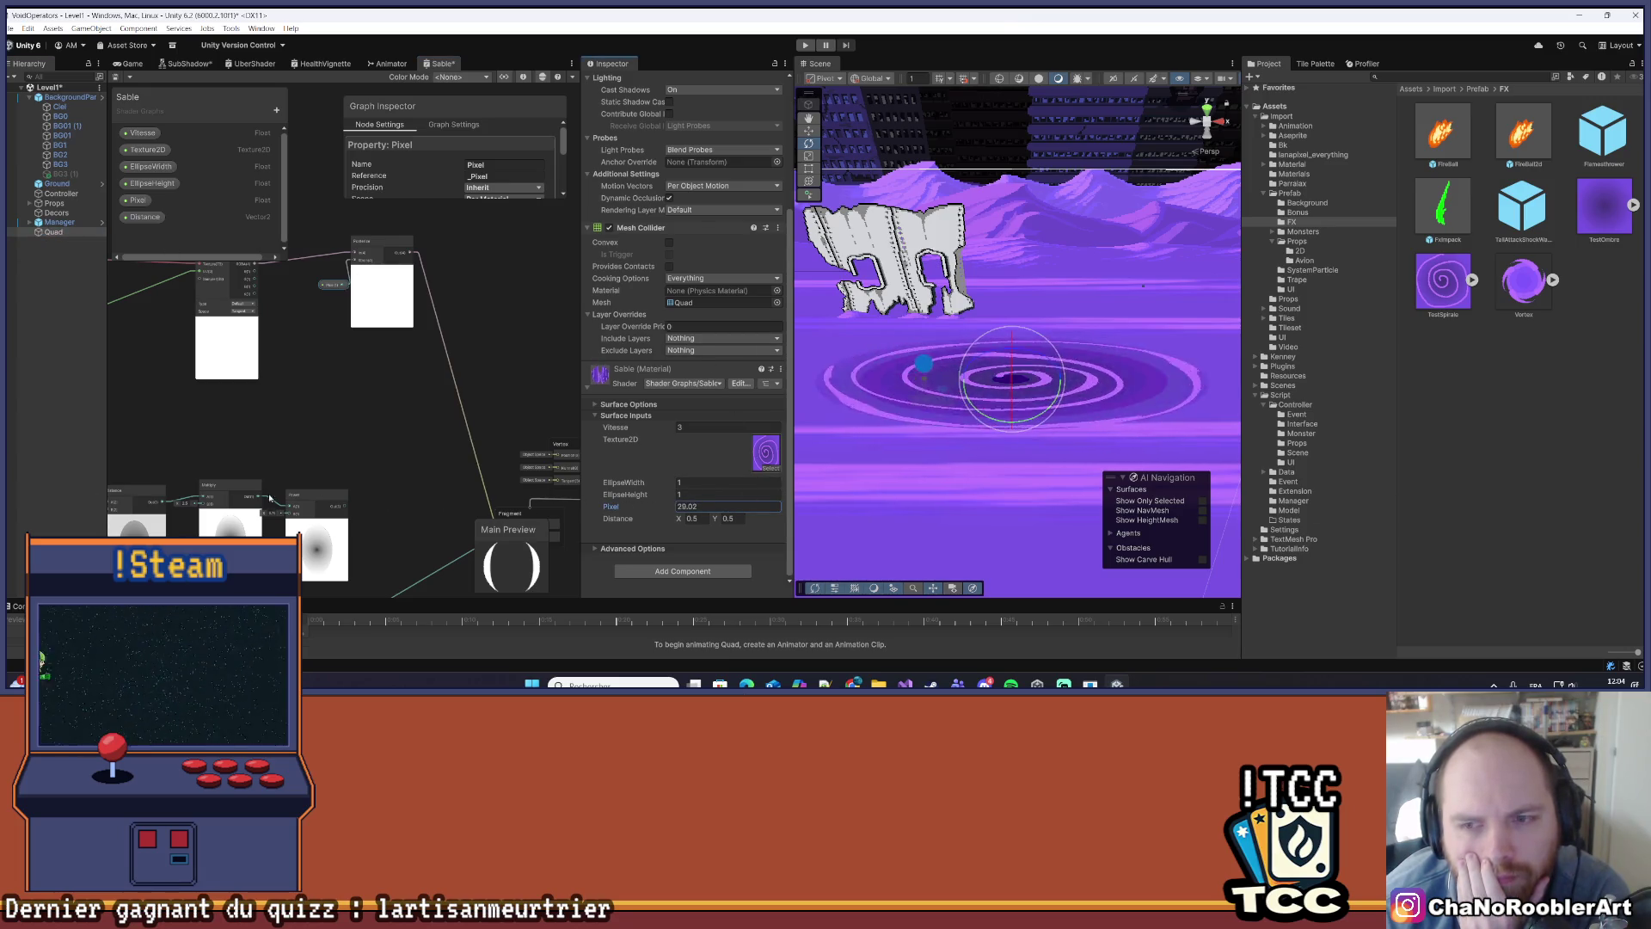
{"action": "type", "text": "7.67"}
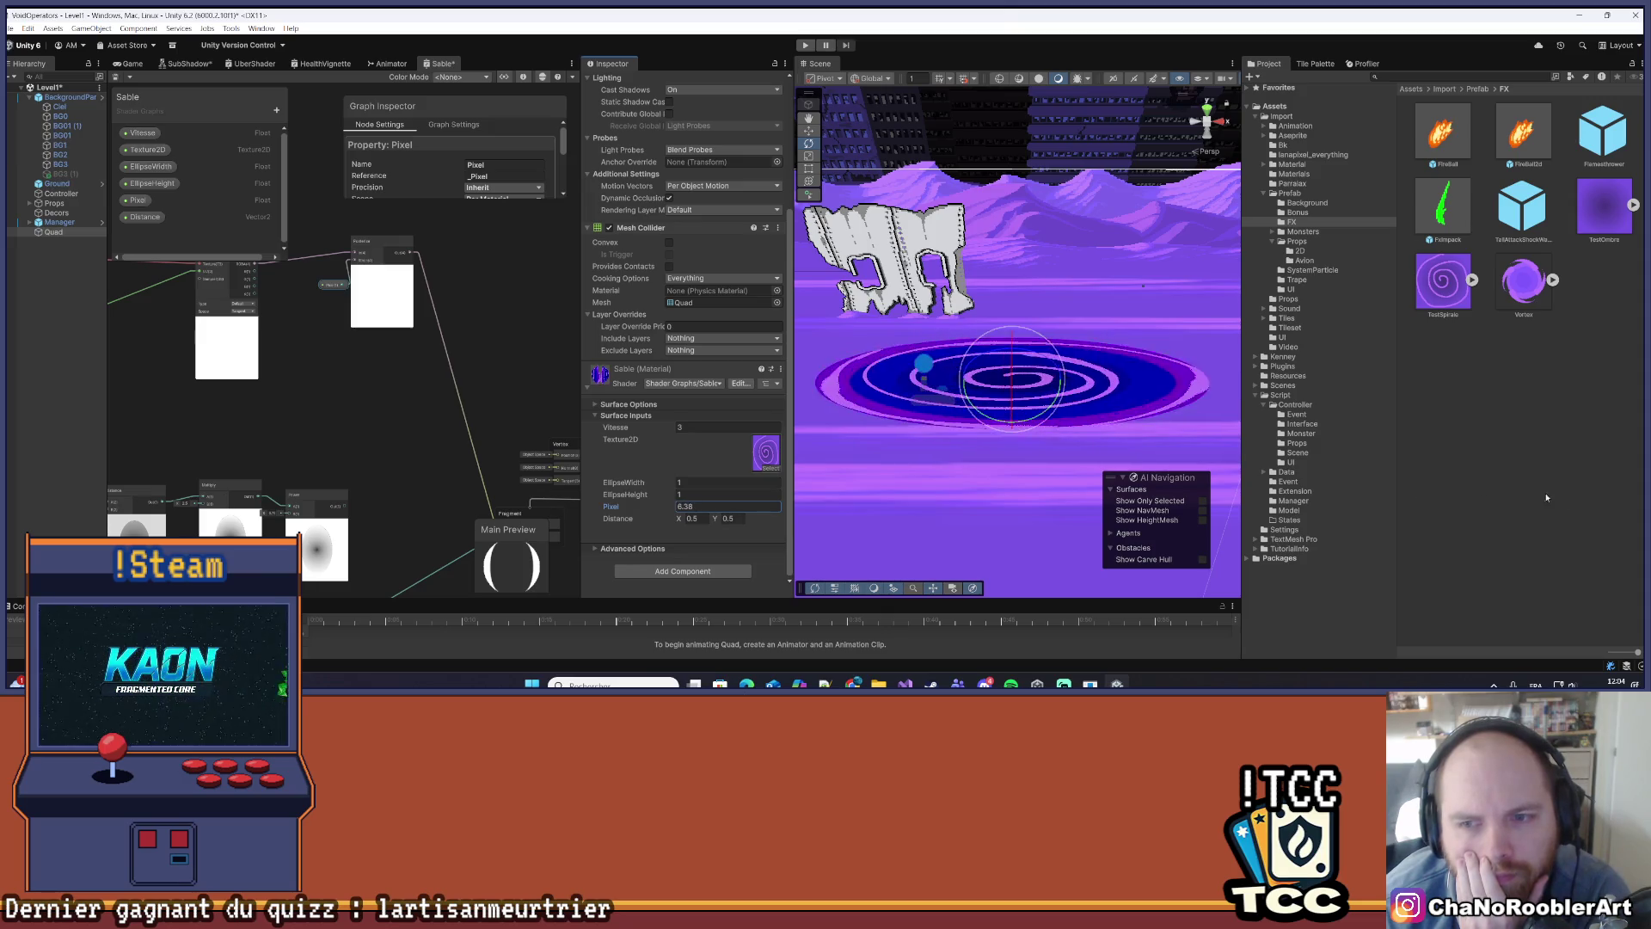
{"action": "key", "text": "BackSpace"}
{"action": "key", "text": "BackSpace"}
{"action": "key", "text": "BackSpace"}
- Try Pixel values 25.52 and 28.8, then settle on 32 and view the scene
{"action": "type", "text": "25.52"}
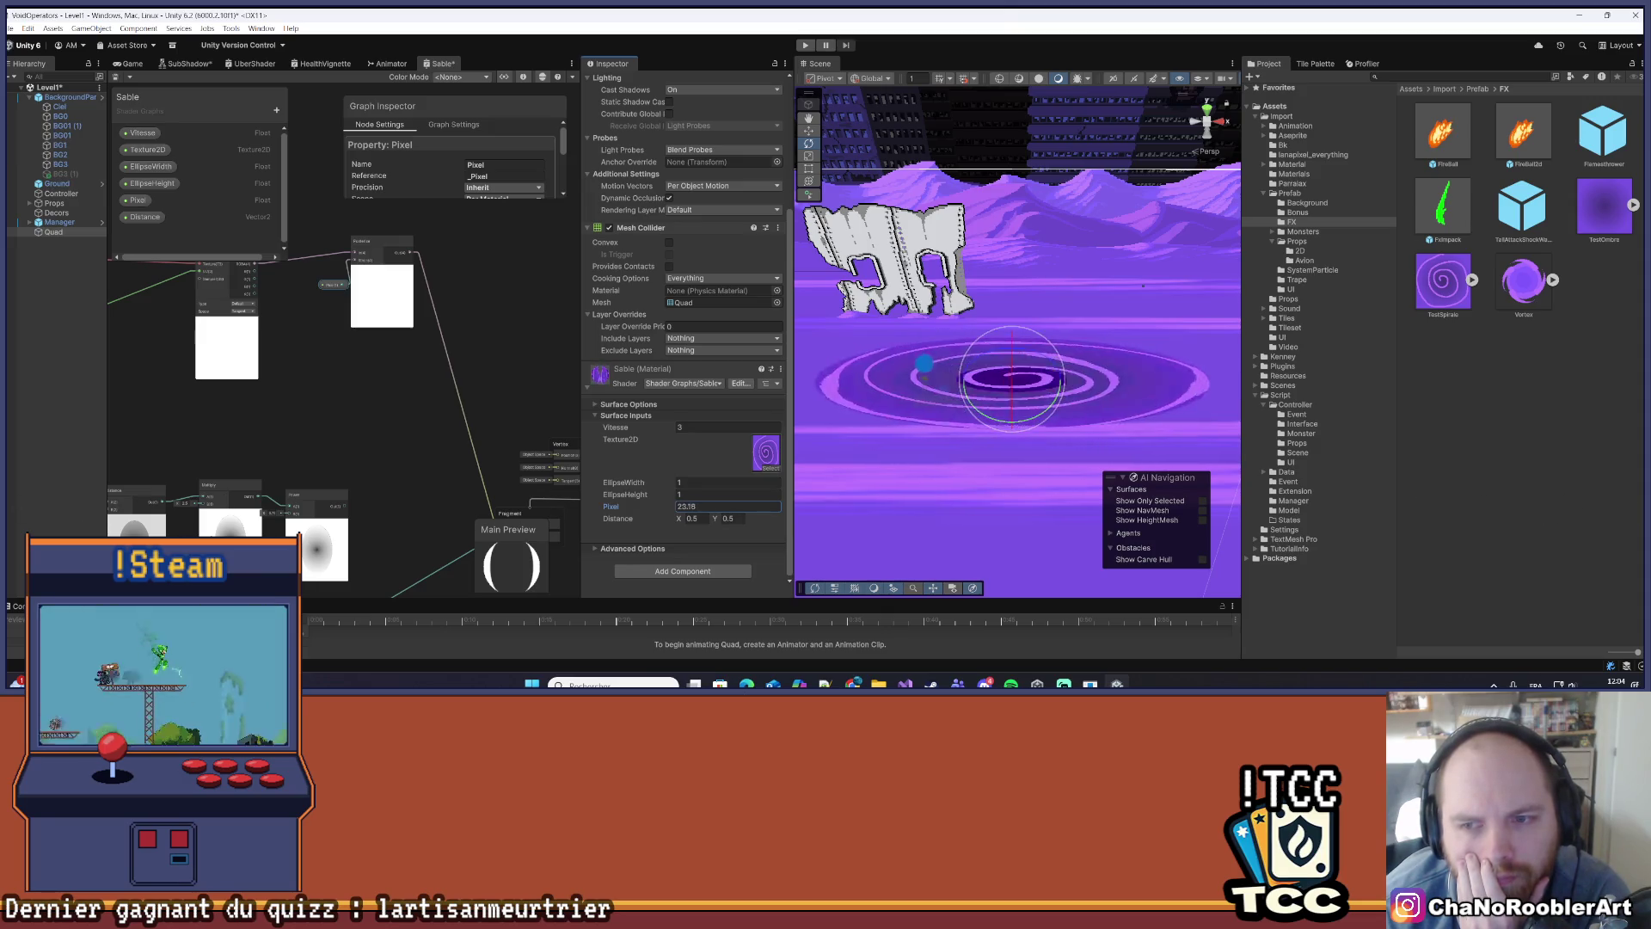
{"action": "key", "text": "BackSpace"}
{"action": "key", "text": "BackSpace"}
{"action": "key", "text": "BackSpace"}
{"action": "type", "text": "28.8"}
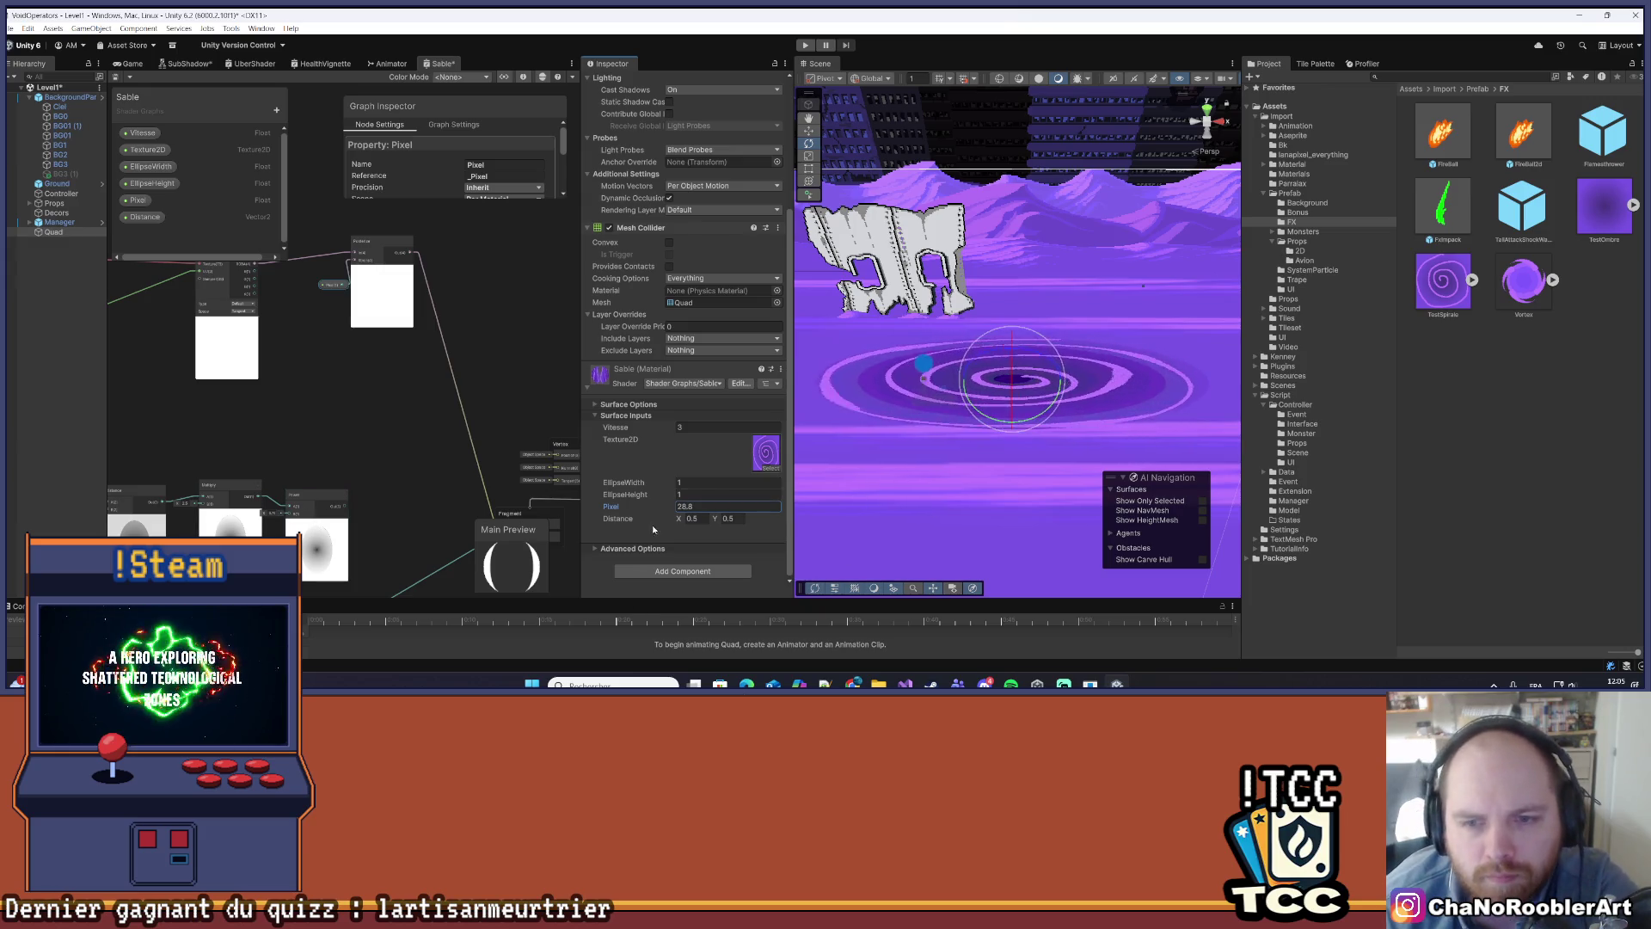
{"action": "double_click", "coordinate": [703, 507]}
{"action": "type", "text": "32"}
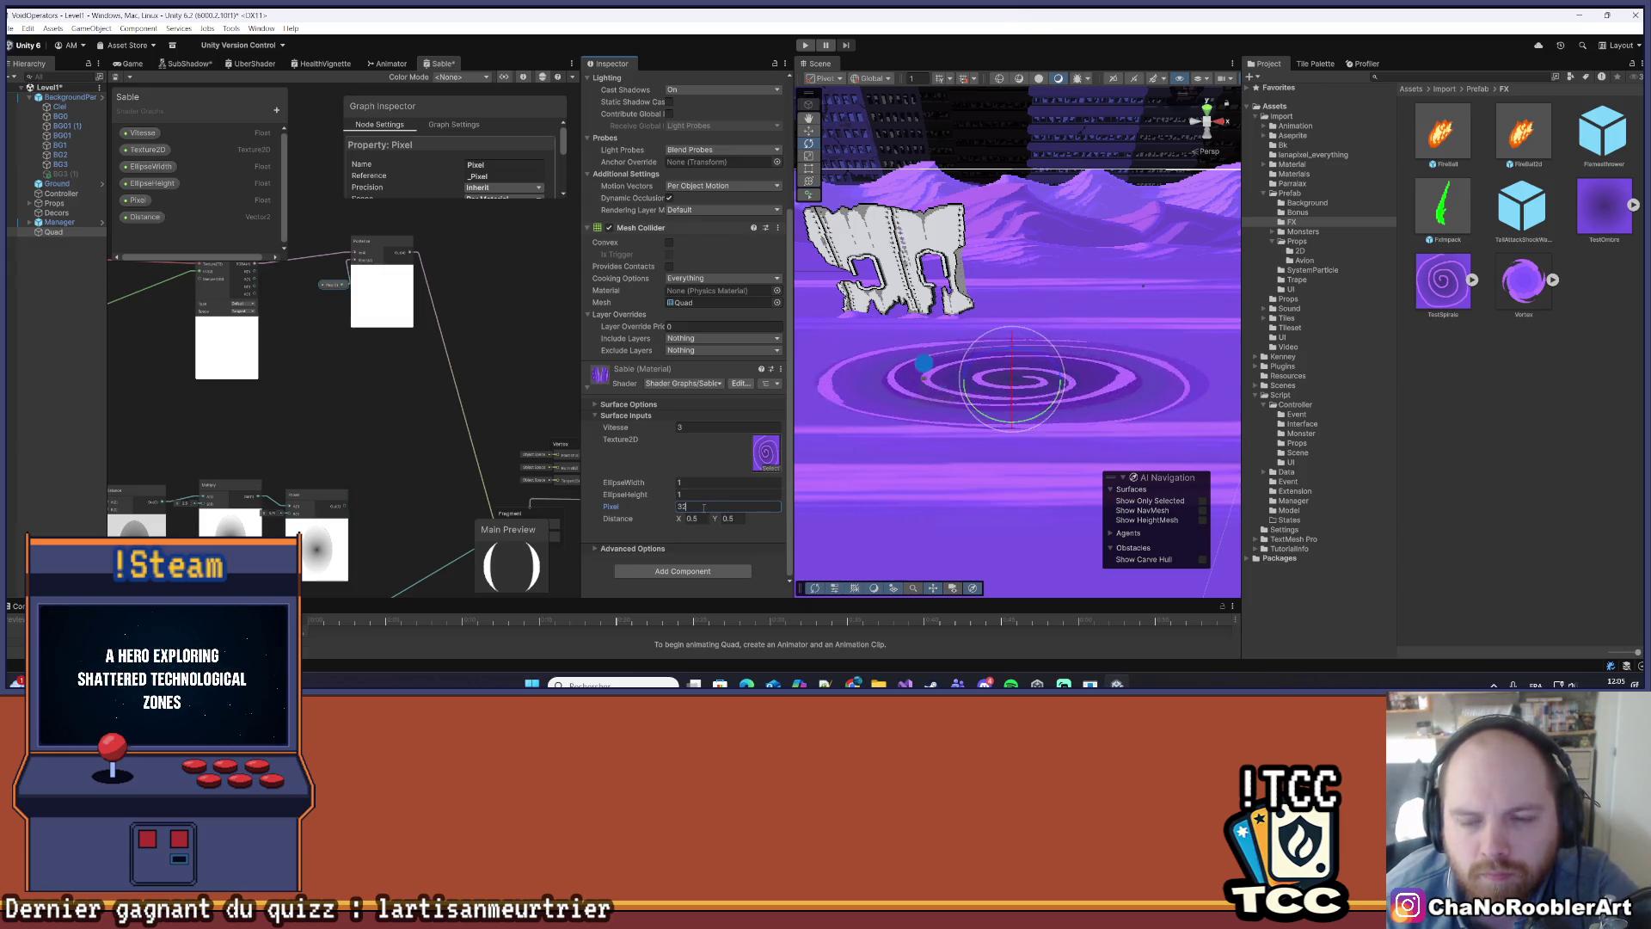
{"action": "left_click", "coordinate": [508, 415]}
{"action": "scroll", "coordinate": [941, 429], "scroll_direction": "down", "scroll_amount": 1}
{"action": "mouse_move", "coordinate": [953, 409]}
{"action": "left_mouse_down"}
{"action": "mouse_move", "coordinate": [936, 498]}
{"action": "mouse_move", "coordinate": [1082, 312]}
{"action": "mouse_move", "coordinate": [1080, 330]}
{"action": "left_mouse_up"}
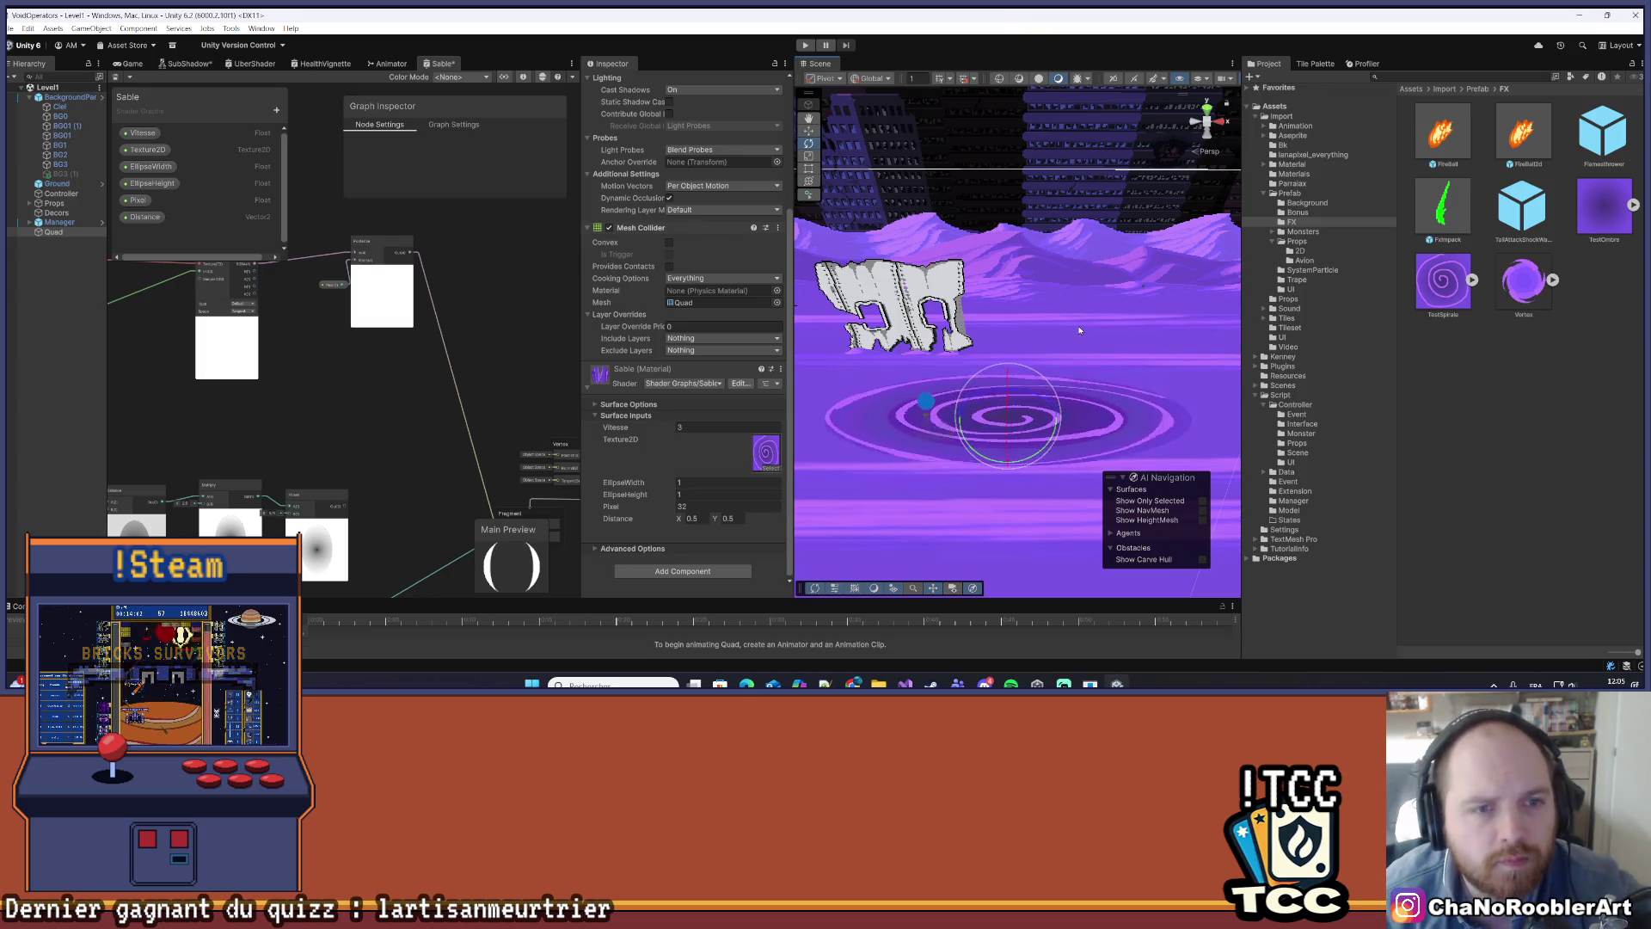
- Set the Pixel value to 128 and save the Sable shader graph
{"action": "left_click", "coordinate": [326, 285]}
{"action": "left_click", "coordinate": [697, 507]}
{"action": "type", "text": "12"}
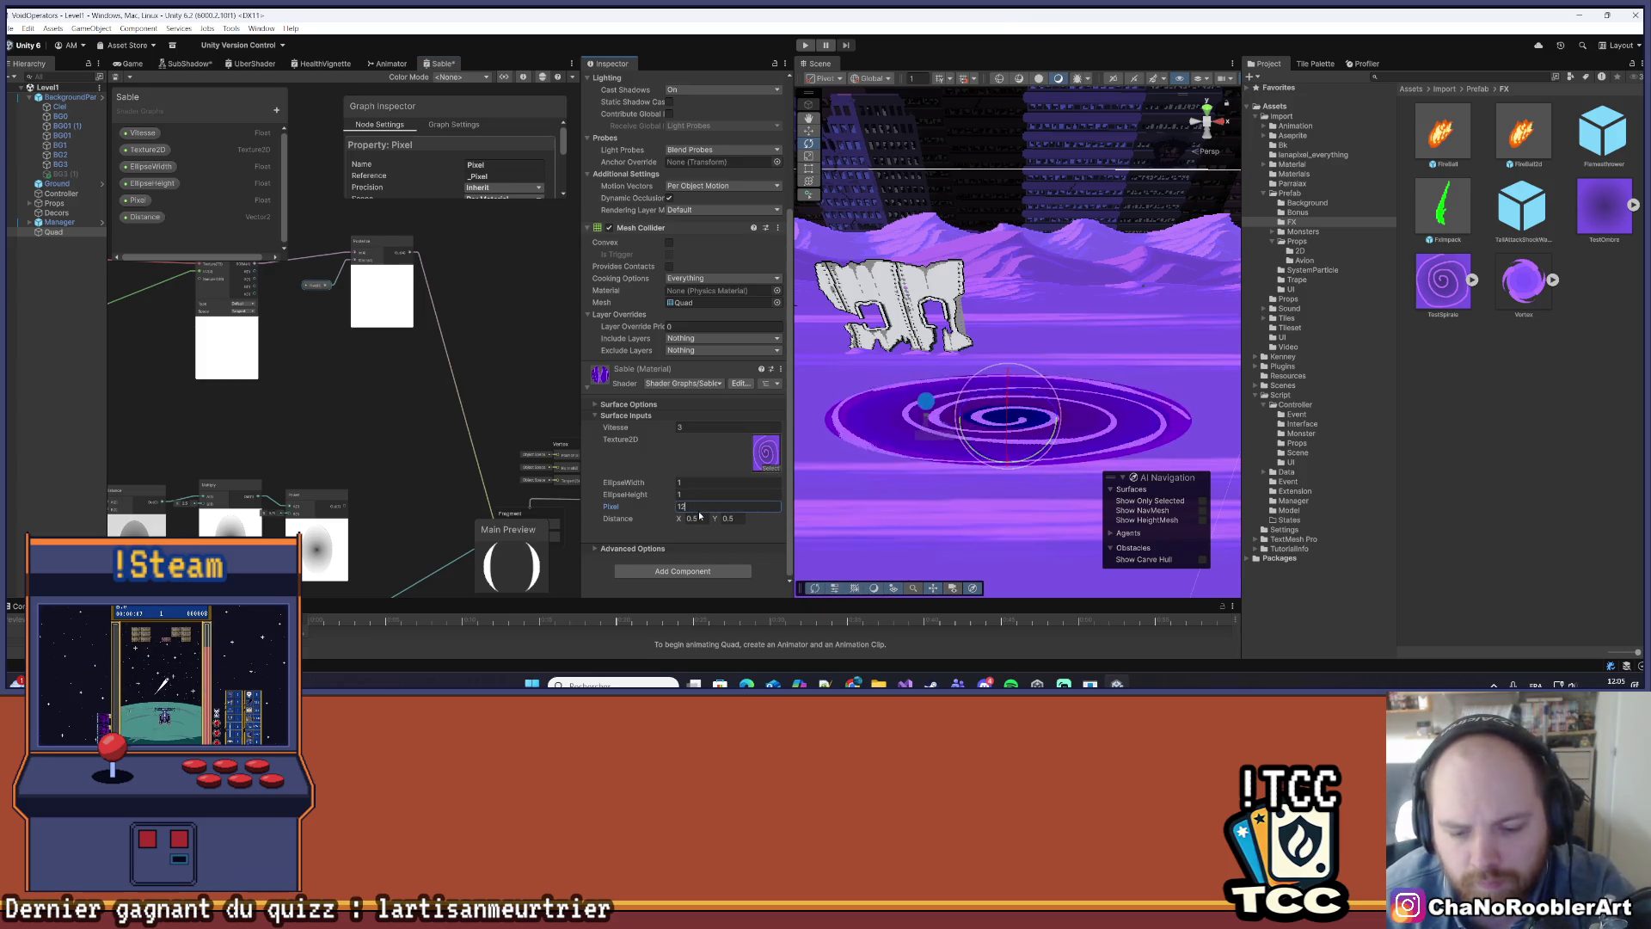
{"action": "type", "text": "8"}
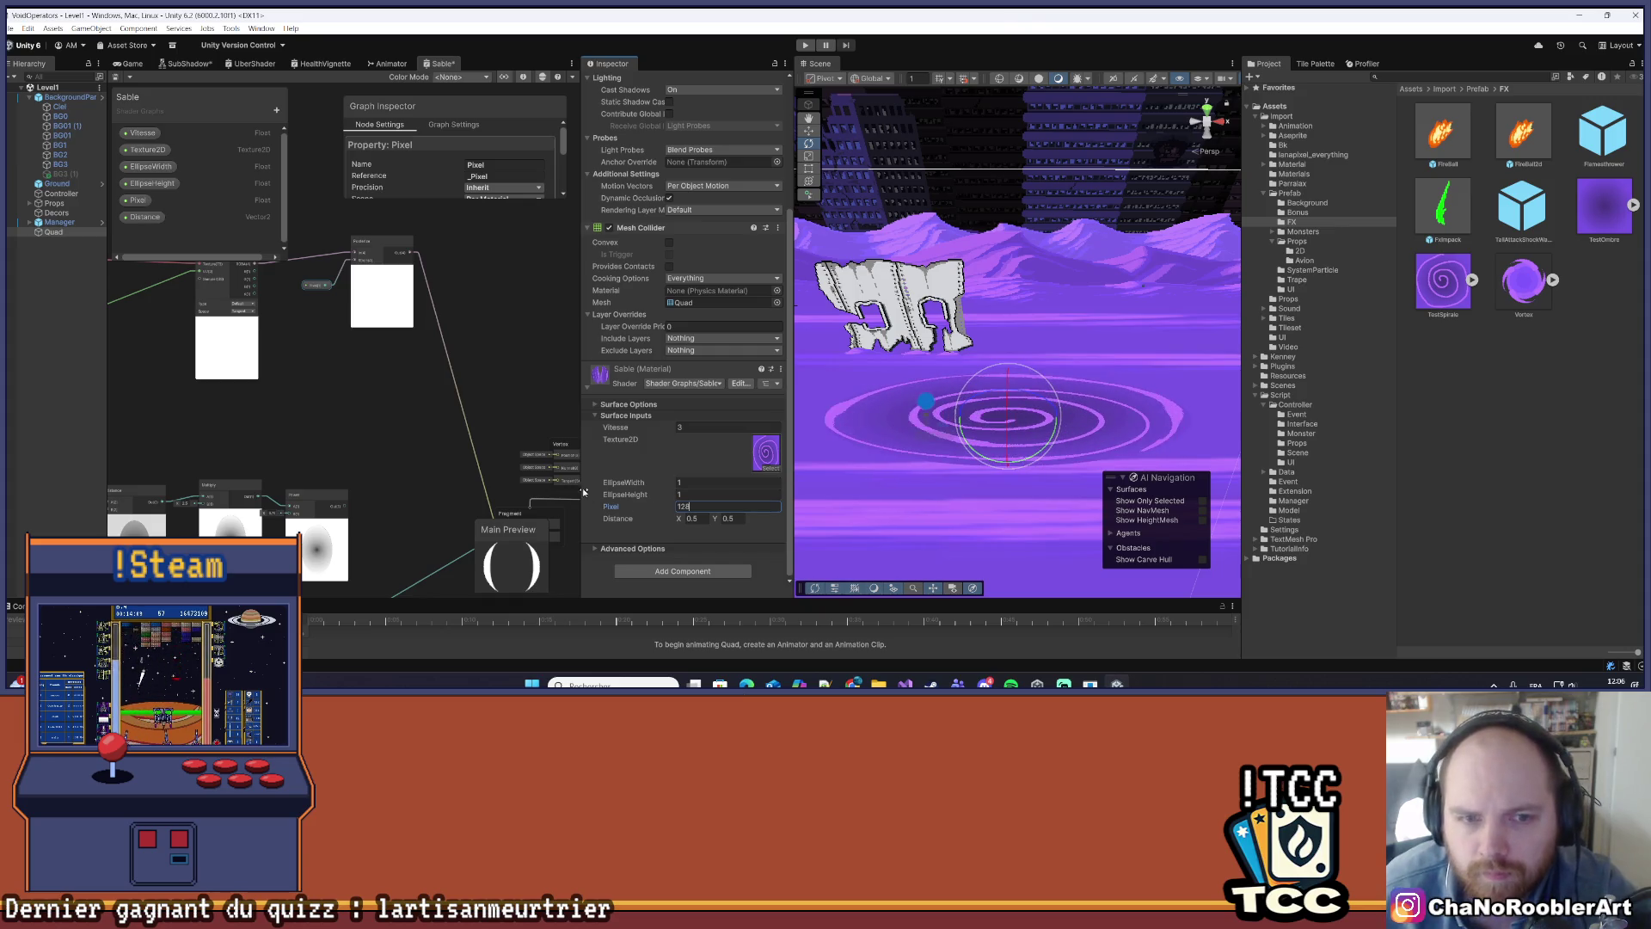
{"action": "left_click", "coordinate": [568, 406]}
{"action": "key", "text": "ctrl+s"}
- Preview TestOmbre (1) from Downloads, import it into FX, and close Explorer
{"action": "scroll", "coordinate": [1006, 413], "scroll_direction": "down", "scroll_amount": 5}
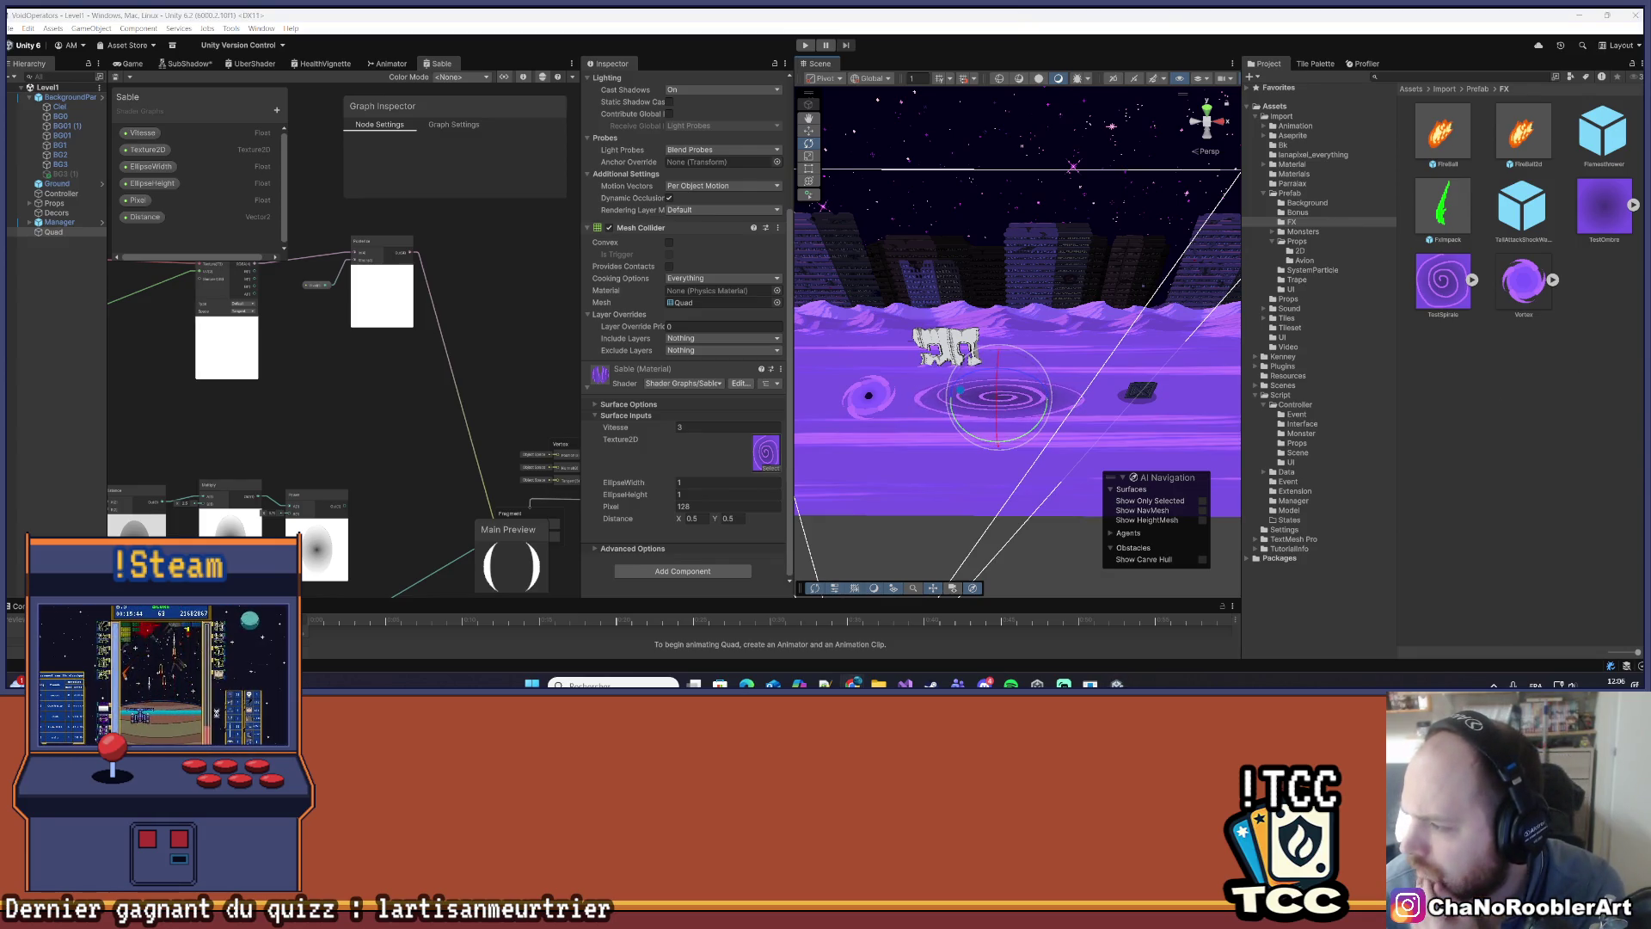
{"action": "double_click", "coordinate": [1604, 209]}
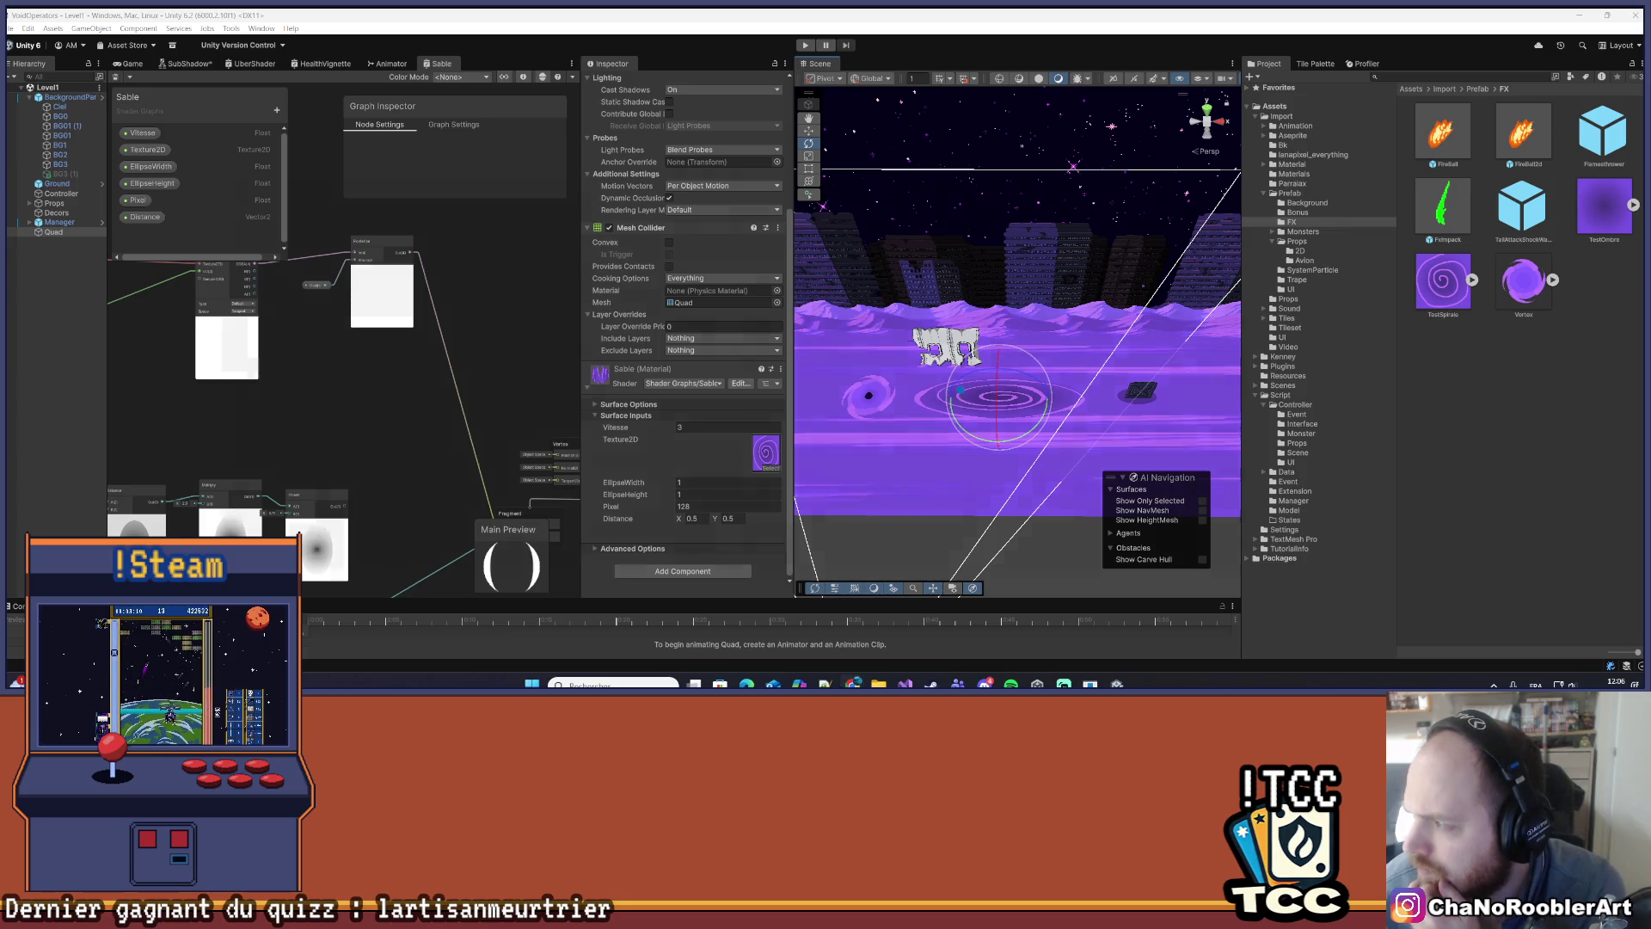
{"action": "left_click", "coordinate": [1344, 146]}
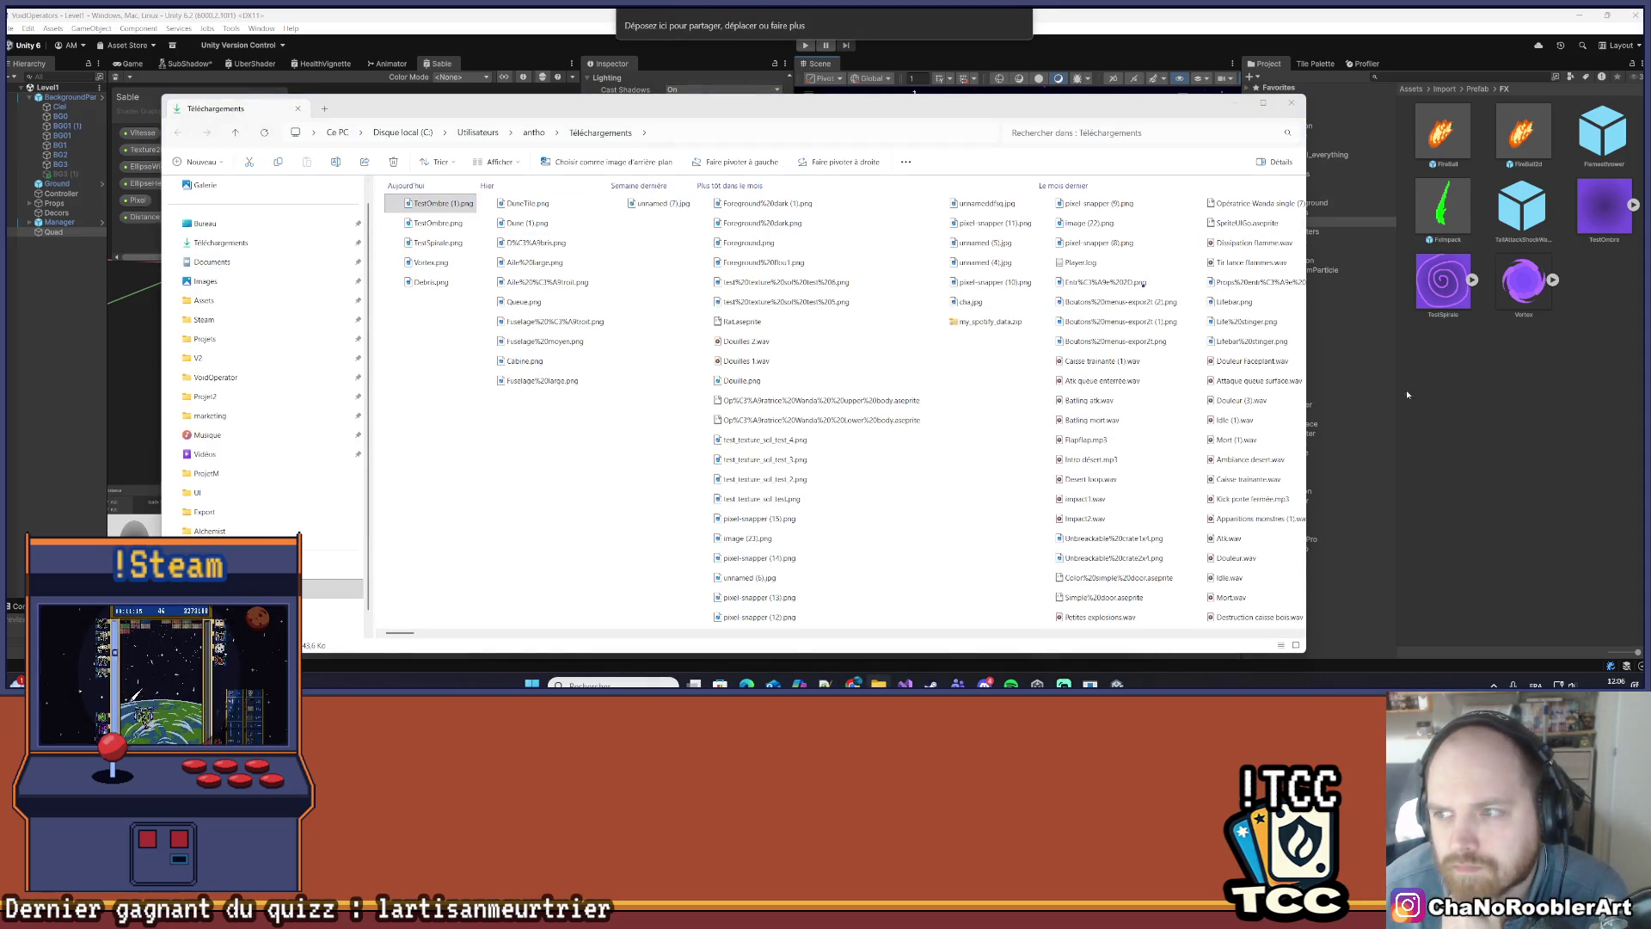
{"action": "left_click", "coordinate": [1291, 102]}
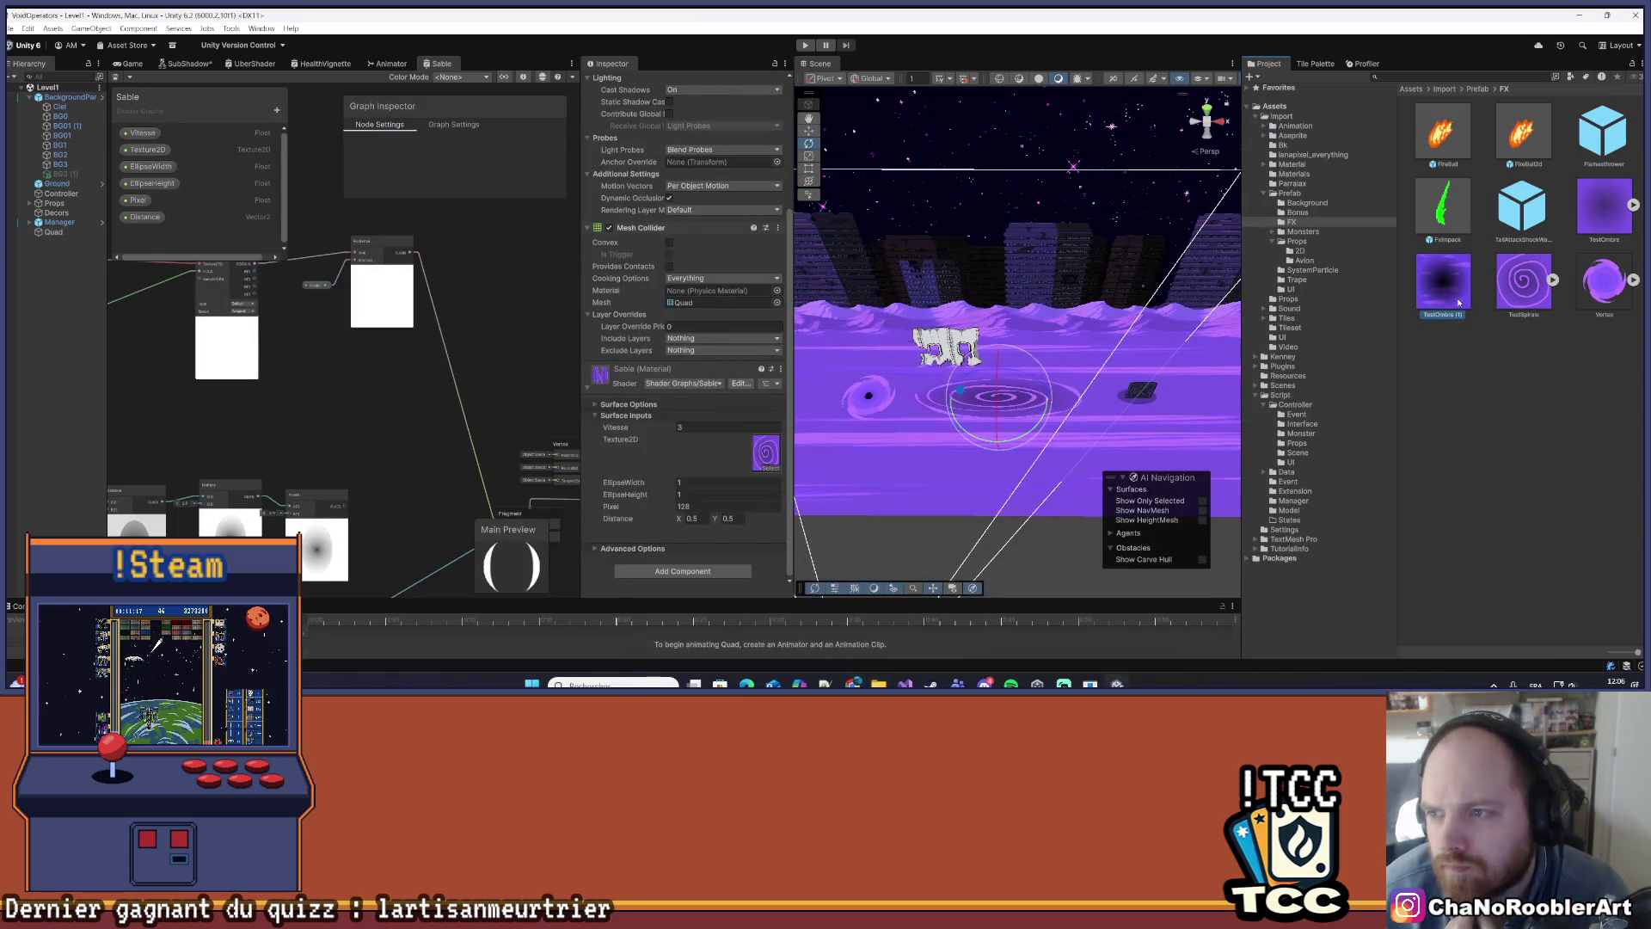
- Apply Sprite (2D and UI), no compression, 16384 max size and 32 PPU to TestOmbre (1)
{"action": "left_click", "coordinate": [726, 412]}
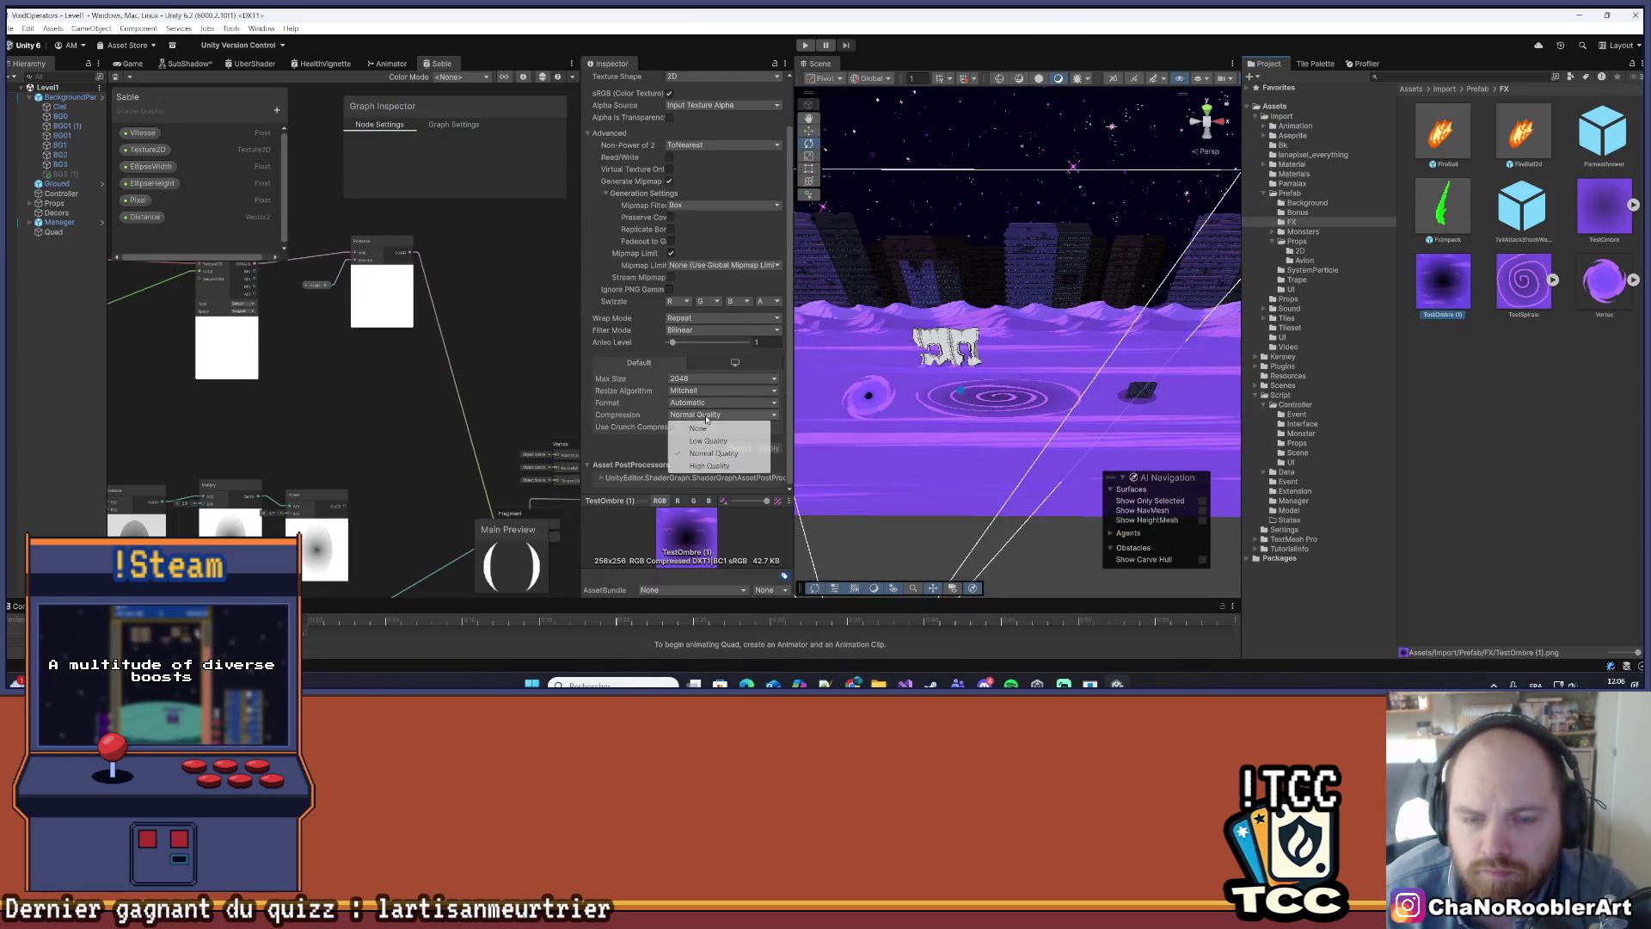
{"action": "left_click", "coordinate": [690, 421]}
{"action": "left_click", "coordinate": [690, 392]}
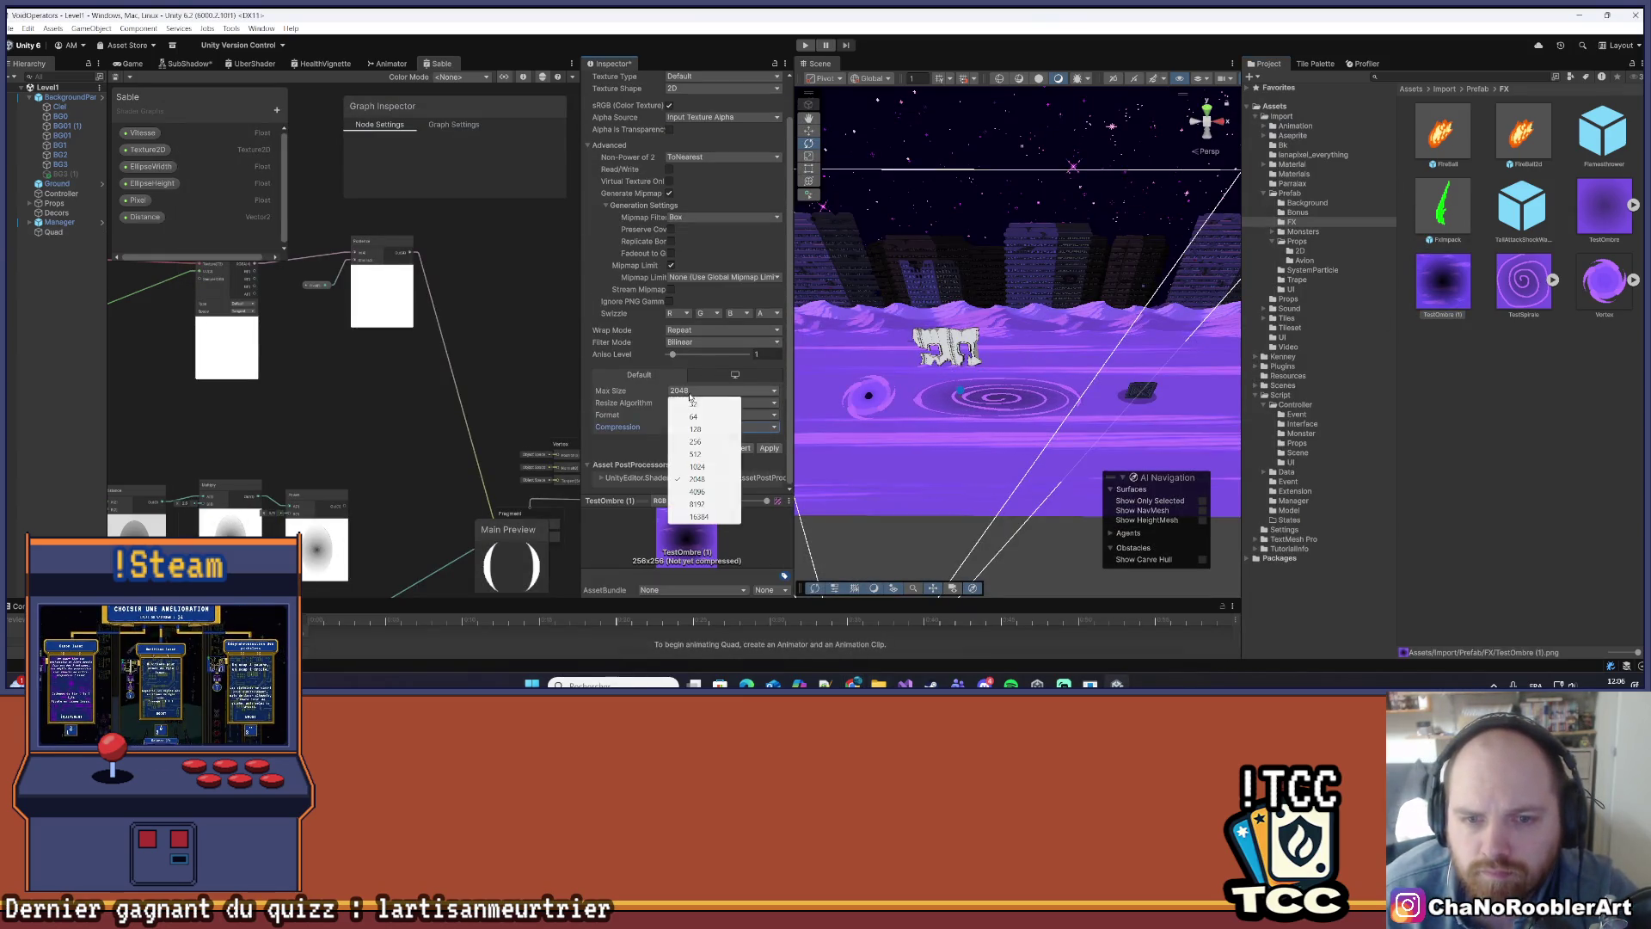
{"action": "left_click", "coordinate": [698, 515]}
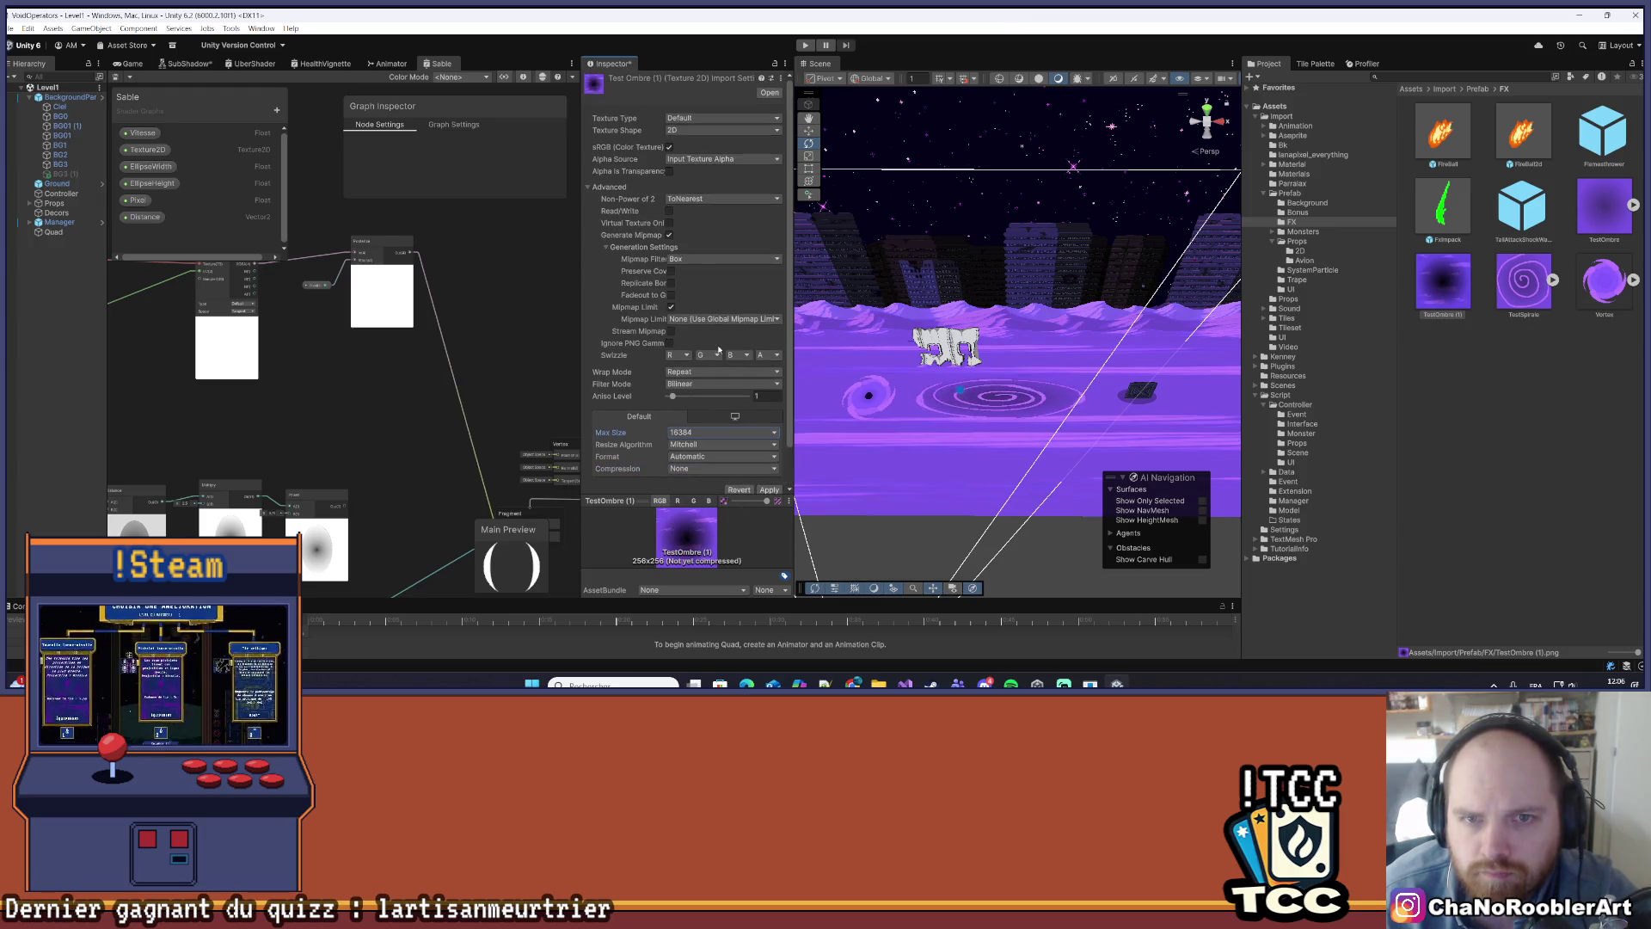
{"action": "left_click", "coordinate": [707, 119]}
{"action": "left_click", "coordinate": [697, 165]}
{"action": "double_click", "coordinate": [698, 159]}
{"action": "type", "text": "32"}
{"action": "left_click", "coordinate": [768, 420]}
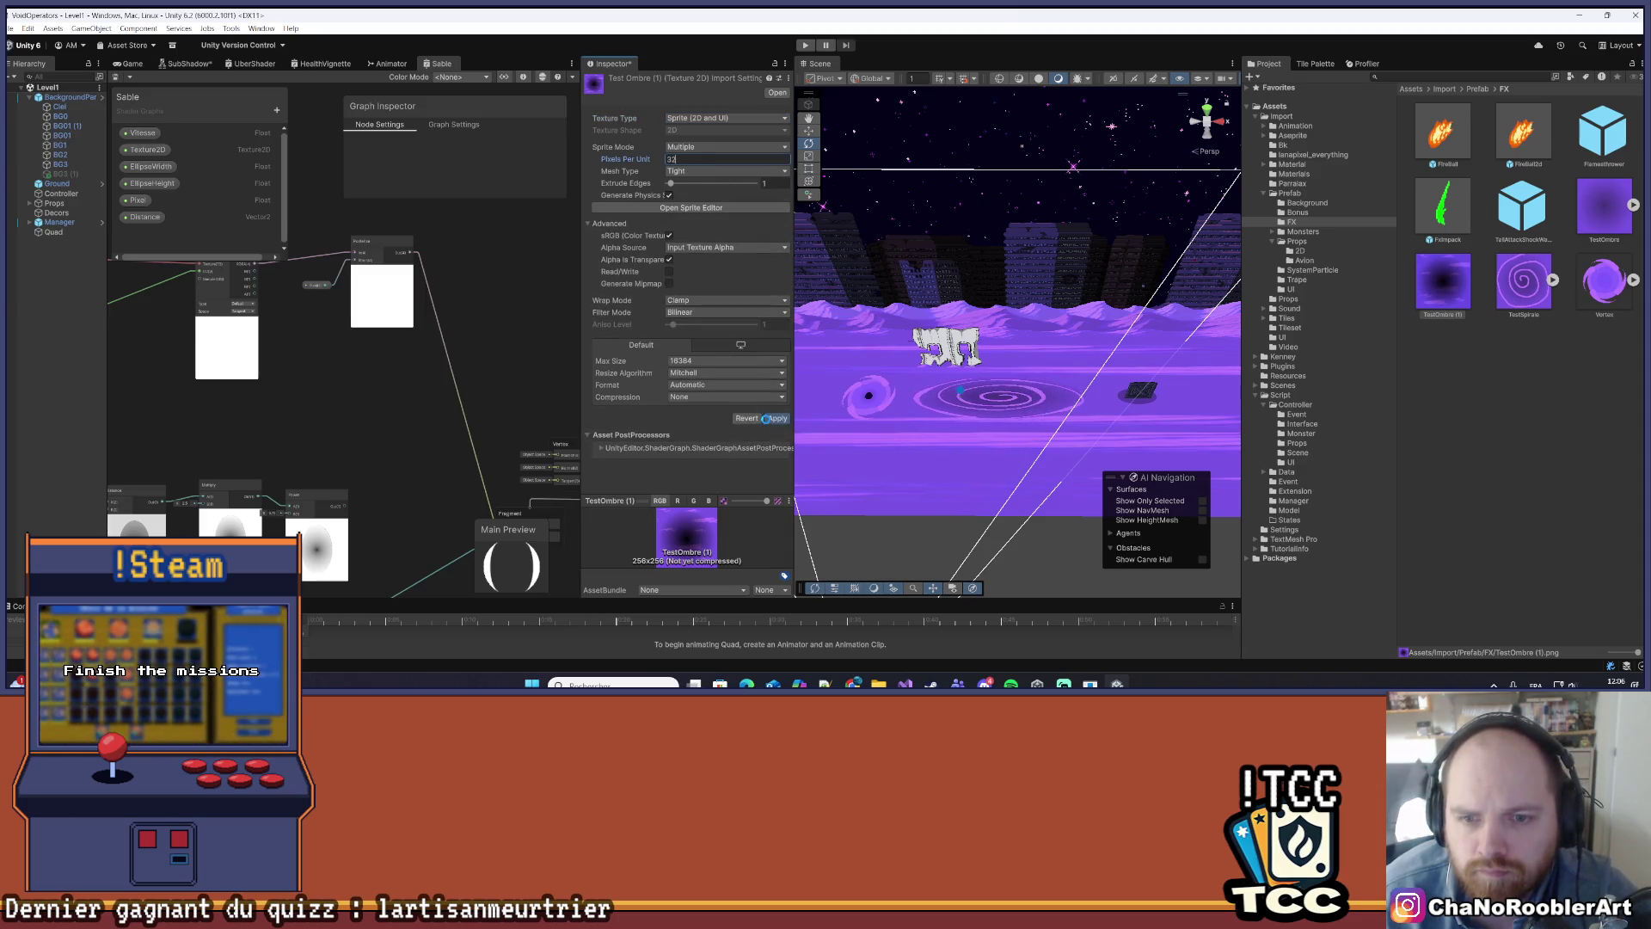
{"action": "left_click", "coordinate": [53, 231]}
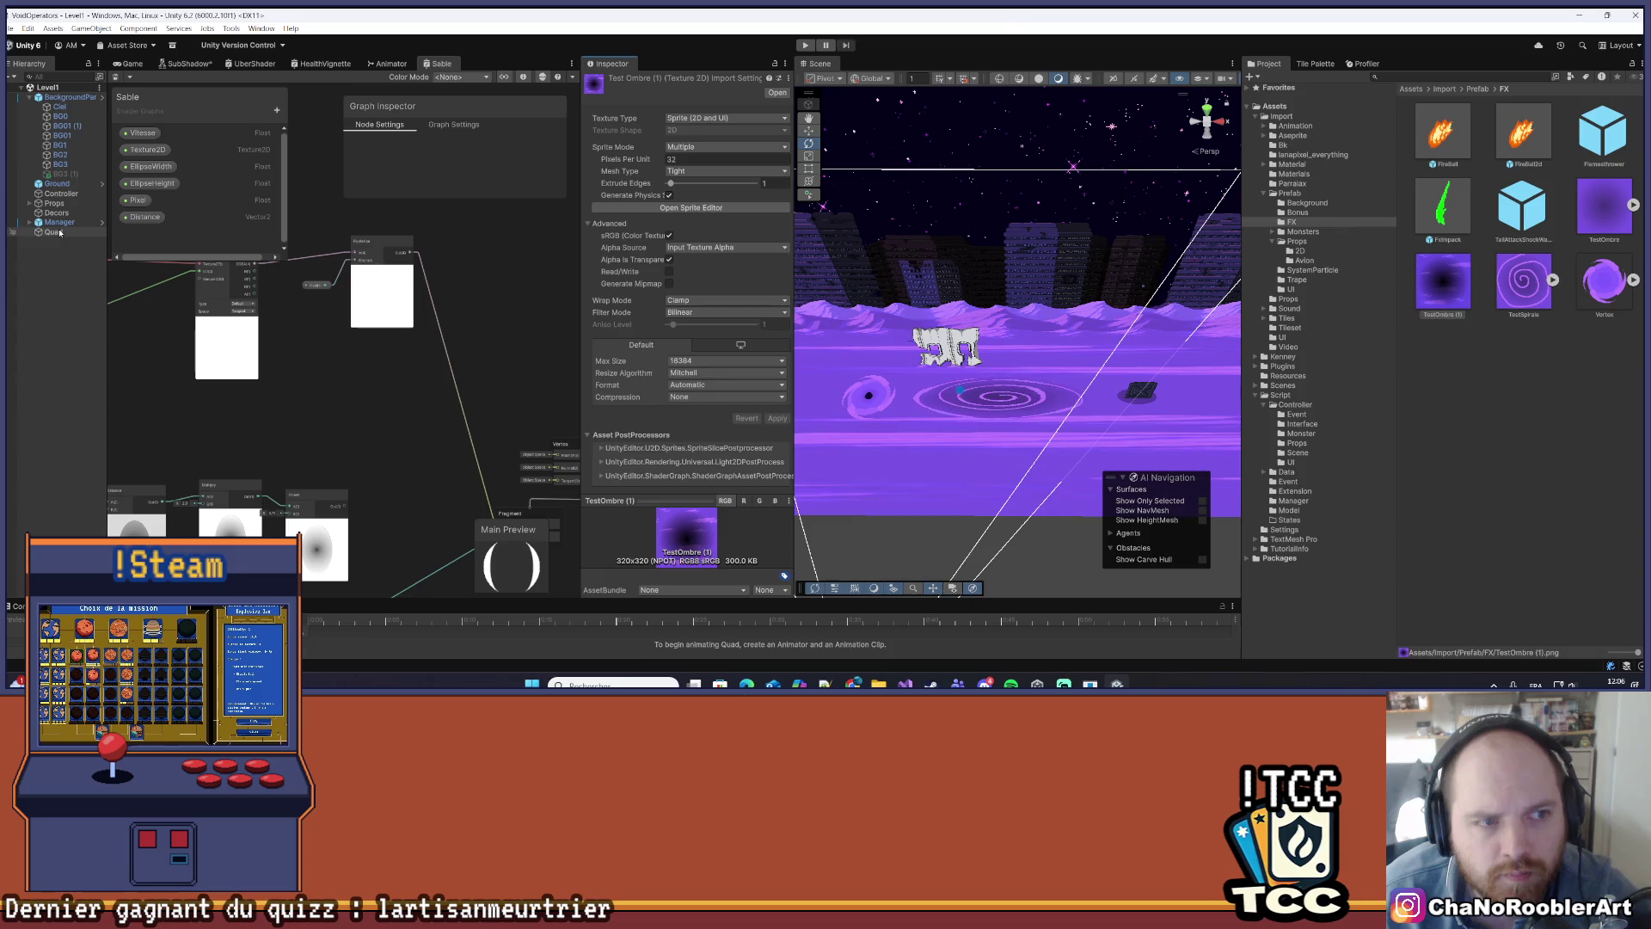
{"action": "scroll", "coordinate": [767, 472], "scroll_direction": "down", "scroll_amount": 4}
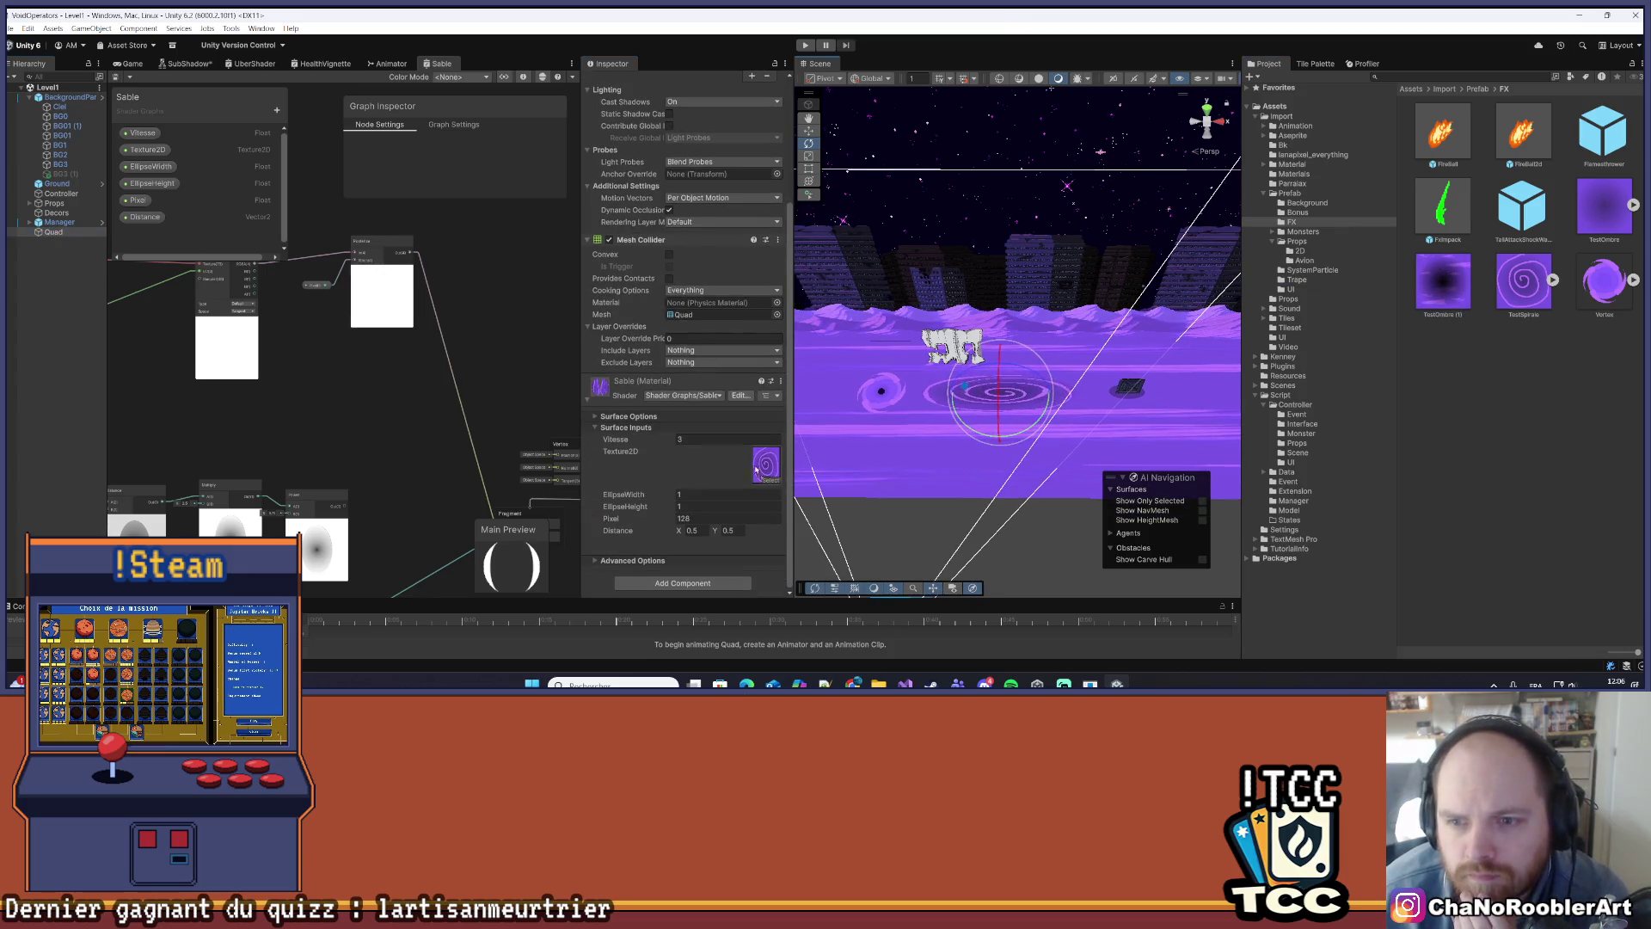
- Assign TestOmbre (1) to the Sable material's Texture2D slot and centre the dark ellipse
{"action": "left_click_drag", "start_coordinate": [768, 472], "coordinate": [767, 473]}
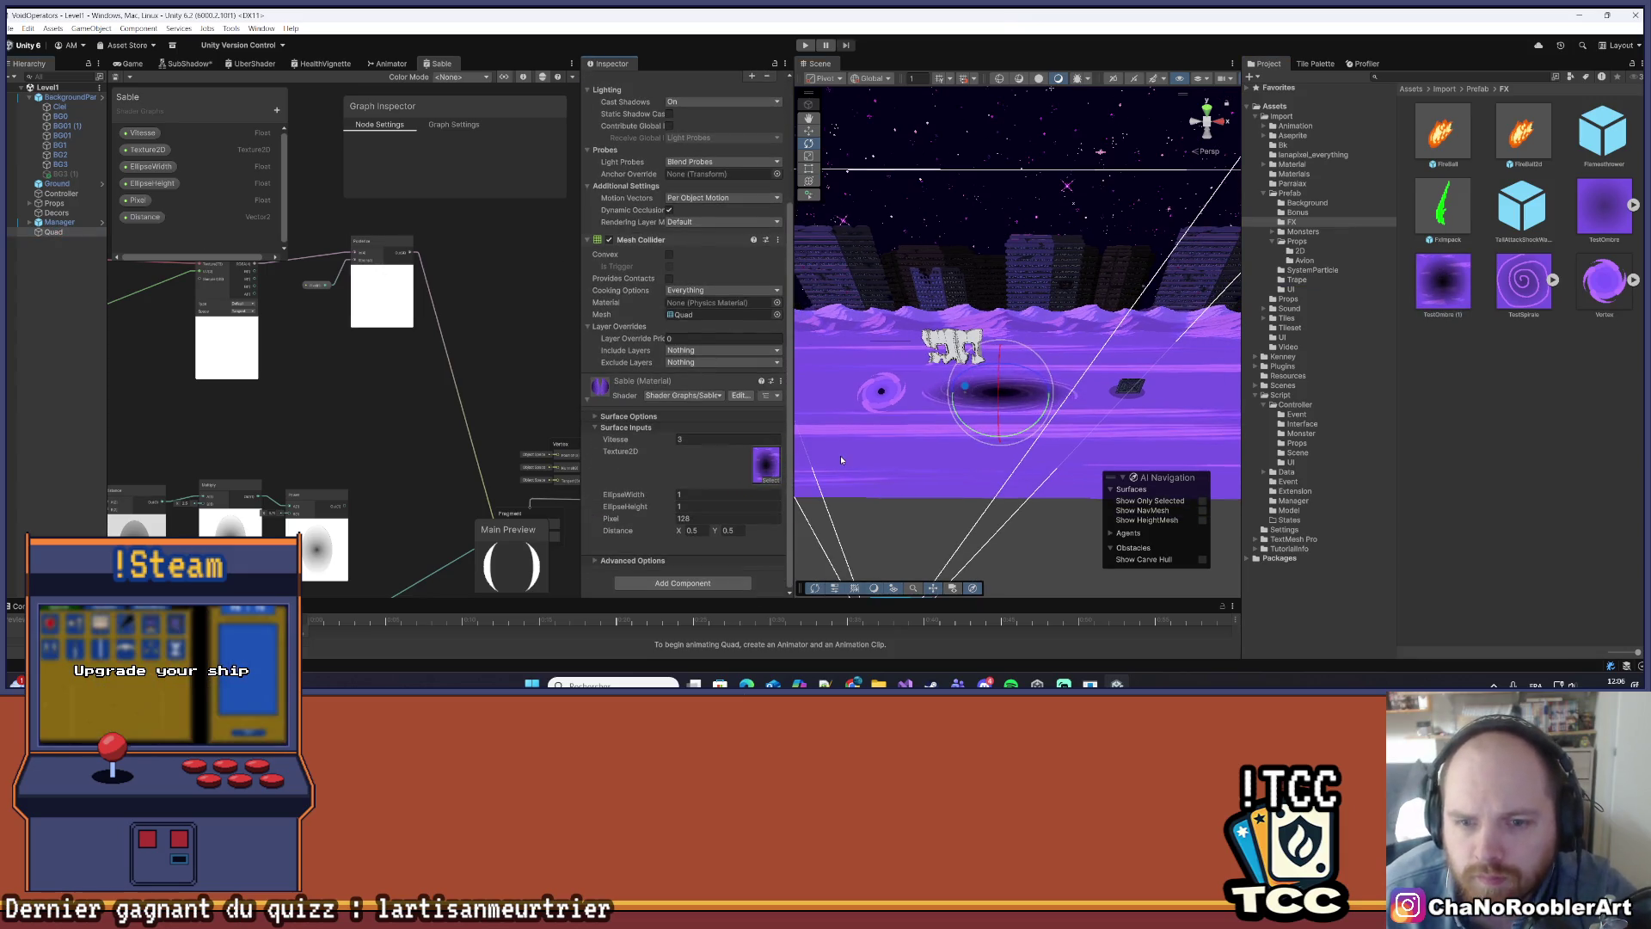
{"action": "scroll", "coordinate": [939, 400], "scroll_direction": "up", "scroll_amount": 6}
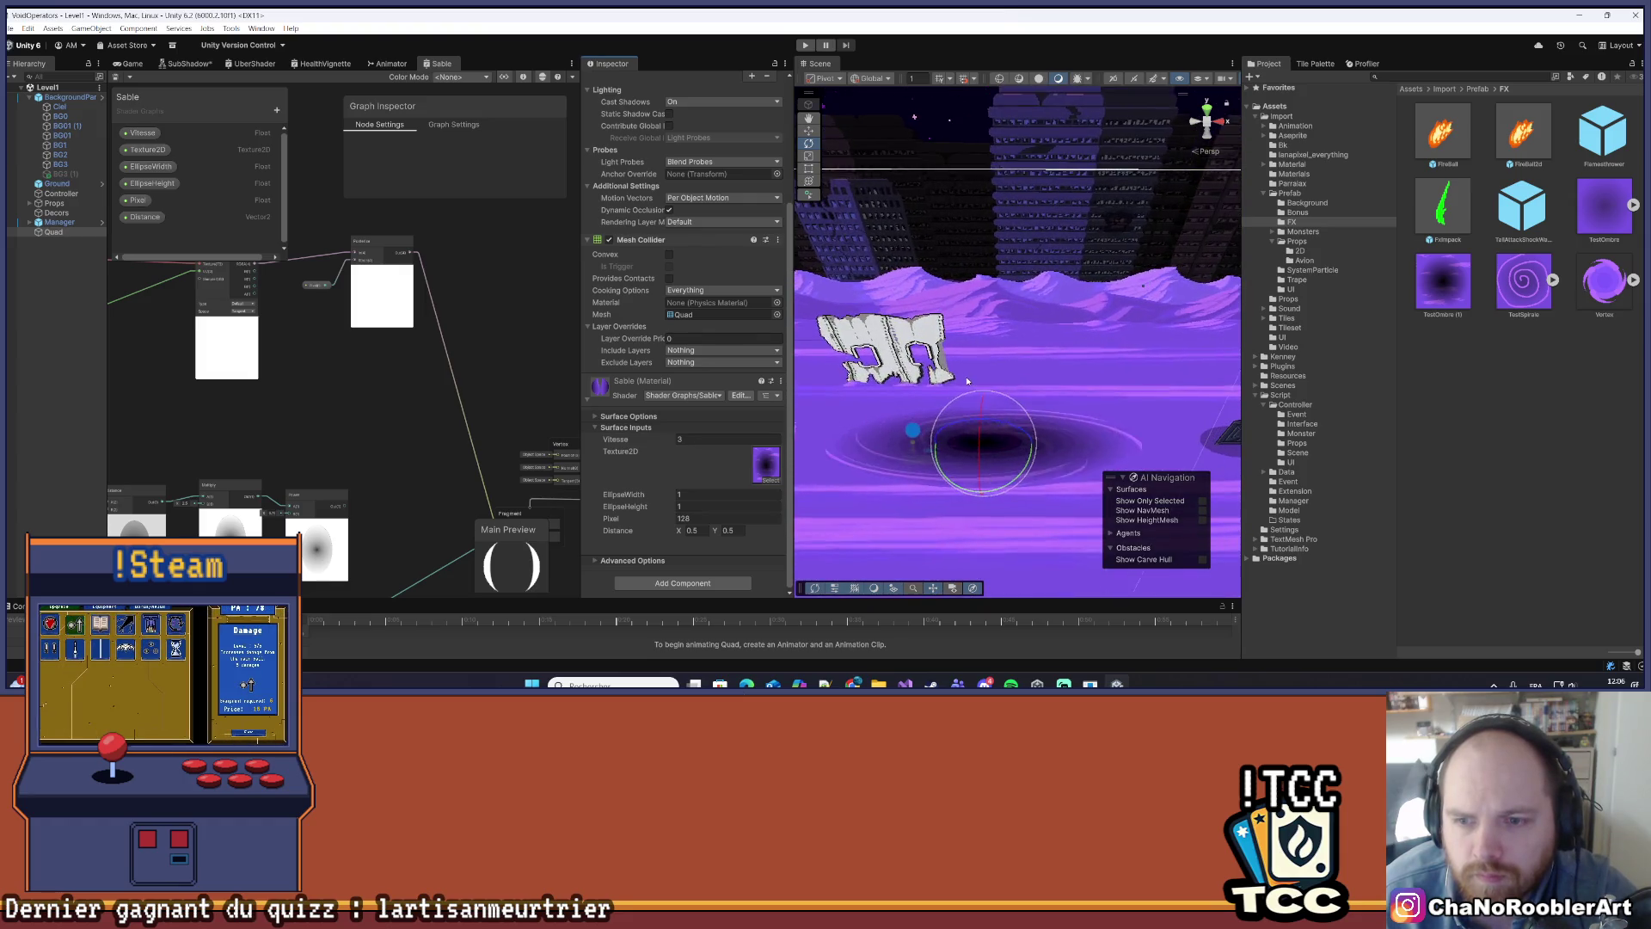
{"action": "left_click_drag", "start_coordinate": [998, 390], "coordinate": [991, 285]}
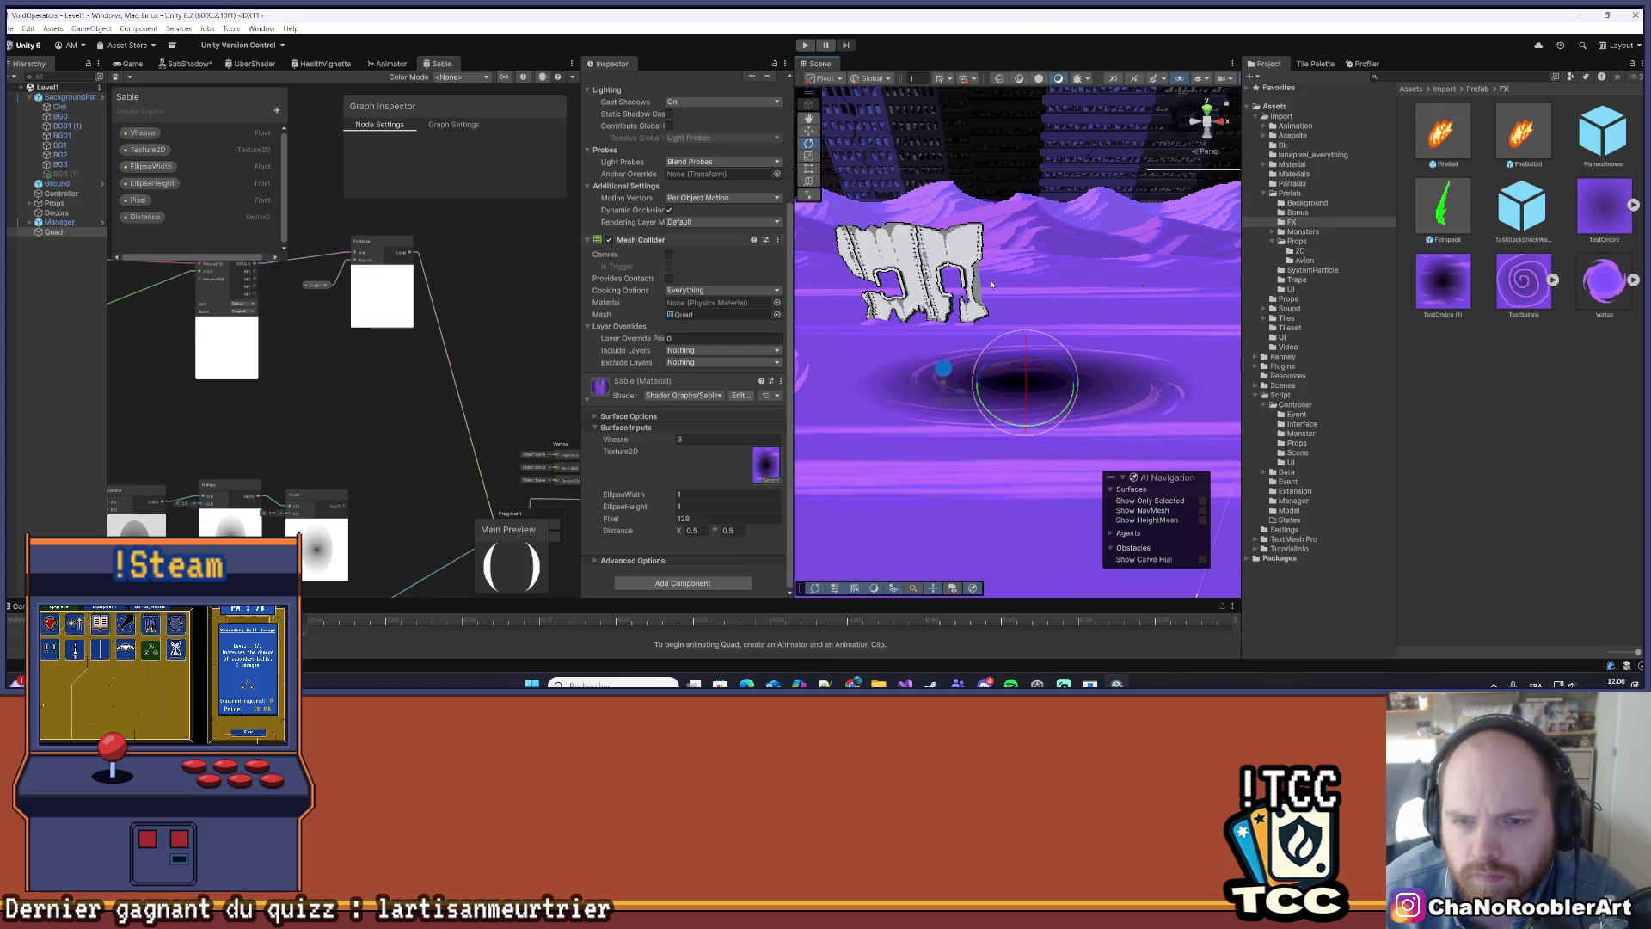
{"action": "scroll", "coordinate": [1009, 368], "scroll_direction": "up", "scroll_amount": 5}
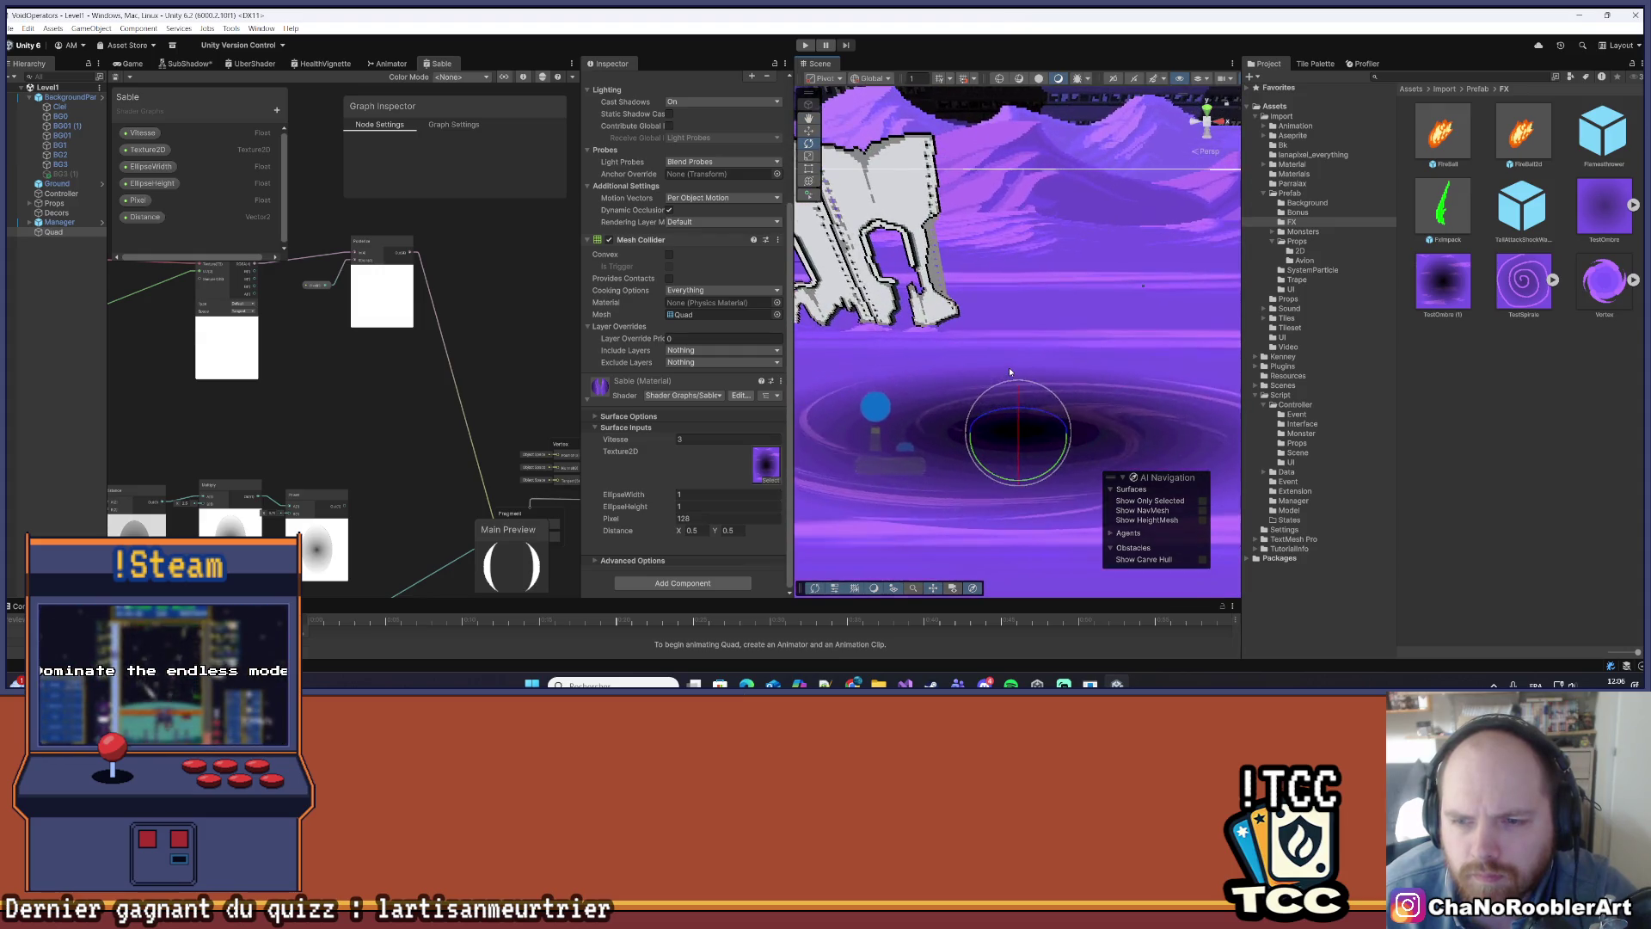
{"action": "scroll", "coordinate": [1003, 353], "scroll_direction": "down", "scroll_amount": 5}
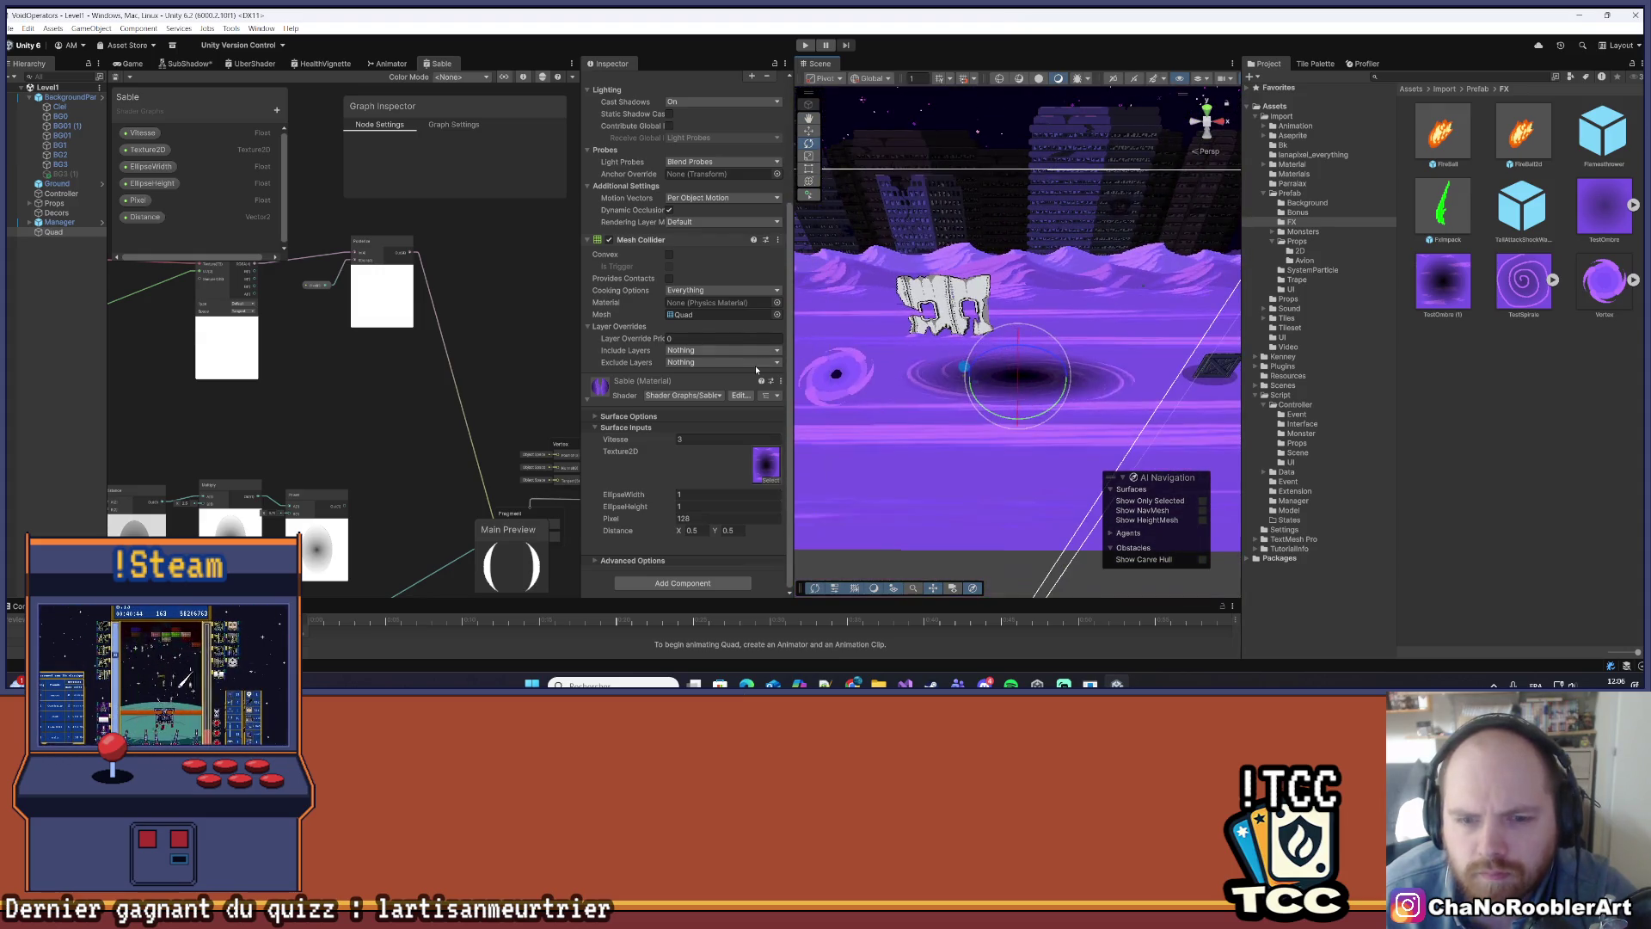
{"action": "scroll", "coordinate": [276, 256], "scroll_direction": "down", "scroll_amount": 1}
{"action": "left_click", "coordinate": [54, 231]}
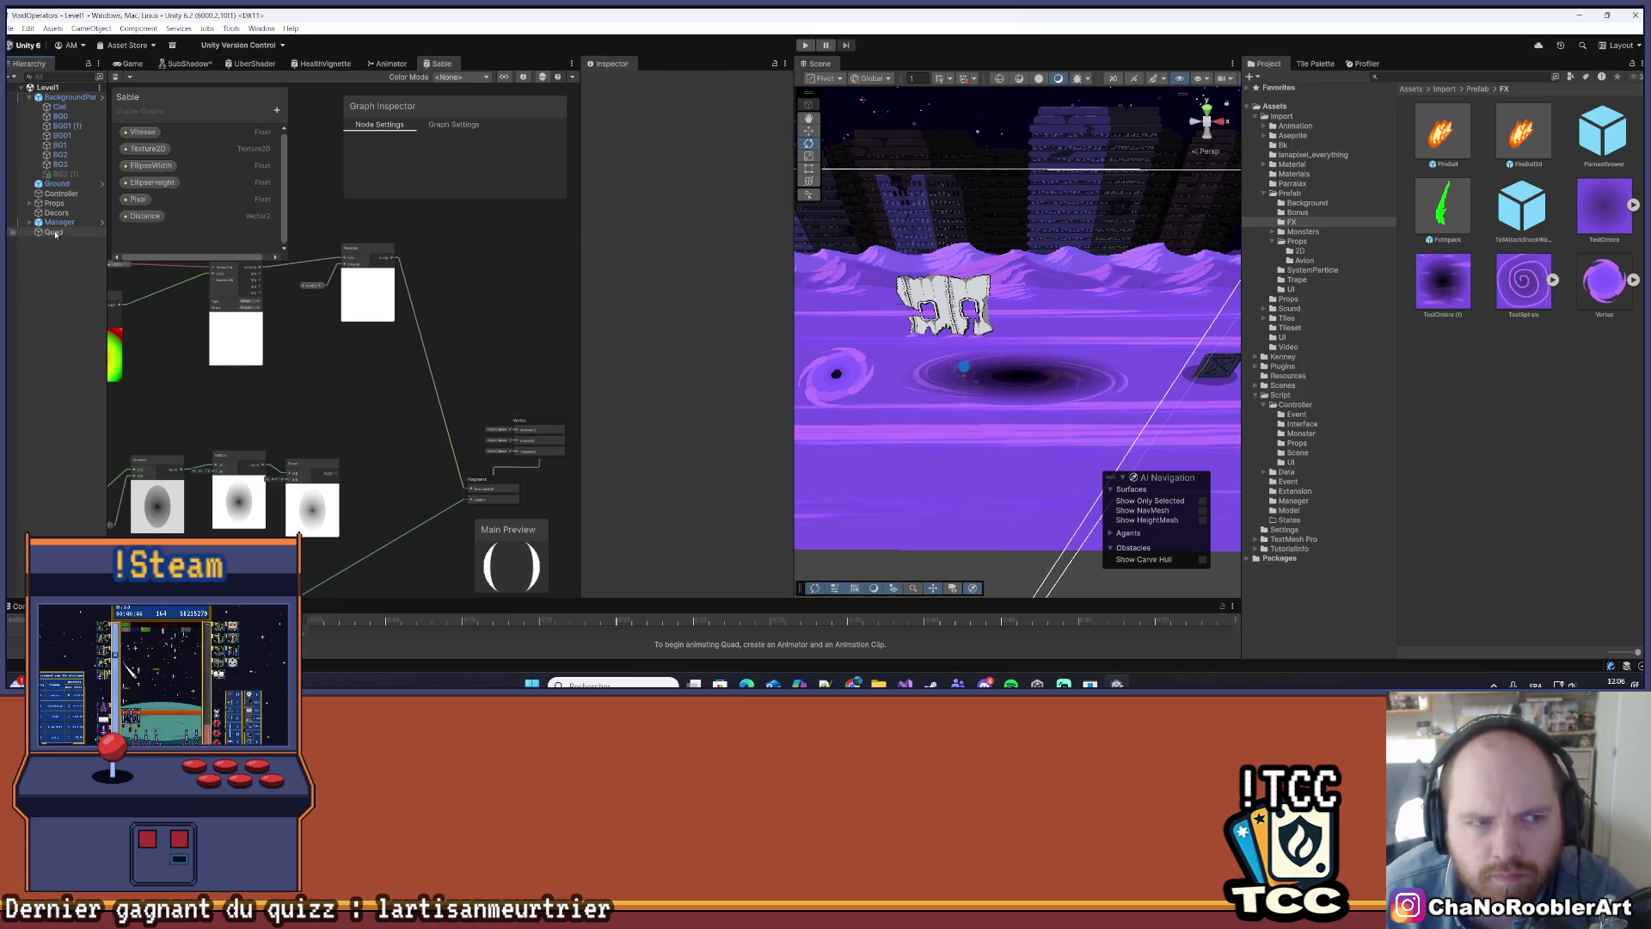
- Raise the material's Pixel value to 490.8 and switch to the Game view
{"action": "scroll", "coordinate": [686, 437], "scroll_direction": "down", "scroll_amount": 4}
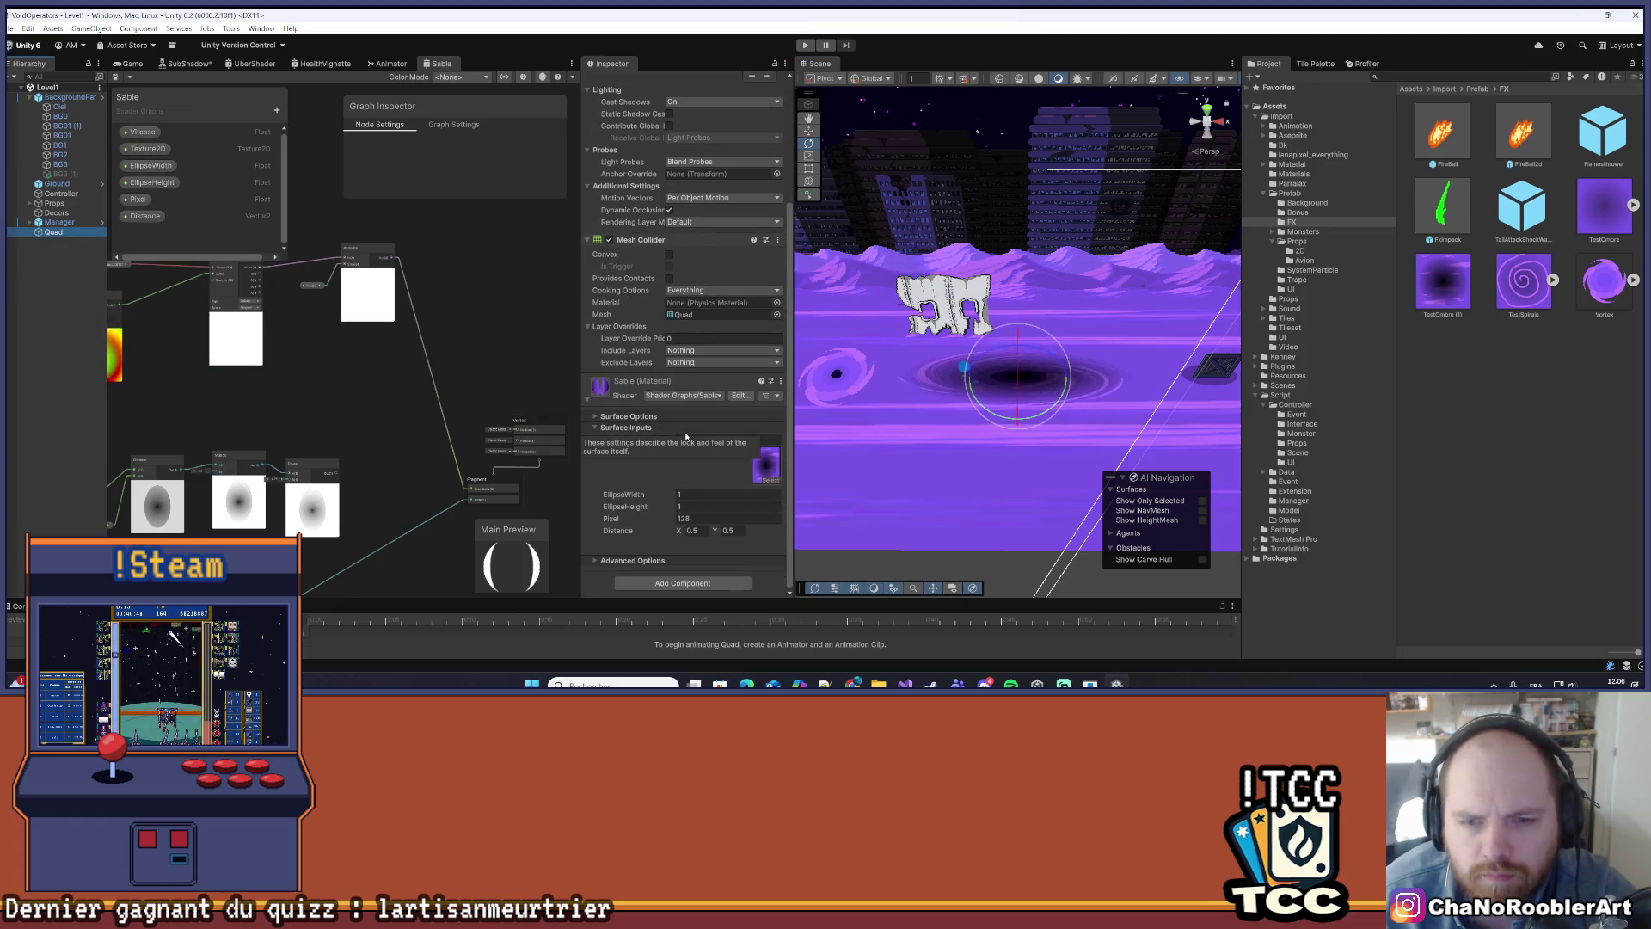
{"action": "left_click", "coordinate": [661, 524]}
{"action": "mouse_move", "coordinate": [662, 525]}
{"action": "left_mouse_down"}
{"action": "mouse_move", "coordinate": [361, 505]}
{"action": "mouse_move", "coordinate": [747, 538]}
{"action": "left_mouse_up"}
{"action": "mouse_move", "coordinate": [943, 552]}
{"action": "left_mouse_down"}
{"action": "mouse_move", "coordinate": [1003, 535]}
{"action": "mouse_move", "coordinate": [1189, 540]}
{"action": "left_mouse_up"}
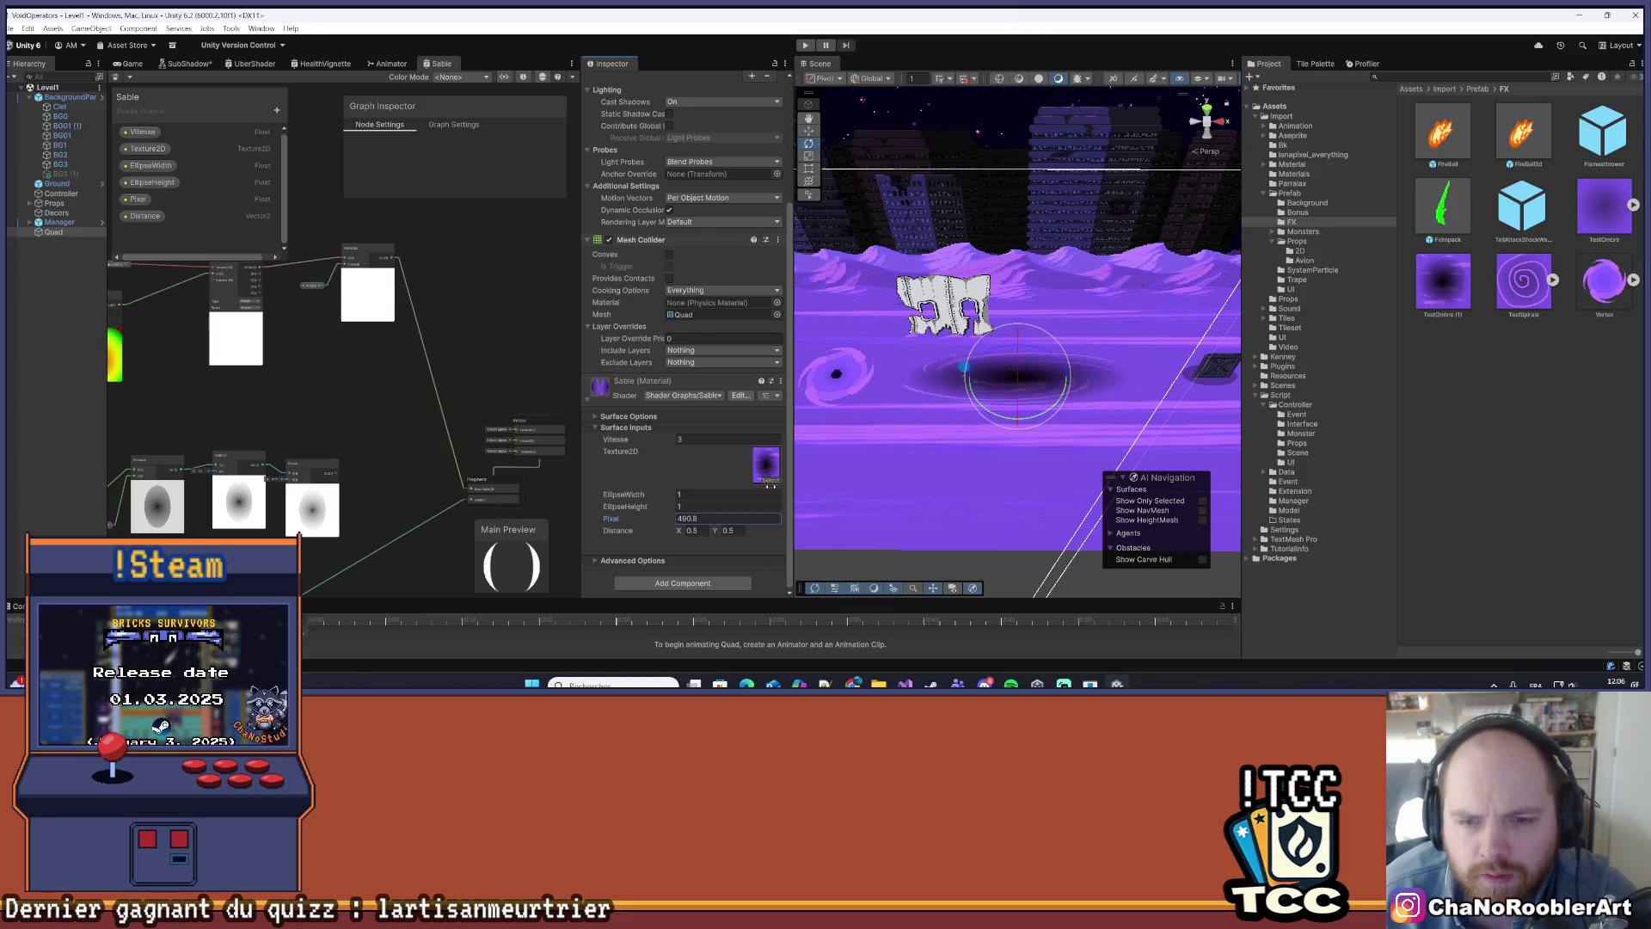
{"action": "scroll", "coordinate": [1023, 381], "scroll_direction": "up", "scroll_amount": 3}
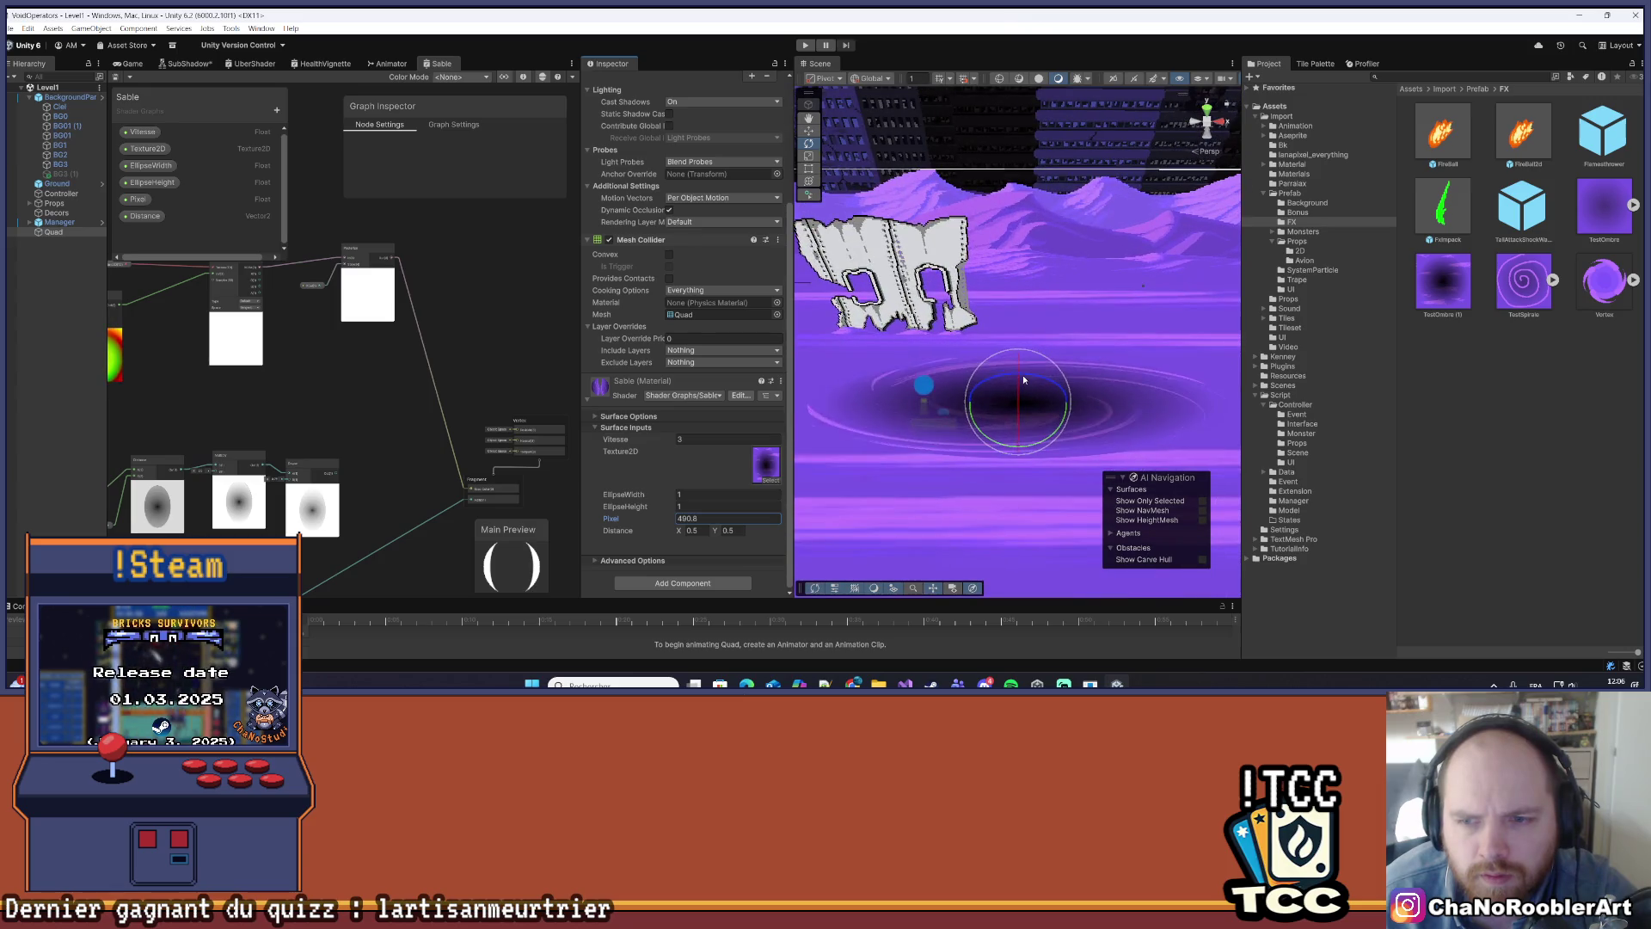
{"action": "scroll", "coordinate": [1023, 380], "scroll_direction": "down", "scroll_amount": 3}
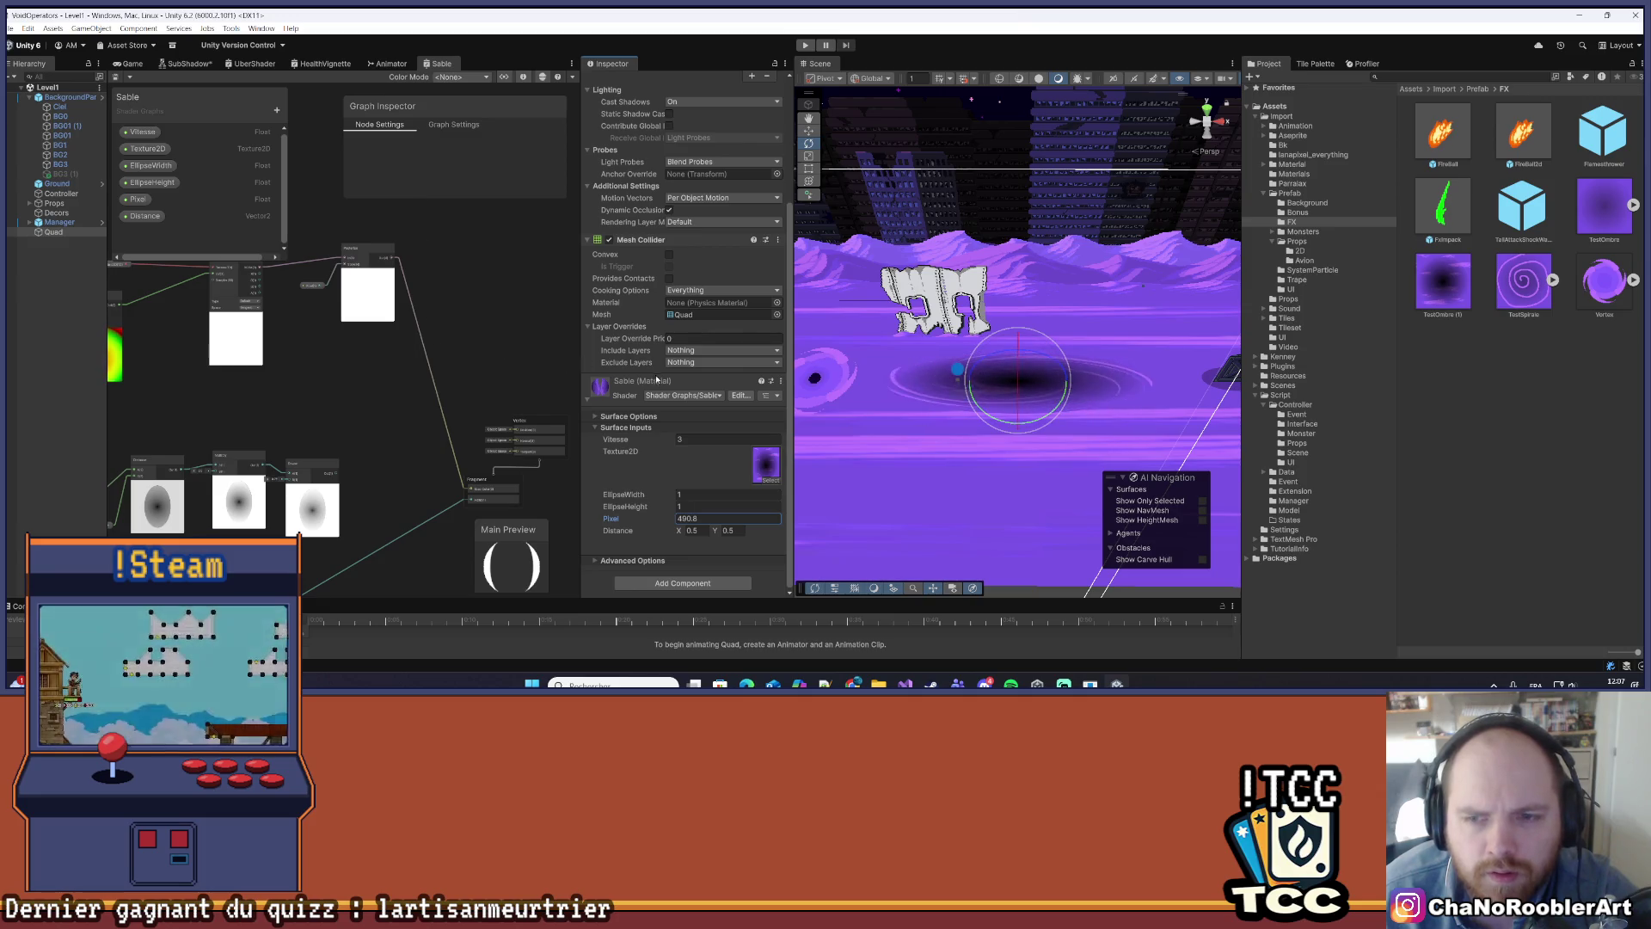
{"action": "scroll", "coordinate": [997, 250], "scroll_direction": "down", "scroll_amount": 2}
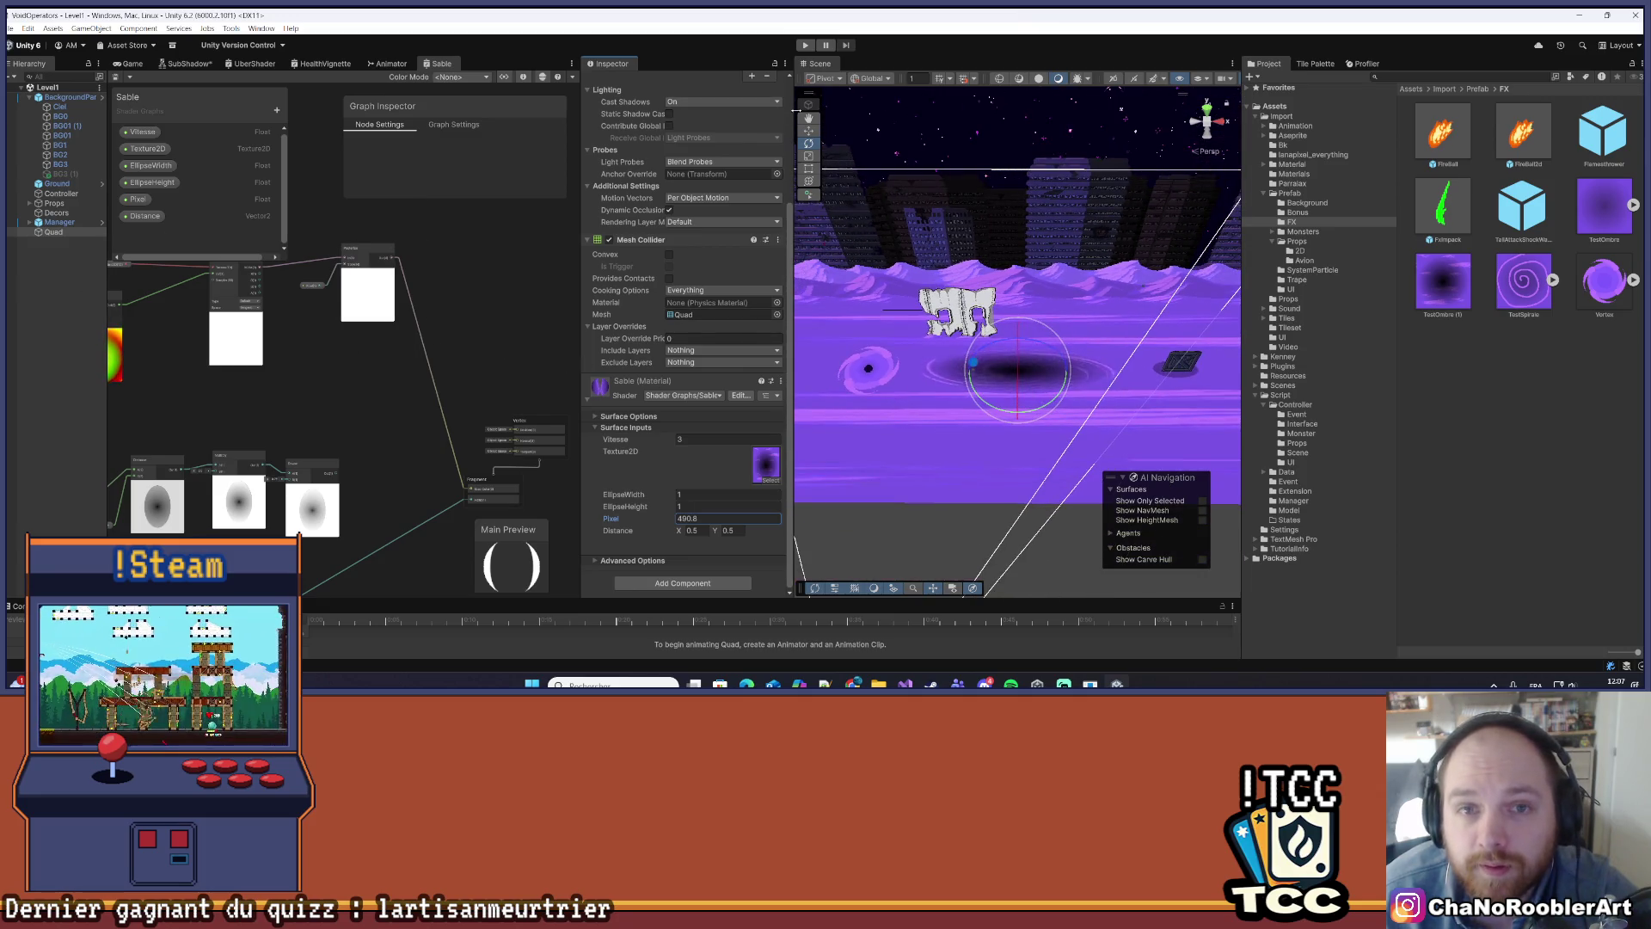
{"action": "scroll", "coordinate": [906, 370], "scroll_direction": "up", "scroll_amount": 3}
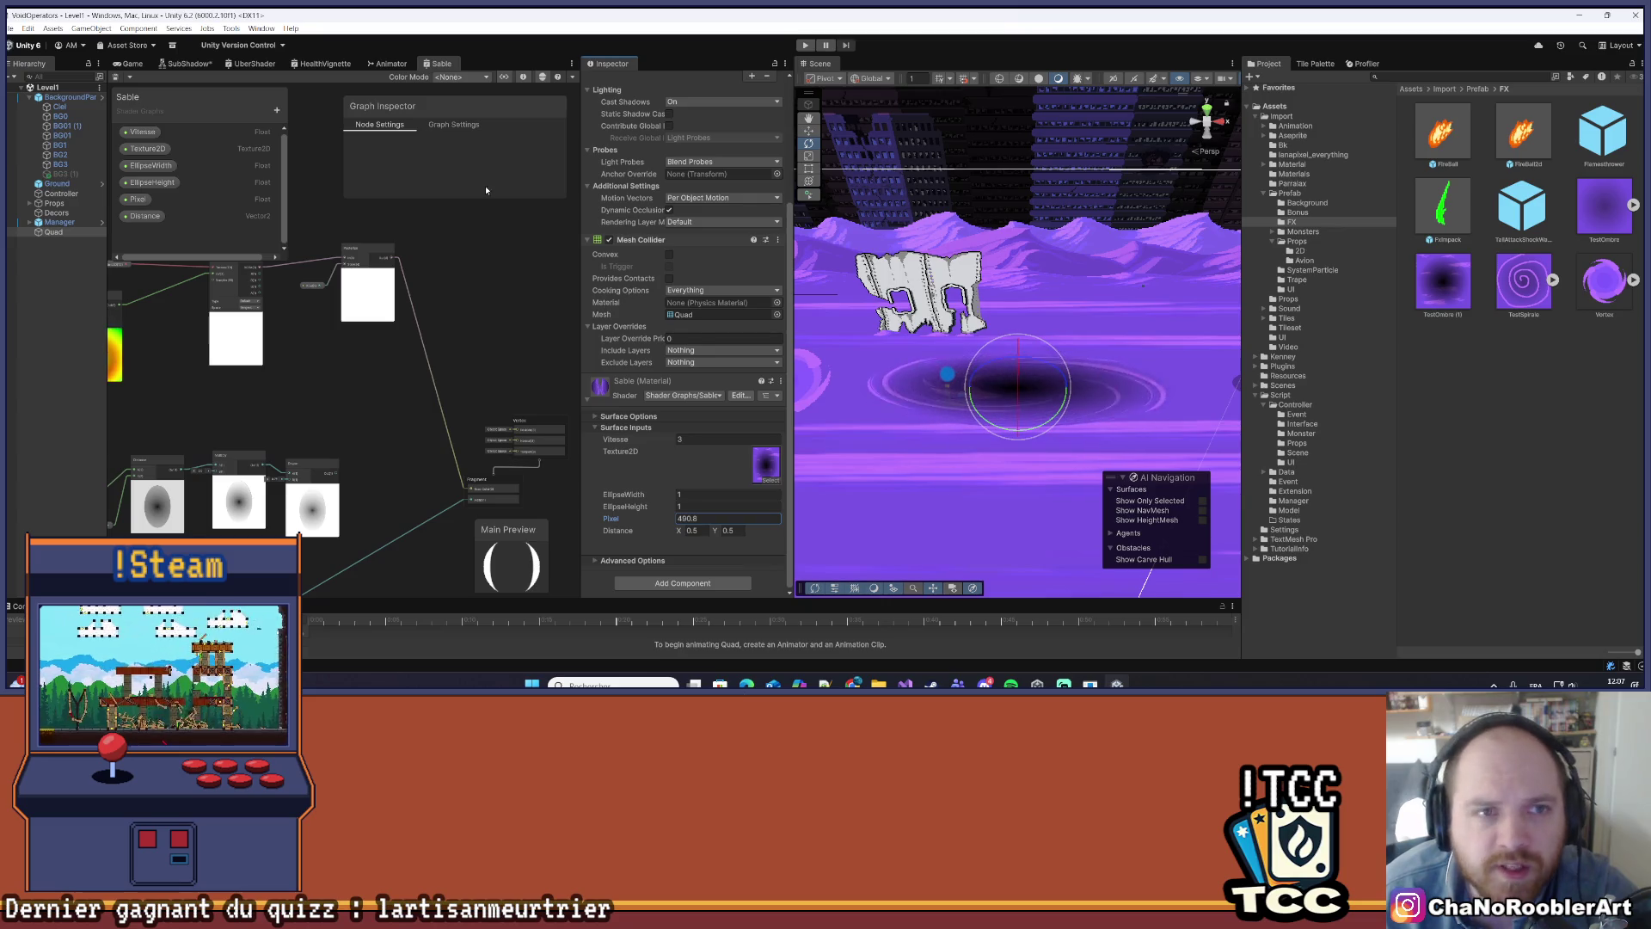
{"action": "left_click", "coordinate": [132, 64]}
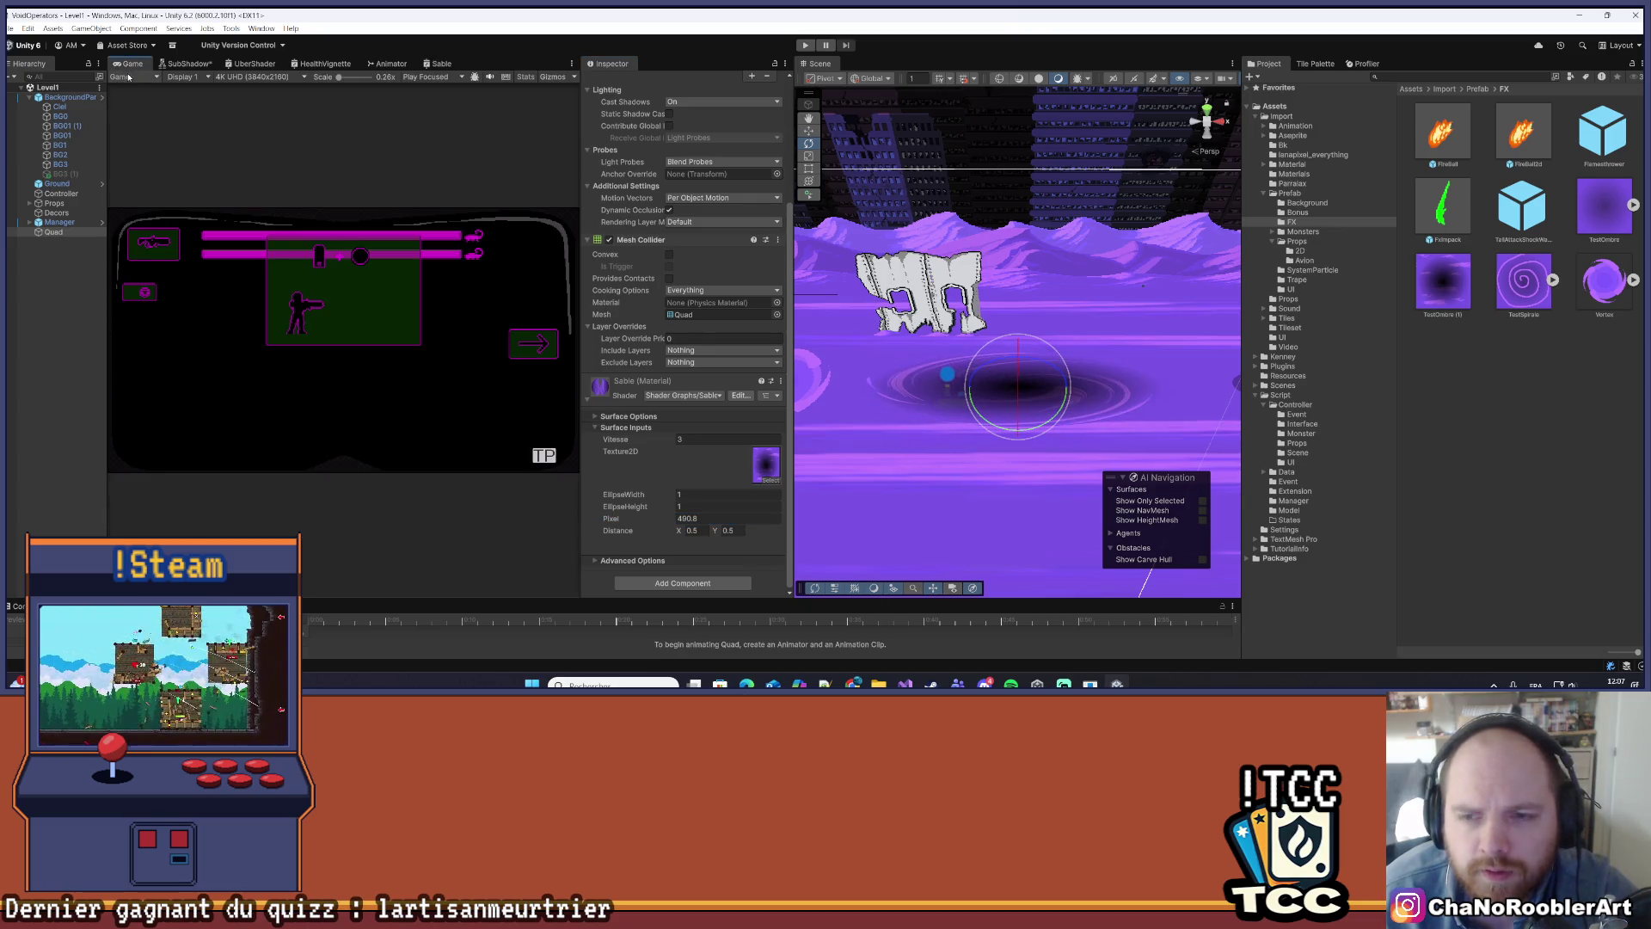
{"action": "left_click", "coordinate": [46, 242]}
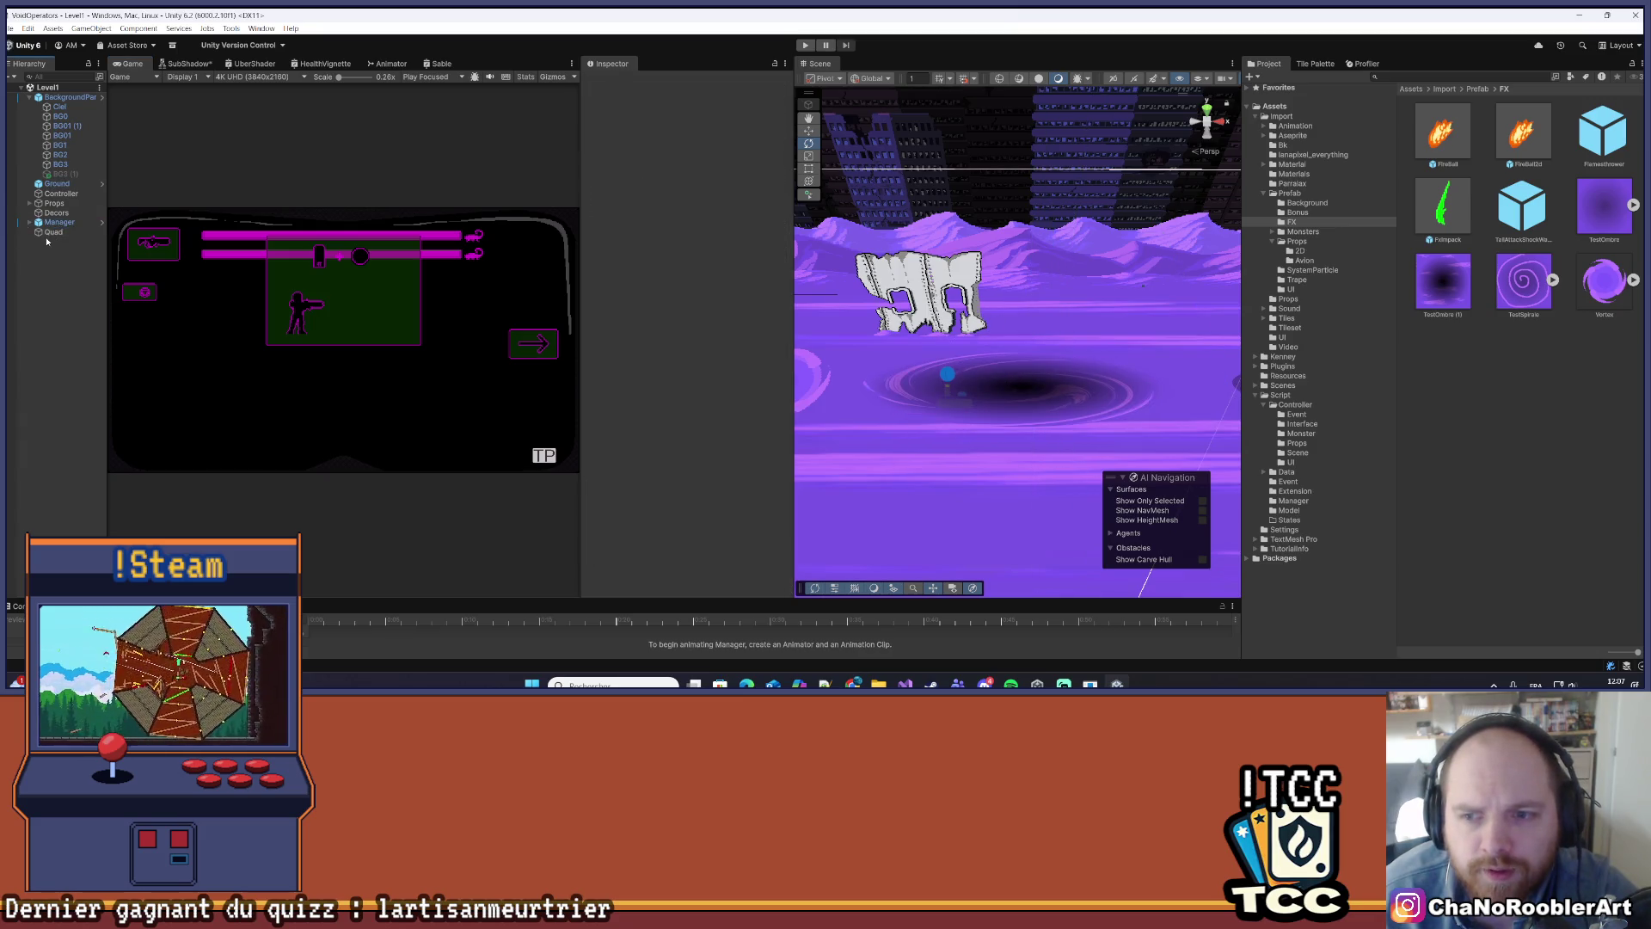
- Edit the Quad's scale fields, entering 54 and 2533
{"action": "left_click", "coordinate": [47, 234]}
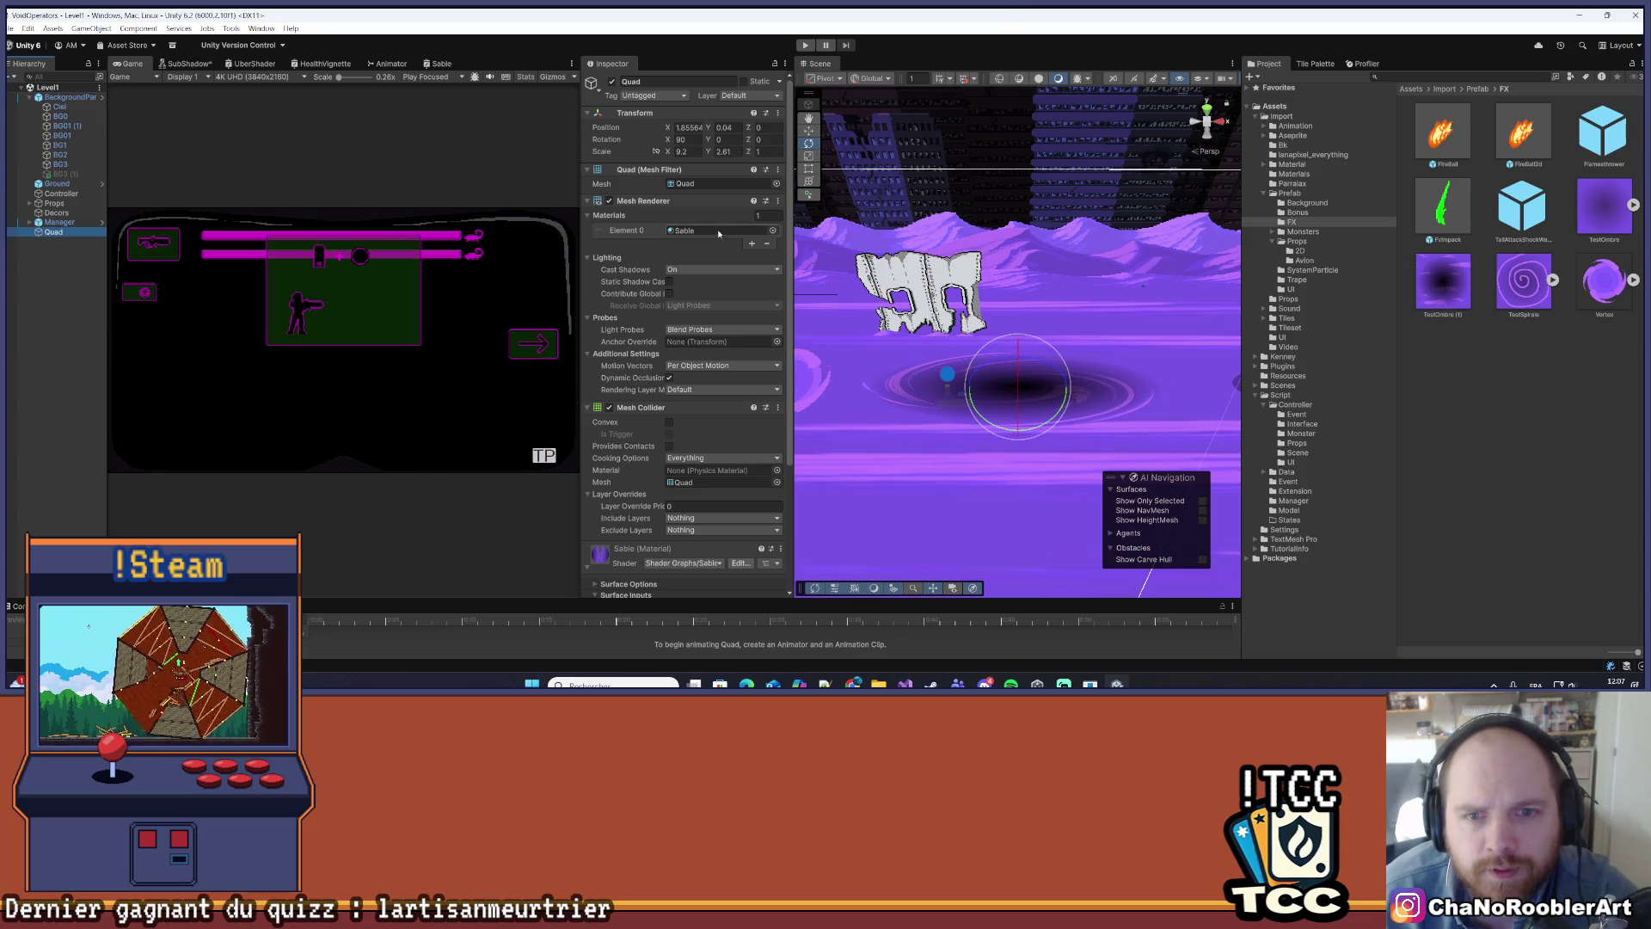
{"action": "left_click", "coordinate": [689, 153]}
{"action": "type", "text": "5"}
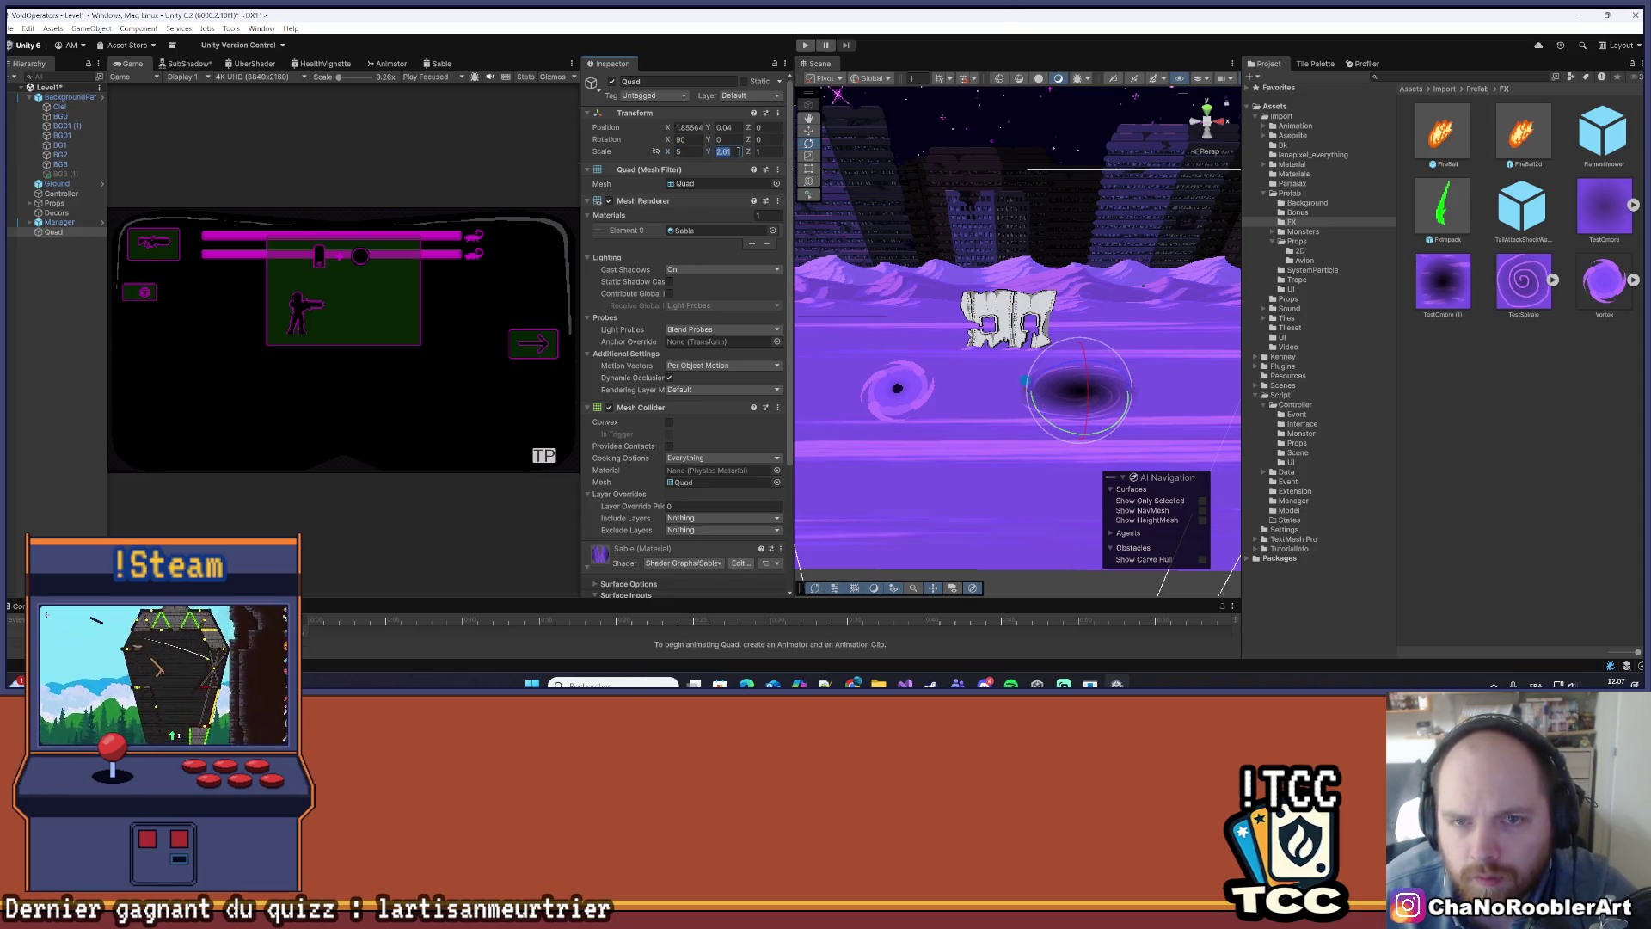
{"action": "type", "text": "4"}
{"action": "key", "text": "BackSpace"}
{"action": "type", "text": "2"}
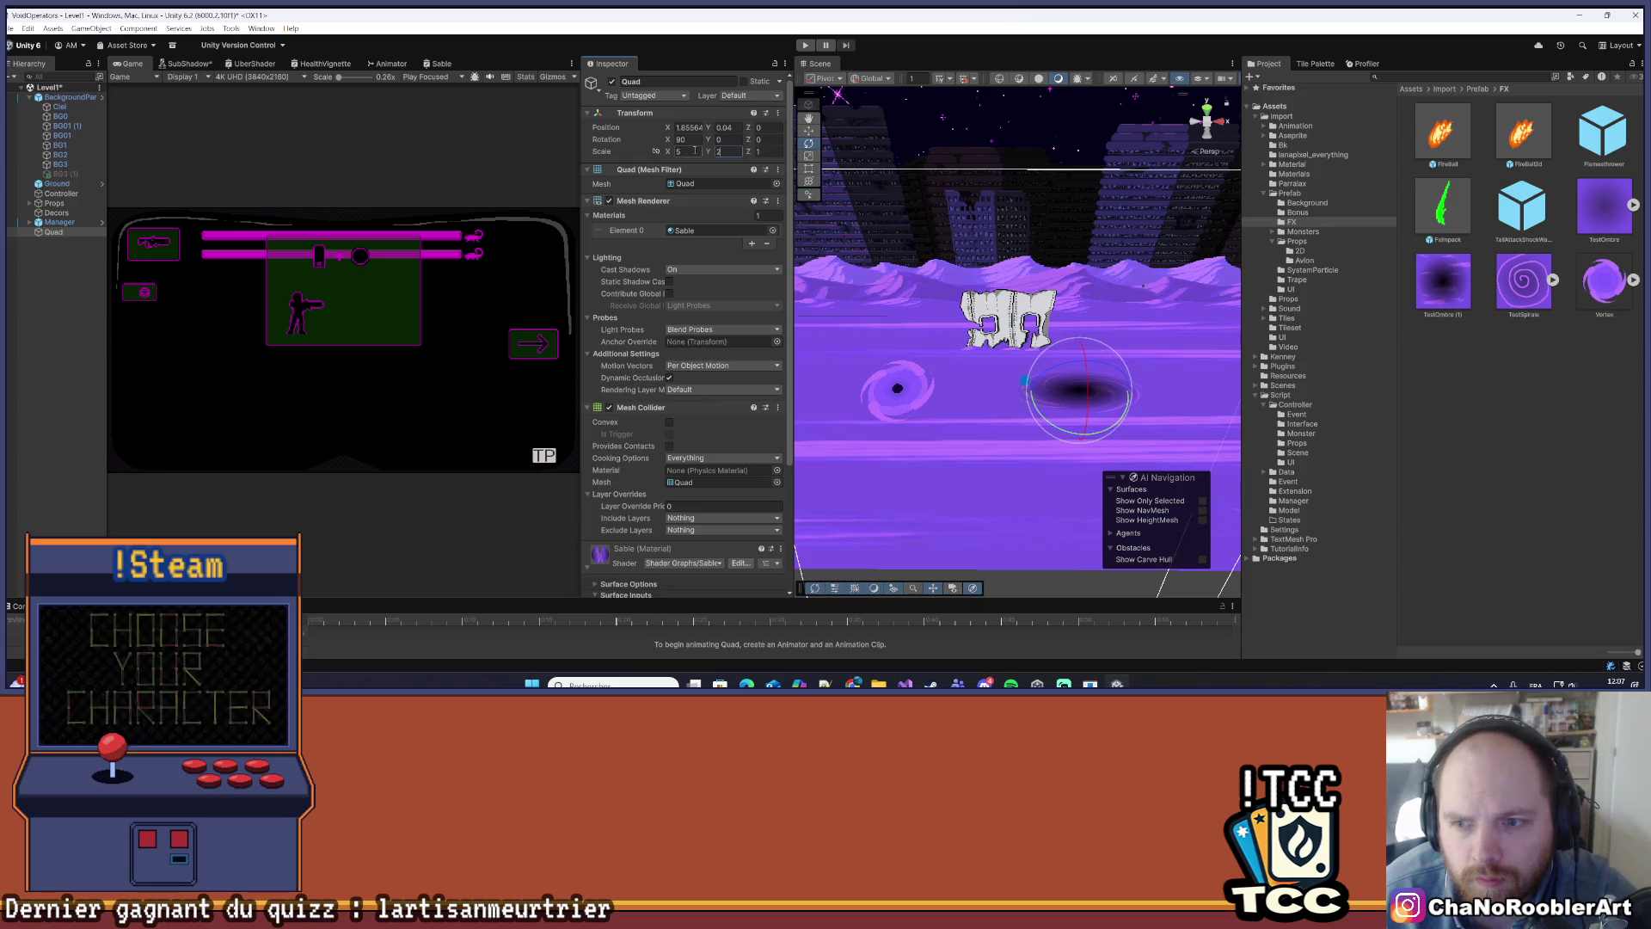
{"action": "type", "text": "5"}
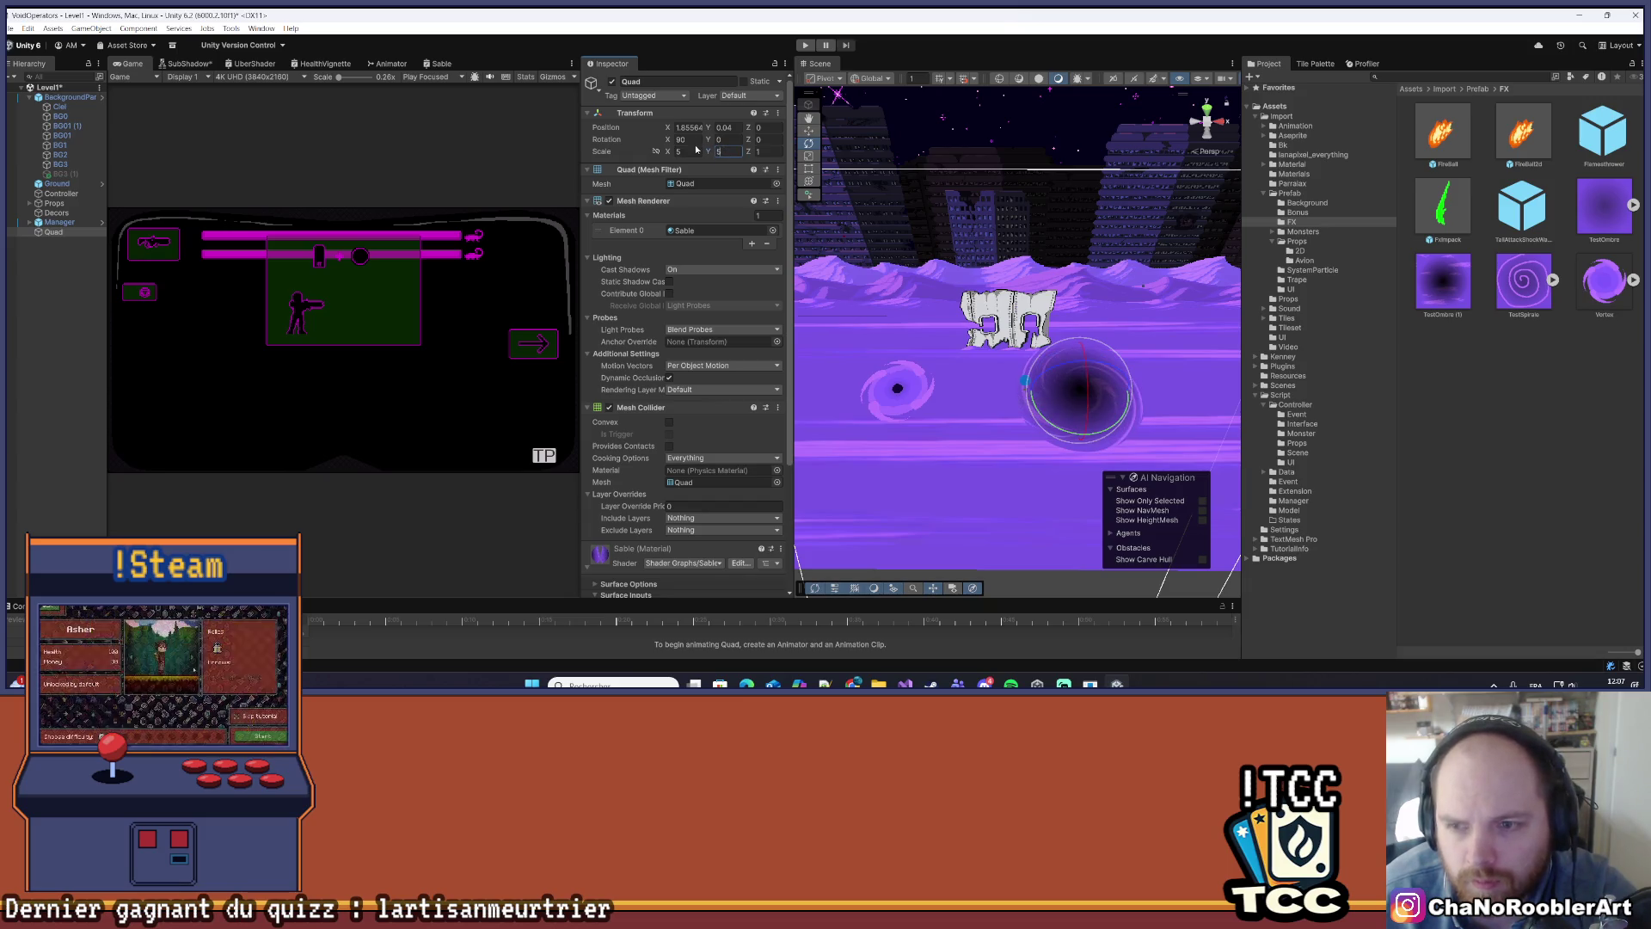
{"action": "type", "text": "3"}
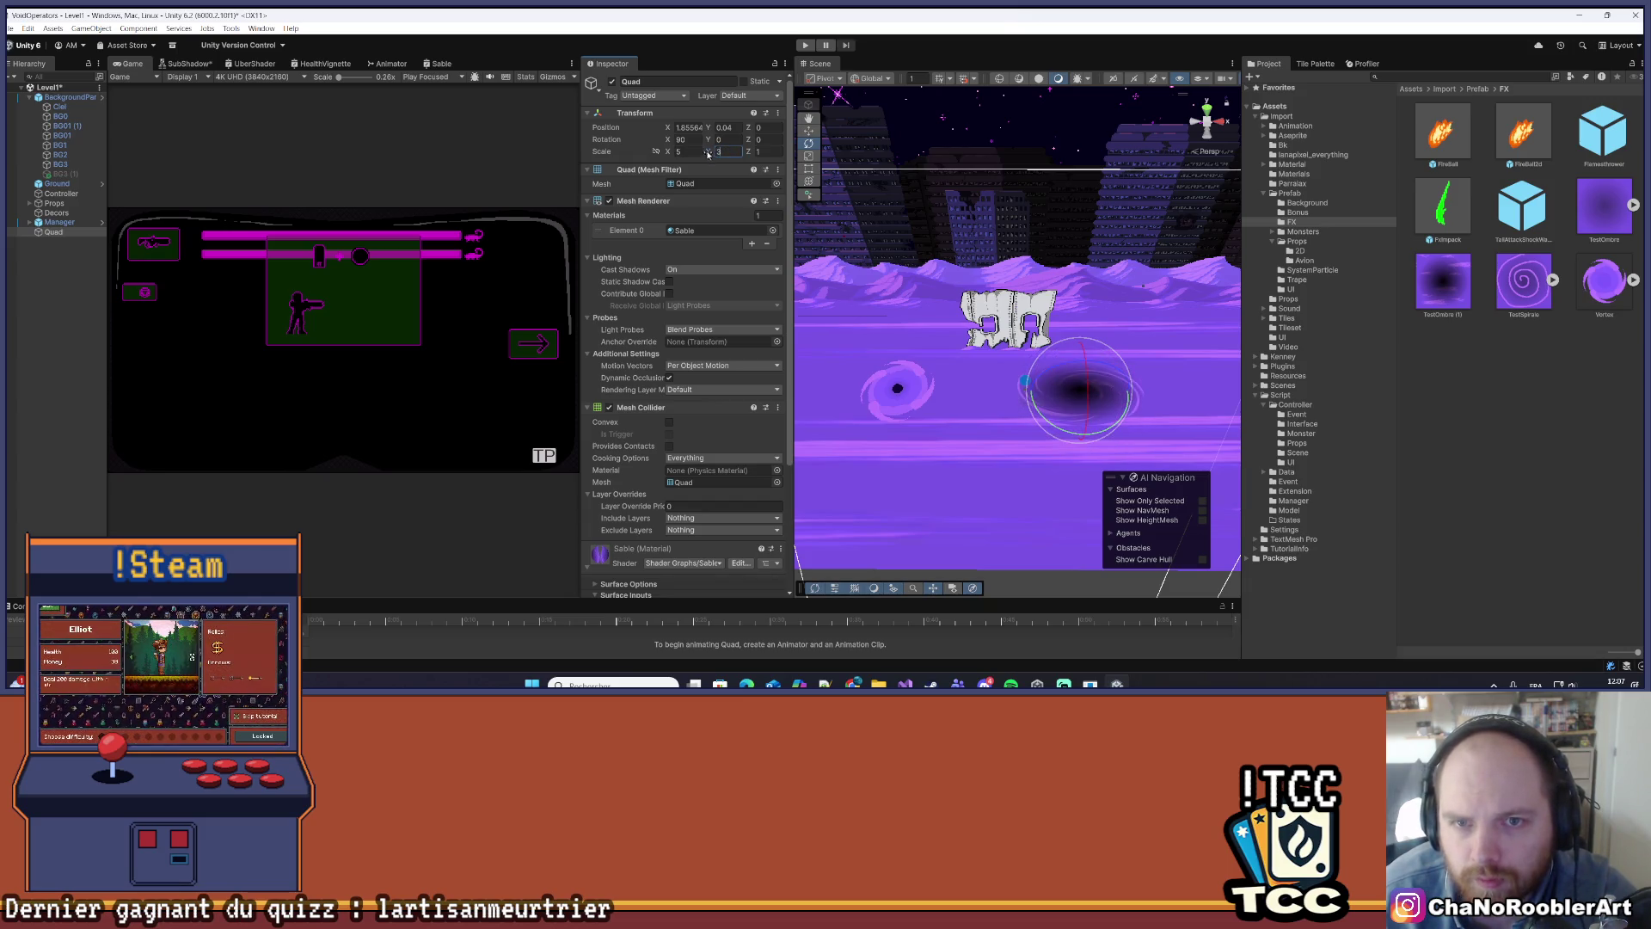
{"action": "type", "text": "3"}
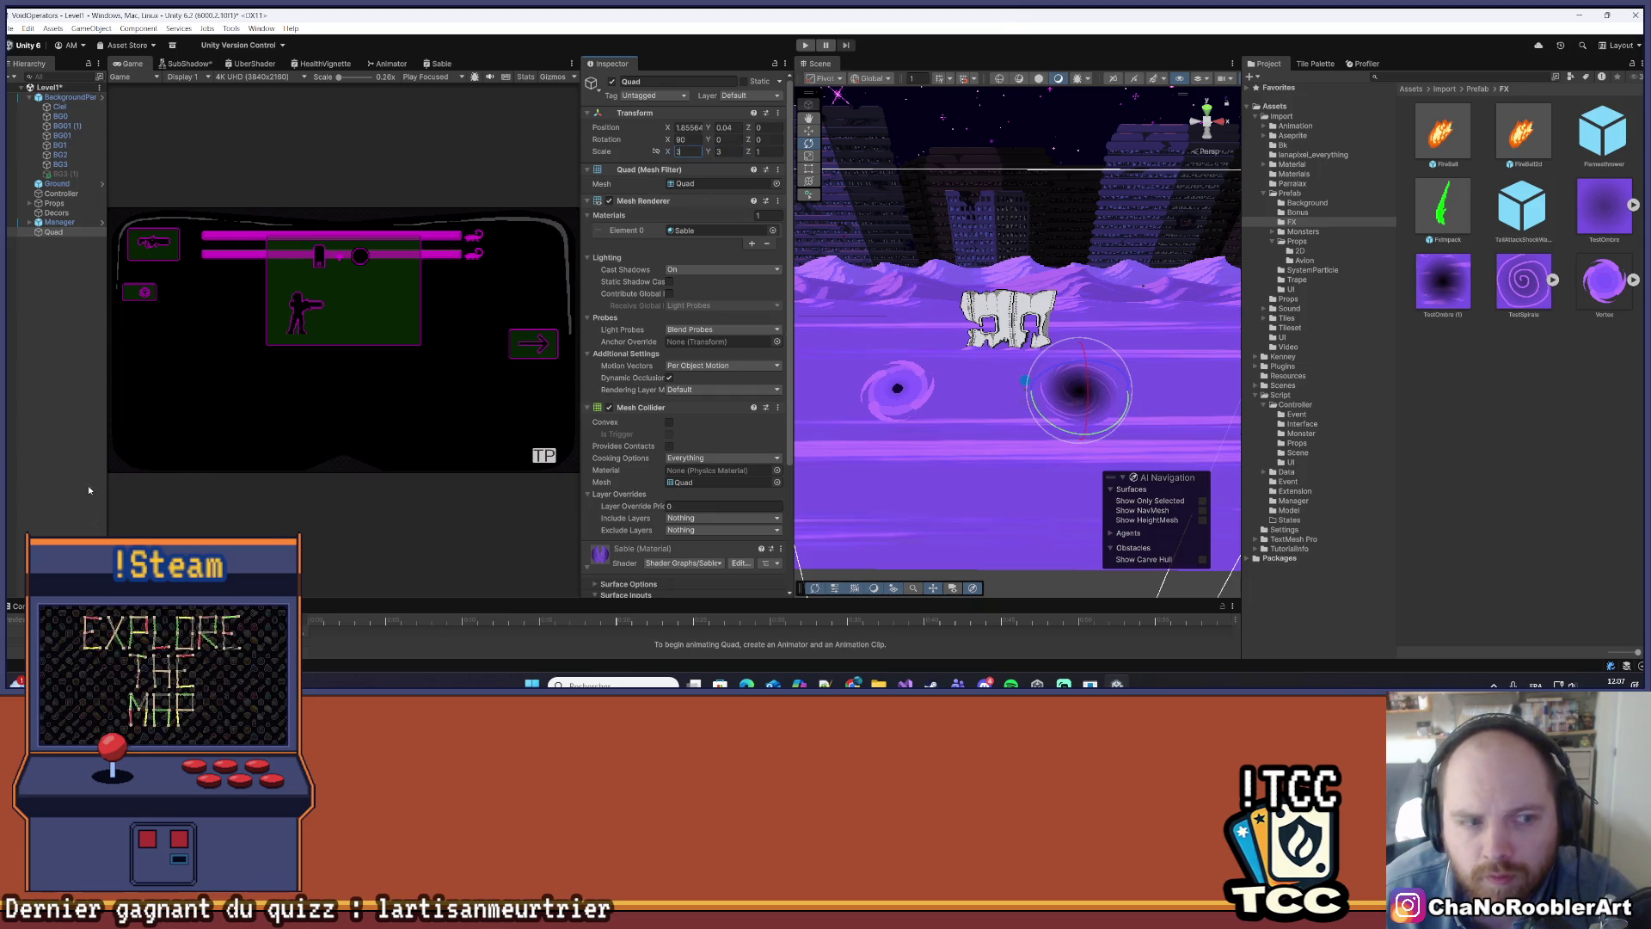
{"action": "left_click", "coordinate": [88, 491]}
- Select the Ground object and pan the scene across the ground and its vortices
{"action": "left_click", "coordinate": [1100, 418]}
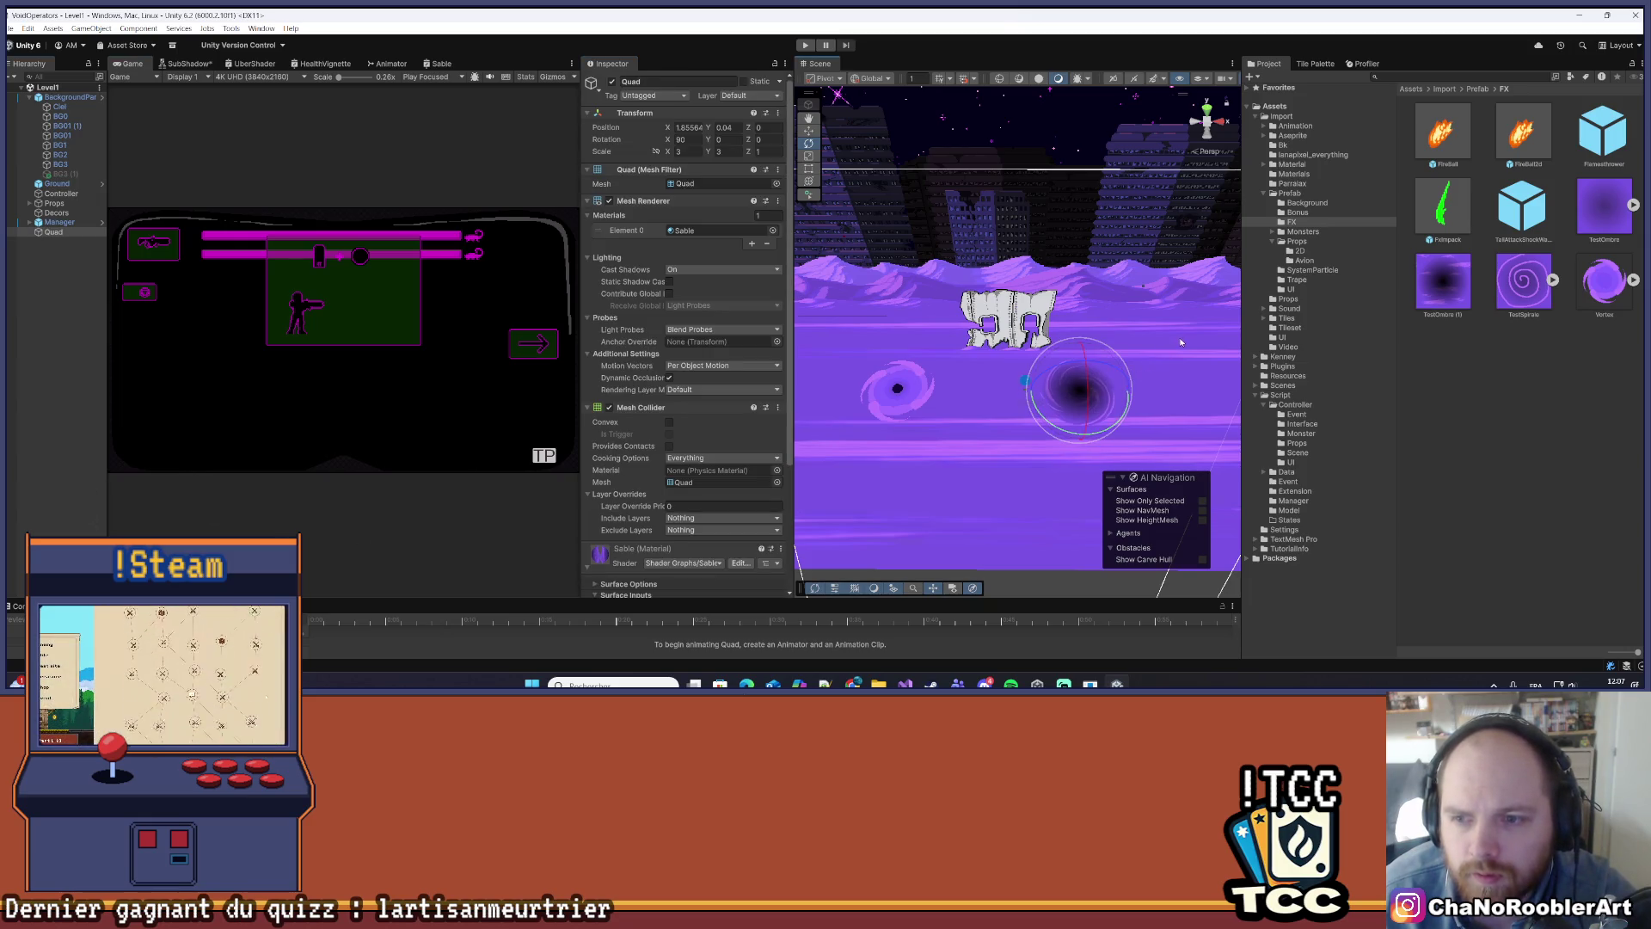
{"action": "mouse_move", "coordinate": [1172, 335]}
{"action": "left_mouse_down"}
{"action": "mouse_move", "coordinate": [1065, 305]}
{"action": "mouse_move", "coordinate": [1110, 298]}
{"action": "left_mouse_up"}
{"action": "left_click_drag", "start_coordinate": [890, 353], "coordinate": [914, 353]}
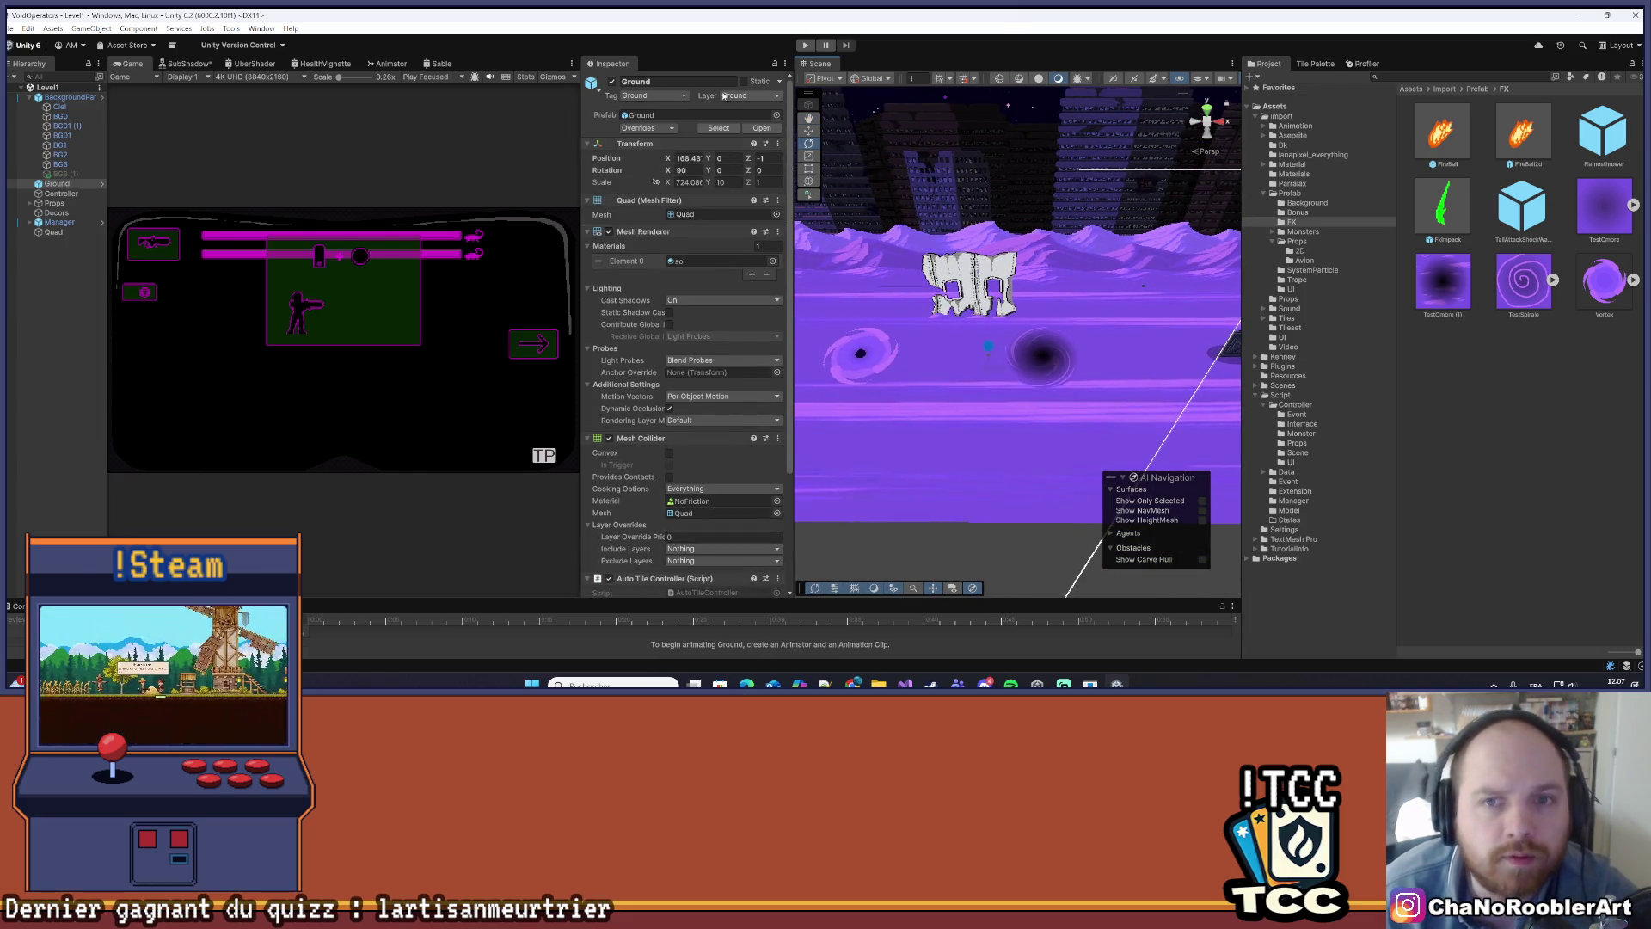
{"action": "left_click", "coordinate": [189, 65]}
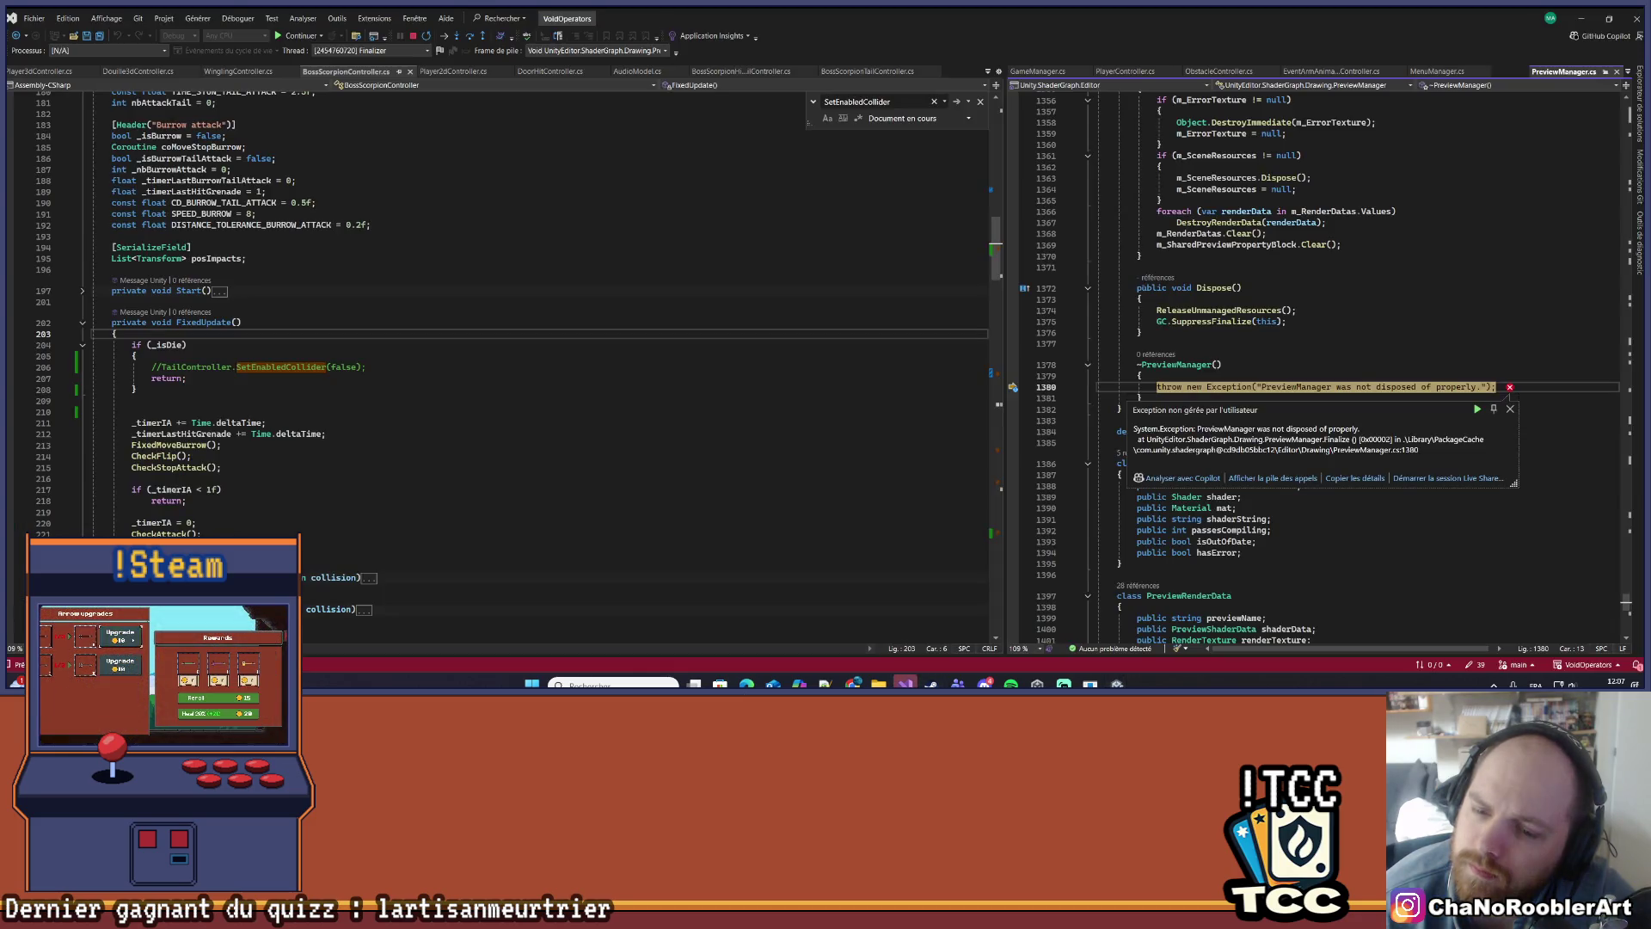
- Dismiss the PreviewManager exception, continue debugging with F5, and minimize Visual Studio
{"action": "left_click", "coordinate": [1428, 345]}
{"action": "key", "text": "F5"}
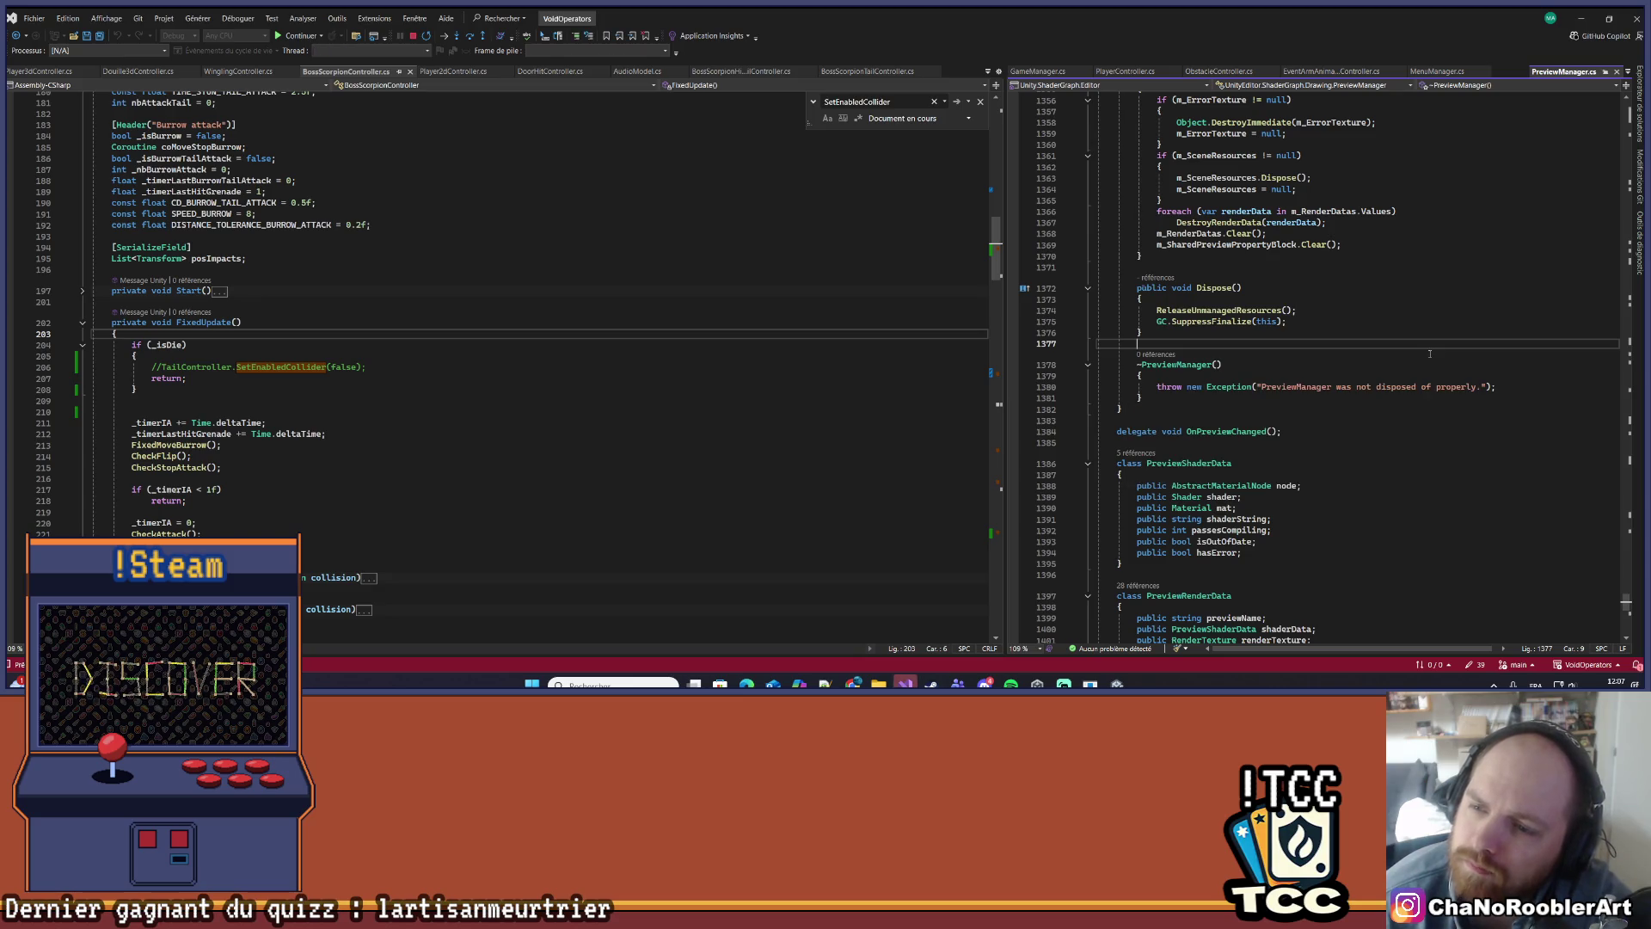
{"action": "left_click", "coordinate": [1581, 18]}
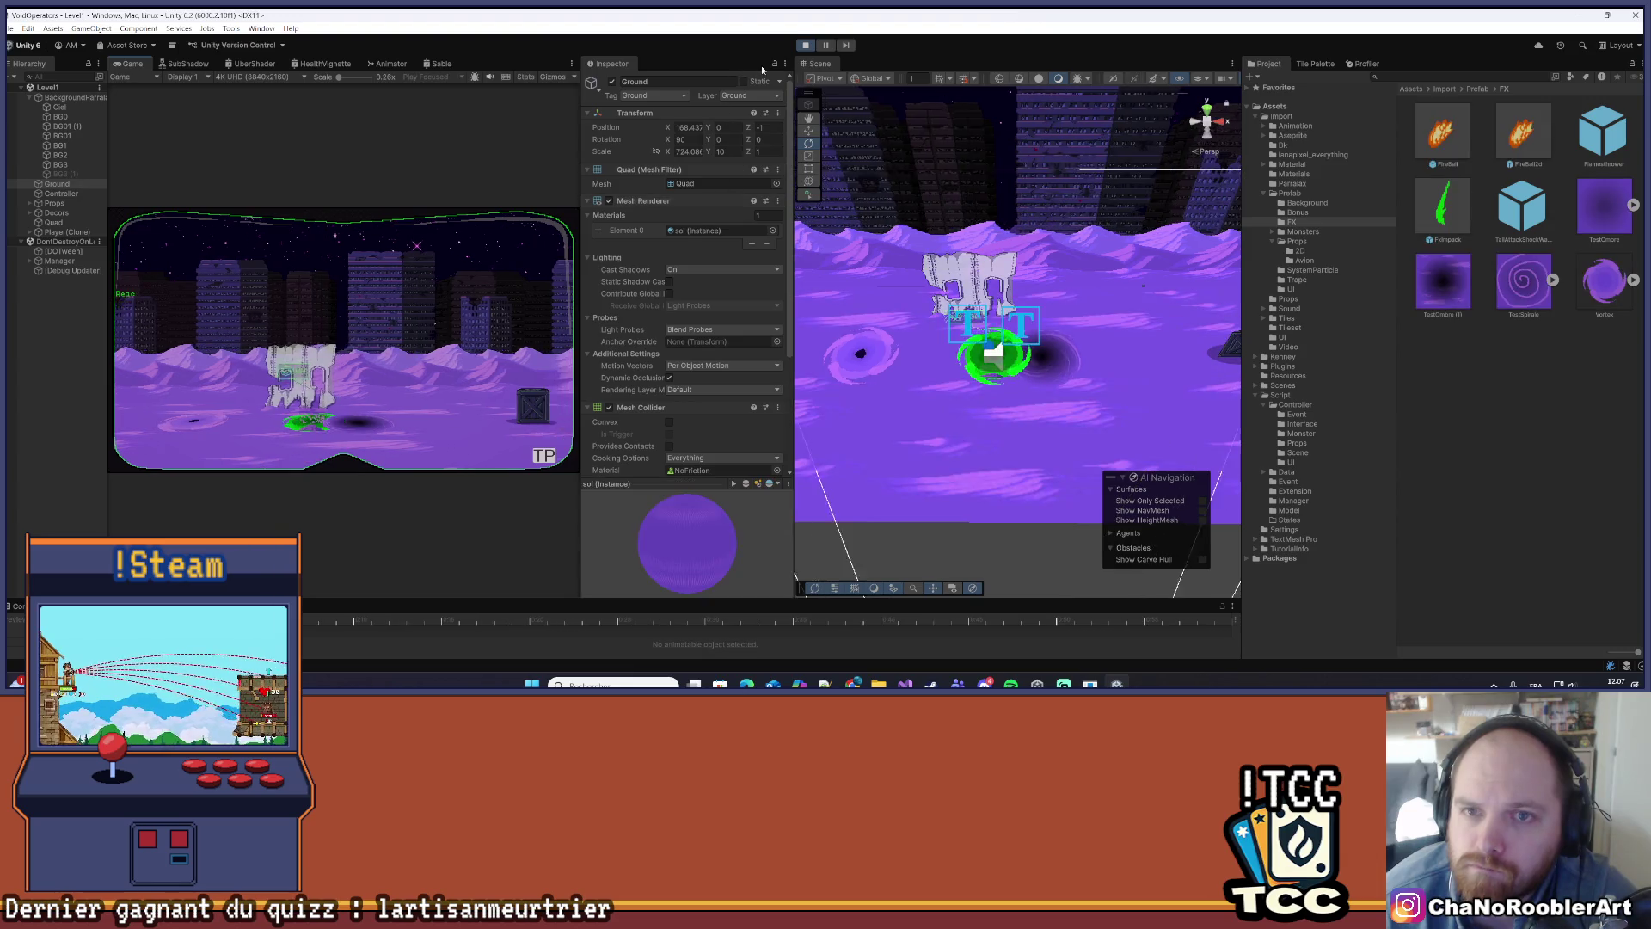
{"action": "left_click", "coordinate": [572, 63]}
- Maximize the Game view, walk the player left past the vortices, then restore the layout
{"action": "left_click", "coordinate": [602, 75]}
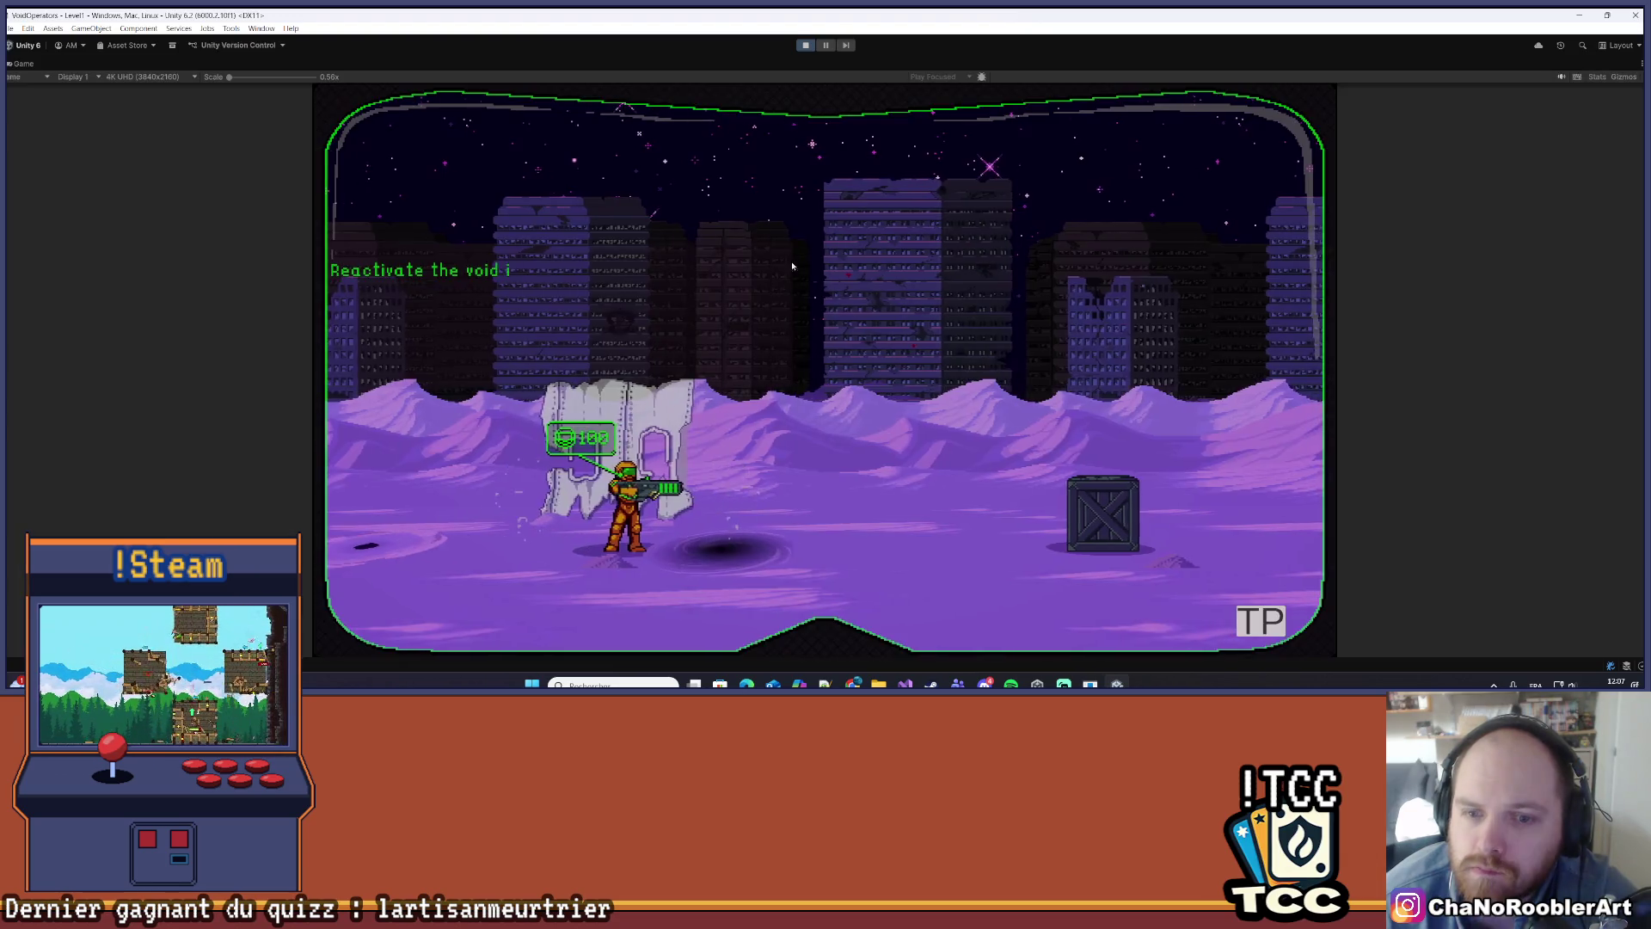
{"action": "key", "text": "a"}
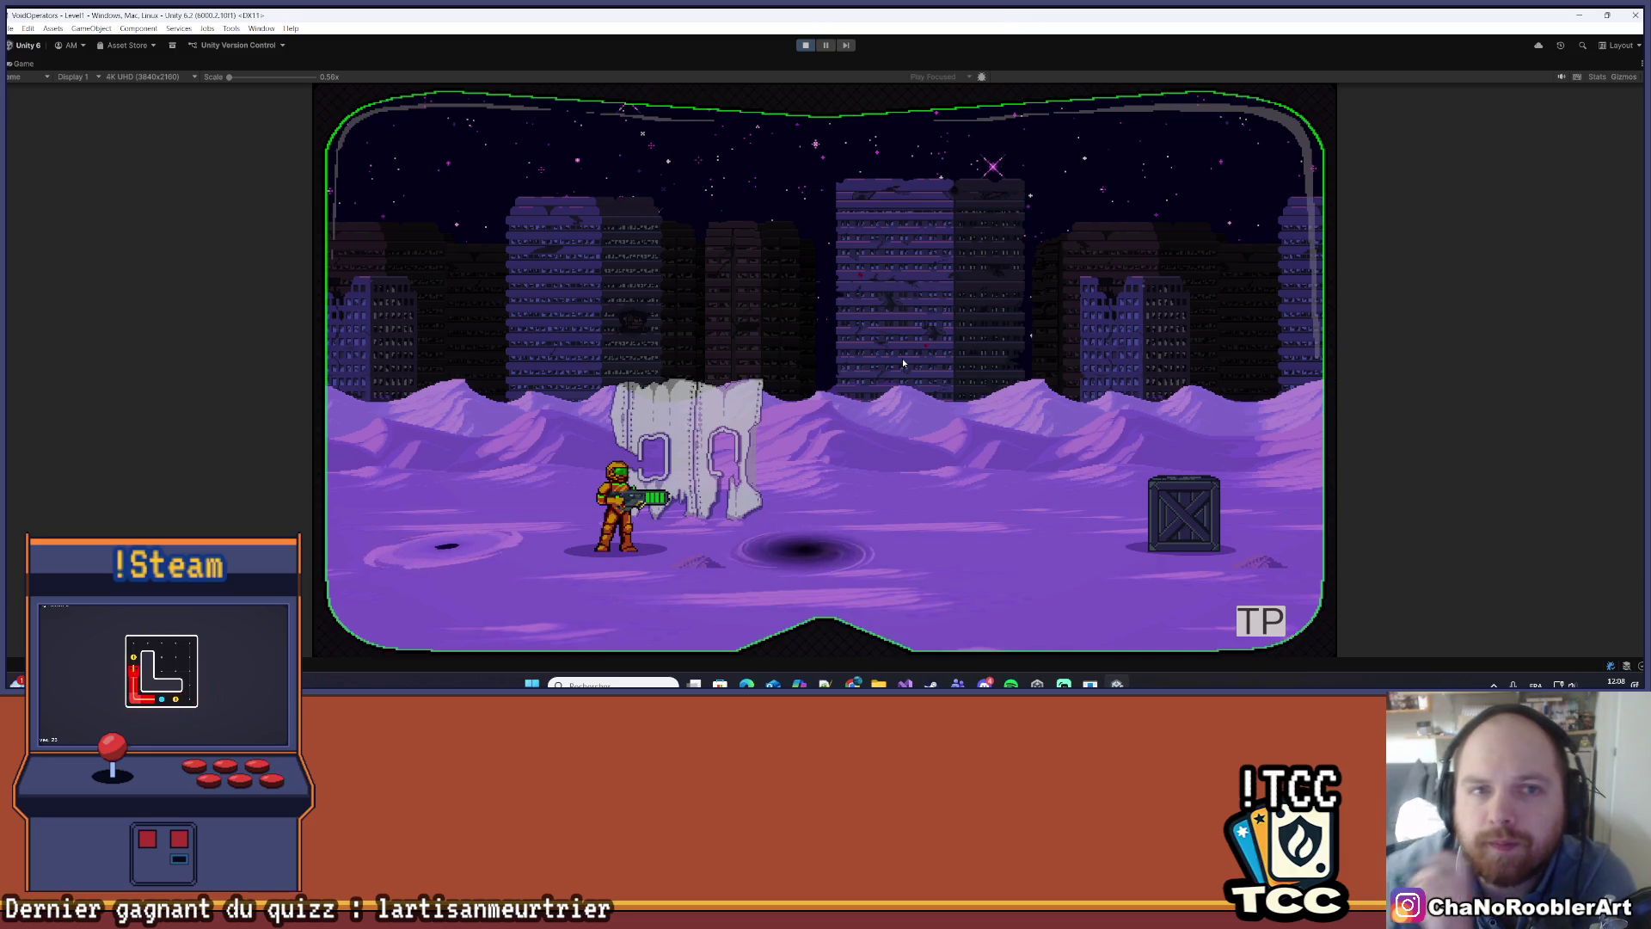
{"action": "left_click", "coordinate": [1641, 62]}
{"action": "left_click", "coordinate": [1505, 118]}
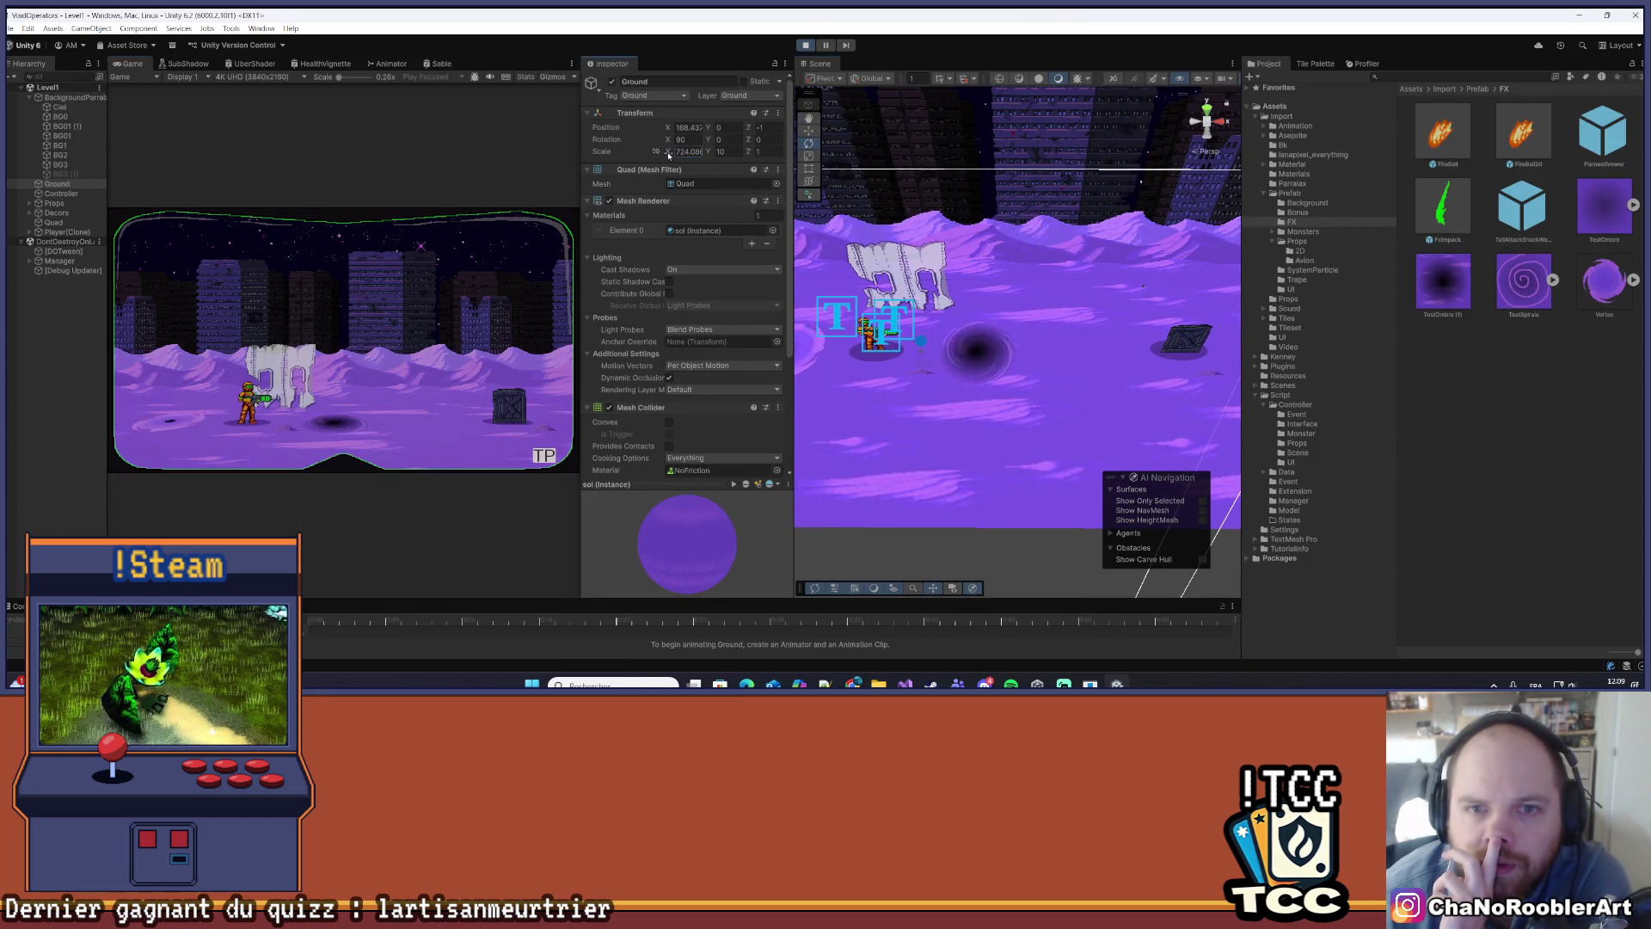
- Select the Quad and set its Scale X to 5.2
{"action": "left_click", "coordinate": [69, 193]}
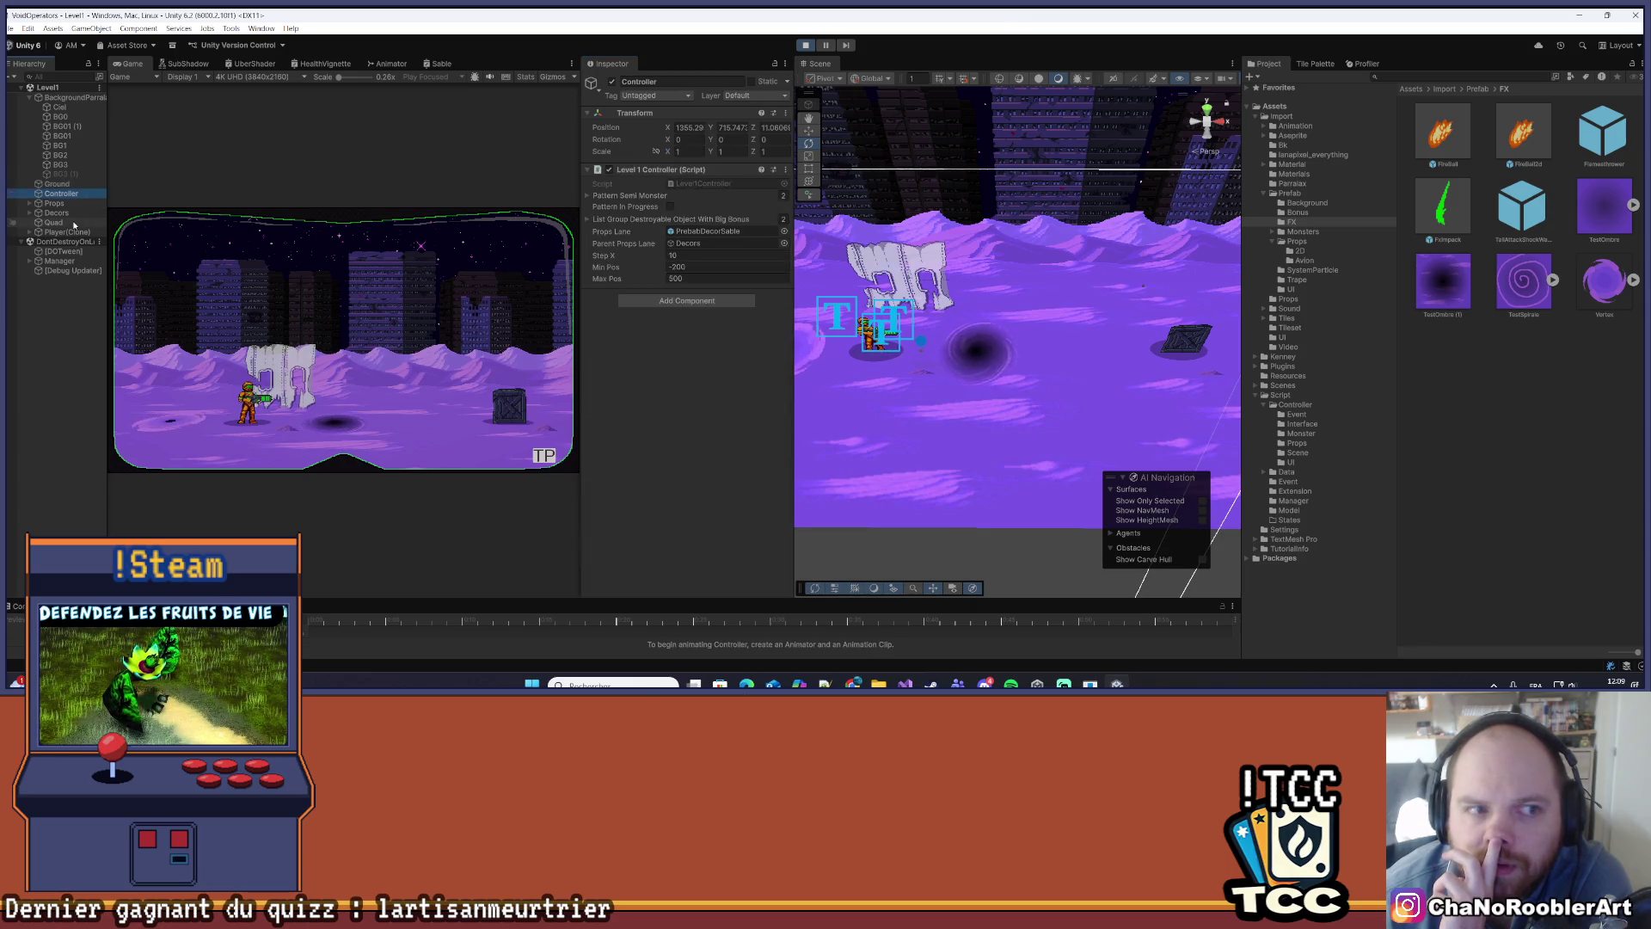
{"action": "left_click", "coordinate": [75, 223]}
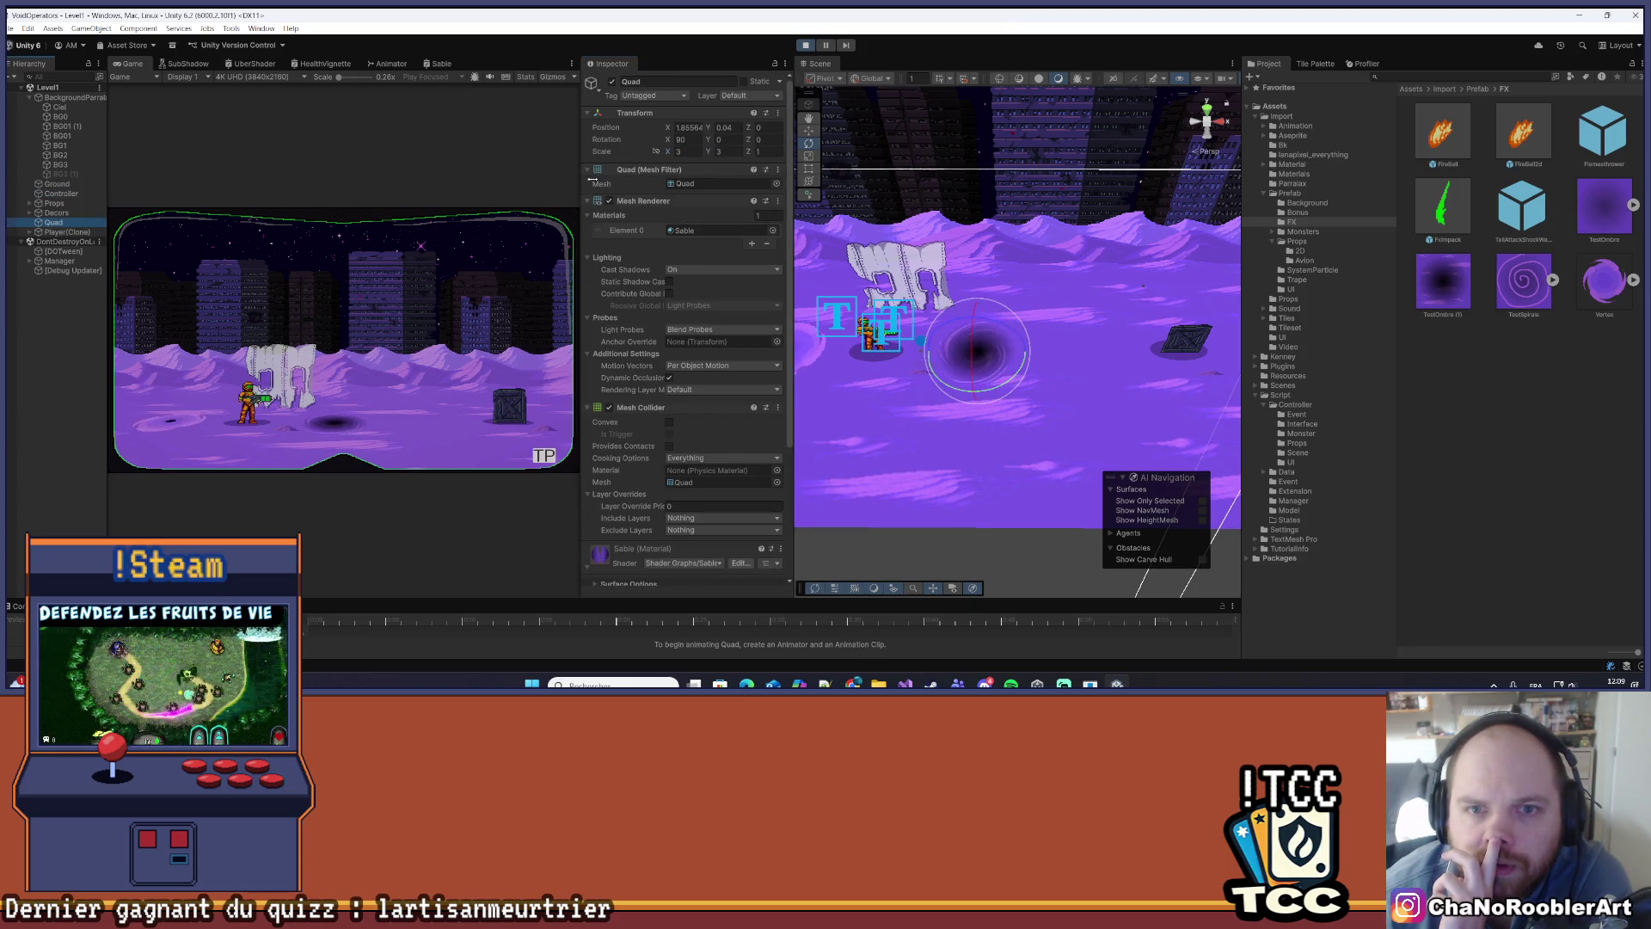
{"action": "double_click", "coordinate": [672, 152]}
{"action": "type", "text": "5.2"}
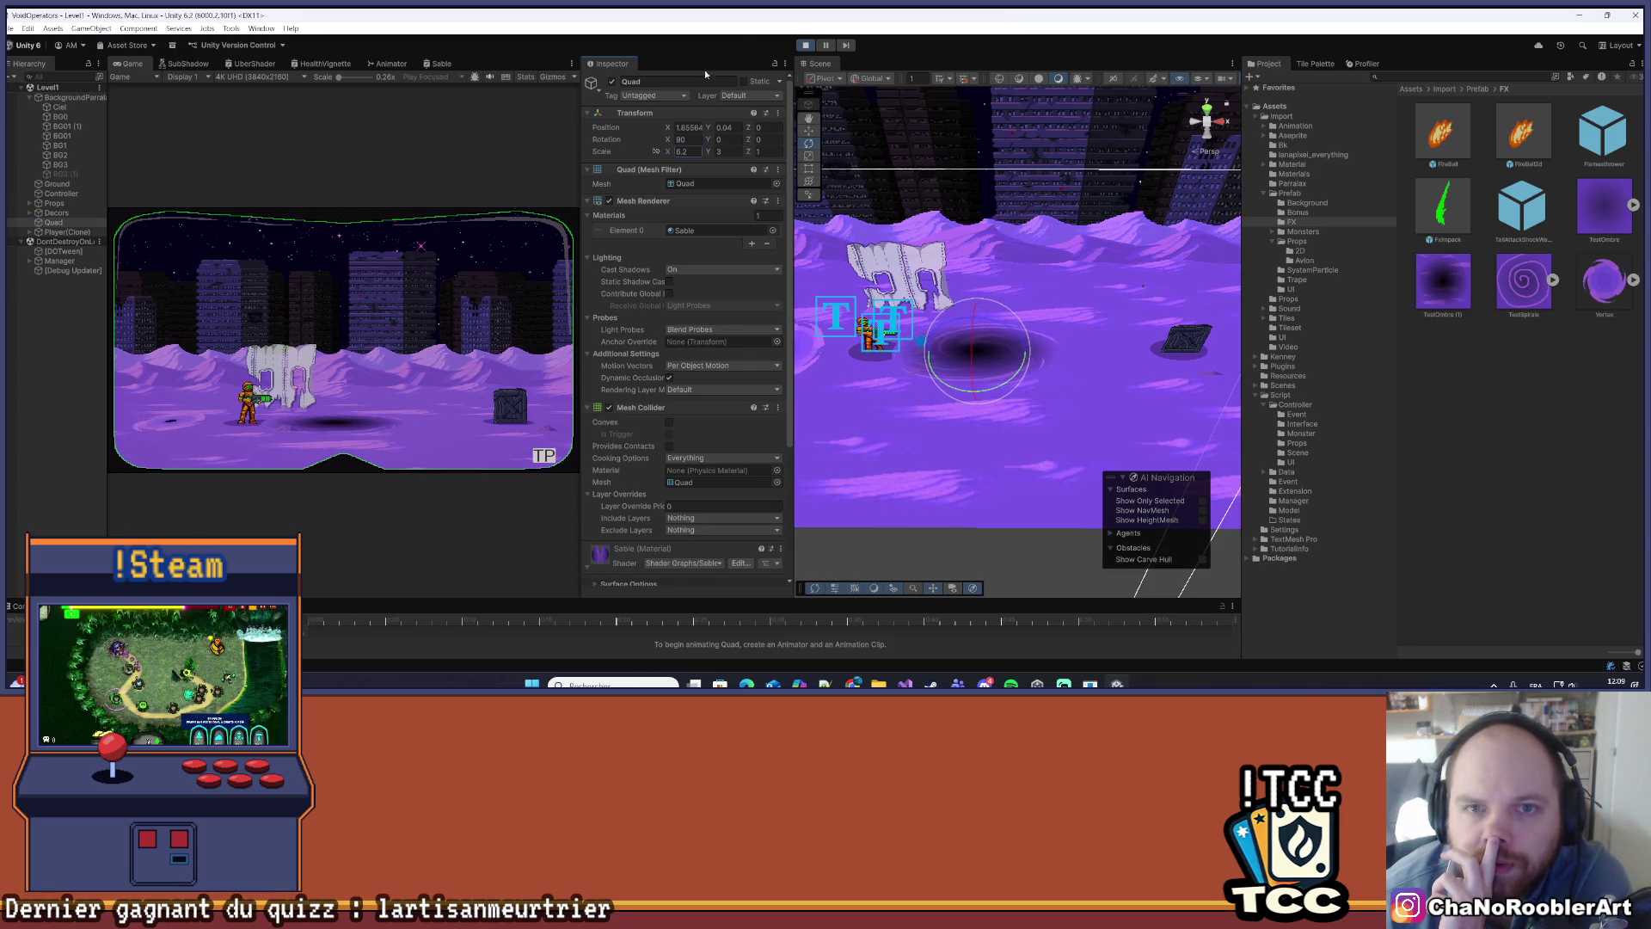
- Glance at the Sable shader graph, then maximize the Game view
{"action": "left_click", "coordinate": [438, 70]}
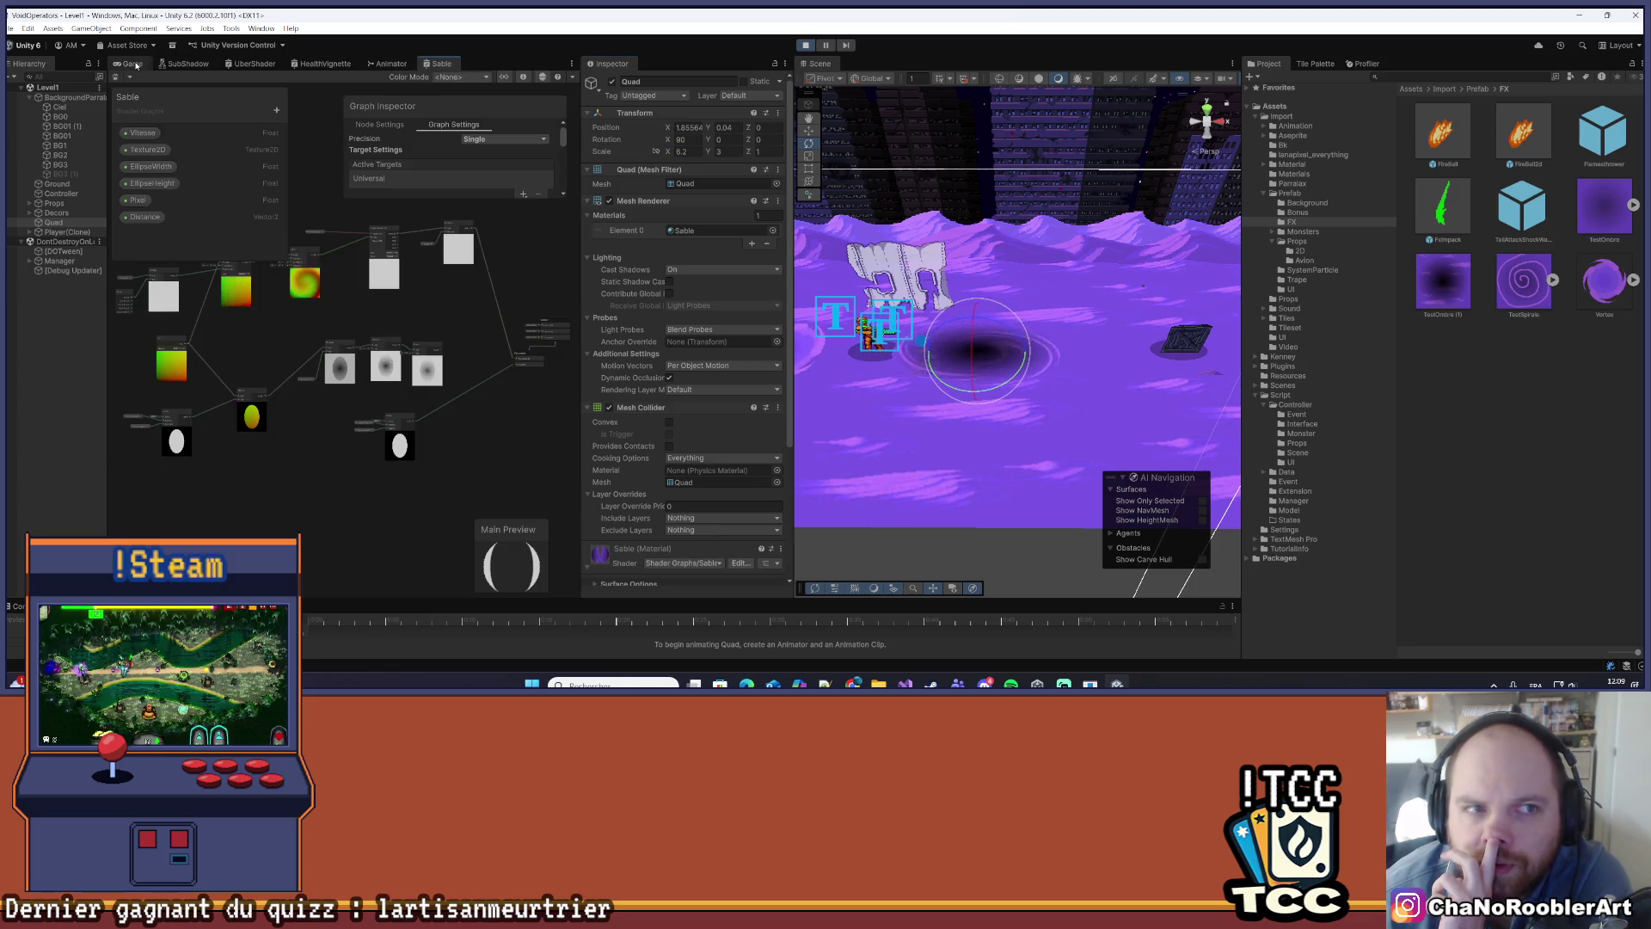
{"action": "left_click", "coordinate": [133, 63]}
{"action": "left_click", "coordinate": [571, 63]}
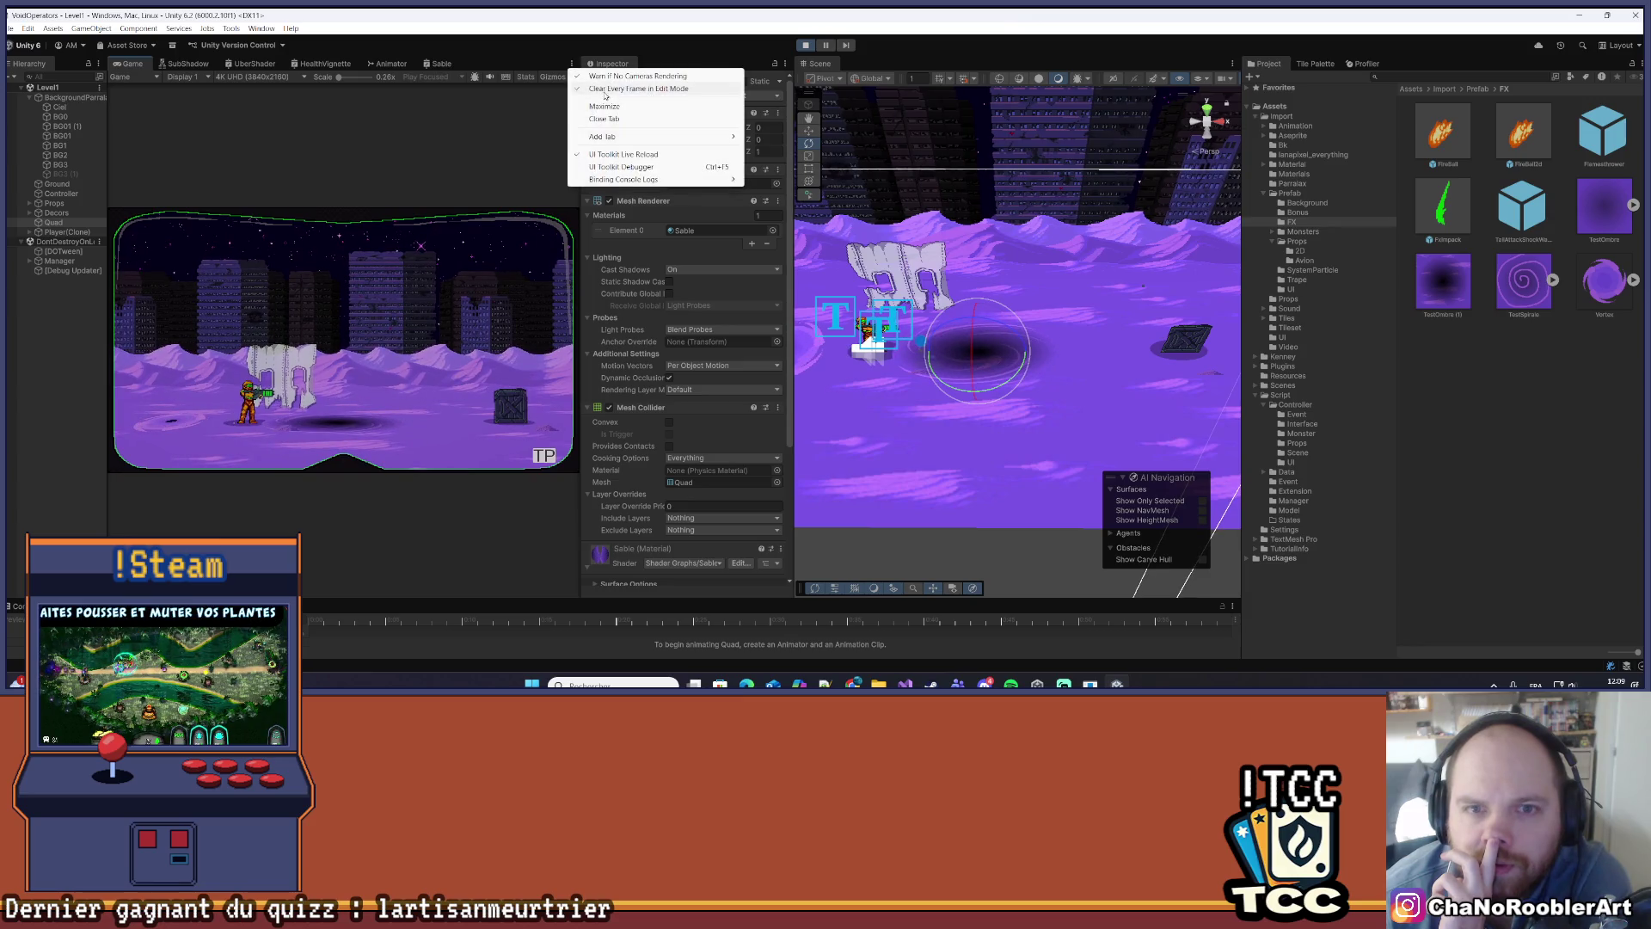
{"action": "left_click", "coordinate": [605, 106]}
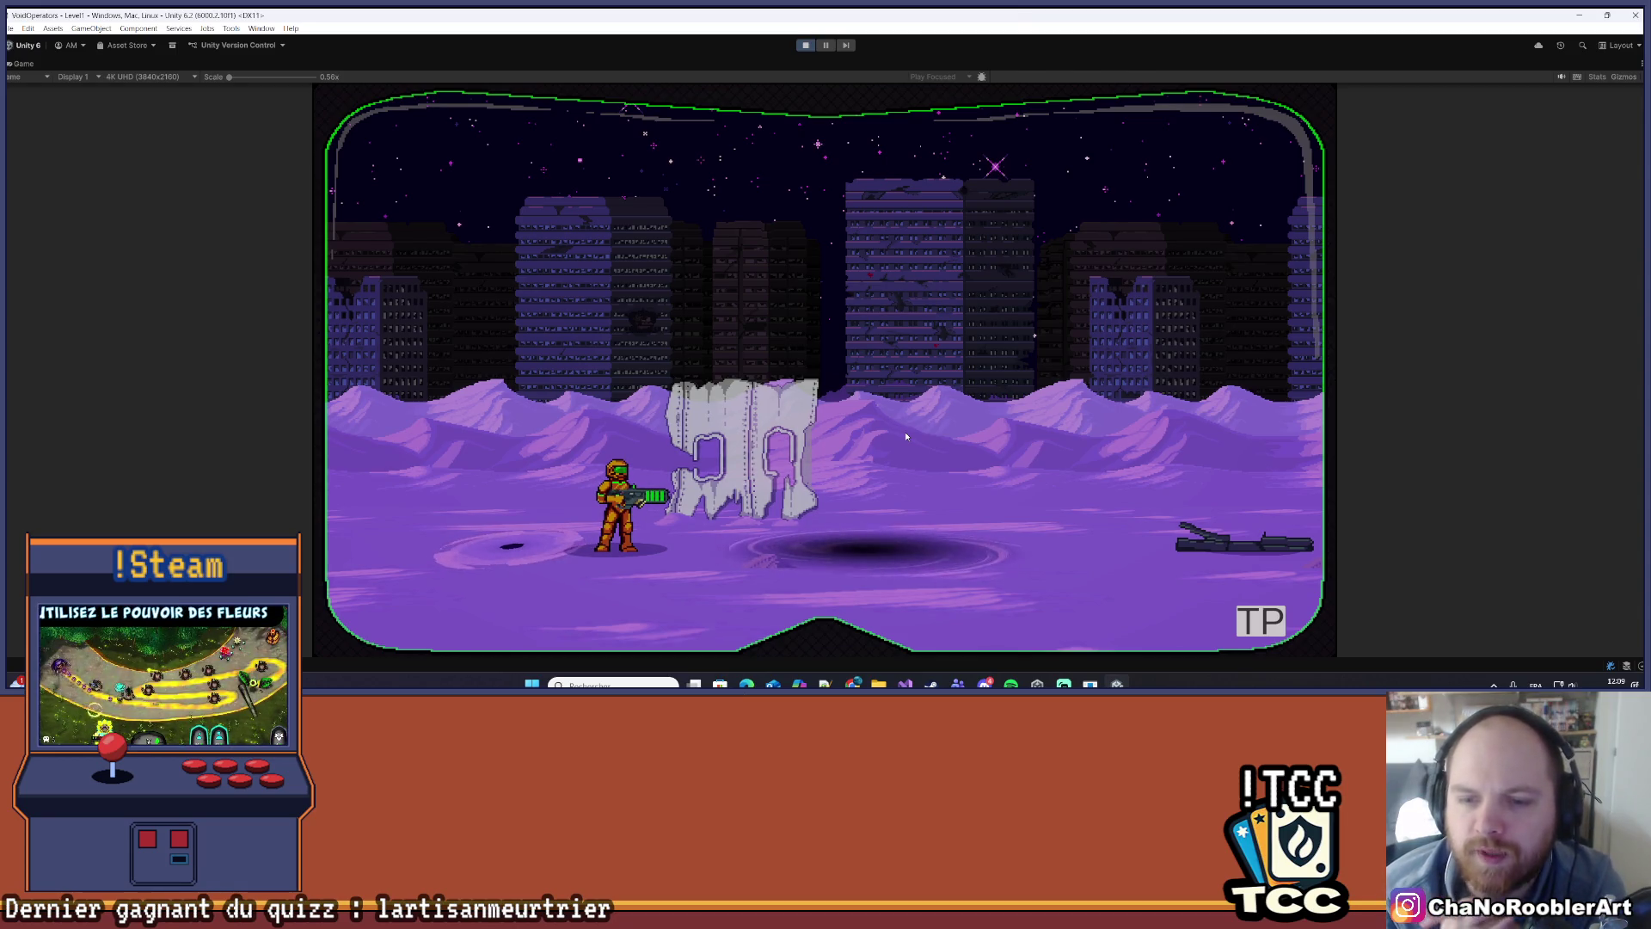
- Walk the player right and left across the stretched vortex several times in Play mode
{"action": "key", "text": "d"}
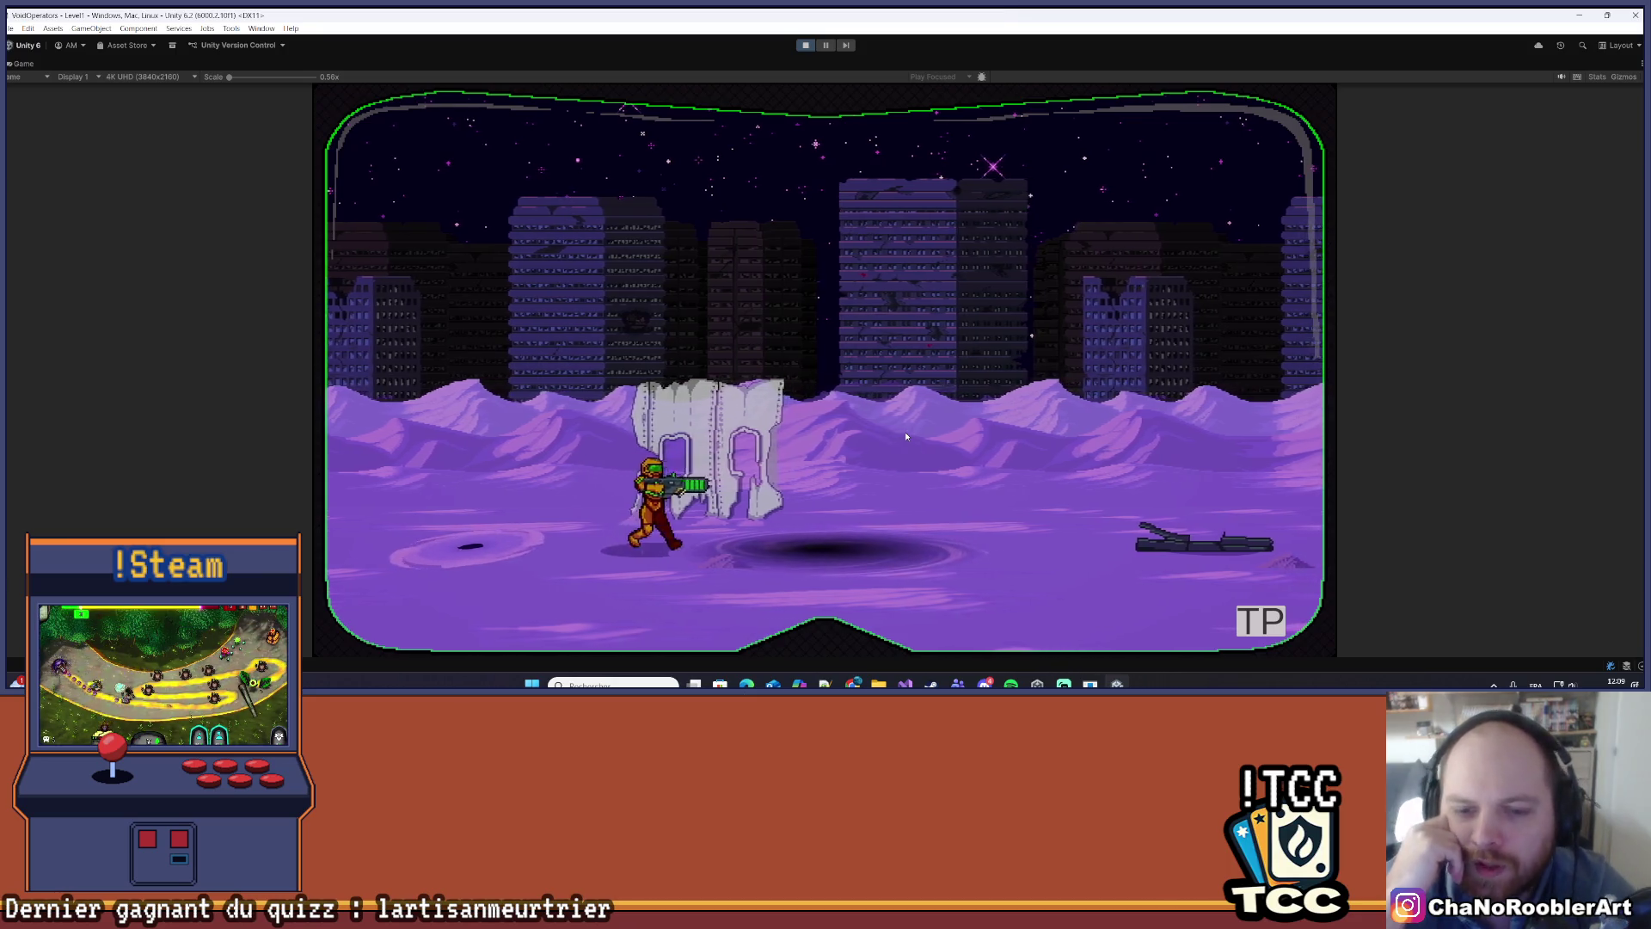
{"action": "key", "text": "a"}
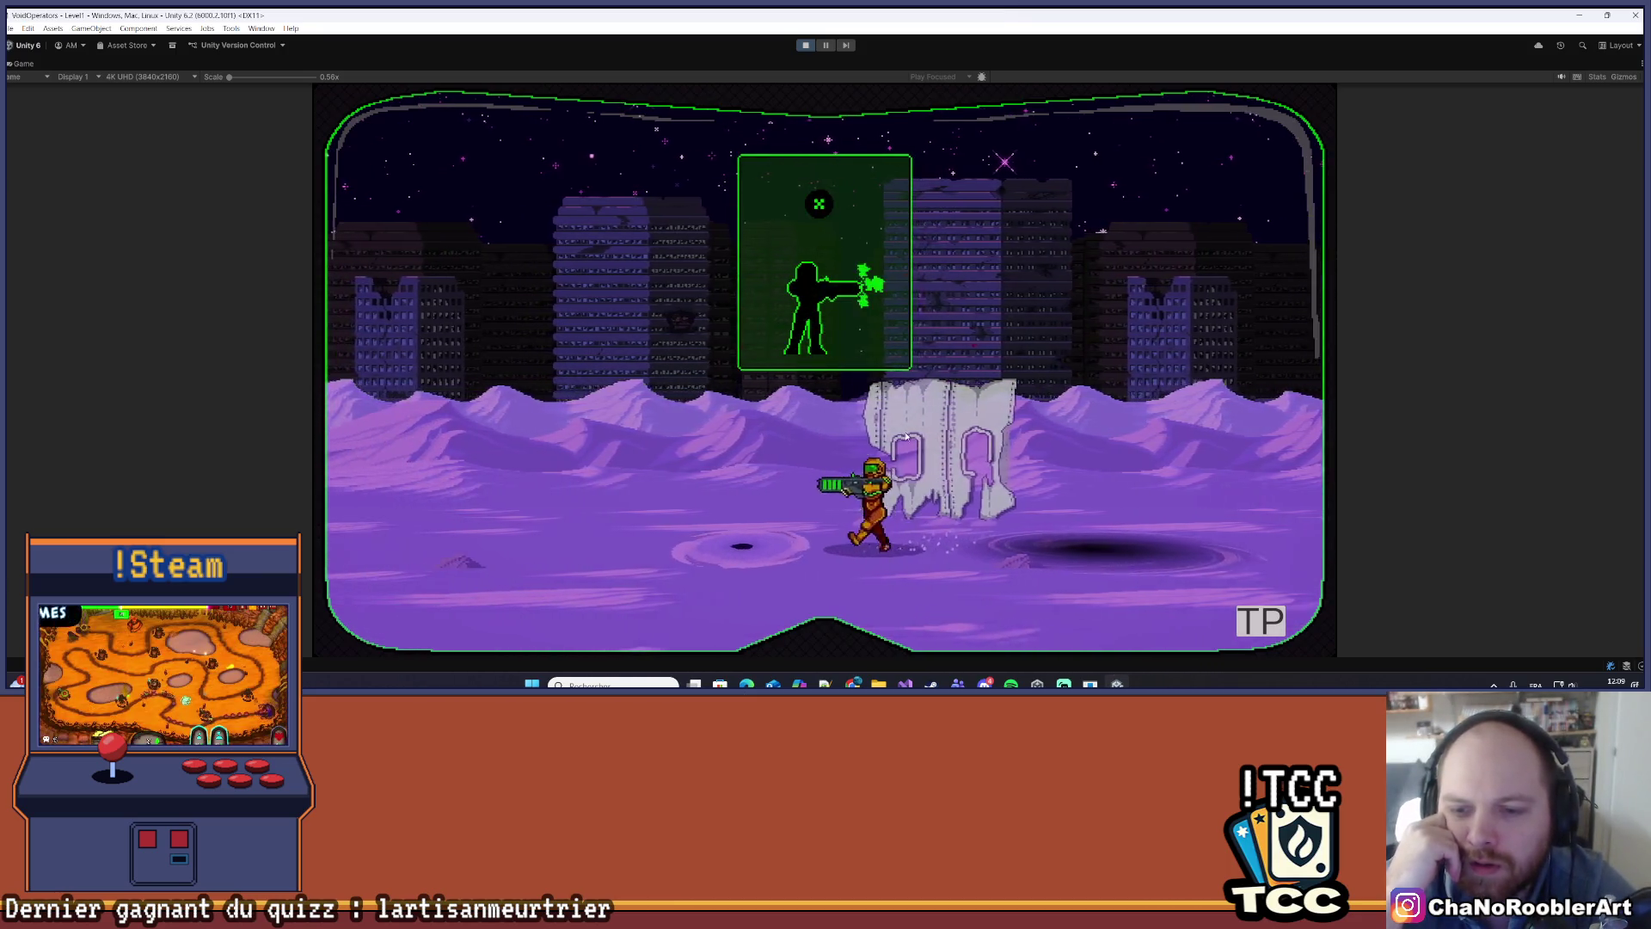
{"action": "key", "text": "d"}
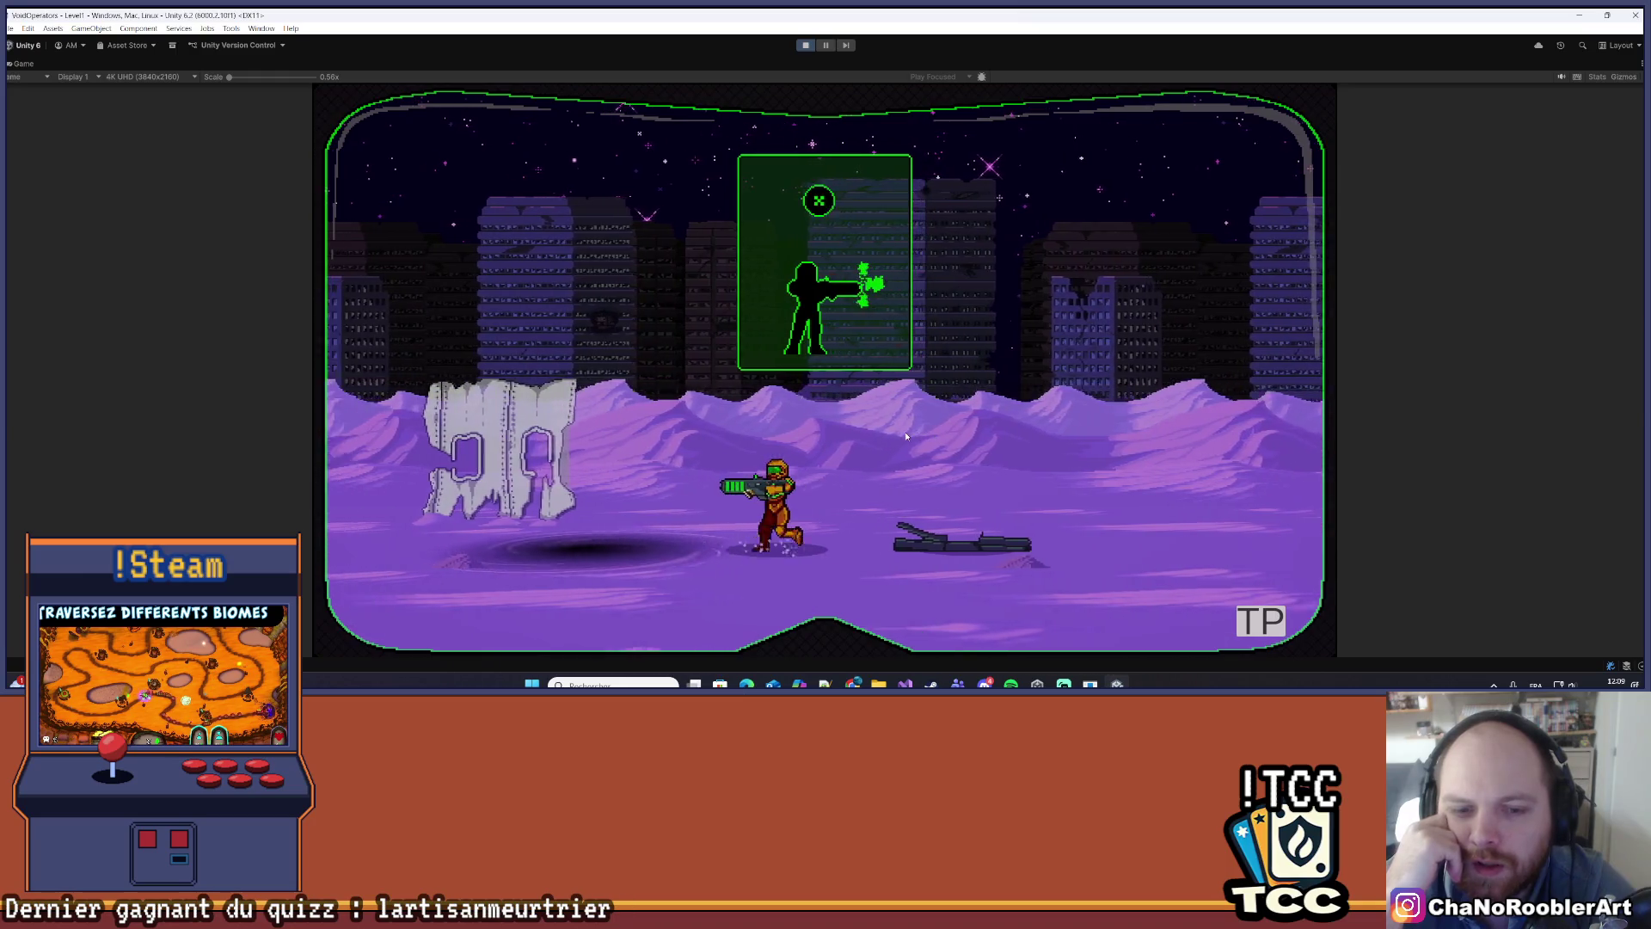
{"action": "key", "text": "a"}
{"action": "key", "text": "d"}
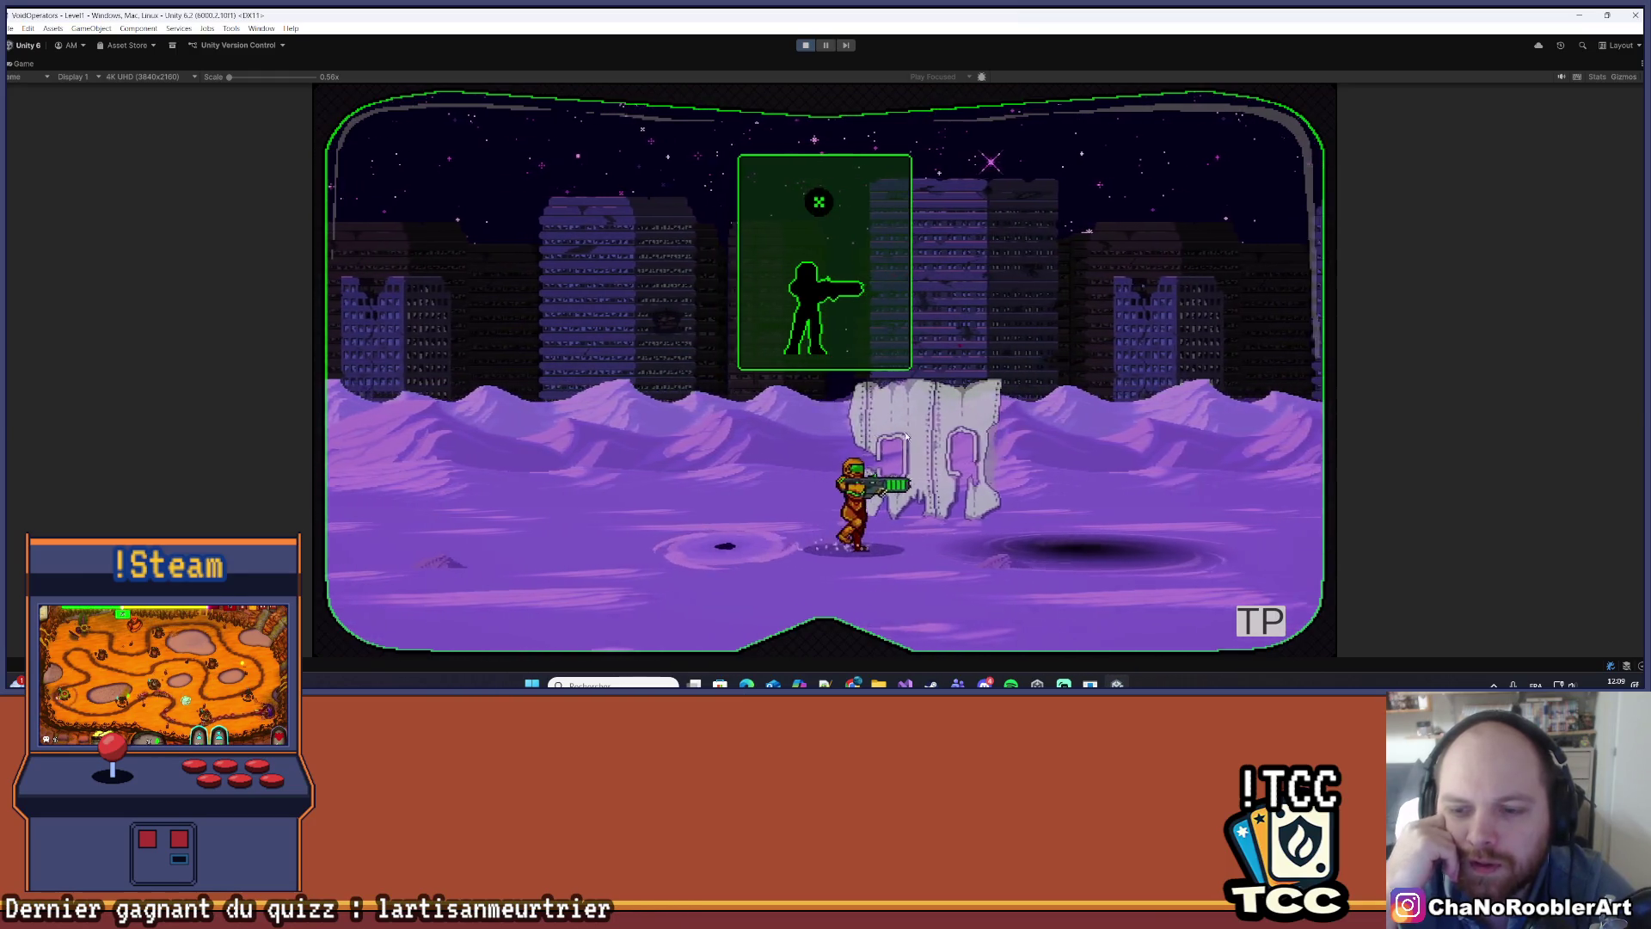
{"action": "key", "text": "d"}
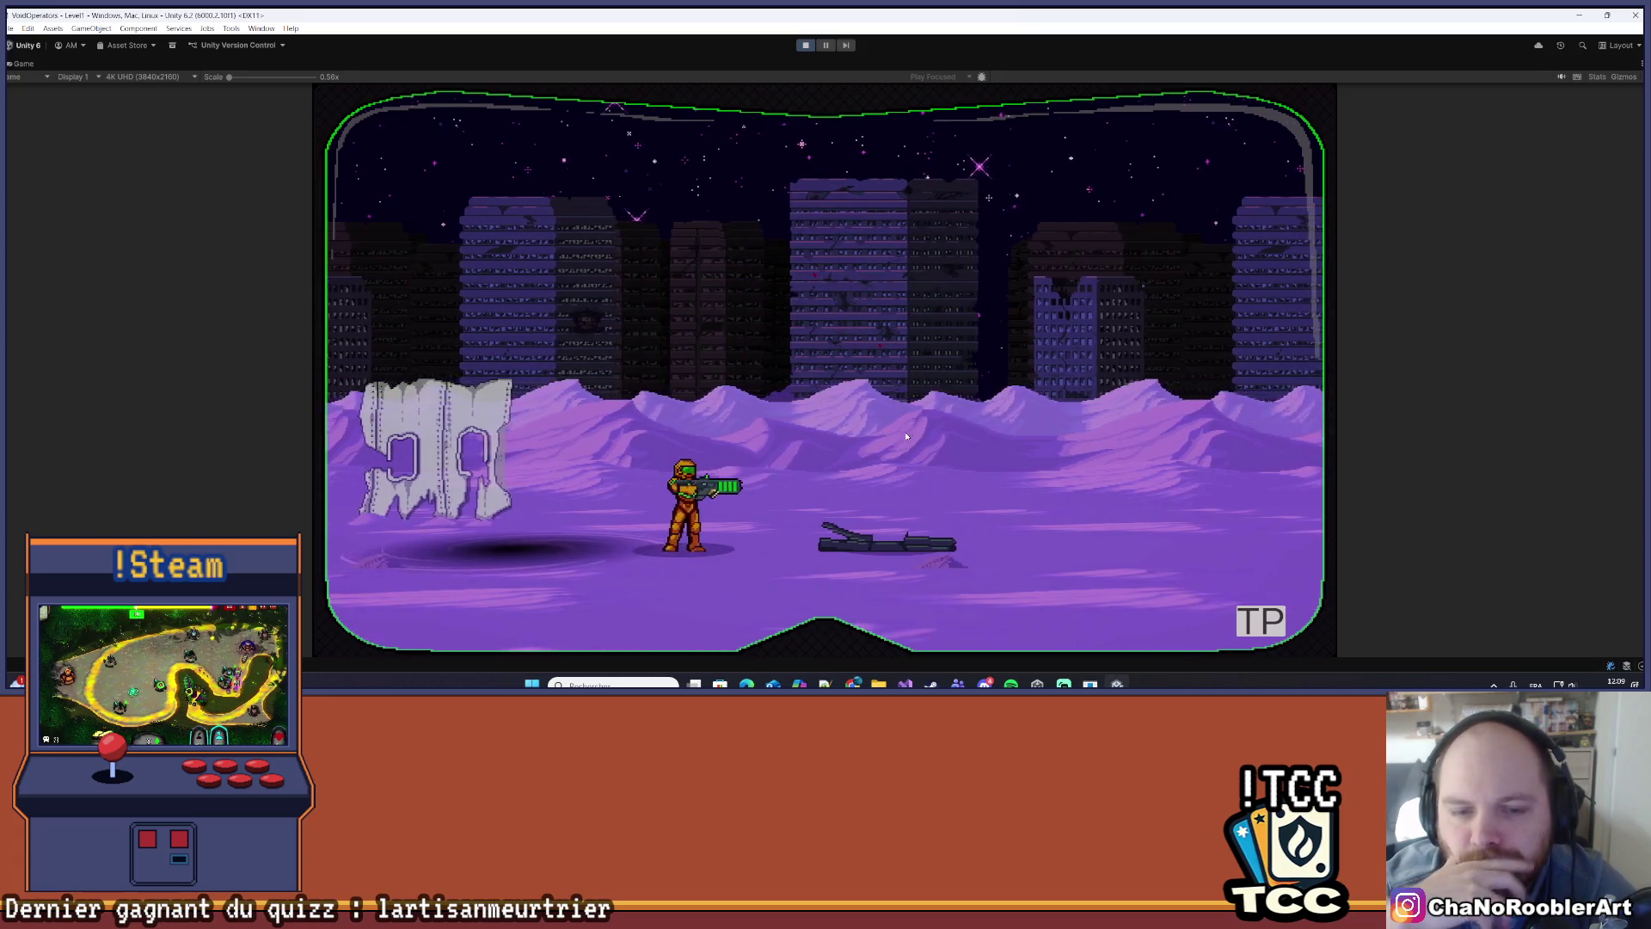
{"action": "key", "text": "a"}
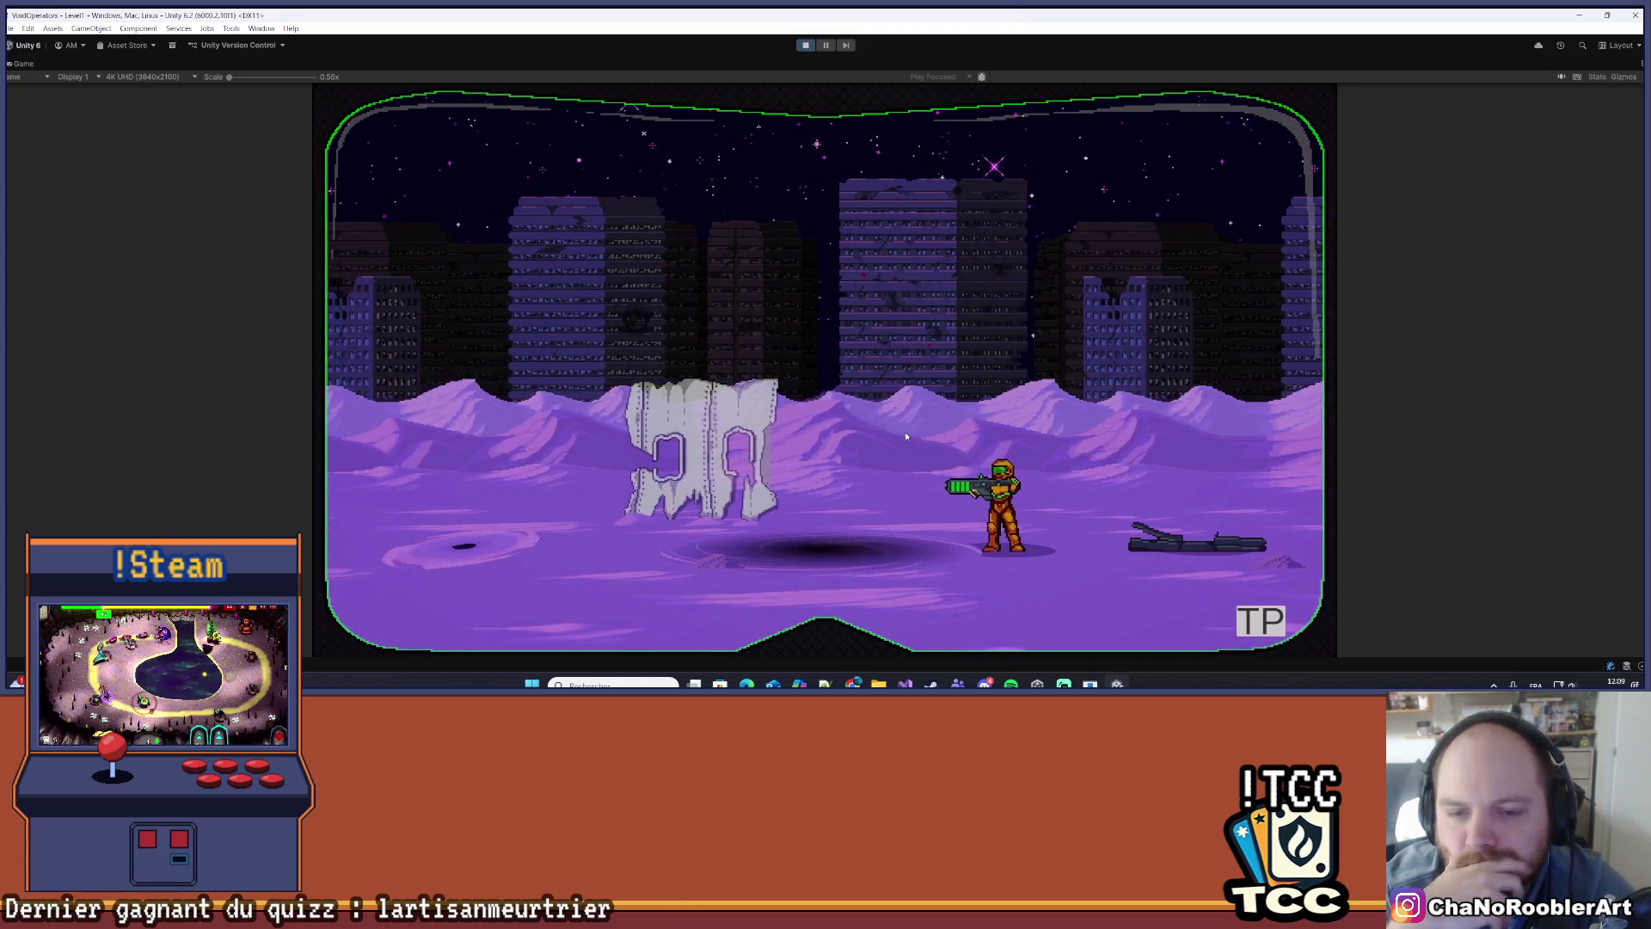
{"action": "key", "text": "a"}
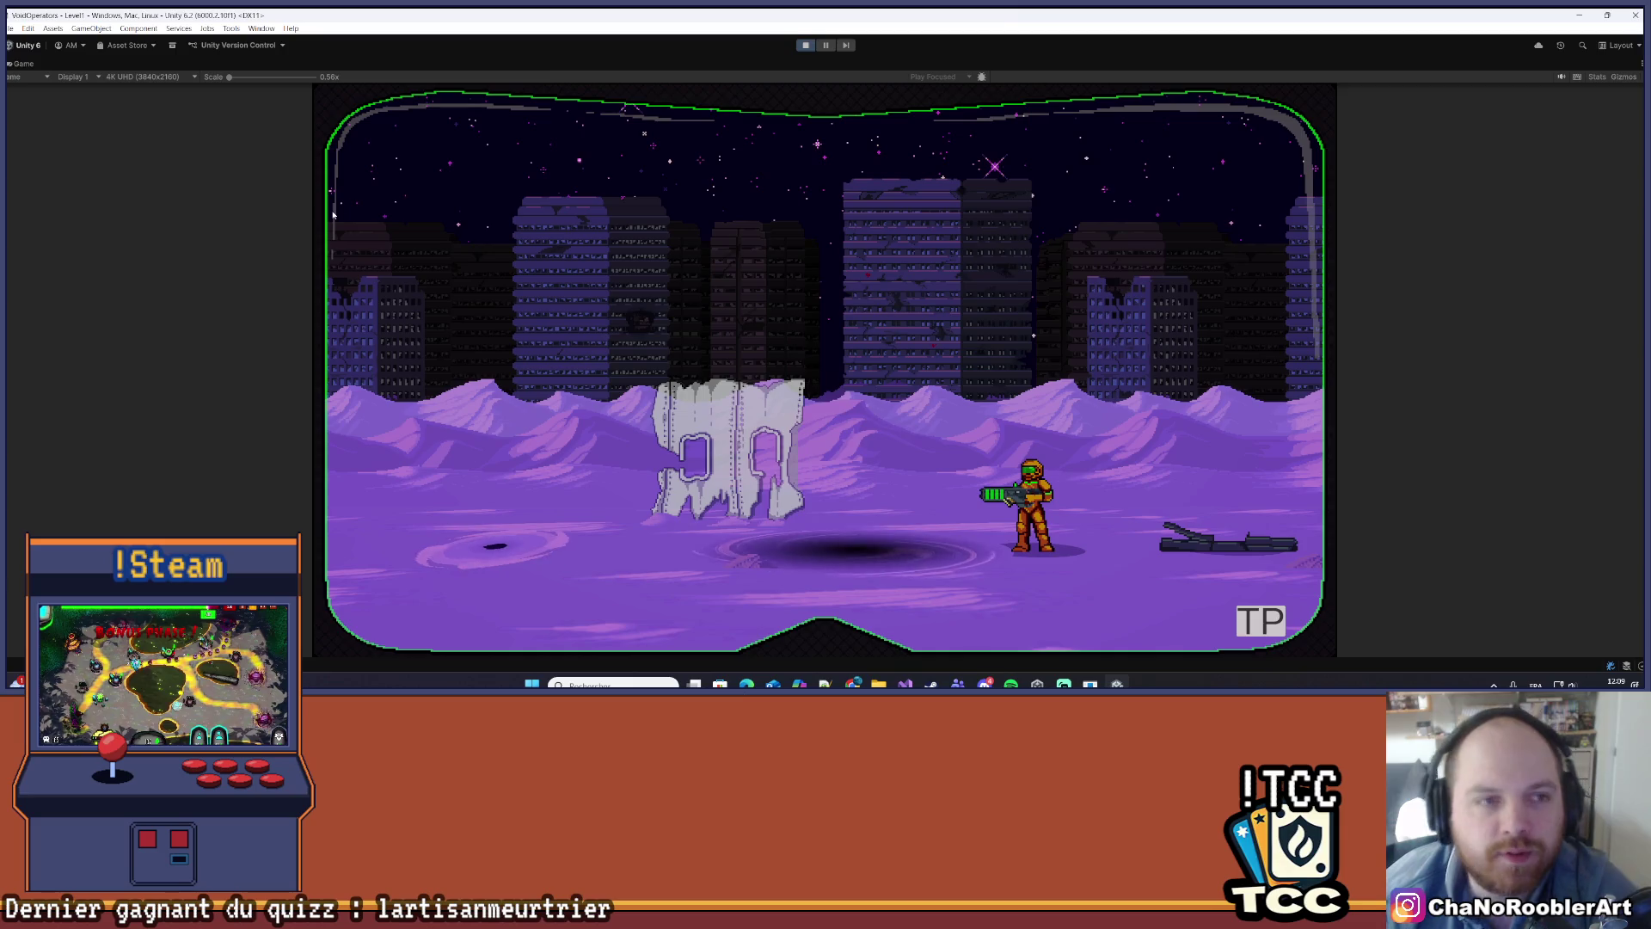
{"action": "left_click", "coordinate": [1643, 63]}
- Restore the full editor layout, then select and frame the vortex Quad
{"action": "left_click", "coordinate": [1591, 82]}
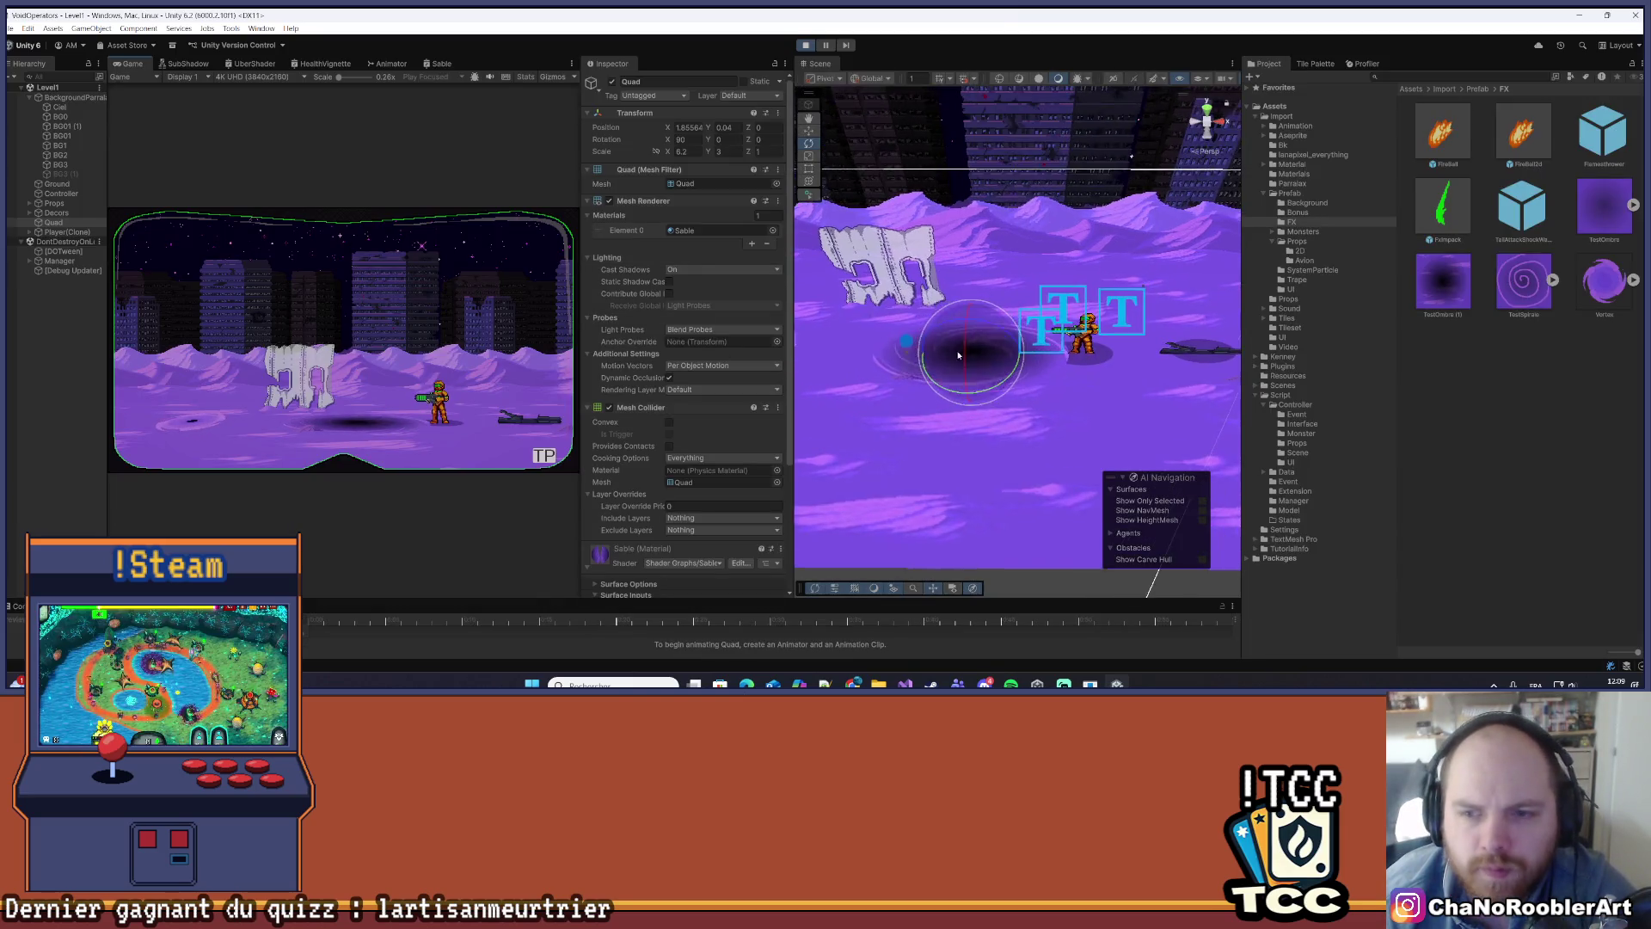
{"action": "left_click", "coordinate": [53, 222]}
{"action": "double_click", "coordinate": [53, 222]}
{"action": "scroll", "coordinate": [761, 388], "scroll_direction": "down", "scroll_amount": 2}
{"action": "scroll", "coordinate": [762, 389], "scroll_direction": "down", "scroll_amount": 4}
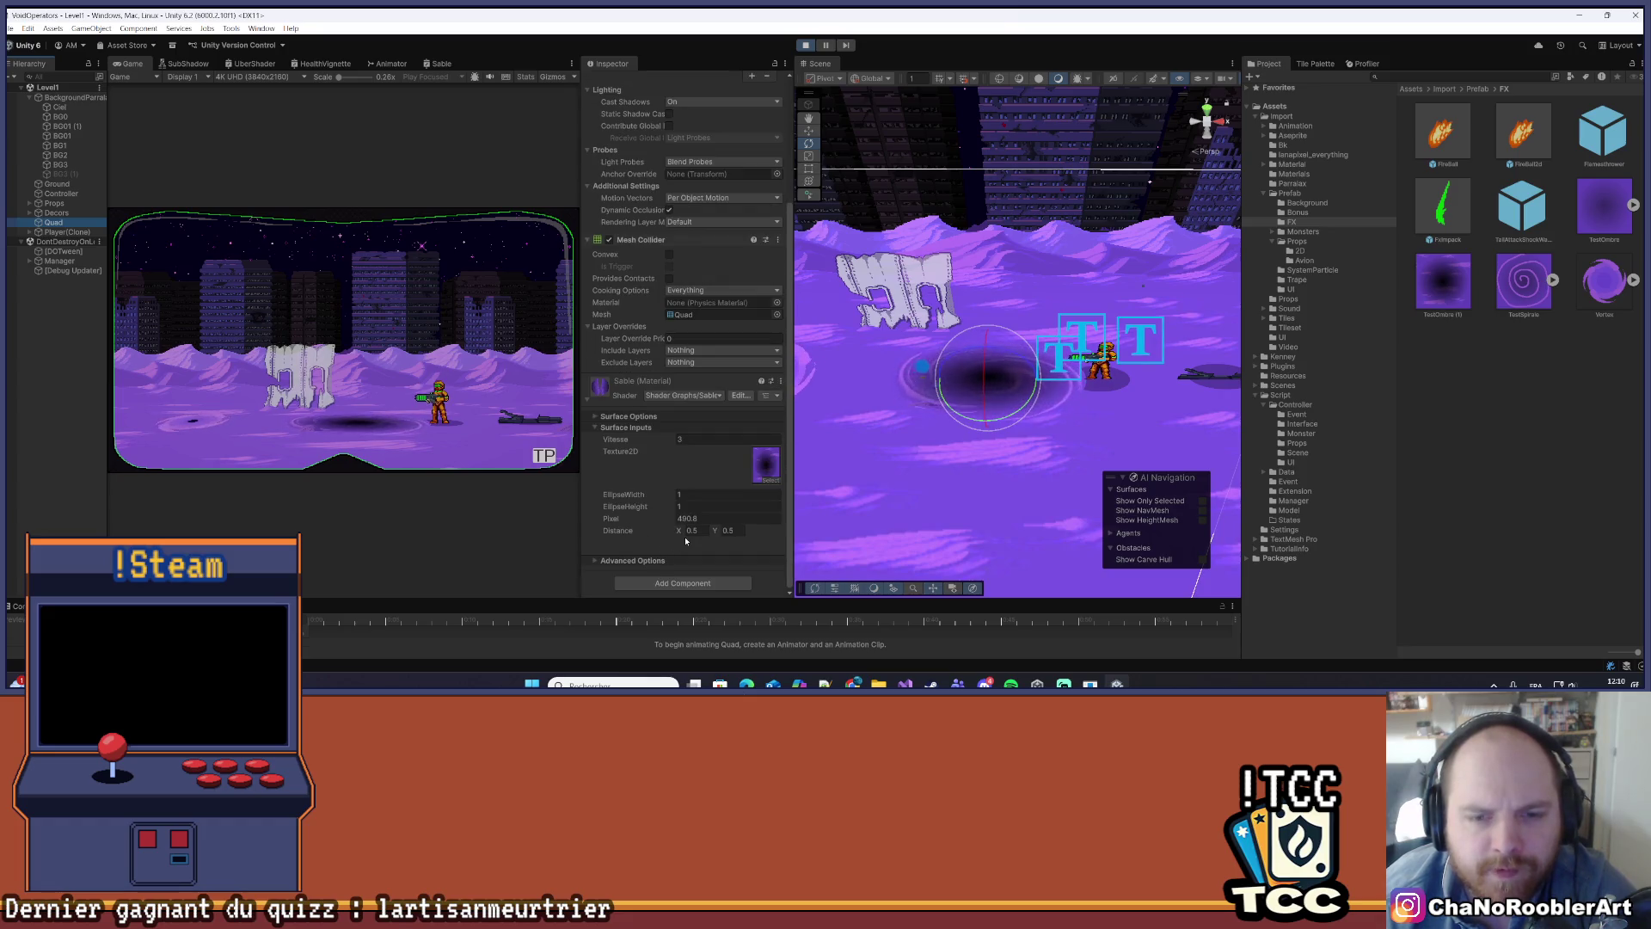
- Try Sable Pixel values 120, 0 and -9.5, settle near 1860.2, then stop Play mode
{"action": "left_click_drag", "start_coordinate": [607, 518], "coordinate": [600, 516]}
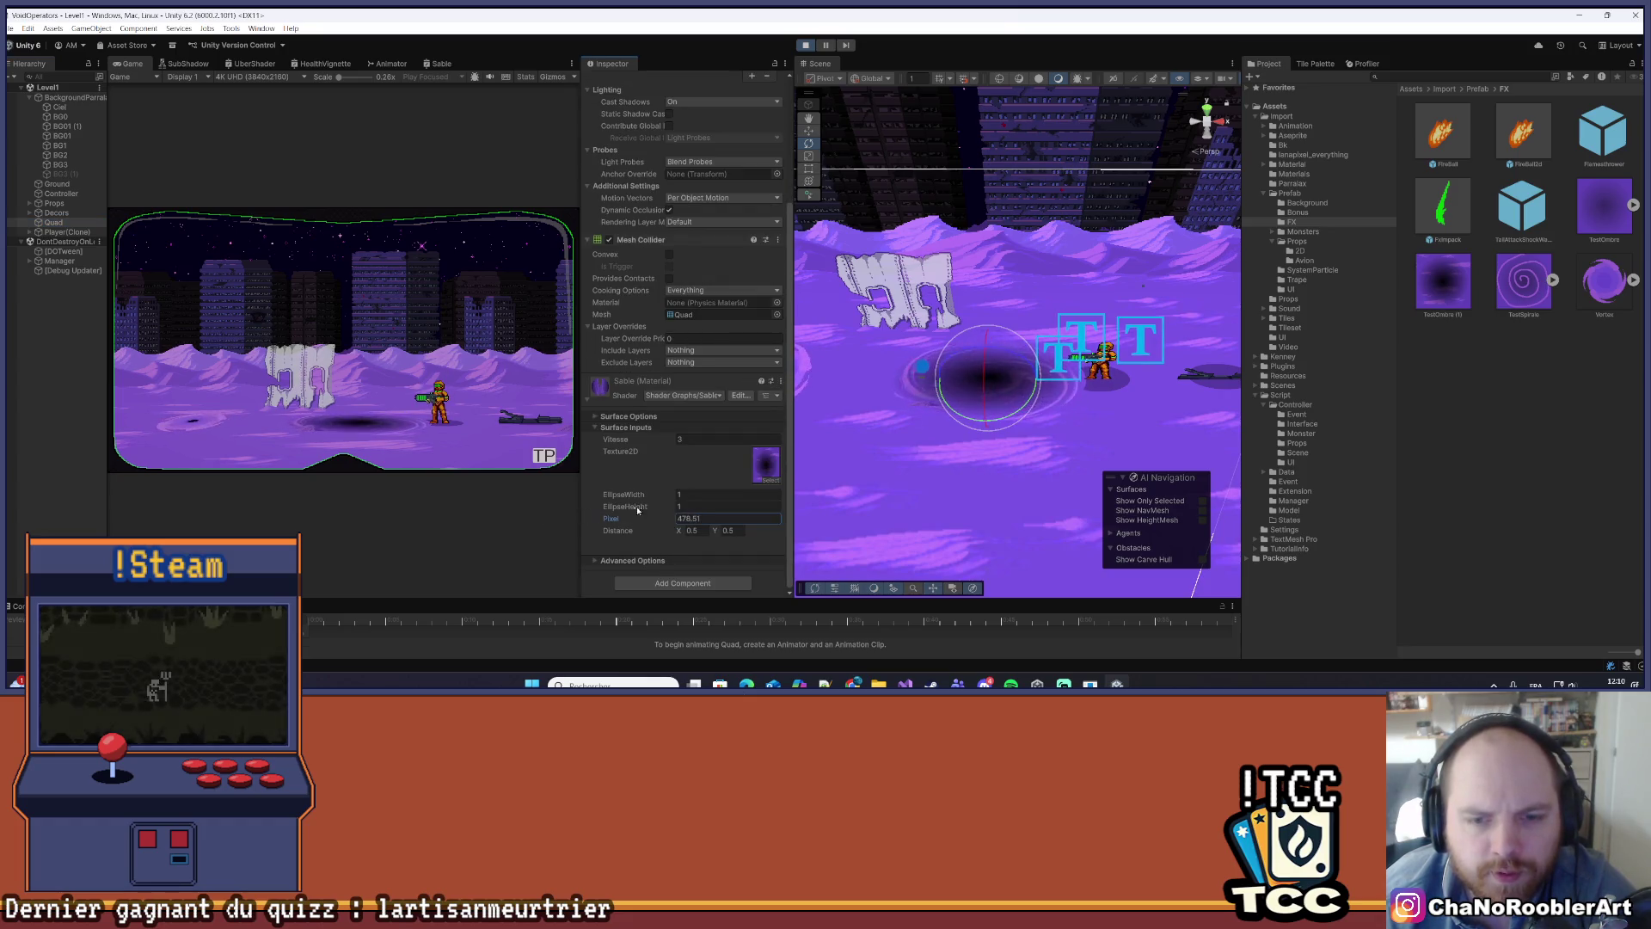
{"action": "type", "text": "120"}
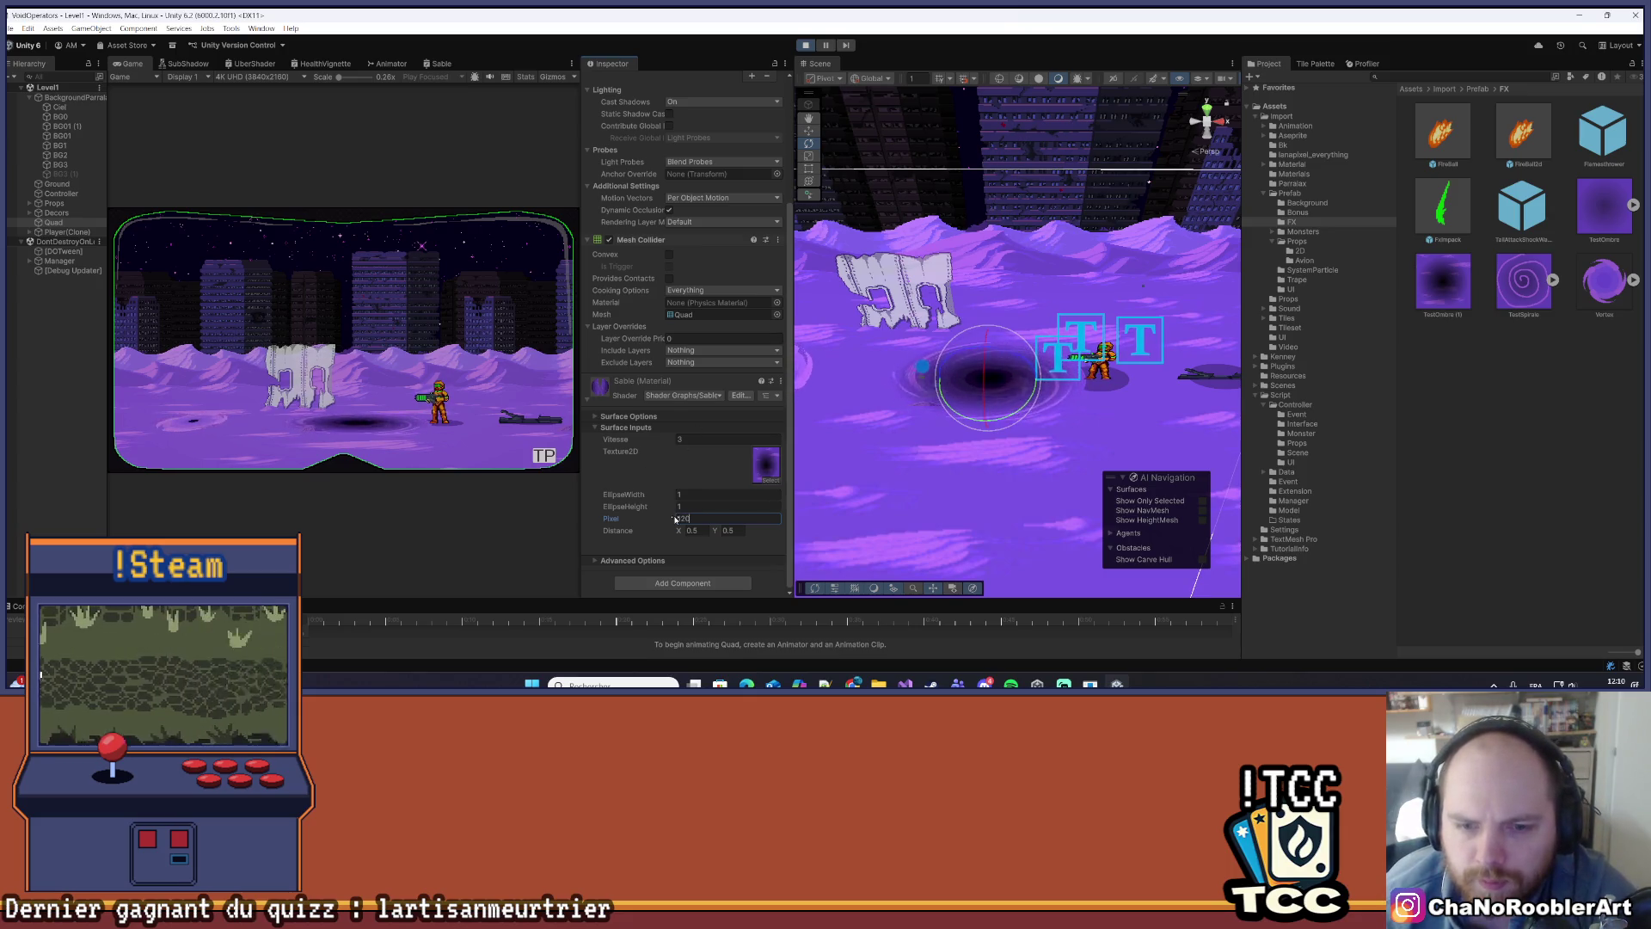
{"action": "mouse_move", "coordinate": [610, 518]}
{"action": "left_mouse_down"}
{"action": "mouse_move", "coordinate": [811, 526]}
{"action": "mouse_move", "coordinate": [426, 490]}
{"action": "mouse_move", "coordinate": [582, 489]}
{"action": "left_mouse_up"}
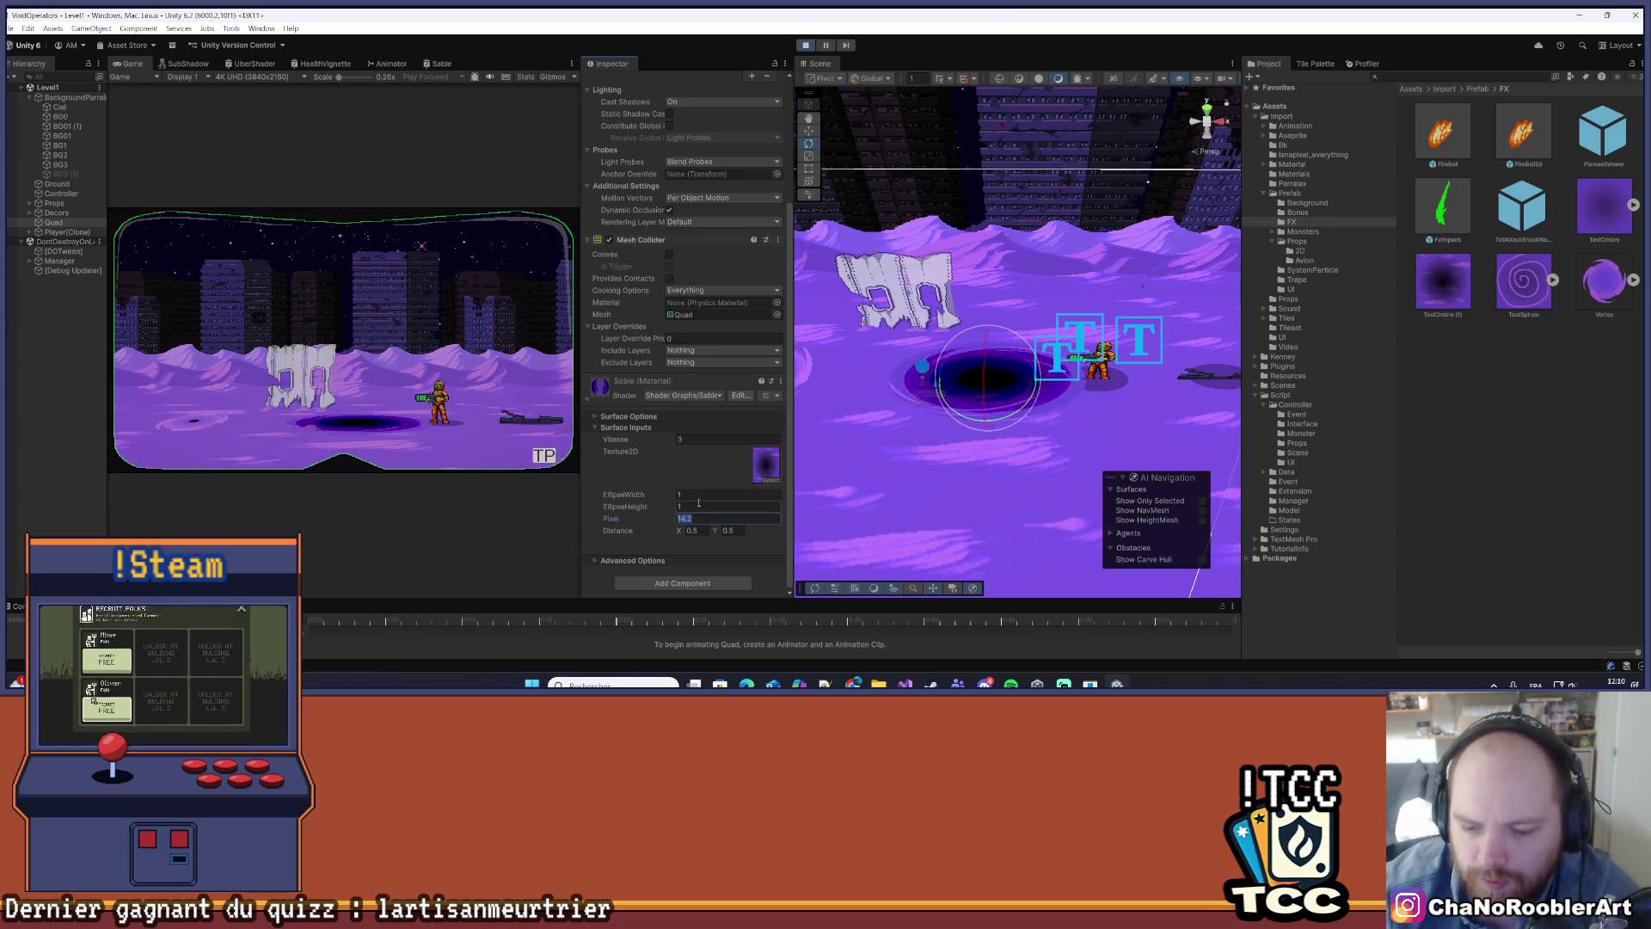
{"action": "type", "text": "0"}
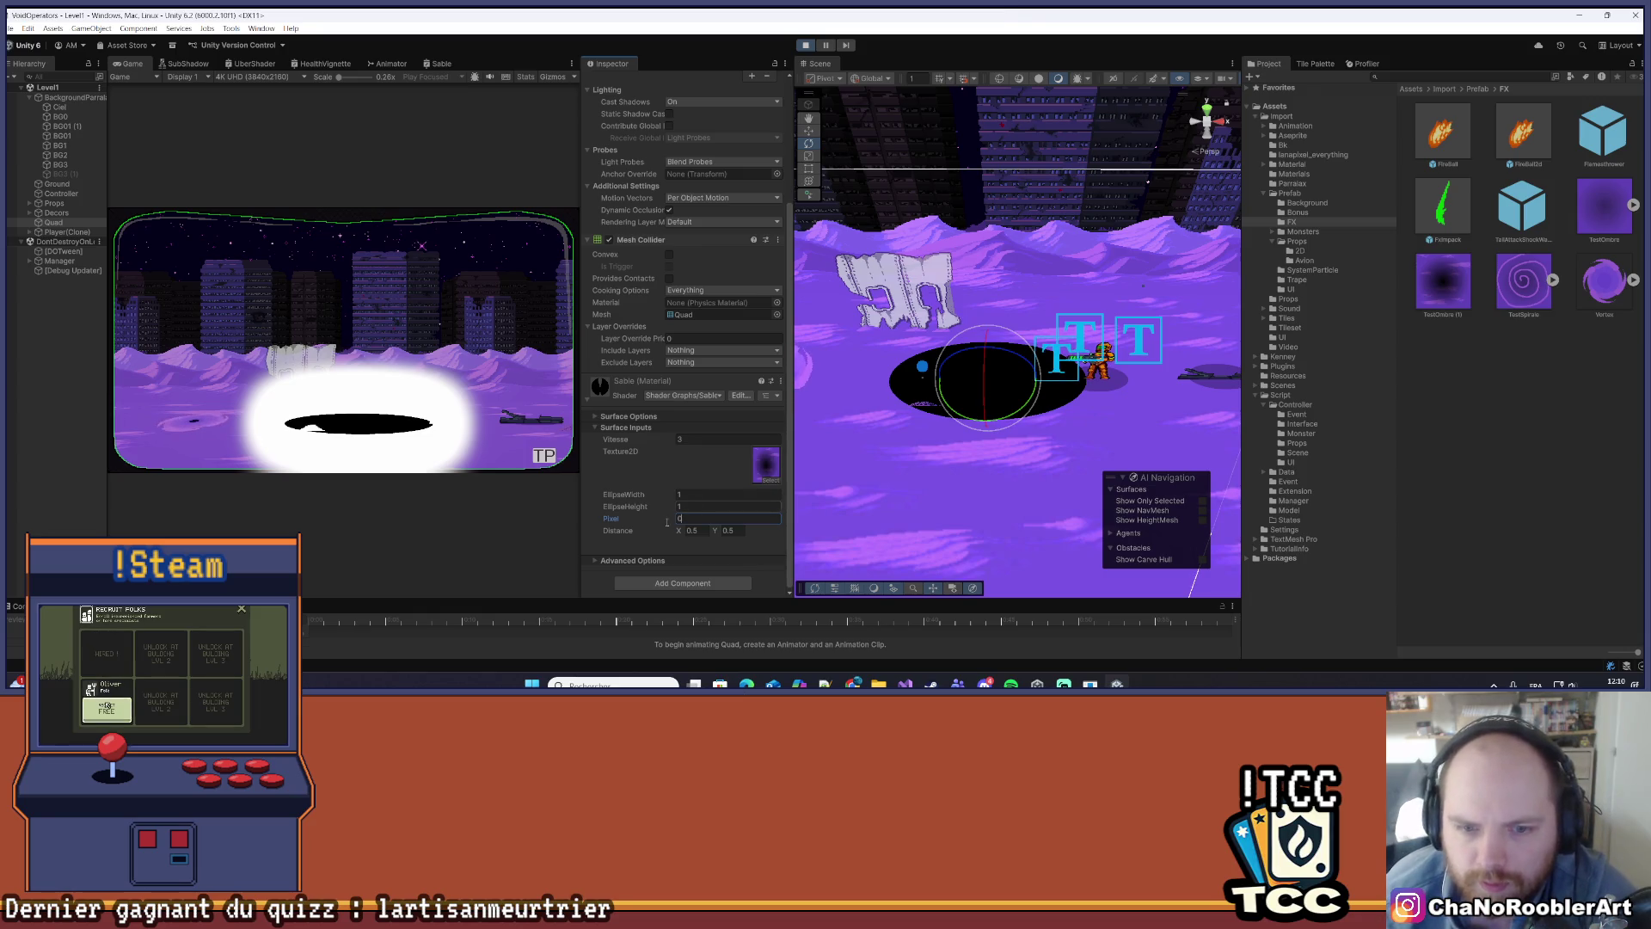
{"action": "key", "text": "BackSpace"}
{"action": "type", "text": "-9.5"}
{"action": "mouse_move", "coordinate": [645, 526]}
{"action": "left_mouse_down"}
{"action": "mouse_move", "coordinate": [611, 524]}
{"action": "mouse_move", "coordinate": [864, 515]}
{"action": "left_mouse_up"}
{"action": "left_click_drag", "start_coordinate": [974, 523], "coordinate": [1423, 543]}
{"action": "left_click_drag", "start_coordinate": [732, 516], "coordinate": [698, 534]}
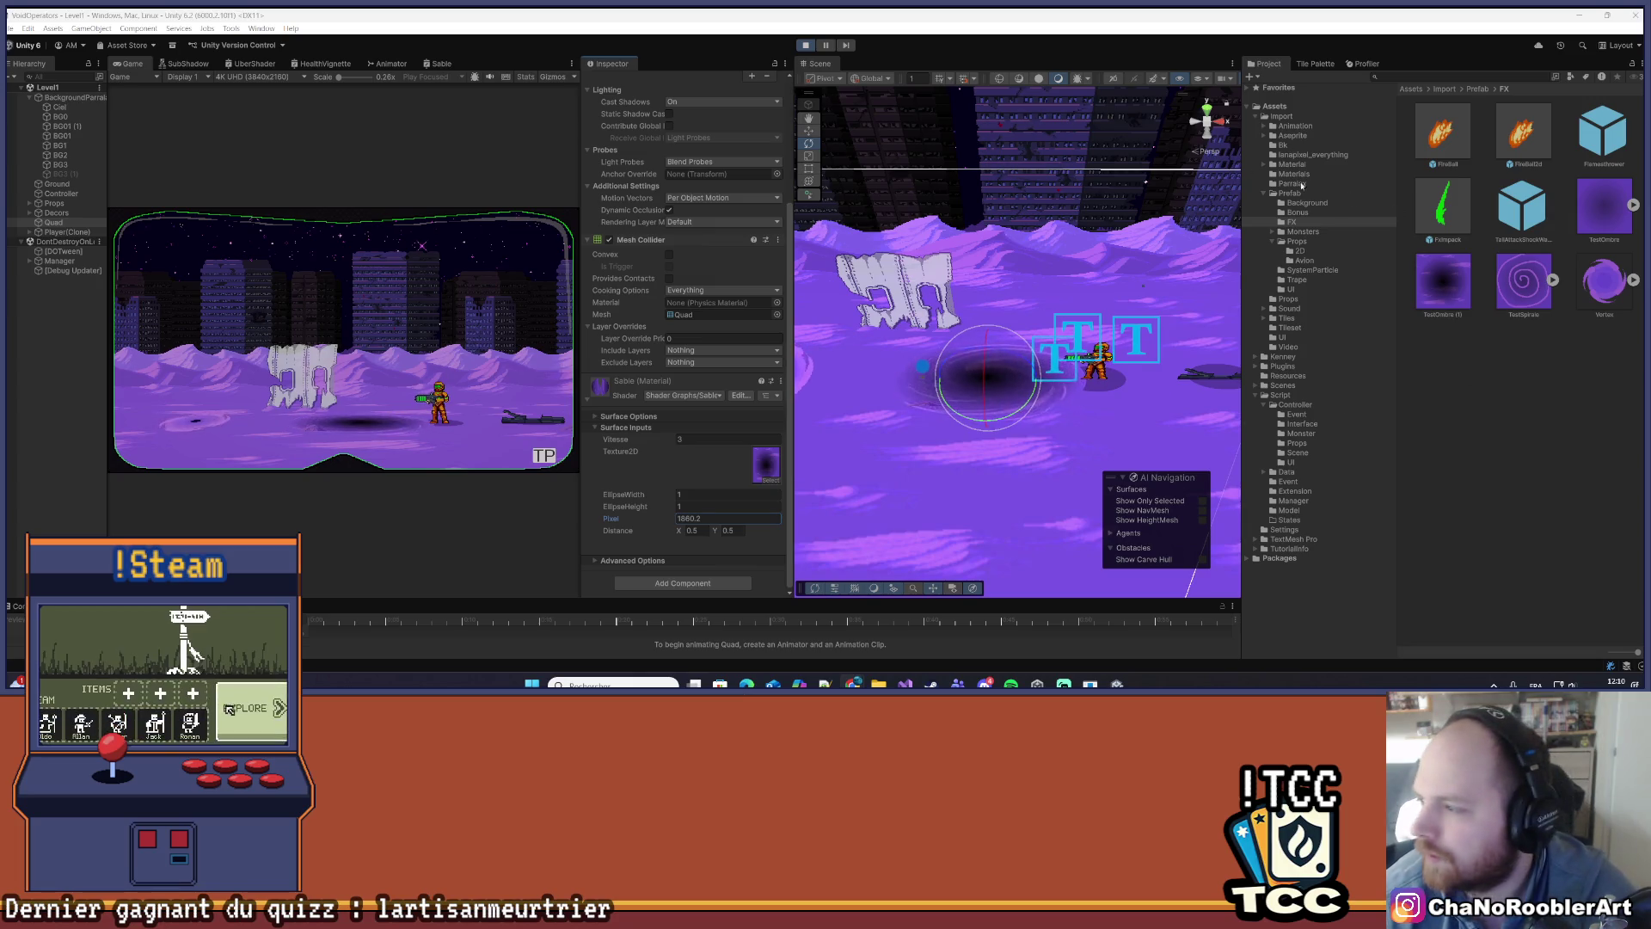
{"action": "key", "text": "ctrl+p"}
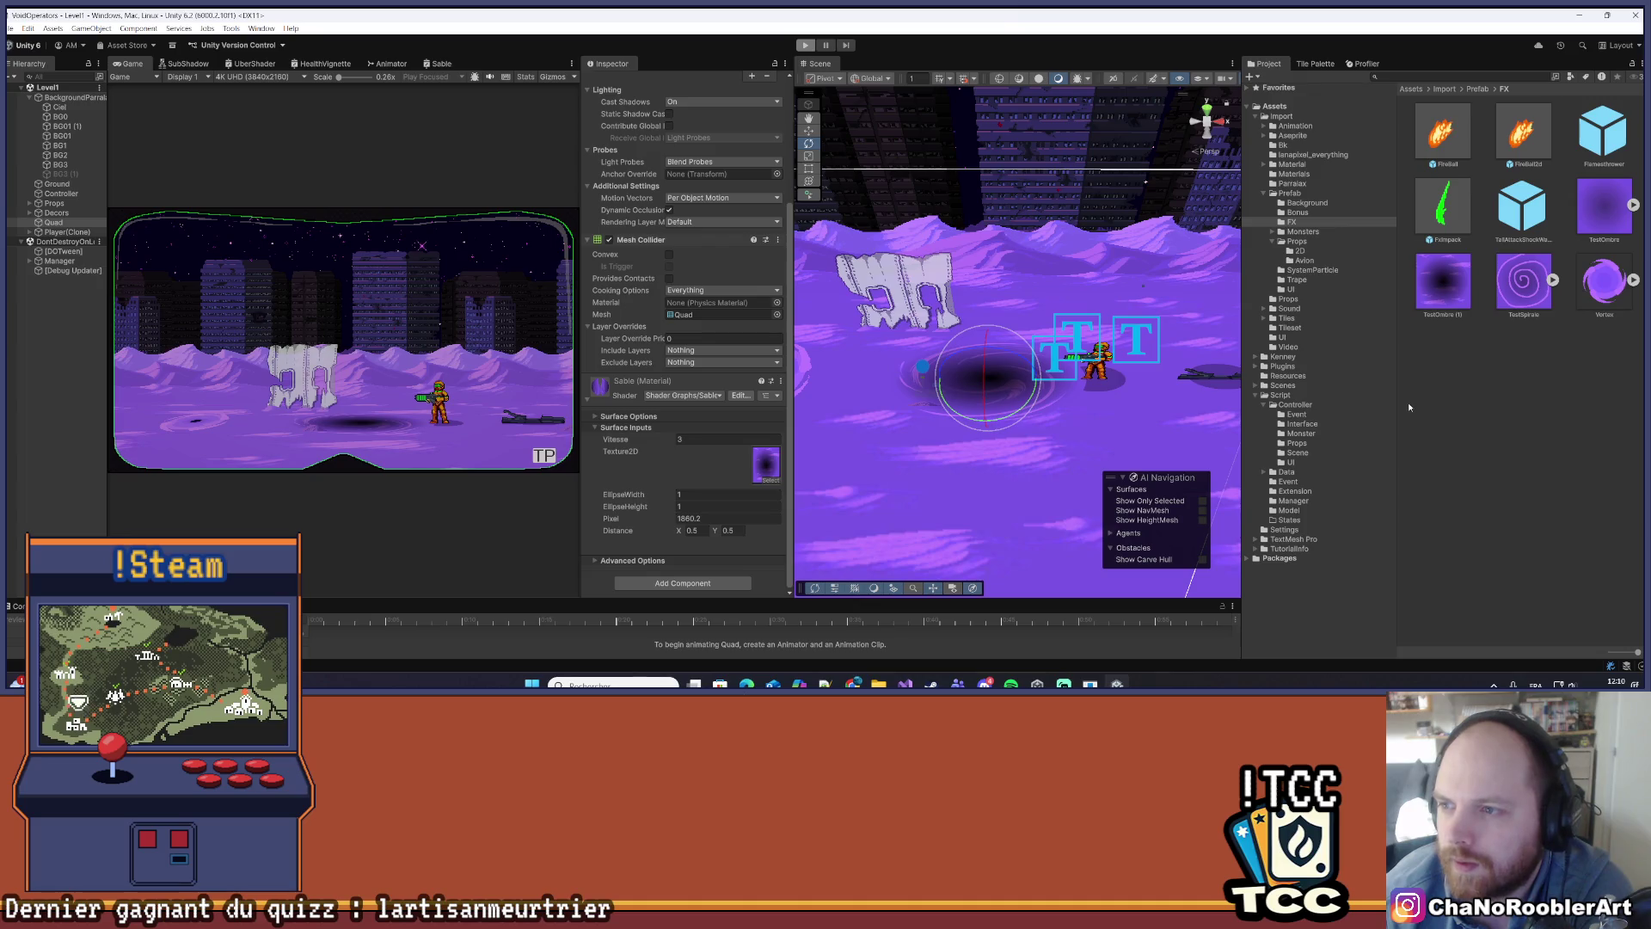
- Select TestOmbre (1) in the FX folder, delete it and confirm
{"action": "left_click", "coordinate": [1446, 314]}
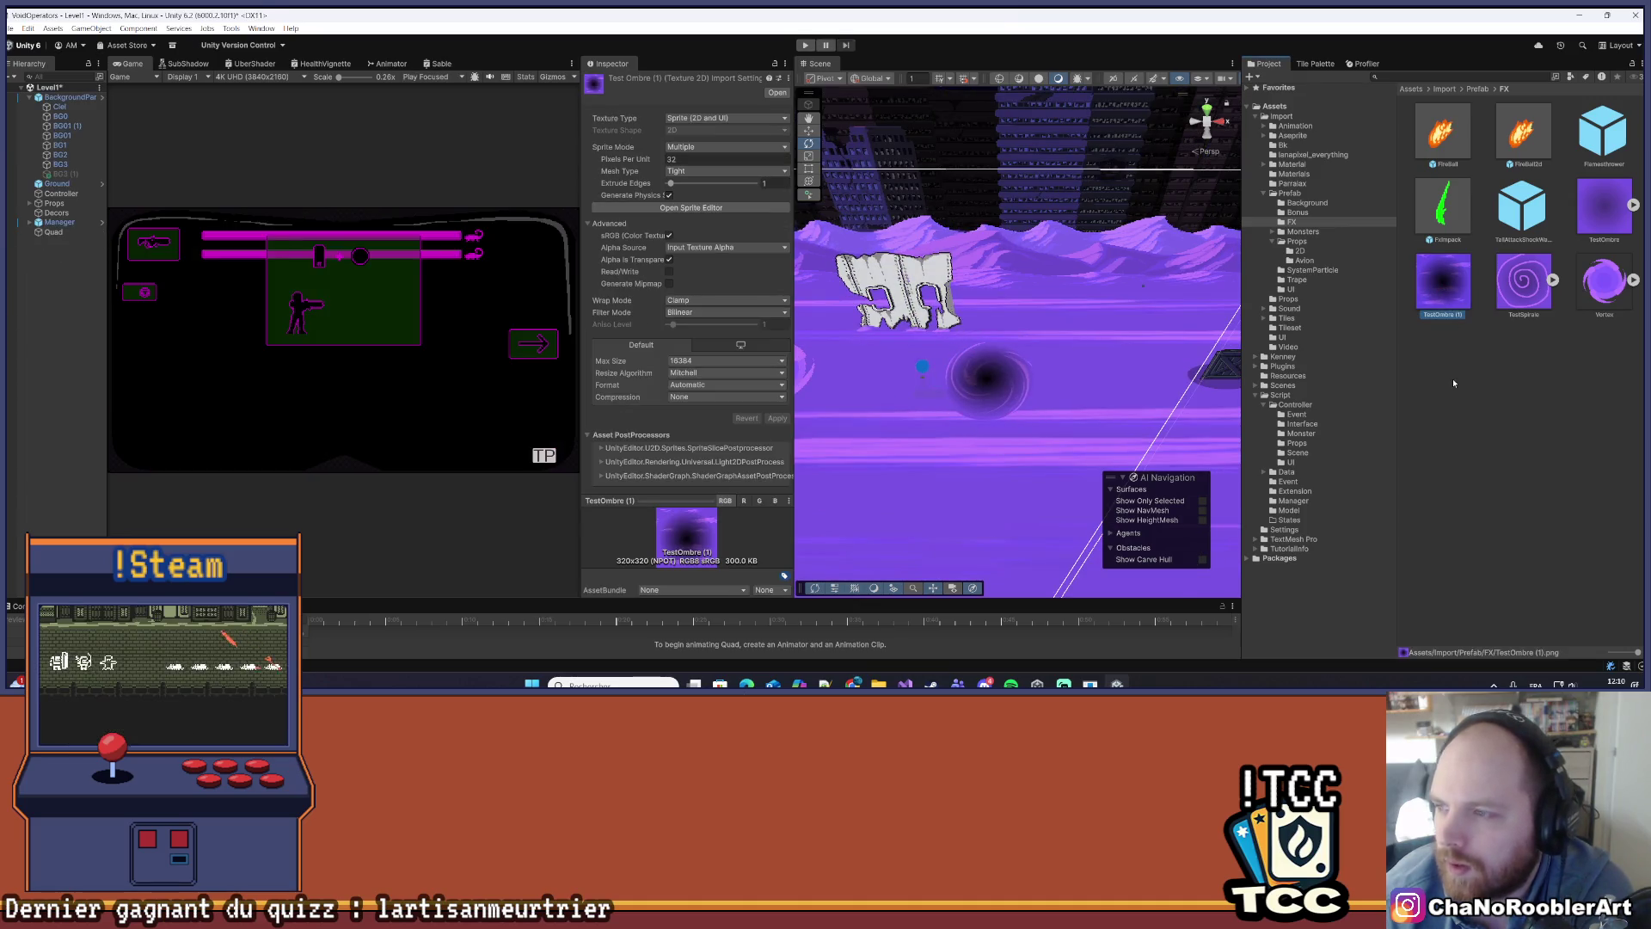
{"action": "key", "text": "Delete"}
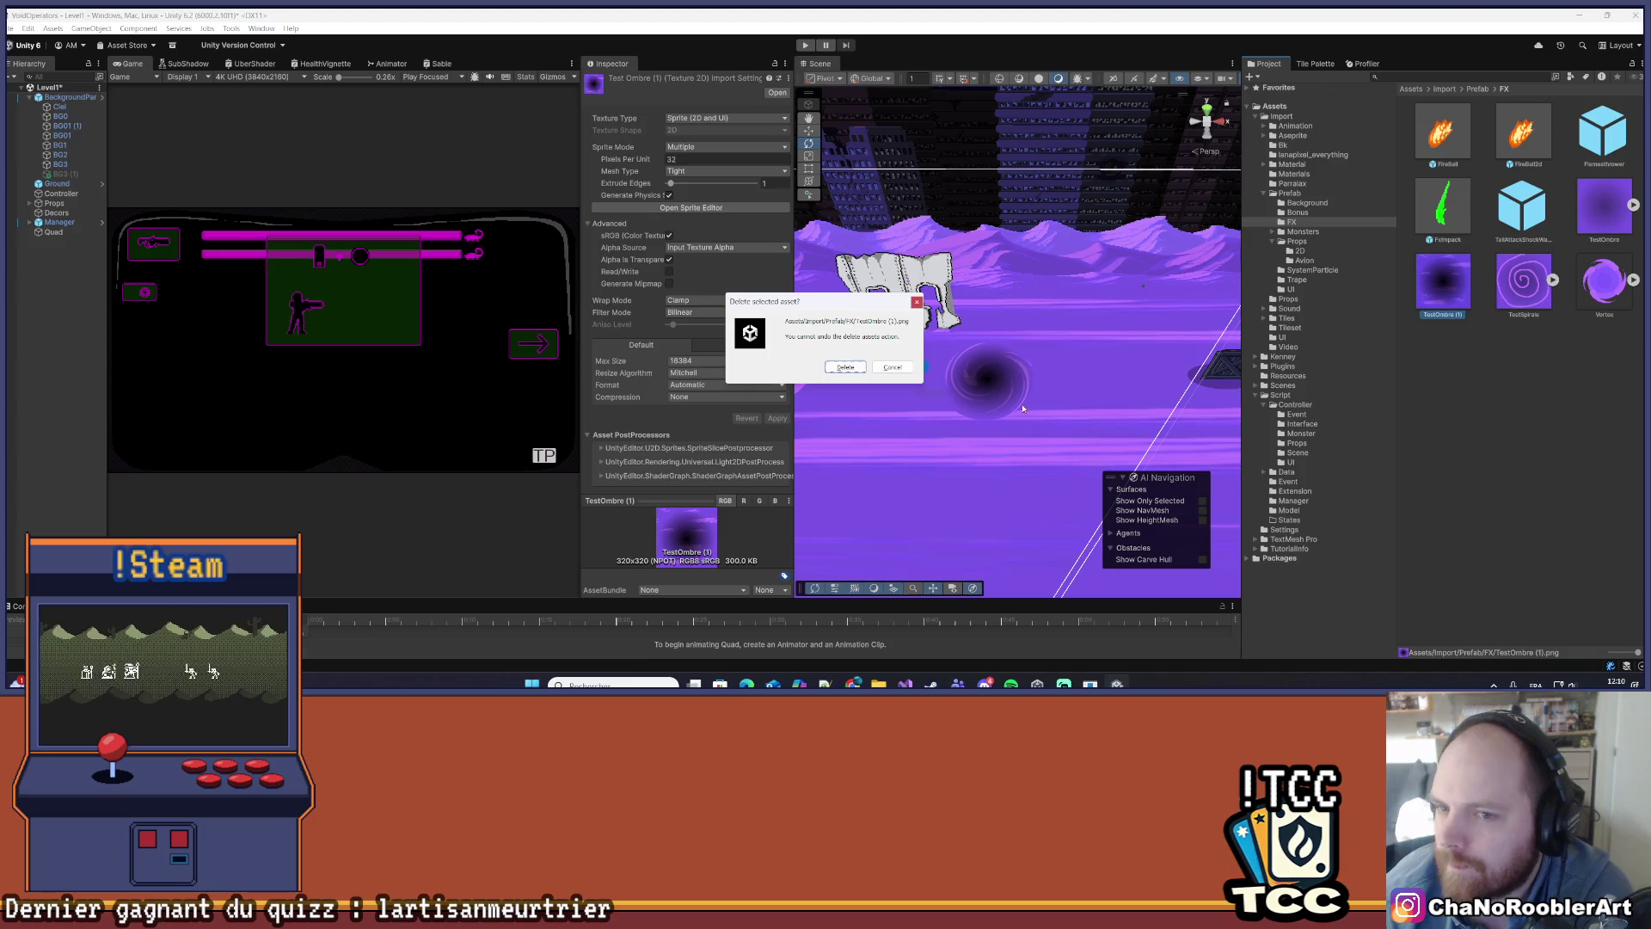
{"action": "left_click", "coordinate": [859, 371]}
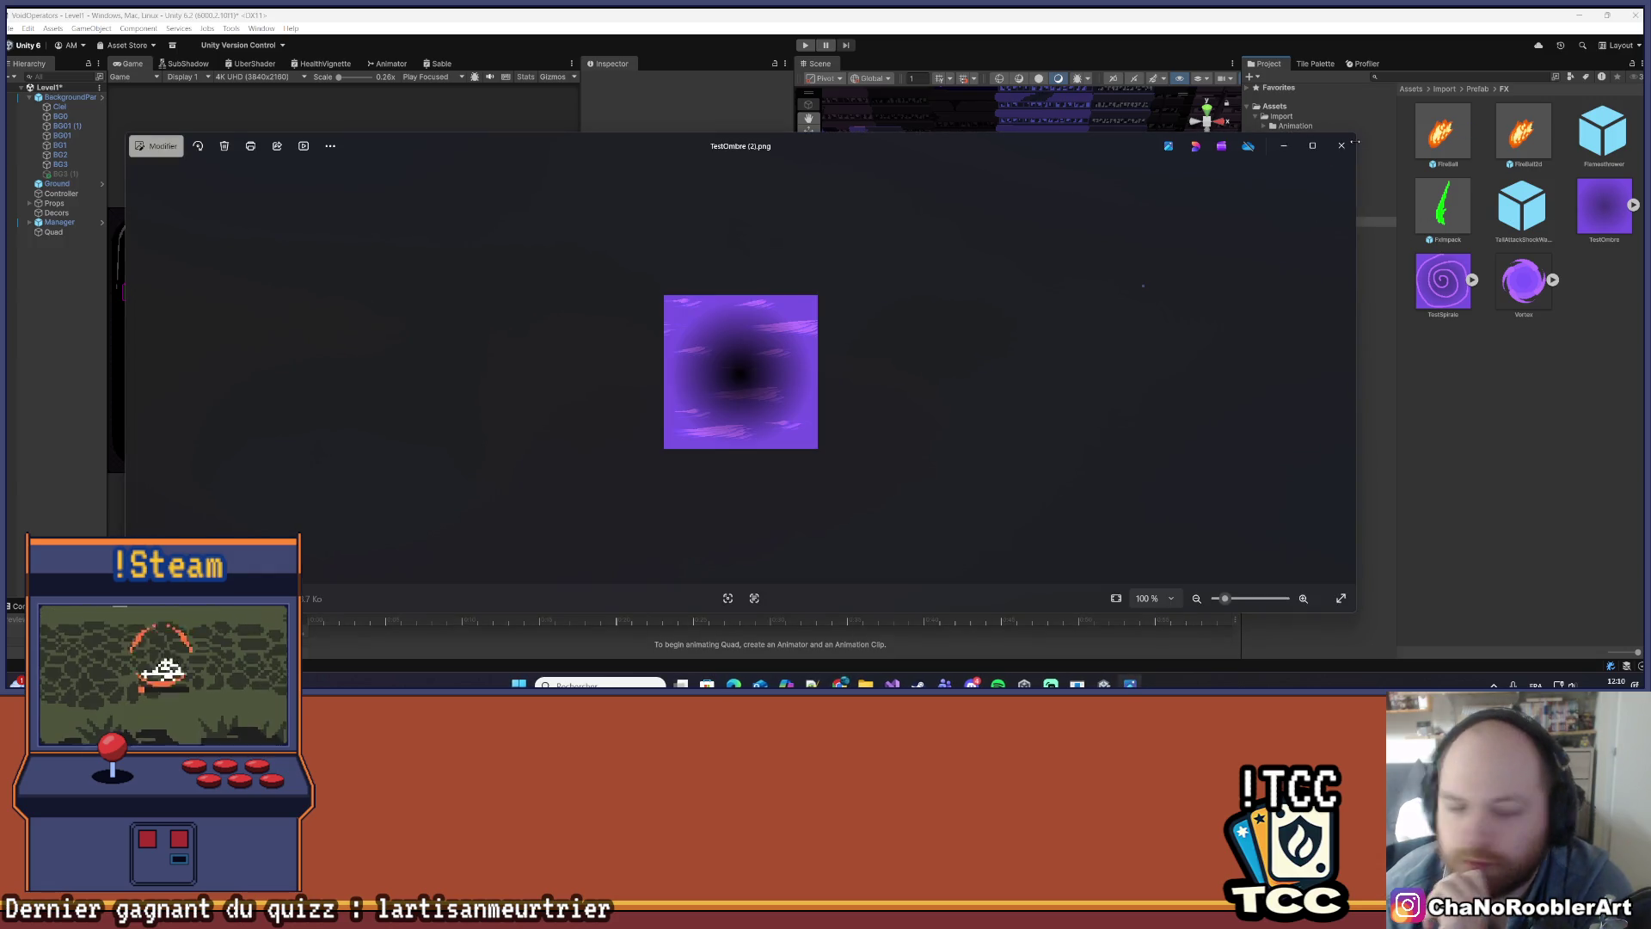
- Close both TestOmbre previews and drag TestOmbre (3).png from Downloads into the FX folder
{"action": "left_click", "coordinate": [1351, 153]}
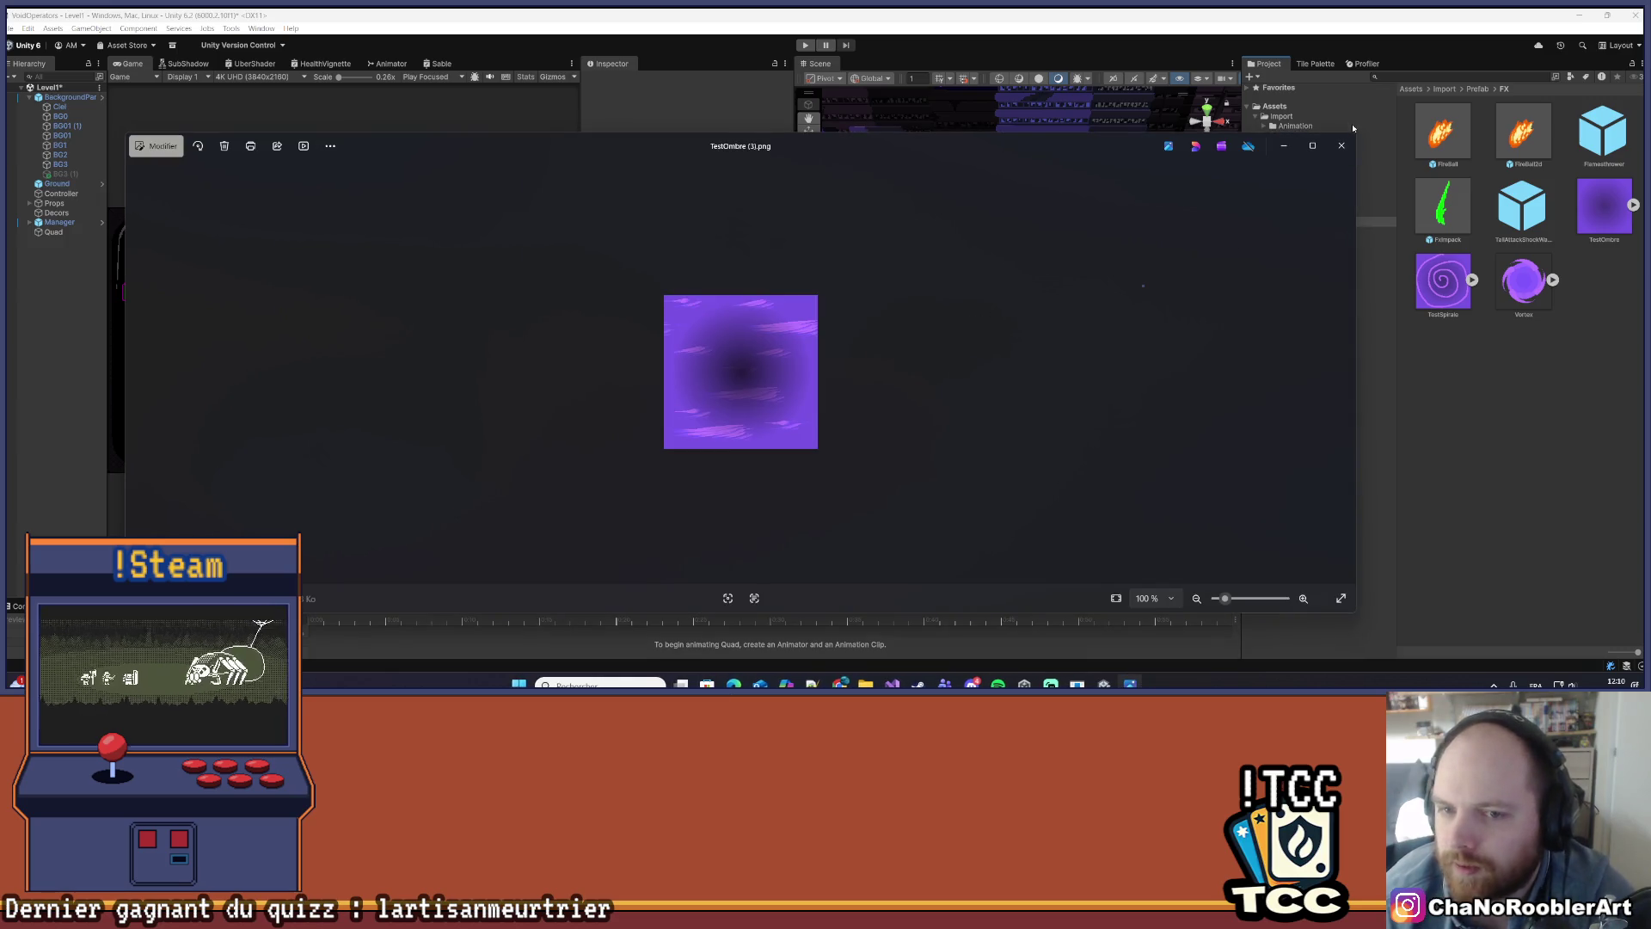
{"action": "left_click", "coordinate": [1331, 155]}
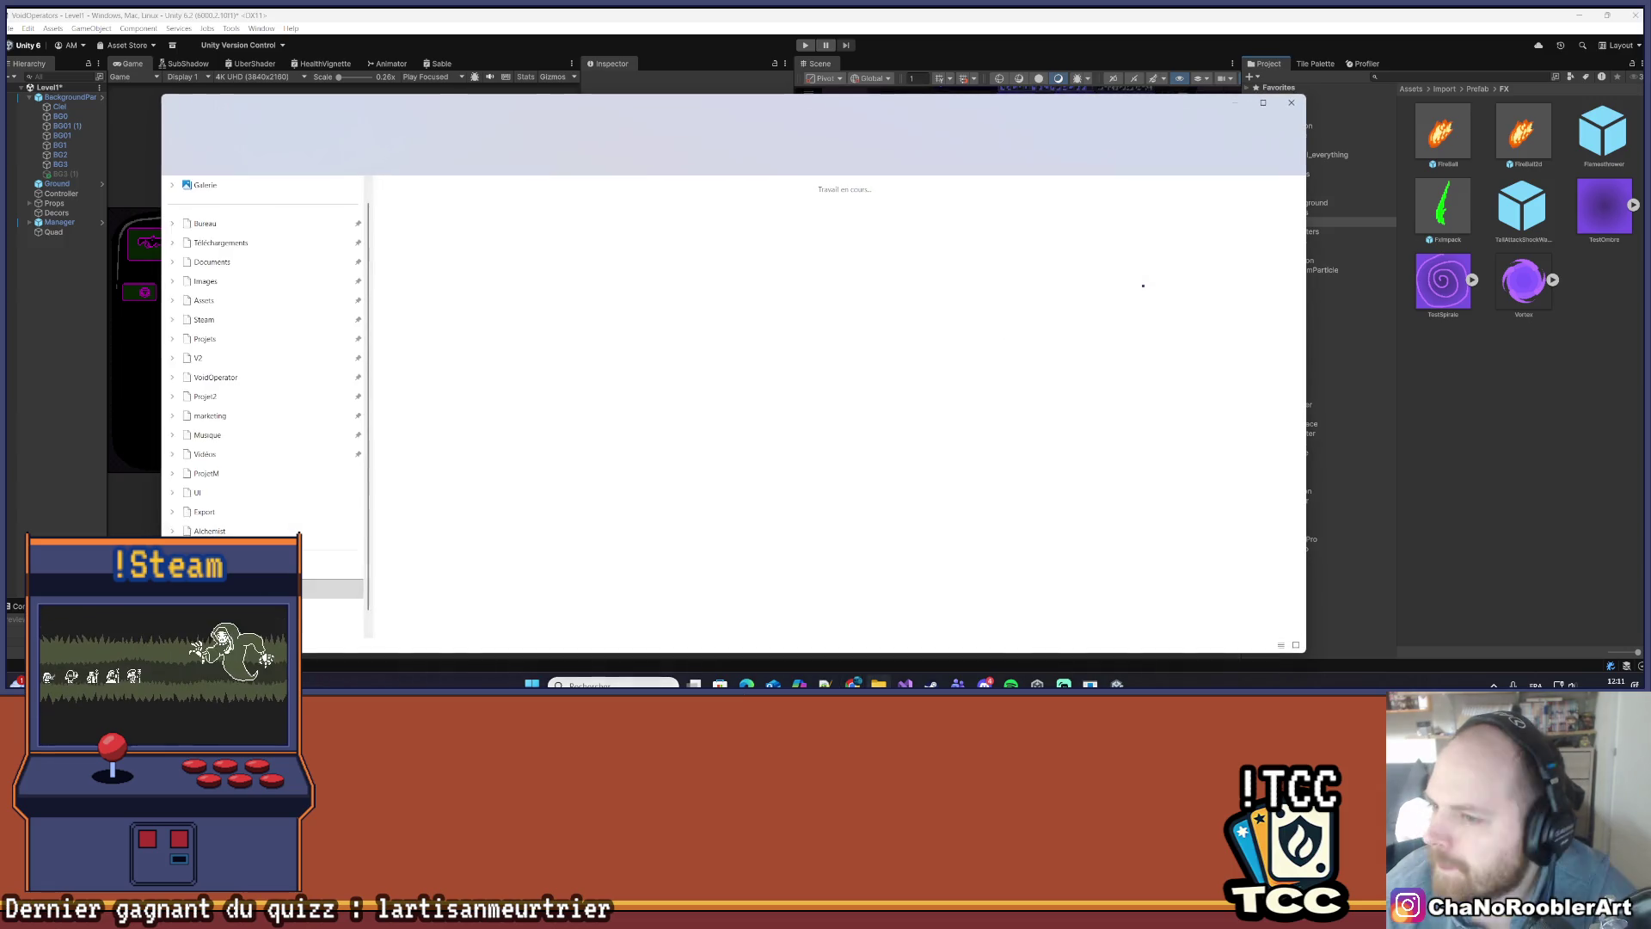
{"action": "mouse_move", "coordinate": [439, 204]}
{"action": "left_mouse_down"}
{"action": "mouse_move", "coordinate": [1420, 361]}
{"action": "mouse_move", "coordinate": [1483, 392]}
{"action": "left_mouse_up"}
{"action": "left_click", "coordinate": [1291, 105]}
{"action": "left_click", "coordinate": [1435, 278]}
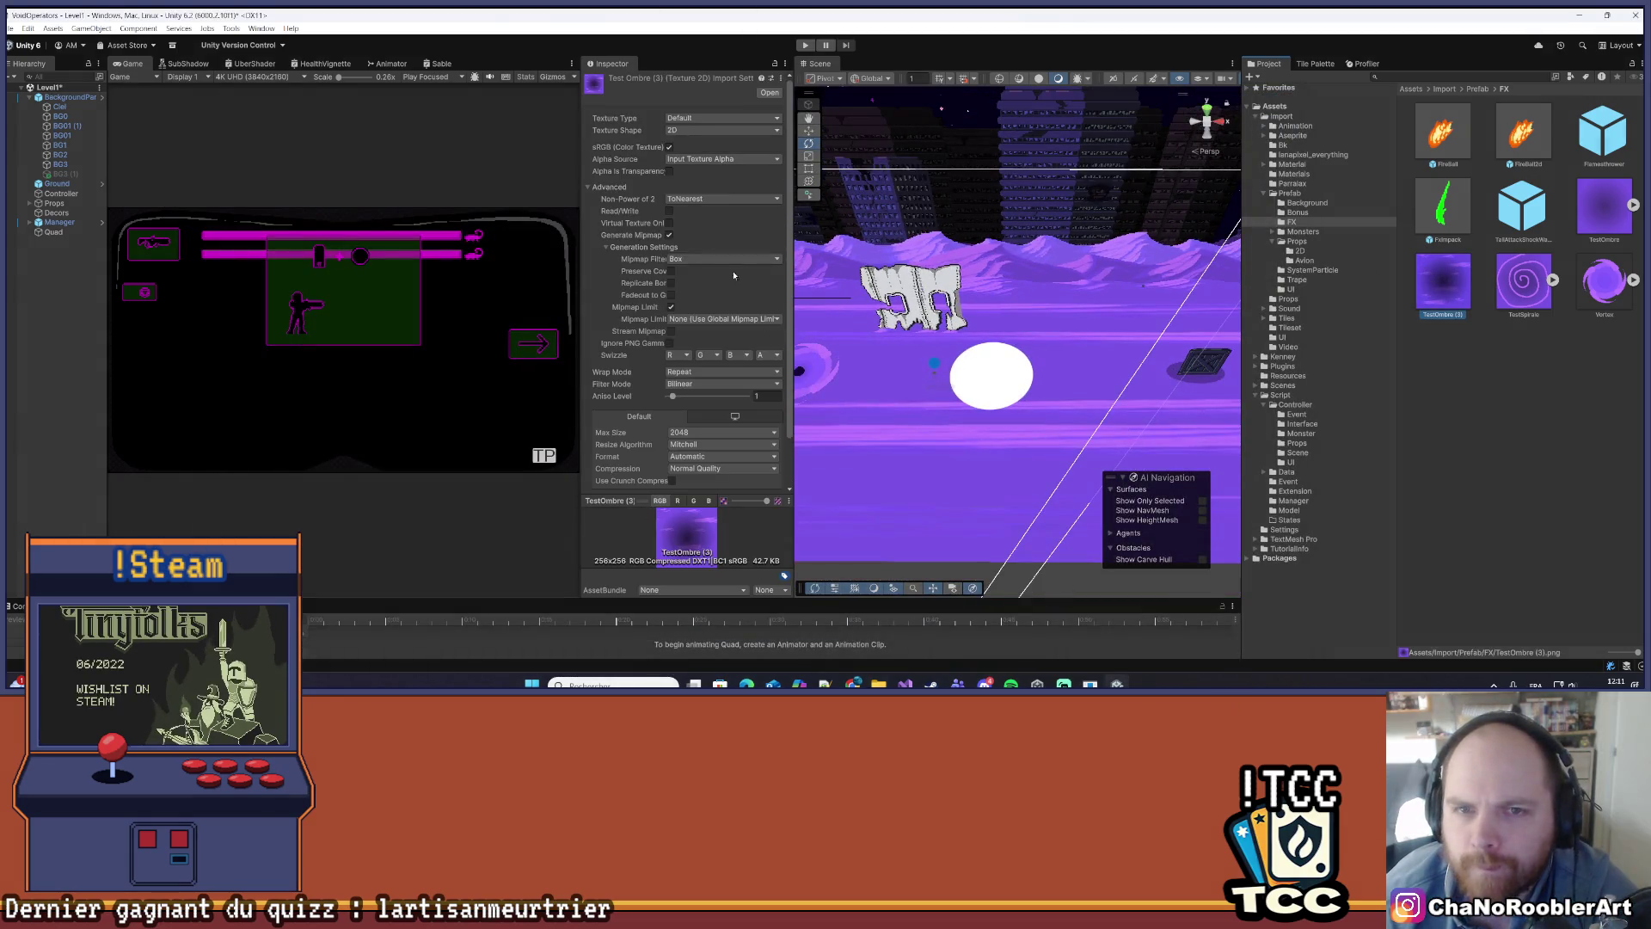
- Make TestOmbre (3) a Single Sprite (2D and UI) at 32 pixels per unit
{"action": "left_click", "coordinate": [701, 120]}
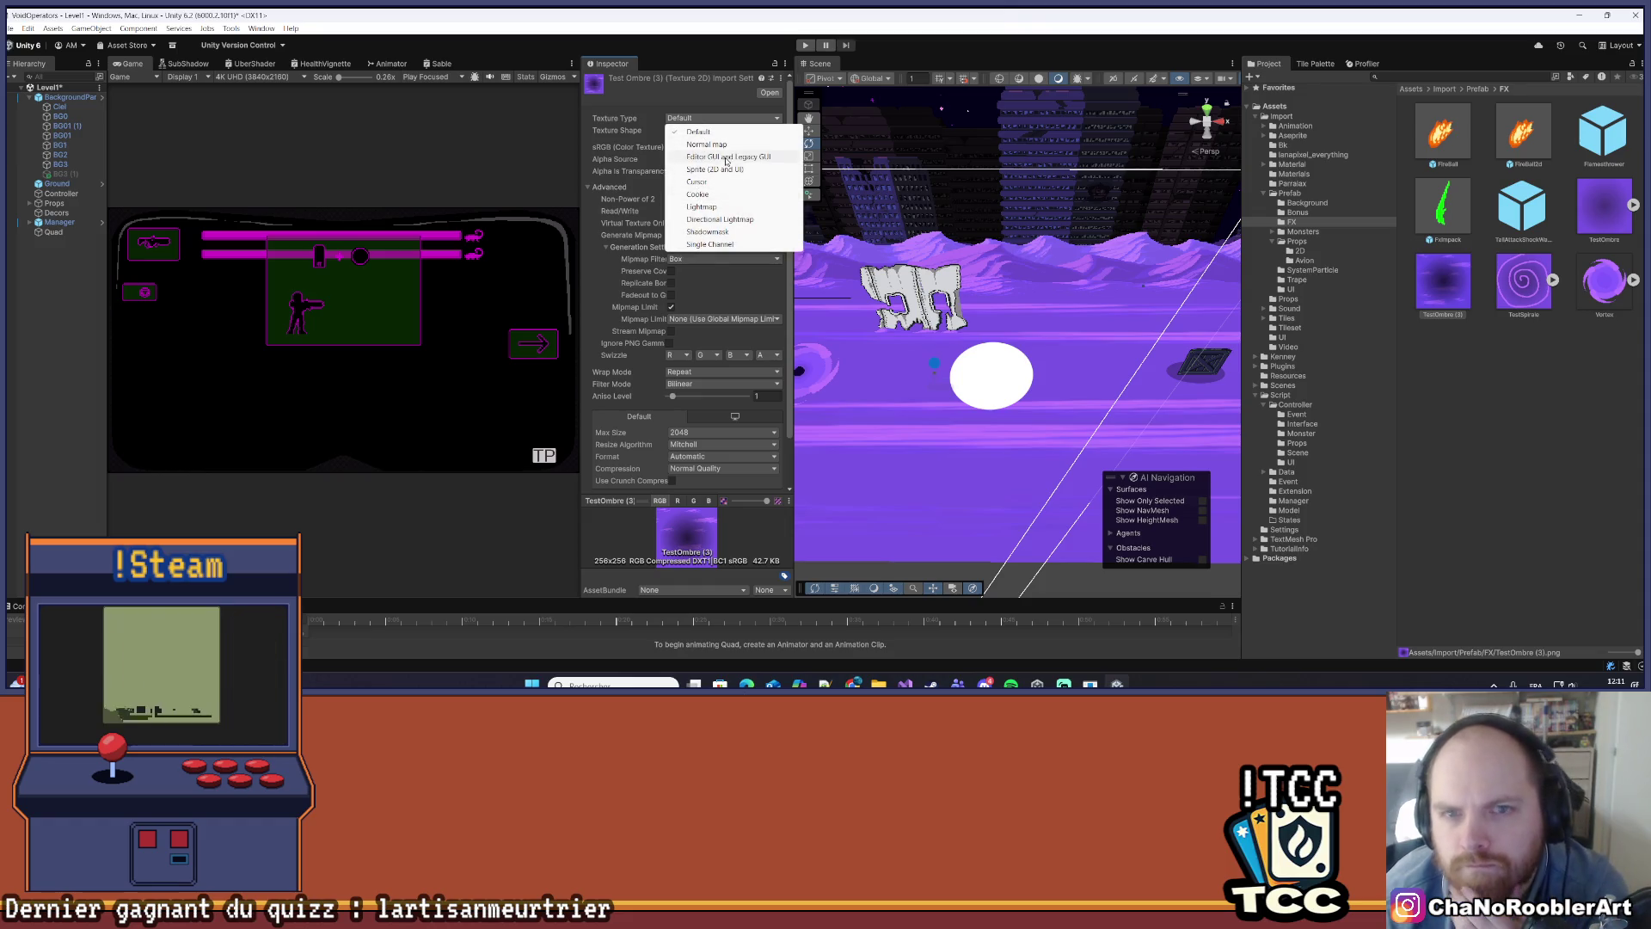
{"action": "left_click", "coordinate": [725, 170]}
{"action": "left_click", "coordinate": [722, 147]}
{"action": "left_click", "coordinate": [710, 159]}
{"action": "left_click", "coordinate": [704, 159]}
{"action": "type", "text": "32"}
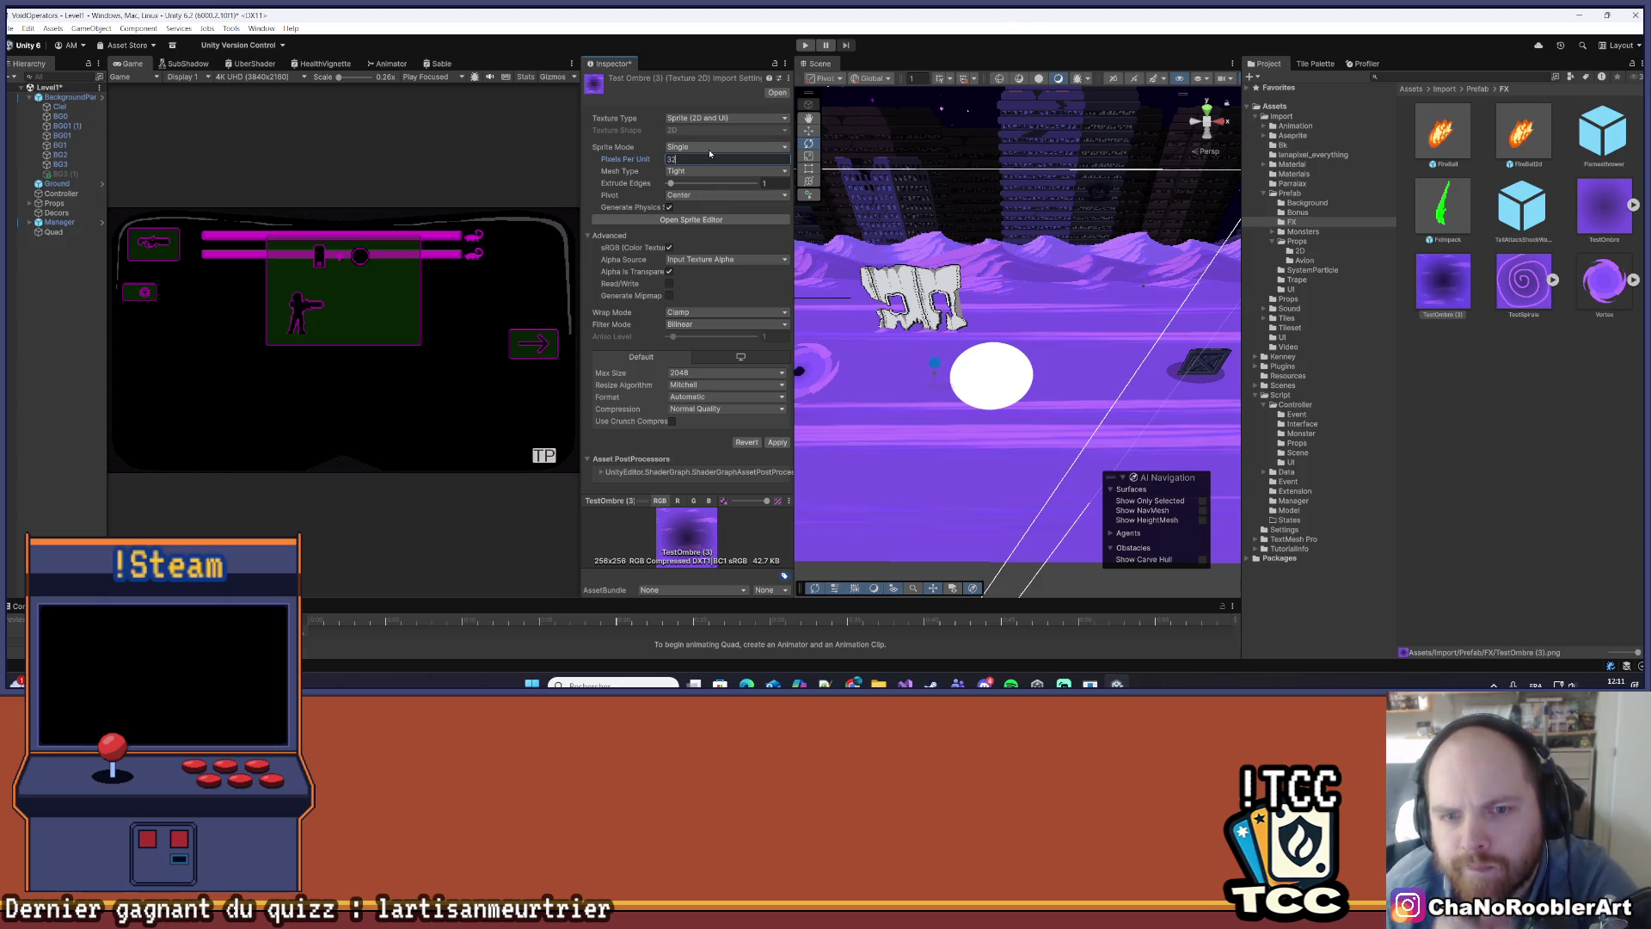
- Set Max Size 8192, Point filtering and no compression, then apply the import settings
{"action": "left_click", "coordinate": [685, 374]}
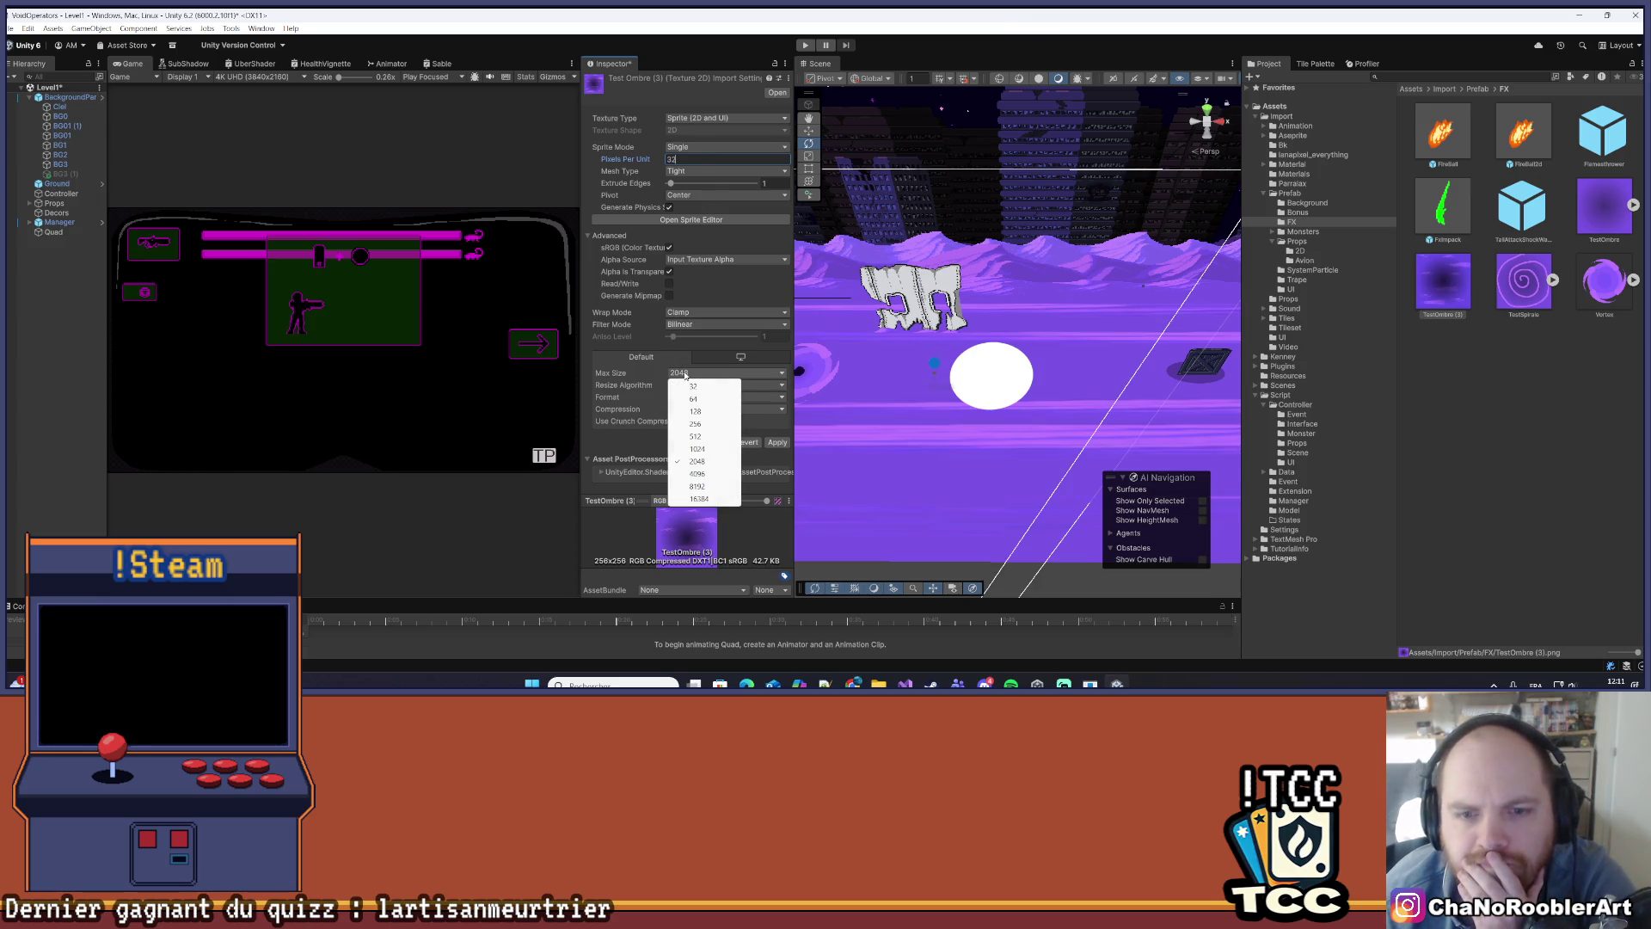
{"action": "left_click", "coordinate": [697, 487]}
{"action": "left_click", "coordinate": [688, 324]}
{"action": "left_click", "coordinate": [688, 334]}
{"action": "left_click", "coordinate": [696, 409]}
{"action": "left_click", "coordinate": [703, 422]}
{"action": "left_click", "coordinate": [772, 432]}
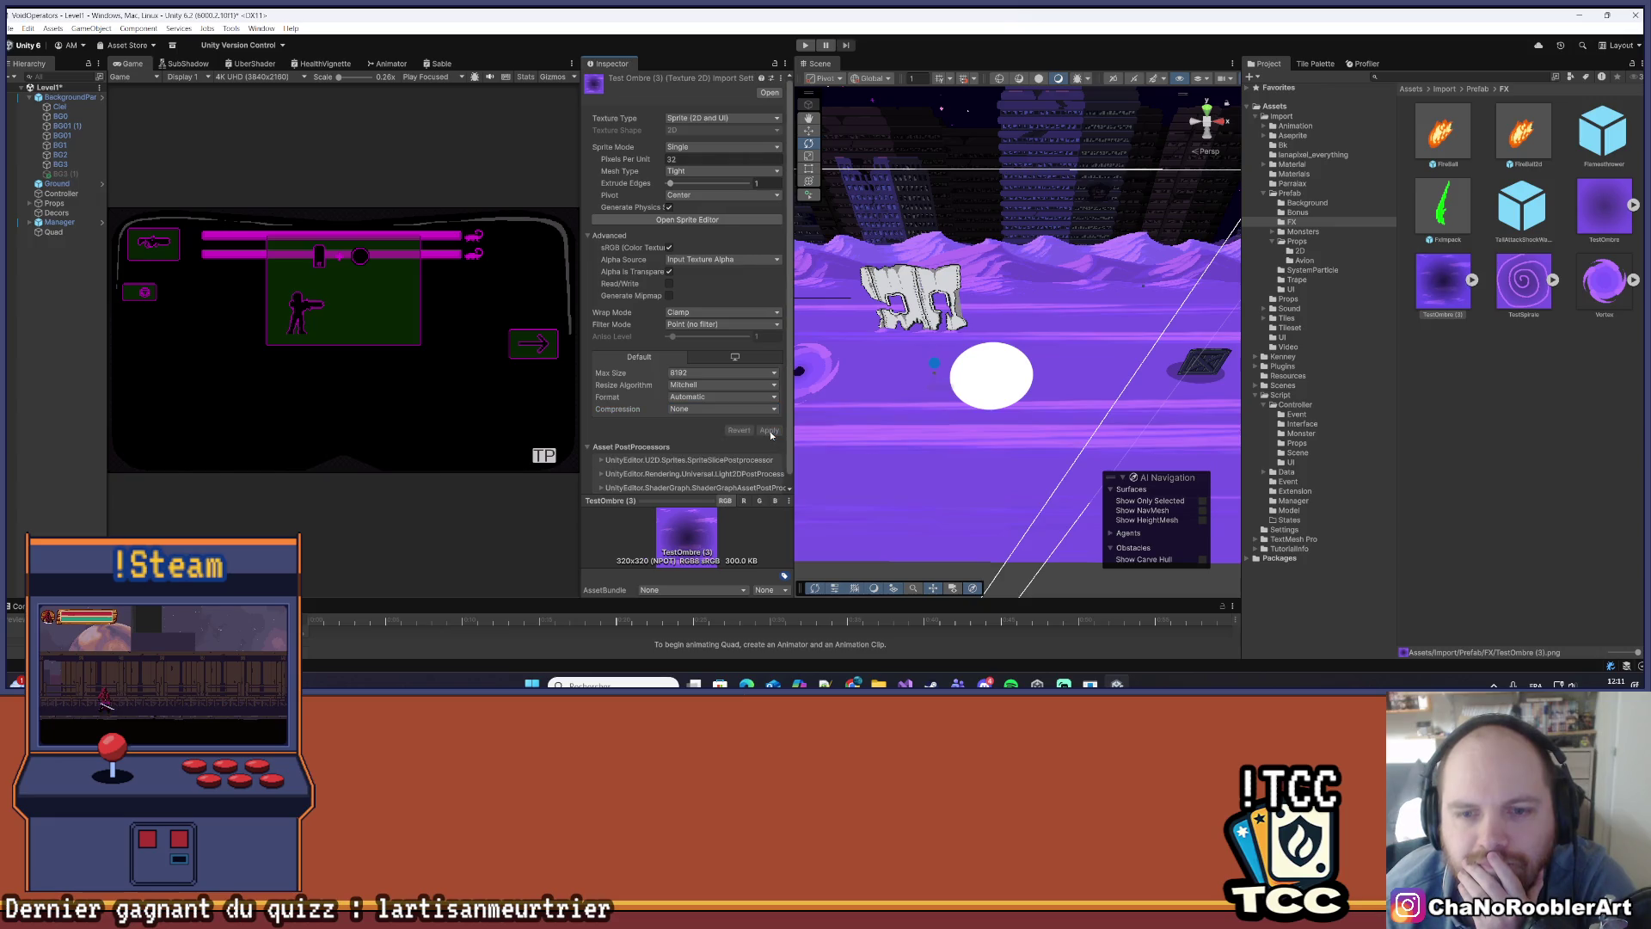
{"action": "left_click", "coordinate": [55, 203]}
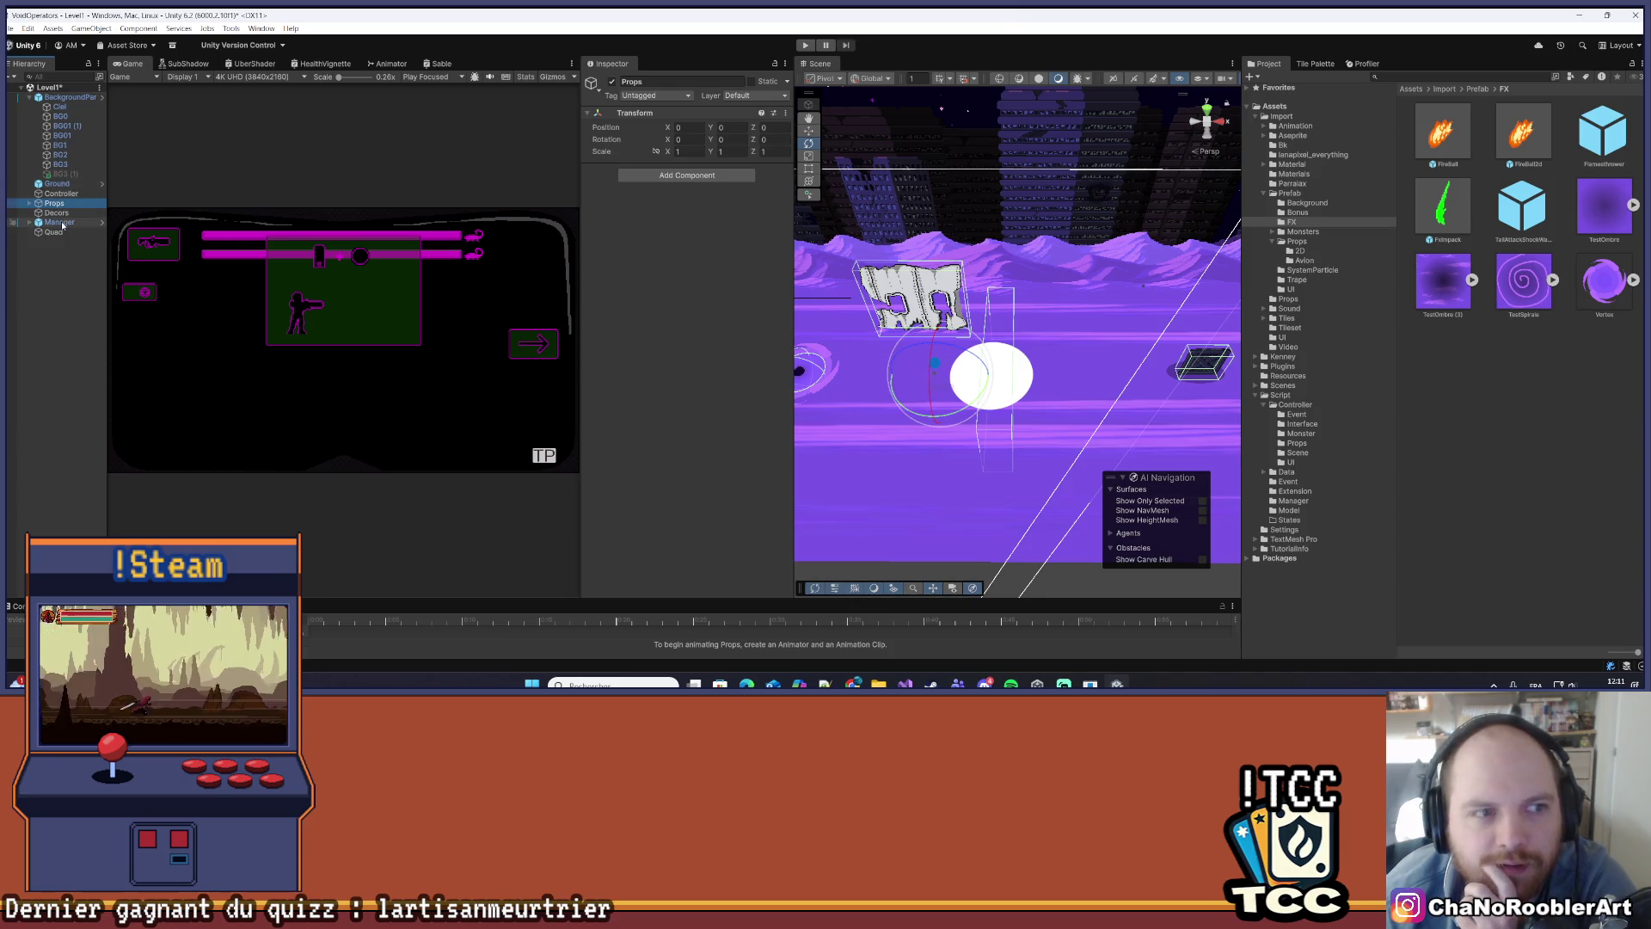
- Assign TestOmbre (3) to the Texture2D slot of the Quad's Sable material
{"action": "left_click", "coordinate": [62, 232]}
{"action": "scroll", "coordinate": [740, 344], "scroll_direction": "down", "scroll_amount": 5}
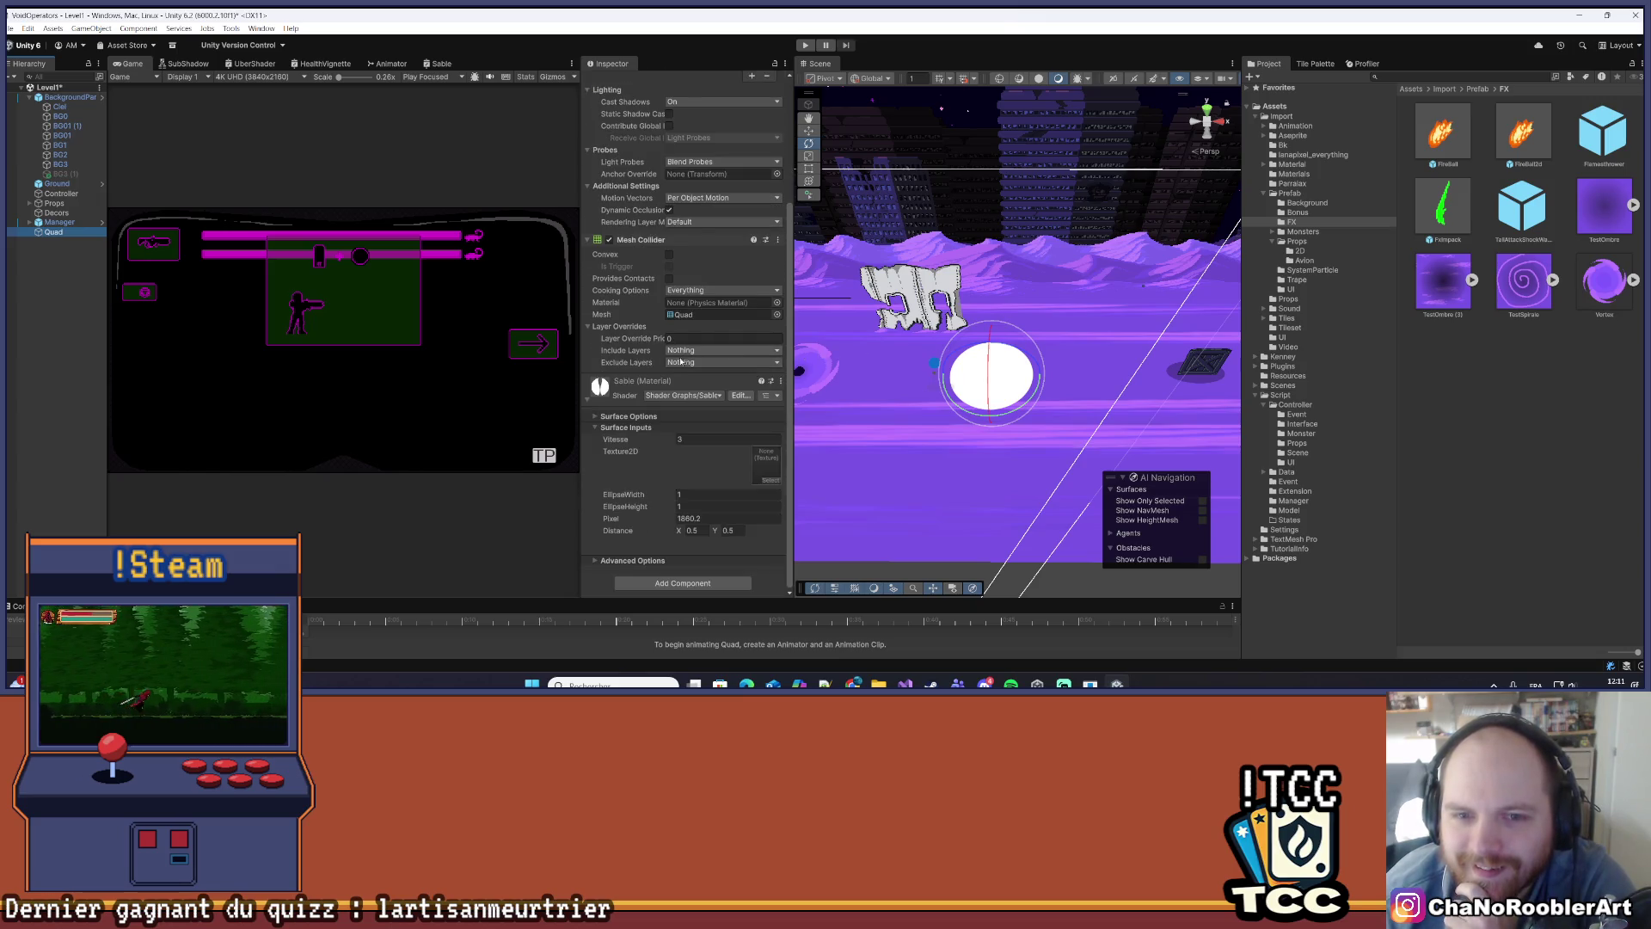
{"action": "scroll", "coordinate": [636, 404], "scroll_direction": "up", "scroll_amount": 5}
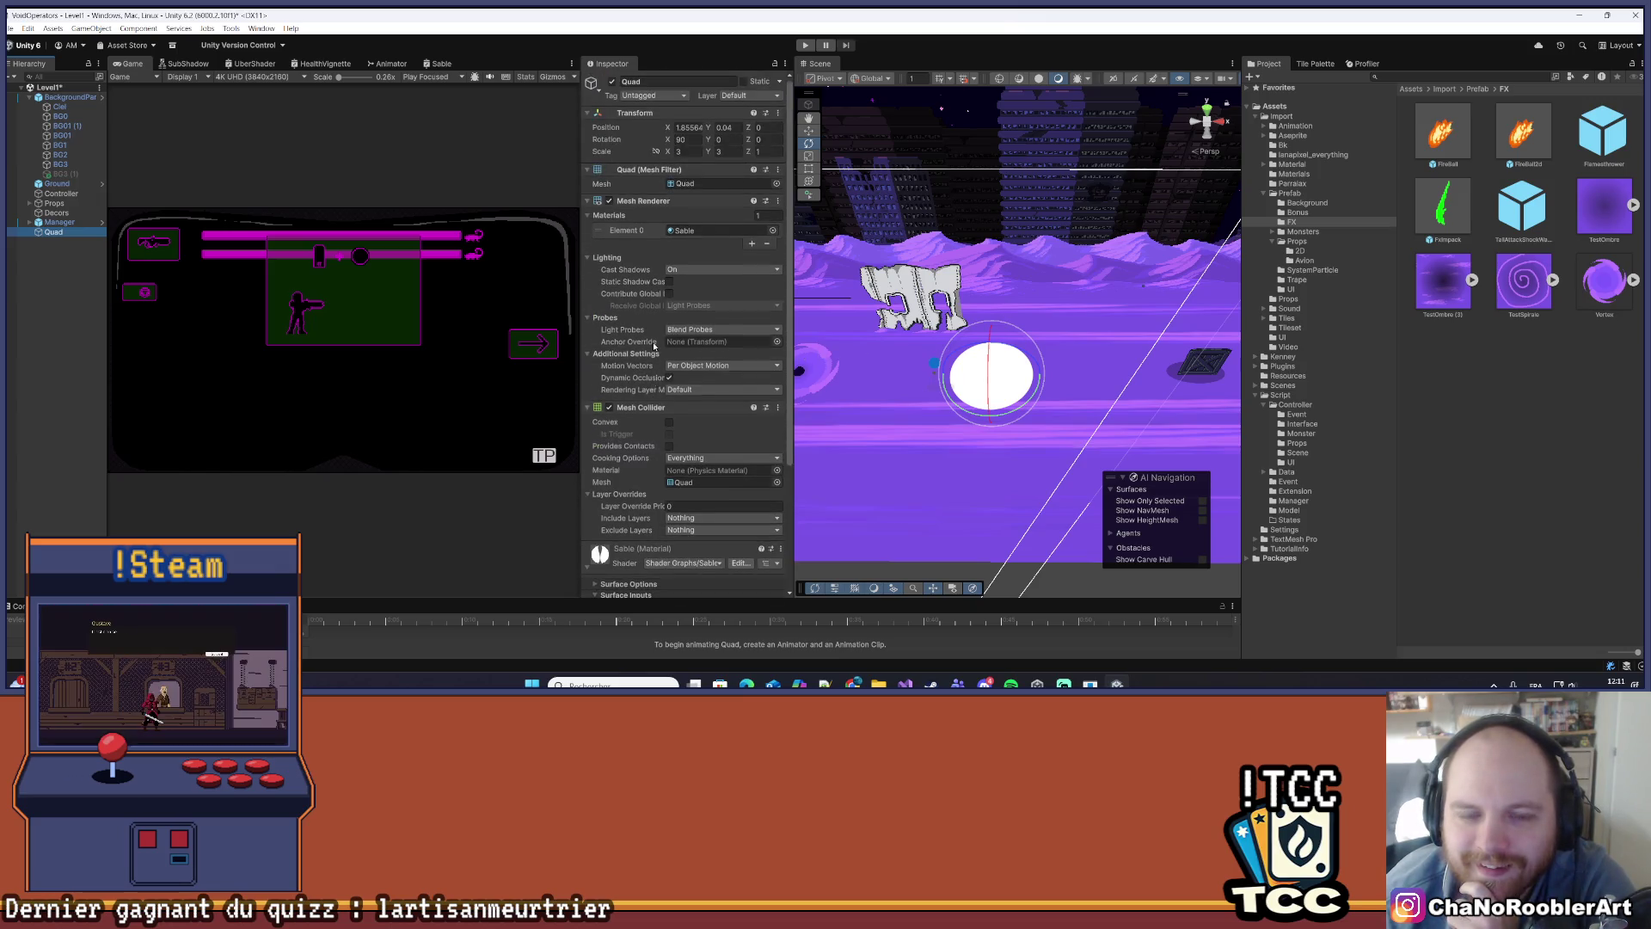
{"action": "scroll", "coordinate": [653, 345], "scroll_direction": "down", "scroll_amount": 5}
{"action": "scroll", "coordinate": [649, 439], "scroll_direction": "down", "scroll_amount": 1}
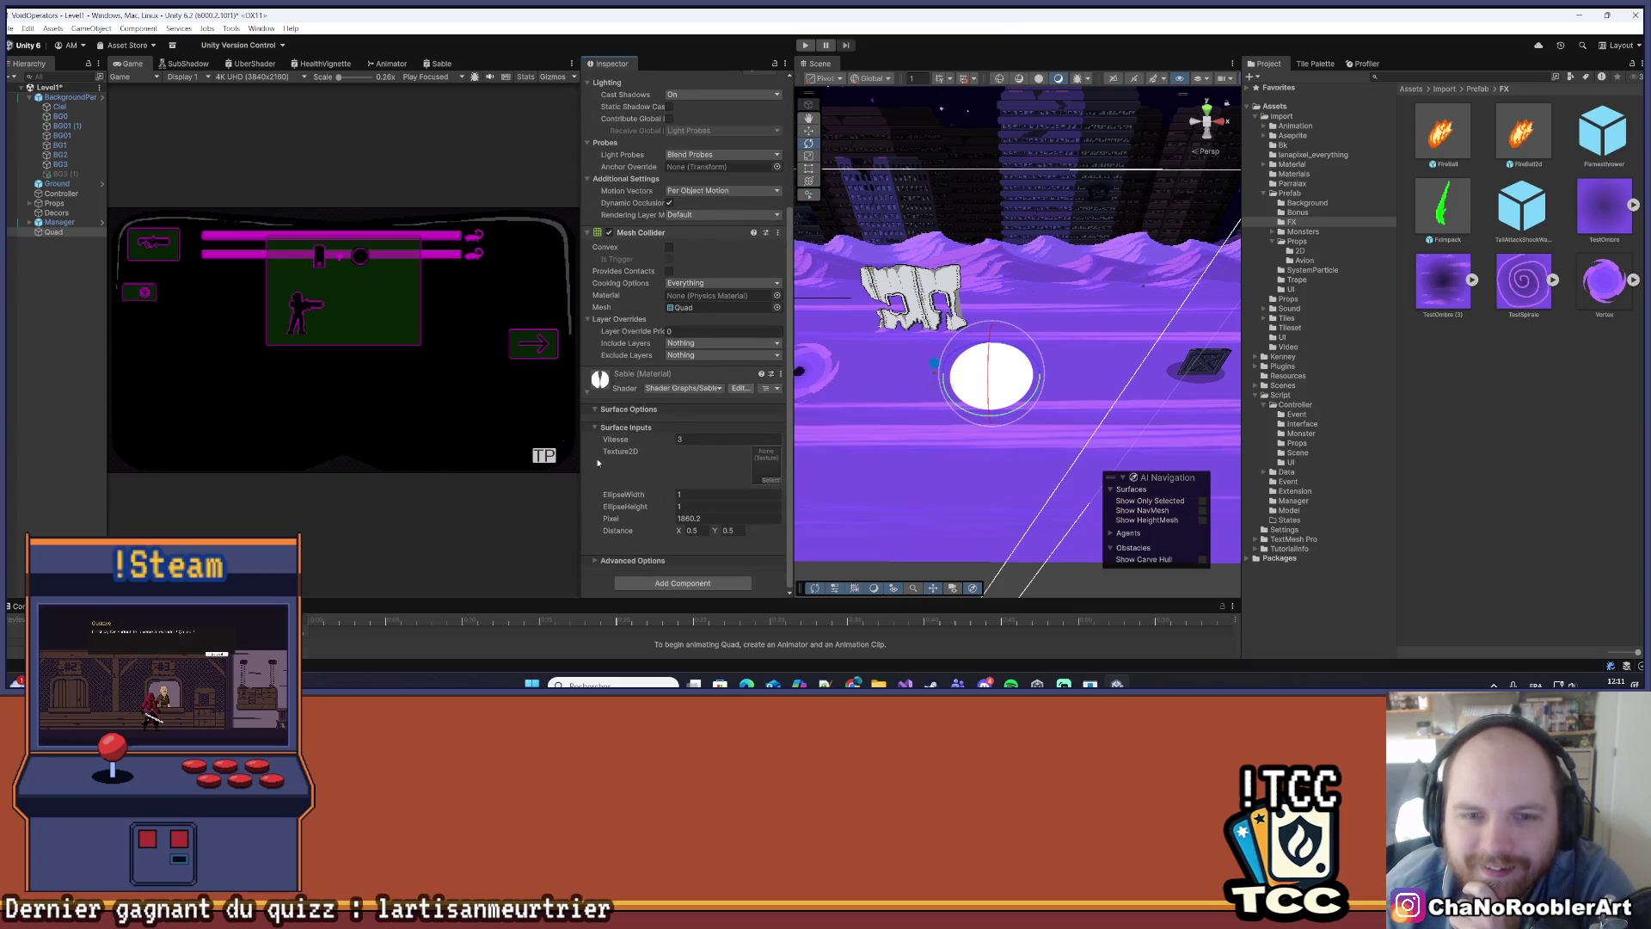
{"action": "left_click", "coordinate": [62, 222]}
{"action": "left_click", "coordinate": [53, 233]}
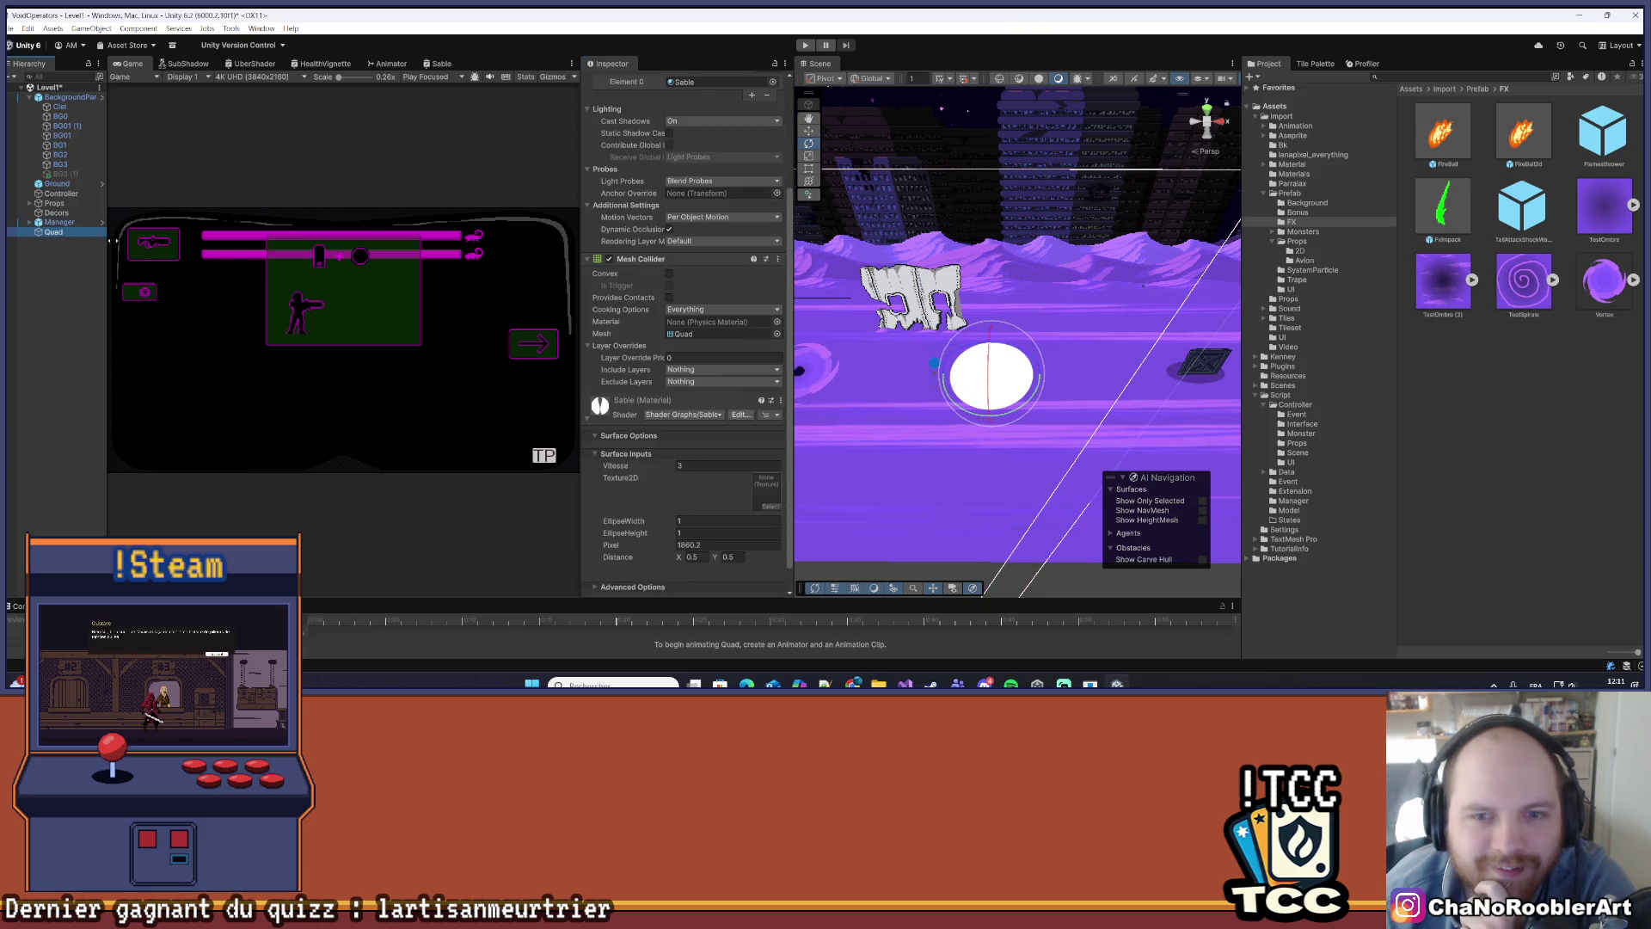
{"action": "scroll", "coordinate": [745, 435], "scroll_direction": "down", "scroll_amount": 1}
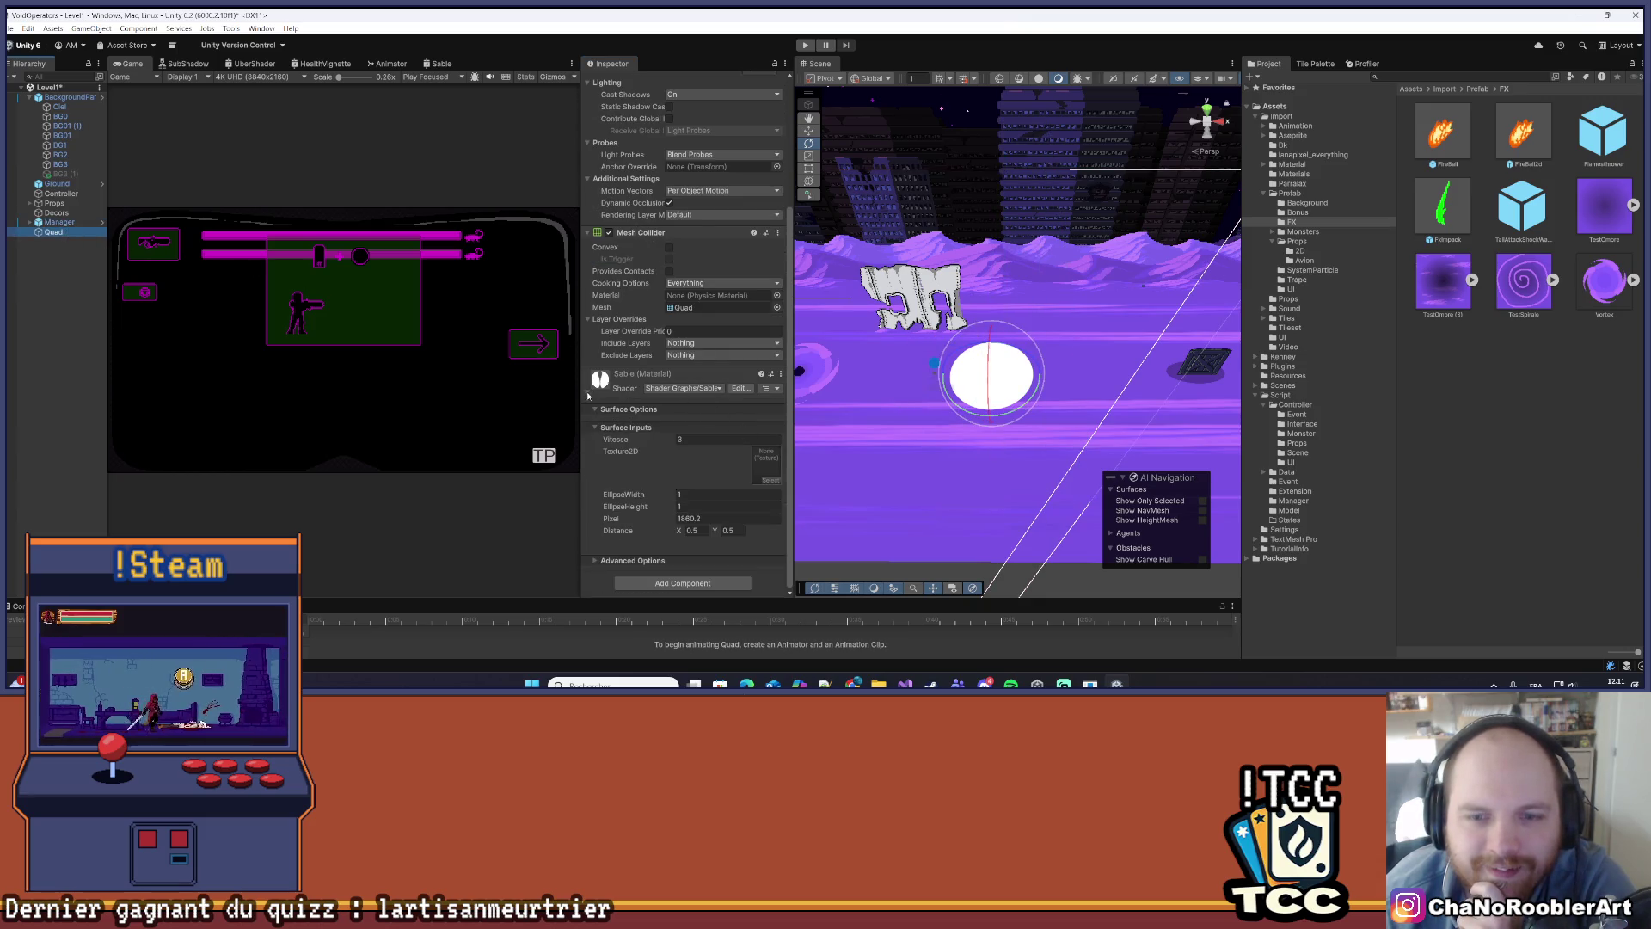
{"action": "left_click_drag", "start_coordinate": [762, 469], "coordinate": [765, 471]}
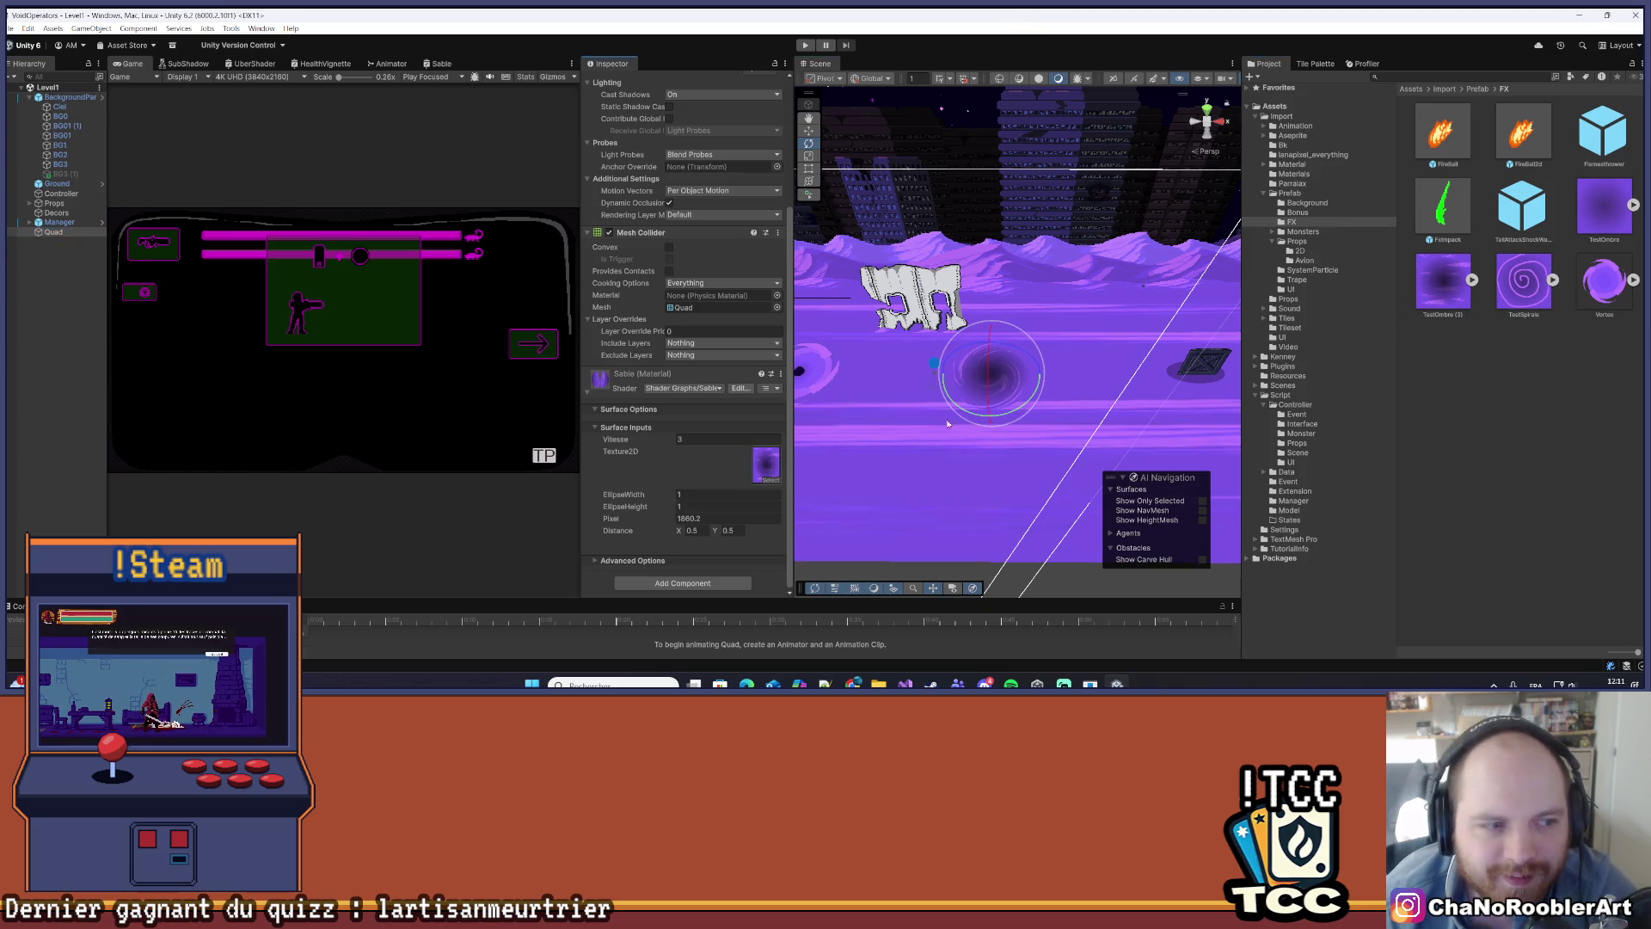
- Review TestOmbre (3)'s import settings, reselect the Quad, and start Play mode
{"action": "left_click", "coordinate": [1439, 297]}
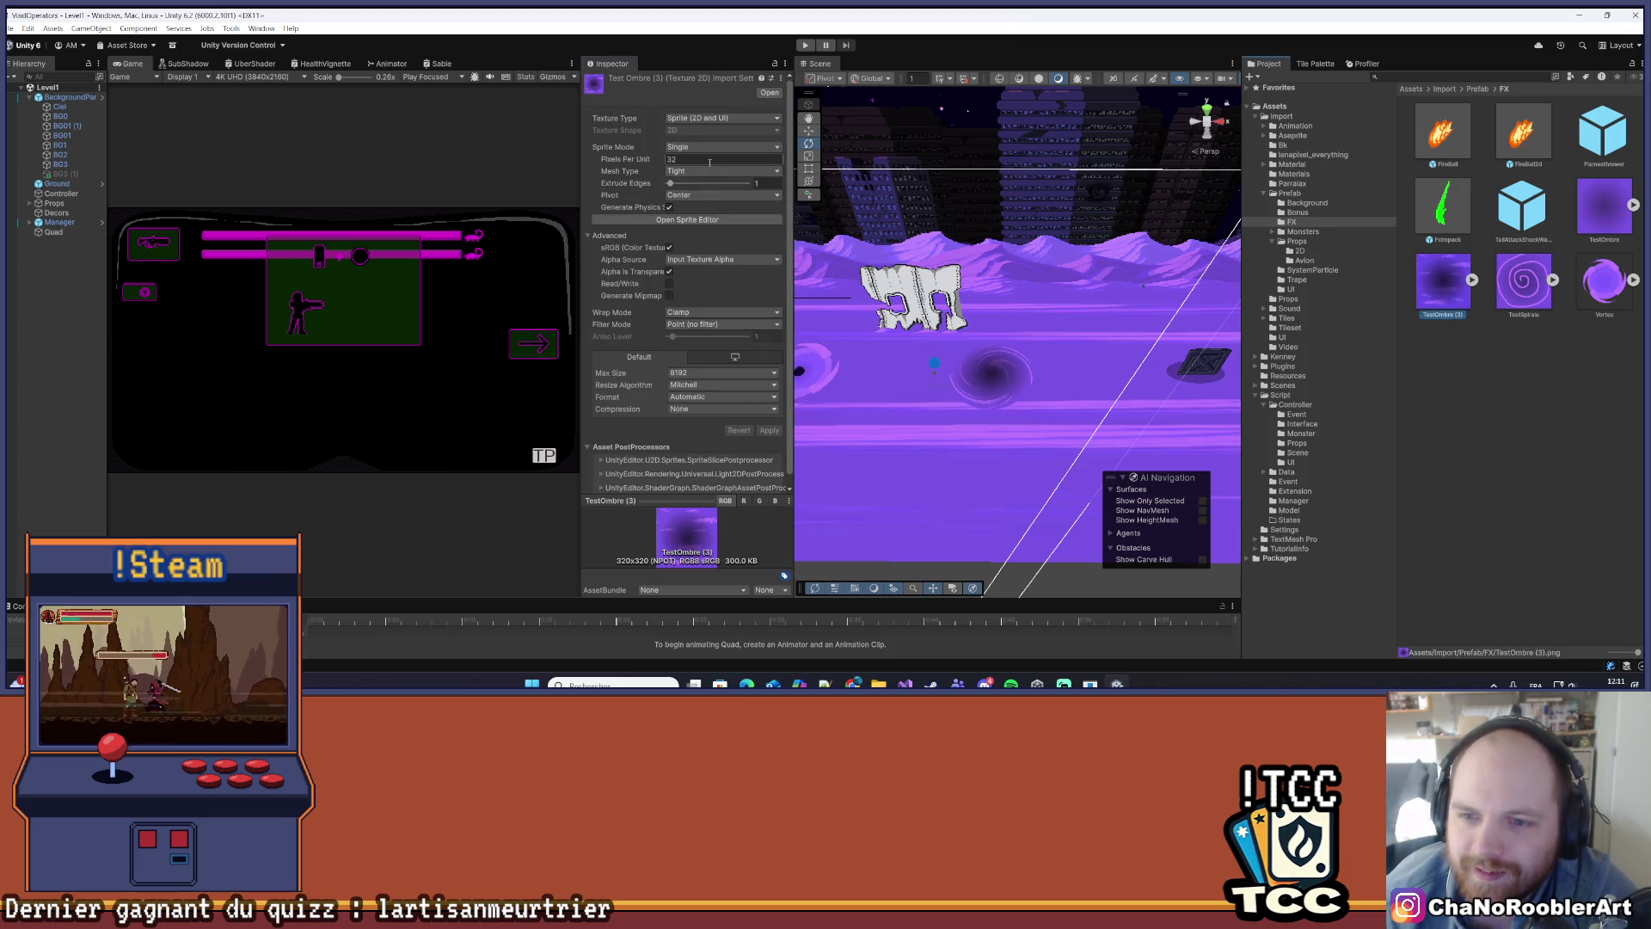
{"action": "scroll", "coordinate": [717, 339], "scroll_direction": "down", "scroll_amount": 1}
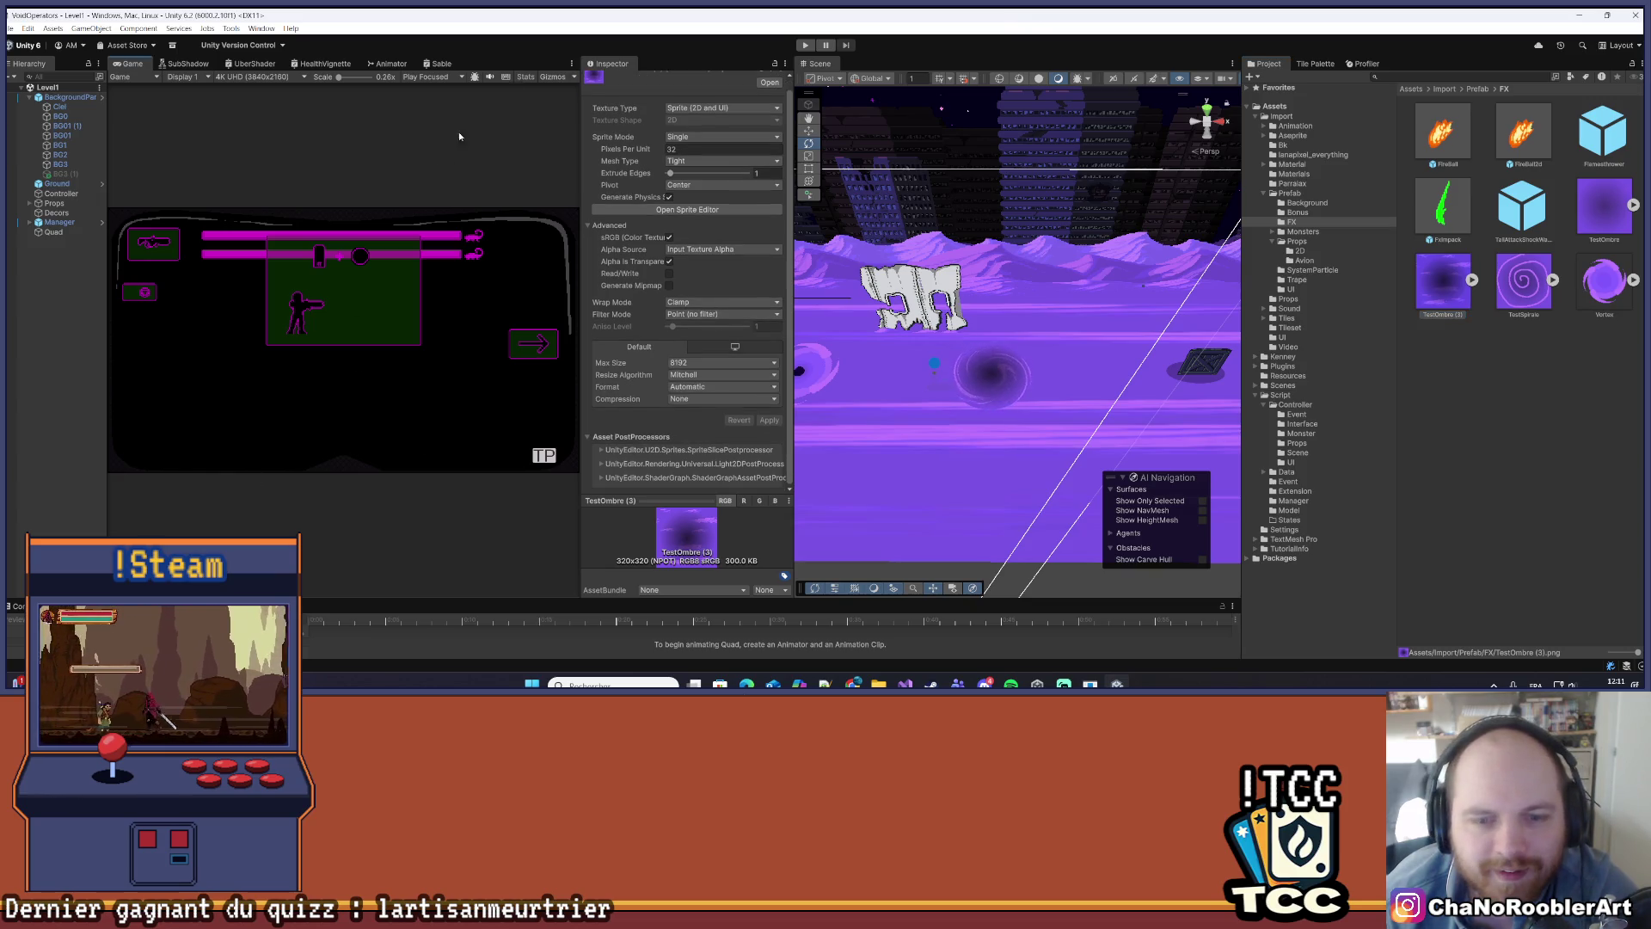
{"action": "left_click", "coordinate": [53, 232]}
{"action": "scroll", "coordinate": [654, 418], "scroll_direction": "down", "scroll_amount": 5}
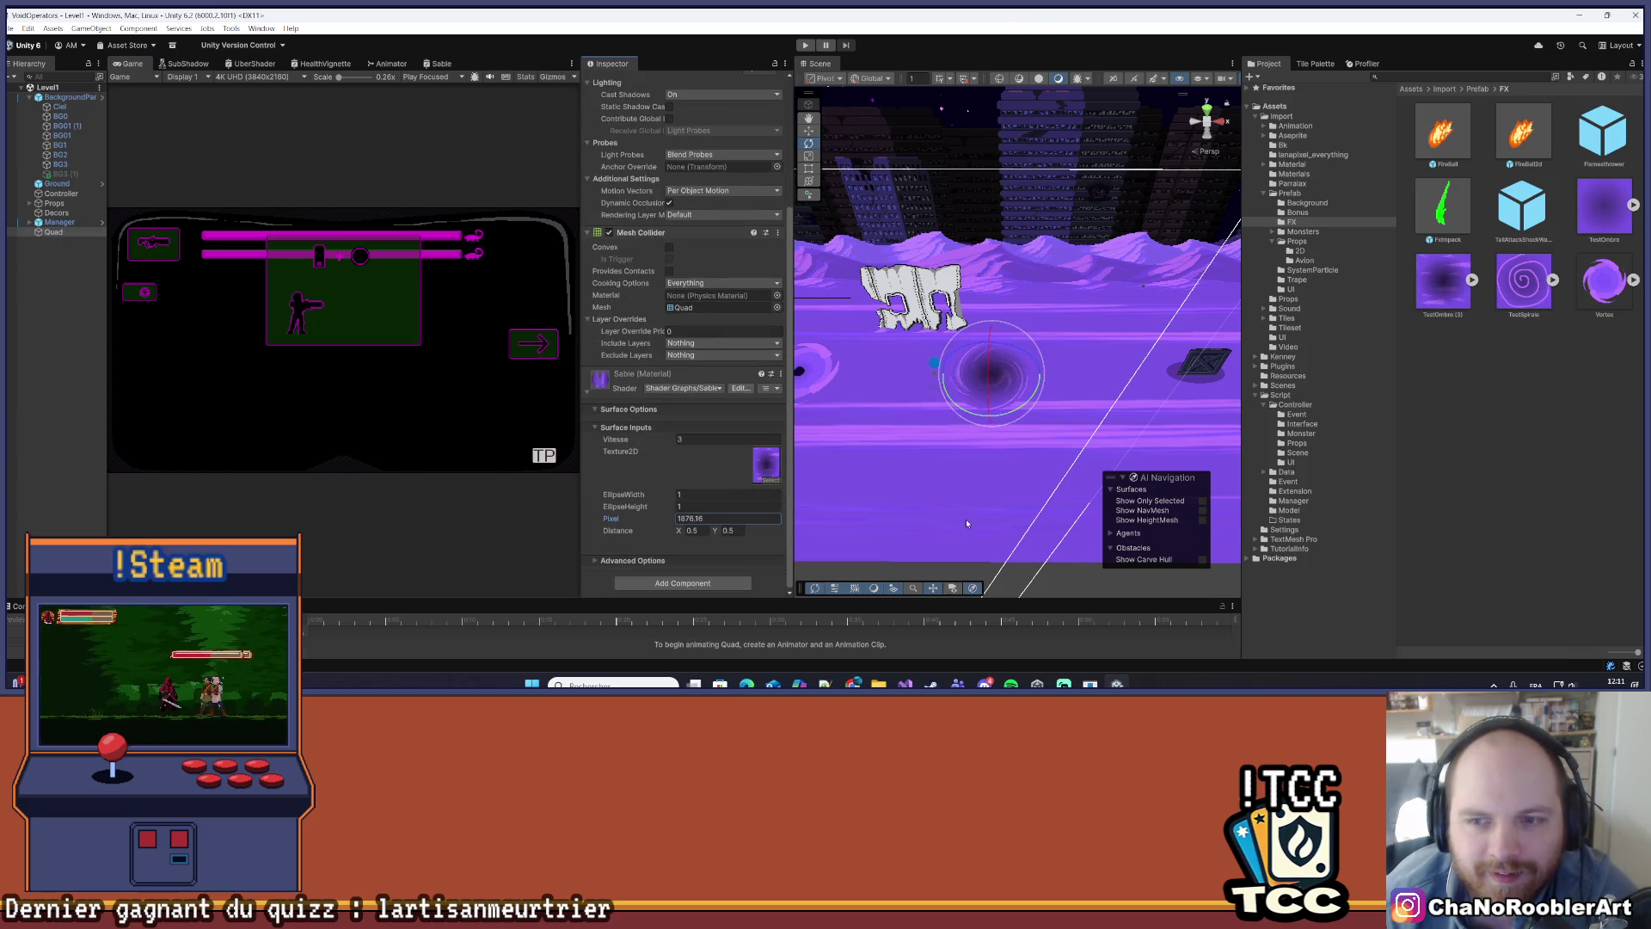
{"action": "left_click", "coordinate": [805, 45]}
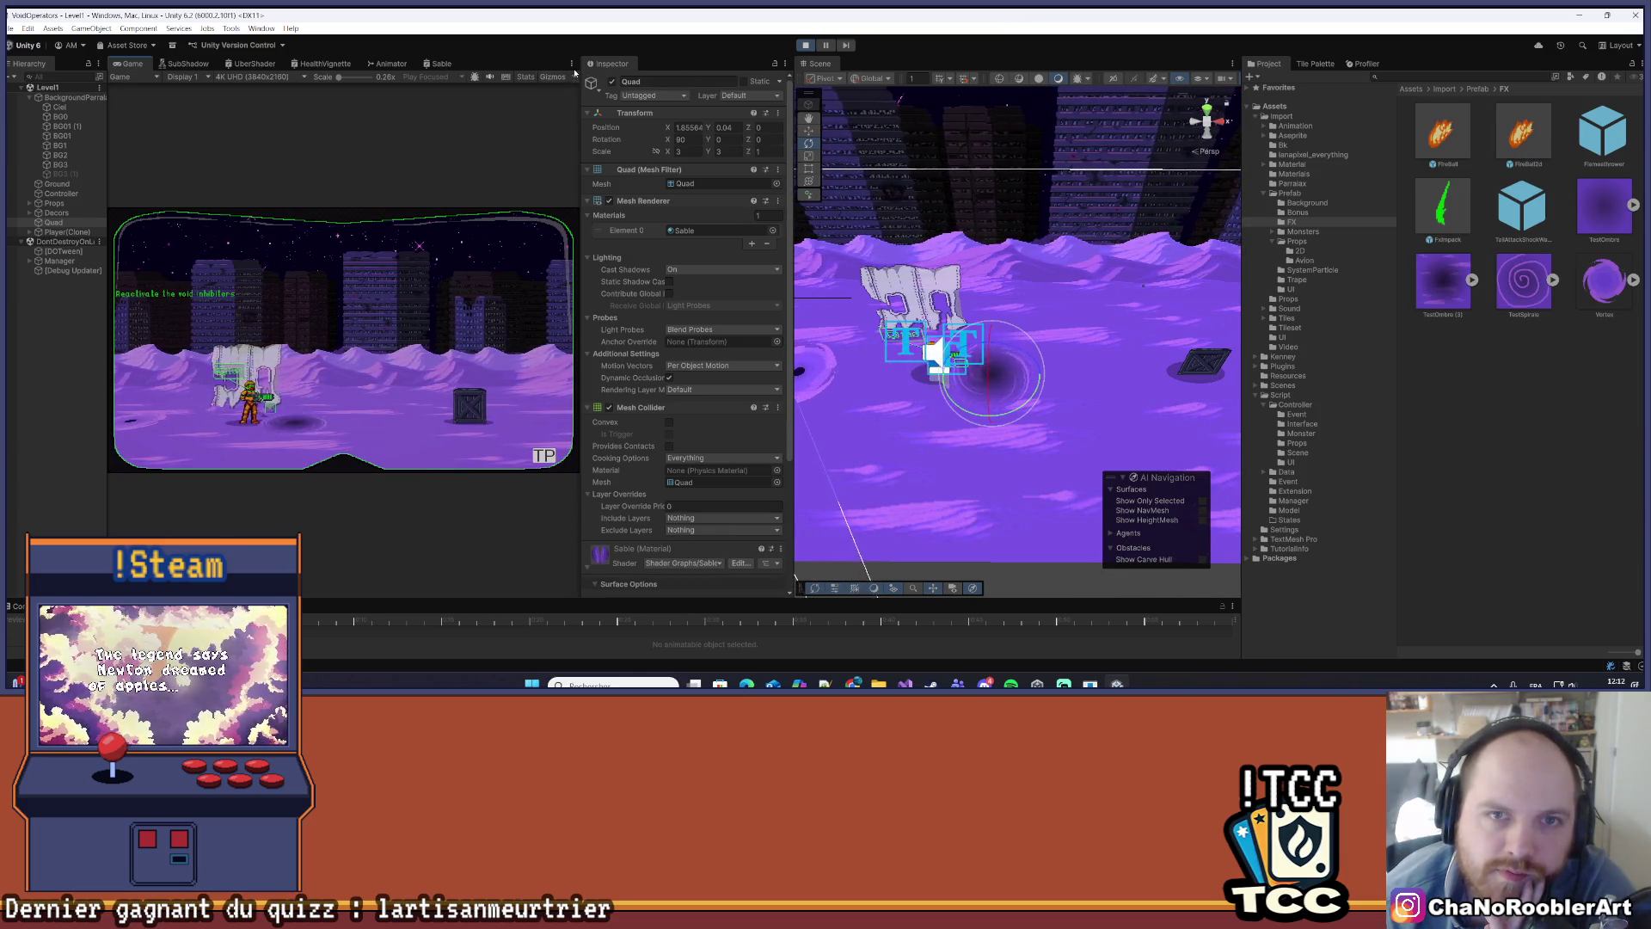
- Maximize the Game view and walk the character right and left, firing the gun
{"action": "left_click", "coordinate": [572, 64]}
{"action": "left_click", "coordinate": [594, 71]}
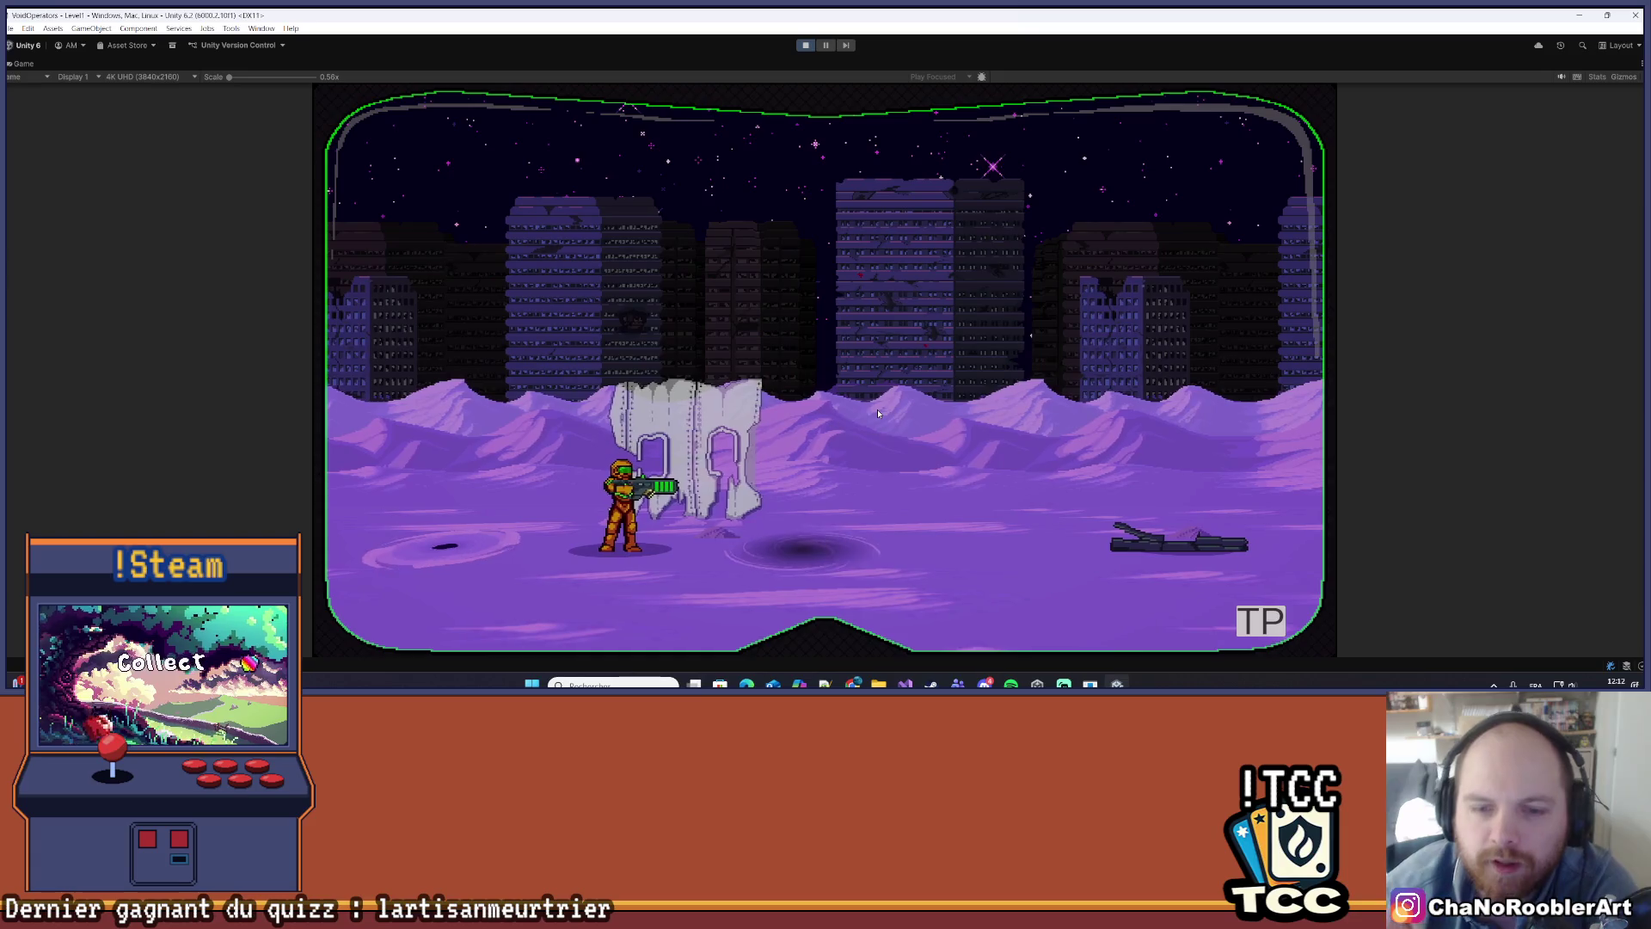
{"action": "key", "text": "d"}
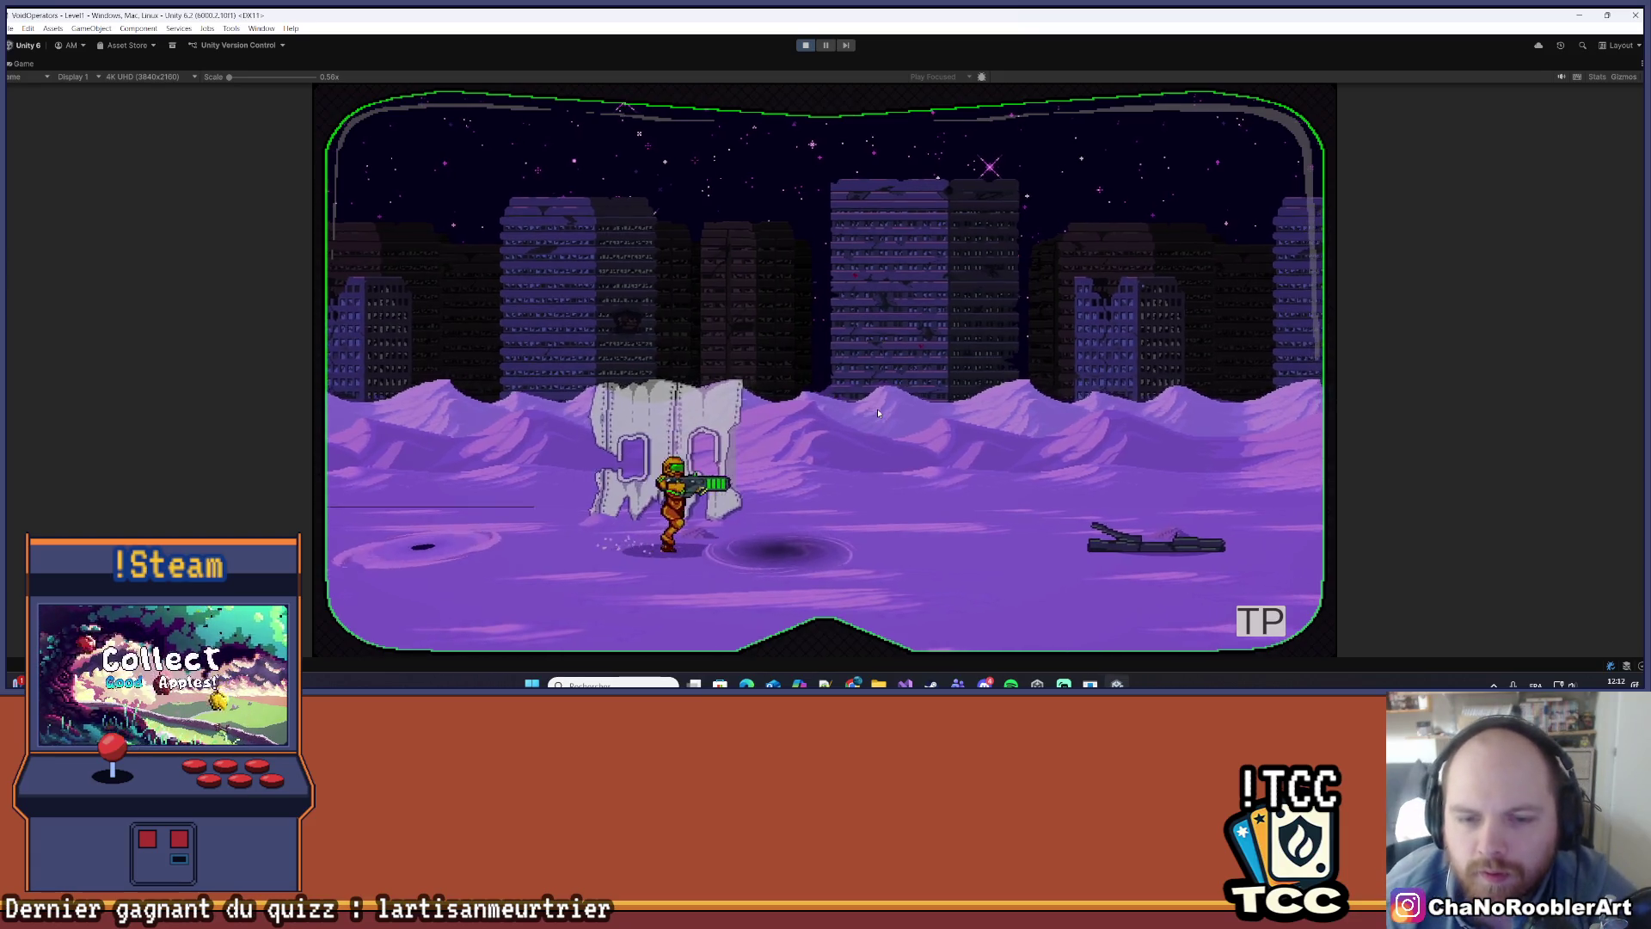
{"action": "key", "text": "a"}
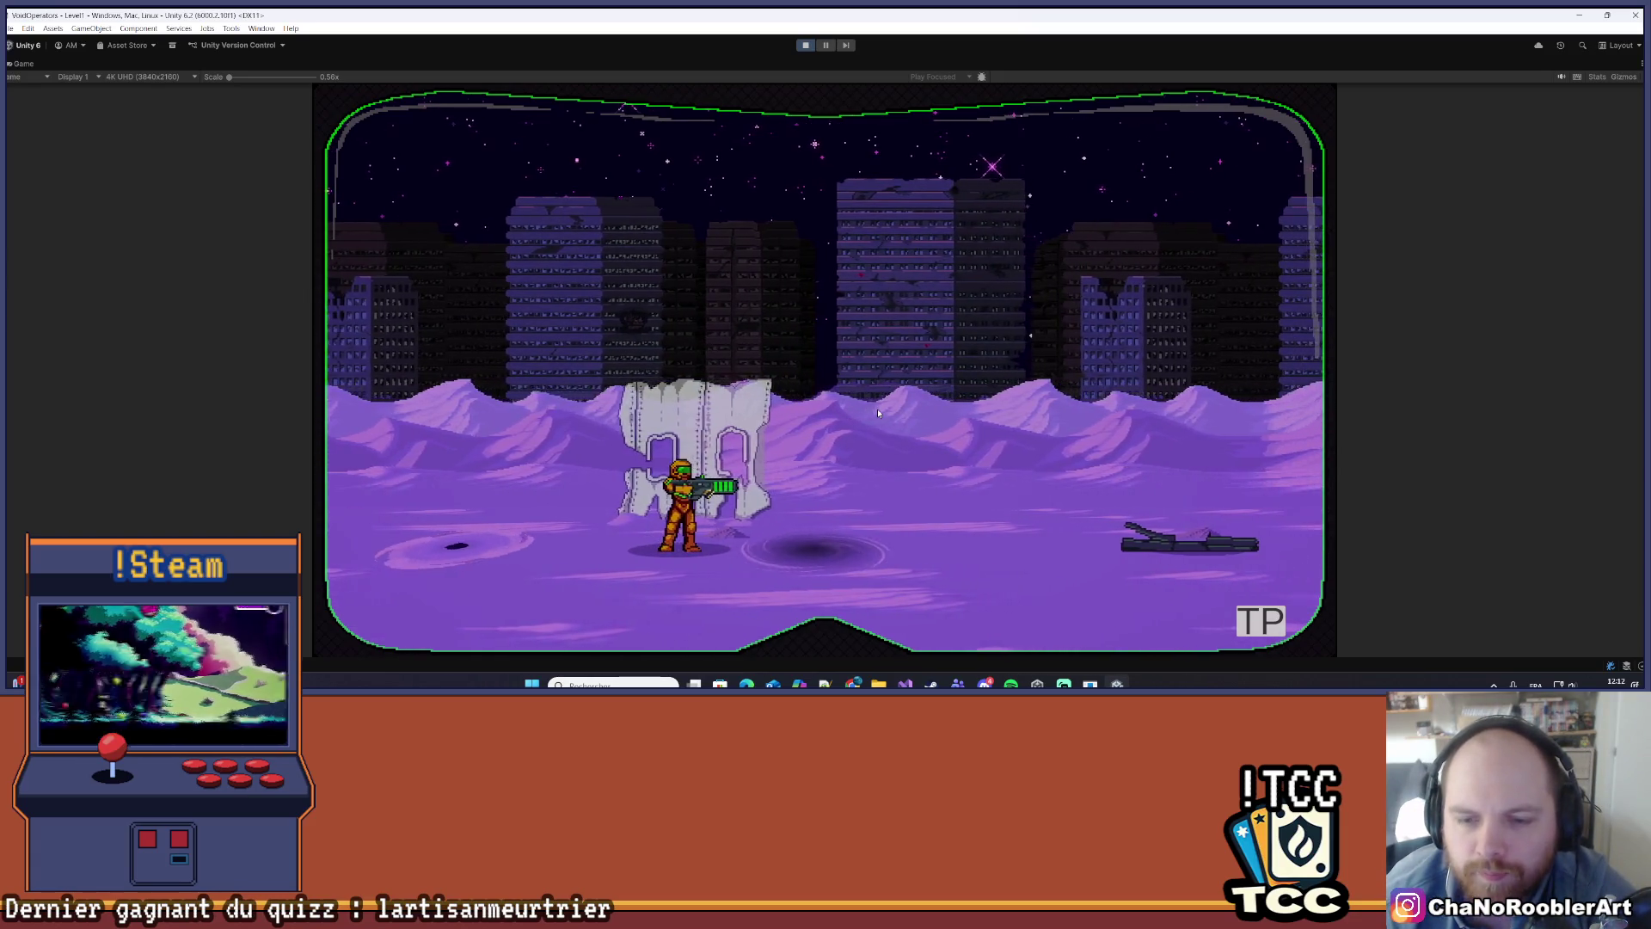
{"action": "left_click", "coordinate": [874, 416]}
- Keep walking and shooting past the vortex and ruins, then restore the editor layout
{"action": "key", "text": "d"}
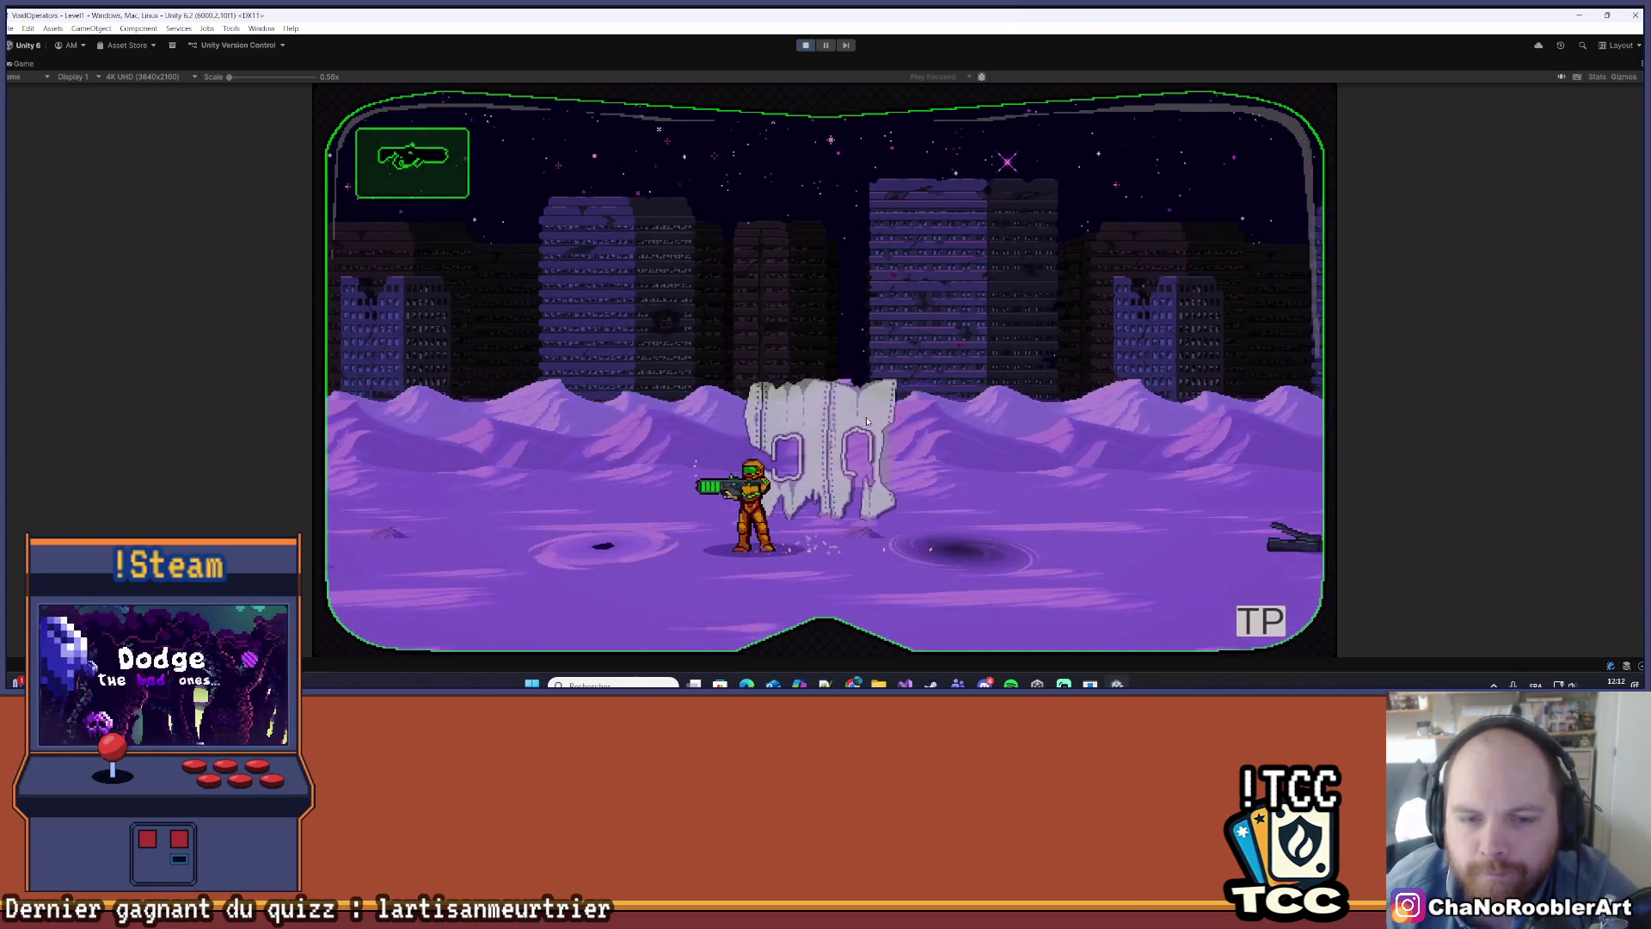
{"action": "key", "text": "d"}
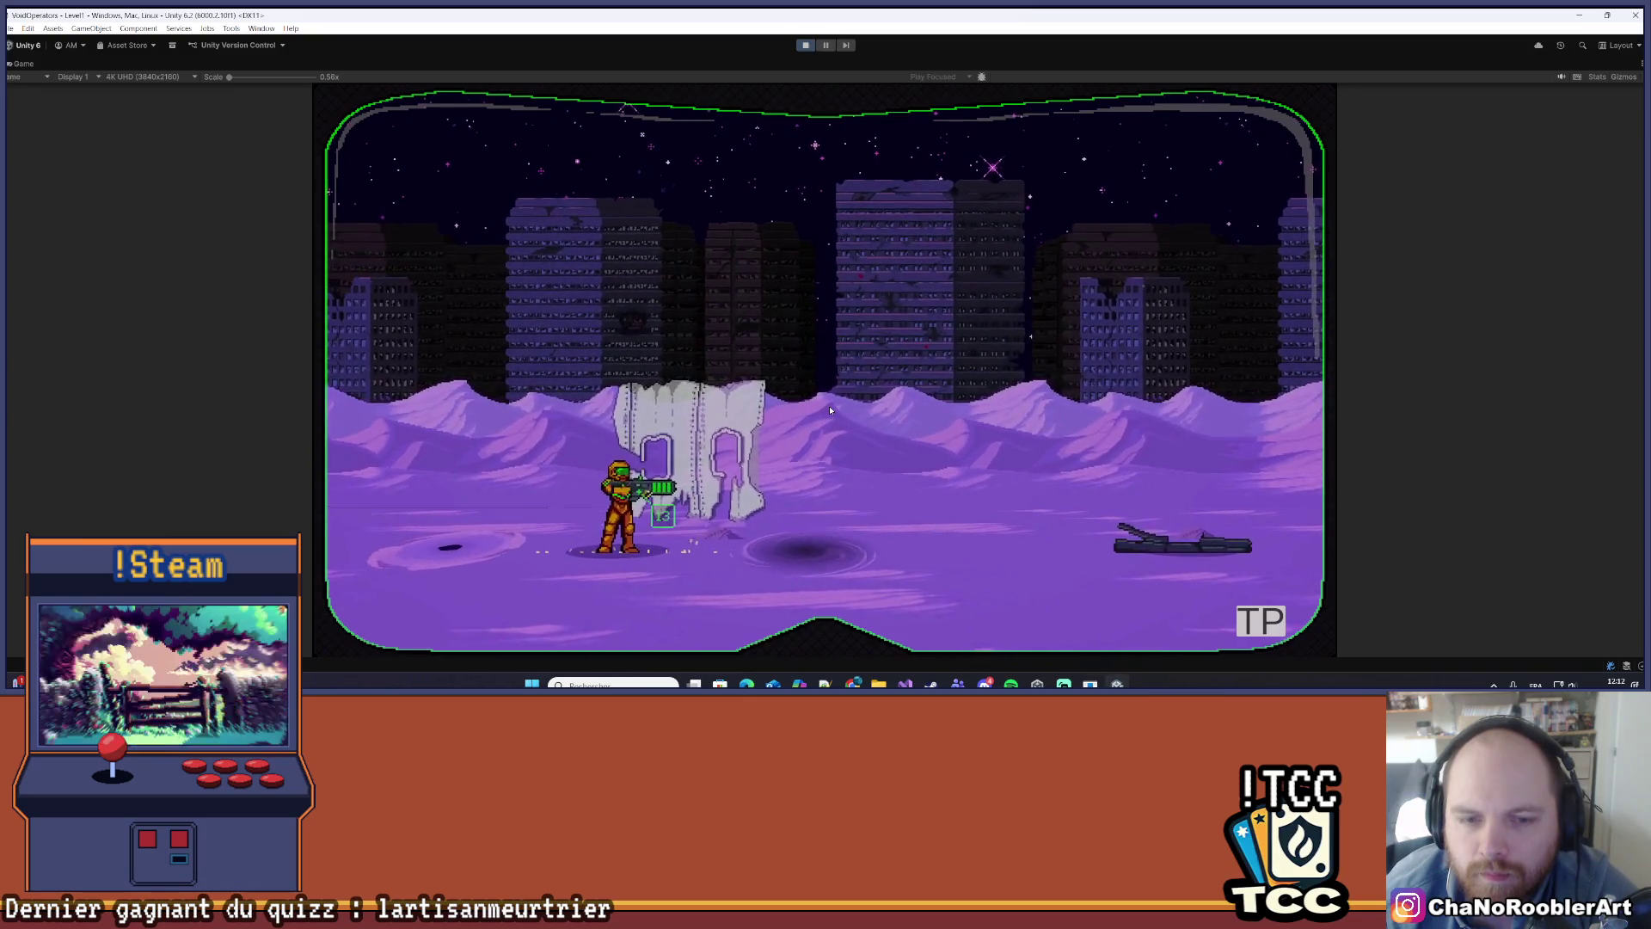
{"action": "left_click", "coordinate": [830, 410]}
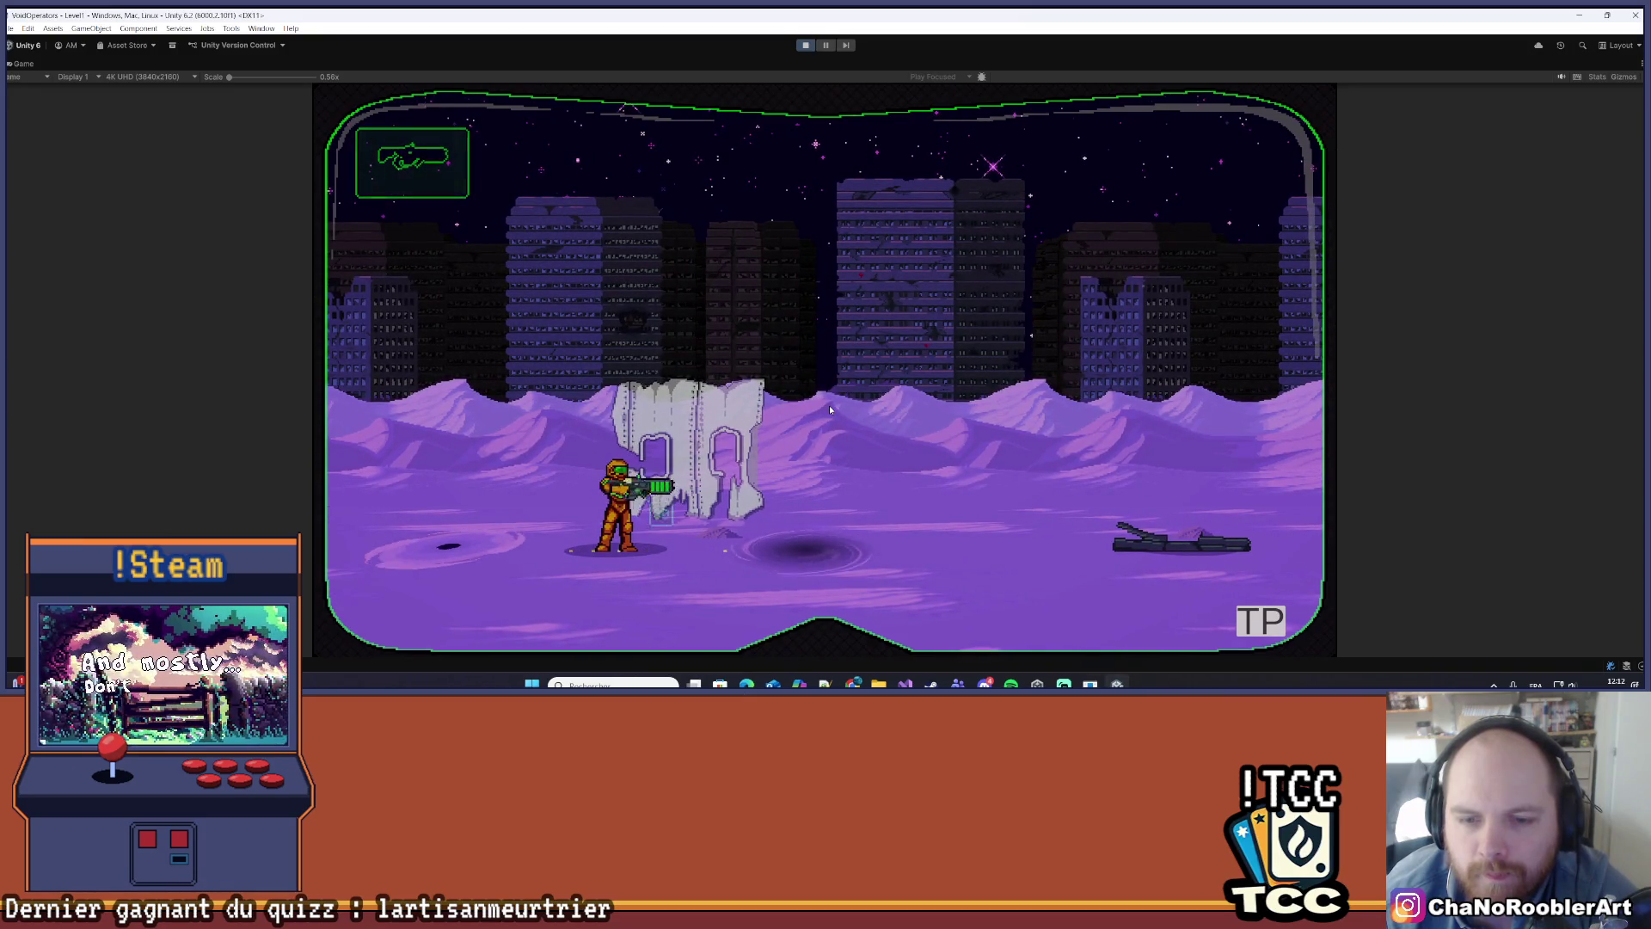
{"action": "key", "text": "d"}
{"action": "key", "text": "d"}
{"action": "key", "text": "a"}
{"action": "key", "text": "a"}
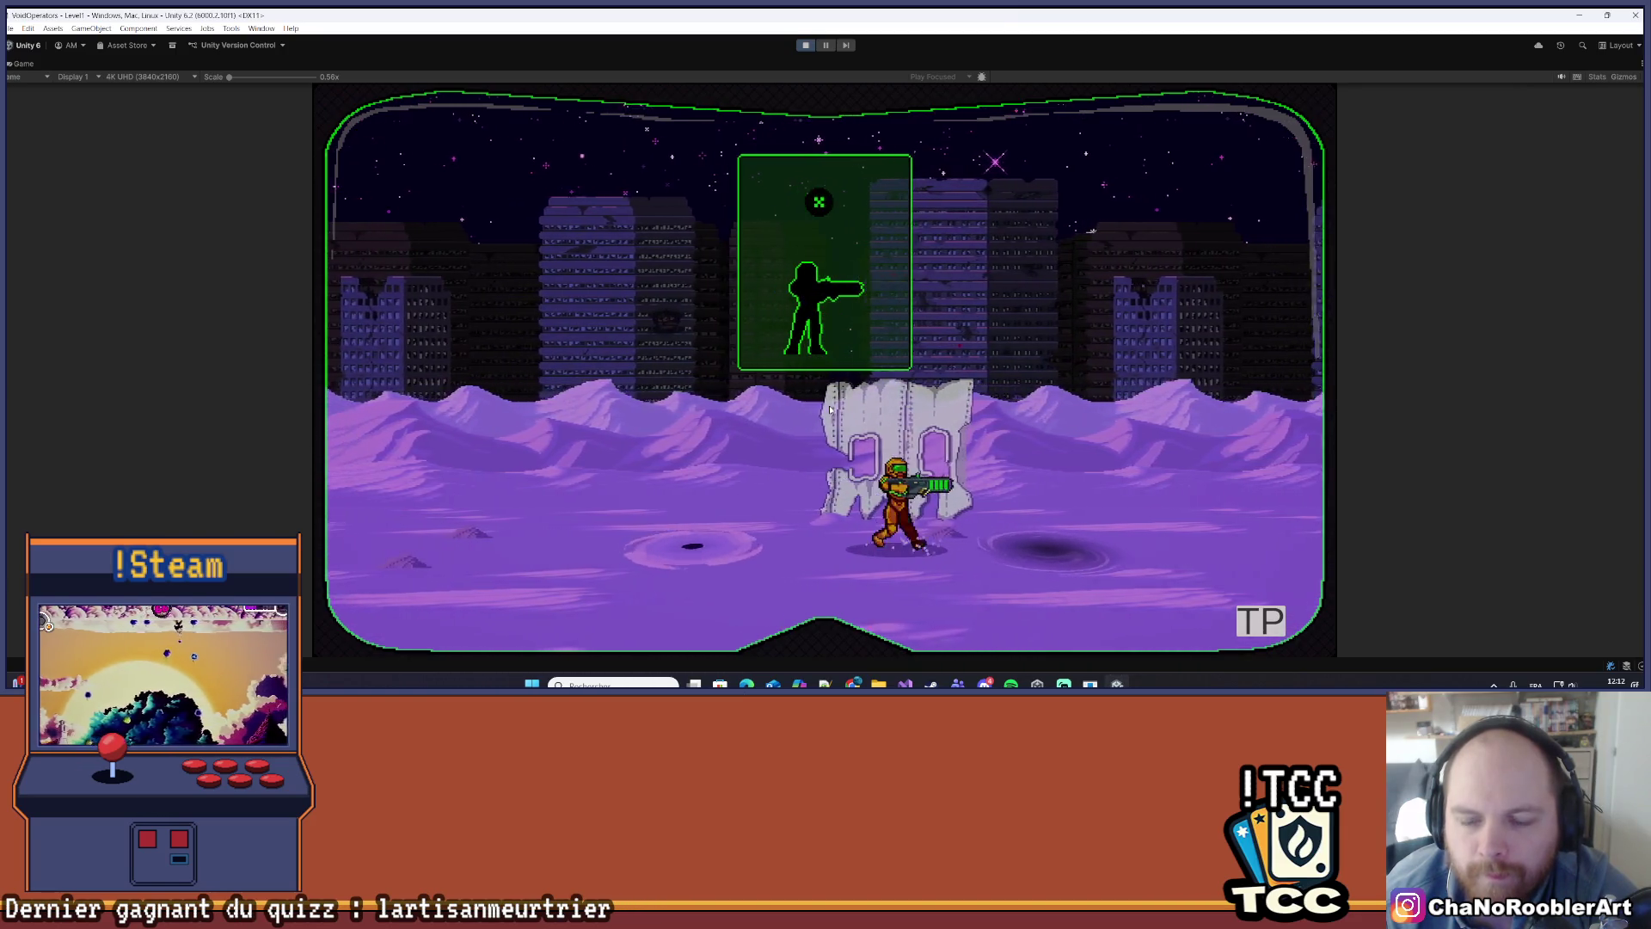
{"action": "key", "text": "d"}
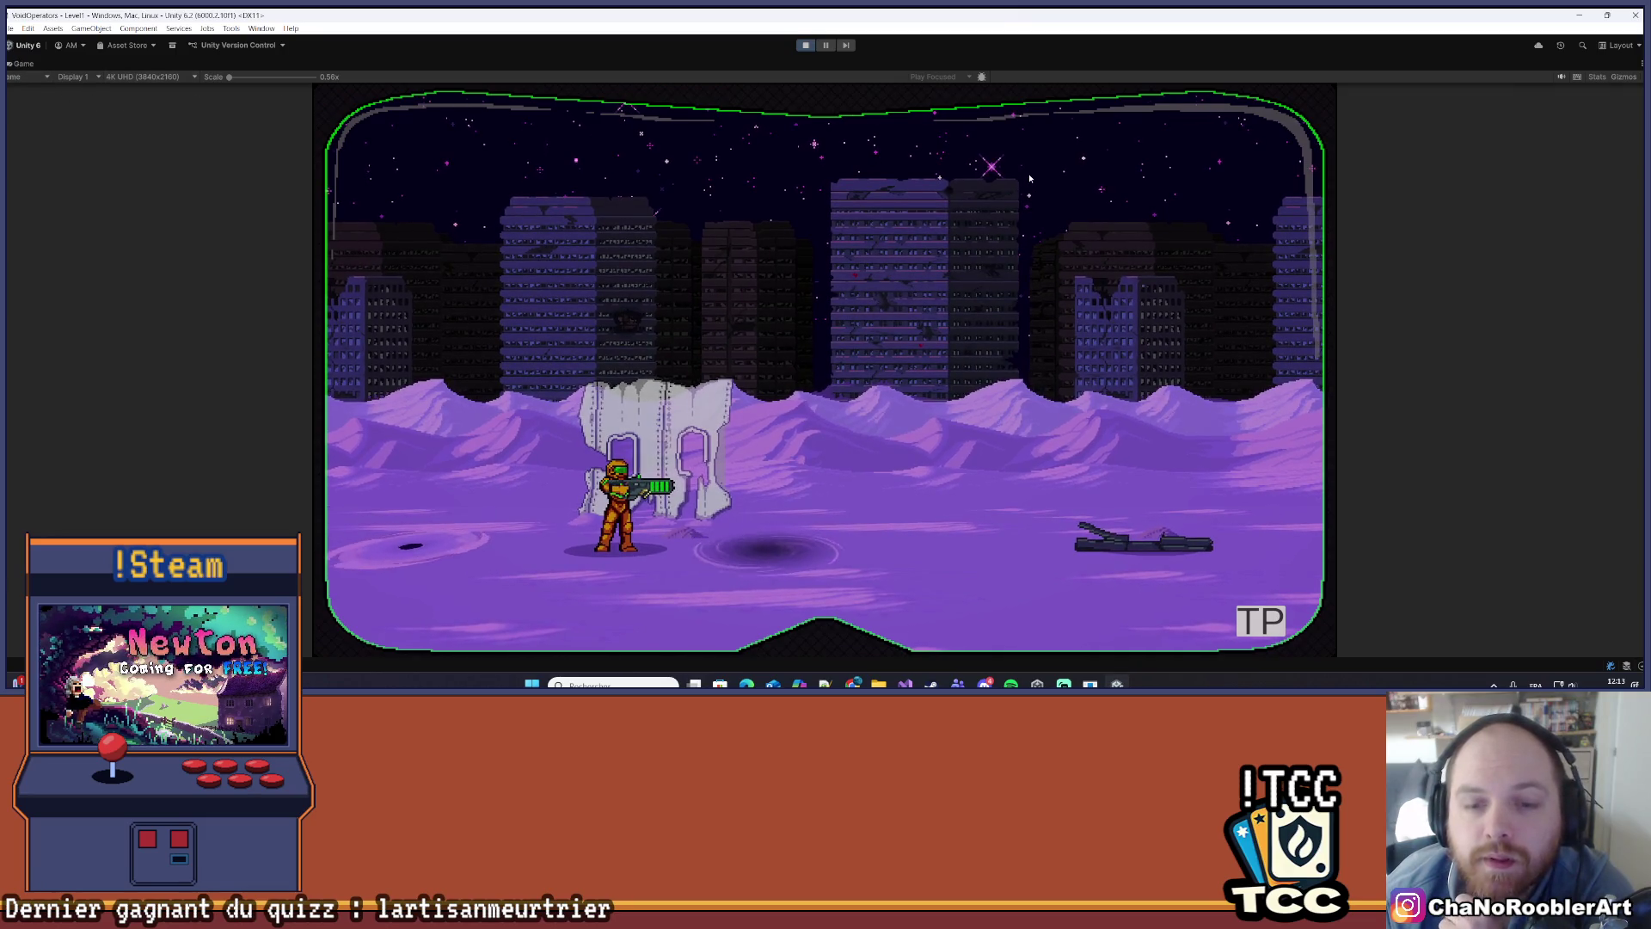
{"action": "left_click", "coordinate": [1636, 64]}
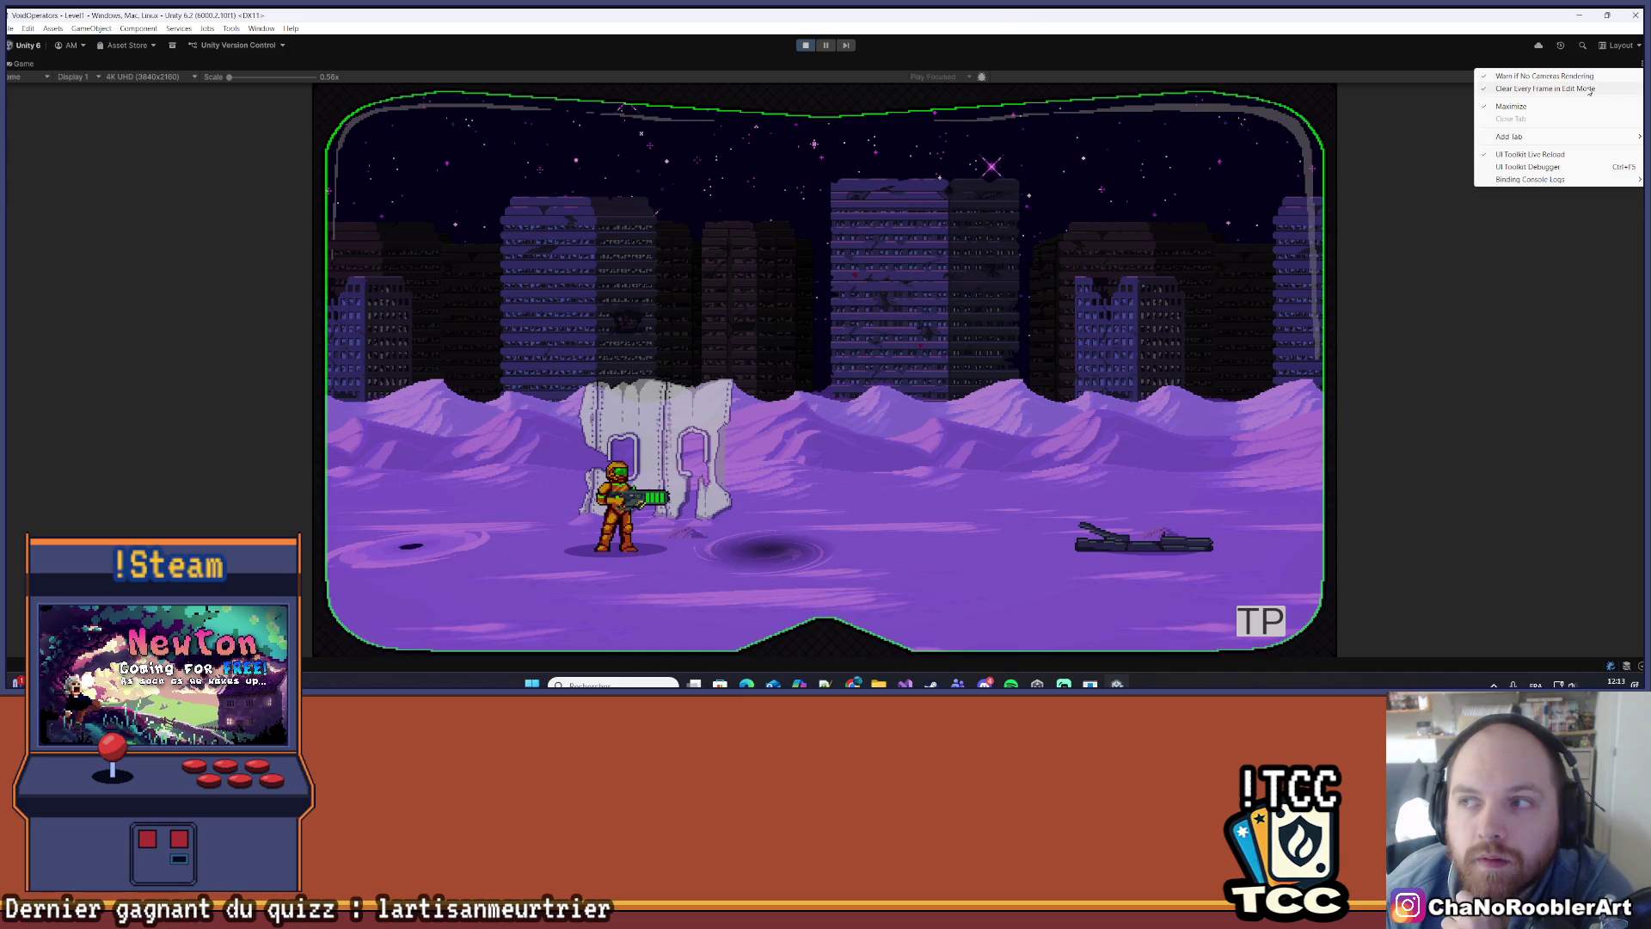
{"action": "left_click", "coordinate": [1511, 107]}
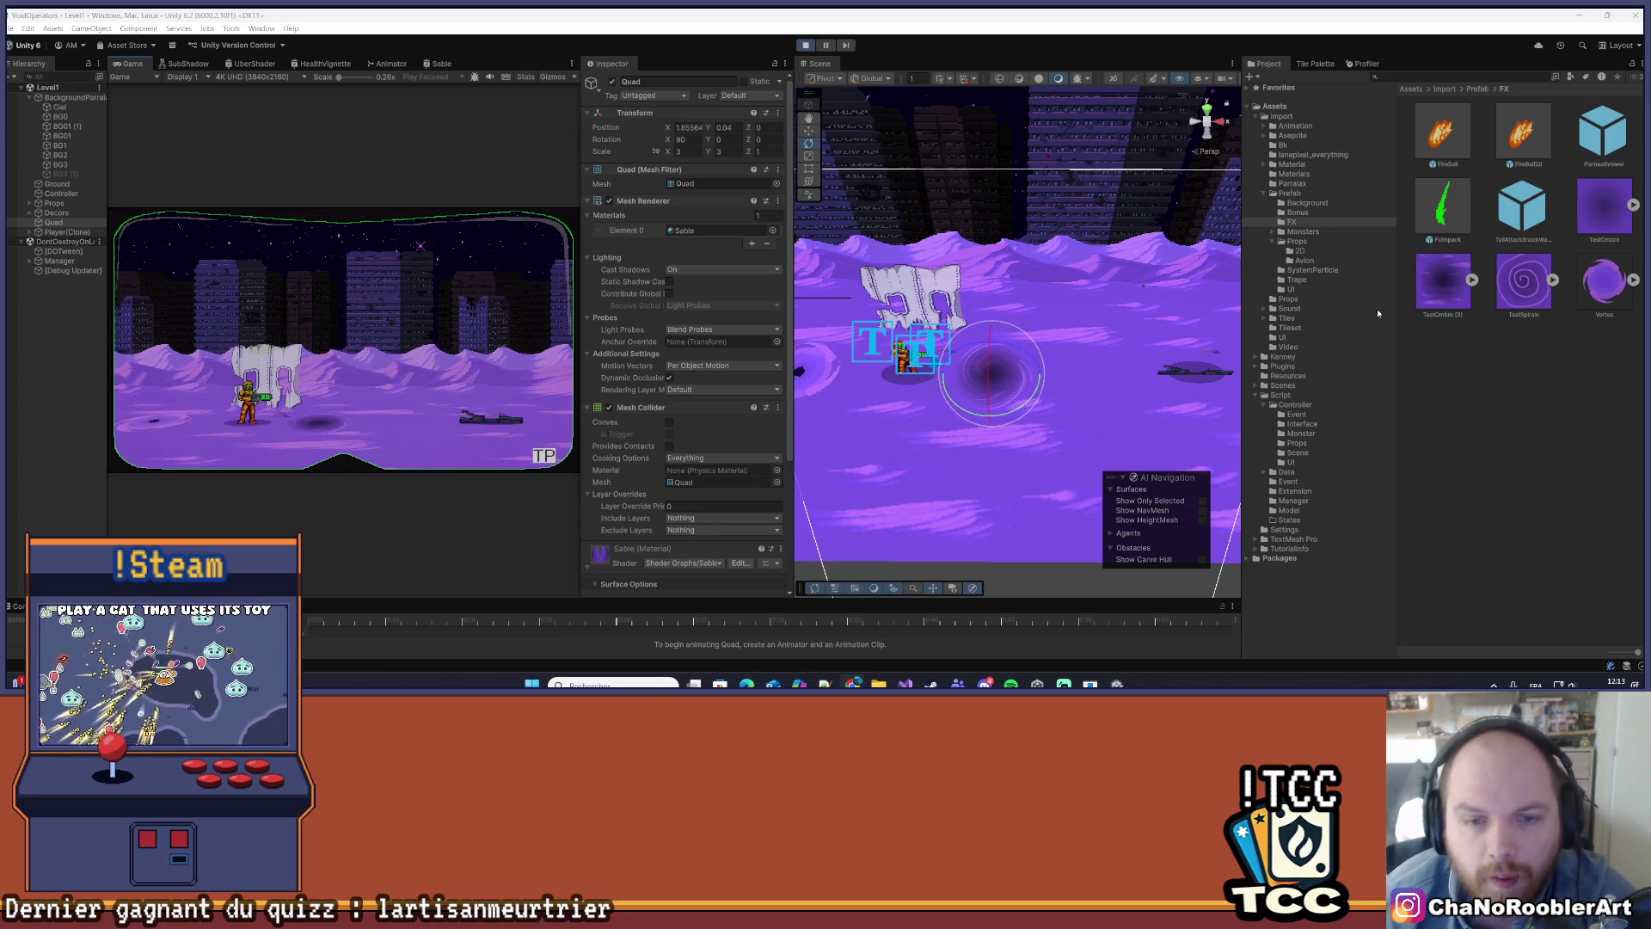
- Frame the vortex quad in the scene and reset its Scale X and Y to 1
{"action": "scroll", "coordinate": [708, 438], "scroll_direction": "down", "scroll_amount": 5}
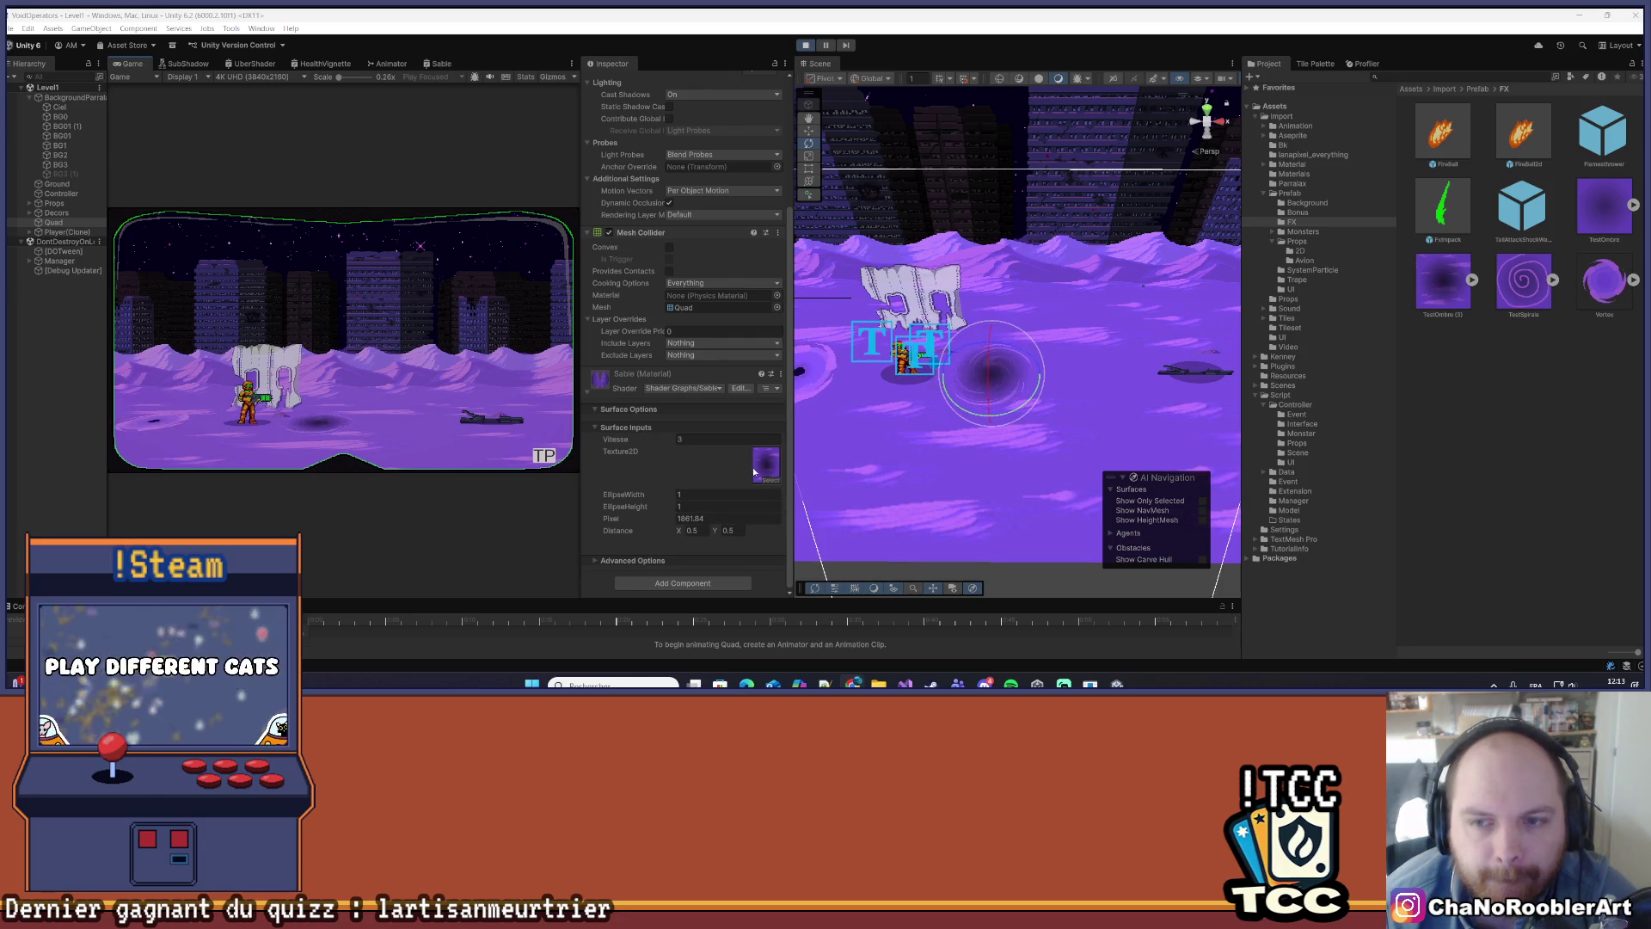
{"action": "scroll", "coordinate": [1050, 330], "scroll_direction": "up", "scroll_amount": 8}
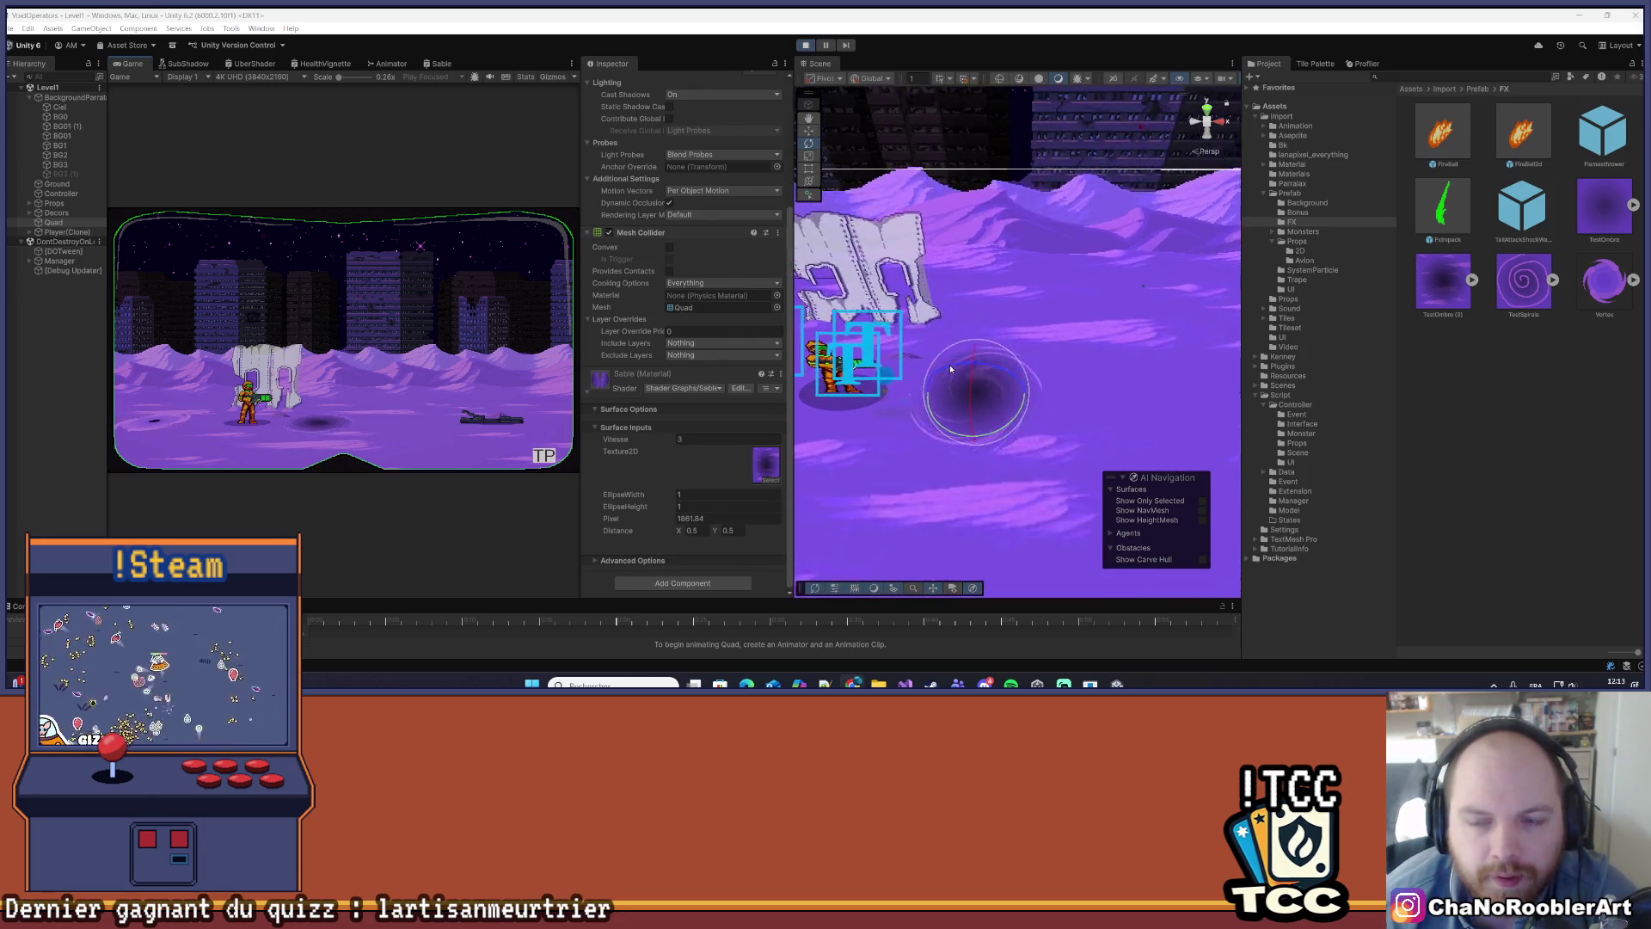
{"action": "left_click_drag", "start_coordinate": [1050, 331], "coordinate": [946, 318]}
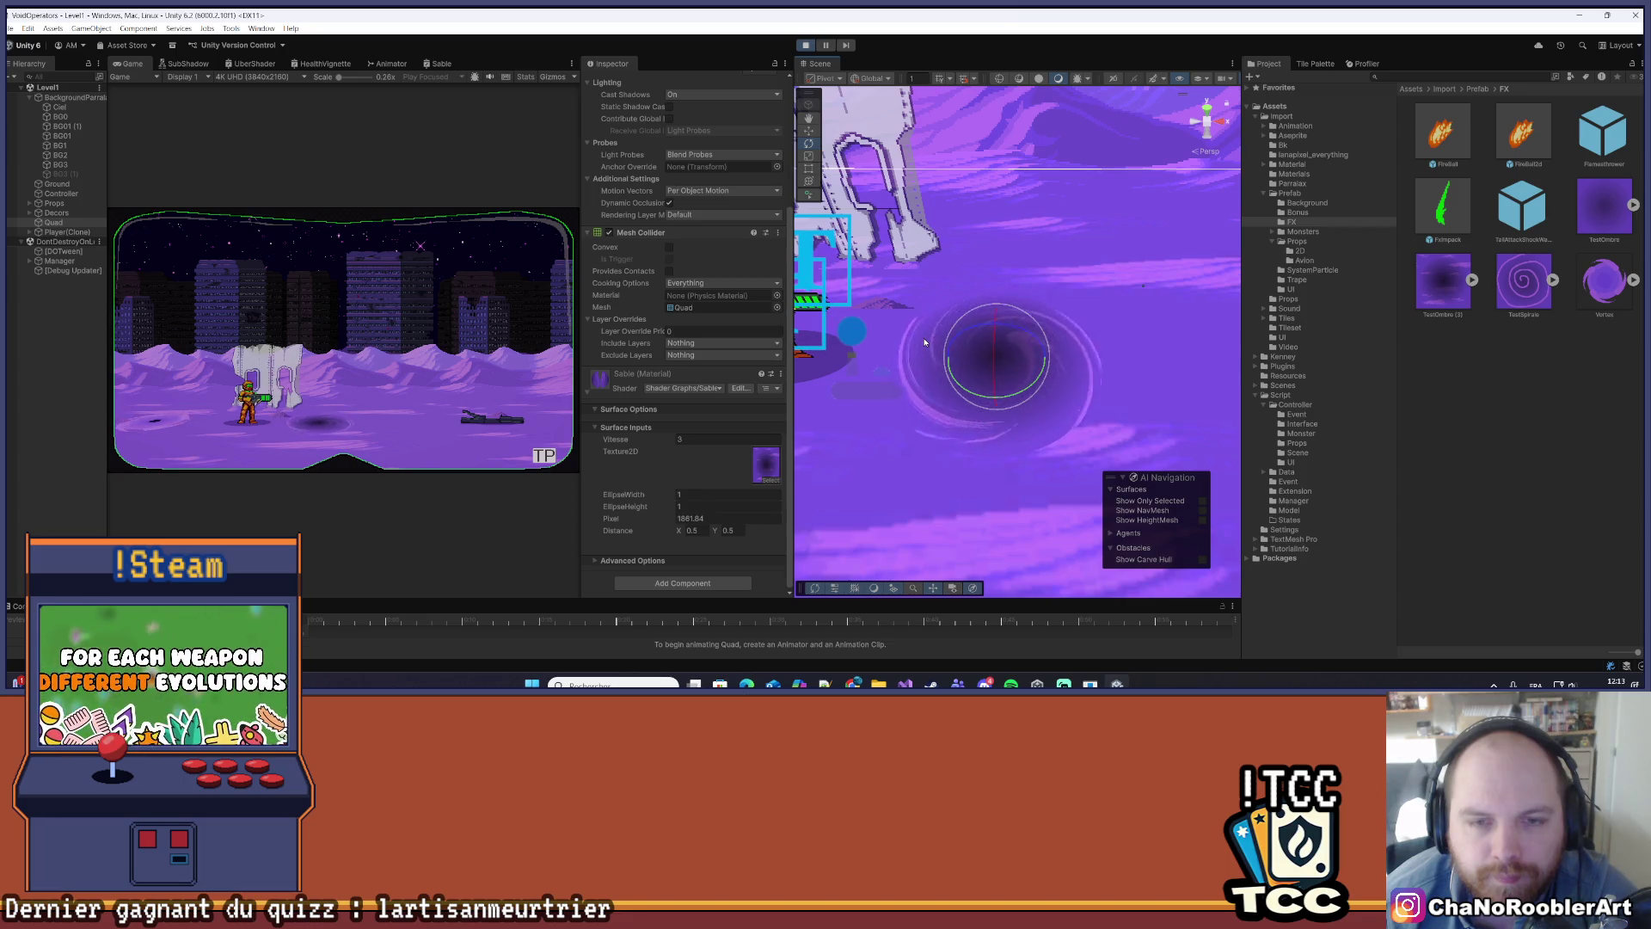
{"action": "scroll", "coordinate": [924, 343], "scroll_direction": "up", "scroll_amount": 2}
{"action": "scroll", "coordinate": [755, 416], "scroll_direction": "up", "scroll_amount": 5}
{"action": "key", "text": "f"}
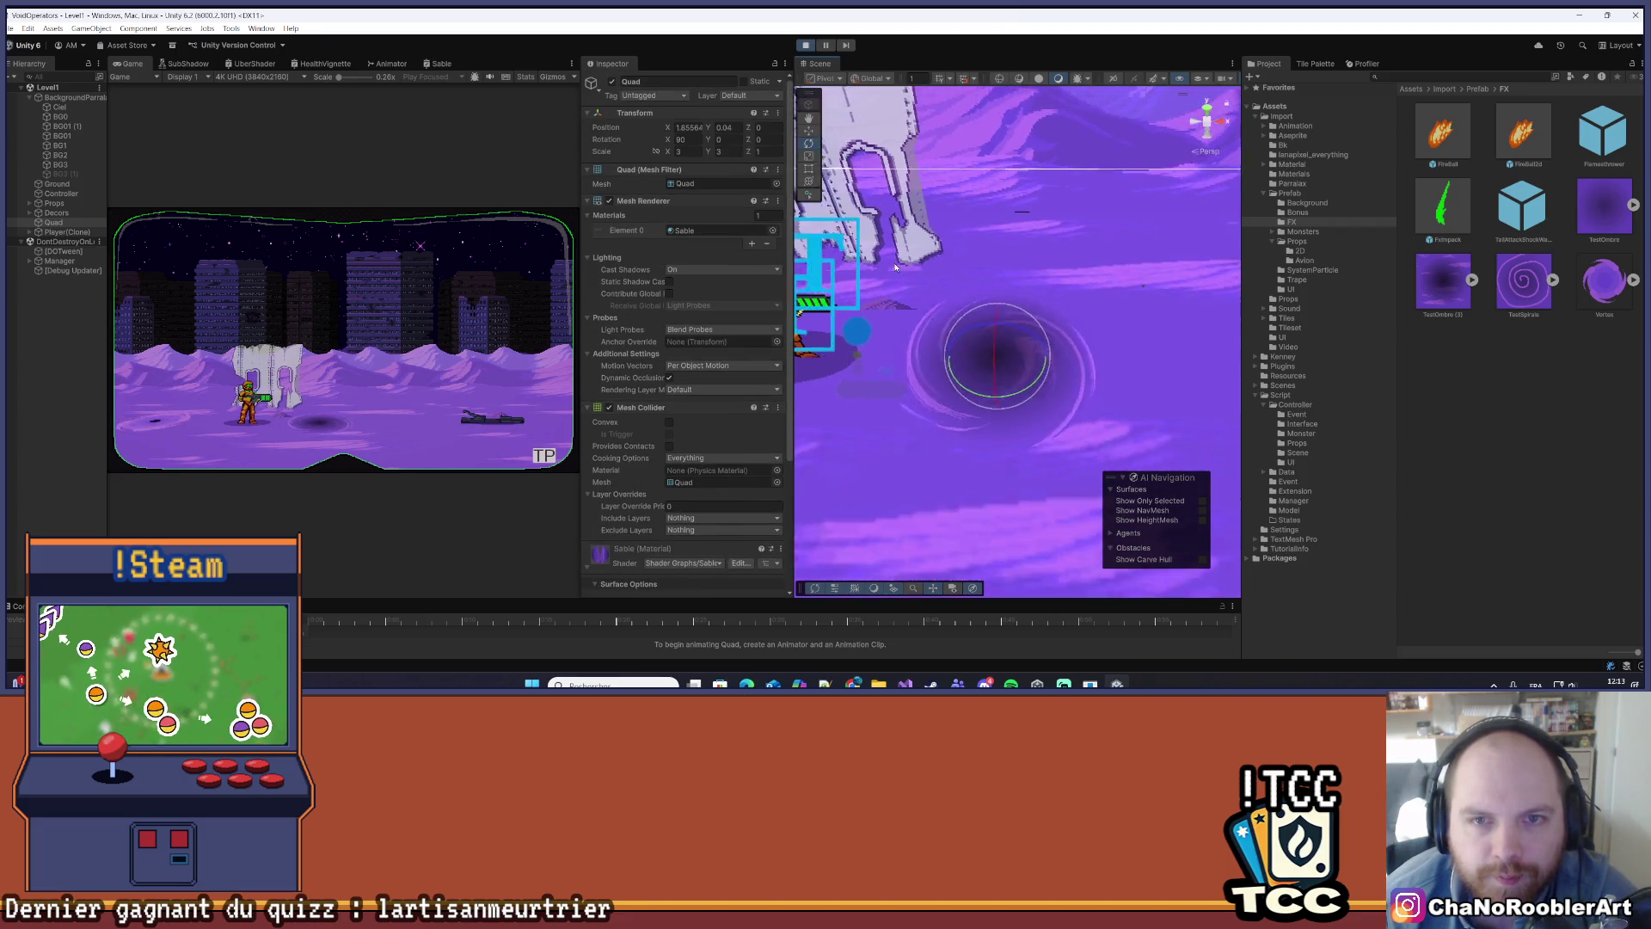
{"action": "type", "text": "1"}
{"action": "left_click", "coordinate": [720, 152]}
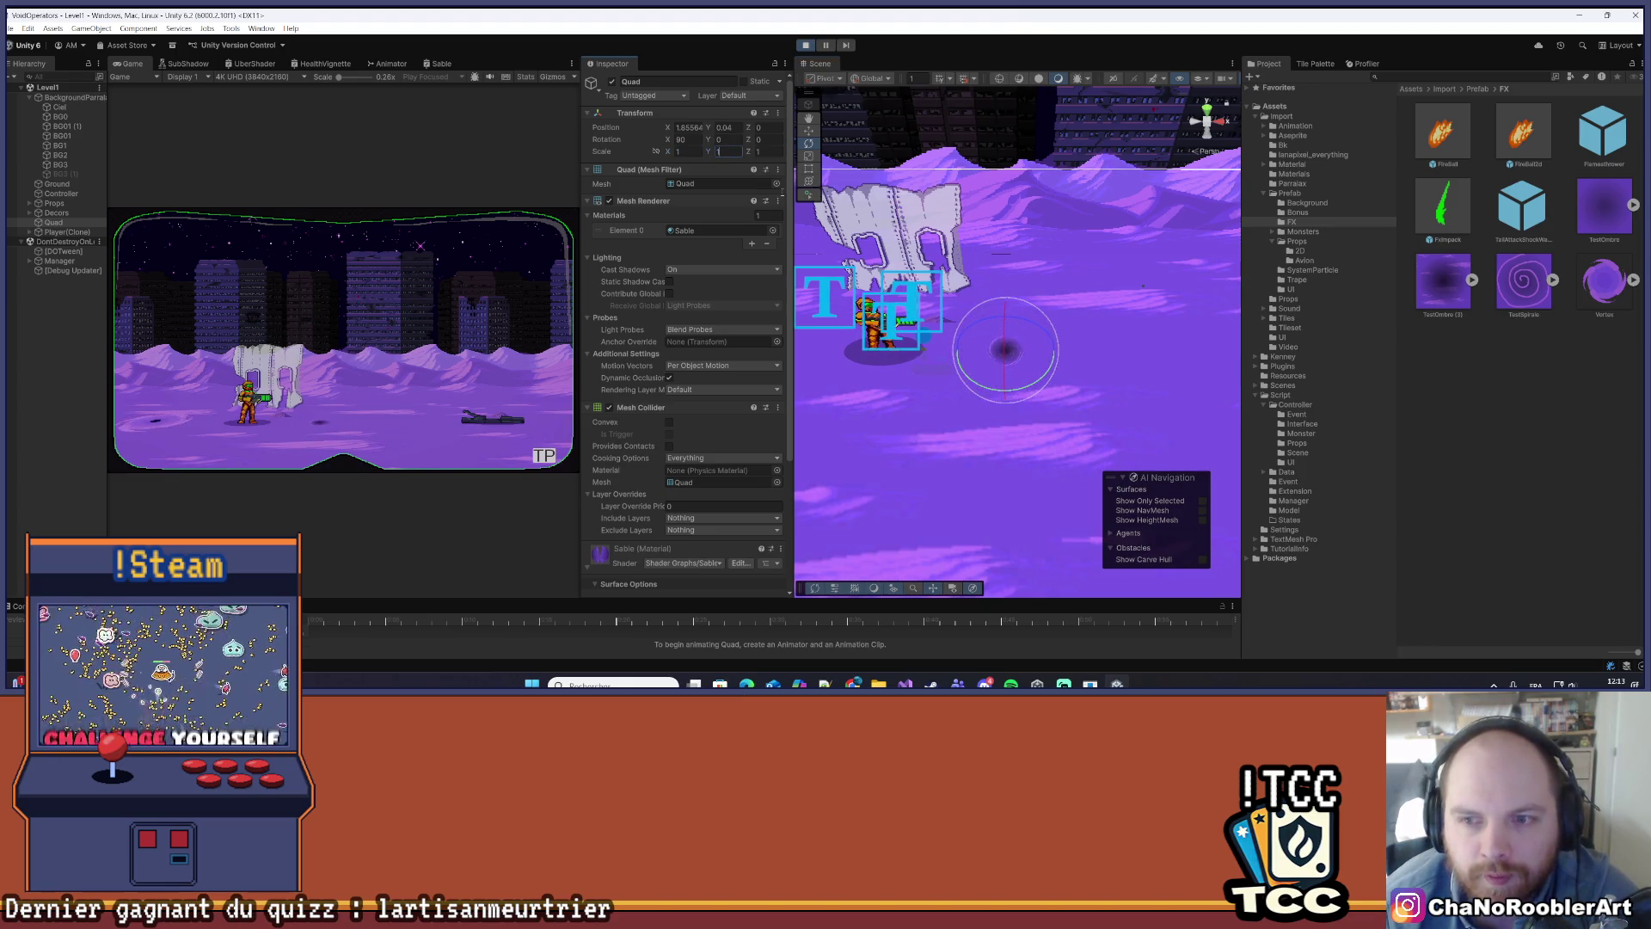
{"action": "type", "text": "1"}
- Set the Quad's Scale X and Y to 5, then open the Sable shader graph
{"action": "scroll", "coordinate": [980, 422], "scroll_direction": "up", "scroll_amount": 4}
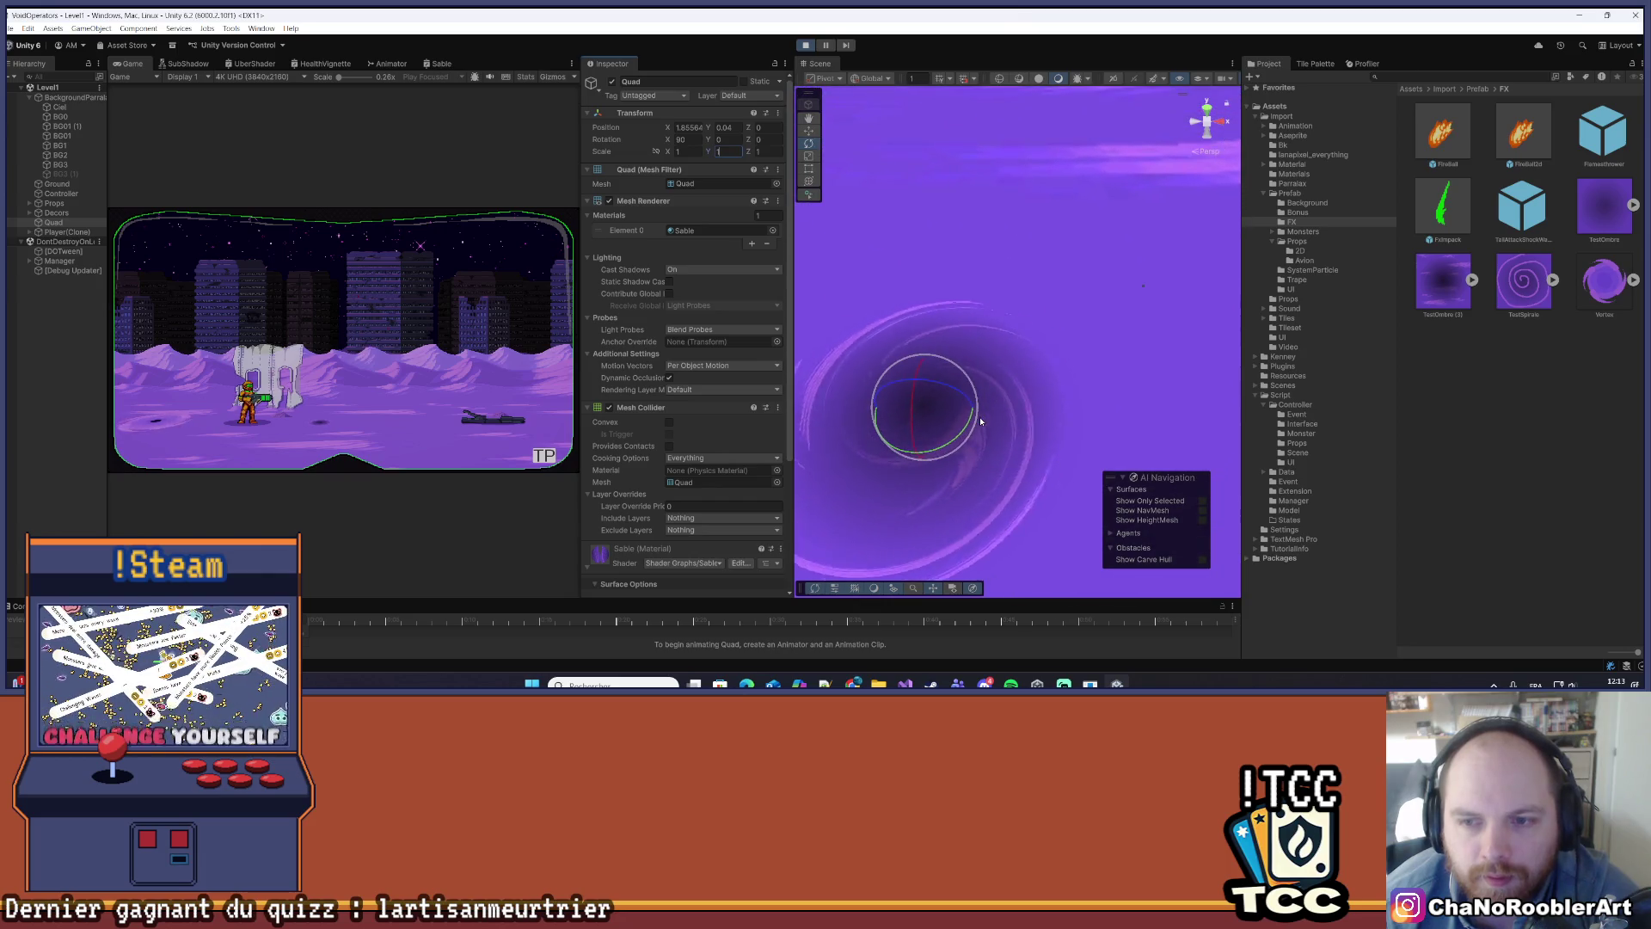
{"action": "scroll", "coordinate": [980, 421], "scroll_direction": "down", "scroll_amount": 2}
{"action": "left_click_drag", "start_coordinate": [979, 418], "coordinate": [858, 257]}
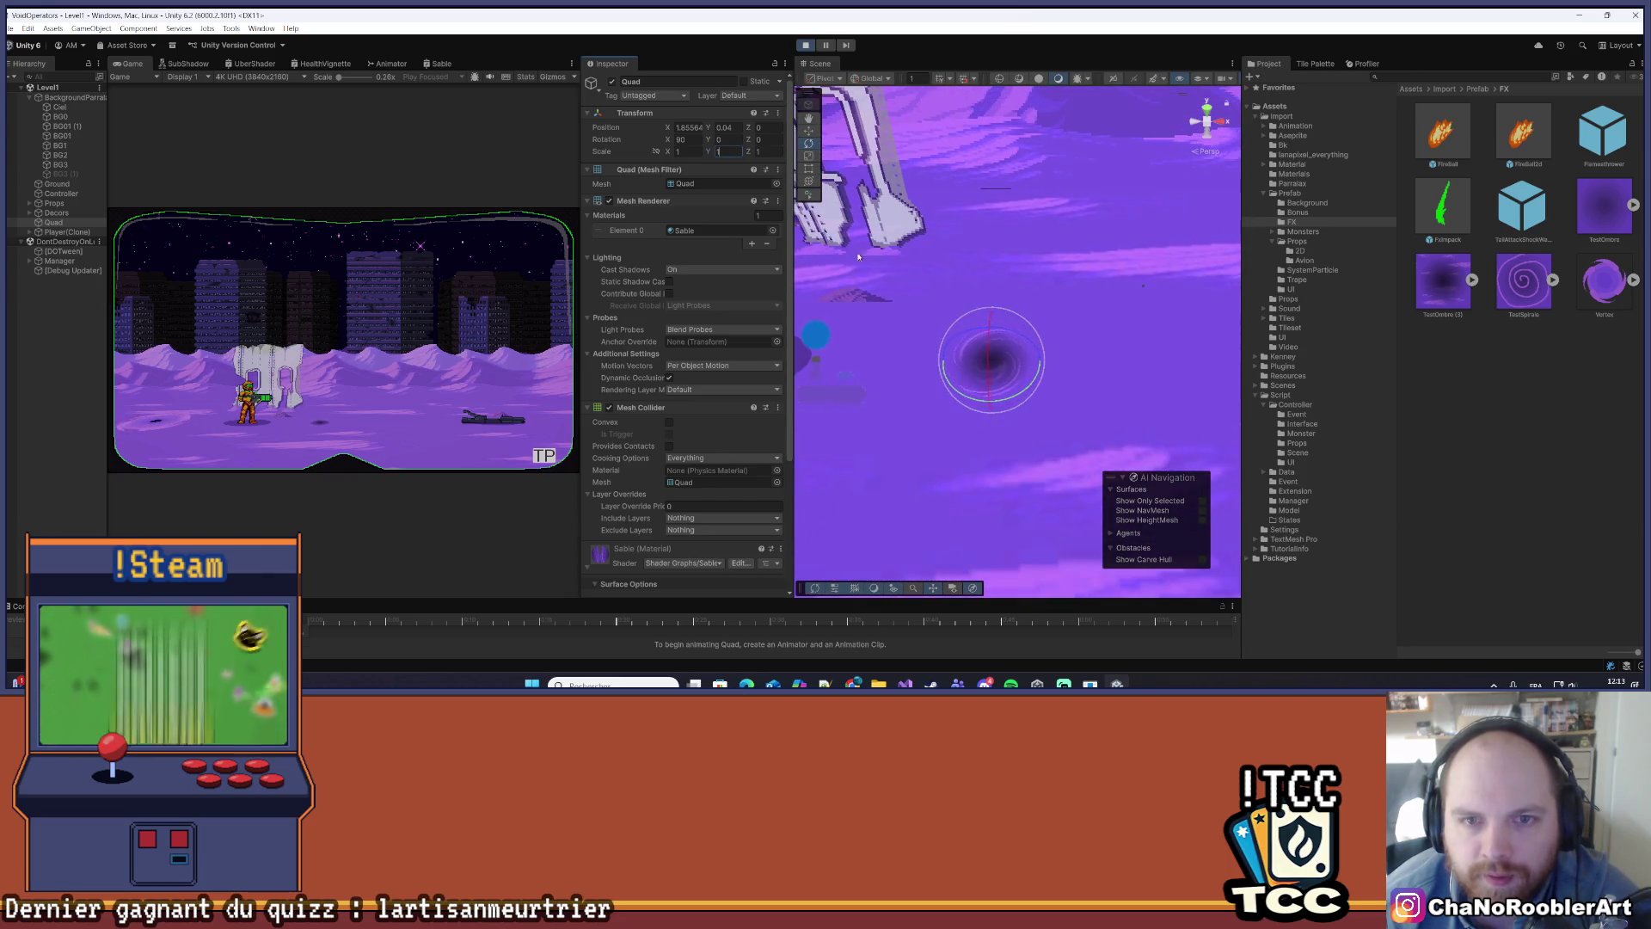
{"action": "type", "text": "5"}
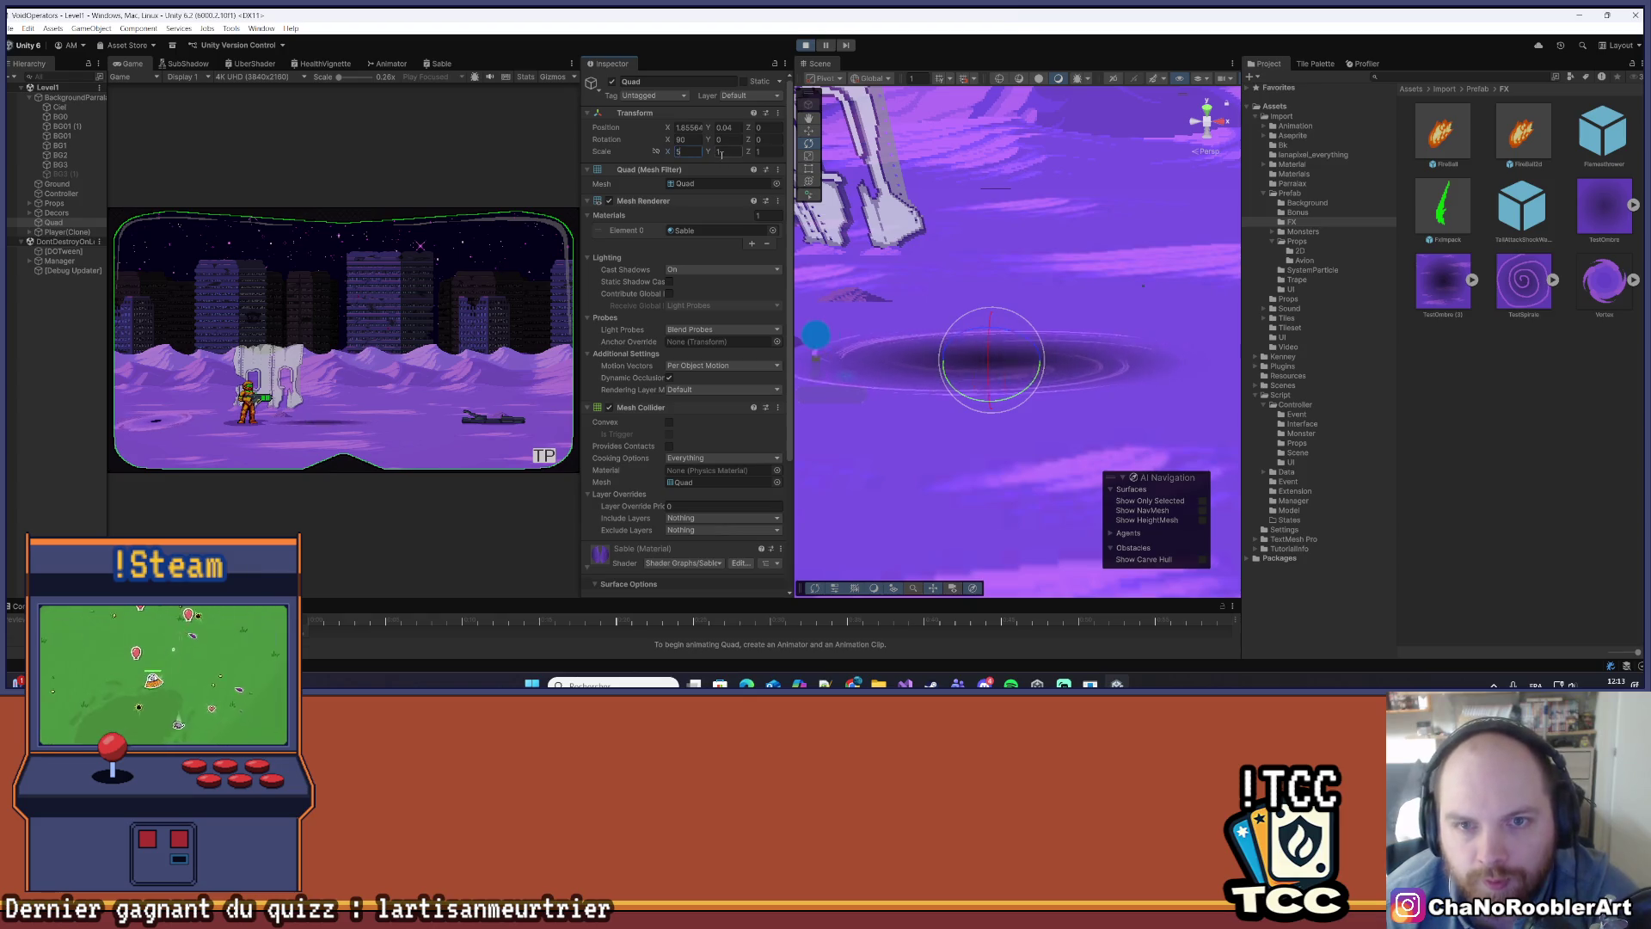
{"action": "key", "text": "Tab"}
{"action": "type", "text": "5"}
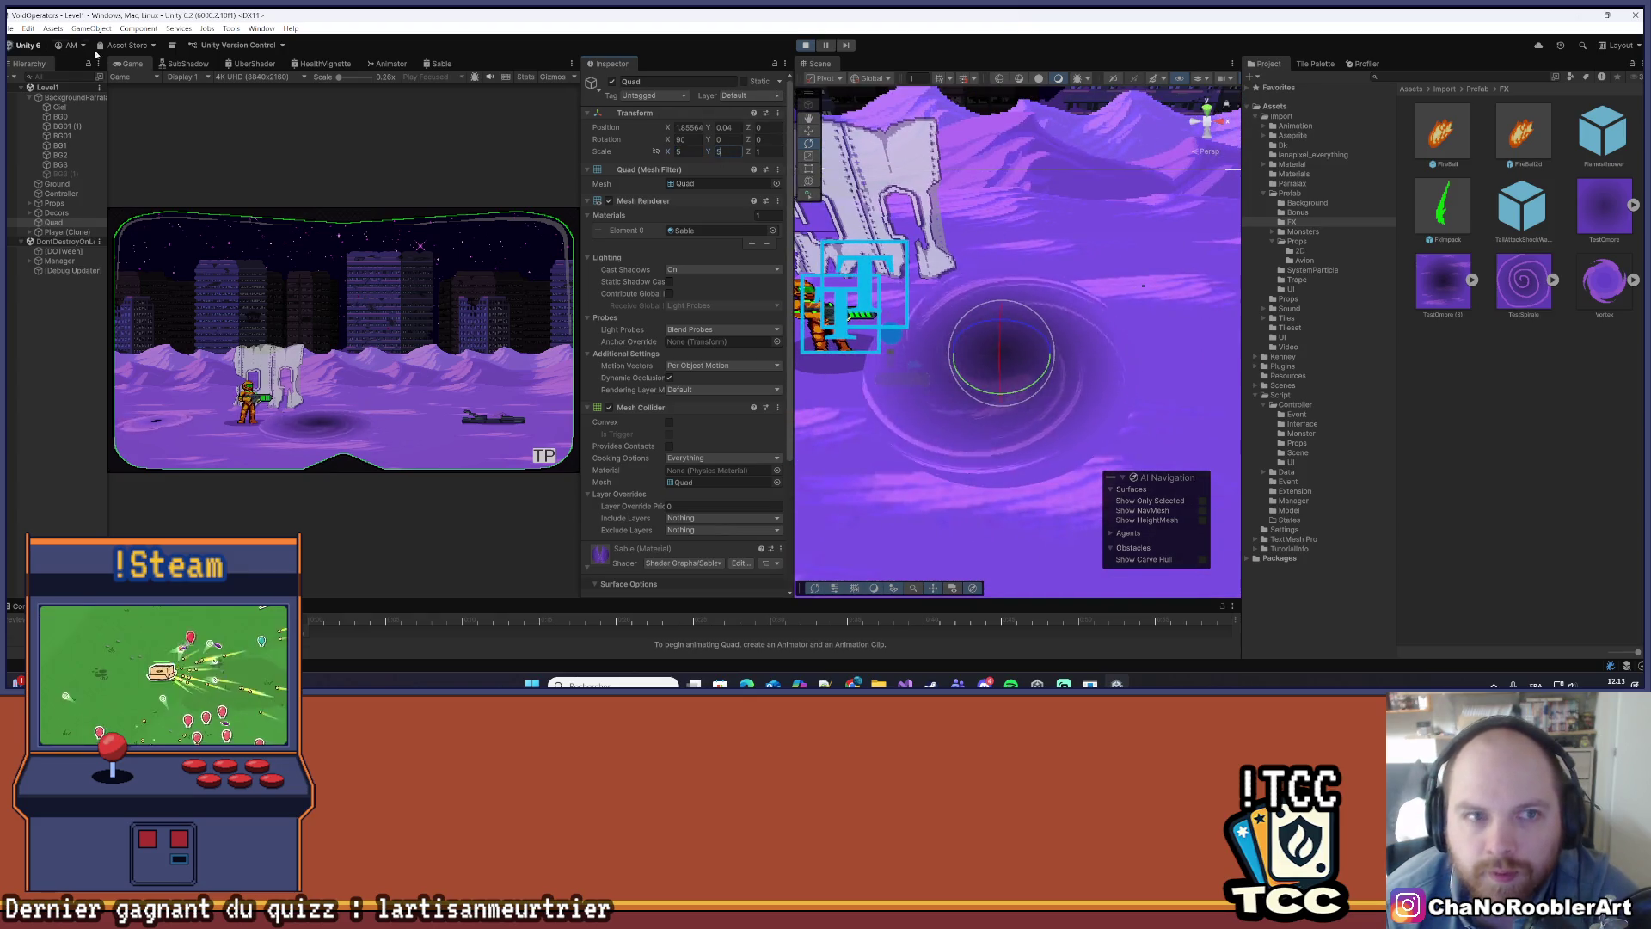
{"action": "left_click", "coordinate": [421, 69]}
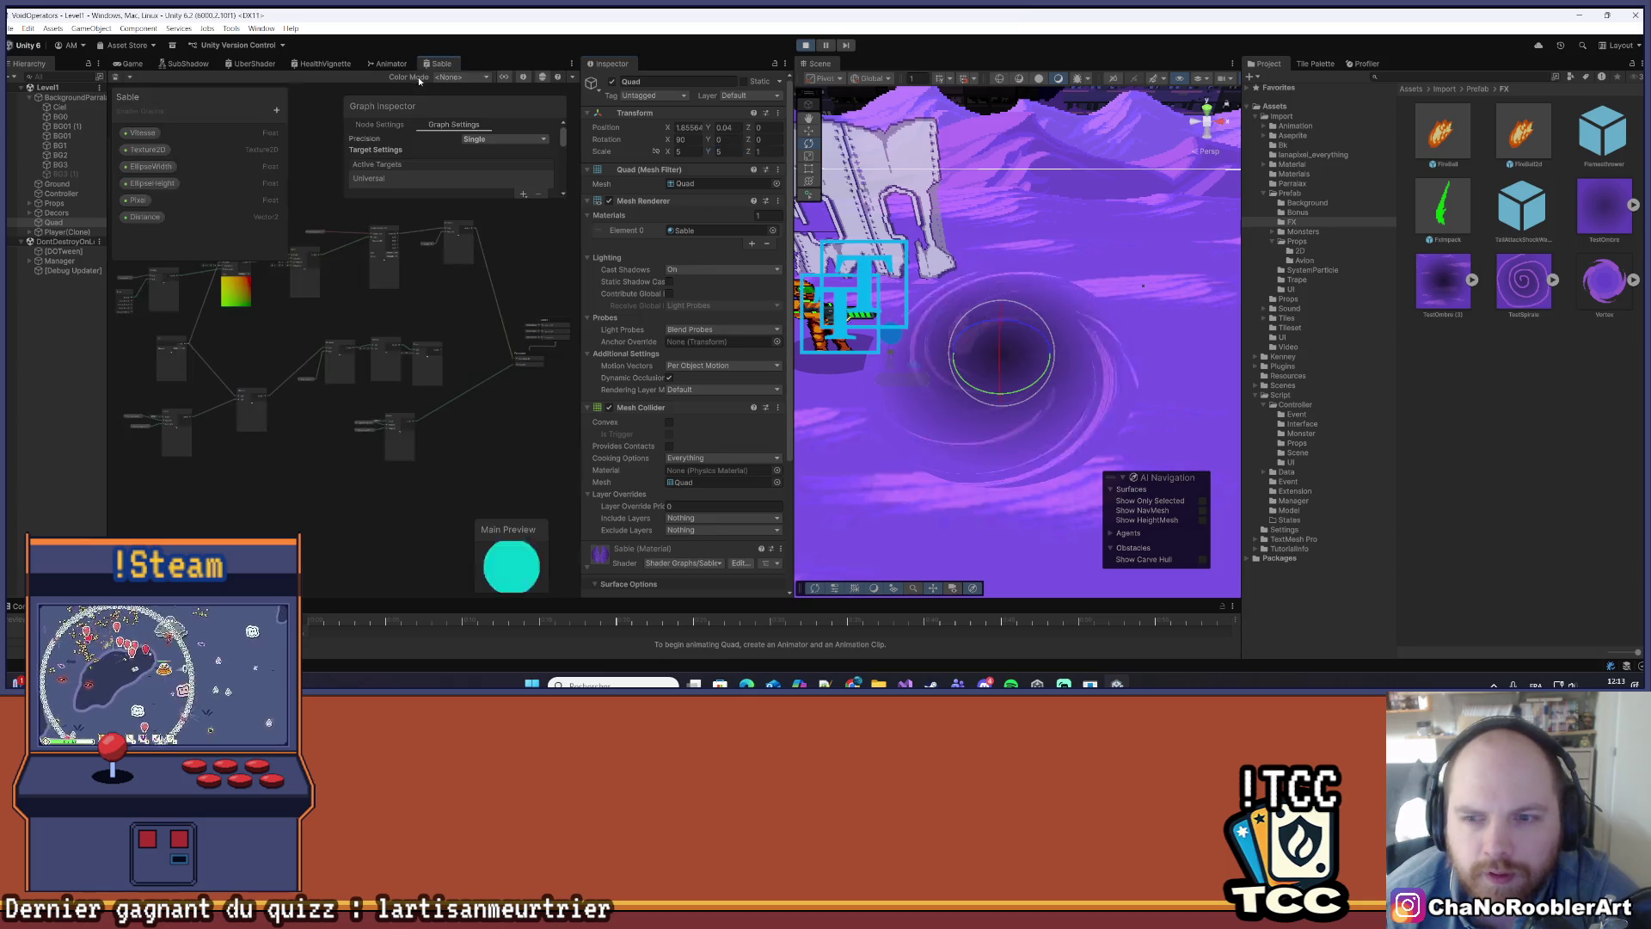
- Return to the Game view and drag the dividers to widen it beside the Inspector
{"action": "left_click", "coordinate": [131, 63]}
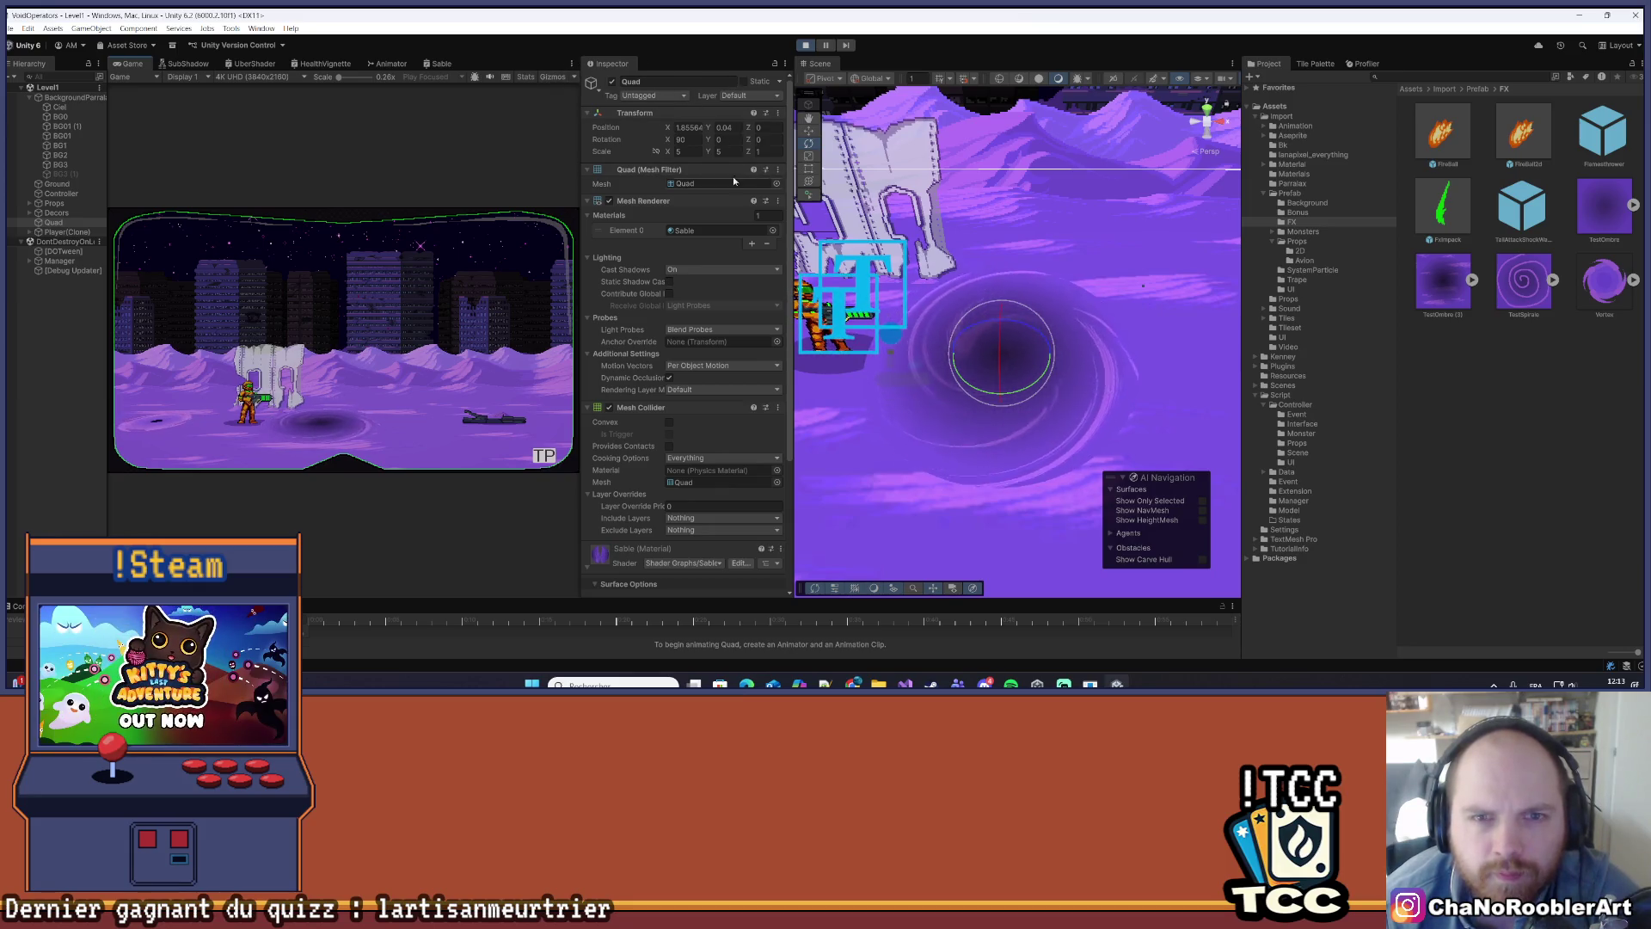
{"action": "left_click_drag", "start_coordinate": [579, 169], "coordinate": [1039, 186]}
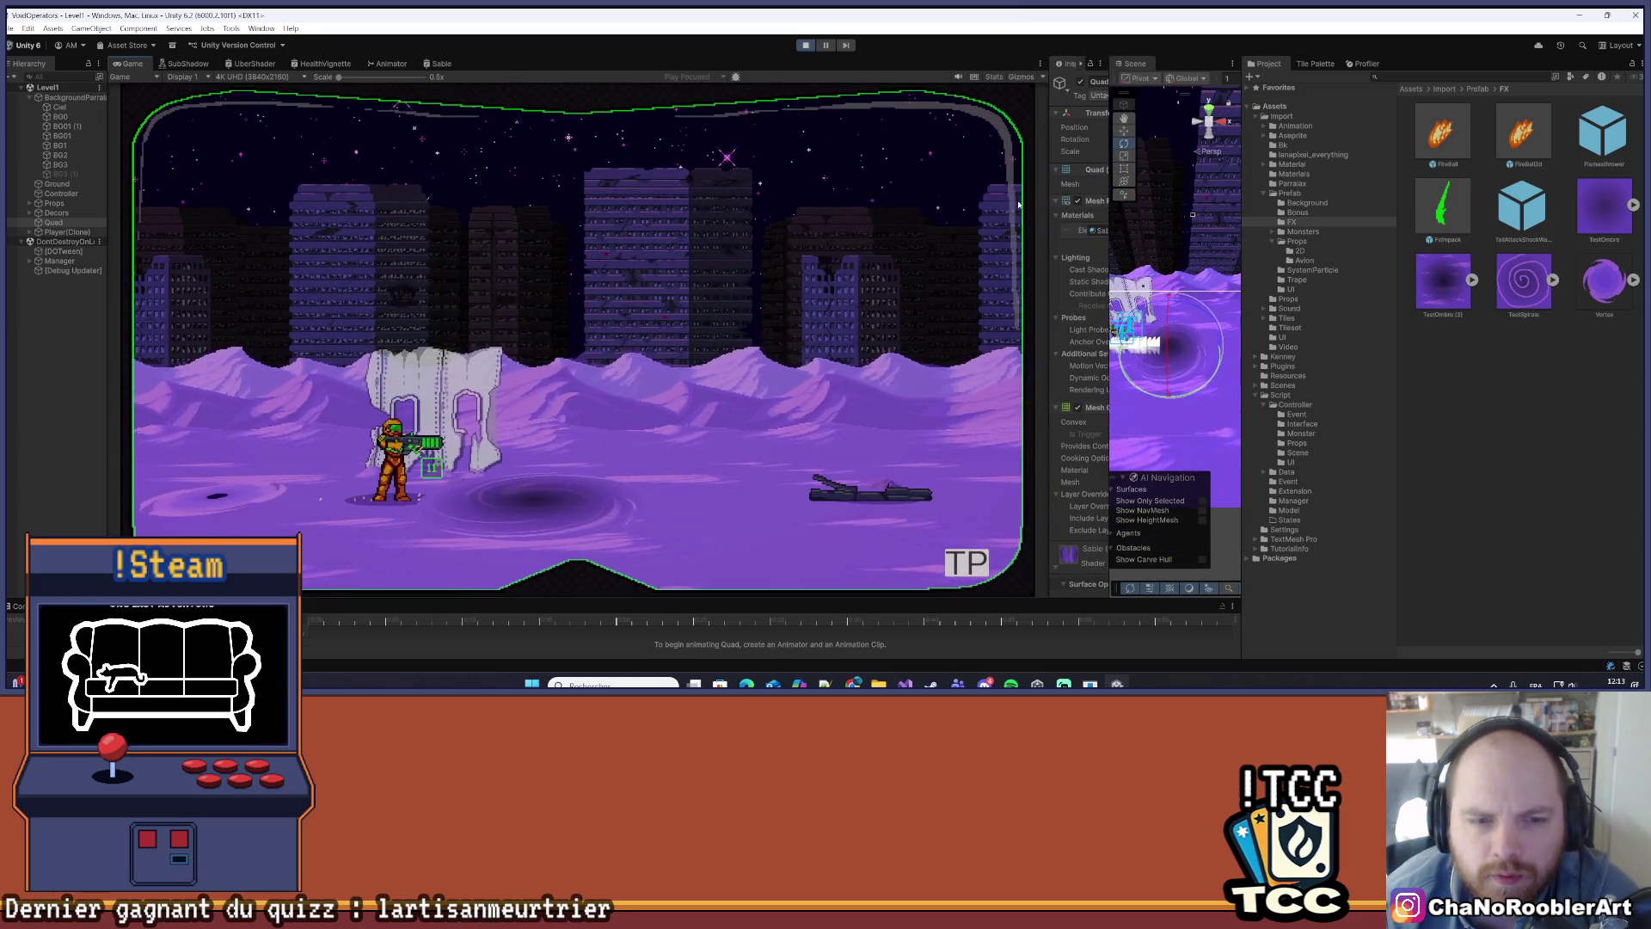
{"action": "left_click_drag", "start_coordinate": [1108, 272], "coordinate": [1180, 250]}
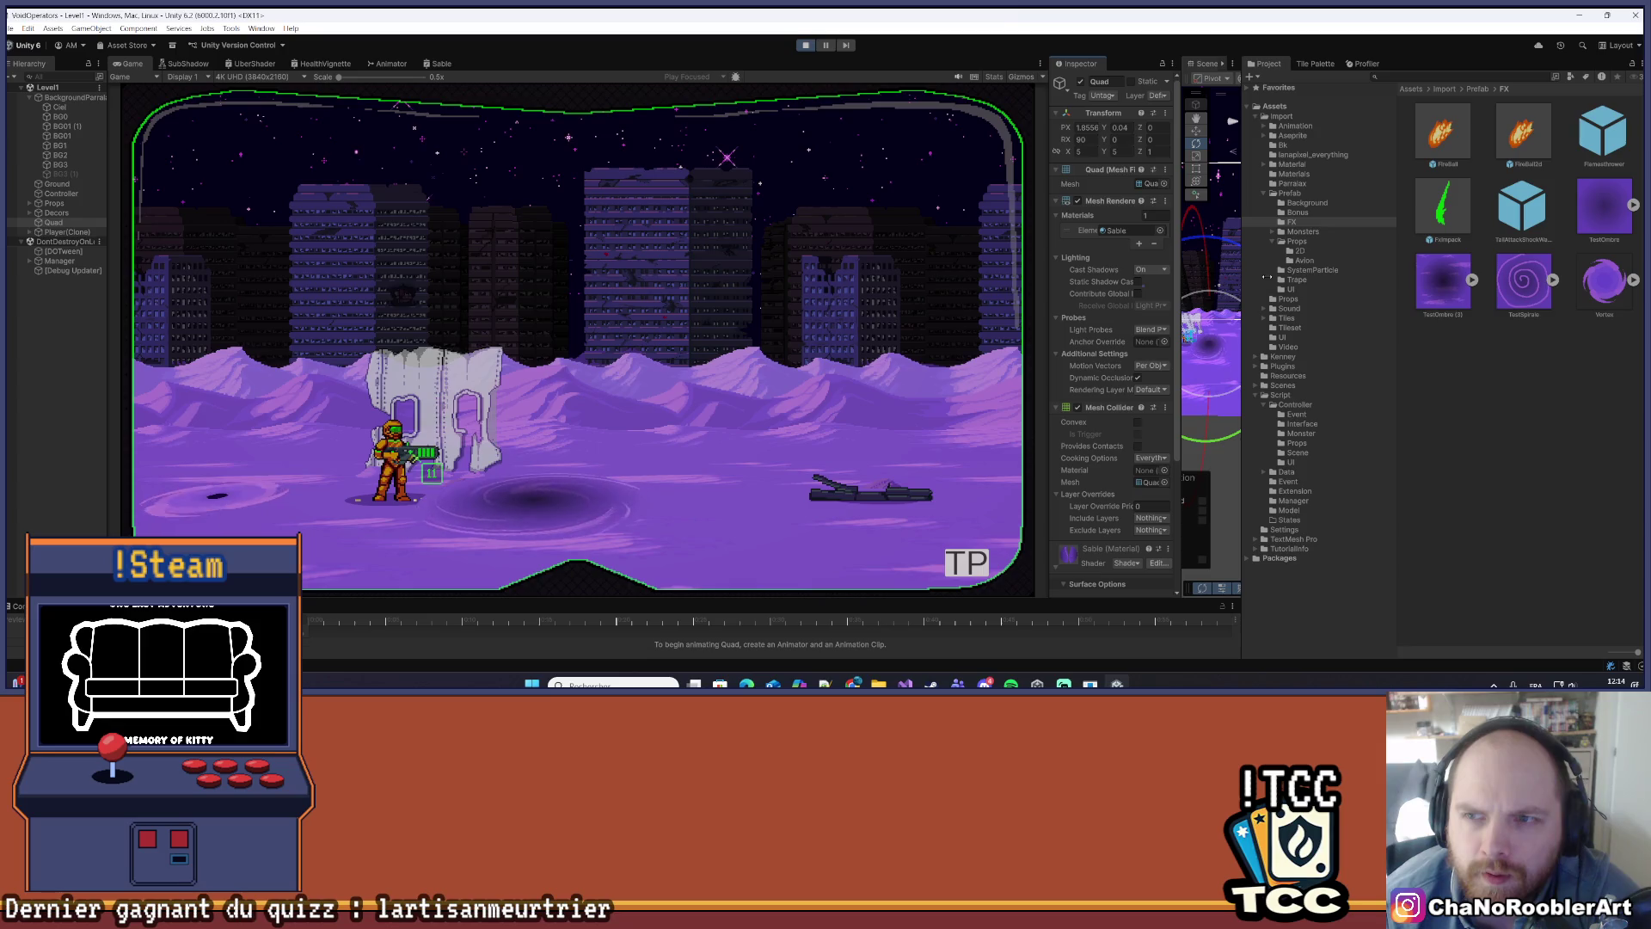
- Set the vortex Quad's Transform Scale X and Y to 6
{"action": "left_click_drag", "start_coordinate": [1046, 160], "coordinate": [989, 161]}
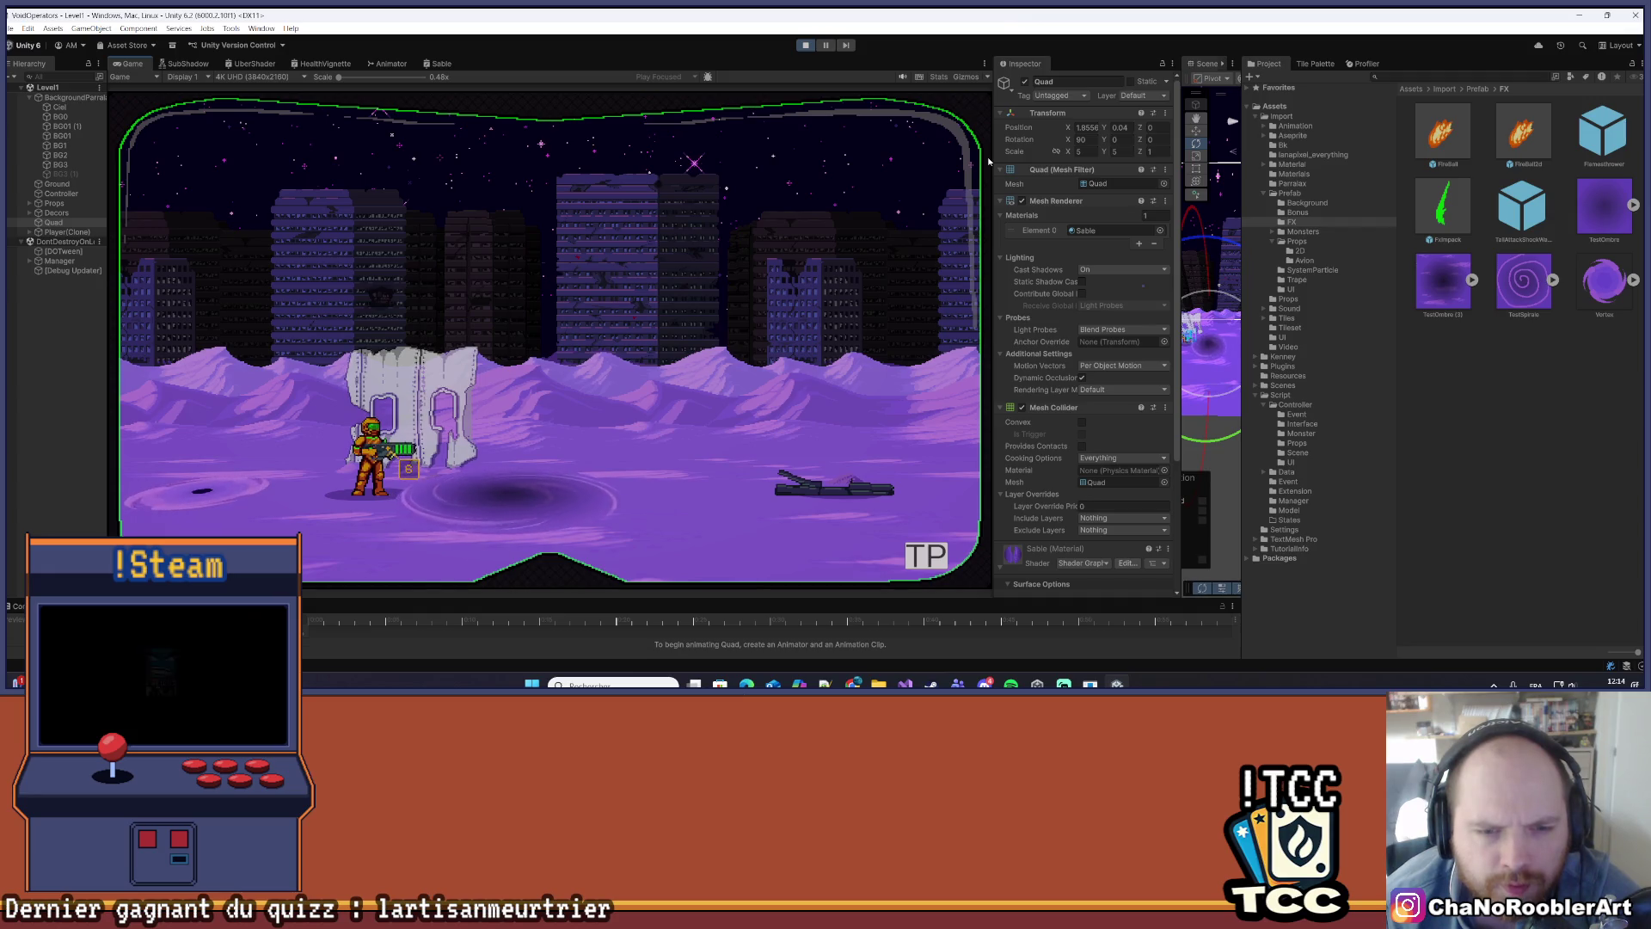
{"action": "left_click", "coordinate": [1085, 151]}
{"action": "type", "text": "6"}
{"action": "key", "text": "Tab"}
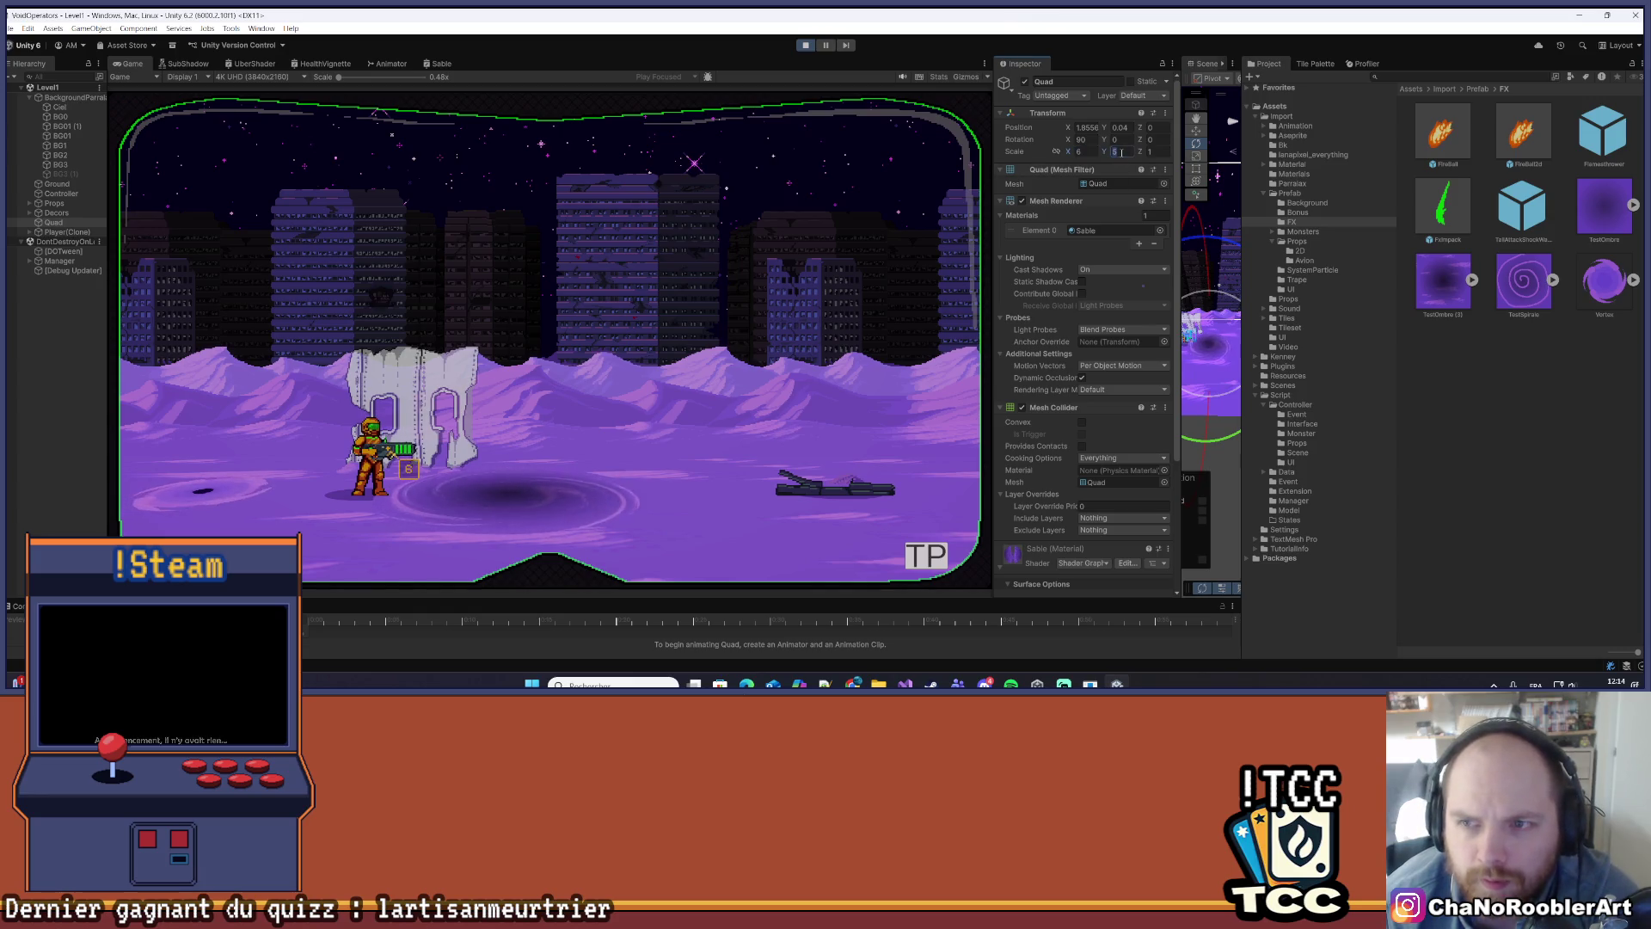
{"action": "type", "text": "6"}
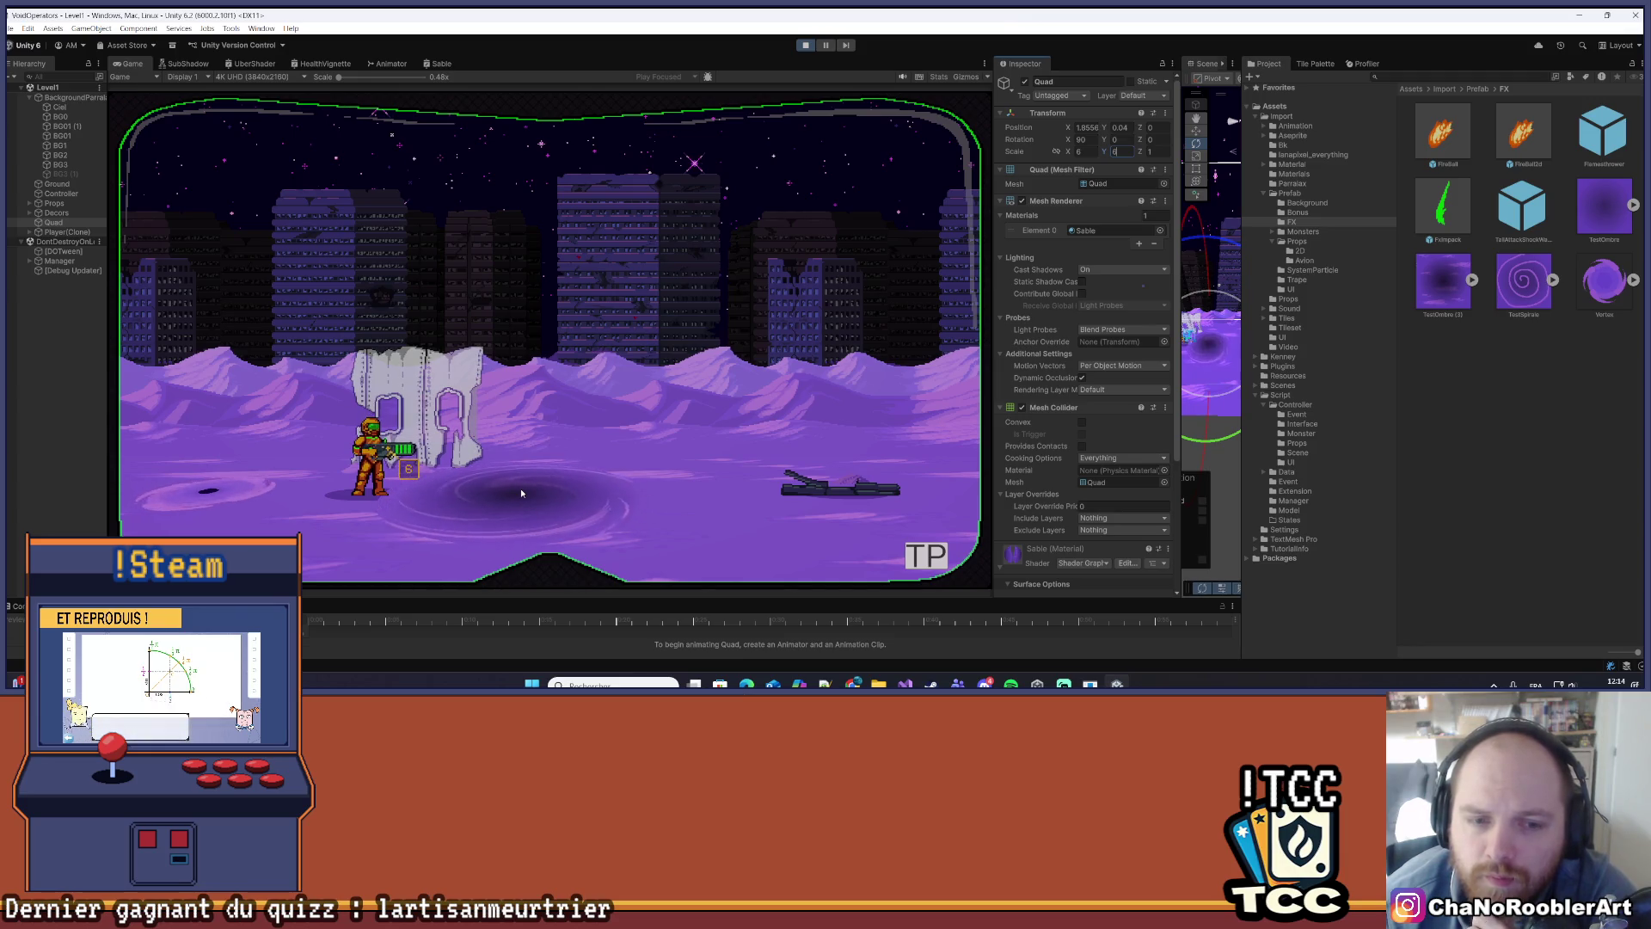
- Show the TestOmbre (3) texture's import settings in the Inspector
{"action": "scroll", "coordinate": [1005, 246], "scroll_direction": "down", "scroll_amount": 2}
{"action": "scroll", "coordinate": [1005, 246], "scroll_direction": "up", "scroll_amount": 2}
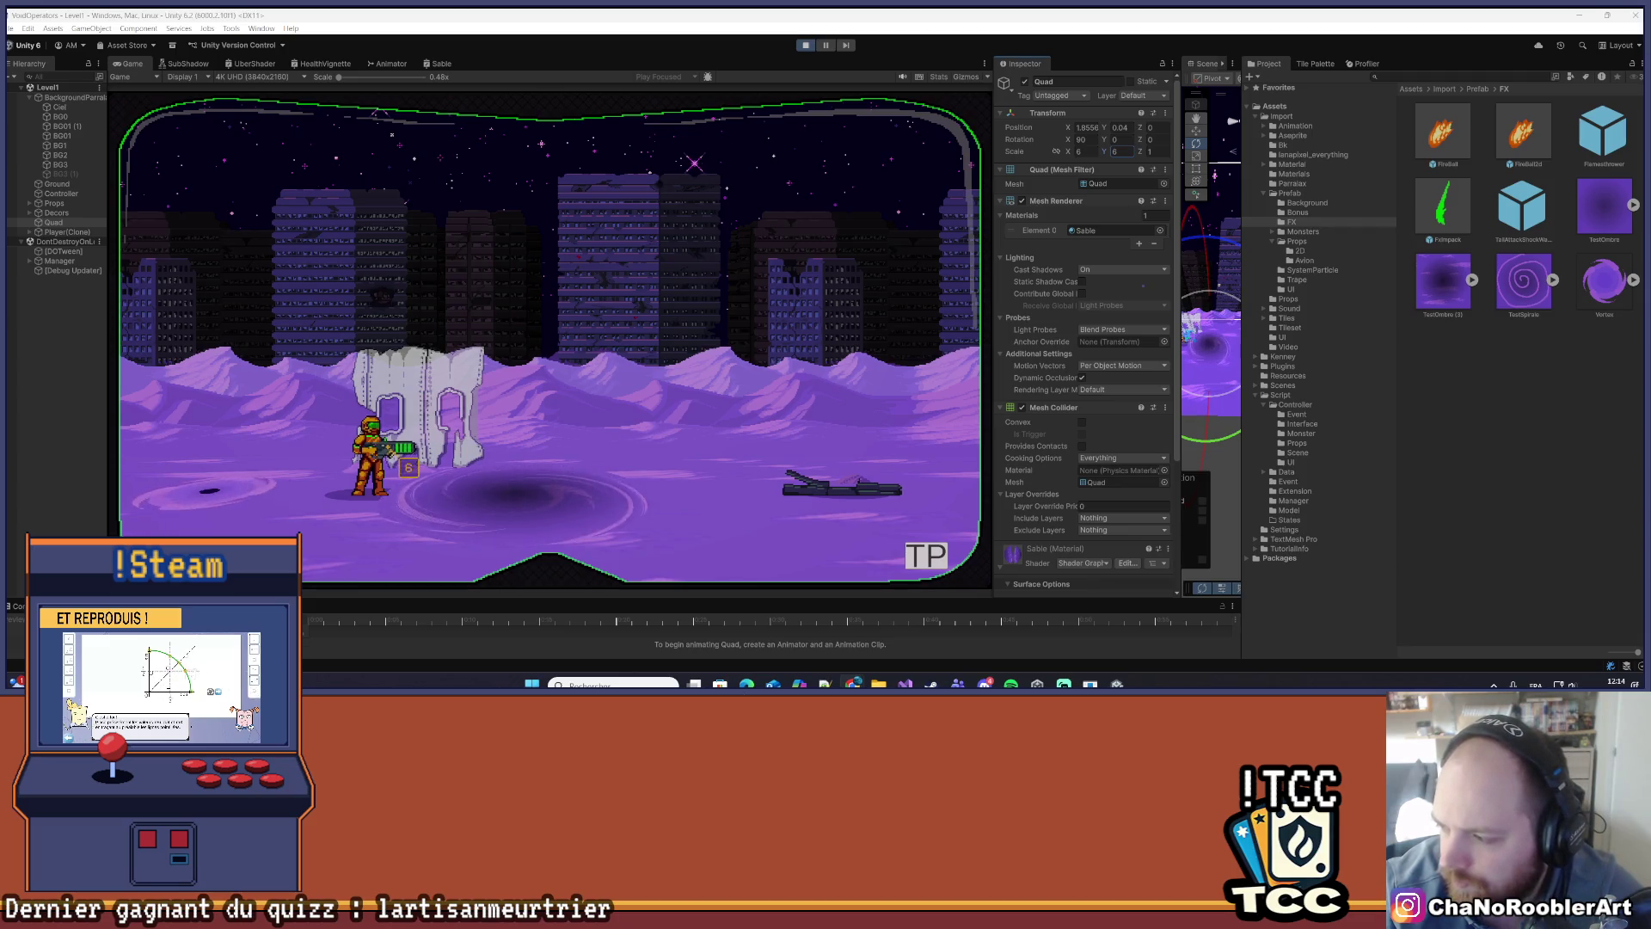
{"action": "left_click", "coordinate": [1443, 281]}
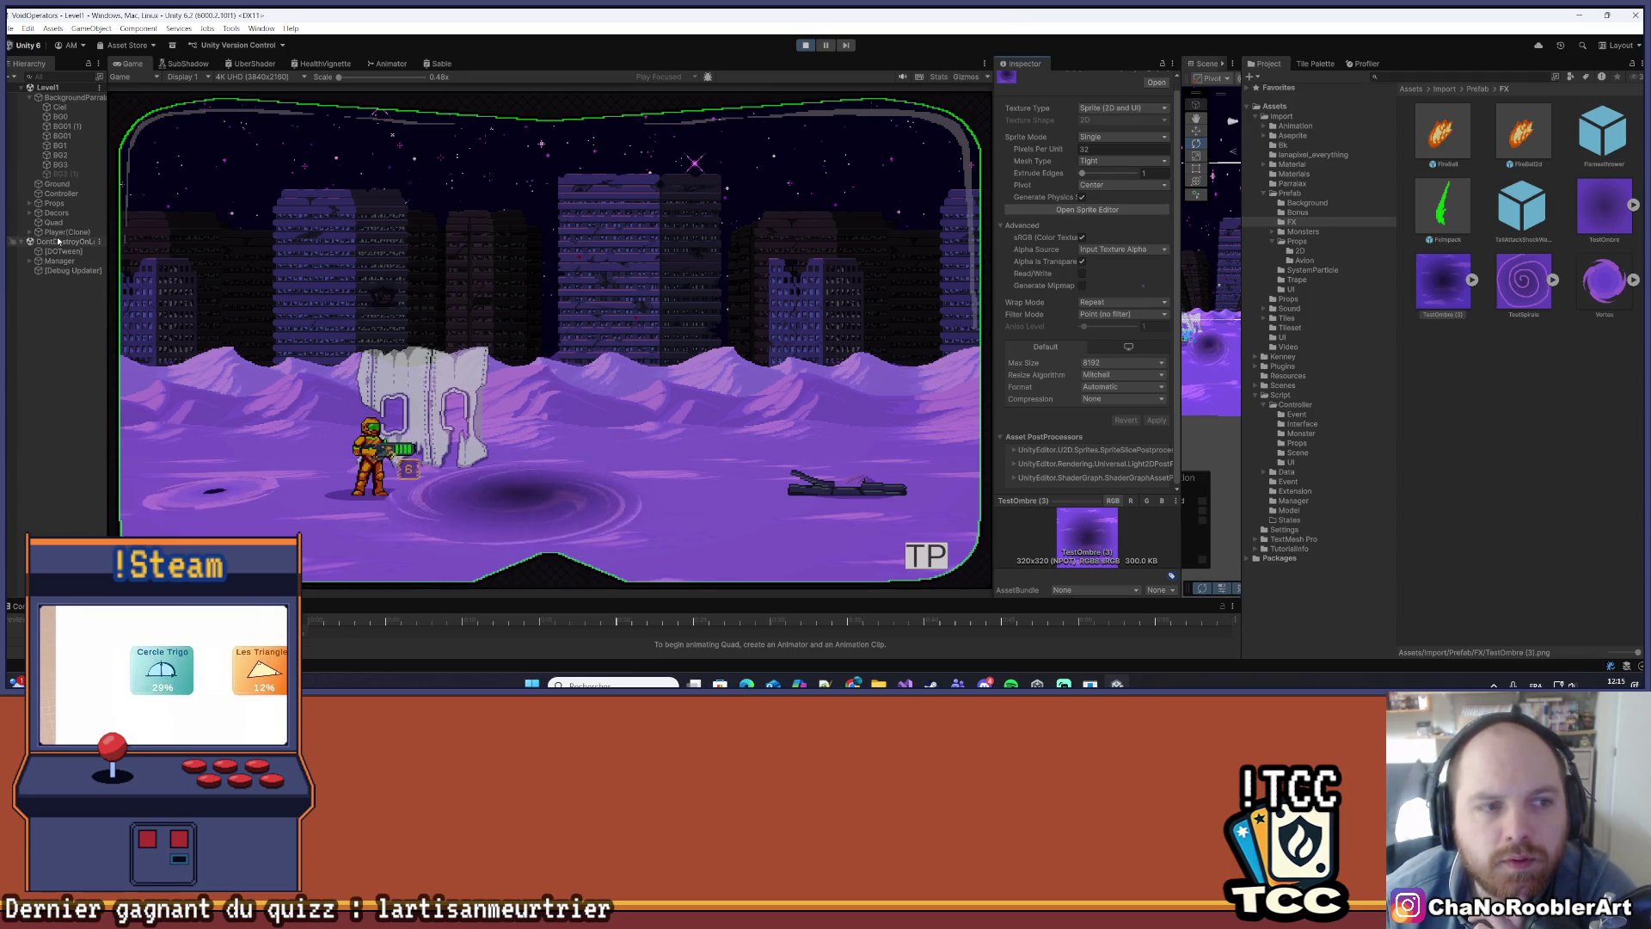
- Select the vortex Quad and look through its Inspector properties
{"action": "left_click", "coordinate": [57, 213]}
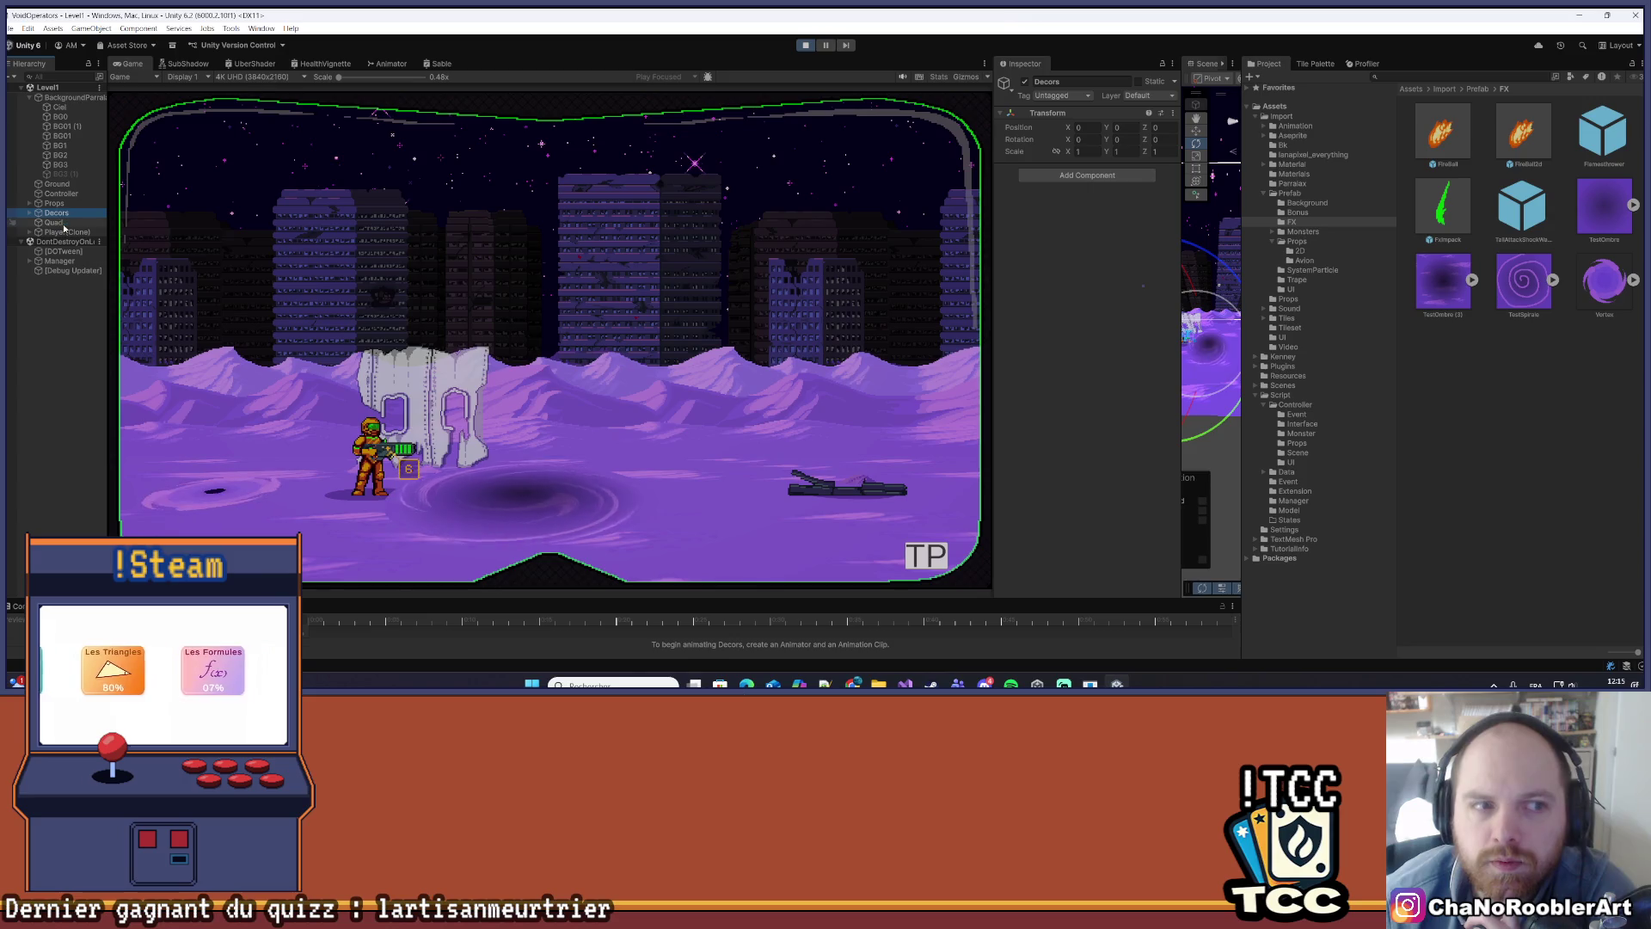
{"action": "left_click", "coordinate": [53, 221]}
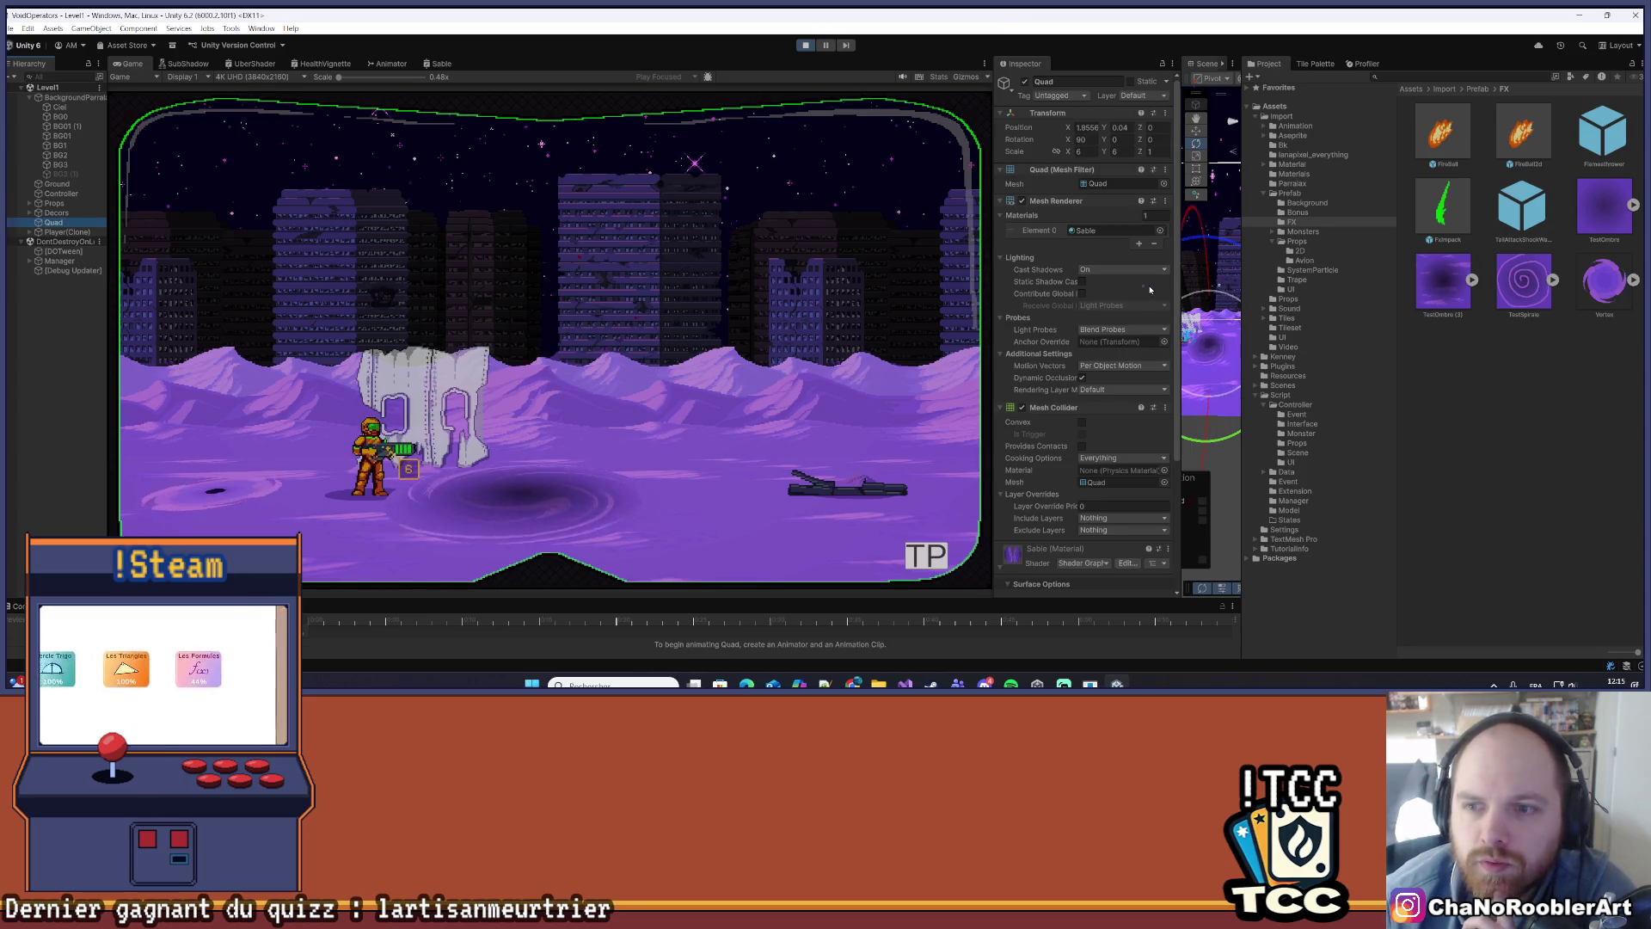
{"action": "scroll", "coordinate": [1150, 289], "scroll_direction": "down", "scroll_amount": 2}
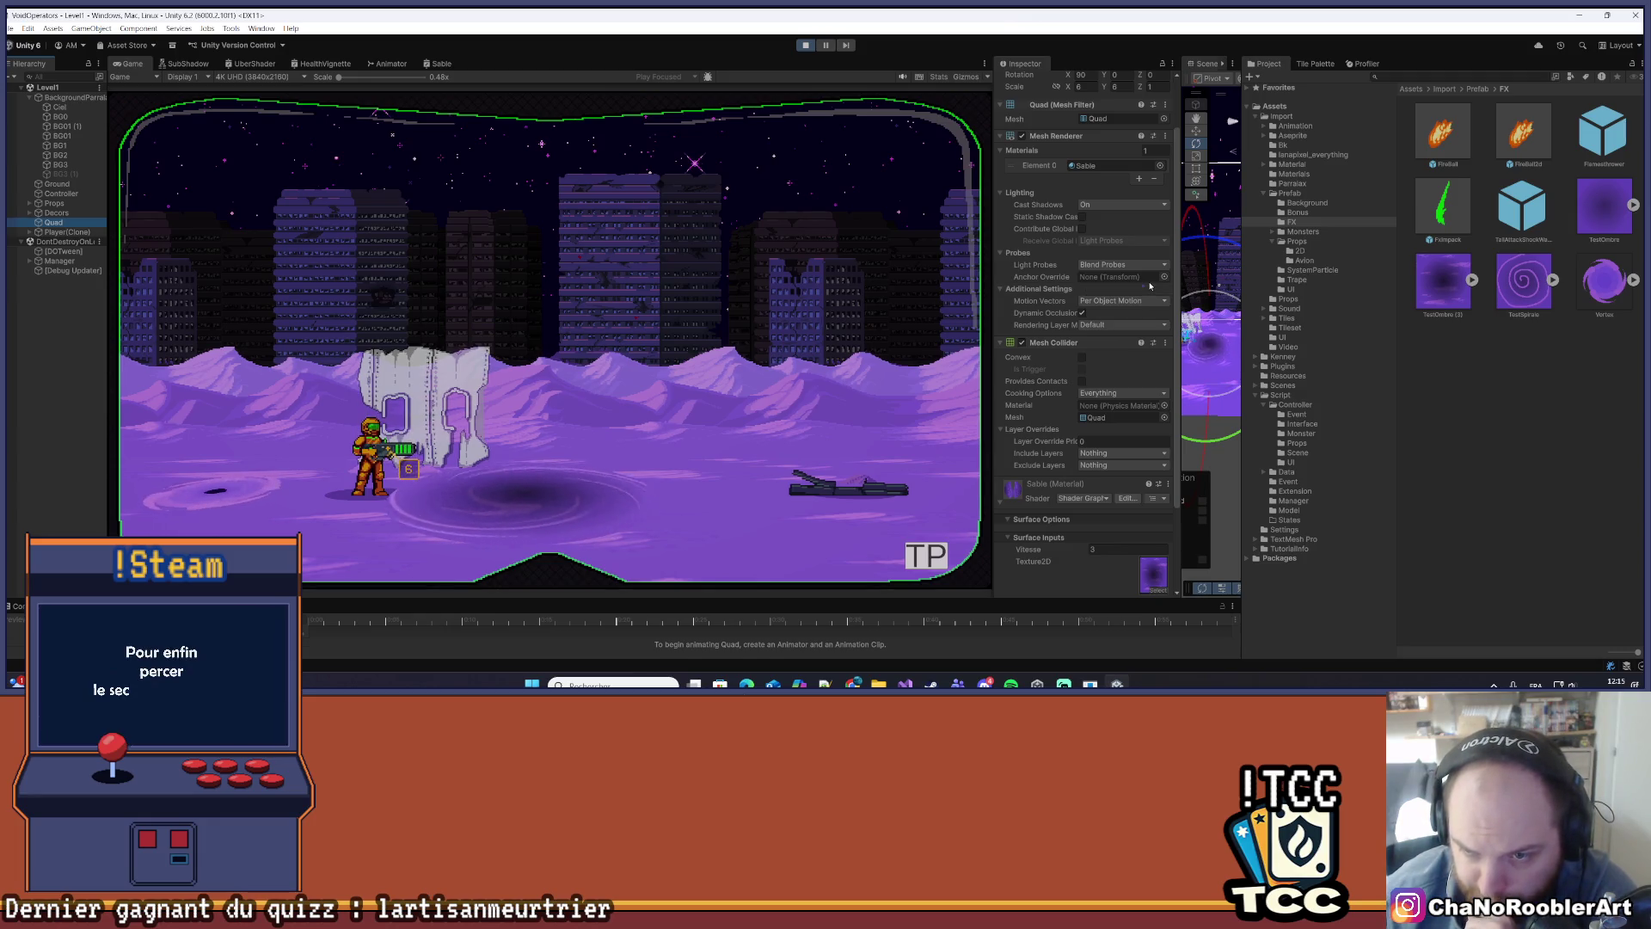
{"action": "scroll", "coordinate": [1171, 427], "scroll_direction": "up", "scroll_amount": 2}
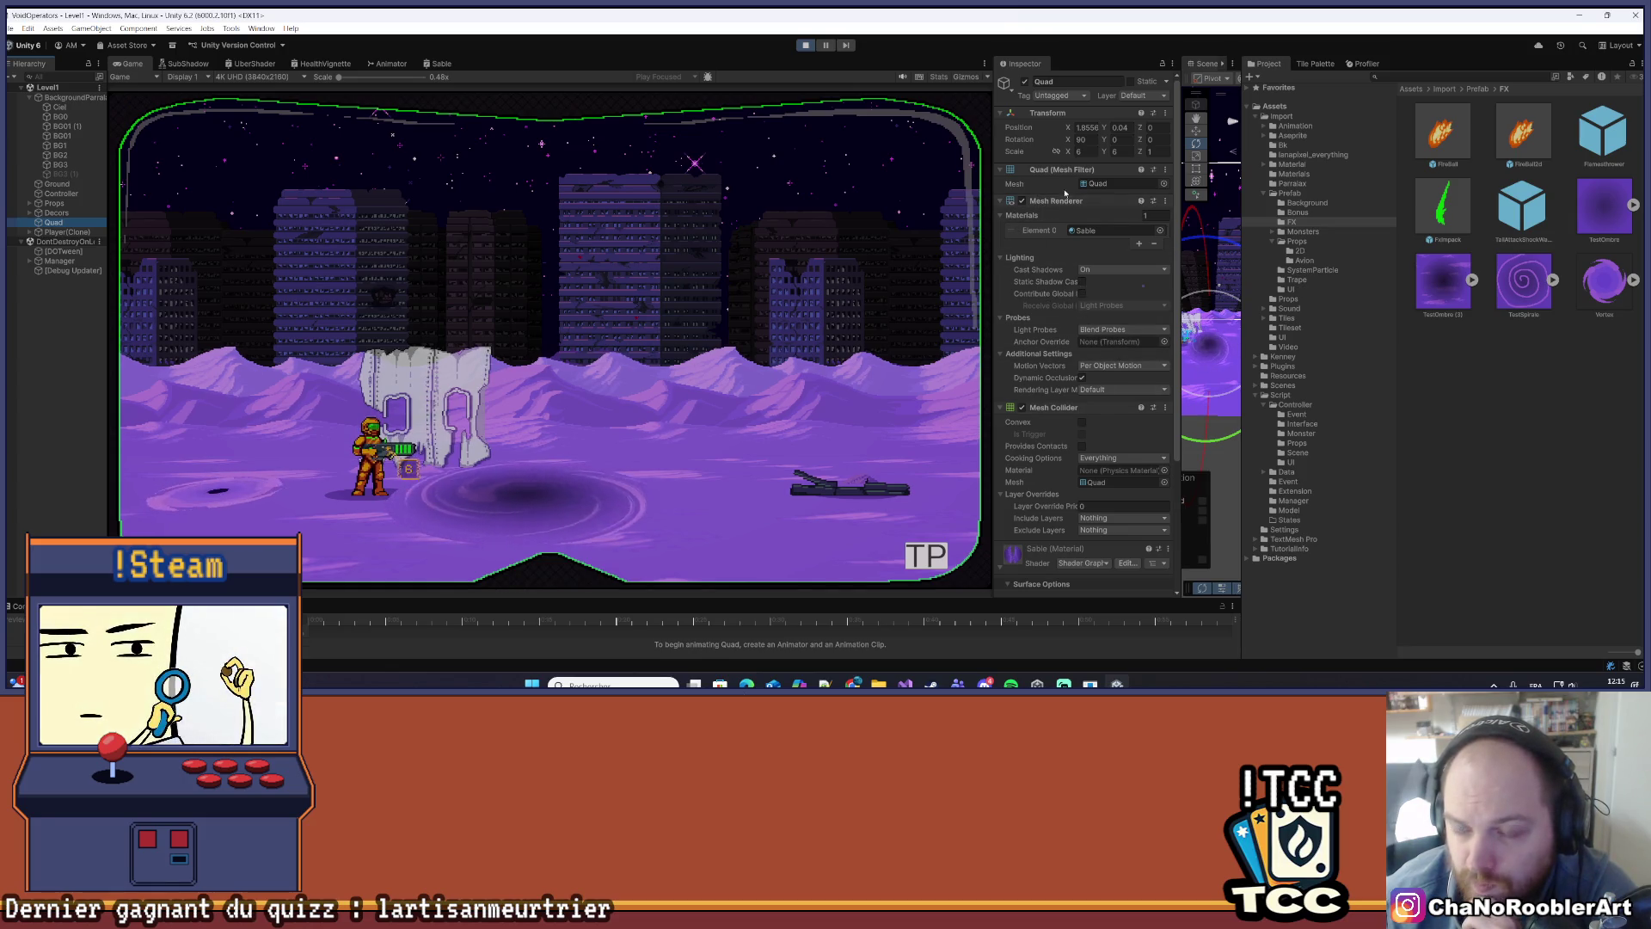
{"action": "scroll", "coordinate": [1091, 420], "scroll_direction": "down", "scroll_amount": 3}
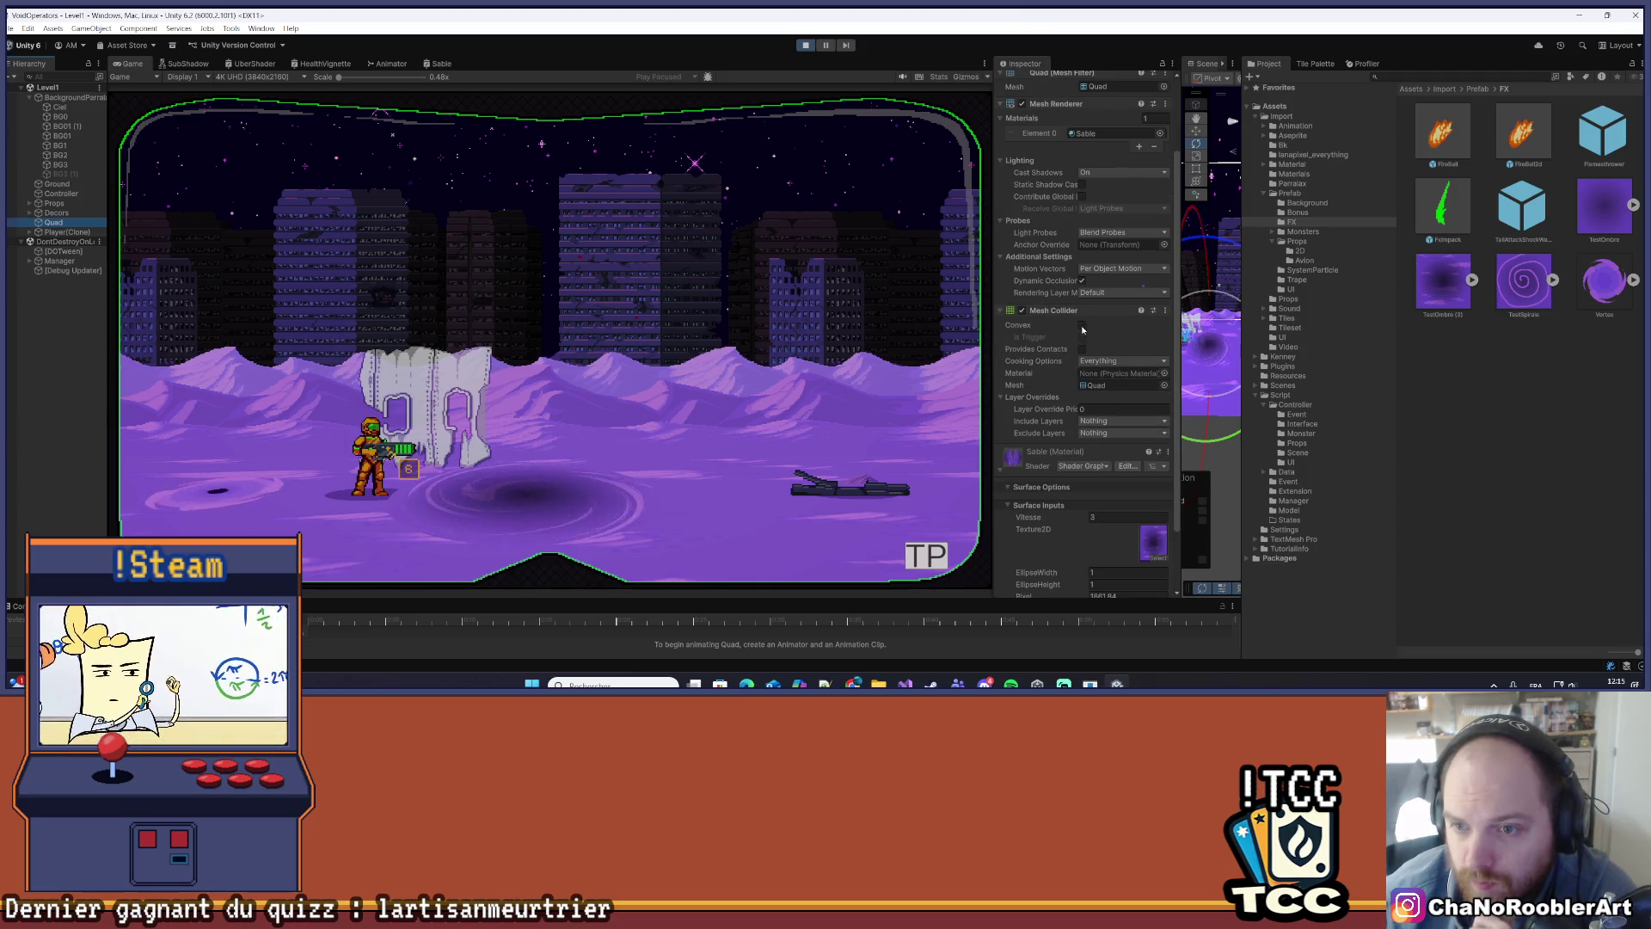
{"action": "scroll", "coordinate": [1075, 181], "scroll_direction": "up", "scroll_amount": 3}
{"action": "scroll", "coordinate": [1076, 176], "scroll_direction": "down", "scroll_amount": 5}
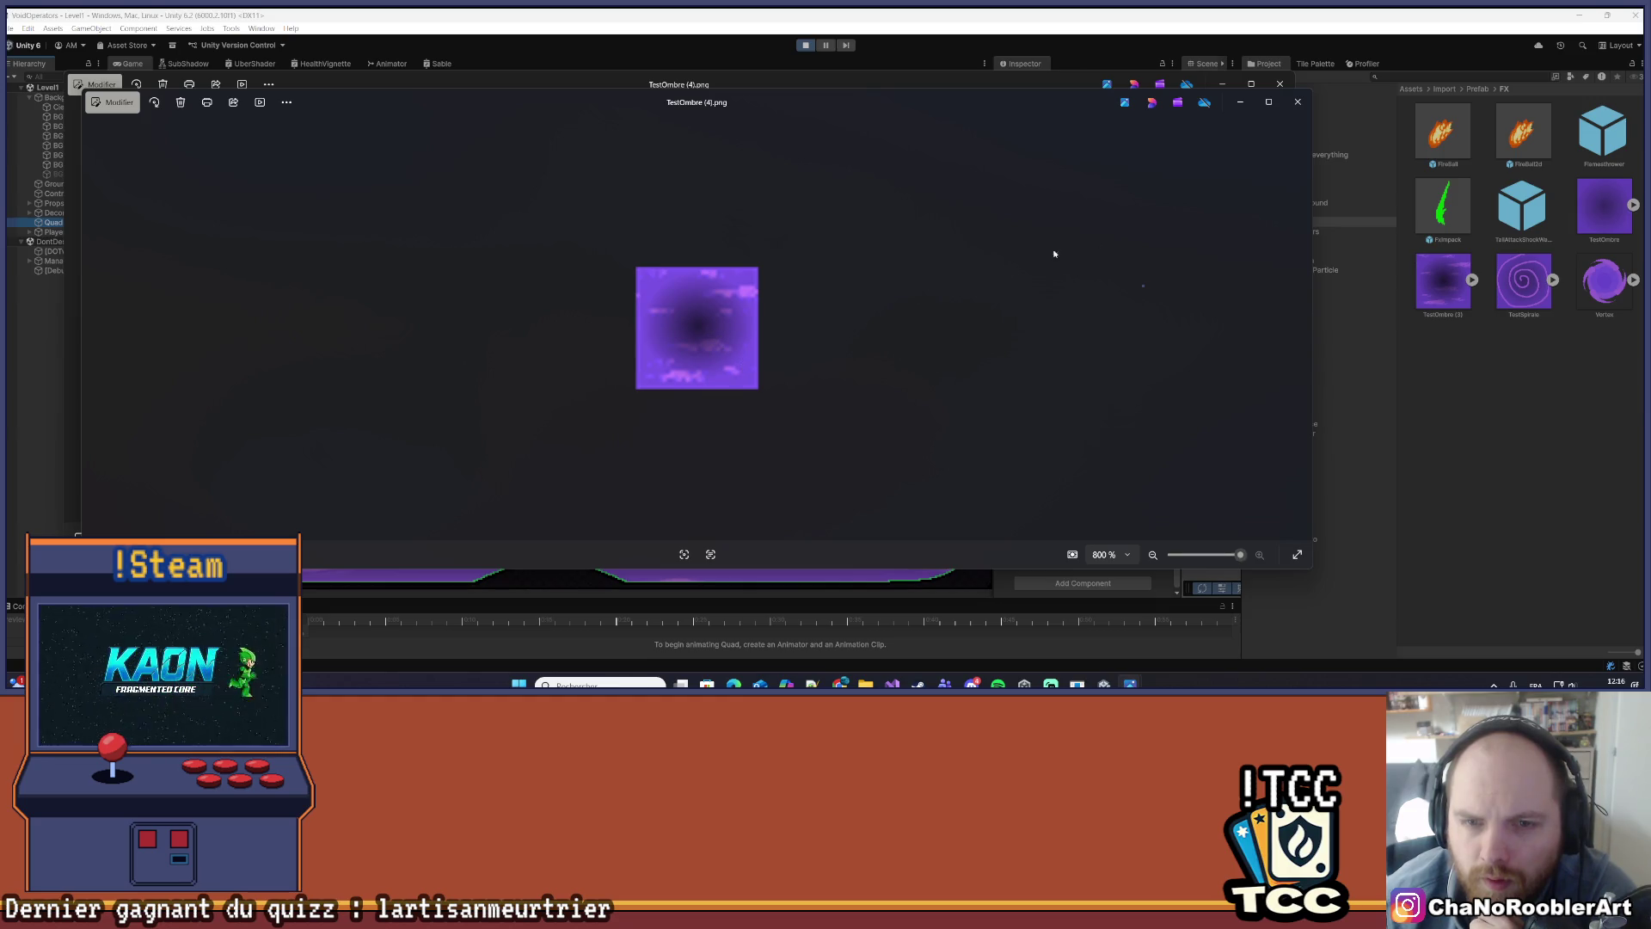
- Close the TestOmbre (4).png previews and drag the file from Downloads into the FX folder
{"action": "left_click", "coordinate": [1298, 102]}
{"action": "left_click", "coordinate": [1280, 84]}
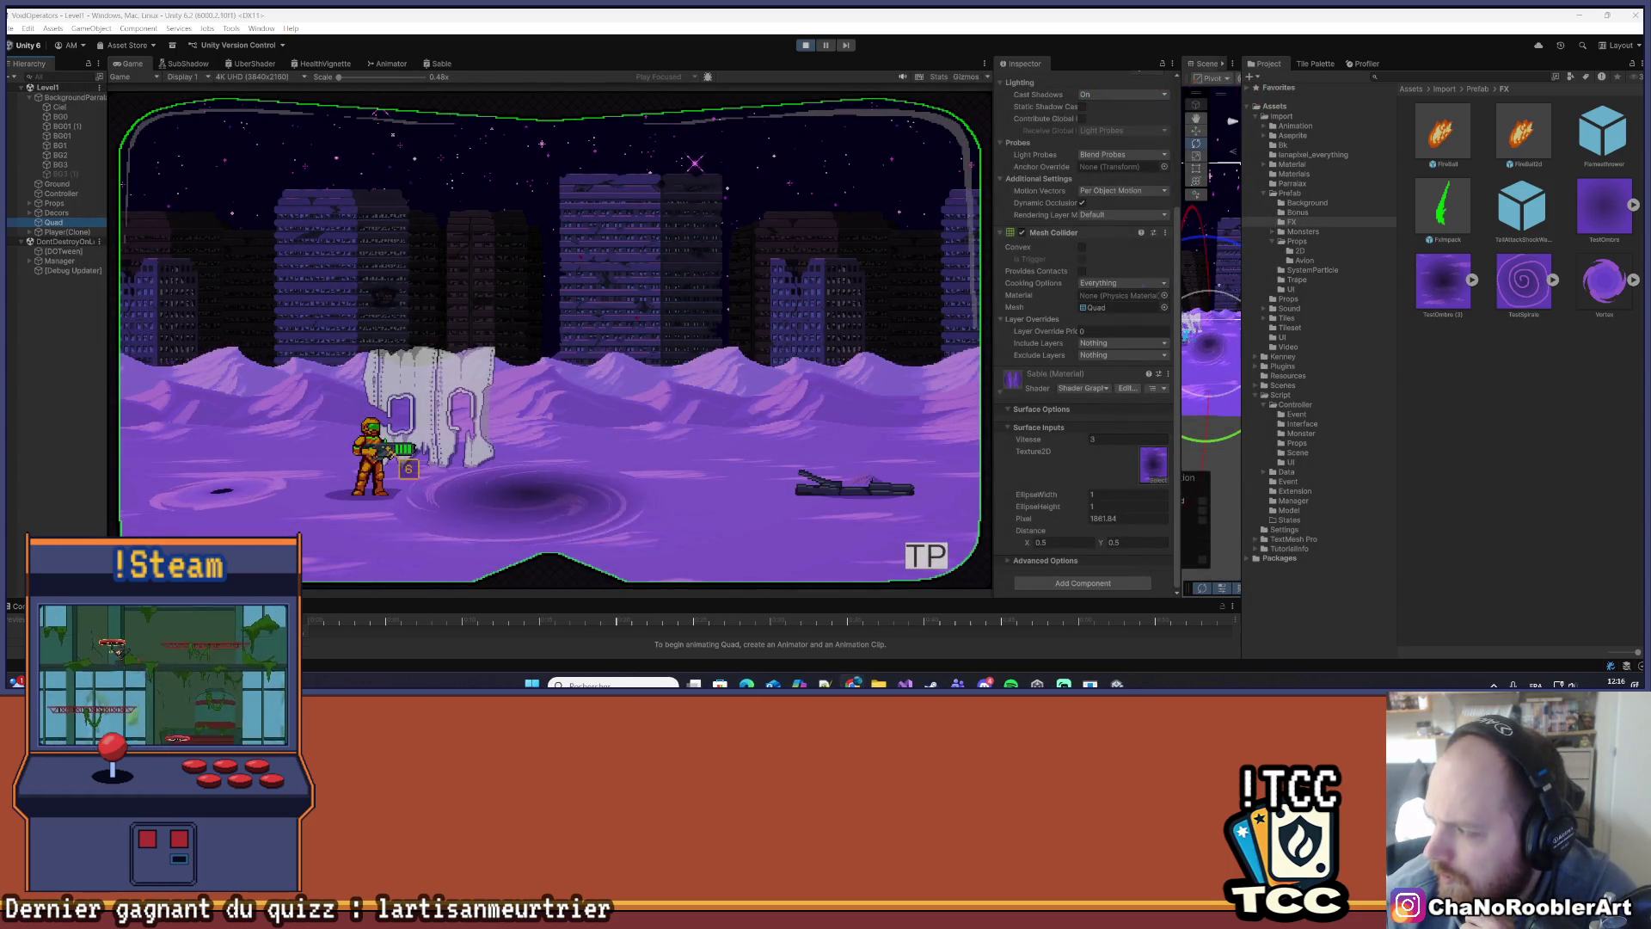
{"action": "key", "text": "alt+Tab"}
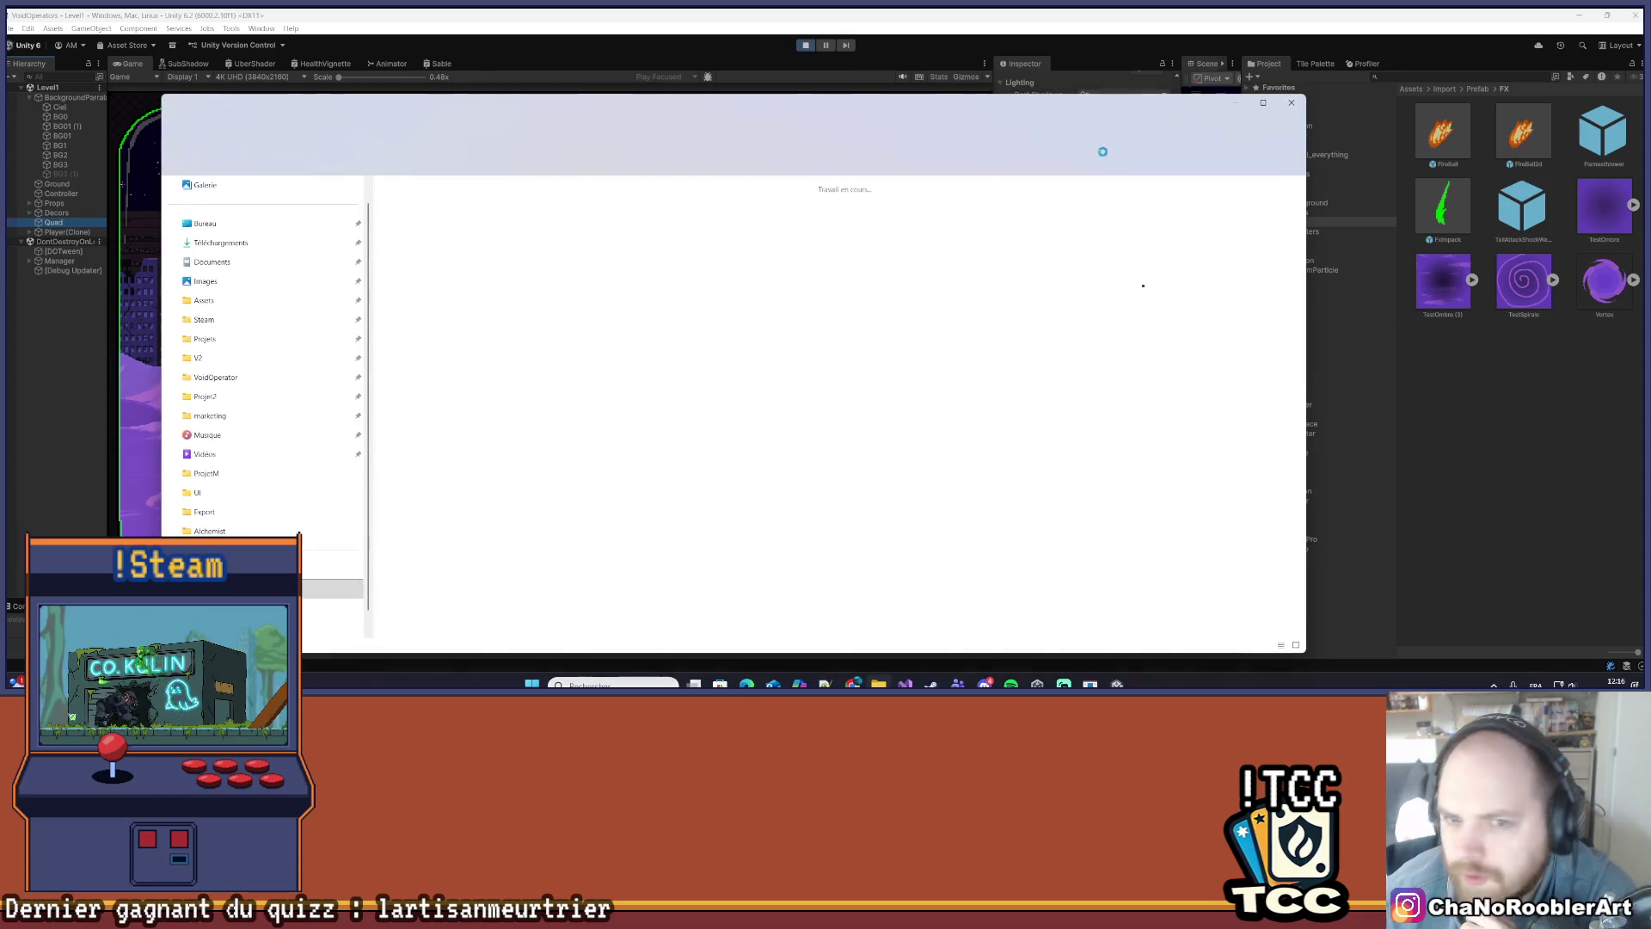
{"action": "left_click_drag", "start_coordinate": [439, 203], "coordinate": [1463, 405]}
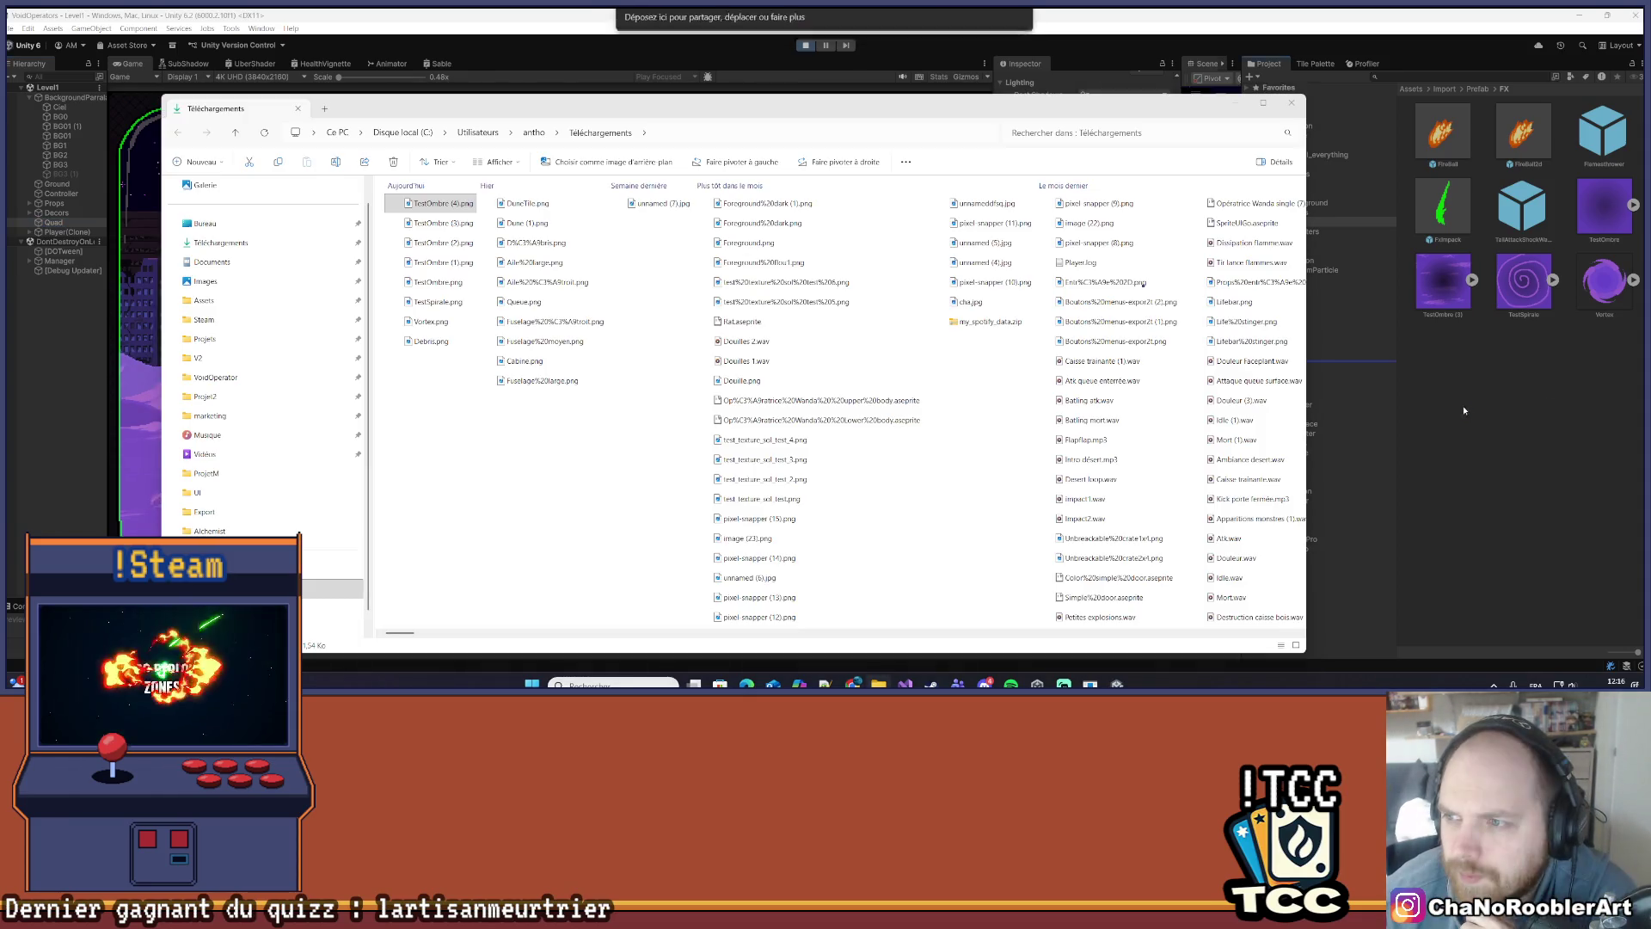
{"action": "left_click", "coordinate": [1294, 113]}
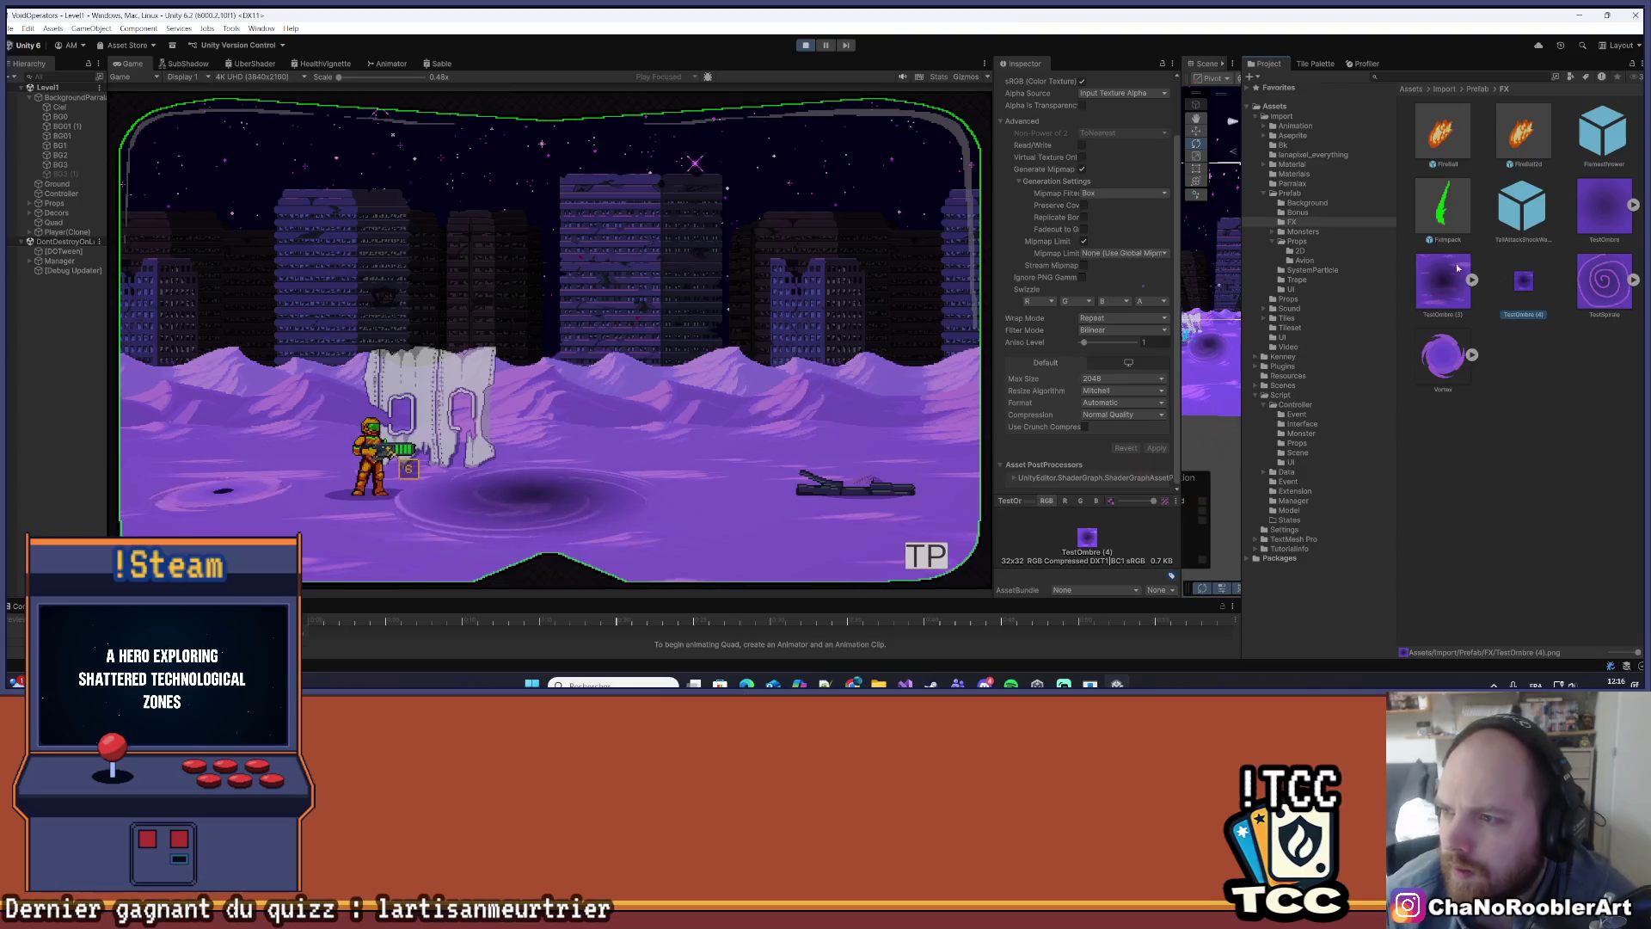
- Import TestOmbre (4) as a Single sprite, no compression, 8192 max size, then exit Play mode
{"action": "scroll", "coordinate": [1112, 133], "scroll_direction": "up", "scroll_amount": 2}
{"action": "left_click", "coordinate": [1123, 118]}
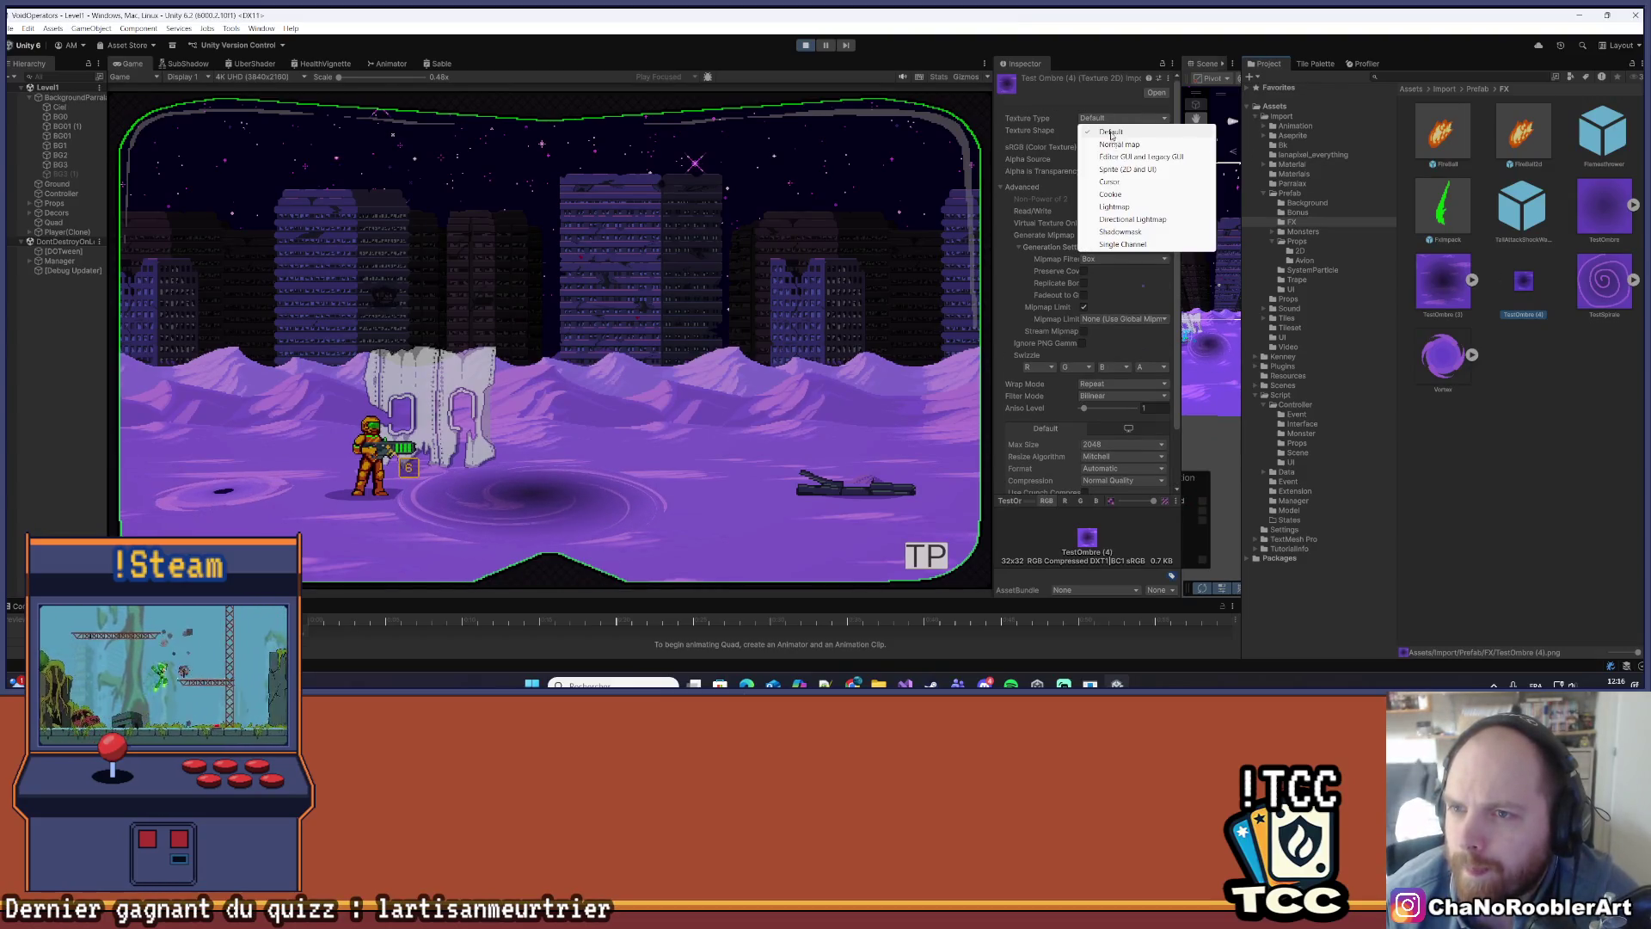
{"action": "left_click", "coordinate": [1123, 171]}
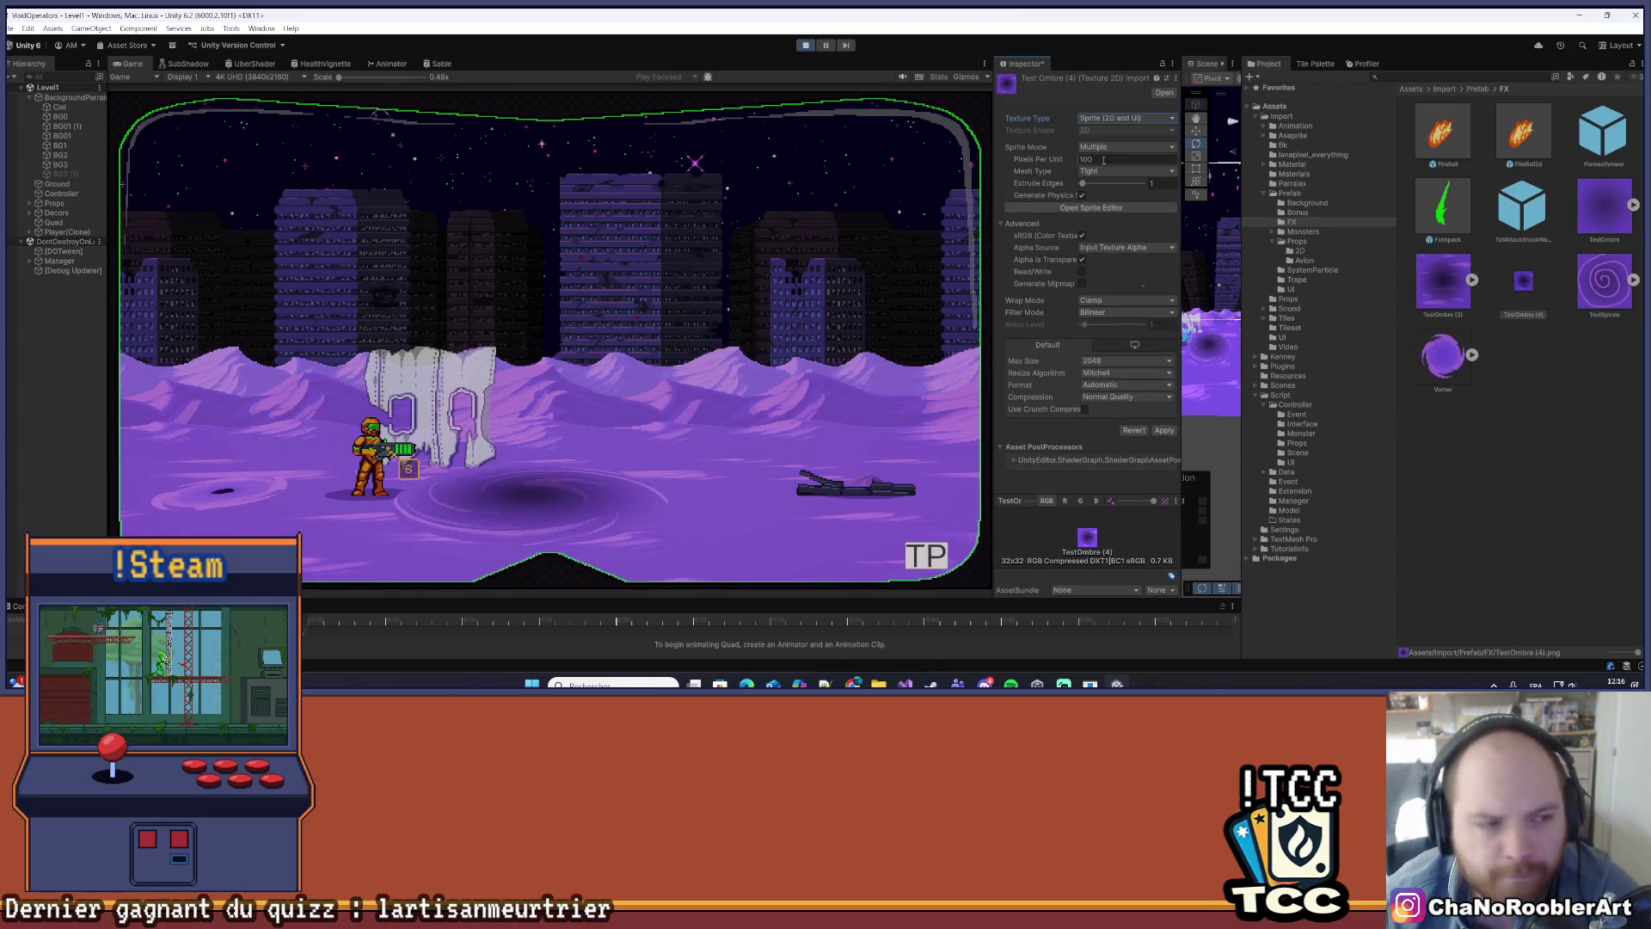
{"action": "left_click", "coordinate": [1112, 147]}
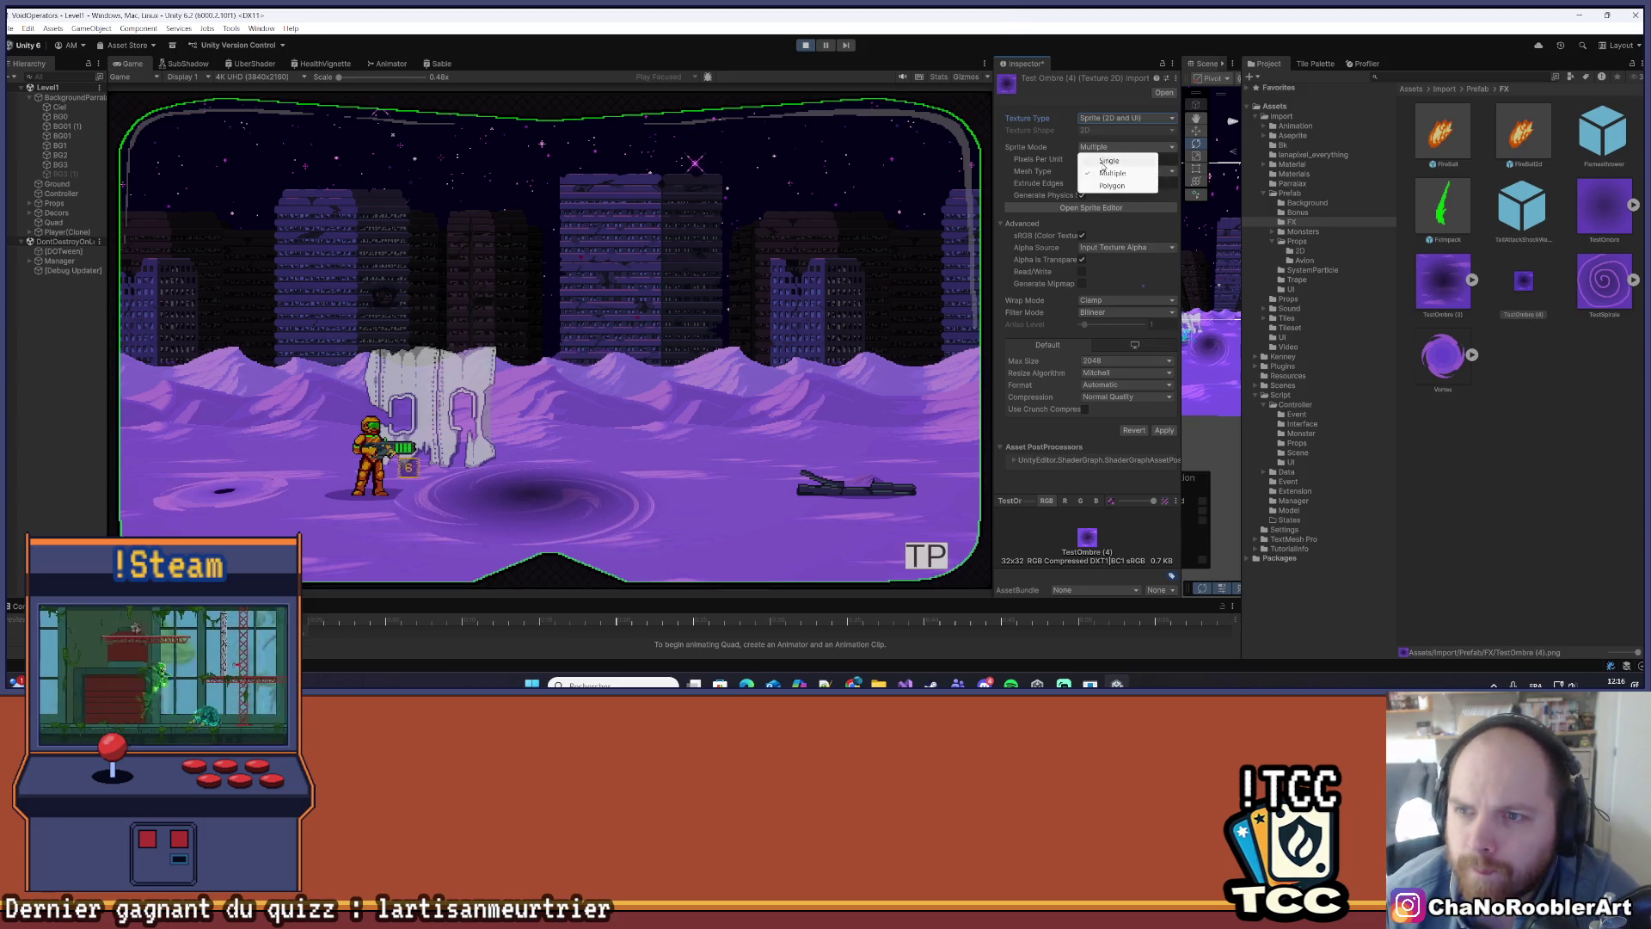
{"action": "left_click", "coordinate": [1104, 161]}
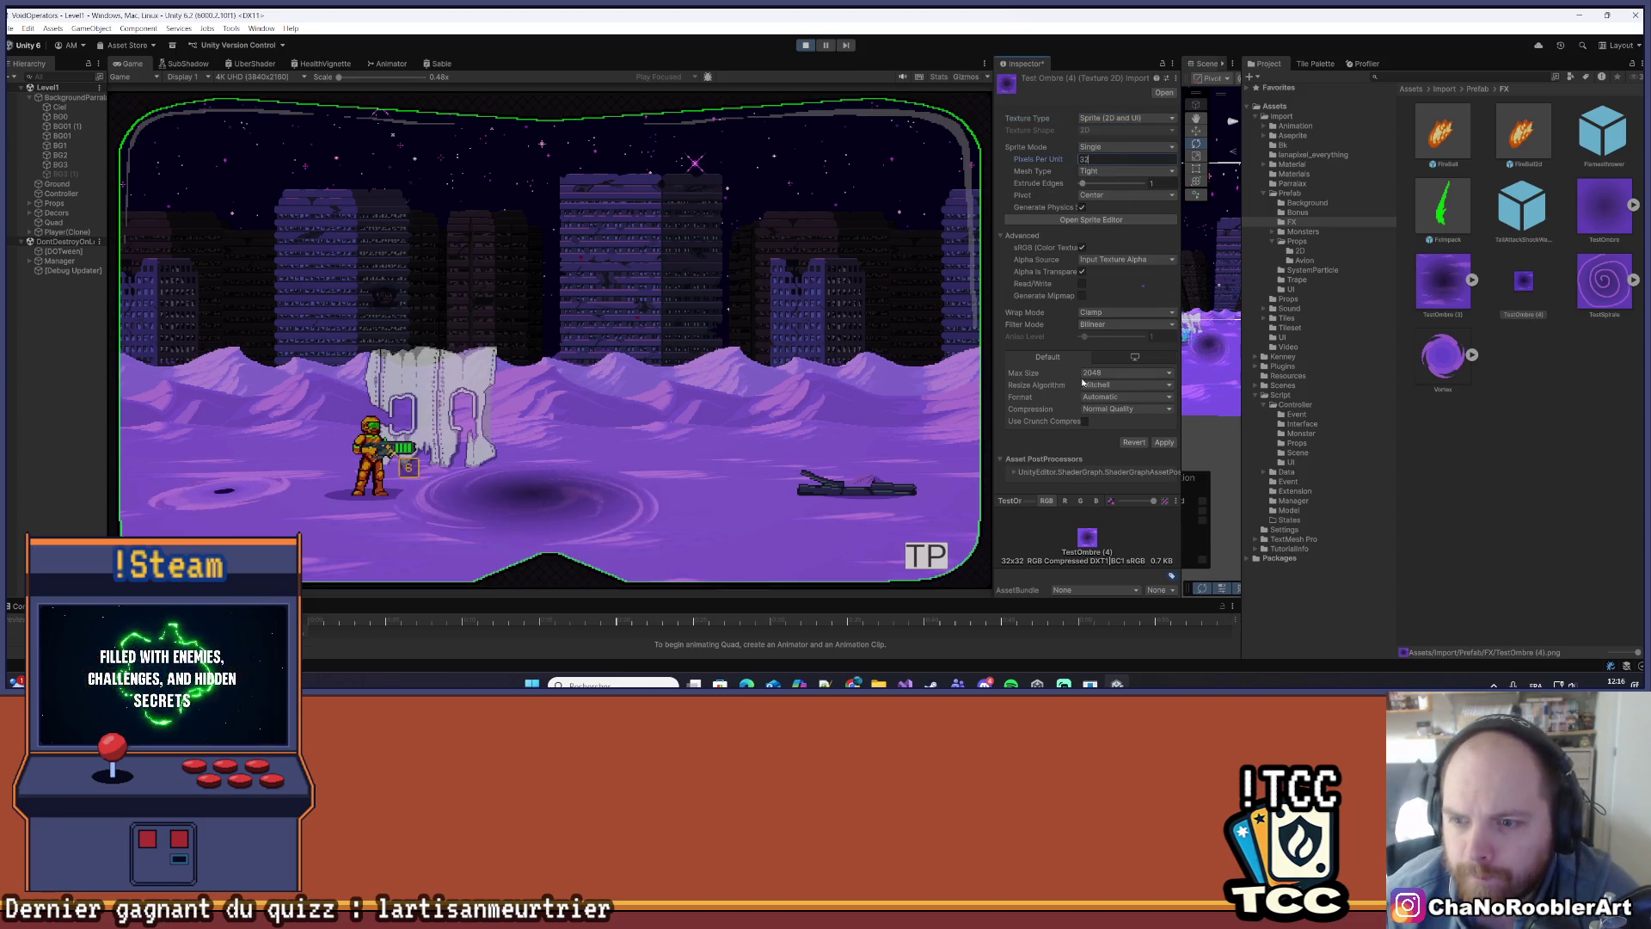
{"action": "left_click", "coordinate": [1116, 409]}
{"action": "left_click", "coordinate": [1114, 423]}
{"action": "left_click", "coordinate": [1118, 372]}
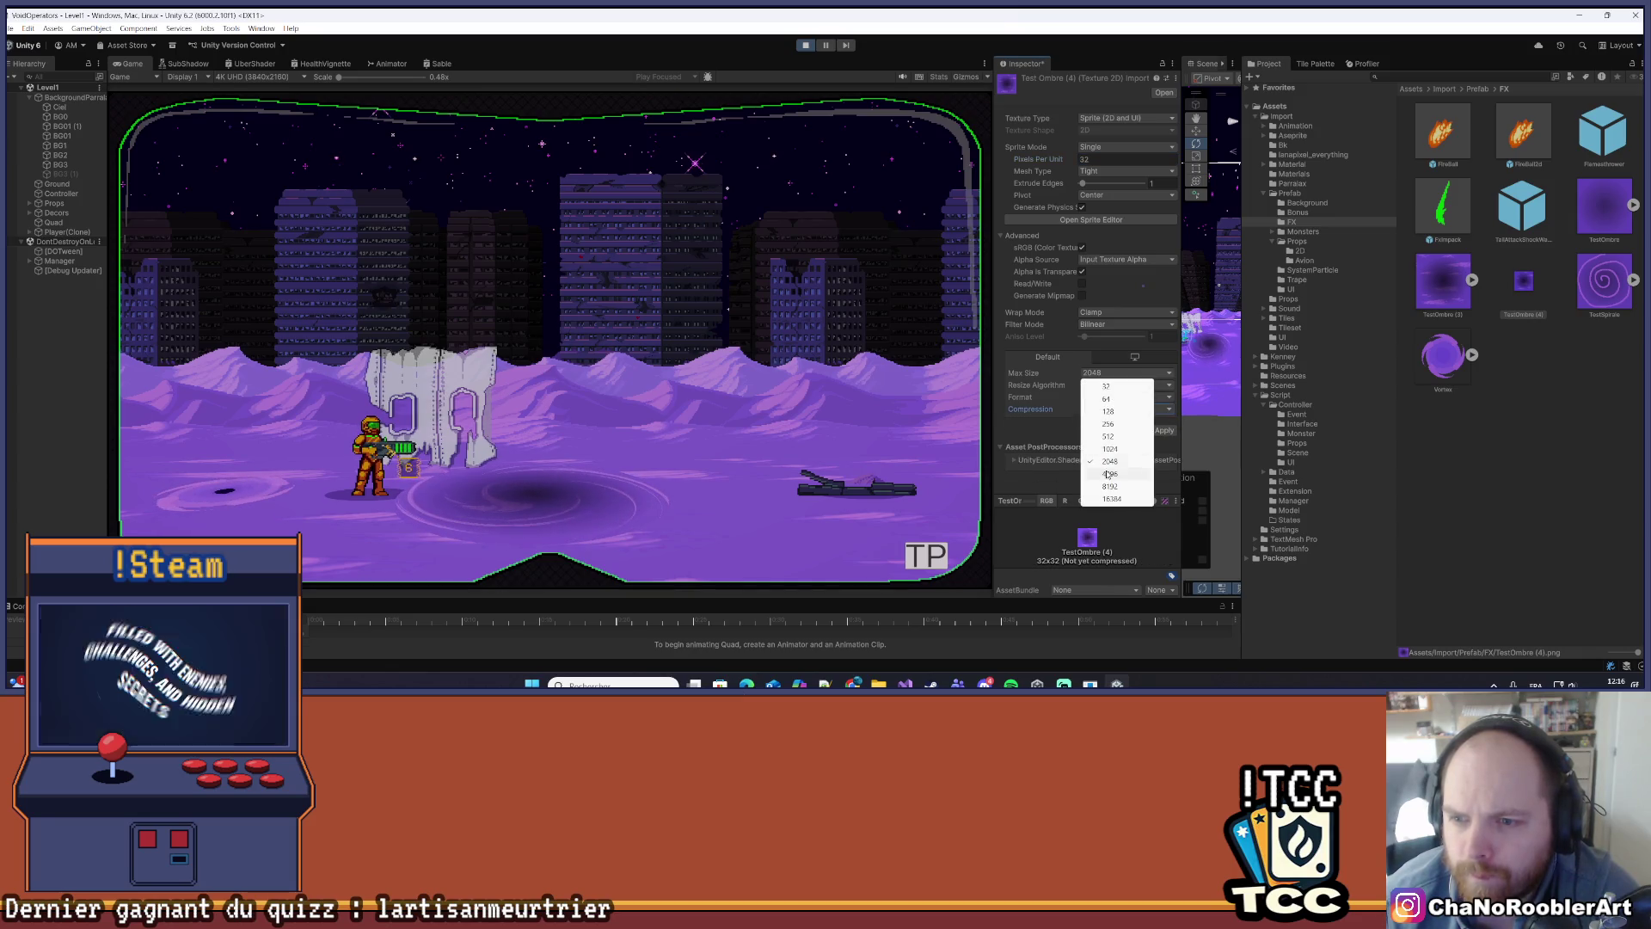
{"action": "left_click", "coordinate": [1110, 487]}
{"action": "left_click", "coordinate": [1157, 430]}
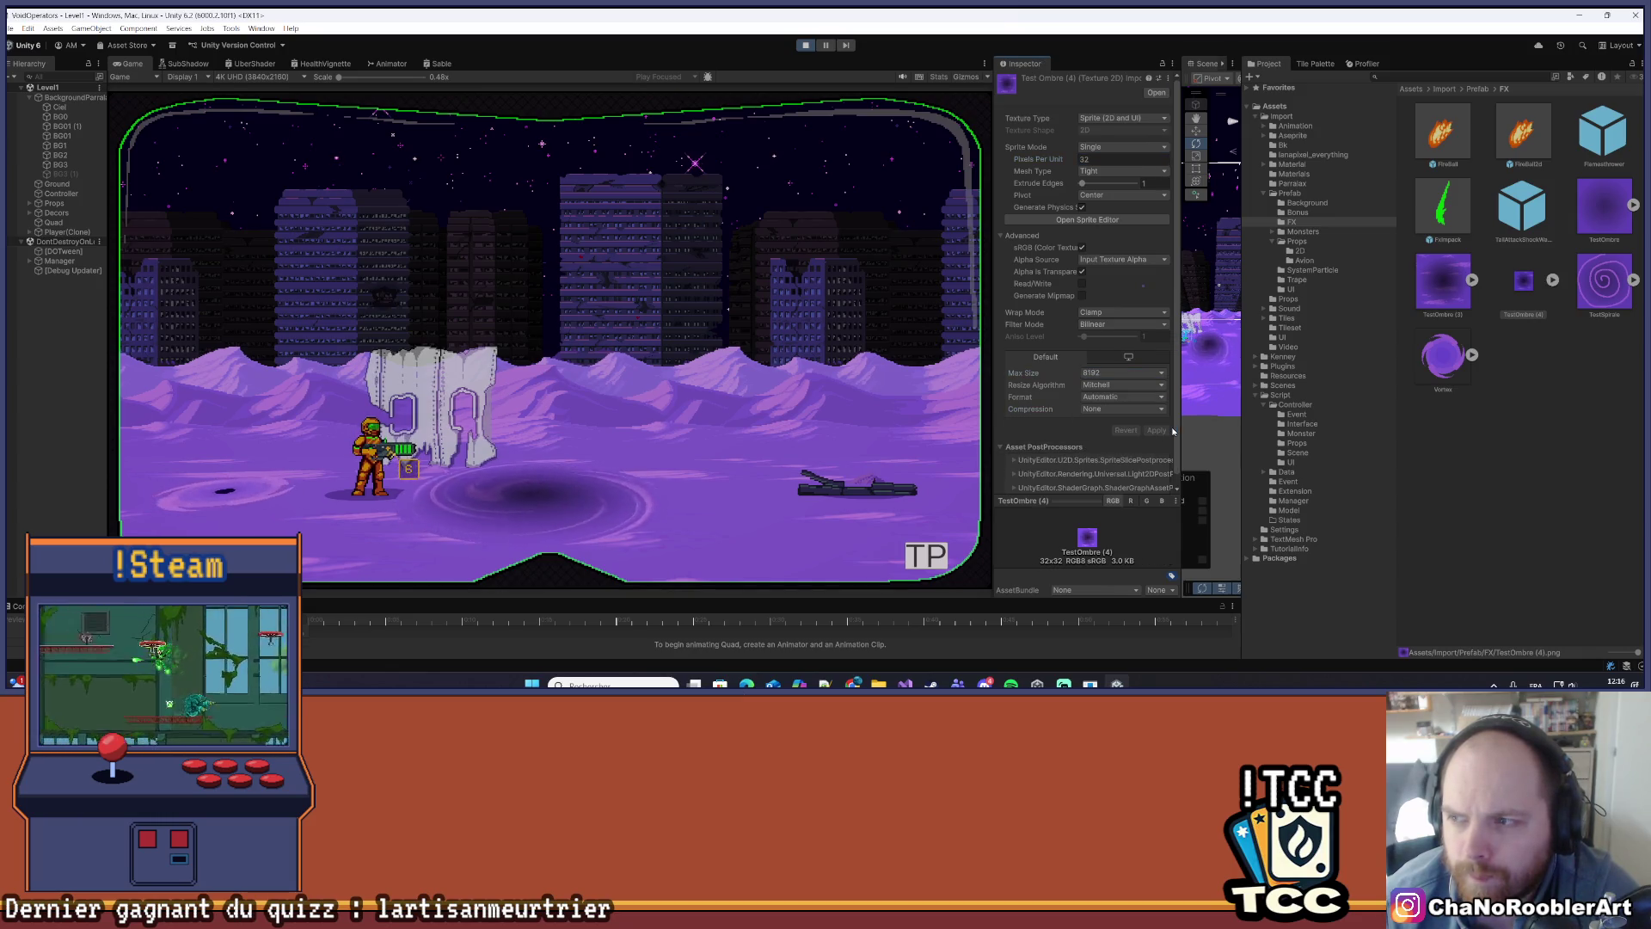
{"action": "left_click", "coordinate": [805, 45]}
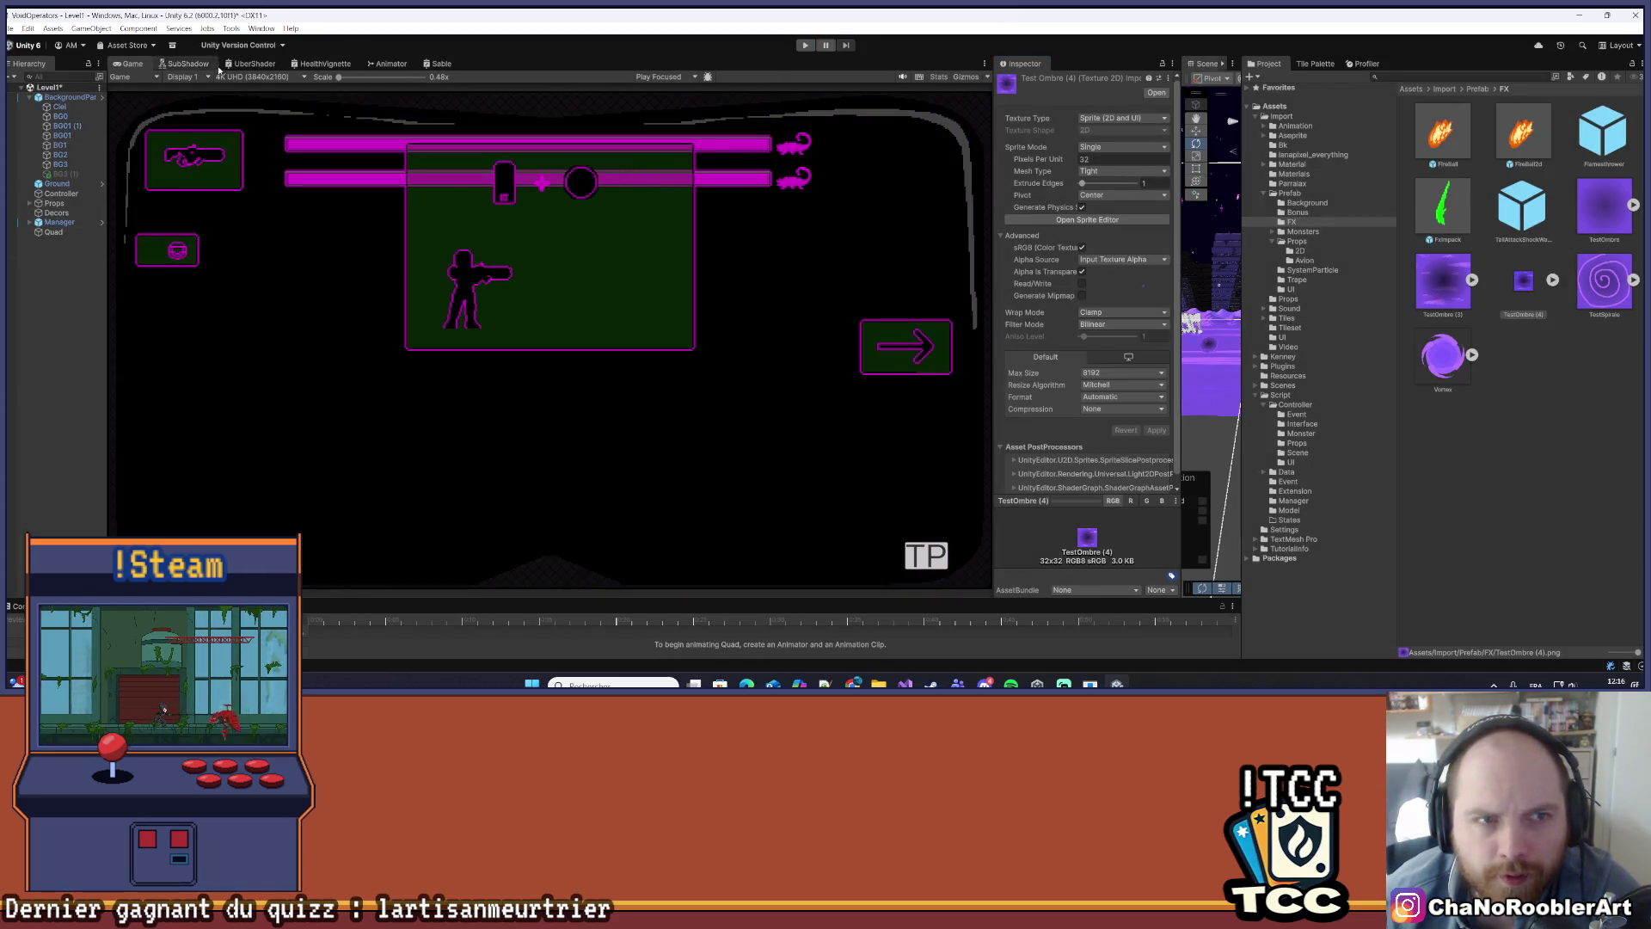
- Put TestOmbre (4) into the Quad's Sable material Texture2D slot and save the scene
{"action": "left_click", "coordinate": [441, 64]}
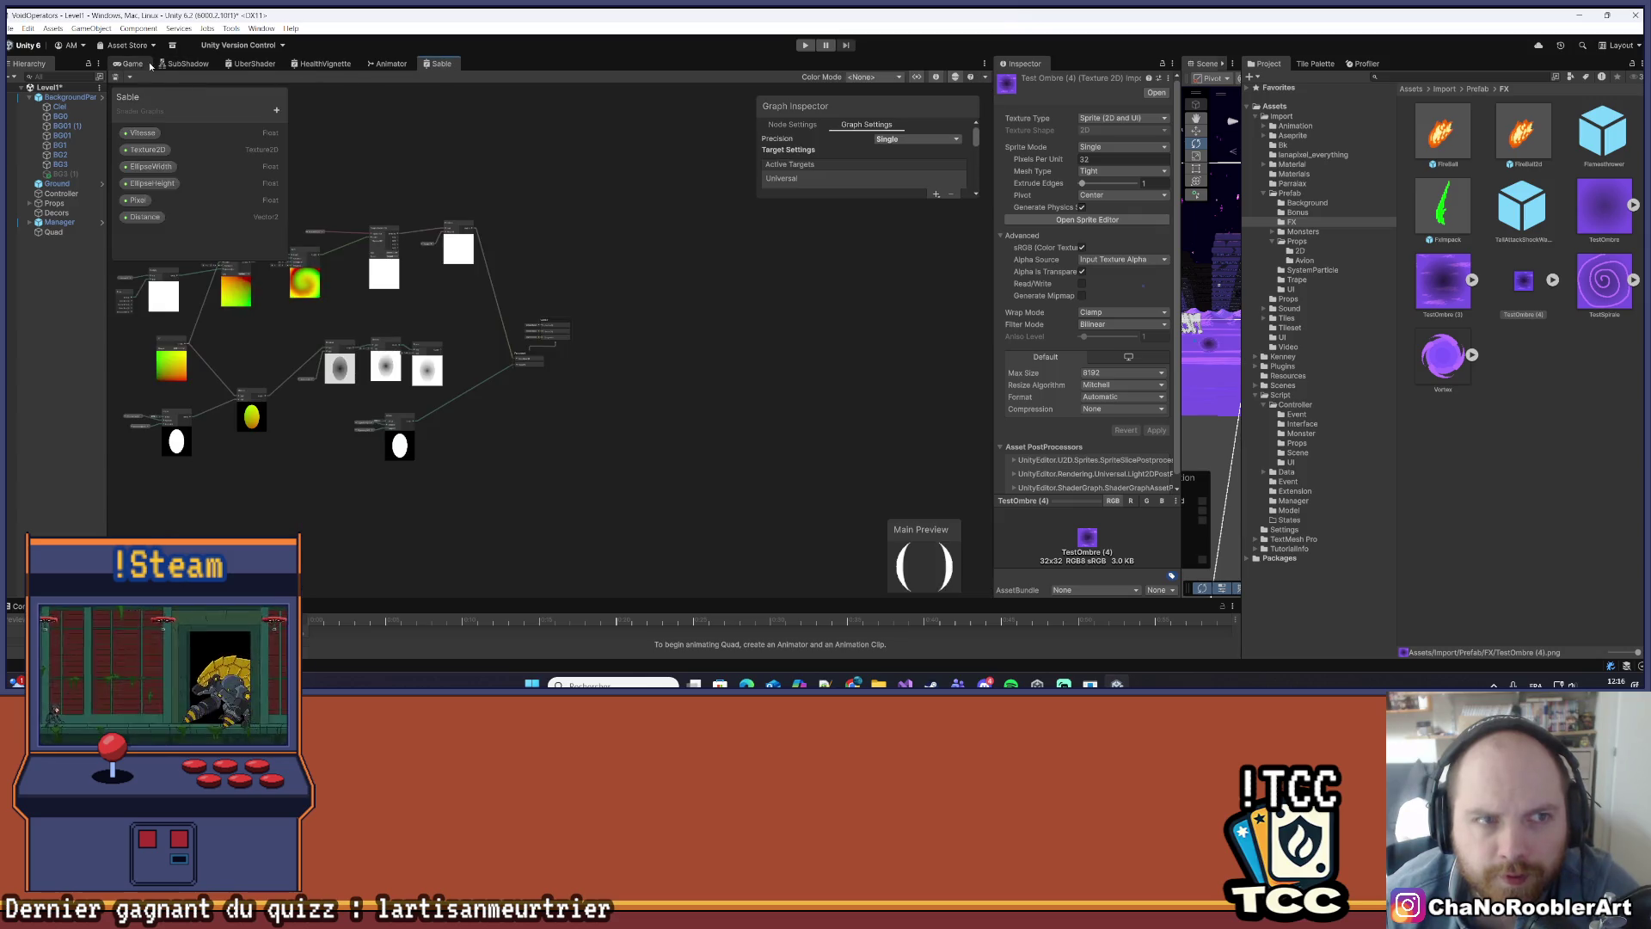
{"action": "left_click", "coordinate": [137, 65]}
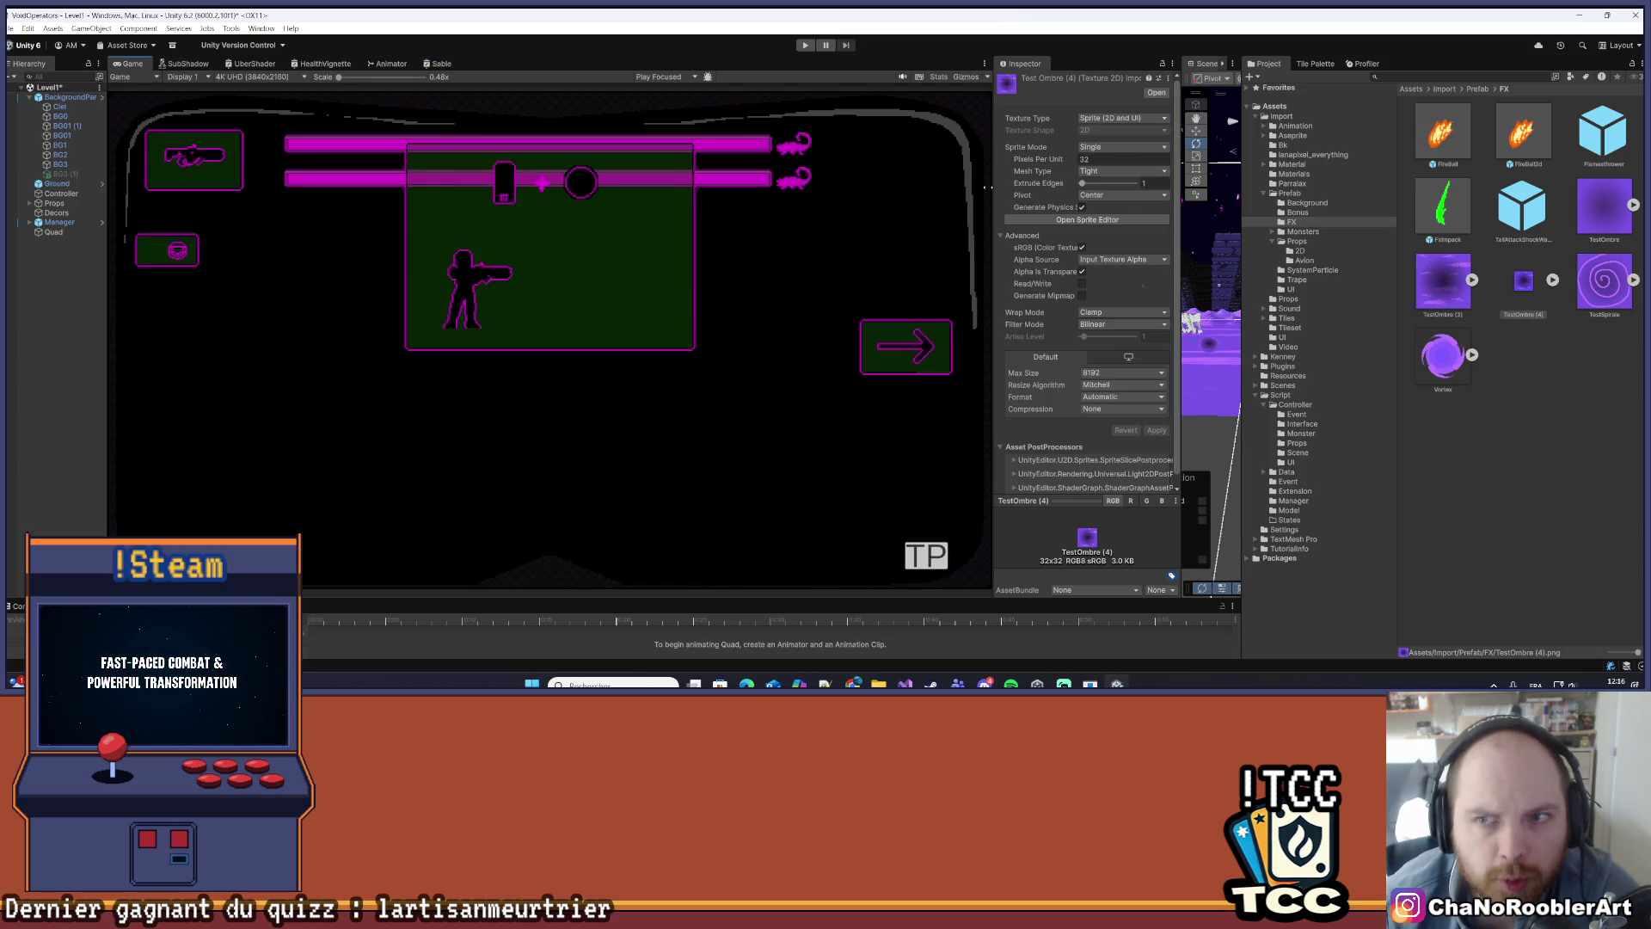
{"action": "left_click_drag", "start_coordinate": [994, 189], "coordinate": [659, 194]}
{"action": "left_click_drag", "start_coordinate": [1178, 218], "coordinate": [884, 251]}
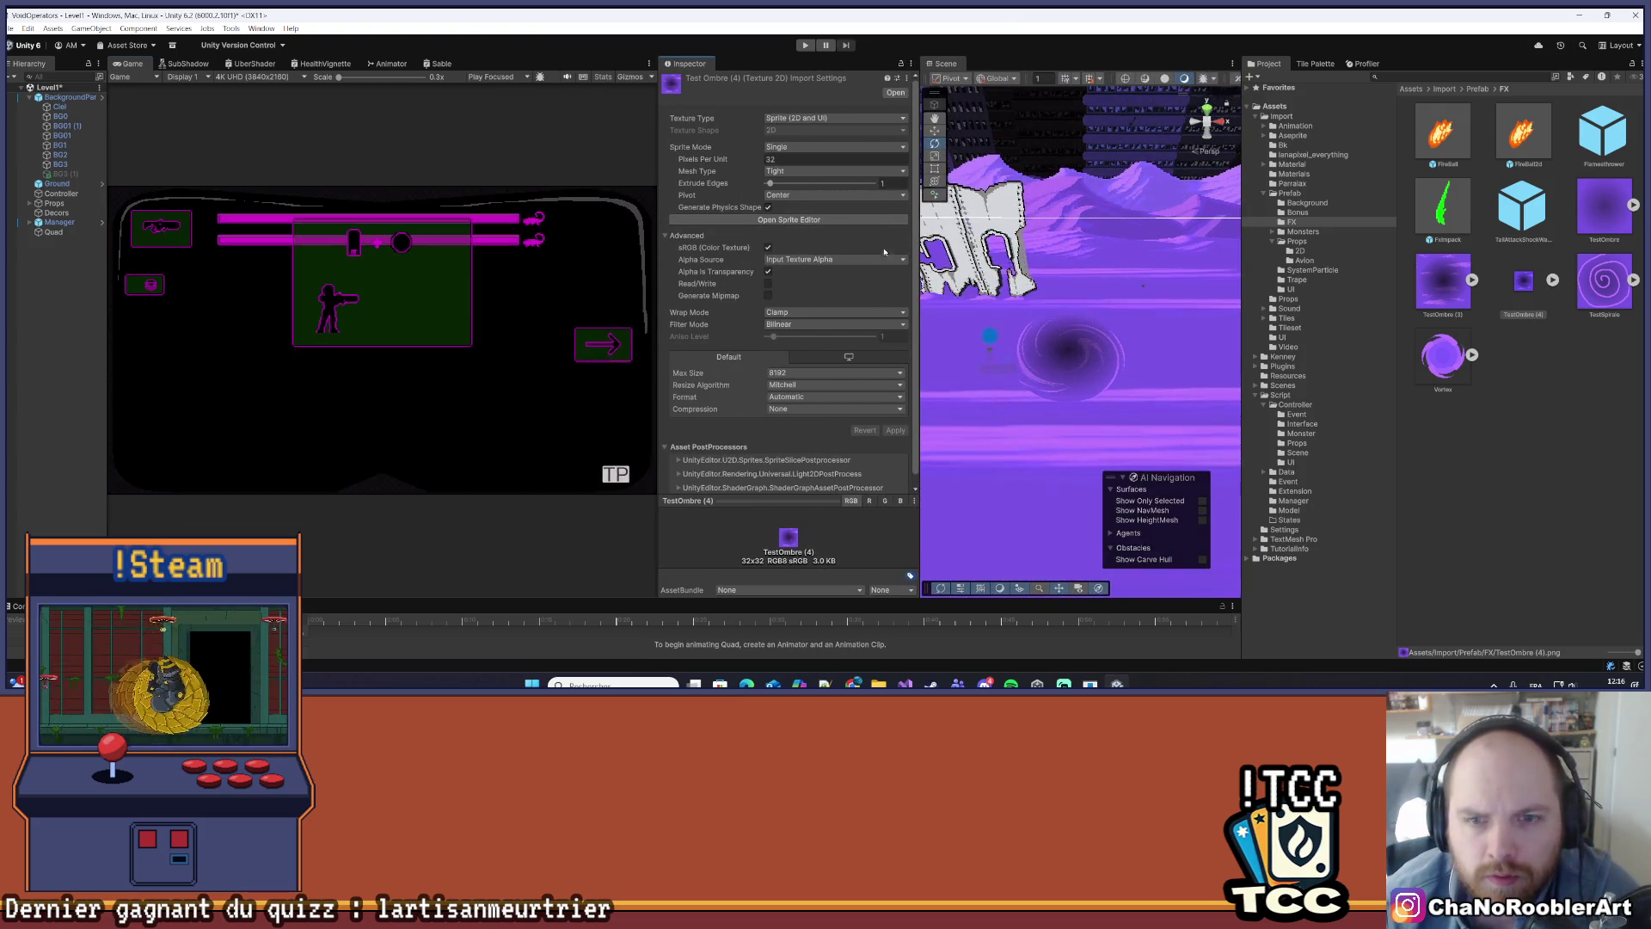
{"action": "left_click", "coordinate": [60, 234]}
{"action": "left_click_drag", "start_coordinate": [1509, 289], "coordinate": [893, 468]}
{"action": "key", "text": "ctrl+s"}
- Narrow the Quad's X scale to 1, then play the level with the Game view maximized
{"action": "scroll", "coordinate": [861, 478], "scroll_direction": "up", "scroll_amount": 5}
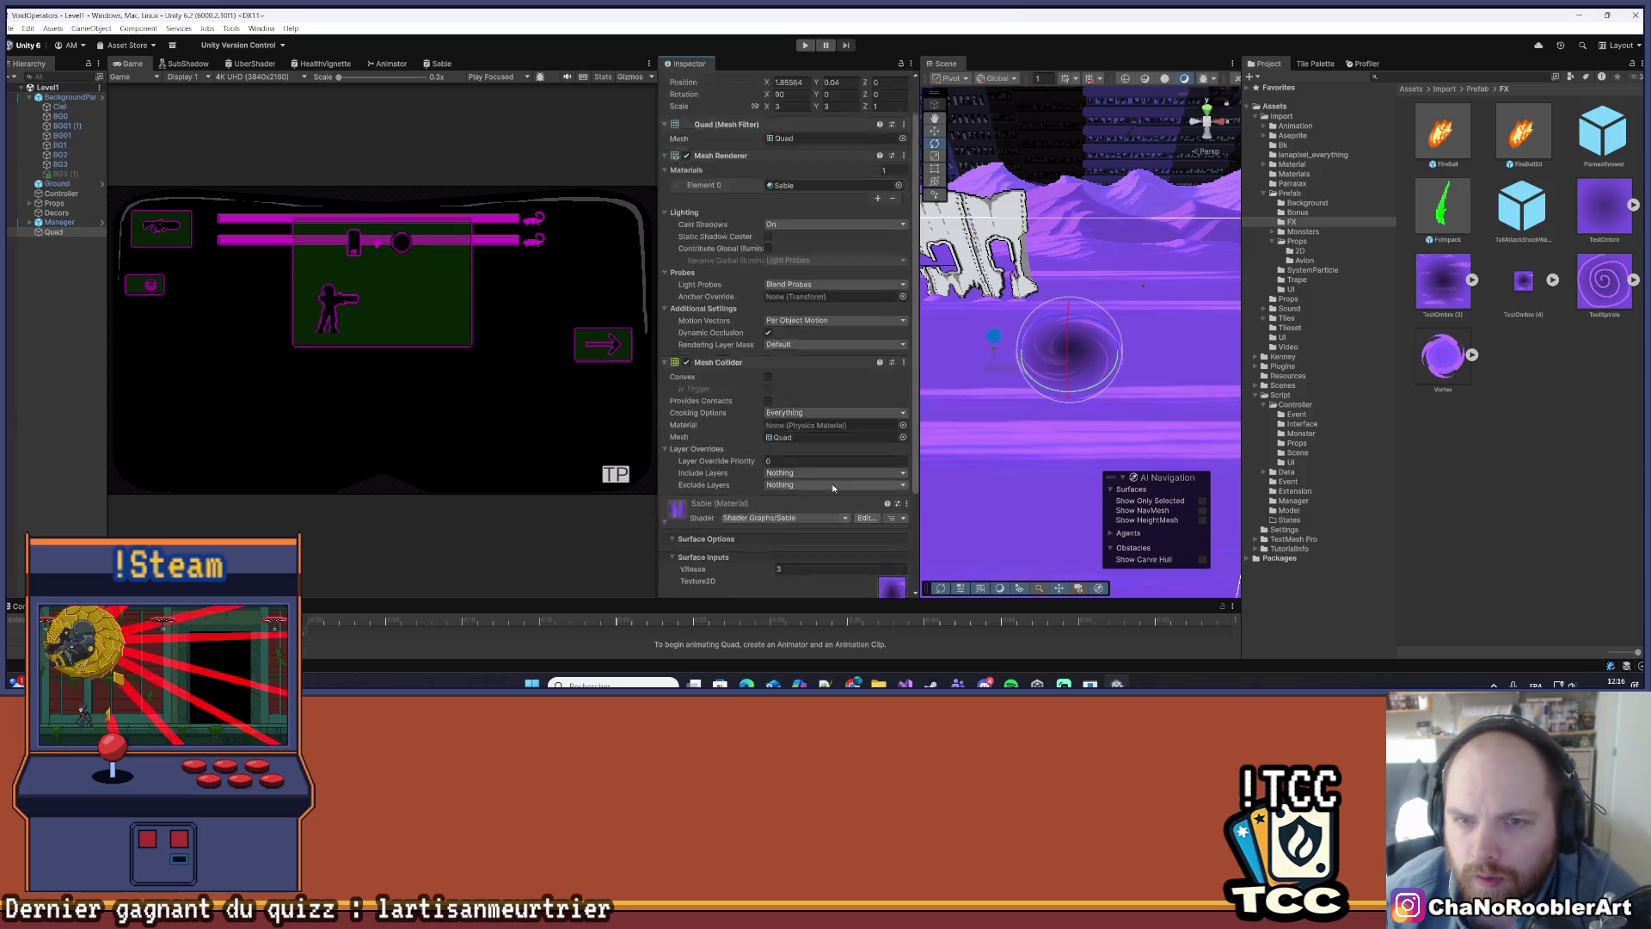
{"action": "left_click", "coordinate": [786, 151]}
{"action": "type", "text": "1"}
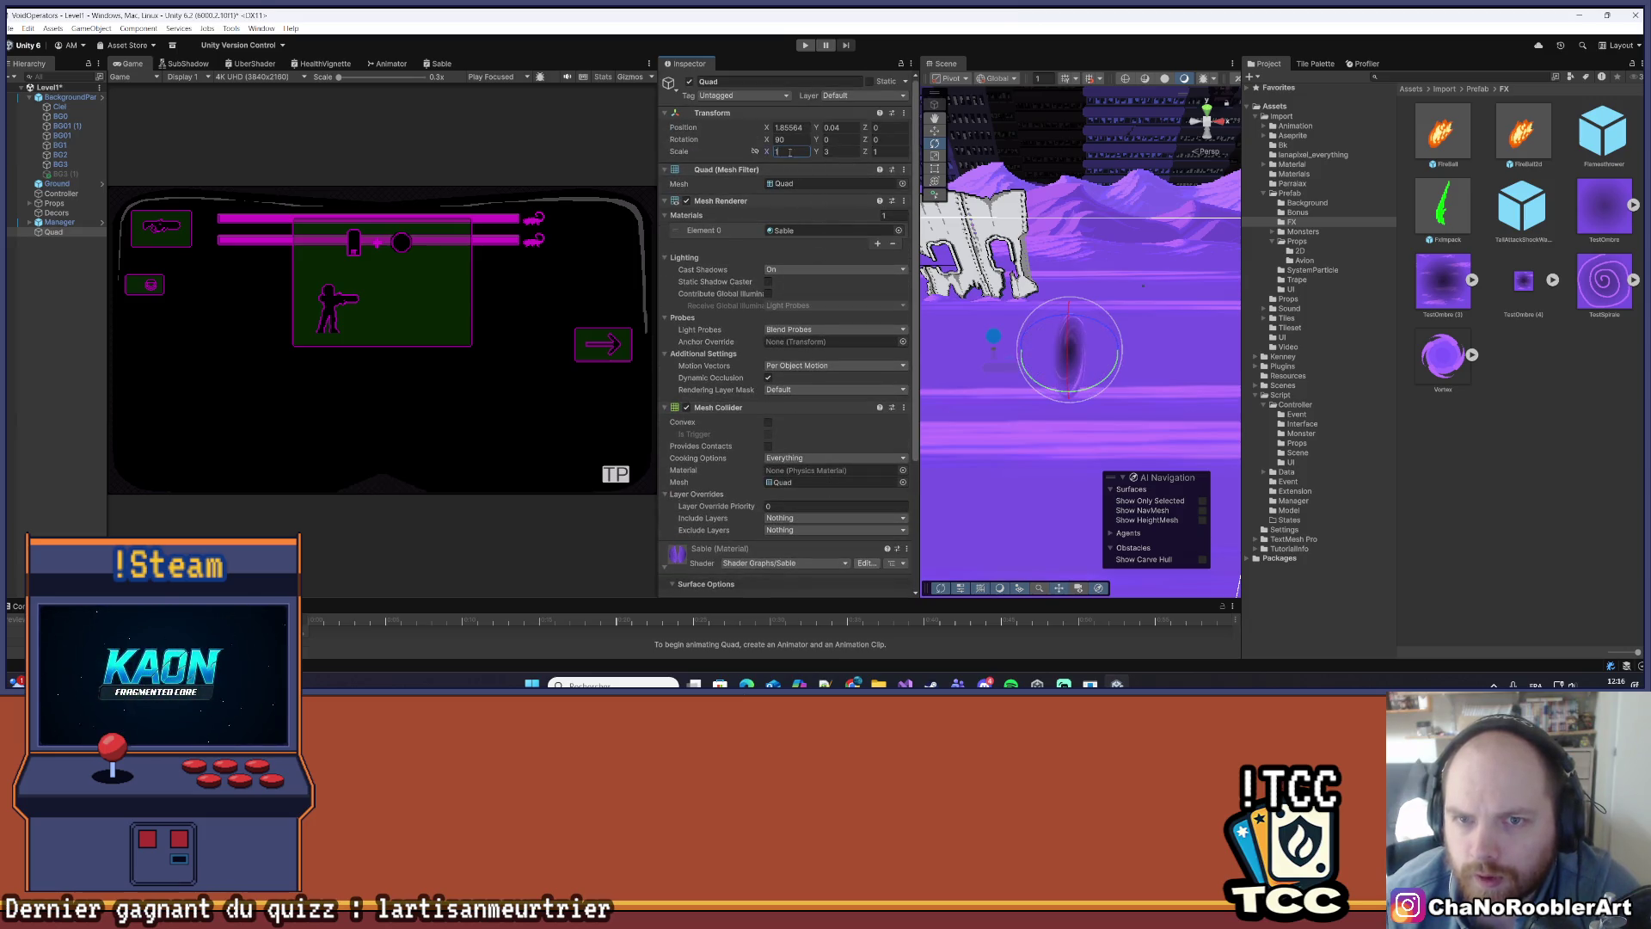
{"action": "type", "text": "1"}
{"action": "left_click", "coordinate": [95, 407]}
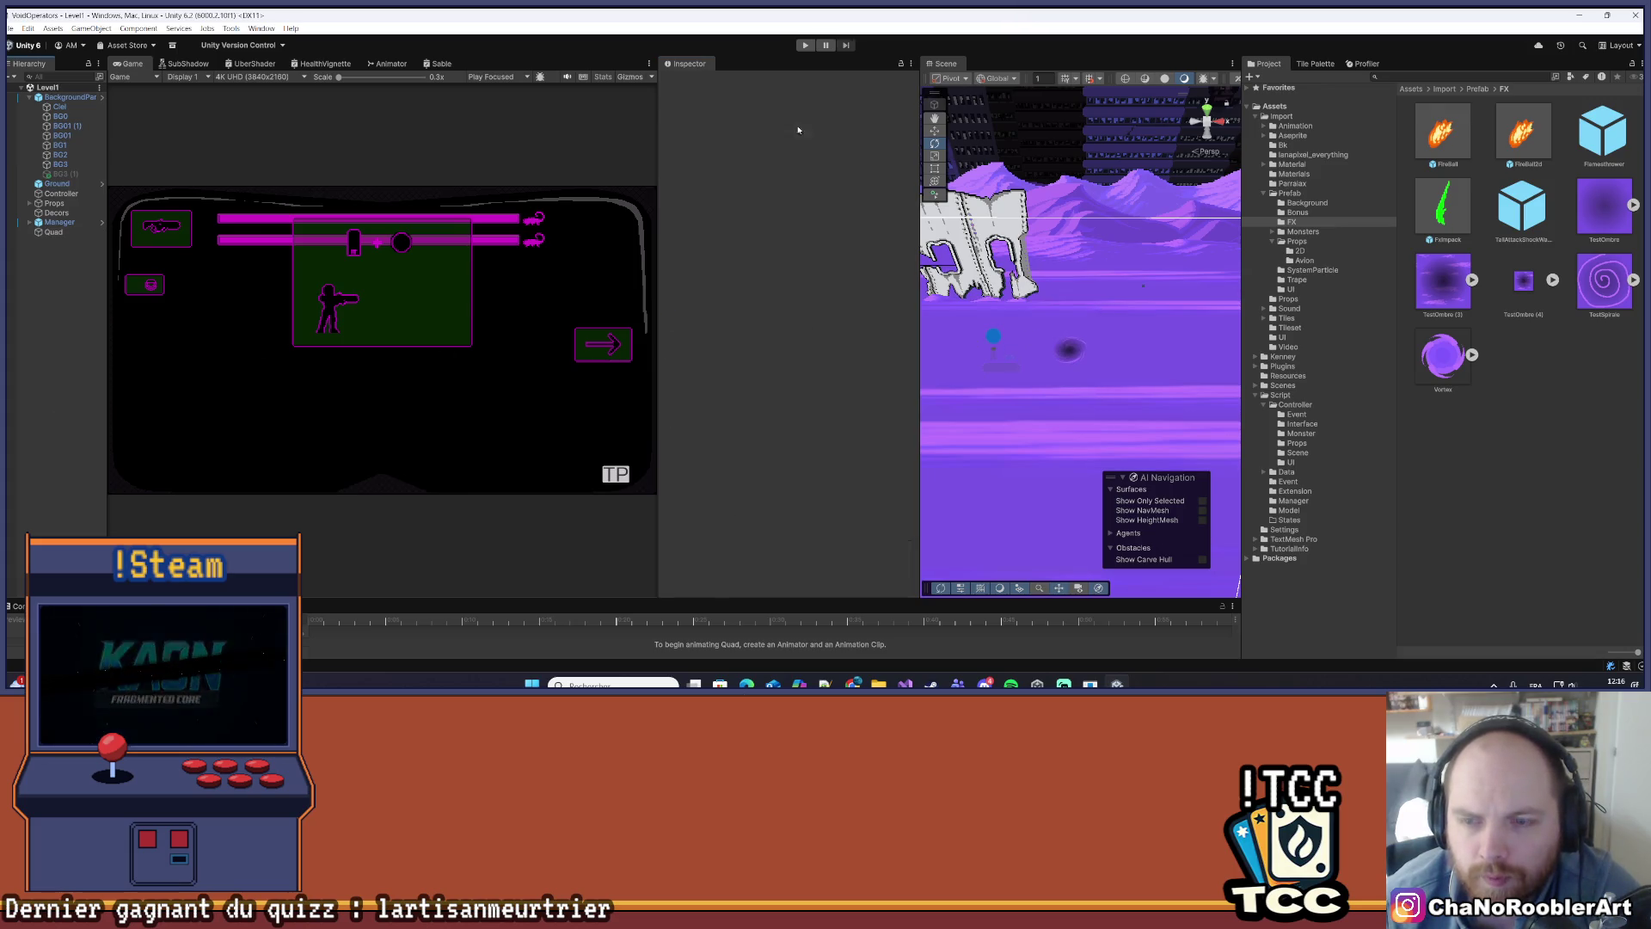
{"action": "left_click", "coordinate": [804, 48]}
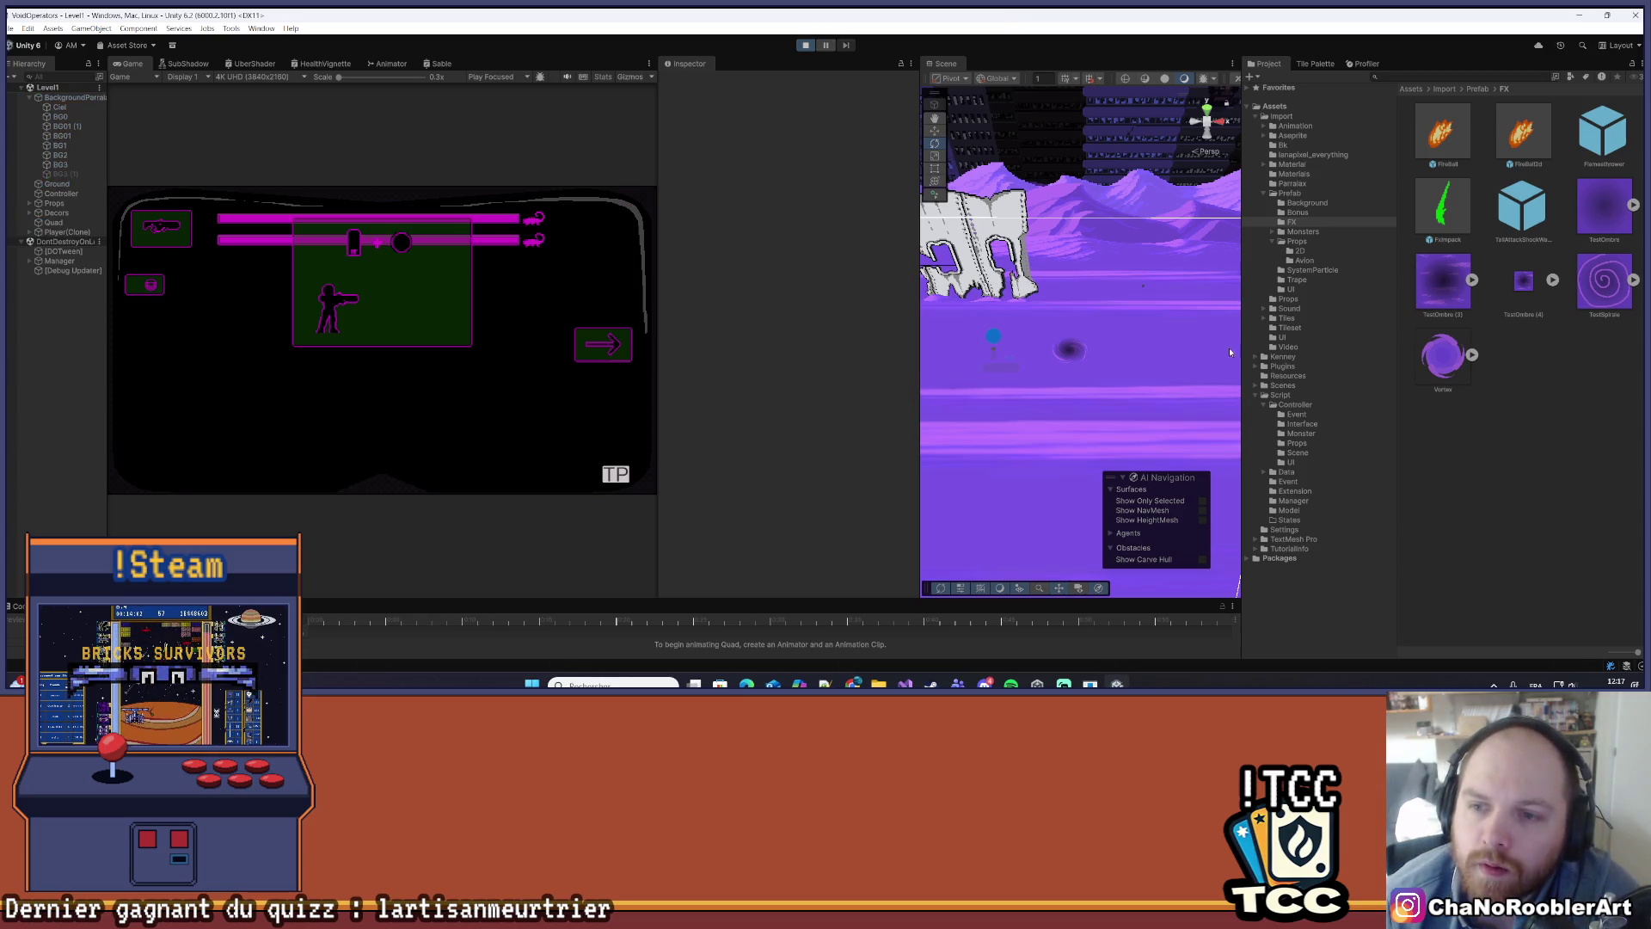
{"action": "left_click", "coordinate": [649, 64]}
{"action": "left_click", "coordinate": [680, 74]}
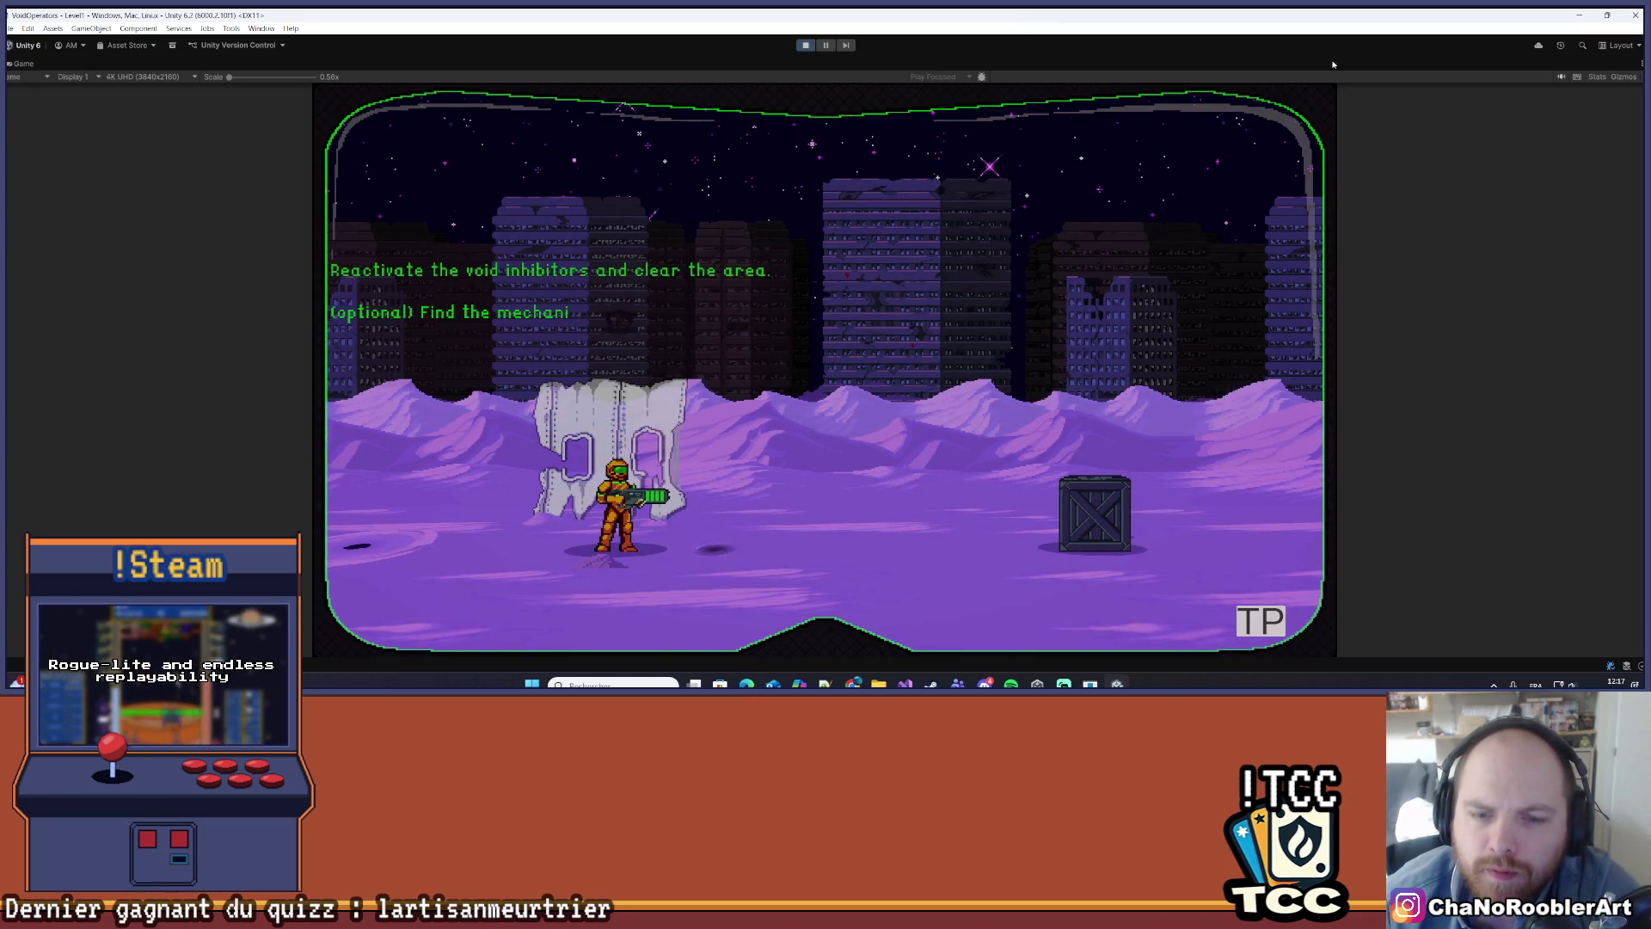
- Restore the editor layout and set the Quad's X and Y scale to 2
{"action": "left_click", "coordinate": [1643, 64]}
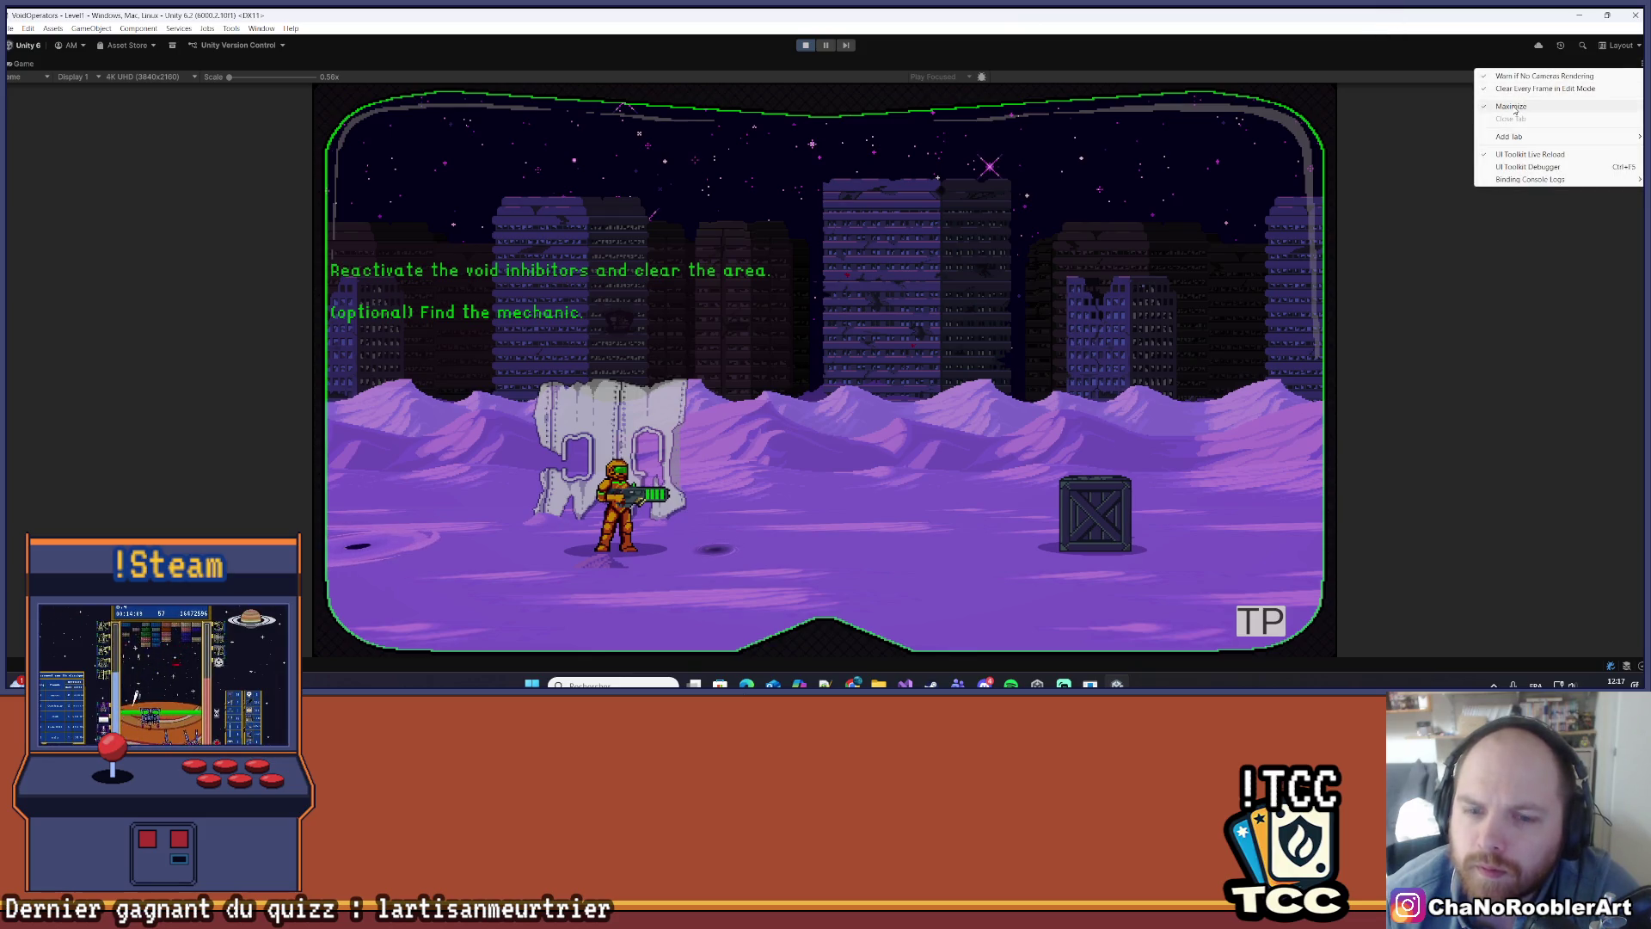
{"action": "left_click", "coordinate": [1540, 105]}
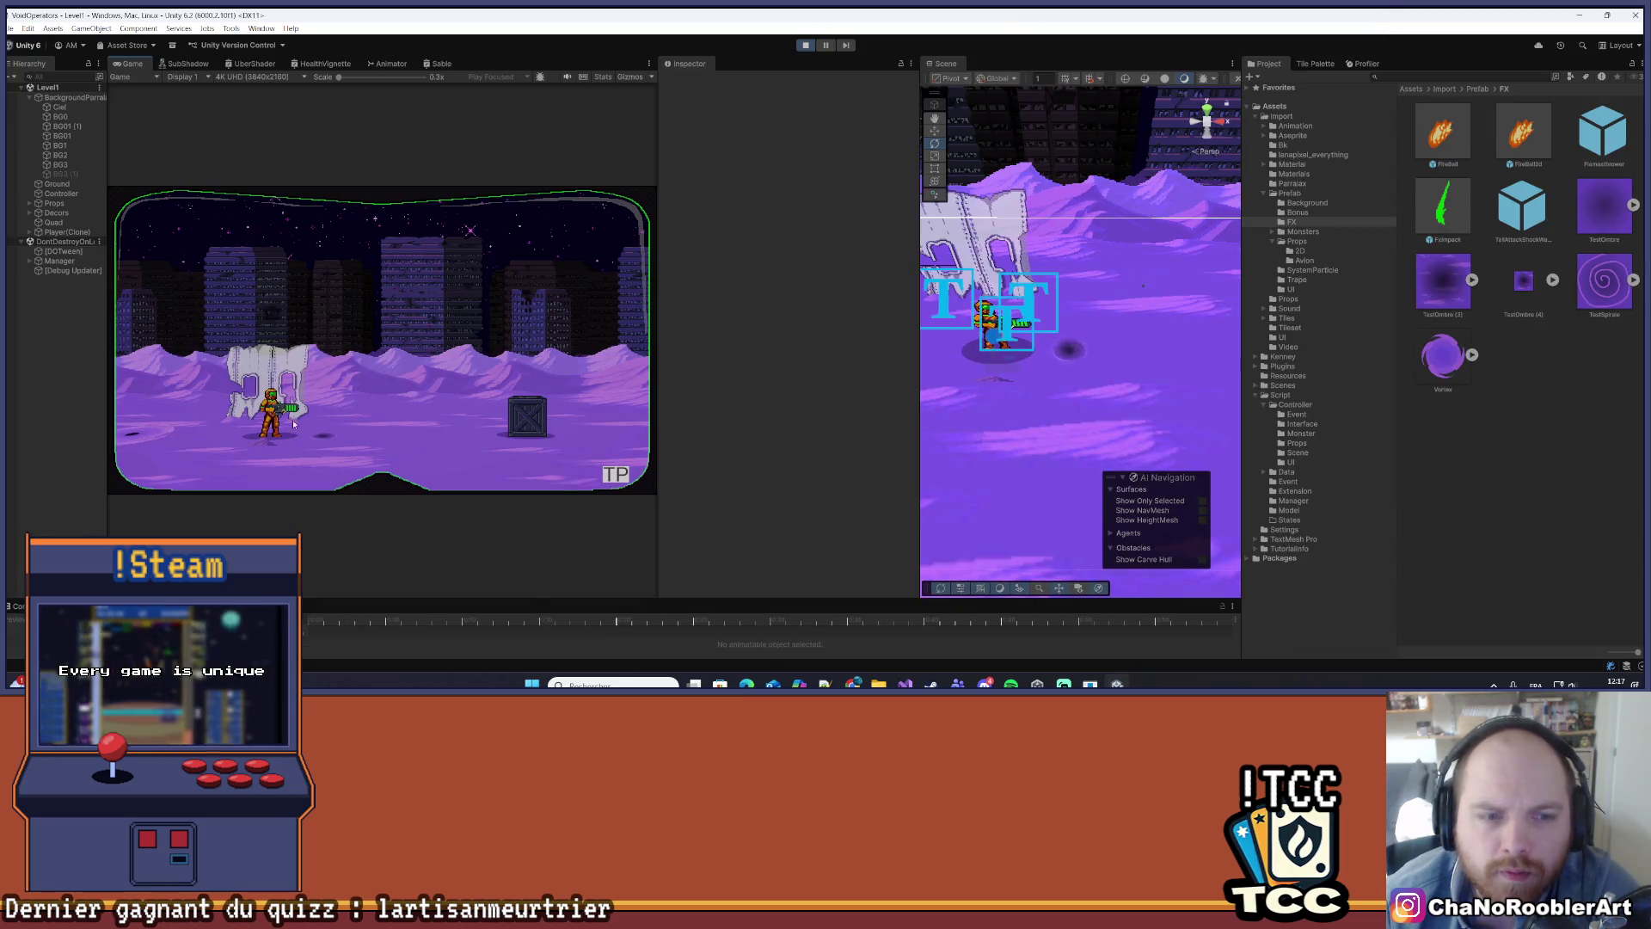
{"action": "left_click", "coordinate": [53, 222]}
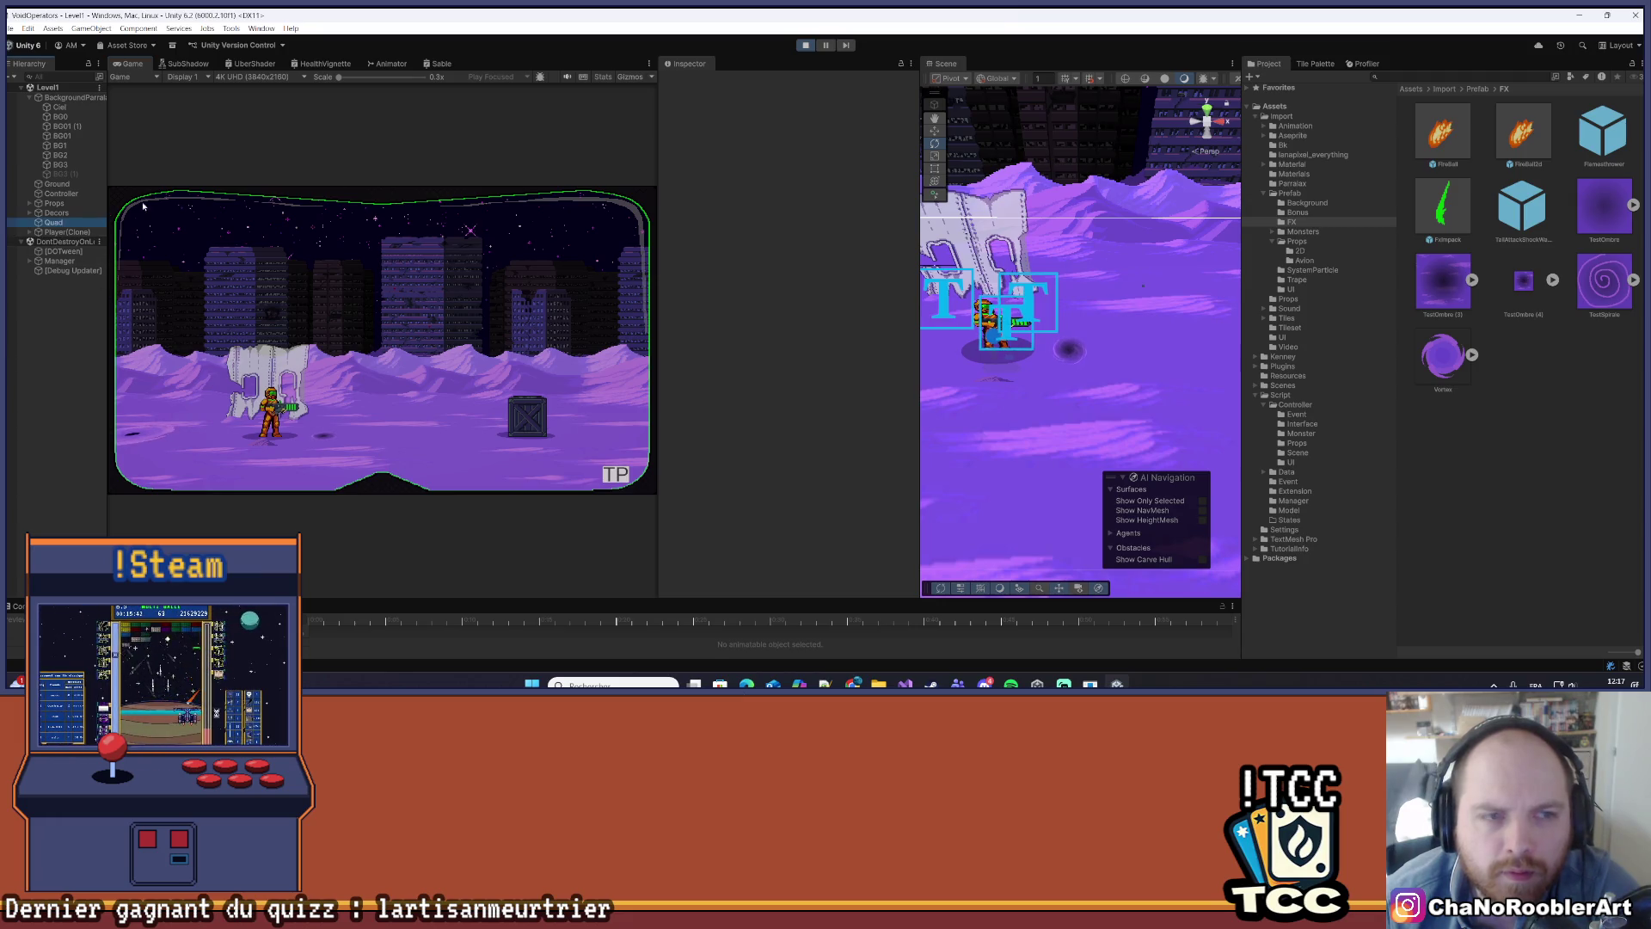
{"action": "double_click", "coordinate": [779, 152]}
{"action": "type", "text": "2"}
{"action": "left_click", "coordinate": [838, 152]}
{"action": "type", "text": "2"}
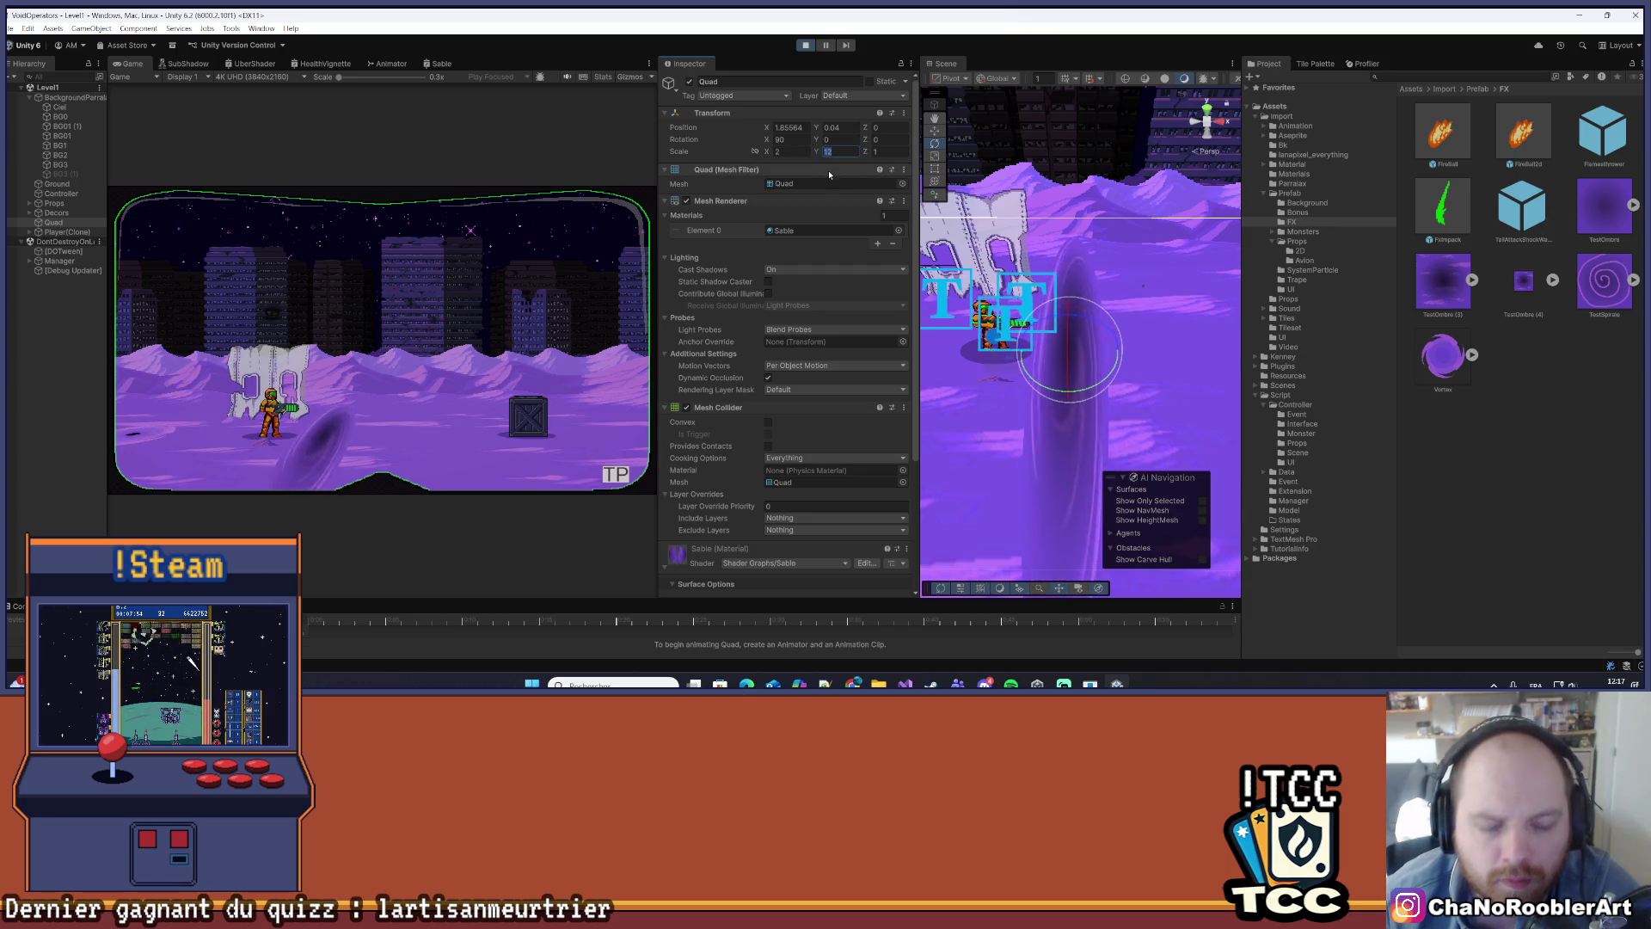
{"action": "type", "text": "2"}
{"action": "left_click", "coordinate": [334, 401]}
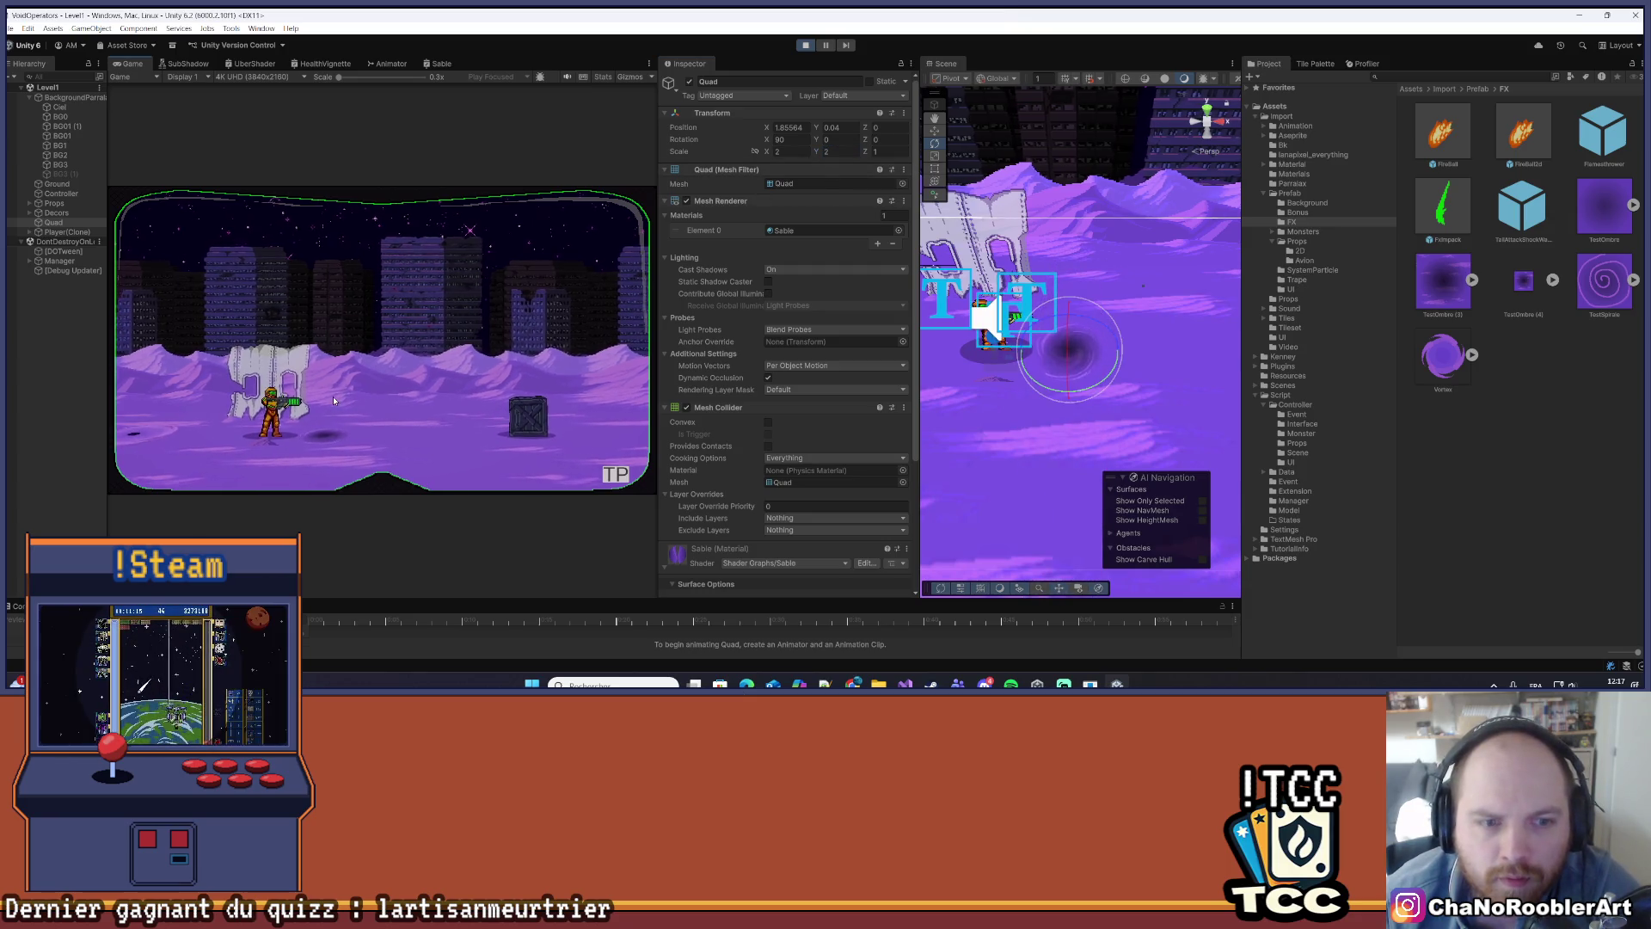
- Check the 2 by 2 vortex in the maximized Game view, zooming in and out, then restore the layout
{"action": "left_click", "coordinate": [649, 62]}
{"action": "left_click", "coordinate": [731, 74]}
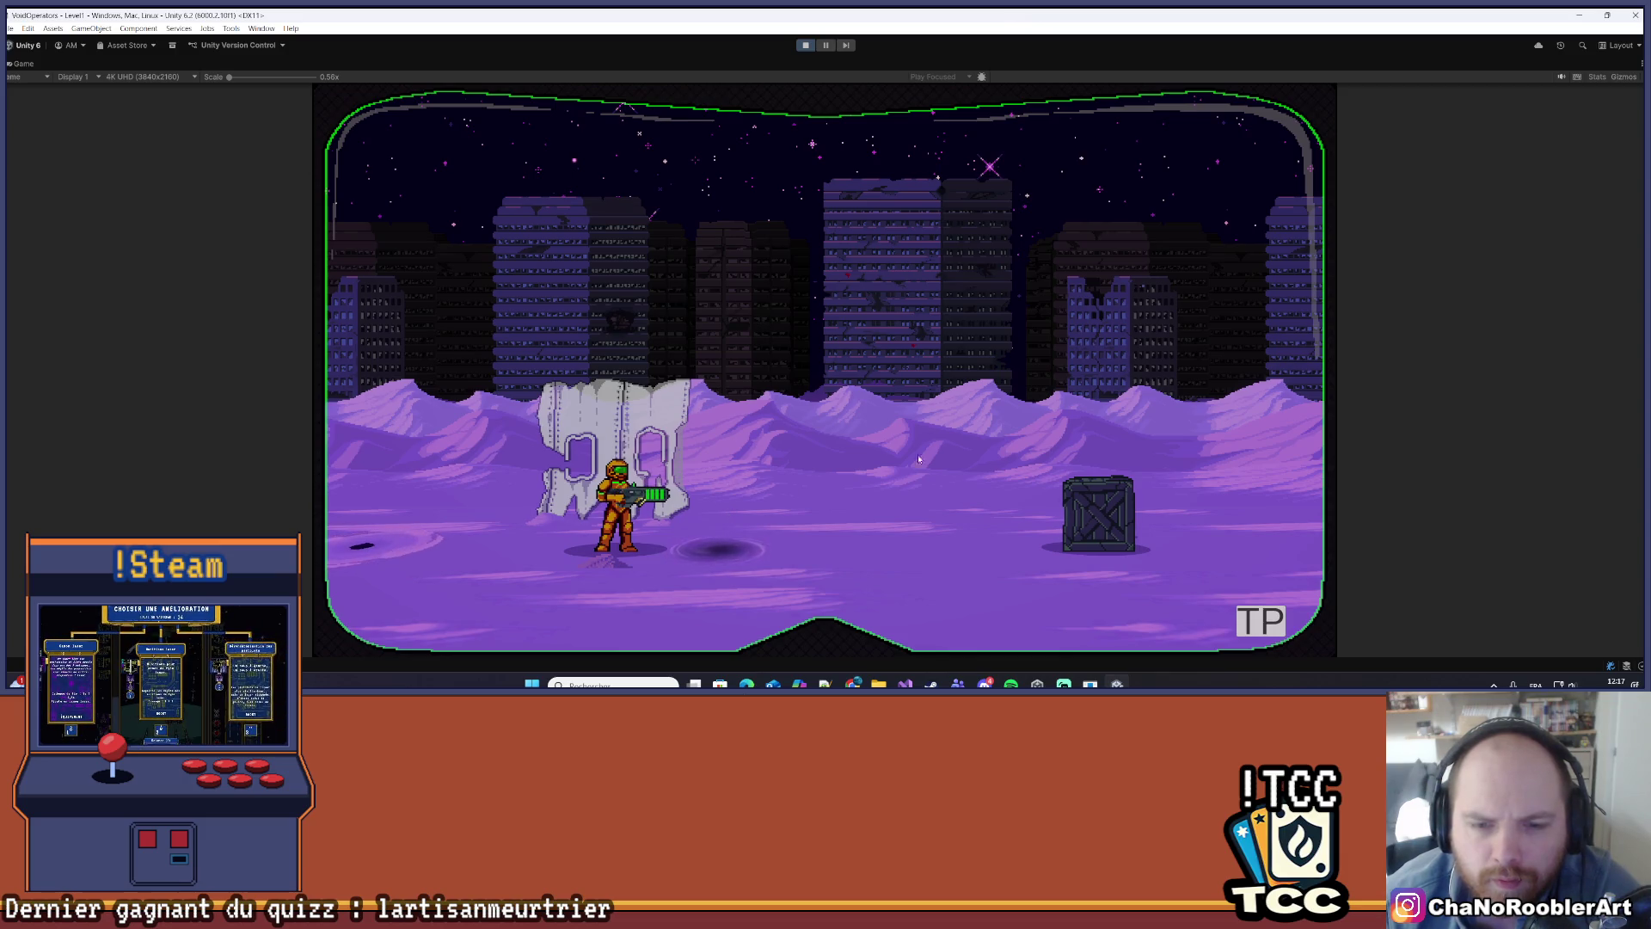
{"action": "left_click_drag", "start_coordinate": [268, 76], "coordinate": [245, 89]}
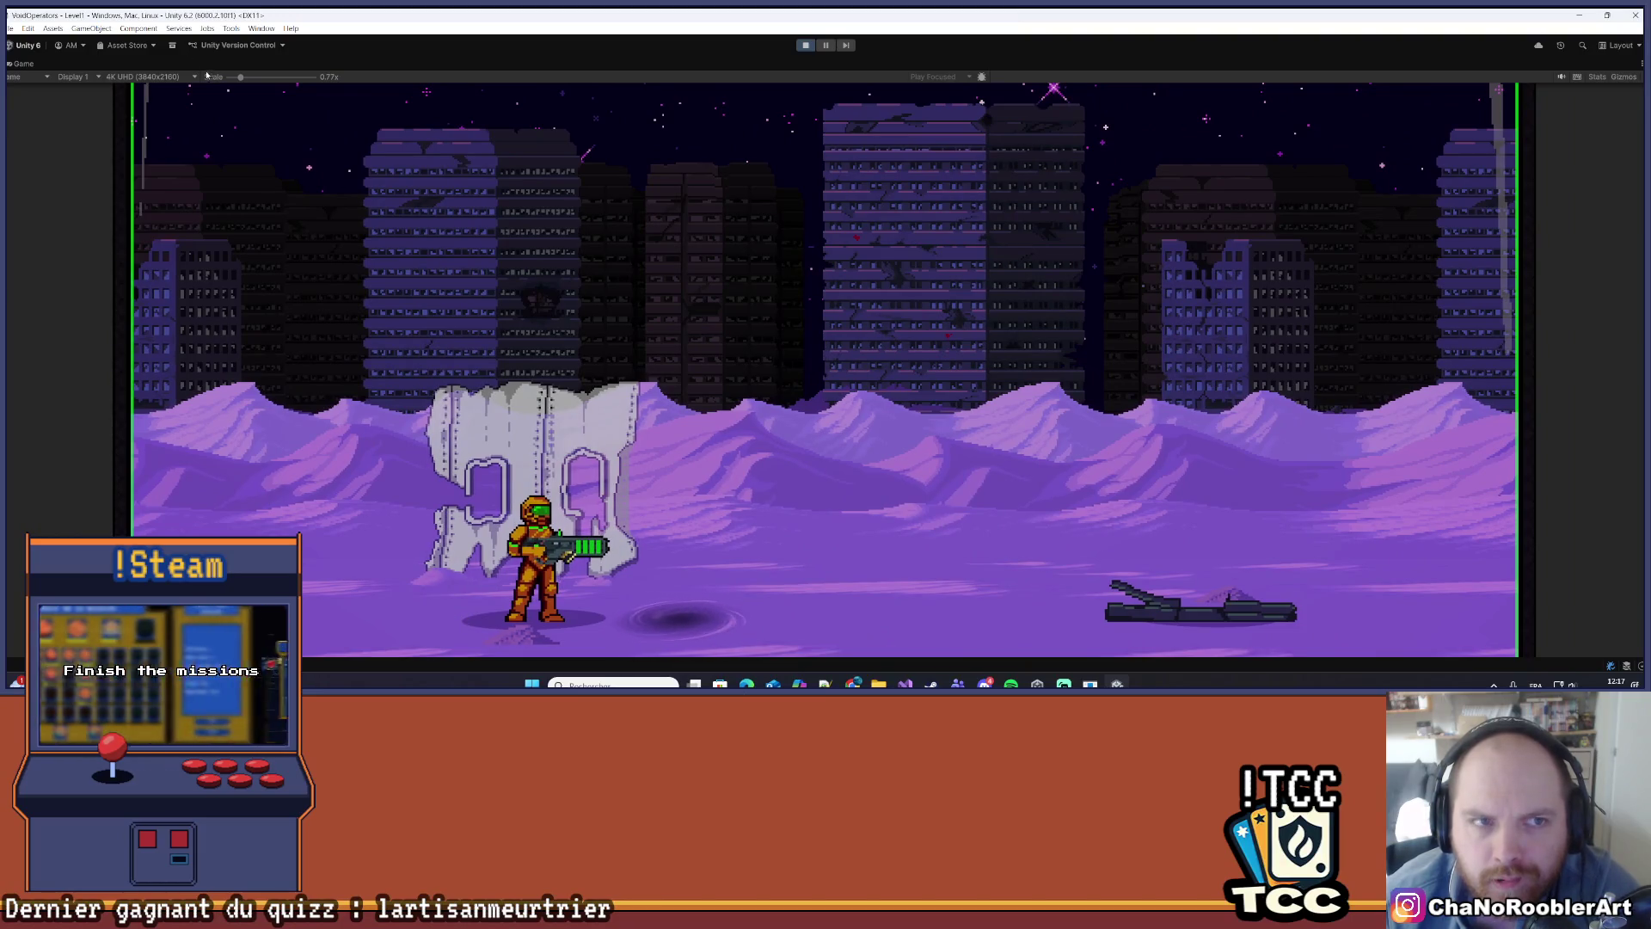
{"action": "left_click_drag", "start_coordinate": [240, 80], "coordinate": [228, 78]}
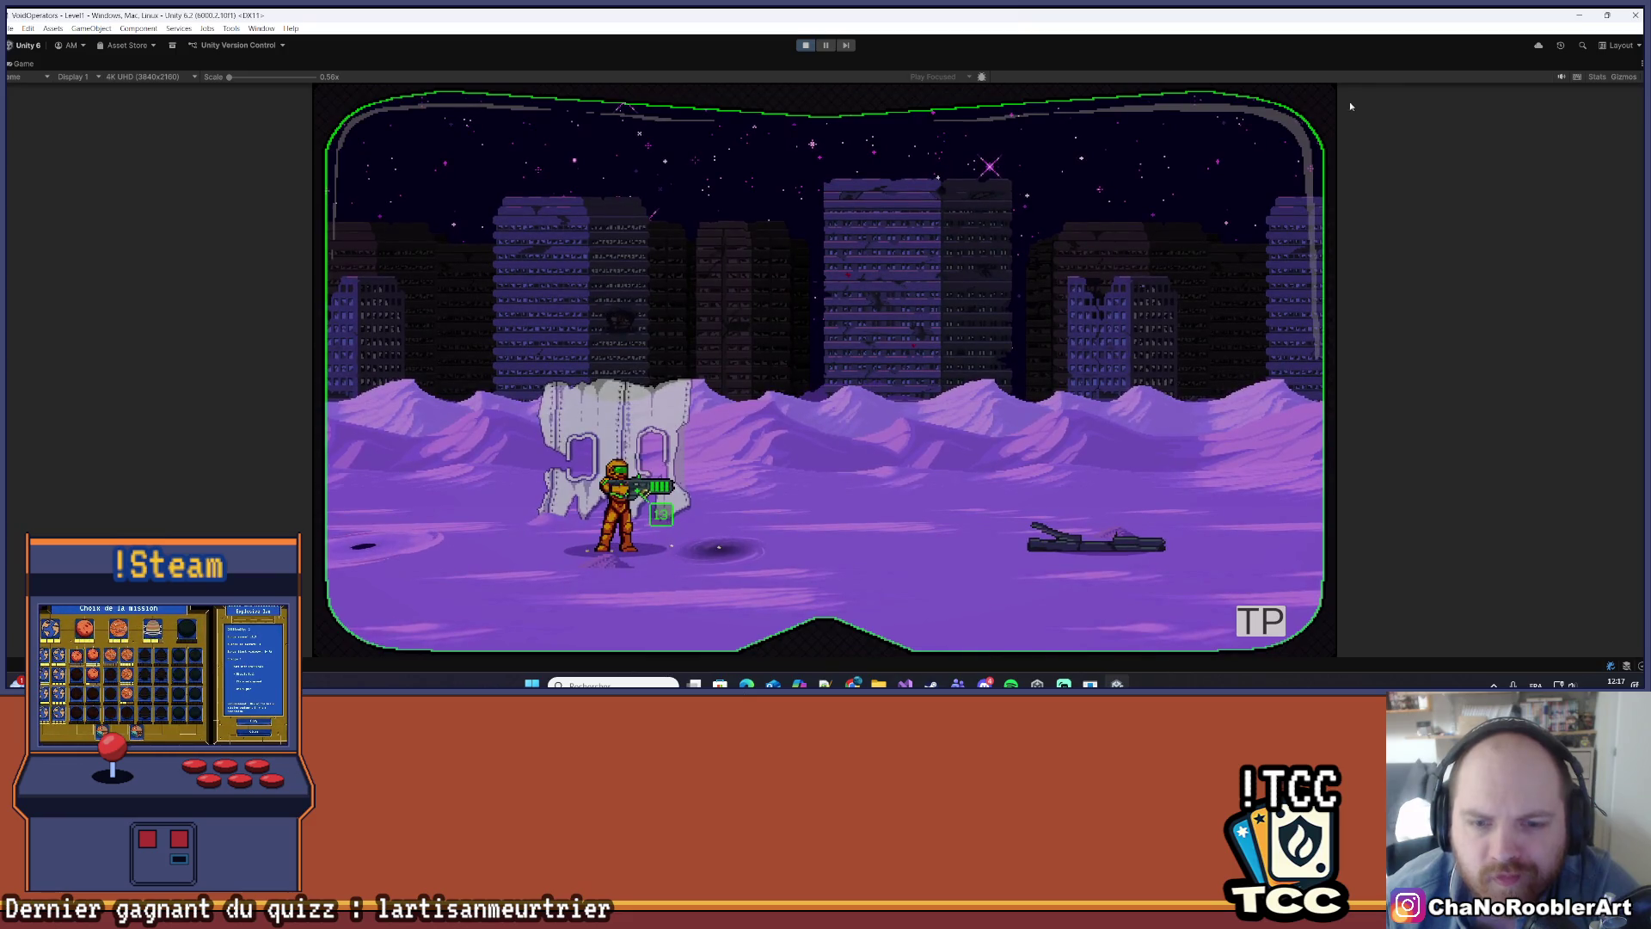
{"action": "left_click", "coordinate": [1627, 62]}
{"action": "left_click", "coordinate": [1539, 104]}
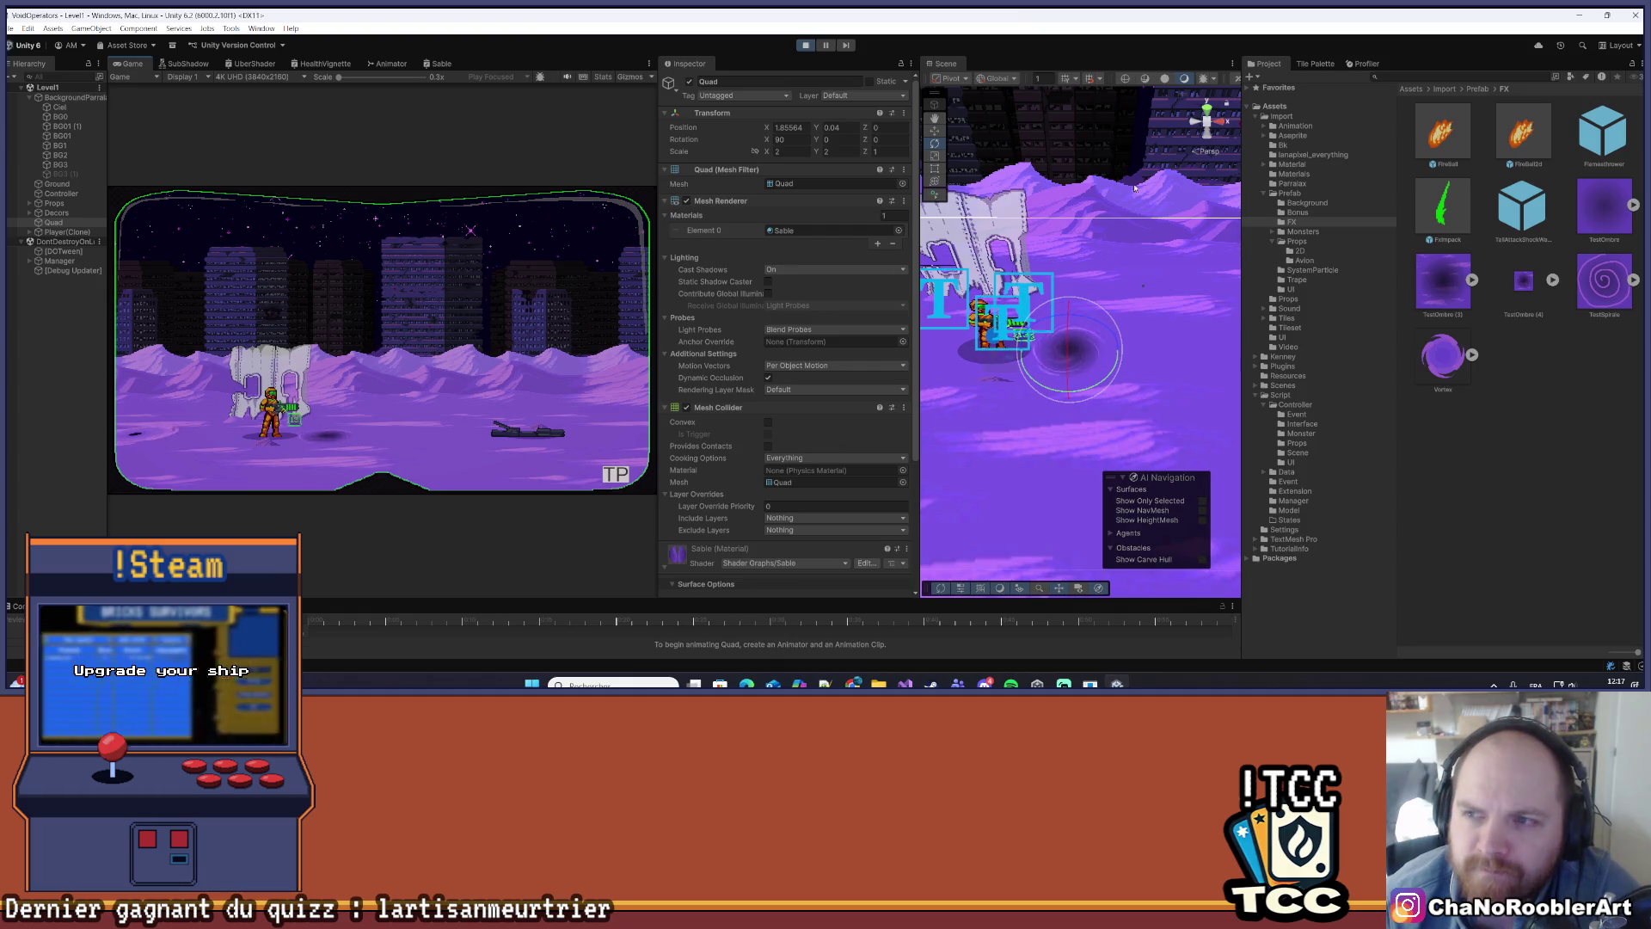
- Lock the Quad's scale axes together and set its scale to 4
{"action": "left_click", "coordinate": [753, 151]}
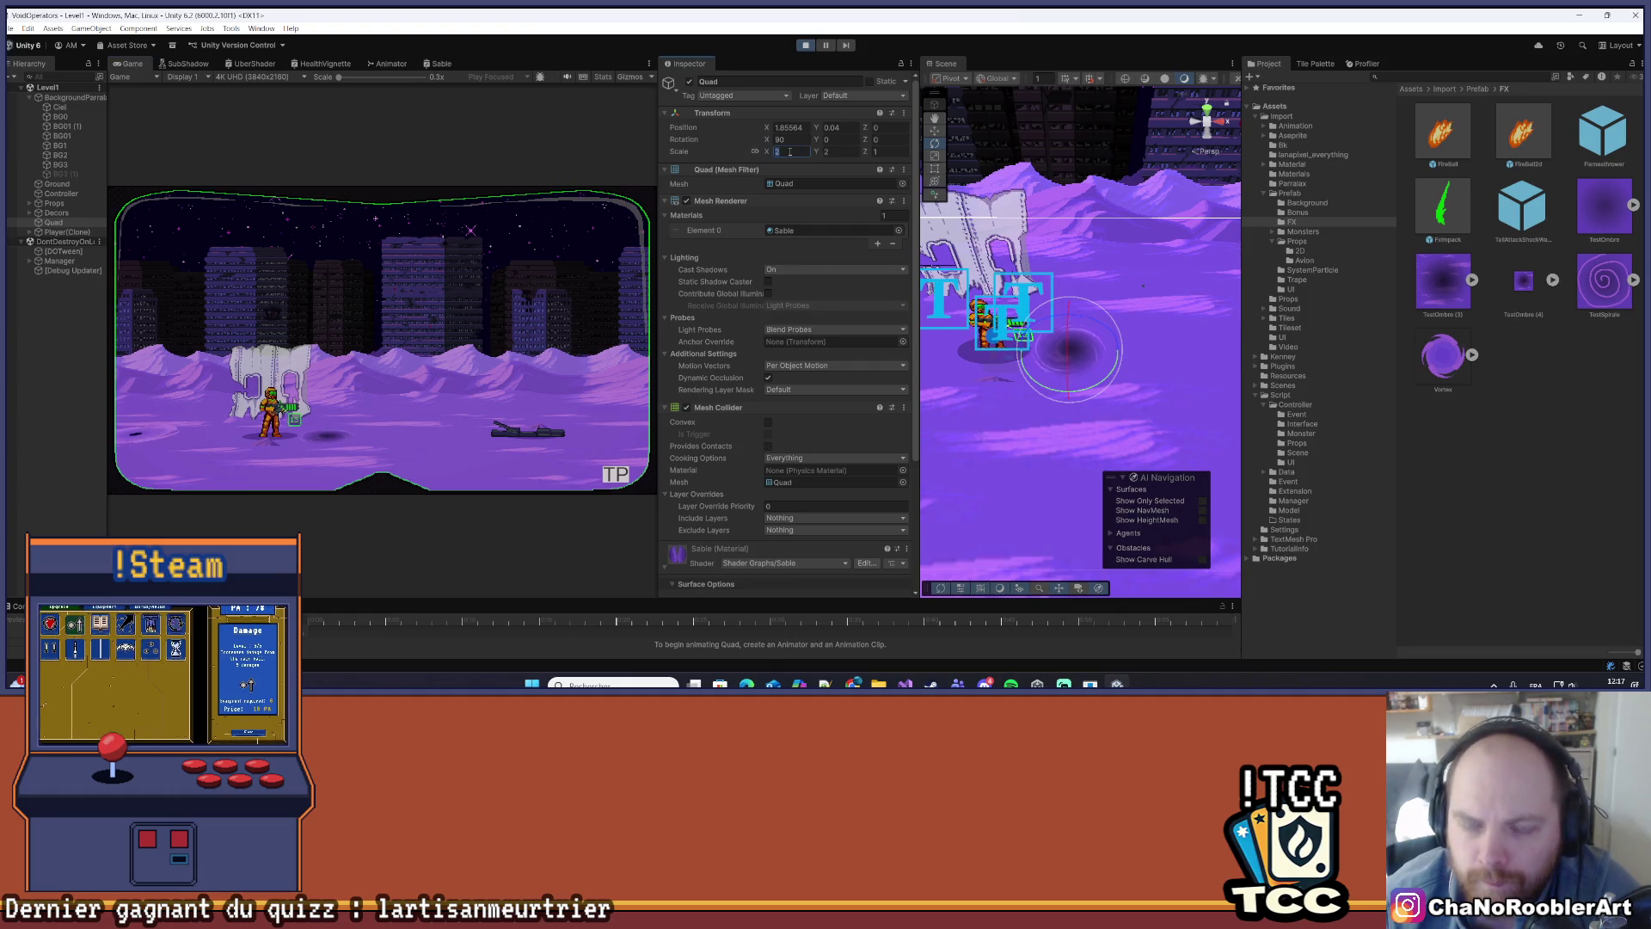
{"action": "left_click", "coordinate": [789, 151]}
{"action": "type", "text": "4"}
{"action": "key", "text": "Return"}
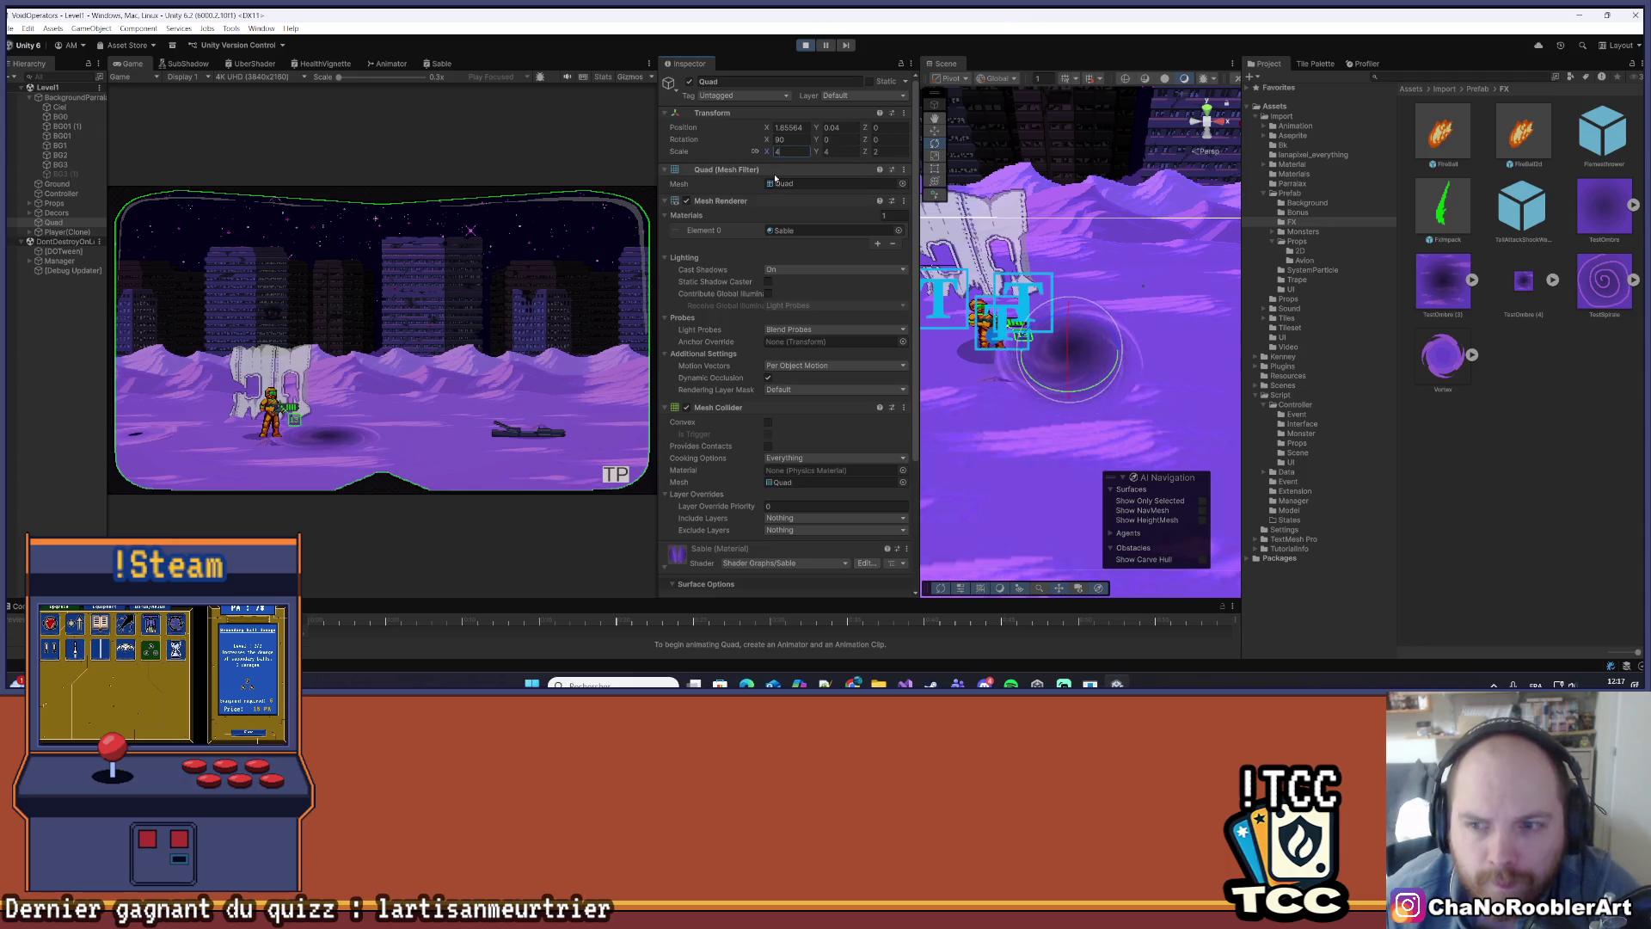
- Play the level with the Game view maximized, firing the player's weapon
{"action": "left_click", "coordinate": [441, 63]}
{"action": "left_click", "coordinate": [129, 64]}
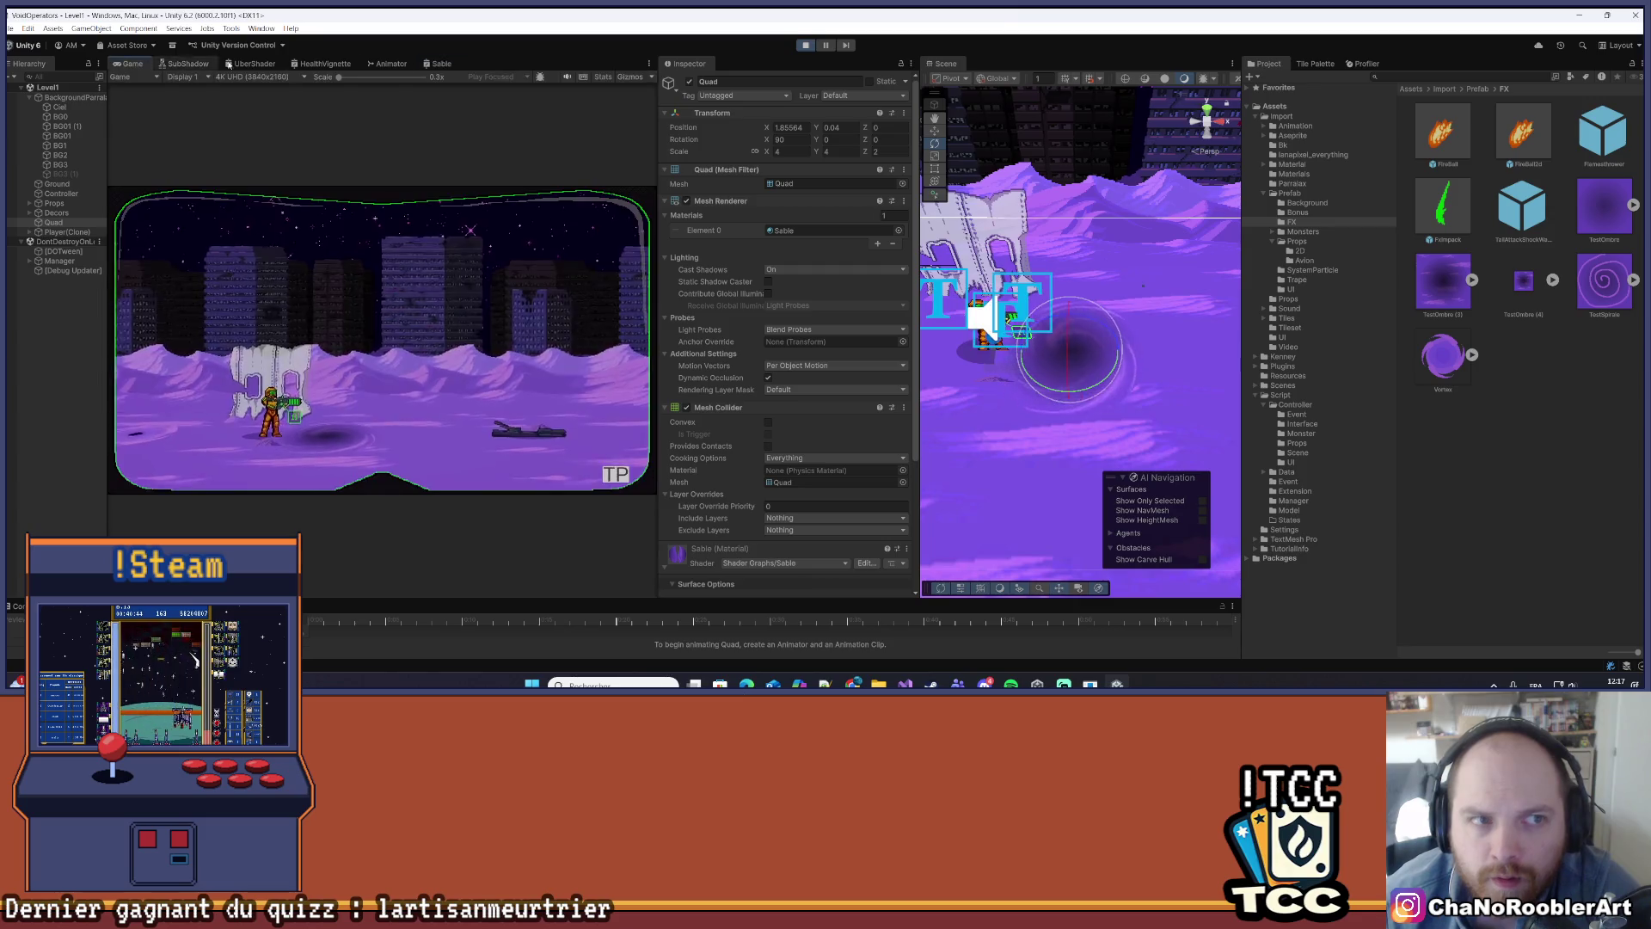
{"action": "left_click", "coordinate": [649, 64]}
{"action": "left_click", "coordinate": [680, 74]}
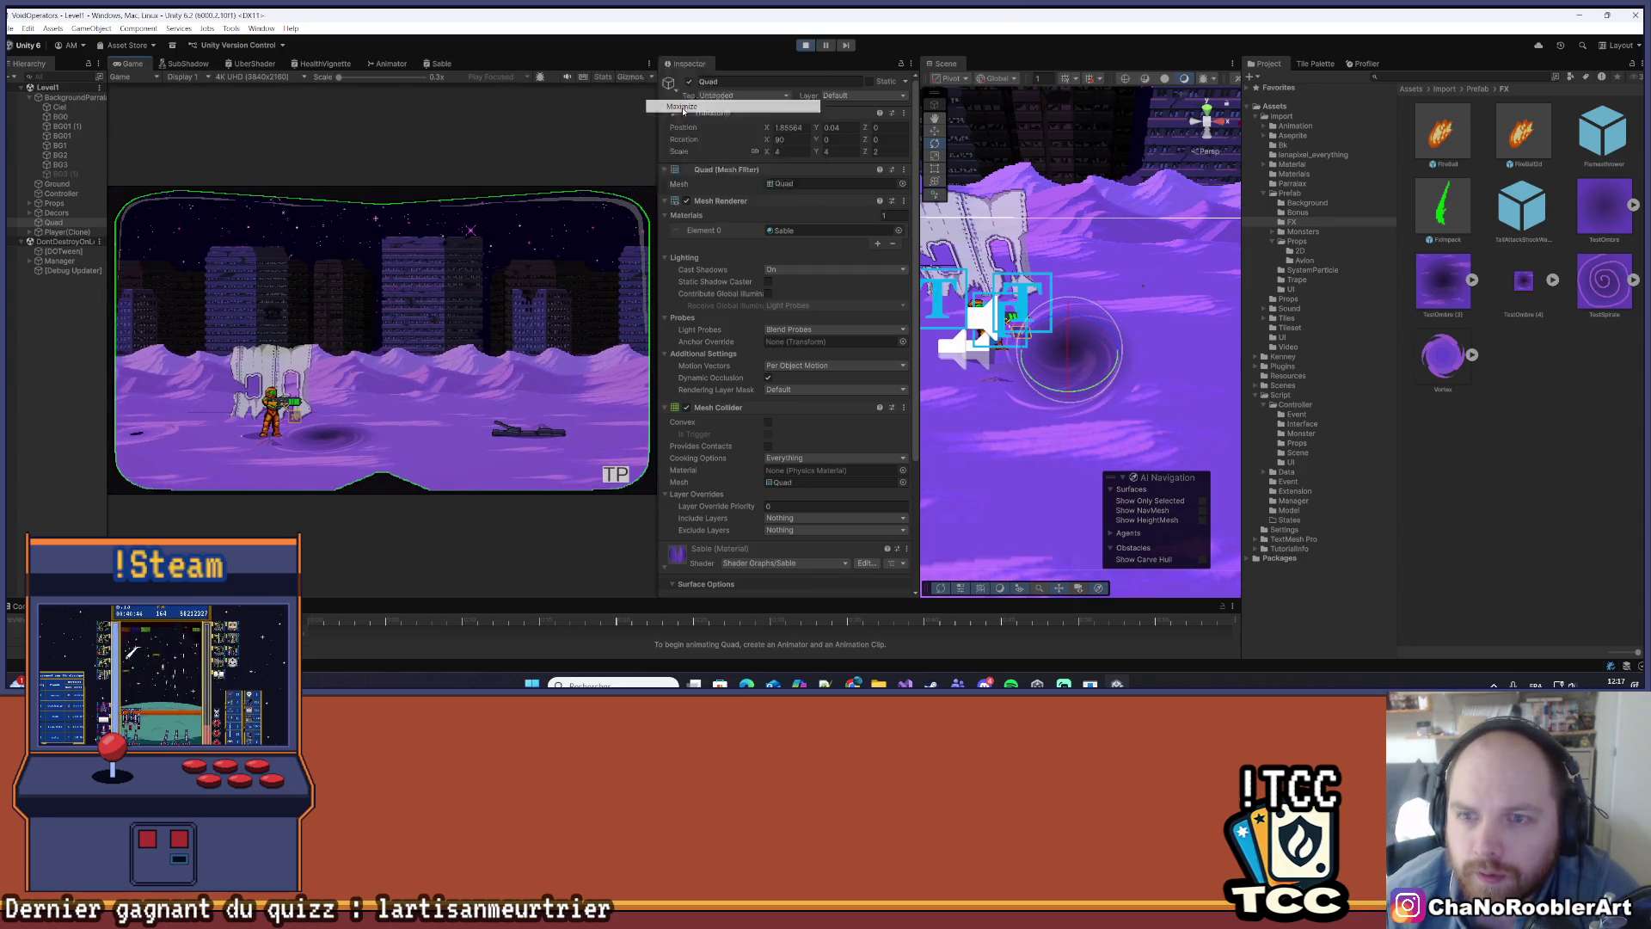
{"action": "left_click", "coordinate": [928, 378]}
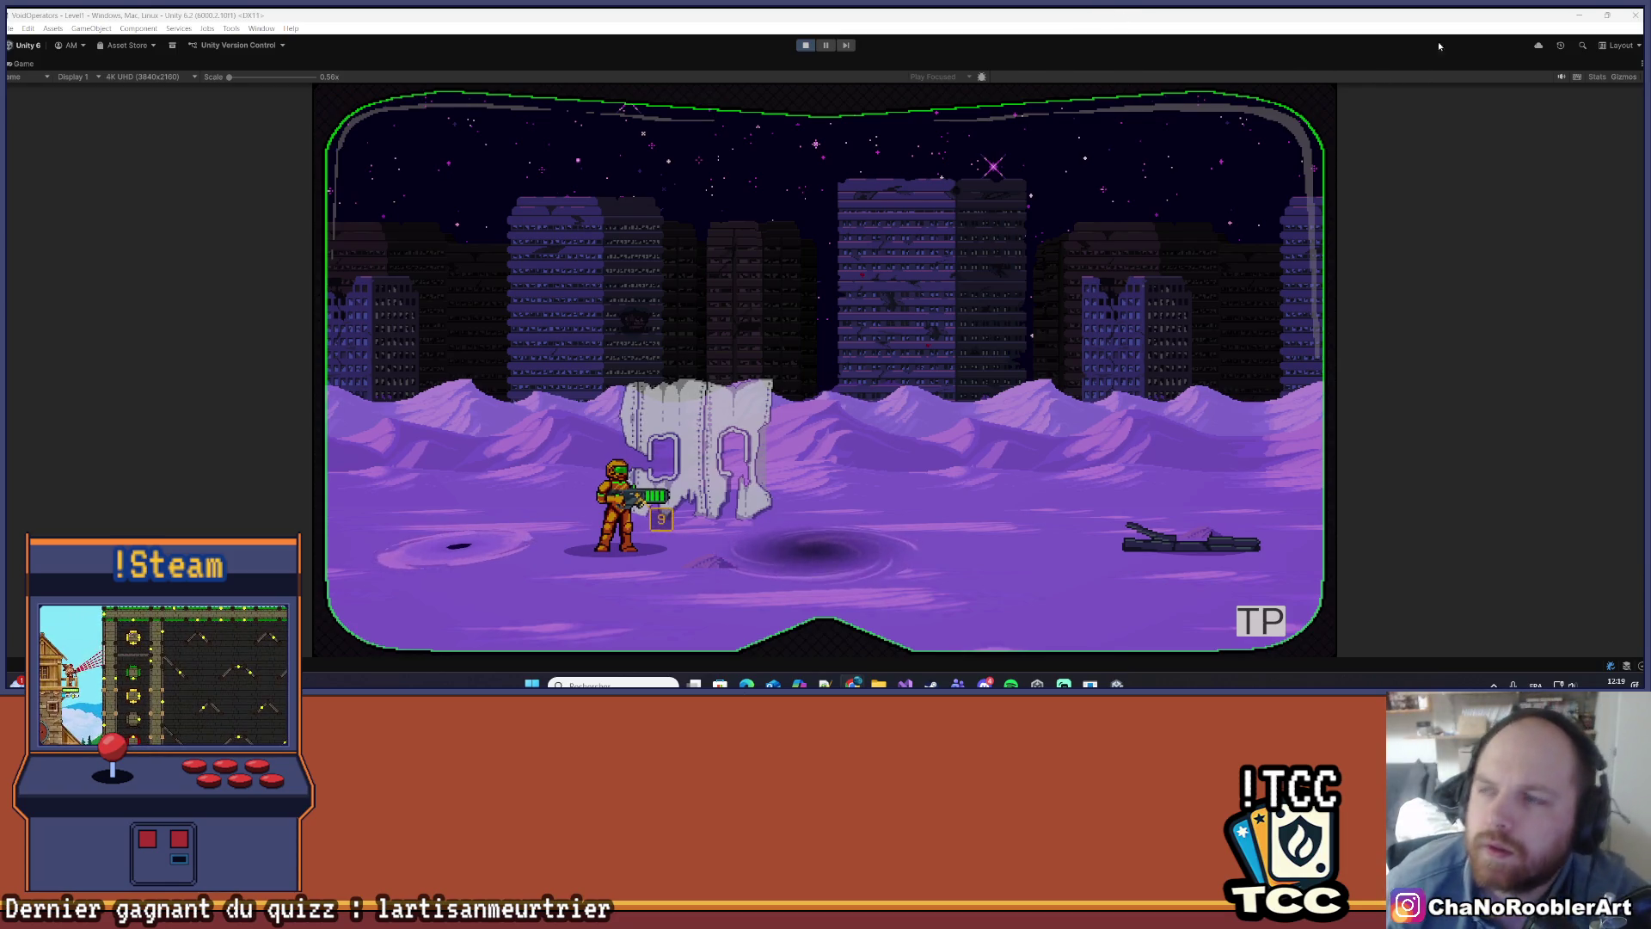
- Untick Maximize in the Game view's menu to show the hierarchy, inspector and scene again
{"action": "left_click", "coordinate": [1641, 64]}
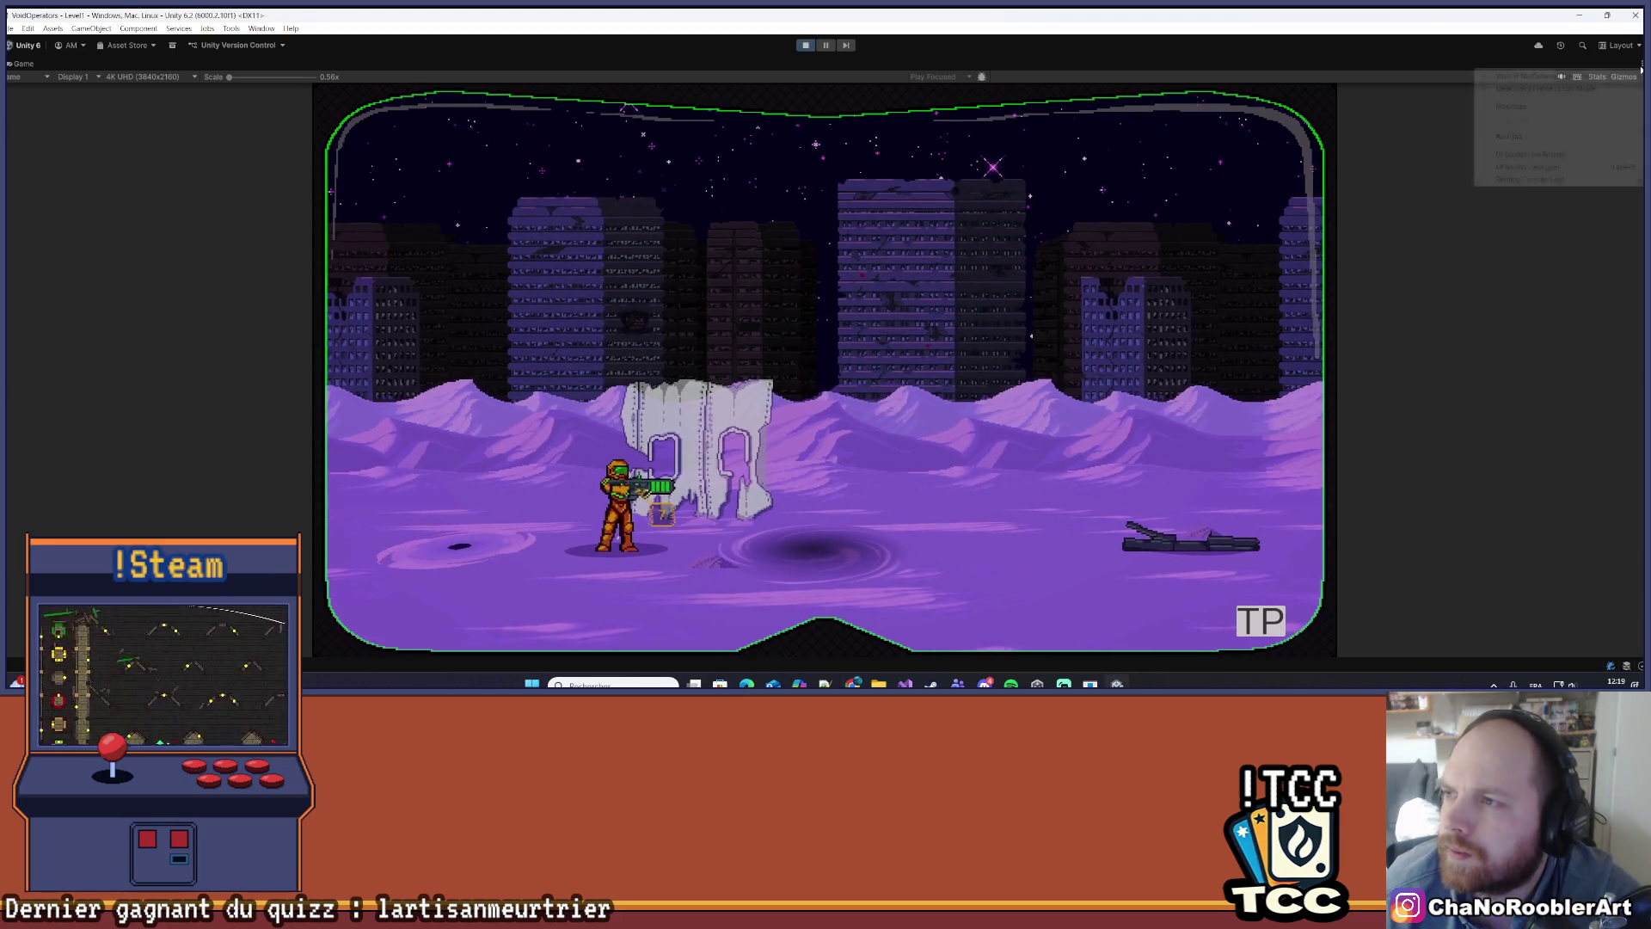
{"action": "left_click", "coordinate": [1512, 106]}
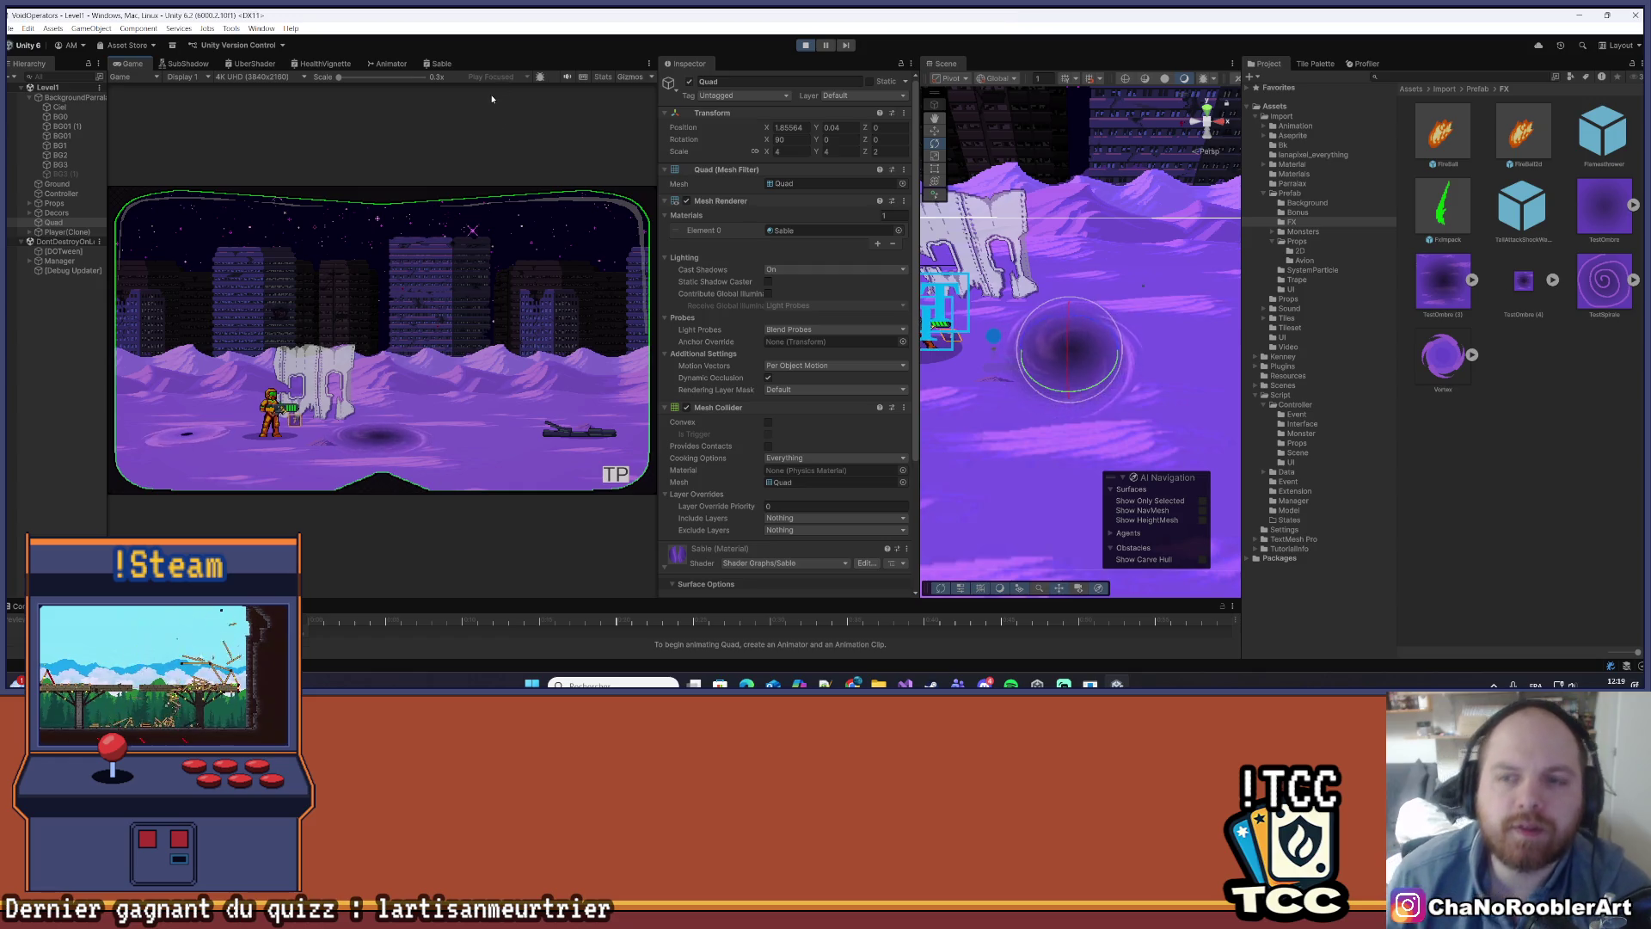
- Add a Posterize node to the Sable graph below the Sample Texture 2D node
{"action": "left_click", "coordinate": [440, 64]}
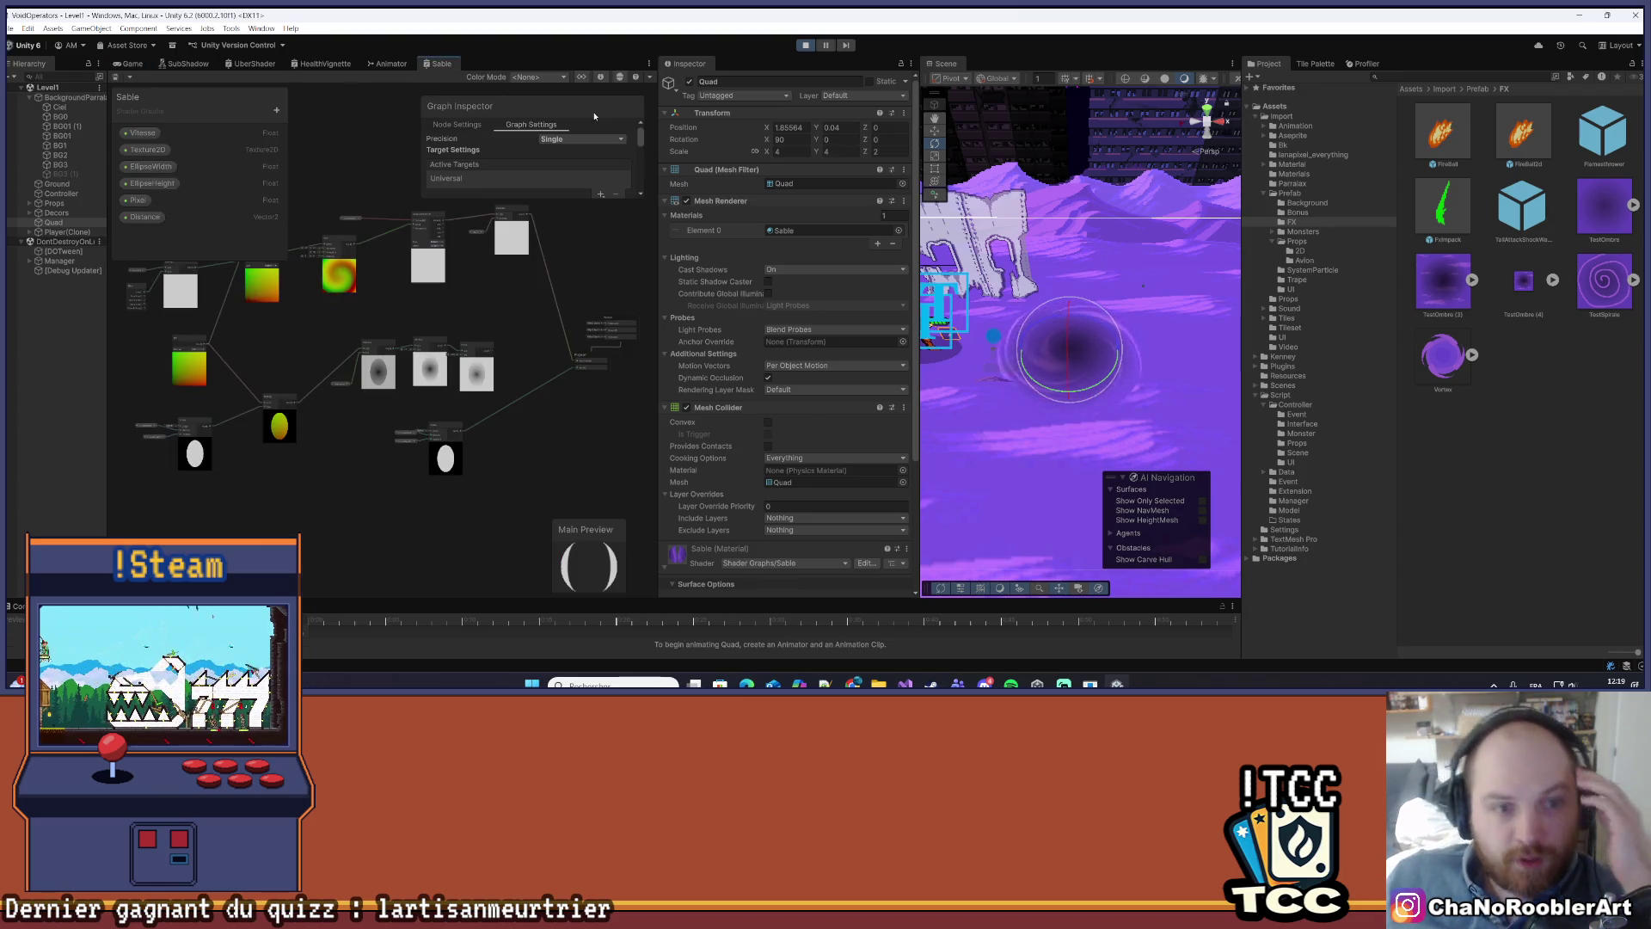
{"action": "scroll", "coordinate": [383, 410], "scroll_direction": "up", "scroll_amount": 5}
{"action": "left_click_drag", "start_coordinate": [466, 354], "coordinate": [174, 379]}
{"action": "right_click", "coordinate": [398, 407]}
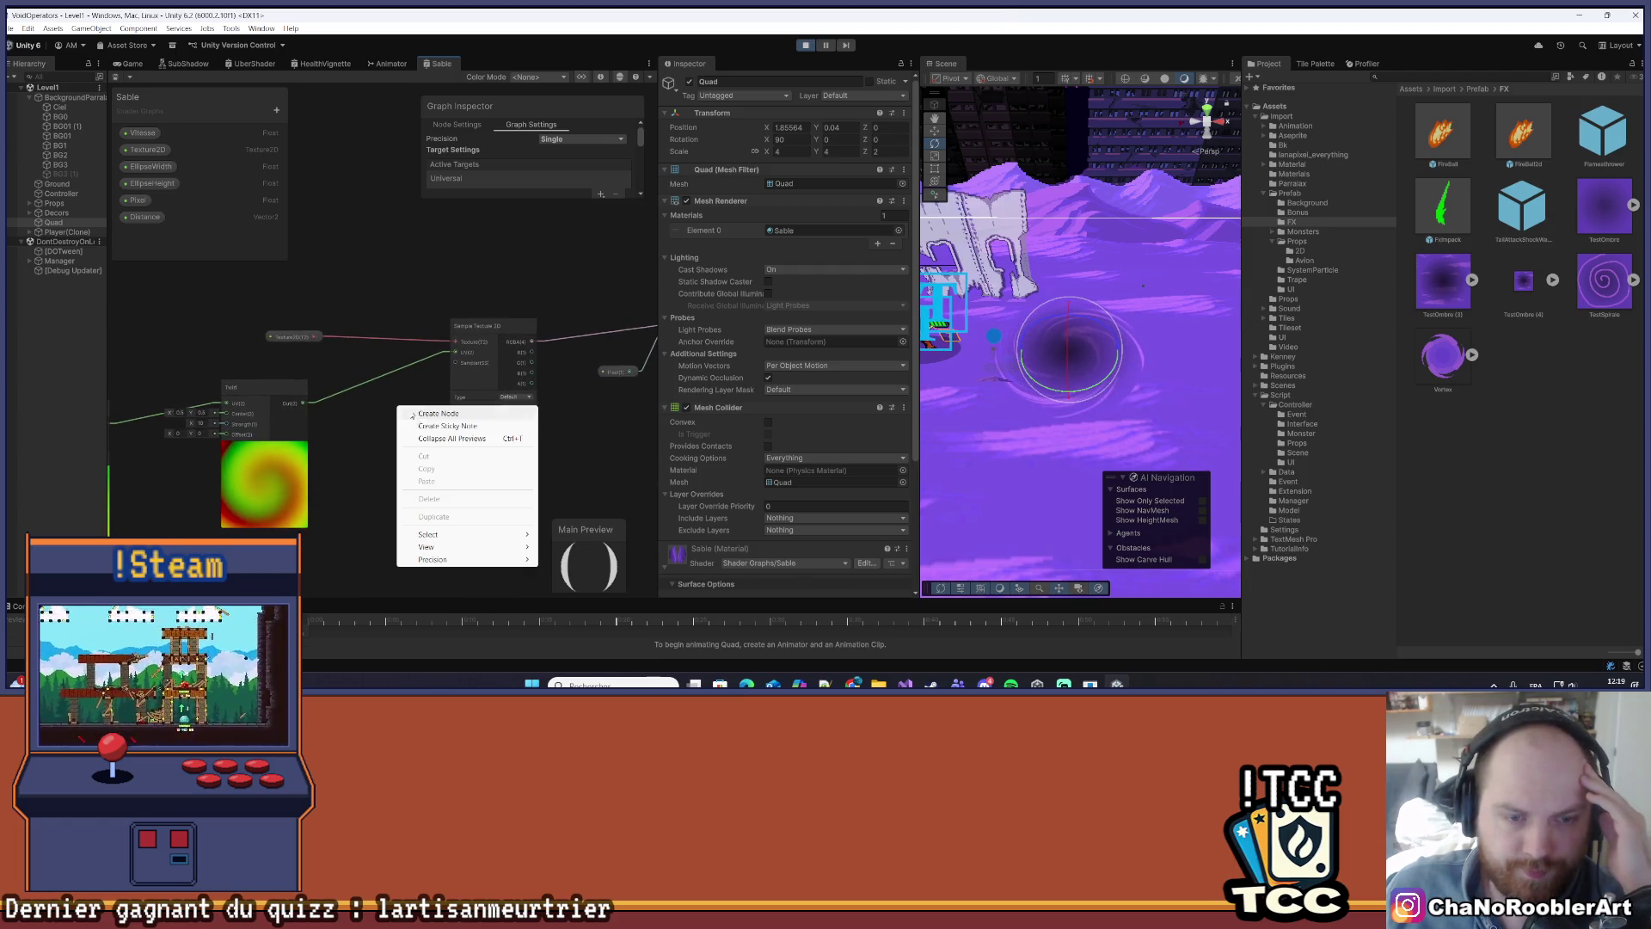
{"action": "left_click", "coordinate": [435, 413]}
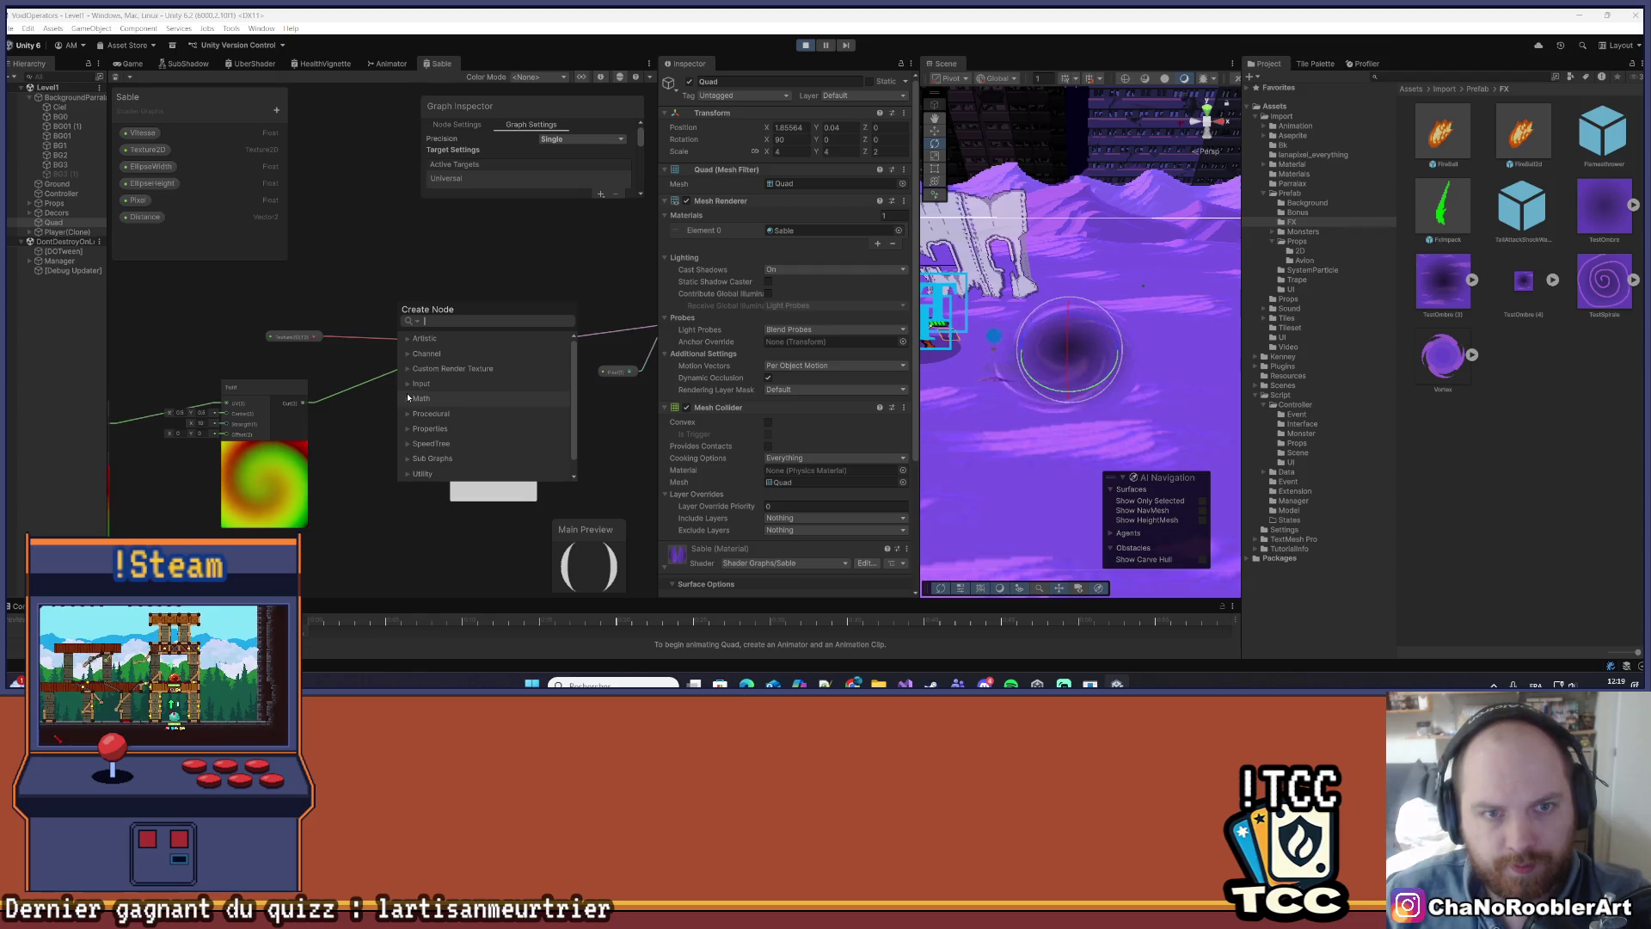
{"action": "scroll", "coordinate": [418, 421], "scroll_direction": "down", "scroll_amount": 2}
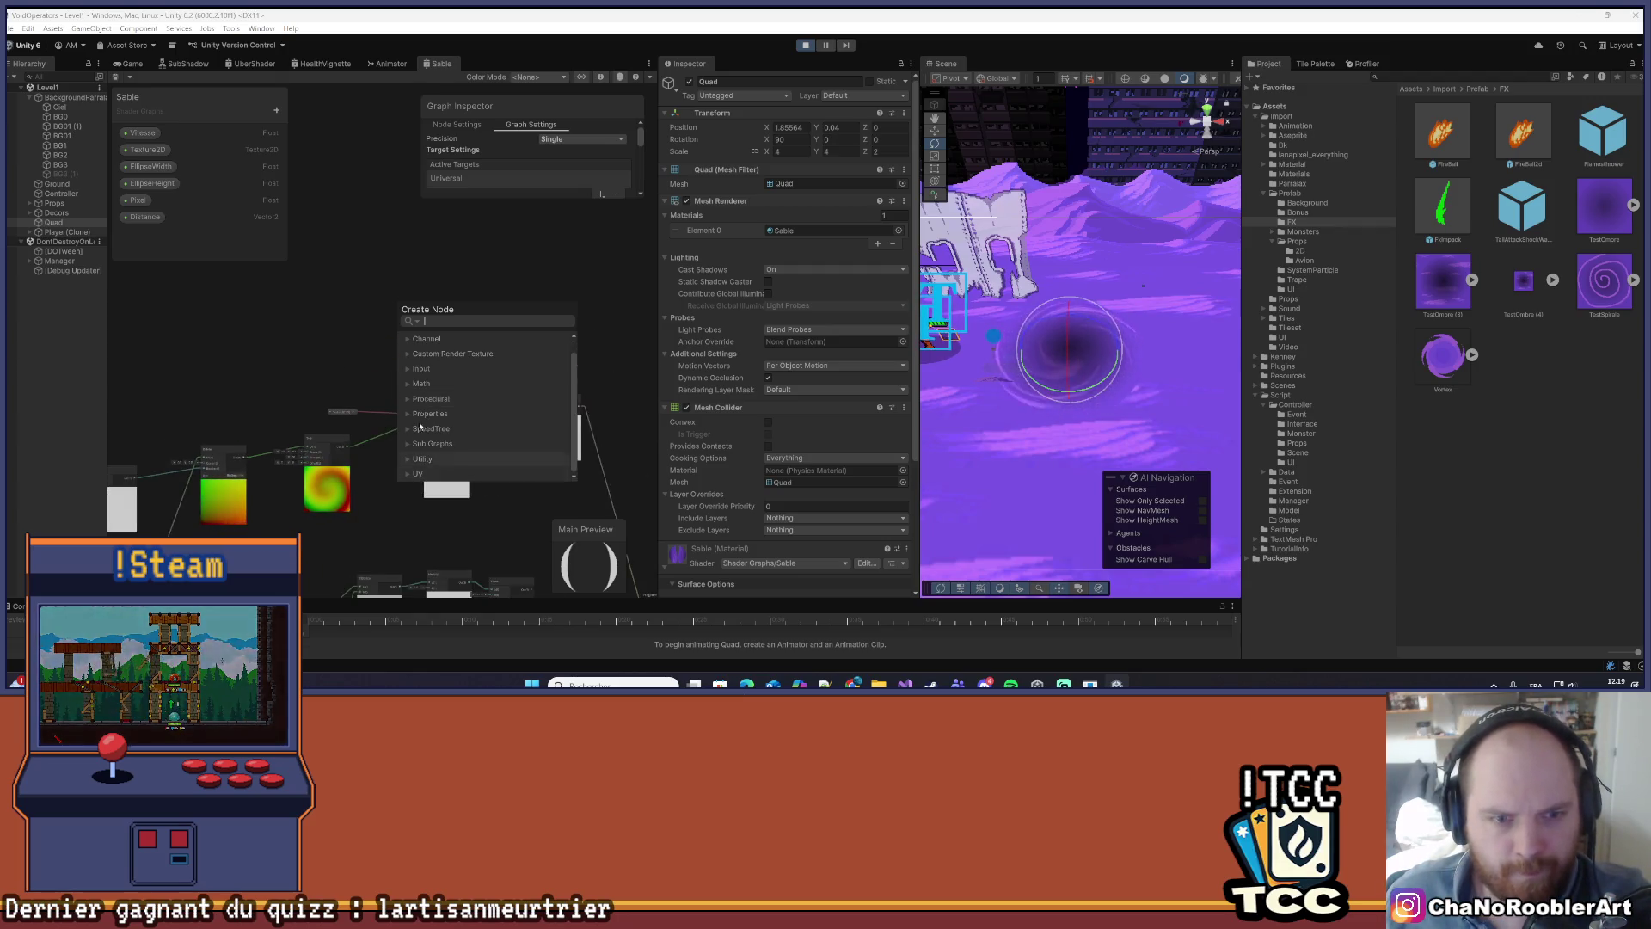
{"action": "type", "text": "post"}
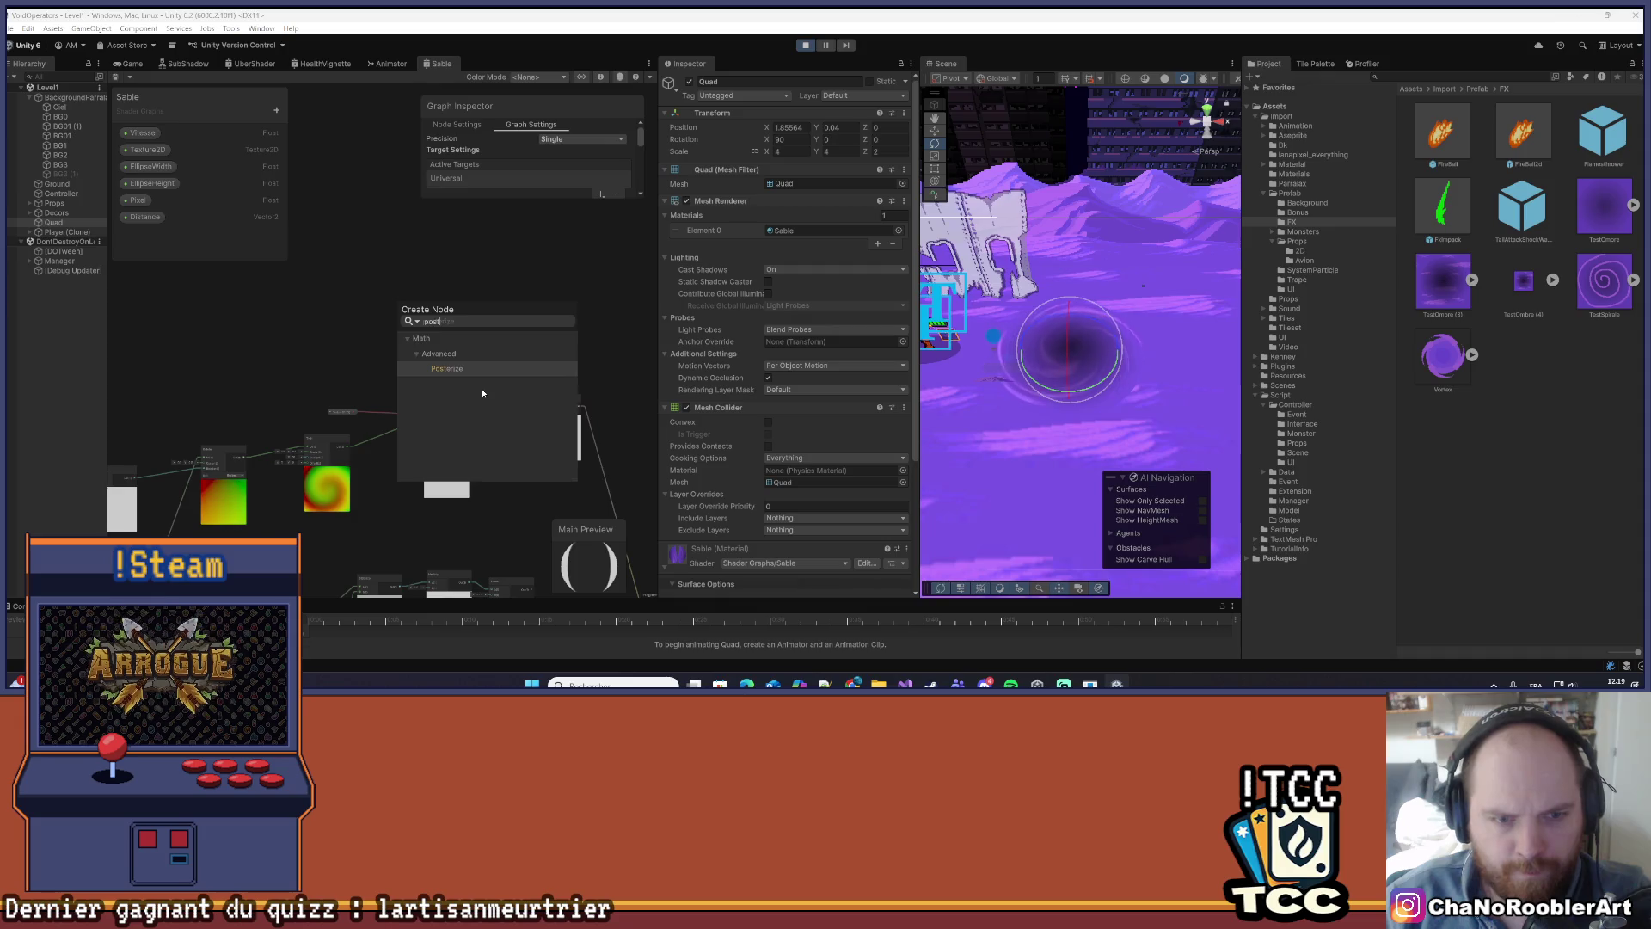
{"action": "key", "text": "Return"}
{"action": "scroll", "coordinate": [494, 383], "scroll_direction": "up", "scroll_amount": 4}
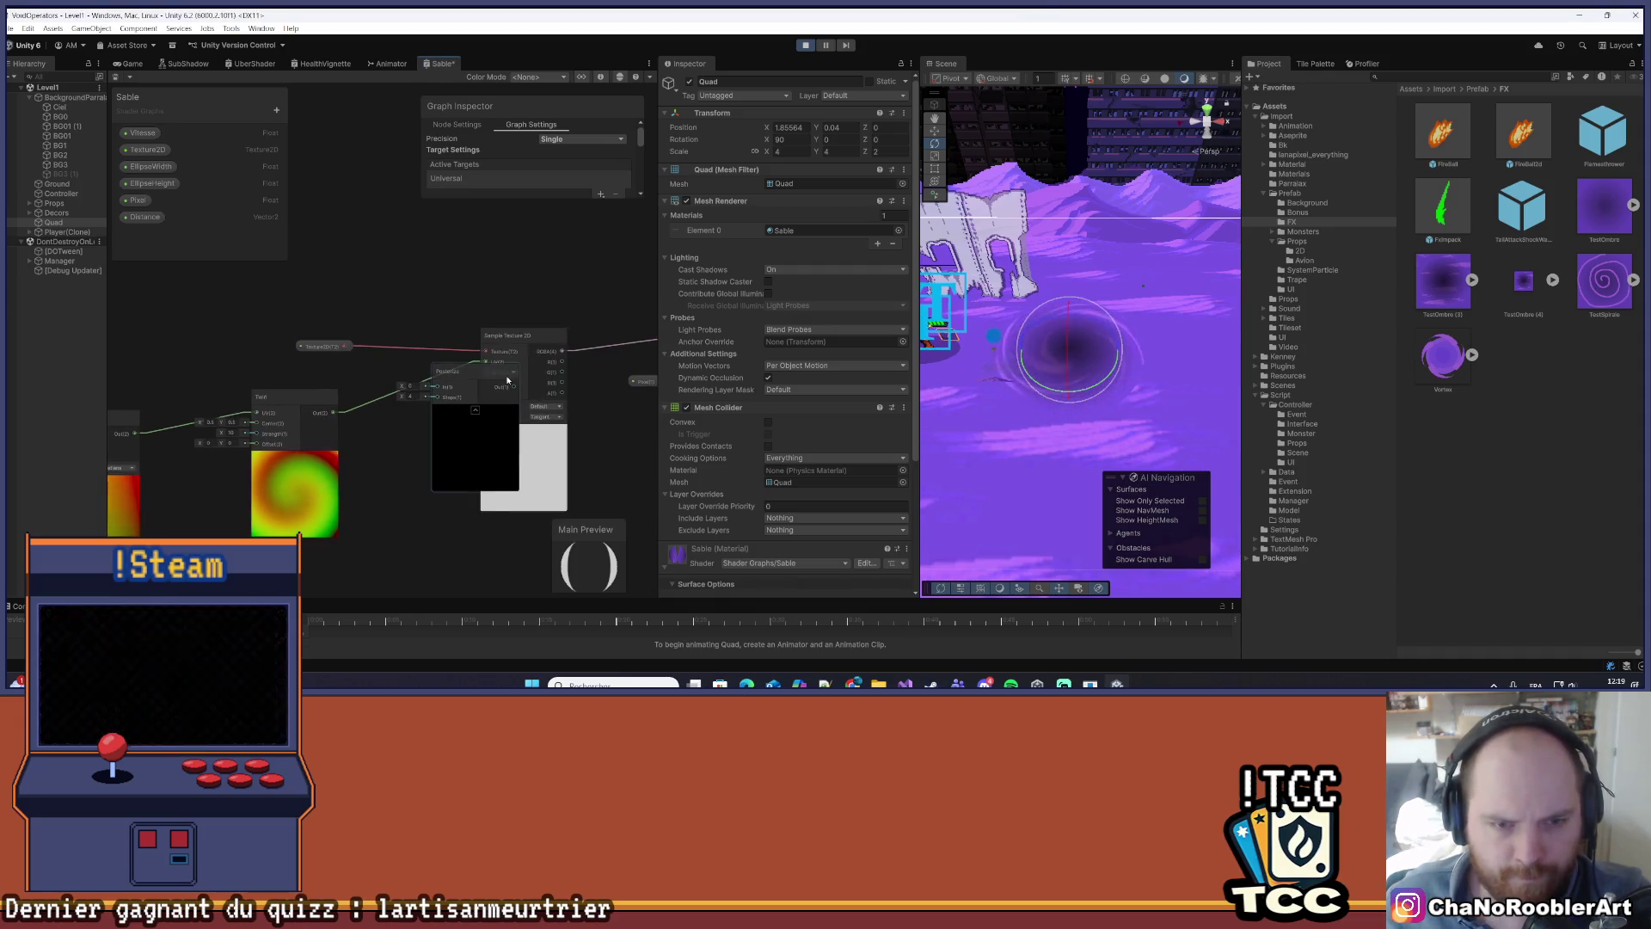
{"action": "left_click_drag", "start_coordinate": [507, 379], "coordinate": [446, 416]}
- Wire Twirl Out to Posterize In, Pixel to Steps, Posterize Out to the sampler UV; stop the game
{"action": "left_click", "coordinate": [537, 456]}
{"action": "scroll", "coordinate": [351, 397], "scroll_direction": "up", "scroll_amount": 2}
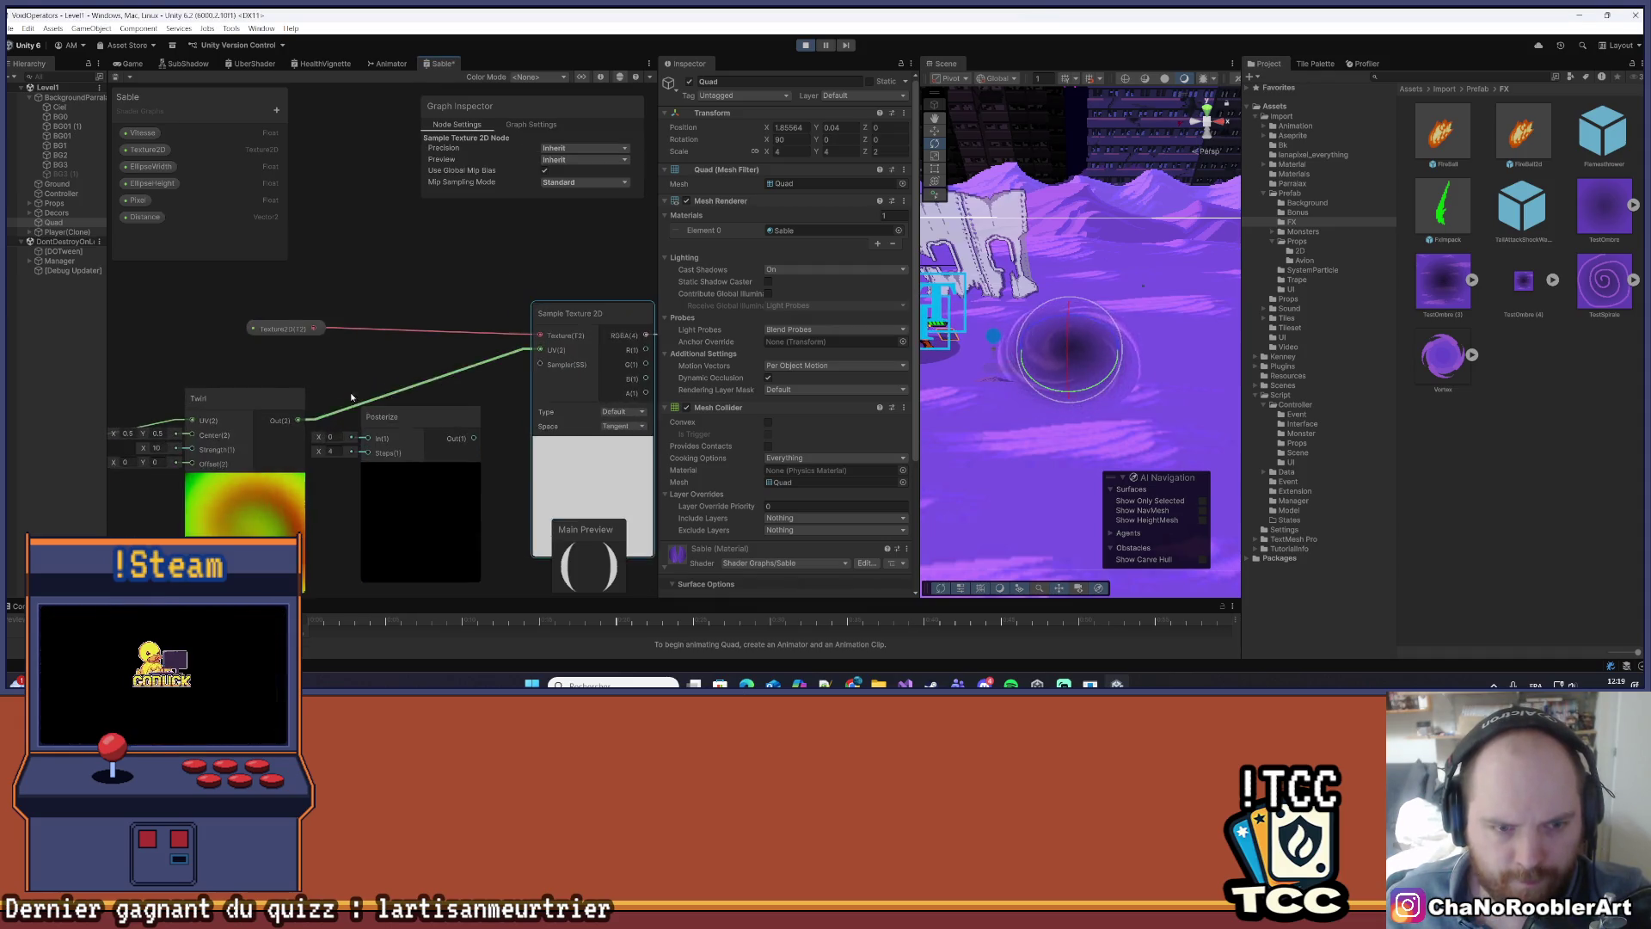
{"action": "scroll", "coordinate": [351, 396], "scroll_direction": "up", "scroll_amount": 1}
{"action": "left_click_drag", "start_coordinate": [297, 424], "coordinate": [378, 446]}
{"action": "mouse_move", "coordinate": [136, 203]}
{"action": "left_mouse_down"}
{"action": "mouse_move", "coordinate": [374, 469]}
{"action": "mouse_move", "coordinate": [340, 495]}
{"action": "left_mouse_up"}
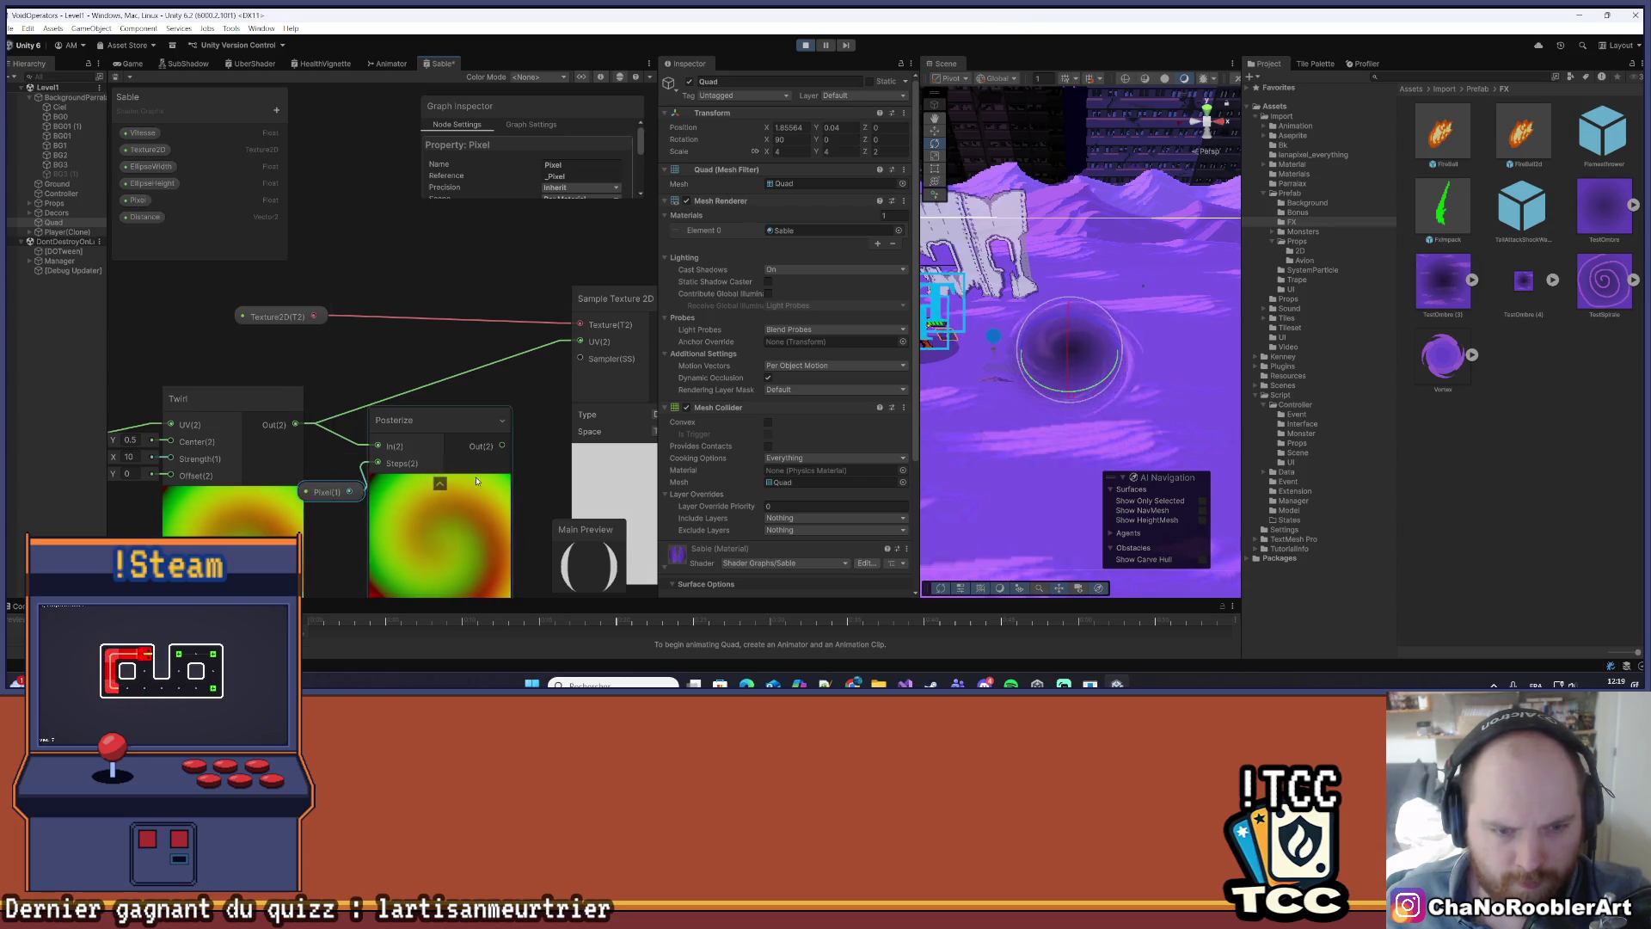
{"action": "scroll", "coordinate": [340, 495], "scroll_direction": "down", "scroll_amount": 2}
{"action": "left_click_drag", "start_coordinate": [436, 452], "coordinate": [489, 368]}
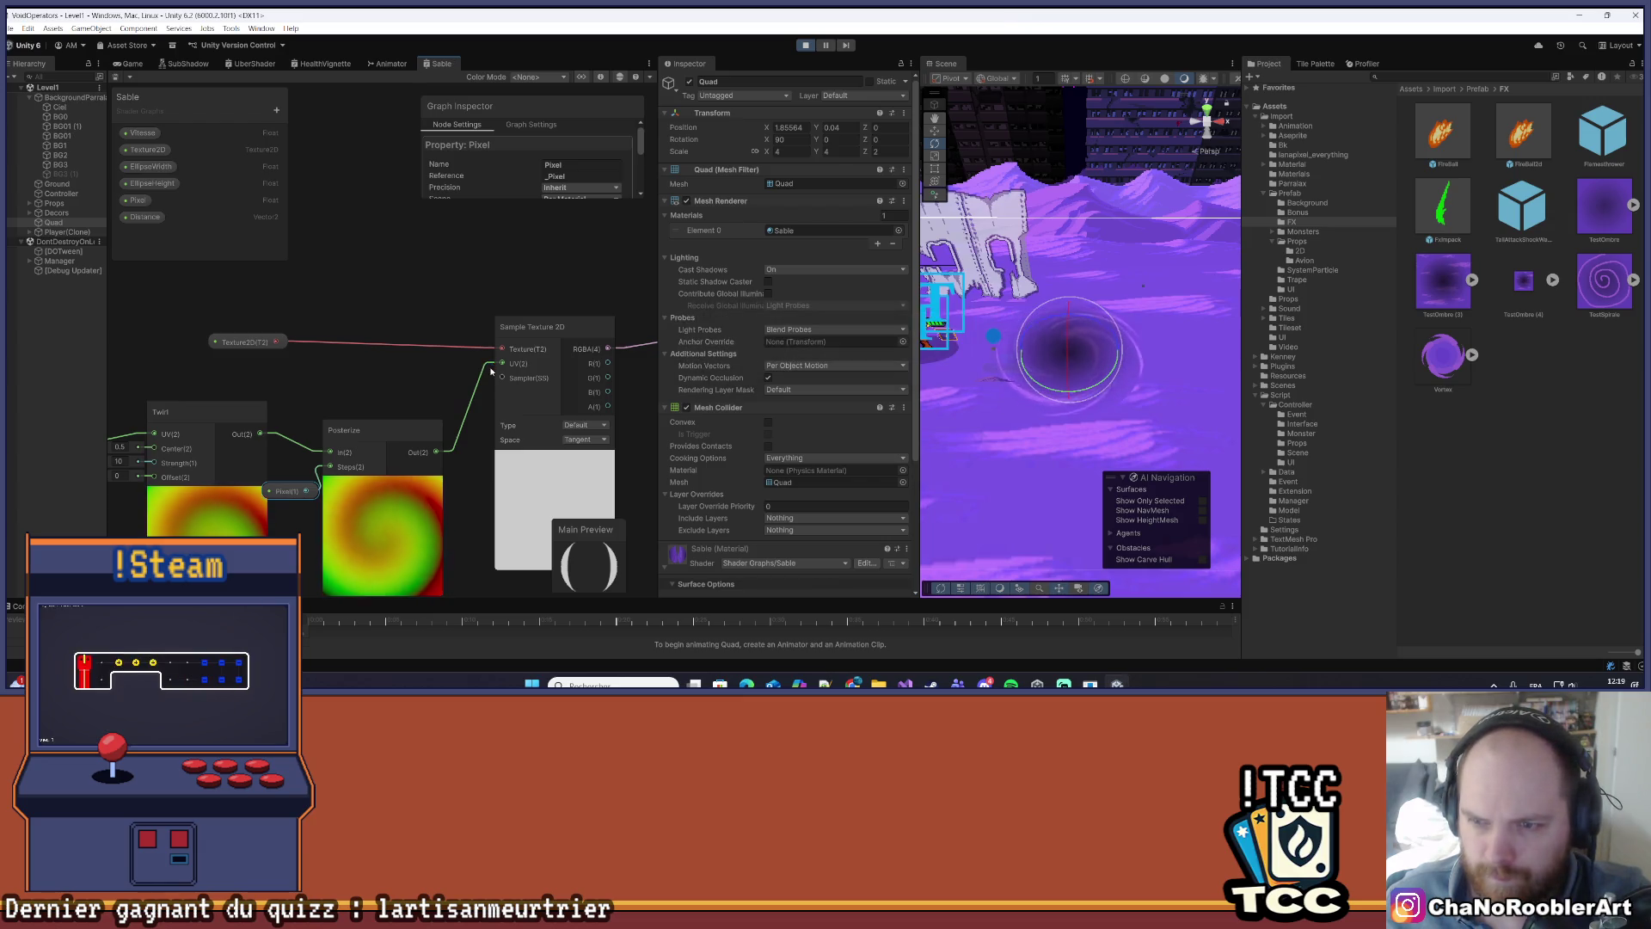
{"action": "left_click", "coordinate": [806, 46]}
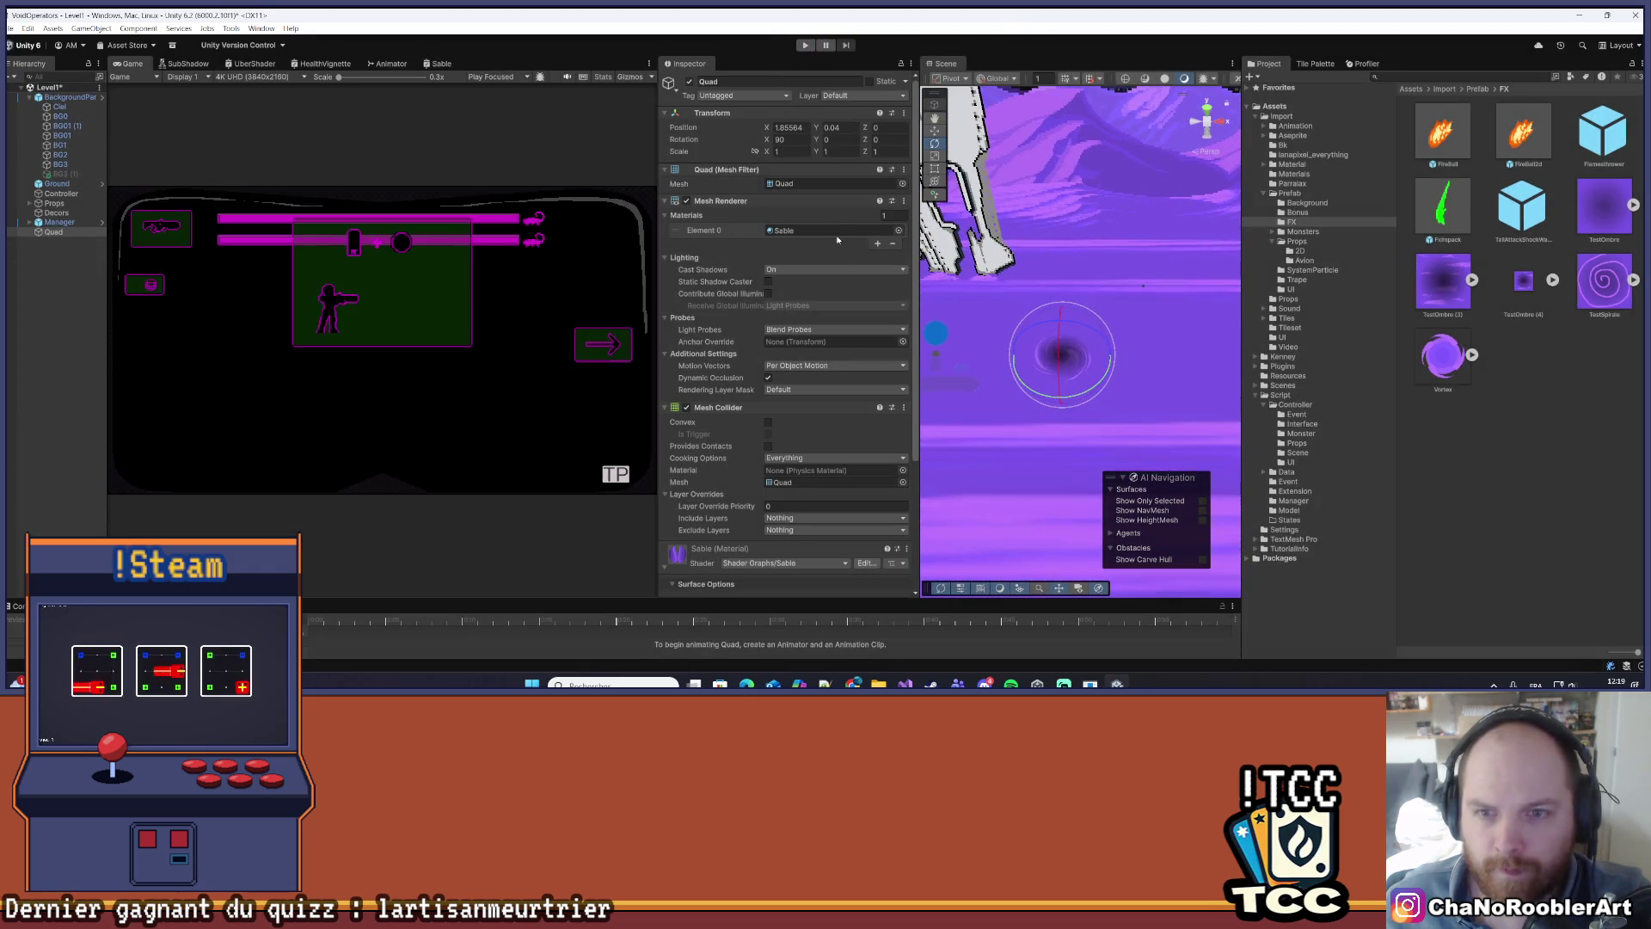
- Set the vortex Quad's X and Y scale to 4
{"action": "type", "text": "4"}
{"action": "key", "text": "Tab"}
{"action": "type", "text": "4"}
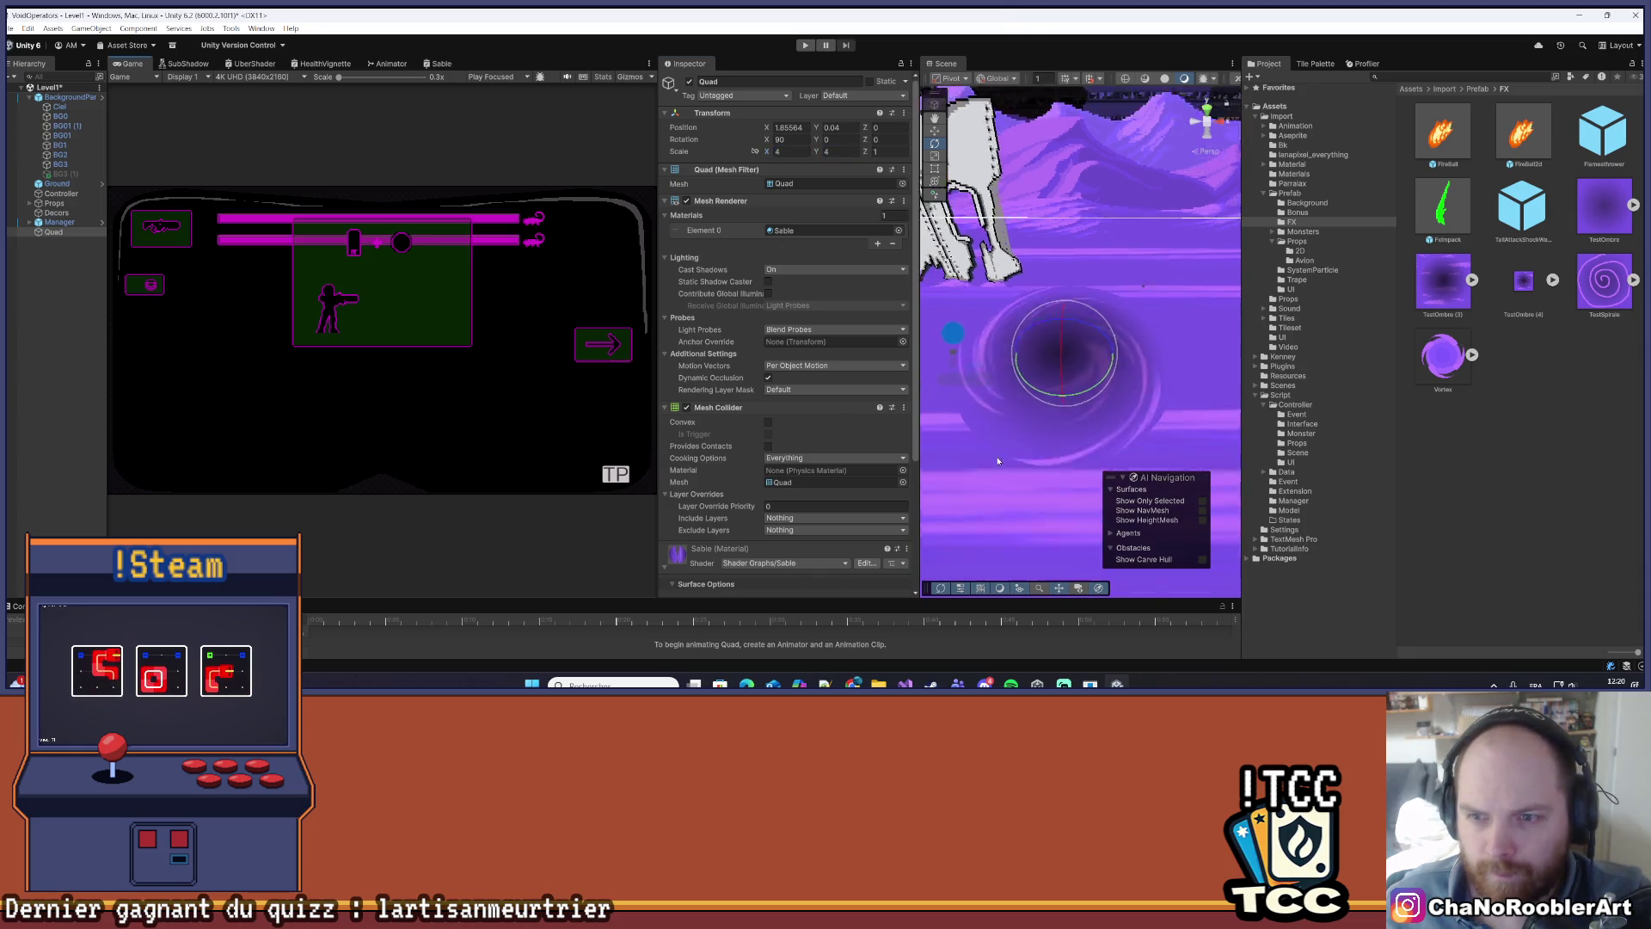
- Change the Quad's Sable material Pixel value to 32
{"action": "left_click", "coordinate": [994, 469]}
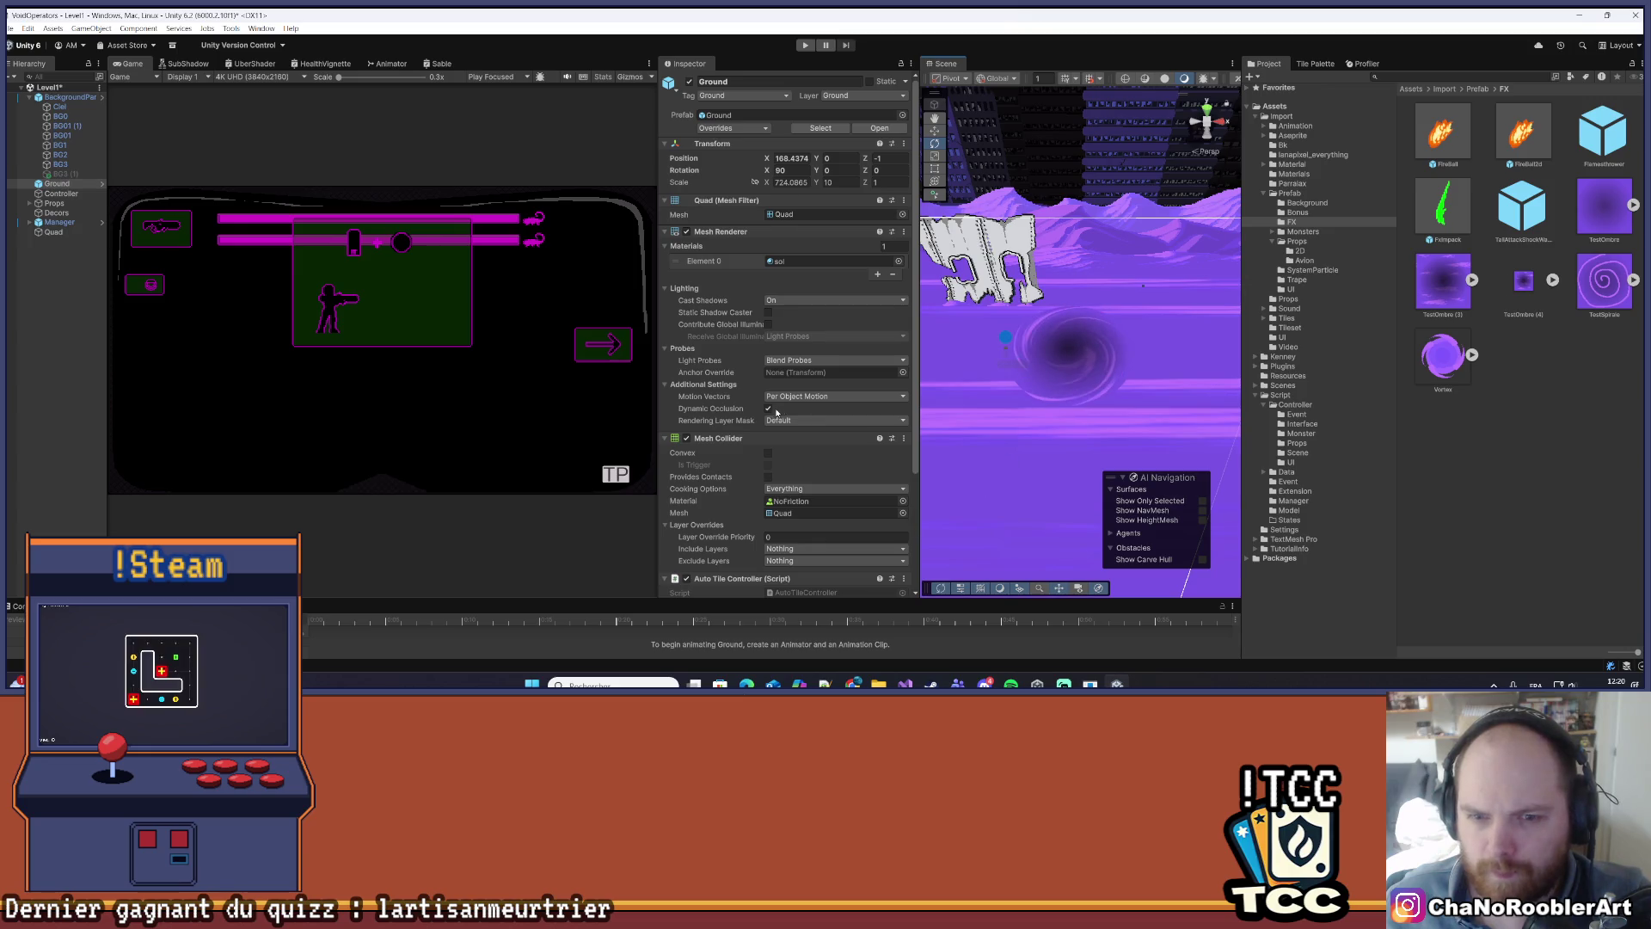
{"action": "scroll", "coordinate": [823, 464], "scroll_direction": "down", "scroll_amount": 3}
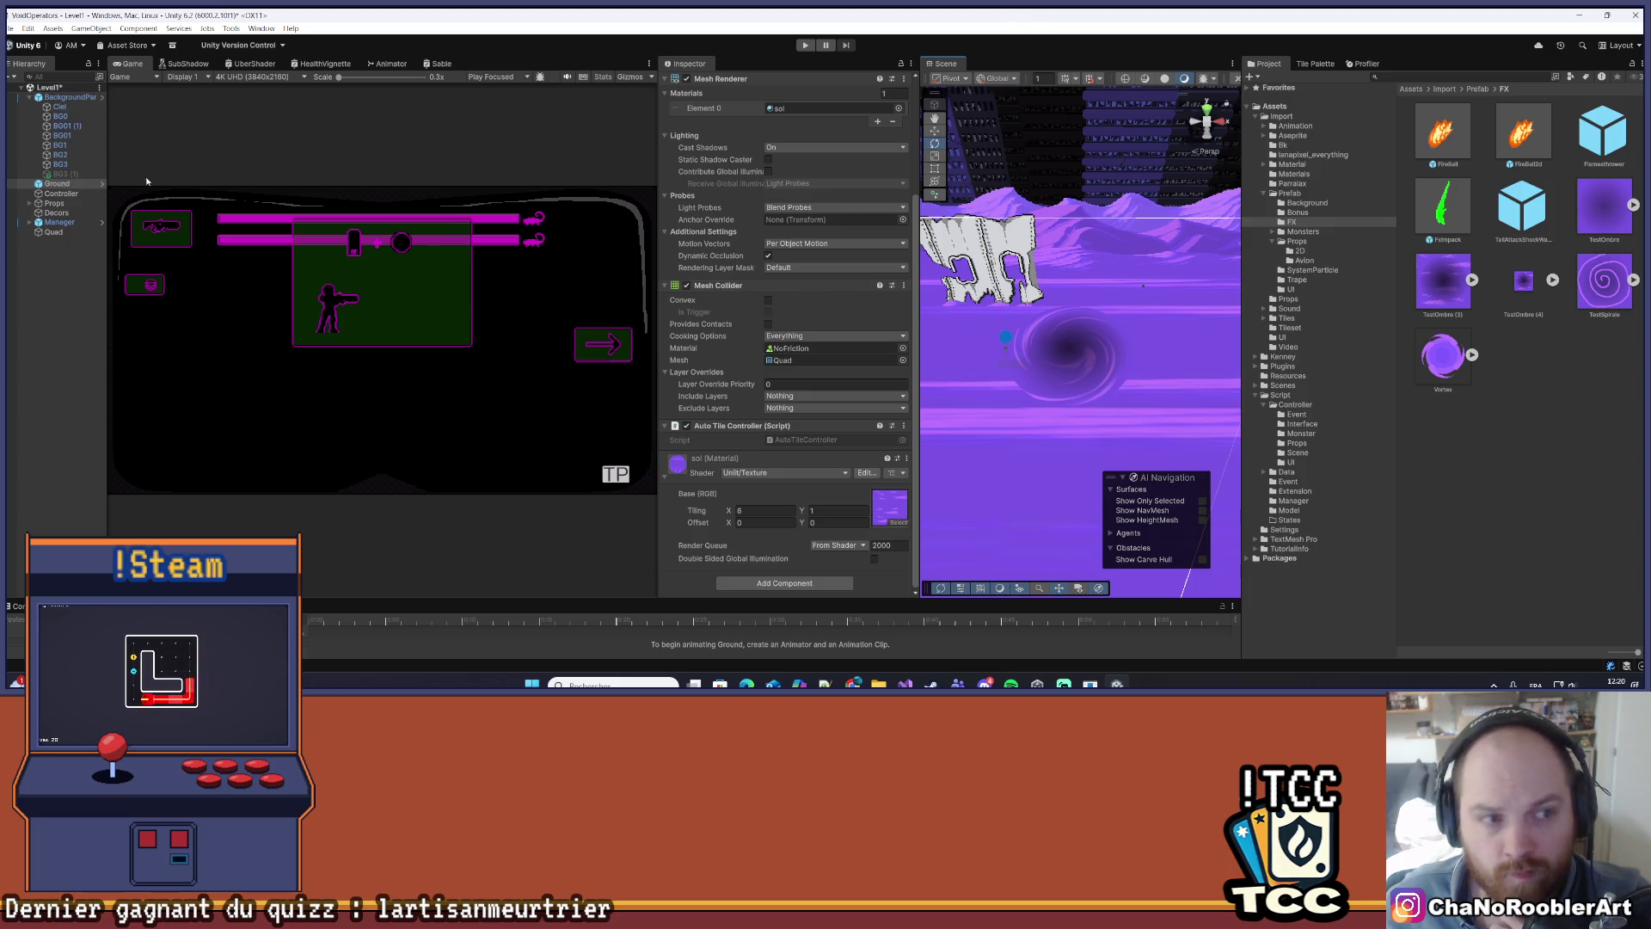
{"action": "left_click", "coordinate": [53, 232]}
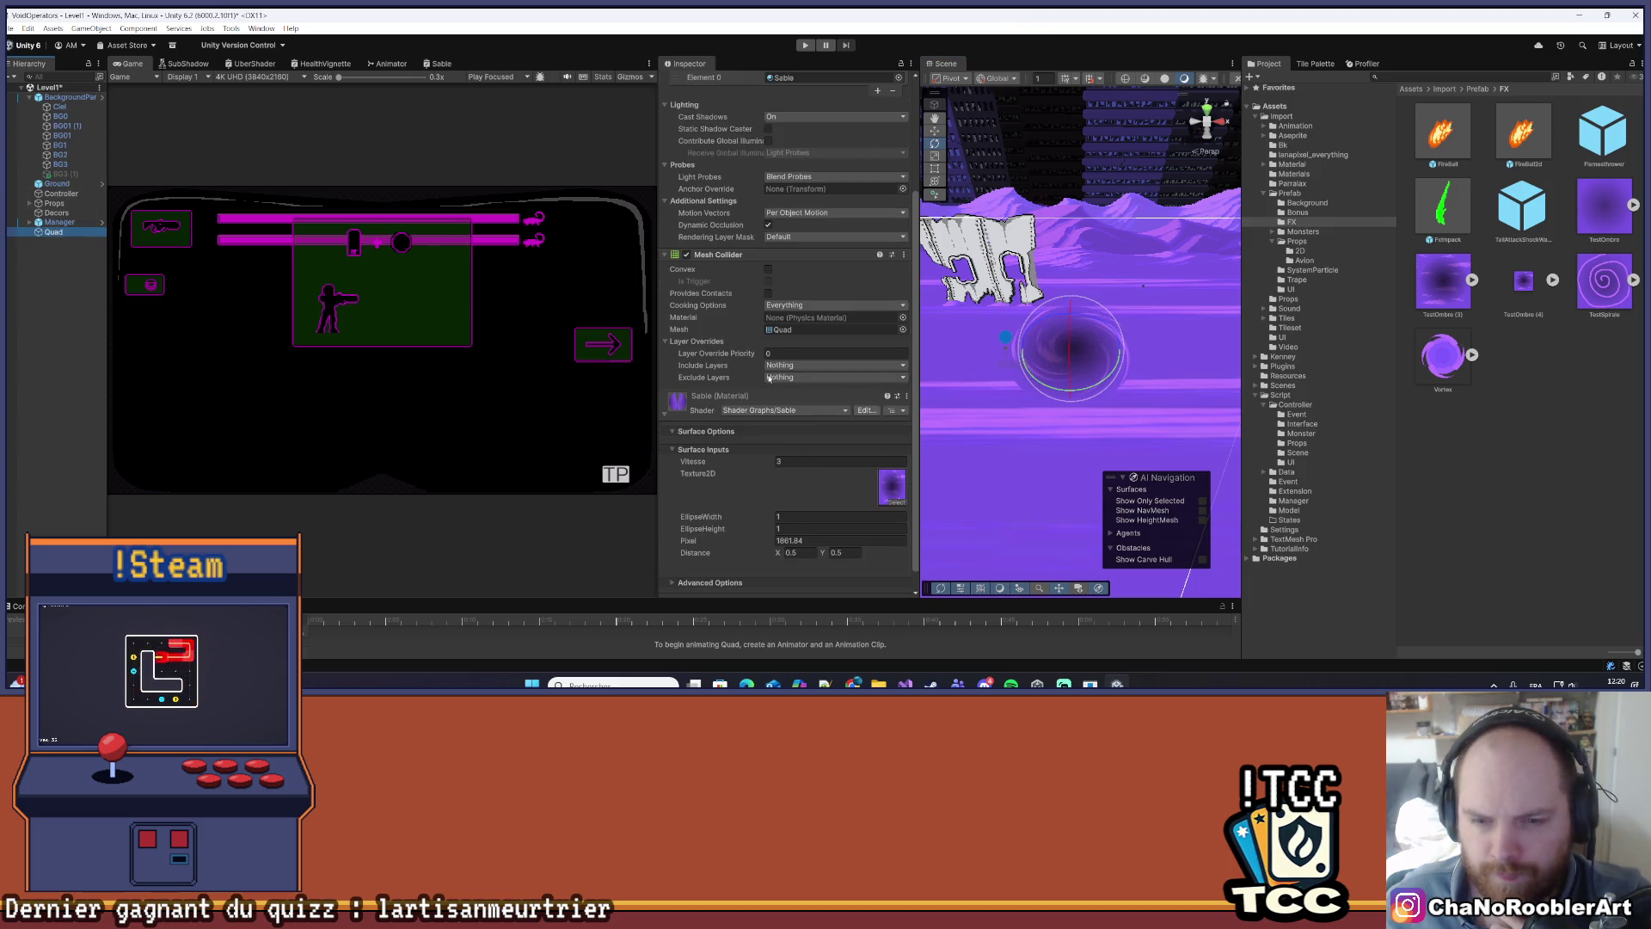
{"action": "scroll", "coordinate": [774, 388], "scroll_direction": "down", "scroll_amount": 1}
{"action": "left_click", "coordinate": [811, 520]}
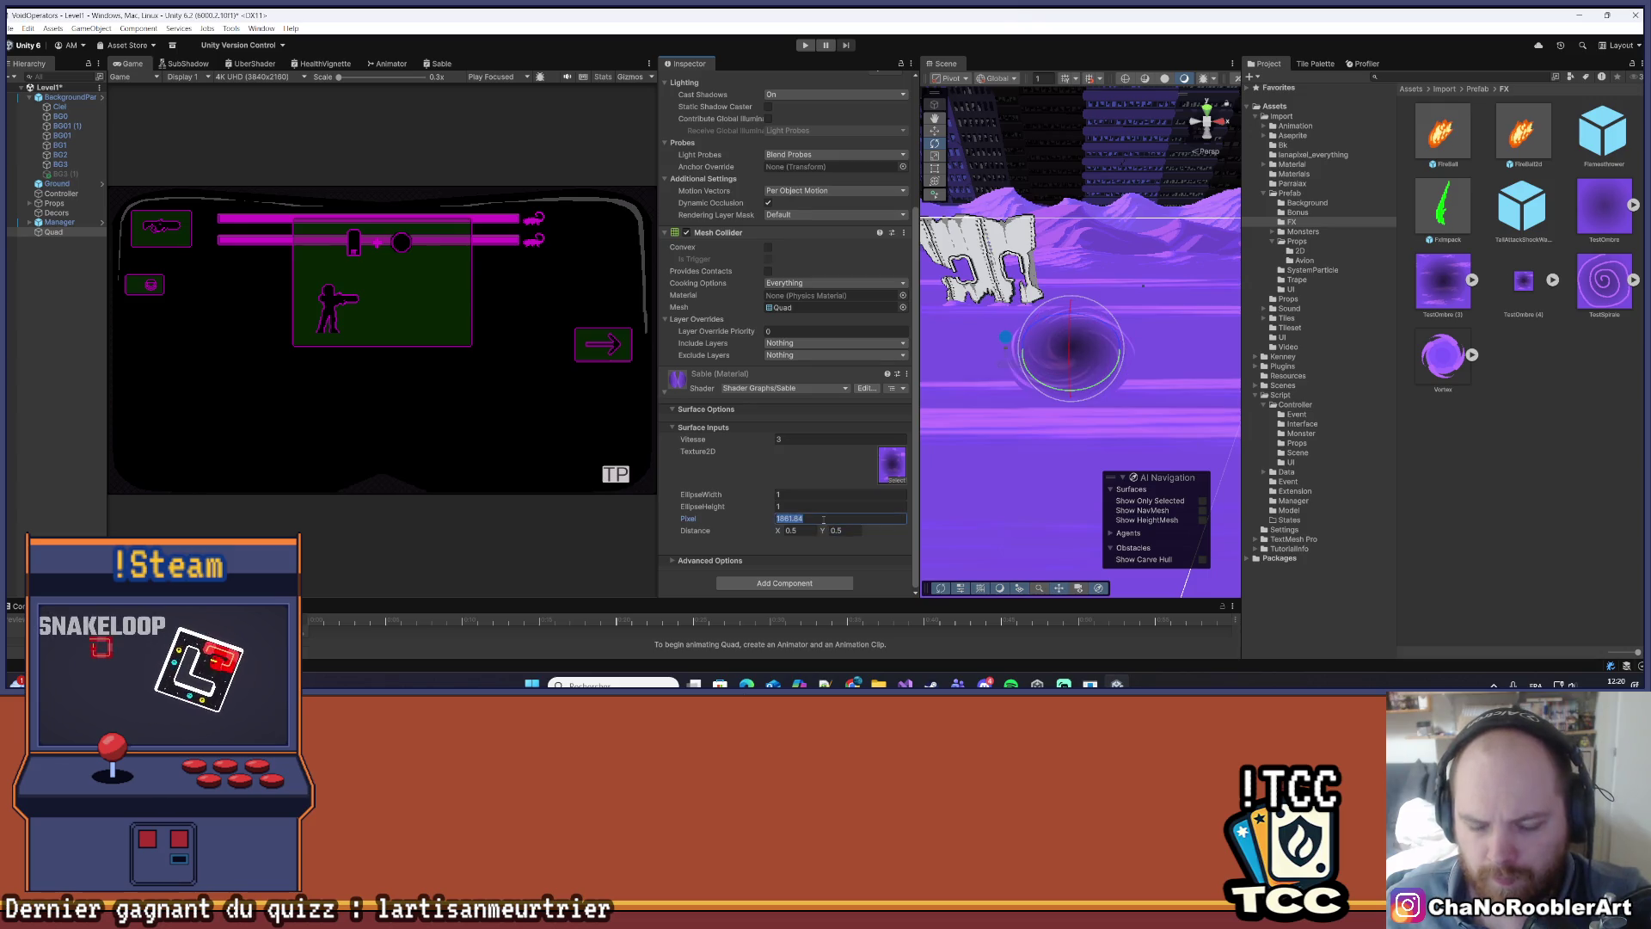
{"action": "type", "text": "32"}
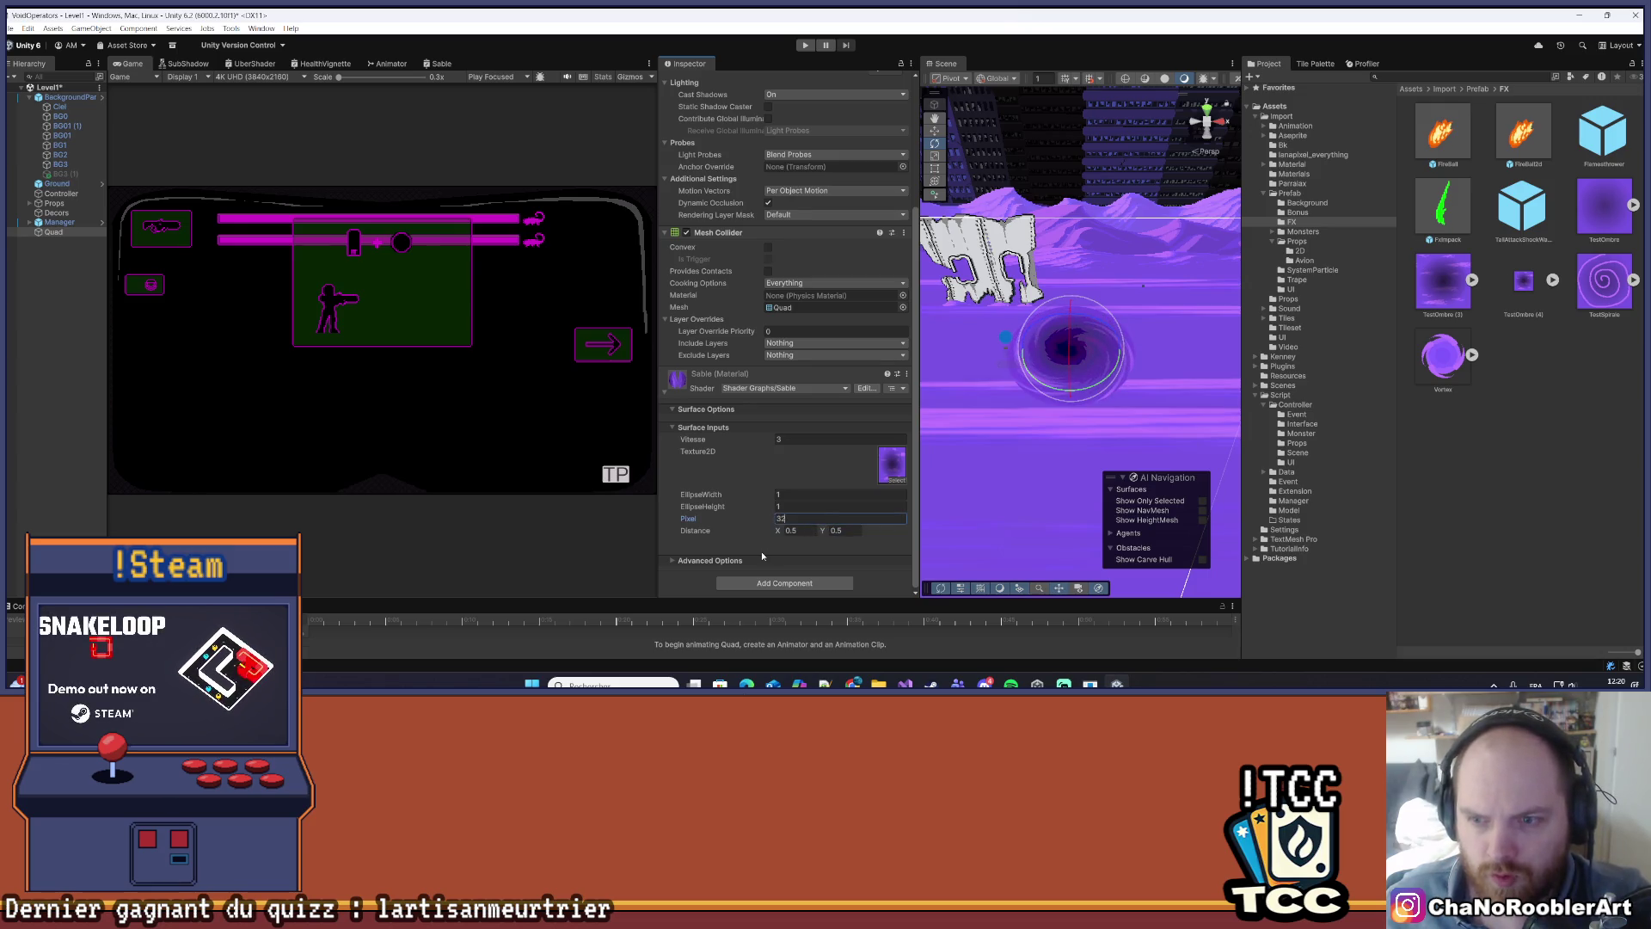
{"action": "left_click", "coordinate": [1089, 503]}
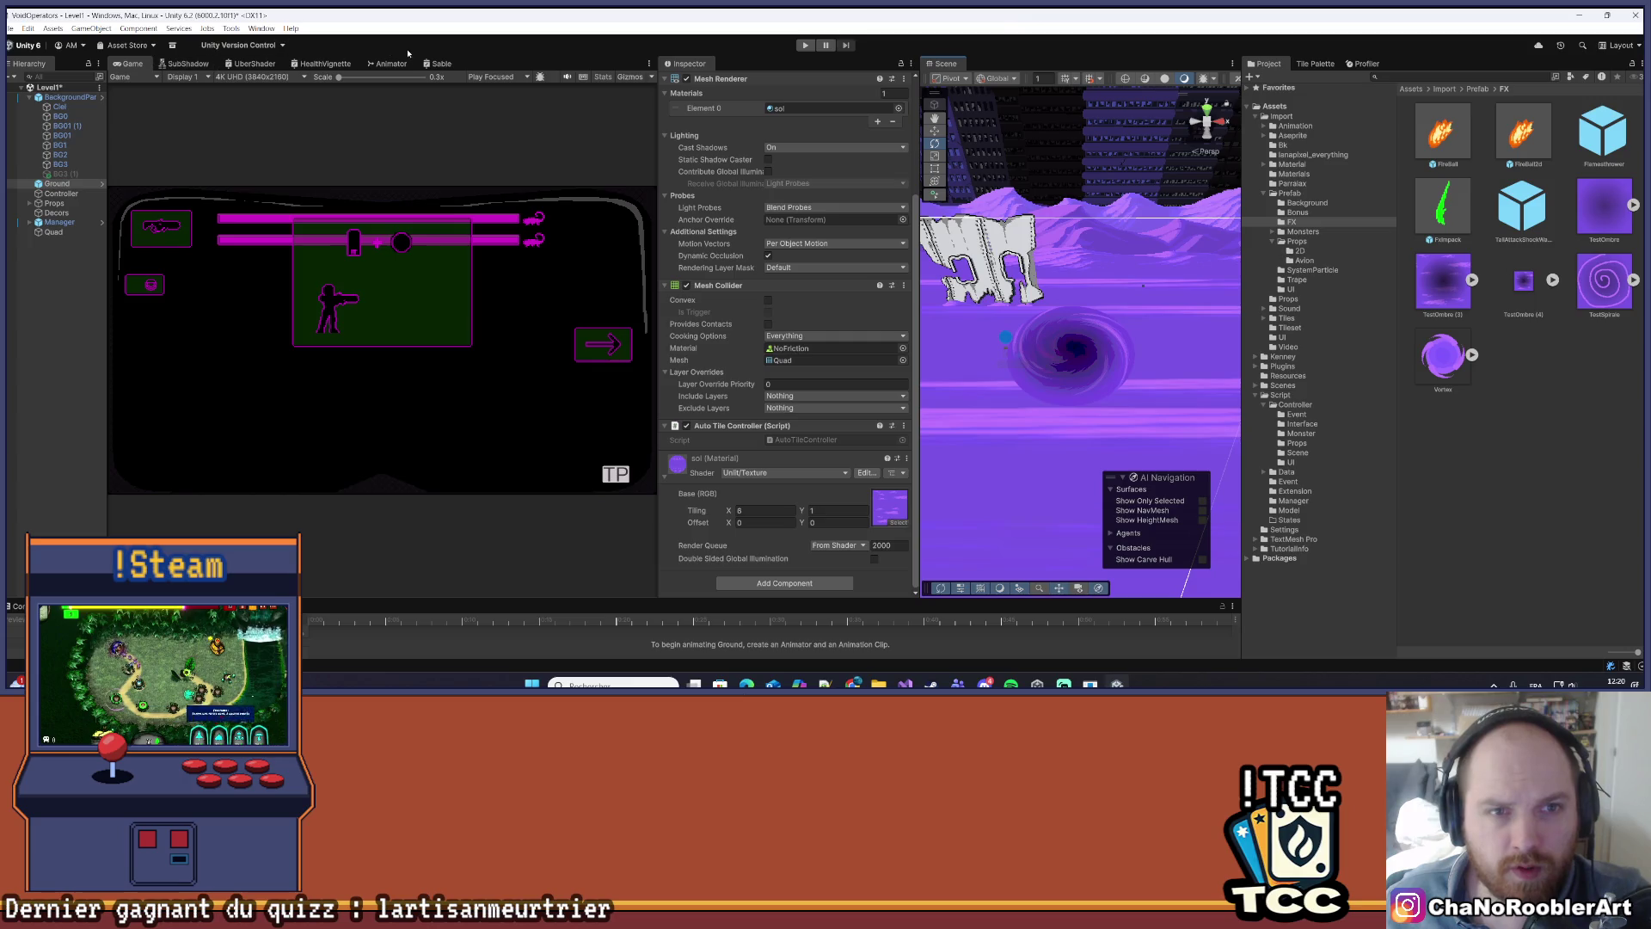
- Connect the Split RGBA output to Fragment Base Color in Sable and save the graph
{"action": "left_click", "coordinate": [437, 63]}
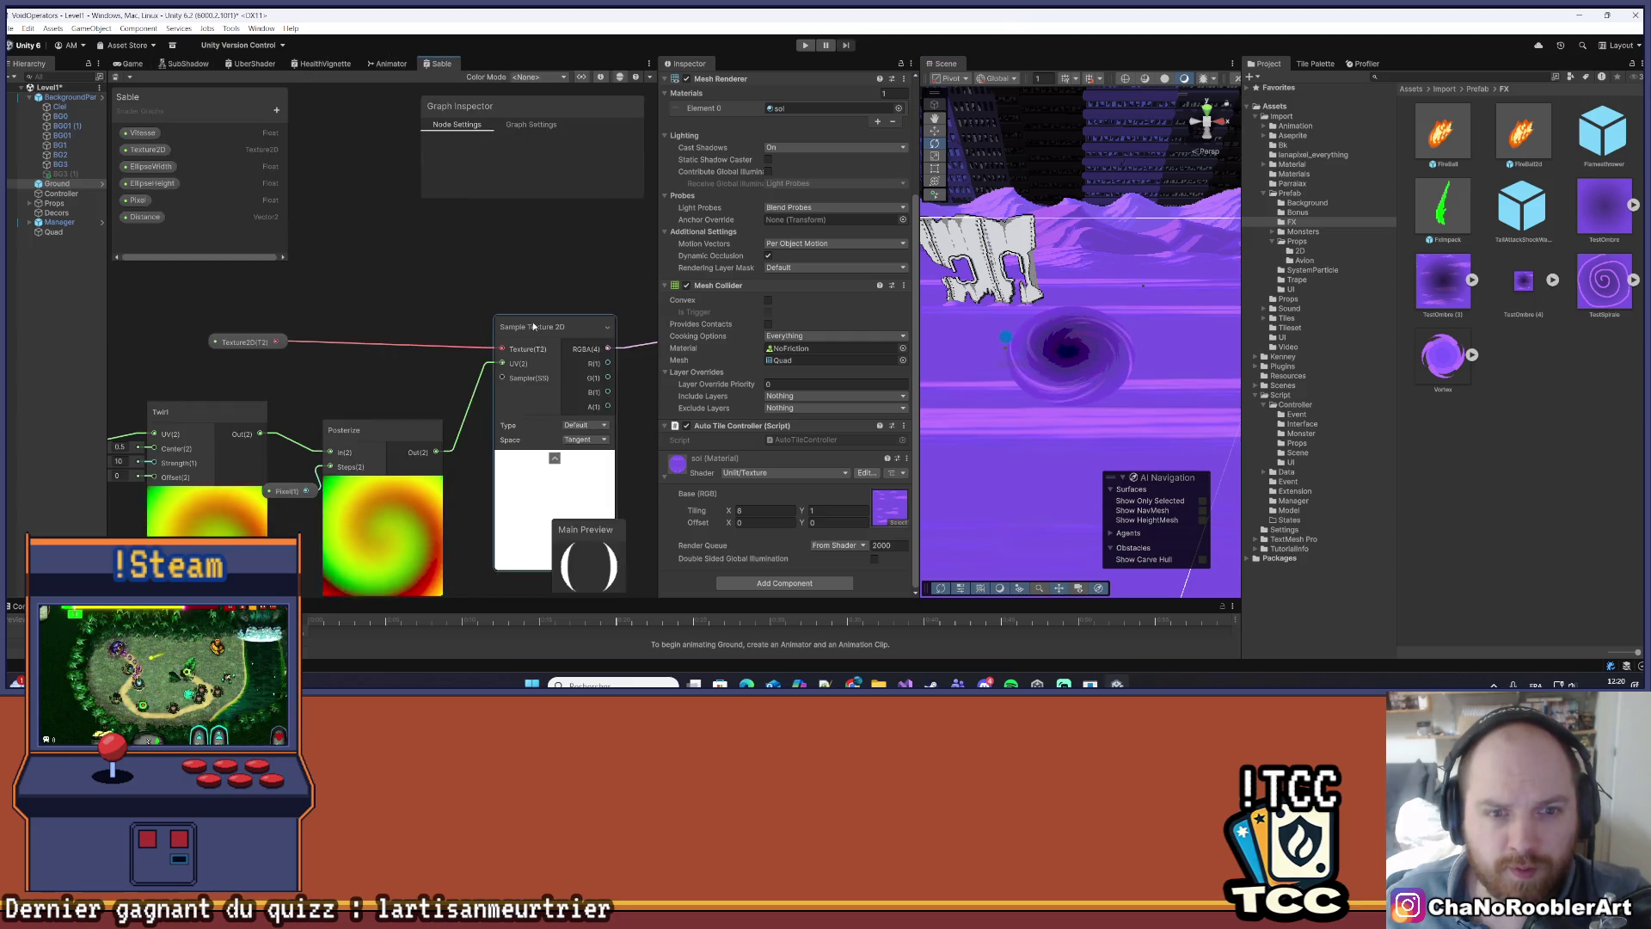
{"action": "scroll", "coordinate": [460, 347], "scroll_direction": "up", "scroll_amount": 5}
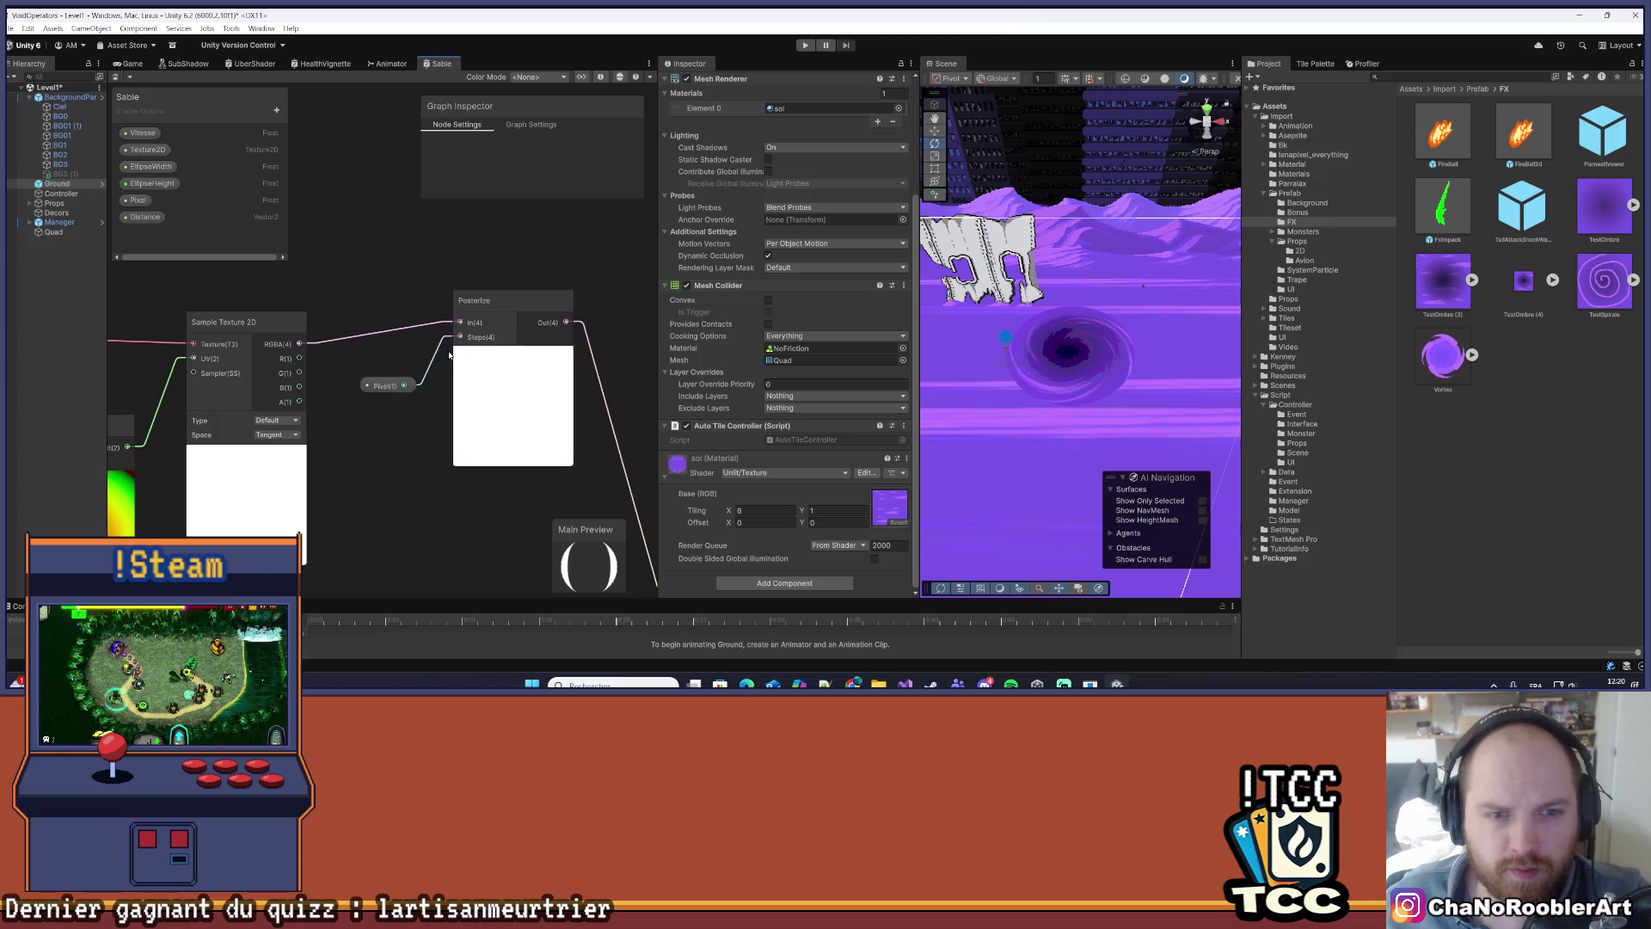
{"action": "left_click_drag", "start_coordinate": [431, 353], "coordinate": [408, 287]}
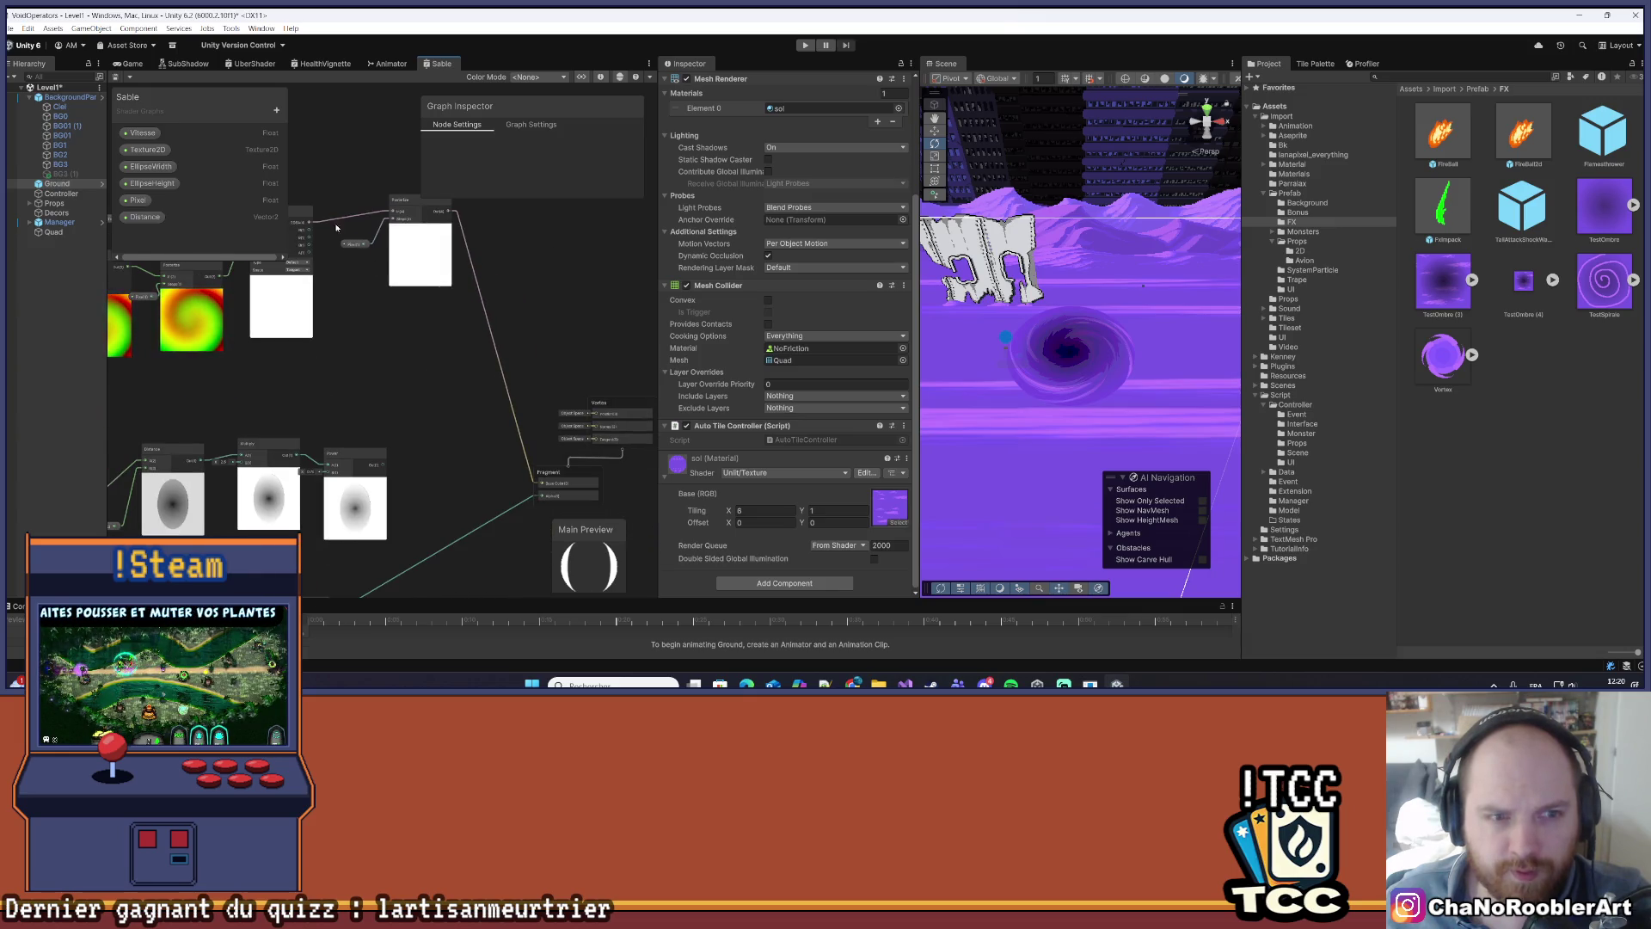
{"action": "left_click_drag", "start_coordinate": [311, 221], "coordinate": [540, 483]}
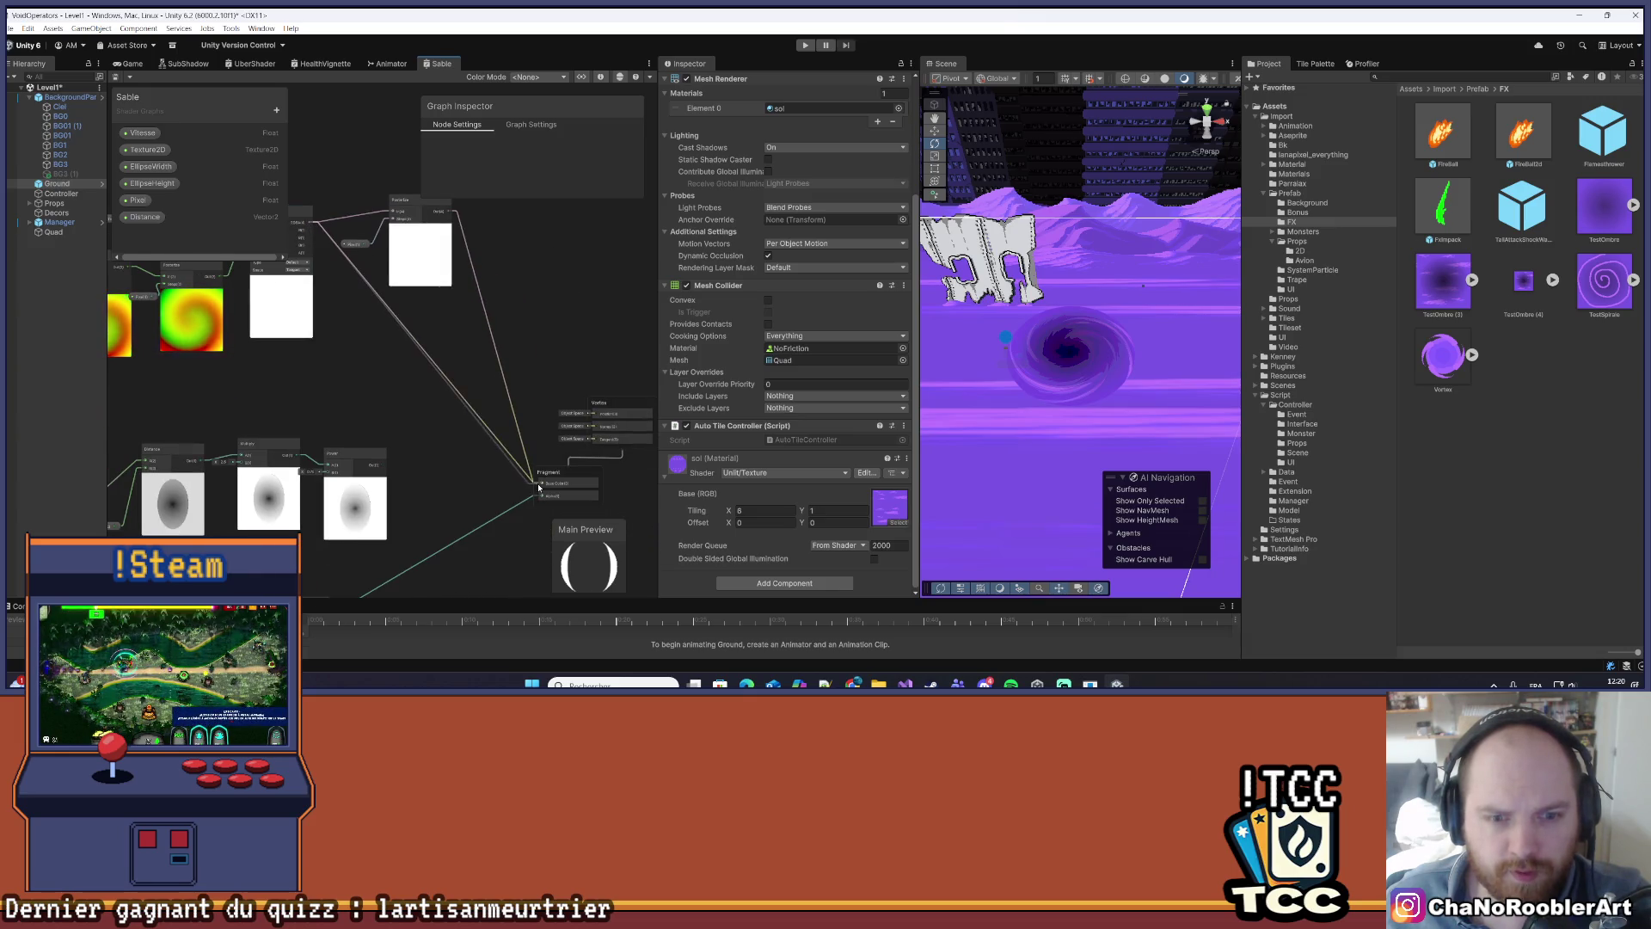
{"action": "key", "text": "ctrl+s"}
{"action": "left_click_drag", "start_coordinate": [389, 316], "coordinate": [473, 338]}
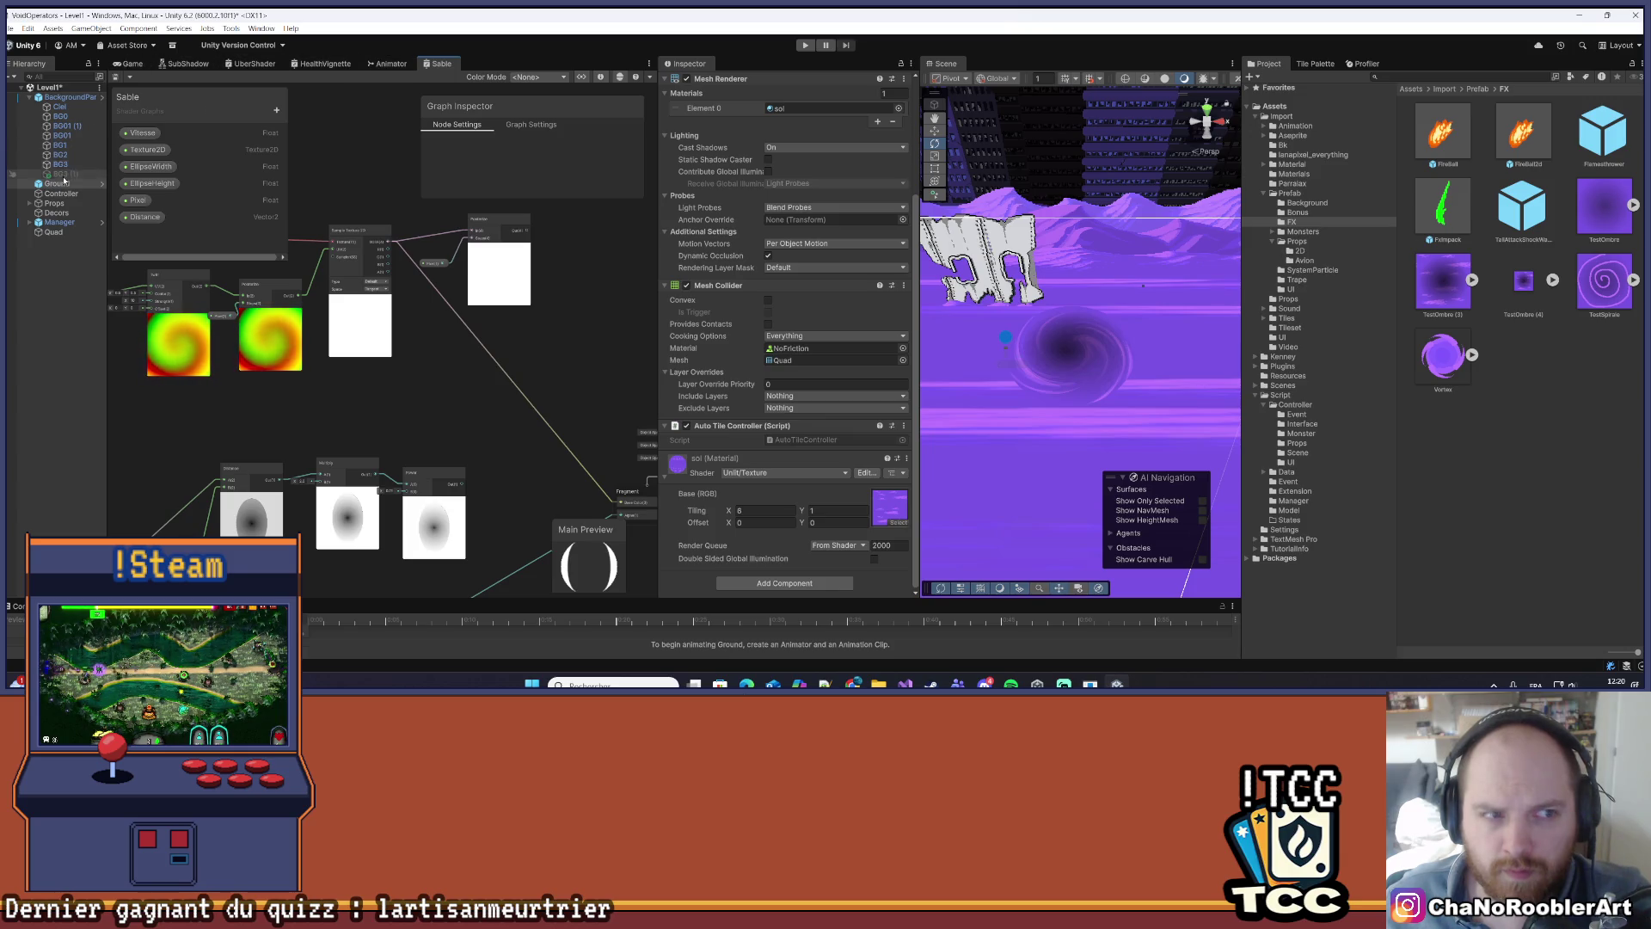
{"action": "left_click", "coordinate": [132, 63]}
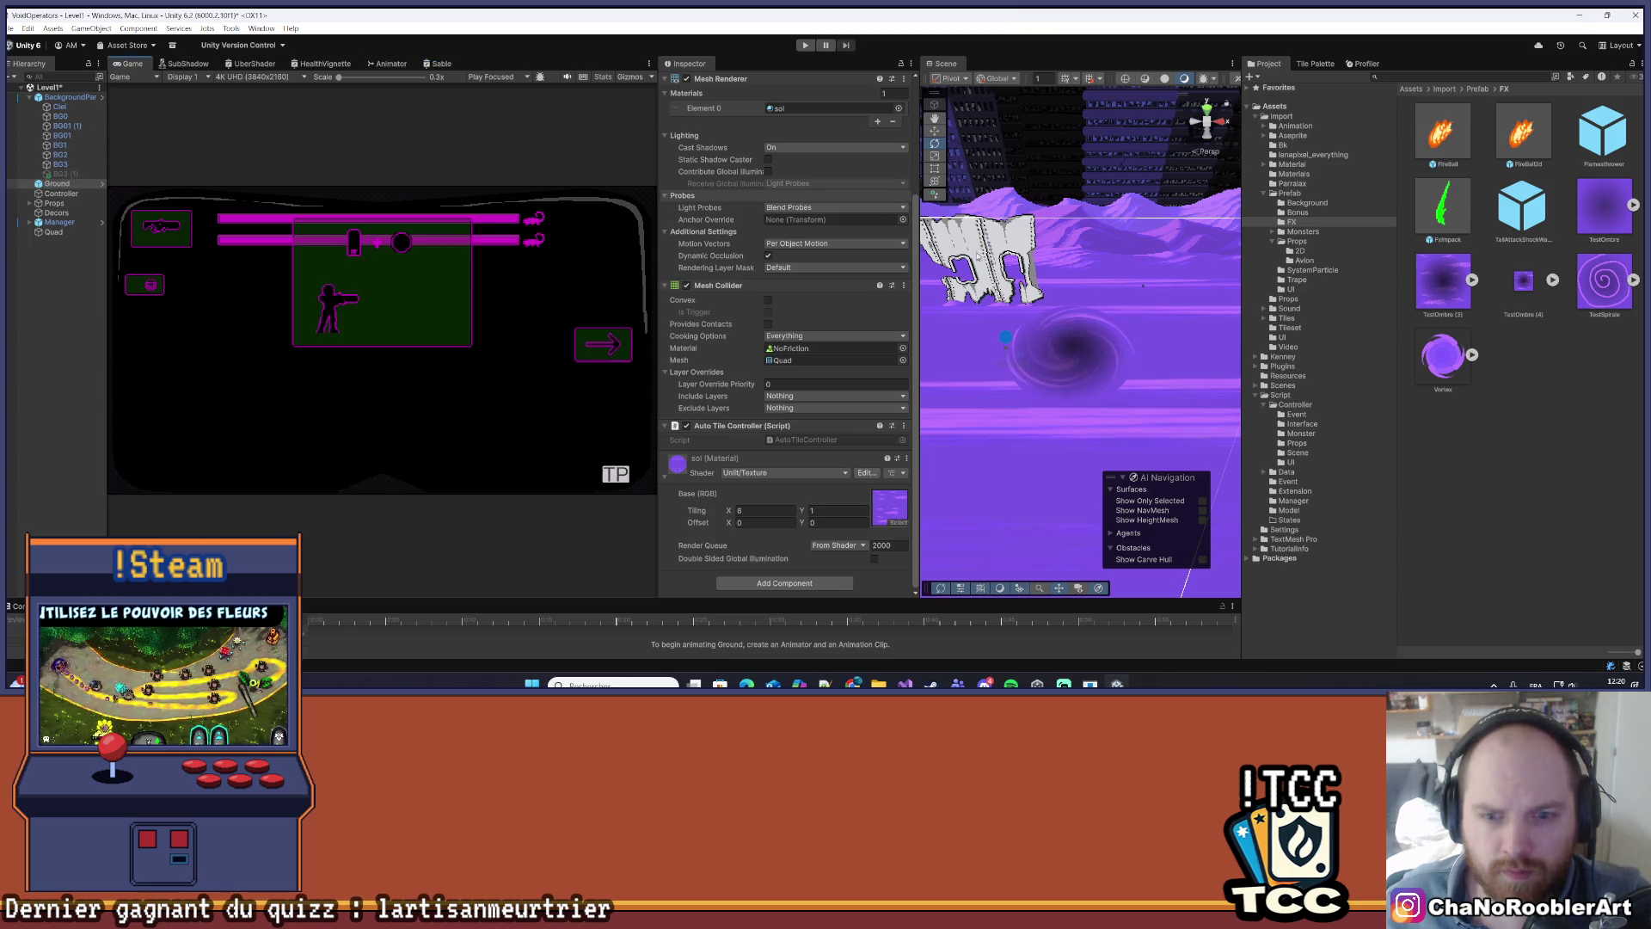
{"action": "left_click", "coordinate": [1132, 280]}
{"action": "left_click", "coordinate": [1071, 348]}
{"action": "scroll", "coordinate": [855, 409], "scroll_direction": "down", "scroll_amount": 5}
{"action": "scroll", "coordinate": [856, 410], "scroll_direction": "down", "scroll_amount": 2}
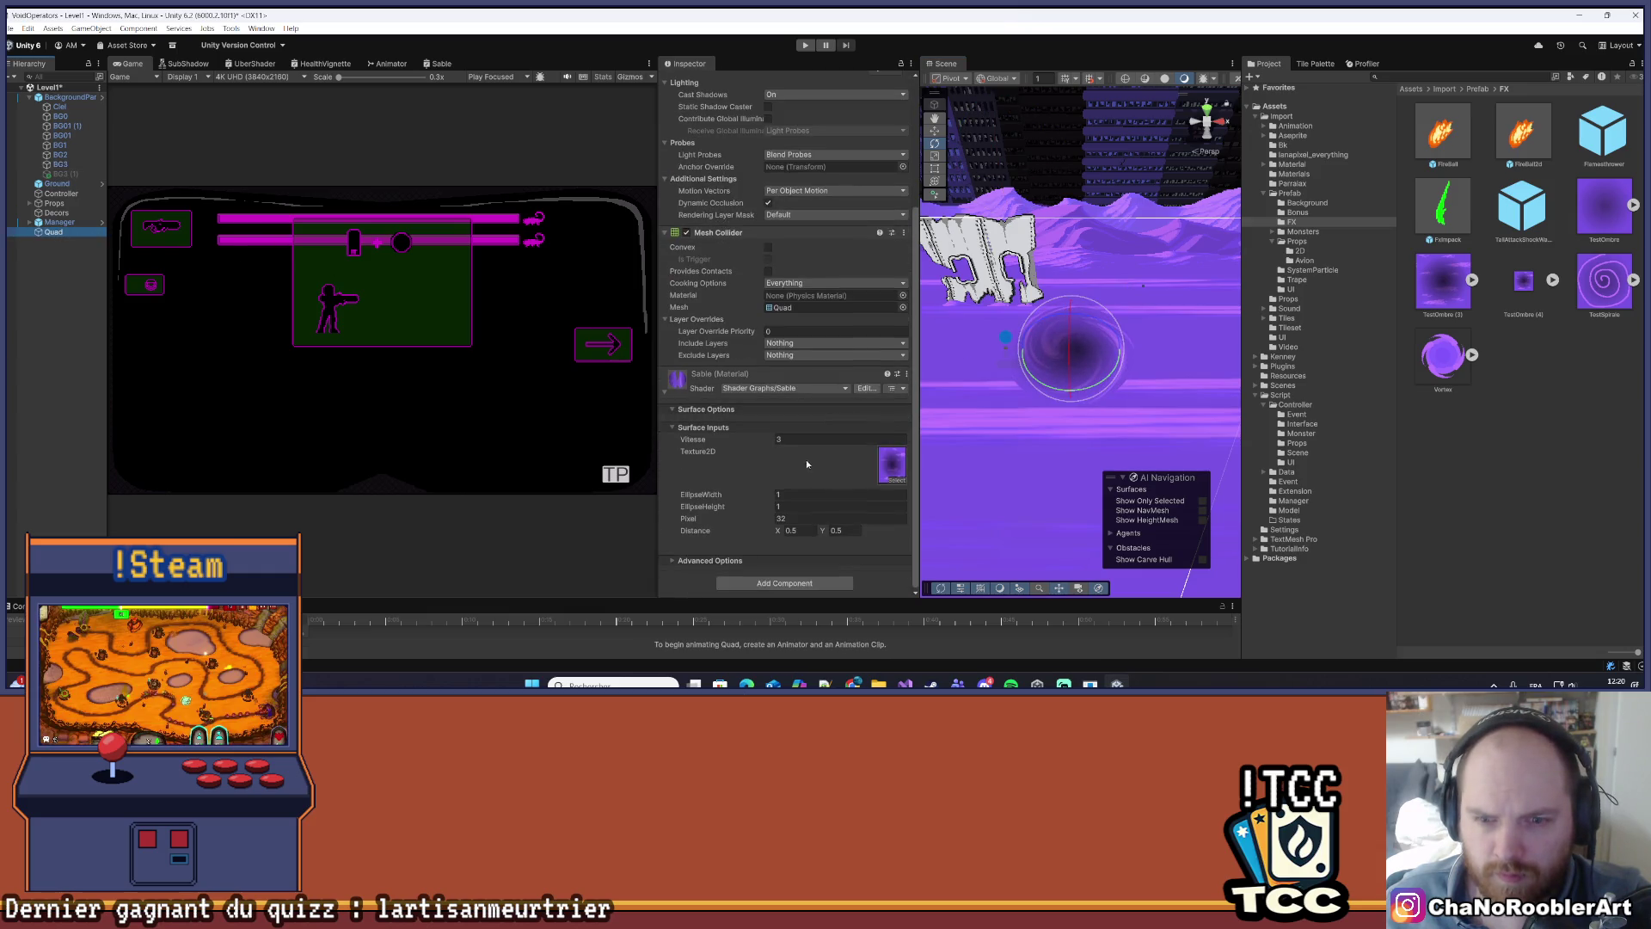
{"action": "type", "text": "64"}
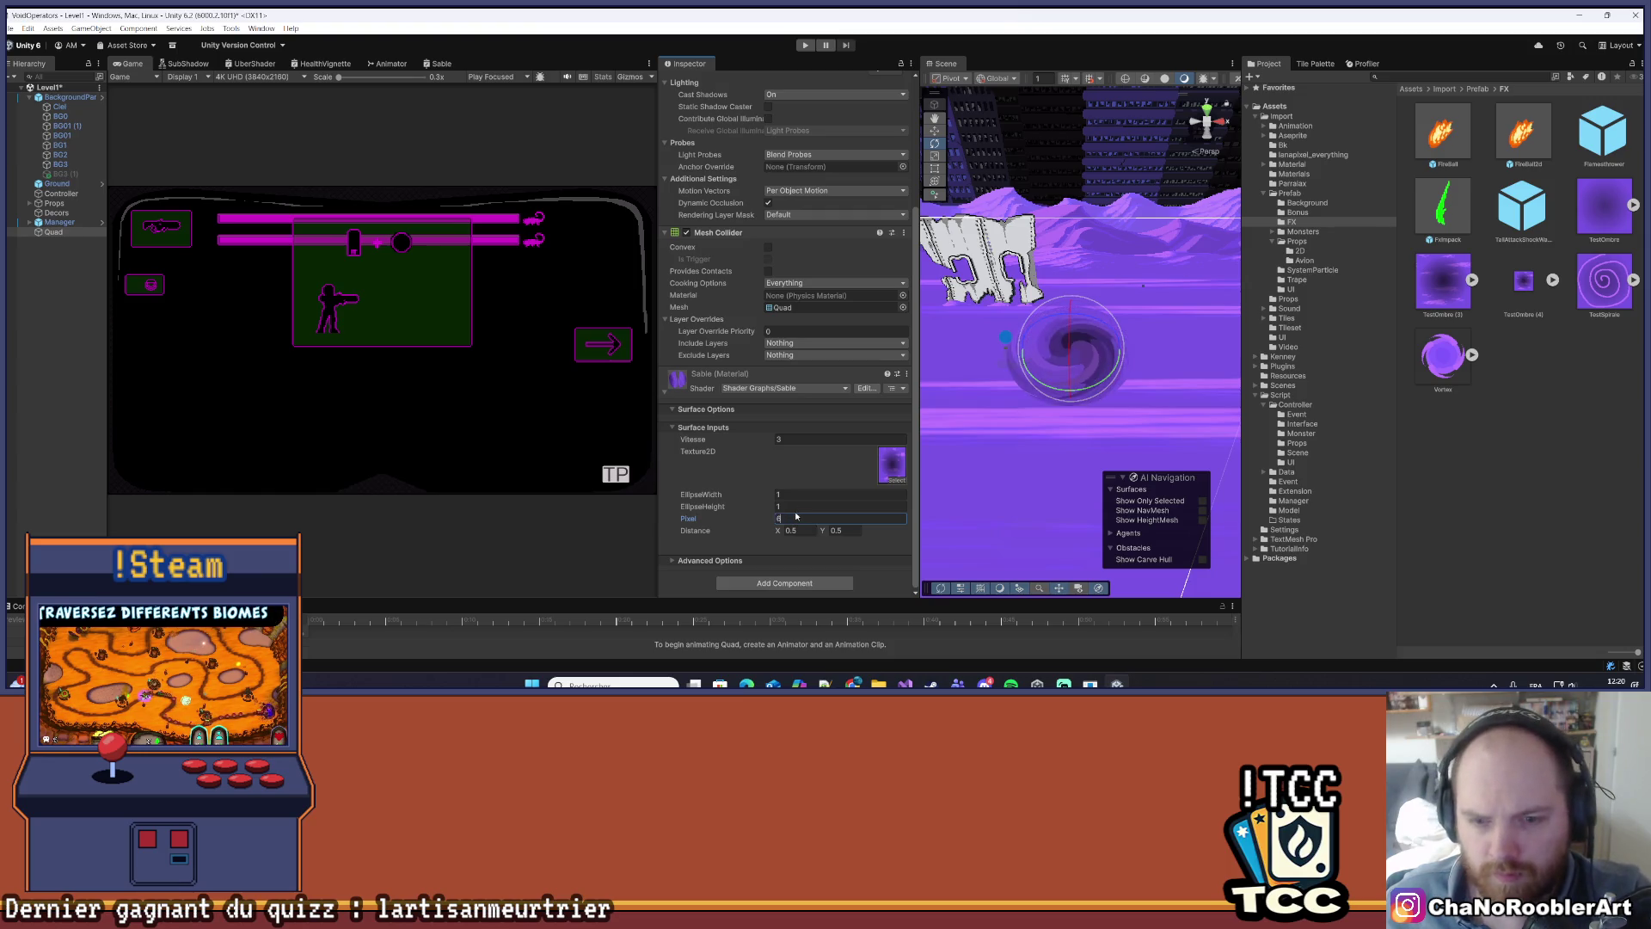
{"action": "left_click", "coordinate": [1130, 428]}
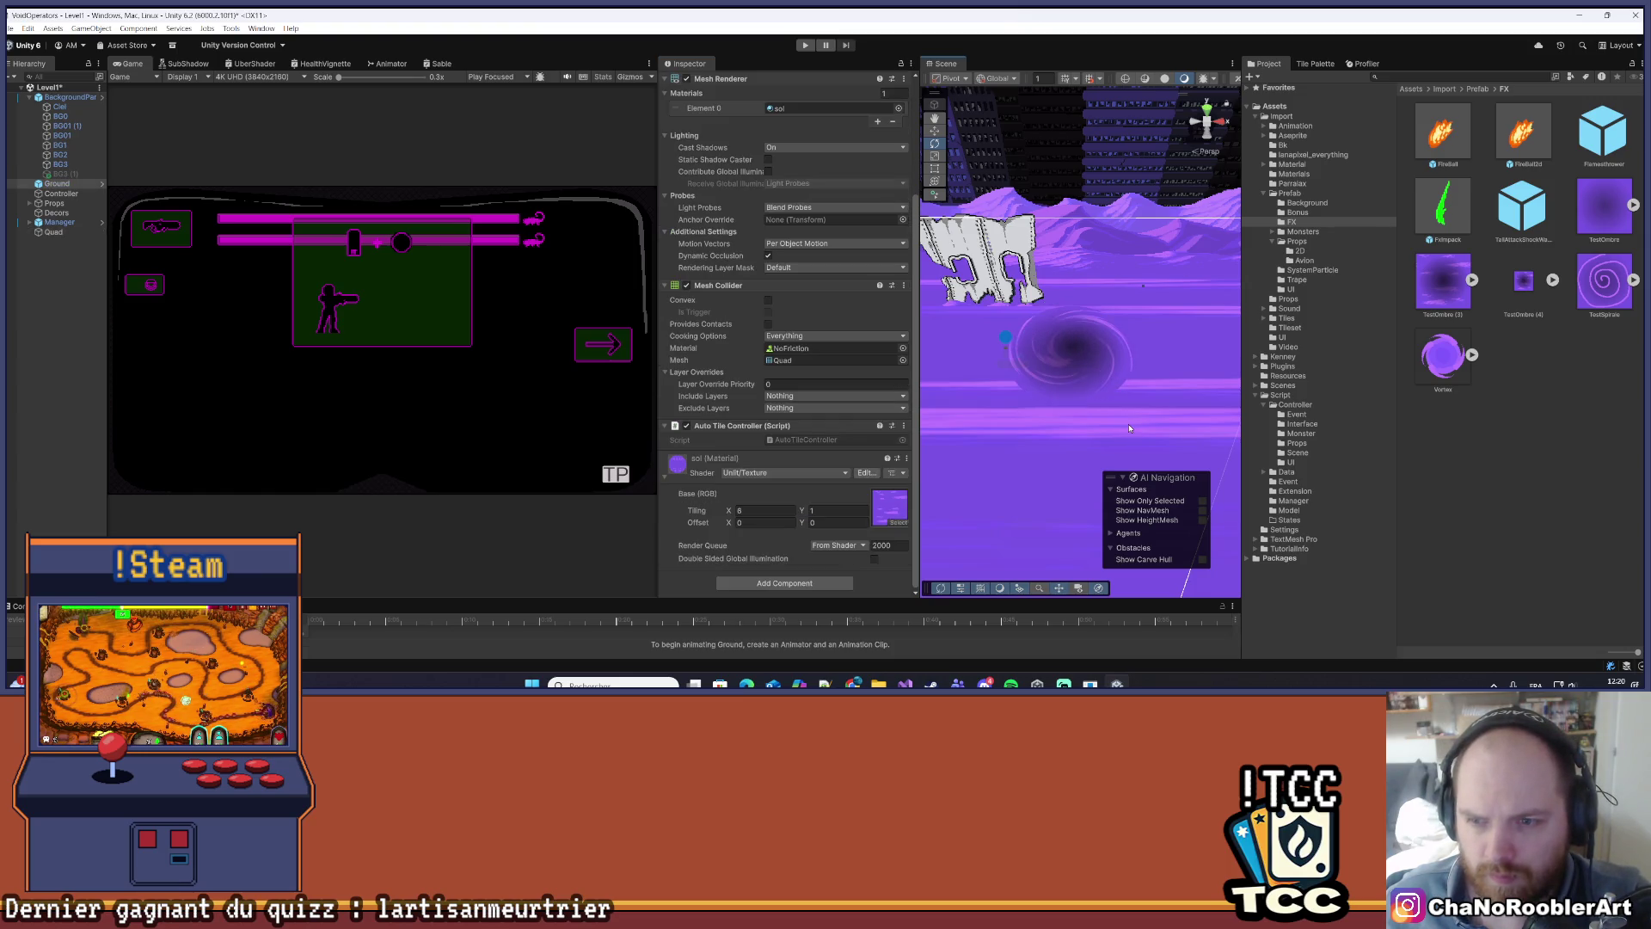
{"action": "key", "text": "ctrl+s"}
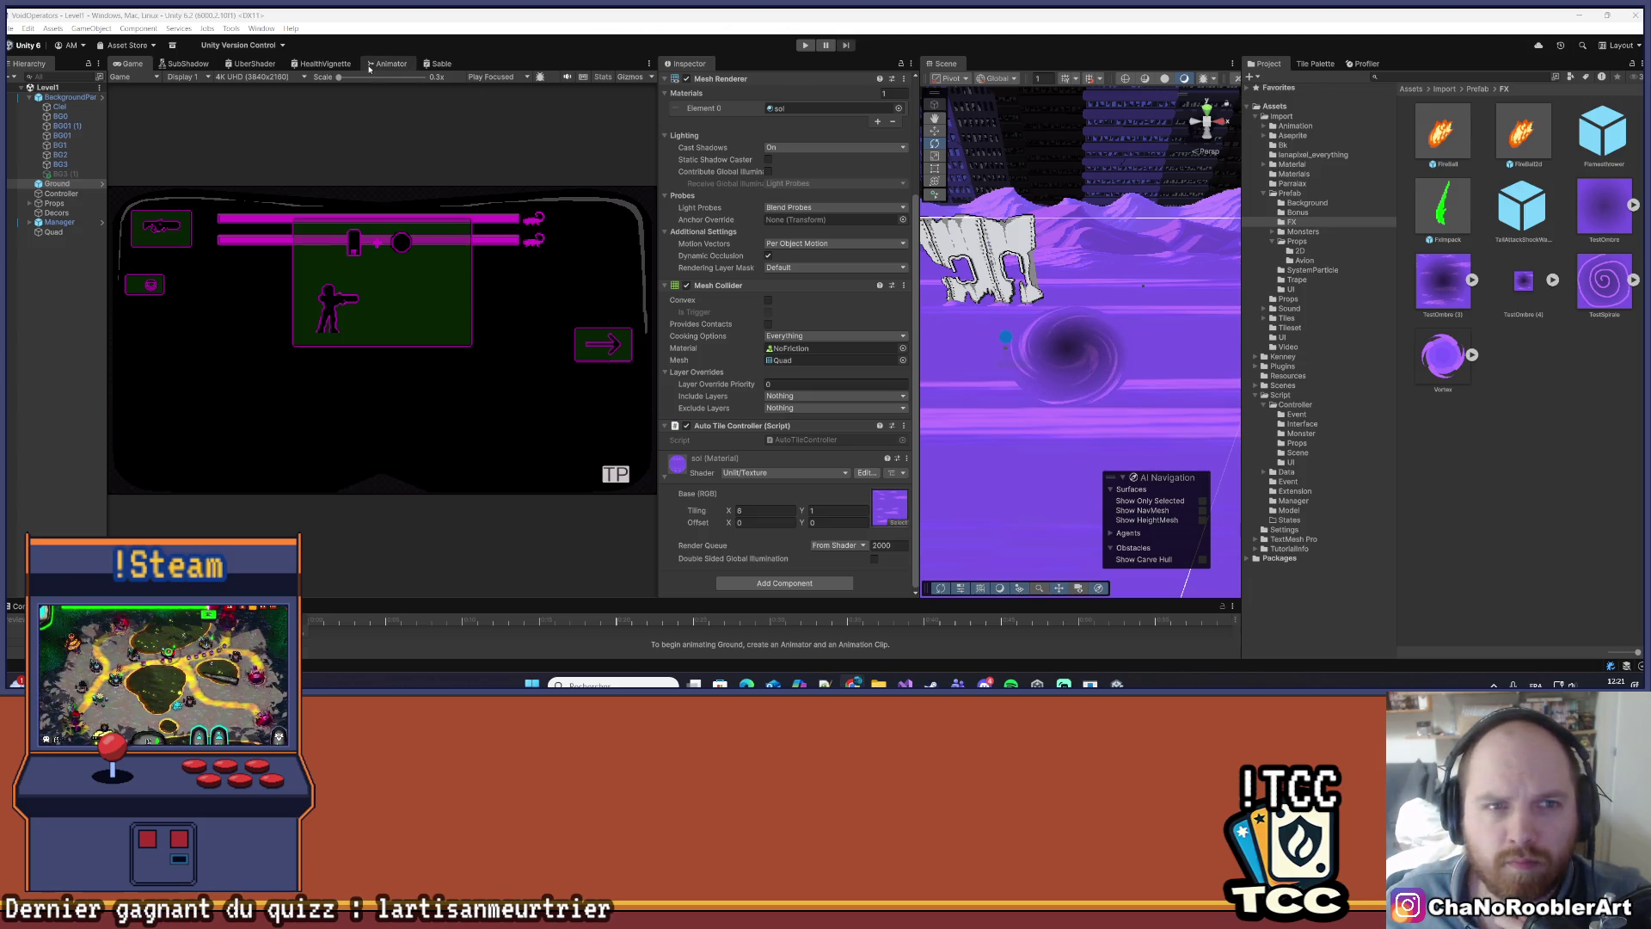
- Reposition the Pixel node in the Sable graph, save it, and start the game
{"action": "left_click", "coordinate": [441, 63]}
{"action": "scroll", "coordinate": [449, 405], "scroll_direction": "down", "scroll_amount": 1}
{"action": "scroll", "coordinate": [464, 362], "scroll_direction": "up", "scroll_amount": 5}
{"action": "key", "text": "f"}
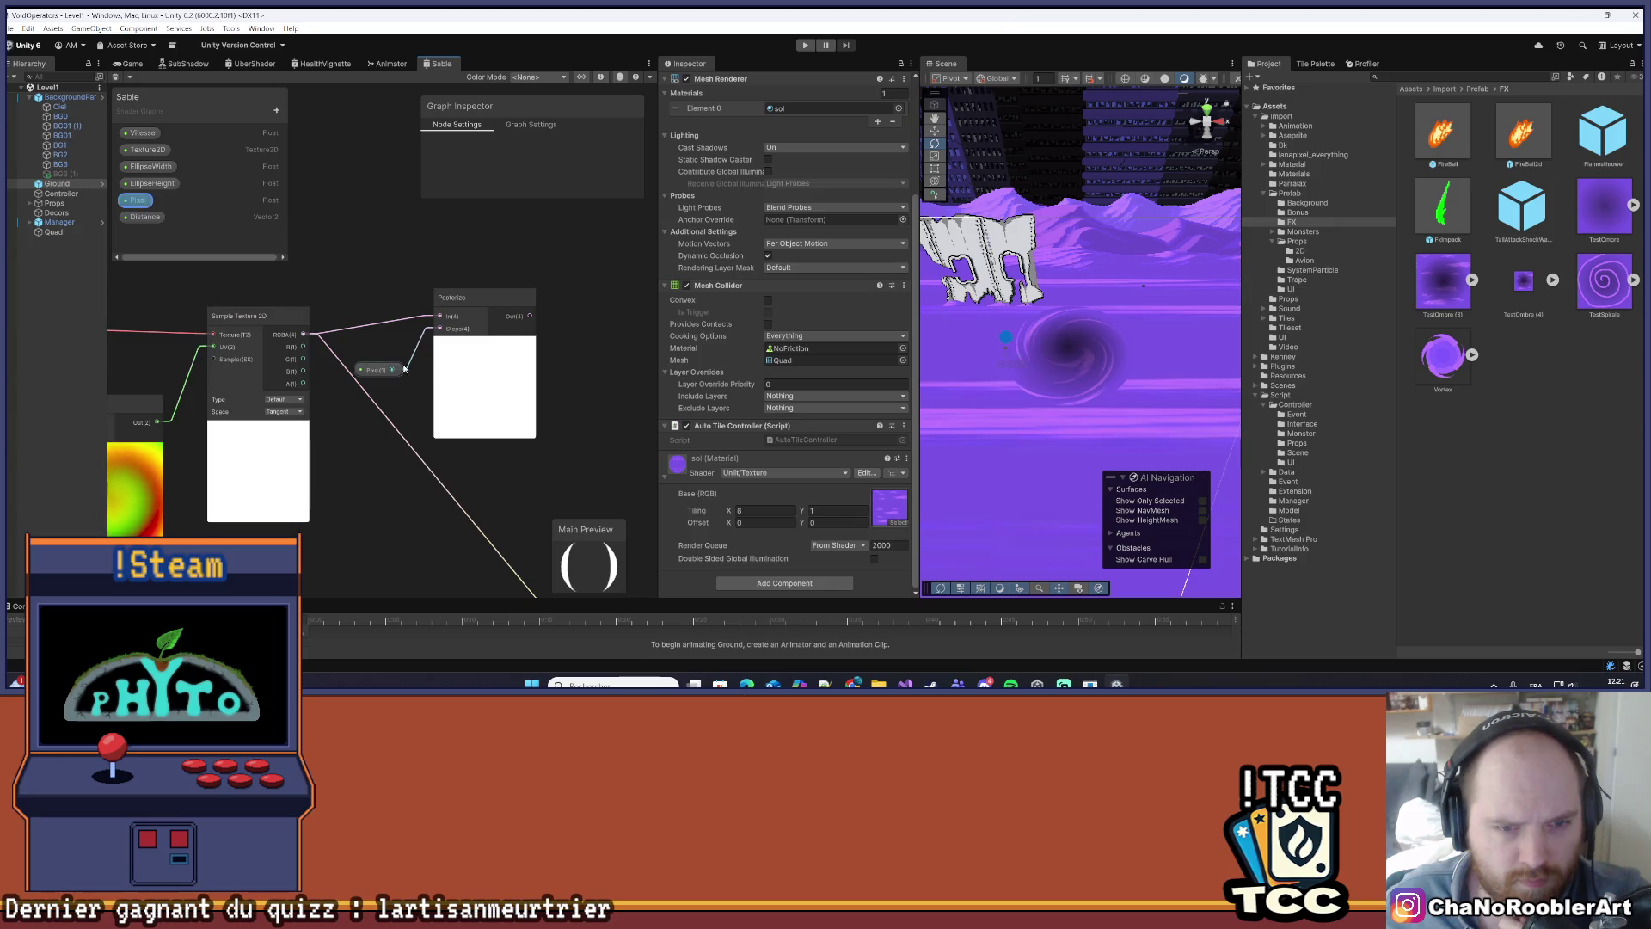
{"action": "left_click_drag", "start_coordinate": [379, 370], "coordinate": [397, 350]}
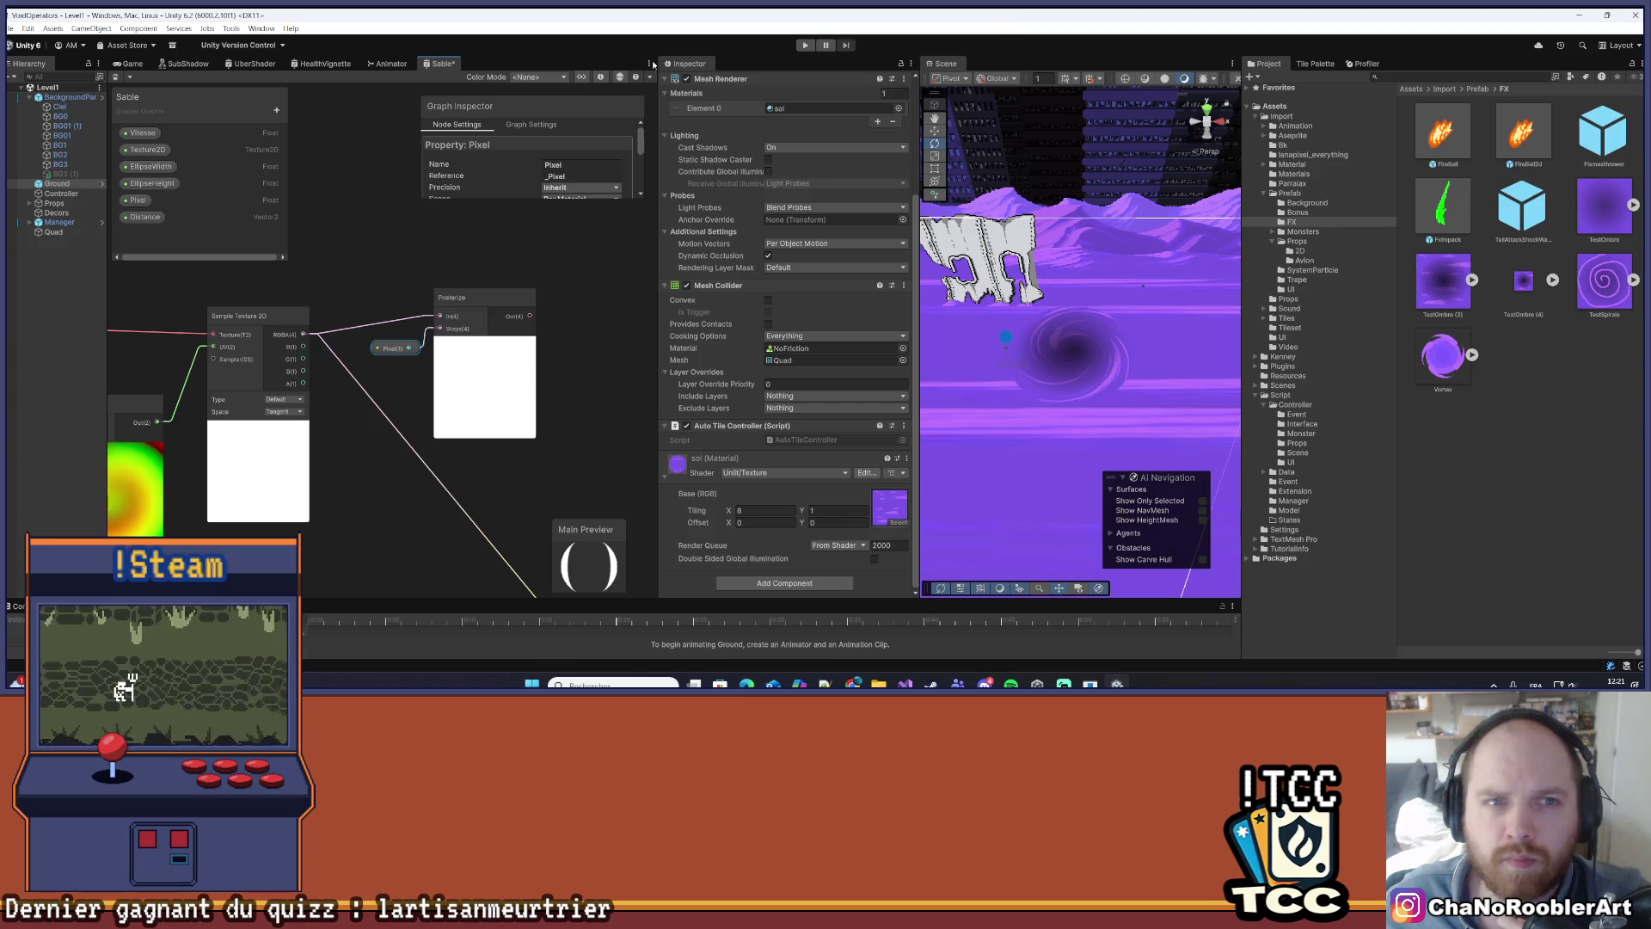
{"action": "left_click", "coordinate": [115, 77]}
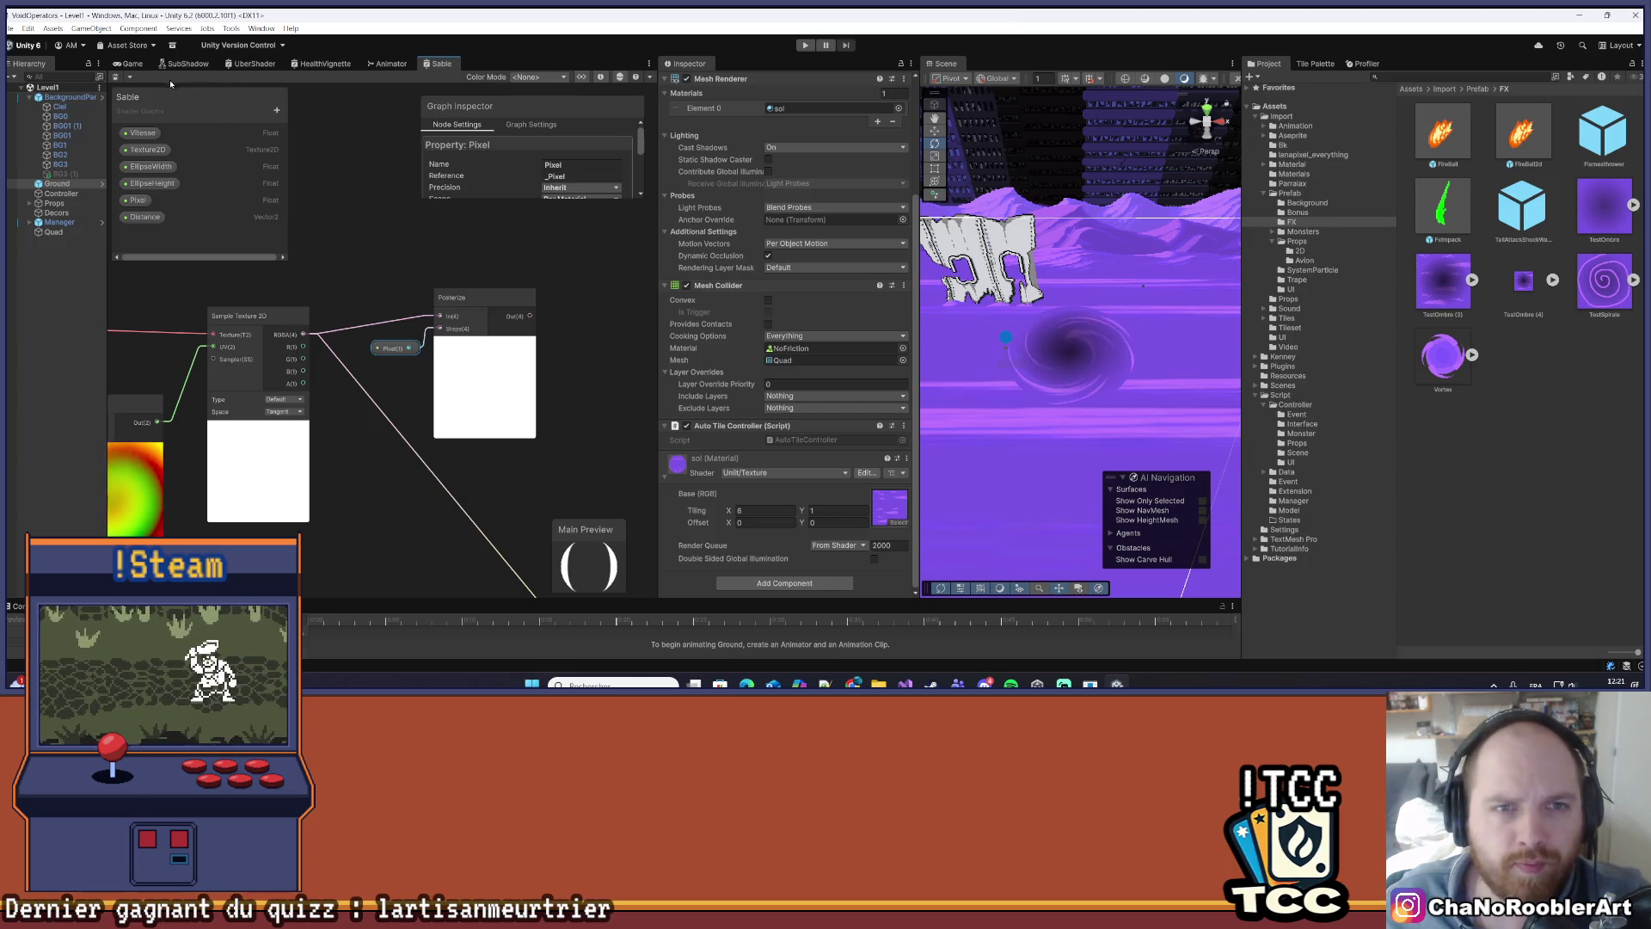
{"action": "left_click", "coordinate": [803, 46]}
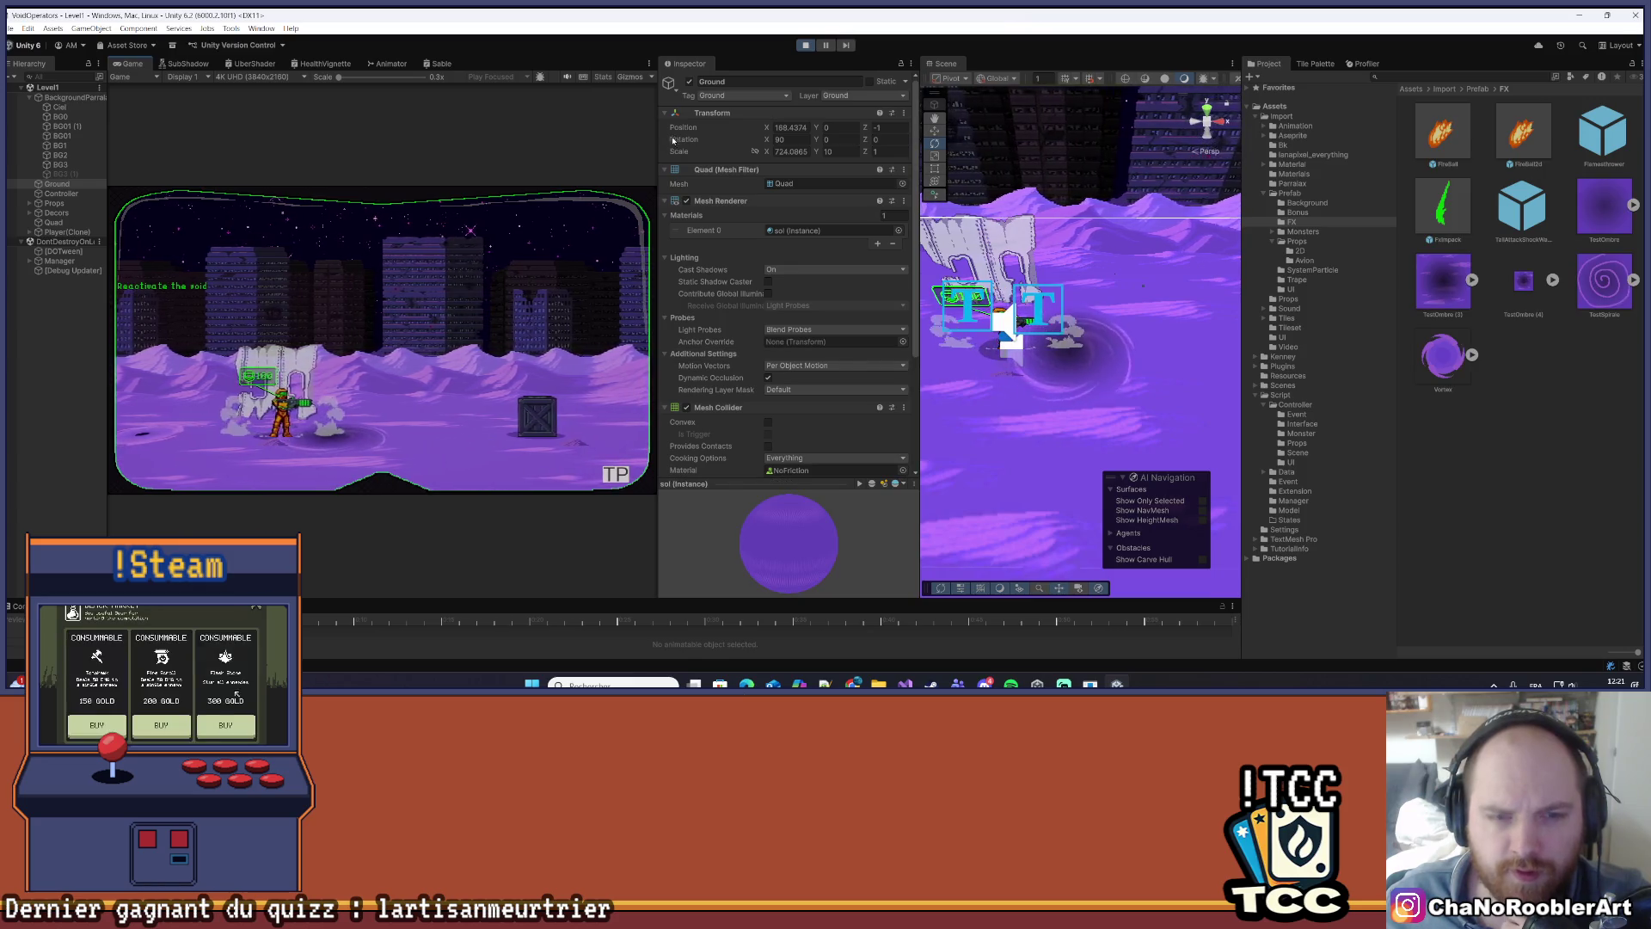
- Widen the Game, Inspector and Hierarchy panels, then select the Quad to show its Sable material
{"action": "mouse_move", "coordinate": [657, 112]}
{"action": "left_mouse_down"}
{"action": "mouse_move", "coordinate": [925, 129]}
{"action": "mouse_move", "coordinate": [908, 148]}
{"action": "left_mouse_up"}
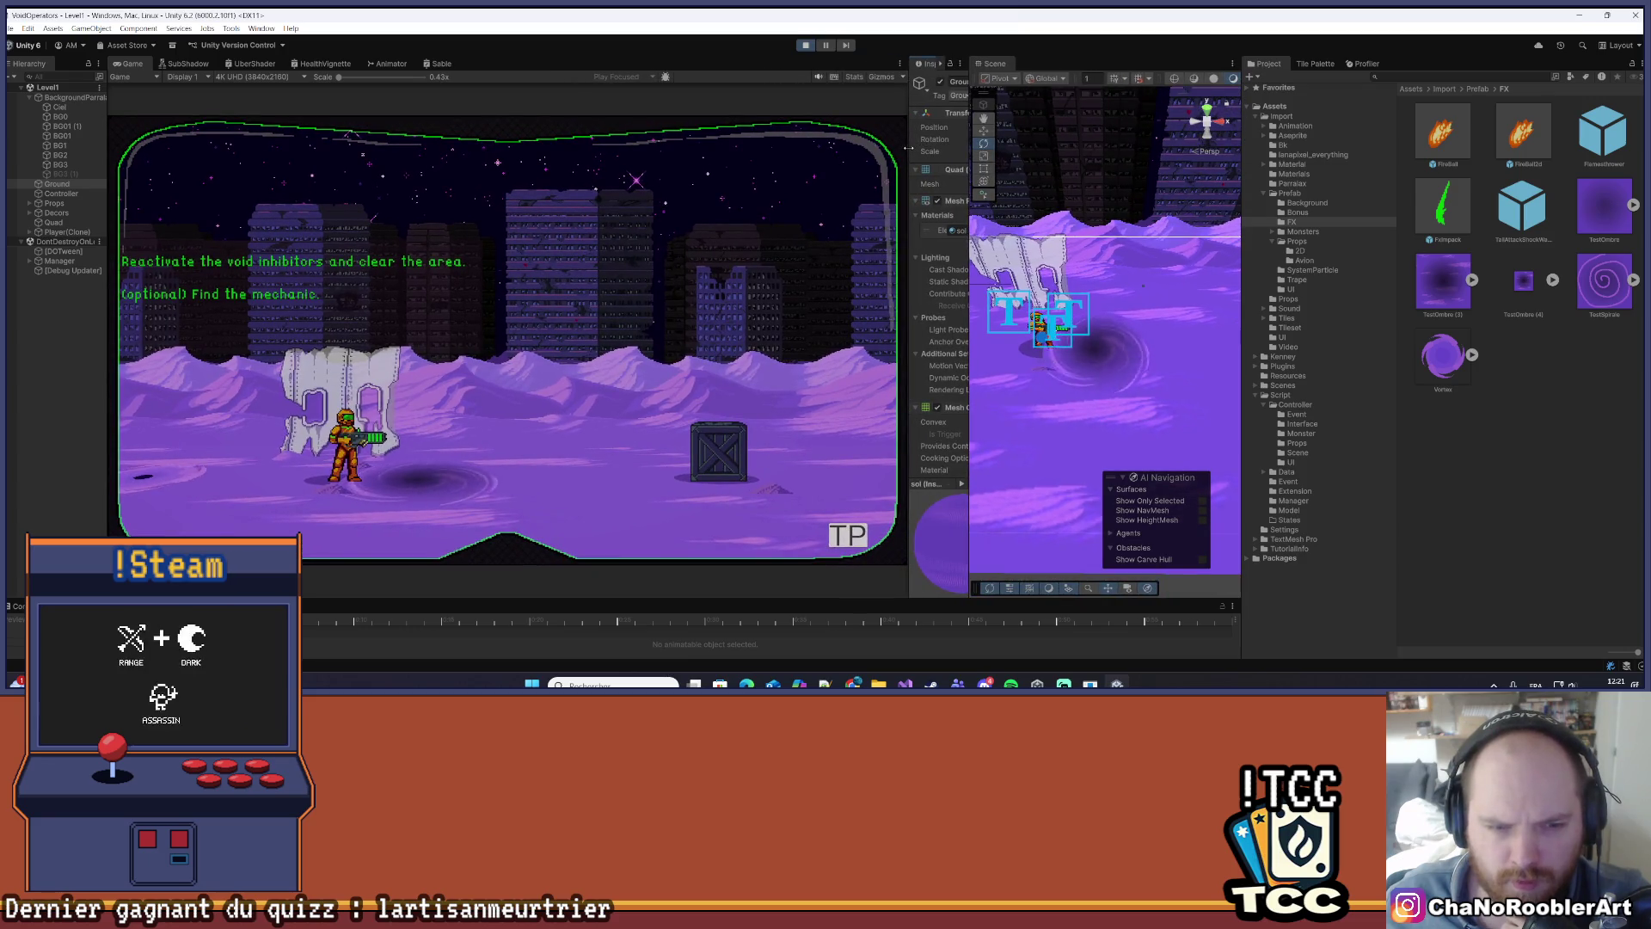
{"action": "left_click", "coordinate": [1045, 326]}
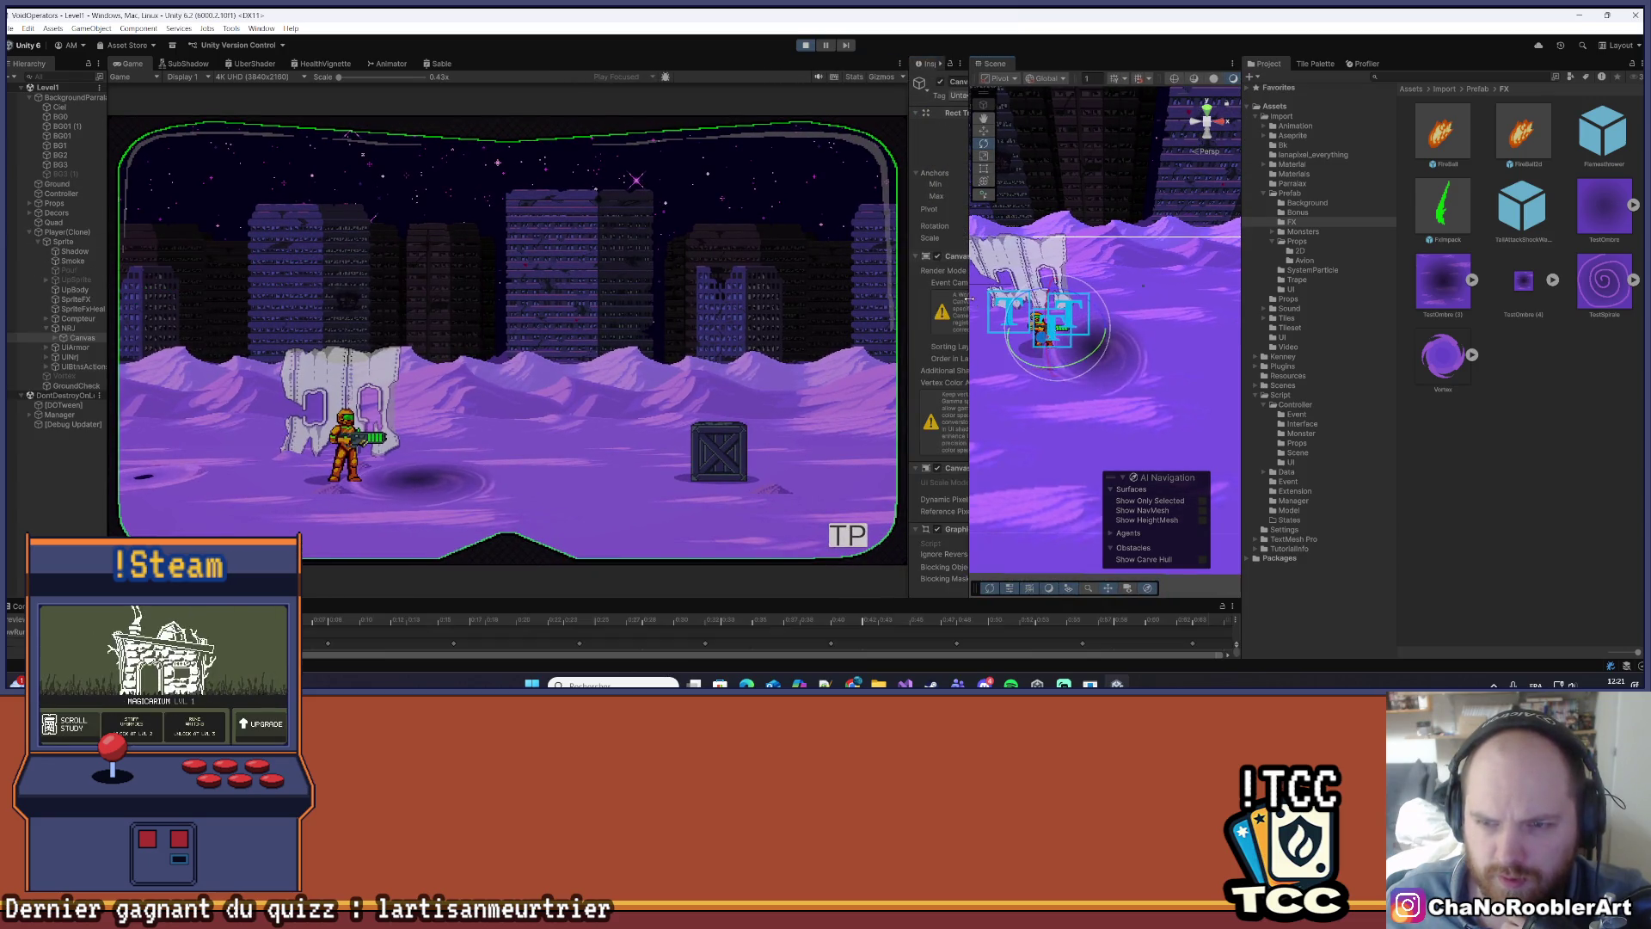
{"action": "left_click_drag", "start_coordinate": [968, 298], "coordinate": [1182, 301]}
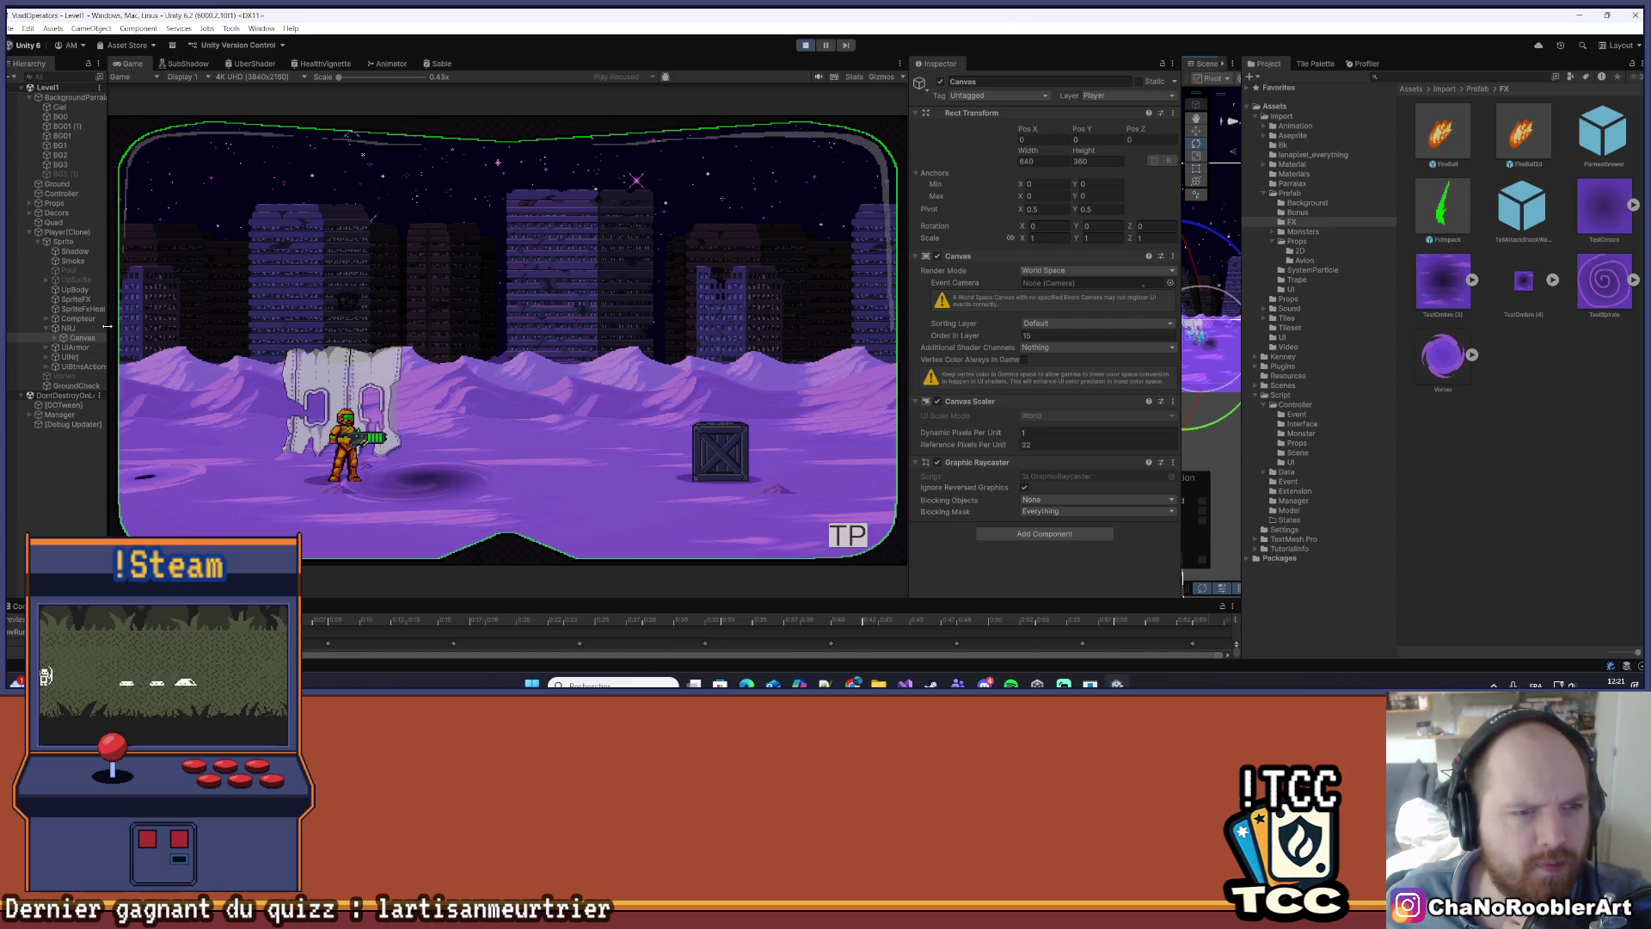
{"action": "left_click_drag", "start_coordinate": [106, 326], "coordinate": [203, 336]}
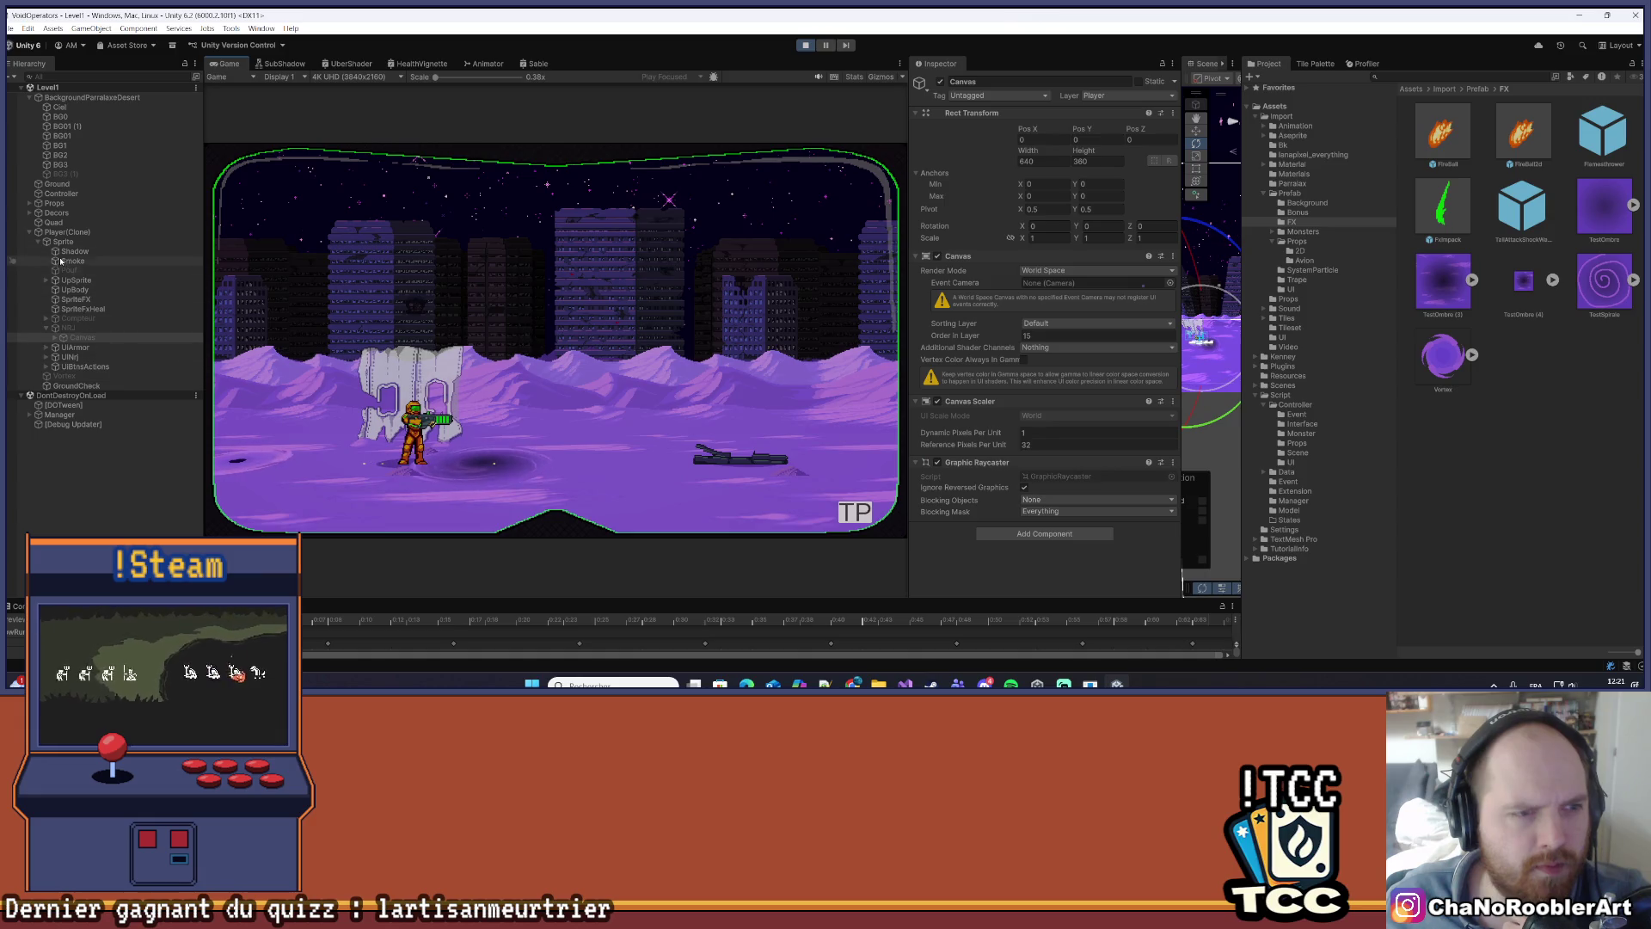
{"action": "left_click", "coordinate": [54, 222]}
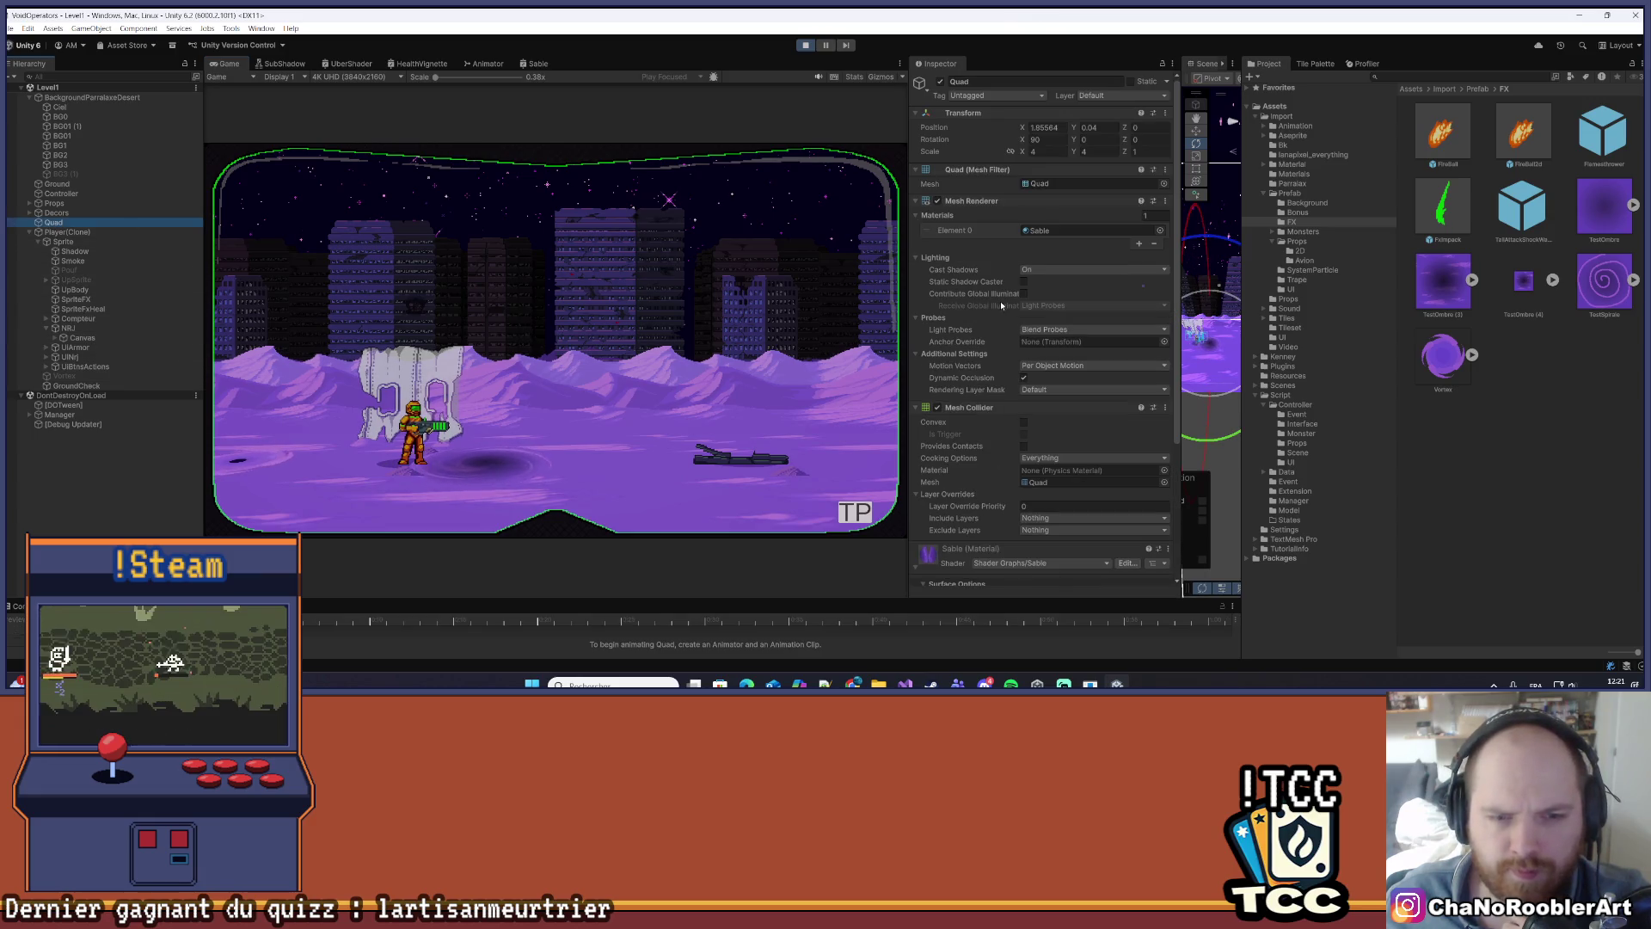
- Set the Sable material's Vitesse value to 3
{"action": "scroll", "coordinate": [1069, 392], "scroll_direction": "down", "scroll_amount": 2}
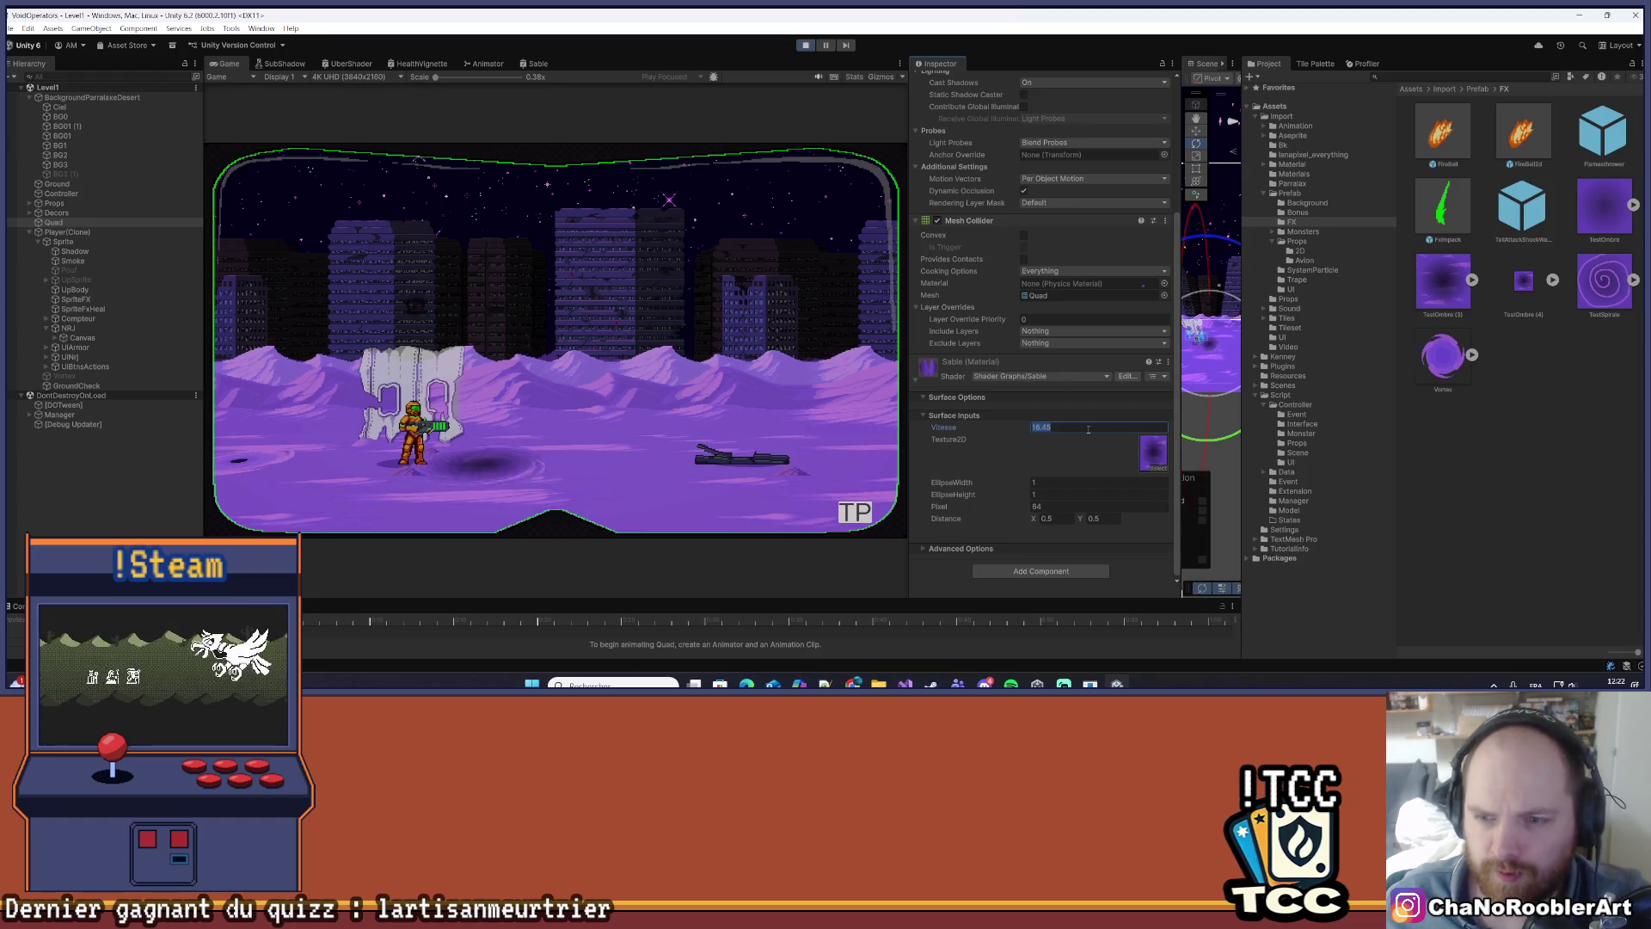
{"action": "type", "text": "100"}
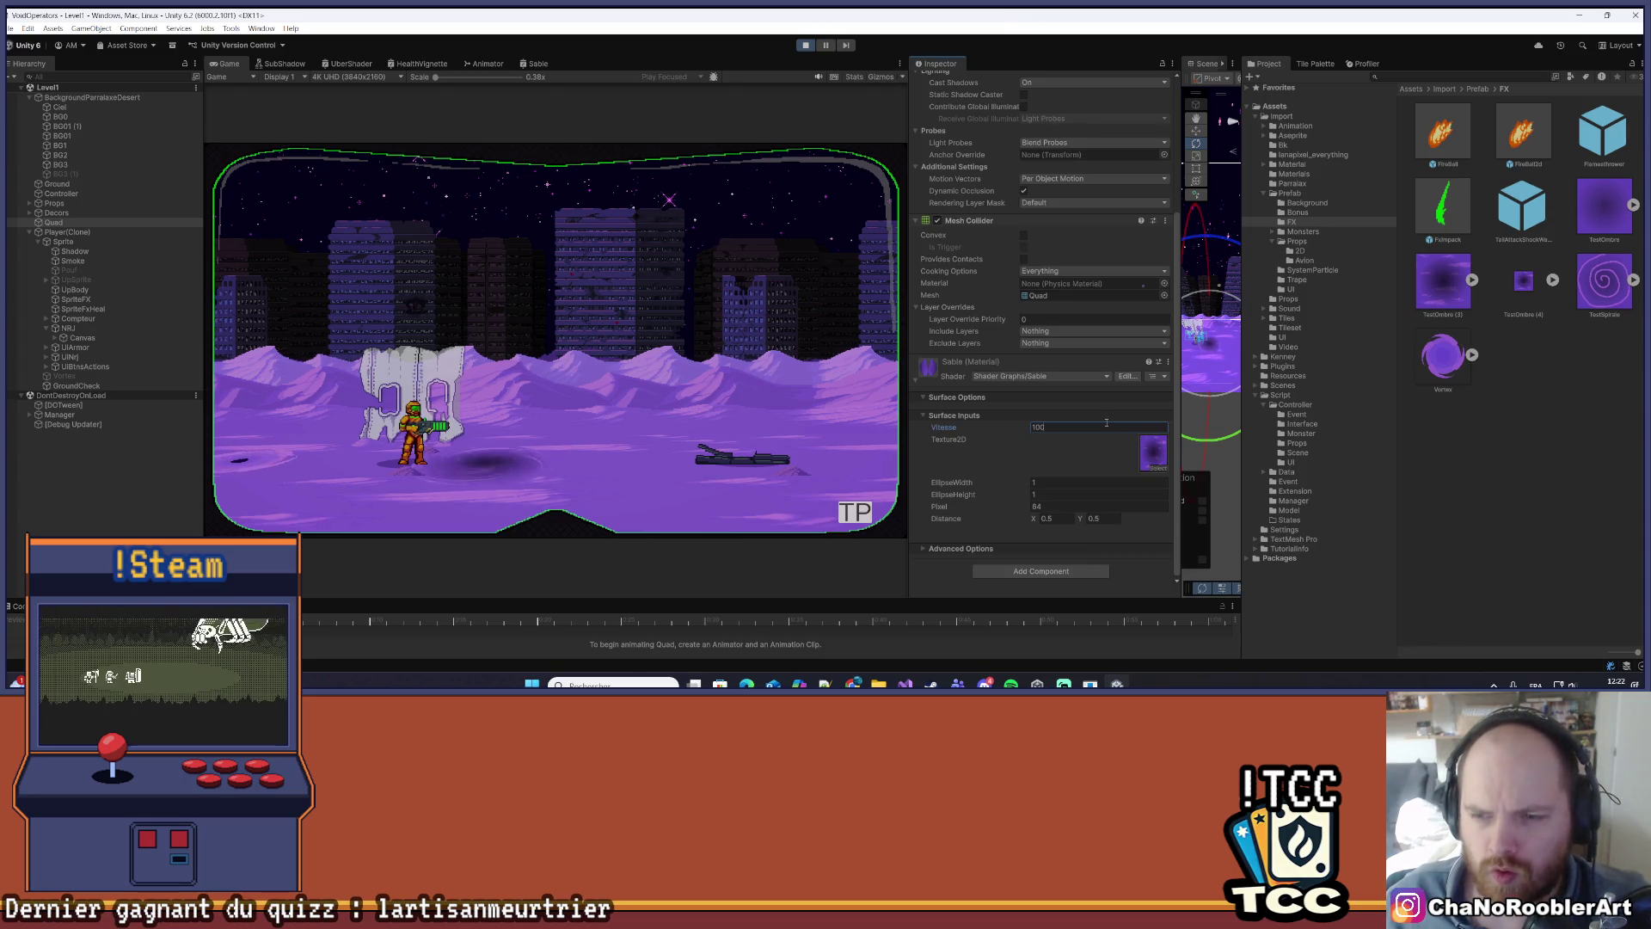
{"action": "left_click_drag", "start_coordinate": [1088, 426], "coordinate": [997, 427]}
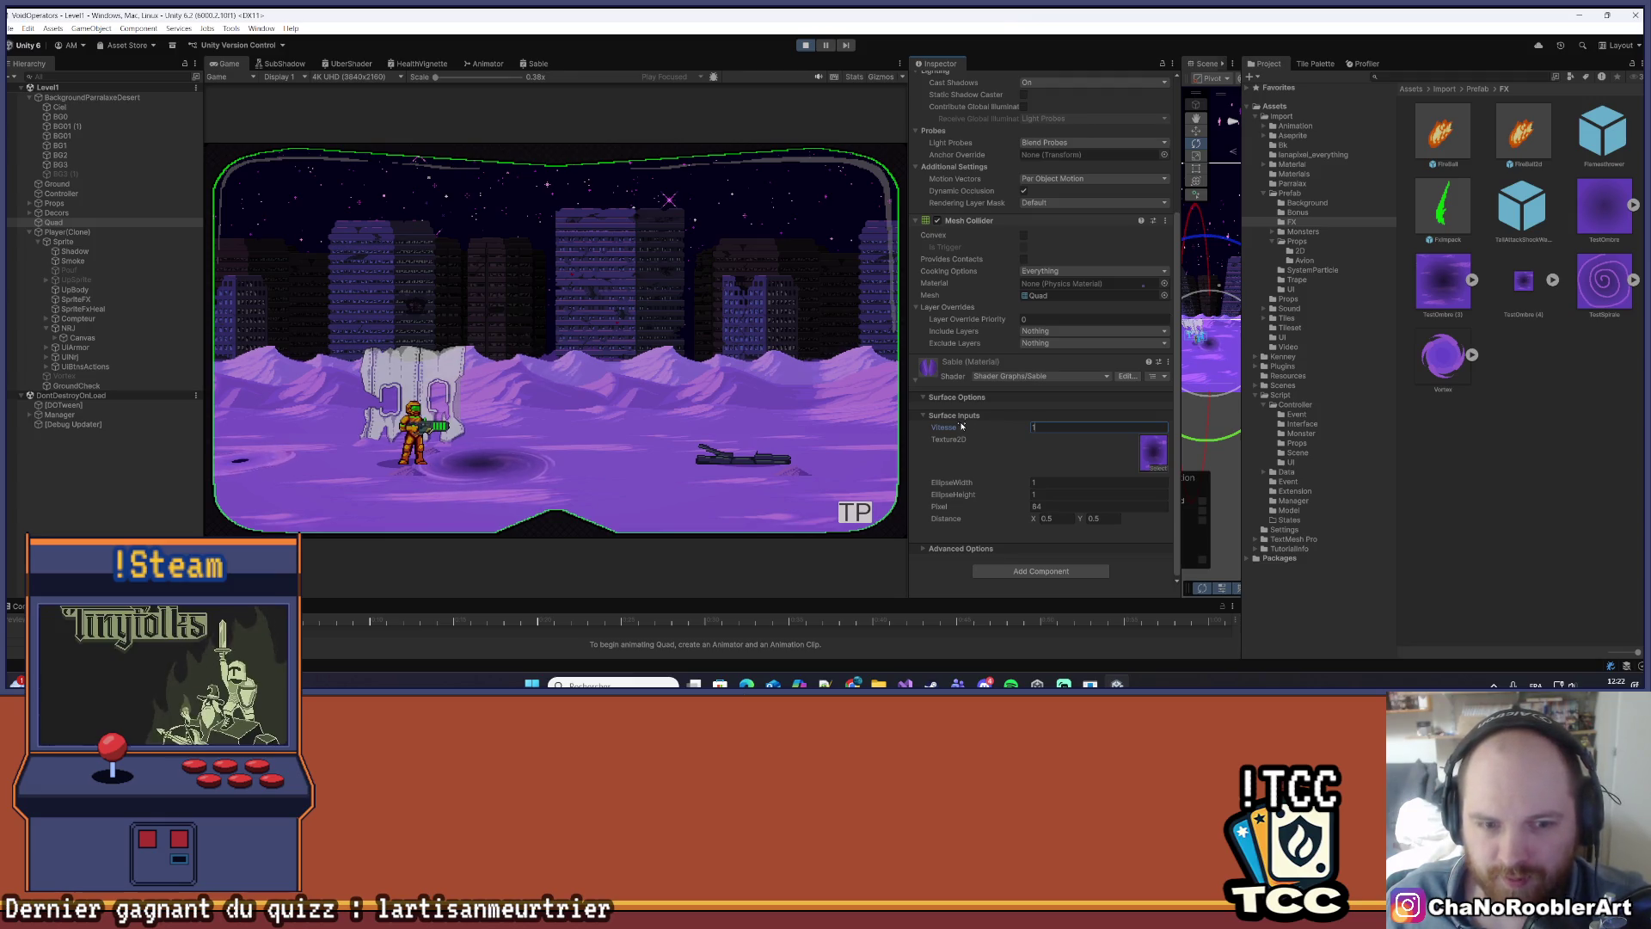
{"action": "key", "text": "BackSpace"}
{"action": "type", "text": "3"}
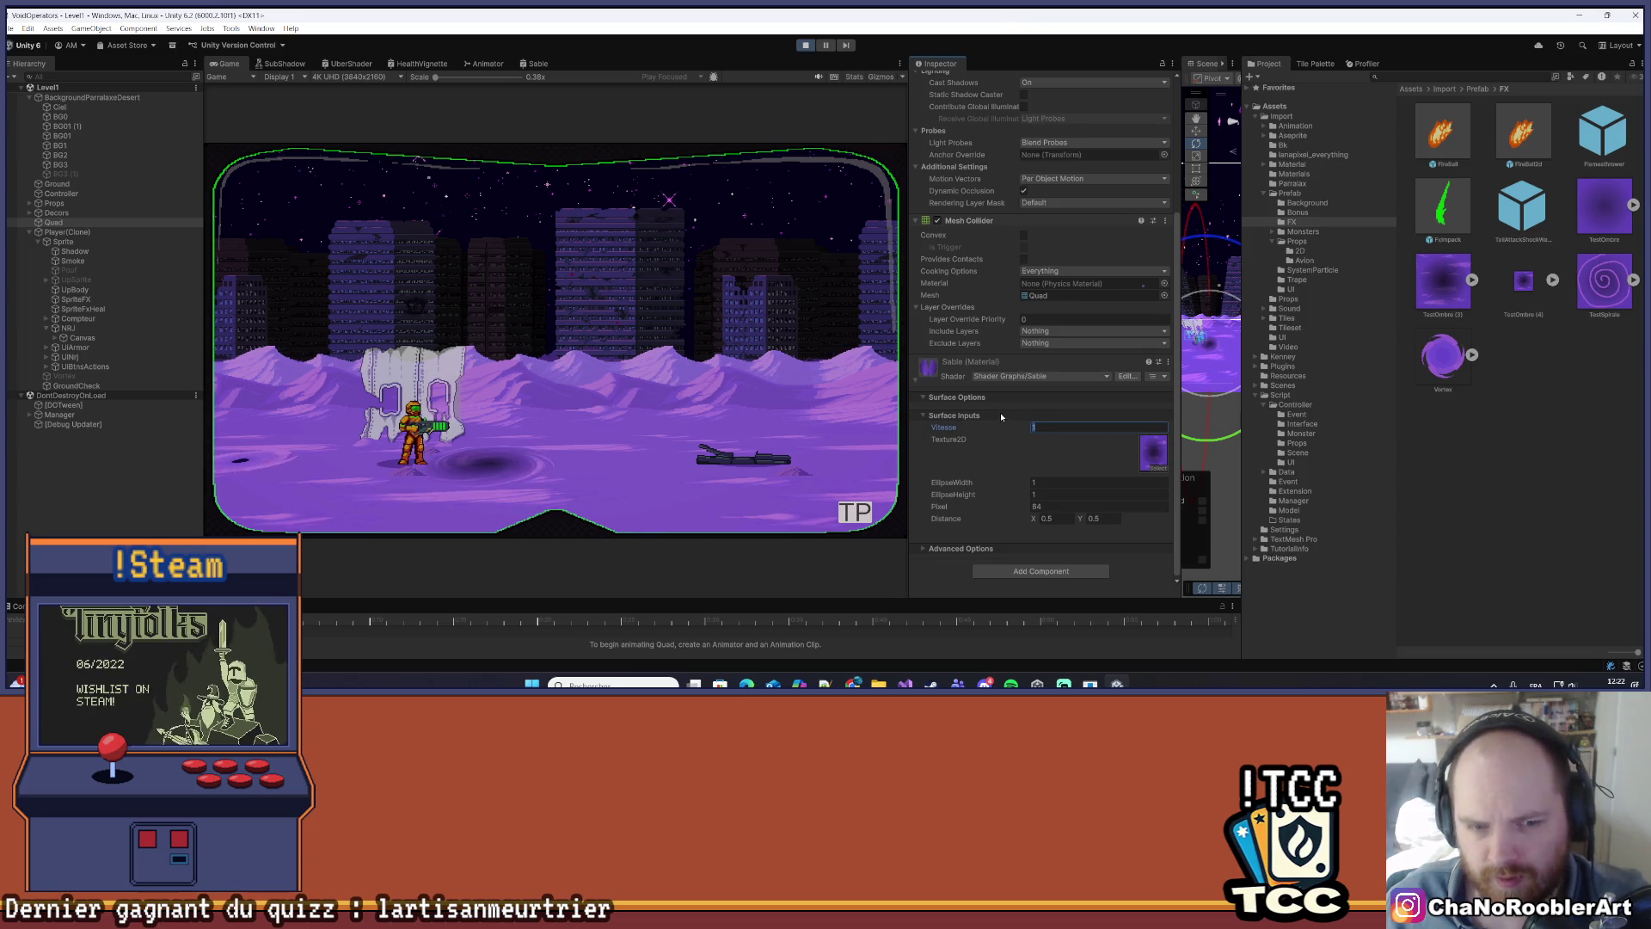
{"action": "key", "text": "Return"}
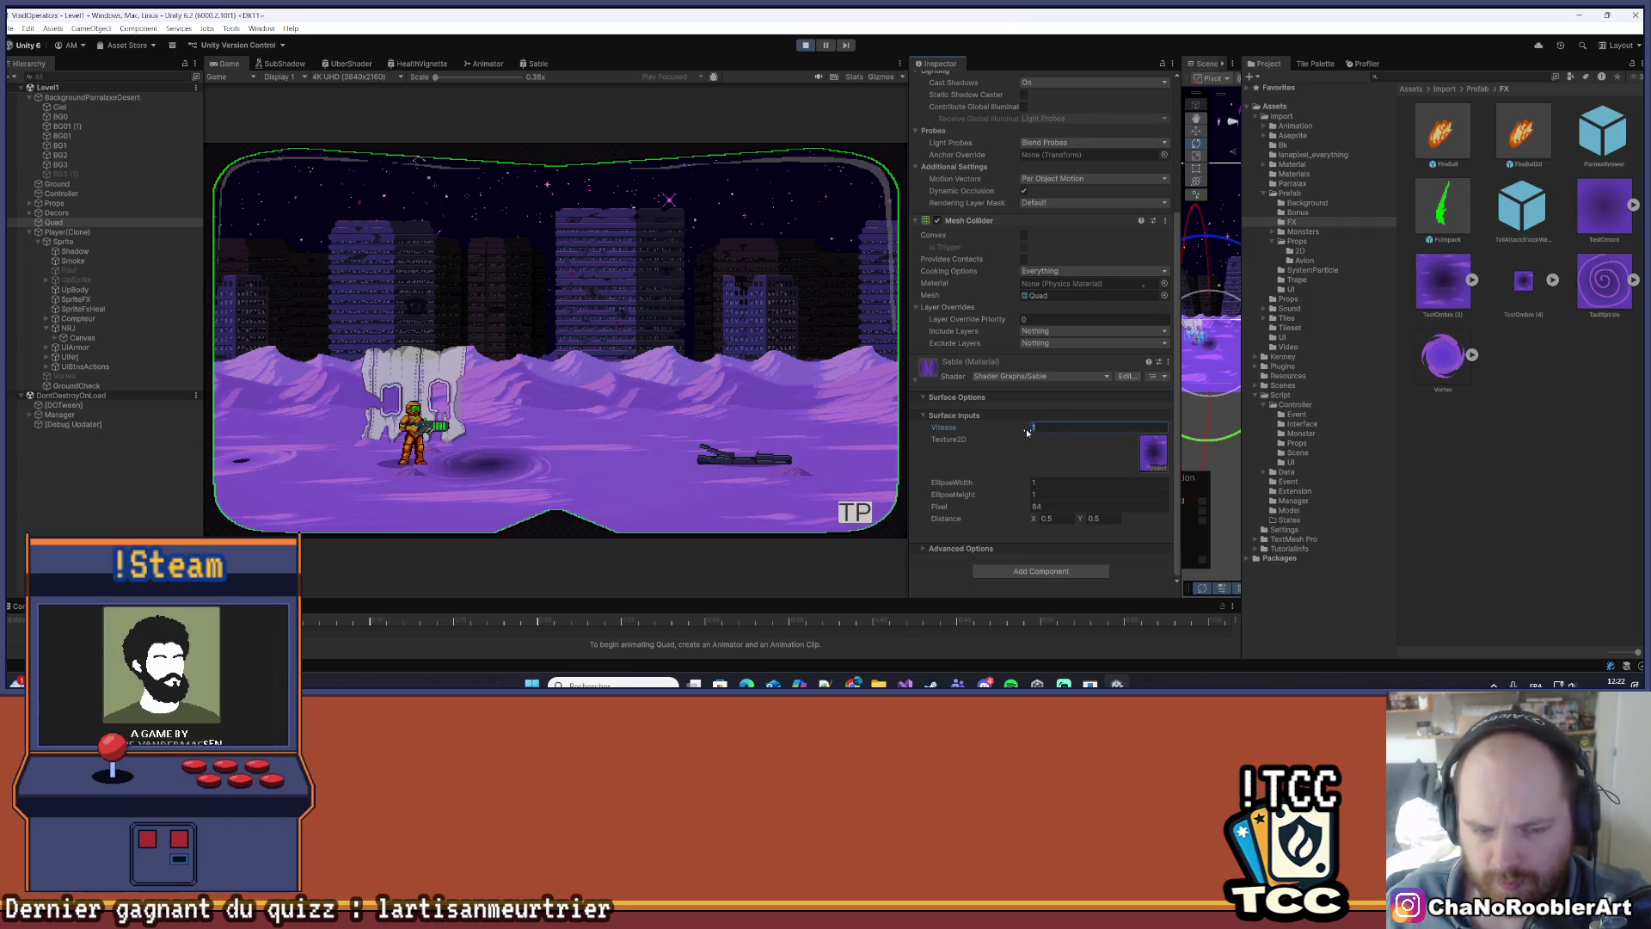
- Lower the Pixel value, trying 16 and 8 before settling on 32
{"action": "left_click_drag", "start_coordinate": [1027, 510], "coordinate": [901, 512]}
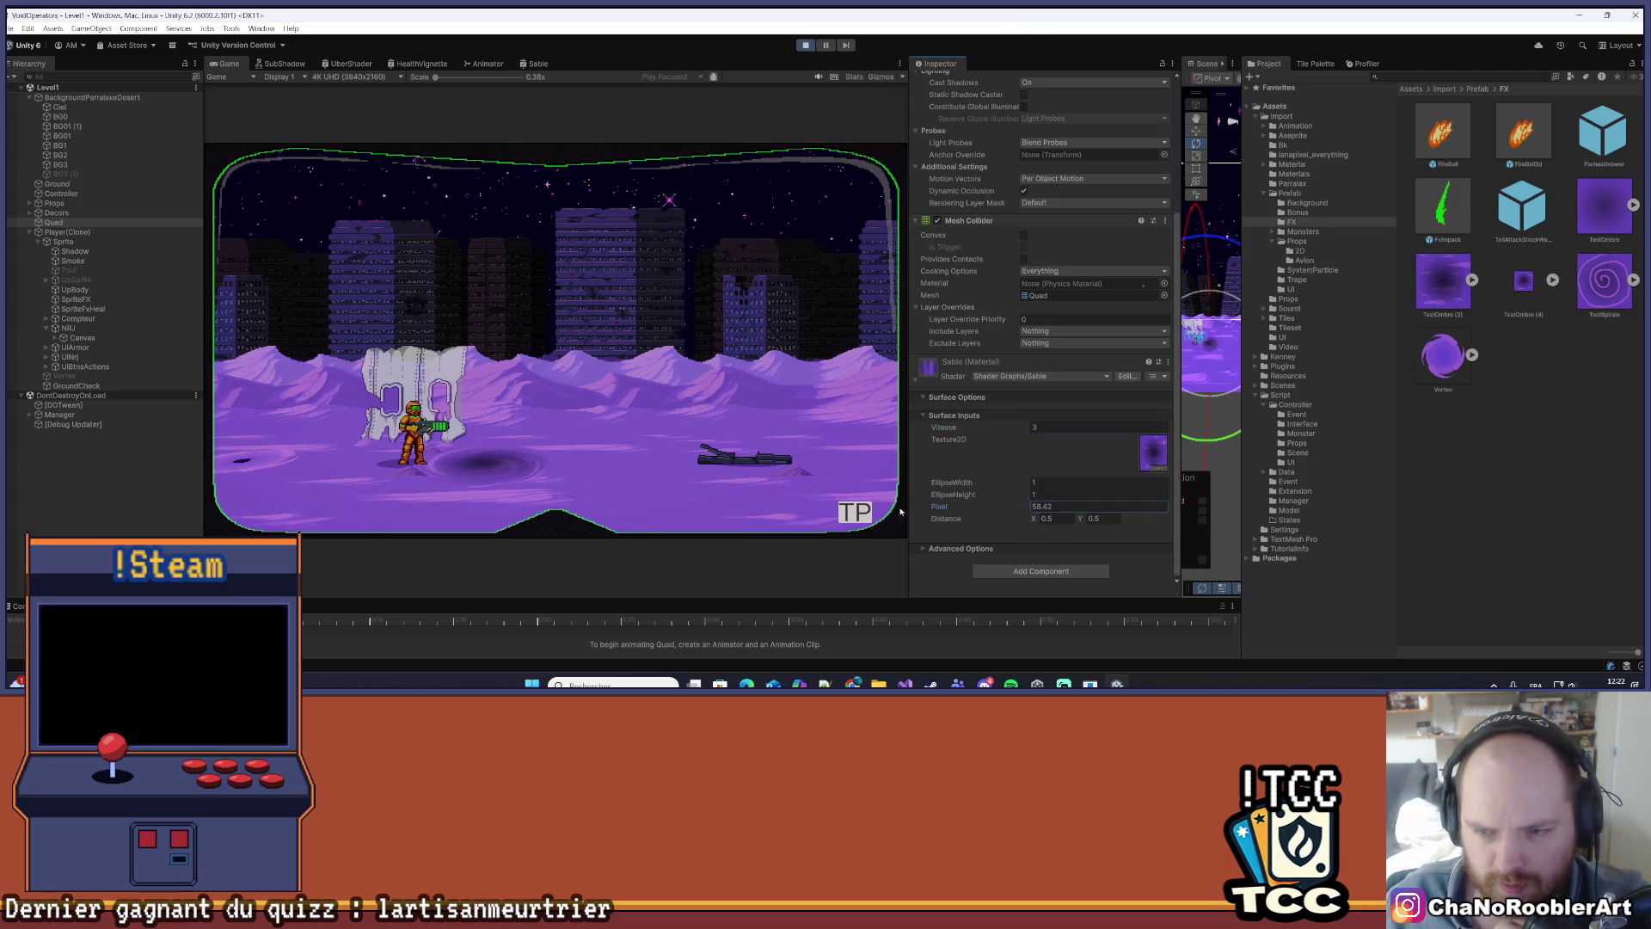
{"action": "left_click_drag", "start_coordinate": [670, 513], "coordinate": [307, 514]}
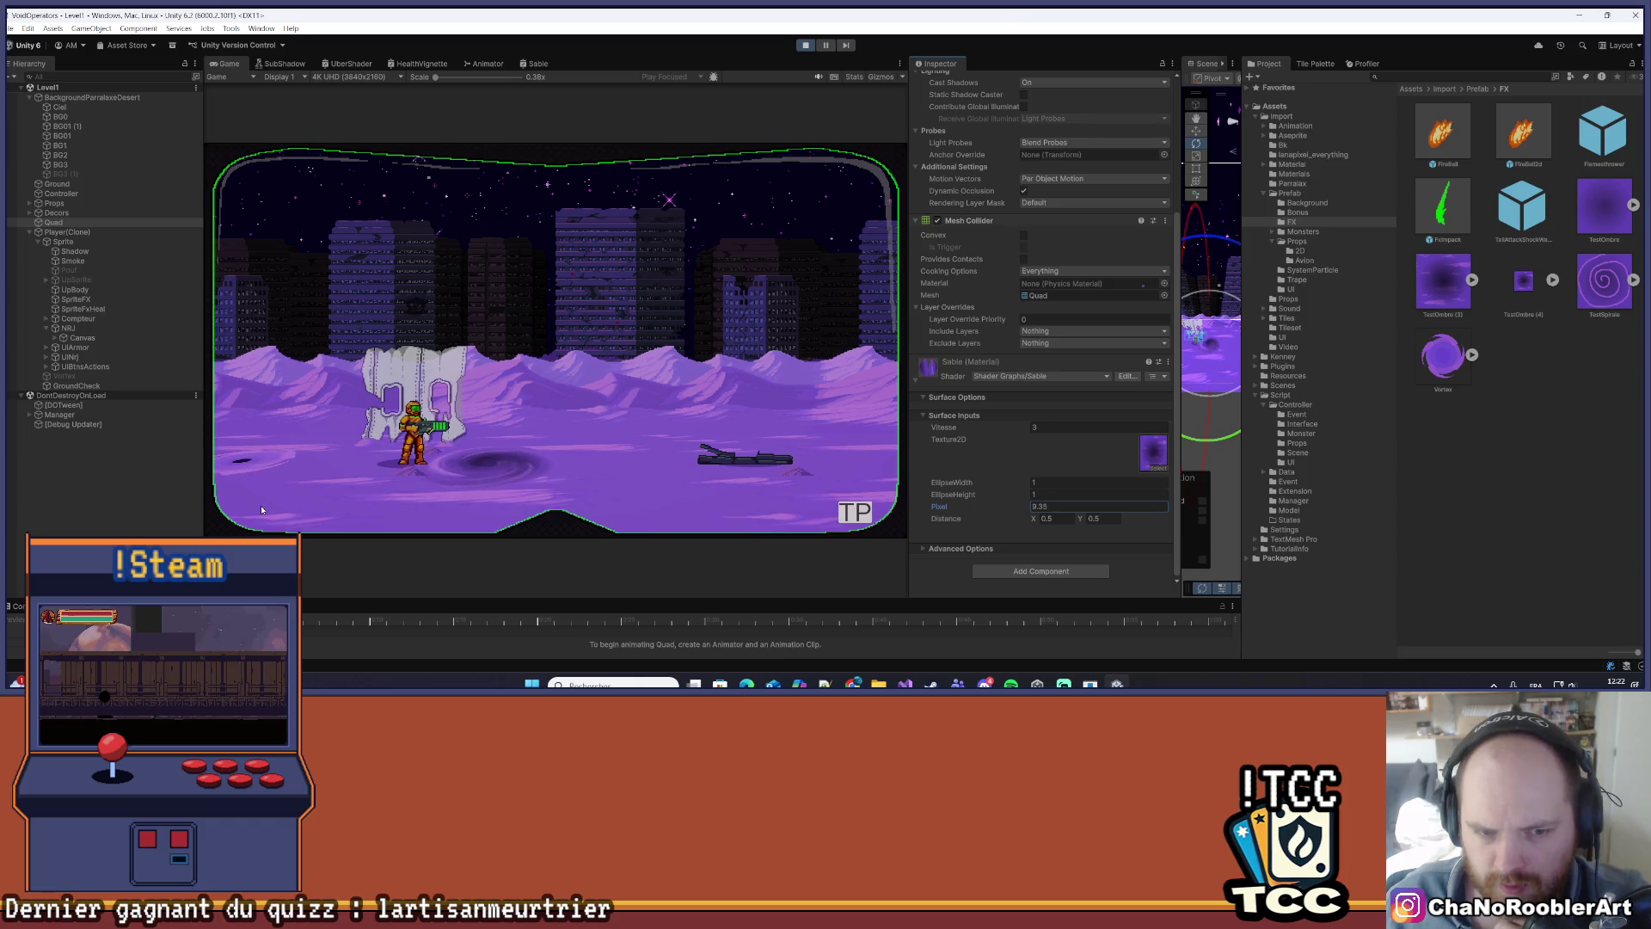
{"action": "double_click", "coordinate": [1053, 507]}
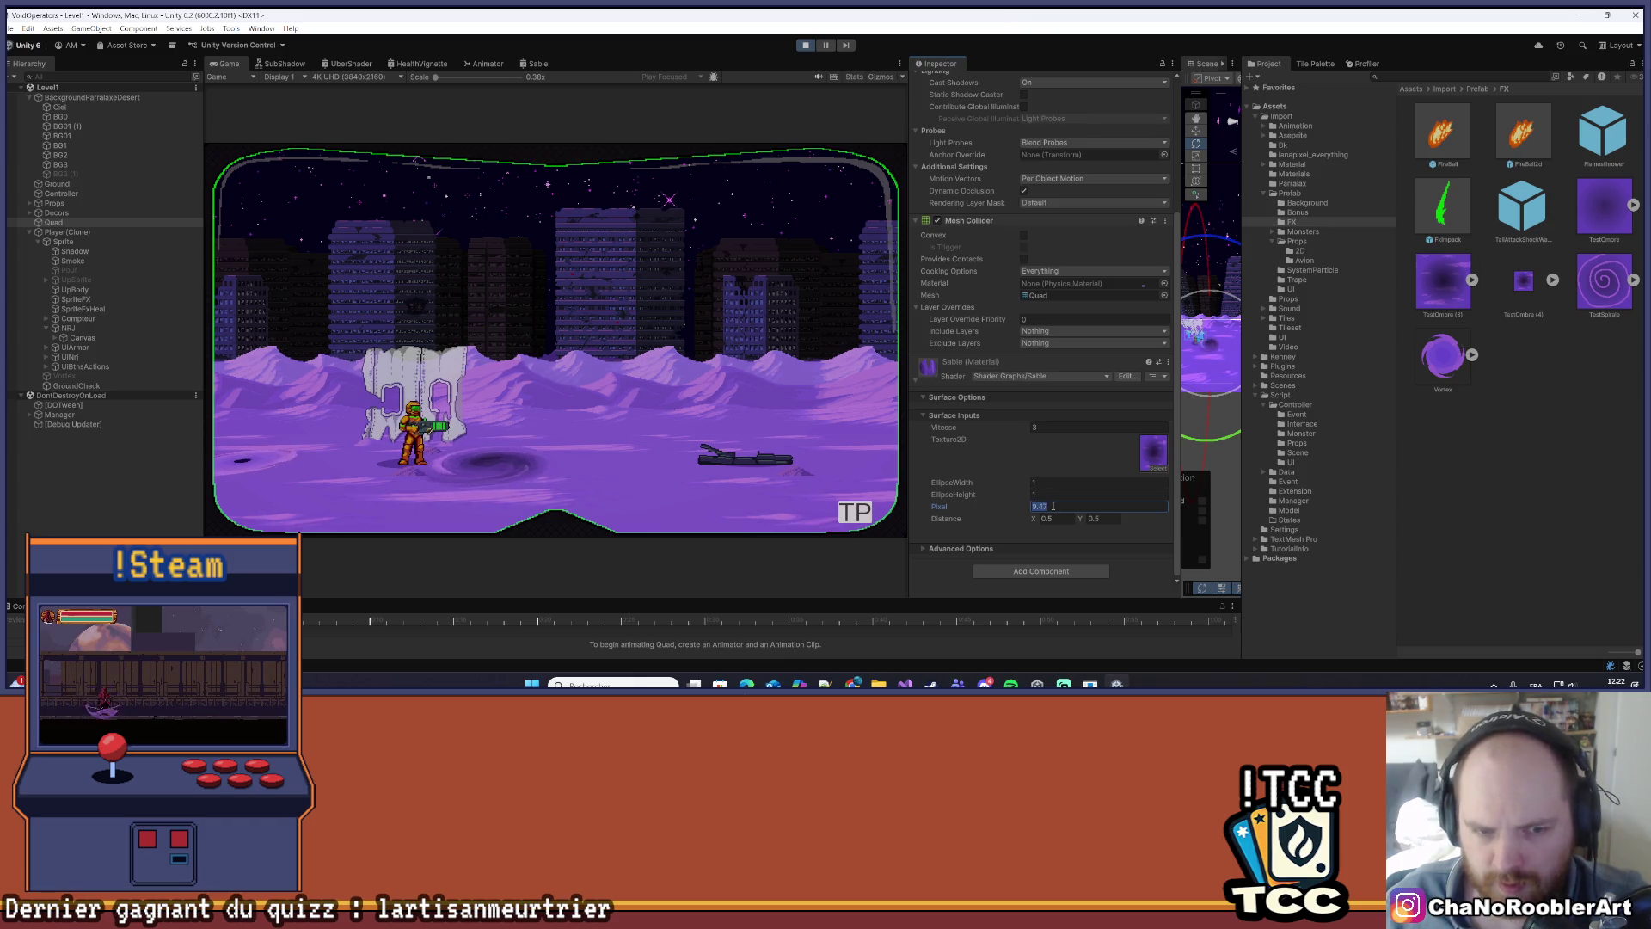
{"action": "type", "text": "16"}
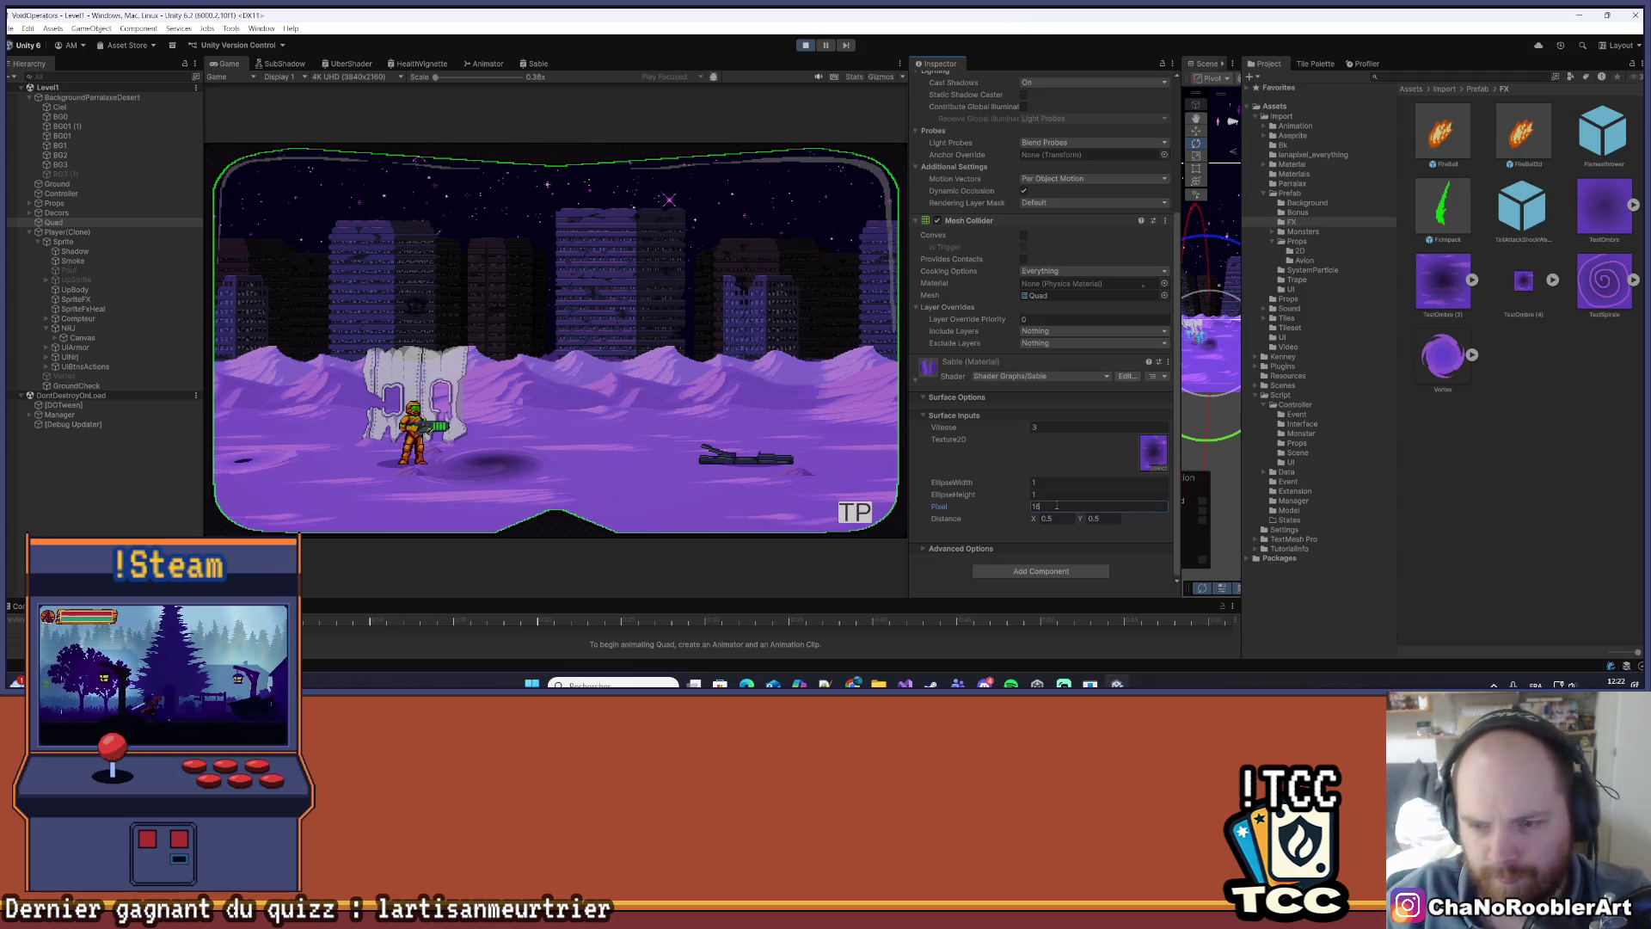
{"action": "key", "text": "BackSpace"}
{"action": "key", "text": "BackSpace"}
{"action": "type", "text": "8"}
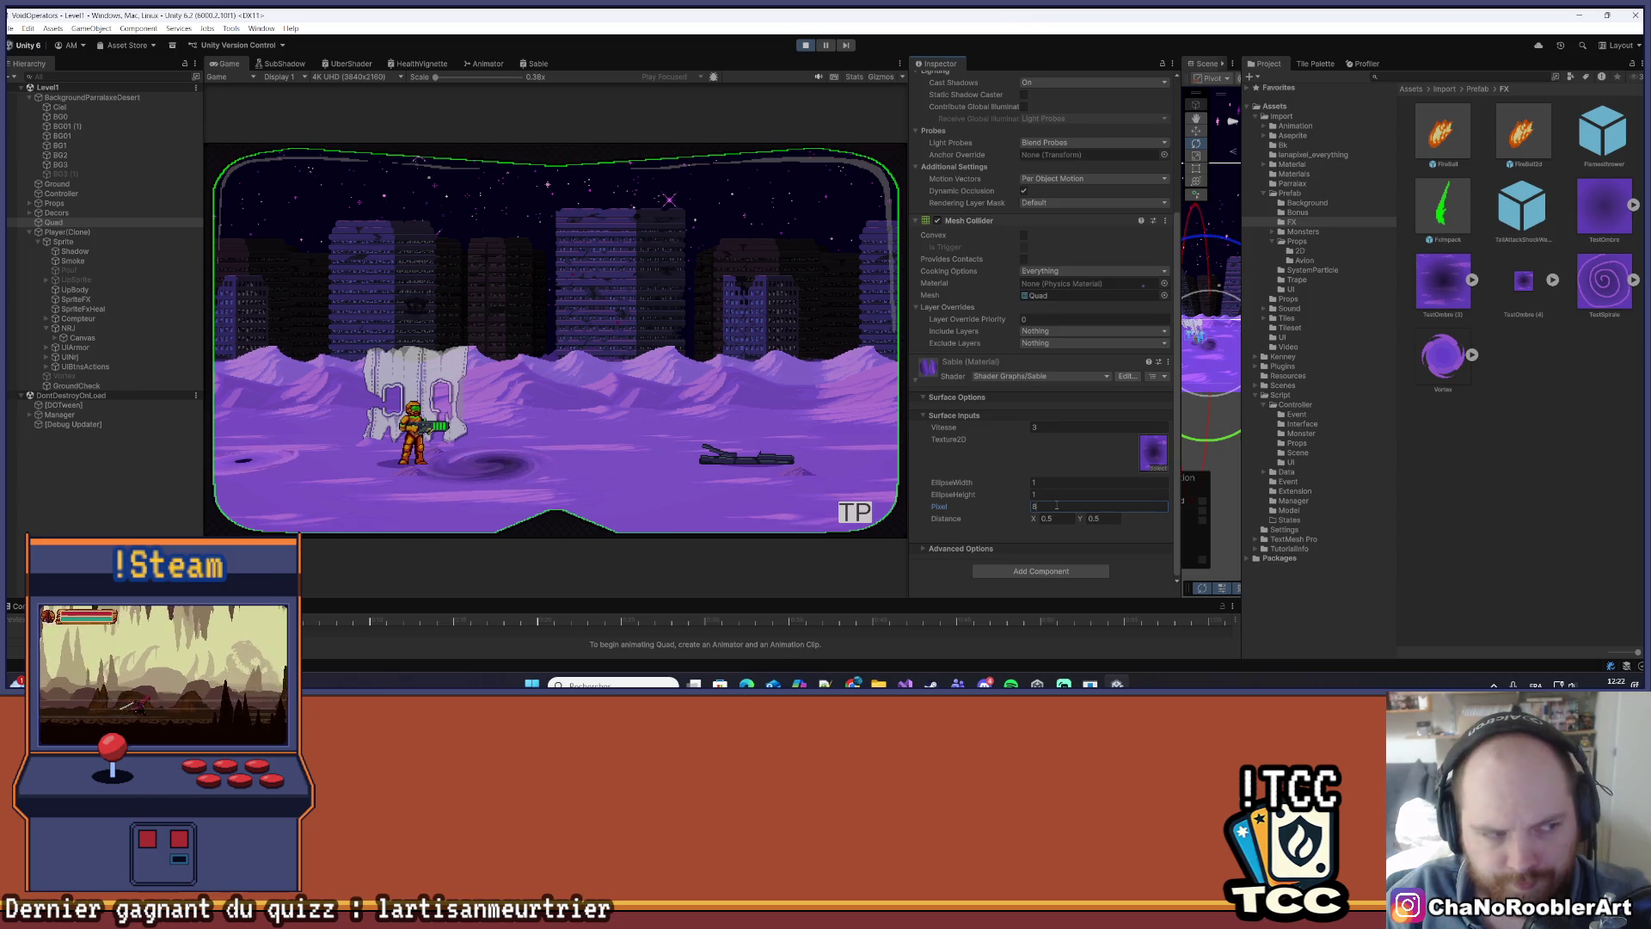
{"action": "key", "text": "BackSpace"}
{"action": "type", "text": "32"}
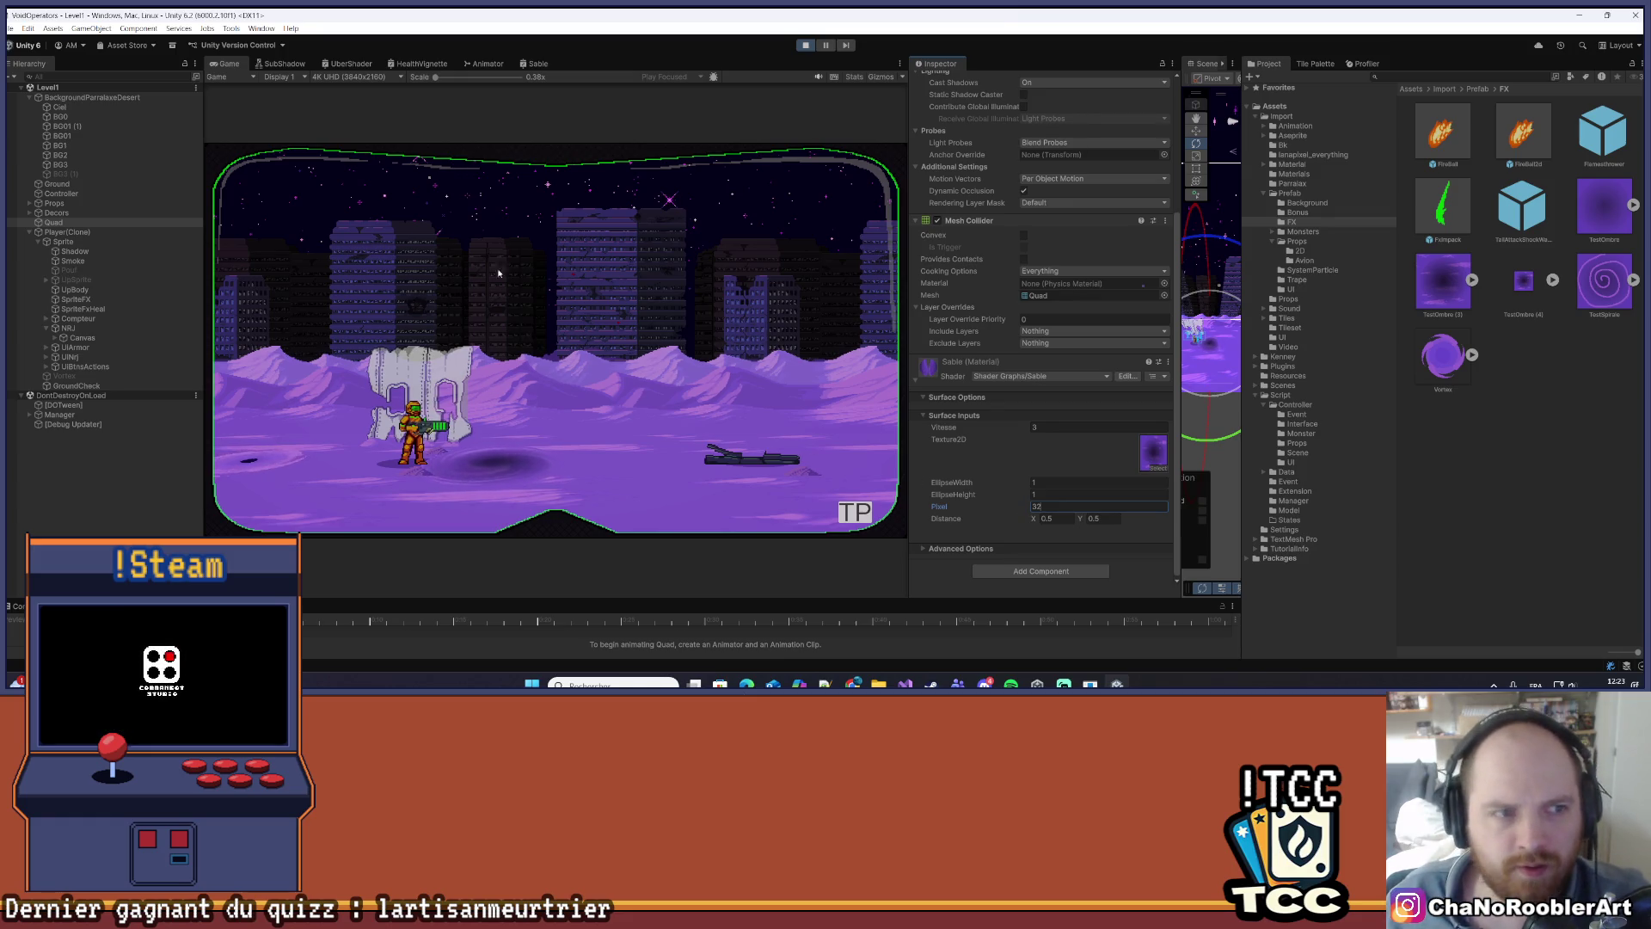
{"action": "scroll", "coordinate": [1095, 261], "scroll_direction": "up", "scroll_amount": 5}
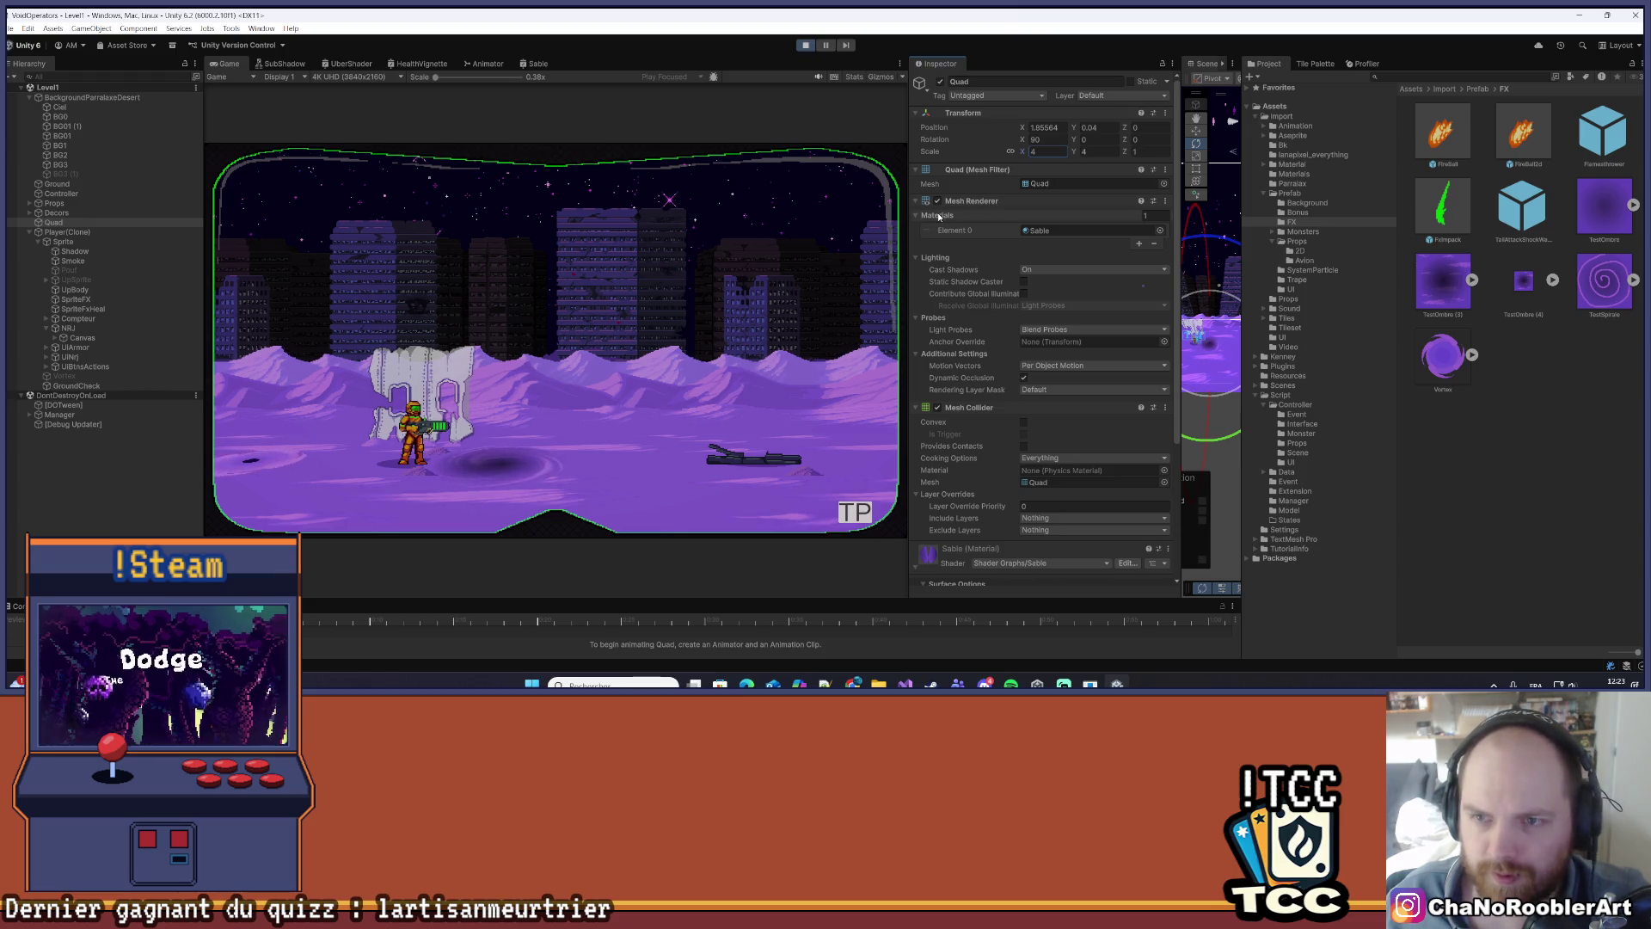
- Adjust the EllipseWidth and EllipseHeight values on the Sable material
{"action": "scroll", "coordinate": [1110, 432], "scroll_direction": "down", "scroll_amount": 5}
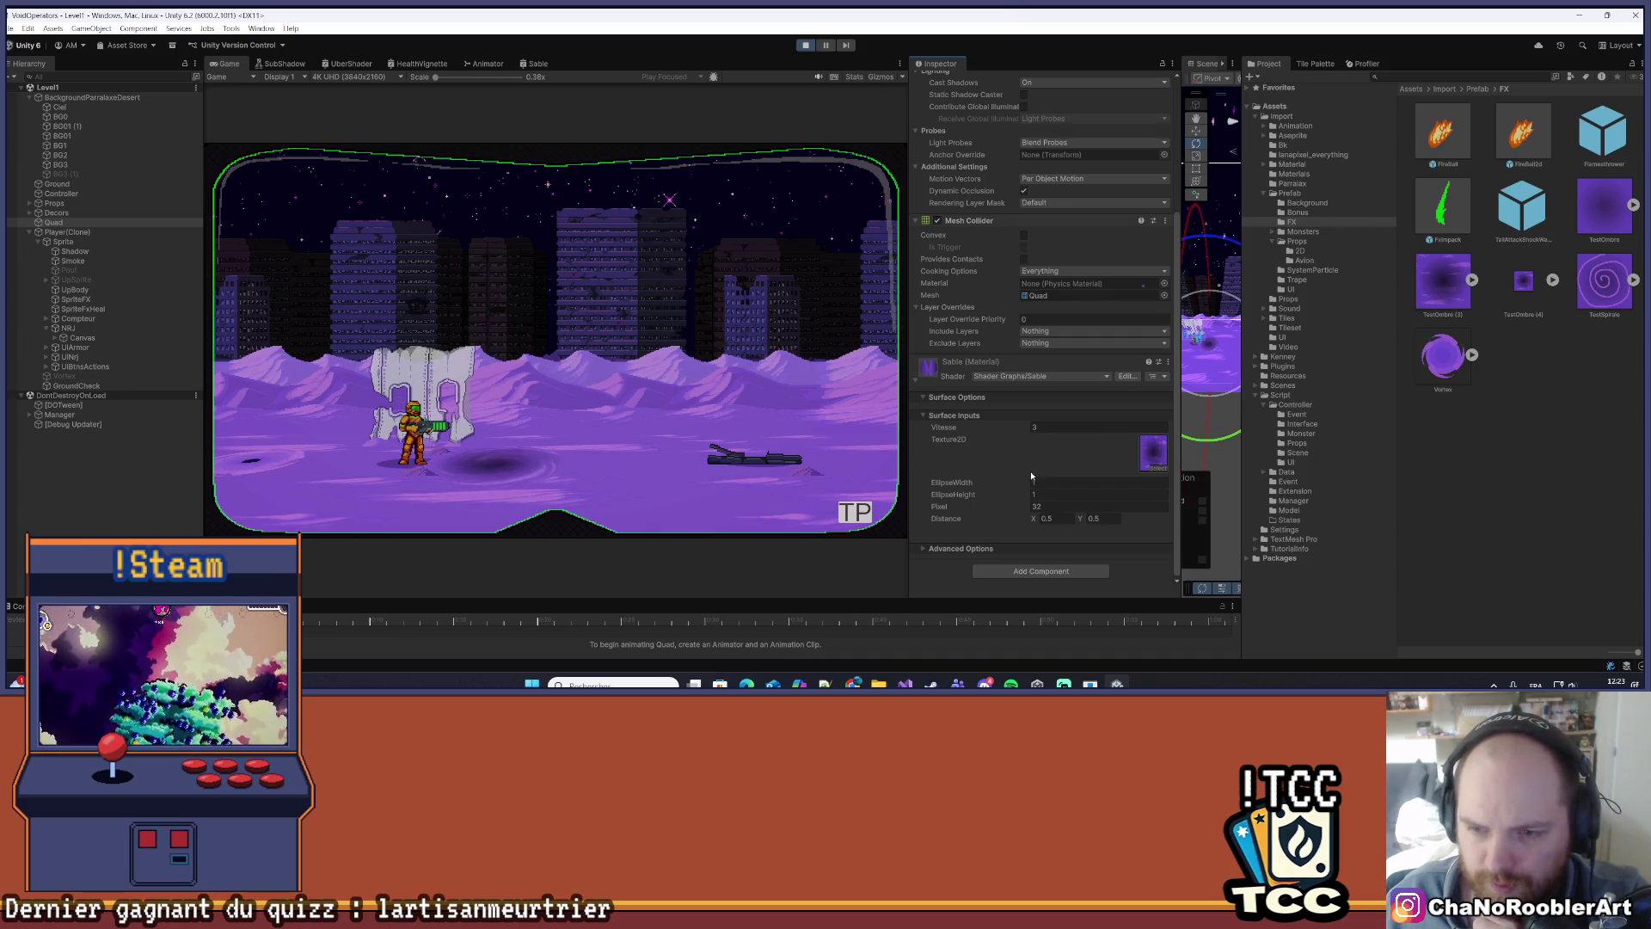
{"action": "mouse_move", "coordinate": [1022, 488]}
{"action": "left_mouse_down"}
{"action": "mouse_move", "coordinate": [1050, 487]}
{"action": "mouse_move", "coordinate": [965, 483]}
{"action": "left_mouse_up"}
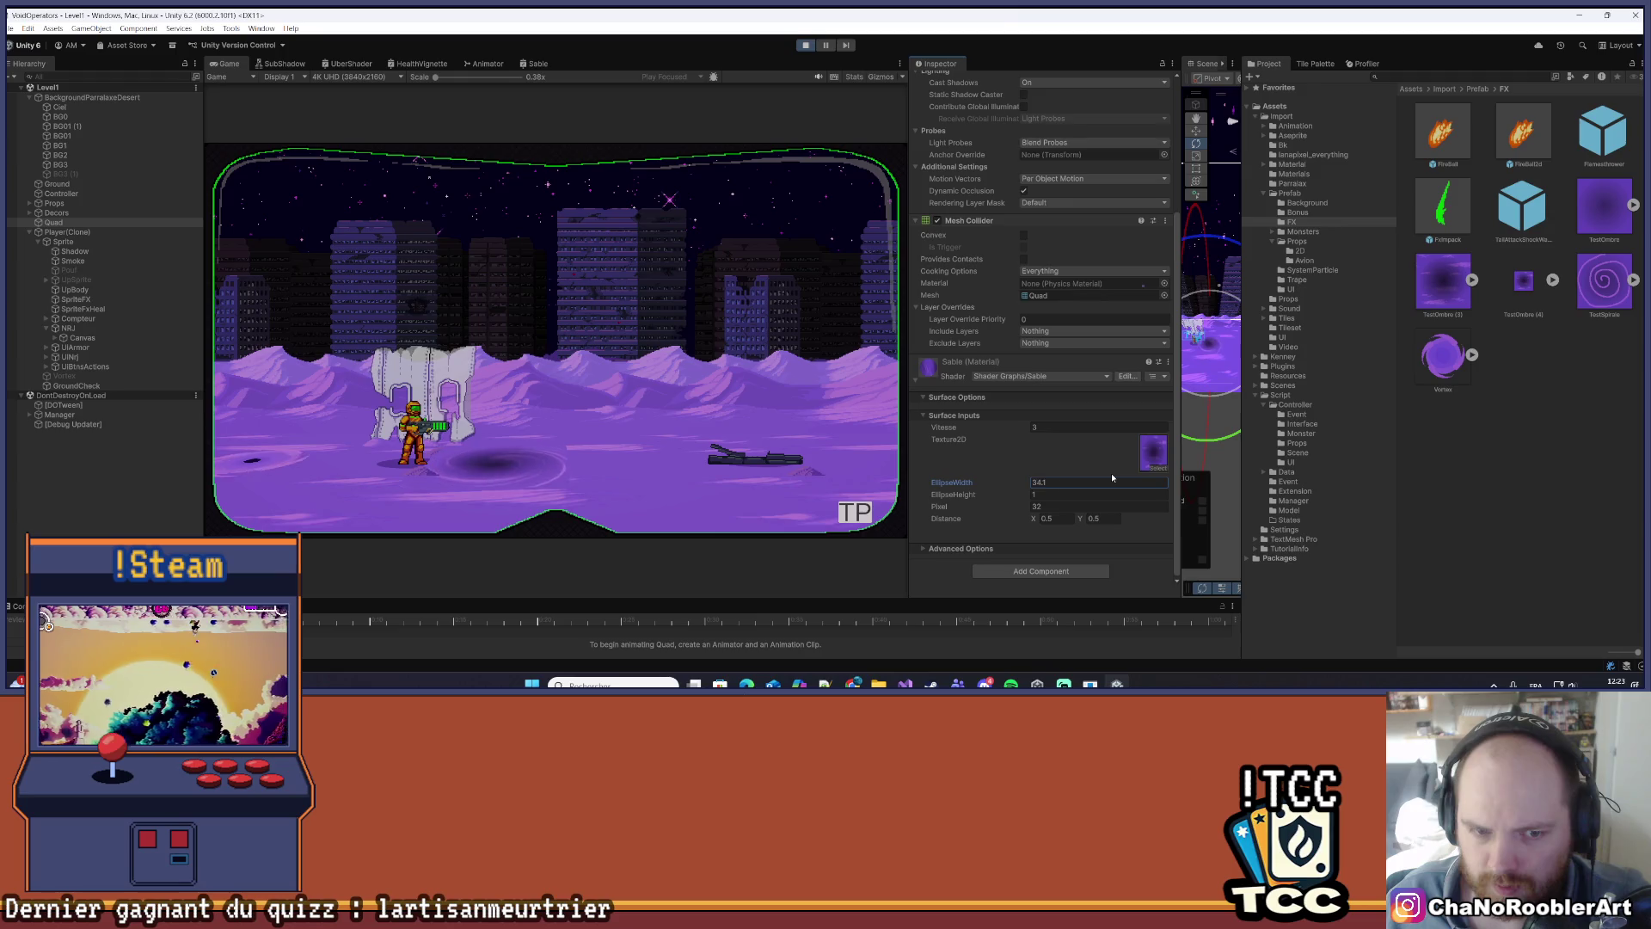
{"action": "mouse_move", "coordinate": [1018, 498]}
{"action": "left_mouse_down"}
{"action": "mouse_move", "coordinate": [1051, 498]}
{"action": "mouse_move", "coordinate": [987, 496]}
{"action": "mouse_move", "coordinate": [1010, 494]}
{"action": "left_mouse_up"}
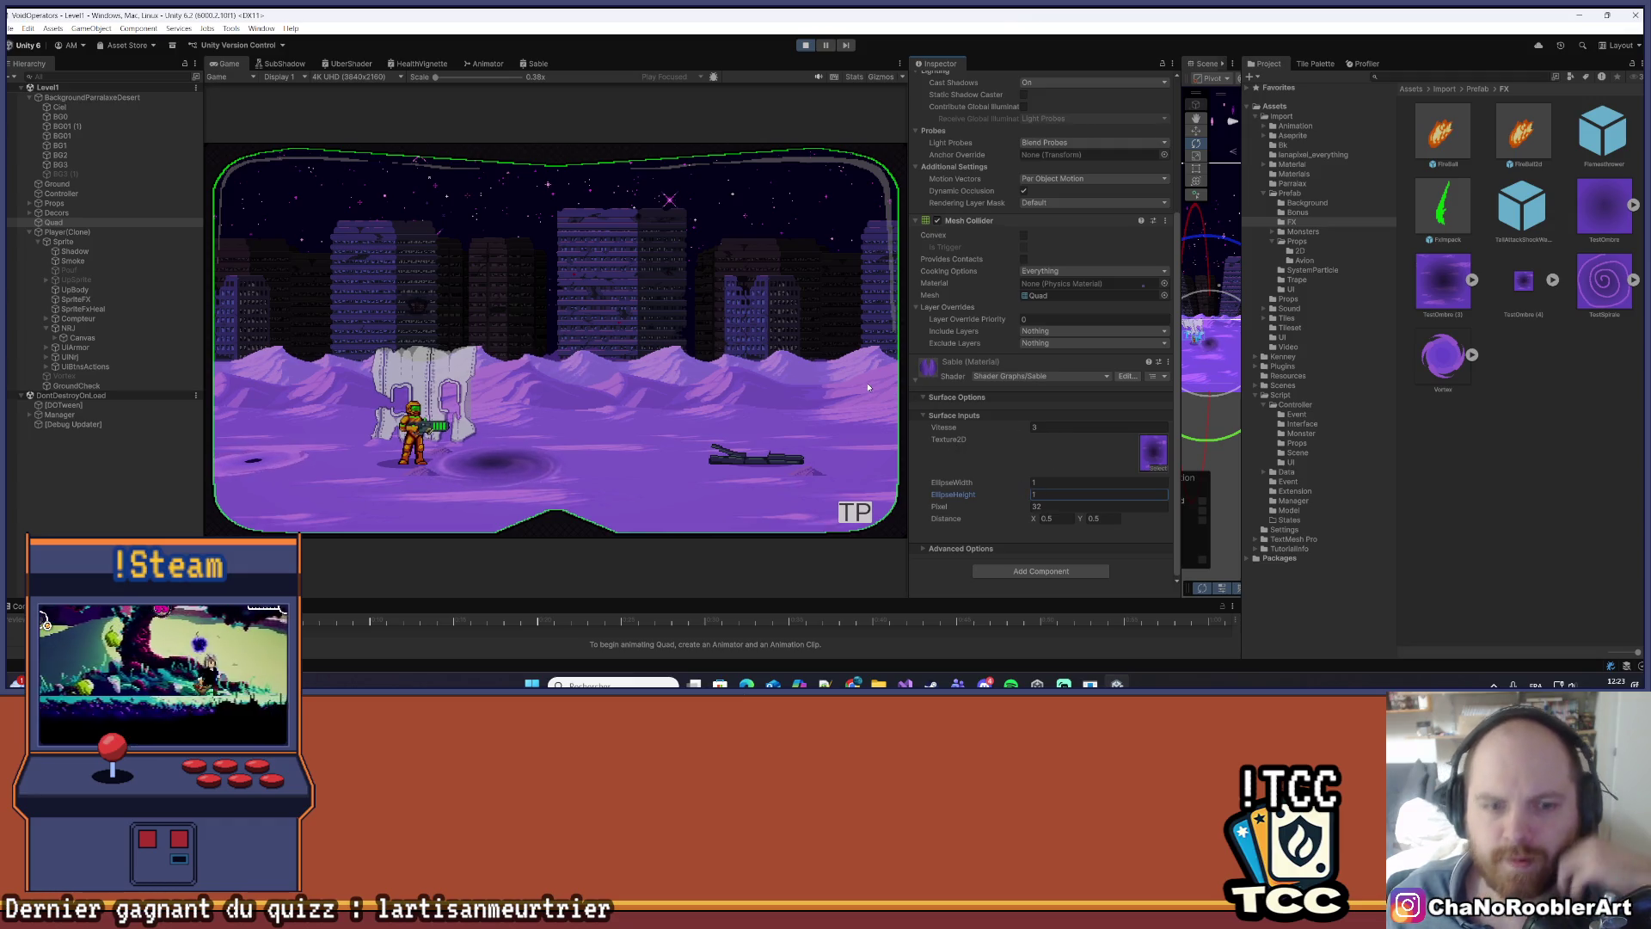
- Set Pixel to 48, then change it to 64 and commit it
{"action": "left_click", "coordinate": [1036, 507]}
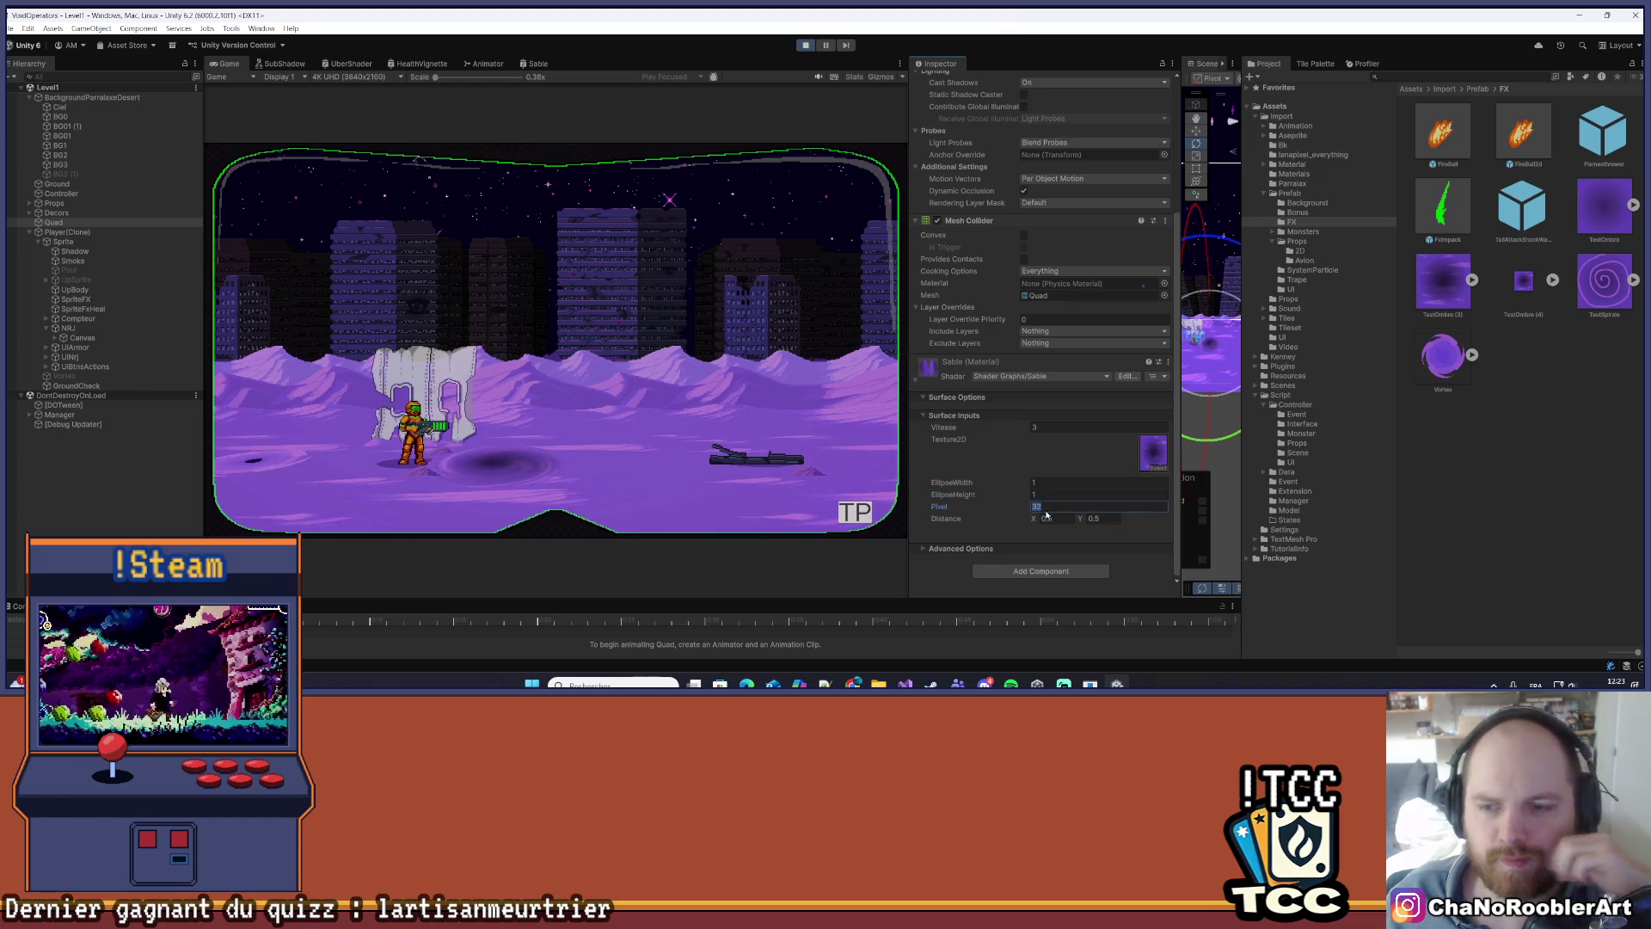
{"action": "type", "text": "48"}
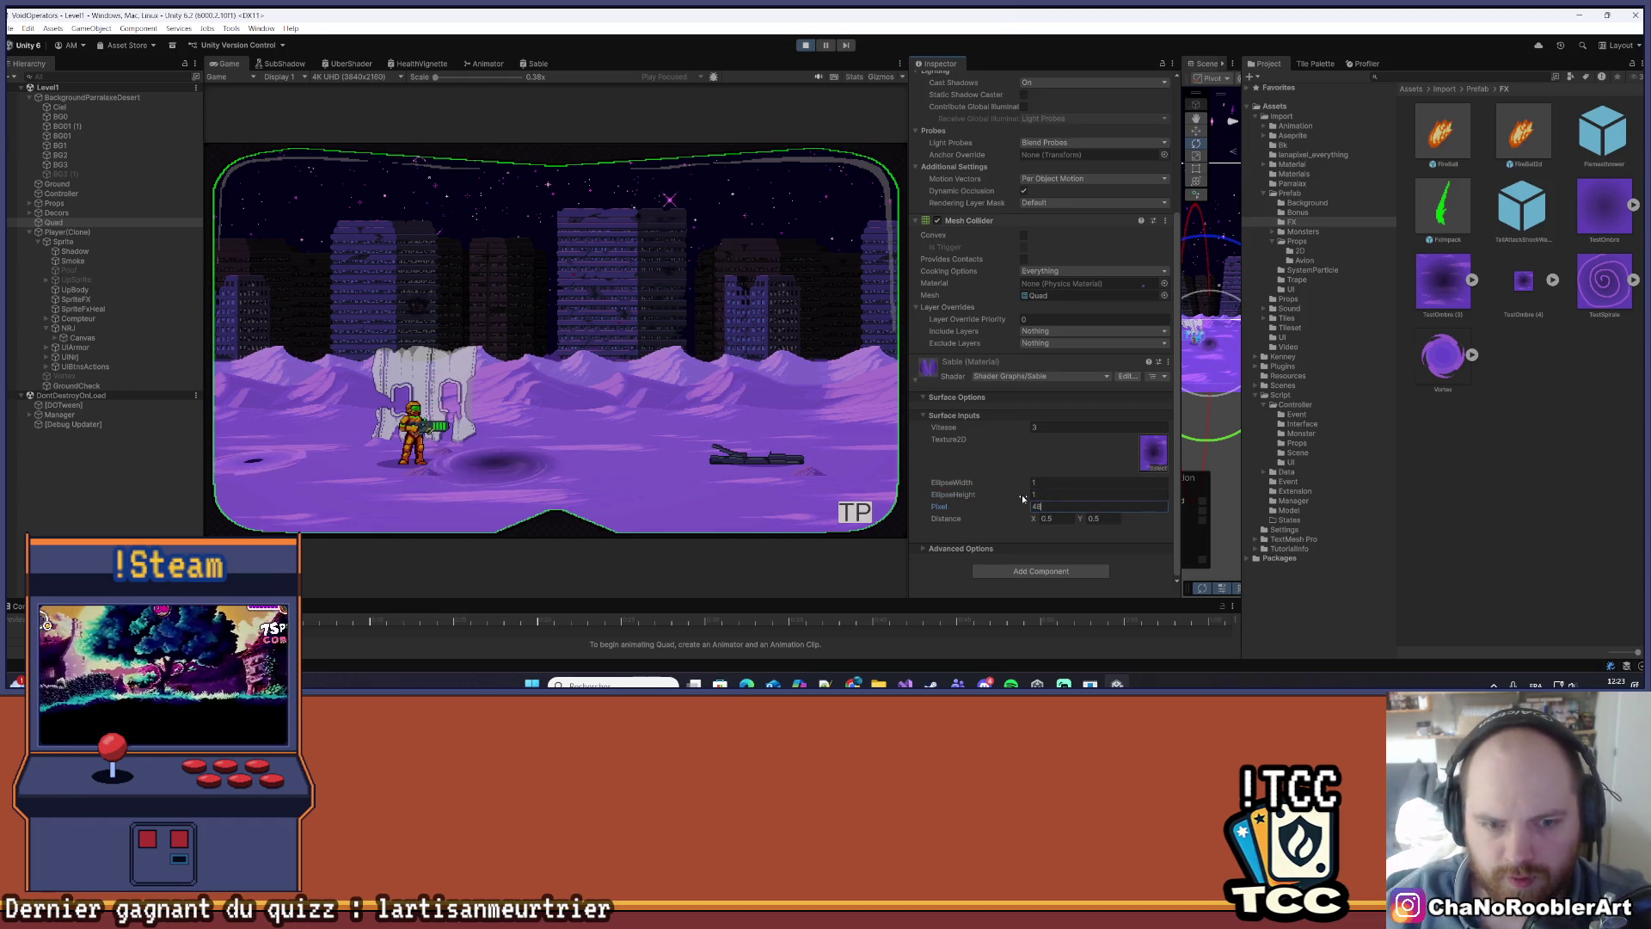
{"action": "key", "text": "Return"}
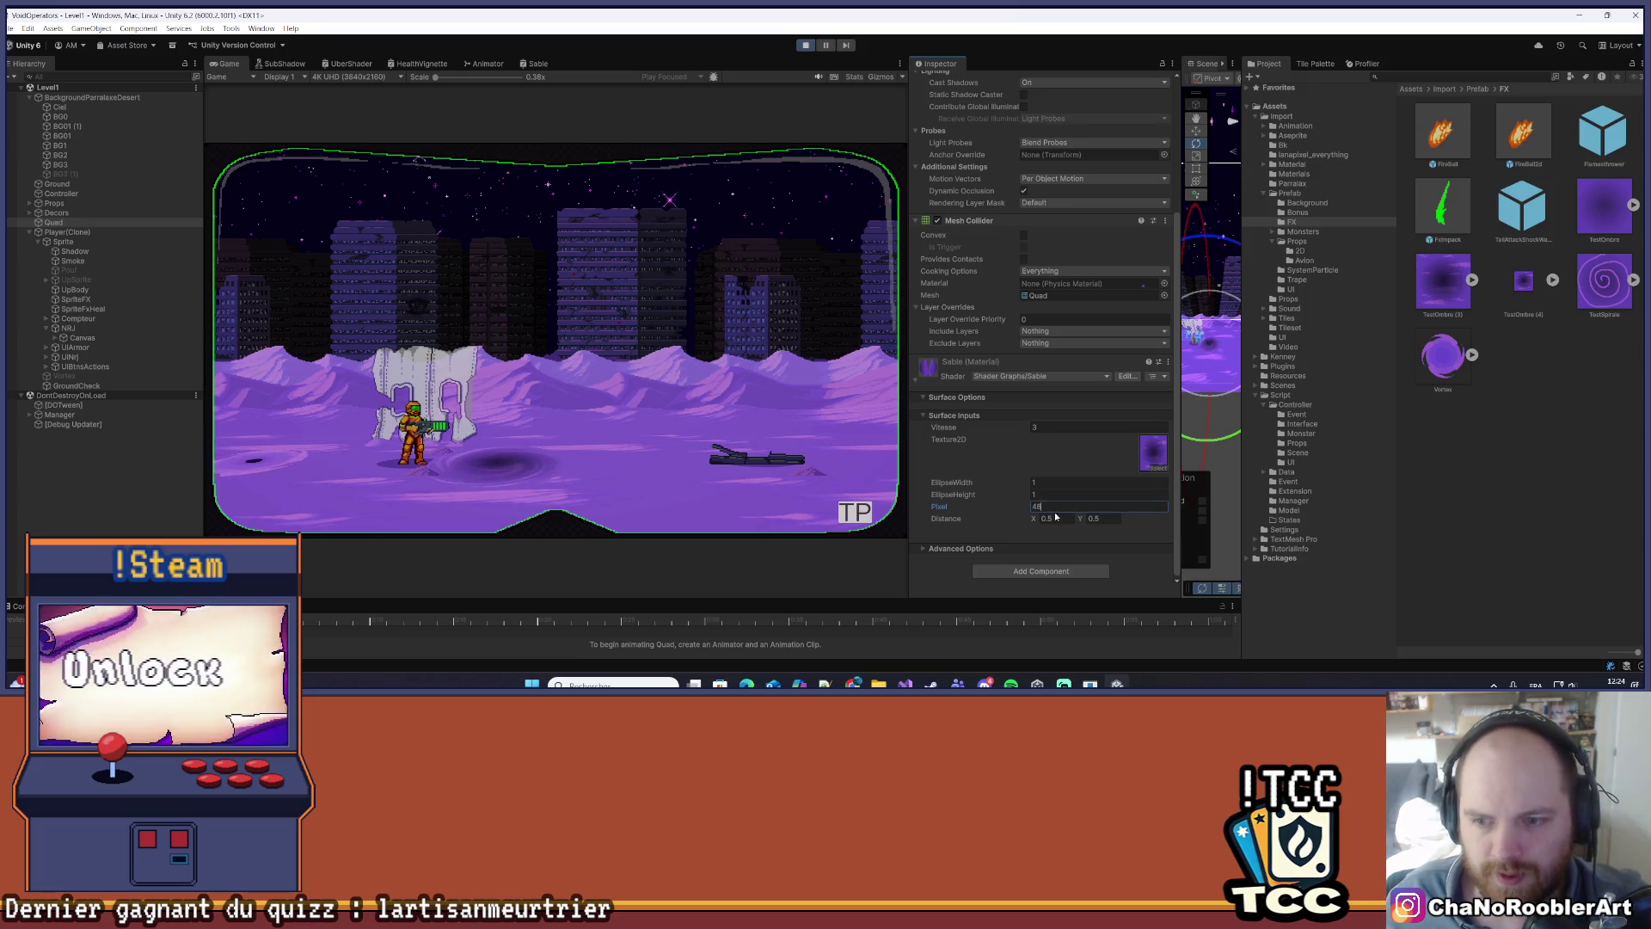
{"action": "type", "text": "64"}
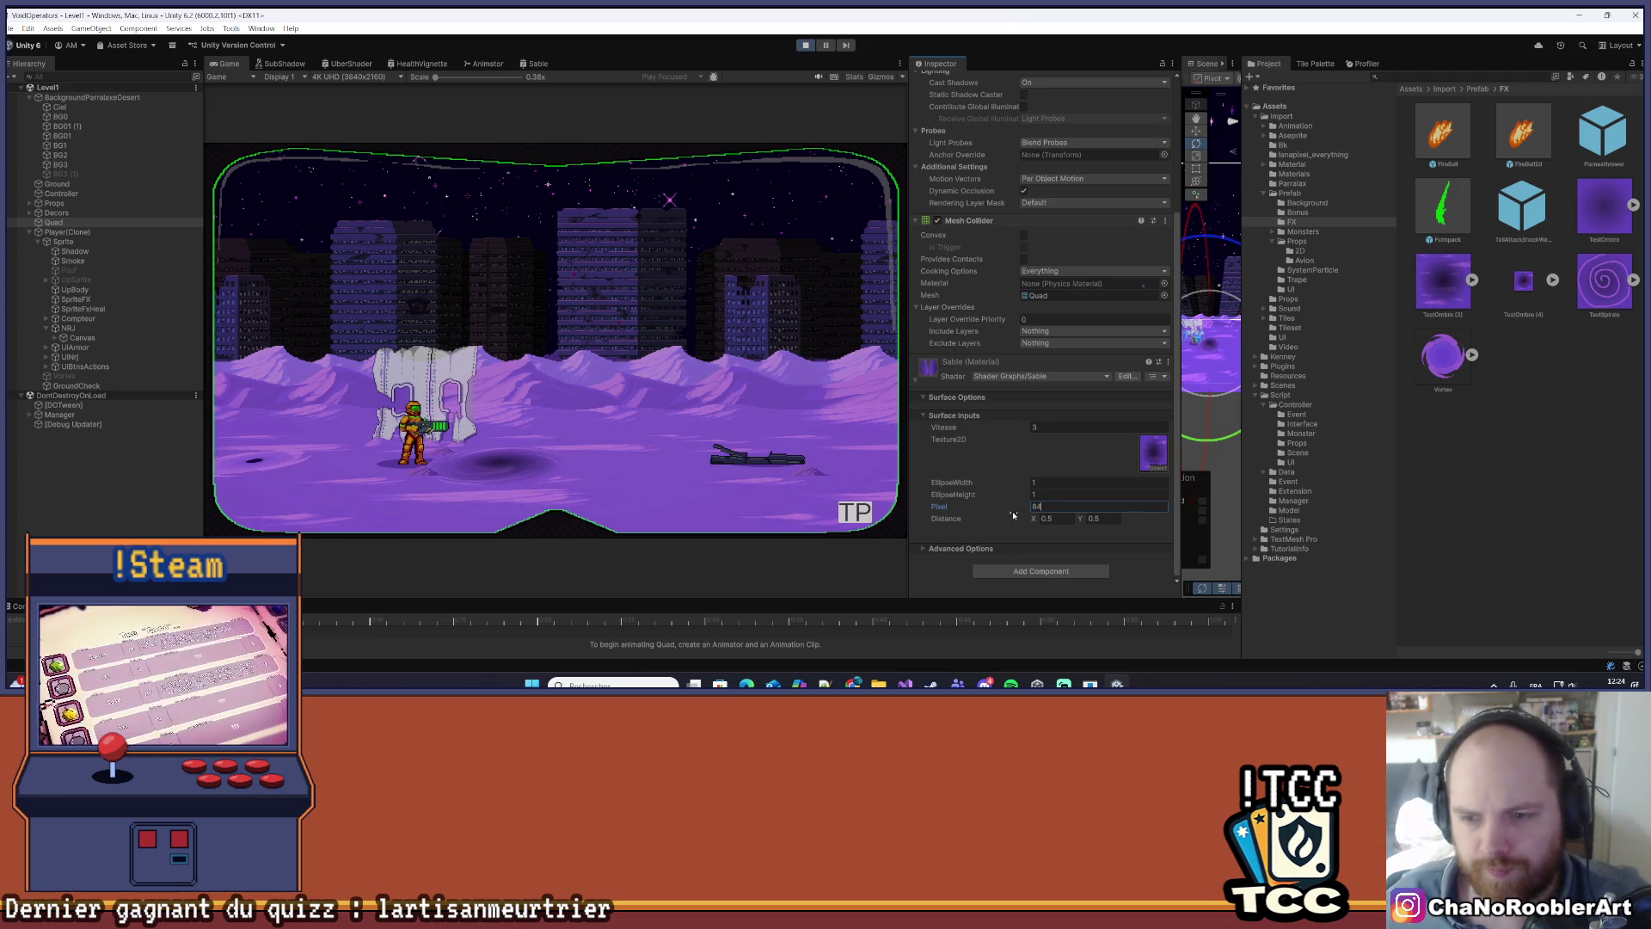
{"action": "key", "text": "ctrl+s"}
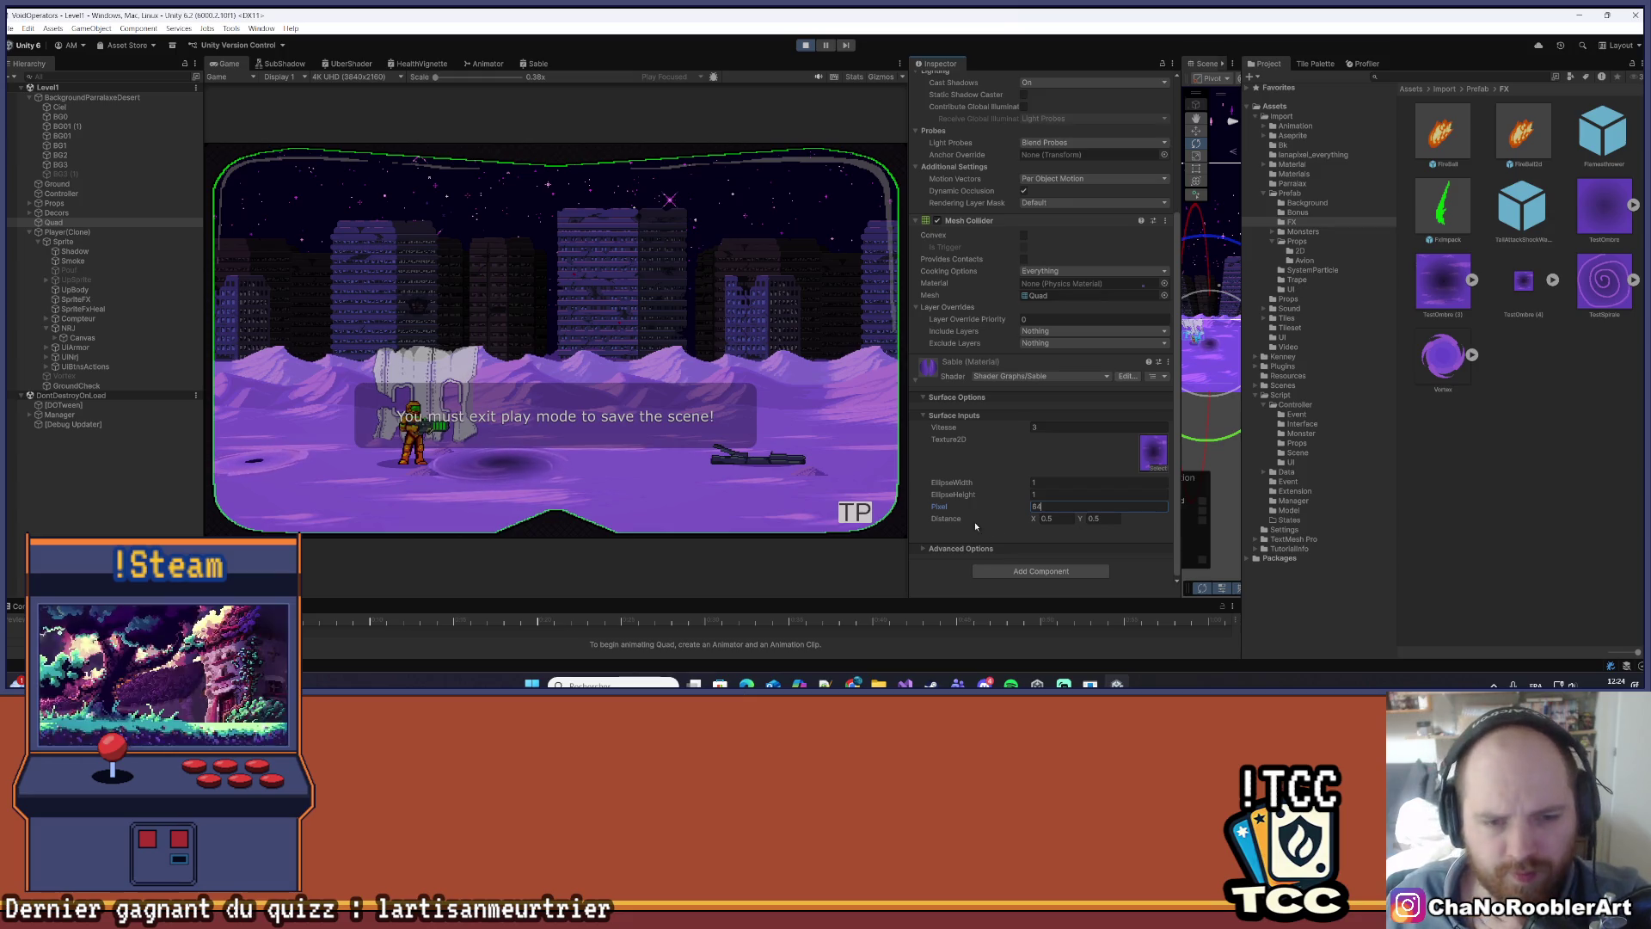
{"action": "left_click", "coordinate": [594, 498]}
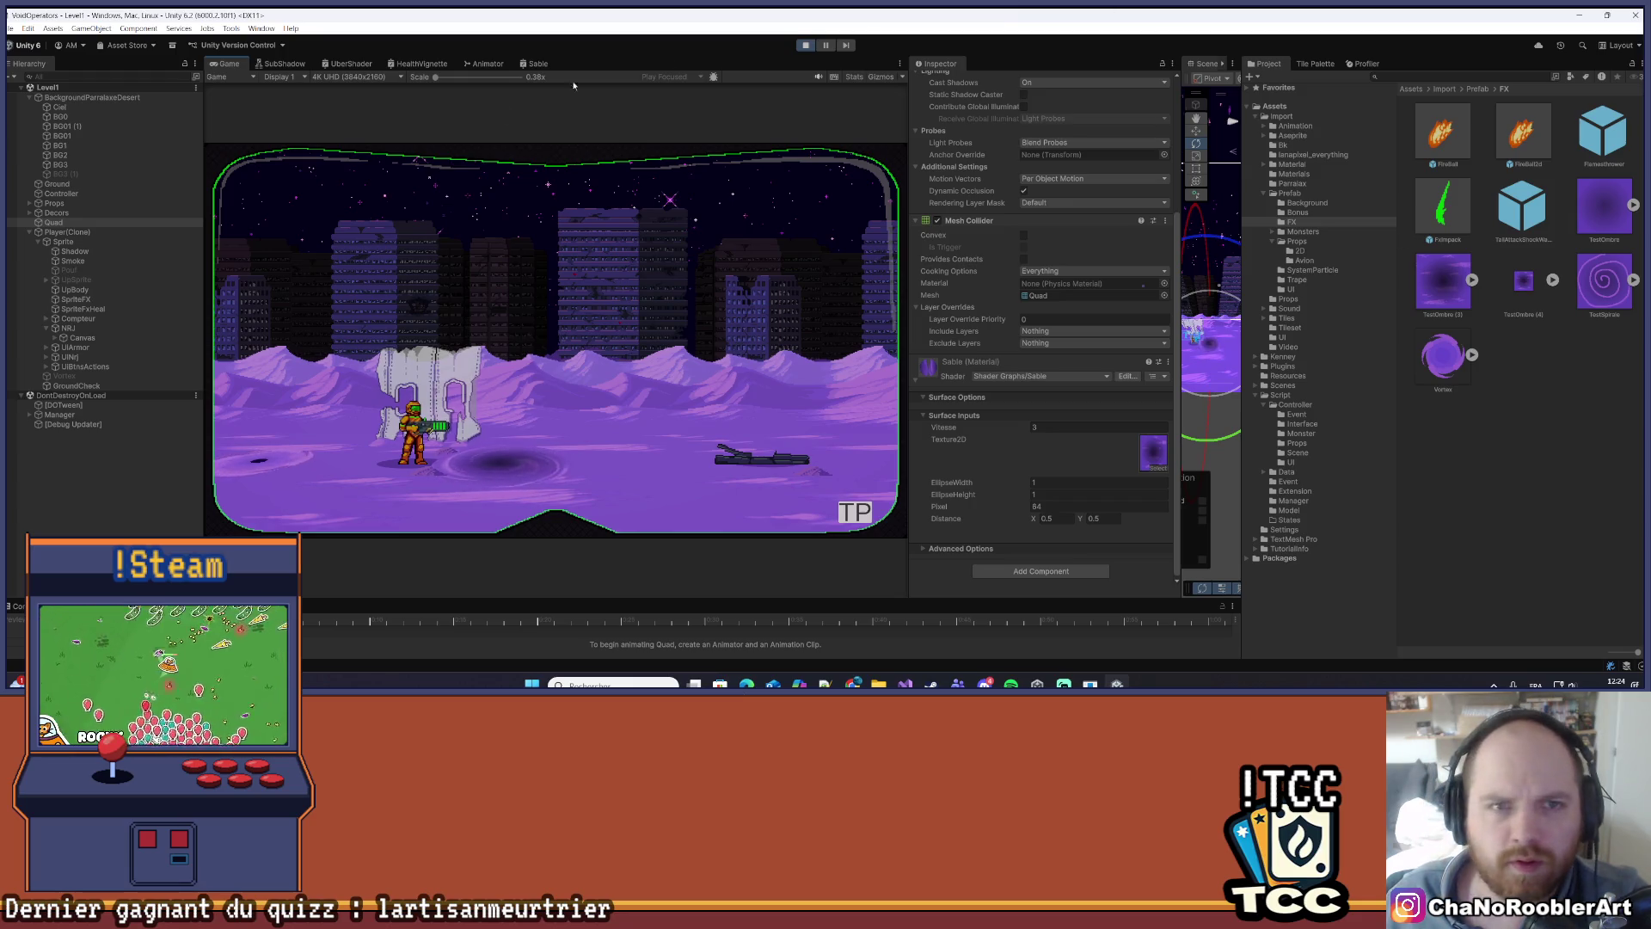
- Stop play mode with the Play button
{"action": "left_click", "coordinate": [805, 44]}
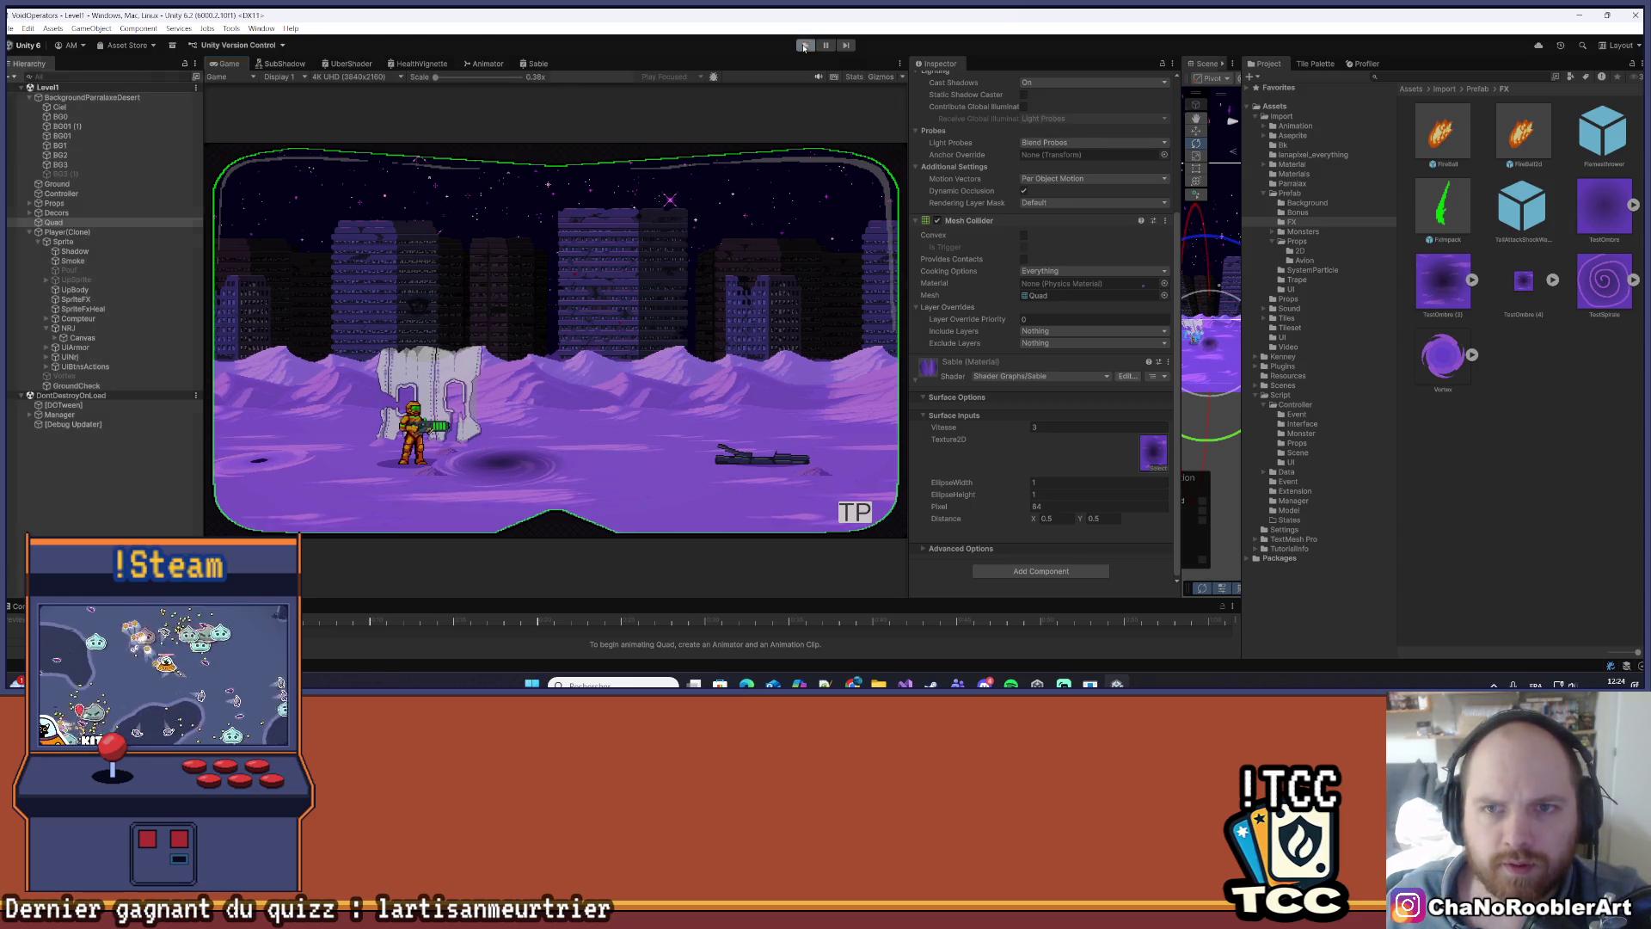
{"action": "left_click_drag", "start_coordinate": [908, 258], "coordinate": [679, 259]}
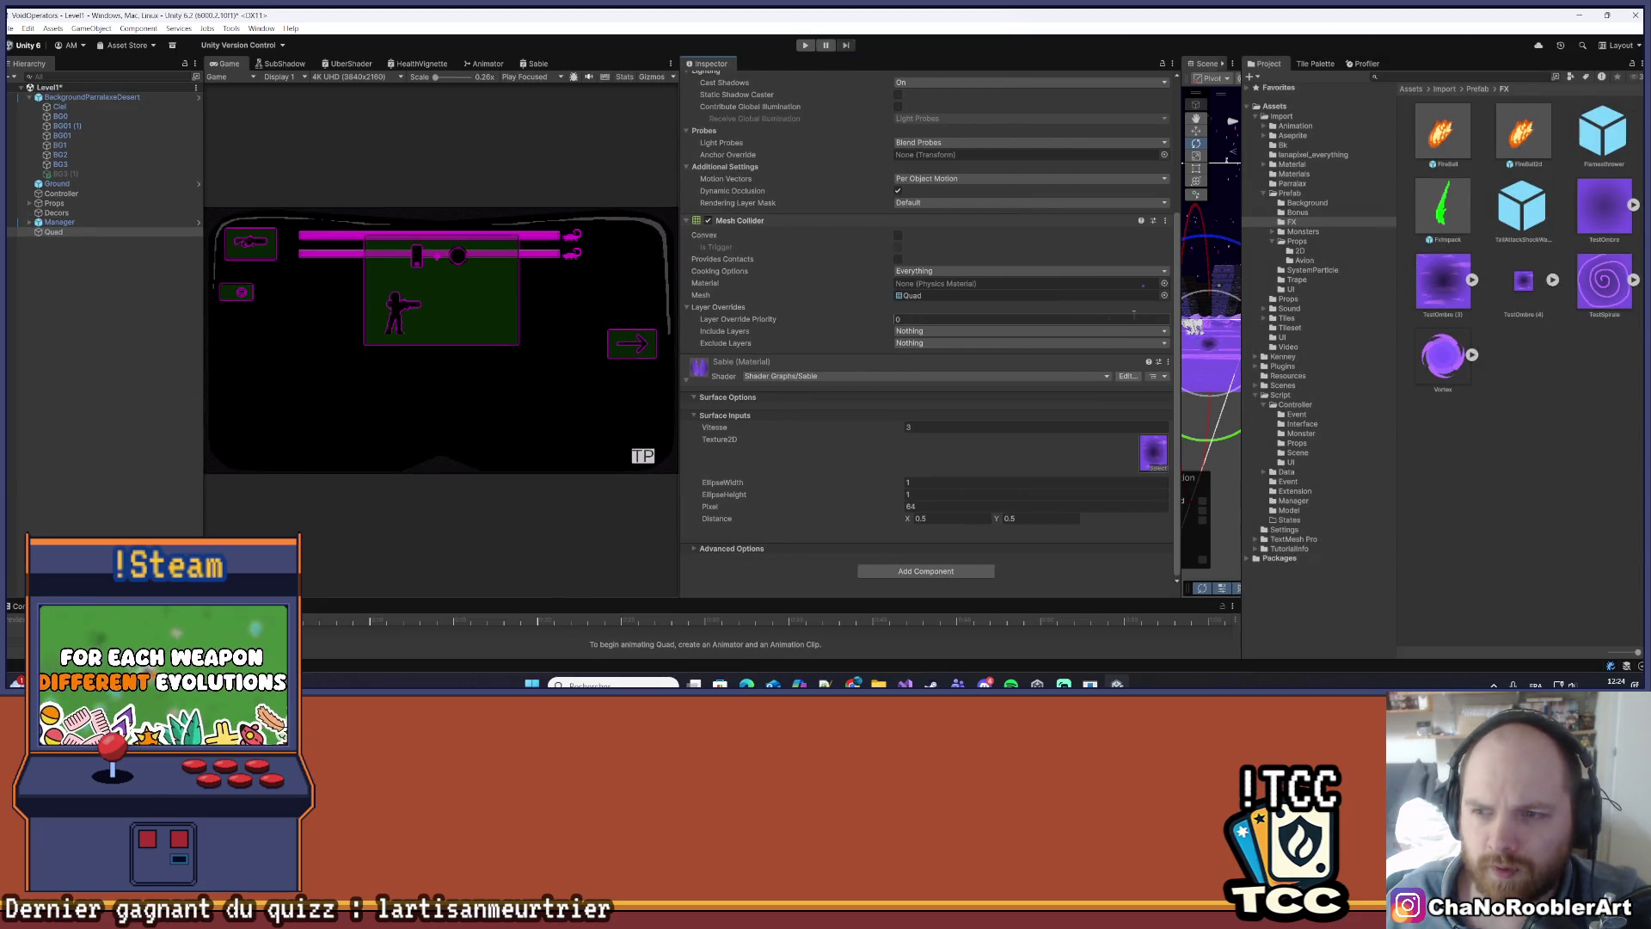
{"action": "left_click_drag", "start_coordinate": [1181, 327], "coordinate": [879, 327]}
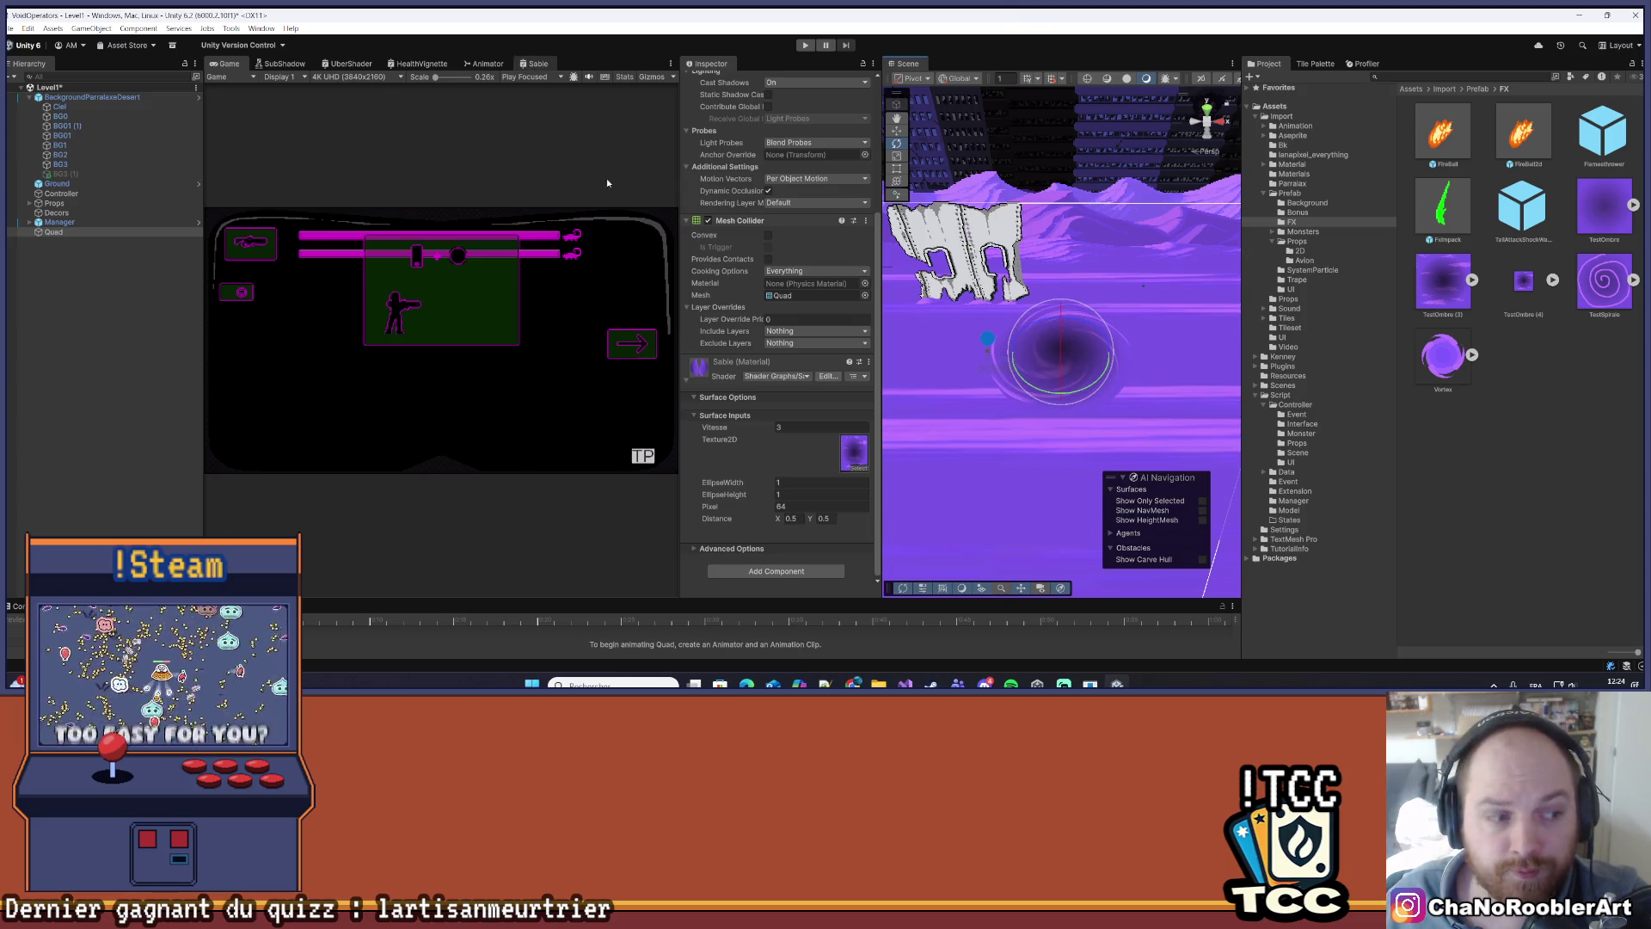
{"action": "scroll", "coordinate": [352, 435], "scroll_direction": "down", "scroll_amount": 3}
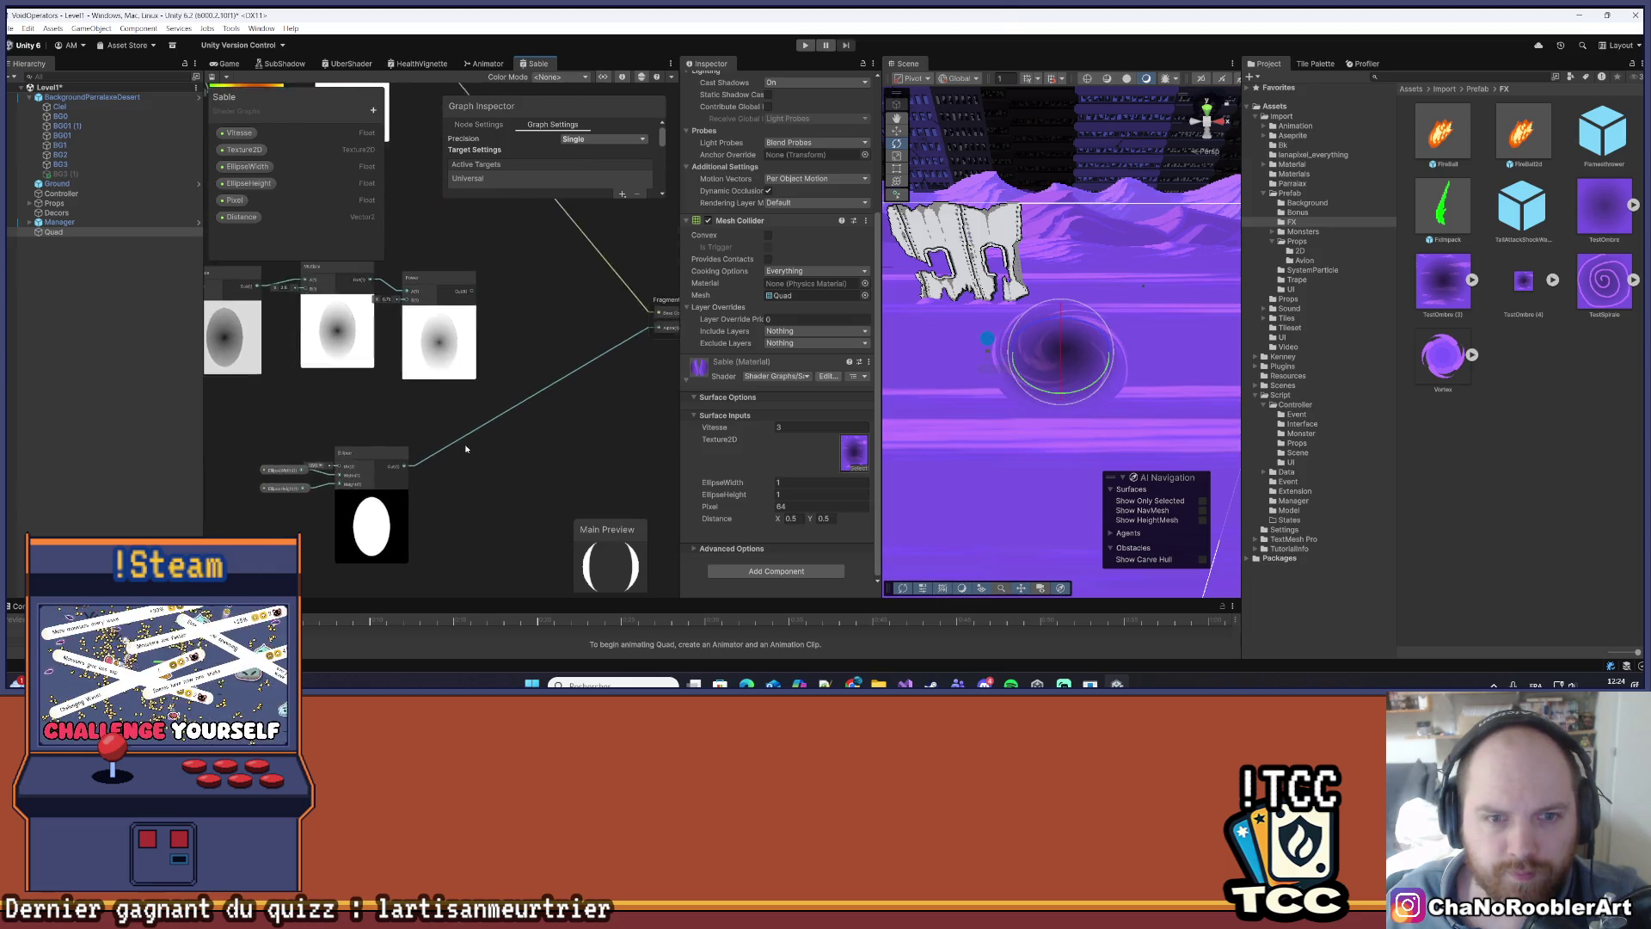
{"action": "mouse_move", "coordinate": [407, 465]}
{"action": "left_mouse_down"}
{"action": "mouse_move", "coordinate": [633, 456]}
{"action": "mouse_move", "coordinate": [360, 486]}
{"action": "mouse_move", "coordinate": [313, 472]}
{"action": "mouse_move", "coordinate": [537, 459]}
{"action": "left_mouse_up"}
{"action": "scroll", "coordinate": [387, 485], "scroll_direction": "down", "scroll_amount": 2}
{"action": "left_click_drag", "start_coordinate": [680, 294], "coordinate": [793, 310]}
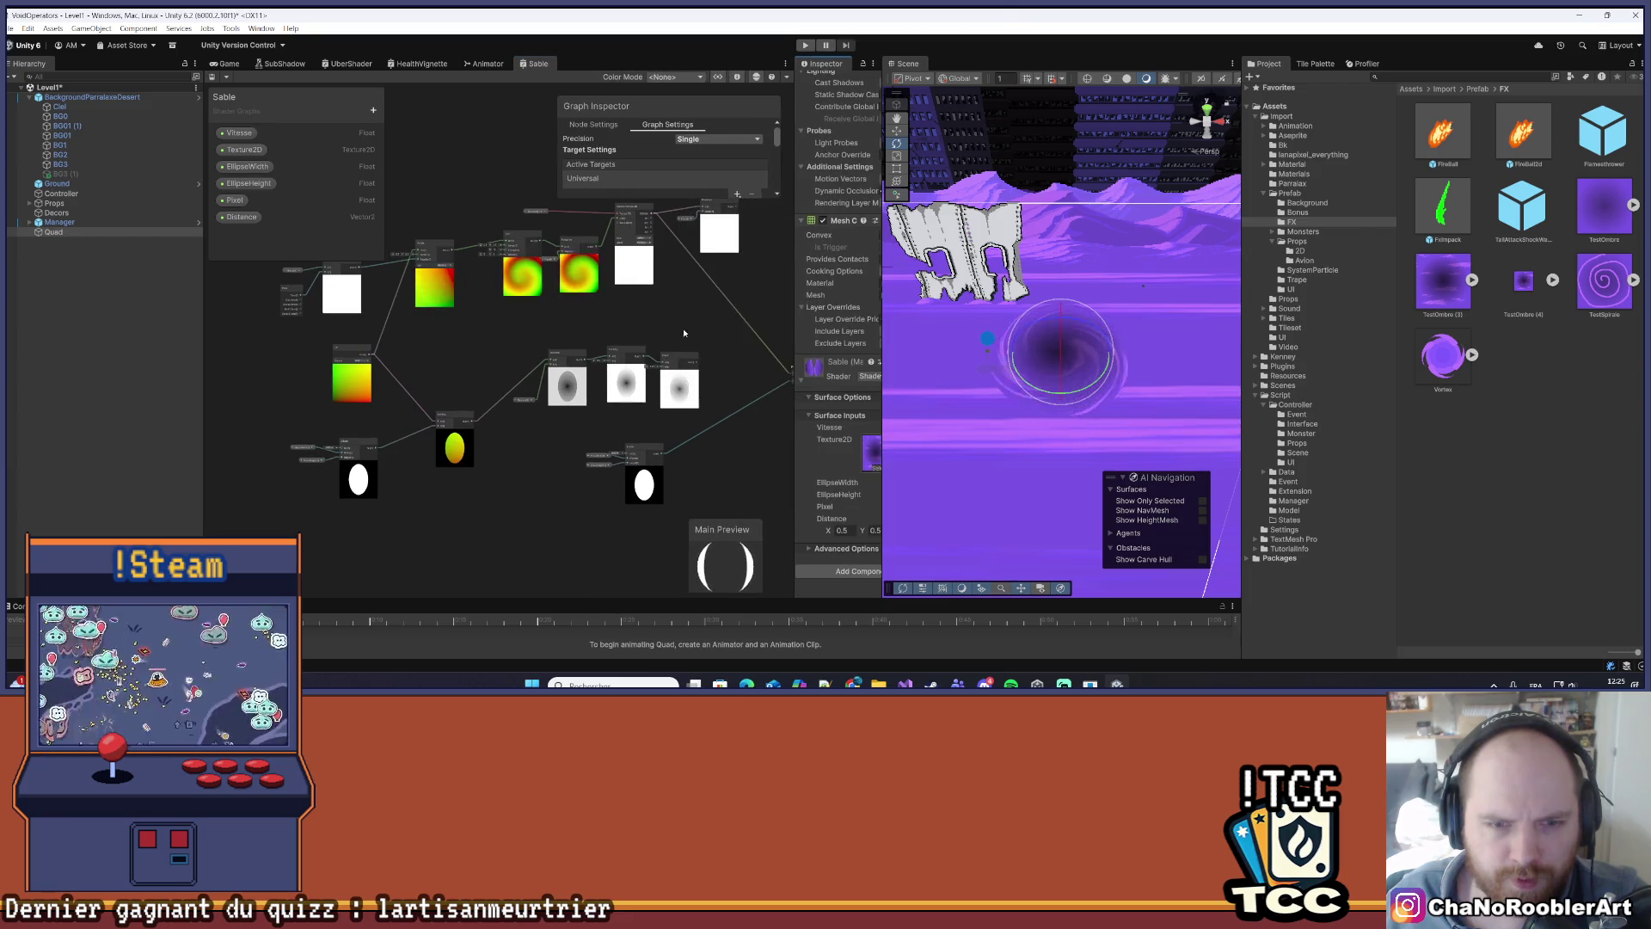
{"action": "scroll", "coordinate": [671, 361], "scroll_direction": "up", "scroll_amount": 3}
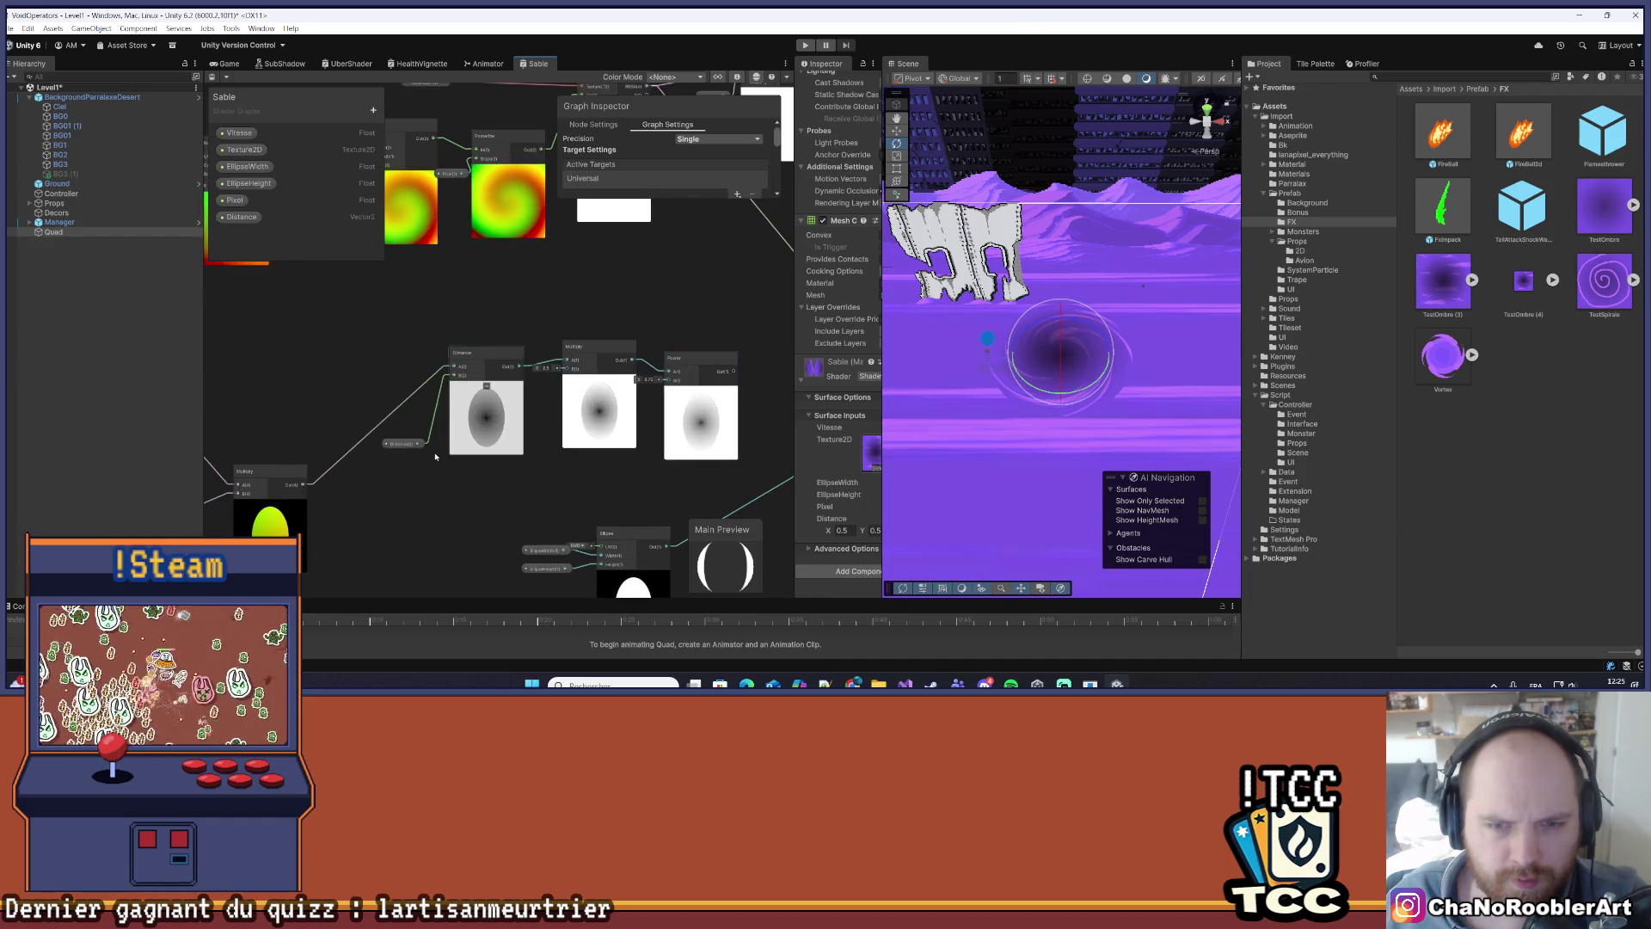
{"action": "scroll", "coordinate": [602, 400], "scroll_direction": "down", "scroll_amount": 2}
{"action": "mouse_move", "coordinate": [477, 389]}
{"action": "left_mouse_down"}
{"action": "mouse_move", "coordinate": [377, 401]}
{"action": "mouse_move", "coordinate": [385, 475]}
{"action": "mouse_move", "coordinate": [218, 458]}
{"action": "left_mouse_up"}
{"action": "left_click_drag", "start_coordinate": [445, 429], "coordinate": [692, 424]}
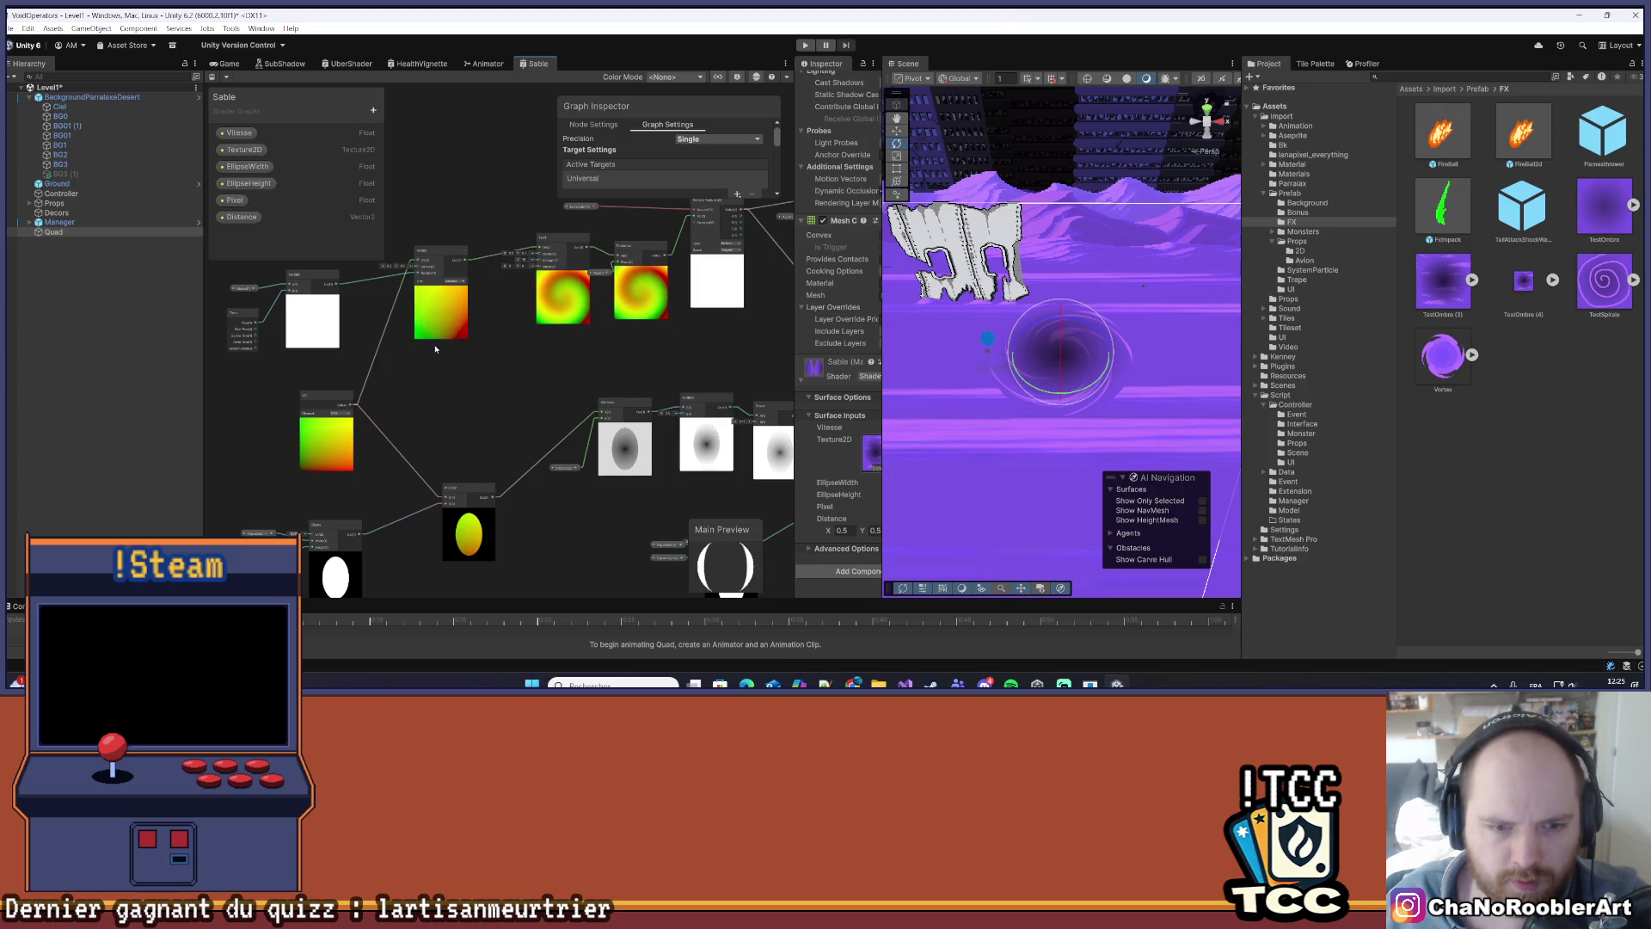
{"action": "mouse_move", "coordinate": [505, 414]}
{"action": "left_mouse_down"}
{"action": "mouse_move", "coordinate": [436, 330]}
{"action": "mouse_move", "coordinate": [328, 351]}
{"action": "left_mouse_up"}
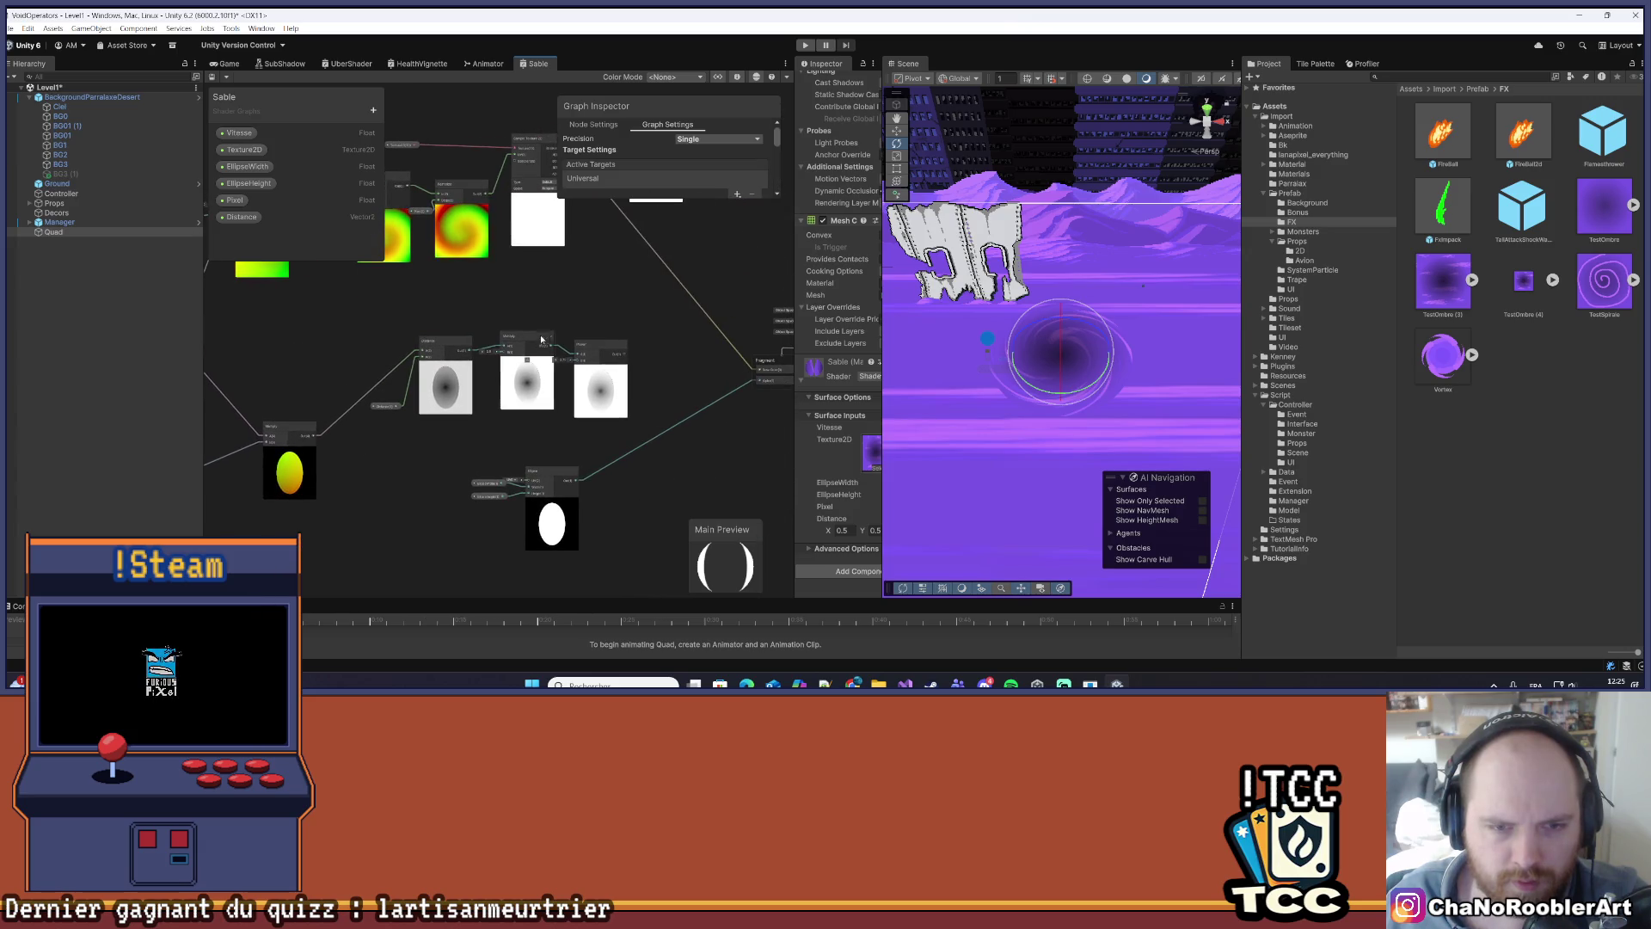
{"action": "left_click_drag", "start_coordinate": [401, 290], "coordinate": [581, 333]}
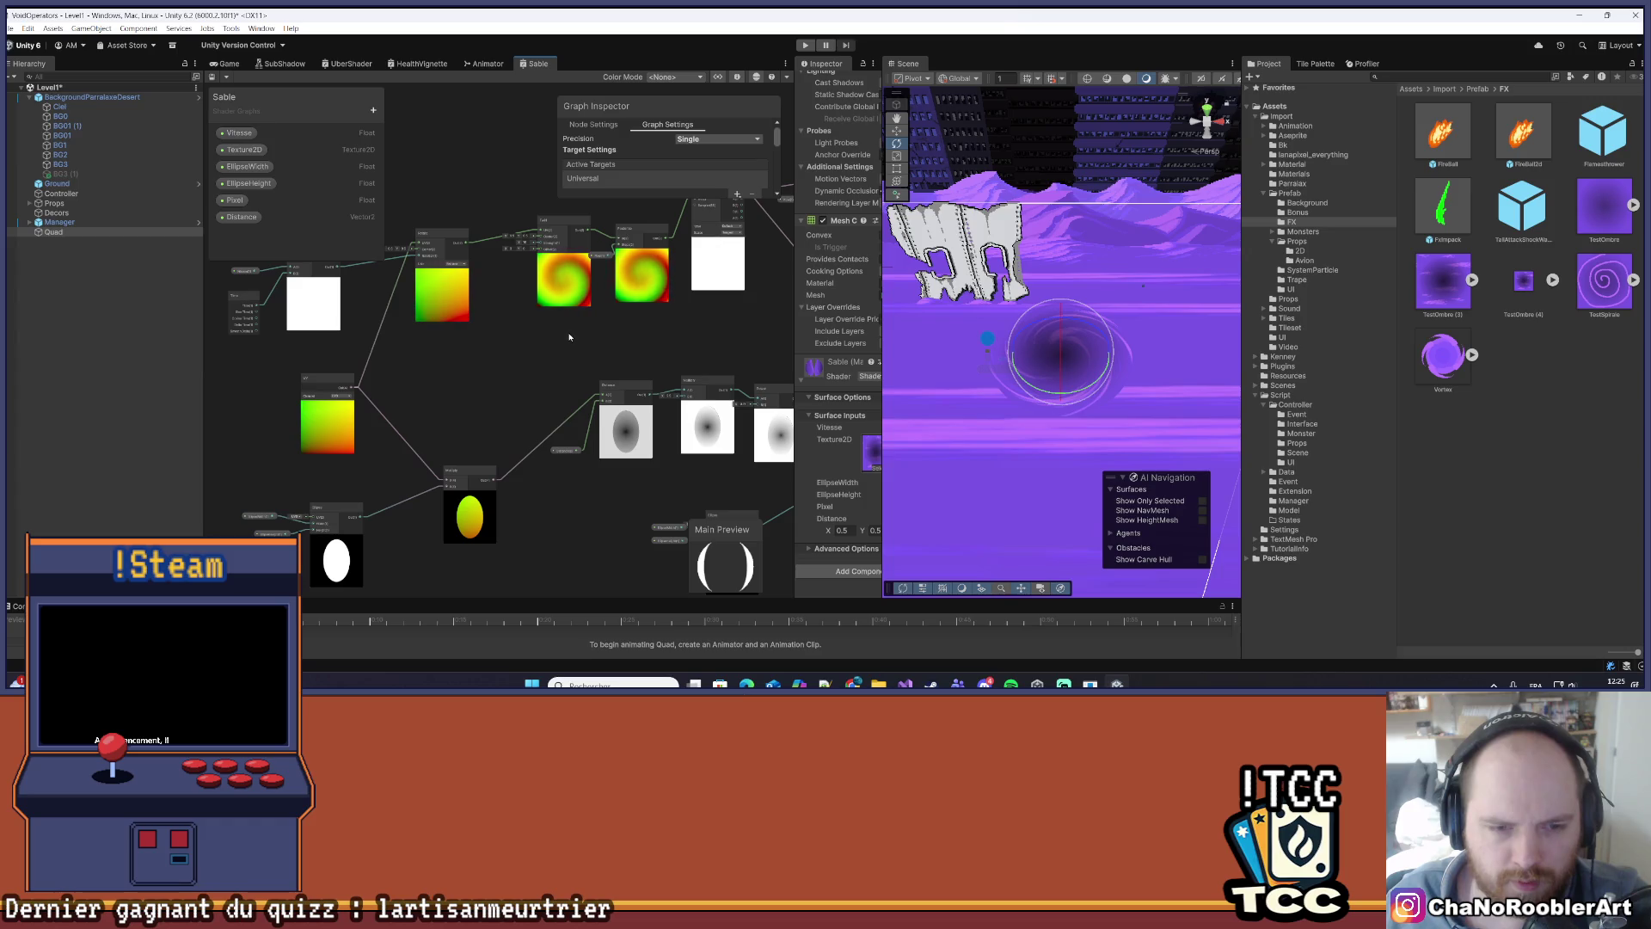
{"action": "mouse_move", "coordinate": [666, 350]}
{"action": "left_mouse_down"}
{"action": "mouse_move", "coordinate": [504, 339]}
{"action": "mouse_move", "coordinate": [421, 430]}
{"action": "mouse_move", "coordinate": [389, 504]}
{"action": "mouse_move", "coordinate": [530, 281]}
{"action": "mouse_move", "coordinate": [325, 329]}
{"action": "left_mouse_up"}
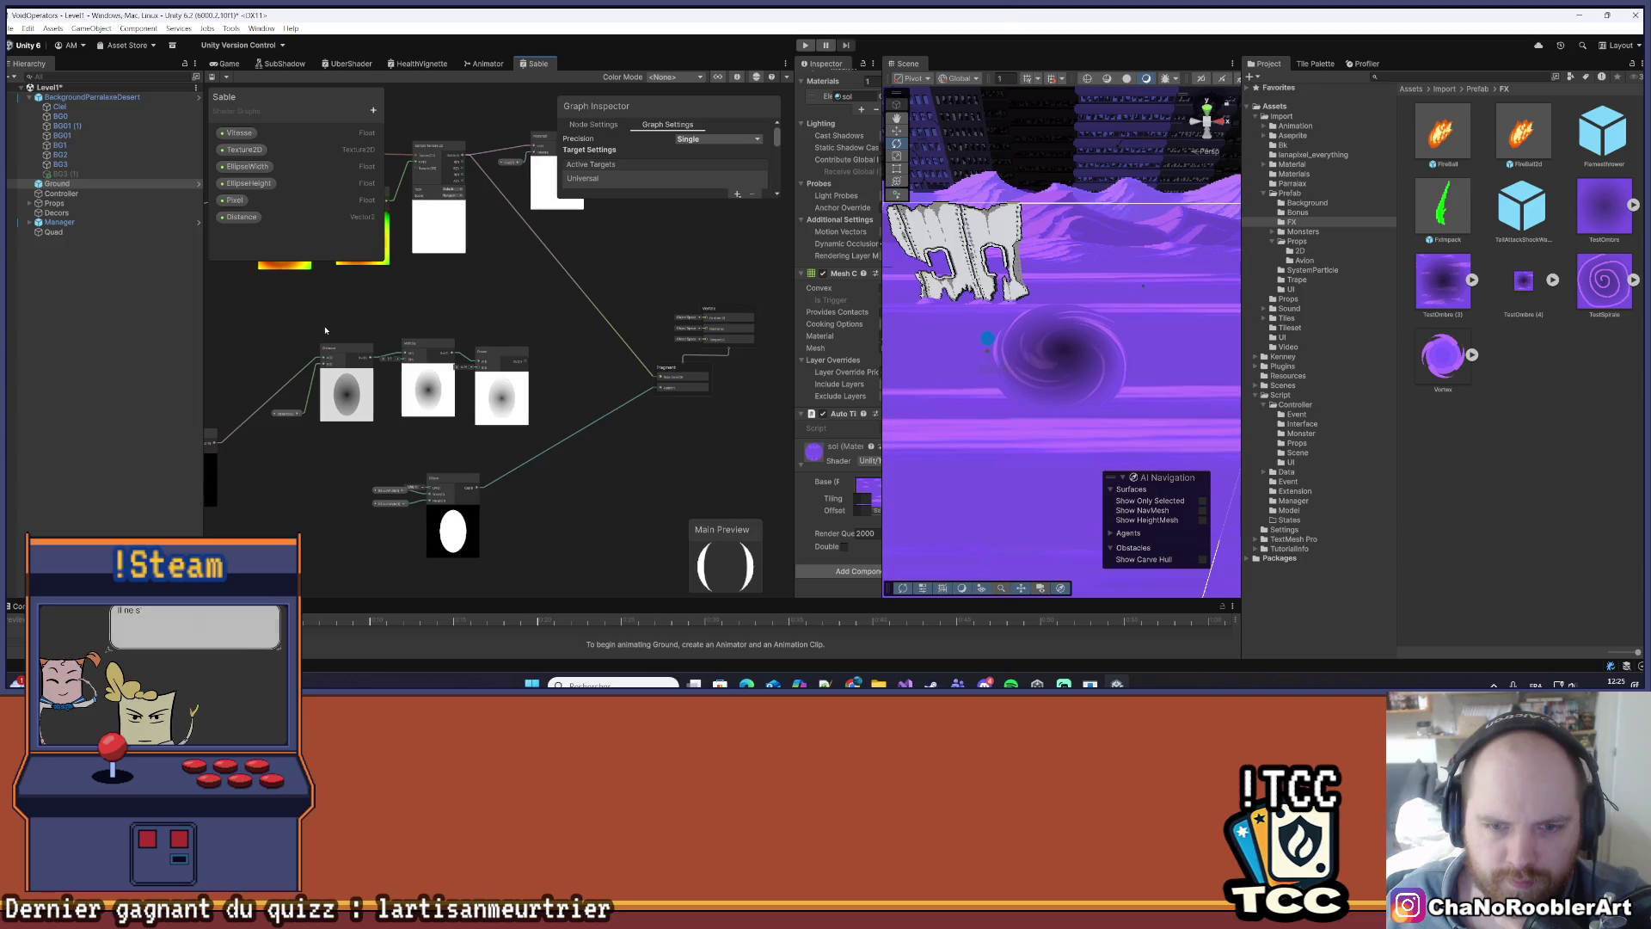
- Shift the Power node right and wire the yellow ellipse output into the first Distance node
{"action": "left_click_drag", "start_coordinate": [294, 440], "coordinate": [582, 460]}
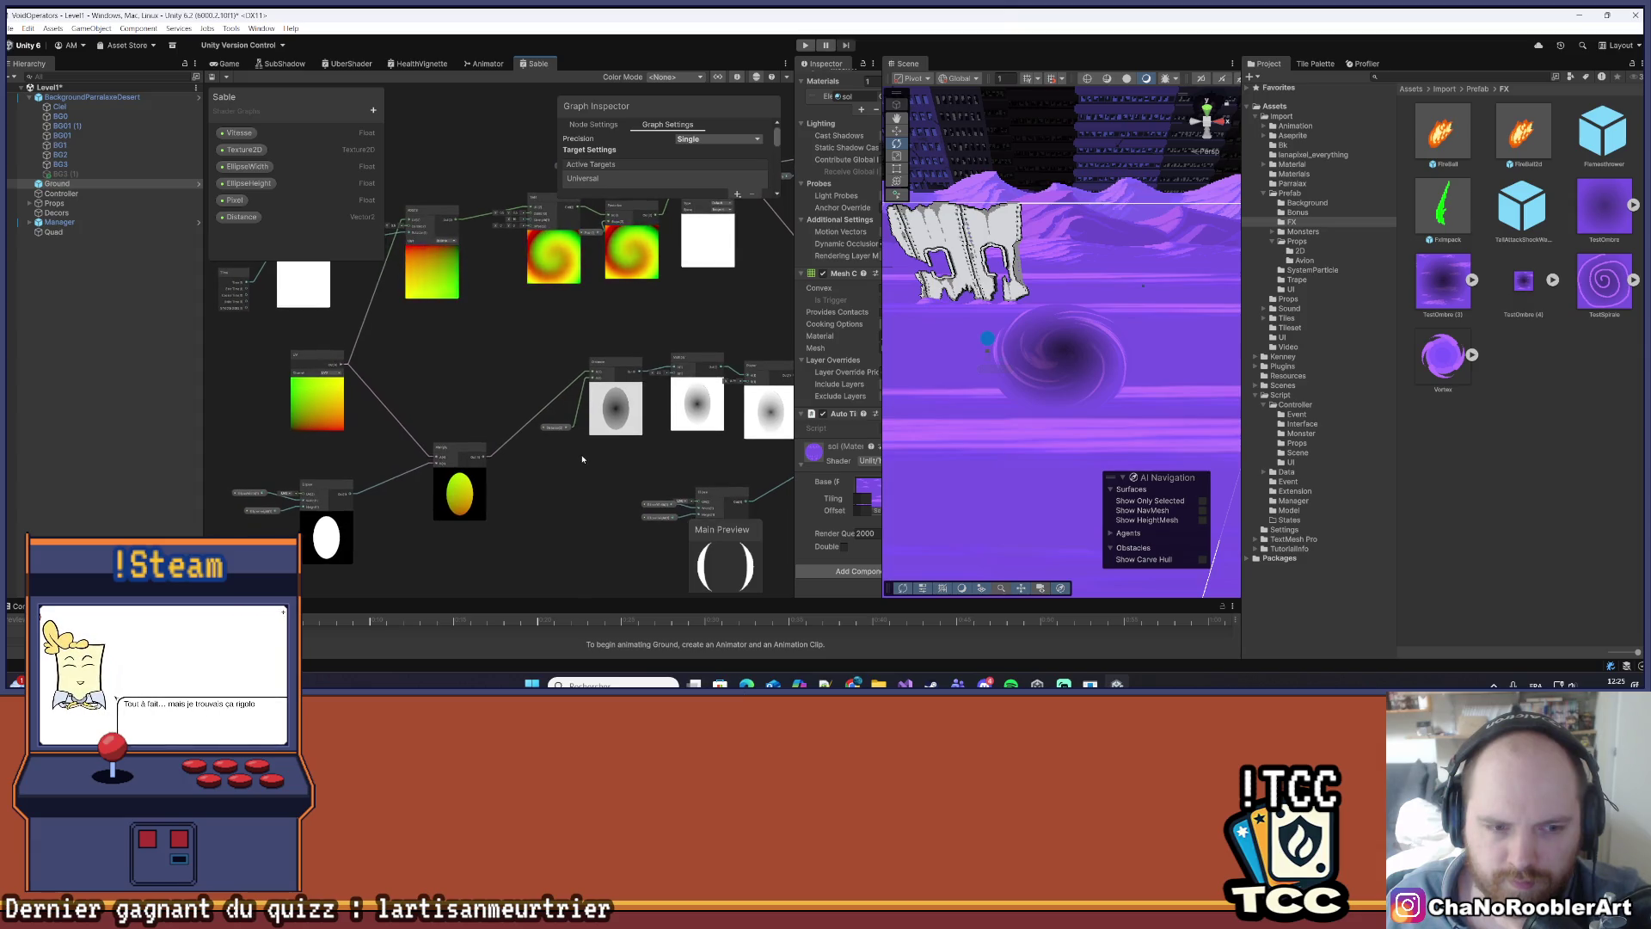
{"action": "mouse_move", "coordinate": [524, 365]}
{"action": "left_mouse_down"}
{"action": "mouse_move", "coordinate": [547, 397]}
{"action": "mouse_move", "coordinate": [376, 370]}
{"action": "left_mouse_up"}
{"action": "mouse_move", "coordinate": [610, 383]}
{"action": "left_mouse_down"}
{"action": "mouse_move", "coordinate": [632, 379]}
{"action": "mouse_move", "coordinate": [532, 439]}
{"action": "left_mouse_up"}
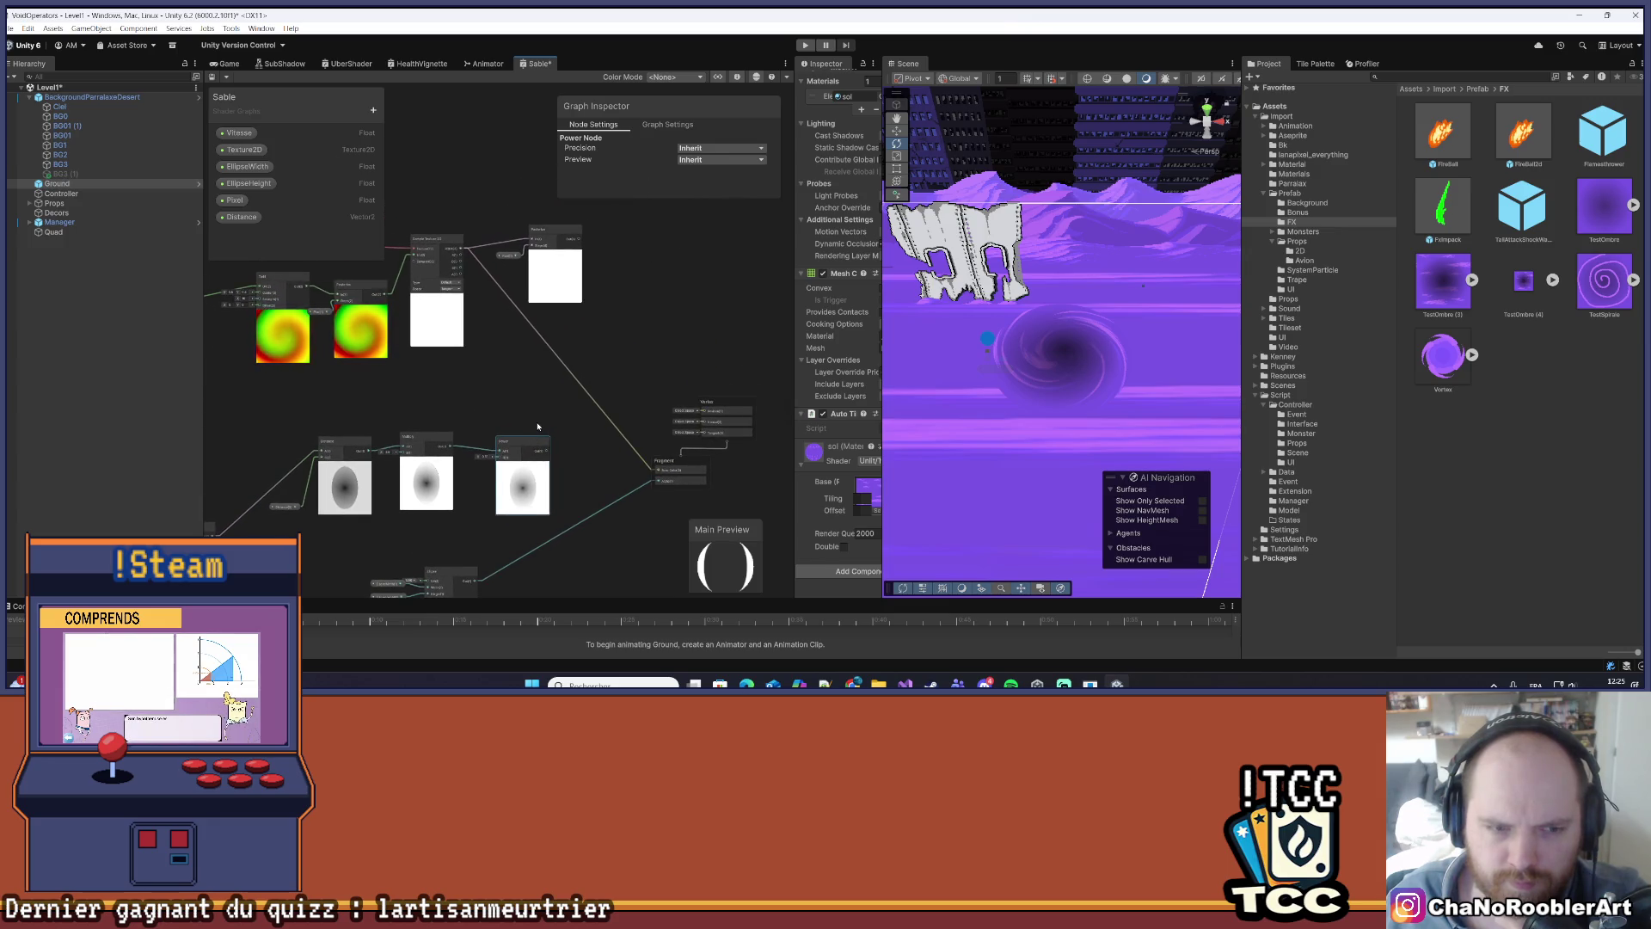
{"action": "left_click_drag", "start_coordinate": [533, 421], "coordinate": [579, 359]}
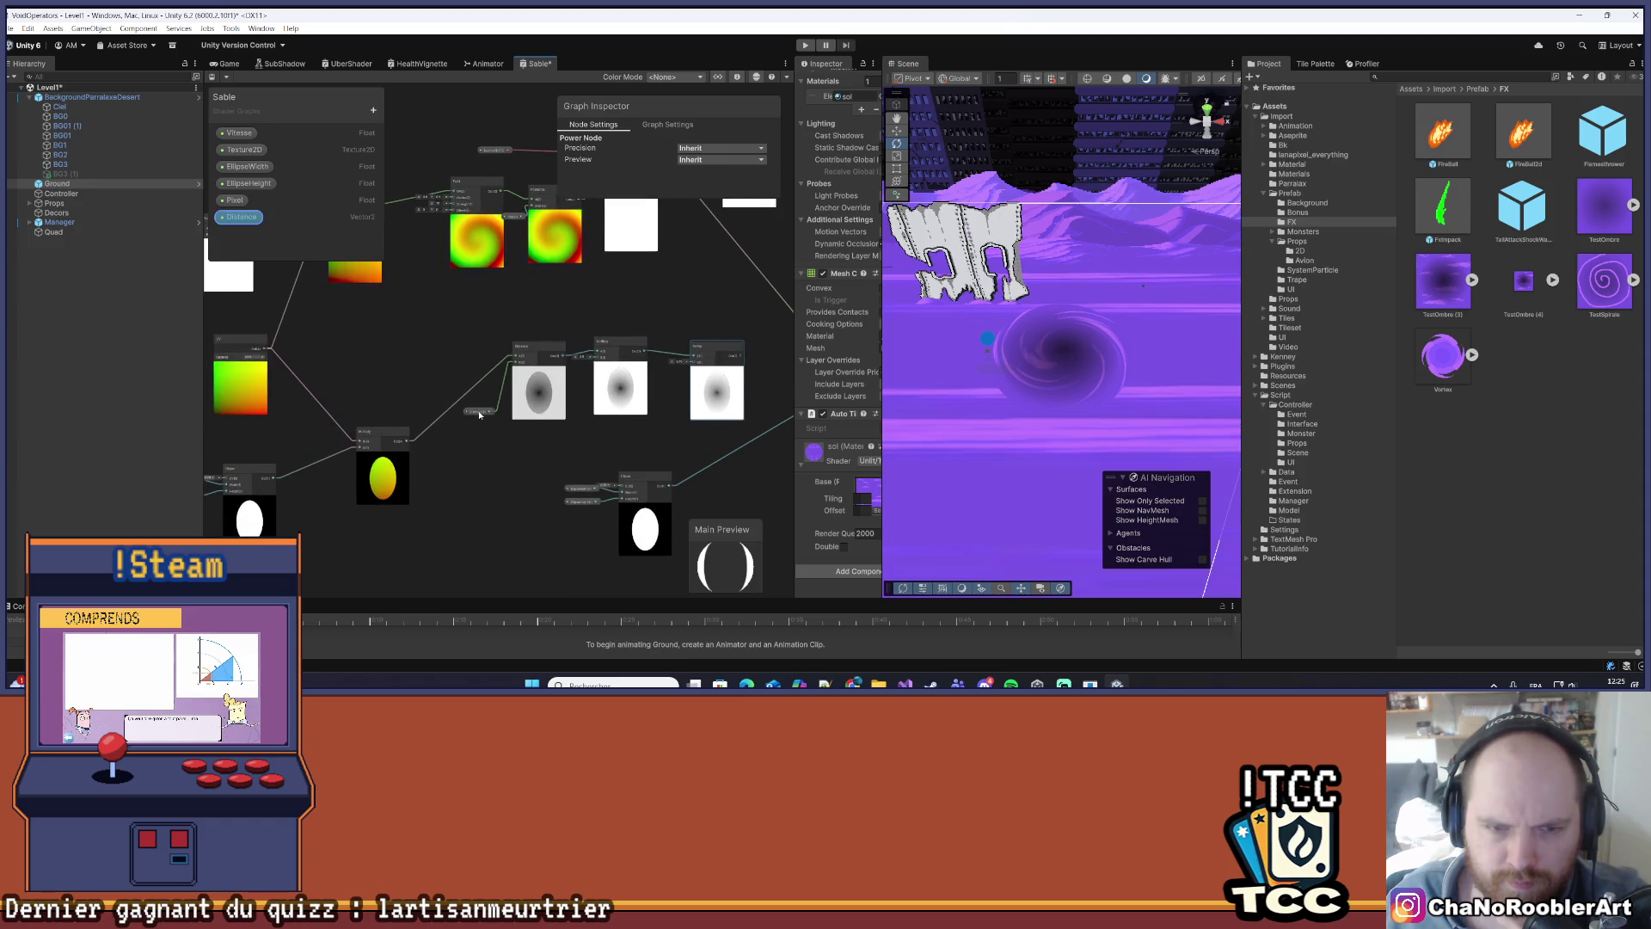
{"action": "scroll", "coordinate": [484, 413], "scroll_direction": "down", "scroll_amount": 5}
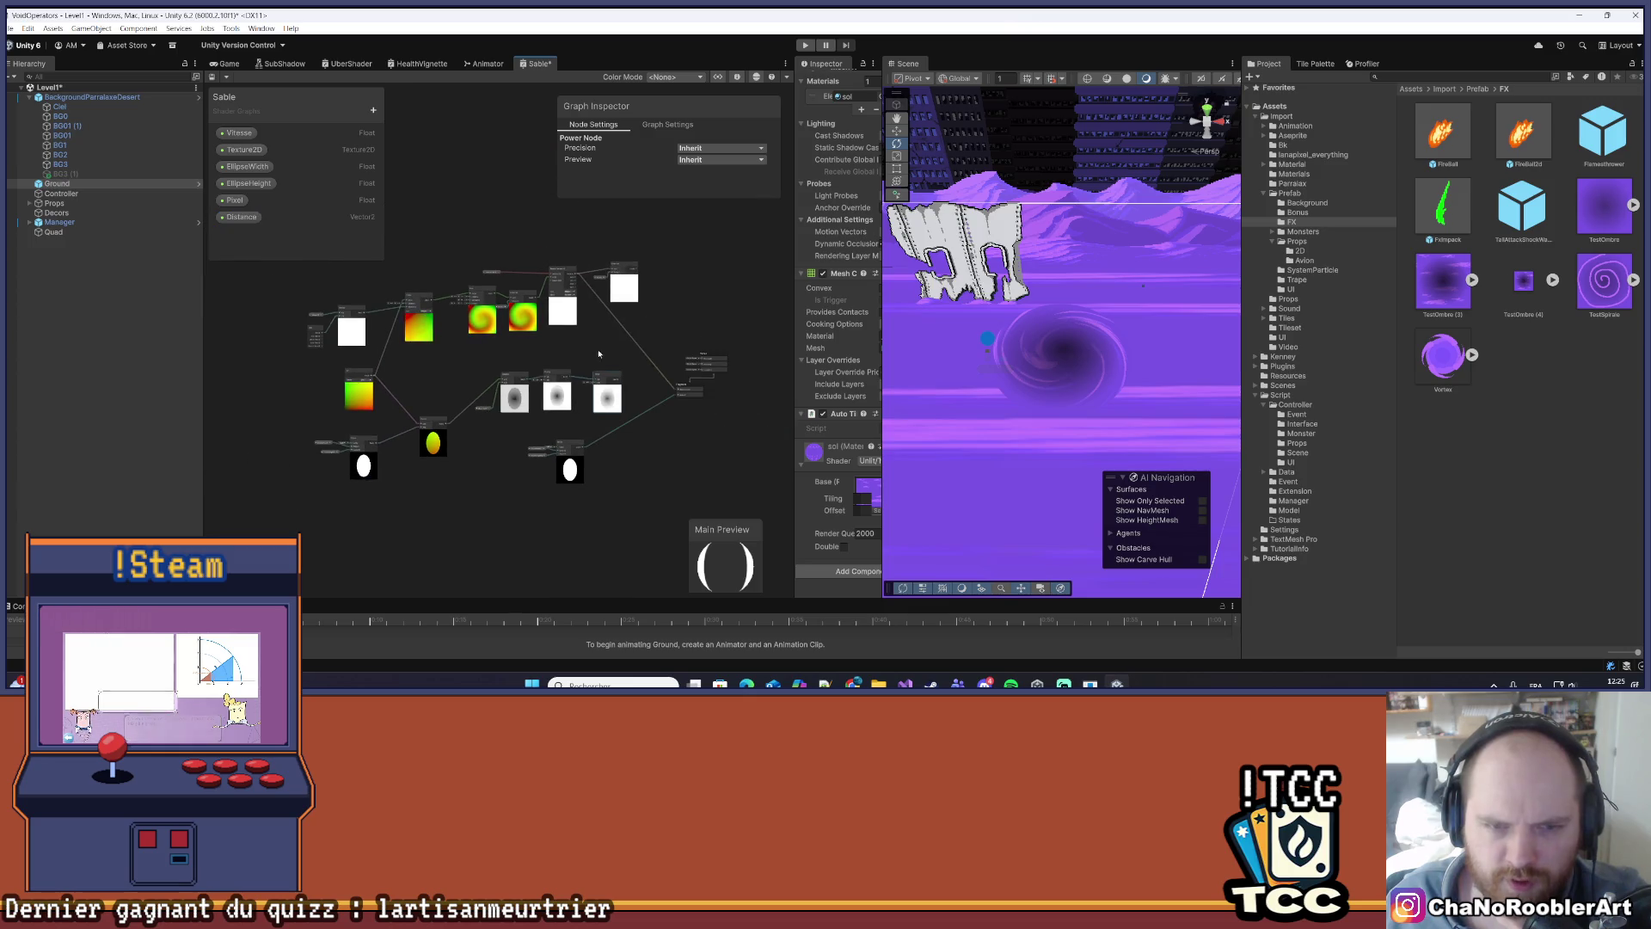
{"action": "scroll", "coordinate": [591, 378], "scroll_direction": "up", "scroll_amount": 3}
{"action": "left_click", "coordinate": [644, 354]}
{"action": "scroll", "coordinate": [409, 394], "scroll_direction": "up", "scroll_amount": 2}
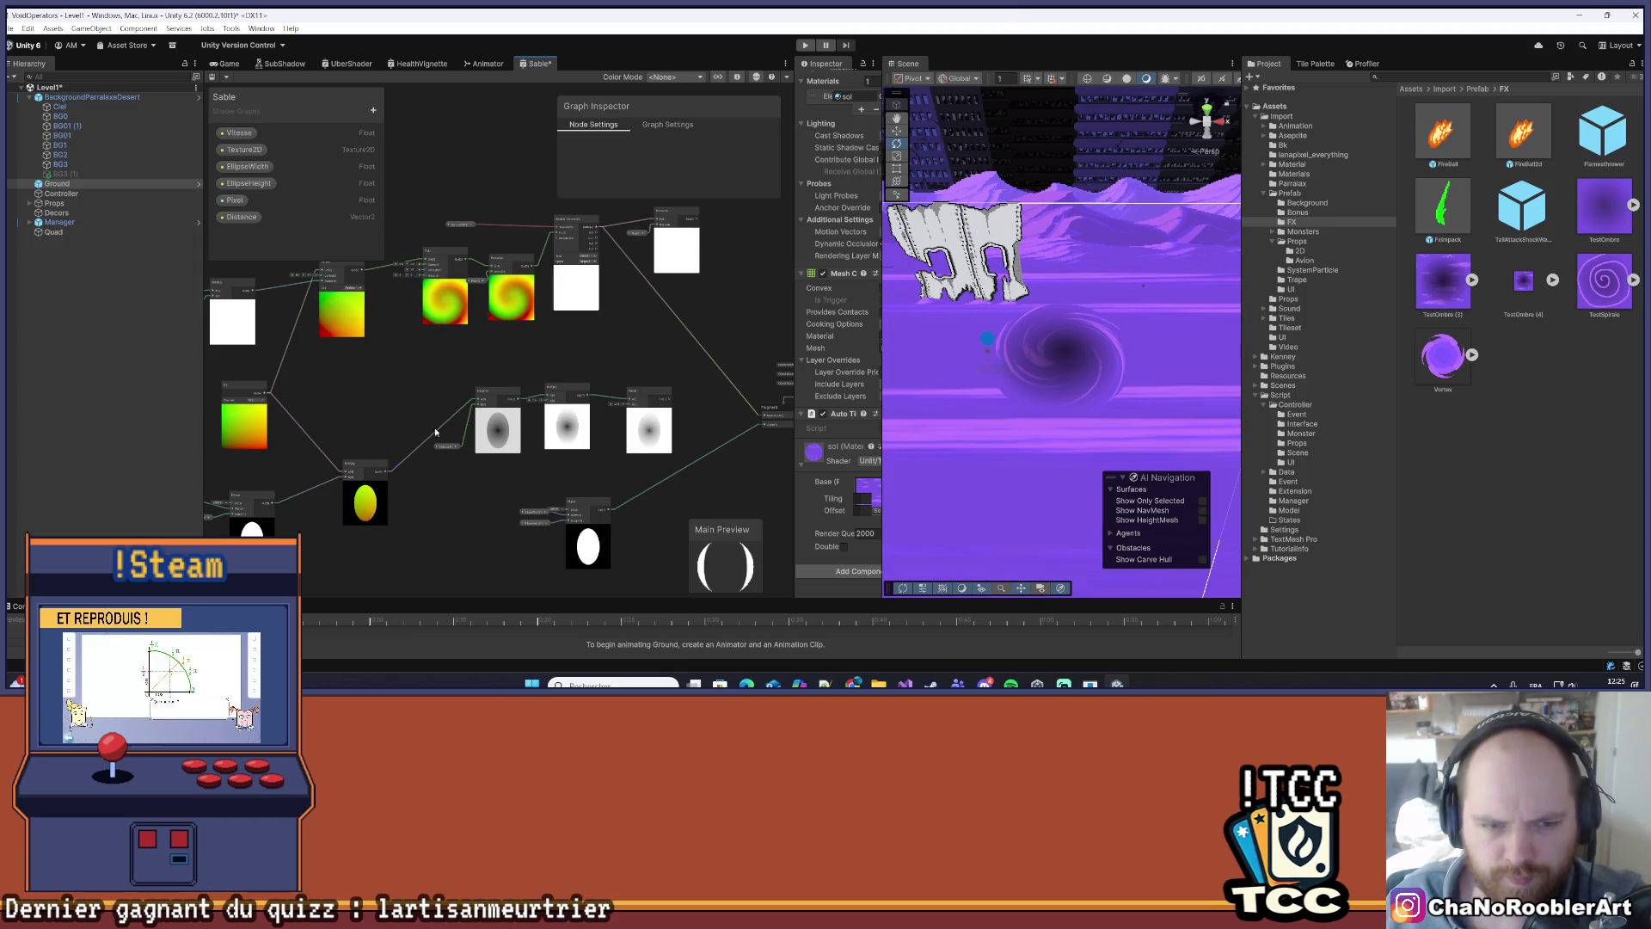
{"action": "left_click_drag", "start_coordinate": [338, 392], "coordinate": [404, 379]}
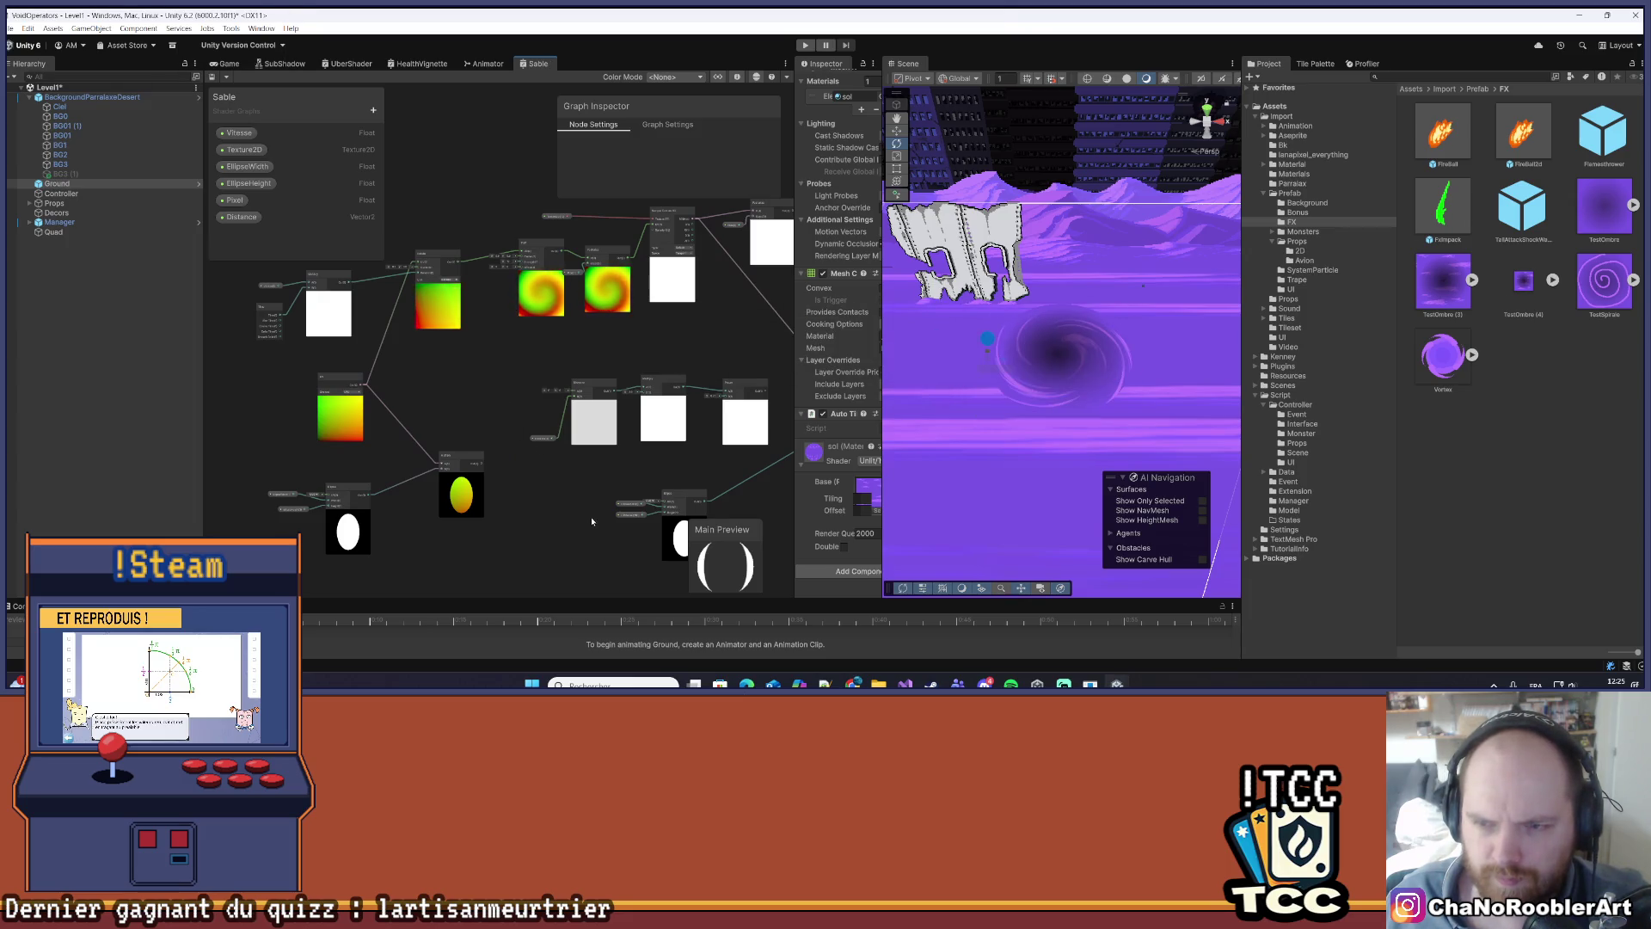
{"action": "left_click_drag", "start_coordinate": [592, 521], "coordinate": [523, 523]}
{"action": "scroll", "coordinate": [508, 547], "scroll_direction": "down", "scroll_amount": 2}
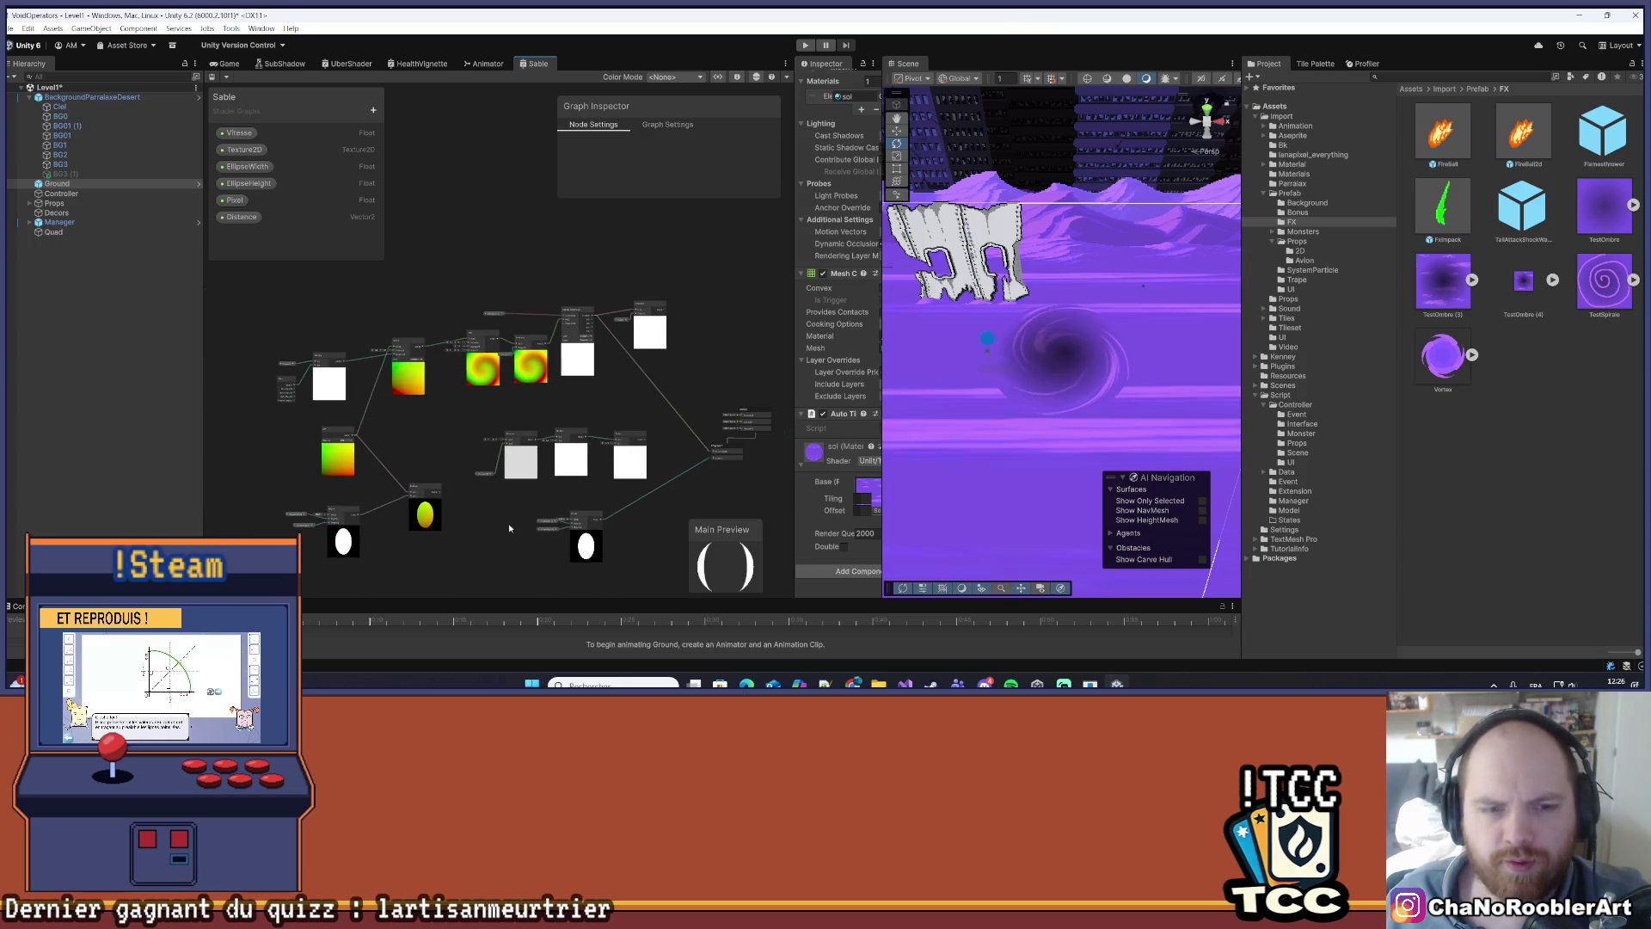
{"action": "left_click_drag", "start_coordinate": [440, 492], "coordinate": [505, 445]}
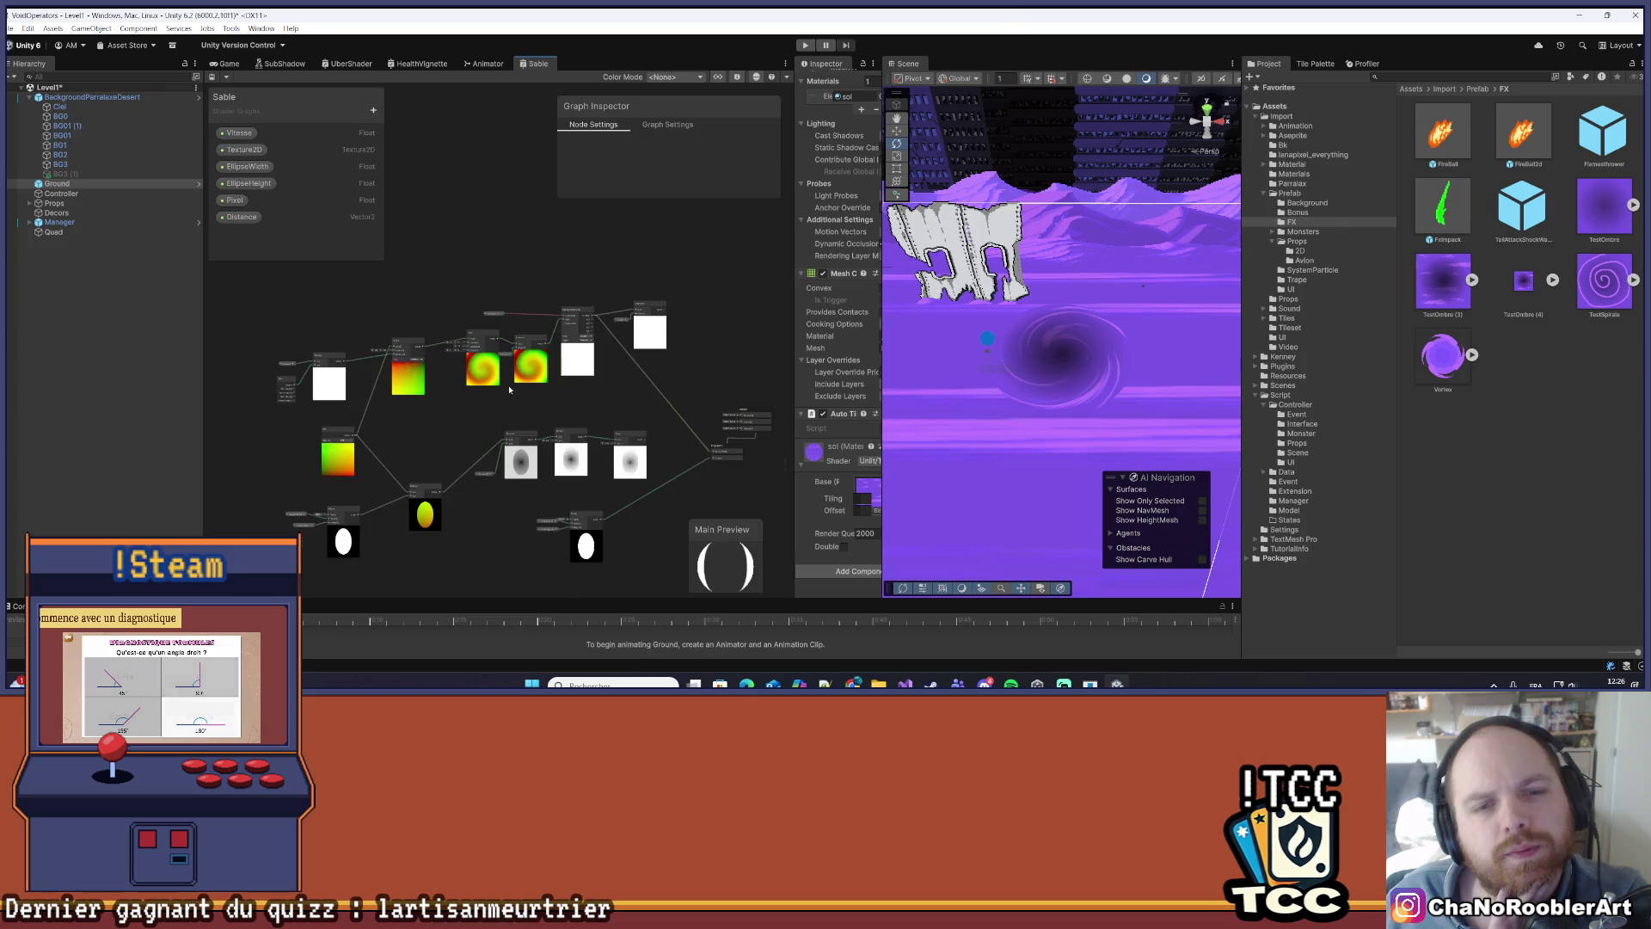
{"action": "scroll", "coordinate": [545, 358], "scroll_direction": "up", "scroll_amount": 5}
{"action": "scroll", "coordinate": [546, 359], "scroll_direction": "down", "scroll_amount": 6}
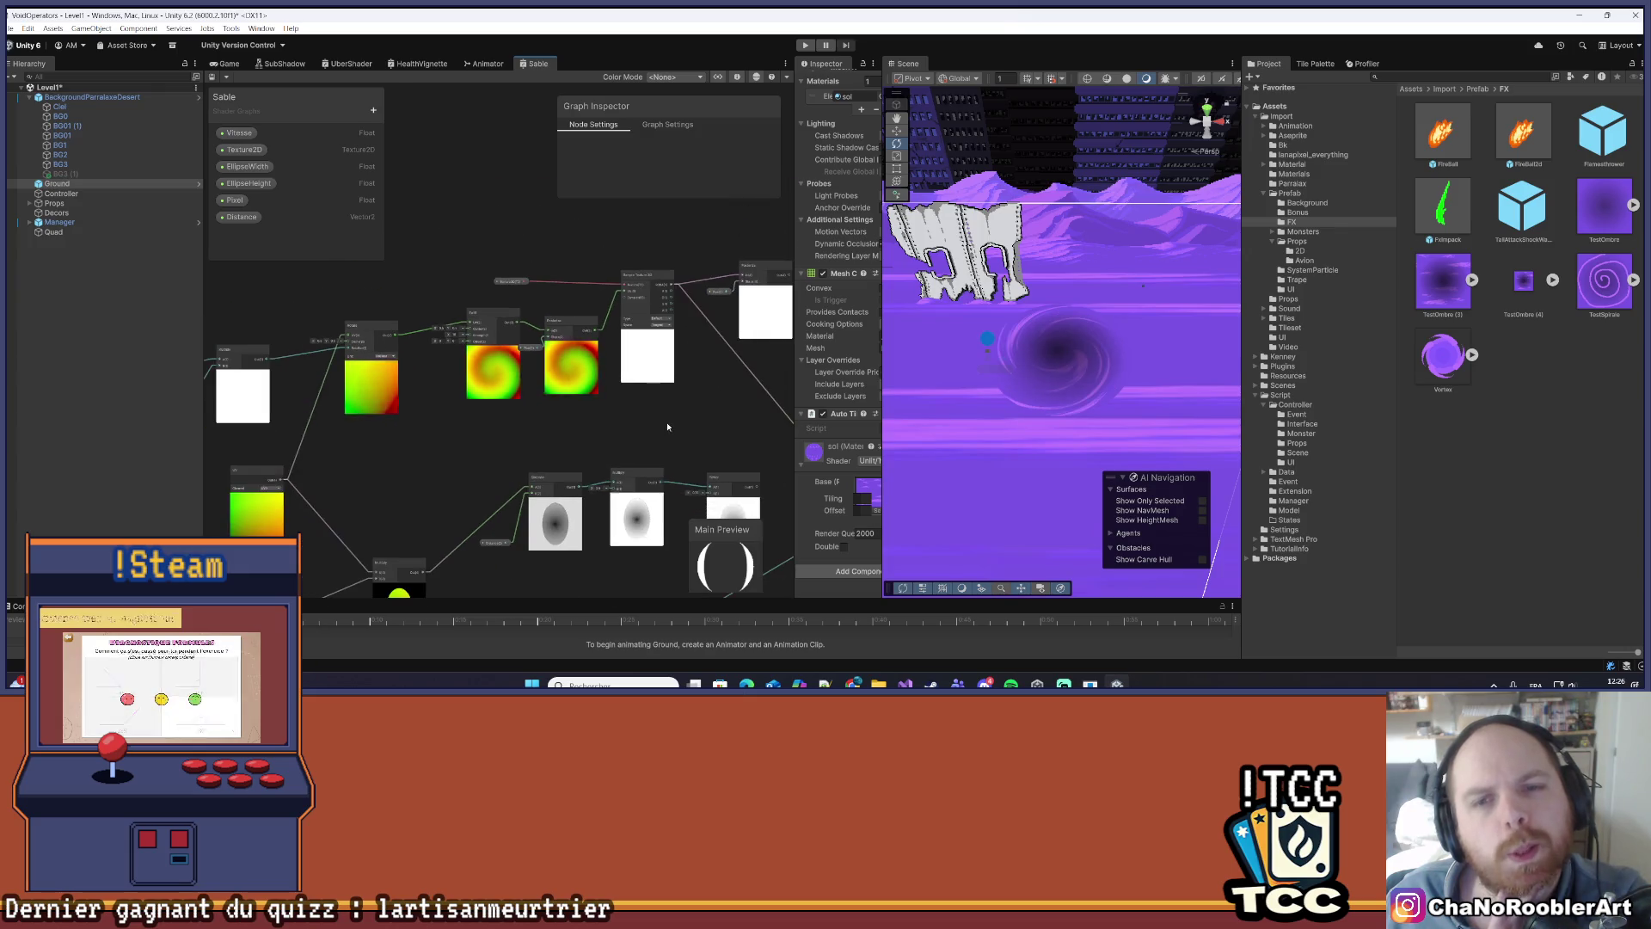
{"action": "scroll", "coordinate": [464, 387], "scroll_direction": "up", "scroll_amount": 1}
{"action": "scroll", "coordinate": [565, 448], "scroll_direction": "down", "scroll_amount": 1}
{"action": "left_click_drag", "start_coordinate": [565, 448], "coordinate": [607, 327]}
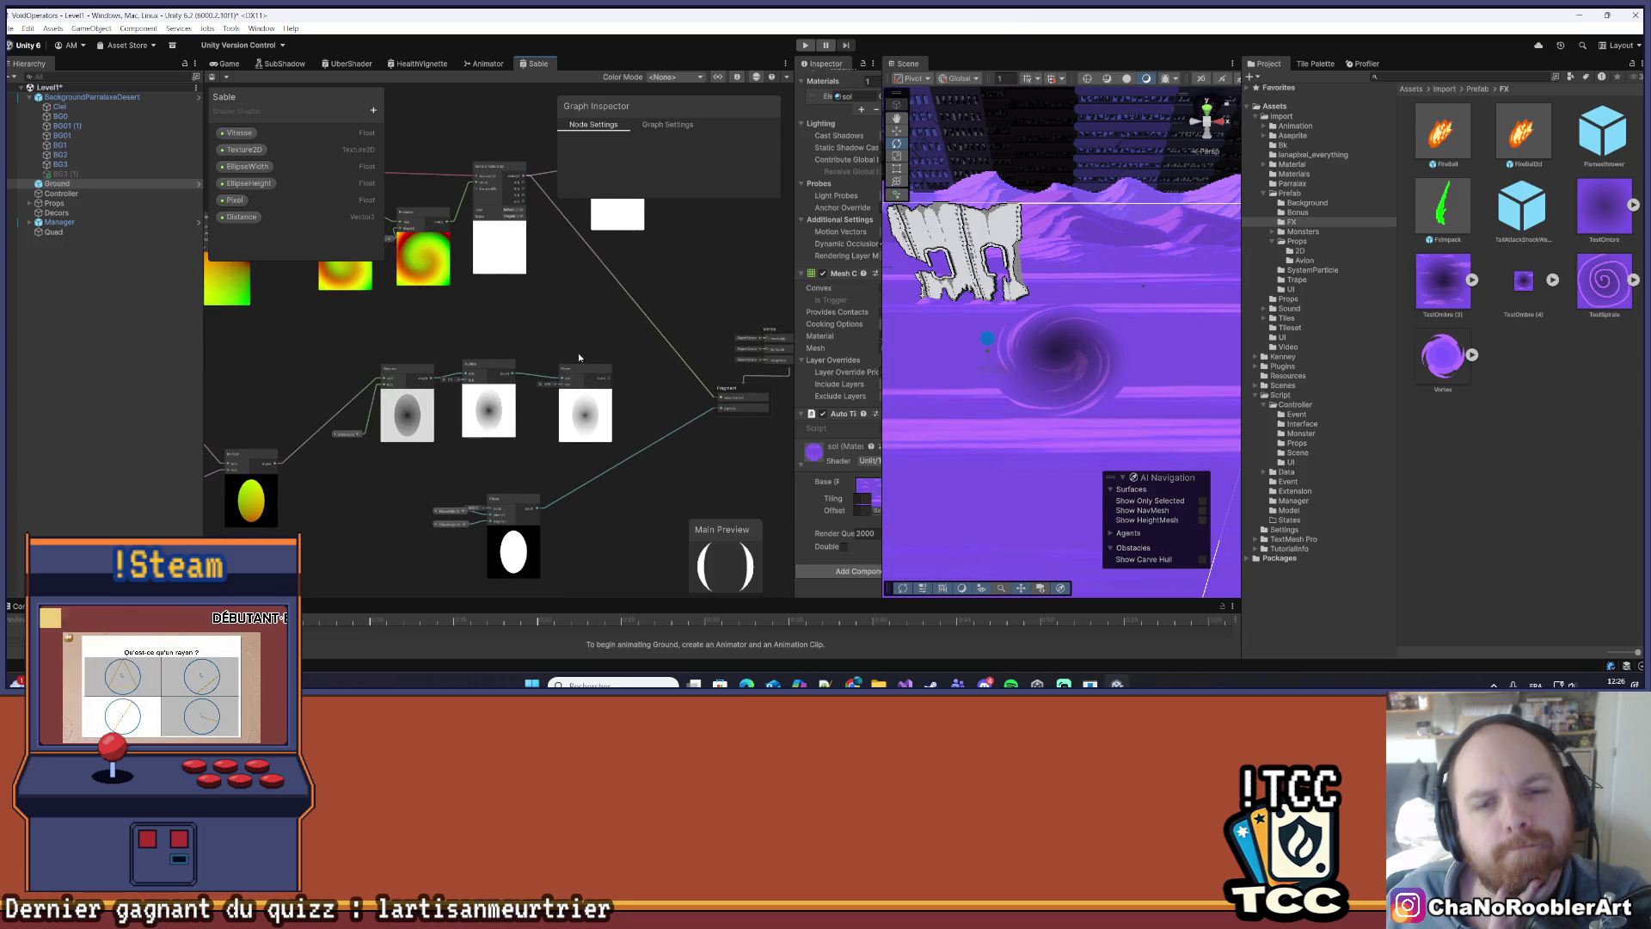
{"action": "mouse_move", "coordinate": [472, 369]}
{"action": "left_mouse_down"}
{"action": "mouse_move", "coordinate": [539, 348]}
{"action": "mouse_move", "coordinate": [565, 379]}
{"action": "left_mouse_up"}
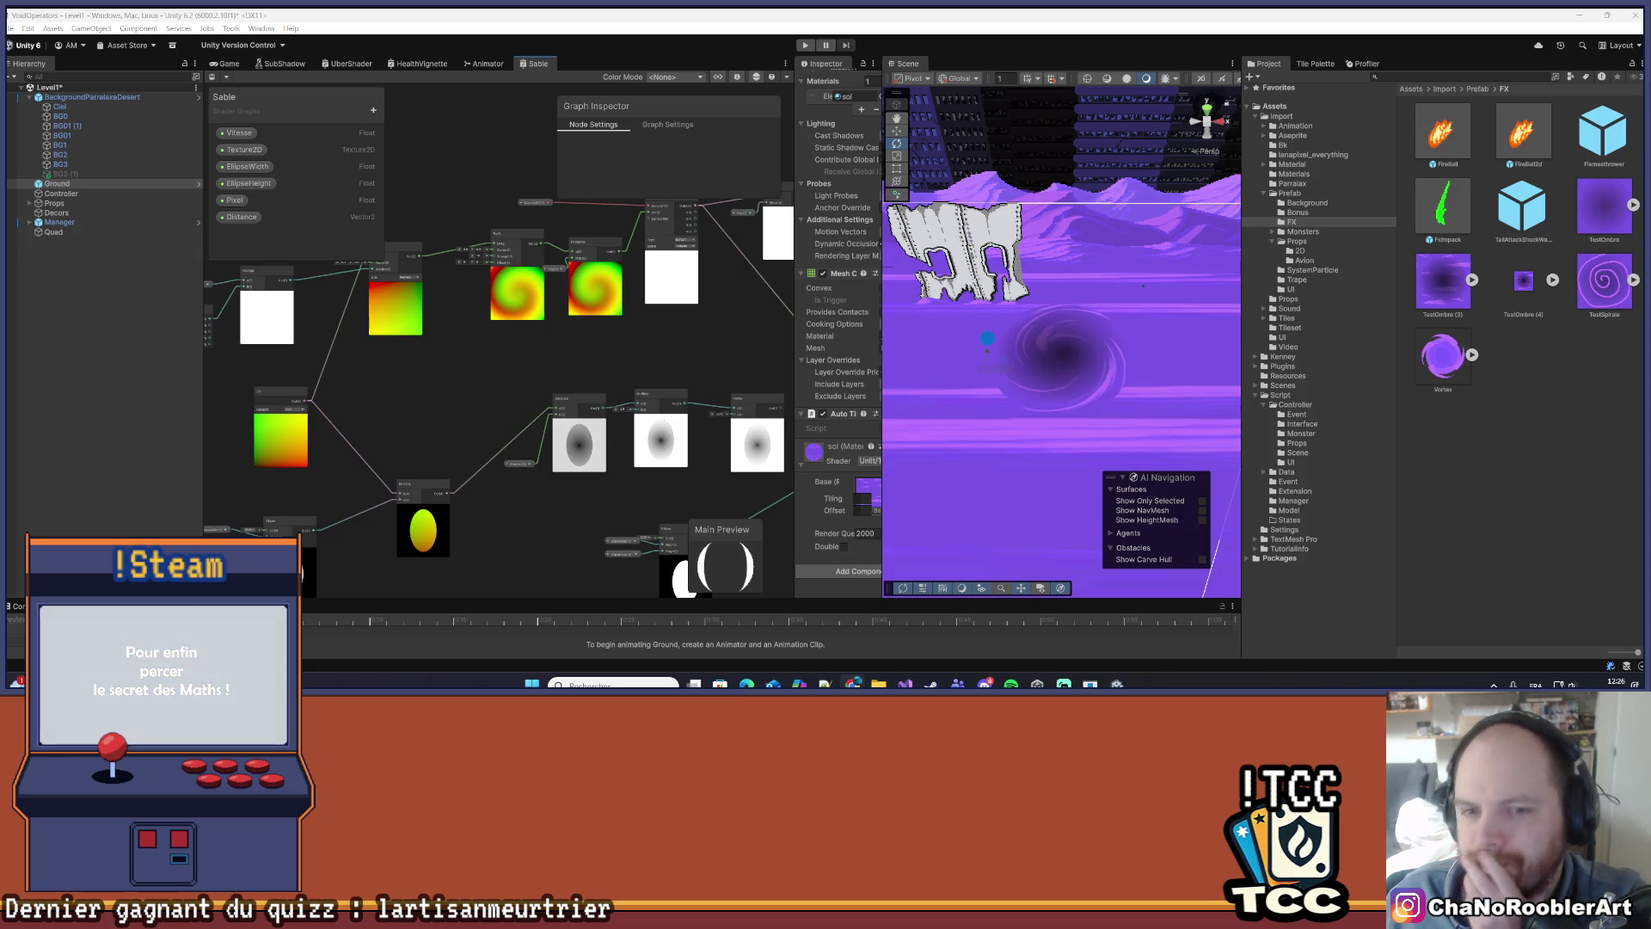
{"action": "scroll", "coordinate": [636, 433], "scroll_direction": "down", "scroll_amount": 3}
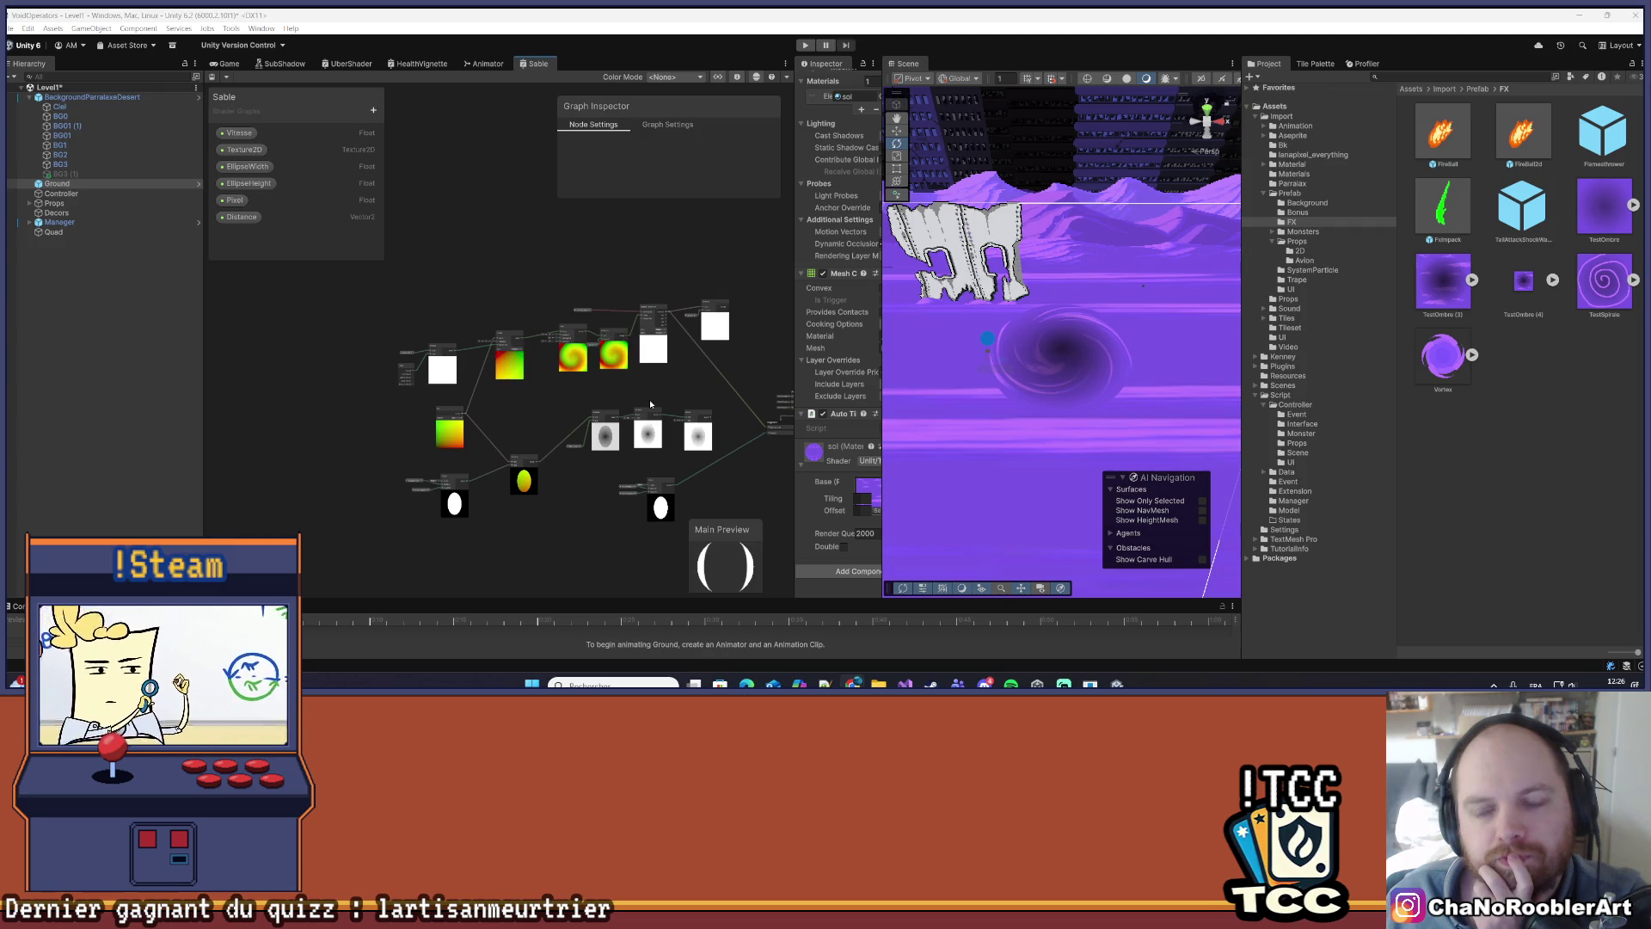
{"action": "left_click_drag", "start_coordinate": [732, 475], "coordinate": [648, 459]}
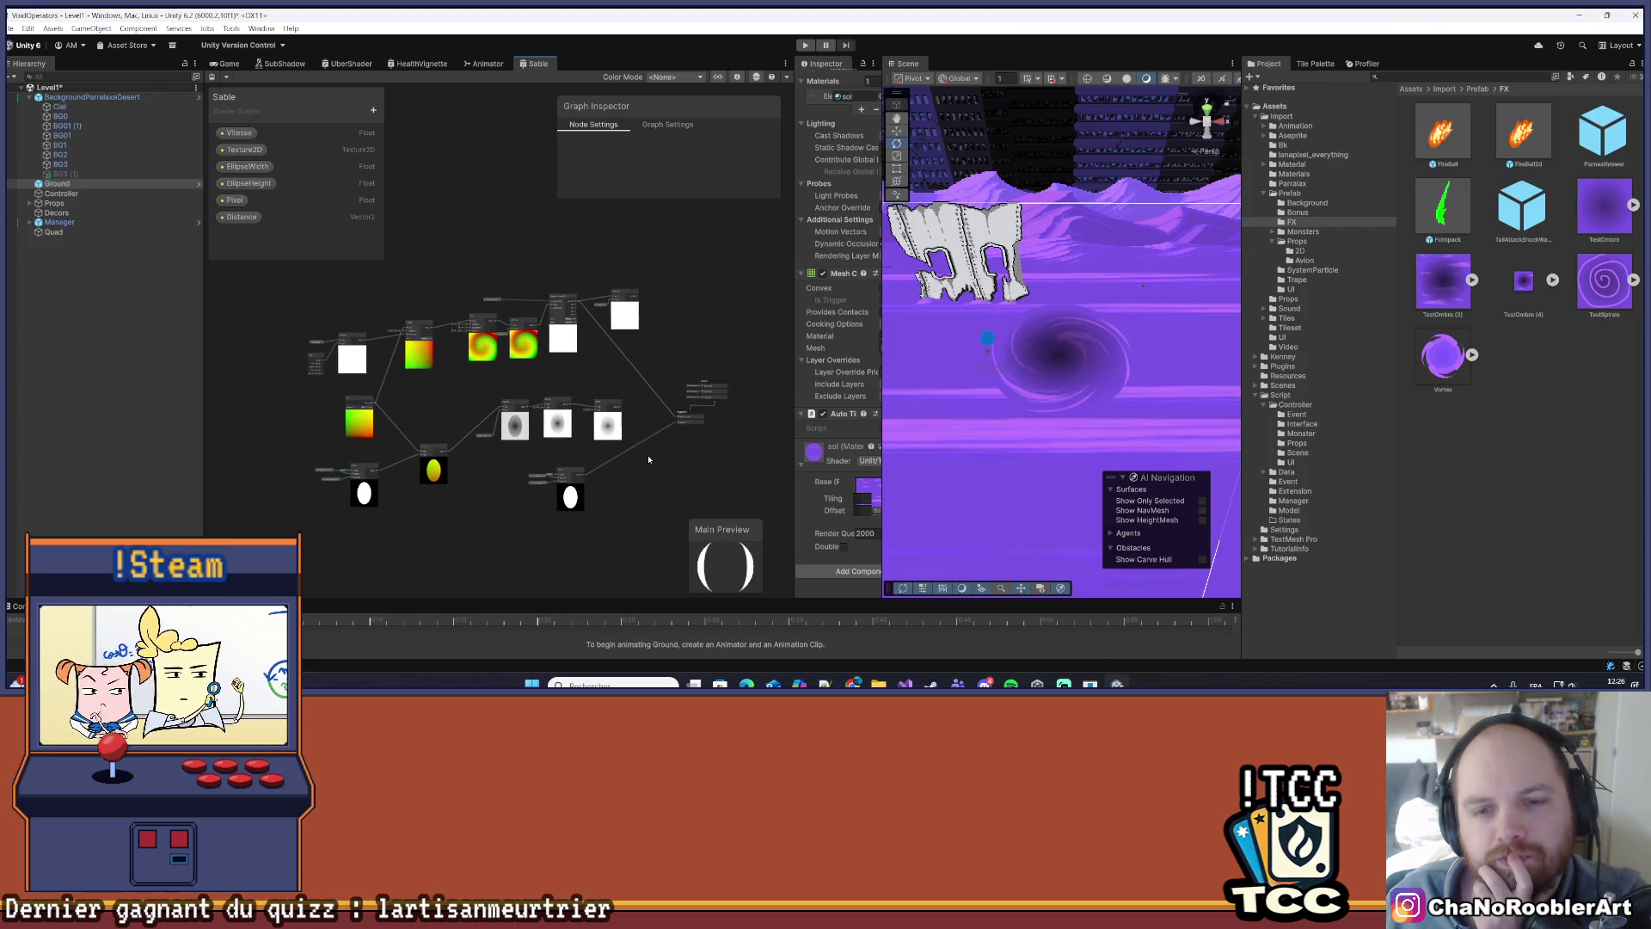
{"action": "scroll", "coordinate": [649, 459], "scroll_direction": "up", "scroll_amount": 1}
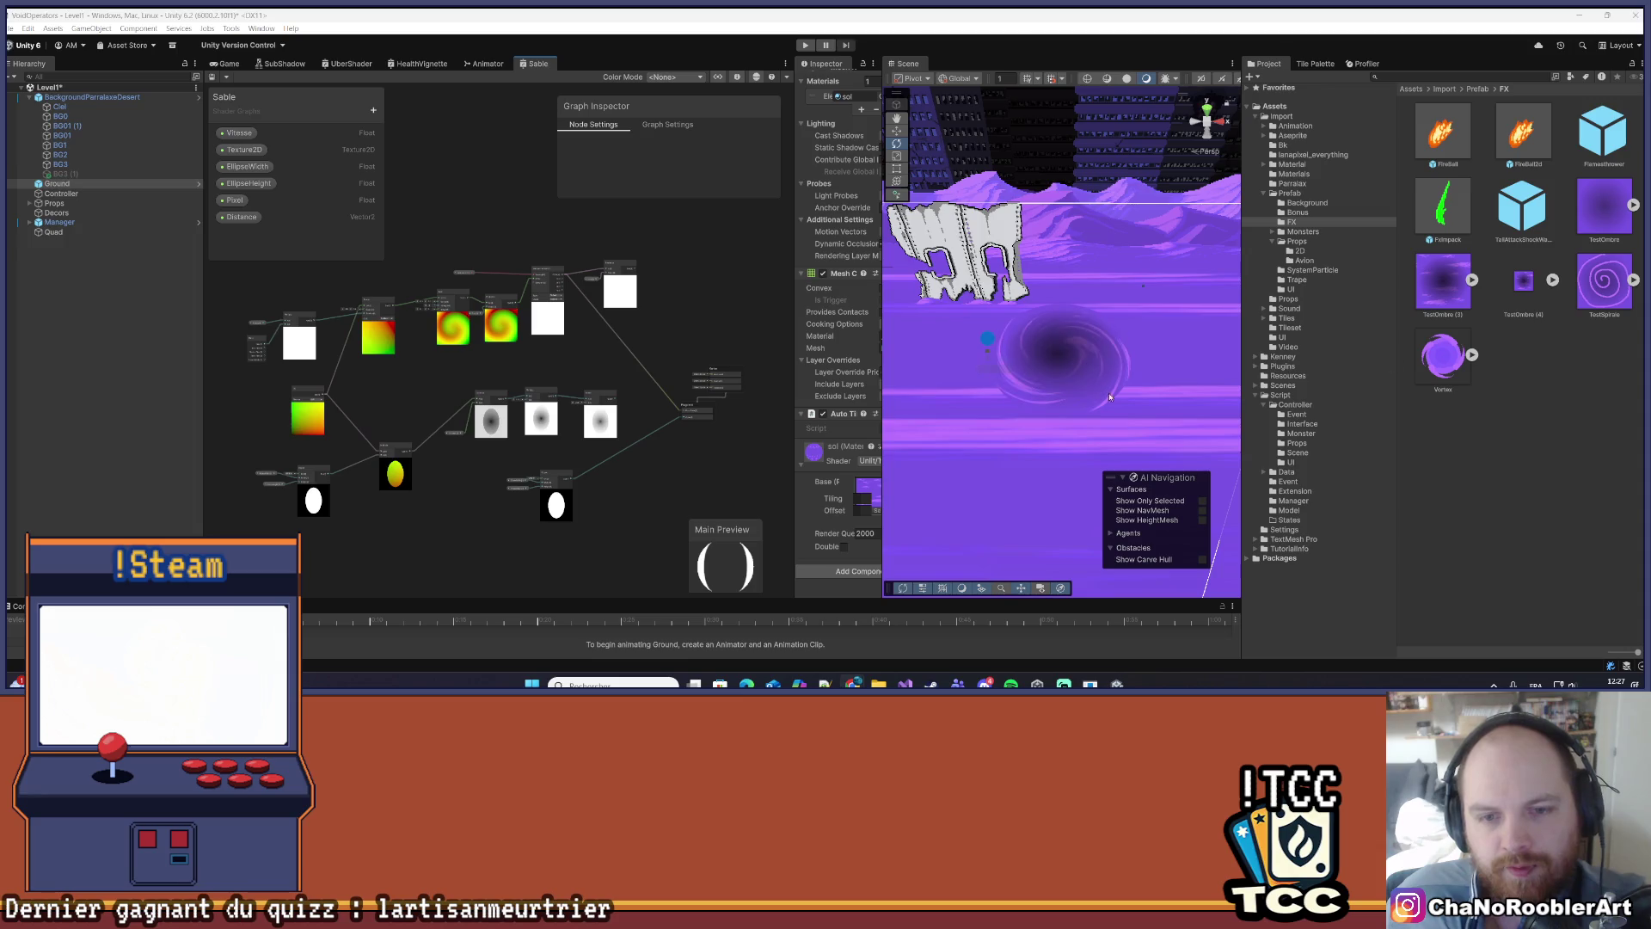
{"action": "scroll", "coordinate": [407, 383], "scroll_direction": "up", "scroll_amount": 3}
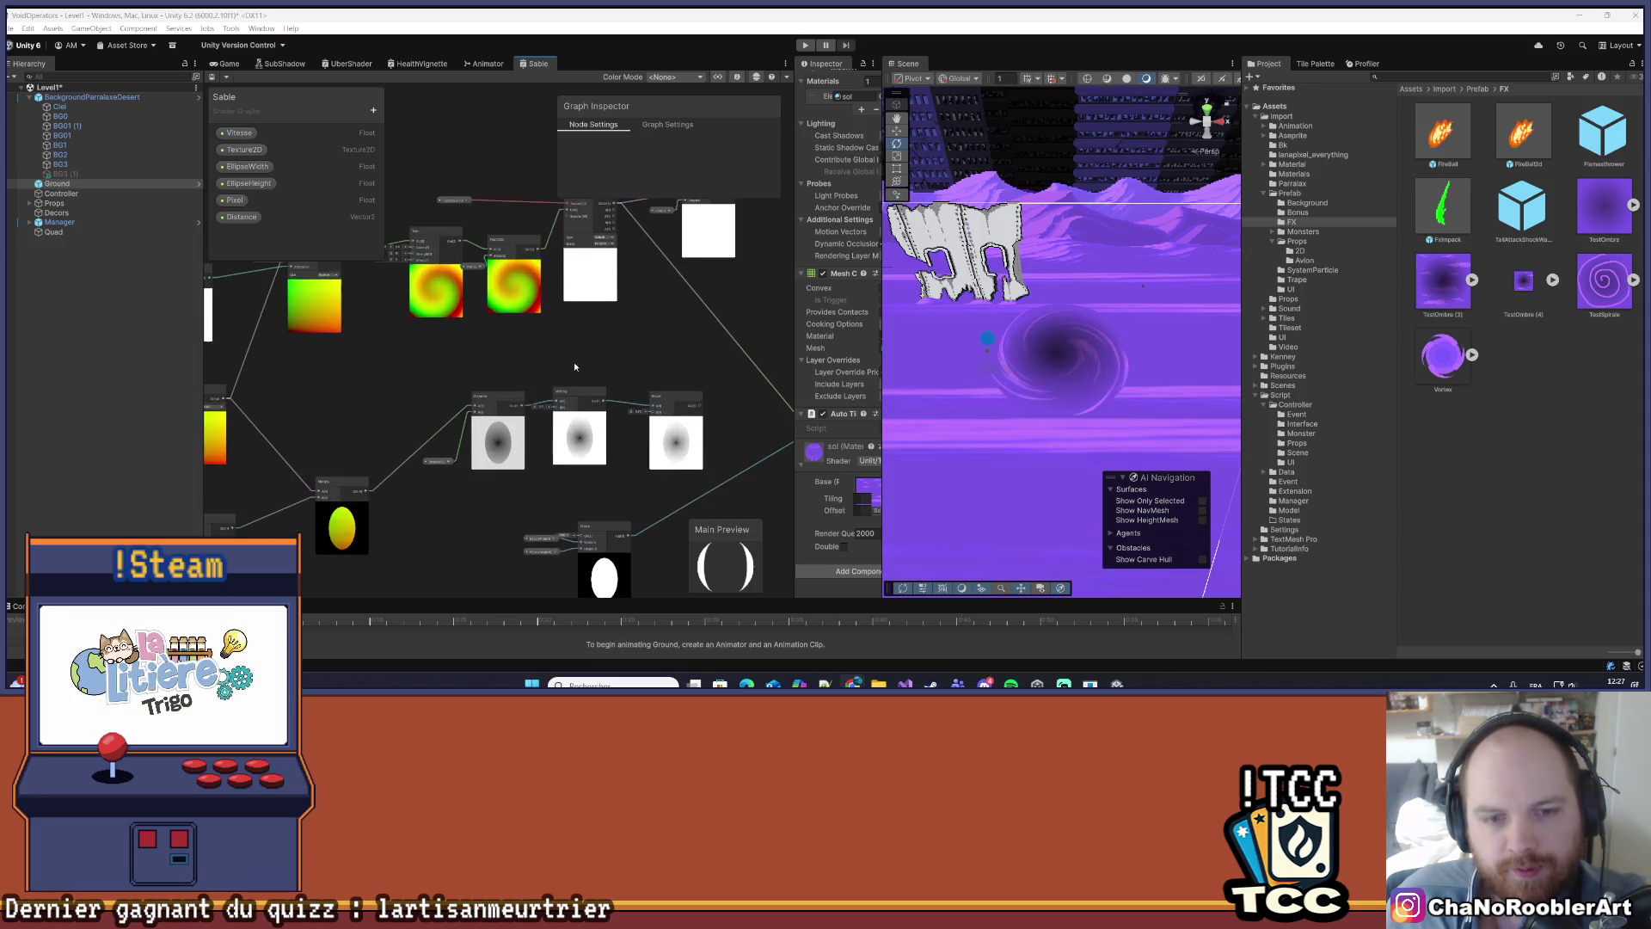
{"action": "mouse_move", "coordinate": [556, 345]}
{"action": "left_mouse_down"}
{"action": "mouse_move", "coordinate": [726, 364]}
{"action": "mouse_move", "coordinate": [694, 369]}
{"action": "left_mouse_up"}
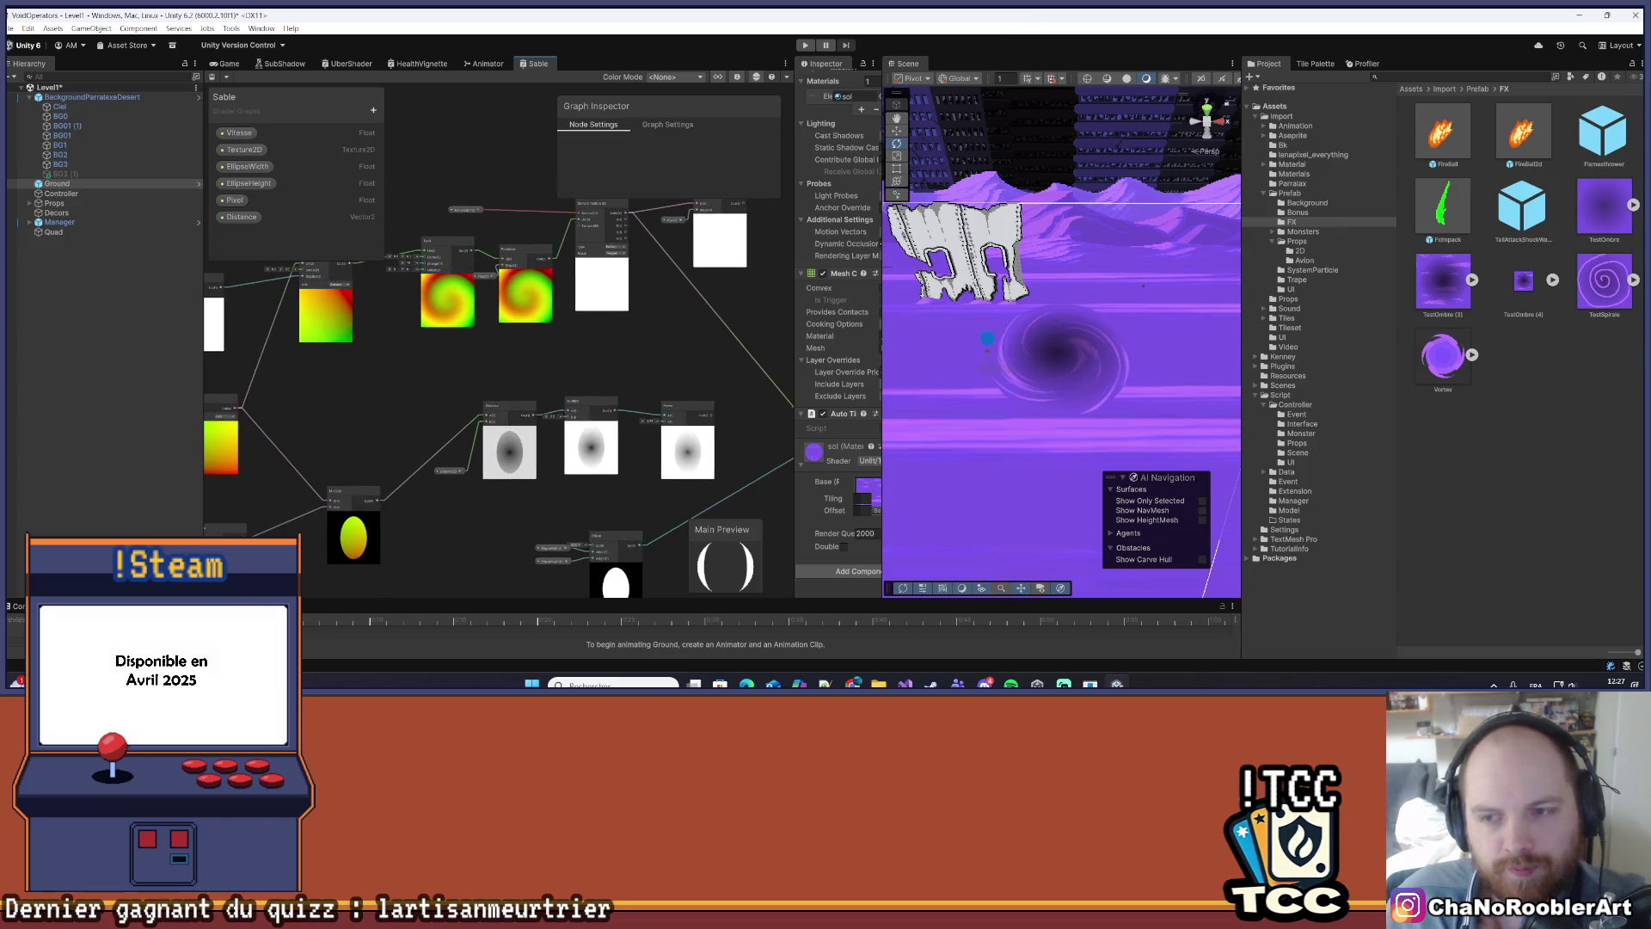
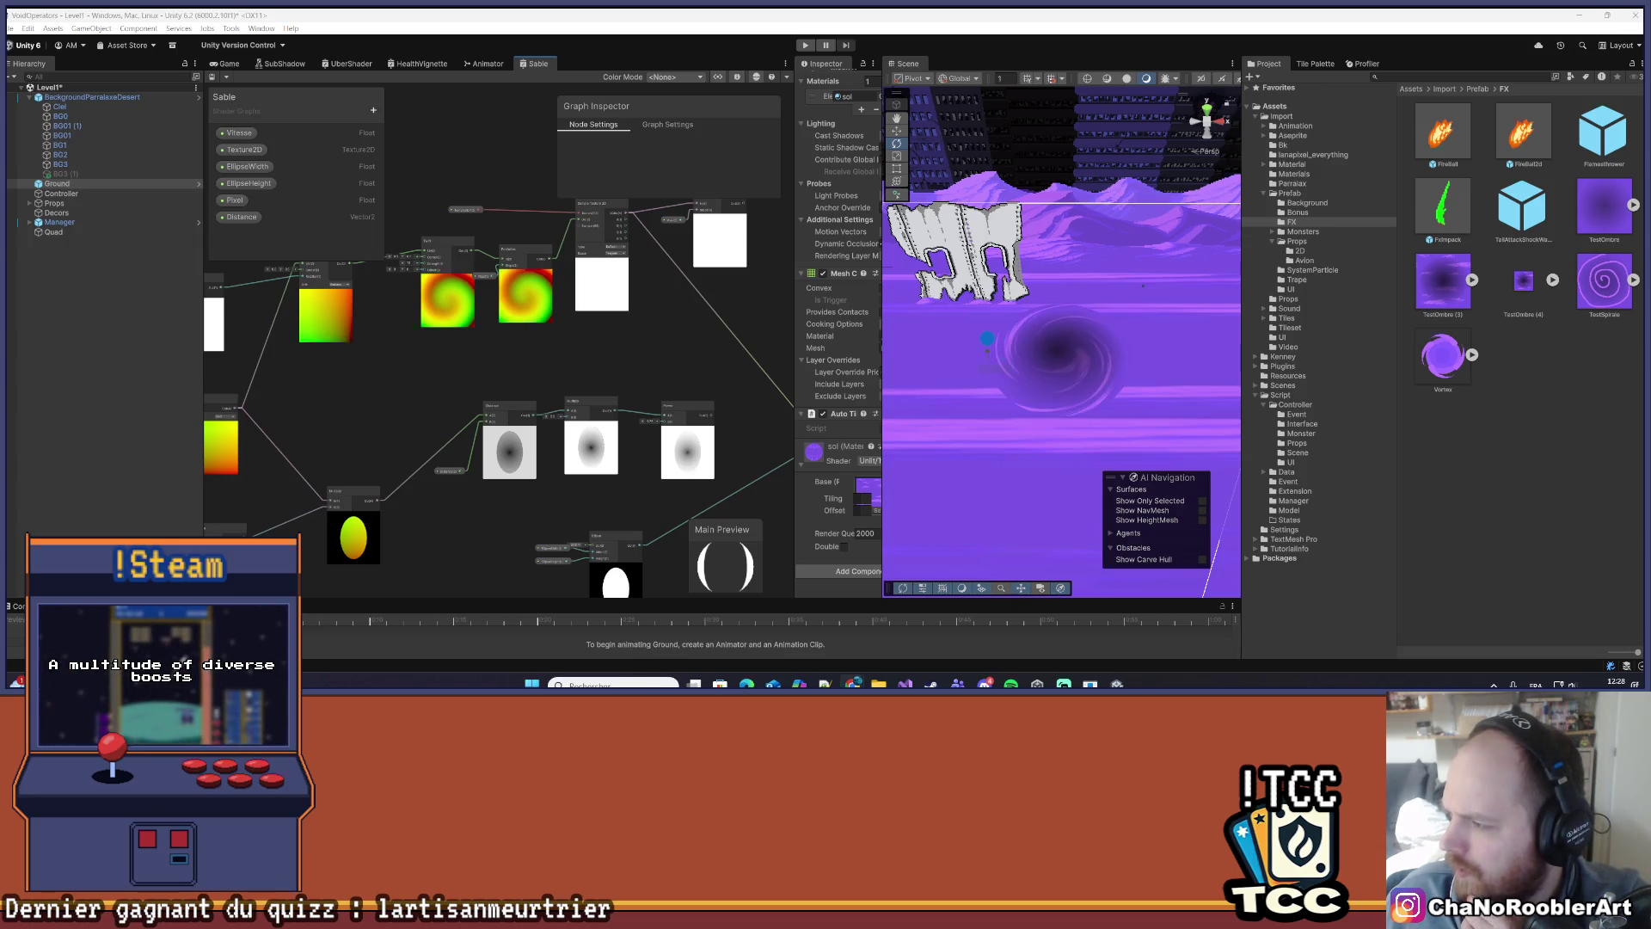
- Preview TestOmbre (5), then delete the old TestOmbre and TestSpirale textures from FX
{"action": "double_click", "coordinate": [1523, 280]}
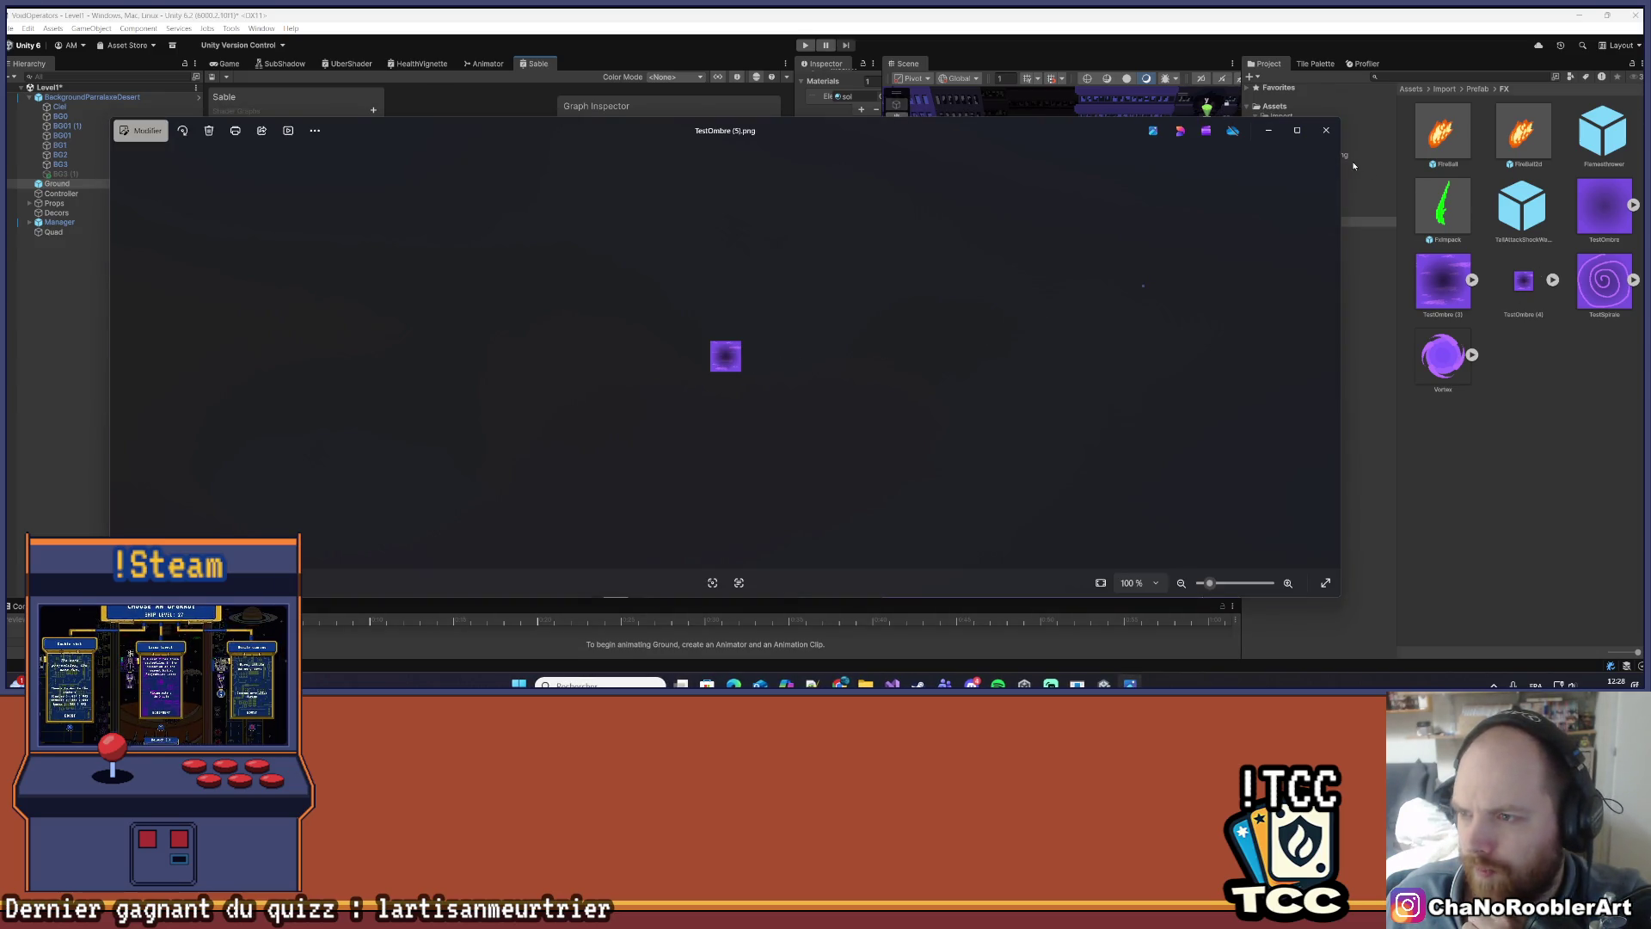
{"action": "left_click", "coordinate": [1327, 130]}
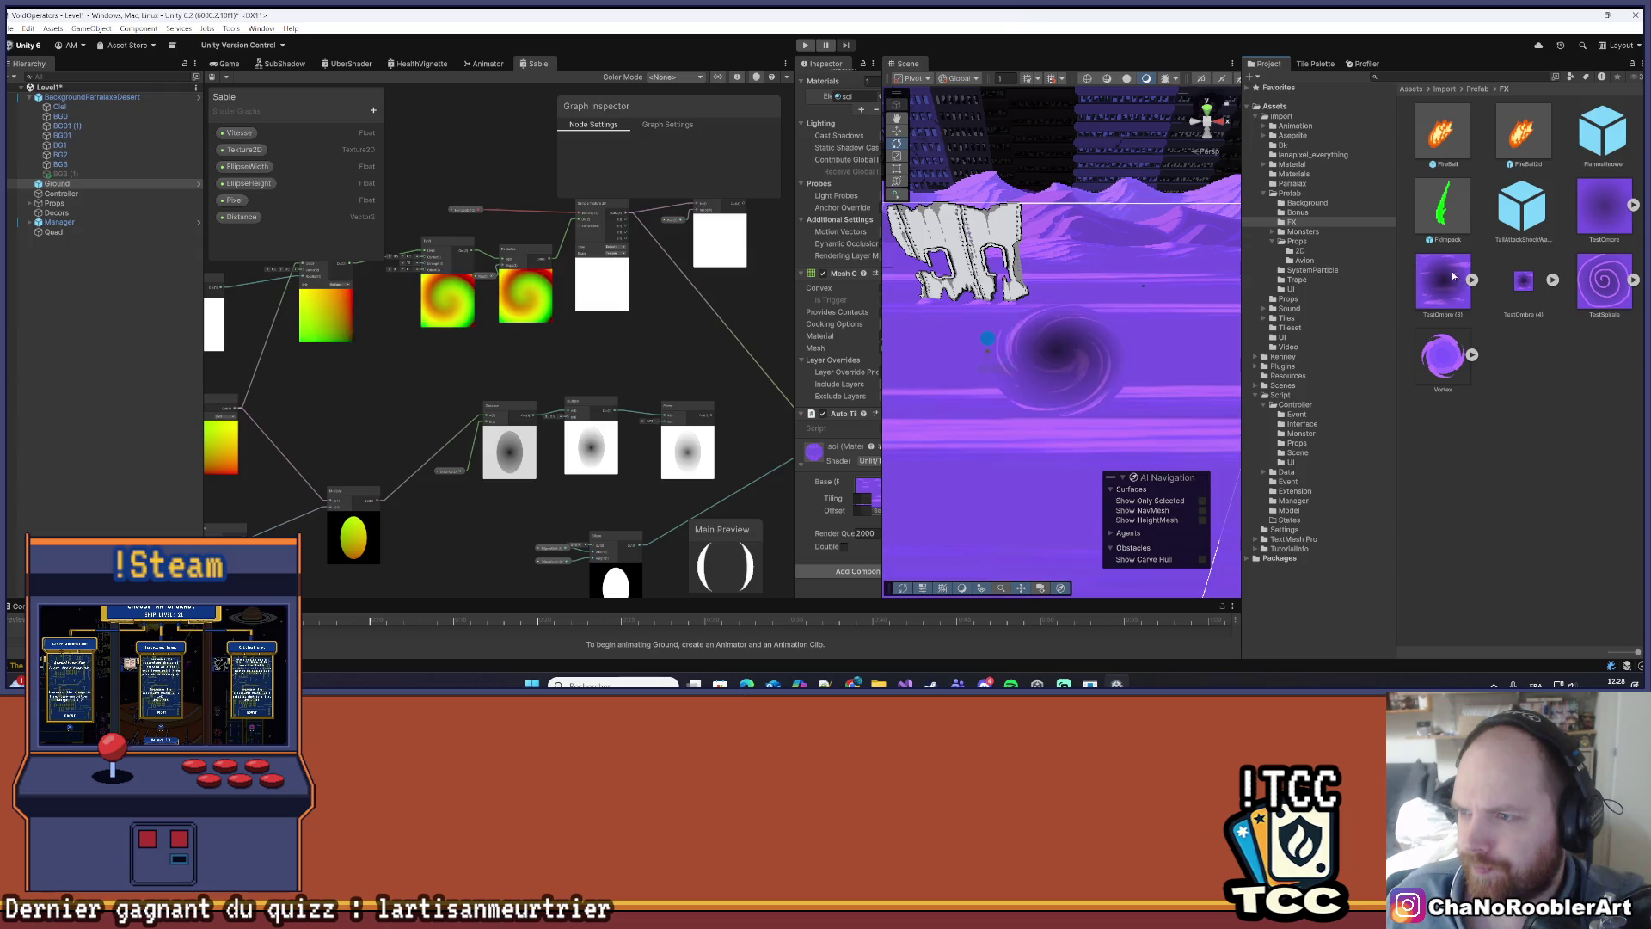
{"action": "left_click", "coordinate": [1451, 271]}
{"action": "key", "text": "Delete"}
{"action": "left_click", "coordinate": [846, 367]}
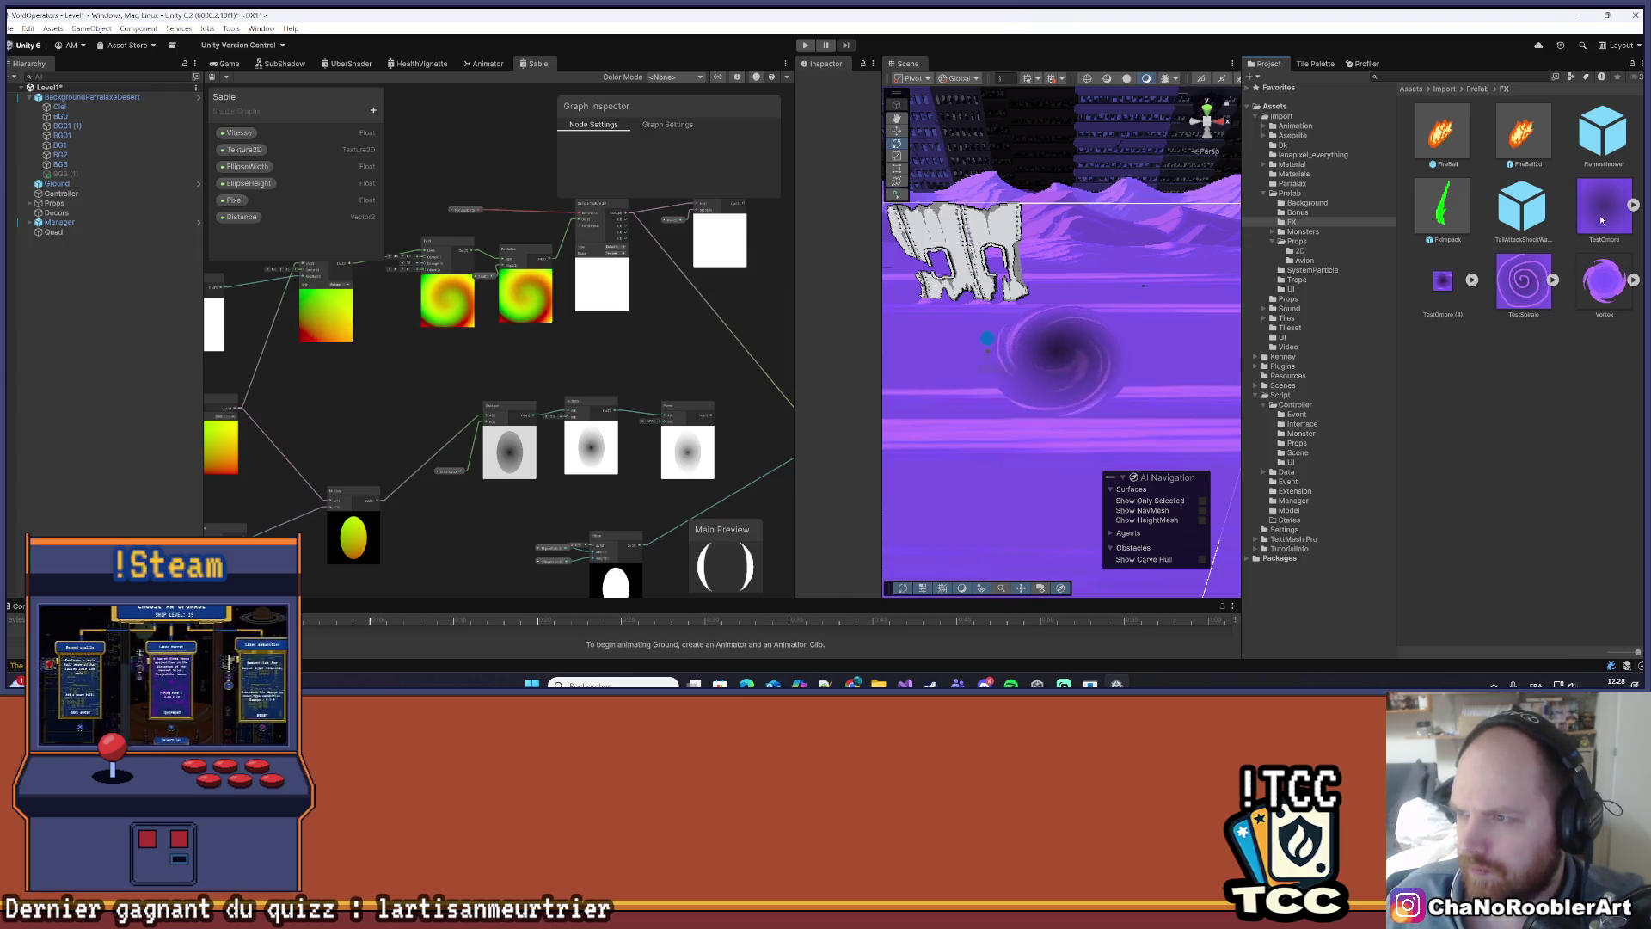
{"action": "key", "text": "Delete"}
{"action": "left_click", "coordinate": [834, 366]}
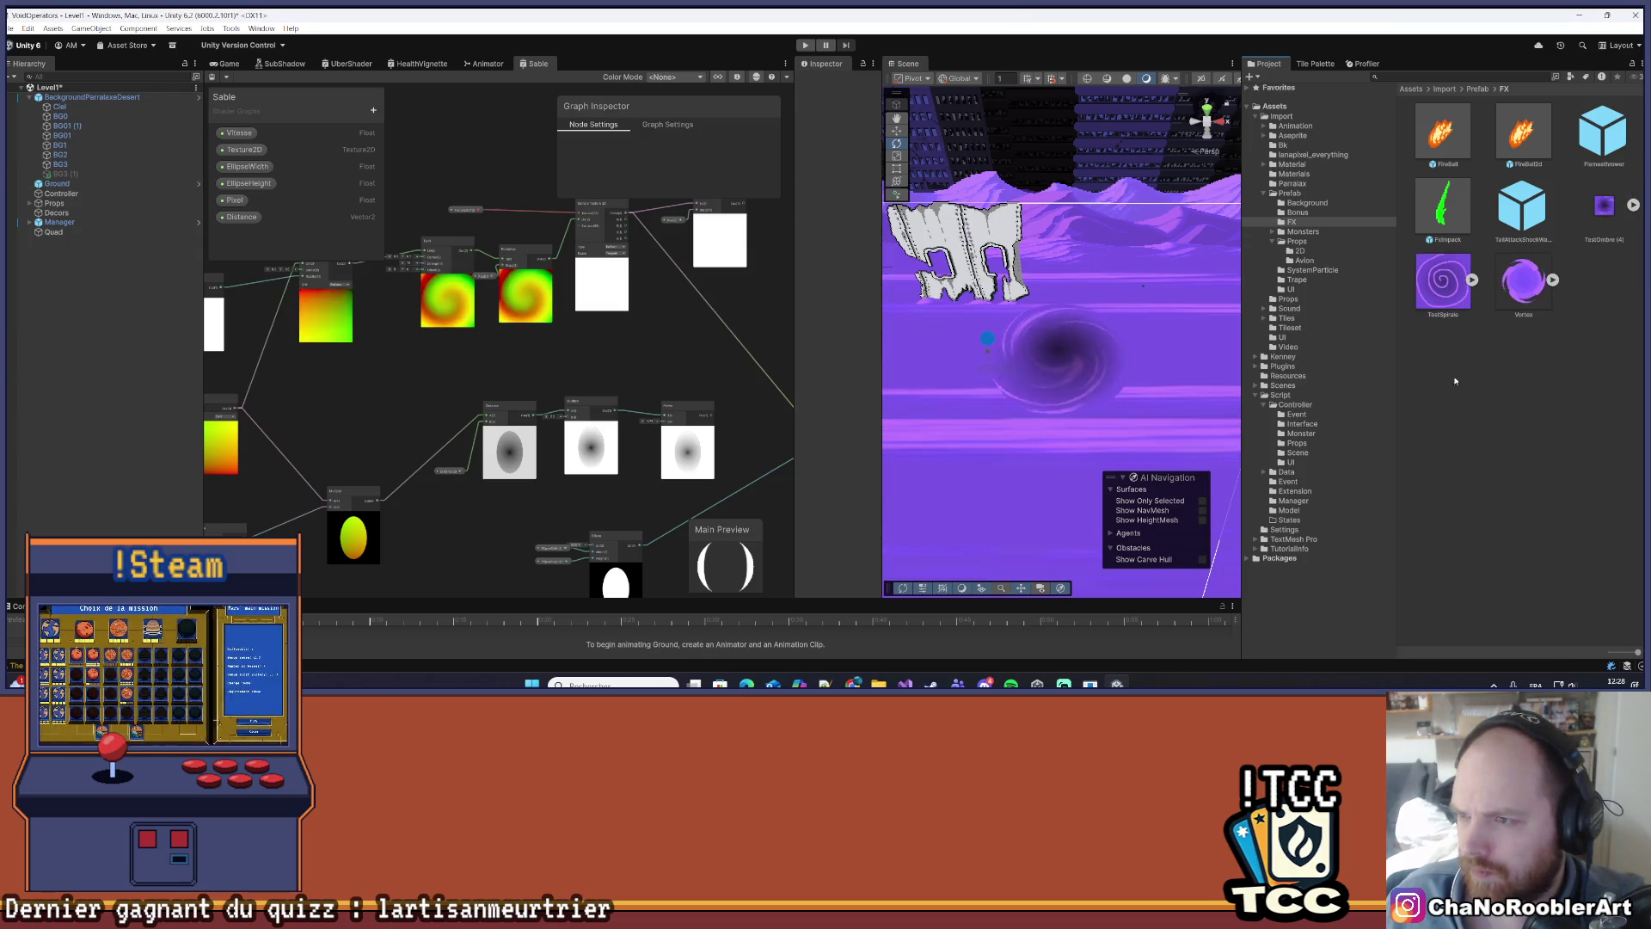
{"action": "key", "text": "Delete"}
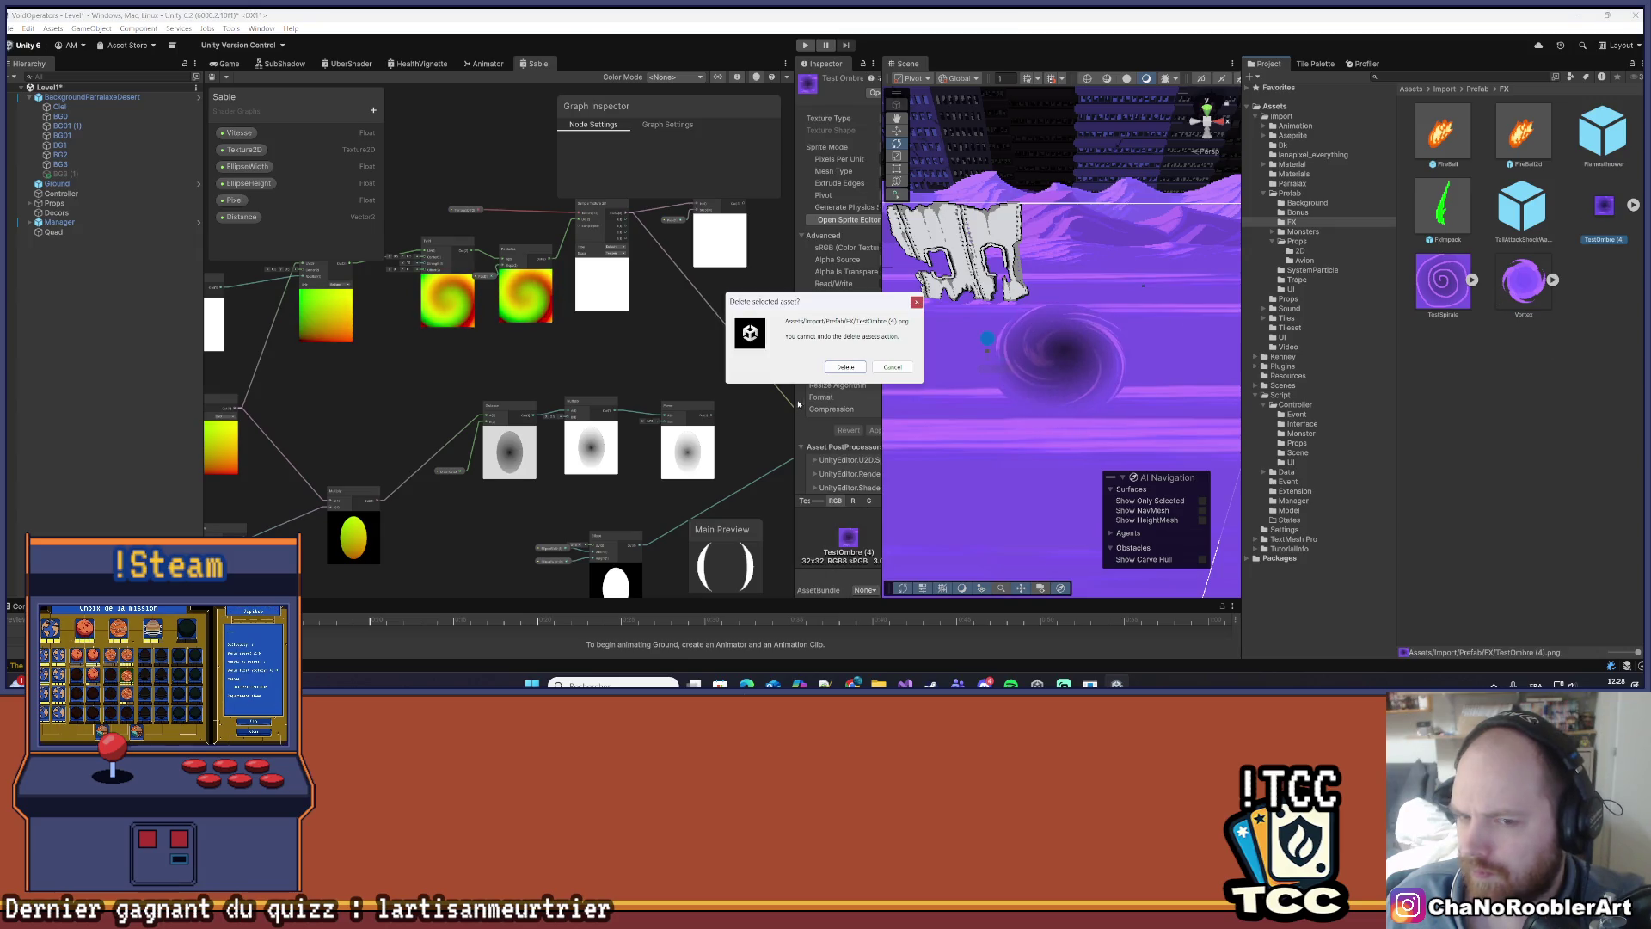
{"action": "key", "text": "Return"}
{"action": "key", "text": "Delete"}
{"action": "key", "text": "Return"}
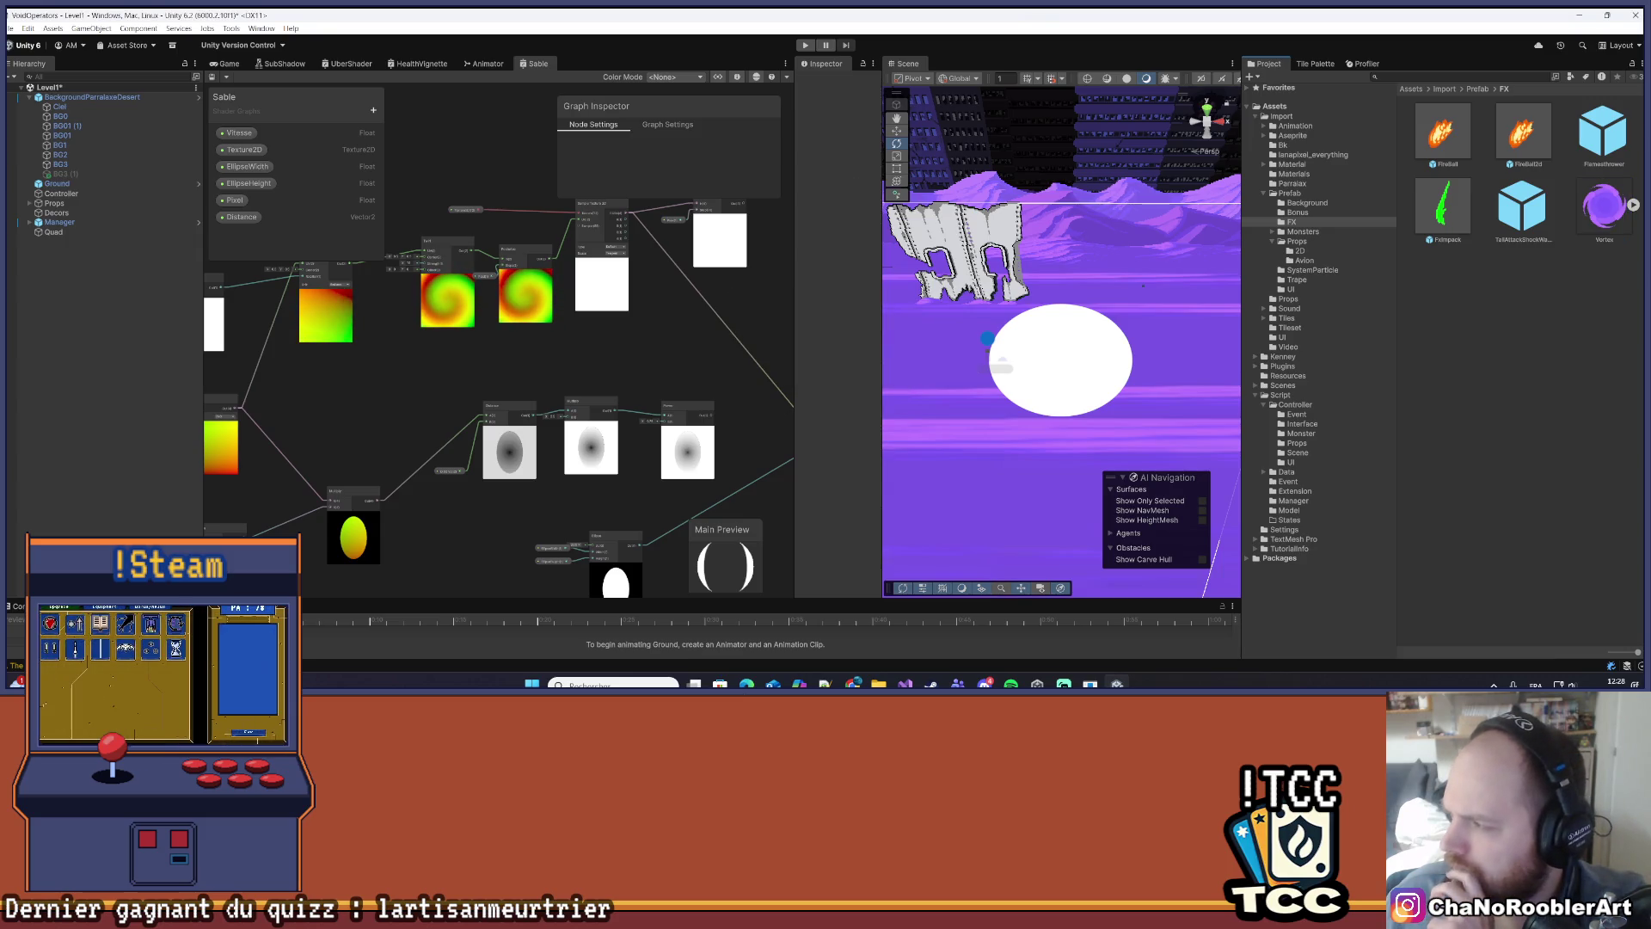
- Import TestOmbre (5).png from Downloads into the FX folder and select it
{"action": "key", "text": "super+e"}
{"action": "left_click_drag", "start_coordinate": [442, 209], "coordinate": [1604, 211]}
{"action": "left_click", "coordinate": [1637, 234]}
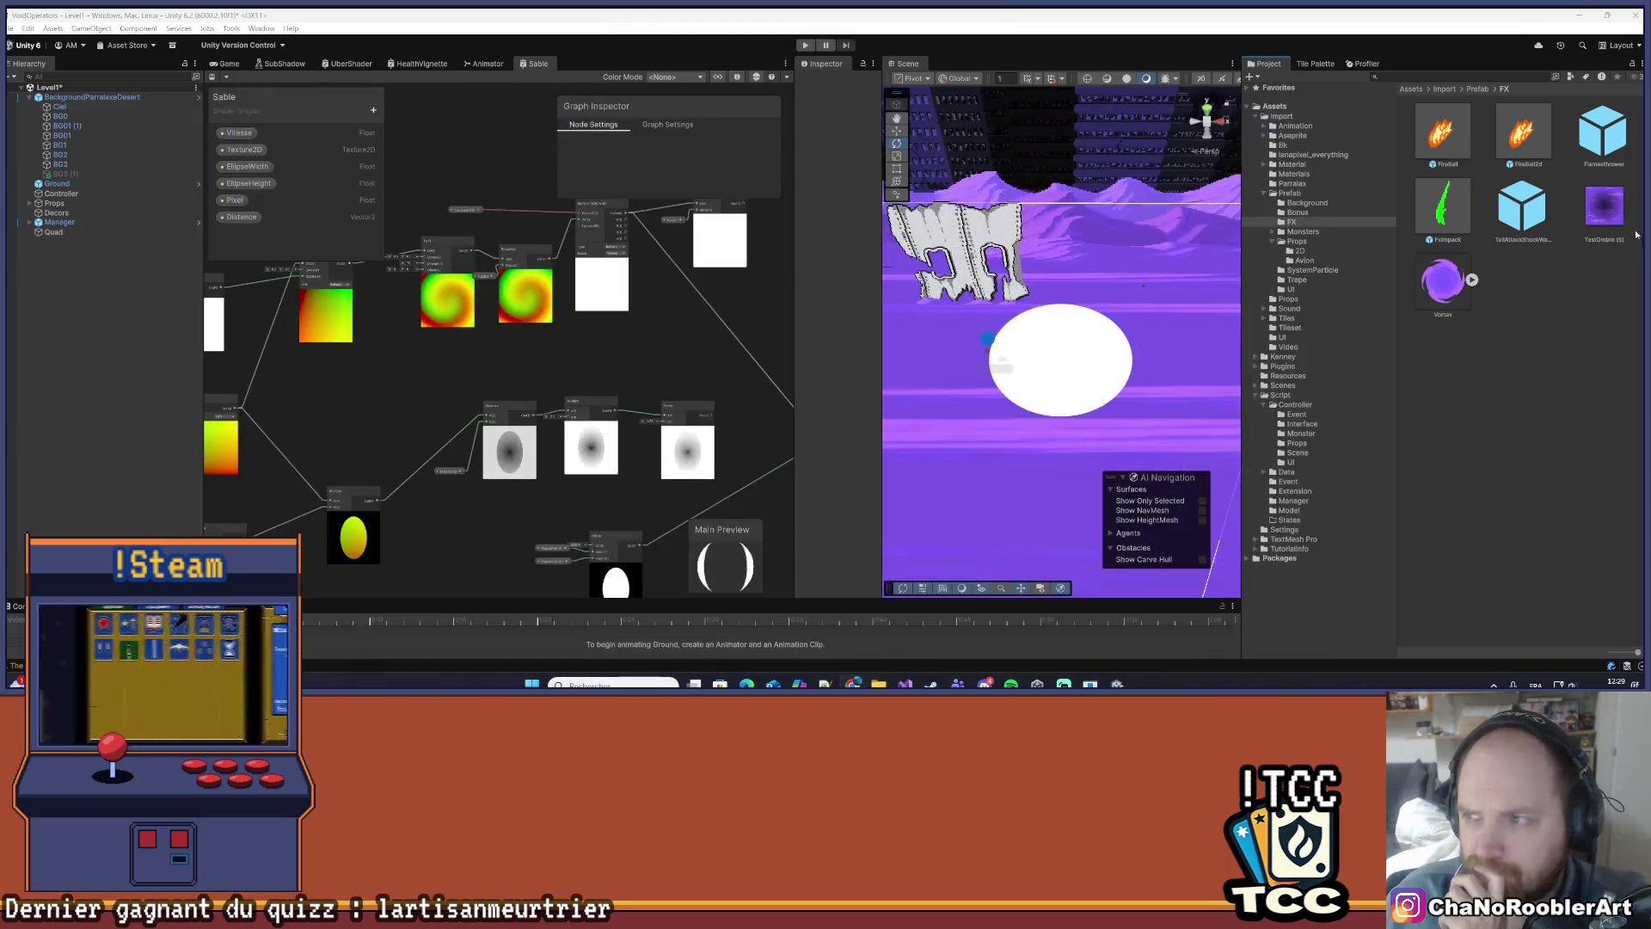
{"action": "left_click", "coordinate": [1630, 213]}
- Make TestOmbre (5) a Sprite (2D and UI) with Point filter, Max Size 8192, no compression, then select the Quad
{"action": "left_click_drag", "start_coordinate": [791, 231], "coordinate": [645, 230]}
{"action": "left_click", "coordinate": [767, 118]}
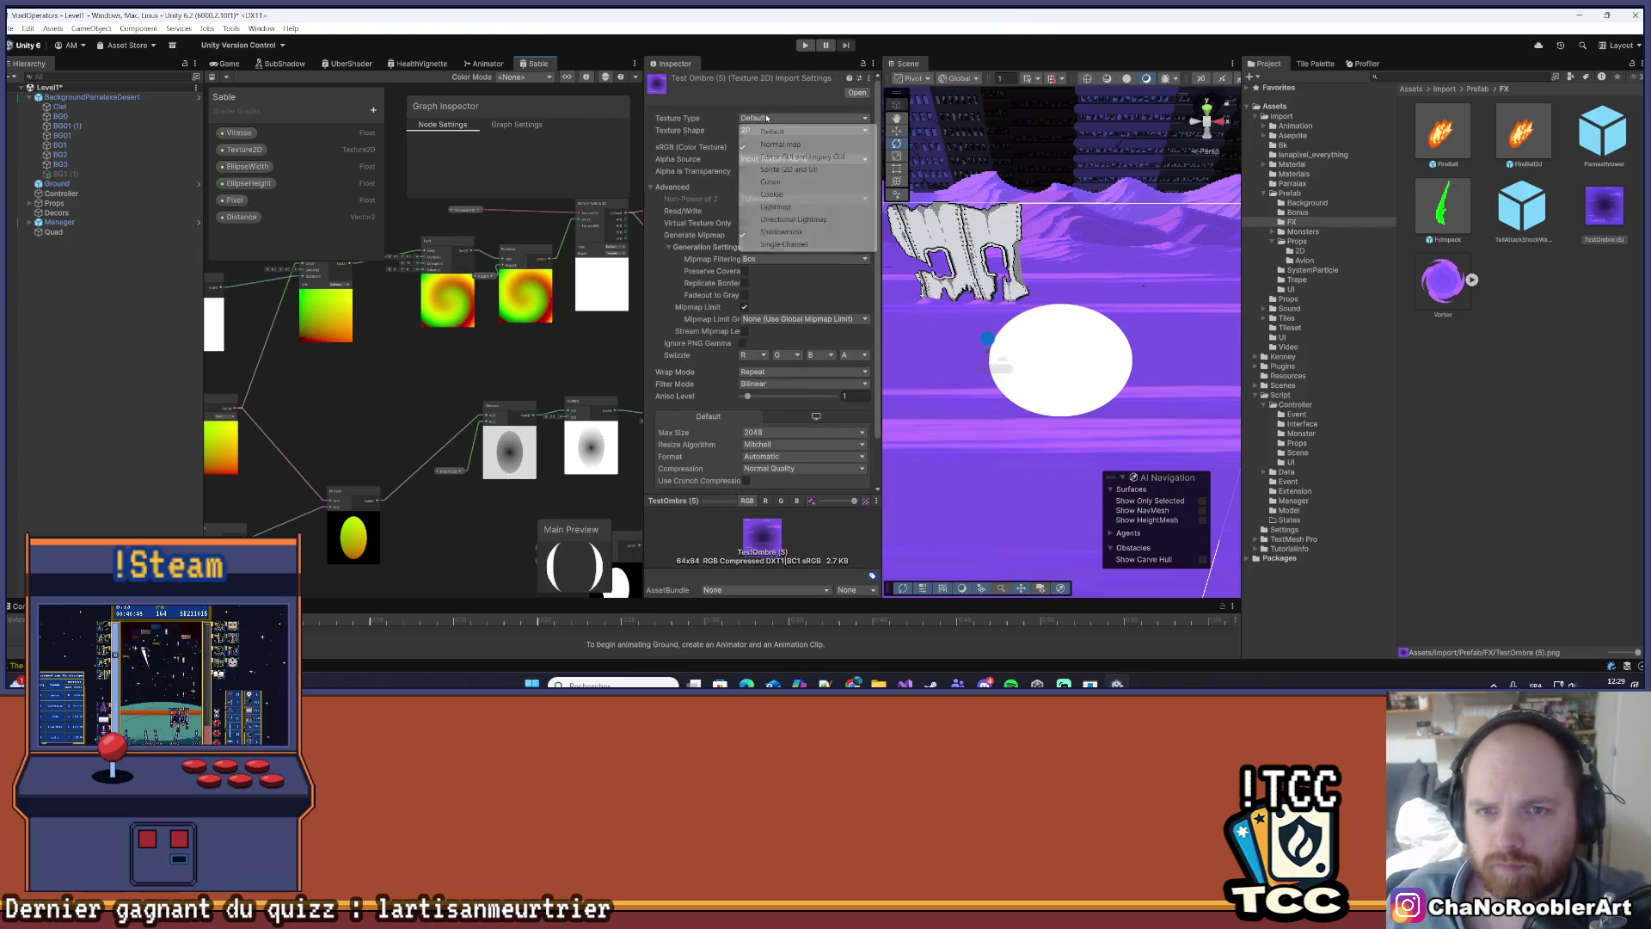
{"action": "left_click", "coordinate": [784, 169]}
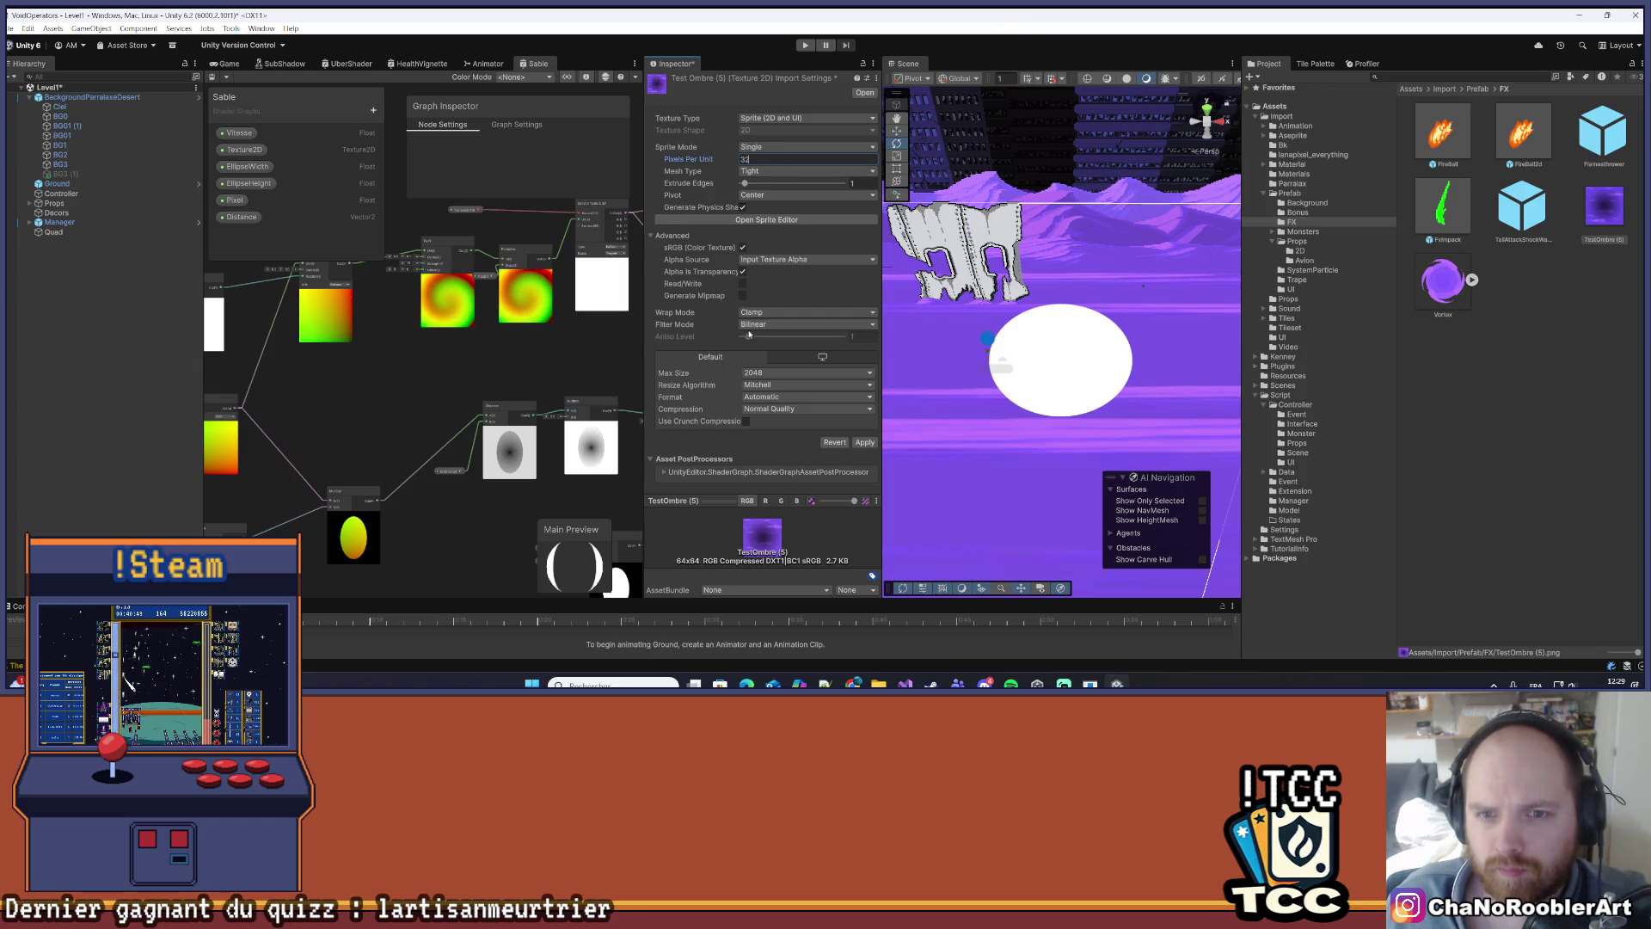
{"action": "left_click", "coordinate": [751, 326]}
{"action": "left_click", "coordinate": [761, 338]}
{"action": "left_click", "coordinate": [809, 372]}
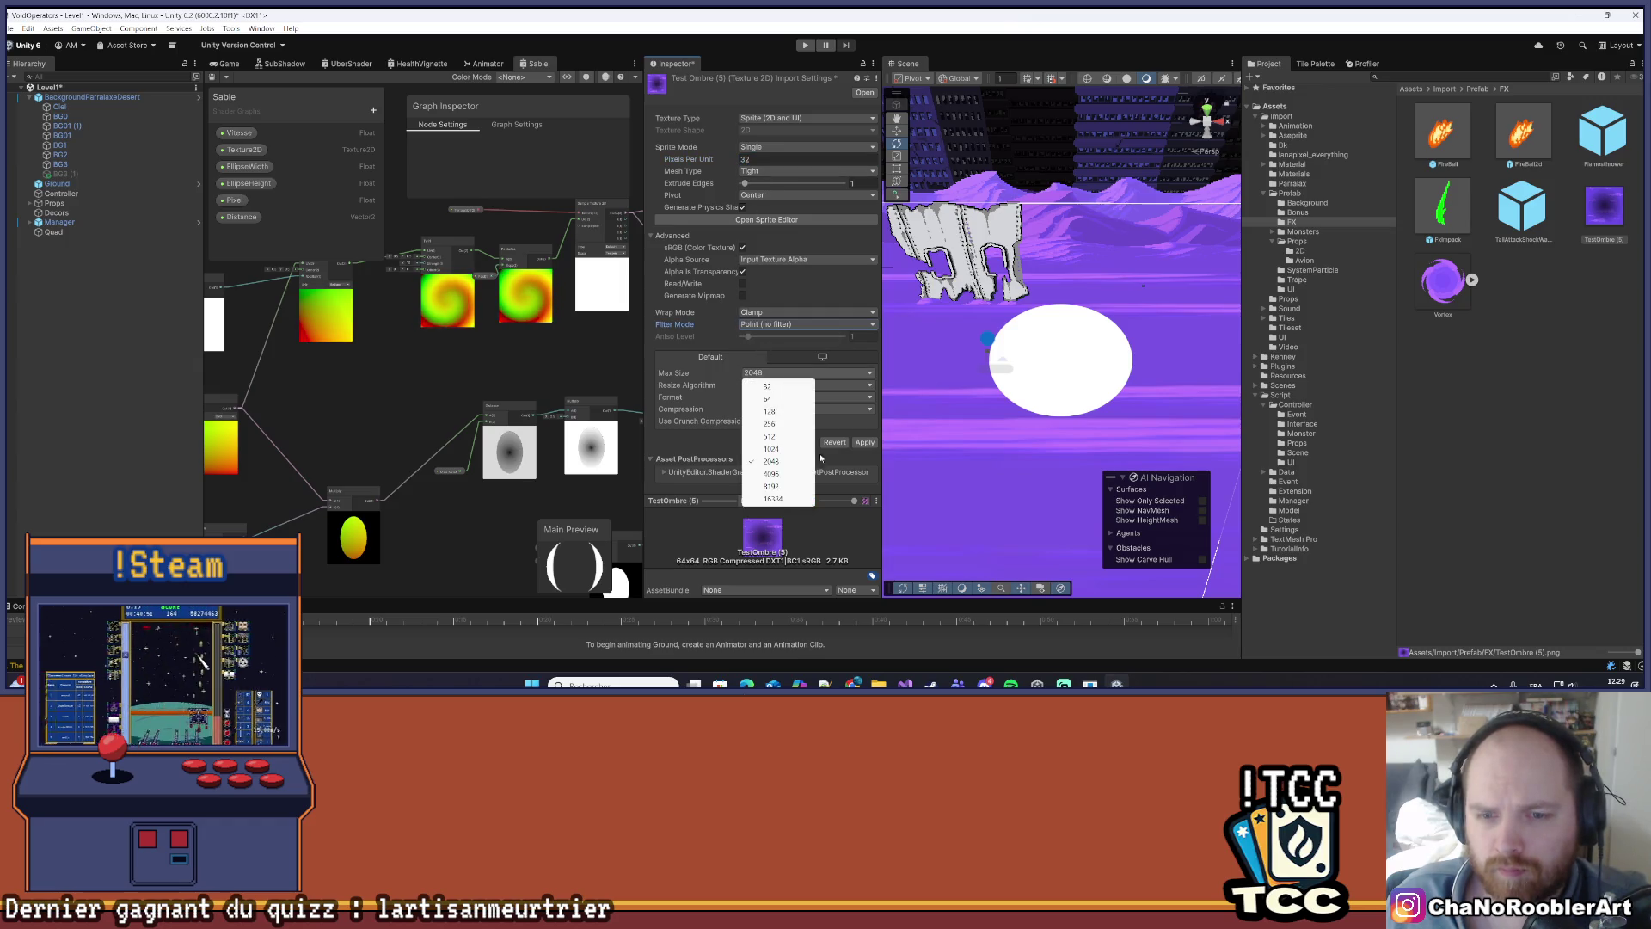
{"action": "left_click", "coordinate": [771, 487]}
{"action": "left_click", "coordinate": [774, 423]}
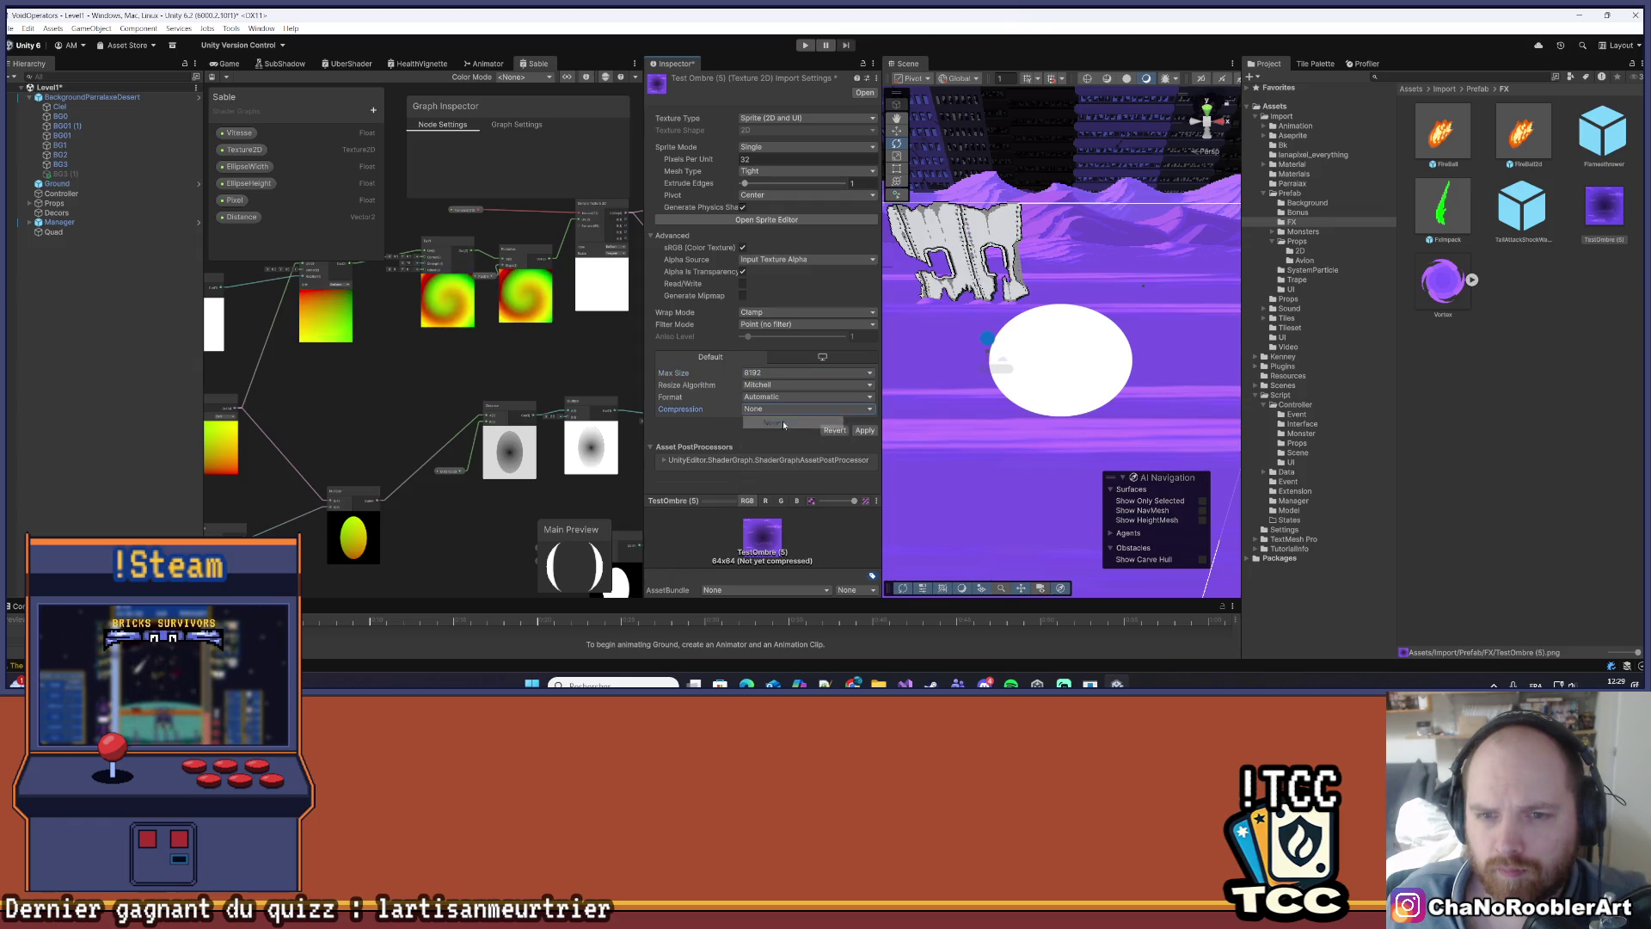
{"action": "left_click", "coordinate": [865, 431]}
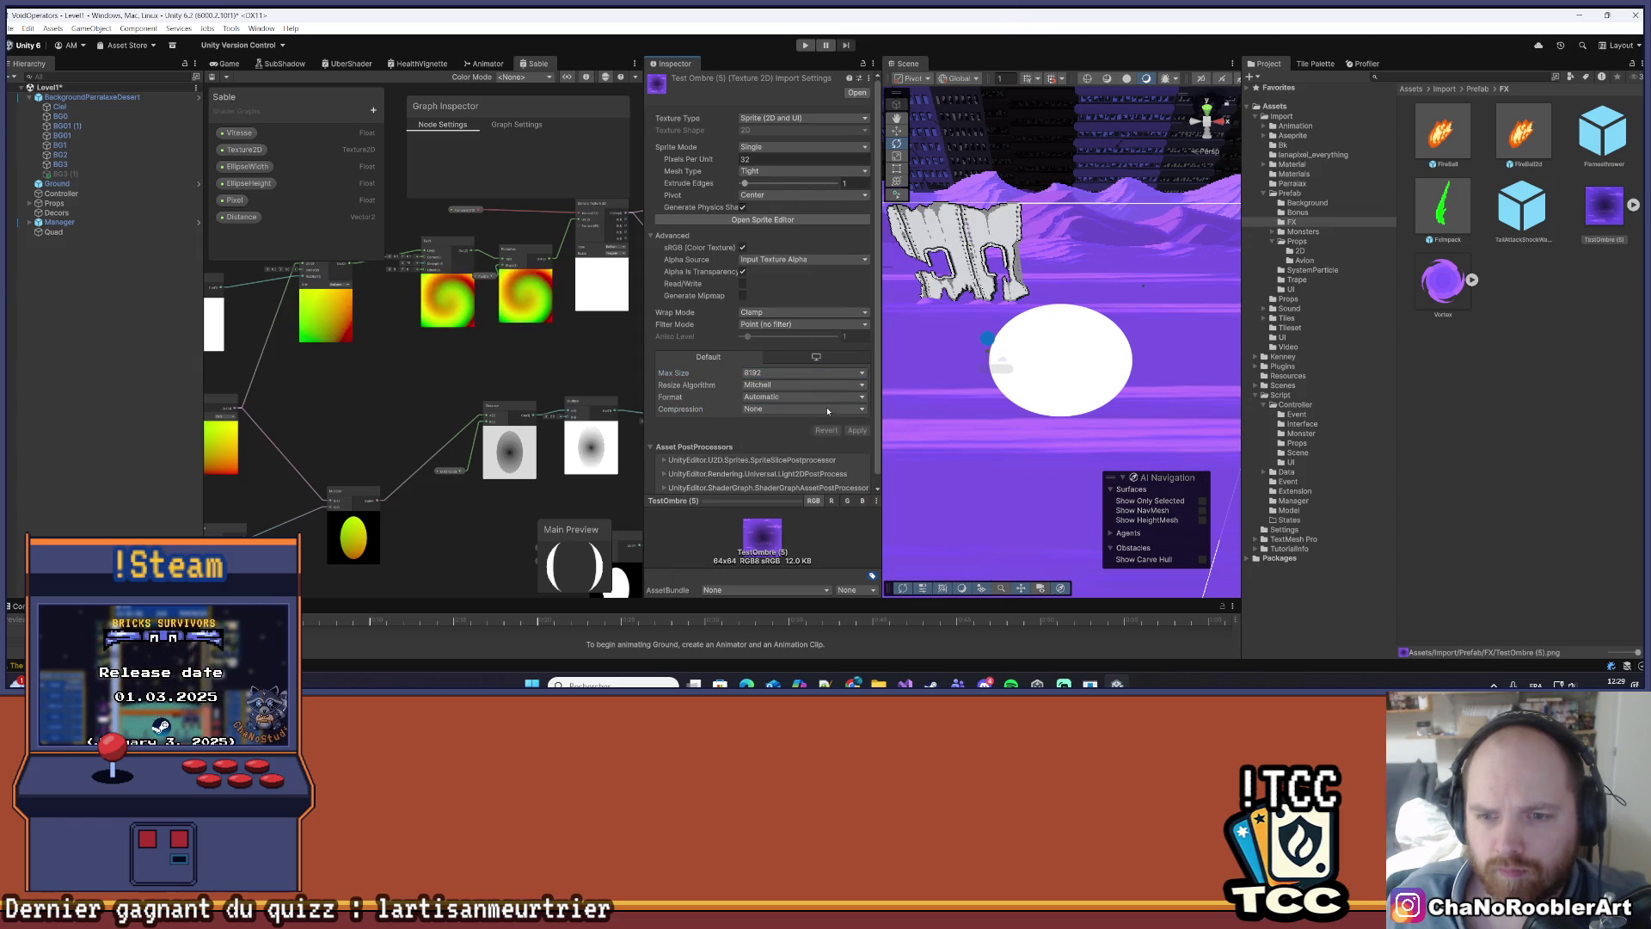
{"action": "left_click", "coordinate": [1570, 277]}
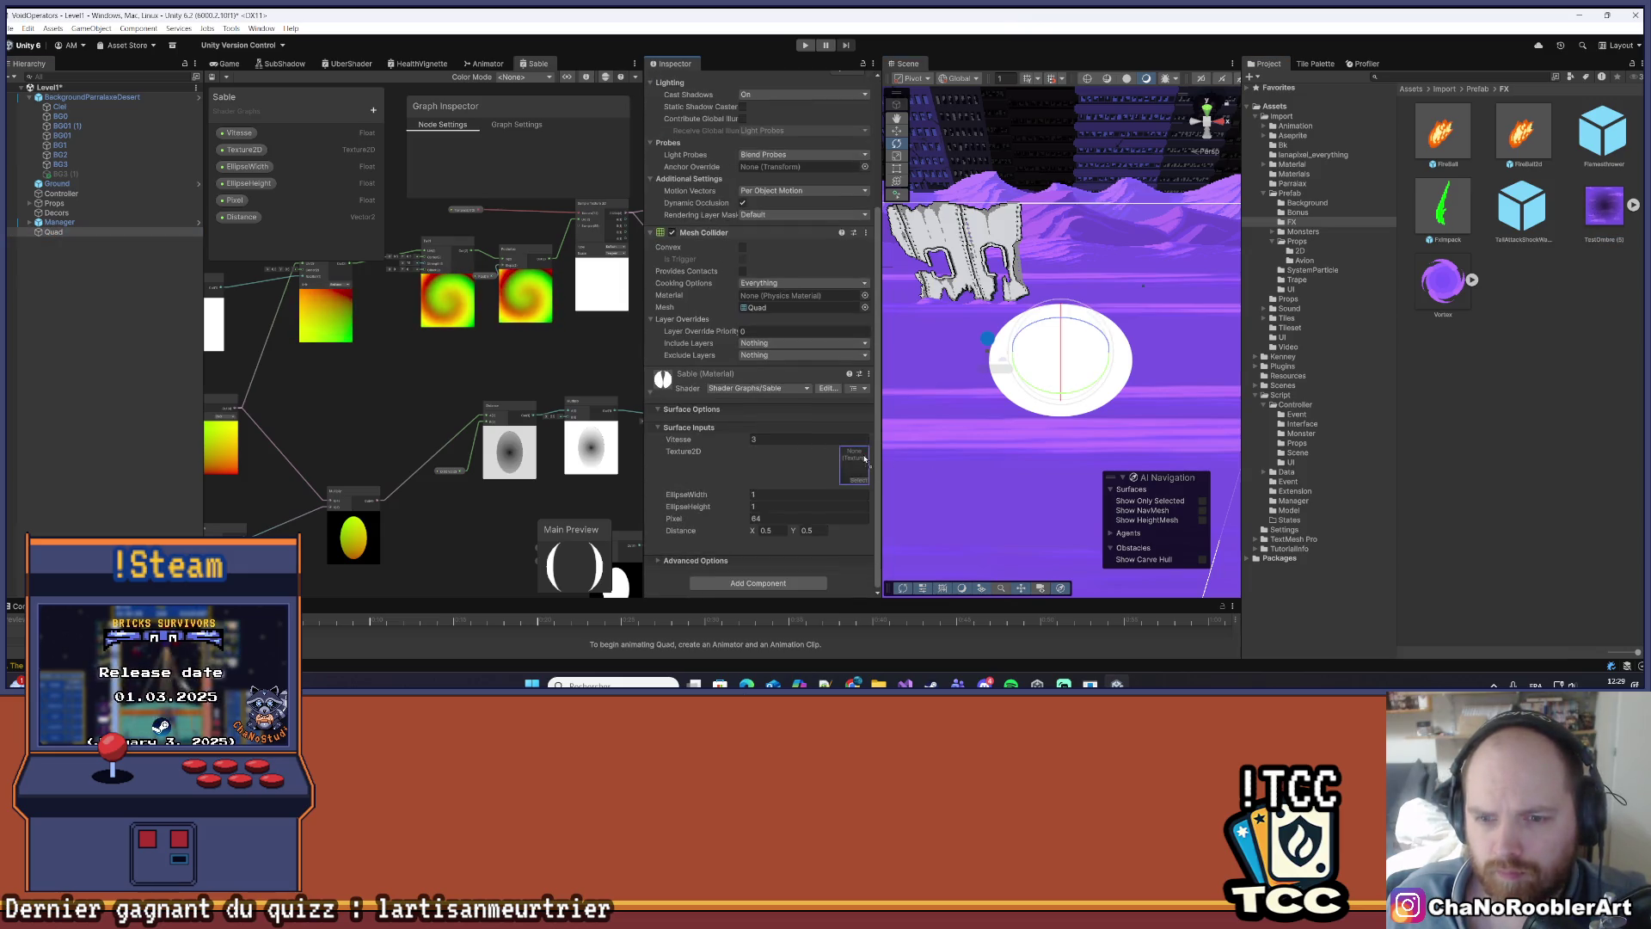
- Assign TestOmbre (5) to the Sable material's Texture2D slot and inspect the vortex in the scene
{"action": "left_click_drag", "start_coordinate": [865, 458], "coordinate": [865, 458]}
{"action": "left_click", "coordinate": [1018, 450]}
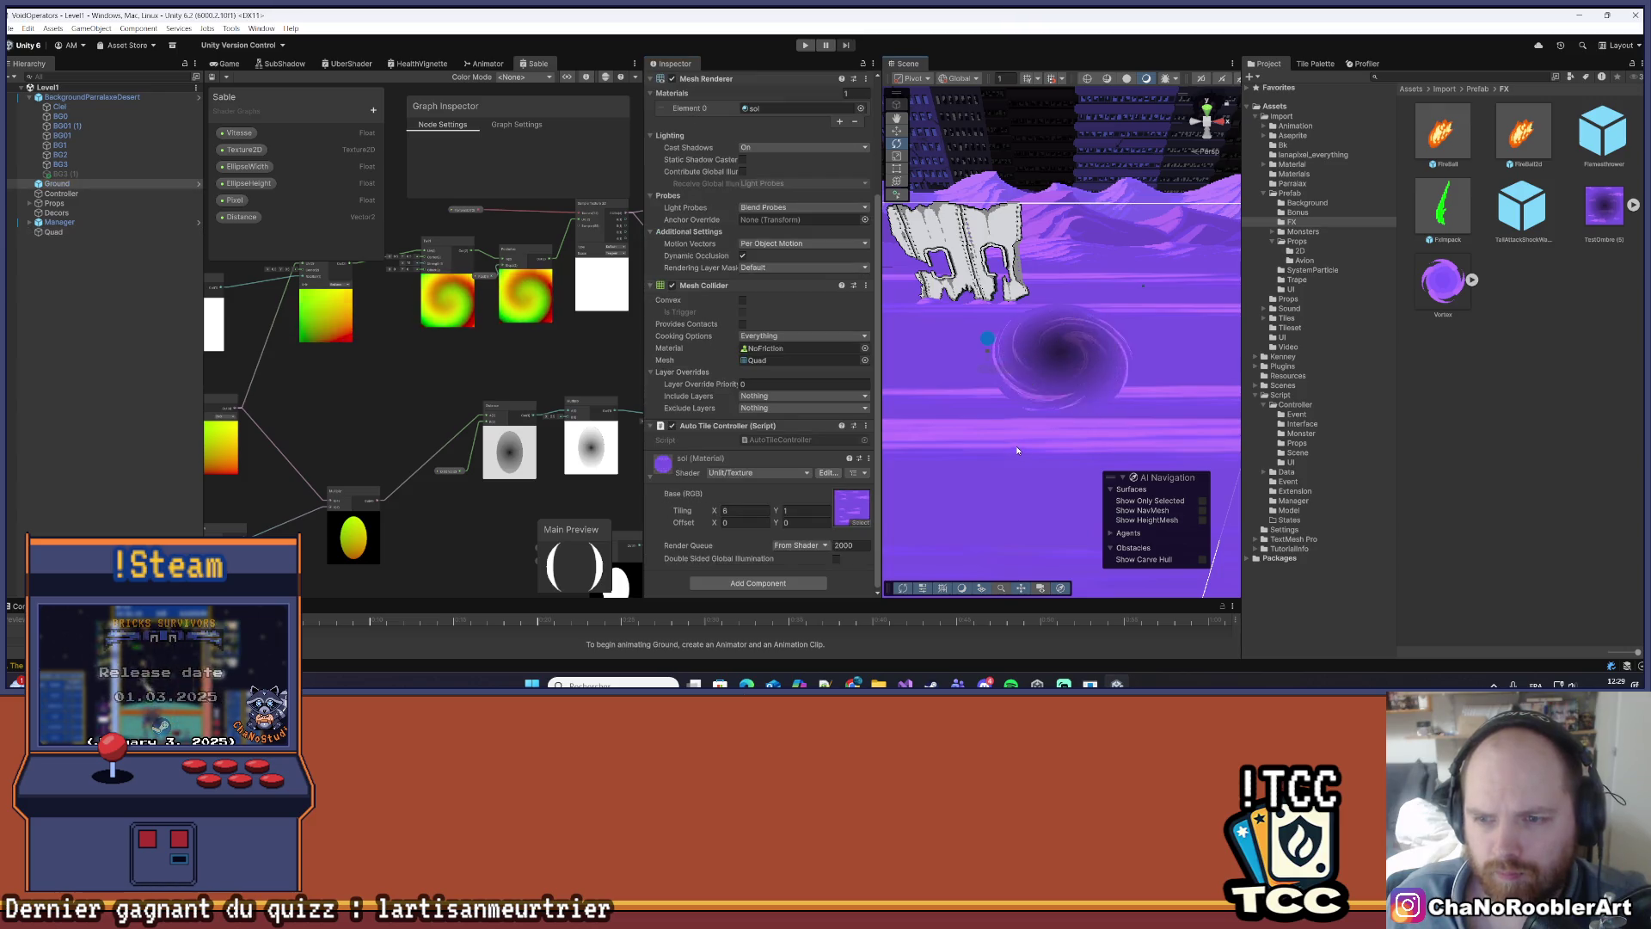
{"action": "scroll", "coordinate": [824, 380], "scroll_direction": "up", "scroll_amount": 3}
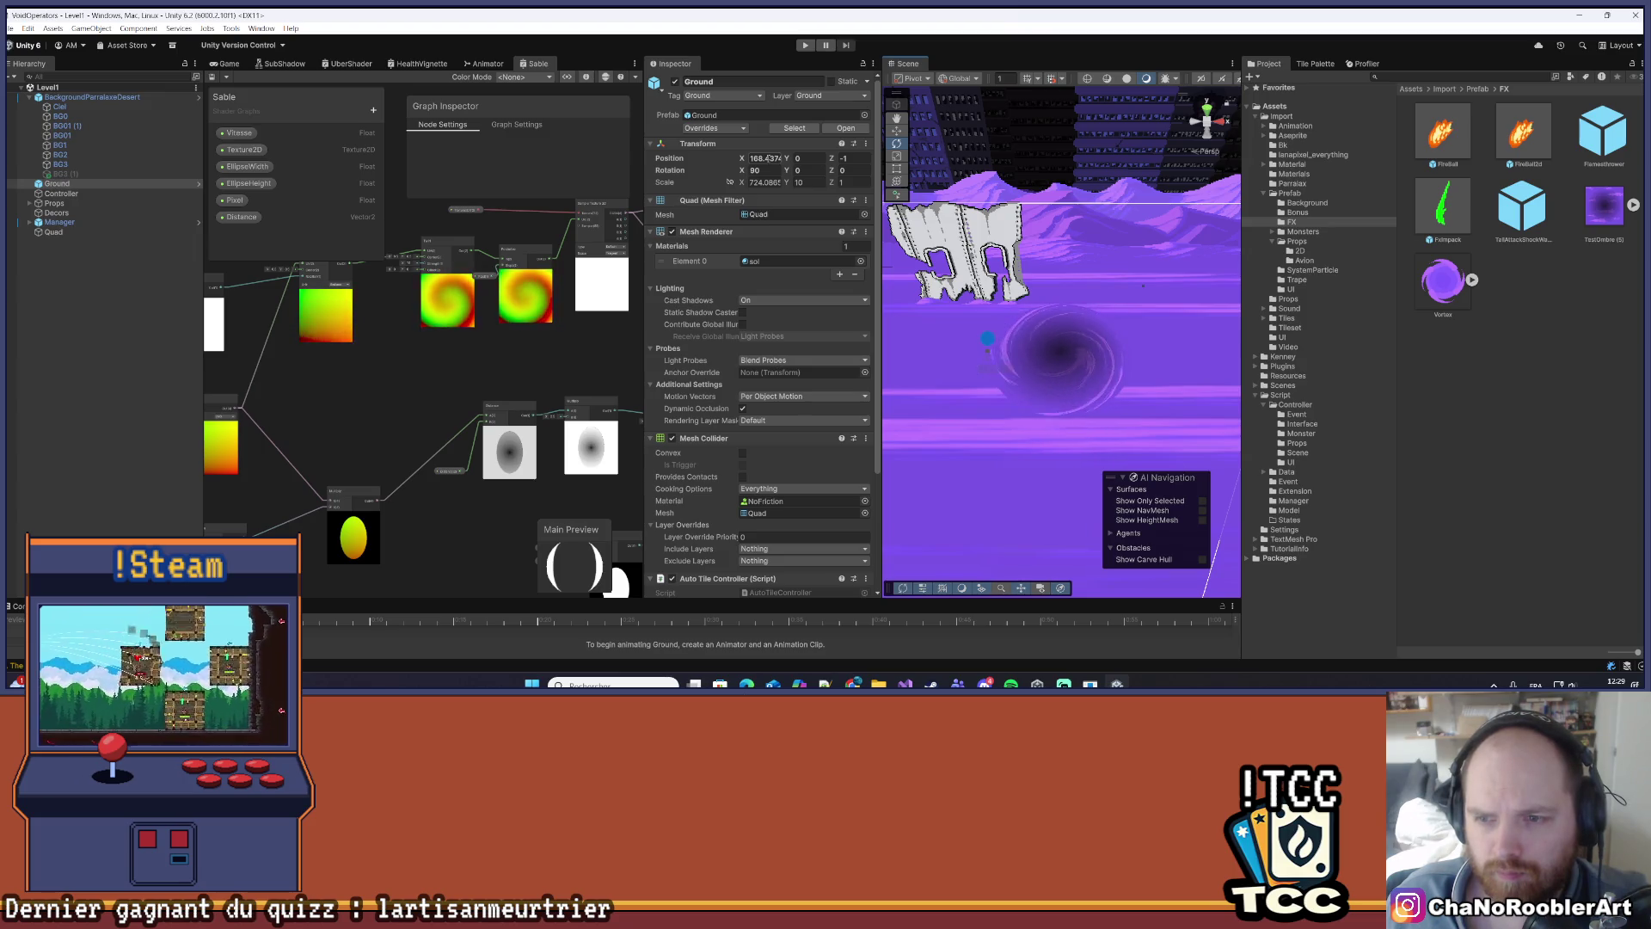
{"action": "scroll", "coordinate": [1067, 397], "scroll_direction": "up", "scroll_amount": 5}
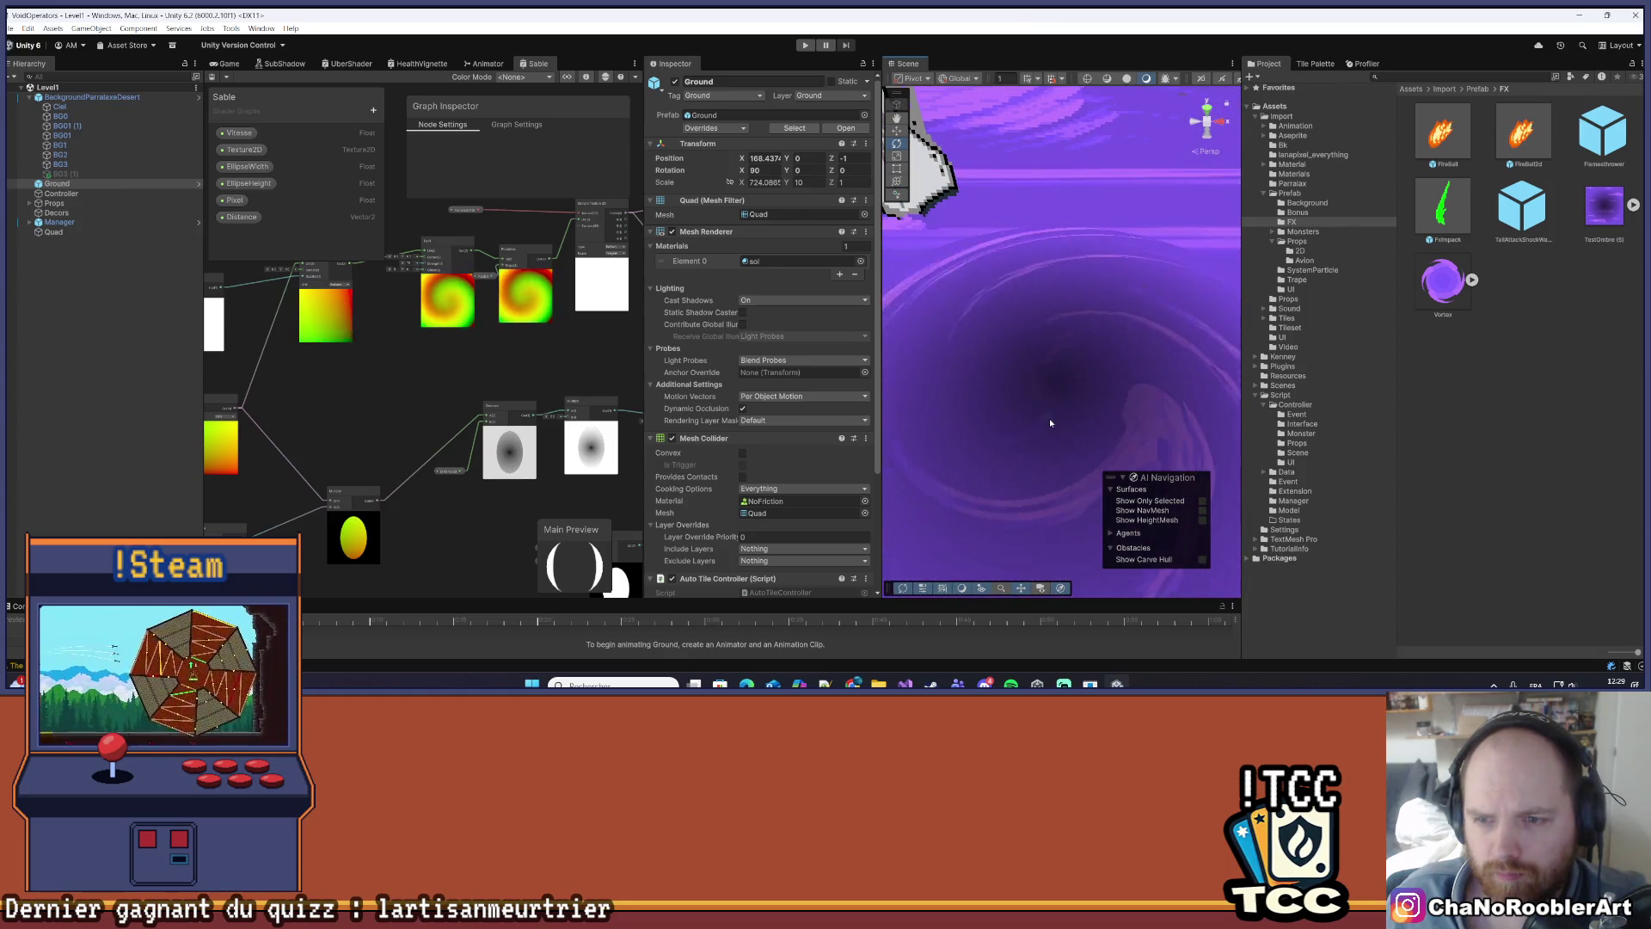
{"action": "left_click_drag", "start_coordinate": [1049, 418], "coordinate": [1073, 357]}
{"action": "scroll", "coordinate": [645, 423], "scroll_direction": "down", "scroll_amount": 3}
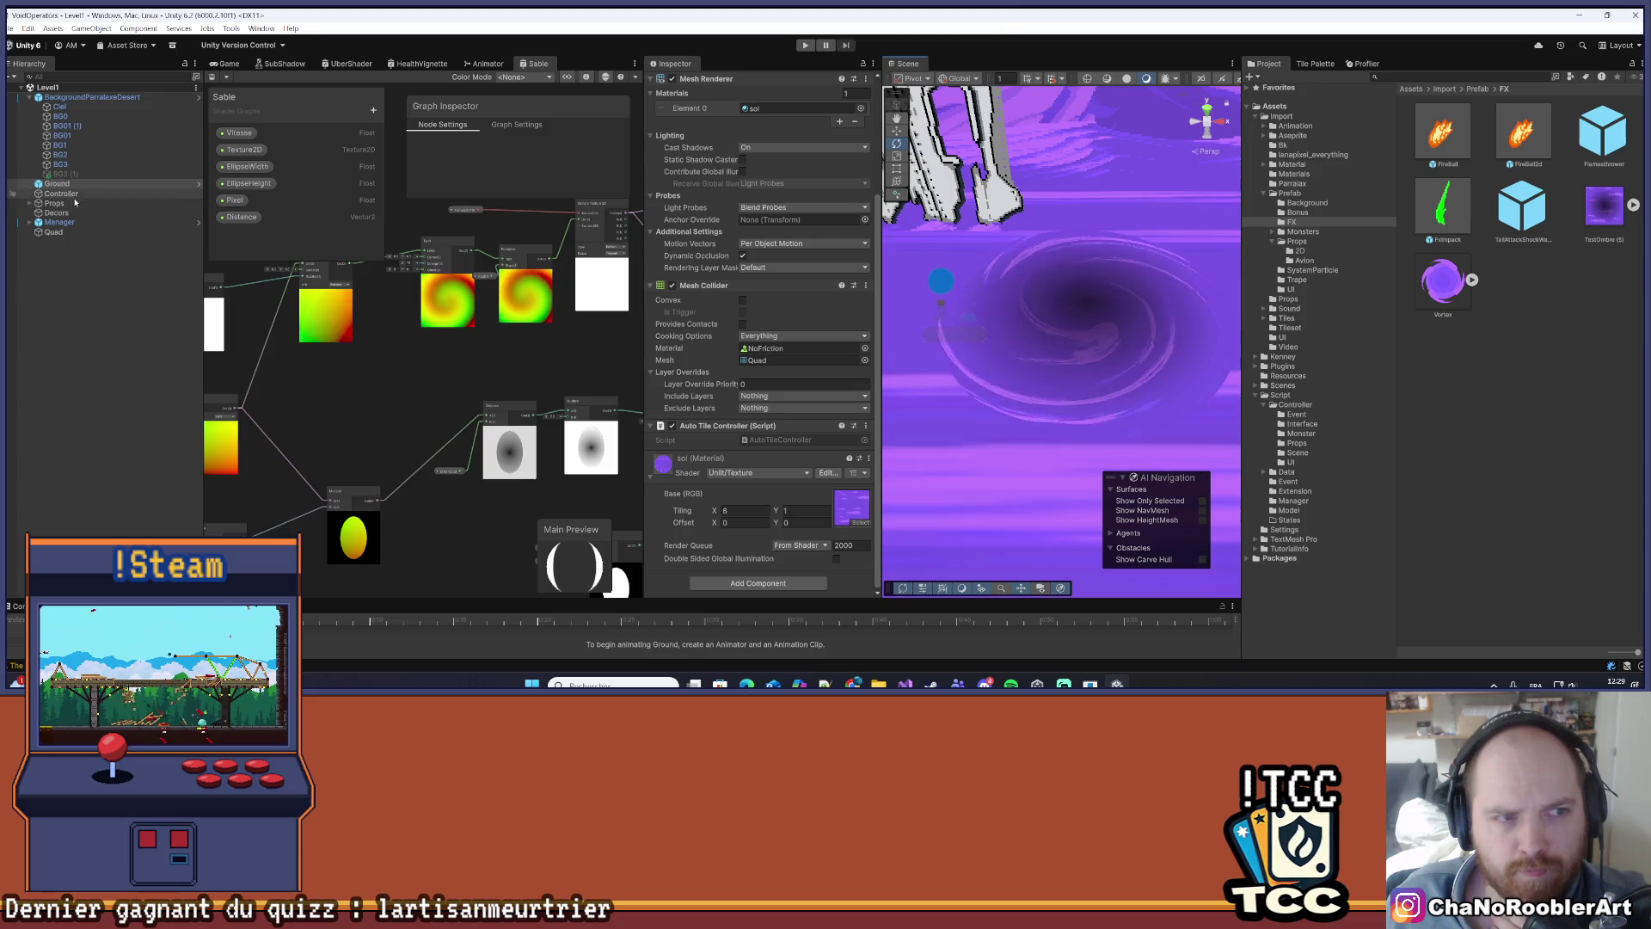
- Set the Sable material's Pixel value to 32 and check the result
{"action": "left_click", "coordinate": [62, 230]}
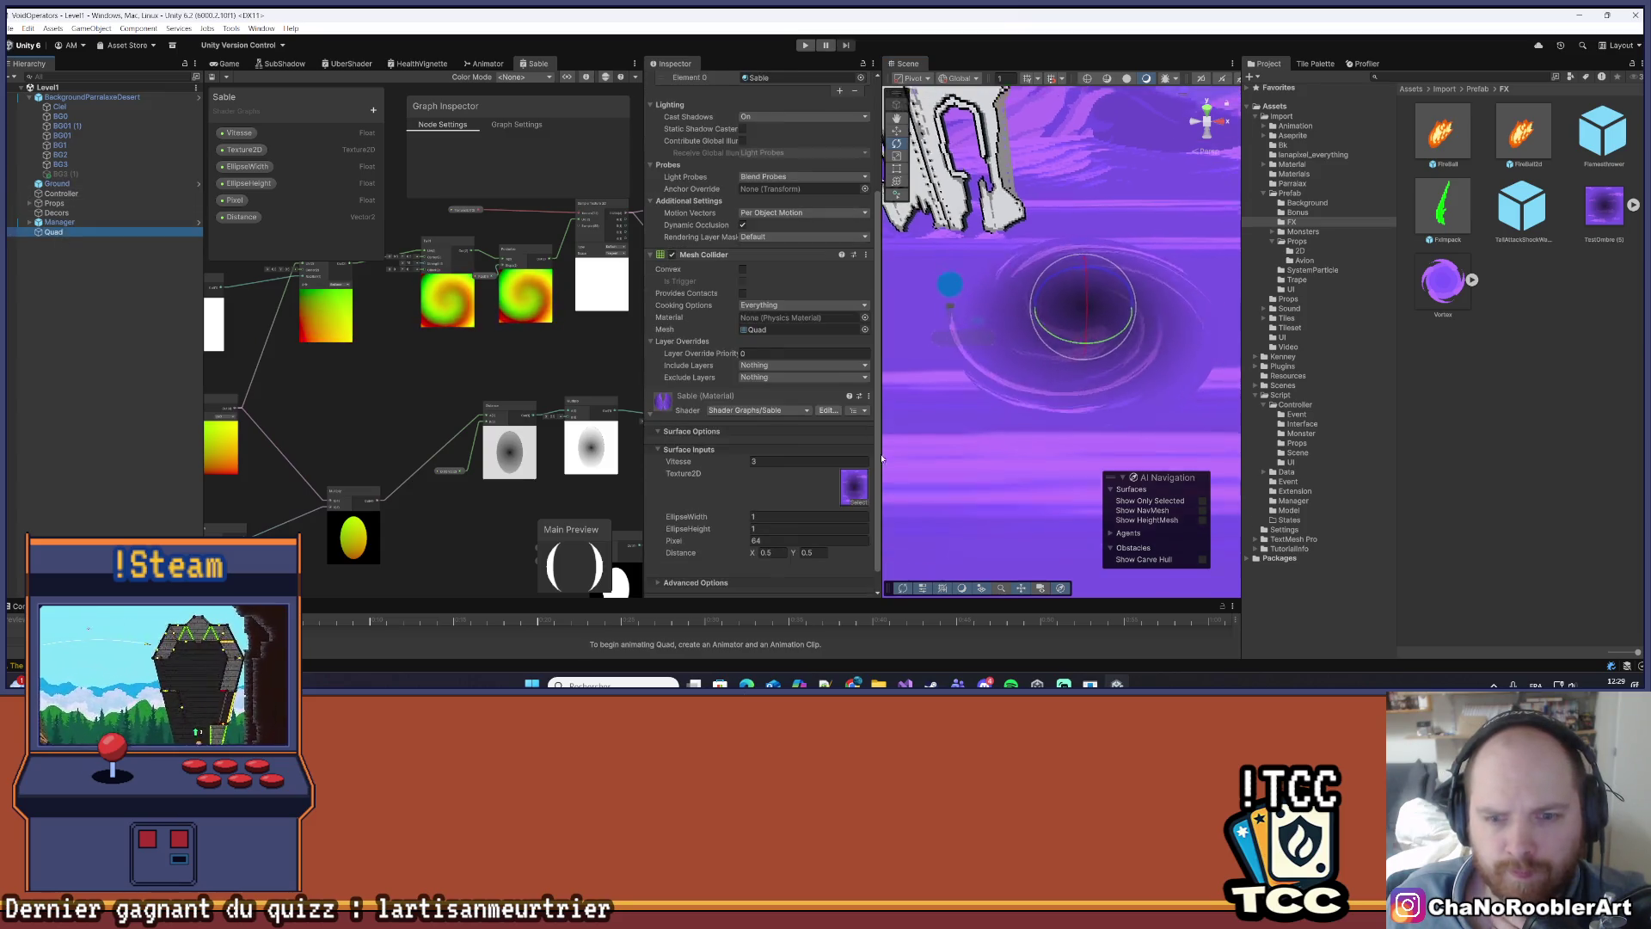
{"action": "left_click", "coordinate": [763, 519]}
{"action": "type", "text": "32"}
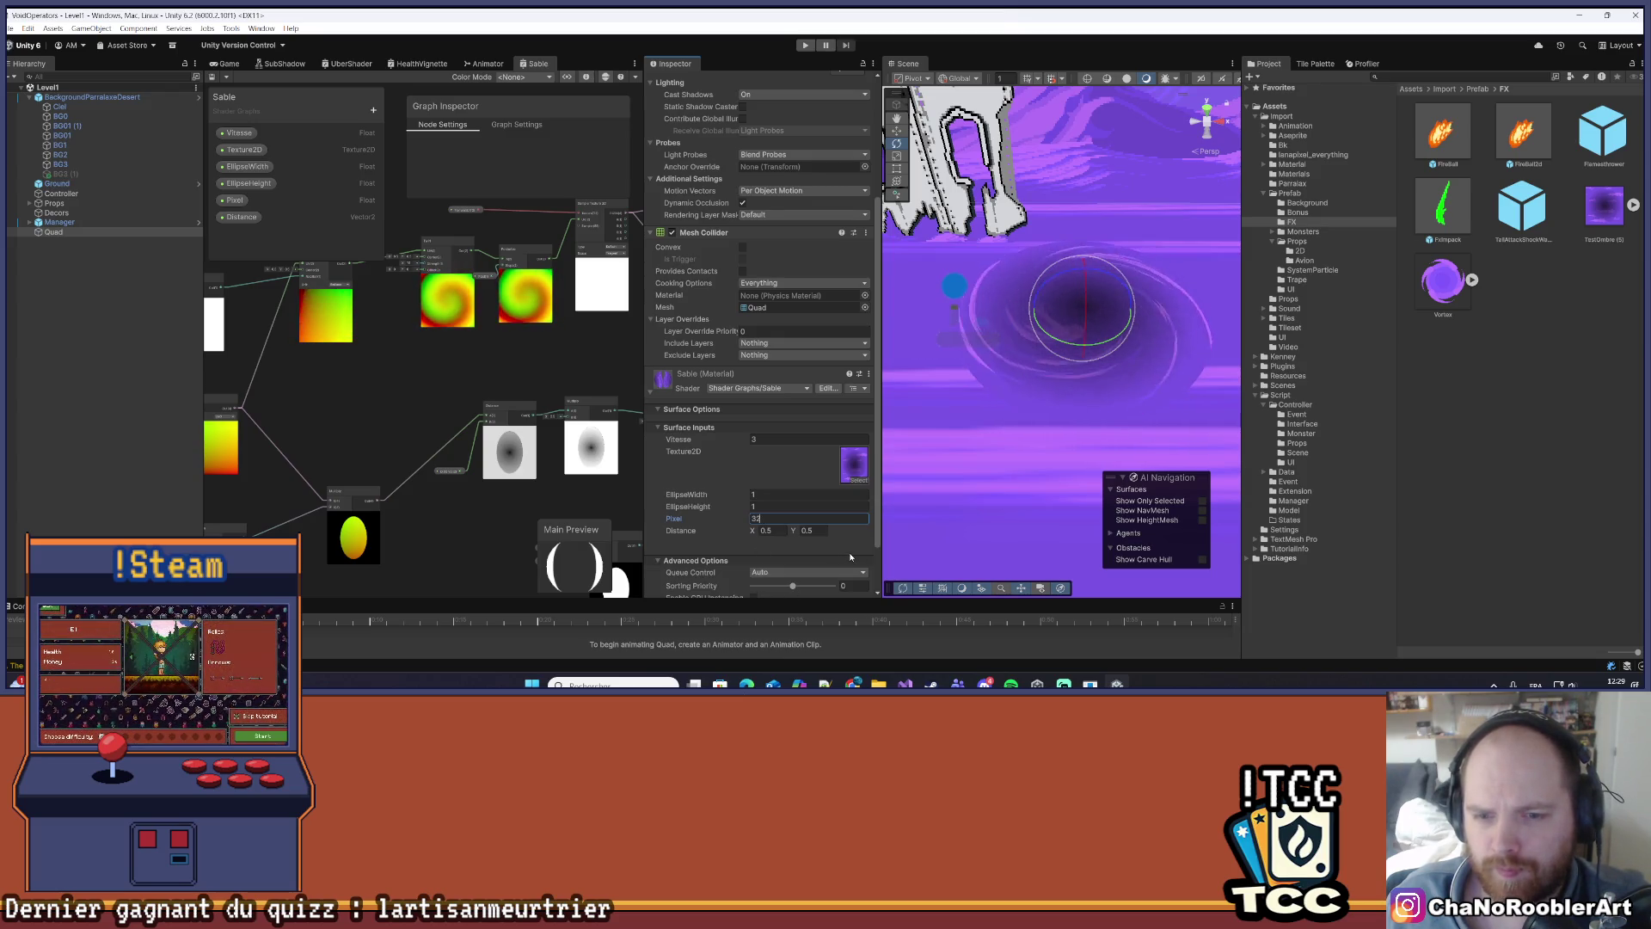
{"action": "left_click", "coordinate": [1038, 458]}
{"action": "scroll", "coordinate": [1039, 458], "scroll_direction": "down", "scroll_amount": 2}
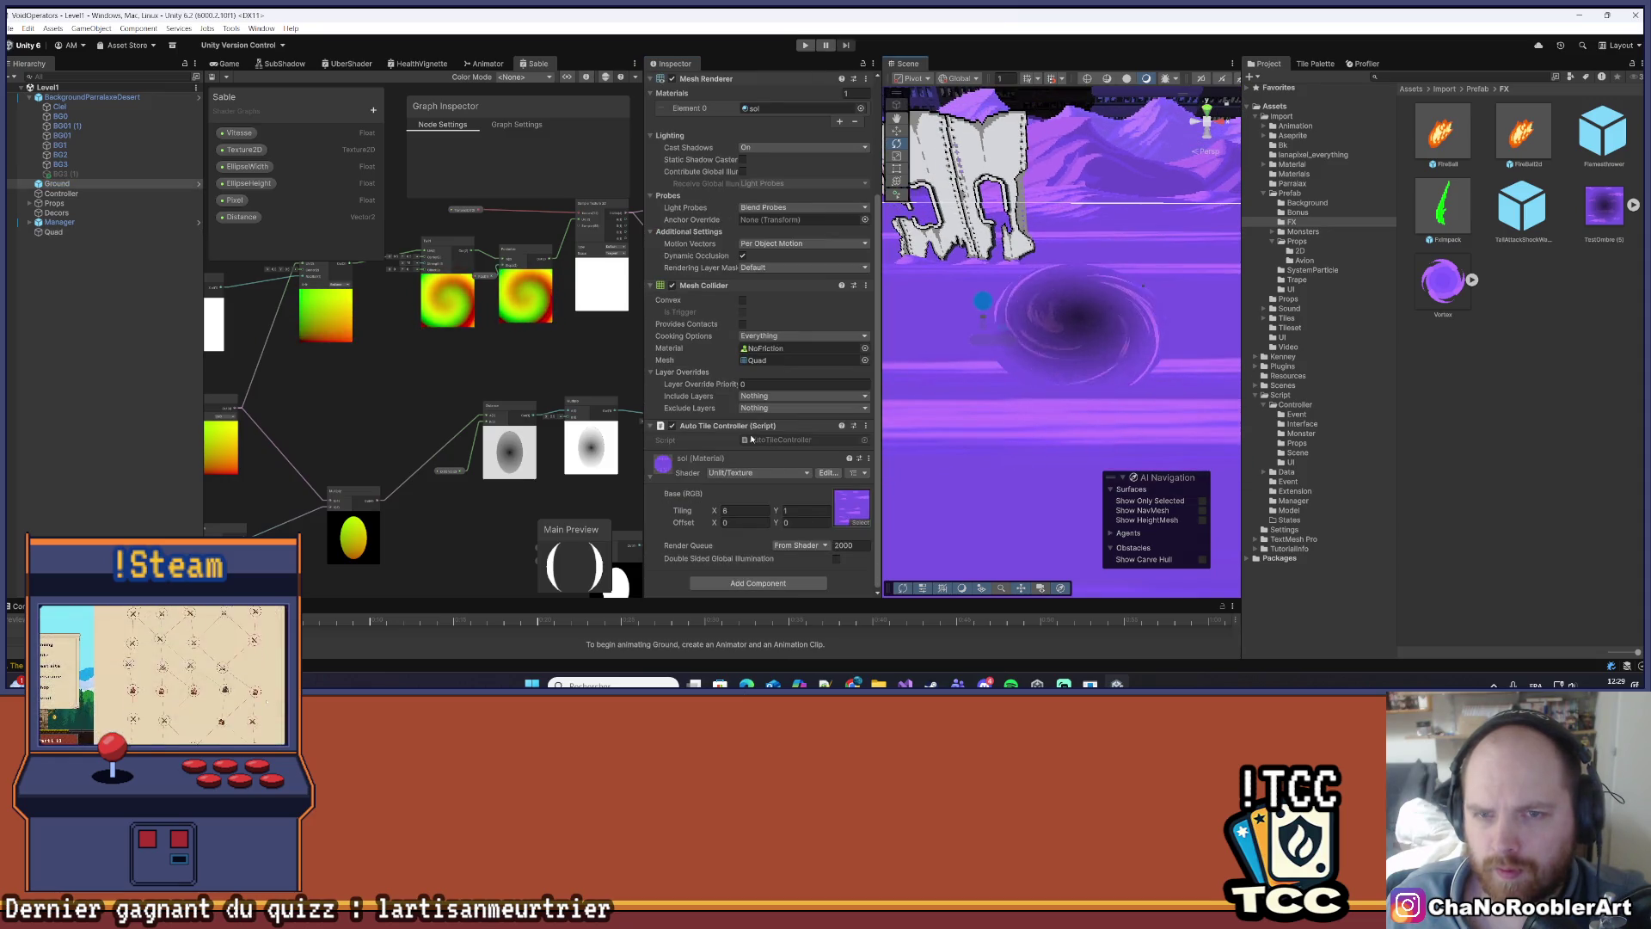
{"action": "scroll", "coordinate": [755, 430], "scroll_direction": "up", "scroll_amount": 4}
{"action": "scroll", "coordinate": [754, 430], "scroll_direction": "down", "scroll_amount": 3}
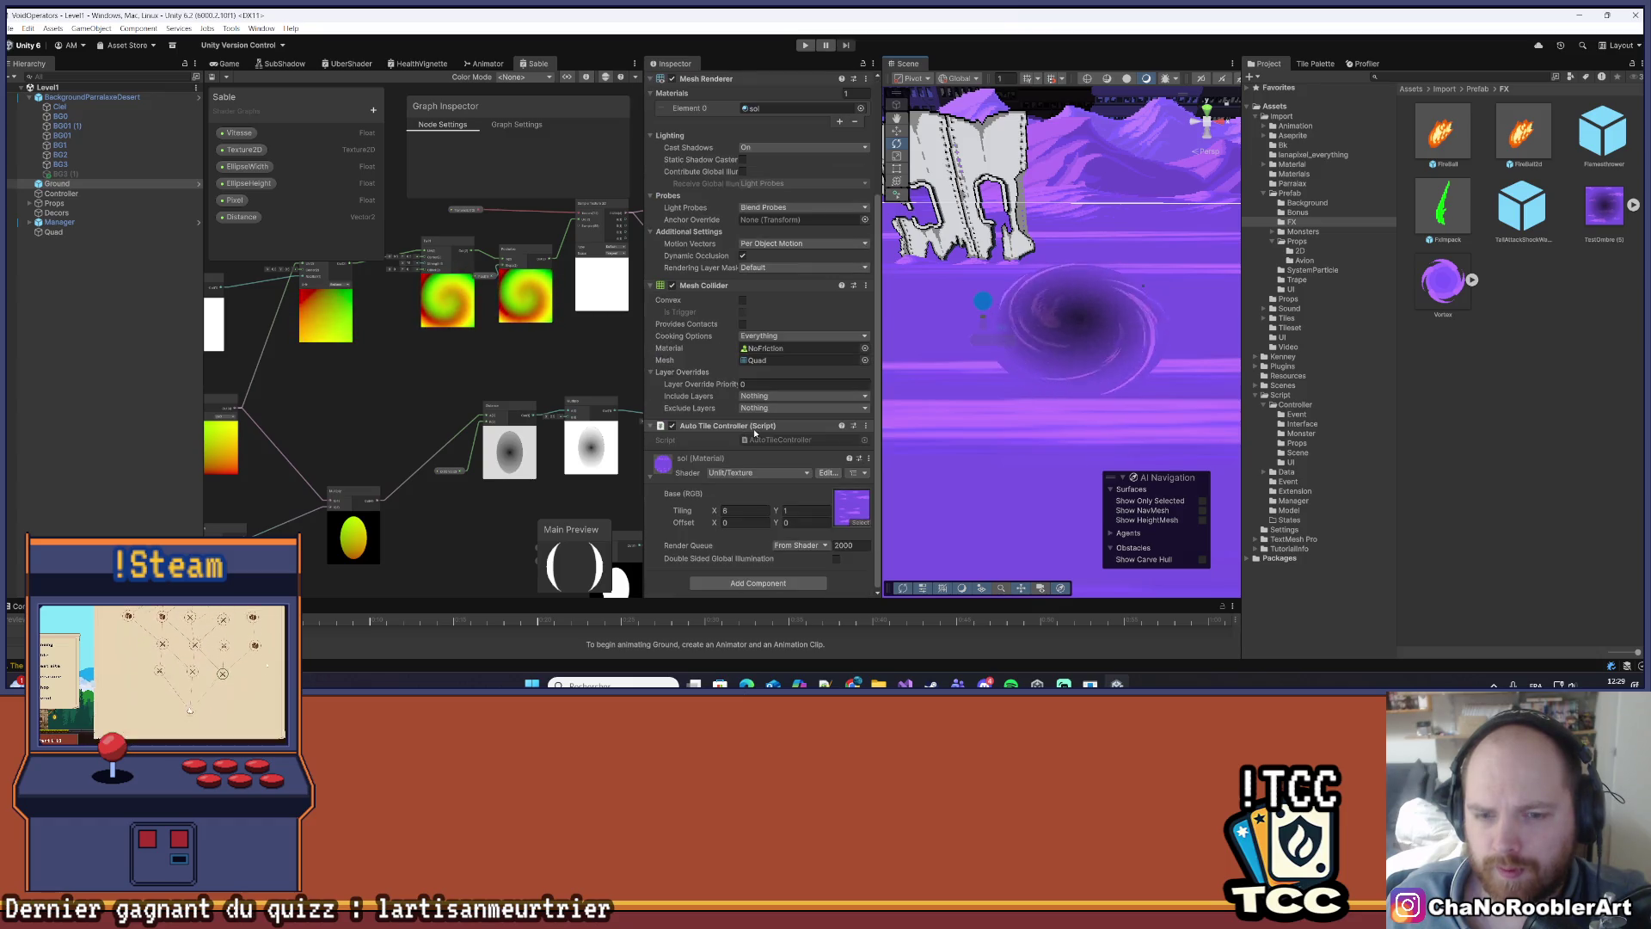
- Try other Pixel values, including 128, and settle on 64
{"action": "left_click", "coordinate": [77, 234]}
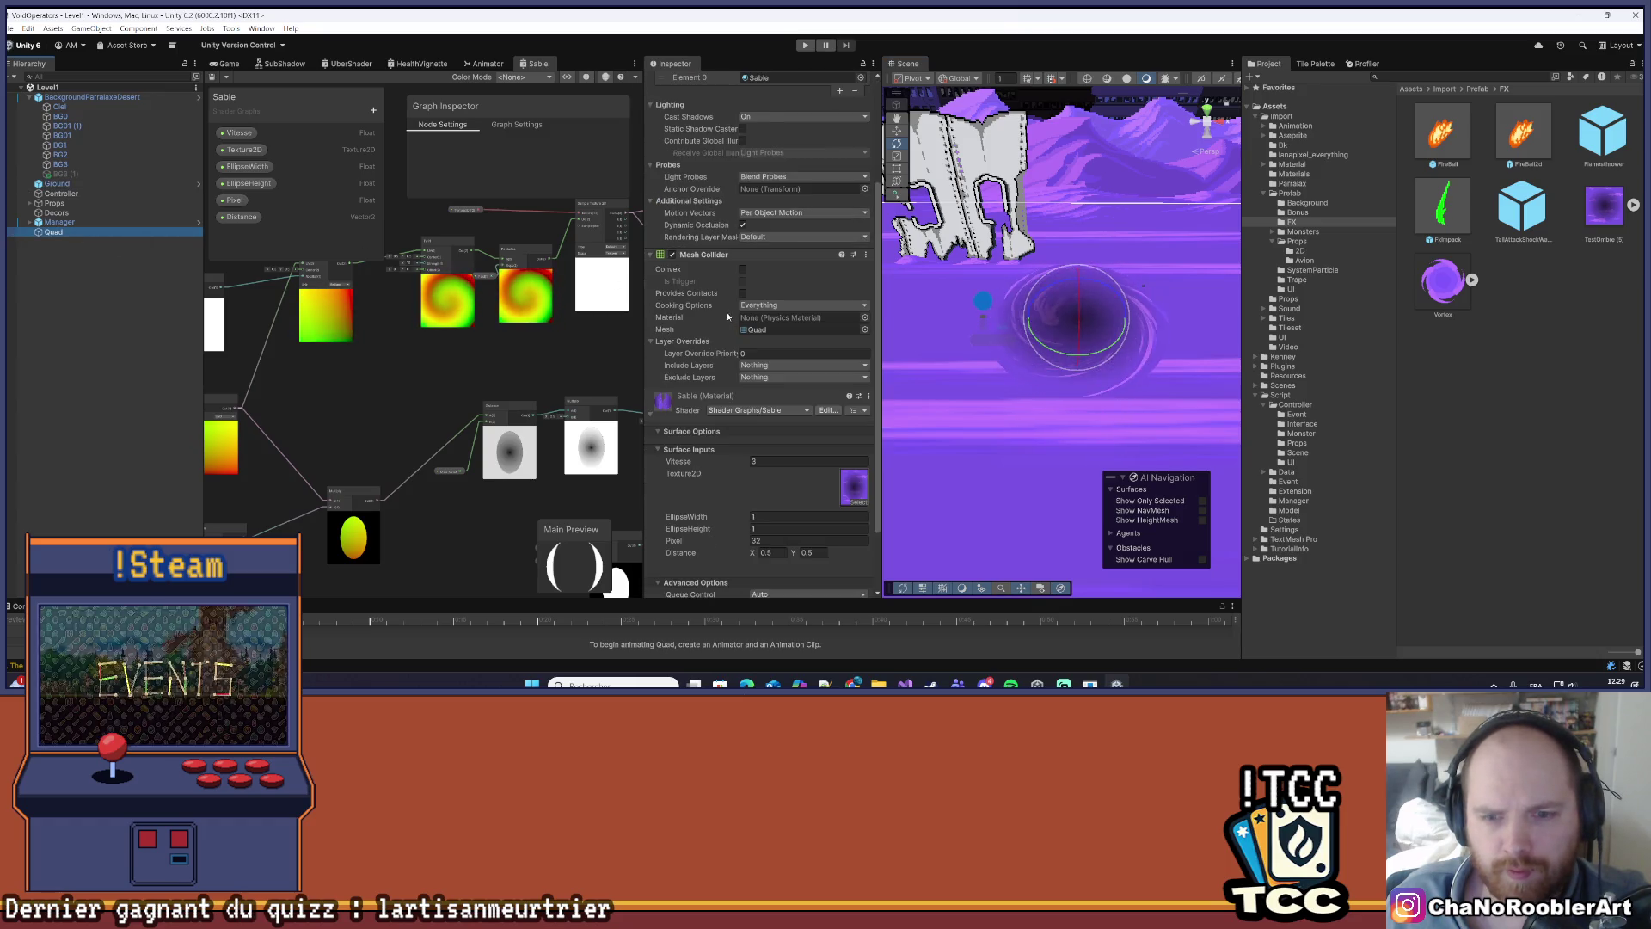
{"action": "scroll", "coordinate": [727, 317], "scroll_direction": "down", "scroll_amount": 3}
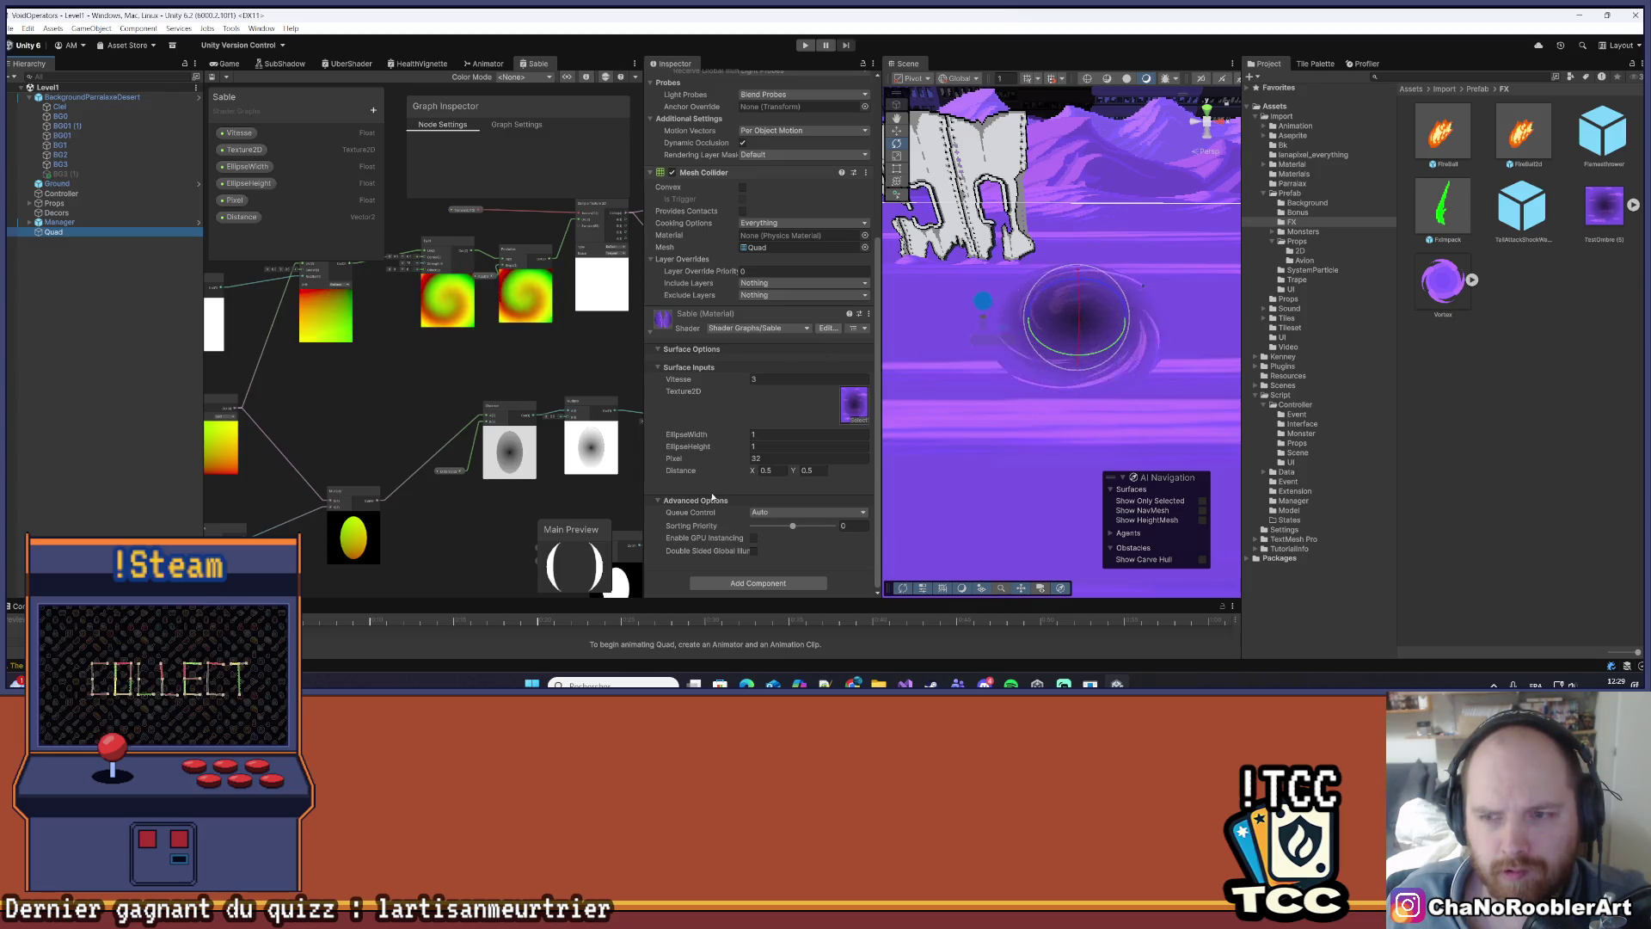
{"action": "scroll", "coordinate": [1139, 424], "scroll_direction": "up", "scroll_amount": 3}
{"action": "scroll", "coordinate": [713, 332], "scroll_direction": "up", "scroll_amount": 5}
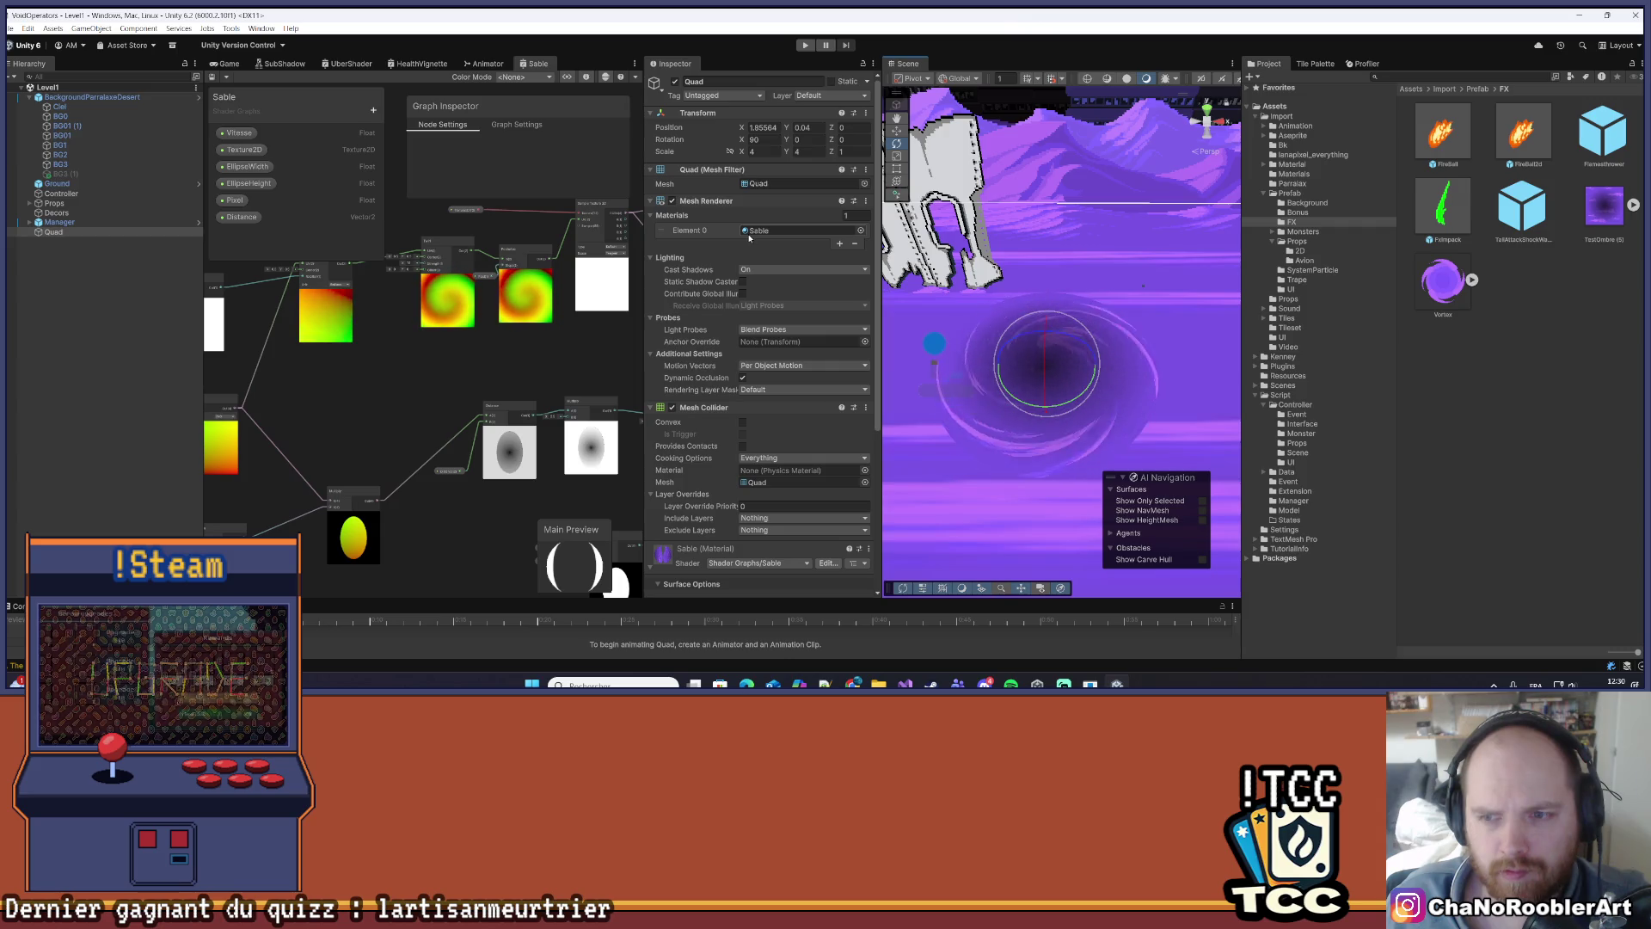
{"action": "scroll", "coordinate": [745, 240], "scroll_direction": "down", "scroll_amount": 6}
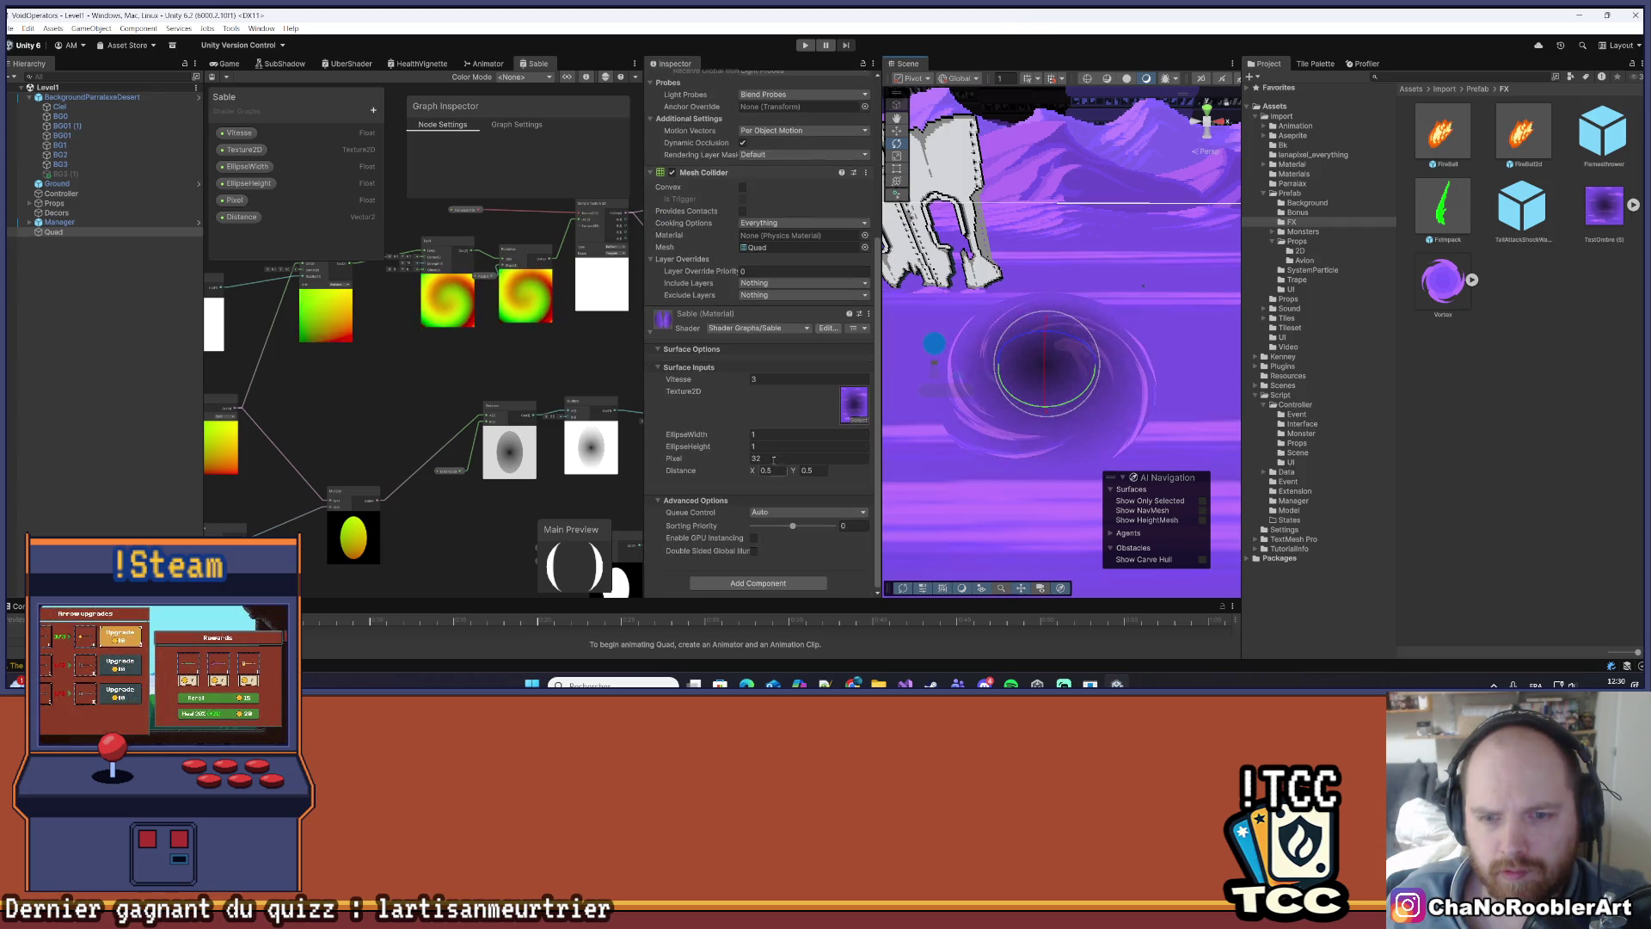
{"action": "type", "text": "64"}
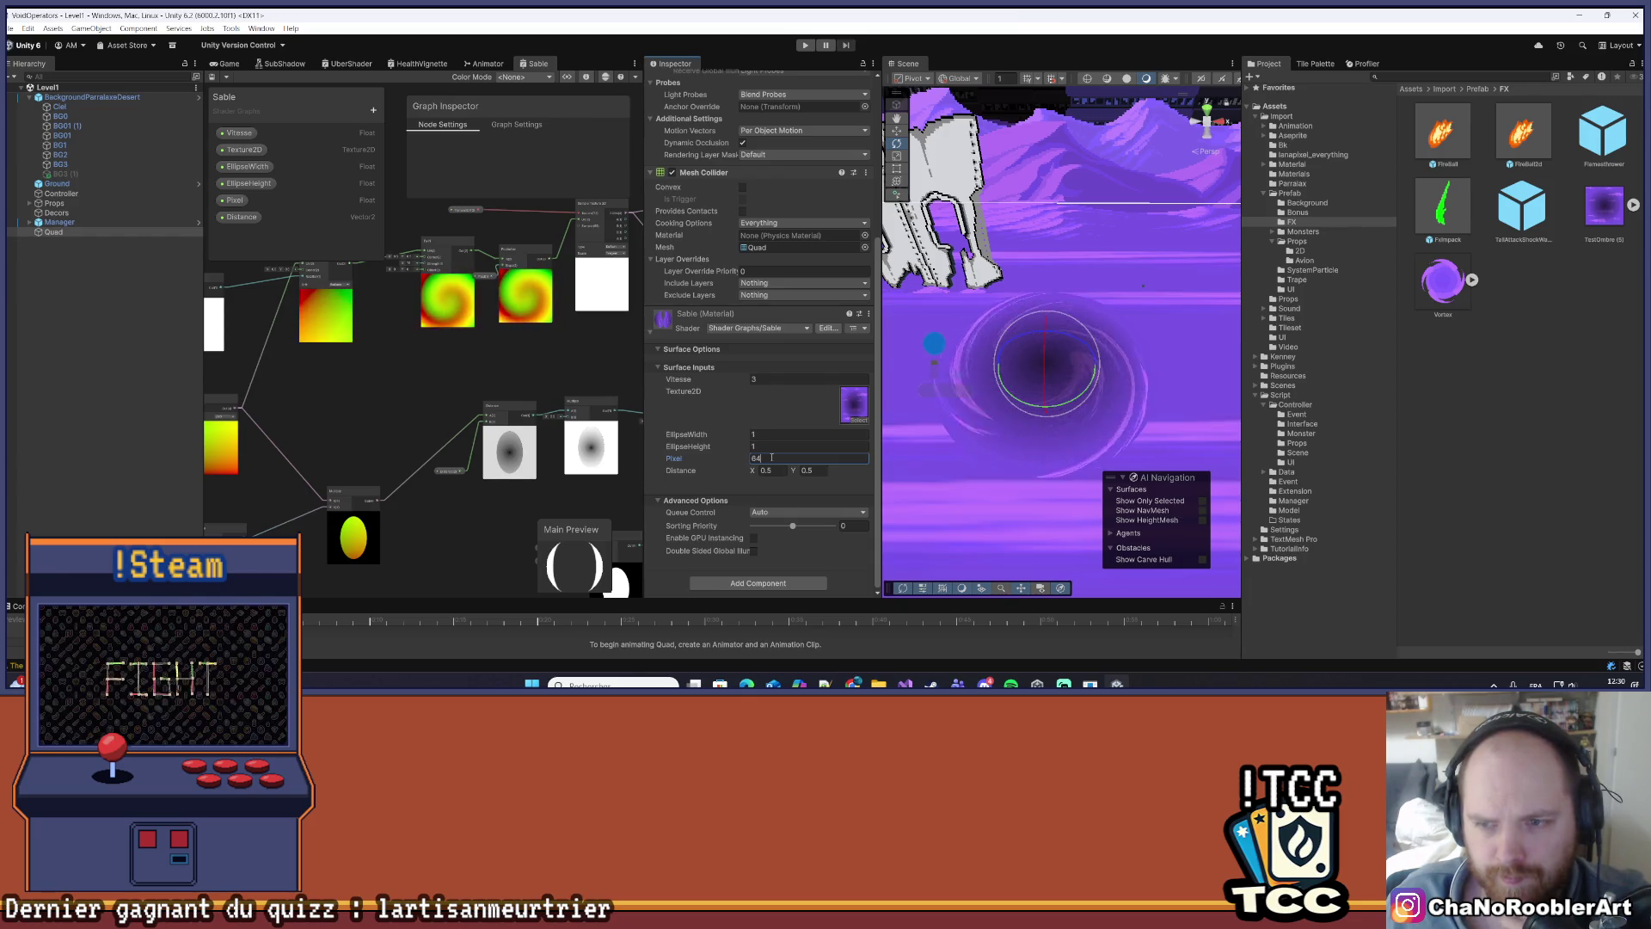
{"action": "key", "text": "BackSpace"}
{"action": "key", "text": "BackSpace"}
{"action": "type", "text": "128"}
{"action": "key", "text": "BackSpace"}
{"action": "key", "text": "BackSpace"}
{"action": "key", "text": "BackSpace"}
{"action": "type", "text": "64"}
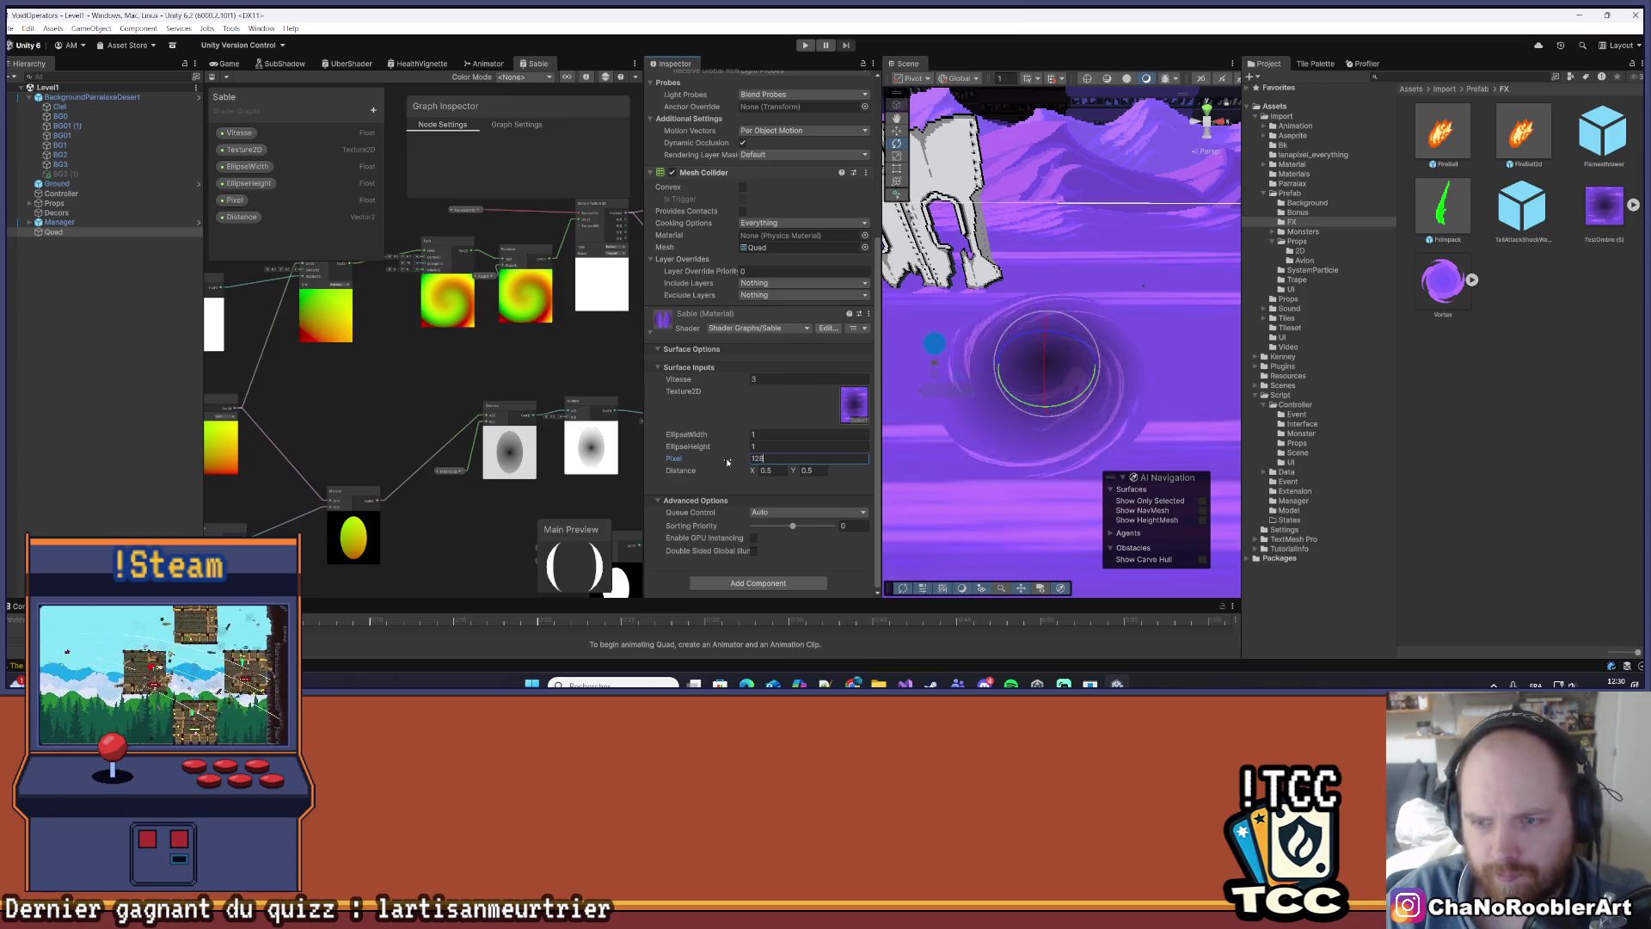
{"action": "scroll", "coordinate": [727, 462], "scroll_direction": "up", "scroll_amount": 6}
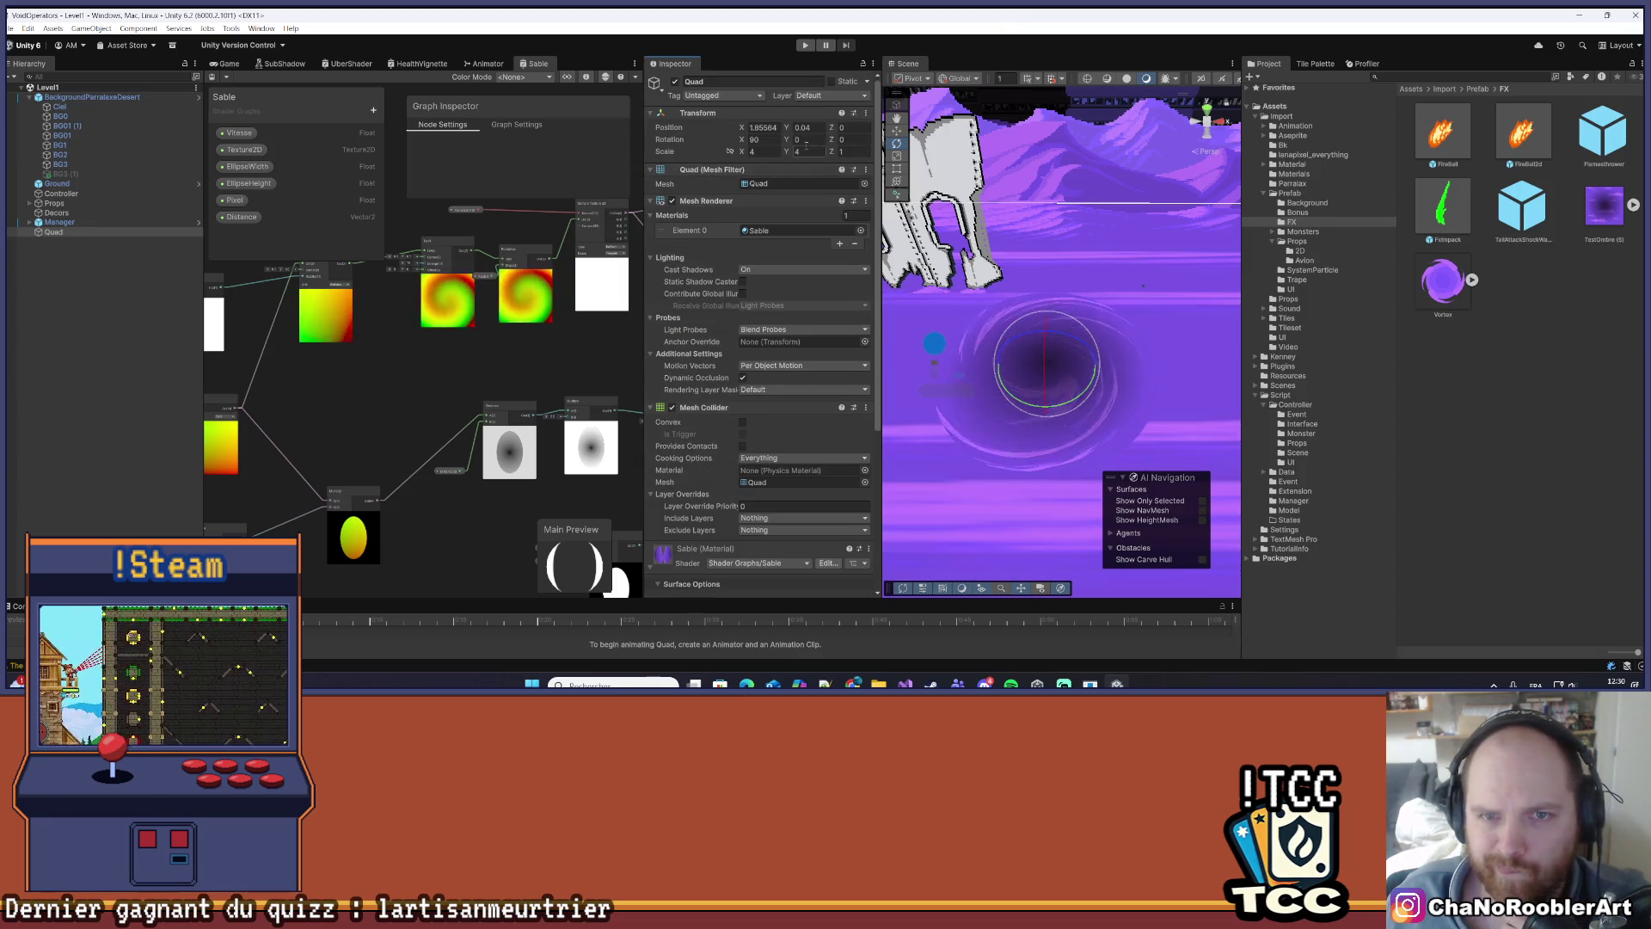
- Try Quad scales of 4 and 8, then settle on 3, 3, 0.75
{"action": "left_click", "coordinate": [772, 151]}
{"action": "type", "text": "2"}
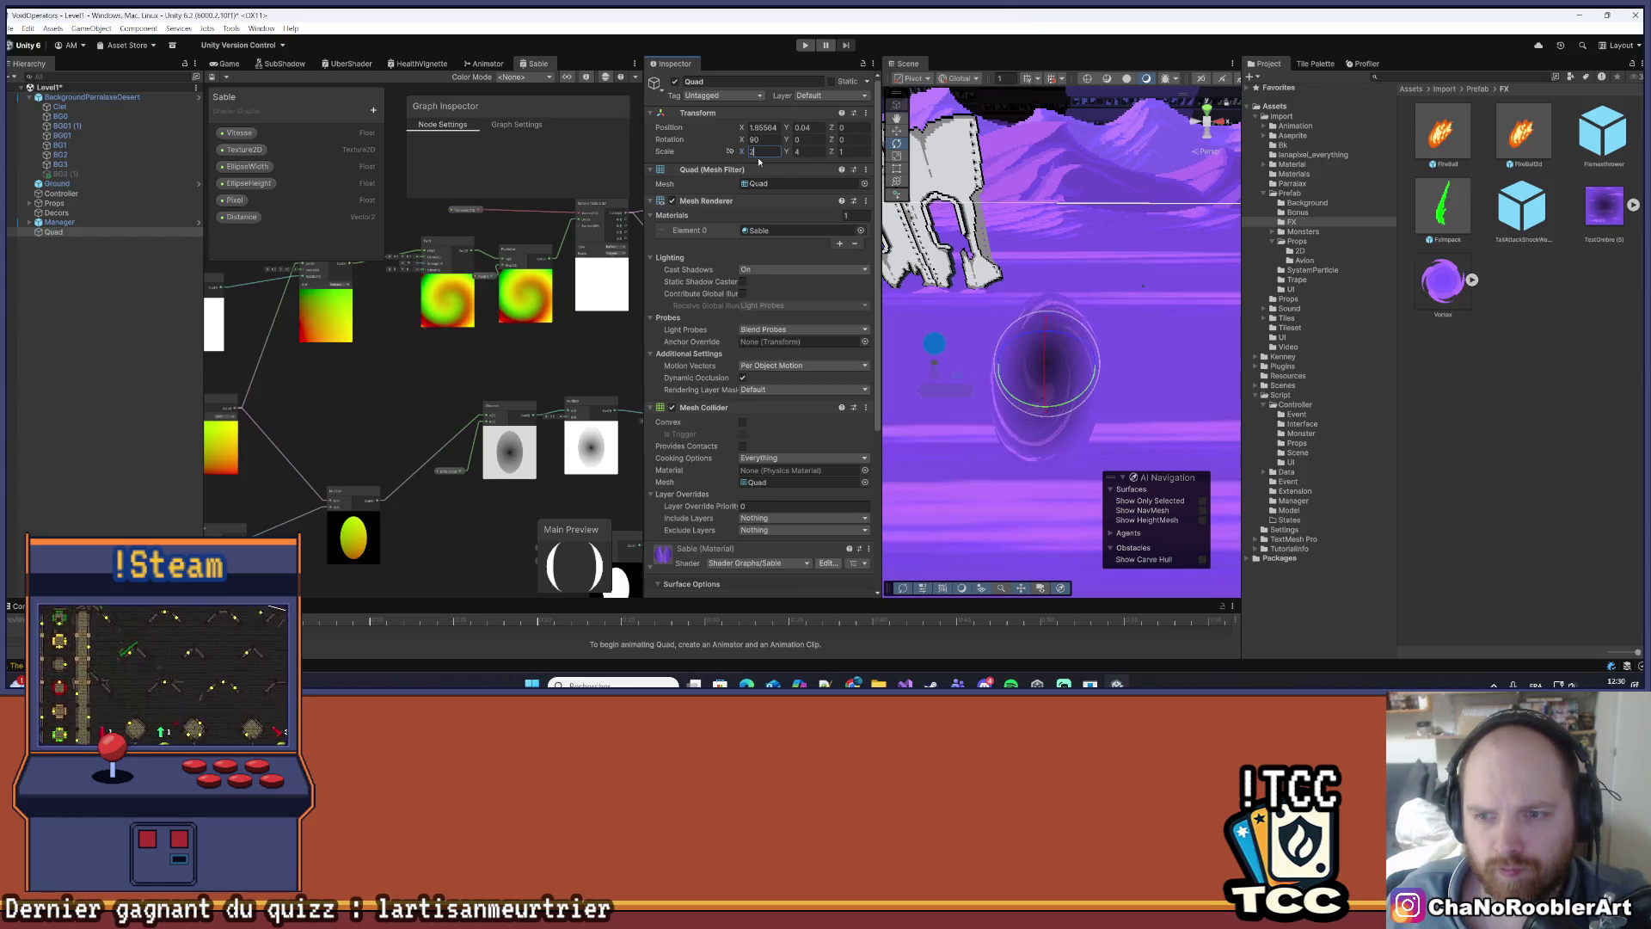
{"action": "key", "text": "BackSpace"}
{"action": "type", "text": "4"}
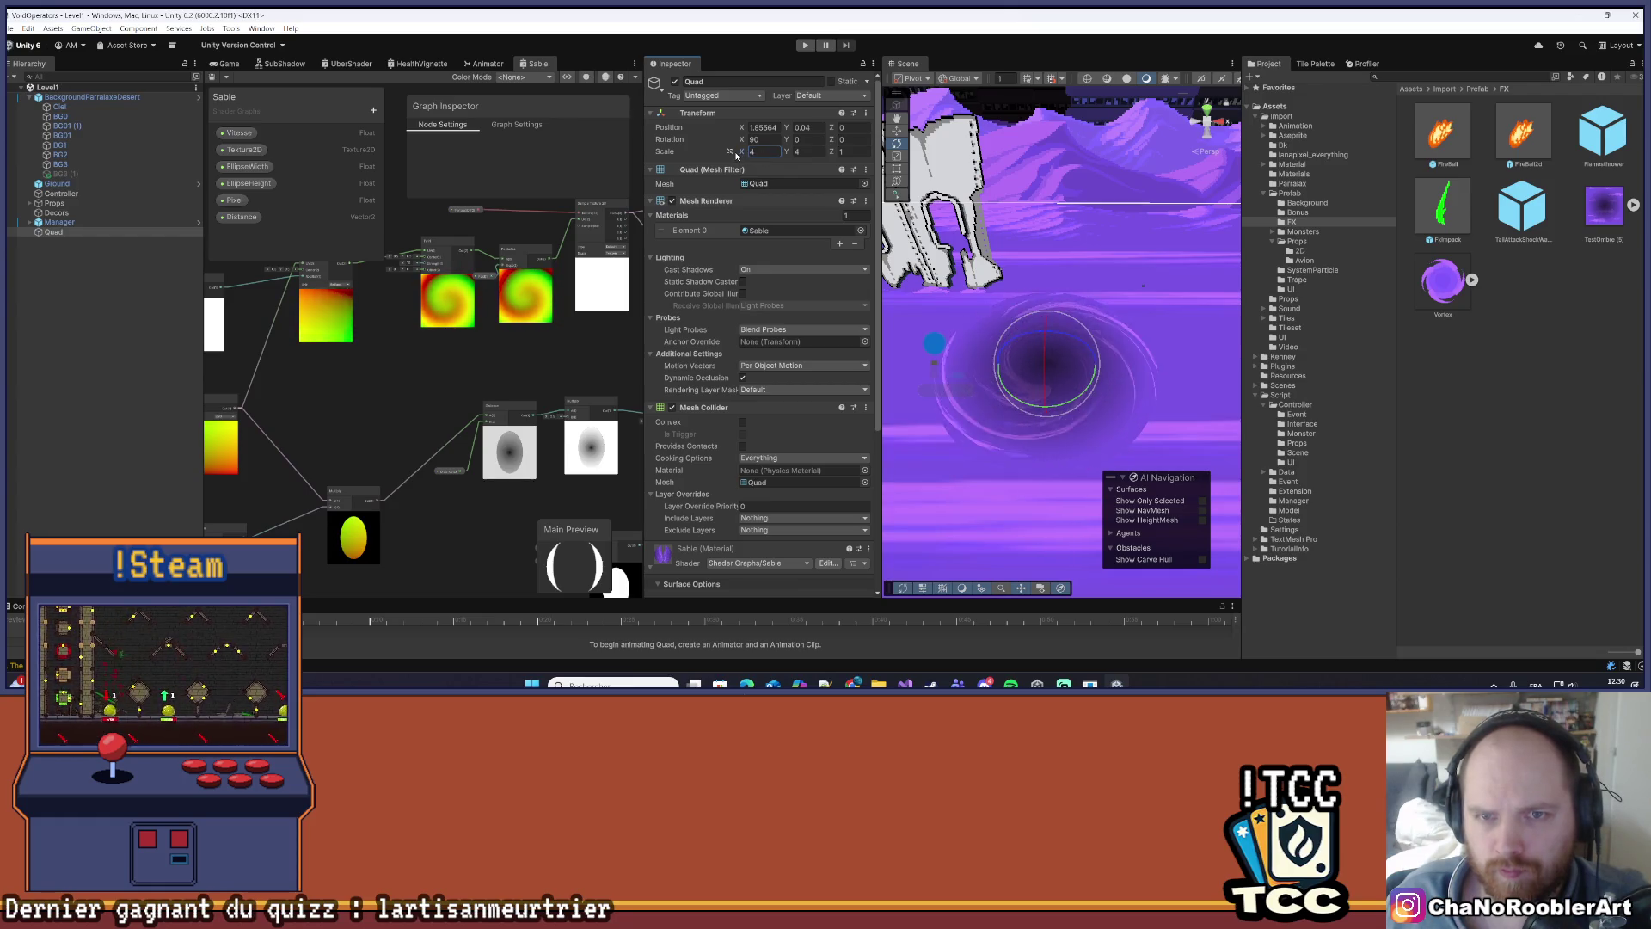
{"action": "type", "text": "2"}
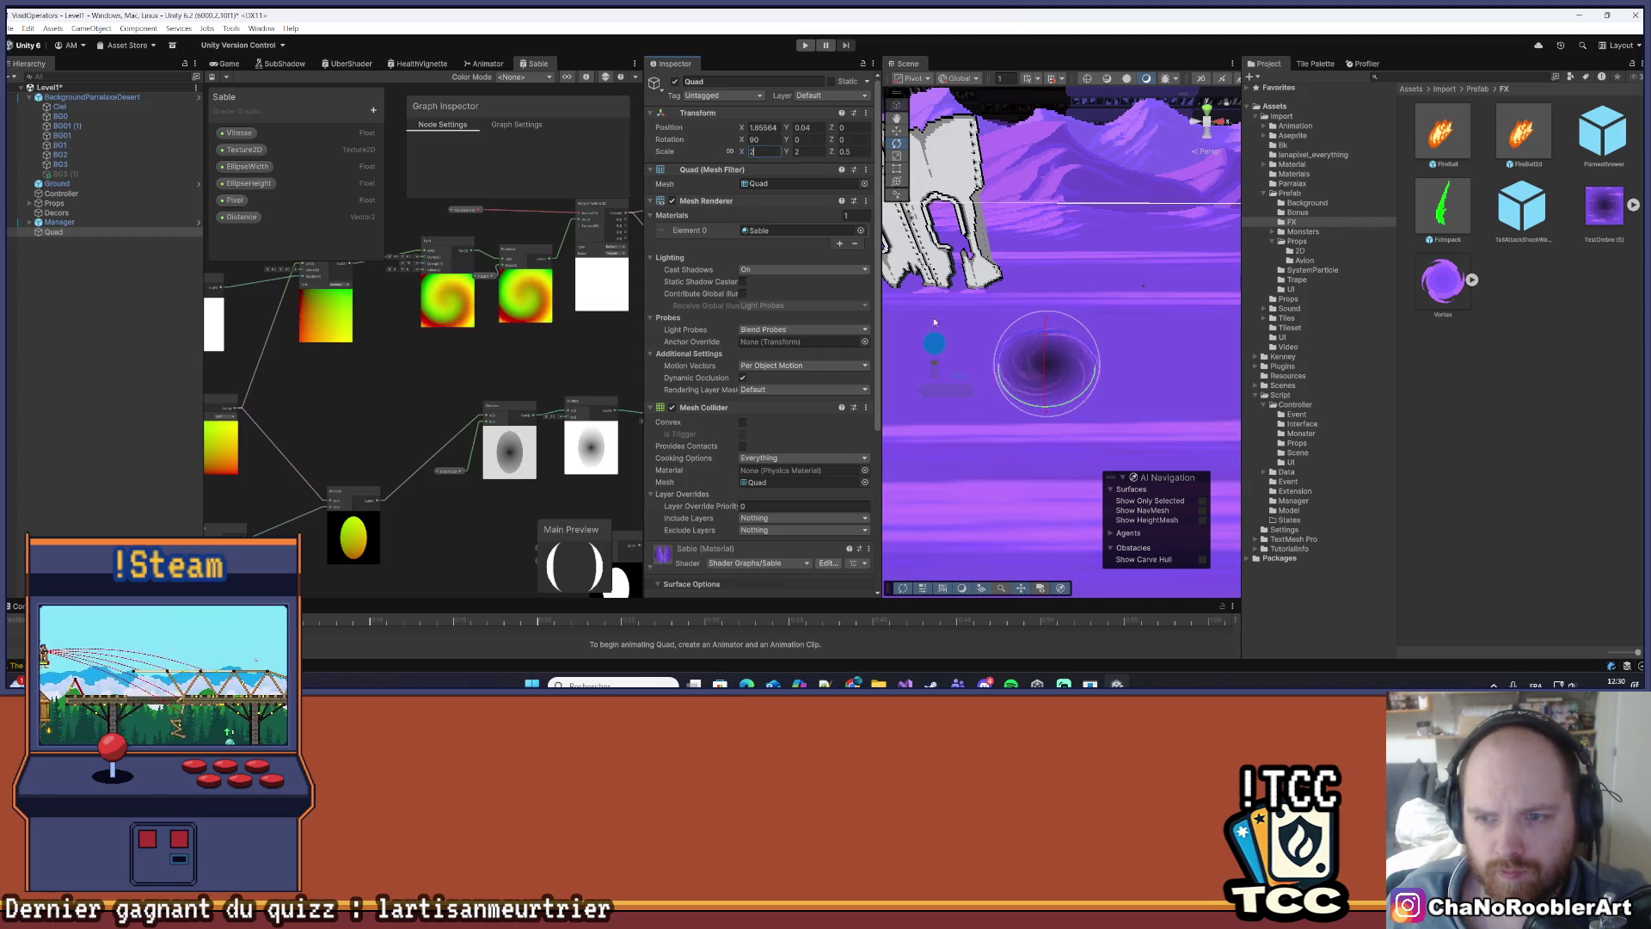
{"action": "scroll", "coordinate": [989, 395], "scroll_direction": "up", "scroll_amount": 5}
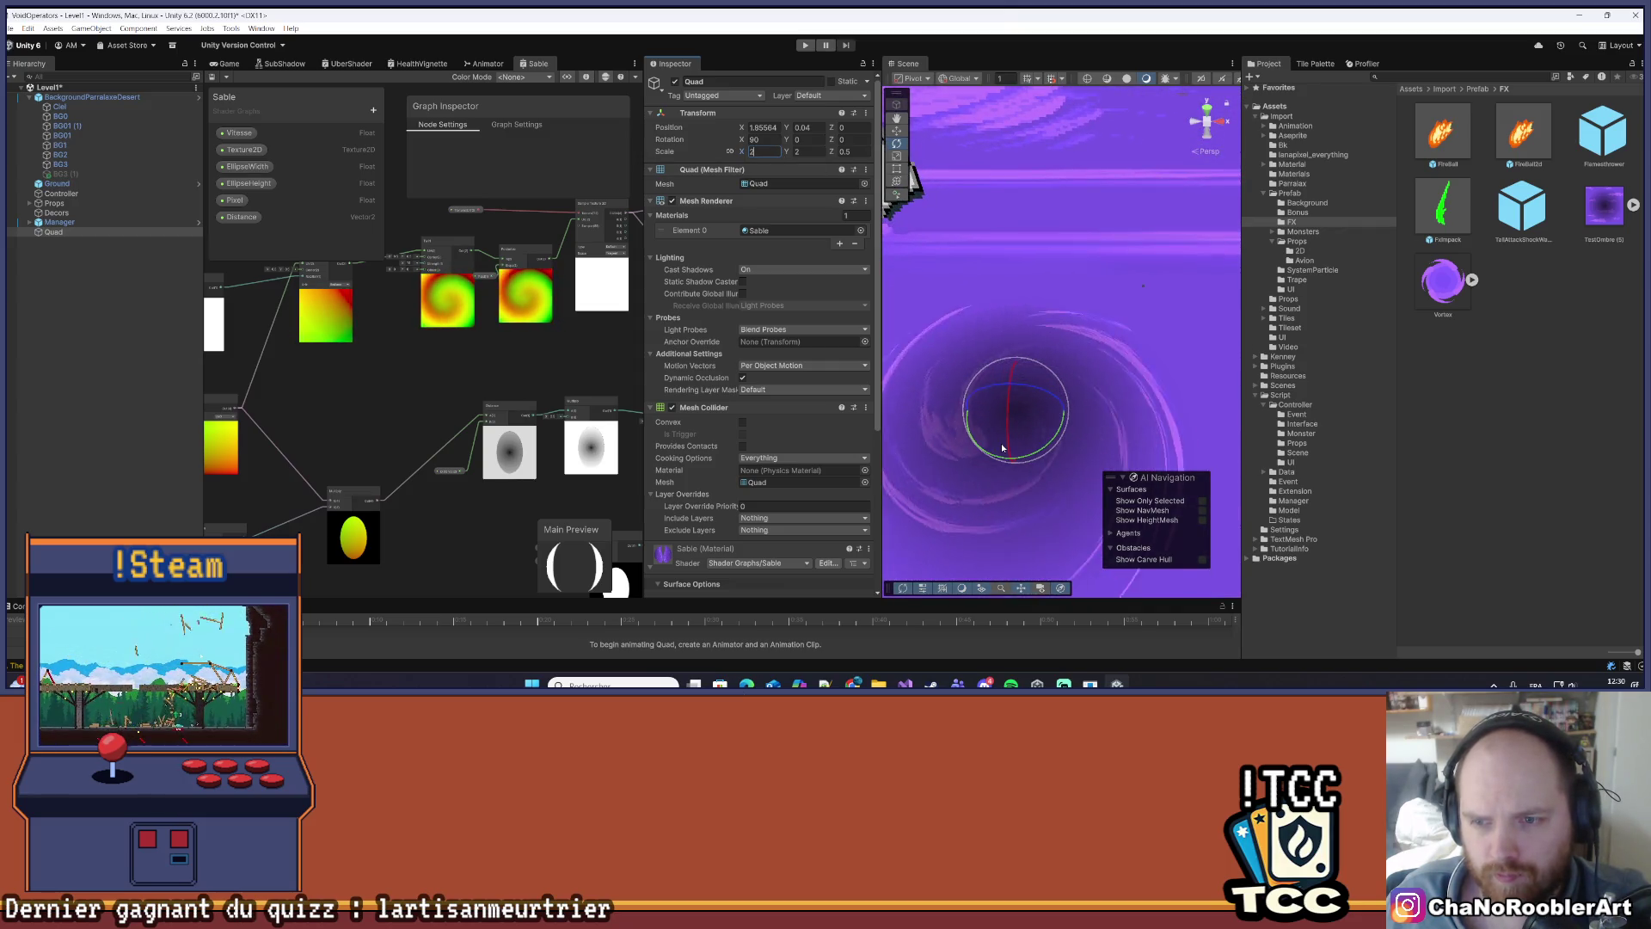
{"action": "scroll", "coordinate": [998, 443], "scroll_direction": "down", "scroll_amount": 5}
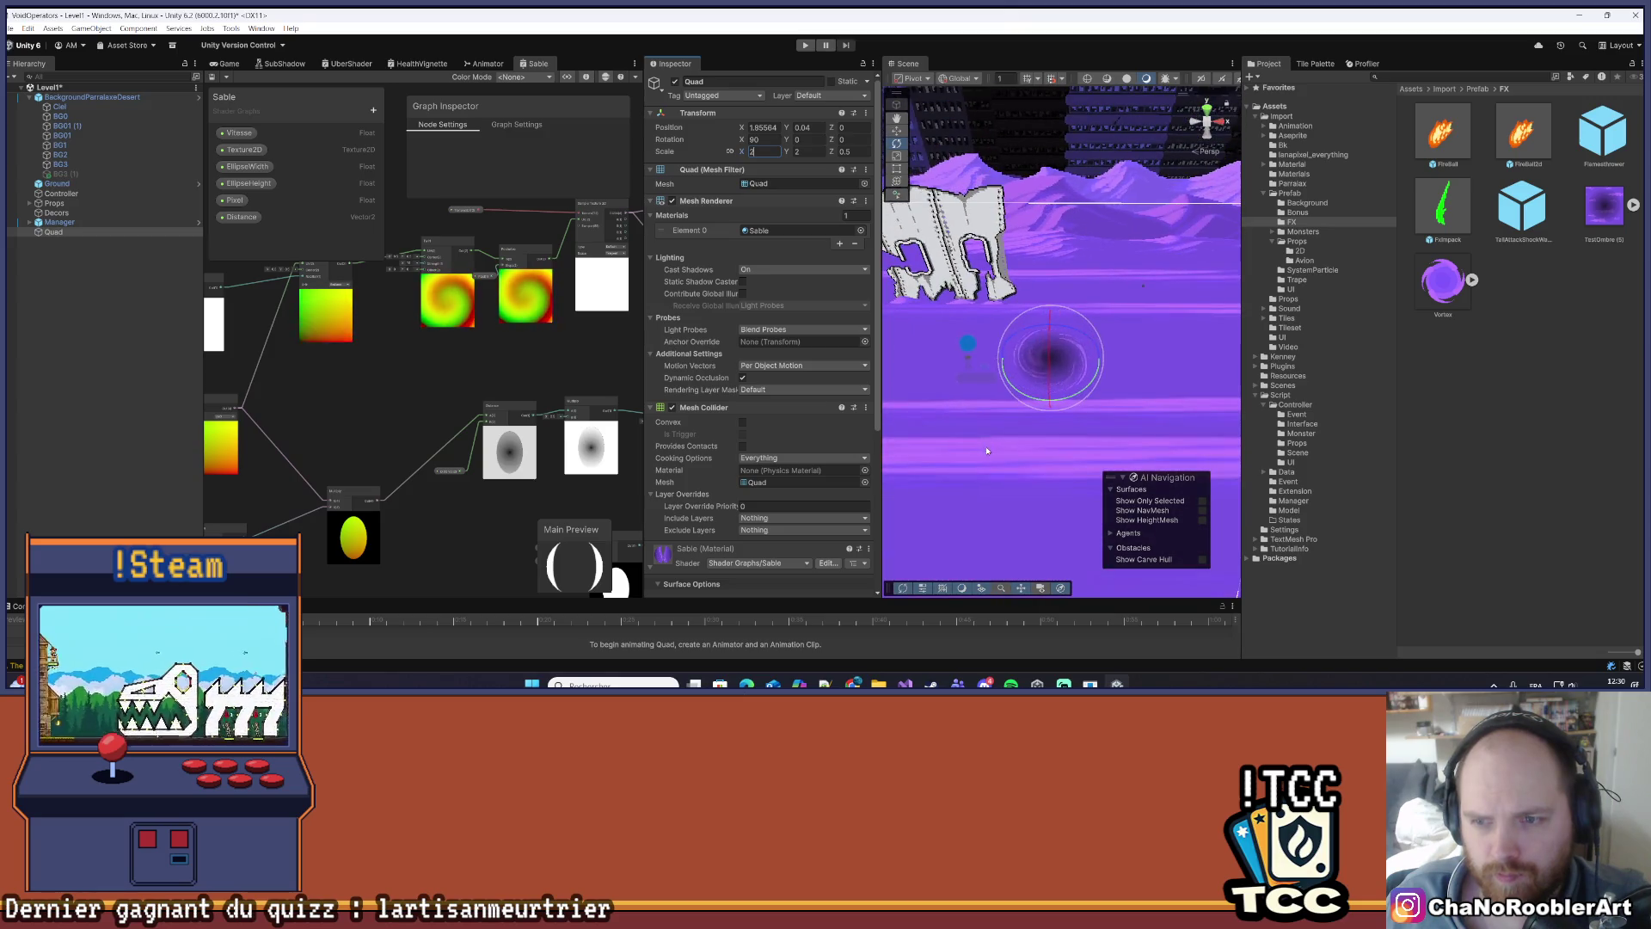
{"action": "type", "text": "4"}
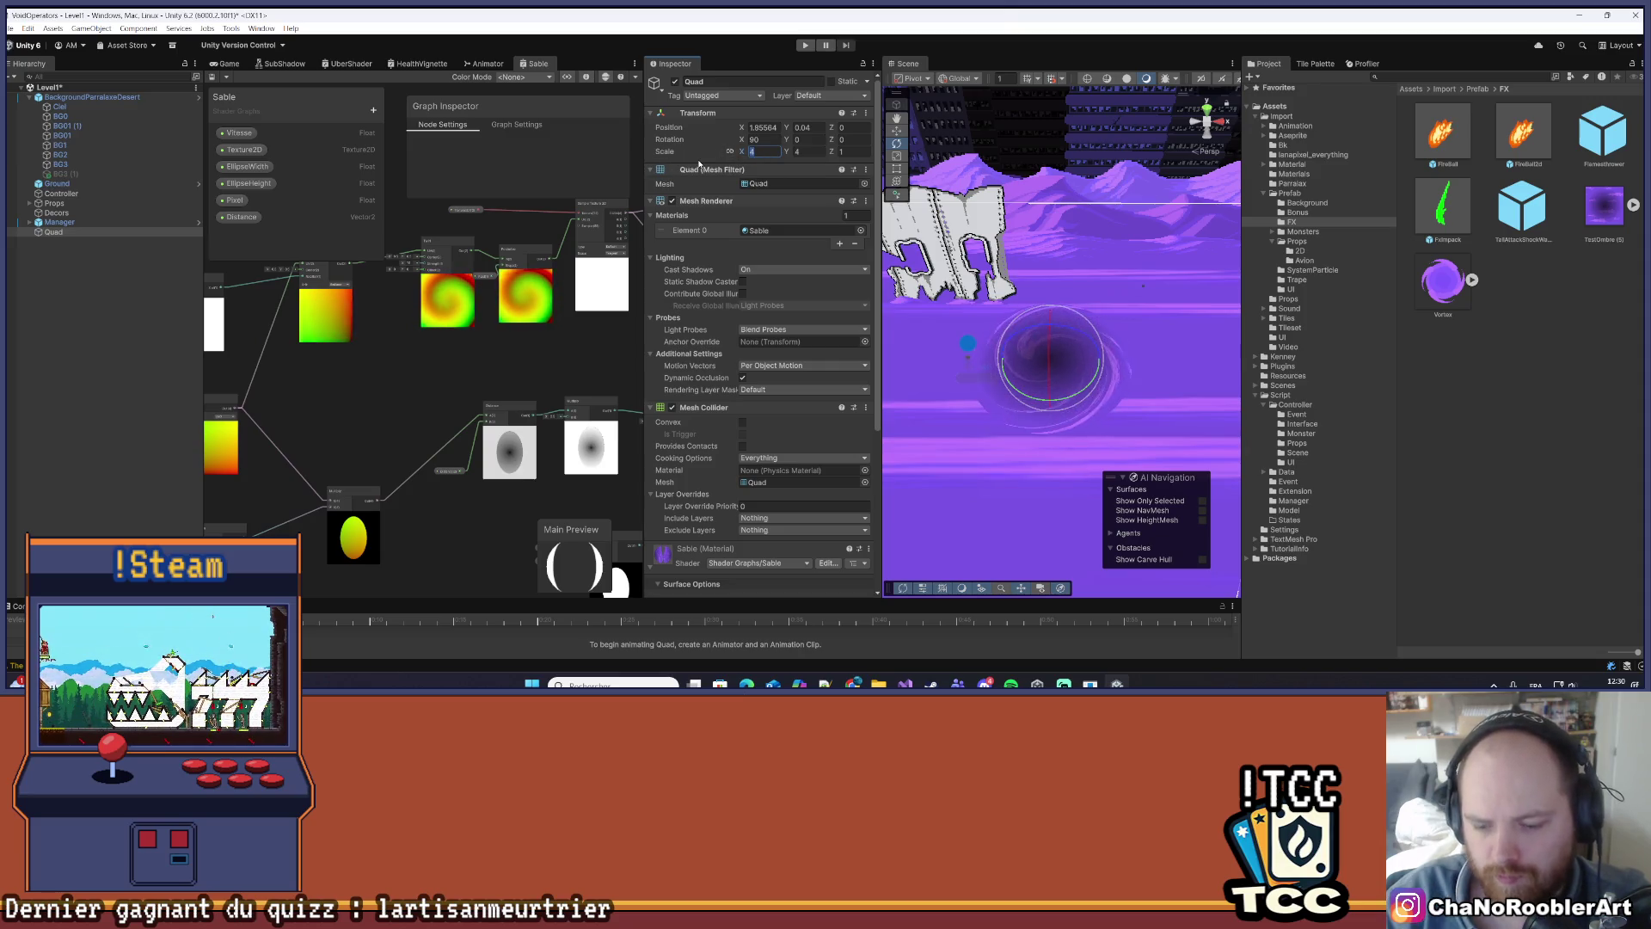
{"action": "key", "text": "BackSpace"}
{"action": "type", "text": "8"}
{"action": "scroll", "coordinate": [700, 163], "scroll_direction": "down", "scroll_amount": 1}
{"action": "scroll", "coordinate": [921, 311], "scroll_direction": "down", "scroll_amount": 2}
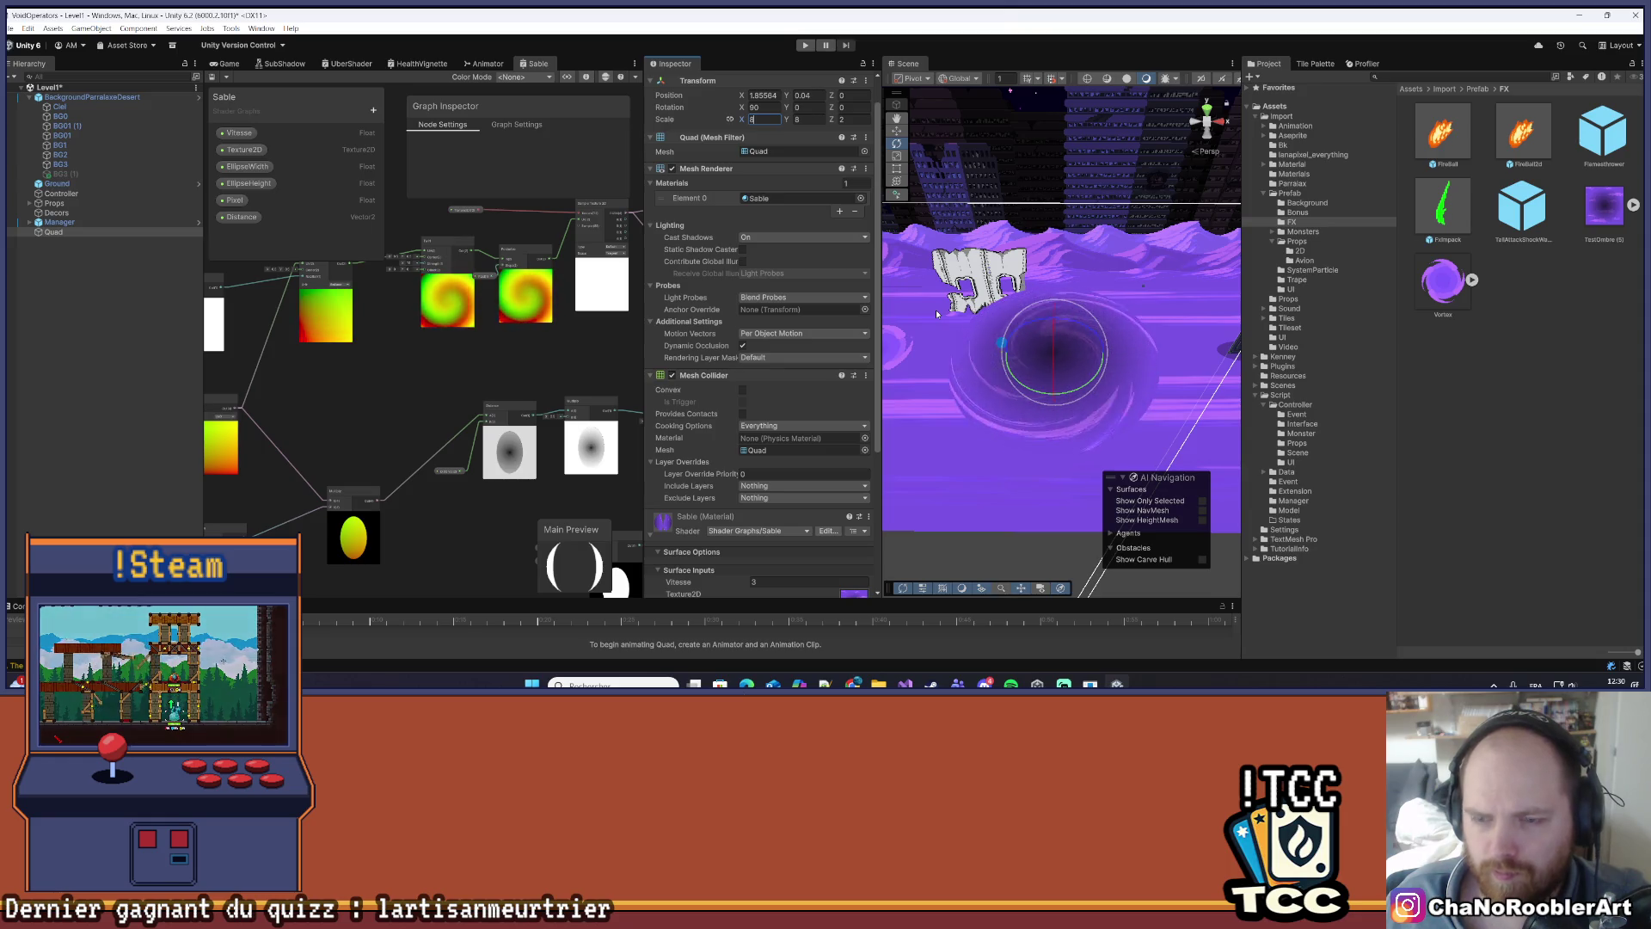
{"action": "type", "text": "2"}
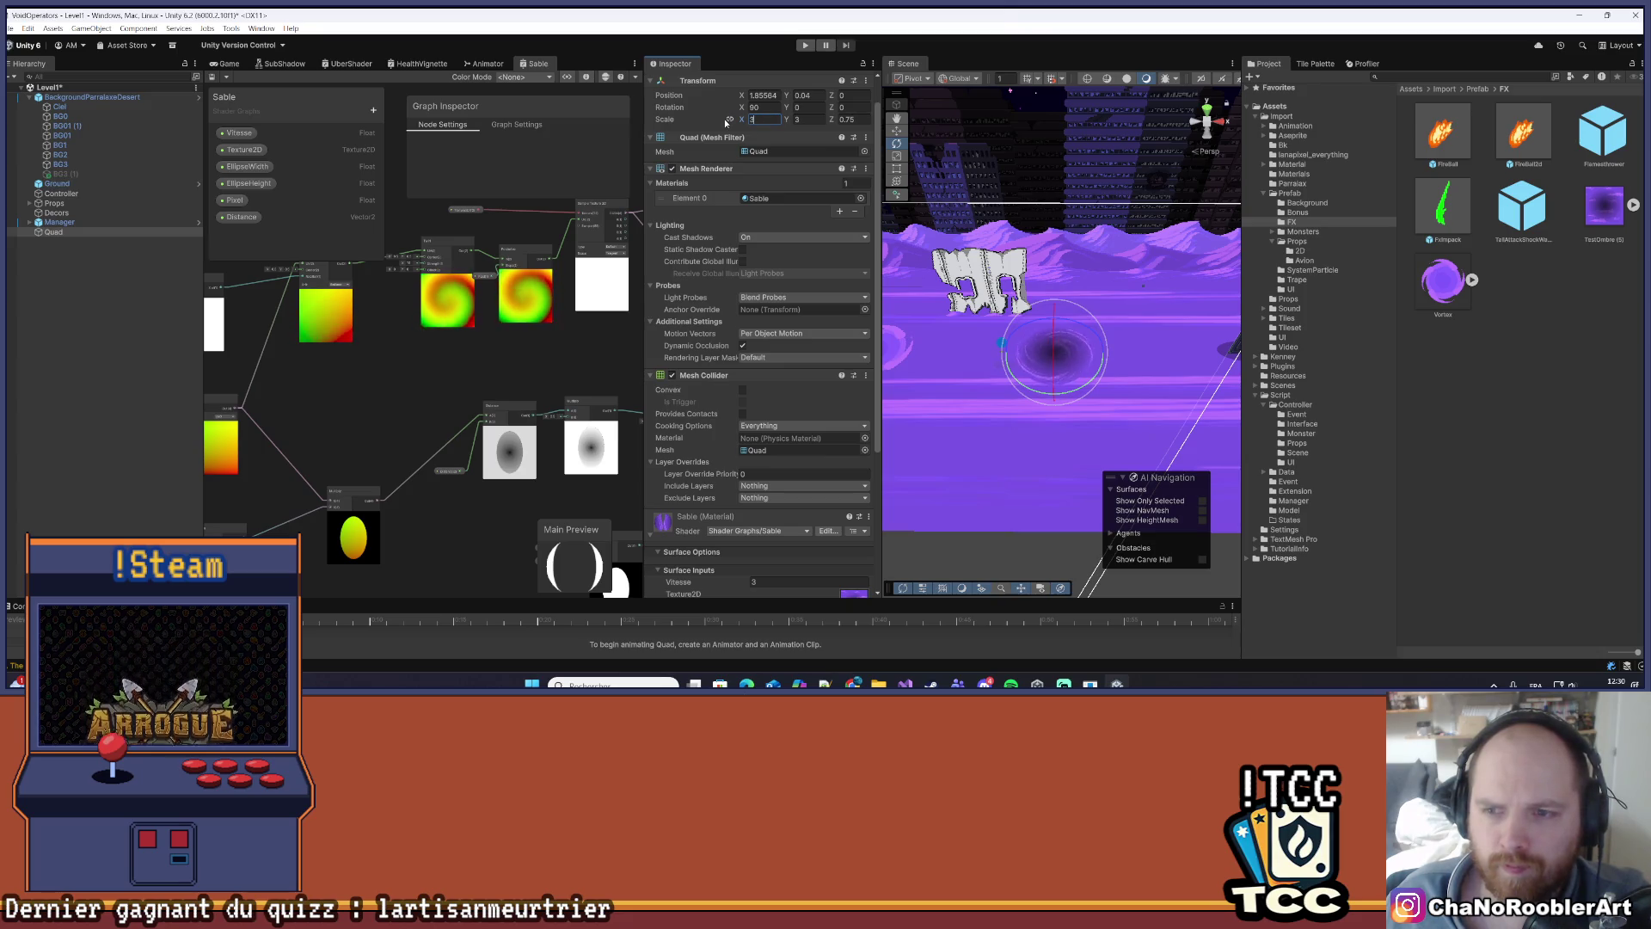
{"action": "type", "text": "3"}
{"action": "left_click", "coordinate": [1118, 262]}
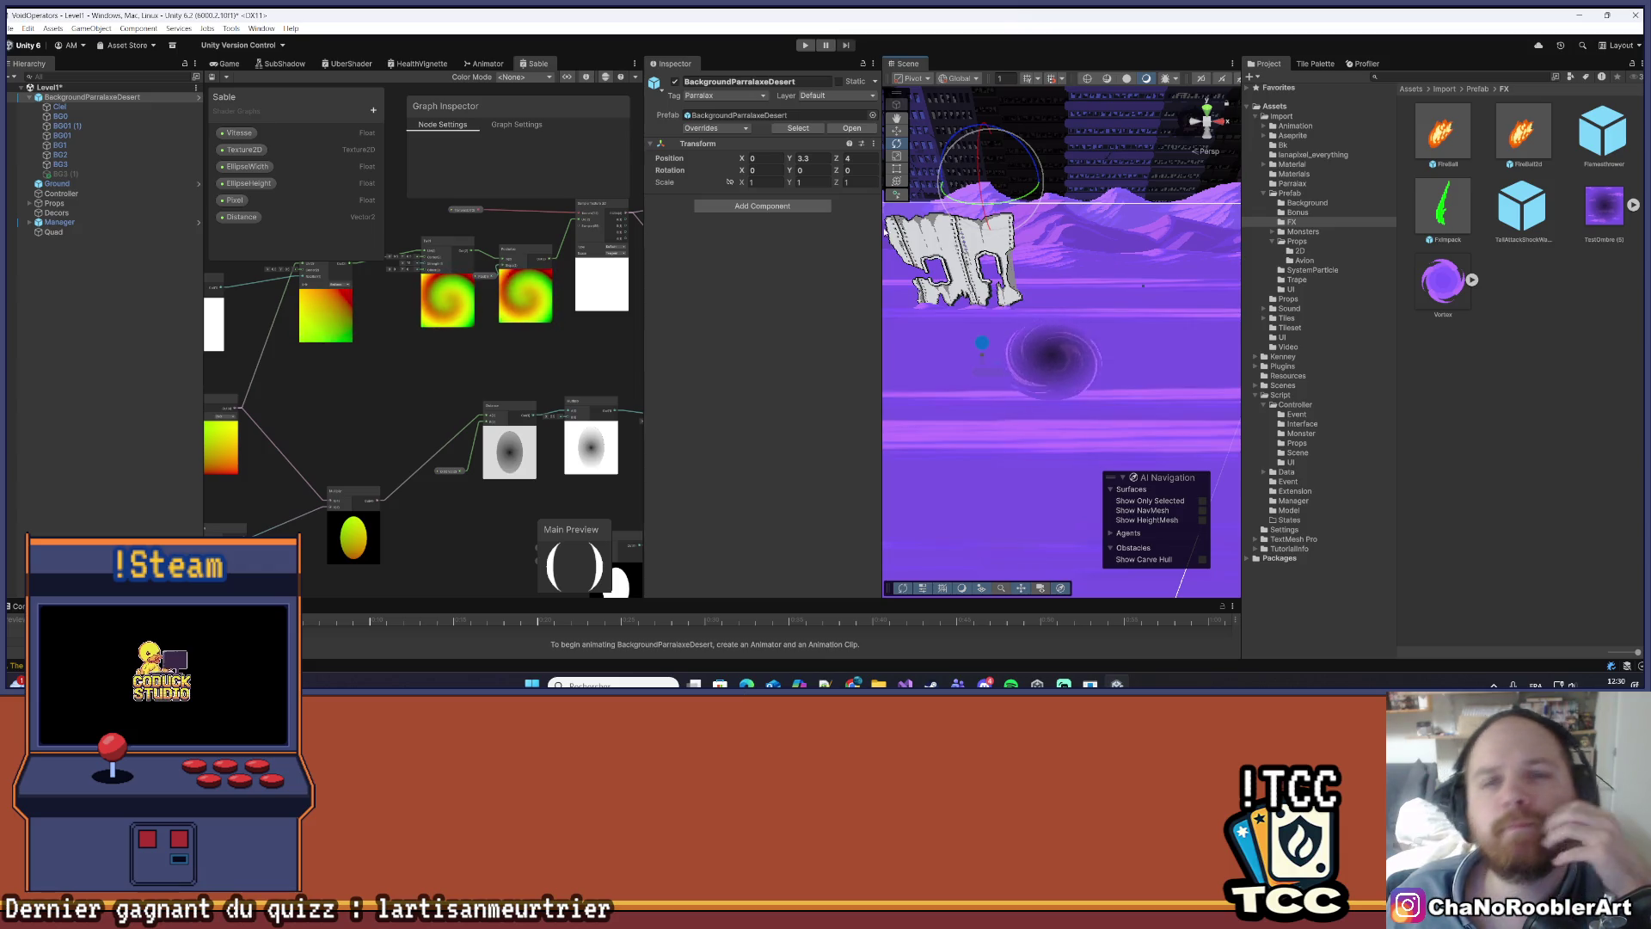
- Reselect the Quad and Ground, then swap the Sable shader graph for the Game view
{"action": "left_click", "coordinate": [146, 231]}
{"action": "scroll", "coordinate": [705, 275], "scroll_direction": "down", "scroll_amount": 5}
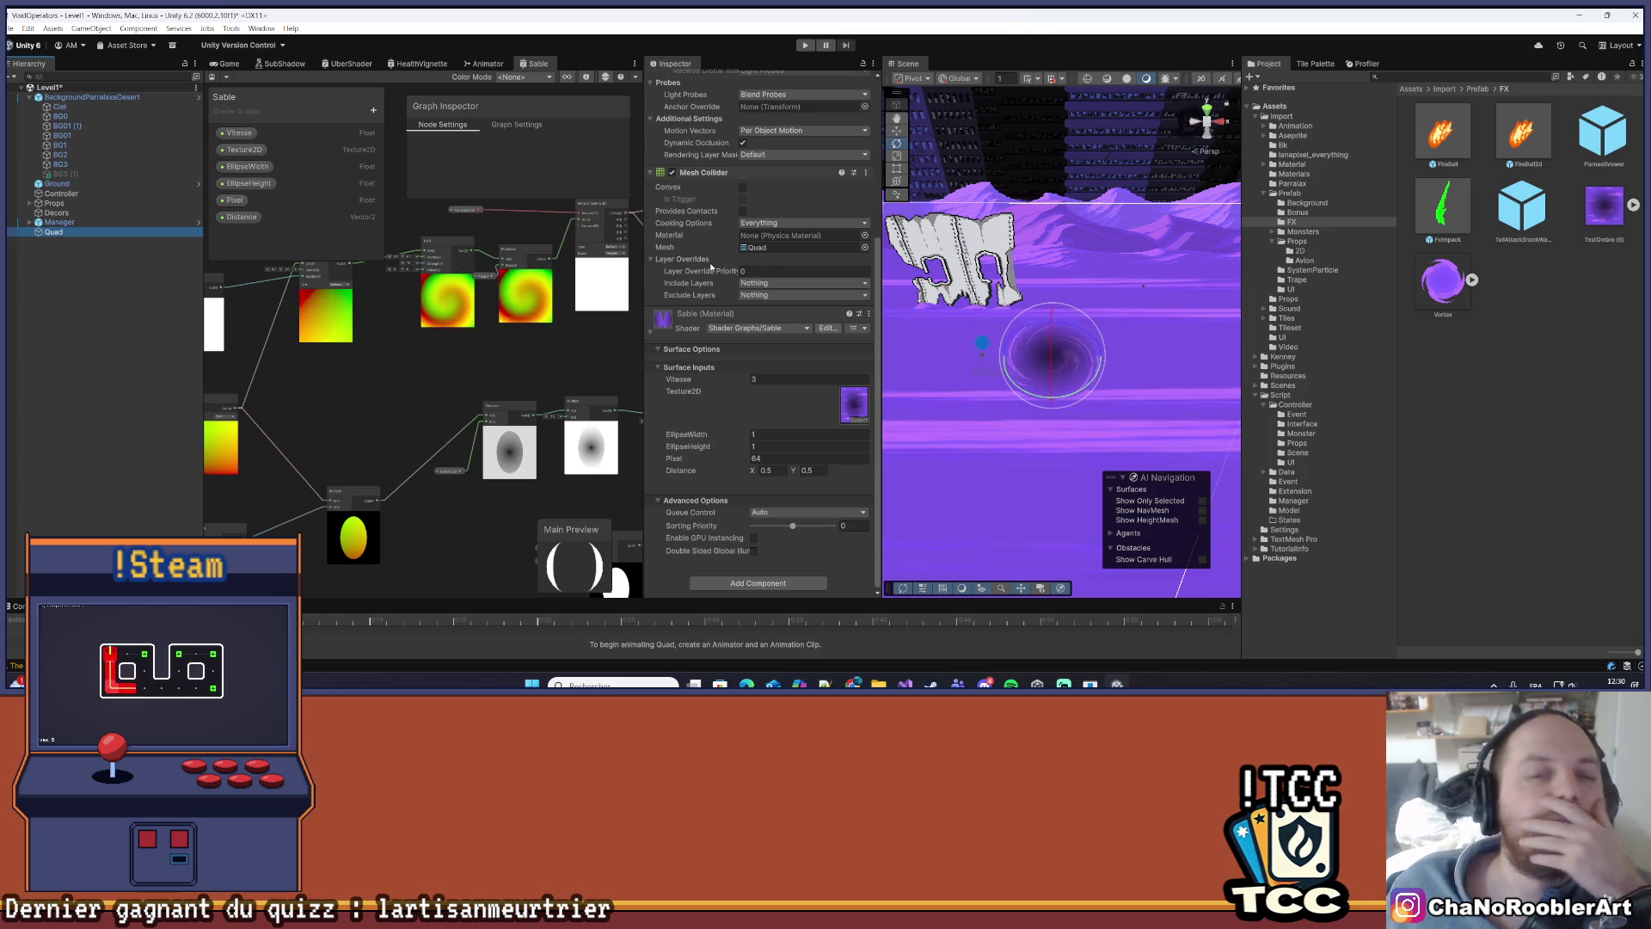
{"action": "left_click", "coordinate": [8, 28]}
{"action": "key", "text": "Escape"}
{"action": "left_click", "coordinate": [1137, 323]}
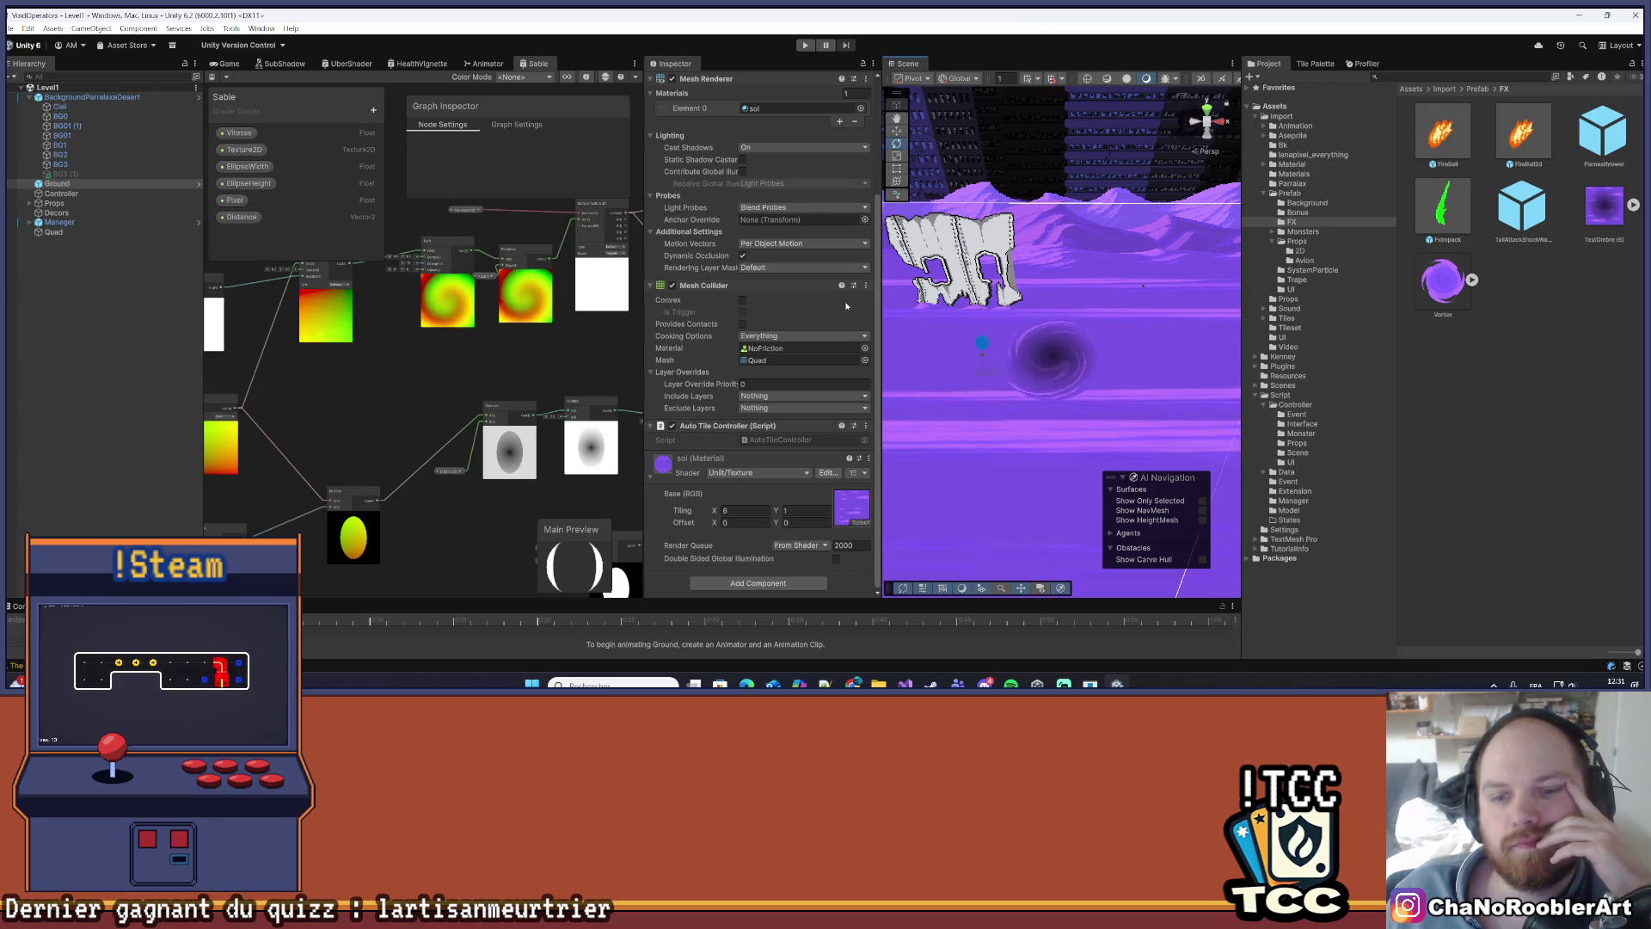
{"action": "scroll", "coordinate": [782, 332], "scroll_direction": "up", "scroll_amount": 4}
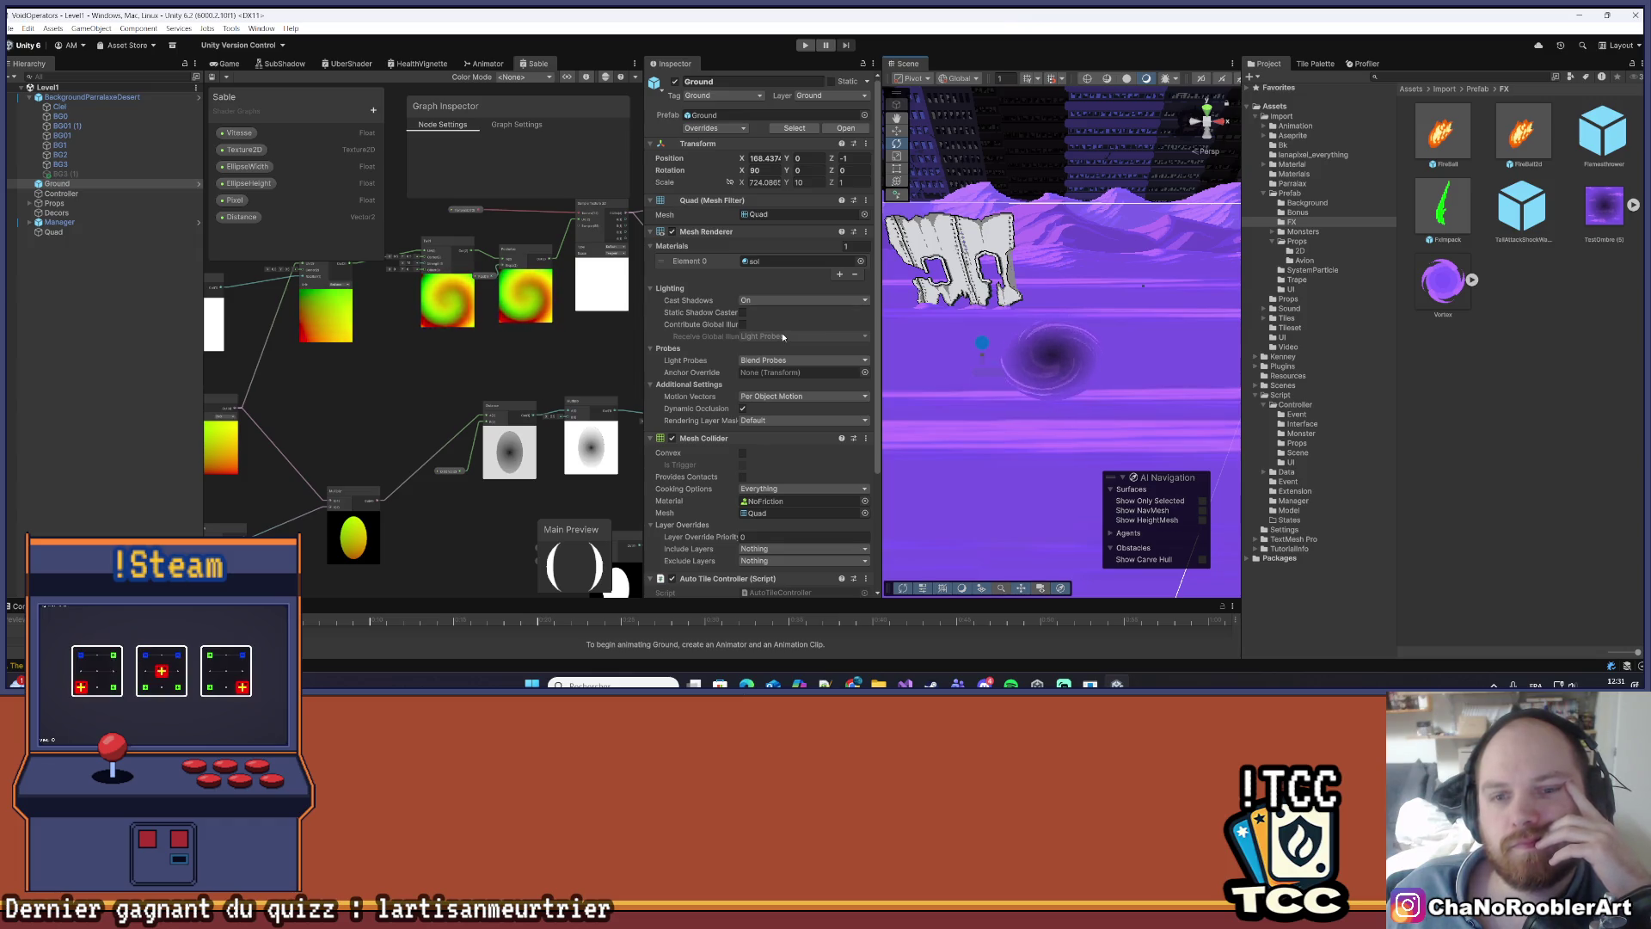
{"action": "left_click", "coordinate": [229, 64]}
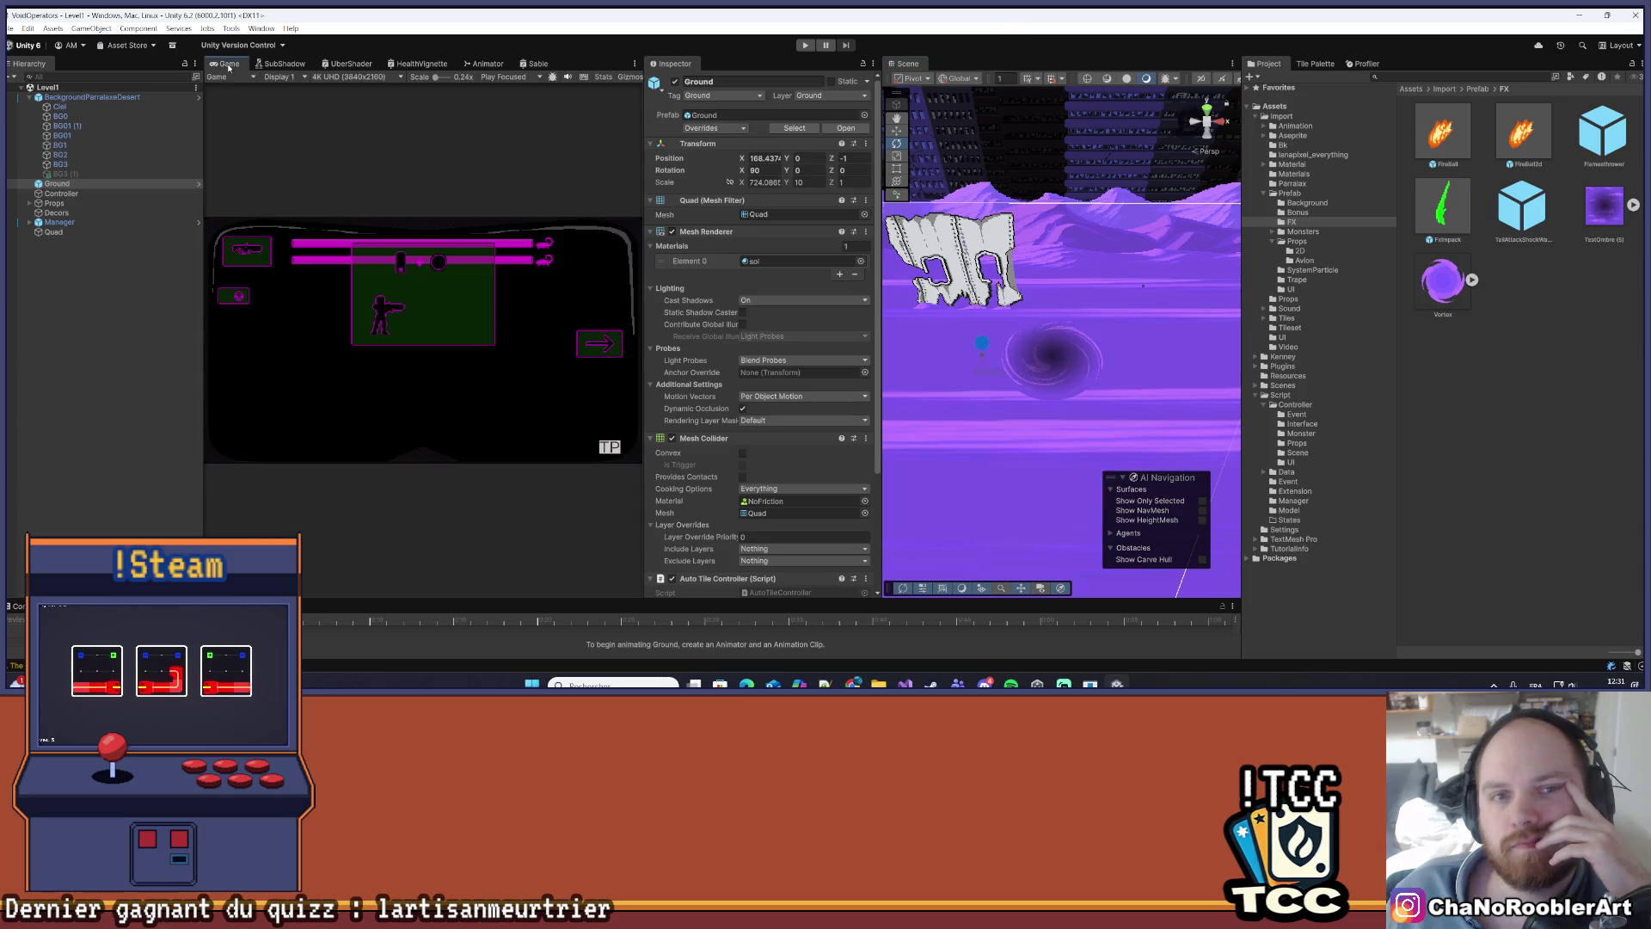
- Widen the Game view, enter Play mode and maximize the Game view
{"action": "left_click_drag", "start_coordinate": [882, 269], "coordinate": [1099, 269]}
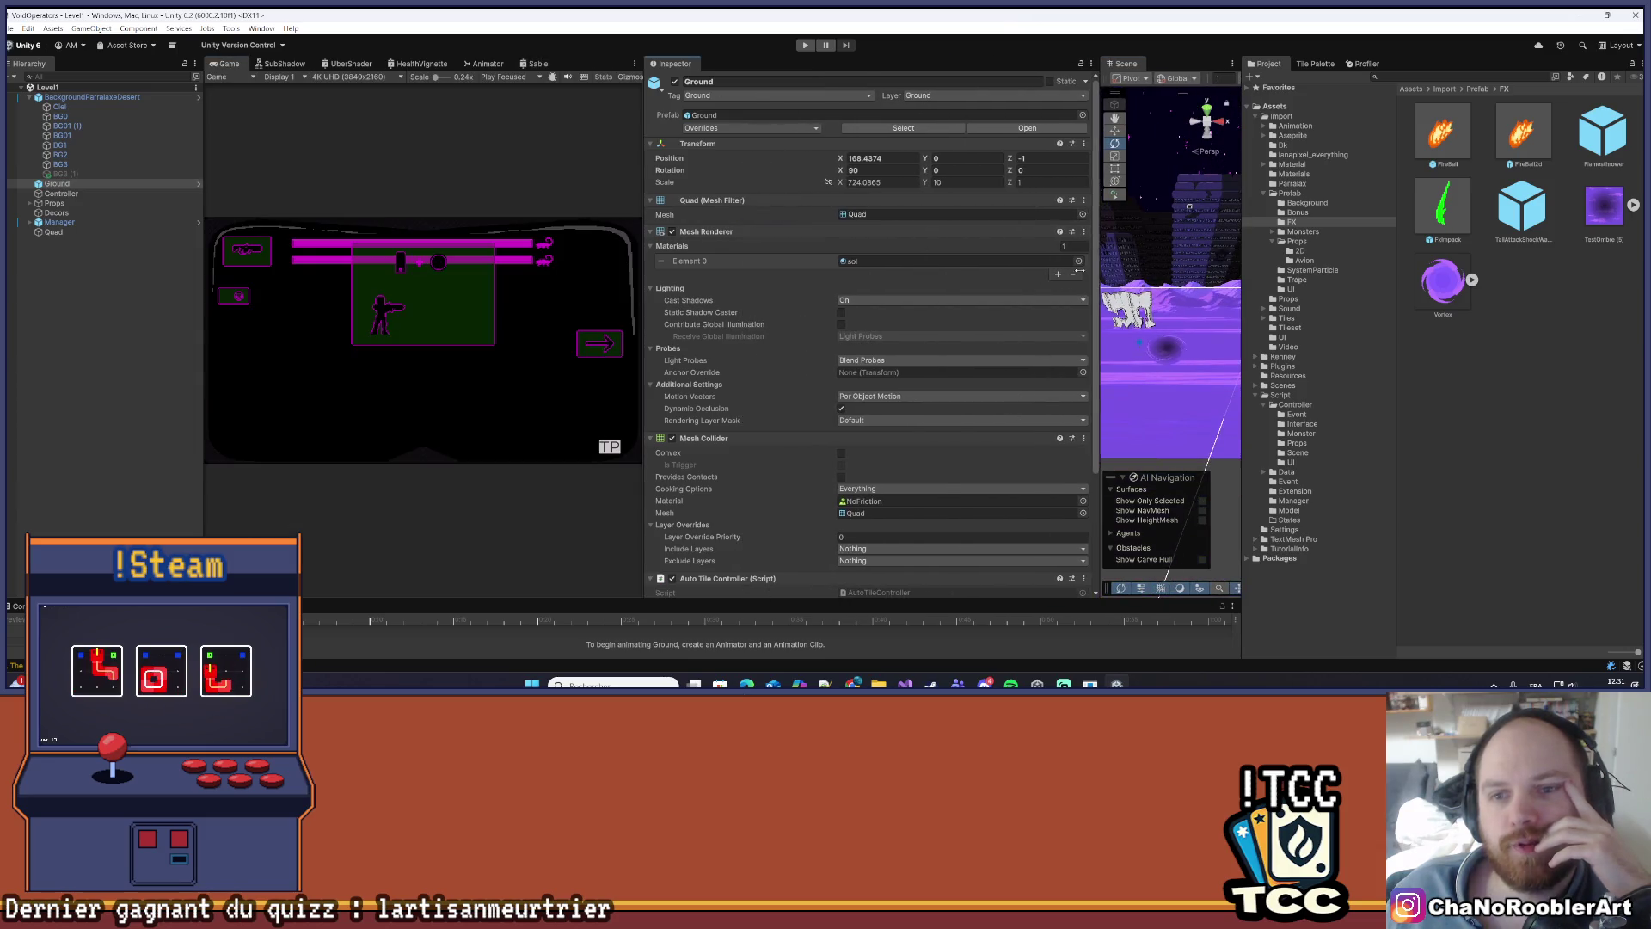
{"action": "left_click_drag", "start_coordinate": [644, 212], "coordinate": [864, 212]}
{"action": "left_click", "coordinate": [805, 44]}
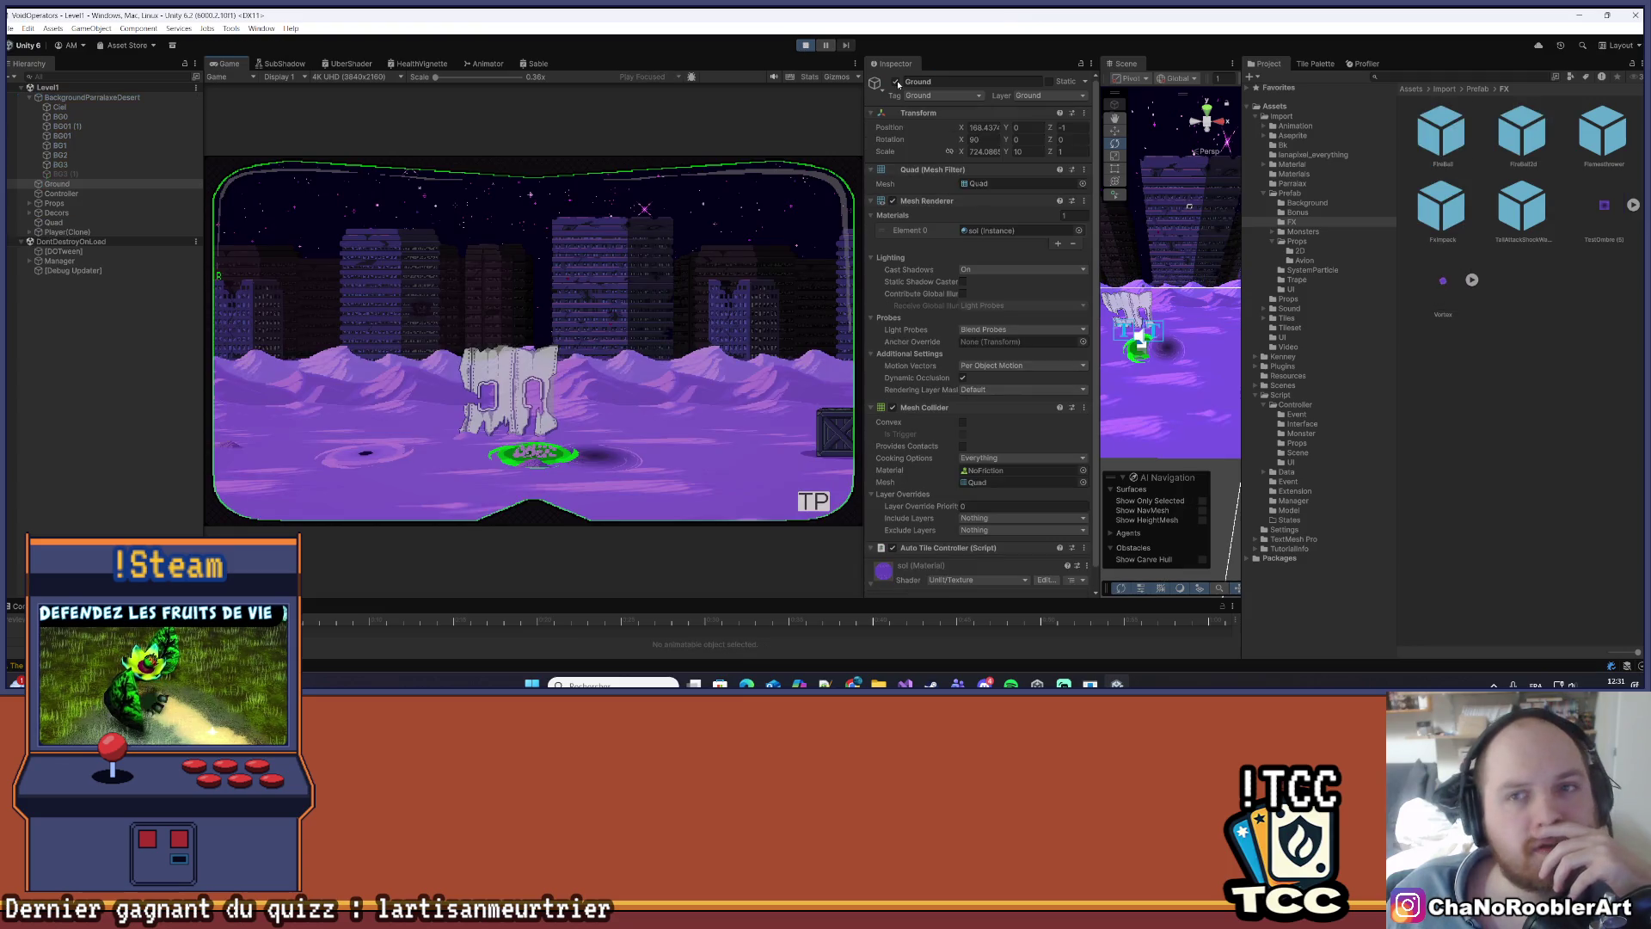
{"action": "left_click", "coordinate": [855, 64]}
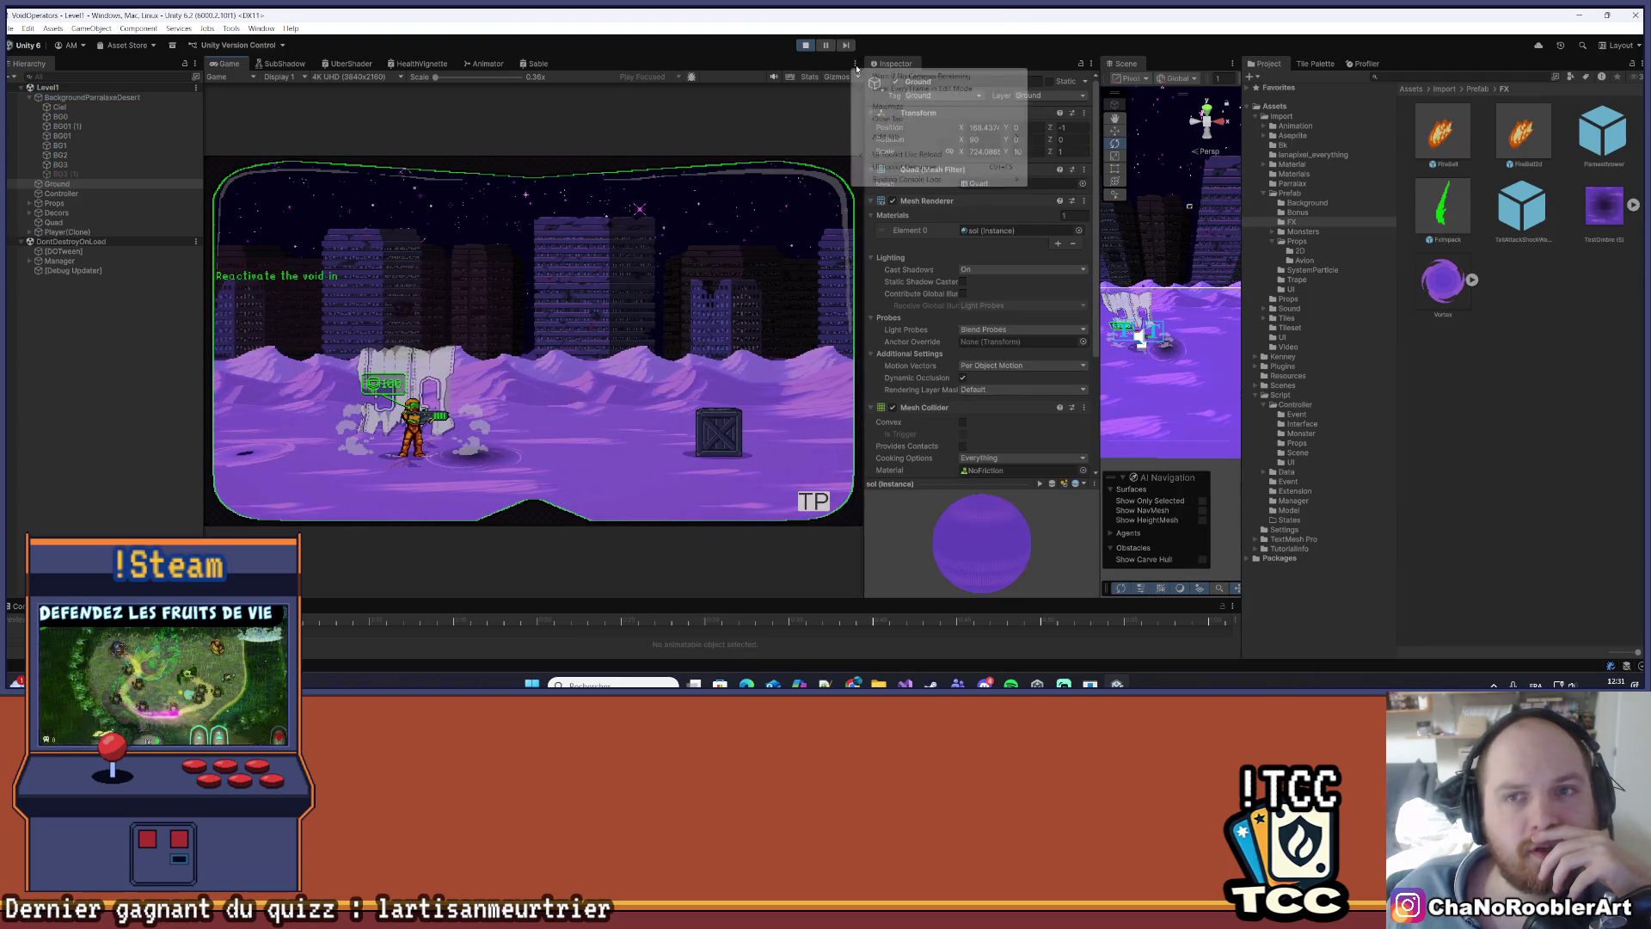
{"action": "left_click", "coordinate": [899, 108]}
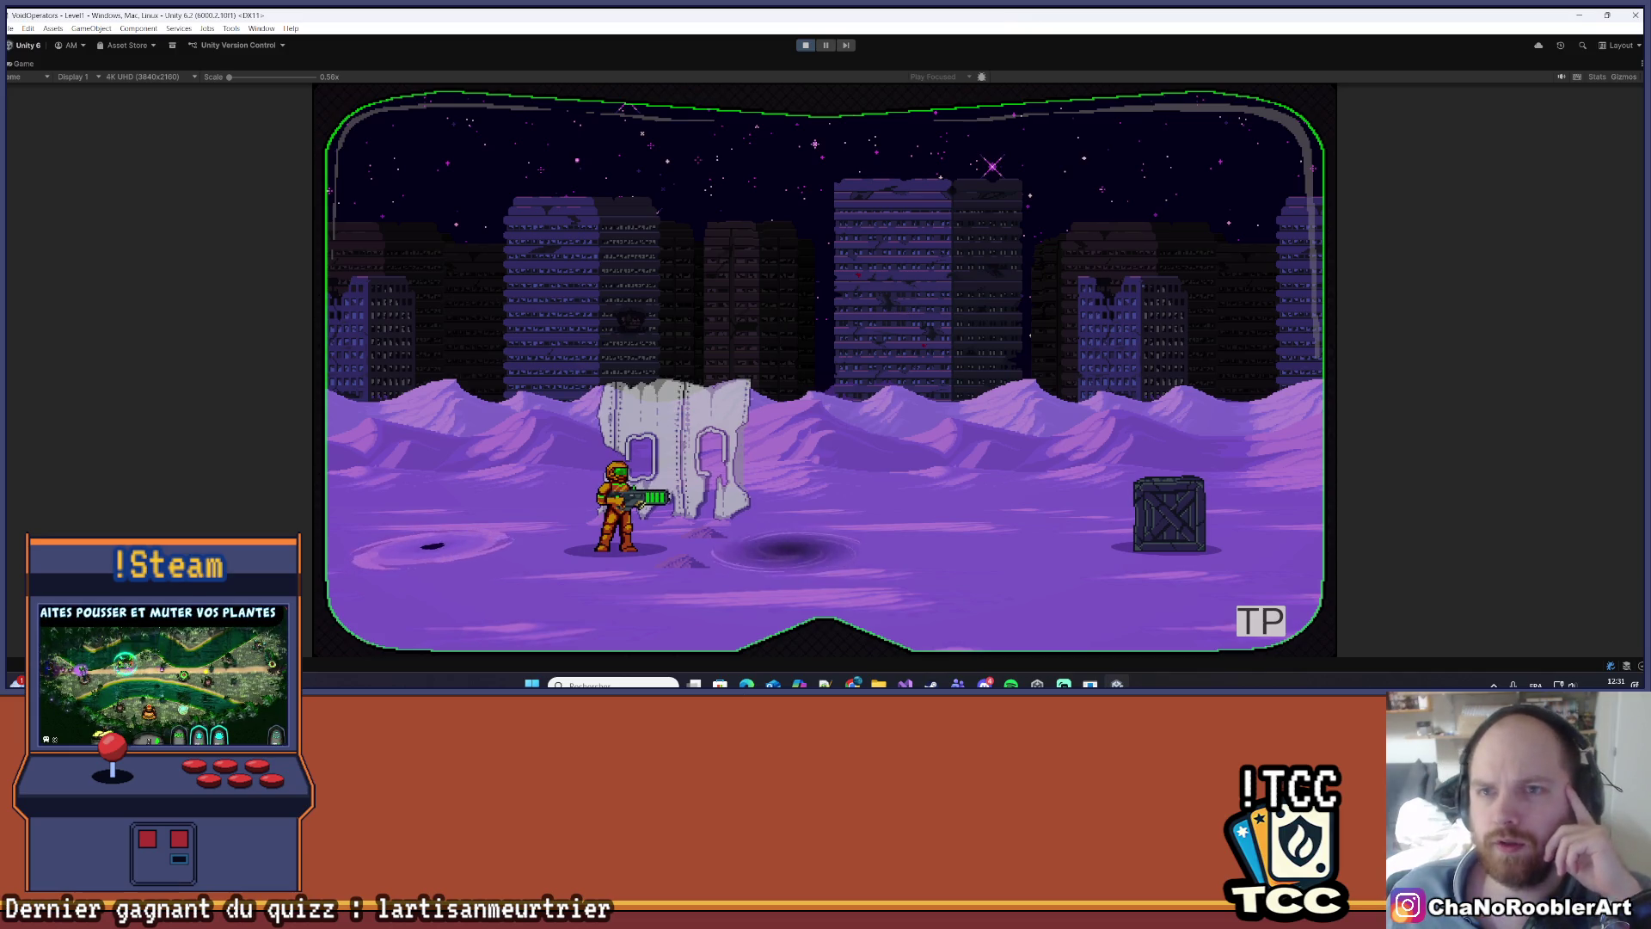
- Stop play mode and return to the normal editor layout
{"action": "left_click", "coordinate": [1642, 63]}
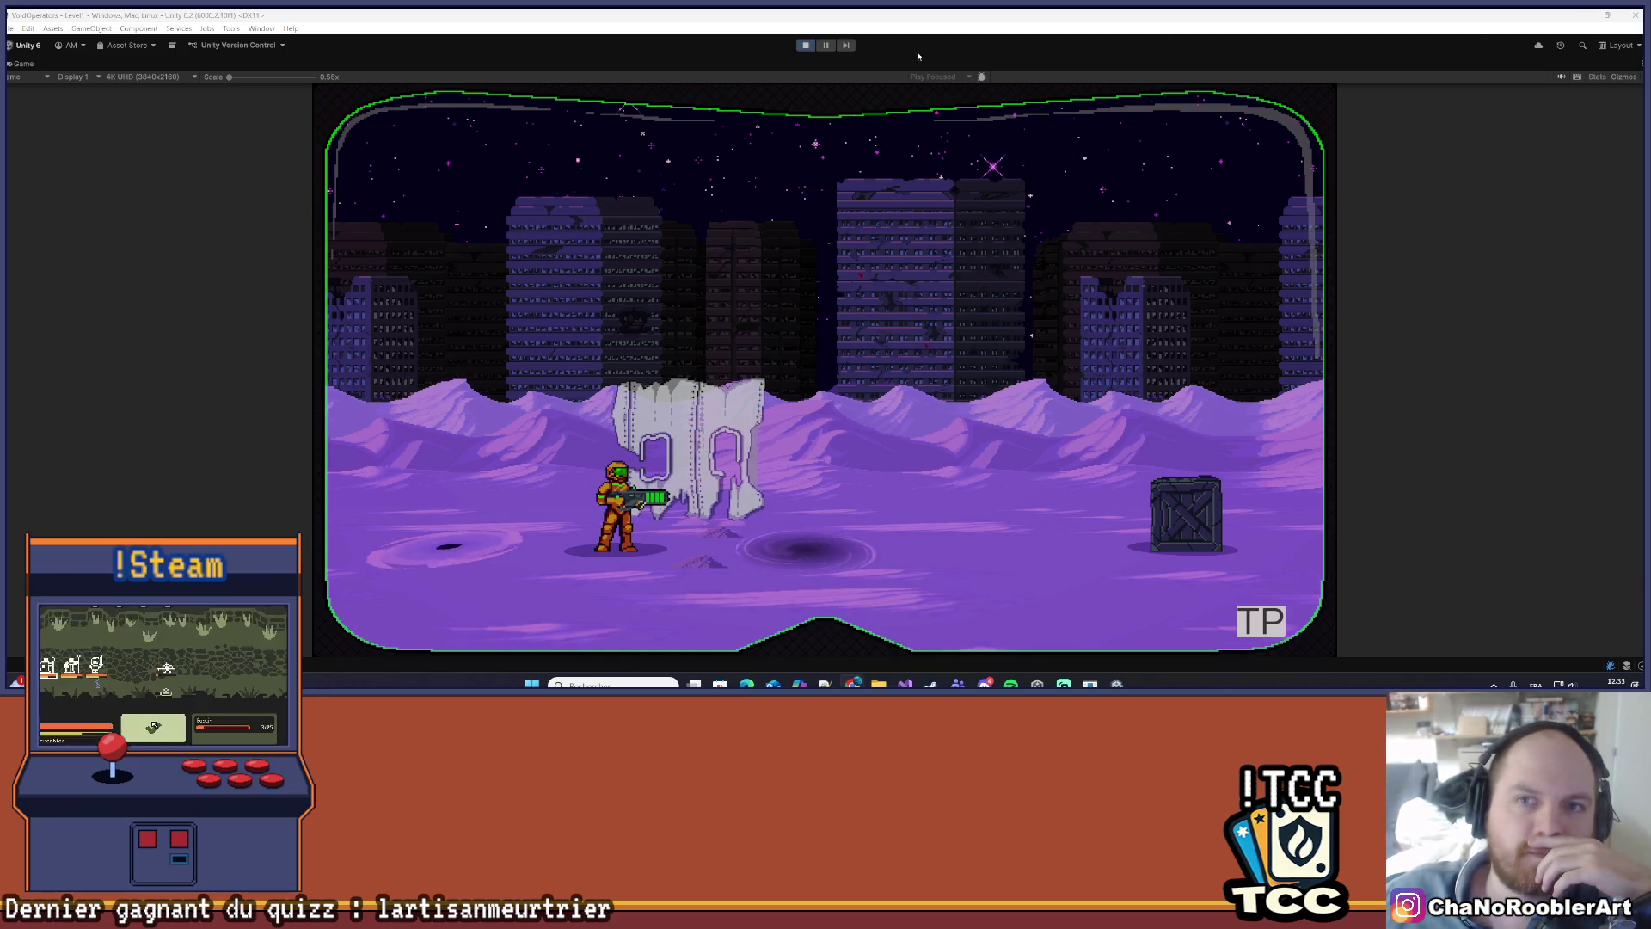
{"action": "left_click", "coordinate": [805, 46]}
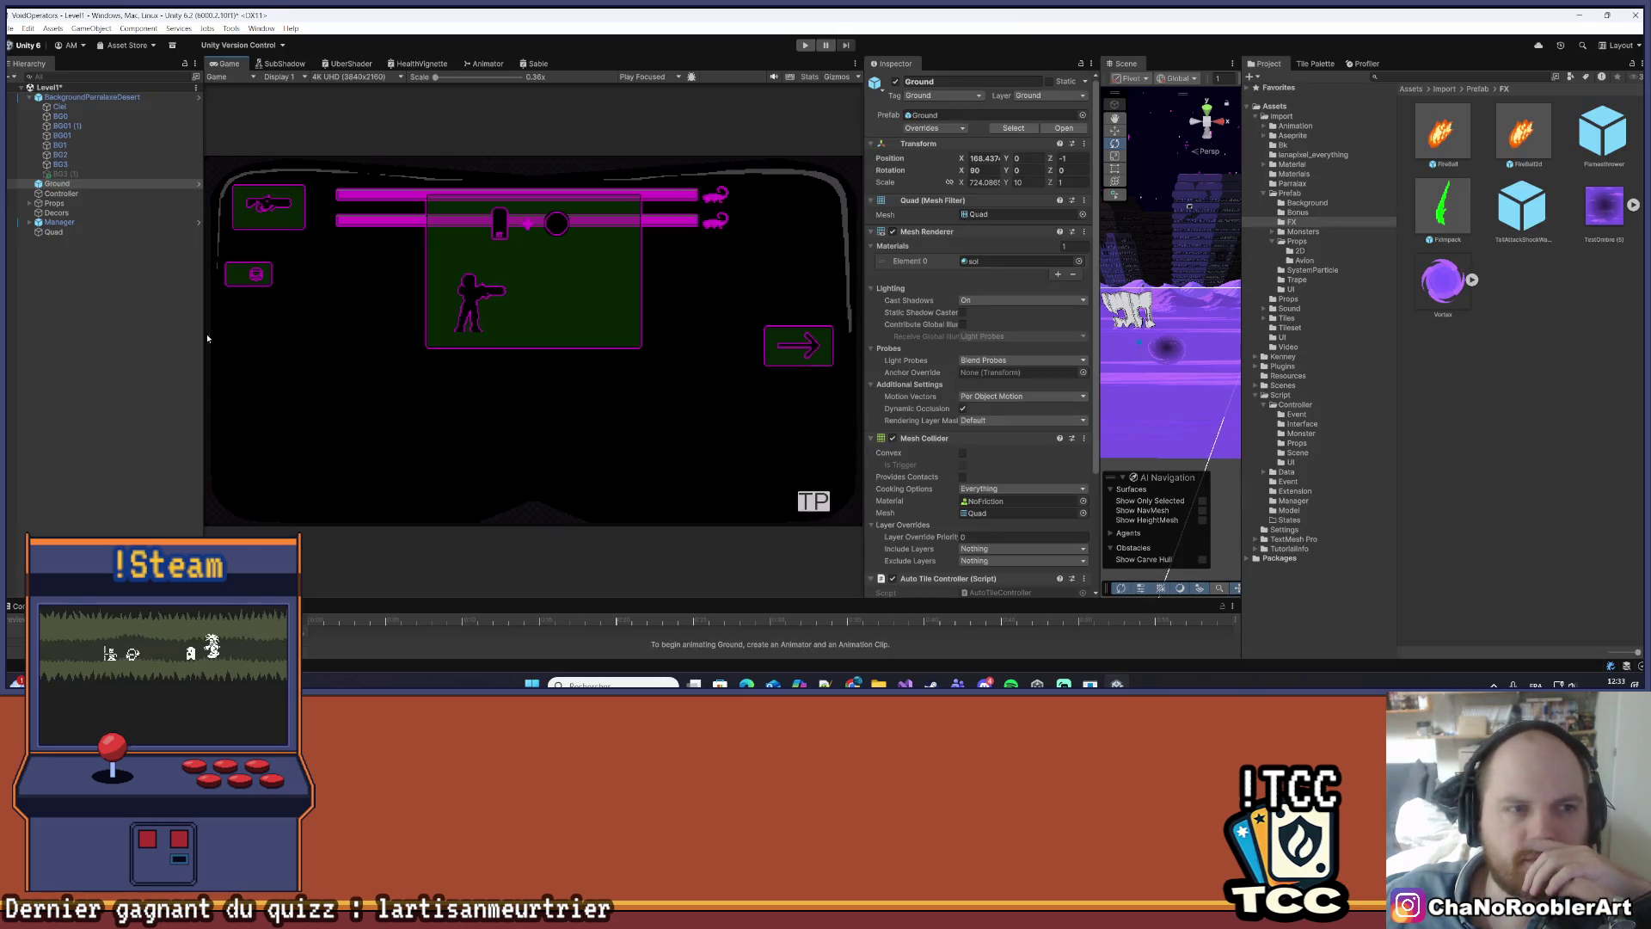
{"action": "scroll", "coordinate": [892, 324], "scroll_direction": "down", "scroll_amount": 3}
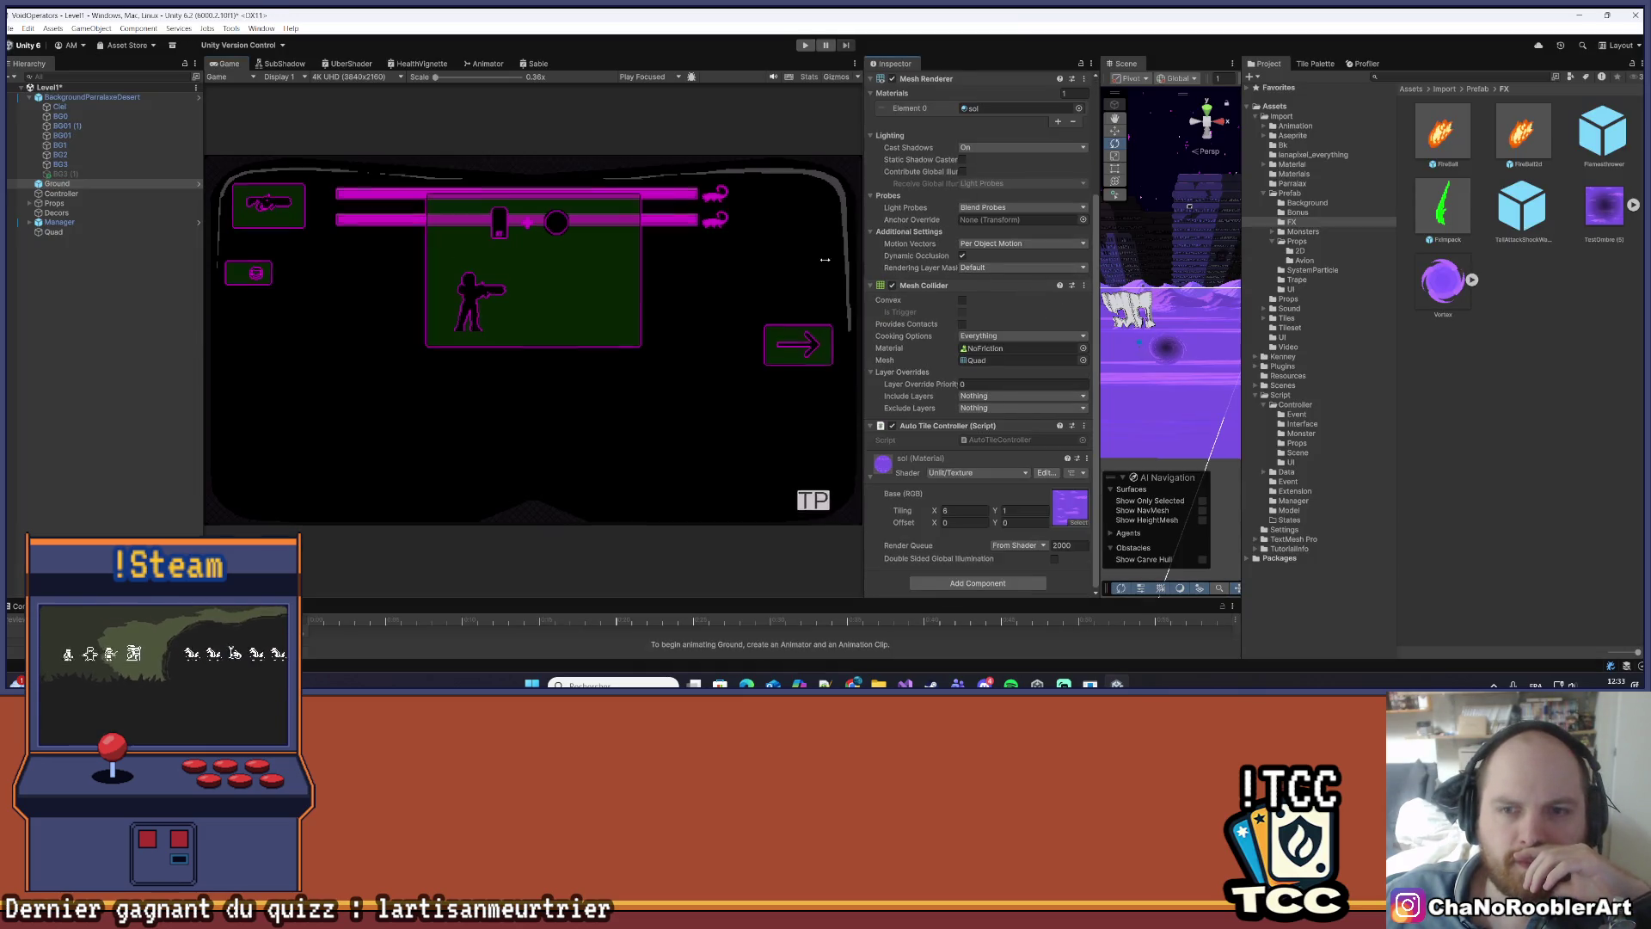
- Rearrange the panels so the Scene view sits where the Inspector was
{"action": "left_click_drag", "start_coordinate": [866, 262], "coordinate": [623, 263]}
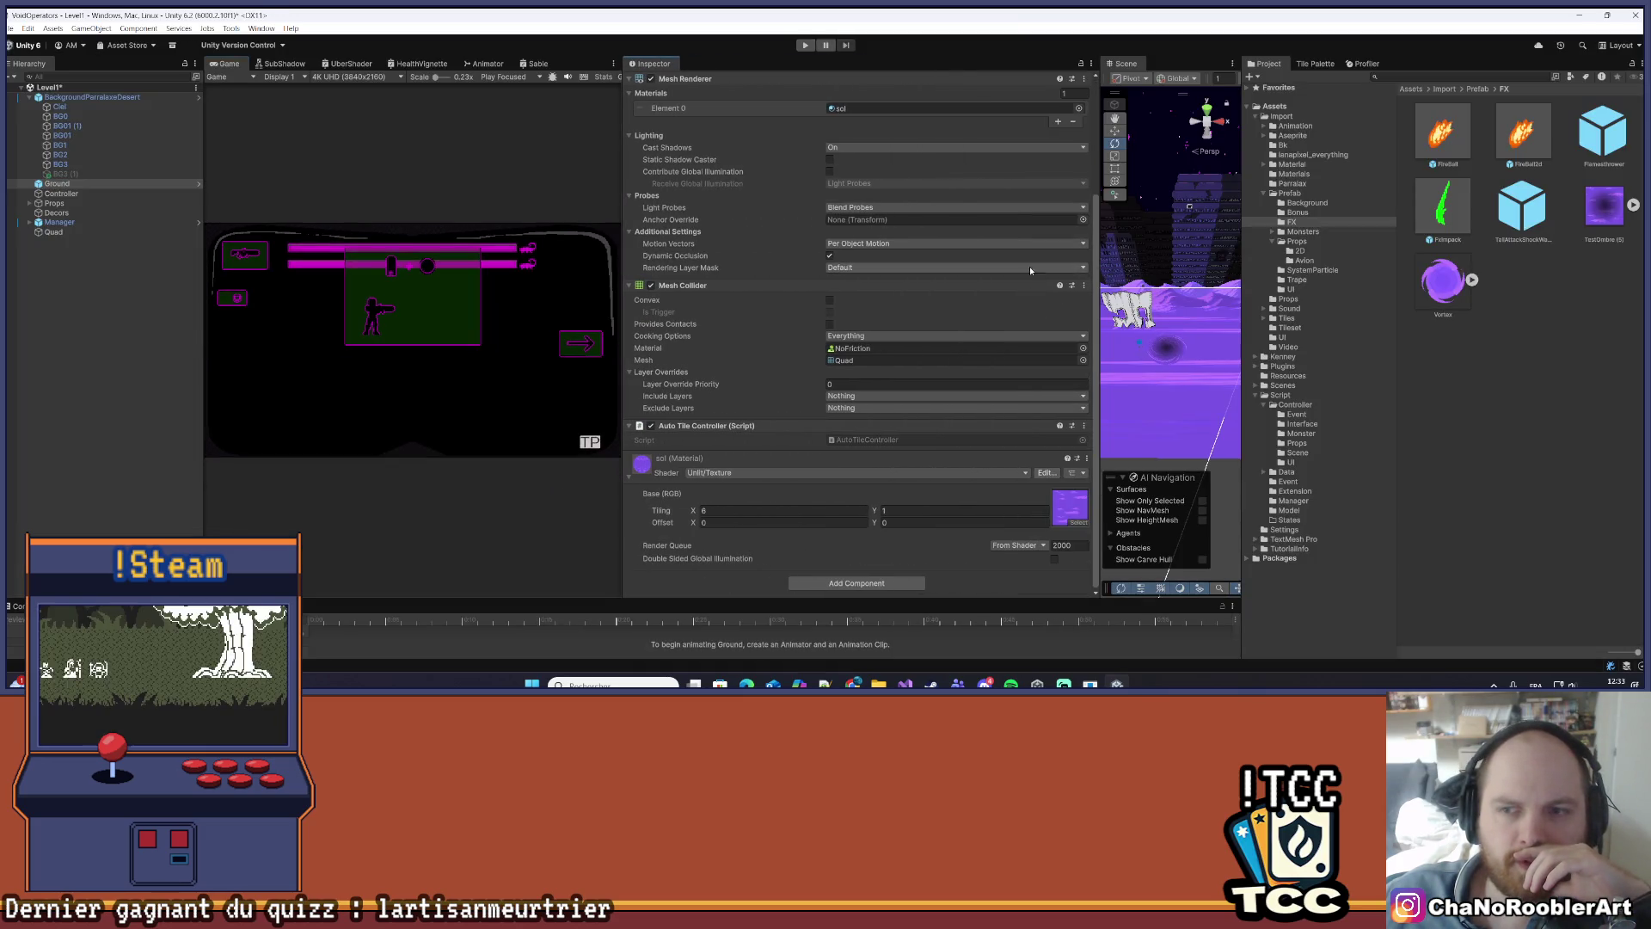
{"action": "double_click", "coordinate": [1129, 64]}
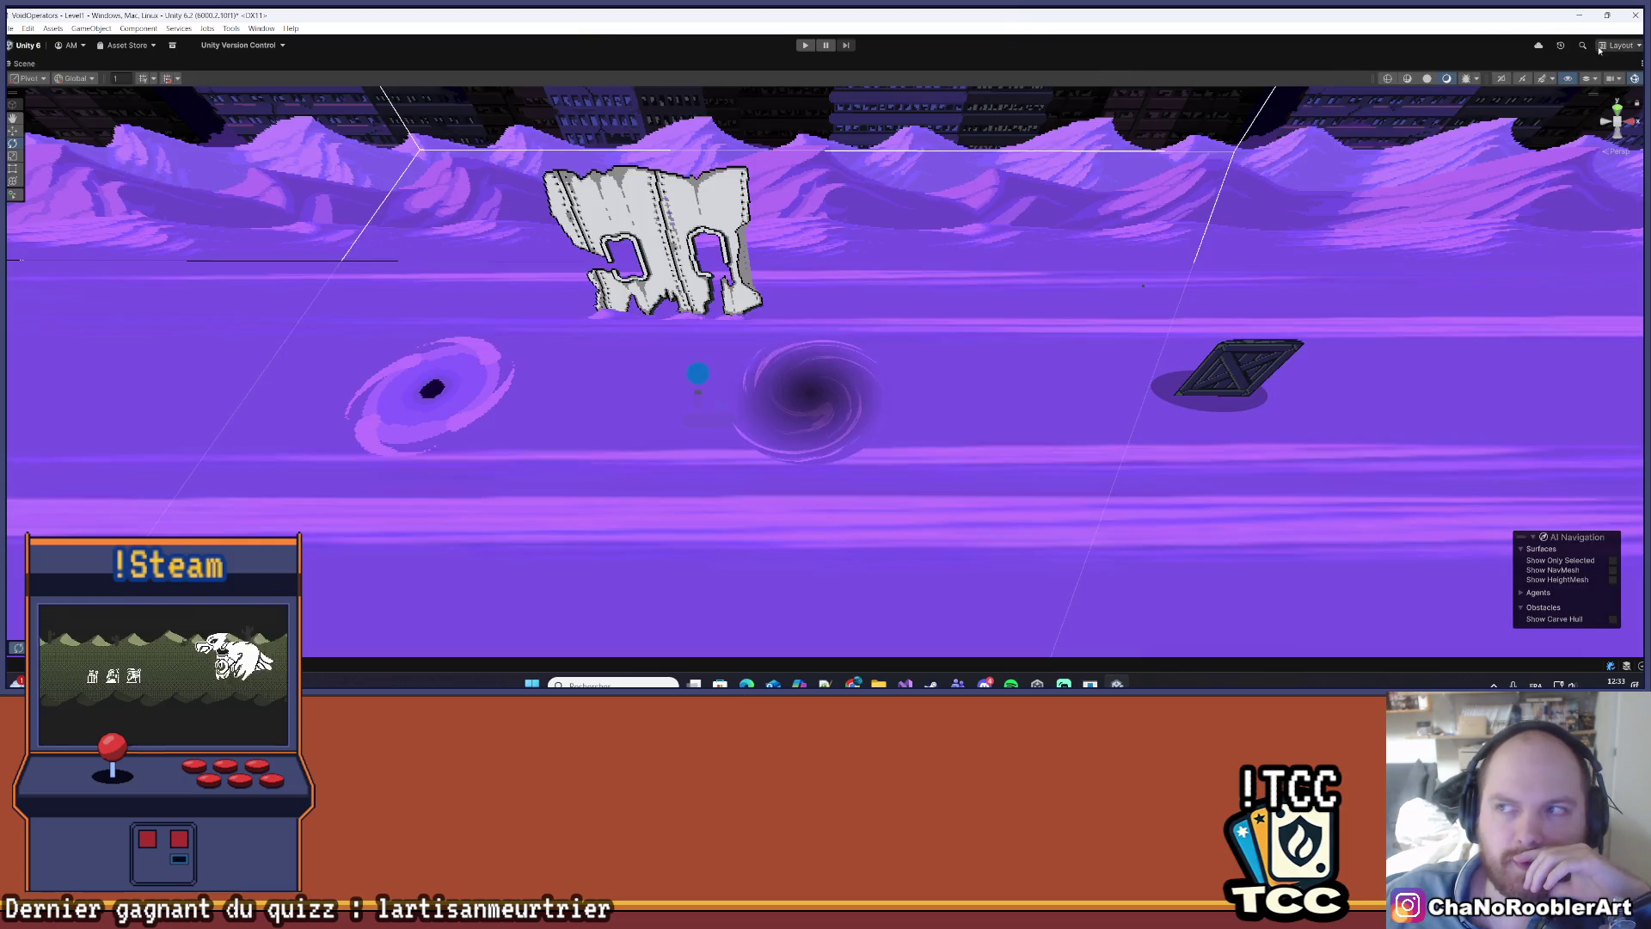
{"action": "left_click", "coordinate": [1642, 64]}
{"action": "left_click", "coordinate": [1556, 88]}
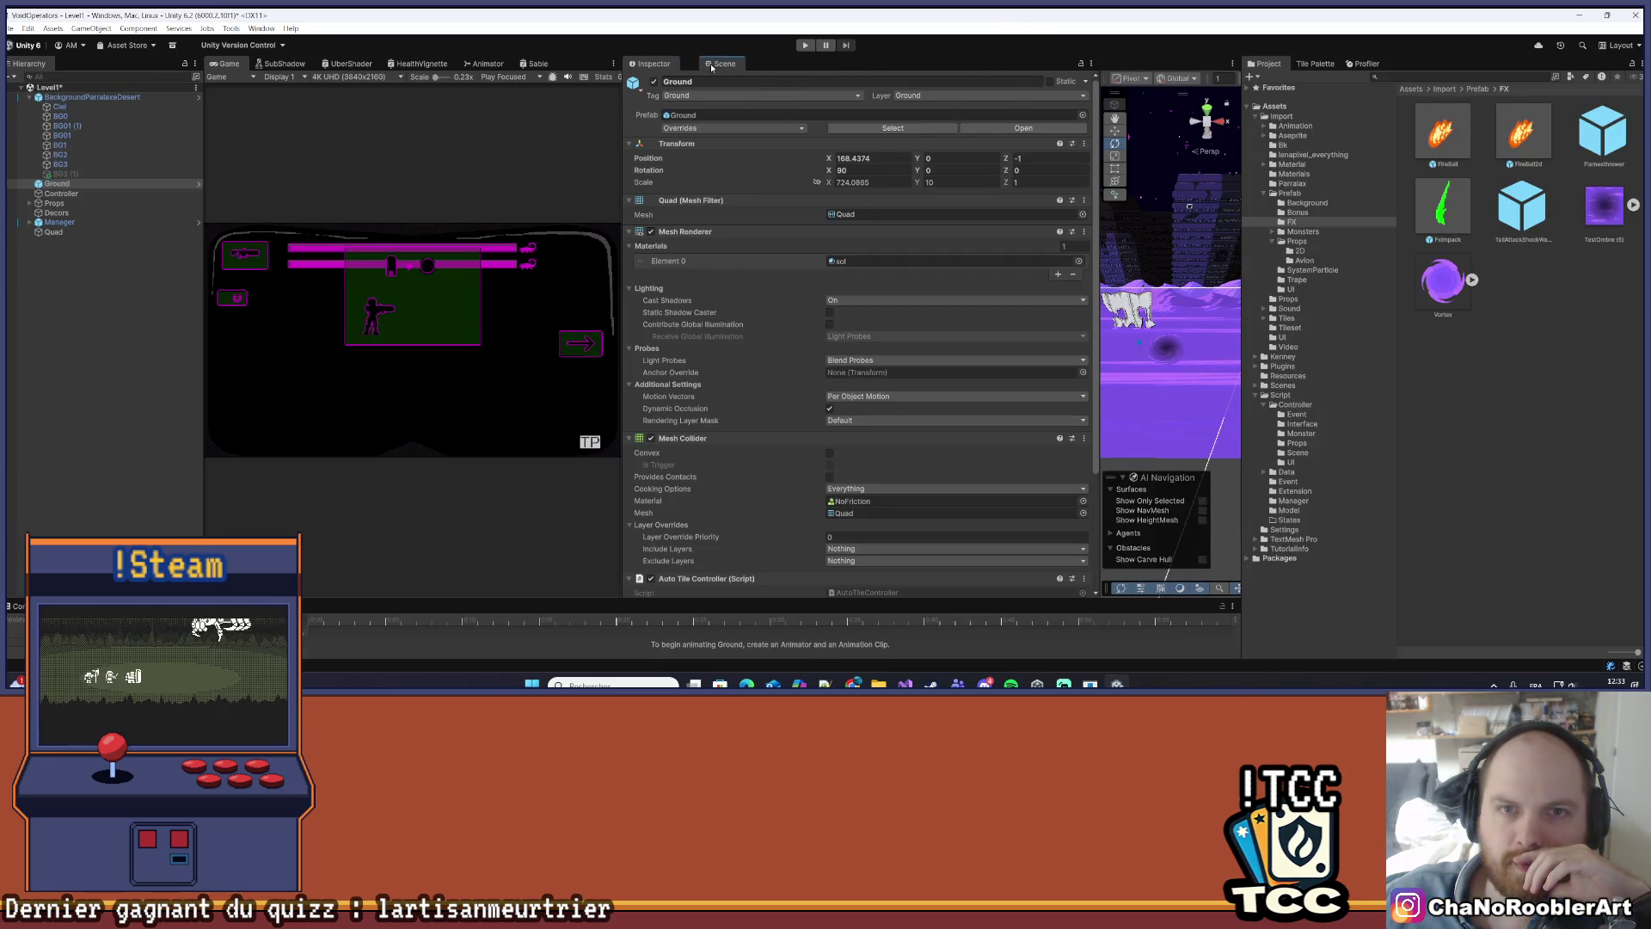
{"action": "left_click", "coordinate": [712, 64]}
- Zoom onto the shader vortex beside the old sprite vortex and show the Quad's Inspector
{"action": "scroll", "coordinate": [923, 349], "scroll_direction": "down", "scroll_amount": 2}
{"action": "scroll", "coordinate": [922, 349], "scroll_direction": "down", "scroll_amount": 1}
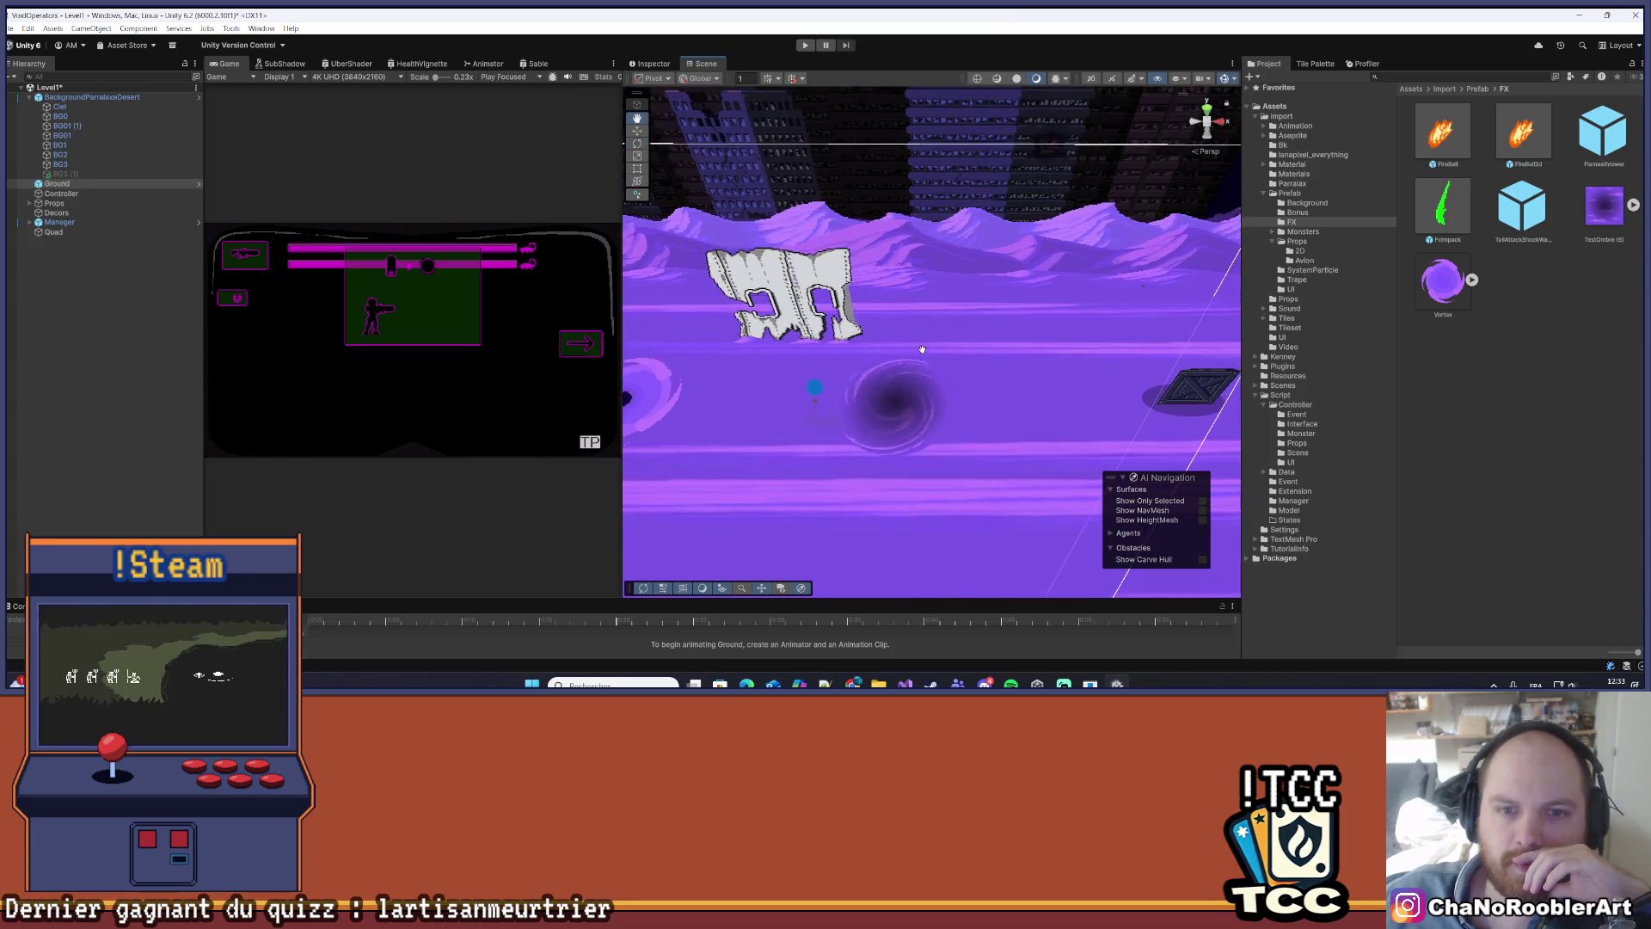
{"action": "left_click_drag", "start_coordinate": [922, 349], "coordinate": [1020, 333]}
{"action": "scroll", "coordinate": [1020, 334], "scroll_direction": "up", "scroll_amount": 3}
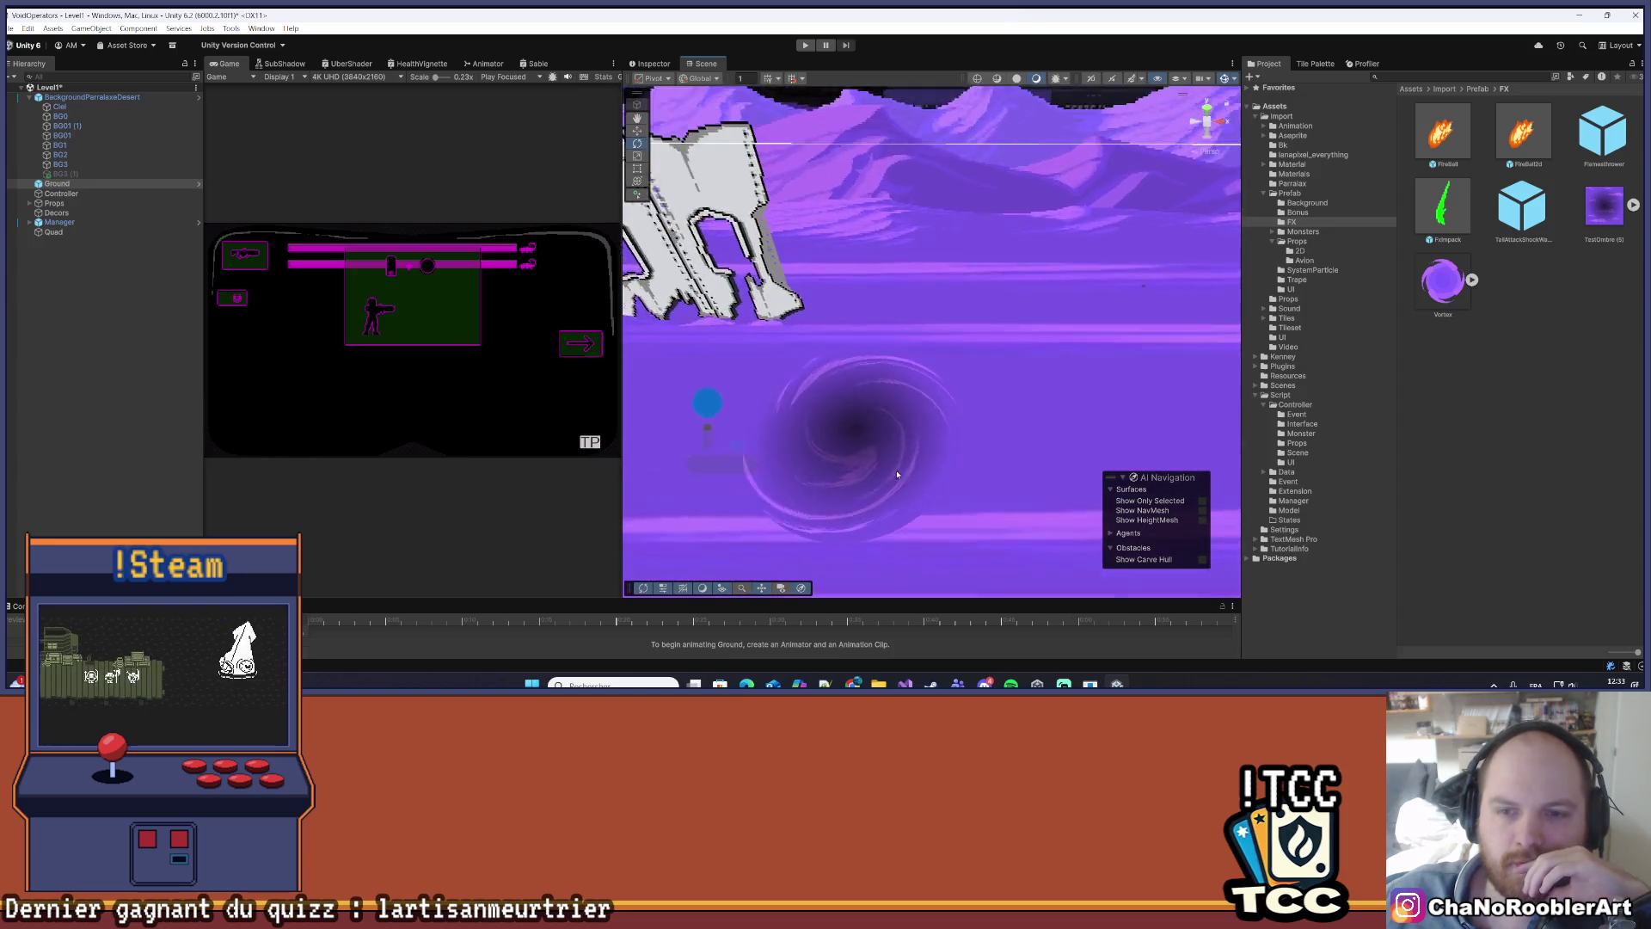
{"action": "scroll", "coordinate": [897, 473], "scroll_direction": "up", "scroll_amount": 4}
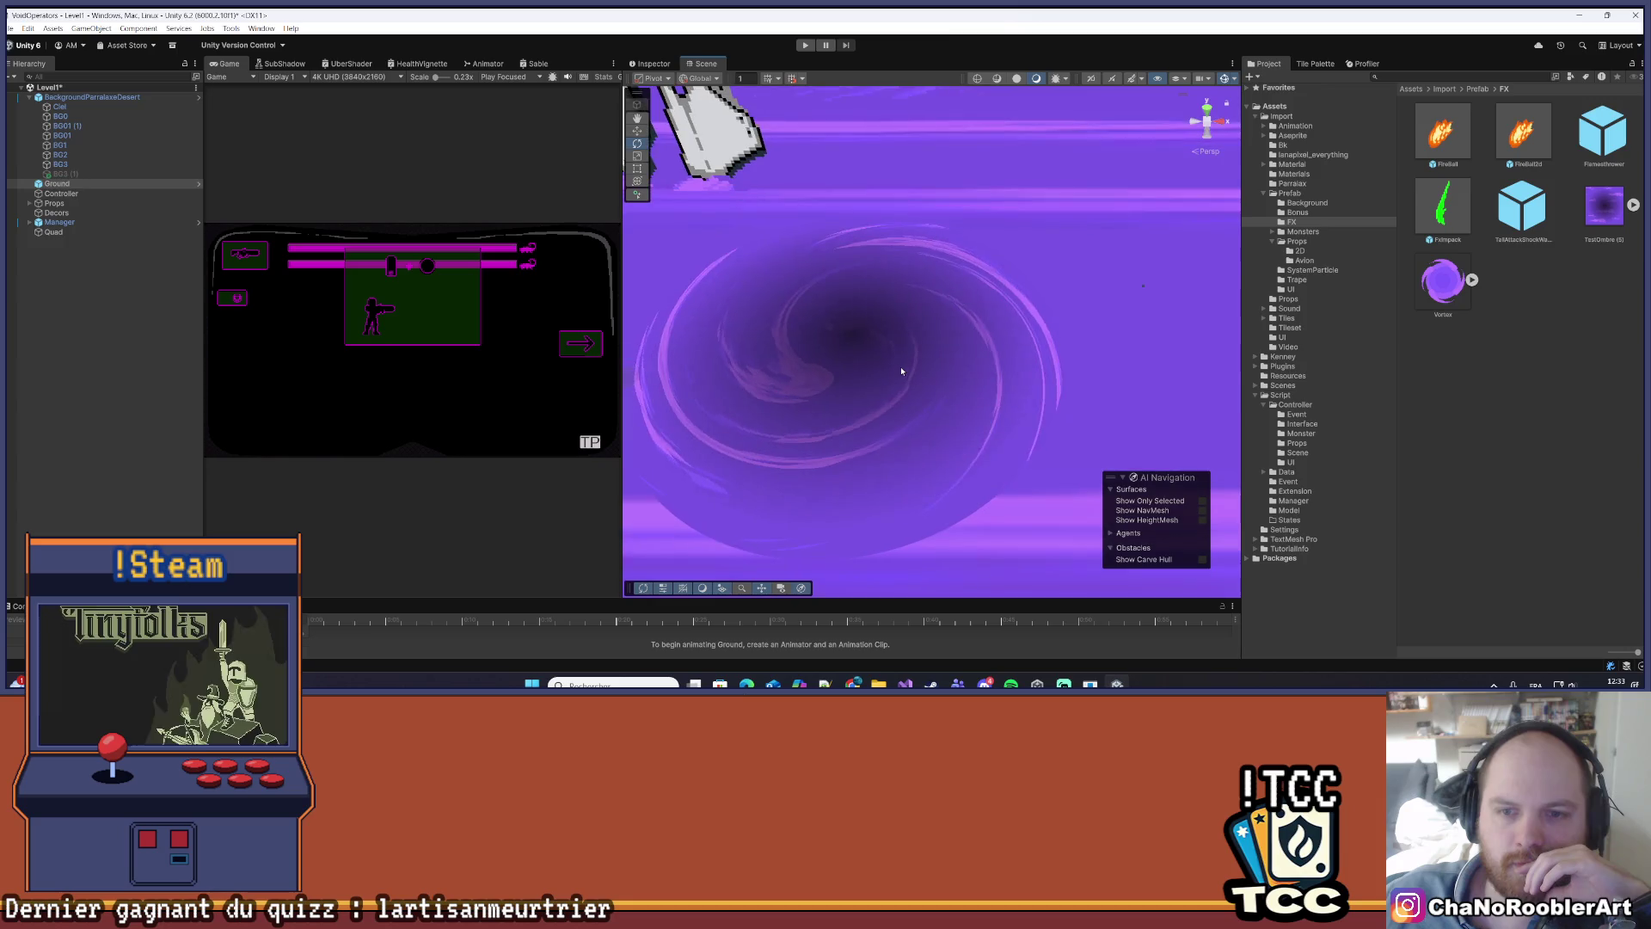
{"action": "scroll", "coordinate": [901, 367], "scroll_direction": "down", "scroll_amount": 5}
{"action": "left_click_drag", "start_coordinate": [926, 380], "coordinate": [980, 372]}
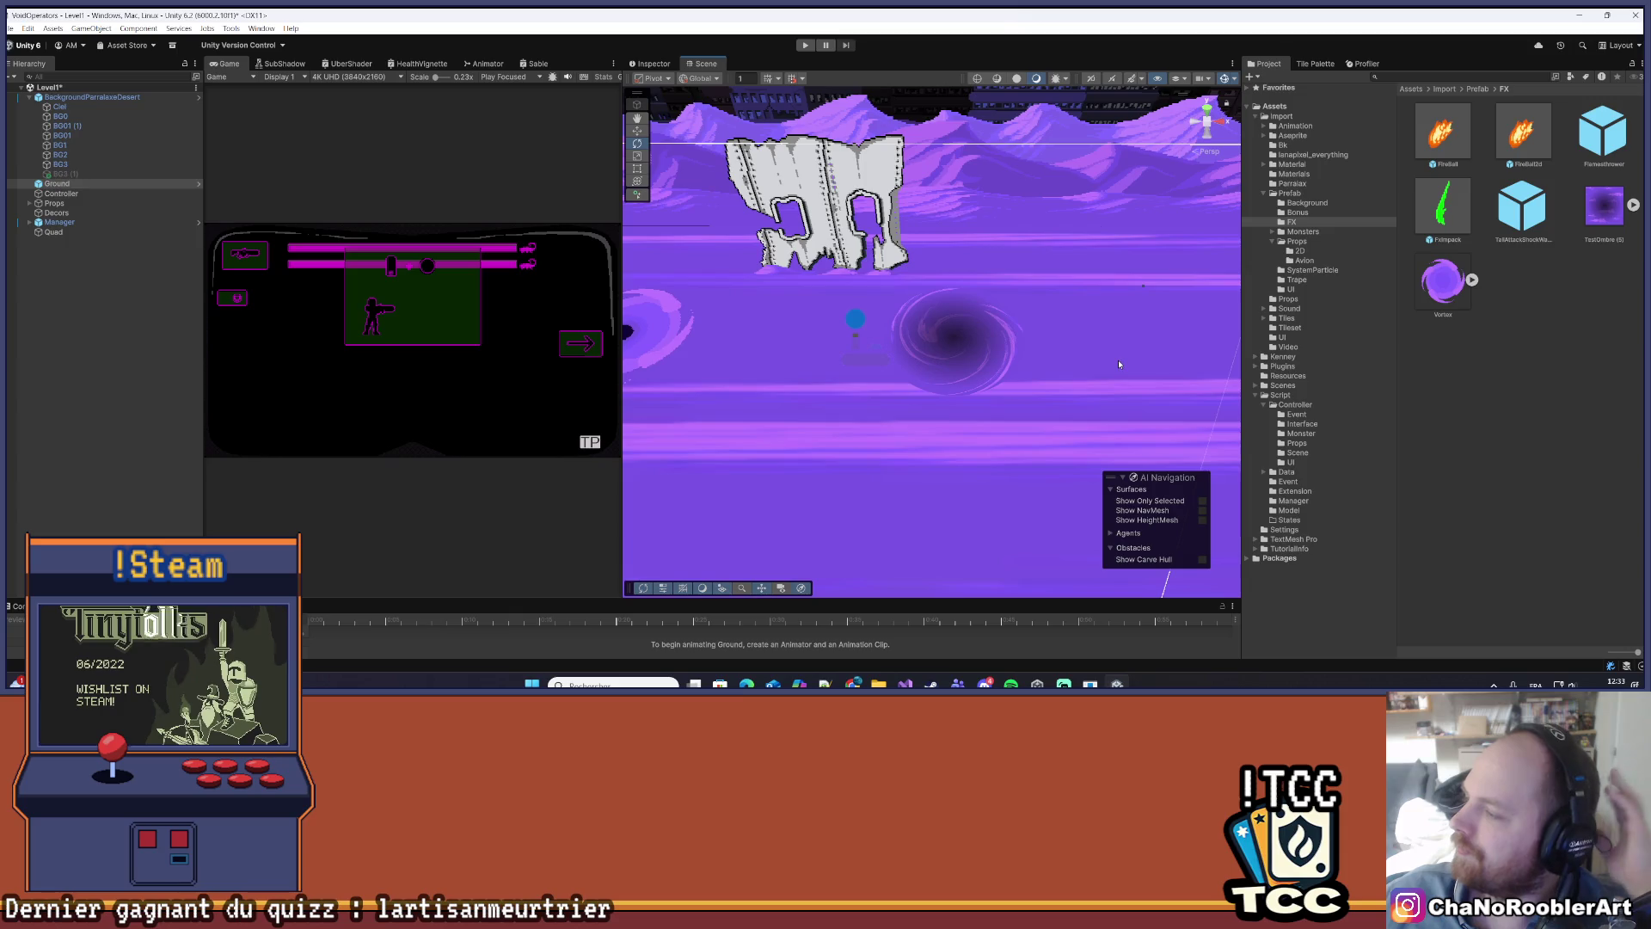
{"action": "left_click", "coordinate": [83, 233]}
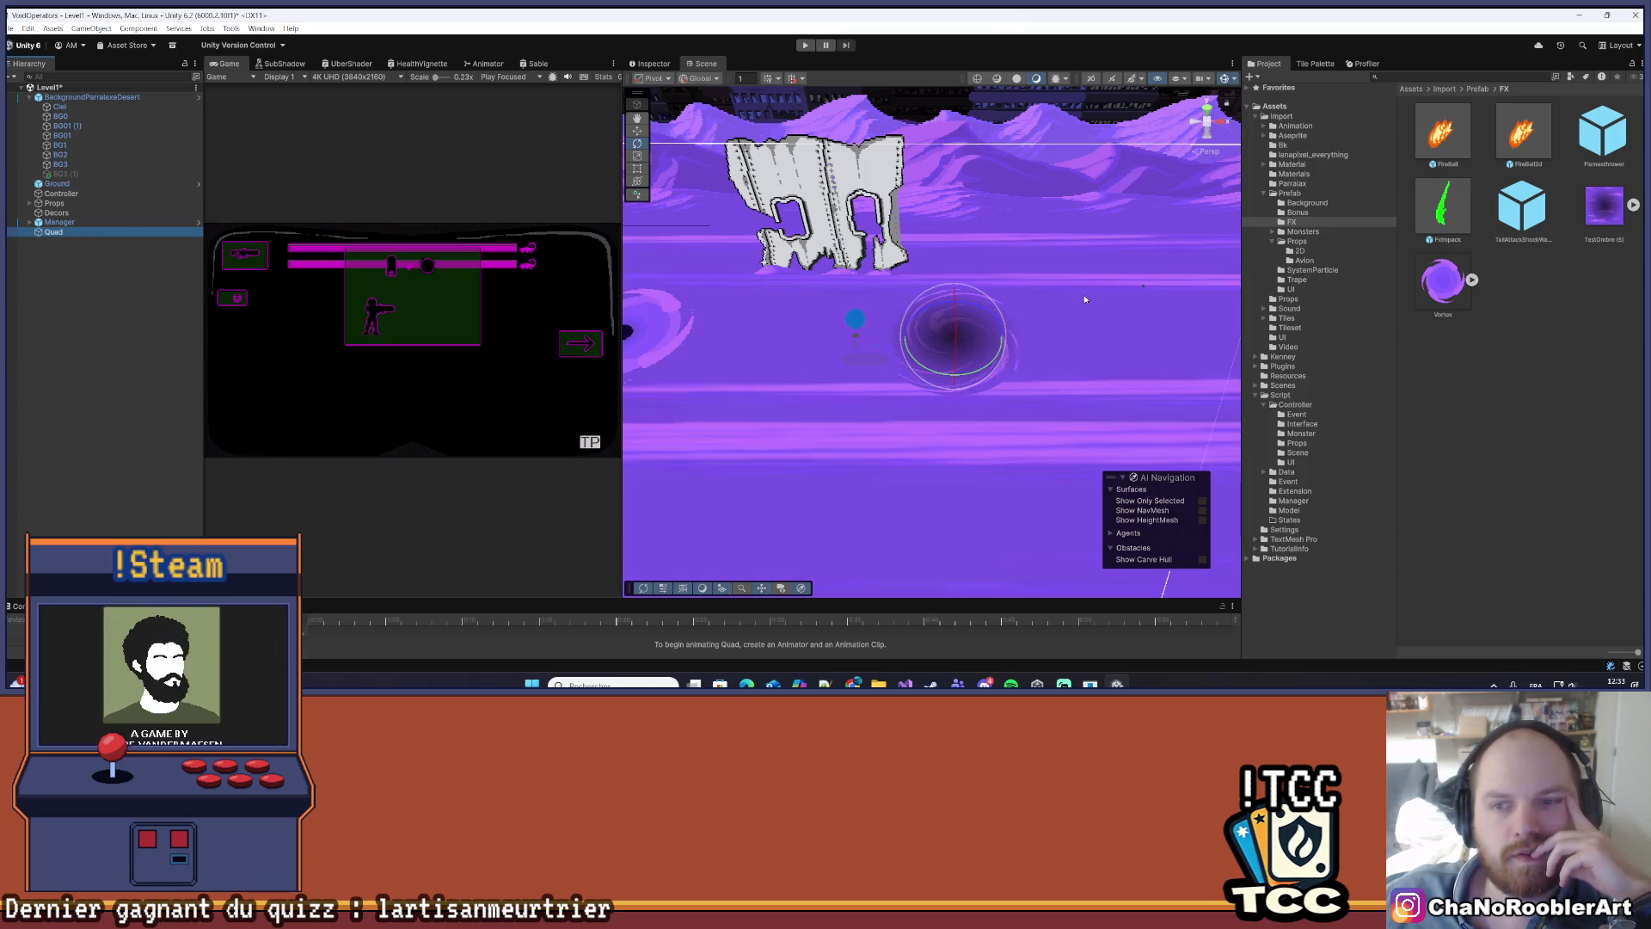
{"action": "left_click_drag", "start_coordinate": [719, 323], "coordinate": [804, 317]}
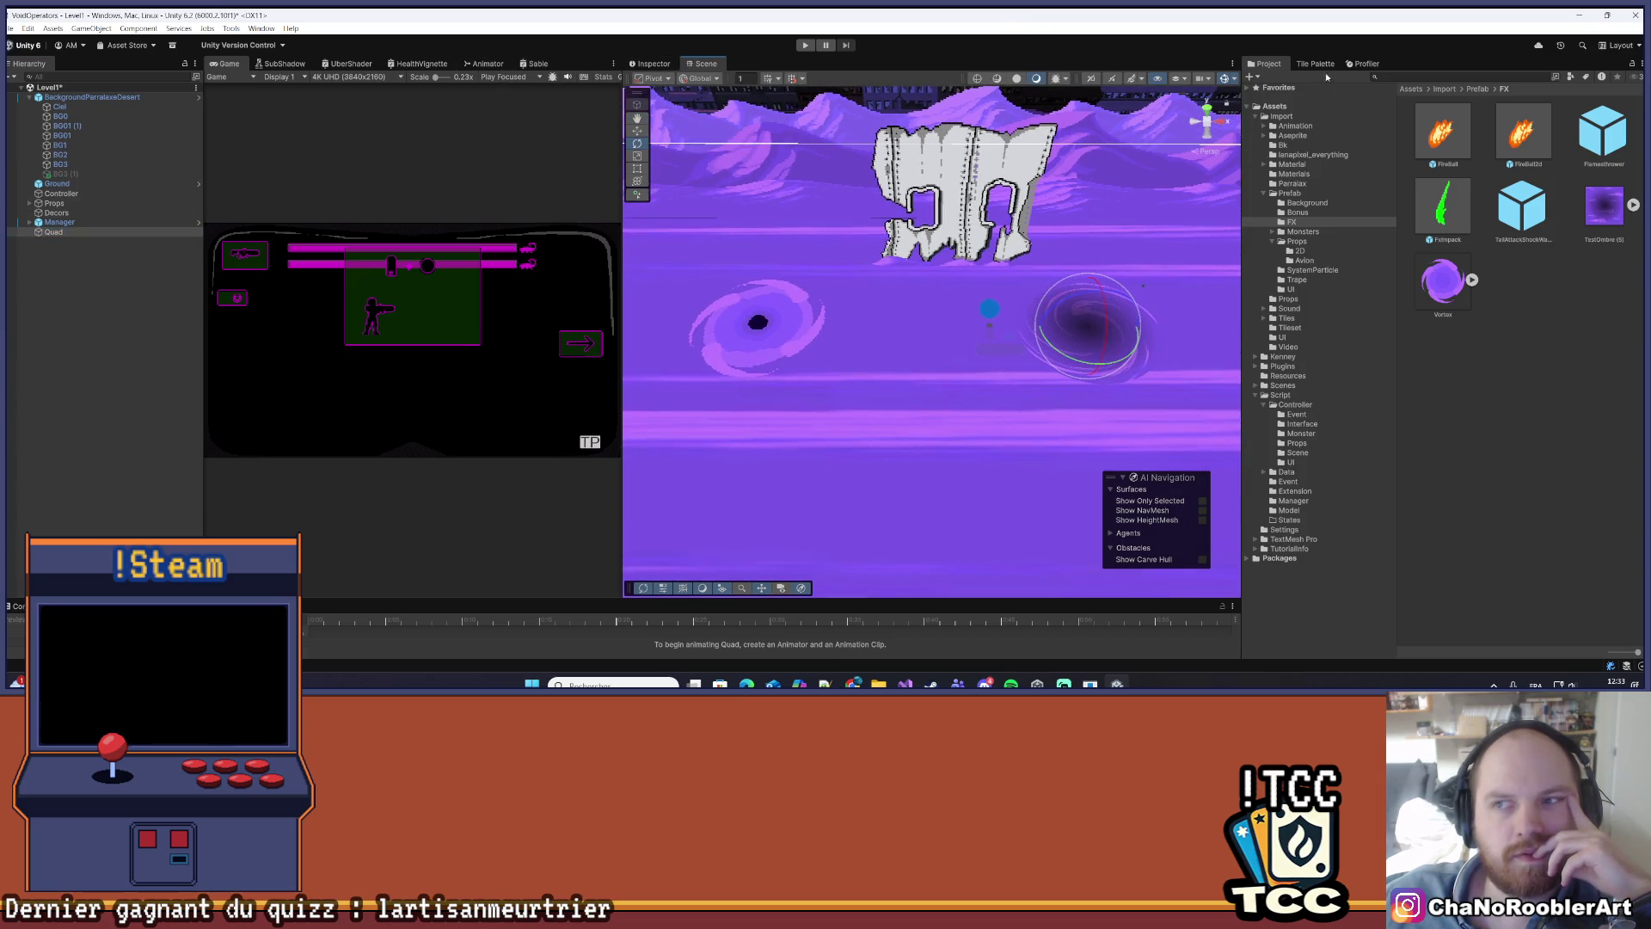
{"action": "left_click", "coordinate": [650, 64]}
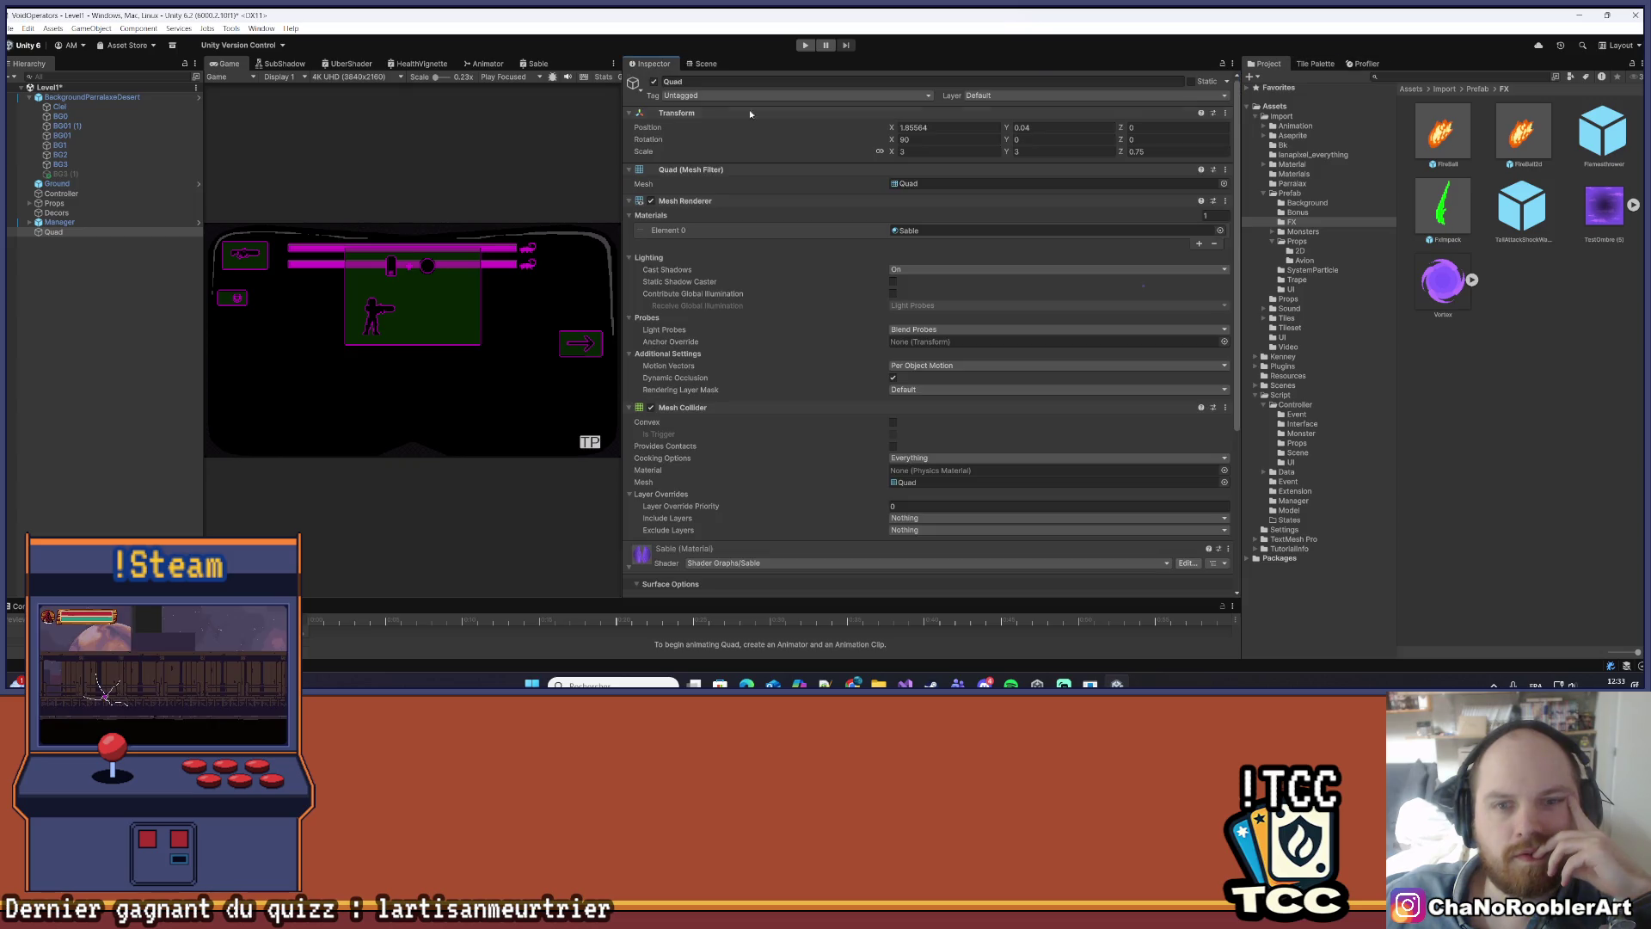
- Collapse the Quad's renderer, collider and Sable material sections in the Inspector
{"action": "left_click", "coordinate": [629, 202]}
{"action": "left_click", "coordinate": [629, 215]}
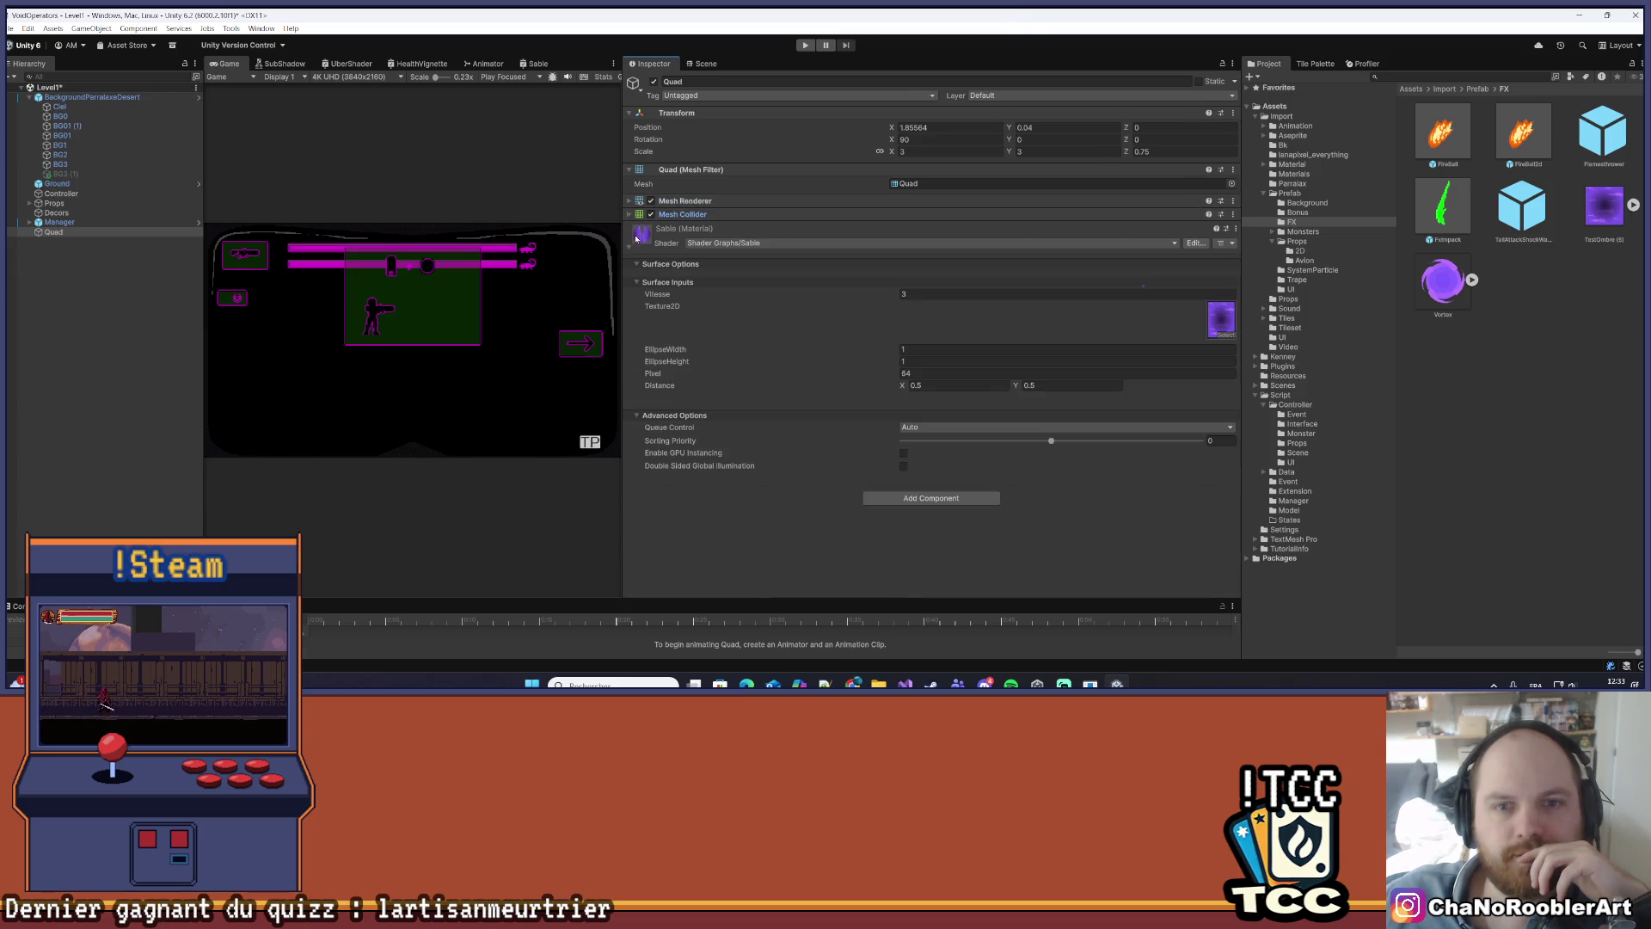
{"action": "left_click", "coordinate": [632, 246]}
{"action": "left_click", "coordinate": [703, 64]}
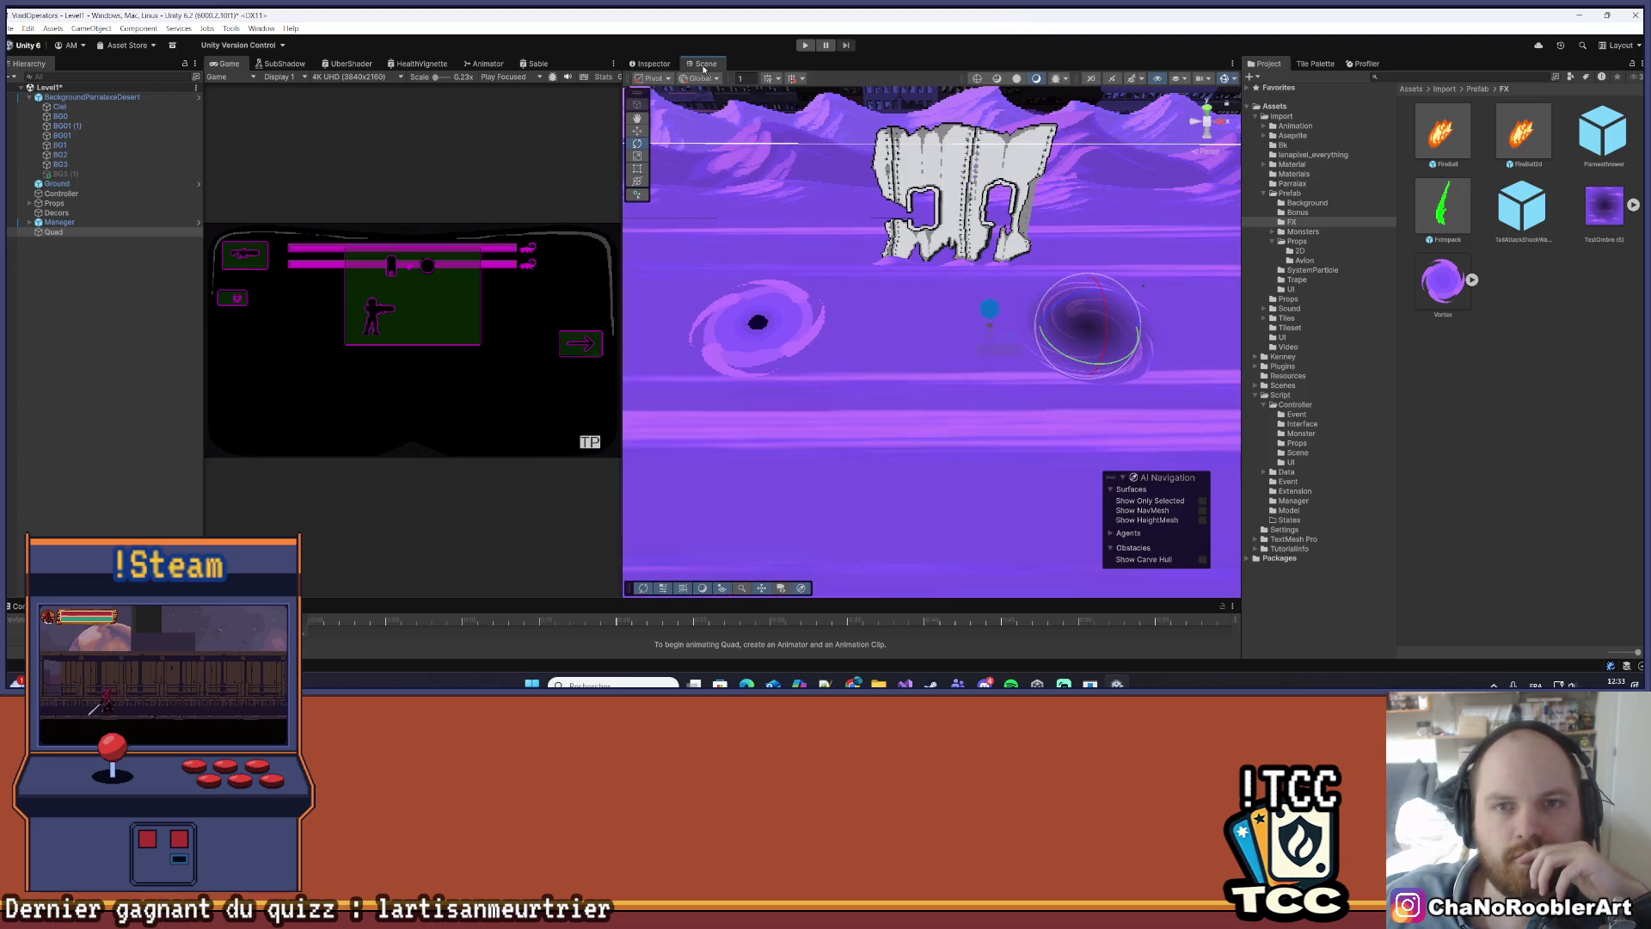
{"action": "left_click", "coordinate": [654, 64]}
- Widen the Game view, dock the Scene beside it and select TrapeQuickSand (18)'s sprite vortex
{"action": "left_click_drag", "start_coordinate": [621, 167], "coordinate": [865, 167]}
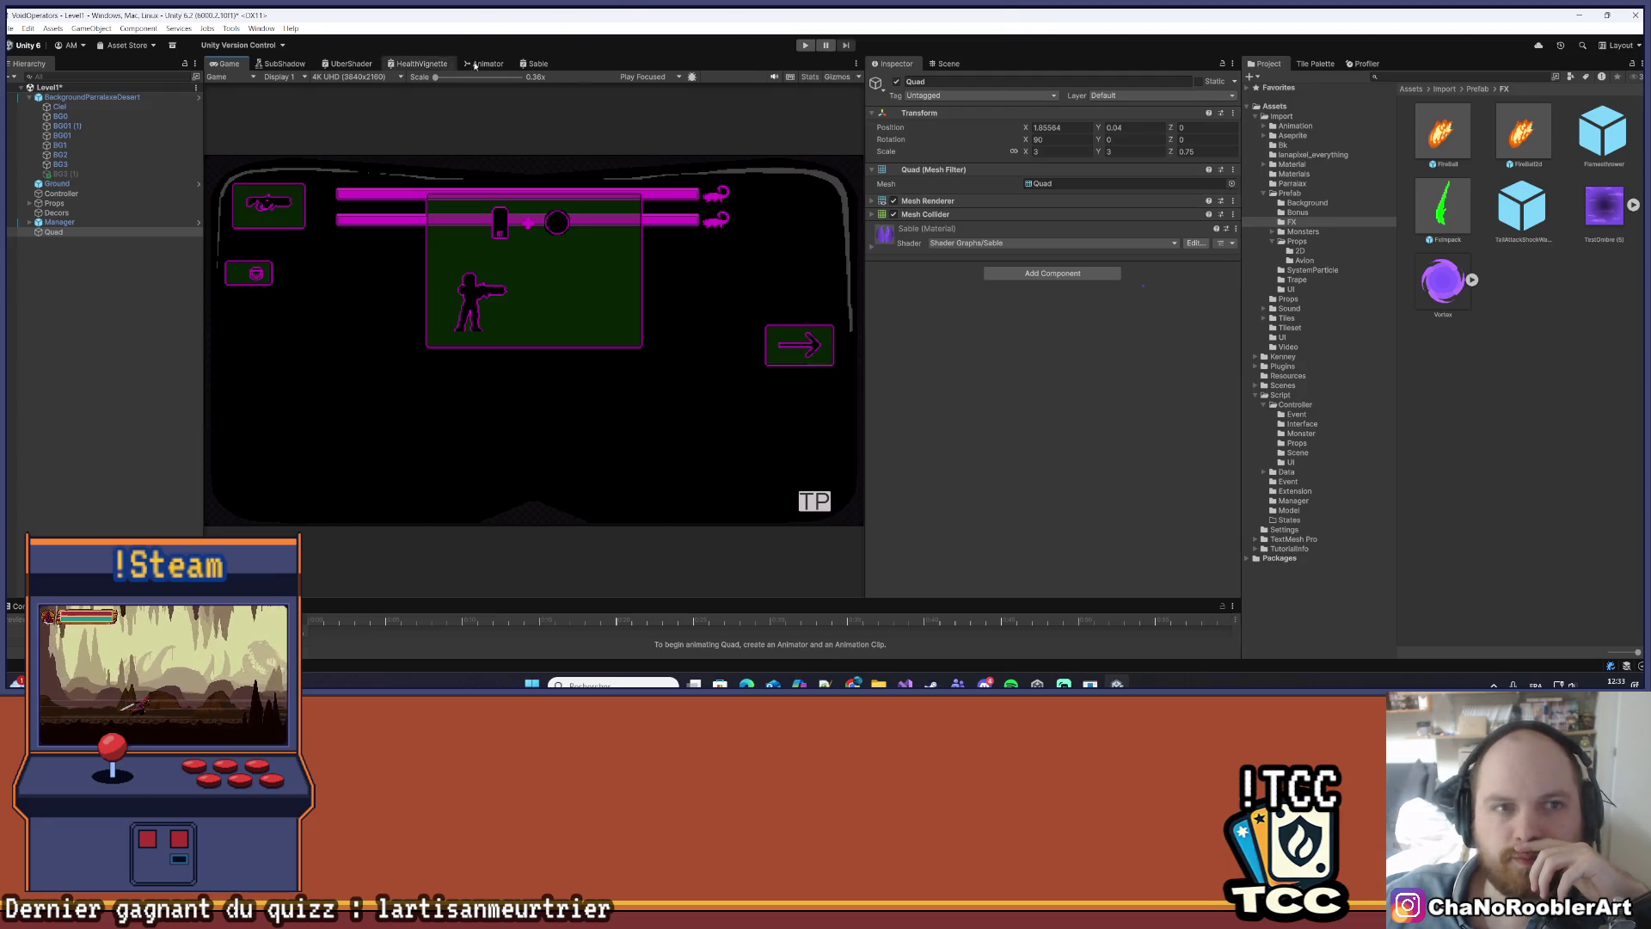
{"action": "left_click", "coordinate": [946, 64]}
{"action": "left_click", "coordinate": [896, 64]}
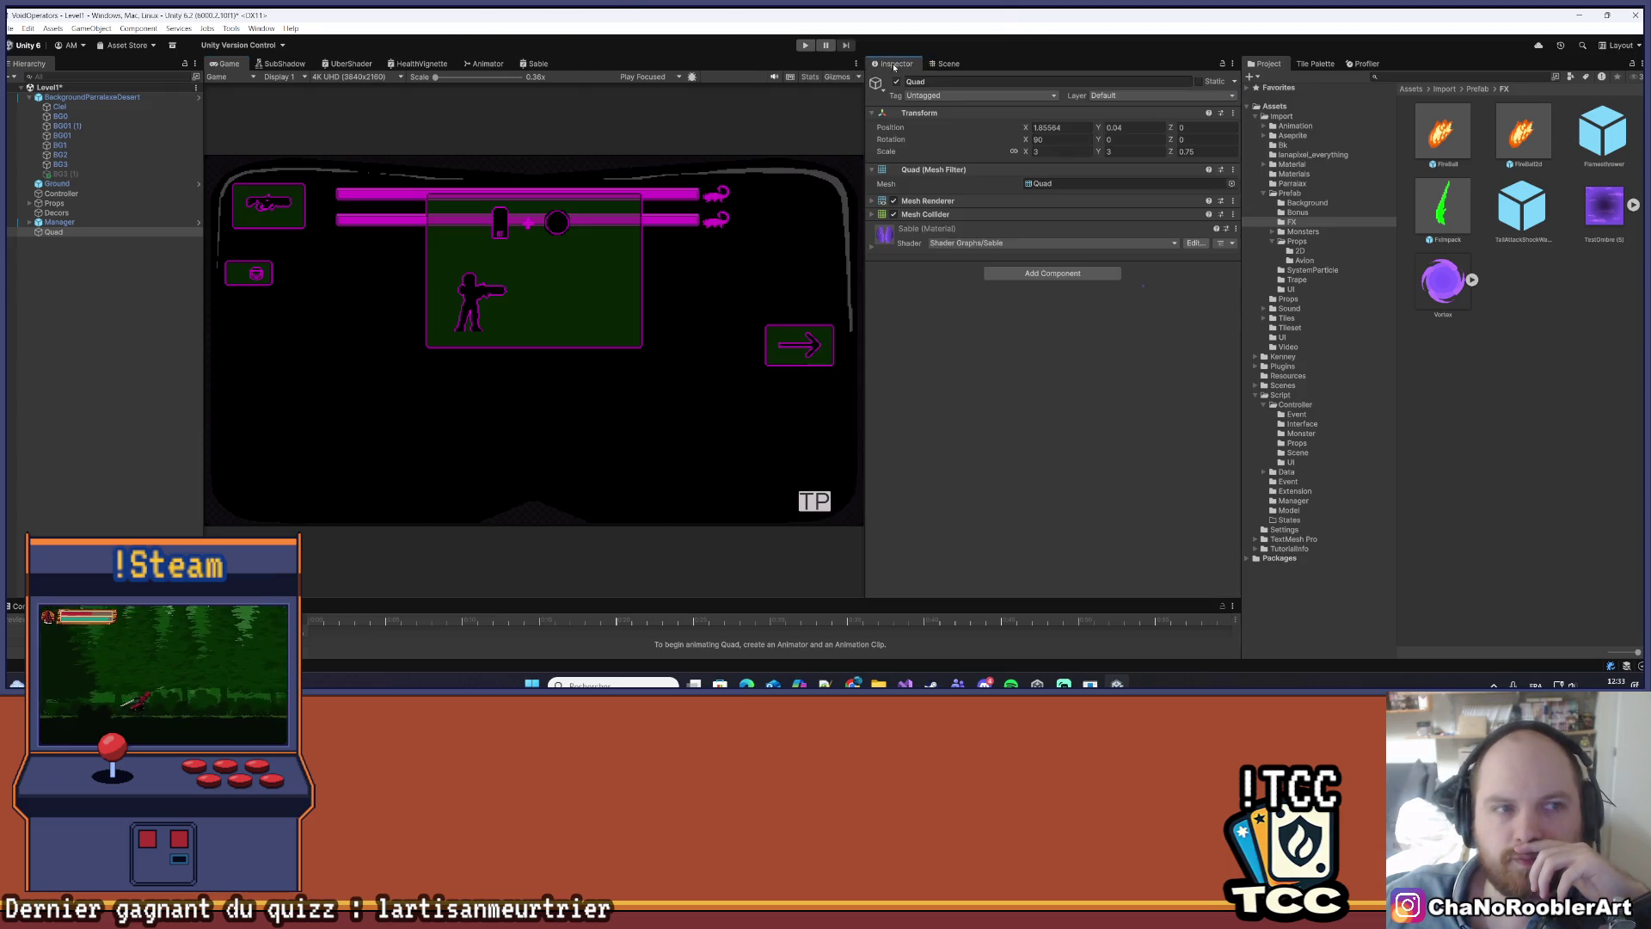
{"action": "left_click", "coordinate": [535, 63]}
{"action": "left_click", "coordinate": [226, 63]}
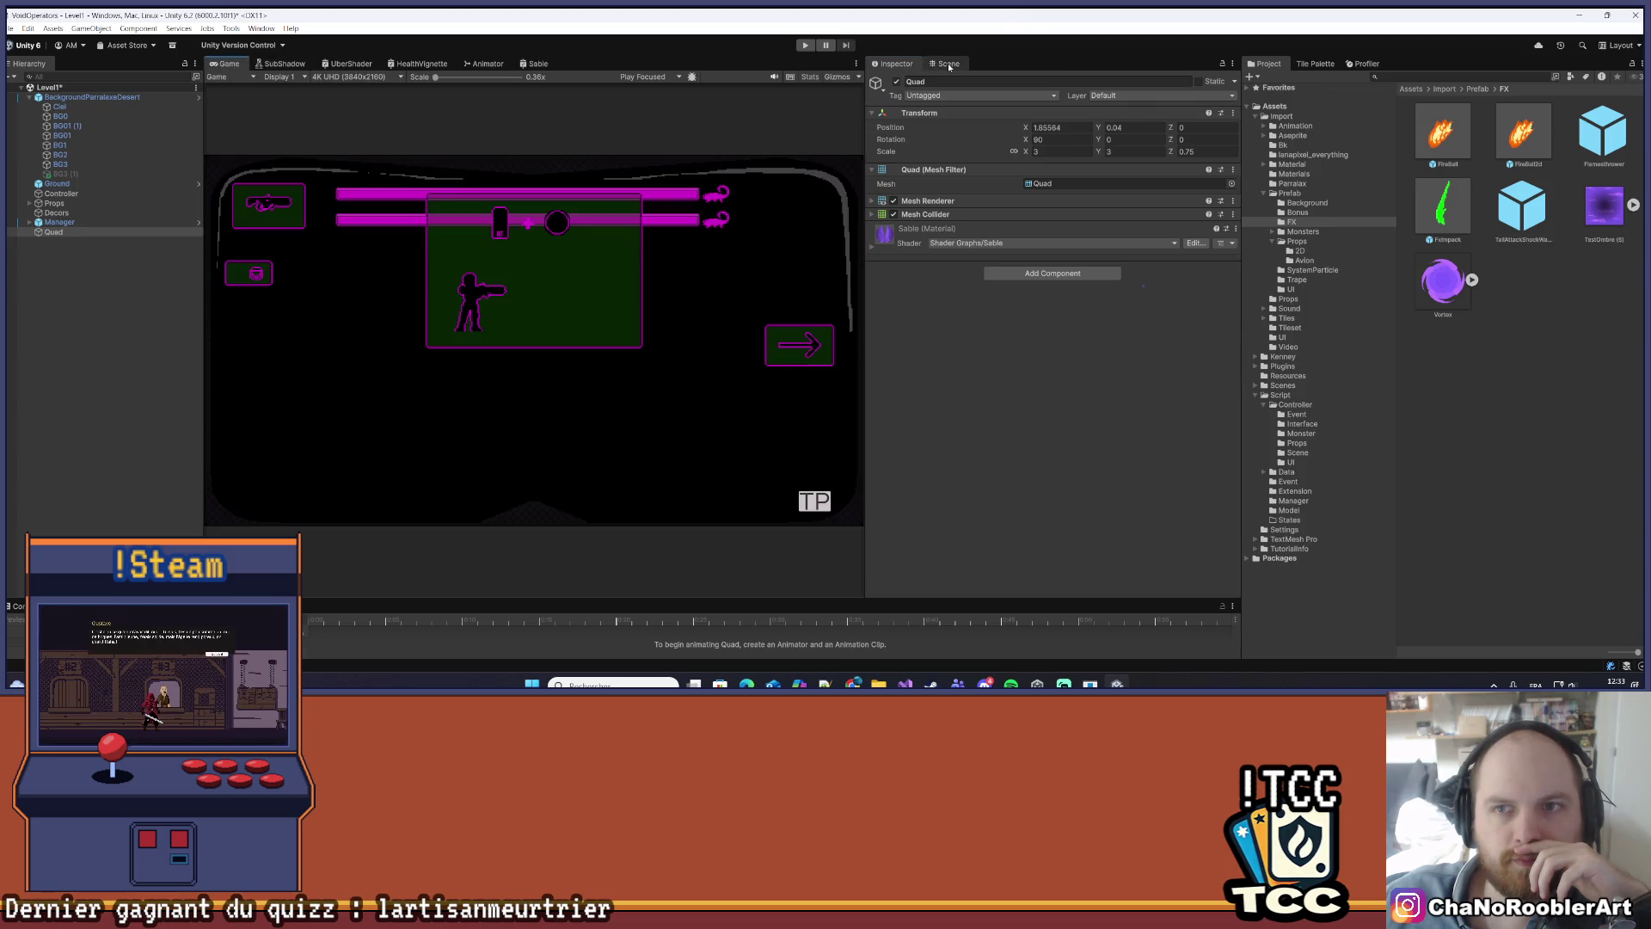
{"action": "left_click", "coordinate": [948, 65]}
{"action": "left_click", "coordinate": [959, 351]}
{"action": "left_click", "coordinate": [929, 350]}
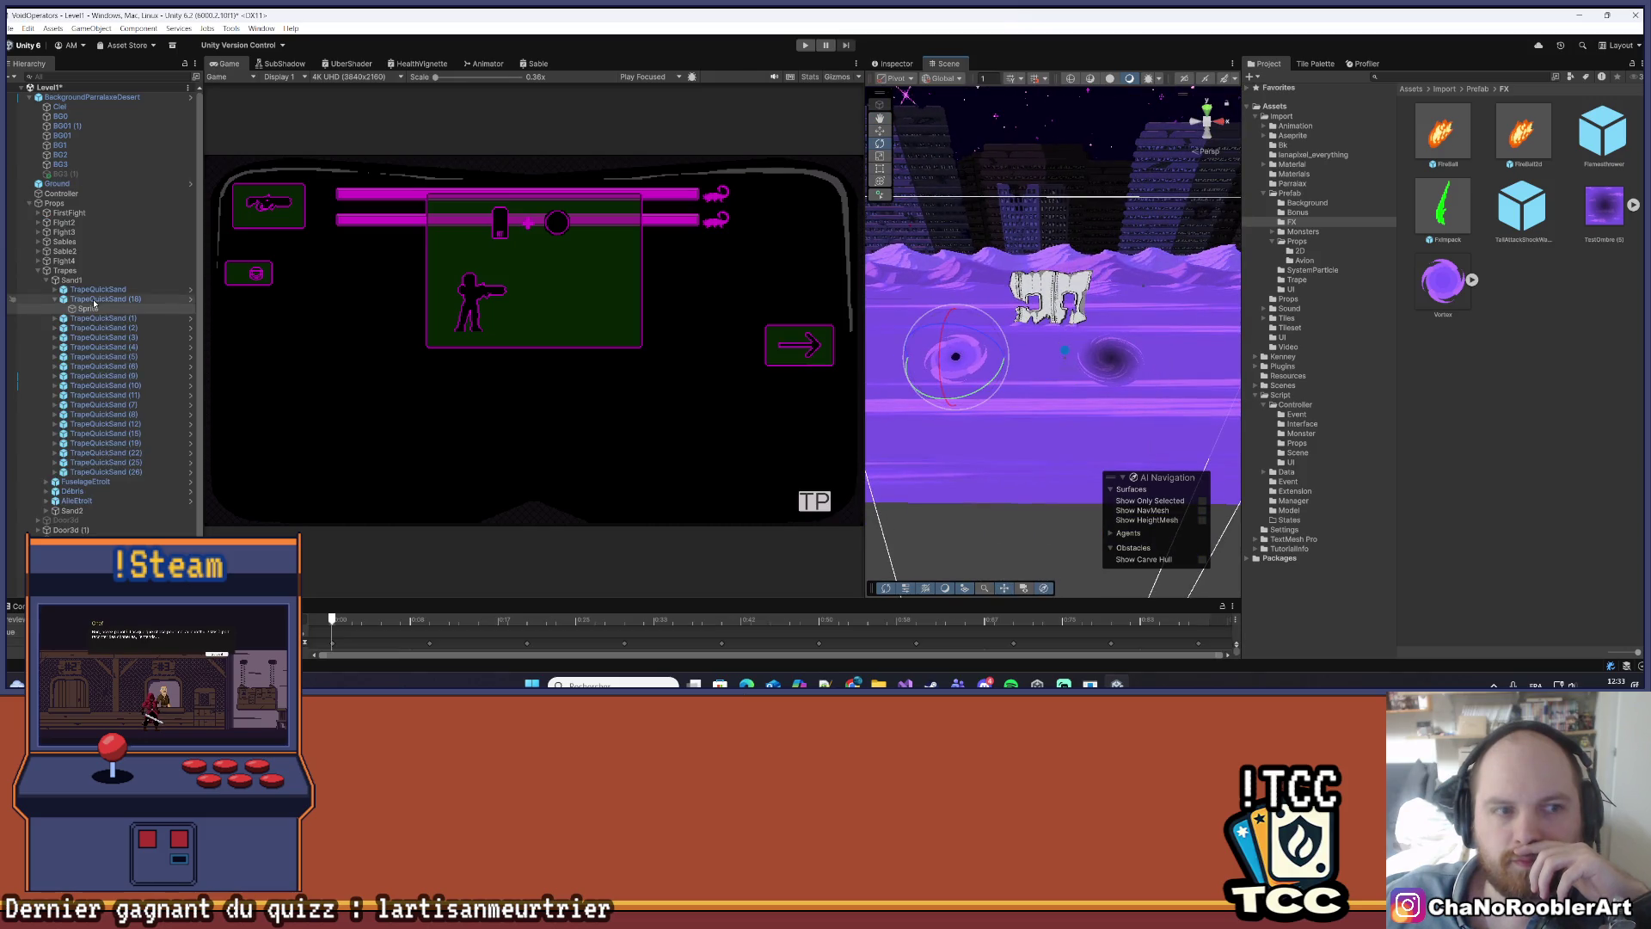
- Open the TrapeQuickSand (18) prefab asset in context
{"action": "left_click", "coordinate": [164, 299]}
{"action": "right_click", "coordinate": [110, 300]}
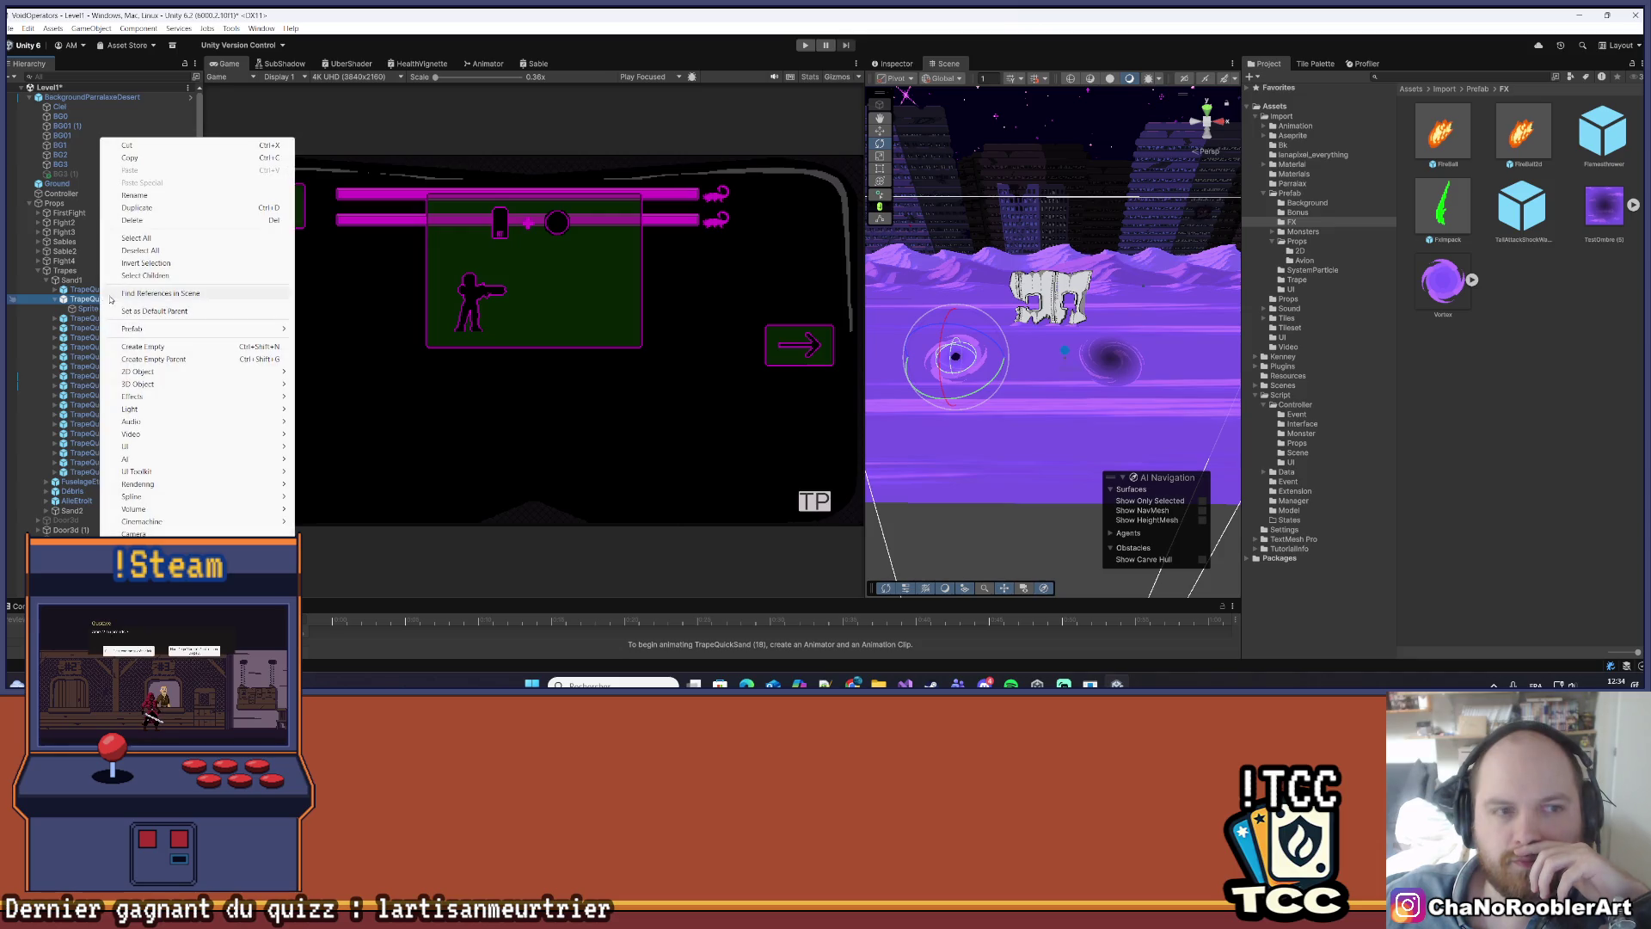
{"action": "mouse_move", "coordinate": [165, 328]}
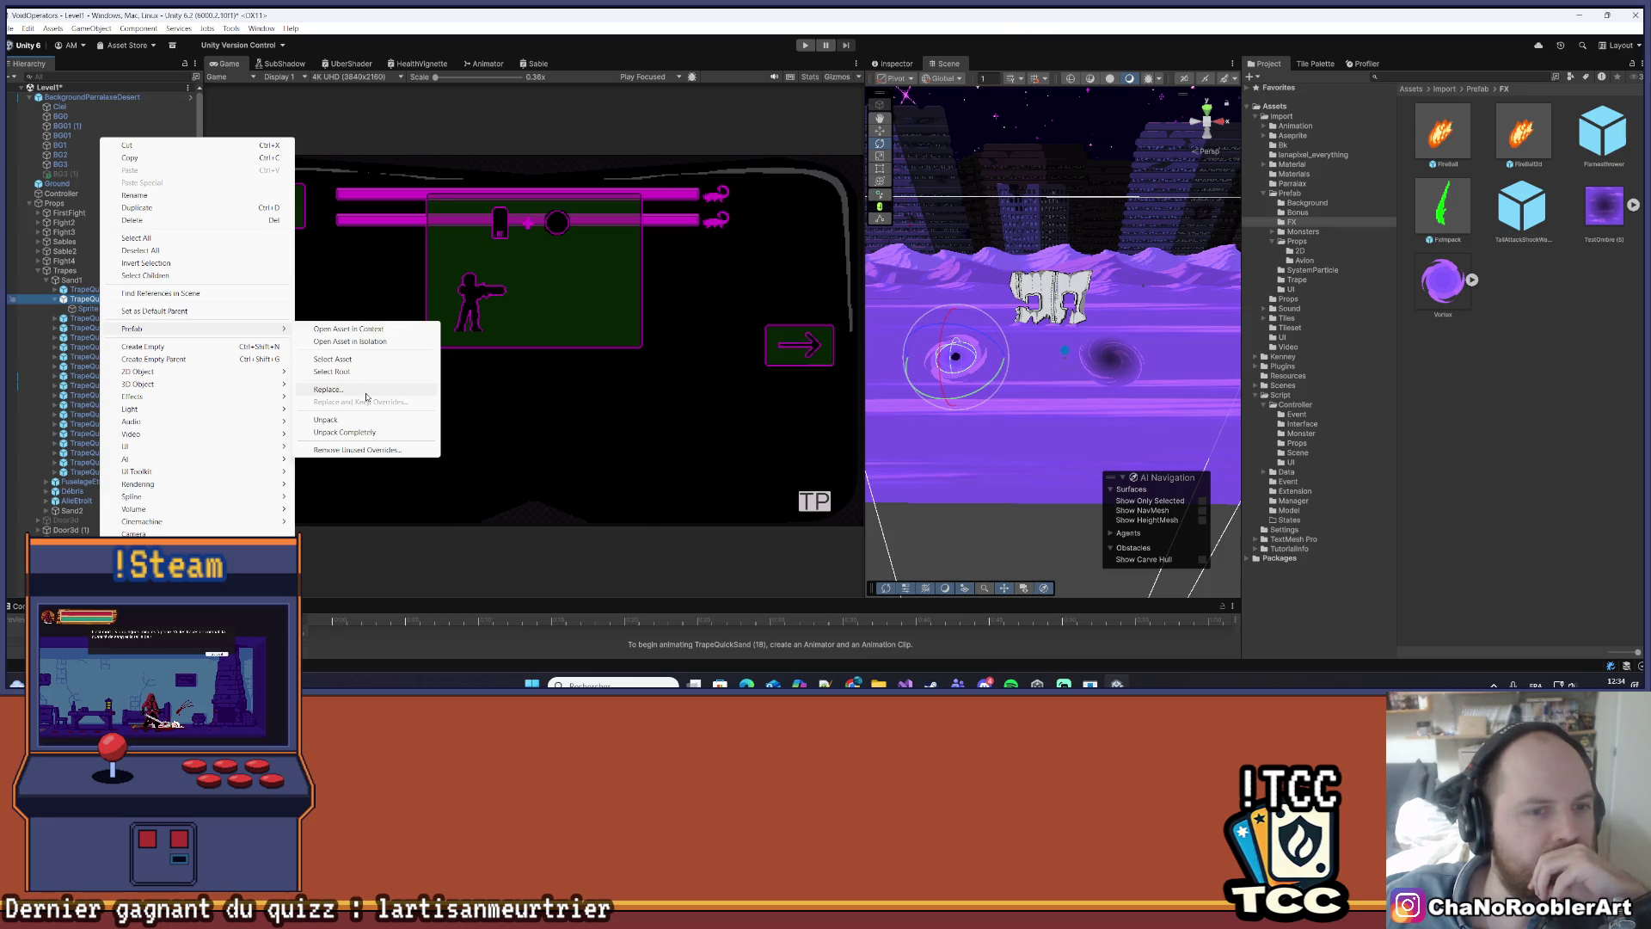
{"action": "left_click", "coordinate": [365, 333]}
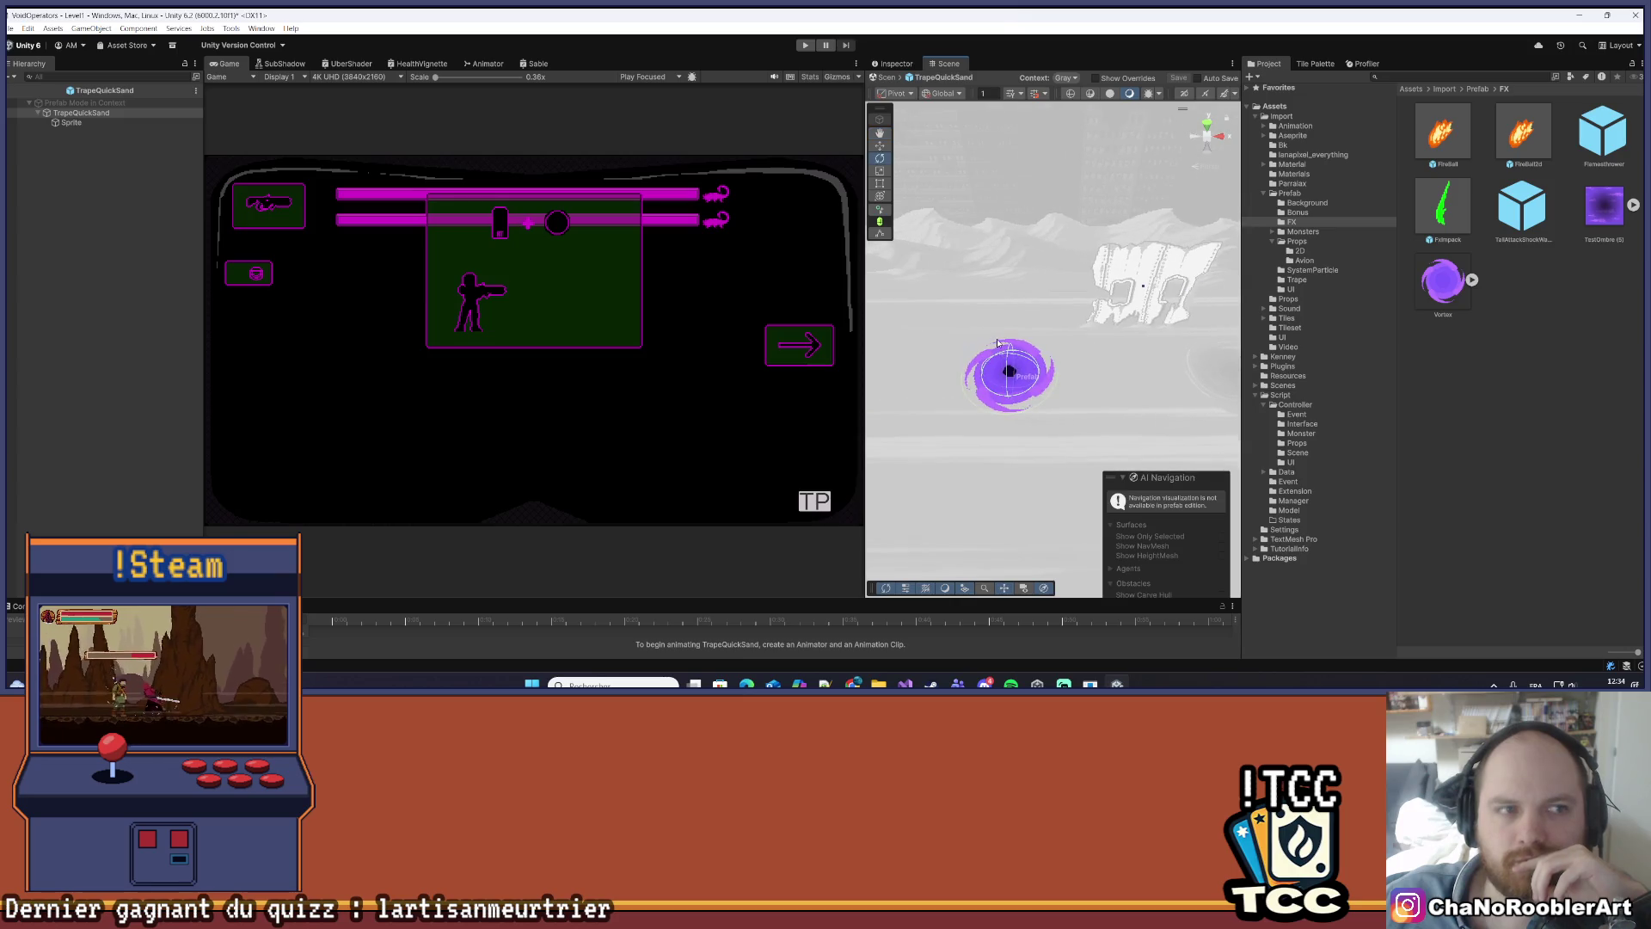
- Dock the Inspector separately, inspect the prefab's vortex Sprite, then return to the level and select the Quad
{"action": "mouse_move", "coordinate": [897, 67]}
{"action": "left_mouse_down"}
{"action": "mouse_move", "coordinate": [1263, 168]}
{"action": "mouse_move", "coordinate": [1249, 222]}
{"action": "mouse_move", "coordinate": [1406, 227]}
{"action": "left_mouse_up"}
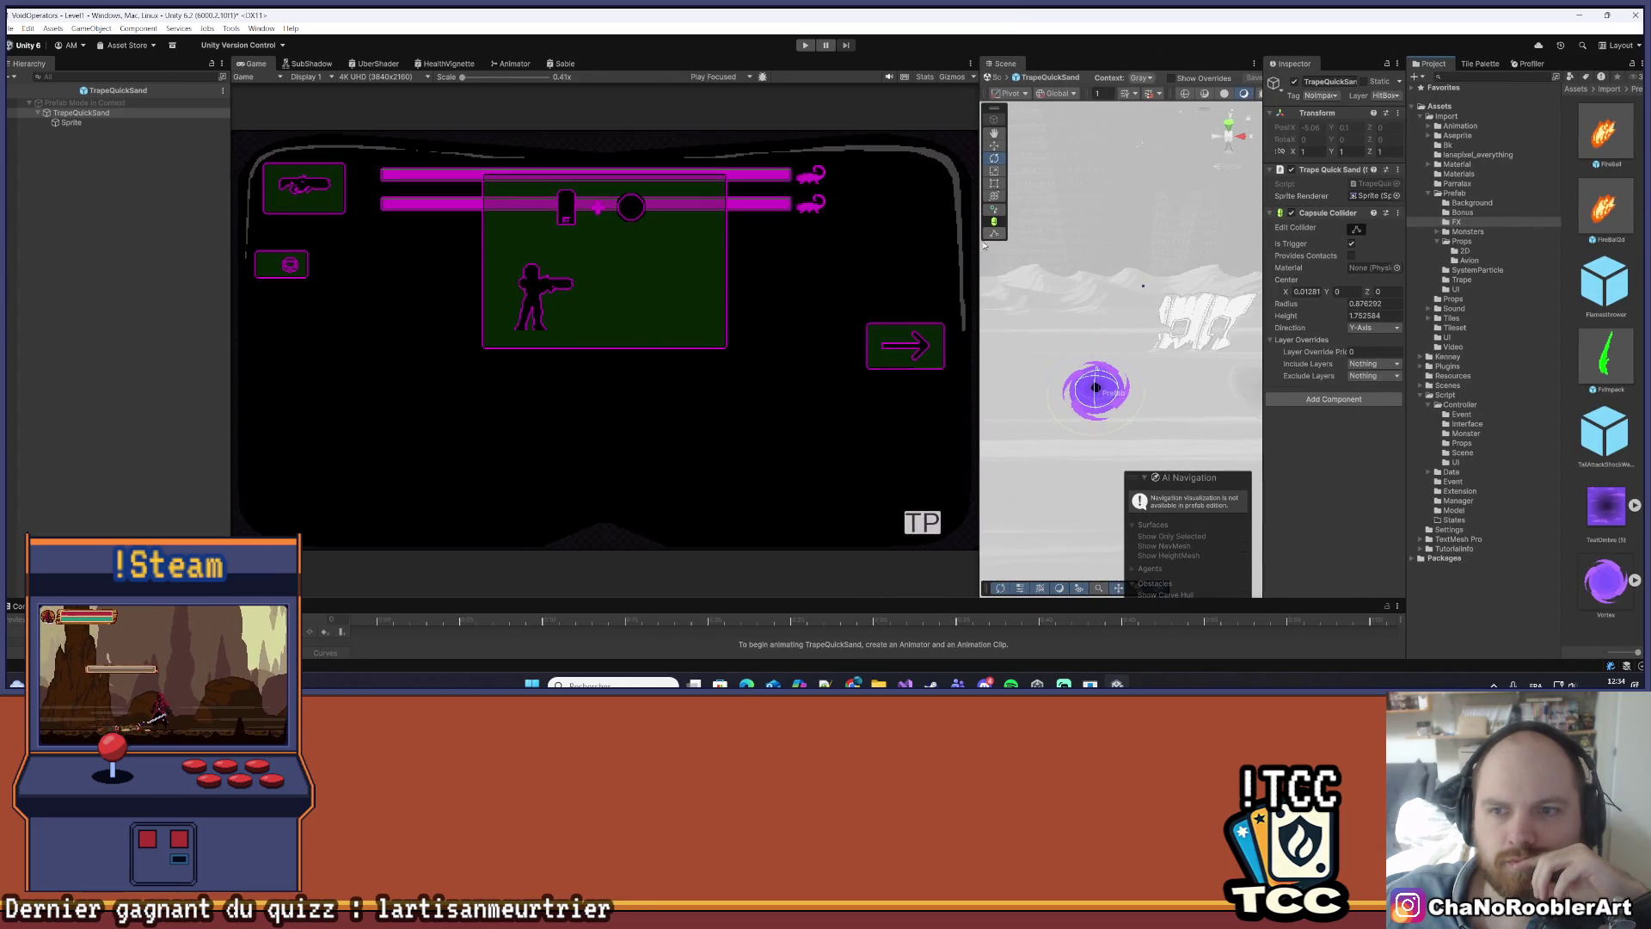
{"action": "left_click_drag", "start_coordinate": [896, 245], "coordinate": [711, 237]}
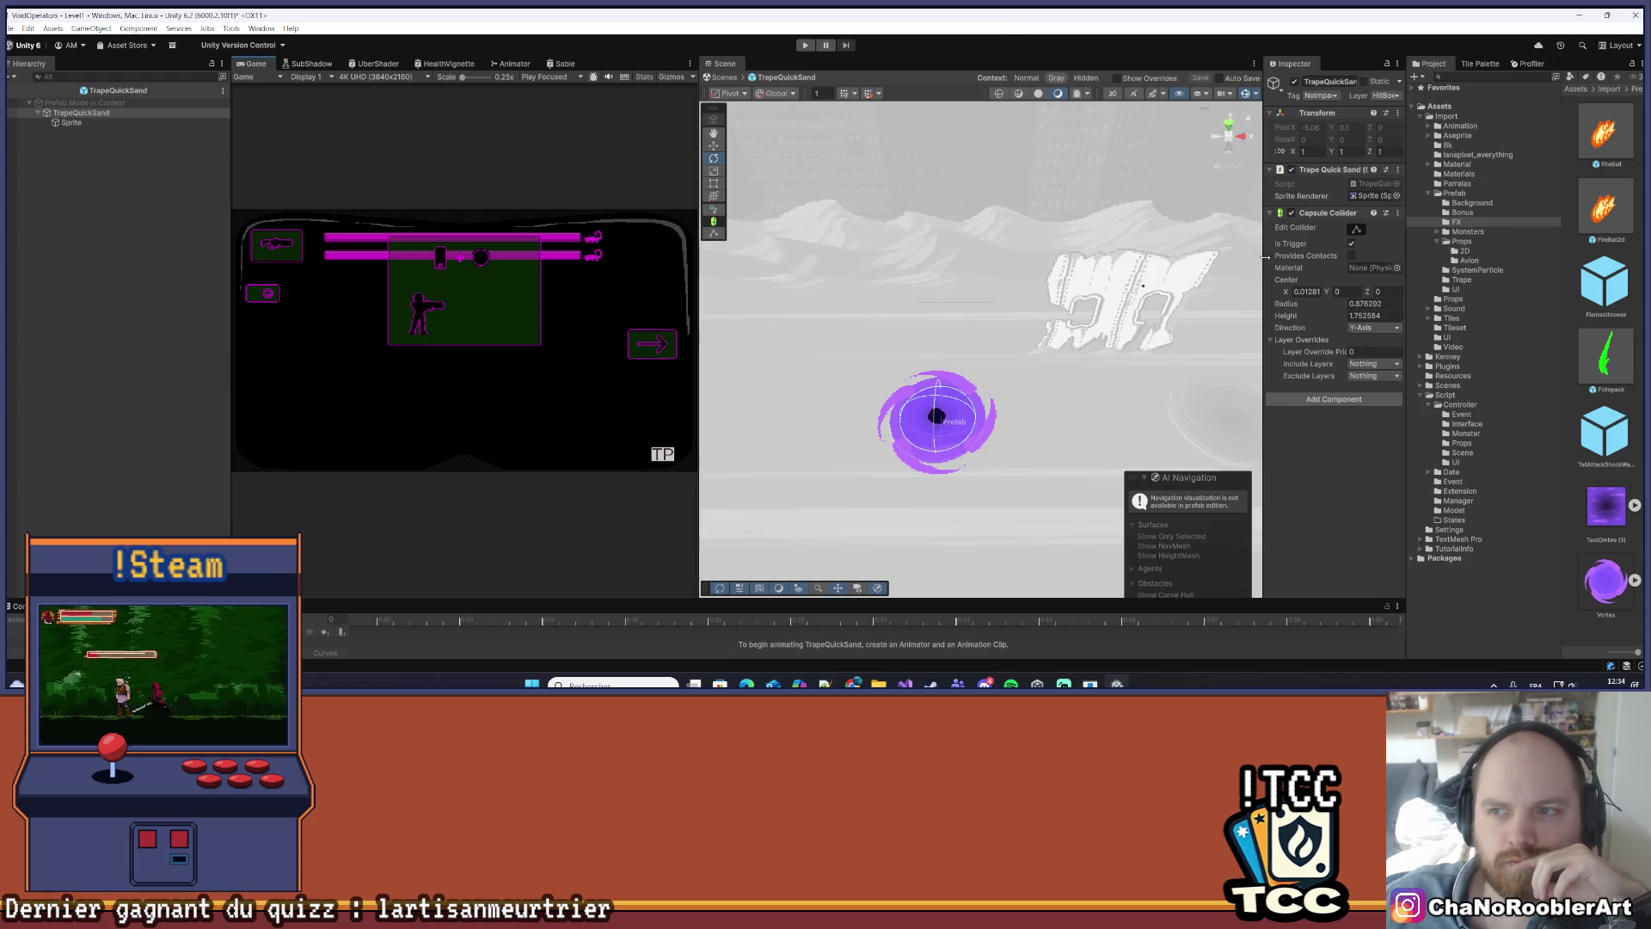
{"action": "left_click_drag", "start_coordinate": [1231, 255], "coordinate": [1069, 252]}
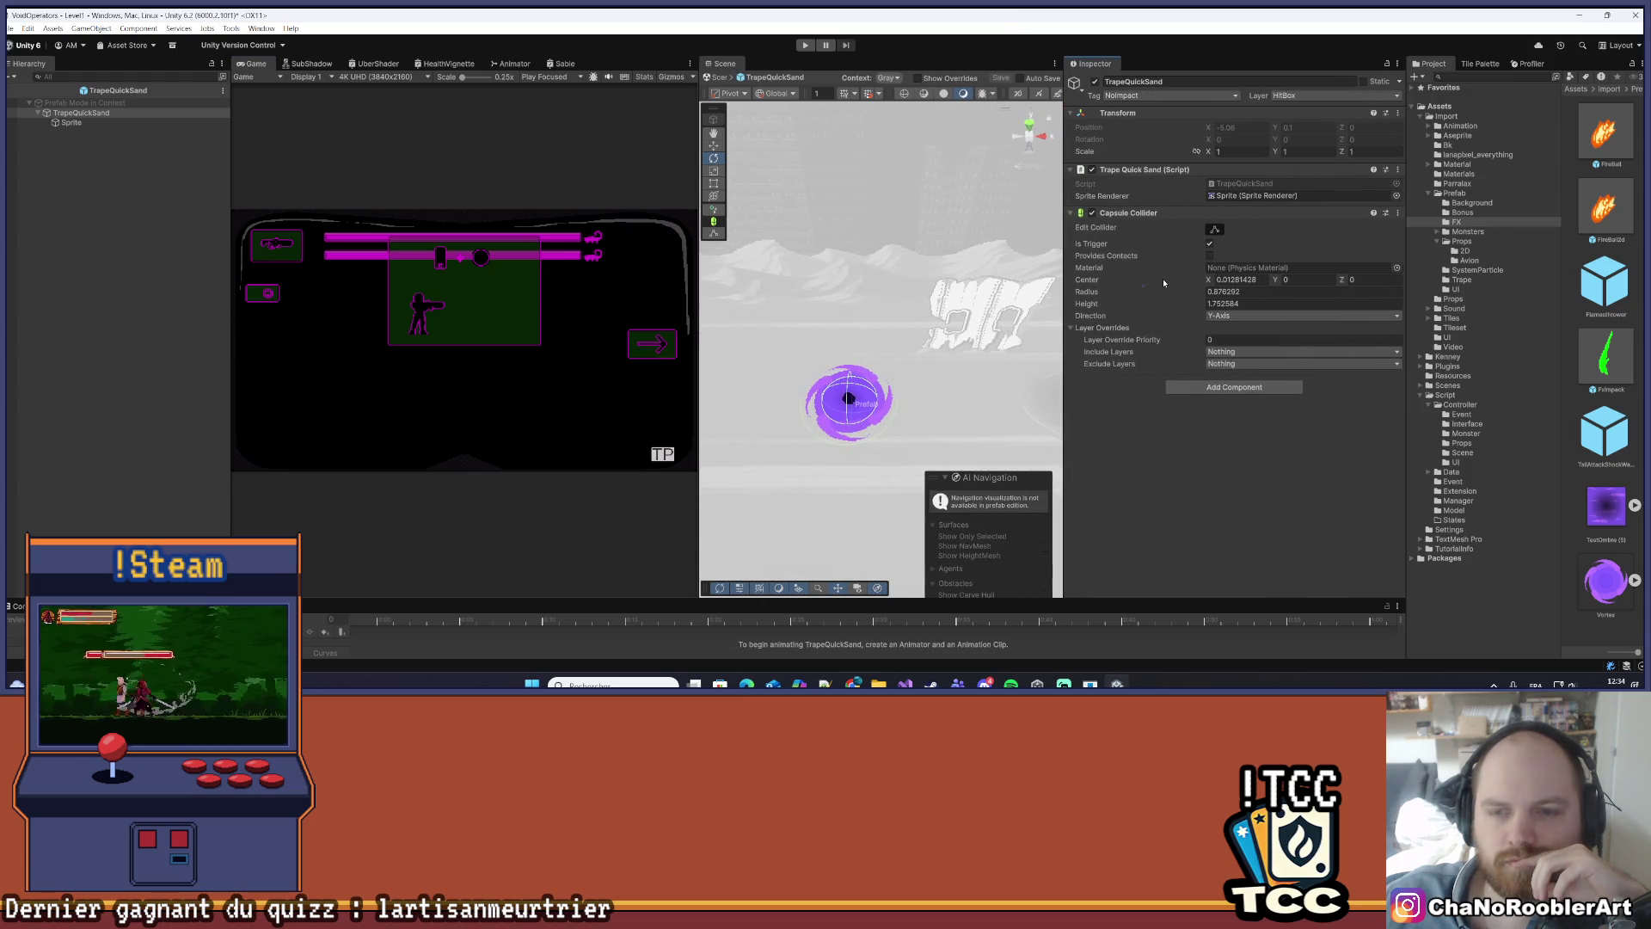
{"action": "left_click", "coordinate": [72, 123]}
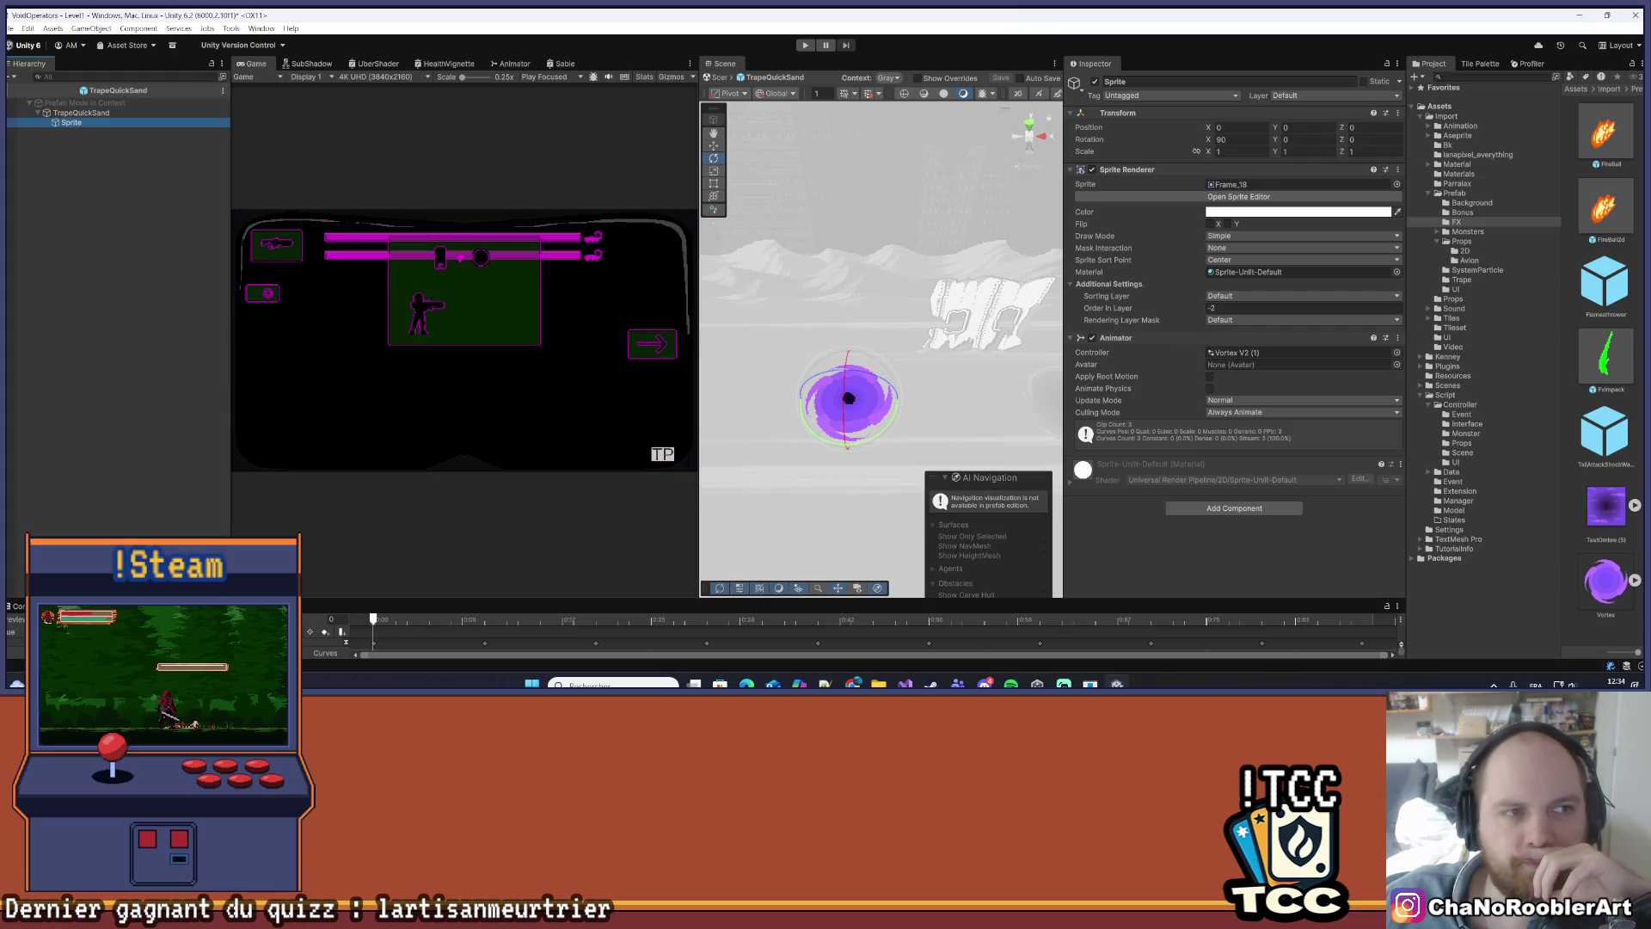
{"action": "left_click", "coordinate": [14, 90]}
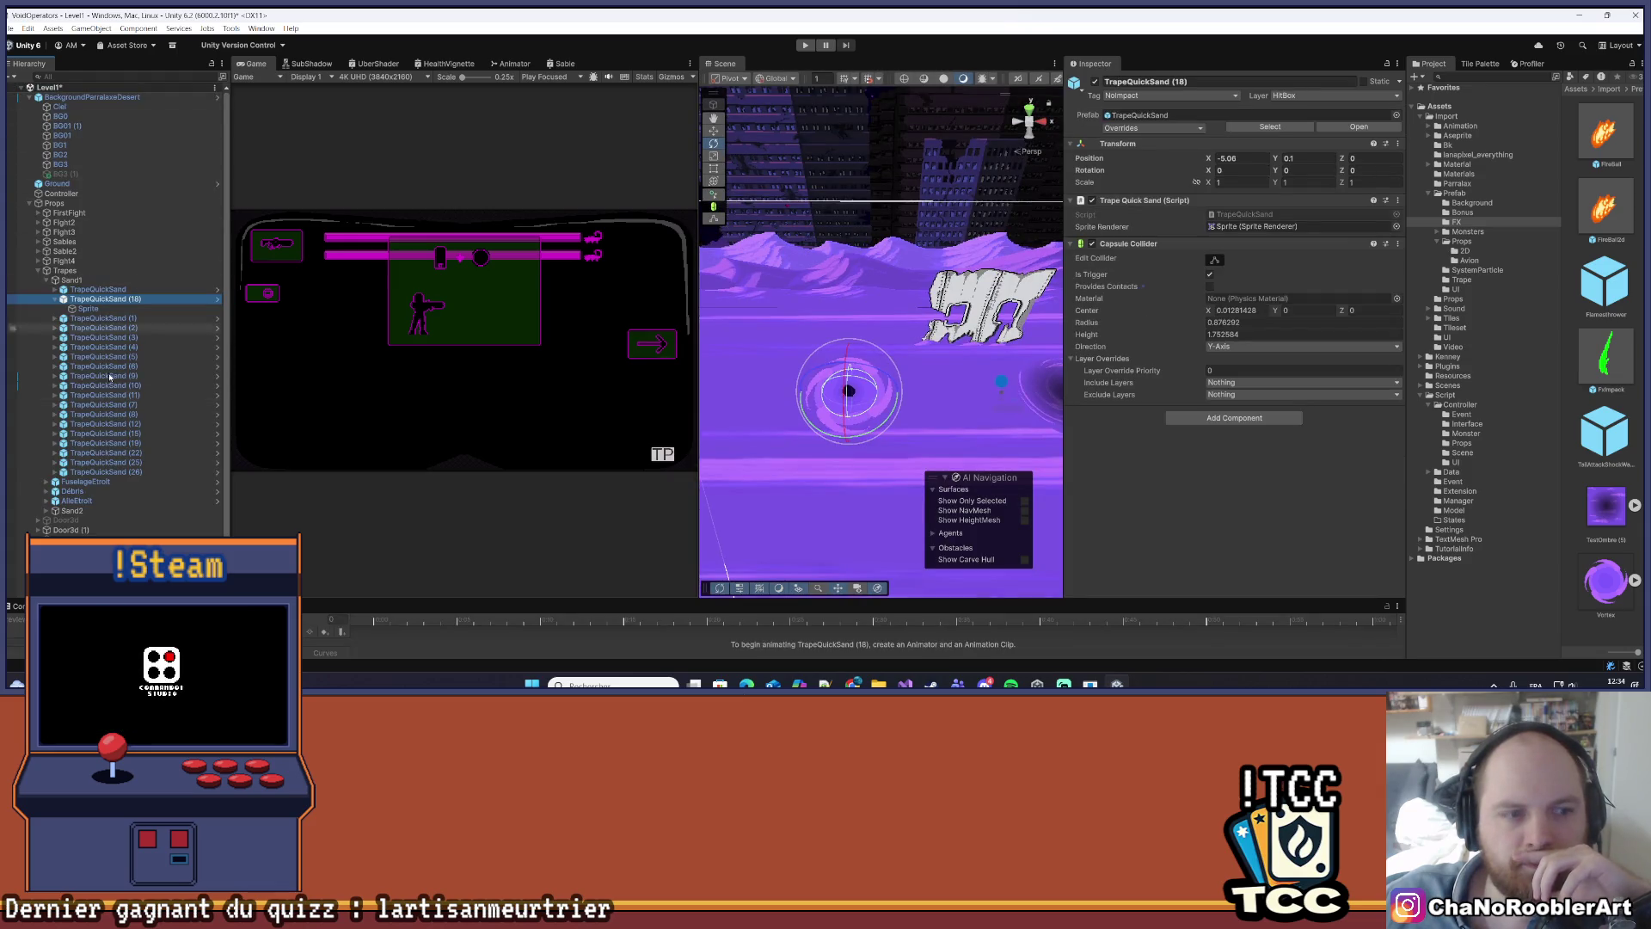
{"action": "left_click", "coordinate": [1042, 391]}
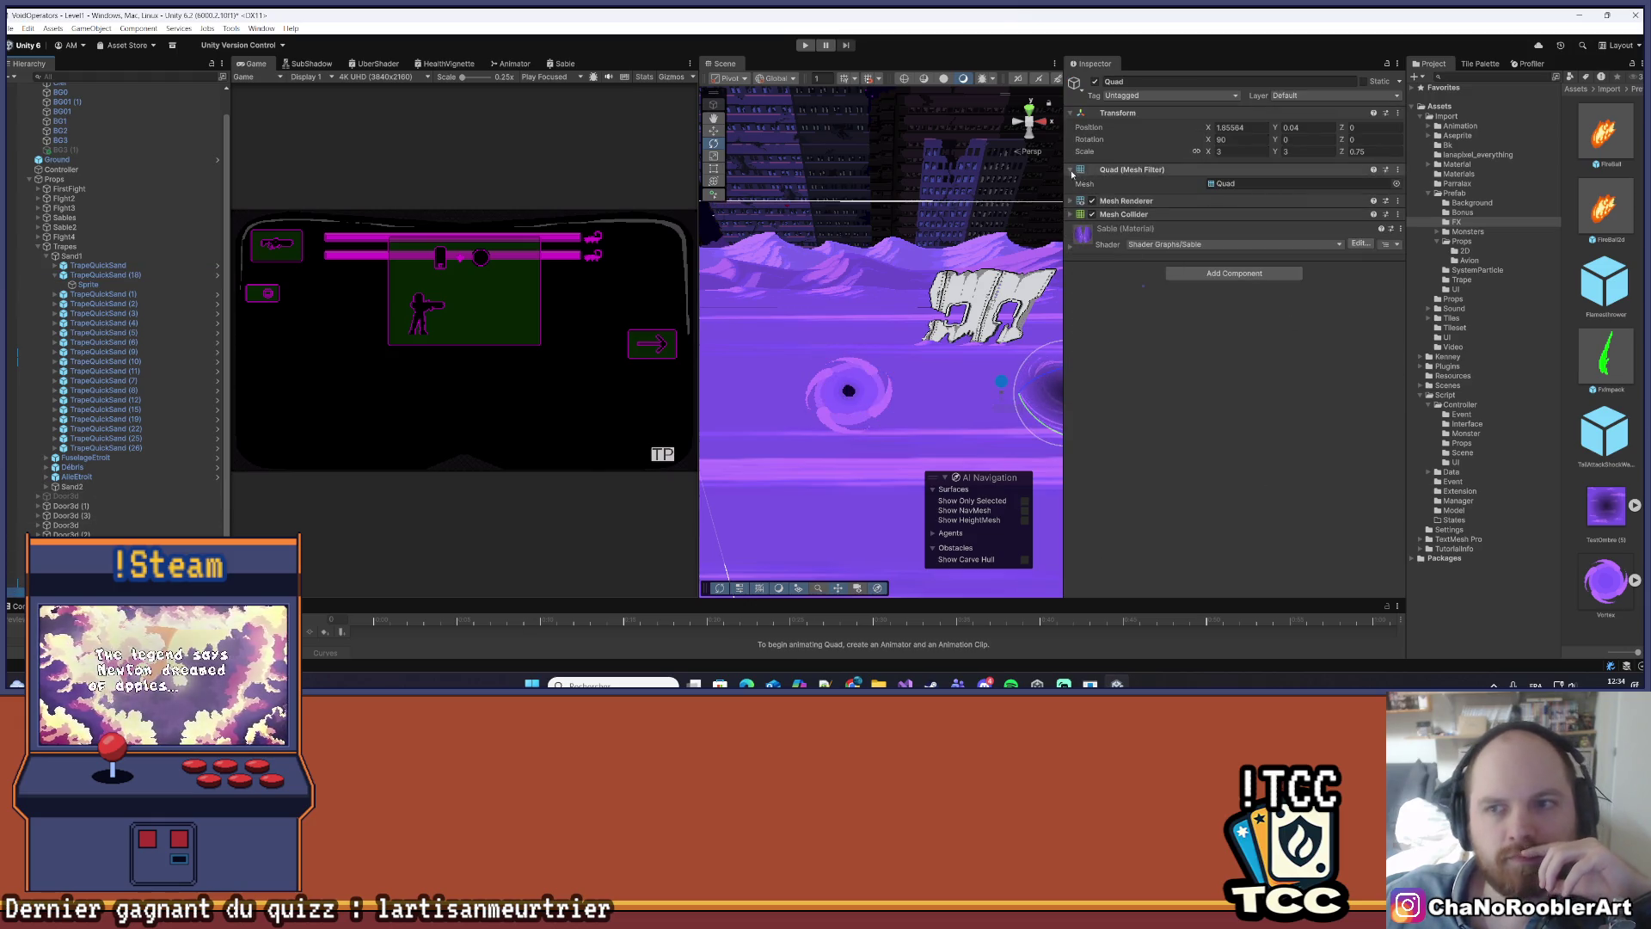
- Duplicate the shader Quad to create Quad (1)
{"action": "left_click", "coordinate": [1080, 171]}
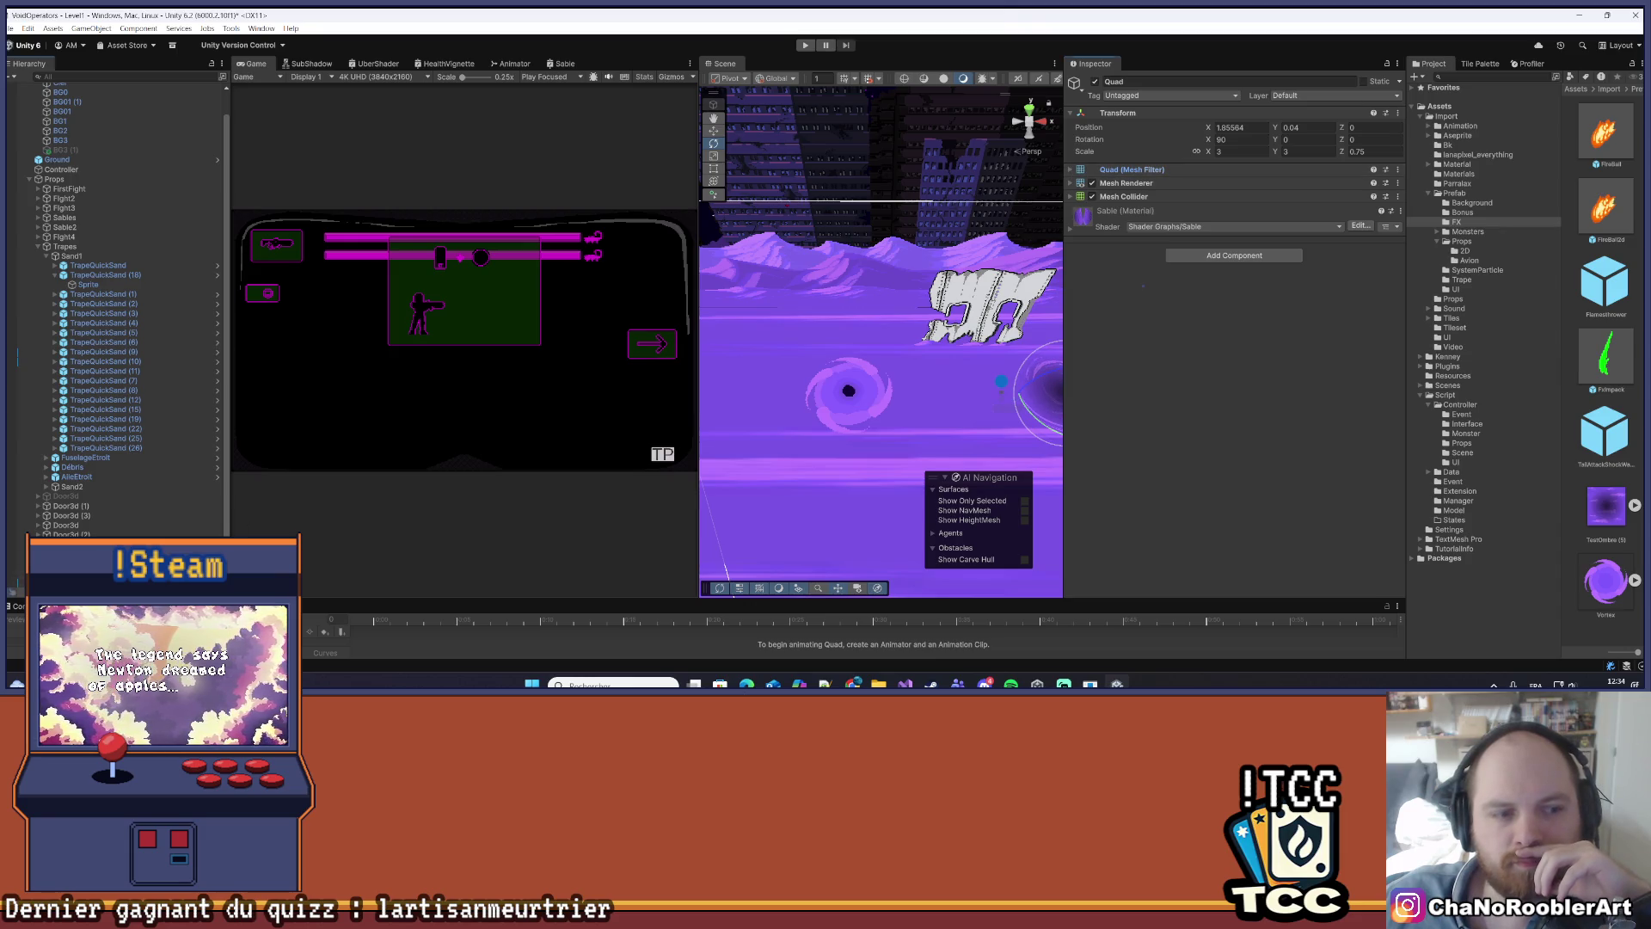
{"action": "right_click", "coordinate": [57, 95]}
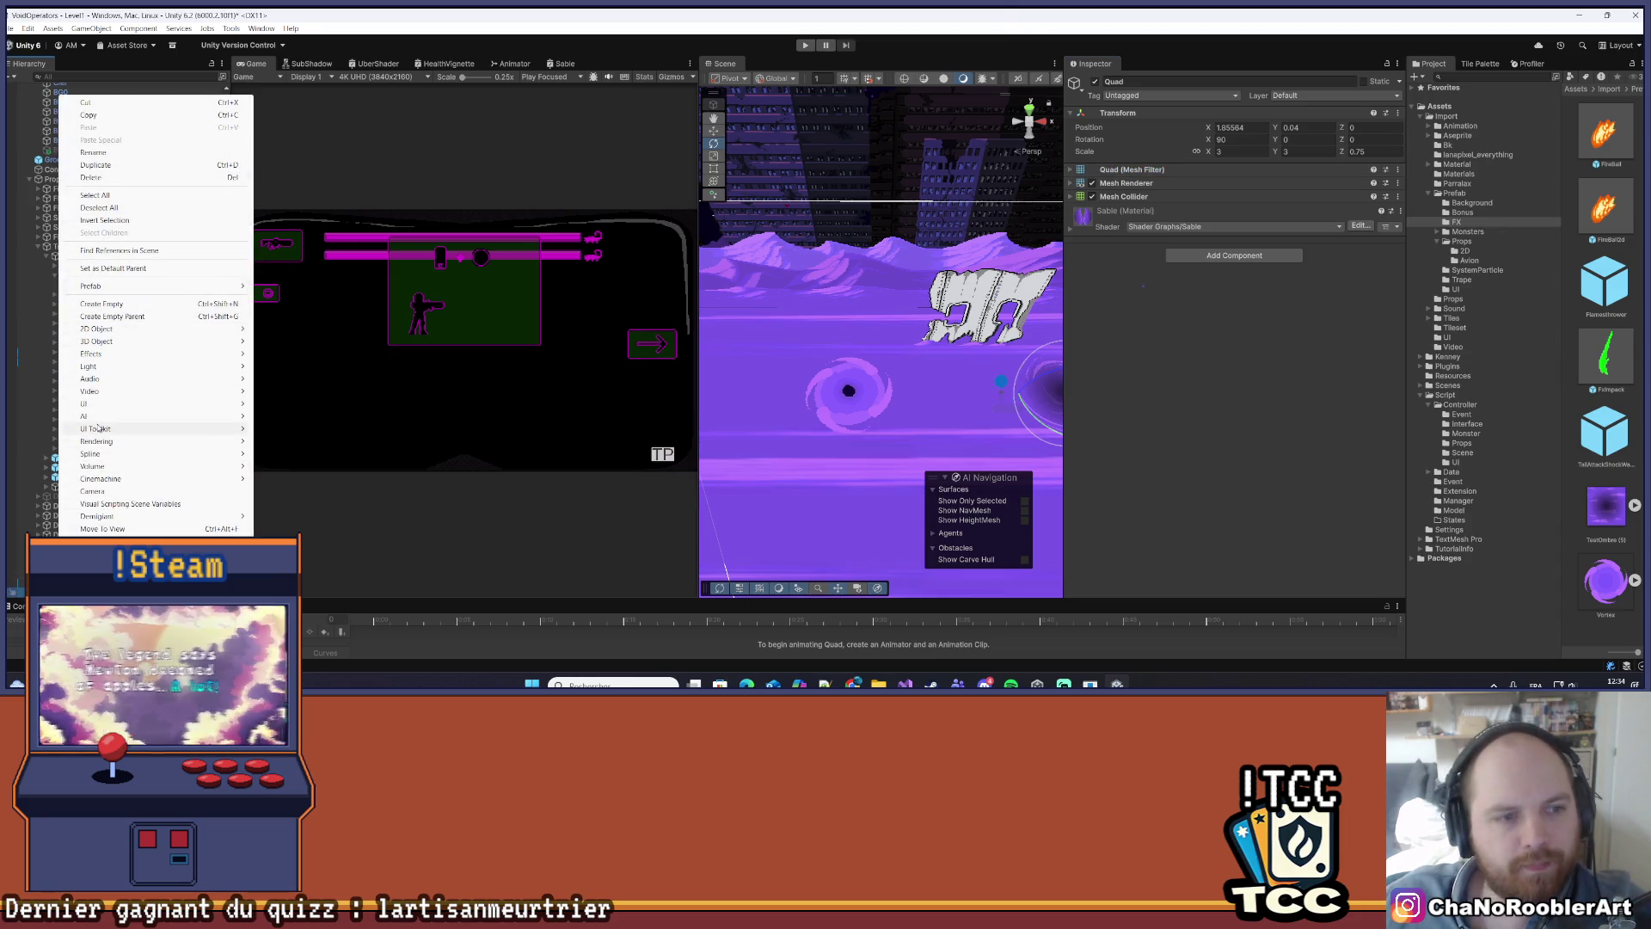
{"action": "left_click", "coordinate": [96, 164]}
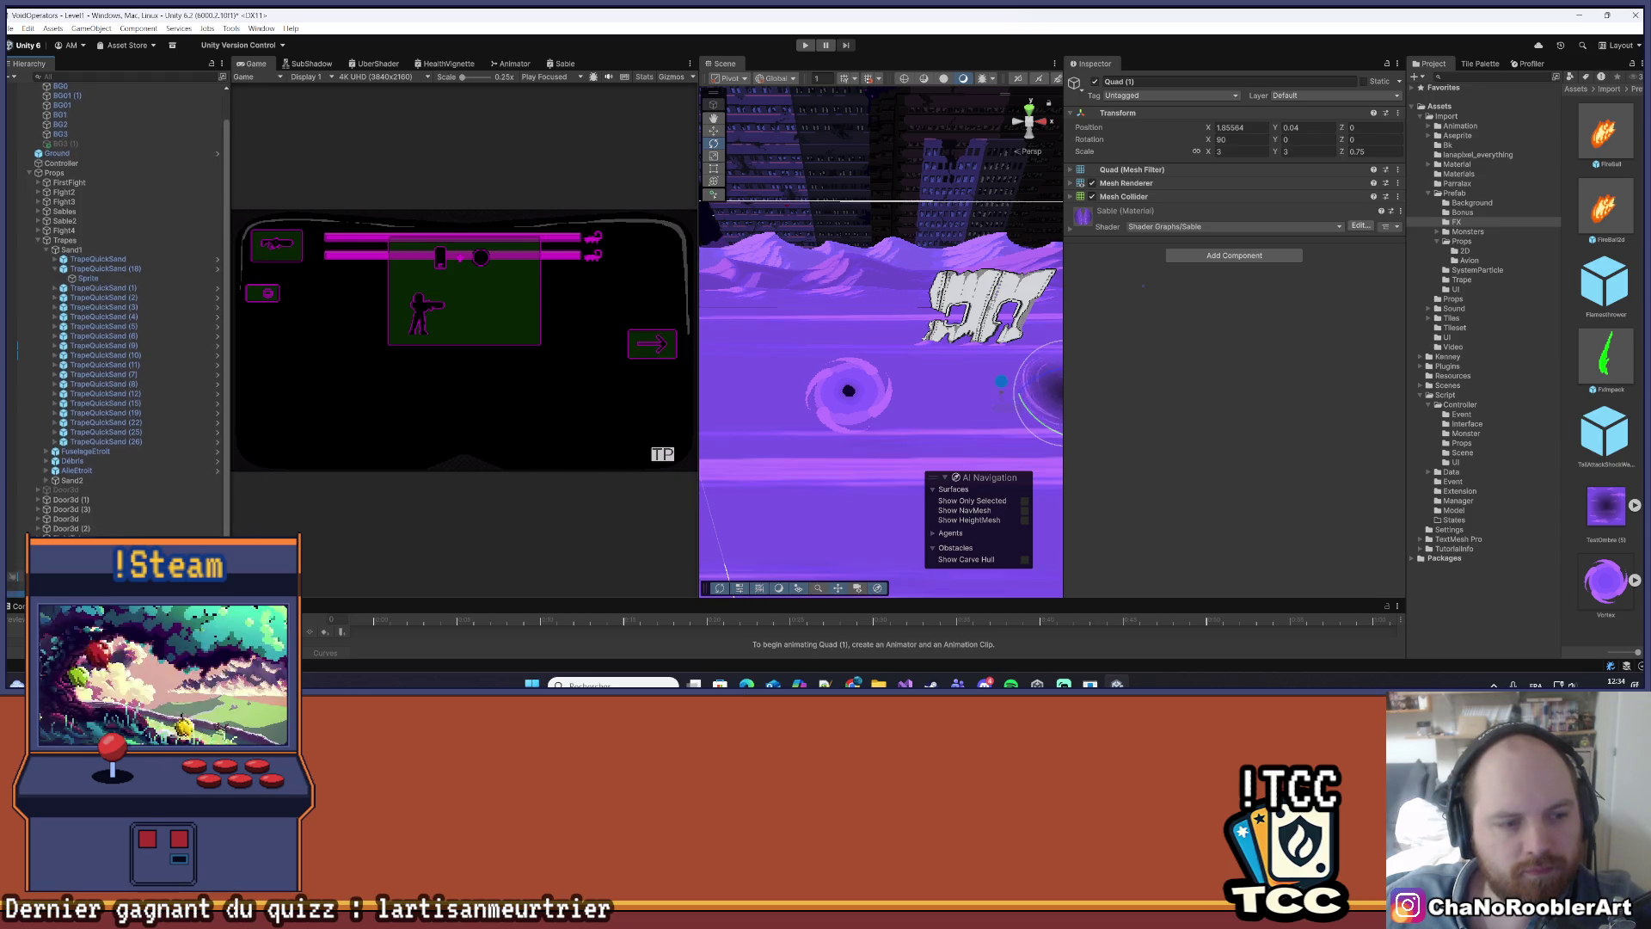
{"action": "right_click", "coordinate": [51, 94]}
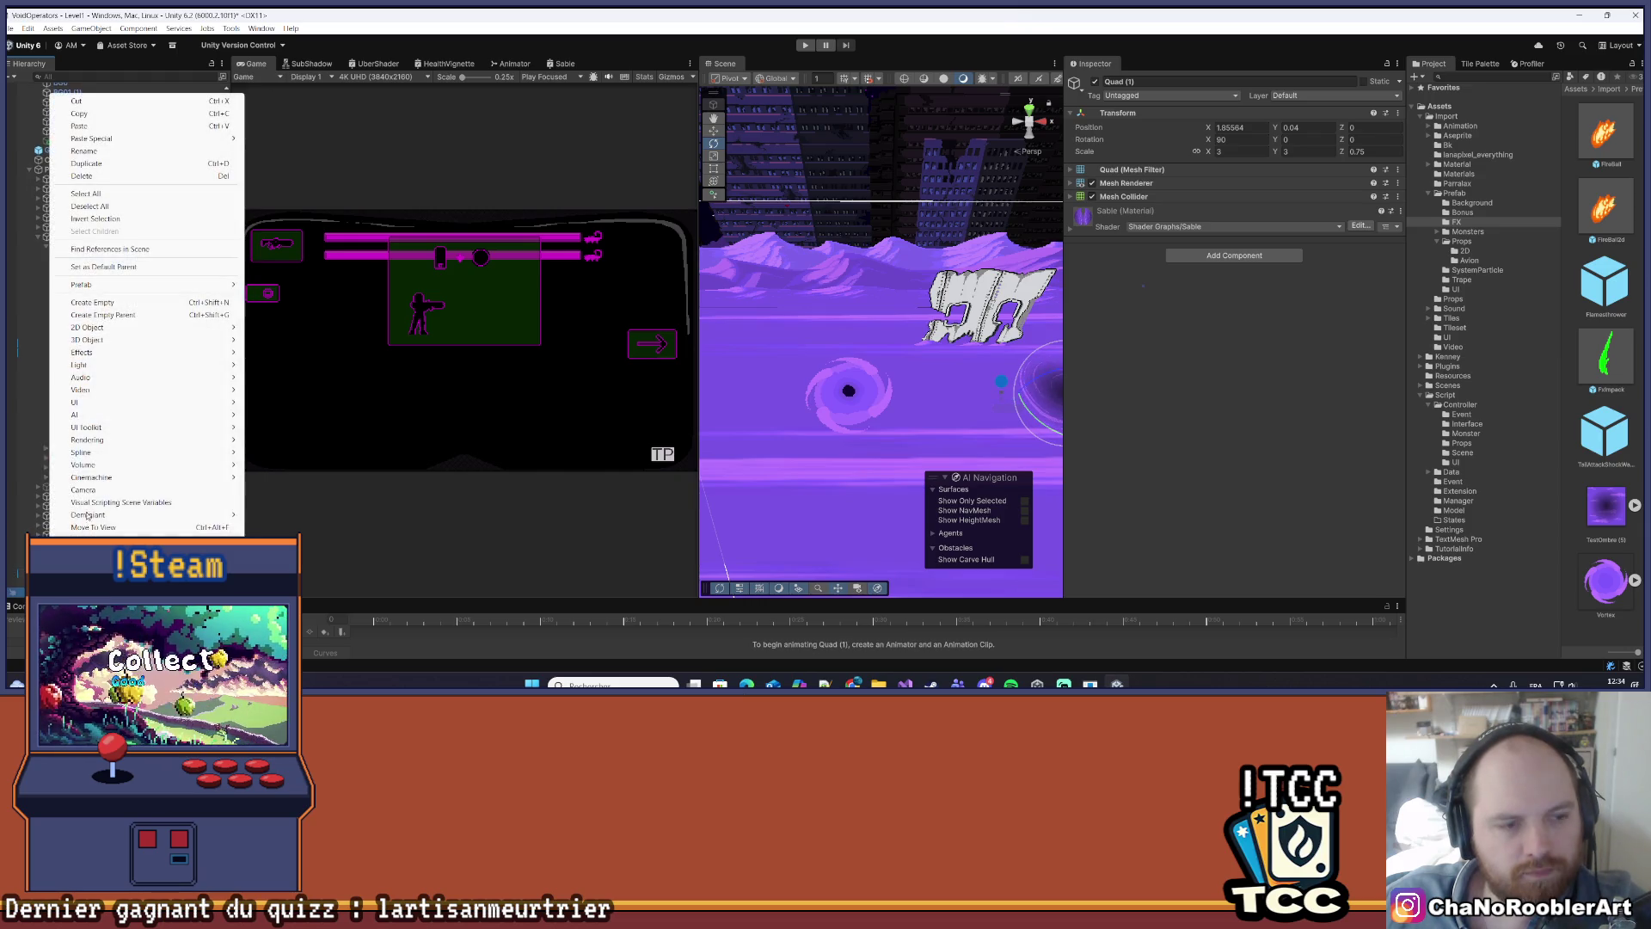
- Open the TrapeQuickSand (18) trap's prefab in context
{"action": "left_click", "coordinate": [78, 126]}
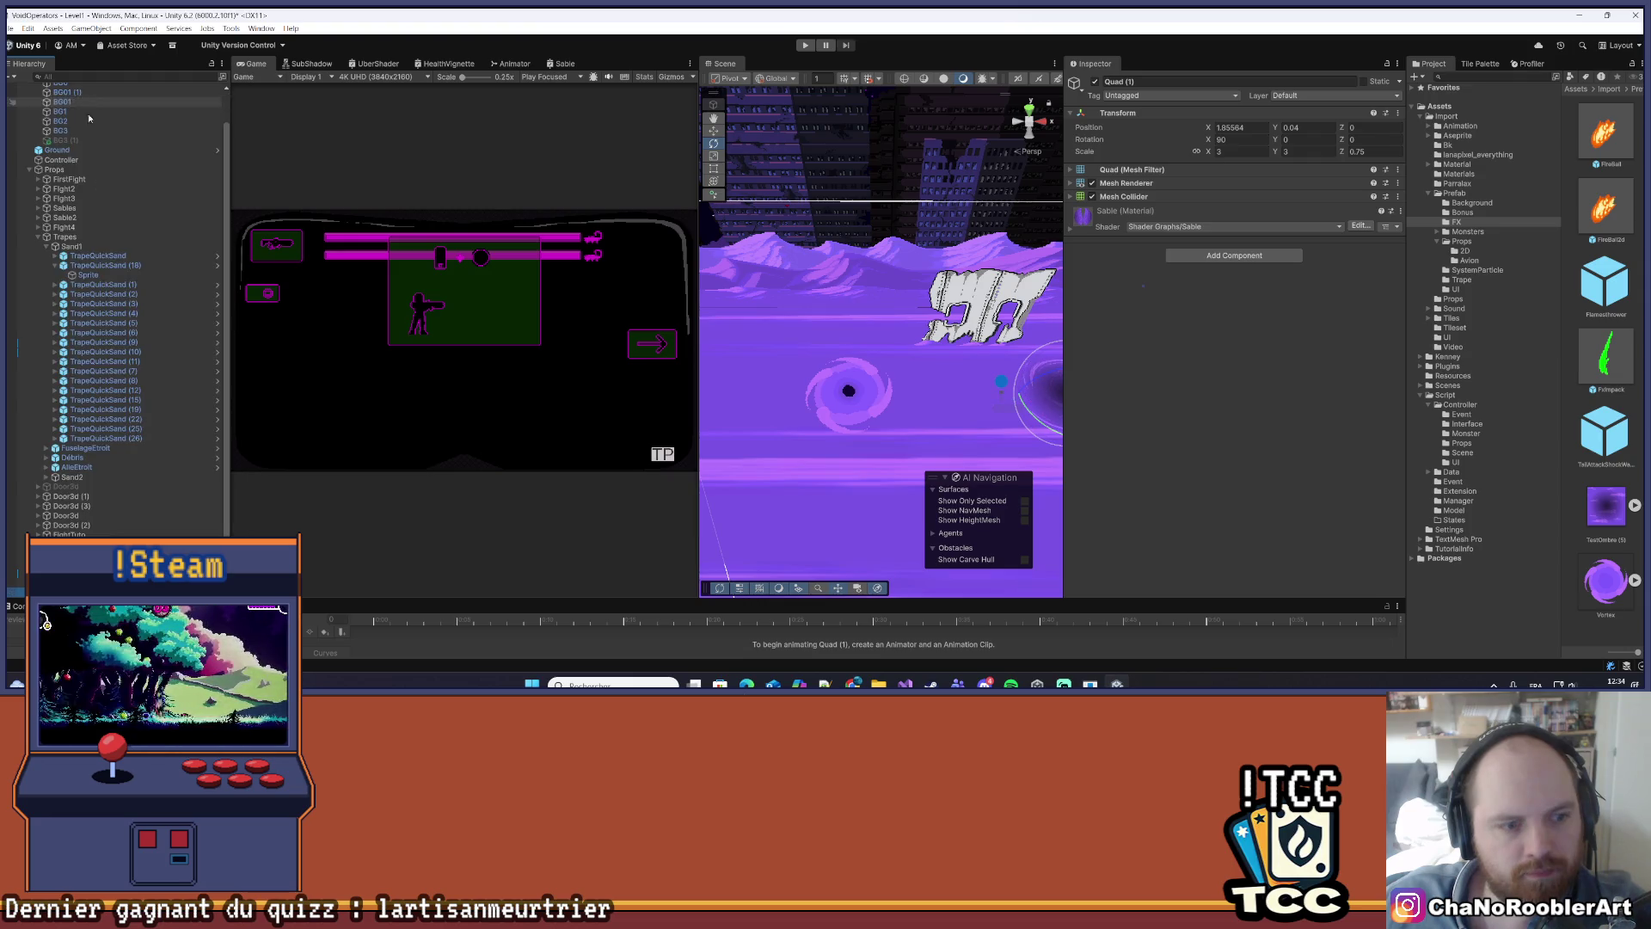
{"action": "left_click", "coordinate": [83, 265]}
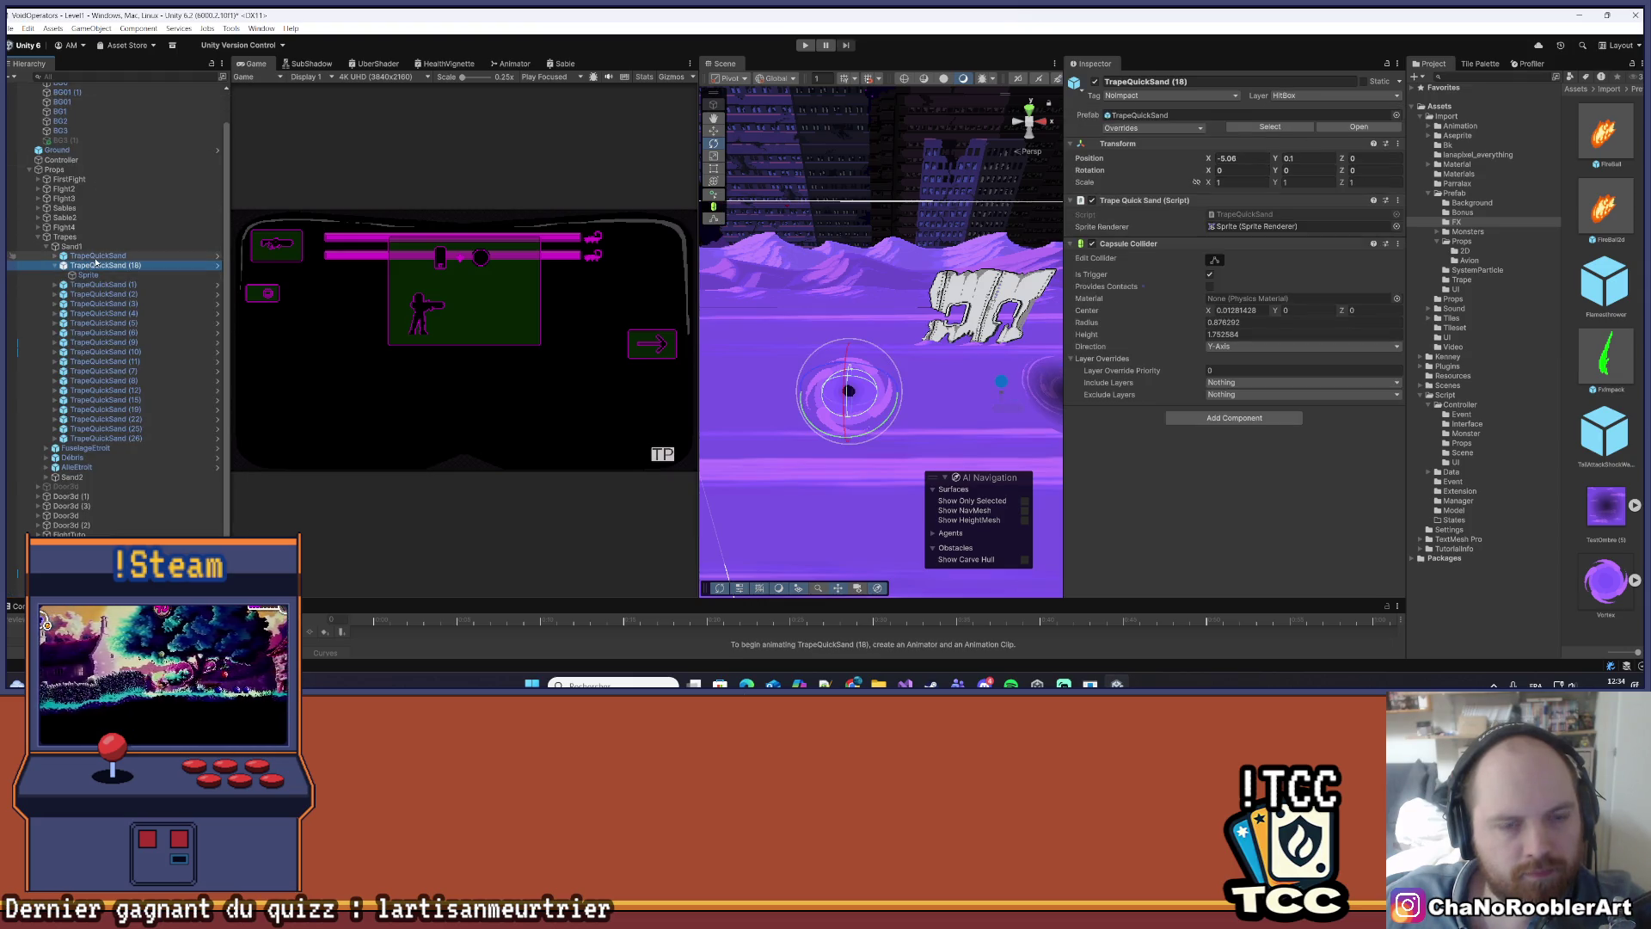
{"action": "right_click", "coordinate": [94, 264]}
{"action": "right_click", "coordinate": [94, 264]}
{"action": "mouse_move", "coordinate": [131, 330]}
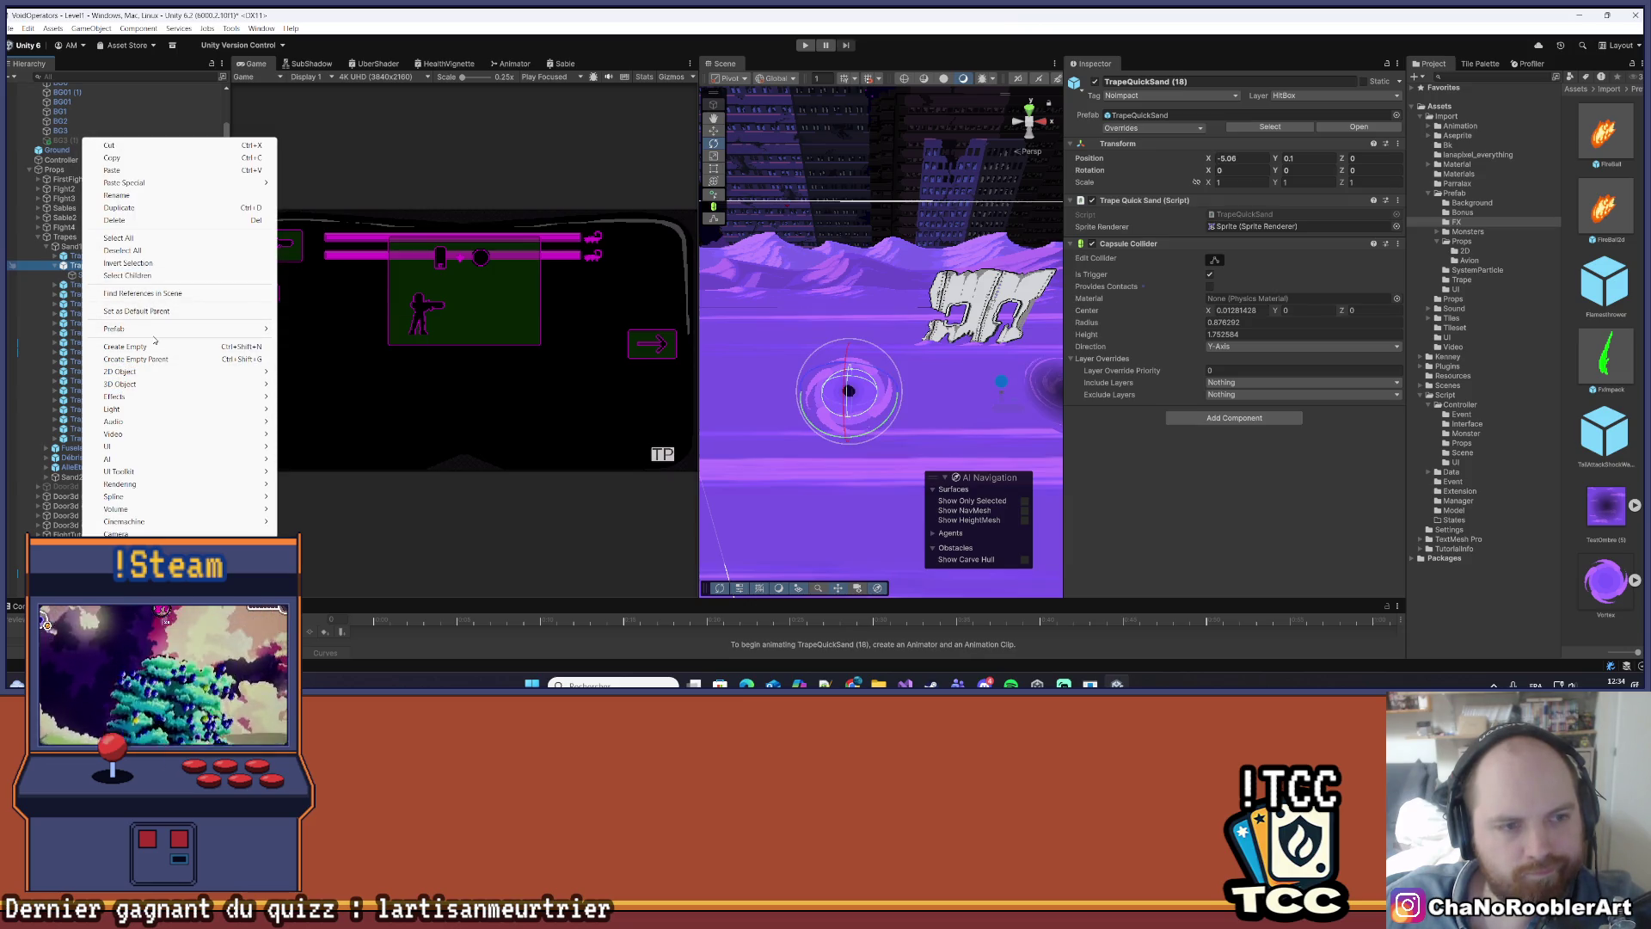
{"action": "mouse_move", "coordinate": [258, 328]}
{"action": "left_click", "coordinate": [336, 330]}
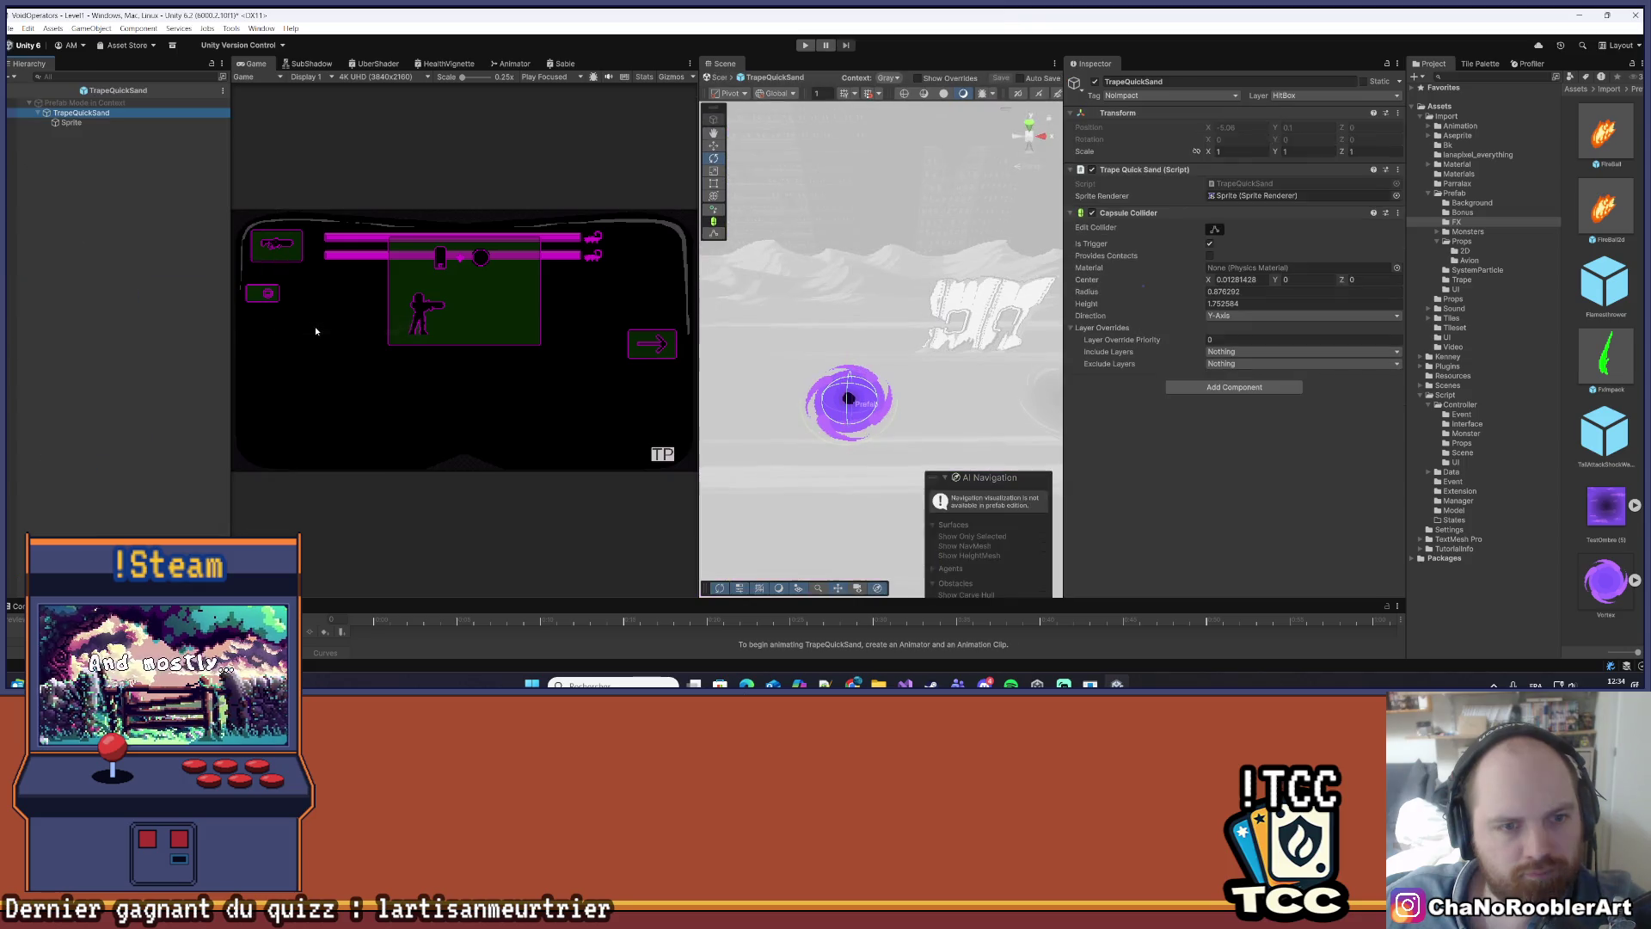
- Try Paste as Child in the prefab, exit prefab mode, and nest Quad (1) under TrapeQuickSand (18)
{"action": "right_click", "coordinate": [95, 117]}
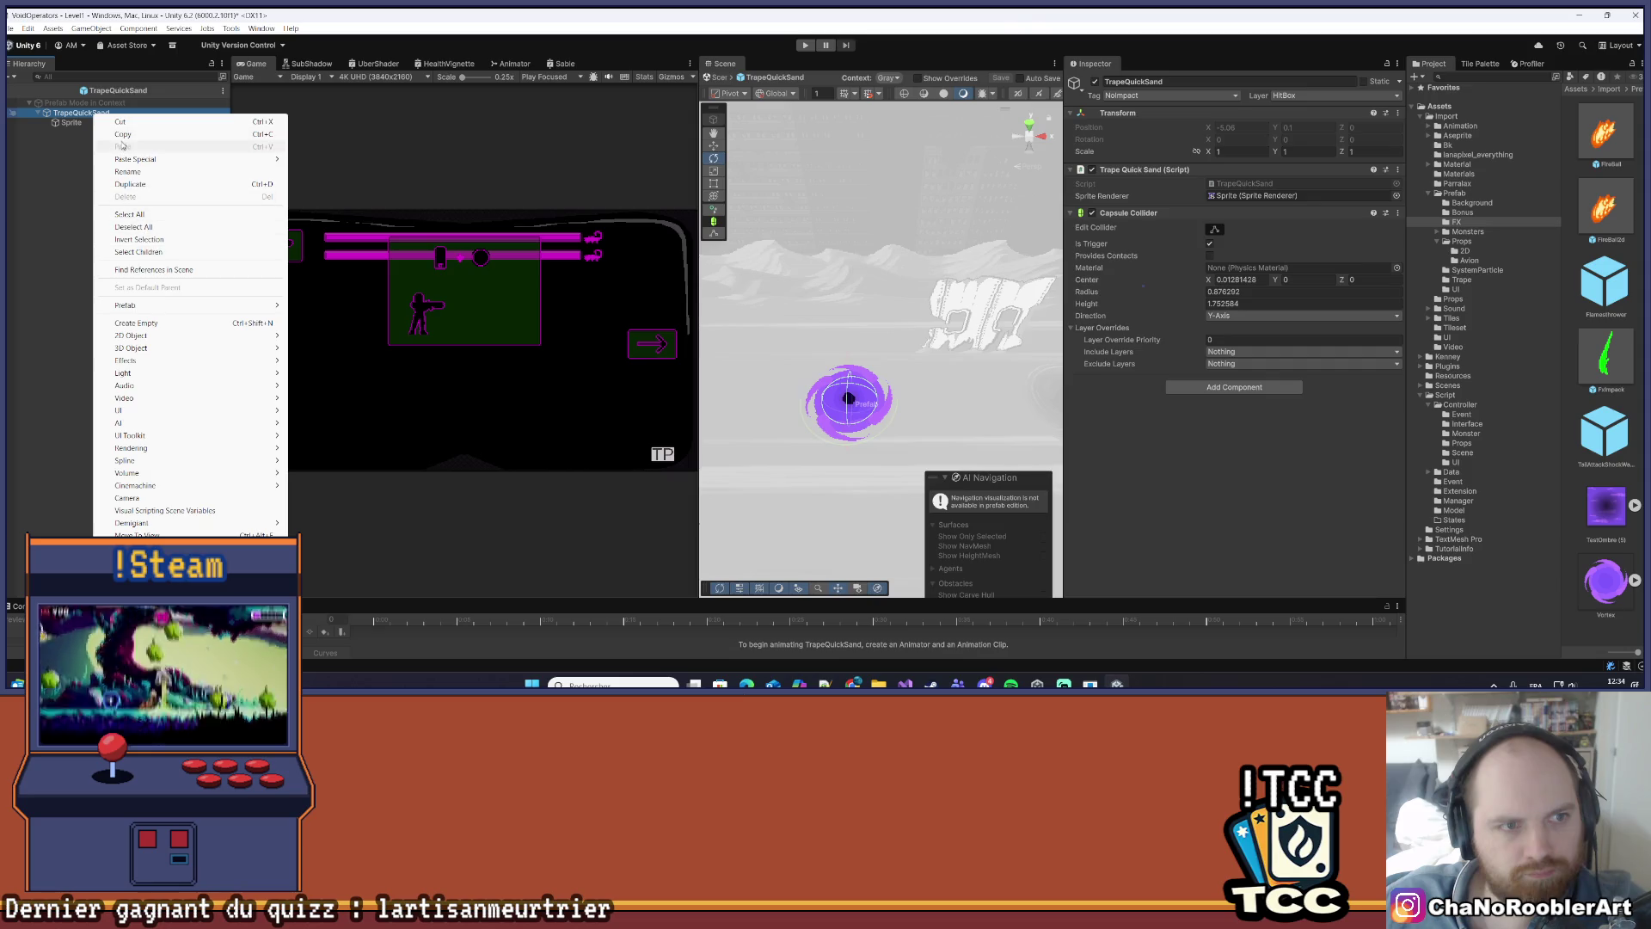
{"action": "mouse_move", "coordinate": [138, 160]}
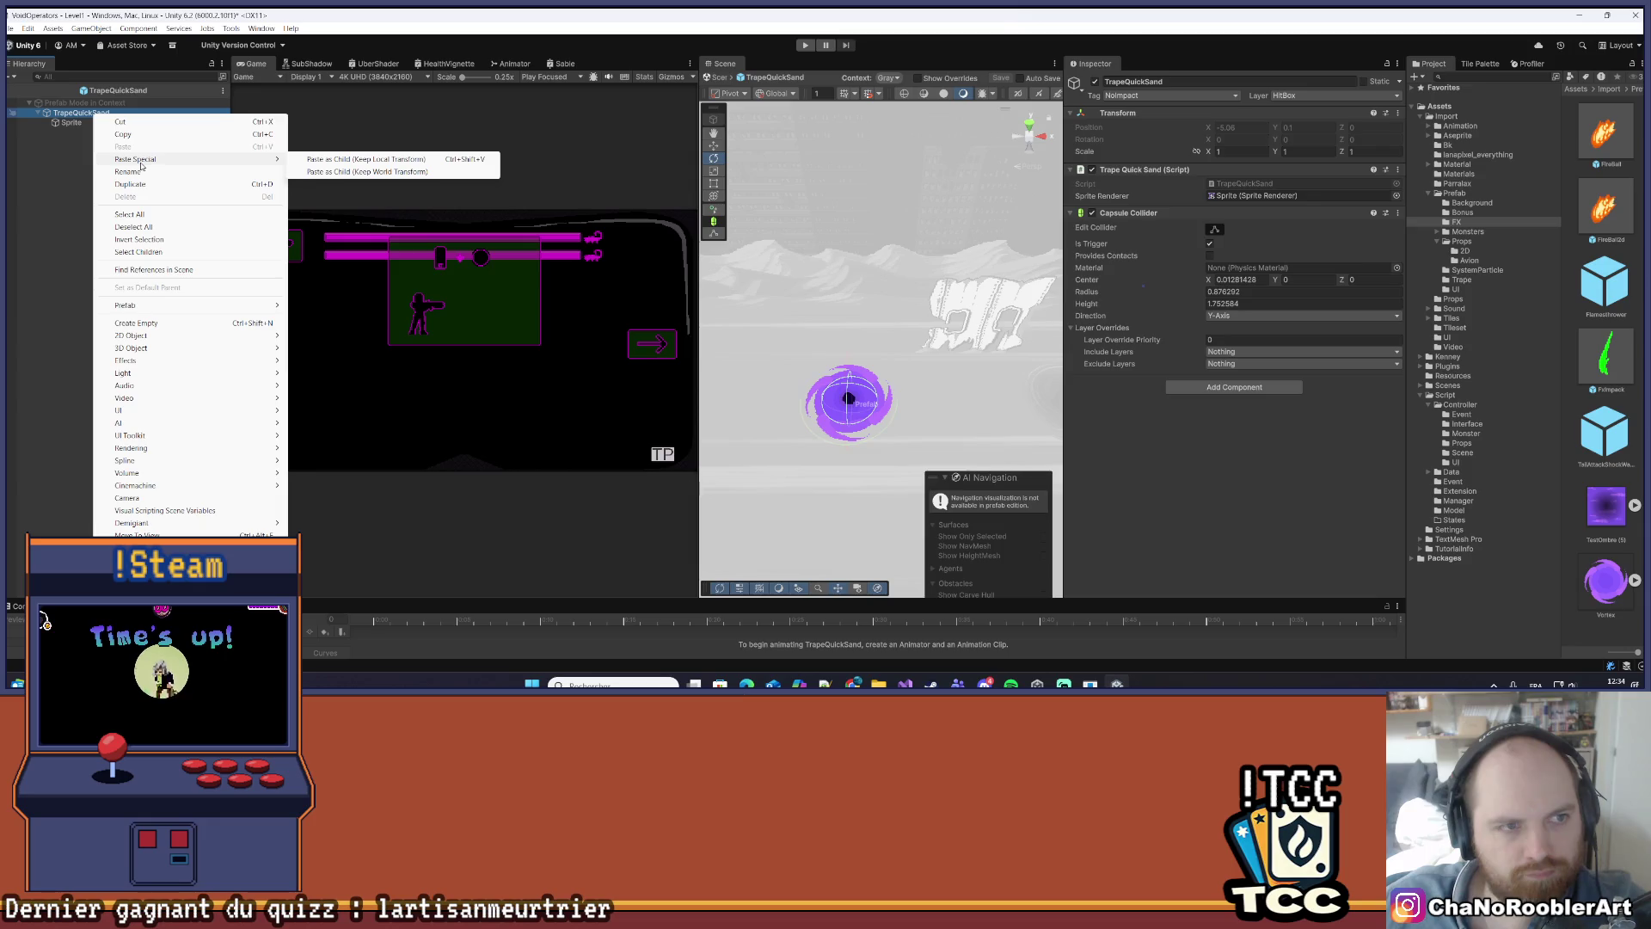
{"action": "left_click", "coordinate": [301, 170]}
{"action": "left_click", "coordinate": [127, 173]}
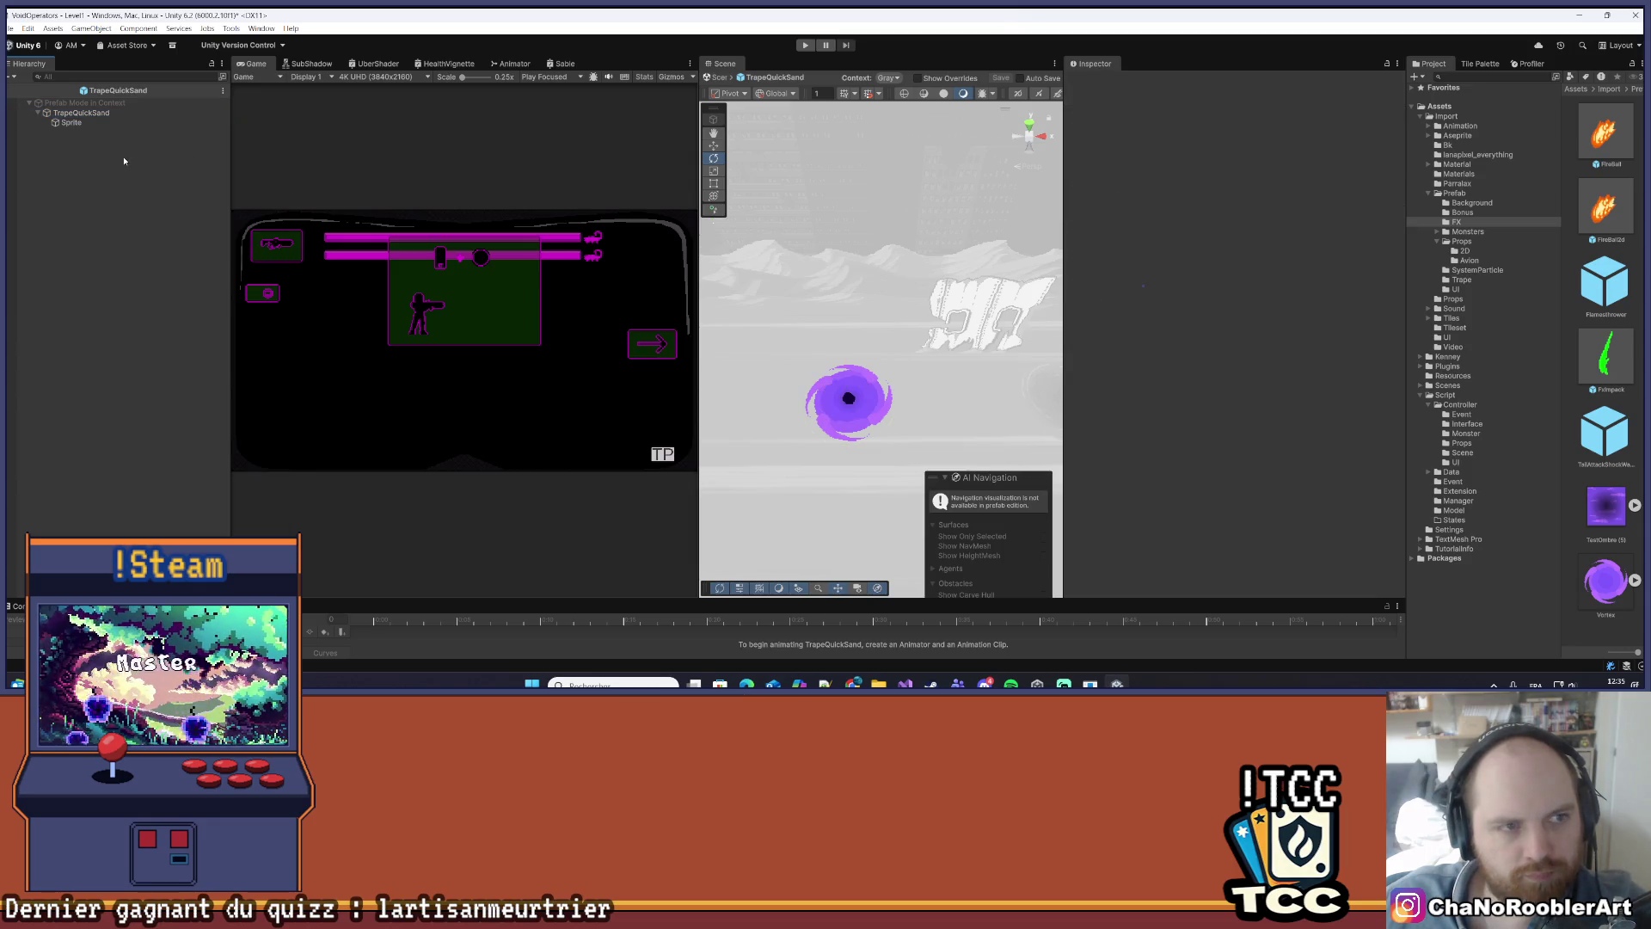
{"action": "left_click", "coordinate": [53, 113]}
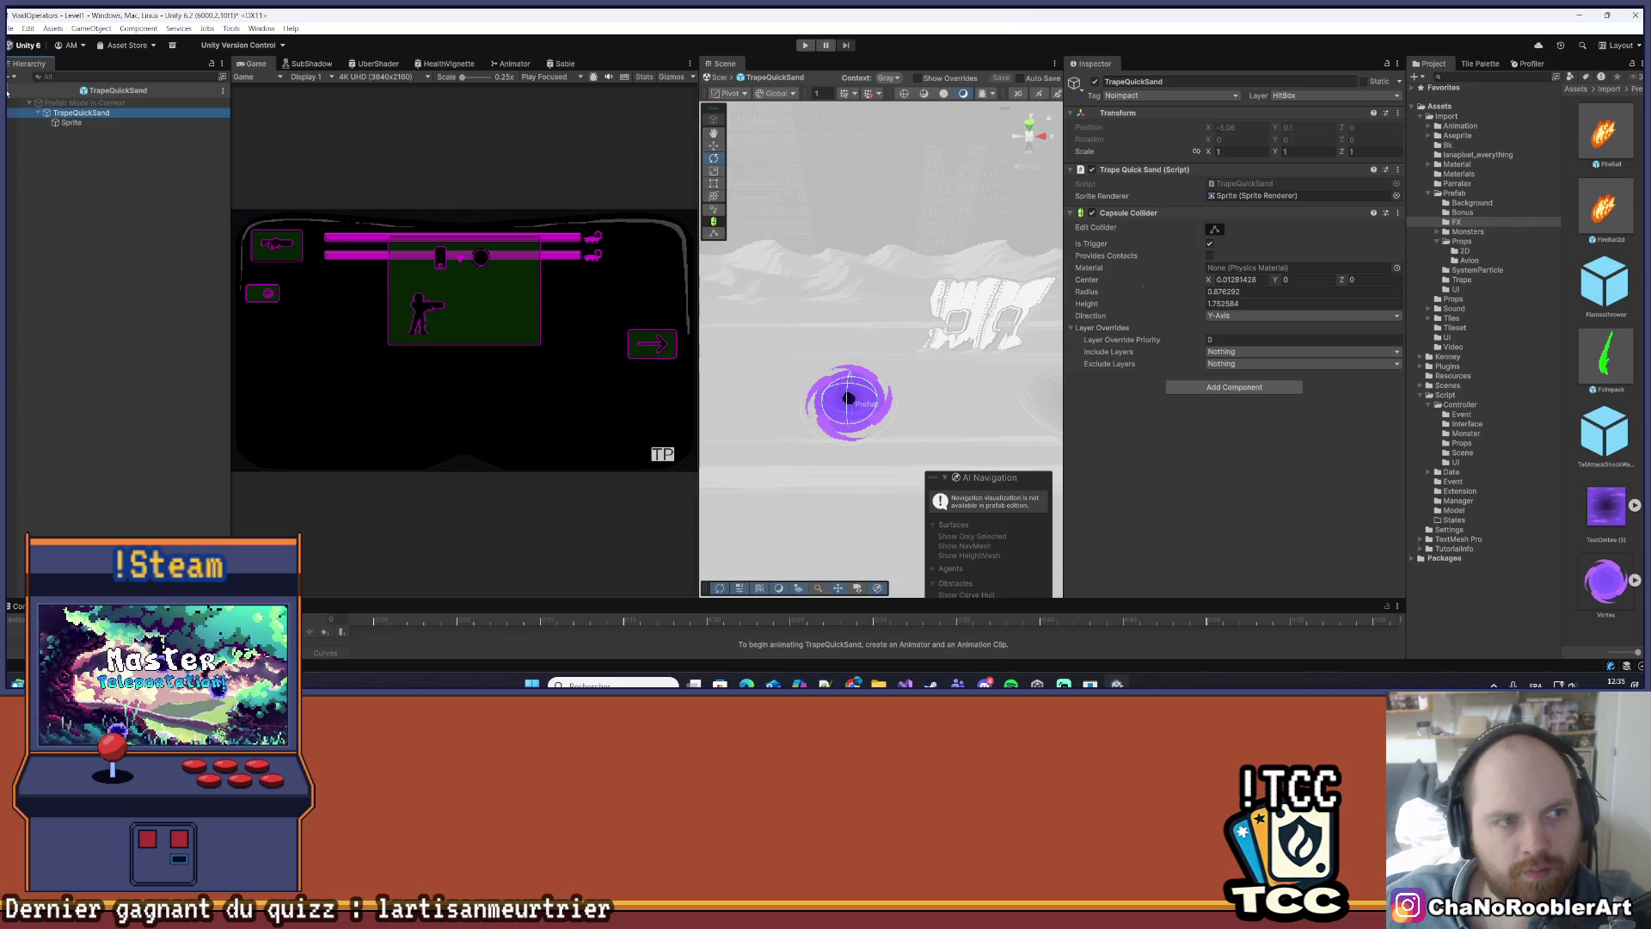
{"action": "left_click", "coordinate": [7, 92]}
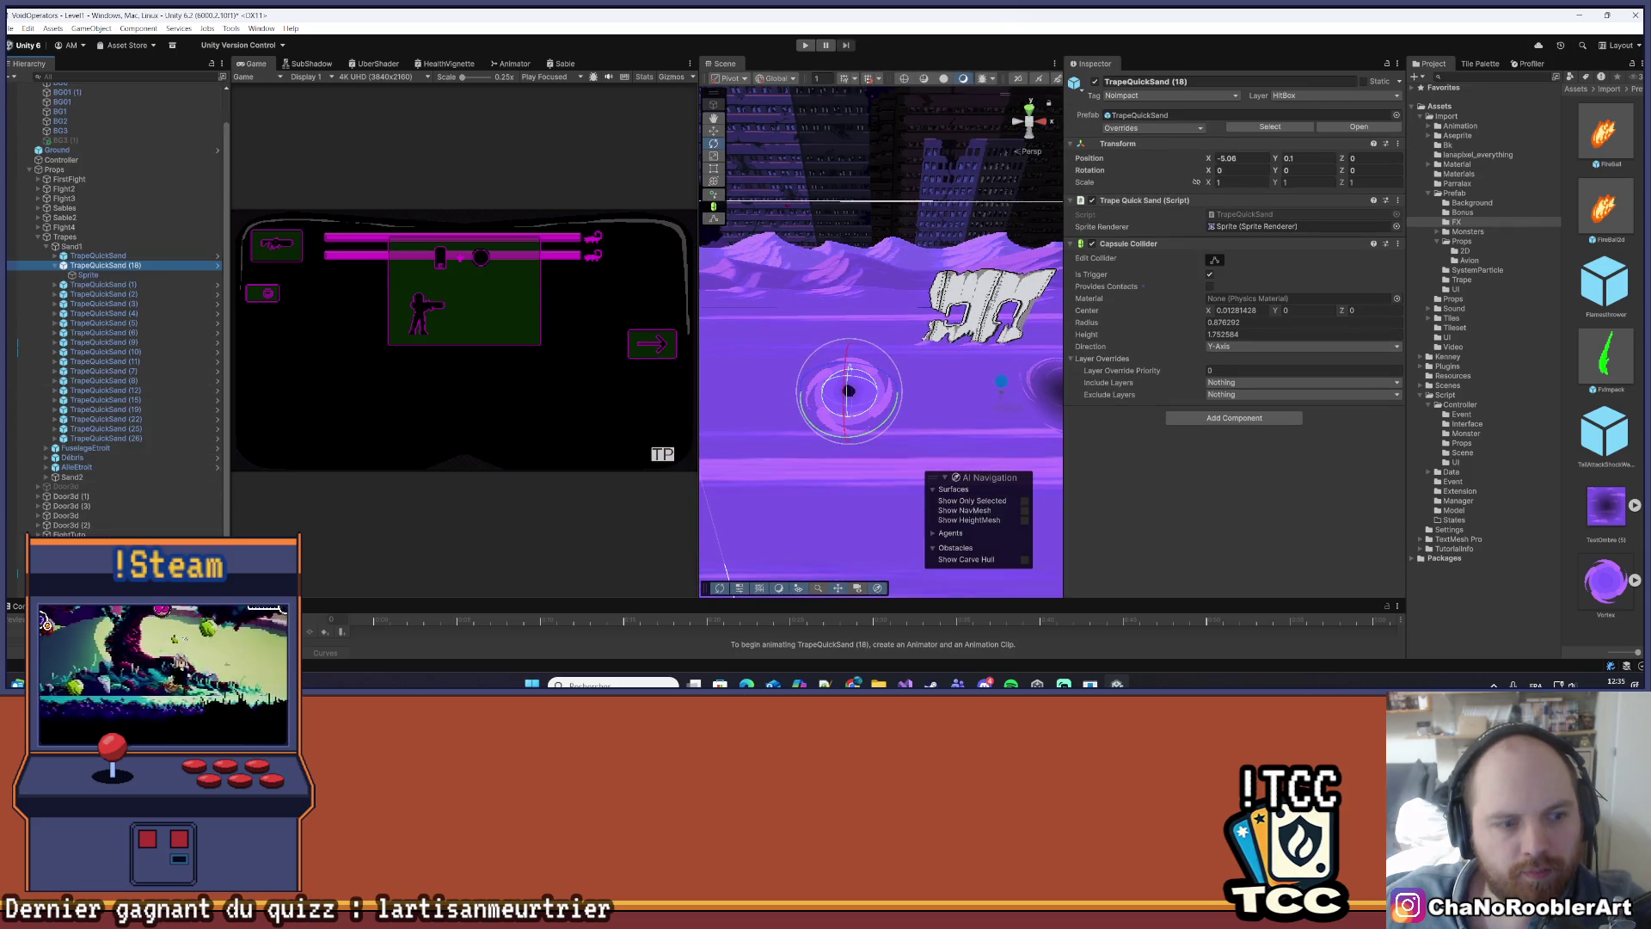
{"action": "left_click_drag", "start_coordinate": [113, 273], "coordinate": [111, 272]}
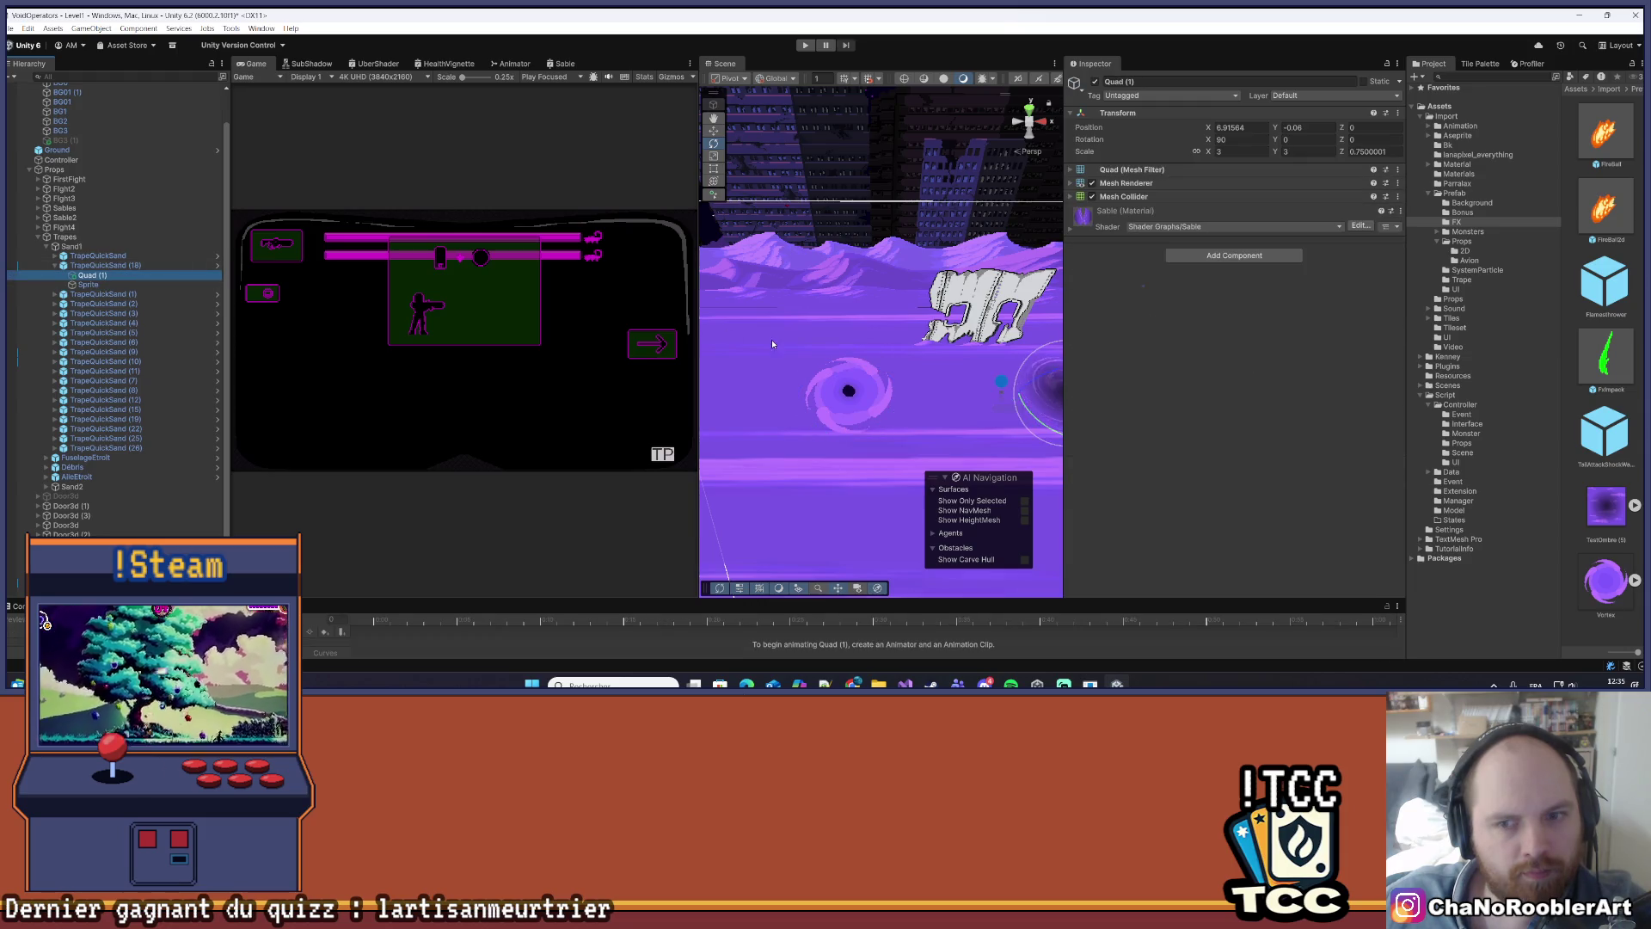
- Center Quad (1) on the trap by setting its X and Y positions to 0
{"action": "key", "text": "f"}
{"action": "key", "text": "e"}
{"action": "left_click", "coordinate": [1254, 126]}
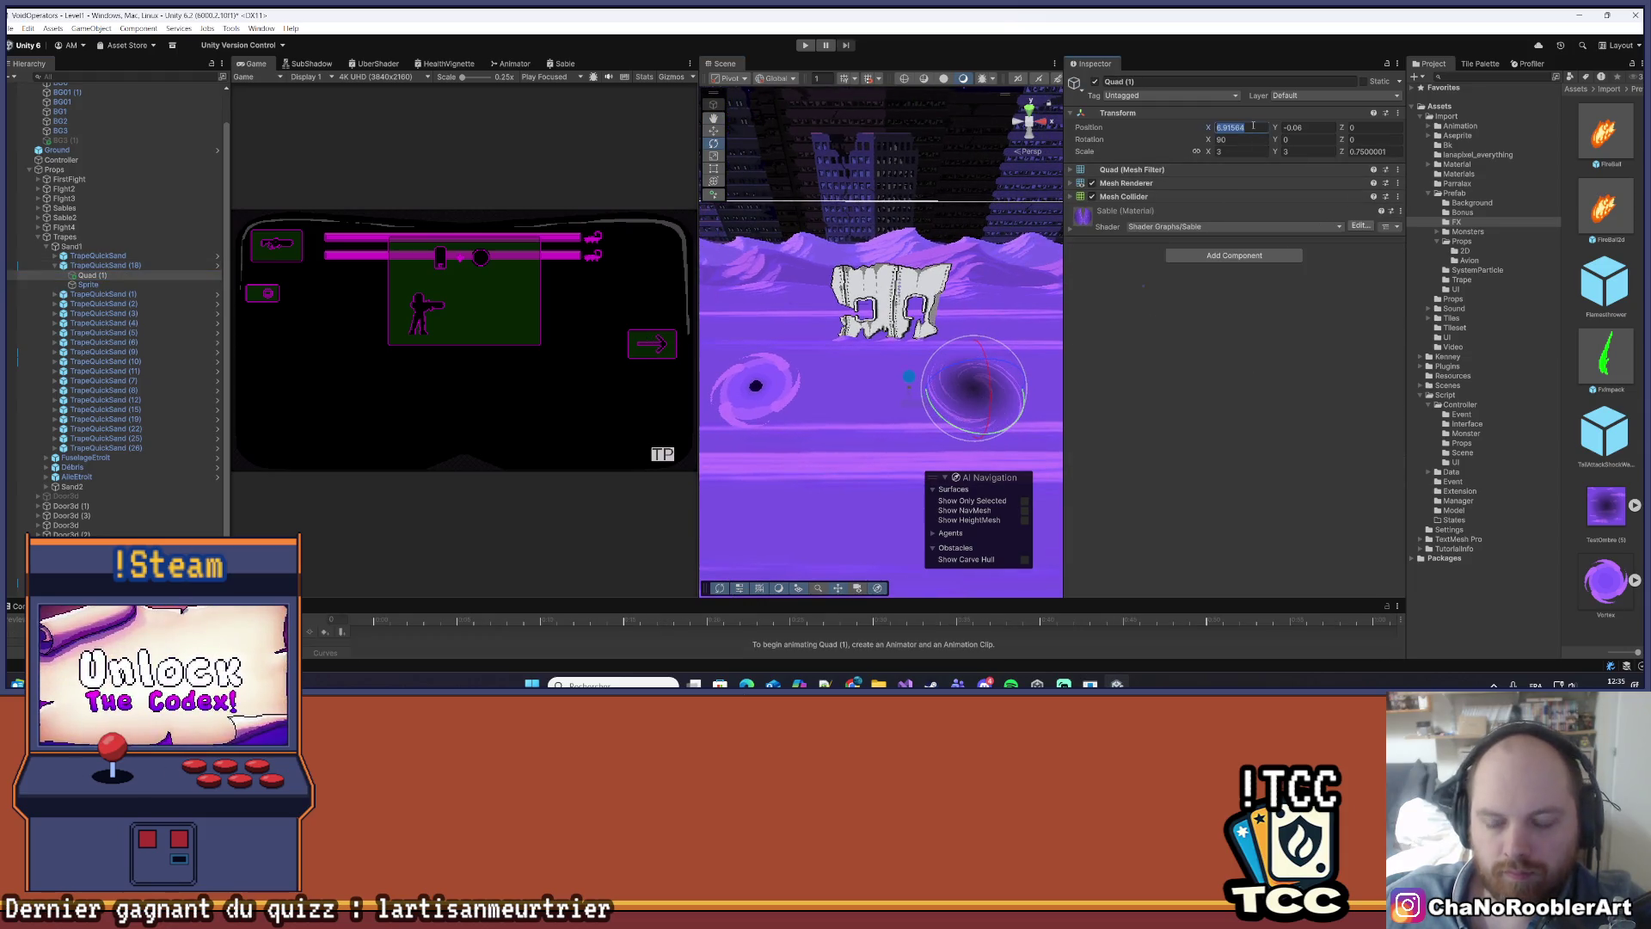
{"action": "type", "text": "0"}
{"action": "key", "text": "Tab"}
{"action": "type", "text": "0"}
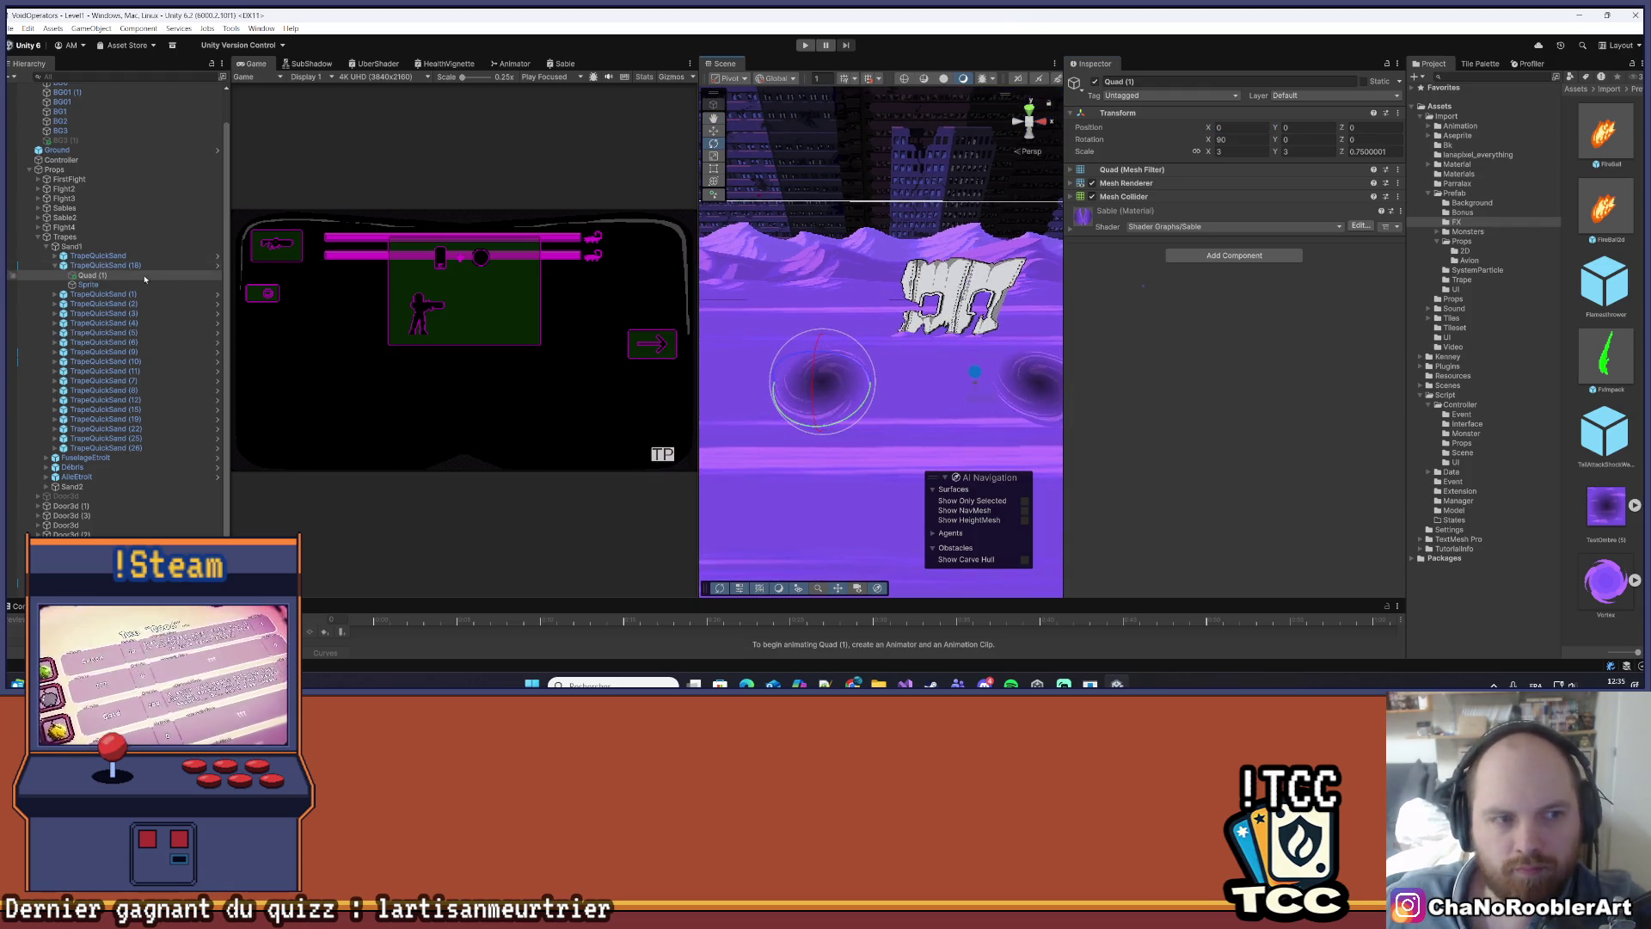
- Apply the added Quad (1) to the TrapeQuickSand prefab and check the traps across the level
{"action": "left_click", "coordinate": [108, 284]}
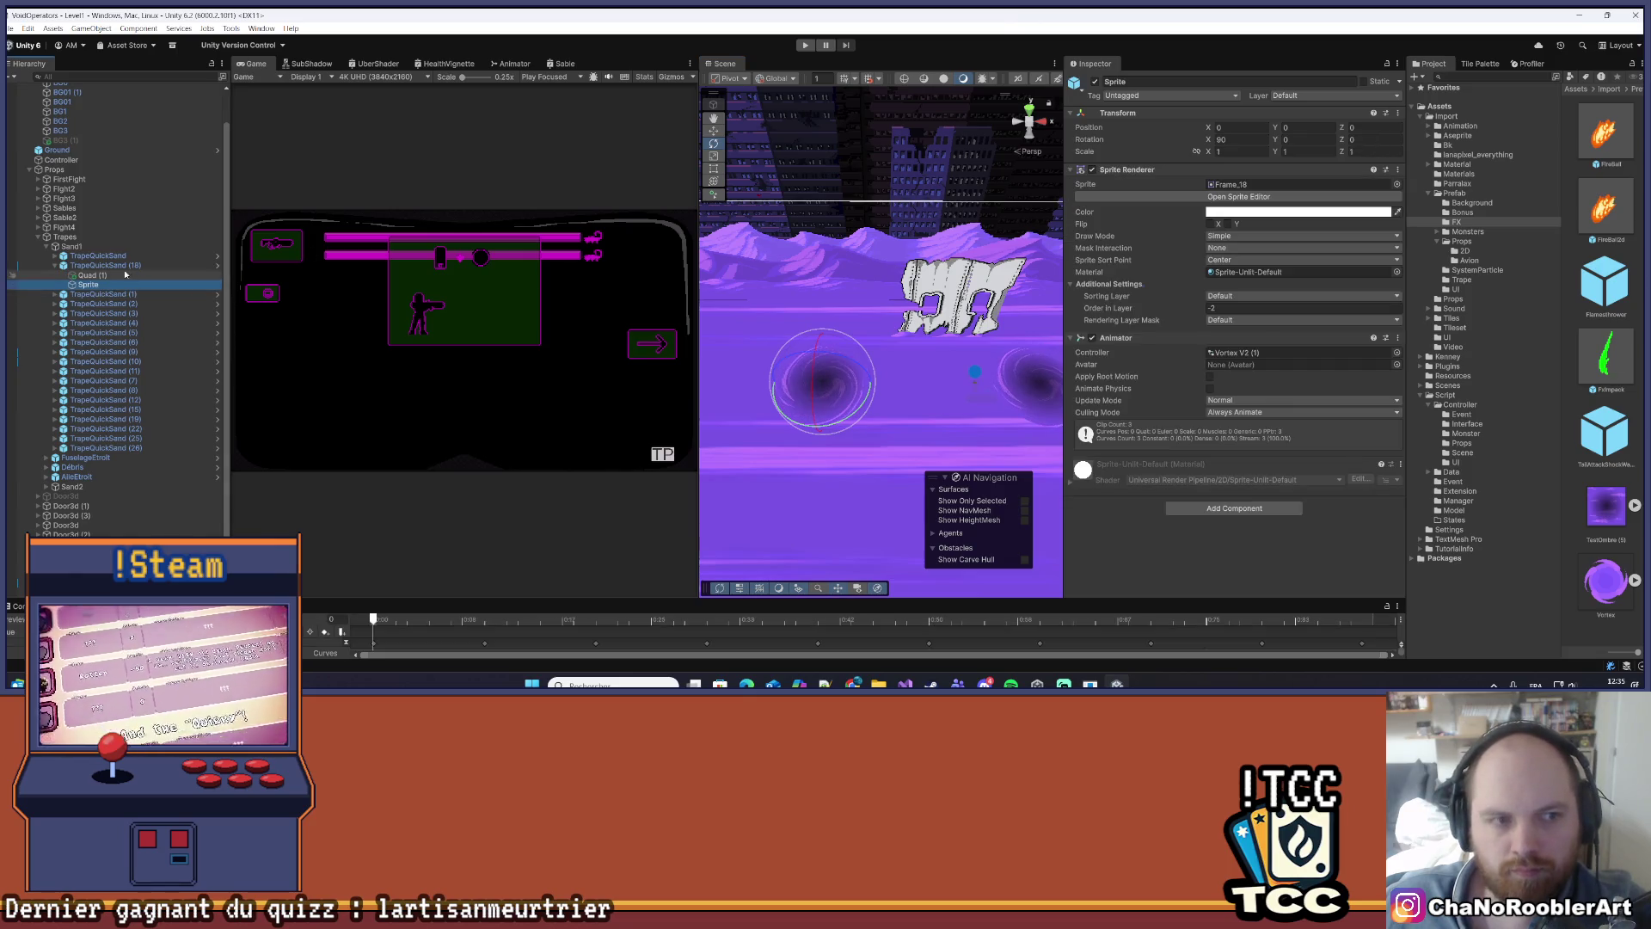
{"action": "left_click", "coordinate": [118, 266]}
{"action": "right_click", "coordinate": [118, 269]}
{"action": "right_click", "coordinate": [80, 276]}
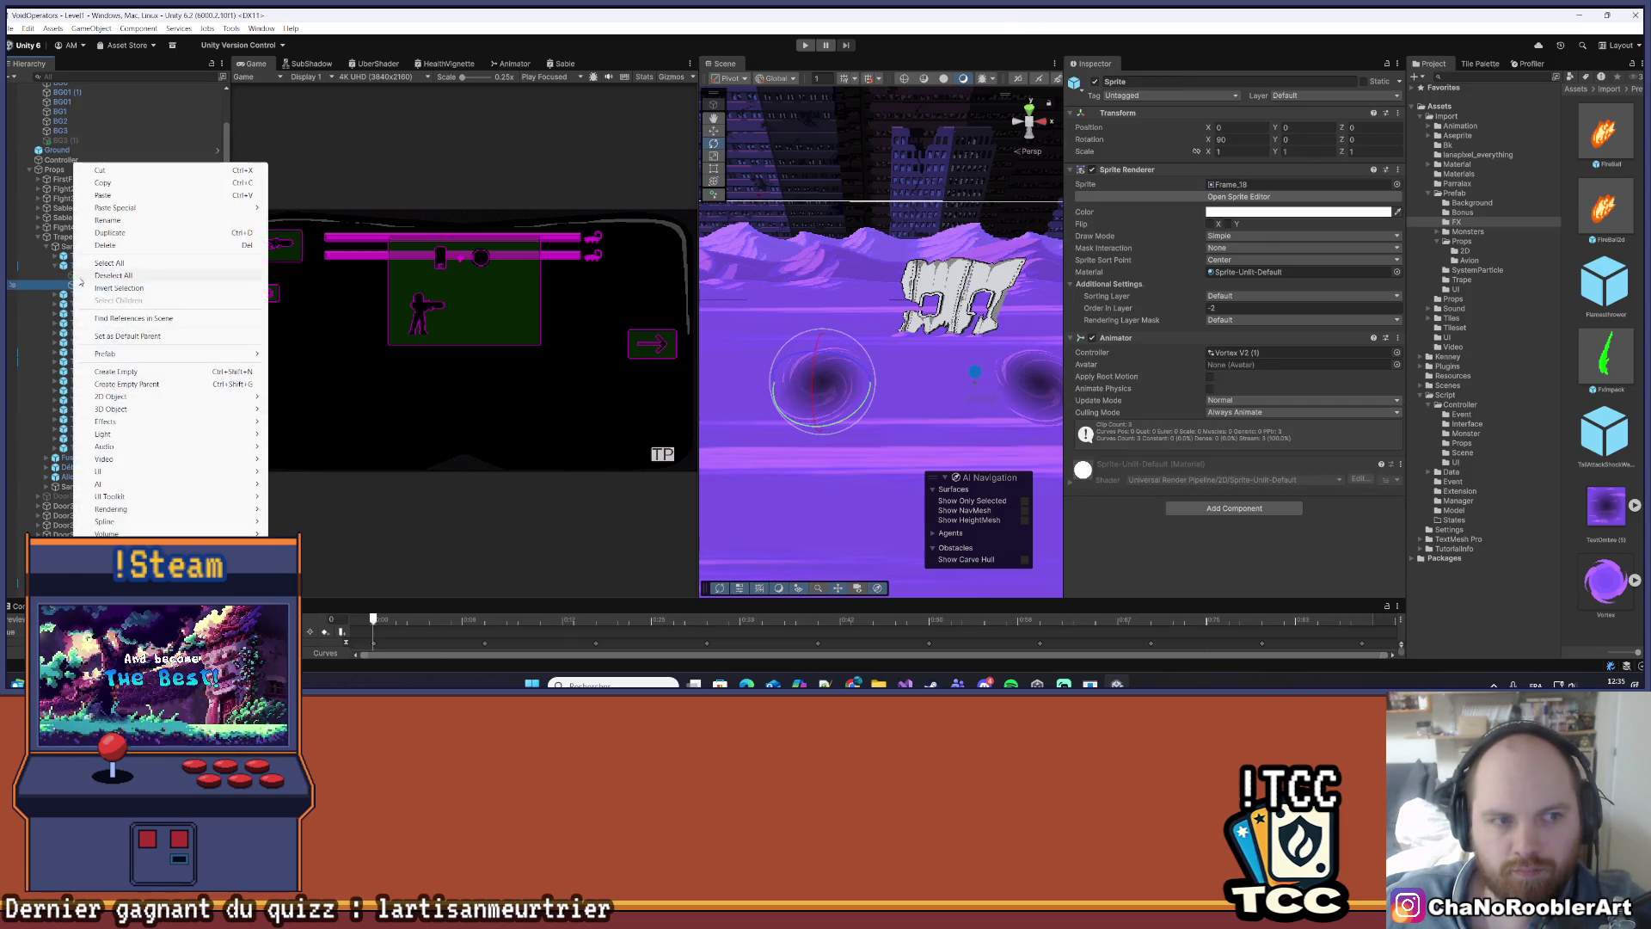
{"action": "right_click", "coordinate": [80, 276]}
{"action": "mouse_move", "coordinate": [266, 354]}
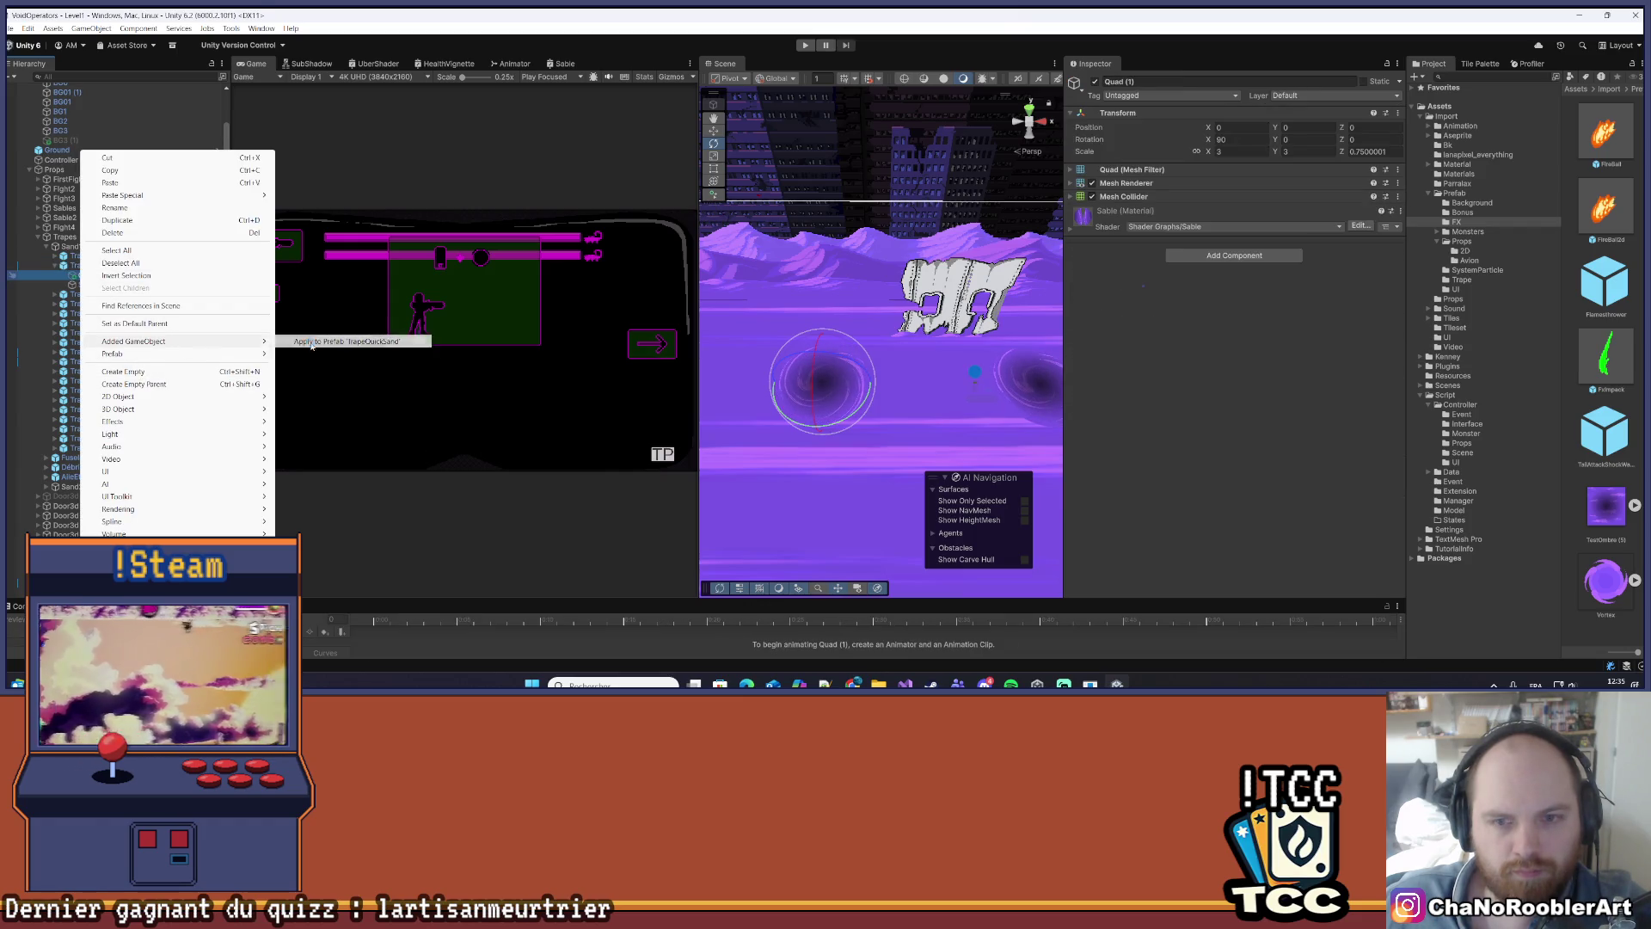
{"action": "left_click", "coordinate": [311, 347]}
{"action": "scroll", "coordinate": [860, 344], "scroll_direction": "down", "scroll_amount": 10}
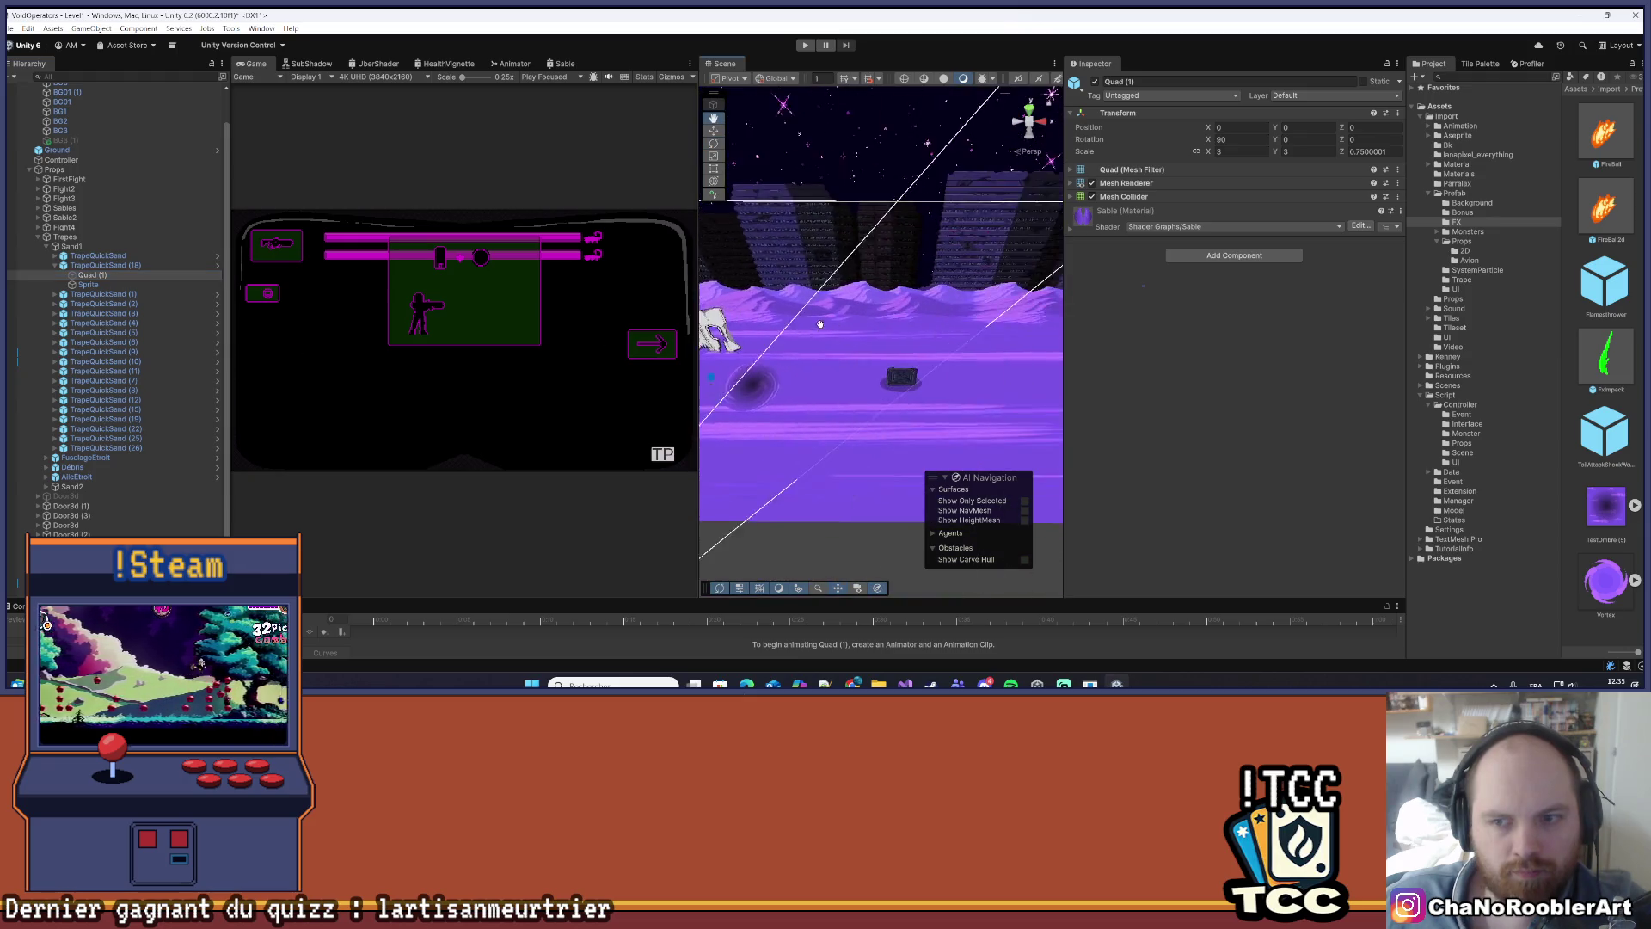
{"action": "scroll", "coordinate": [948, 335], "scroll_direction": "down", "scroll_amount": 10}
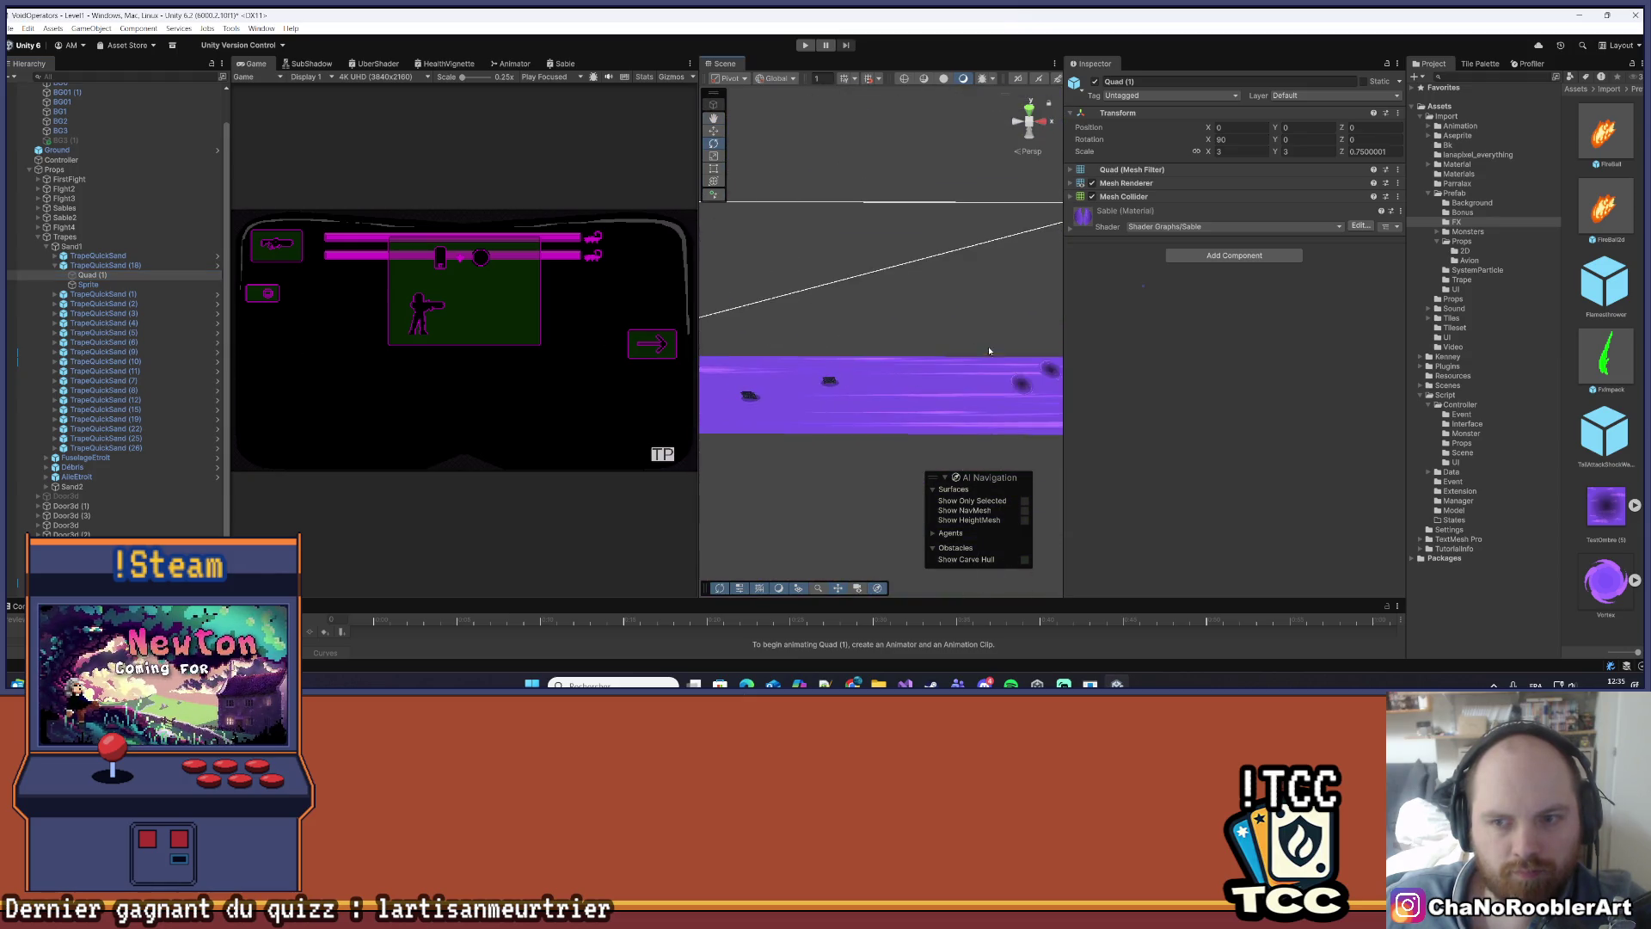
{"action": "scroll", "coordinate": [891, 404], "scroll_direction": "up", "scroll_amount": 5}
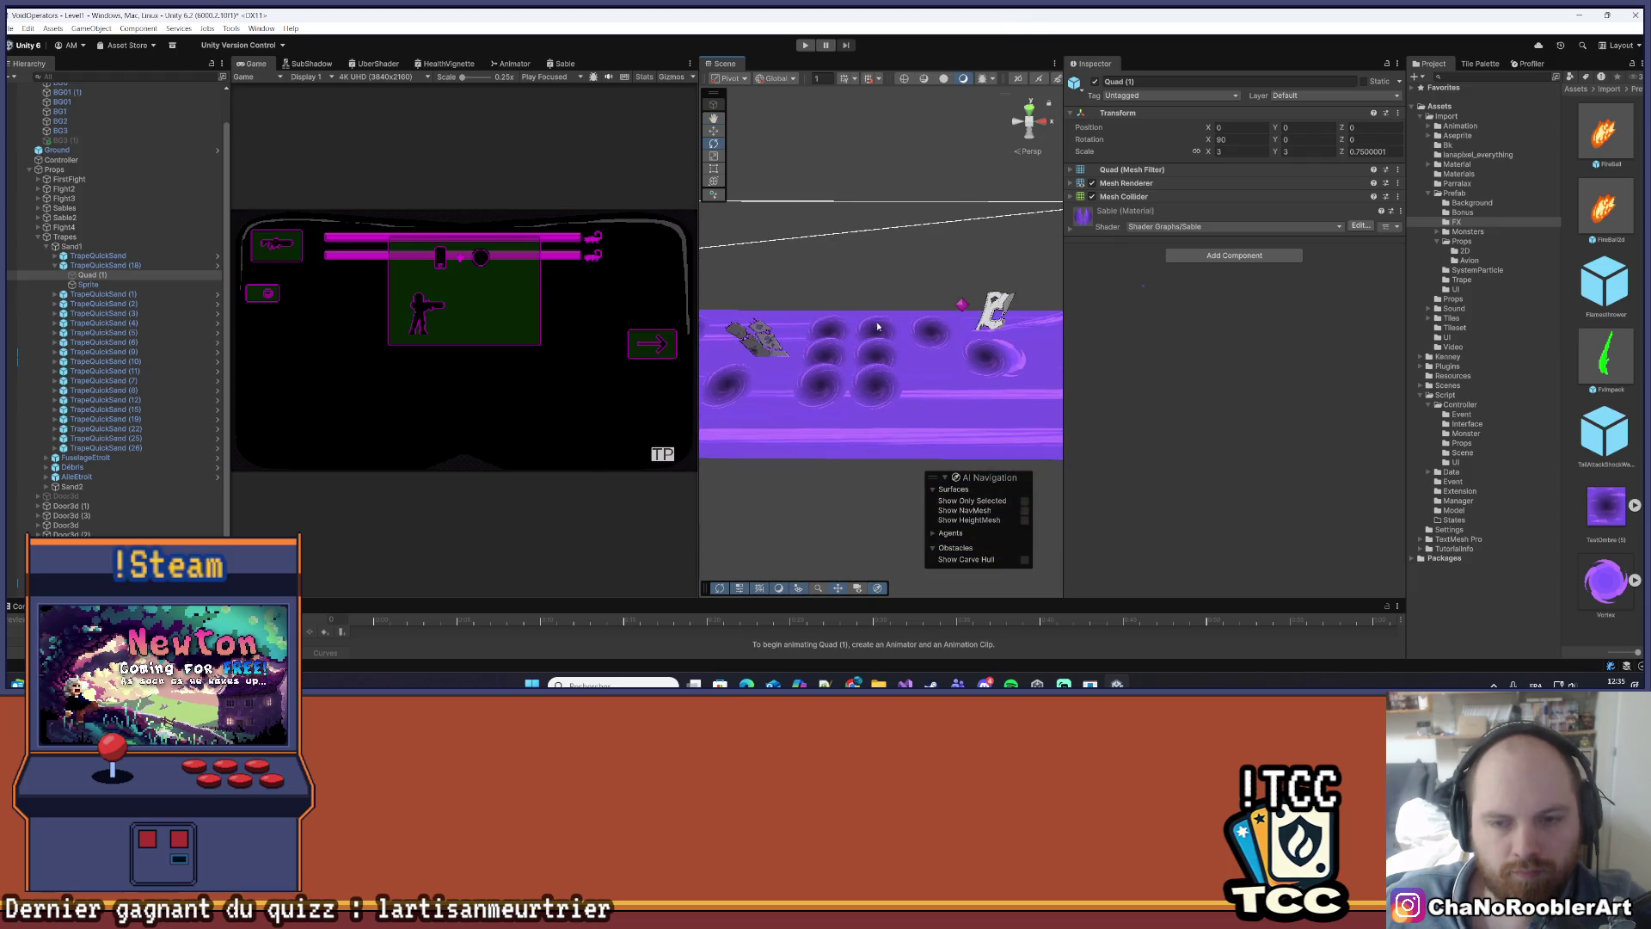
{"action": "scroll", "coordinate": [824, 347], "scroll_direction": "down", "scroll_amount": 5}
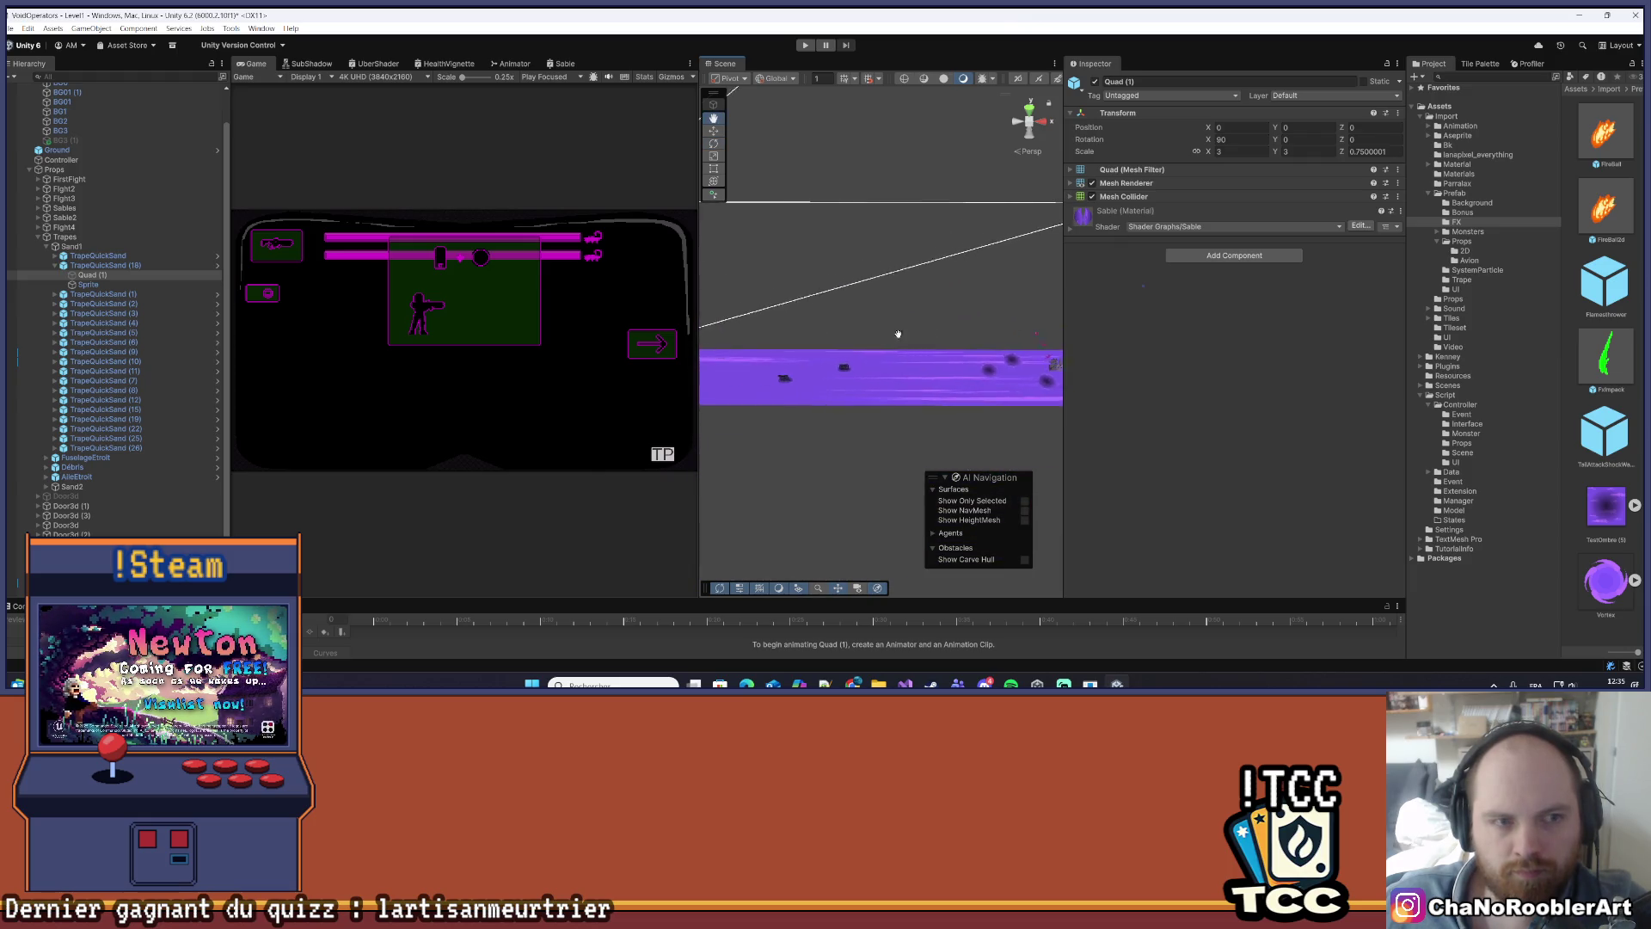
- Open the TrapeQuickSand prefab in context from the TrapeQuickSand (18) instance
{"action": "left_click", "coordinate": [105, 266]}
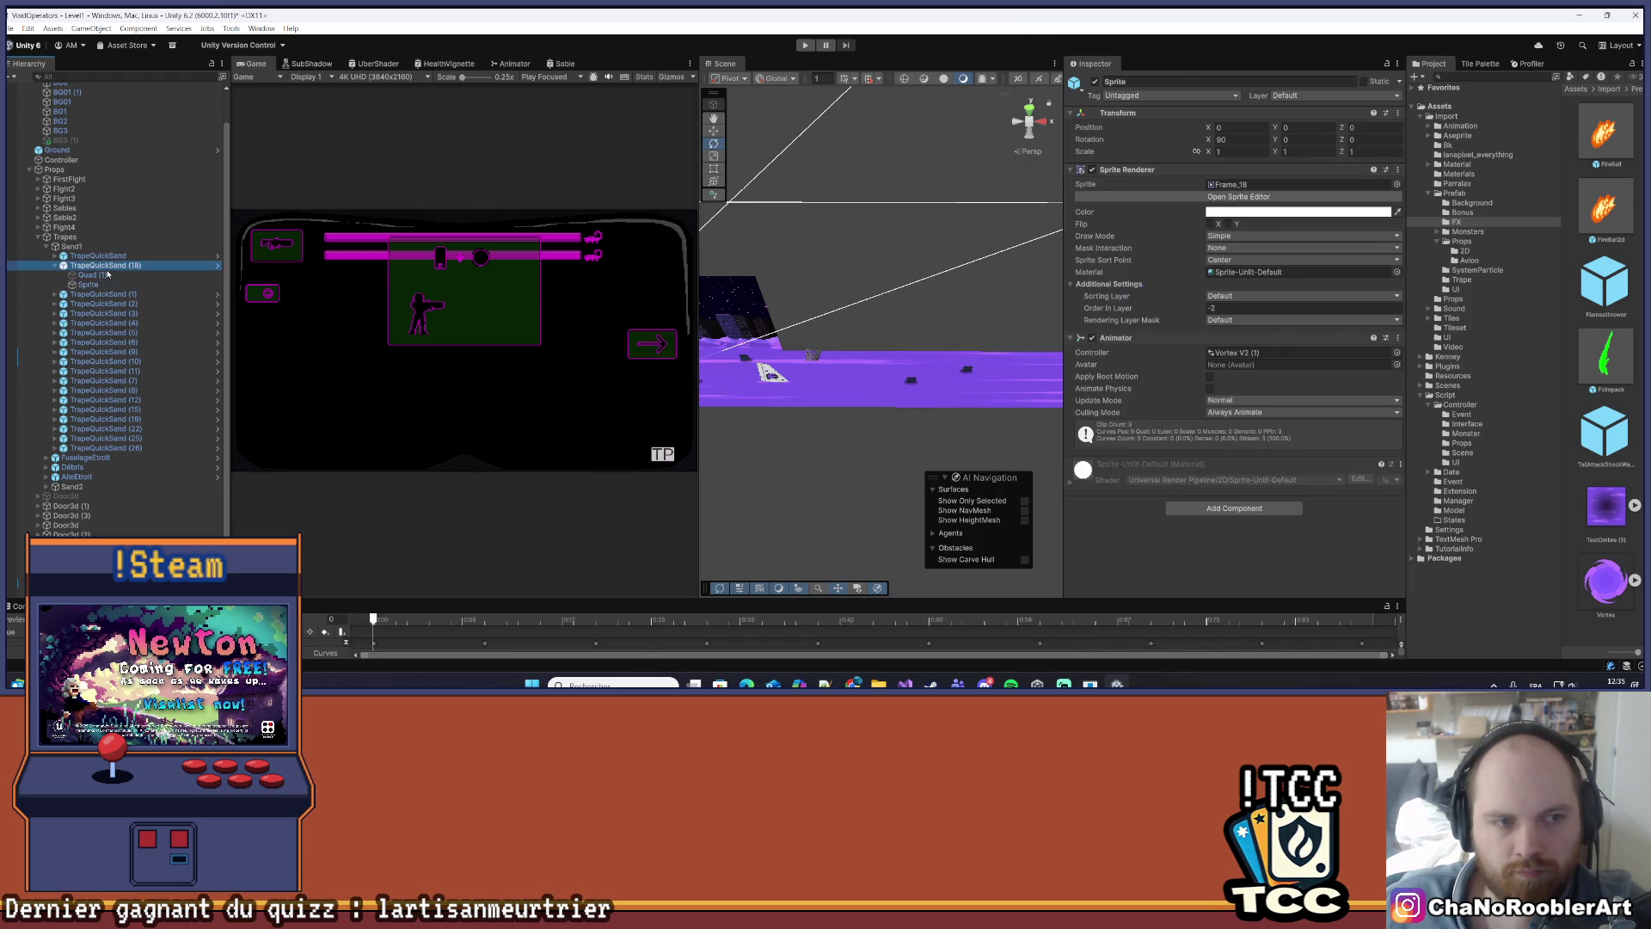
{"action": "right_click", "coordinate": [105, 266]}
{"action": "mouse_move", "coordinate": [172, 329]}
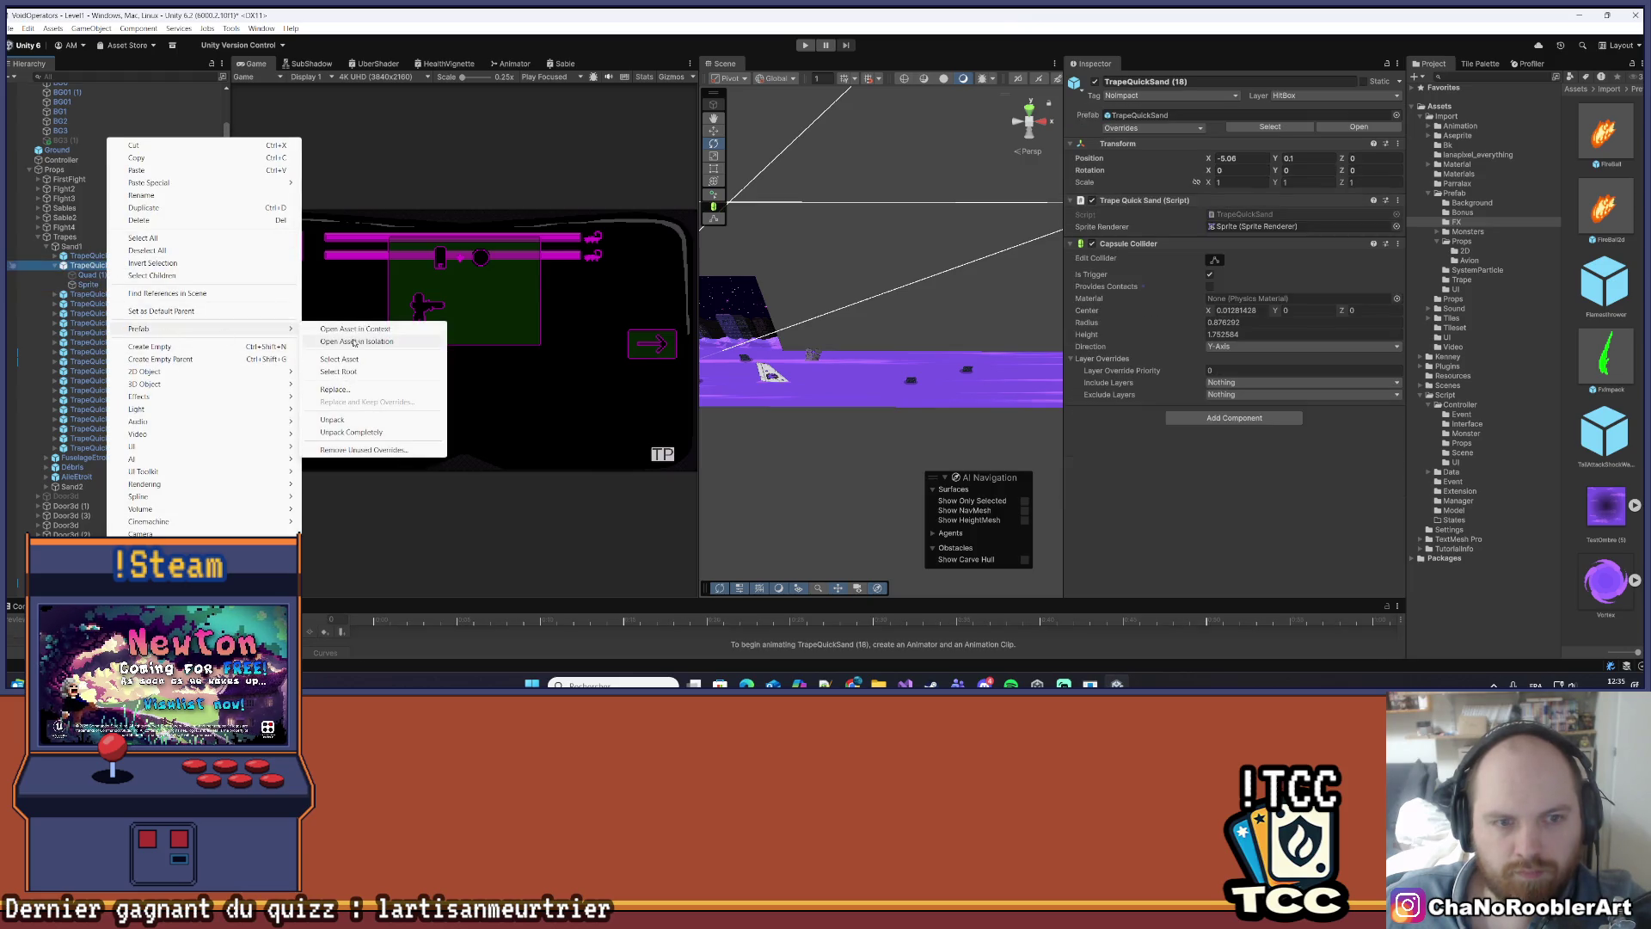
{"action": "left_click", "coordinate": [362, 331]}
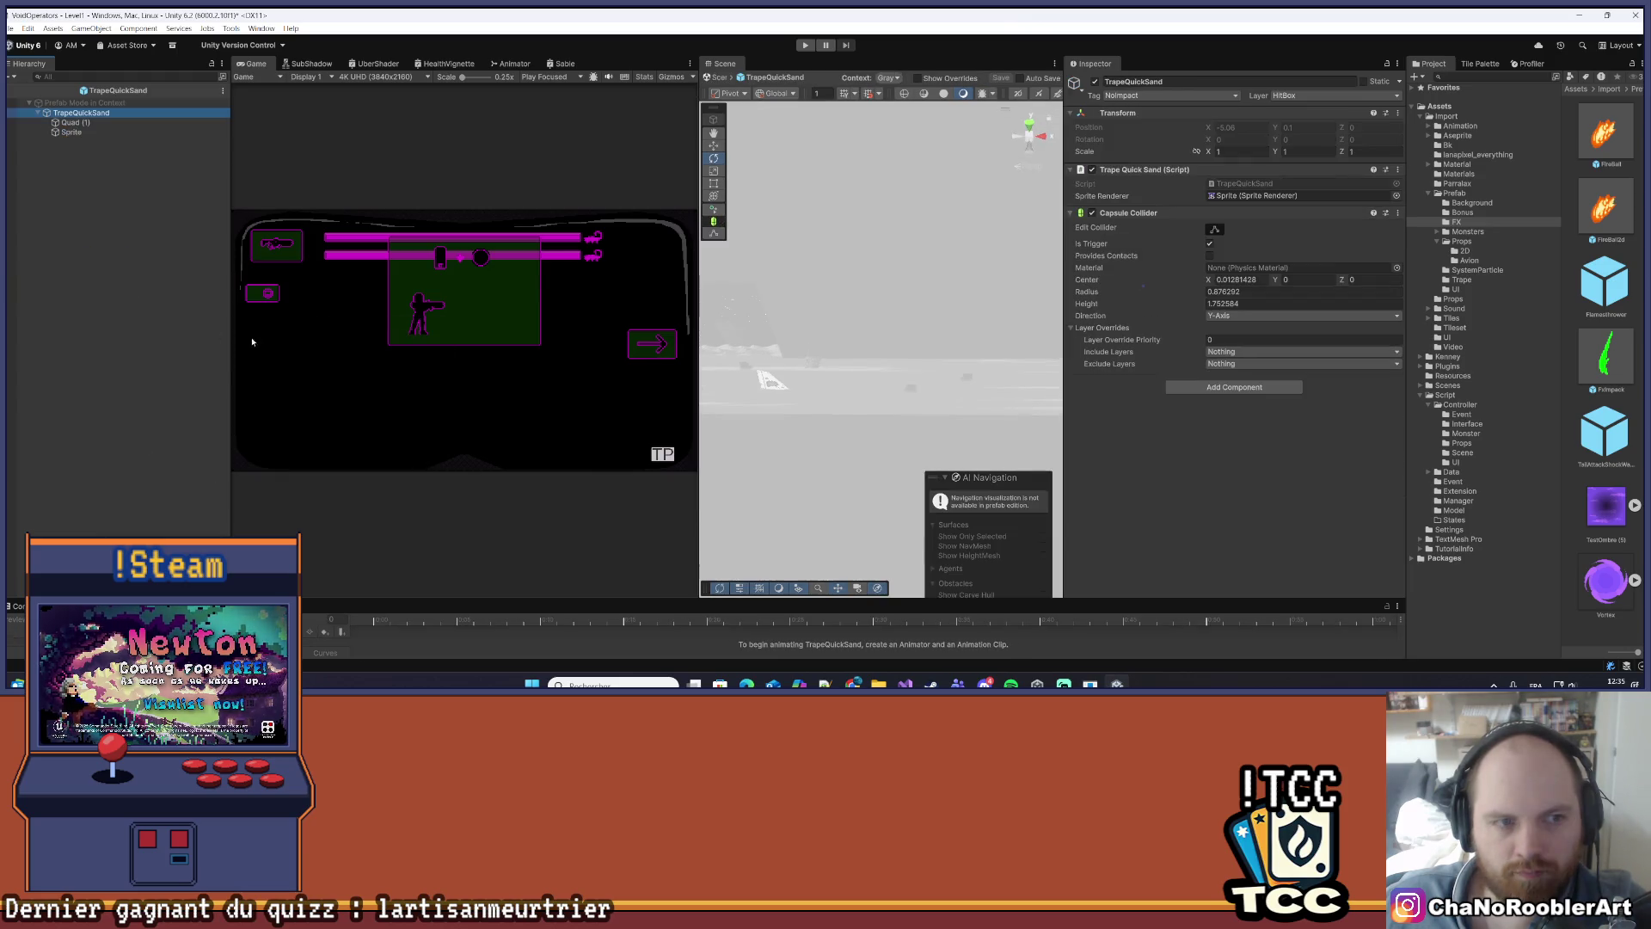
- Scale the prefab's Quad (1) vortex down to 2, 2, 0.5
{"action": "left_click", "coordinate": [79, 131]}
{"action": "double_click", "coordinate": [81, 112]}
{"action": "left_click_drag", "start_coordinate": [809, 268], "coordinate": [846, 275]}
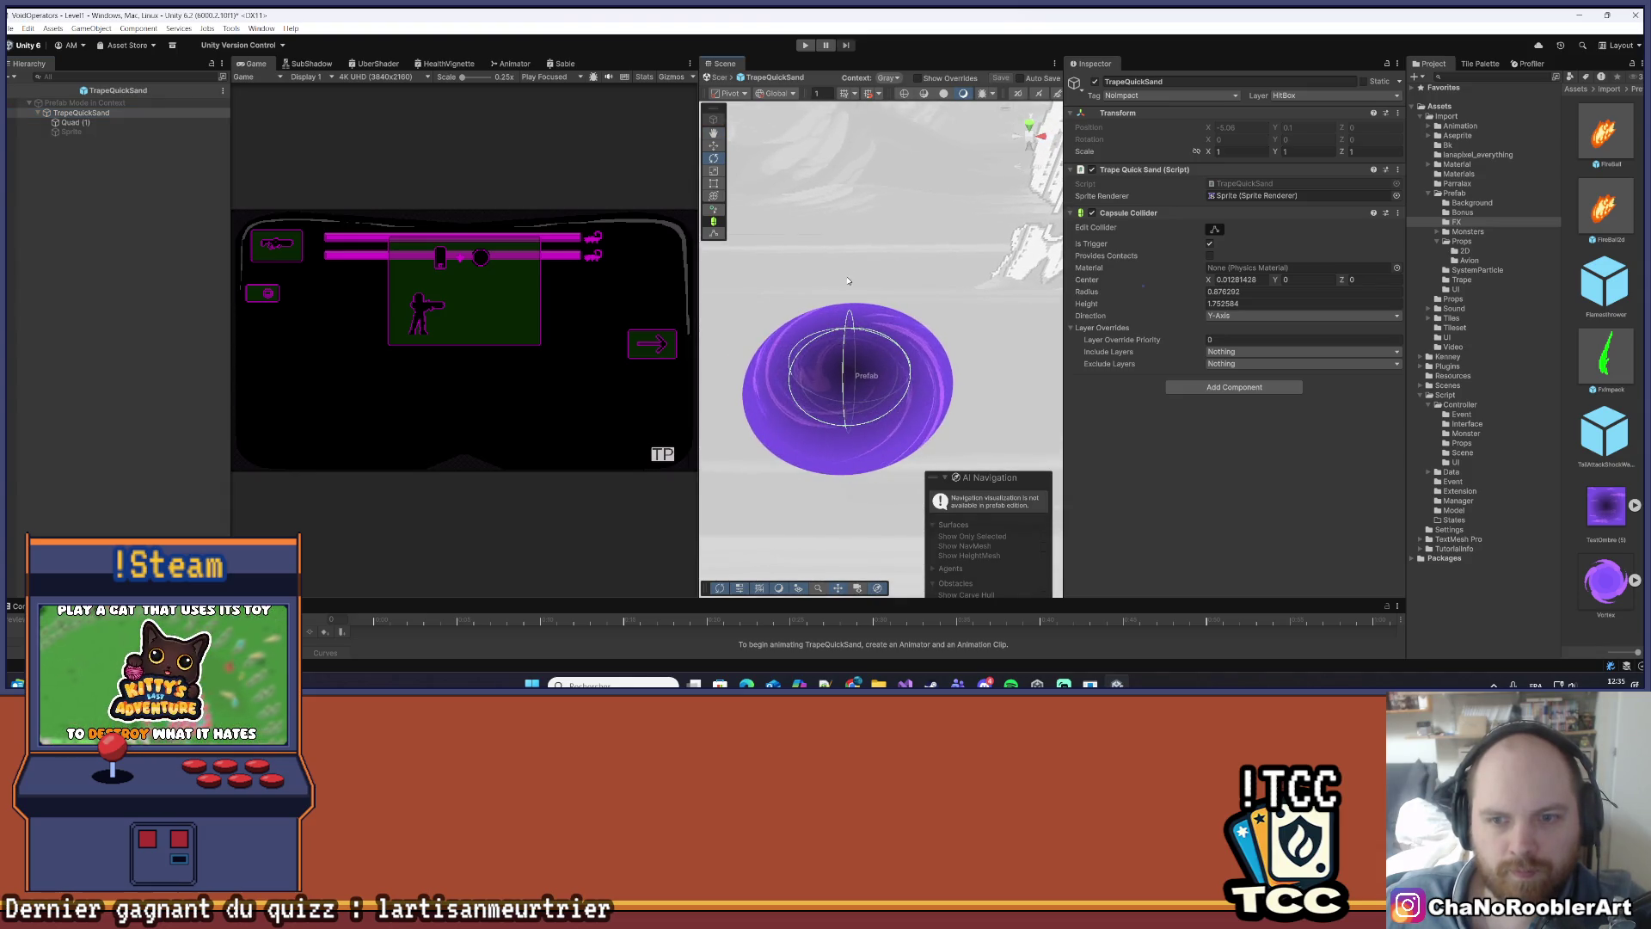
{"action": "left_click", "coordinate": [76, 125]}
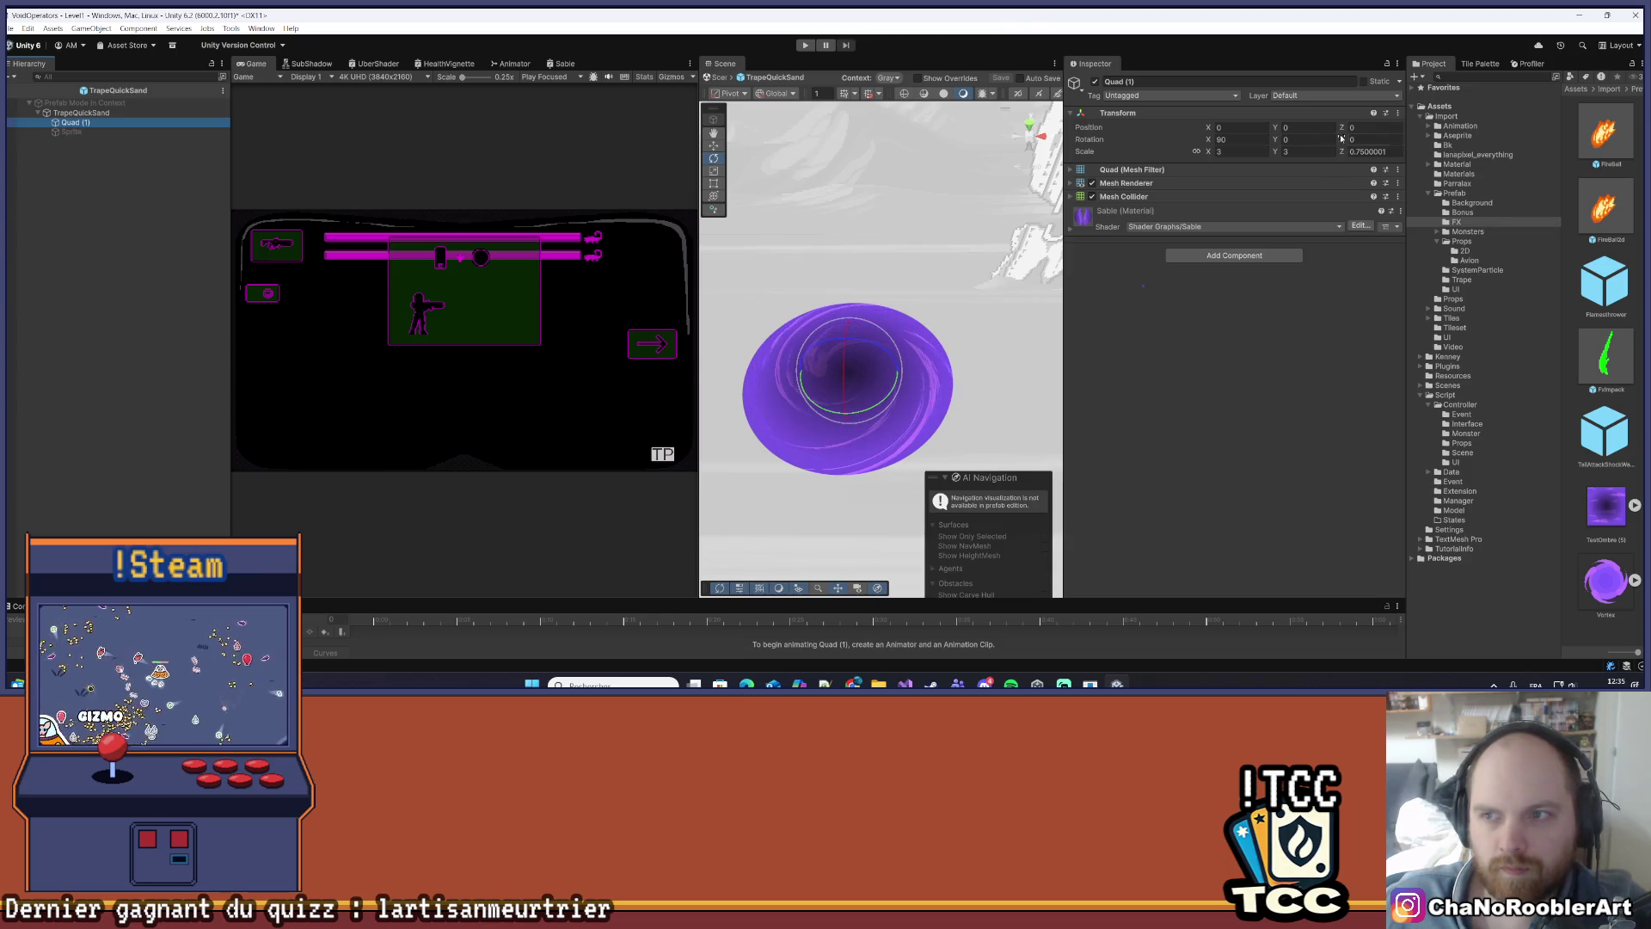
{"action": "type", "text": "2"}
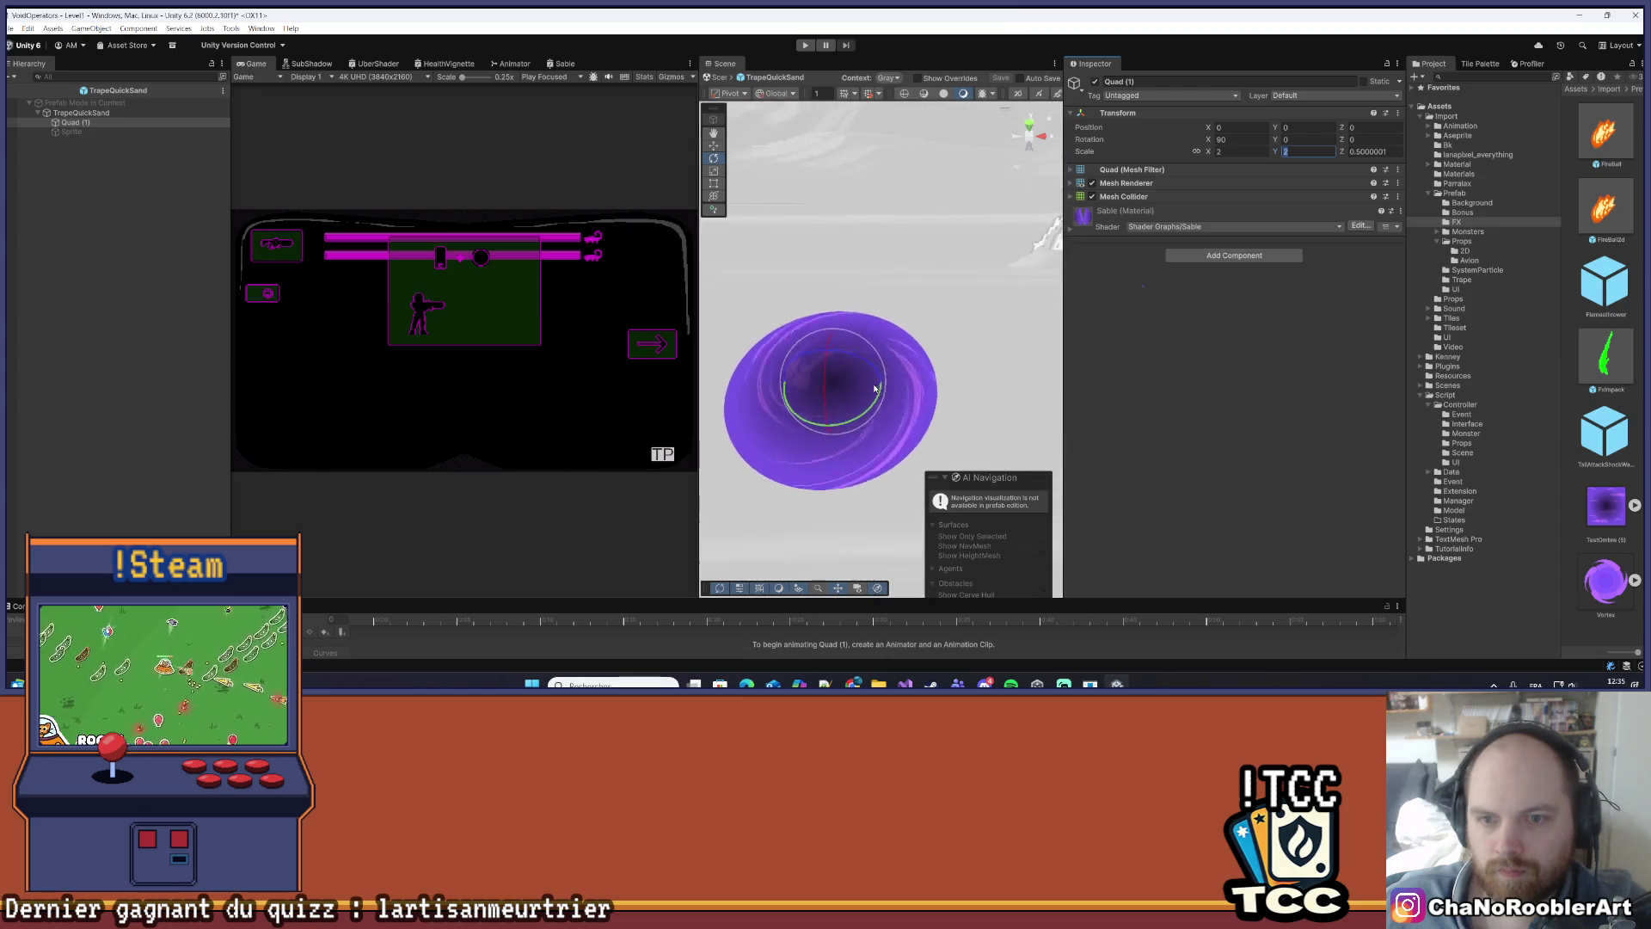
{"action": "left_click", "coordinate": [84, 113]}
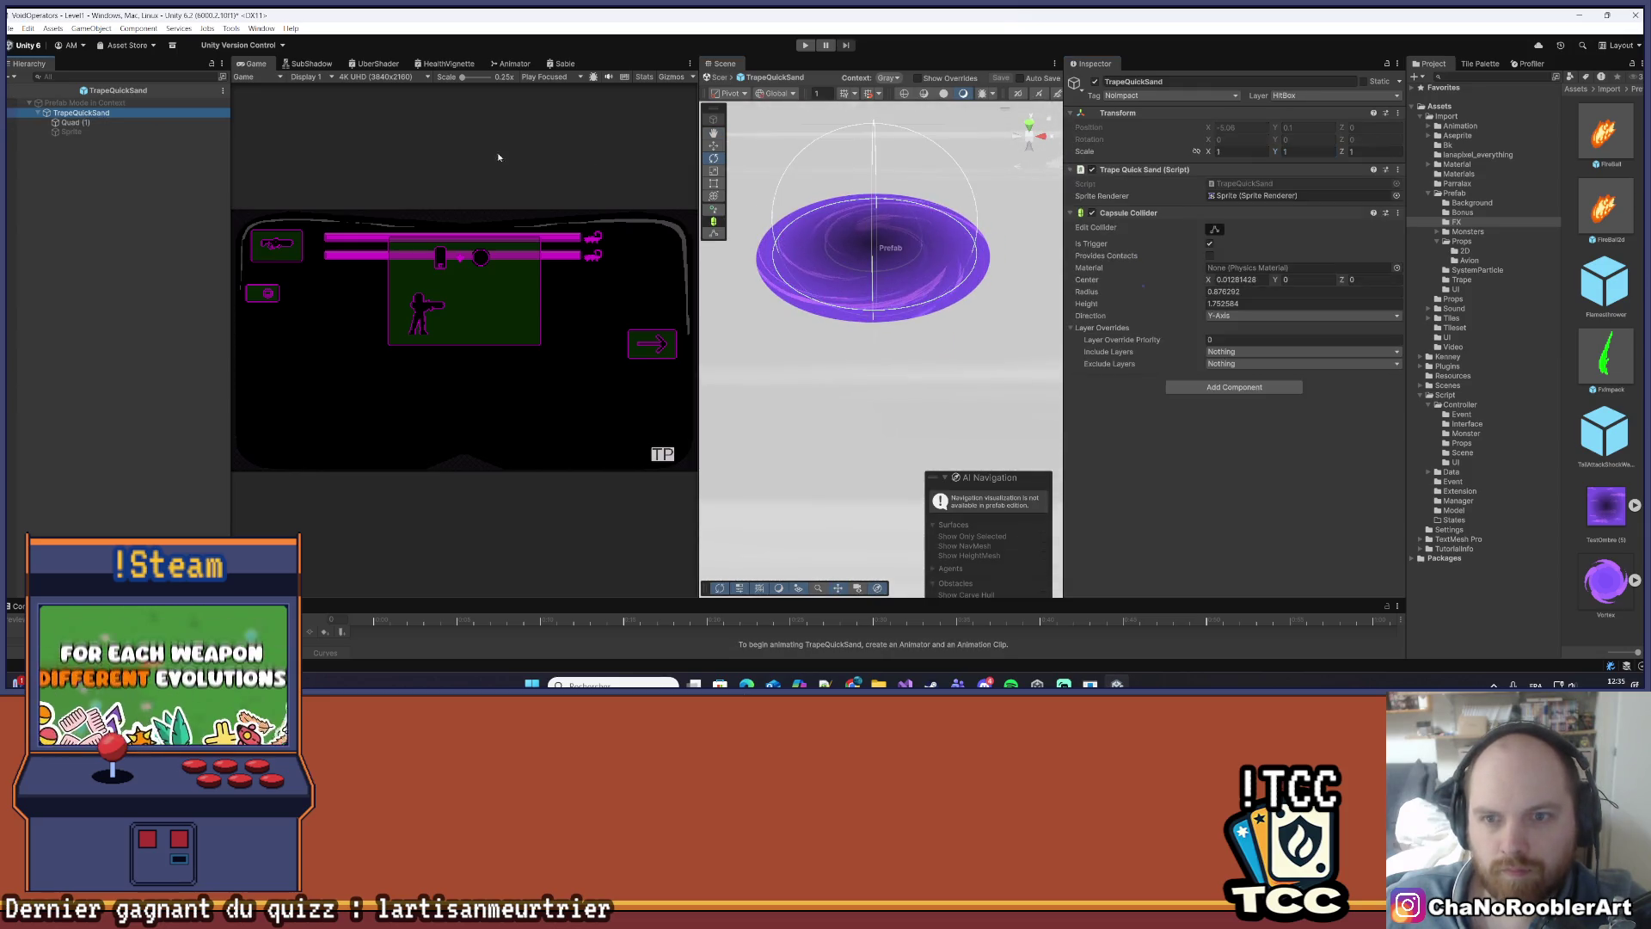
{"action": "left_click", "coordinate": [198, 313]}
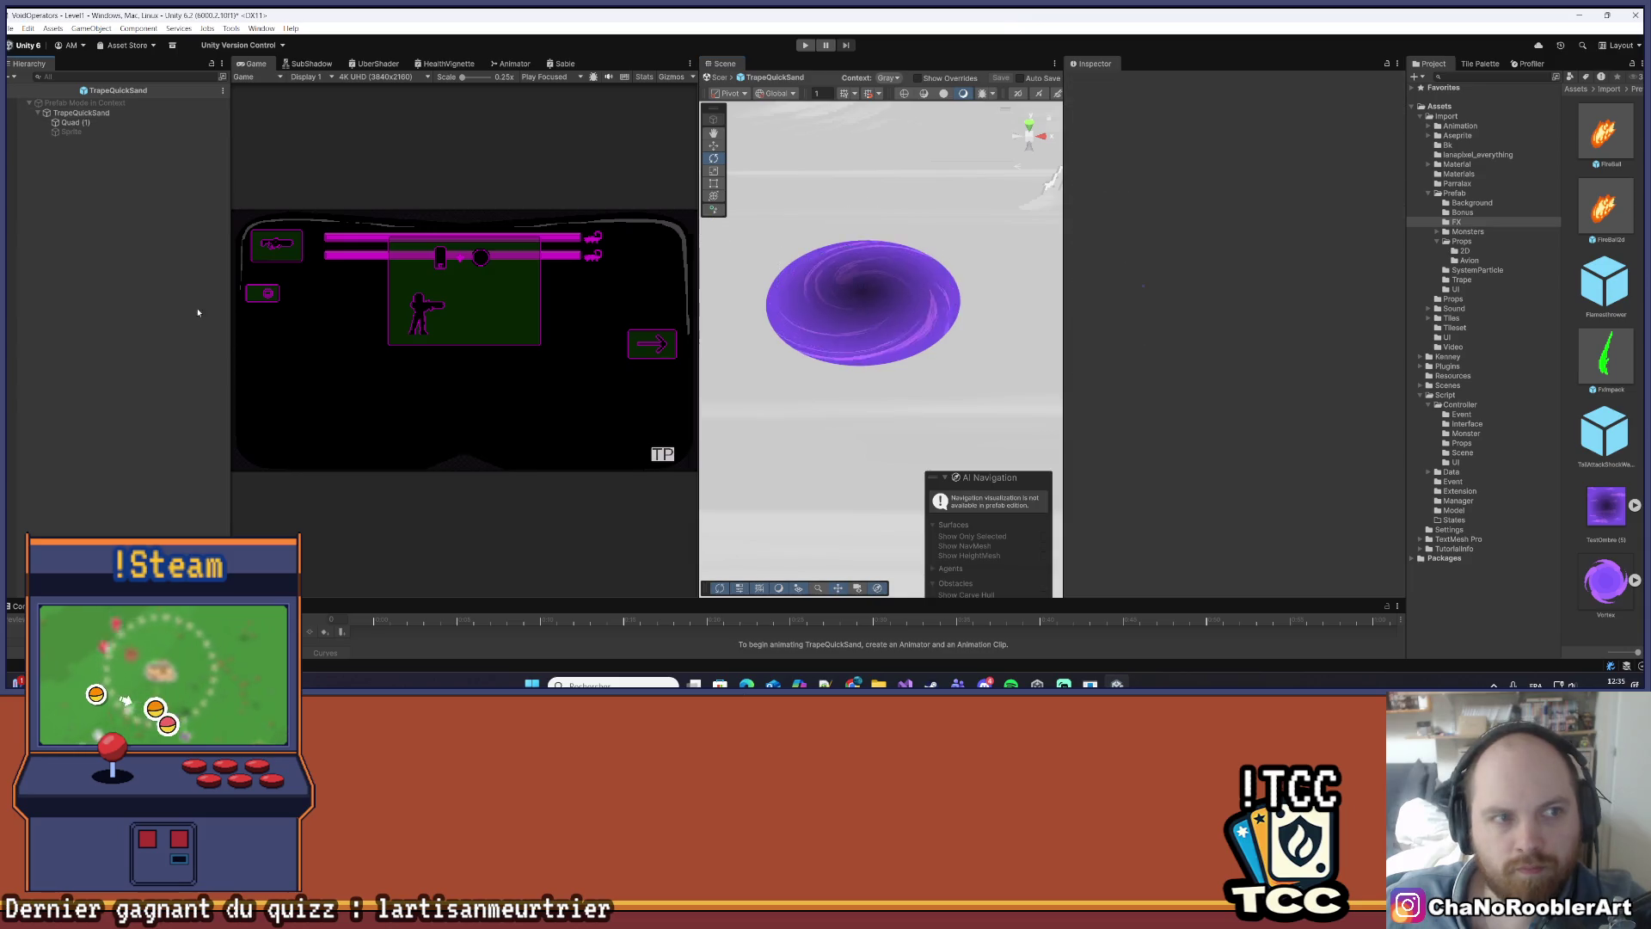
- Exit prefab mode and save the vortex quad as a new prefab in Assets/Import/Prefab/FX
{"action": "left_click", "coordinate": [714, 78]}
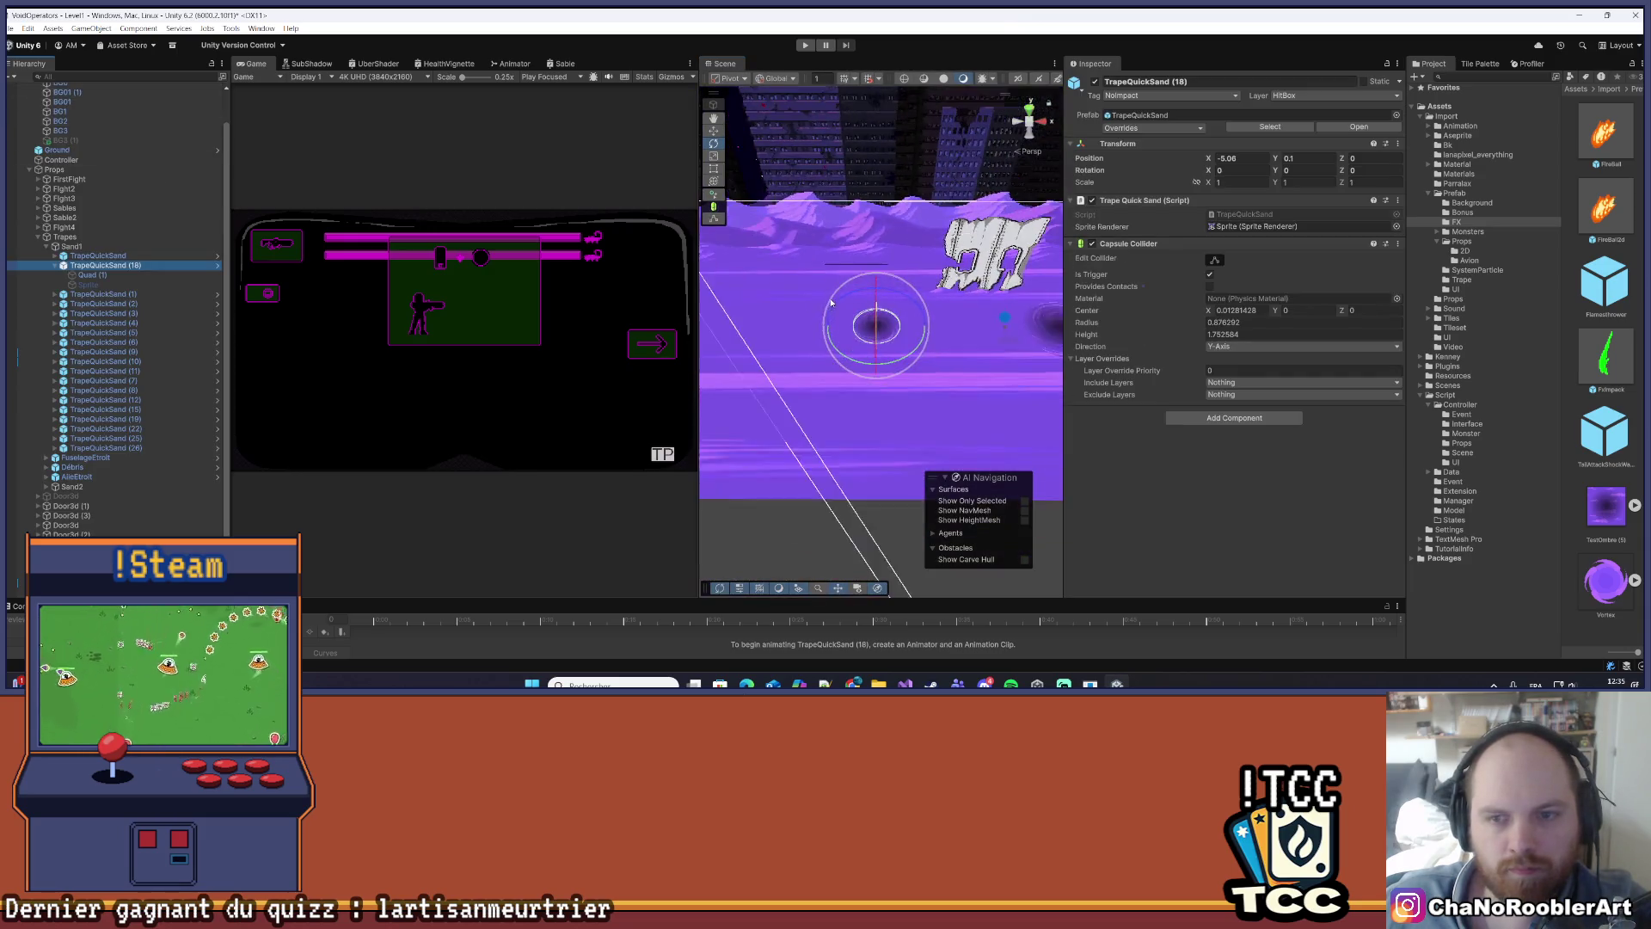
{"action": "left_click_drag", "start_coordinate": [947, 367], "coordinate": [815, 357]}
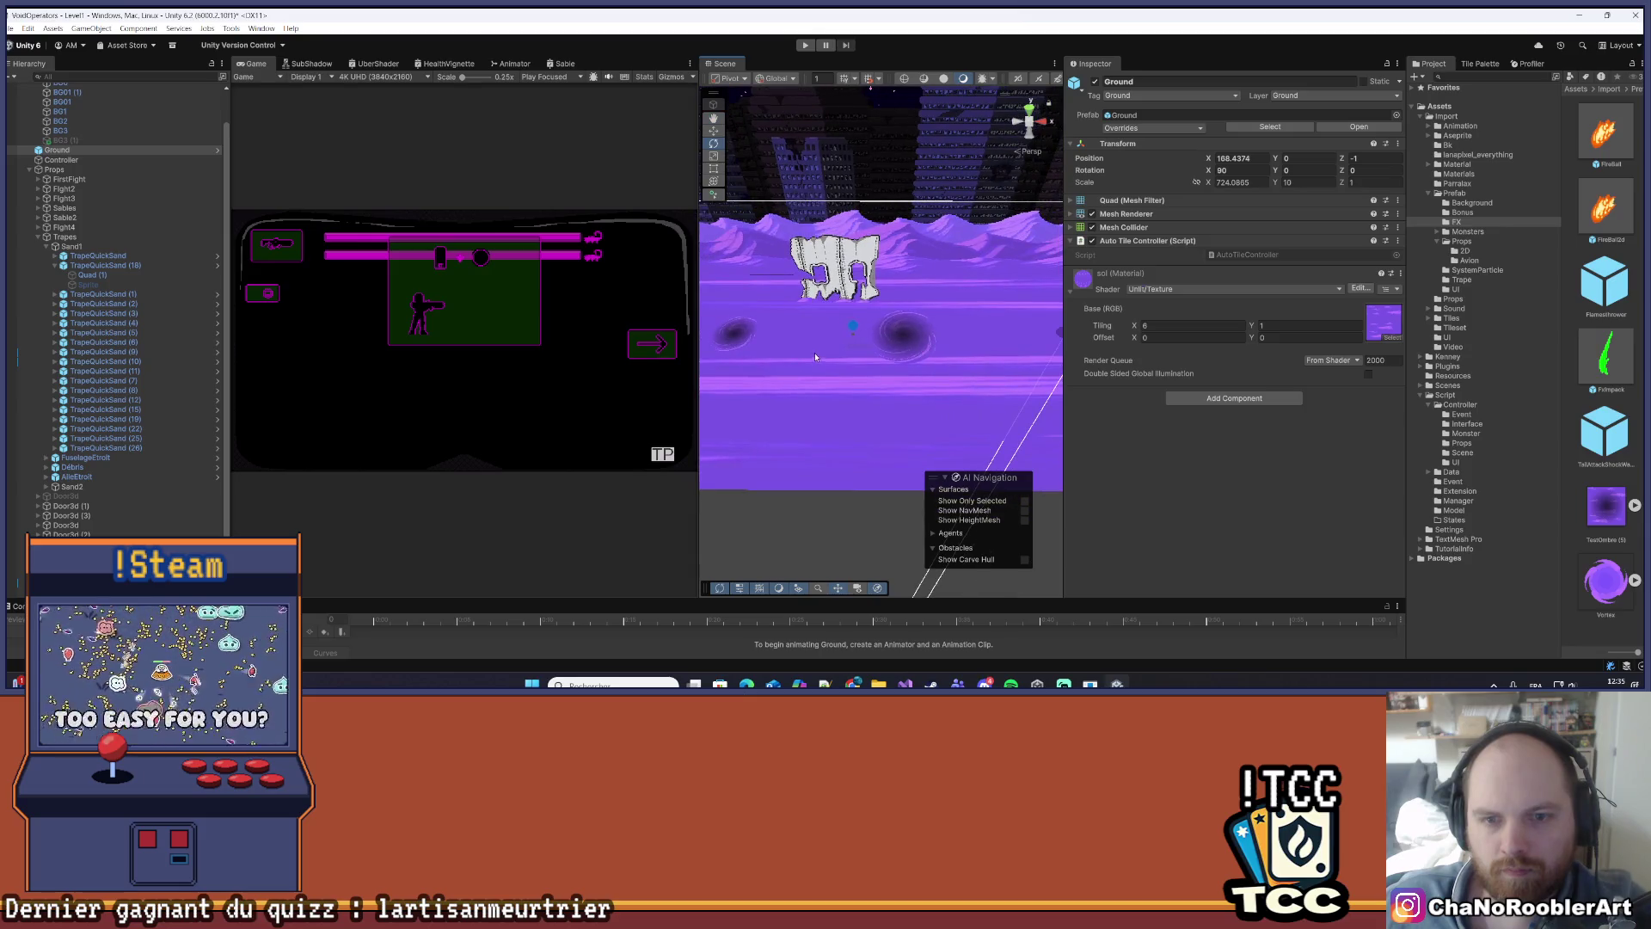
{"action": "left_click", "coordinate": [853, 327]}
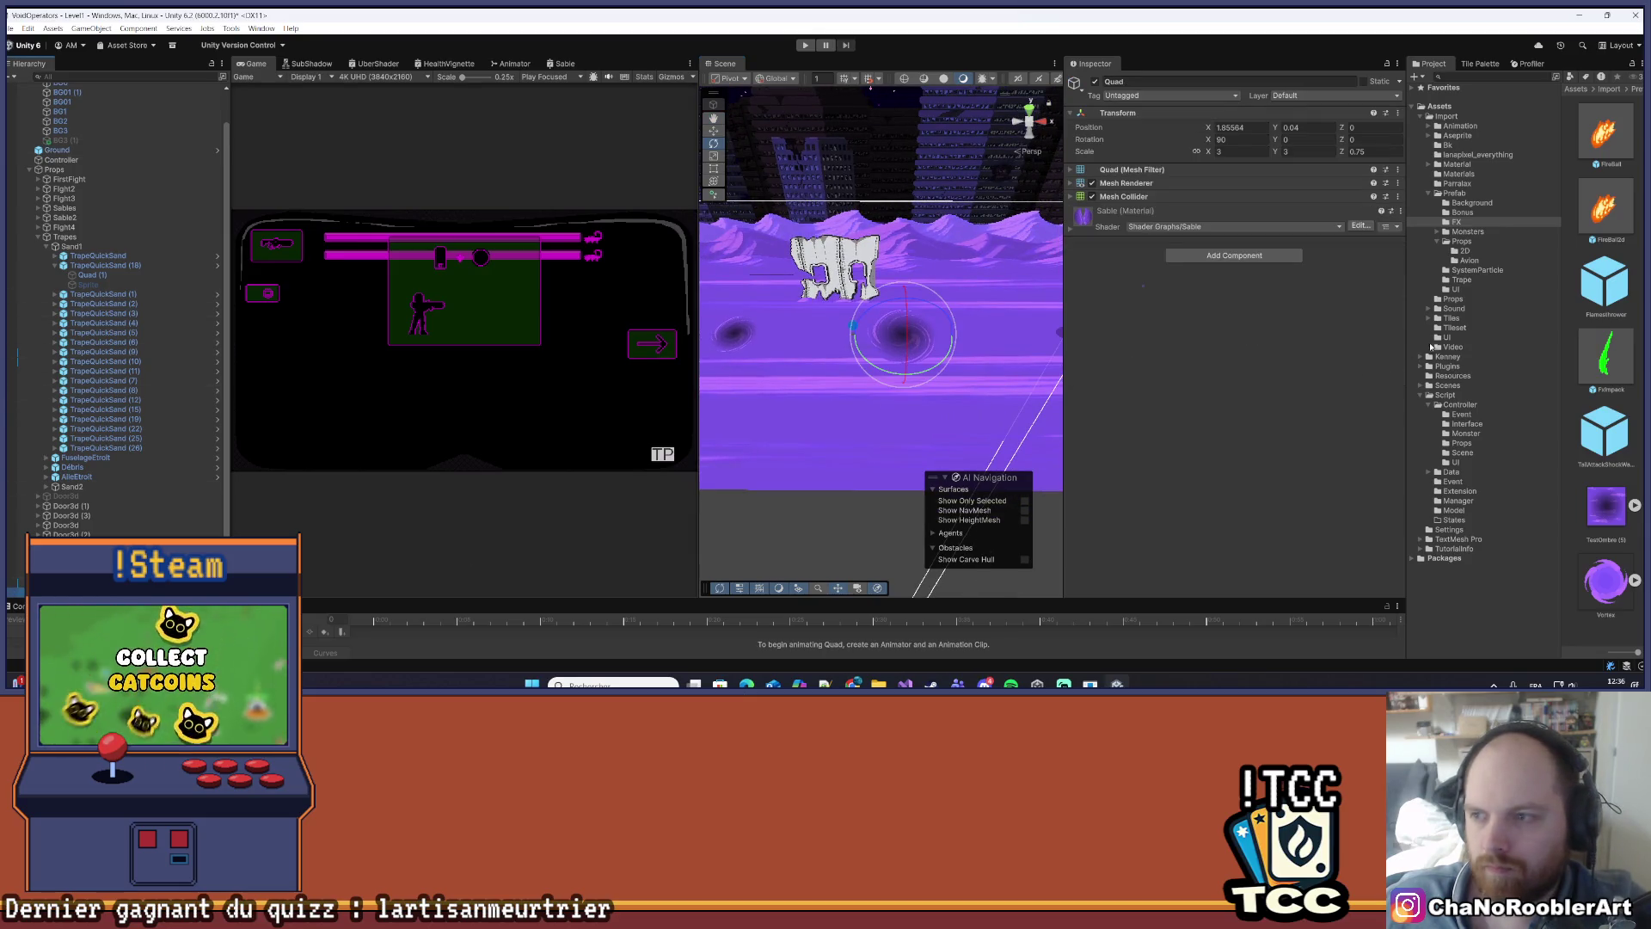
{"action": "left_click_drag", "start_coordinate": [1406, 314], "coordinate": [1313, 314]}
{"action": "left_click", "coordinate": [1381, 194]}
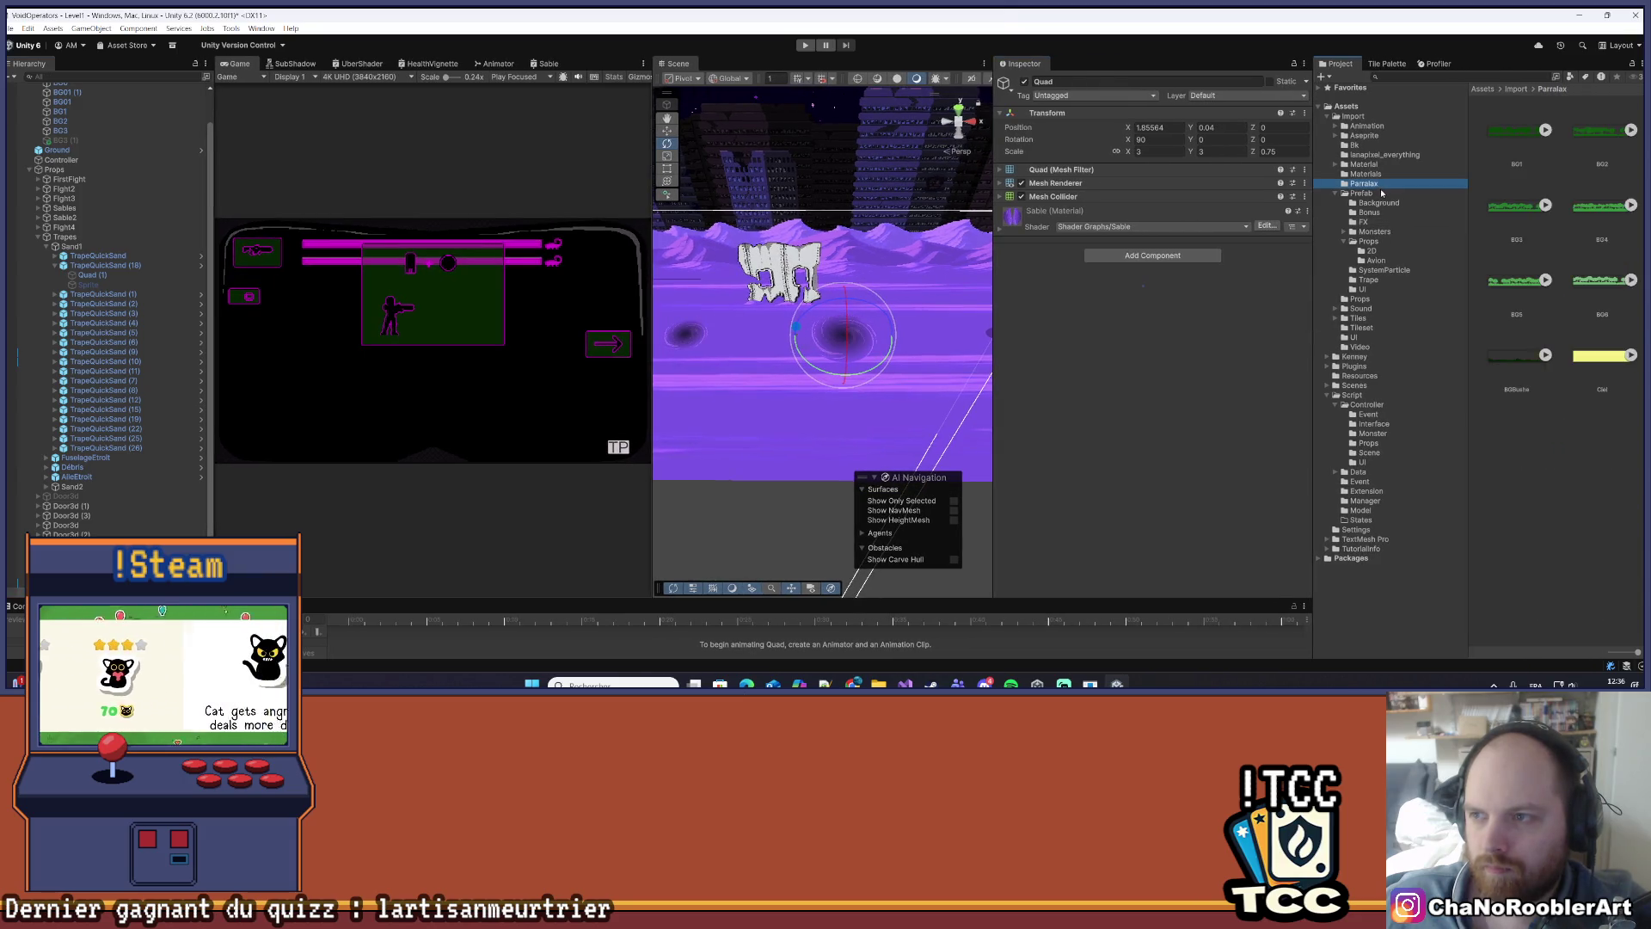
{"action": "double_click", "coordinate": [1518, 220]}
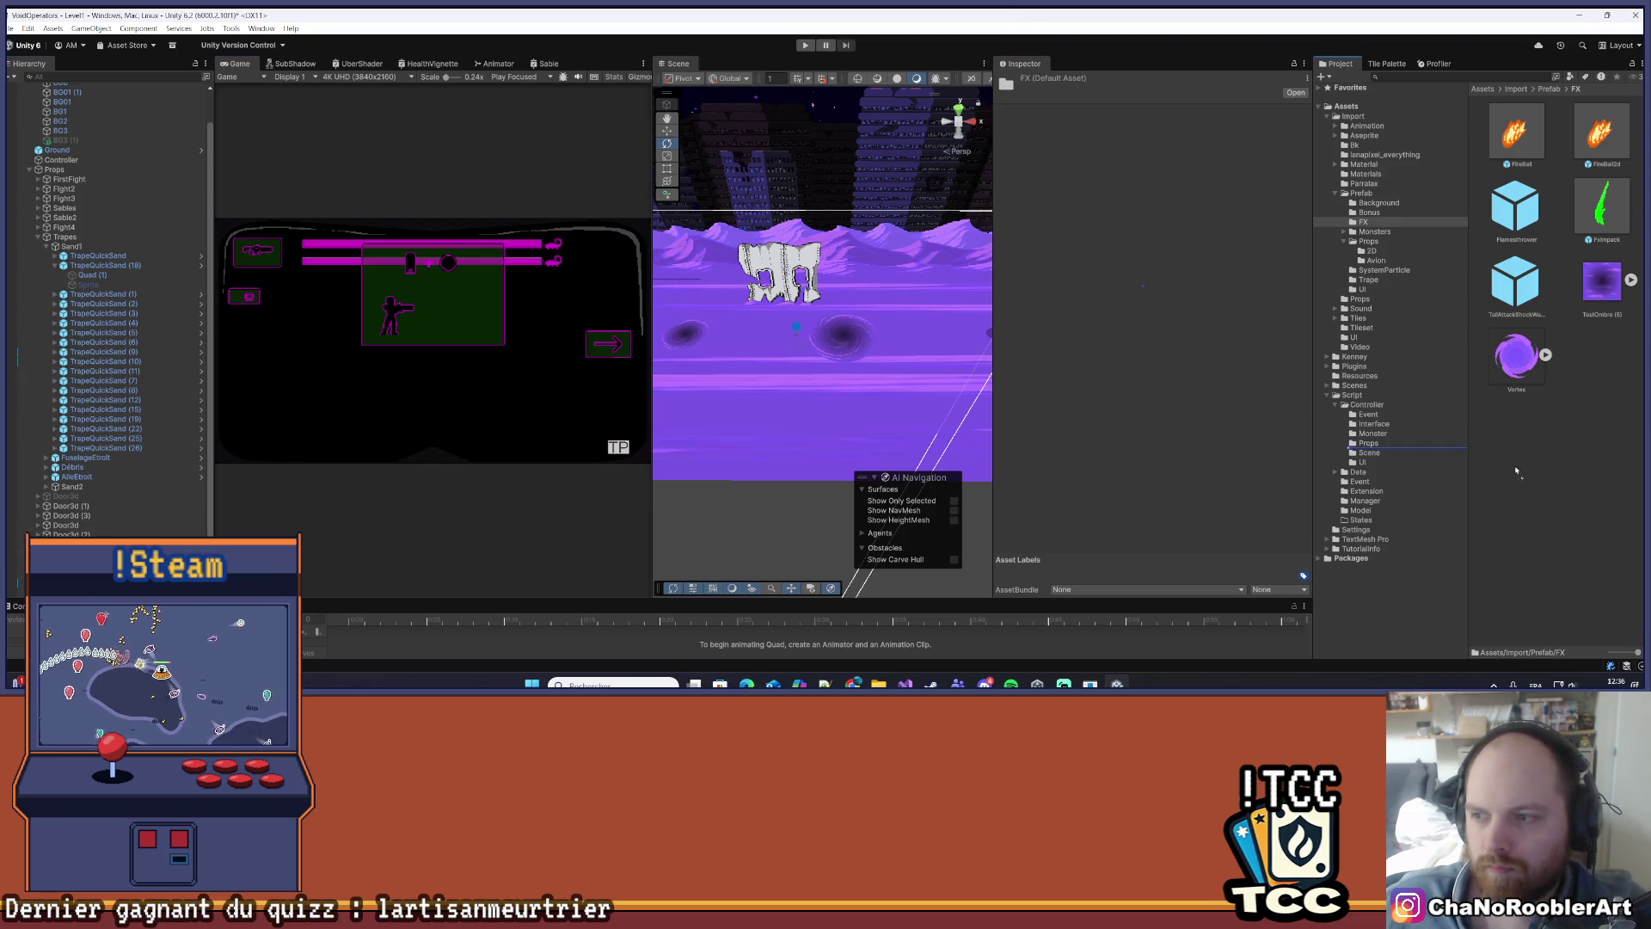
{"action": "left_click_drag", "start_coordinate": [1516, 471], "coordinate": [1513, 472]}
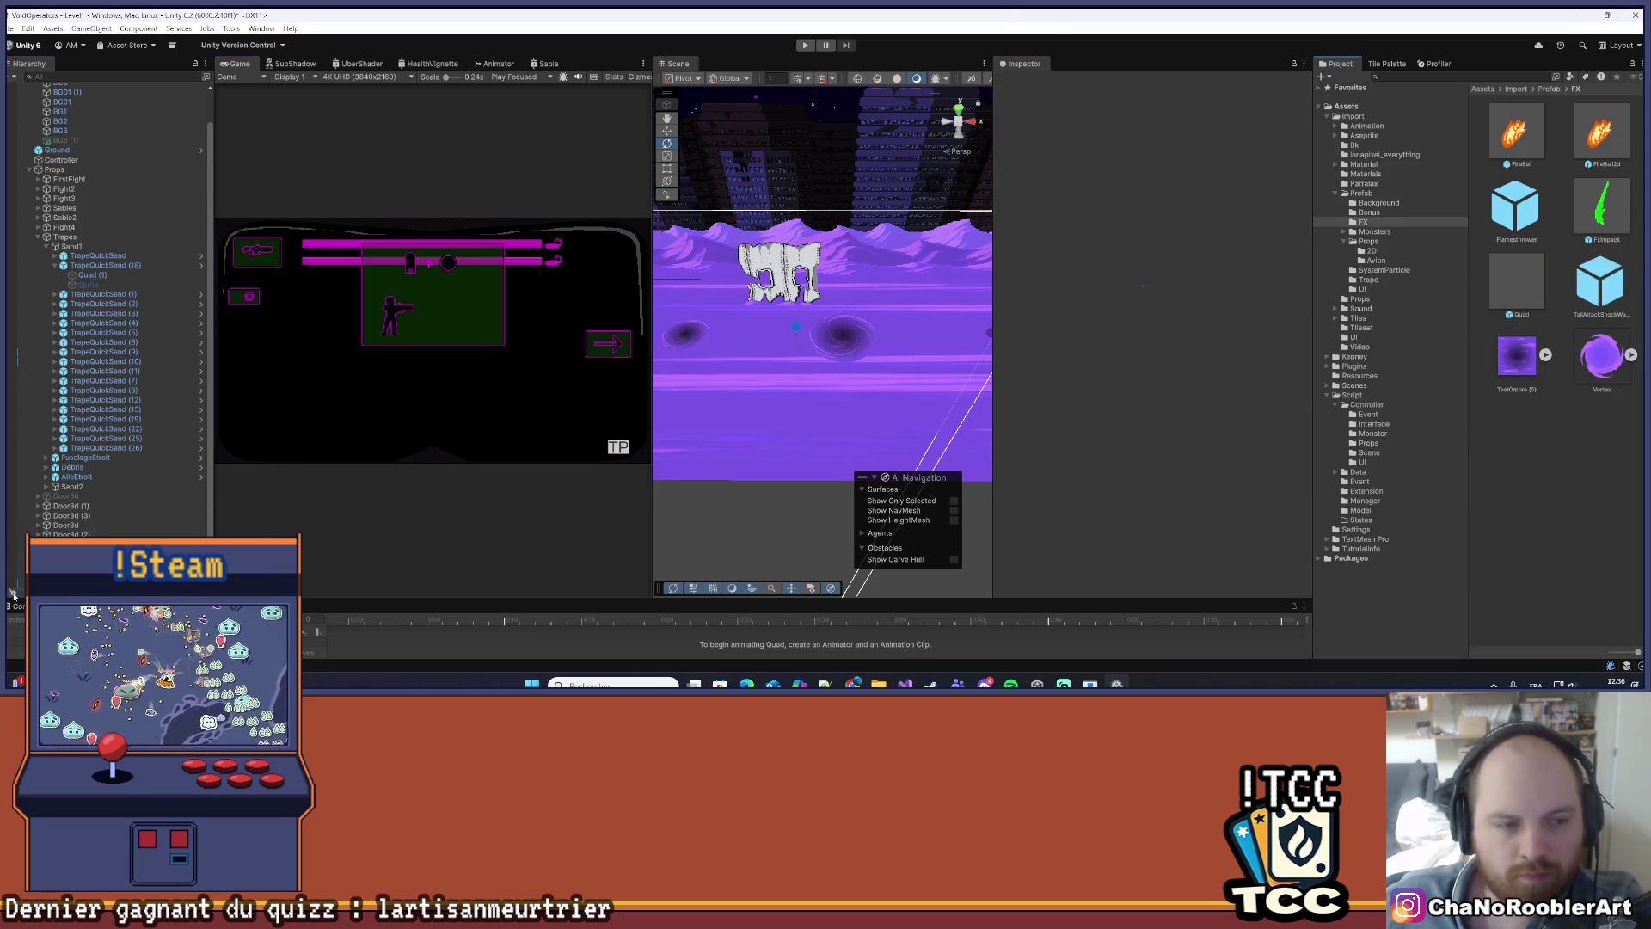
- Frame the Ground plane in the Scene view and widen the Game preview
{"action": "left_click", "coordinate": [781, 342]}
{"action": "scroll", "coordinate": [781, 342], "scroll_direction": "down", "scroll_amount": 3}
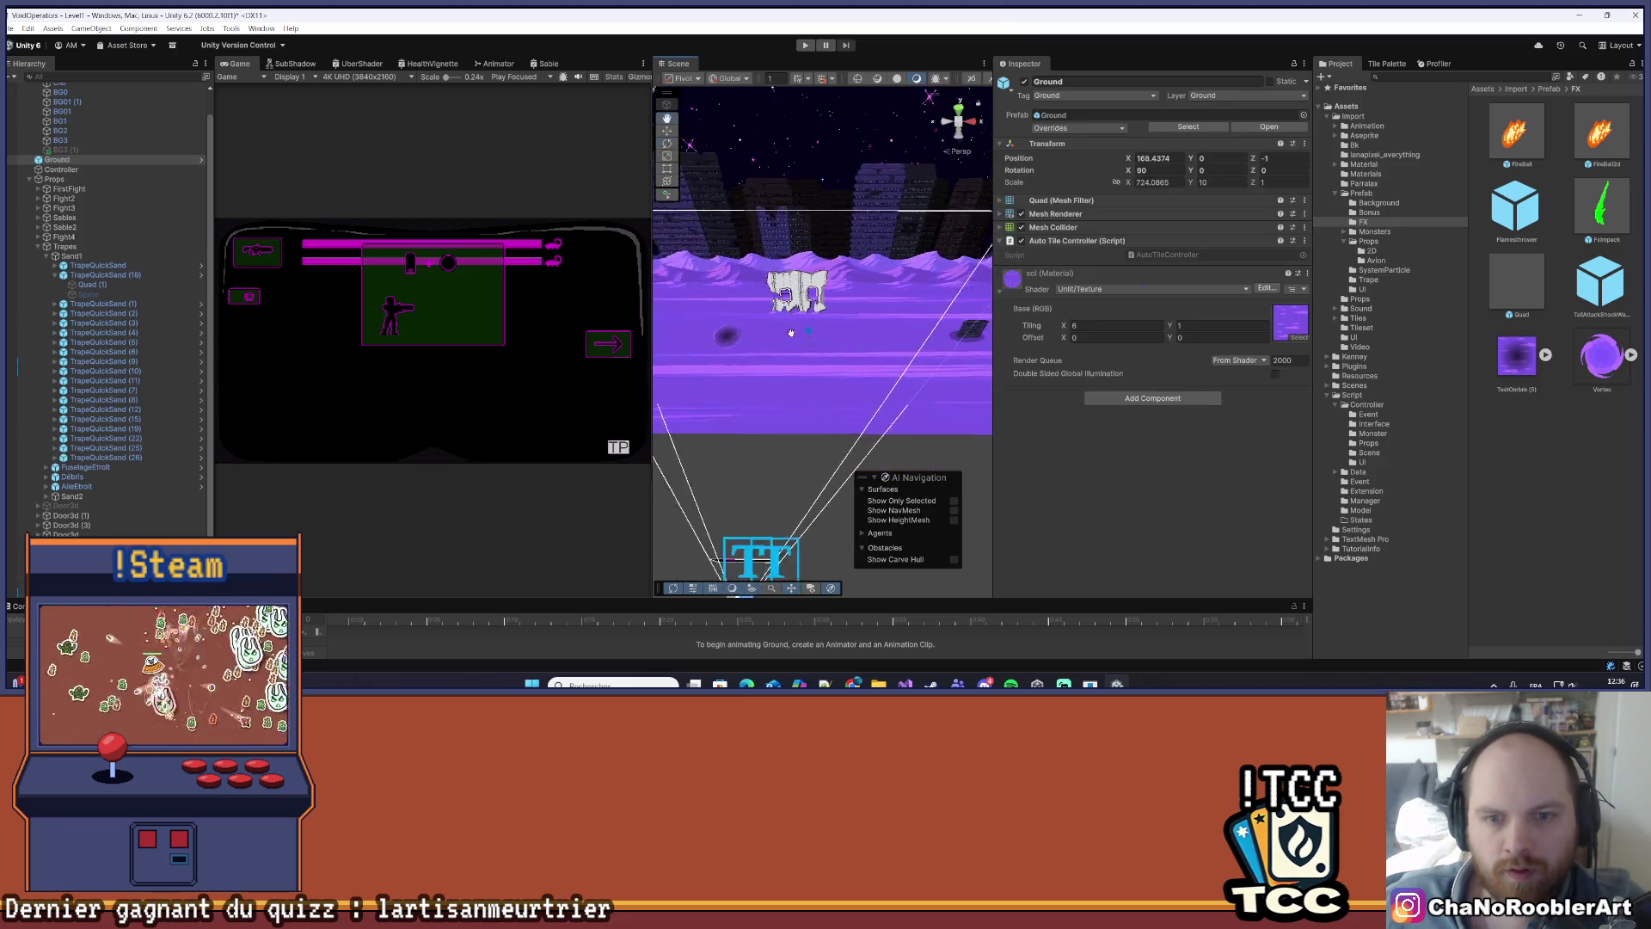
{"action": "left_click_drag", "start_coordinate": [917, 328], "coordinate": [1240, 327]}
{"action": "key", "text": "f"}
{"action": "mouse_move", "coordinate": [834, 359]}
{"action": "left_mouse_down"}
{"action": "mouse_move", "coordinate": [872, 452]}
{"action": "mouse_move", "coordinate": [826, 442]}
{"action": "mouse_move", "coordinate": [884, 401]}
{"action": "mouse_move", "coordinate": [788, 419]}
{"action": "mouse_move", "coordinate": [1079, 361]}
{"action": "mouse_move", "coordinate": [1093, 297]}
{"action": "left_mouse_up"}
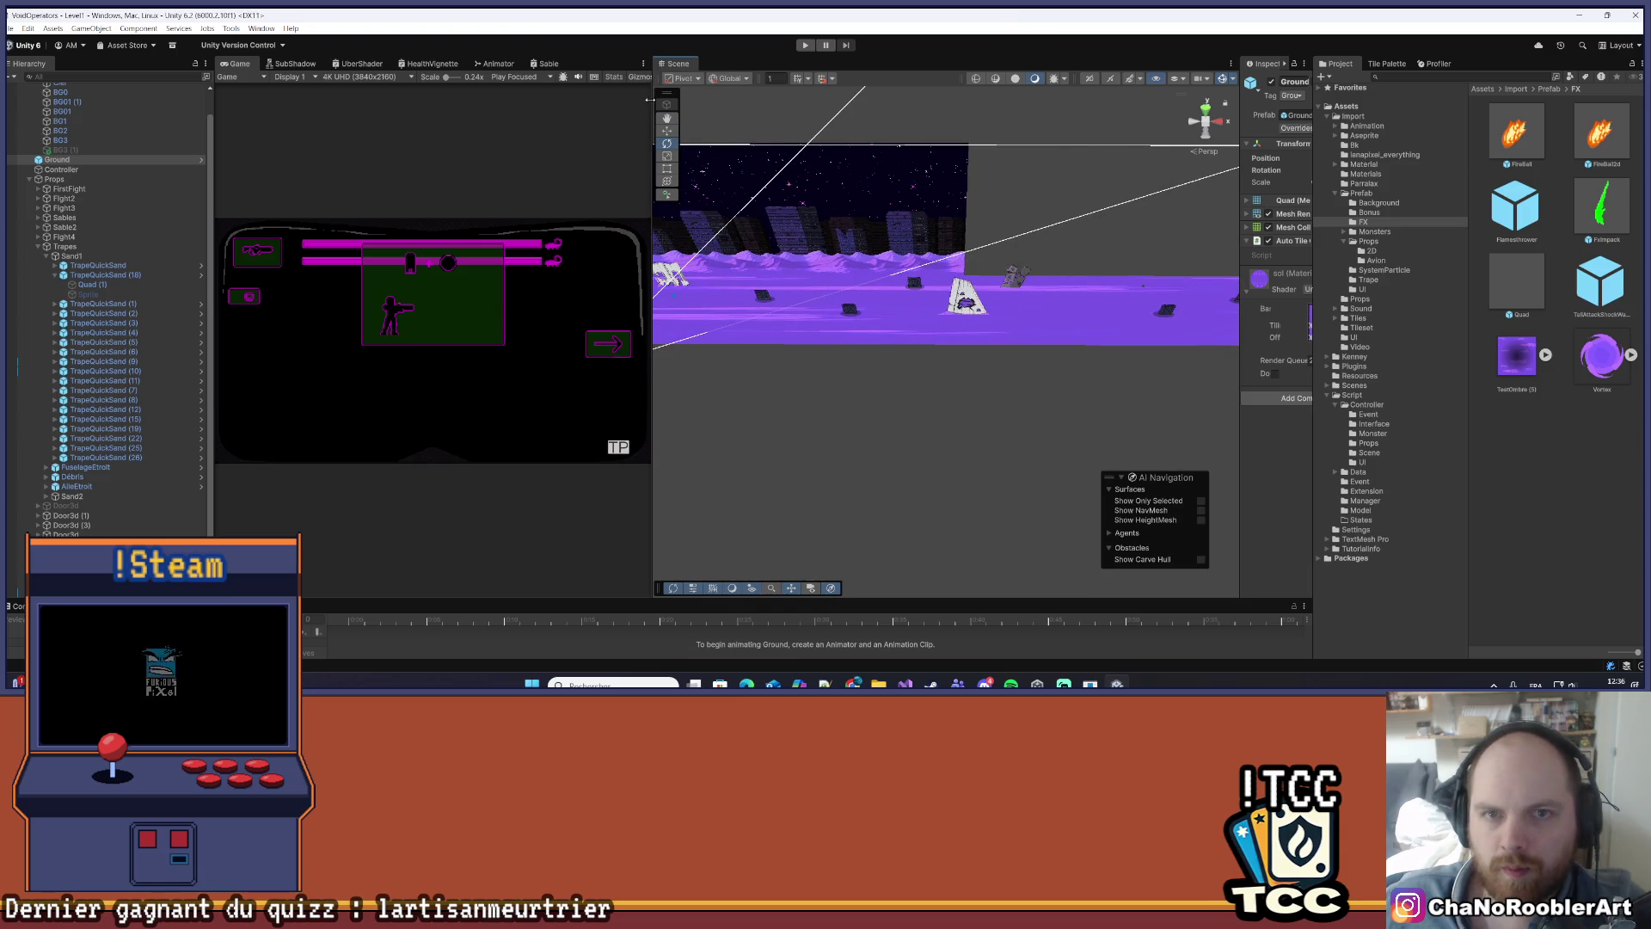
{"action": "left_click_drag", "start_coordinate": [650, 100], "coordinate": [1012, 162]}
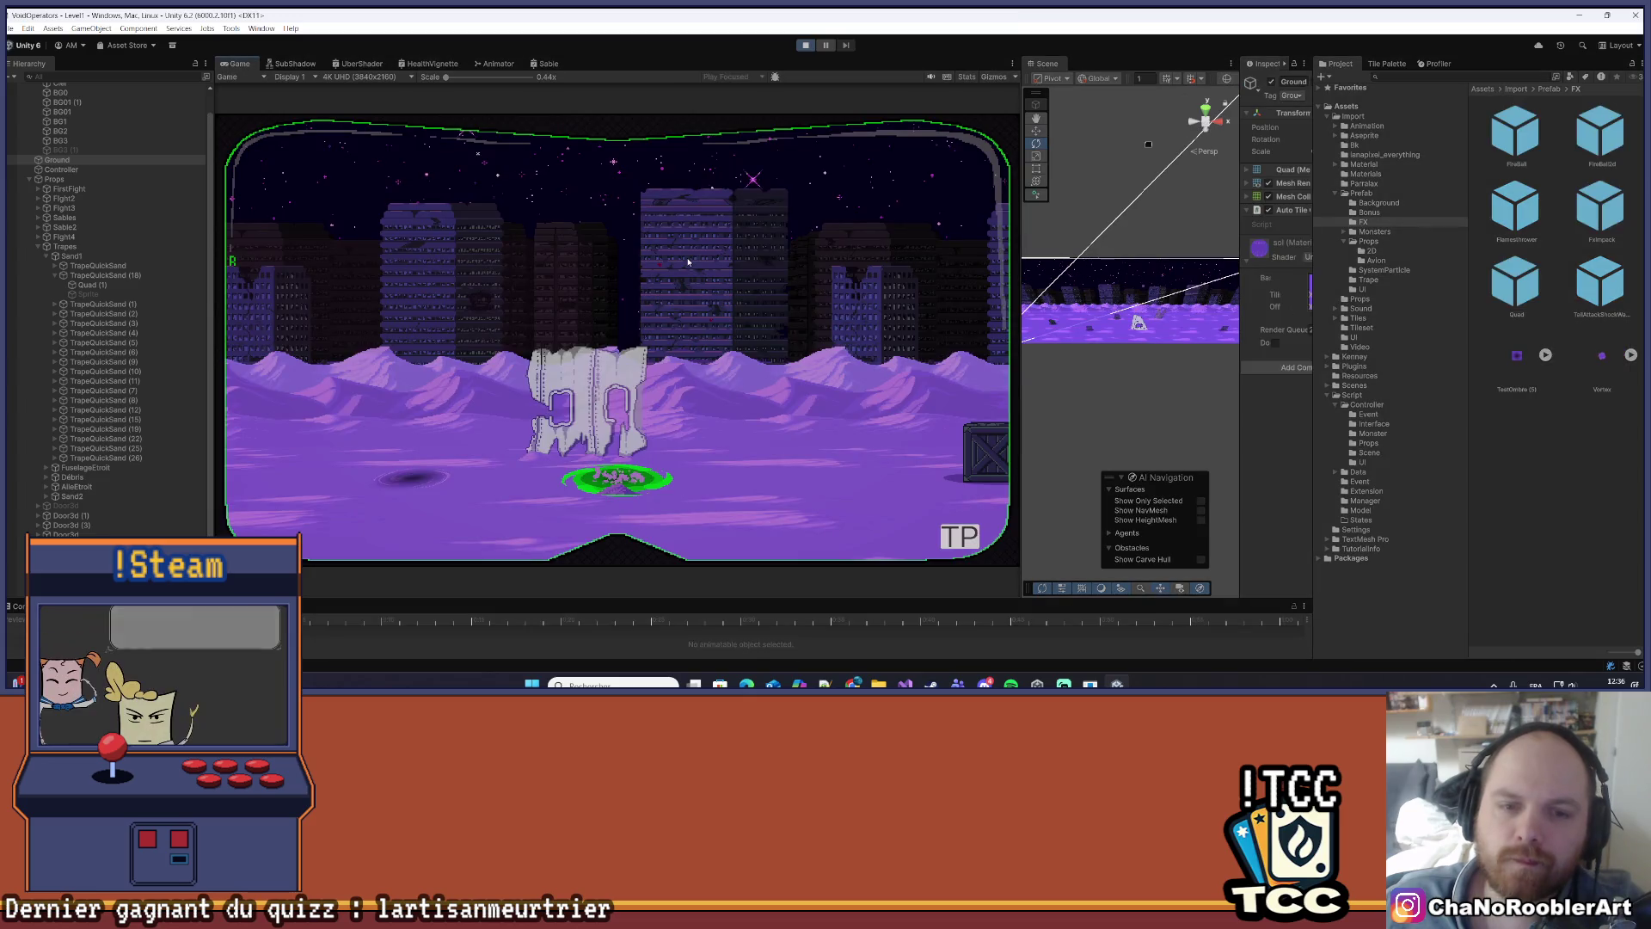
{"action": "key", "text": "a"}
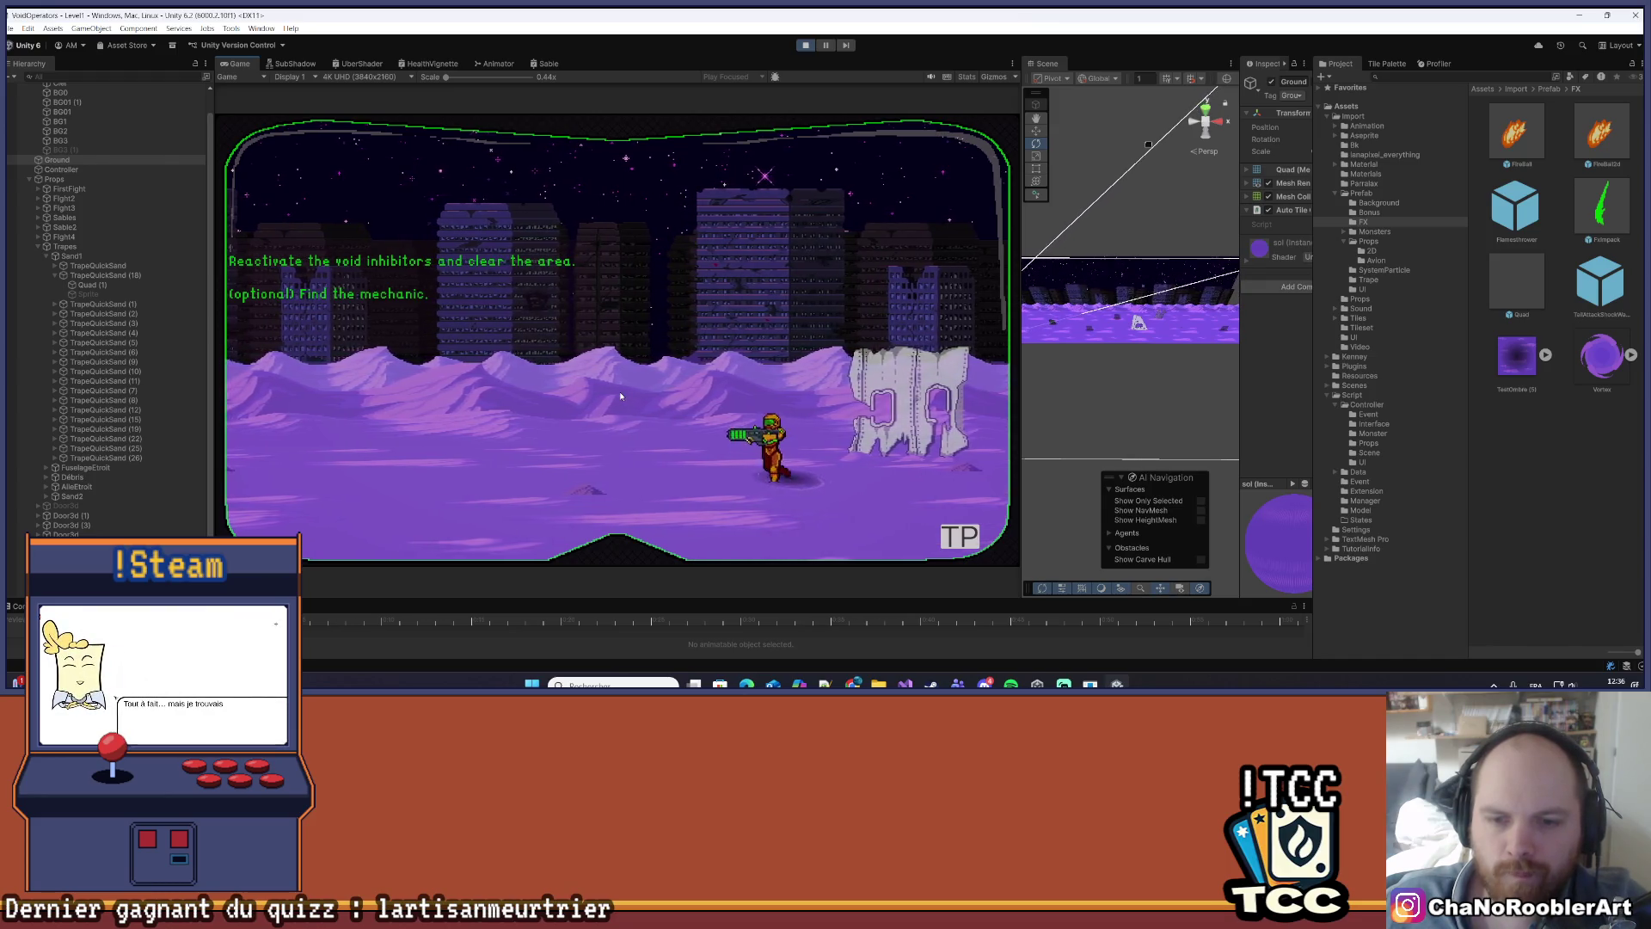
{"action": "key", "text": "d"}
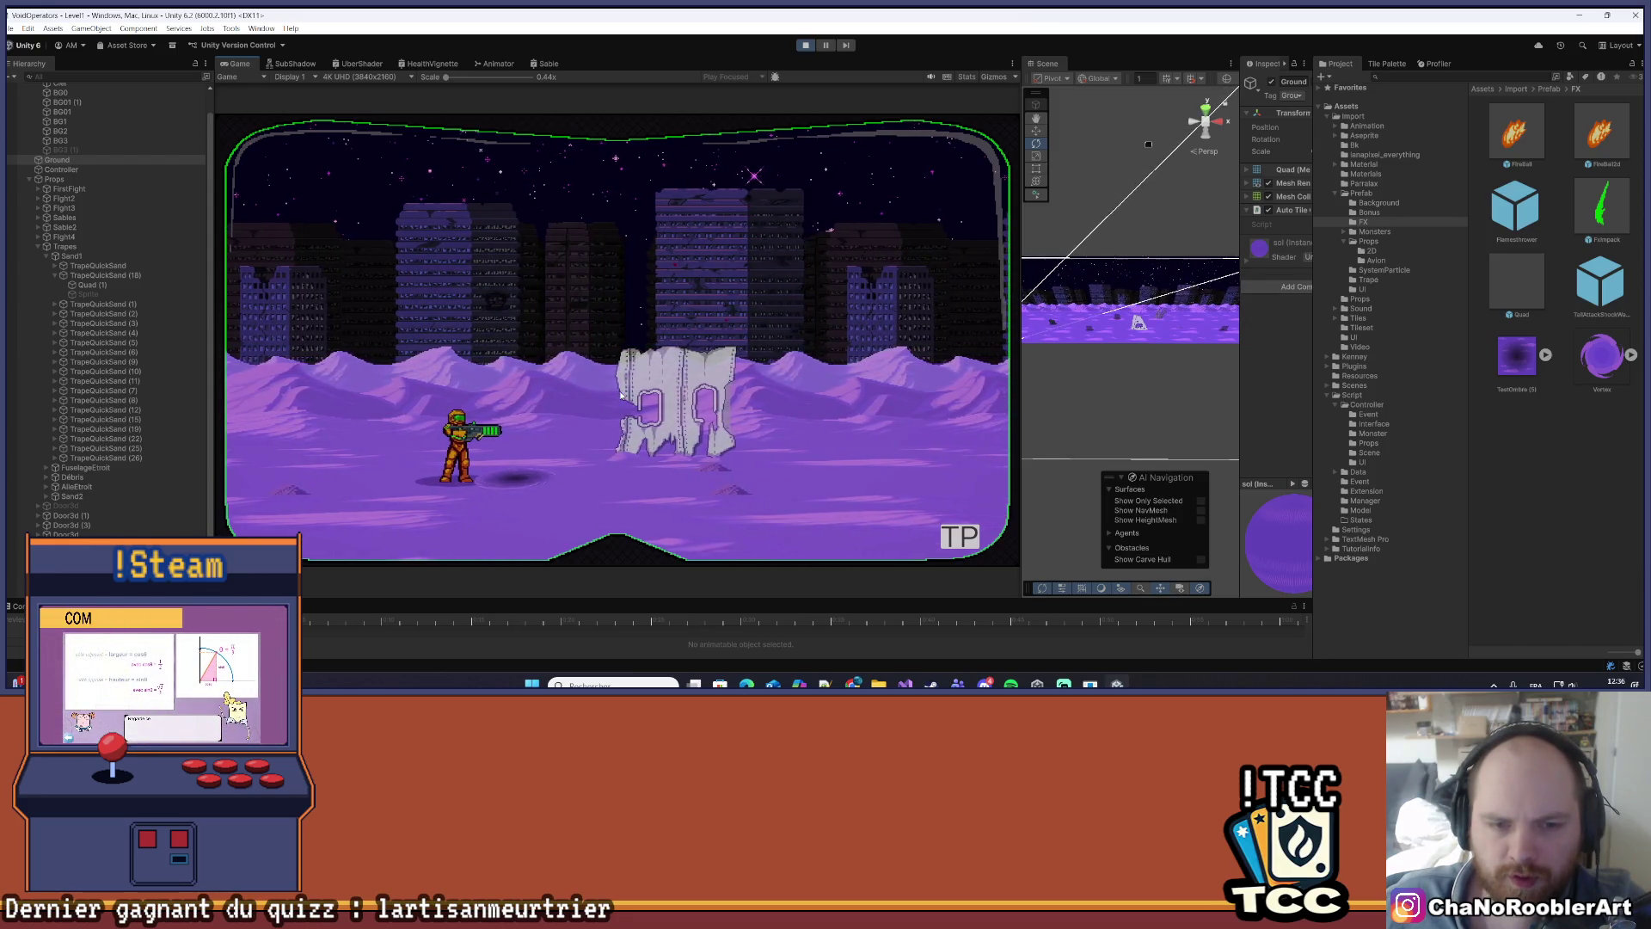
{"action": "key", "text": "d"}
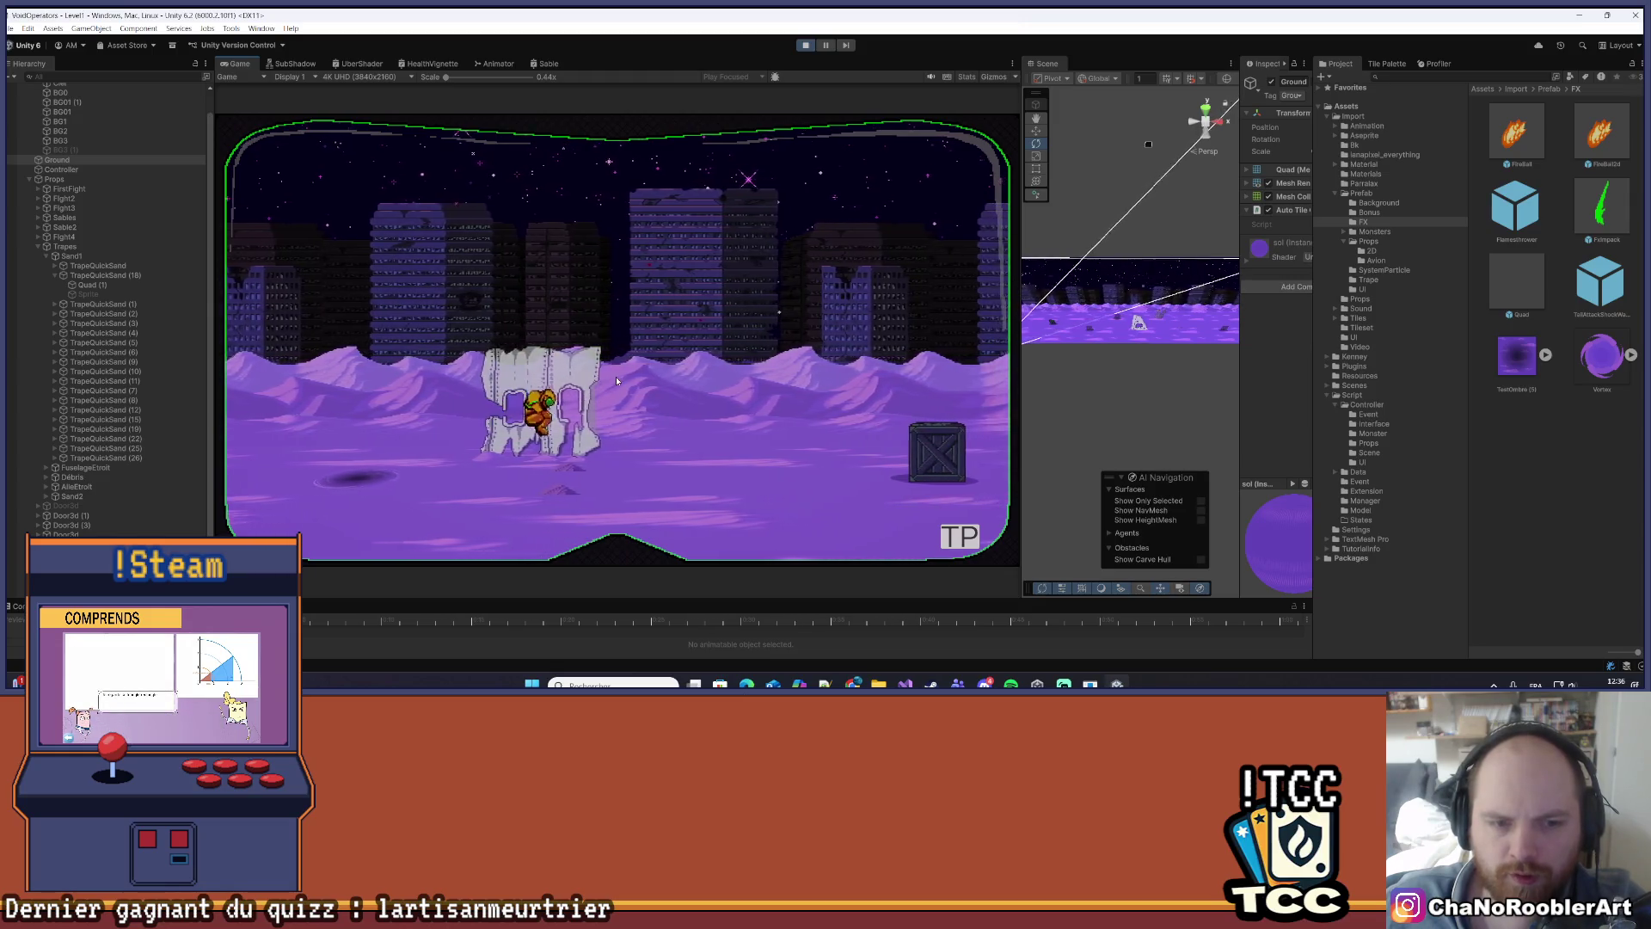
{"action": "key", "text": "a"}
{"action": "key", "text": "a"}
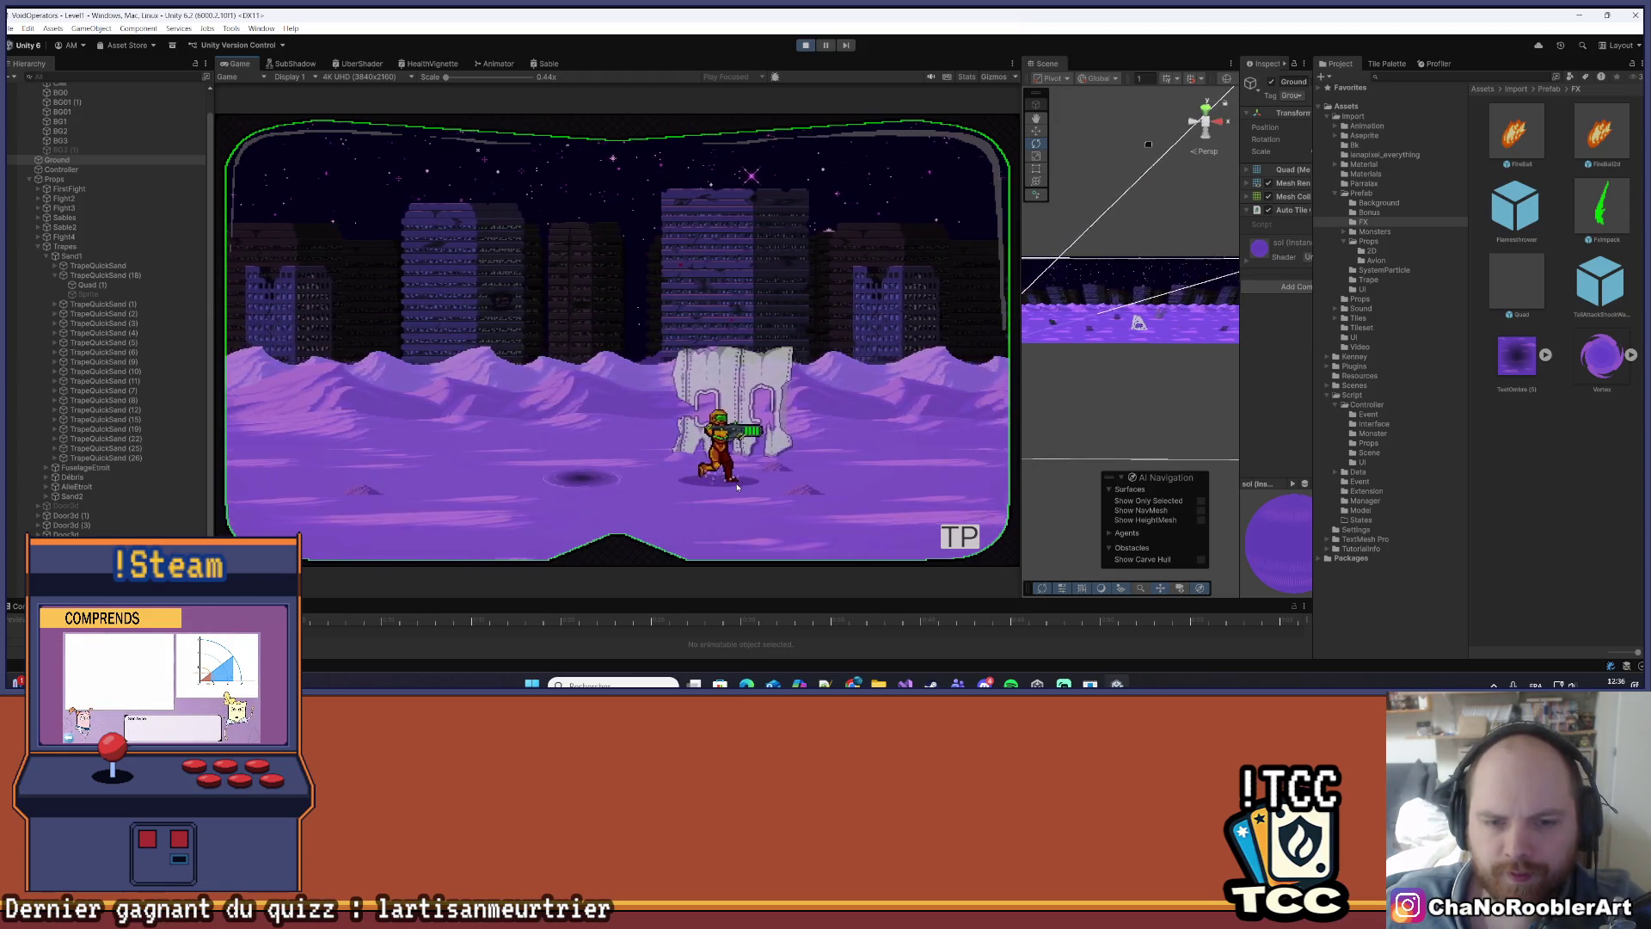
{"action": "key", "text": "a"}
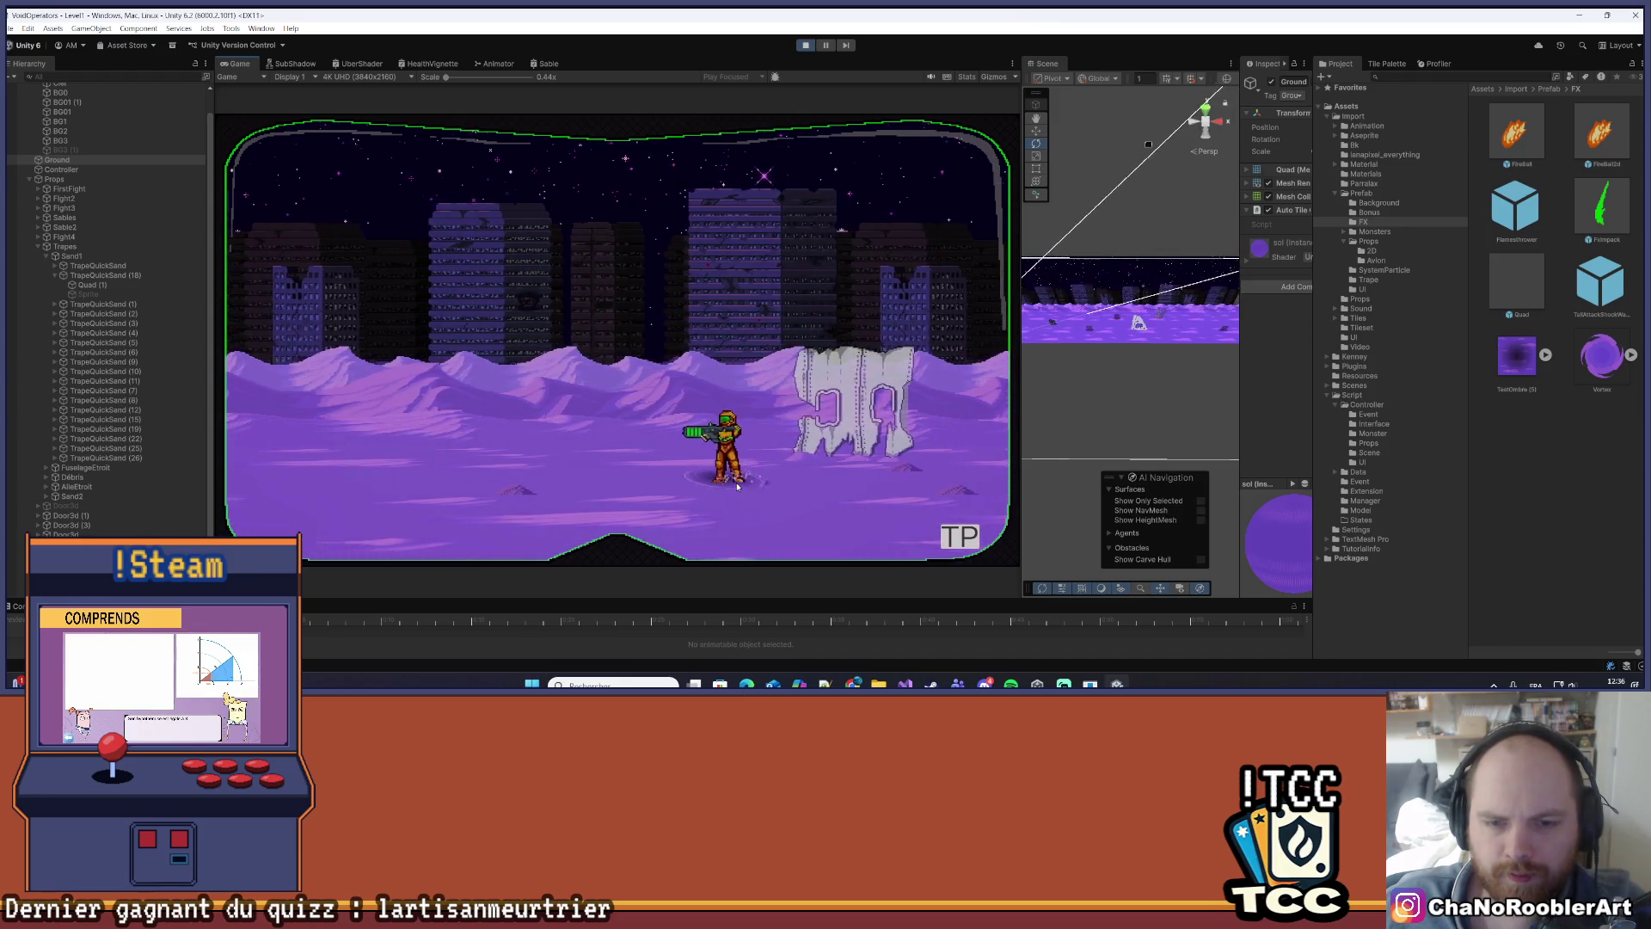
{"action": "key", "text": "a"}
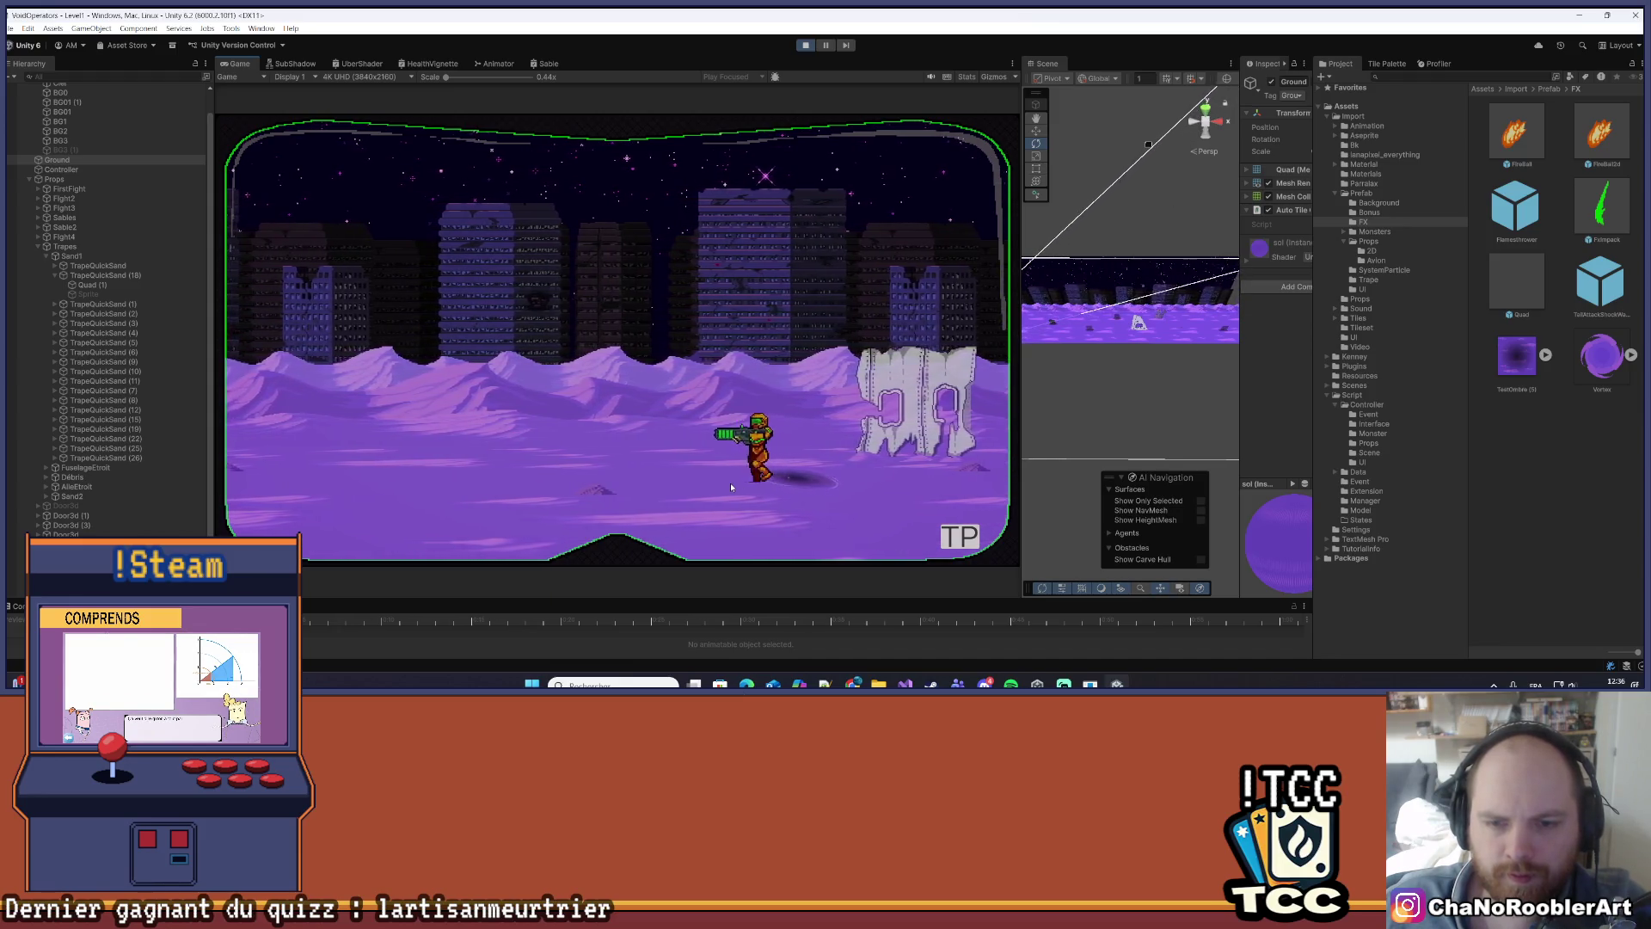
{"action": "key", "text": "space"}
{"action": "key", "text": "d"}
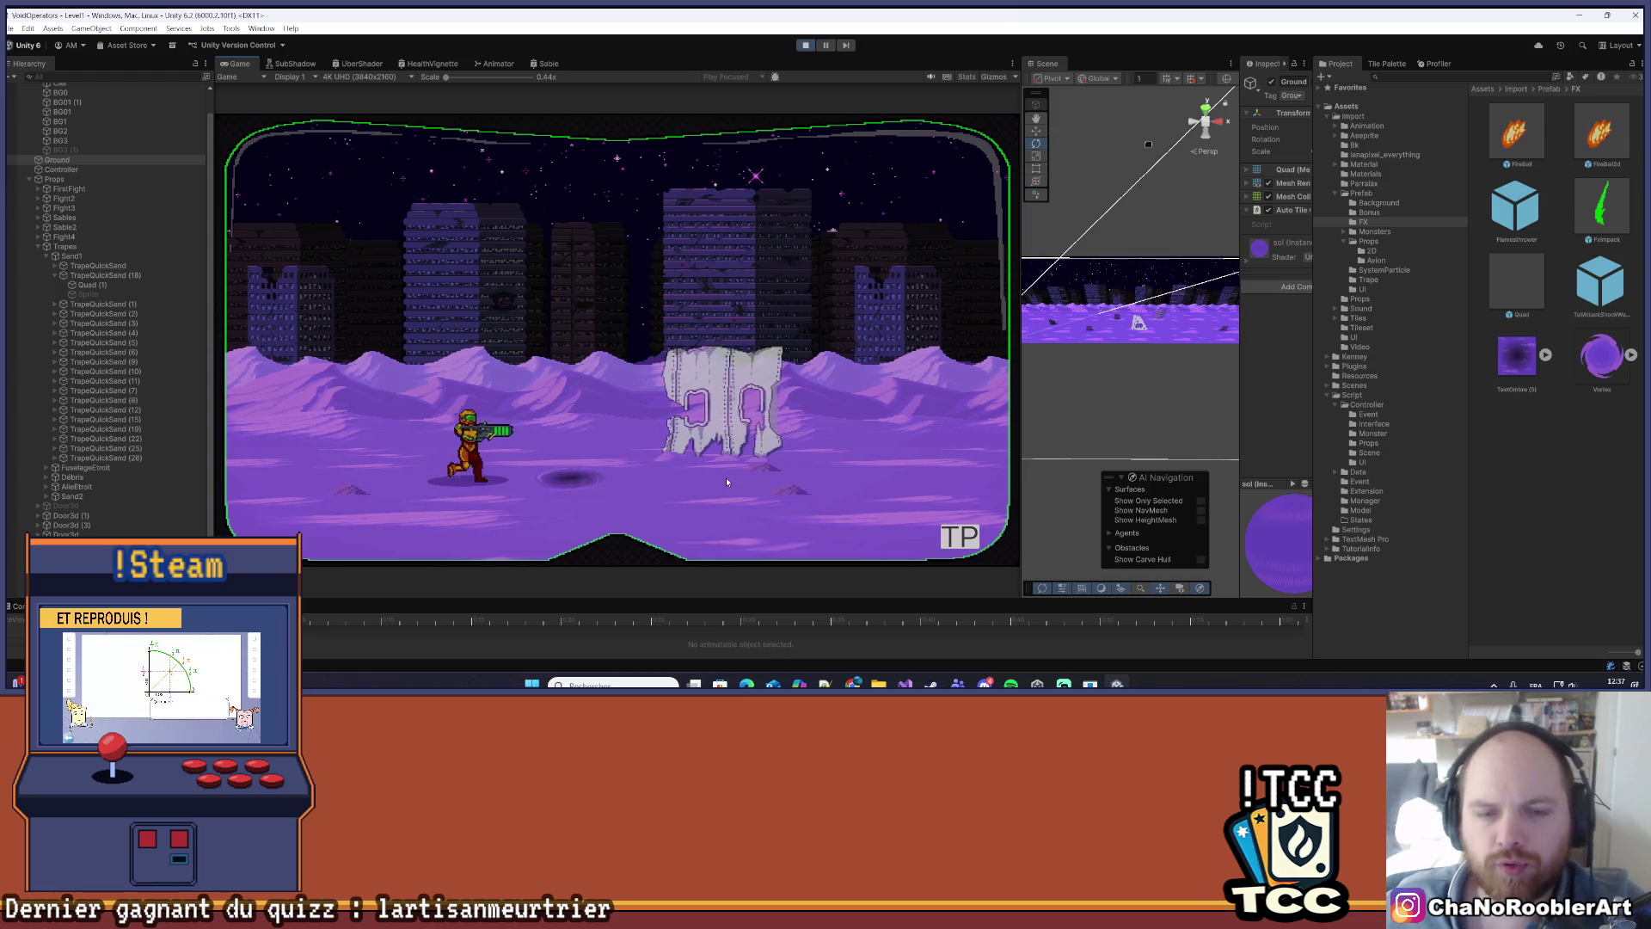
{"action": "key", "text": "d"}
{"action": "key", "text": "space"}
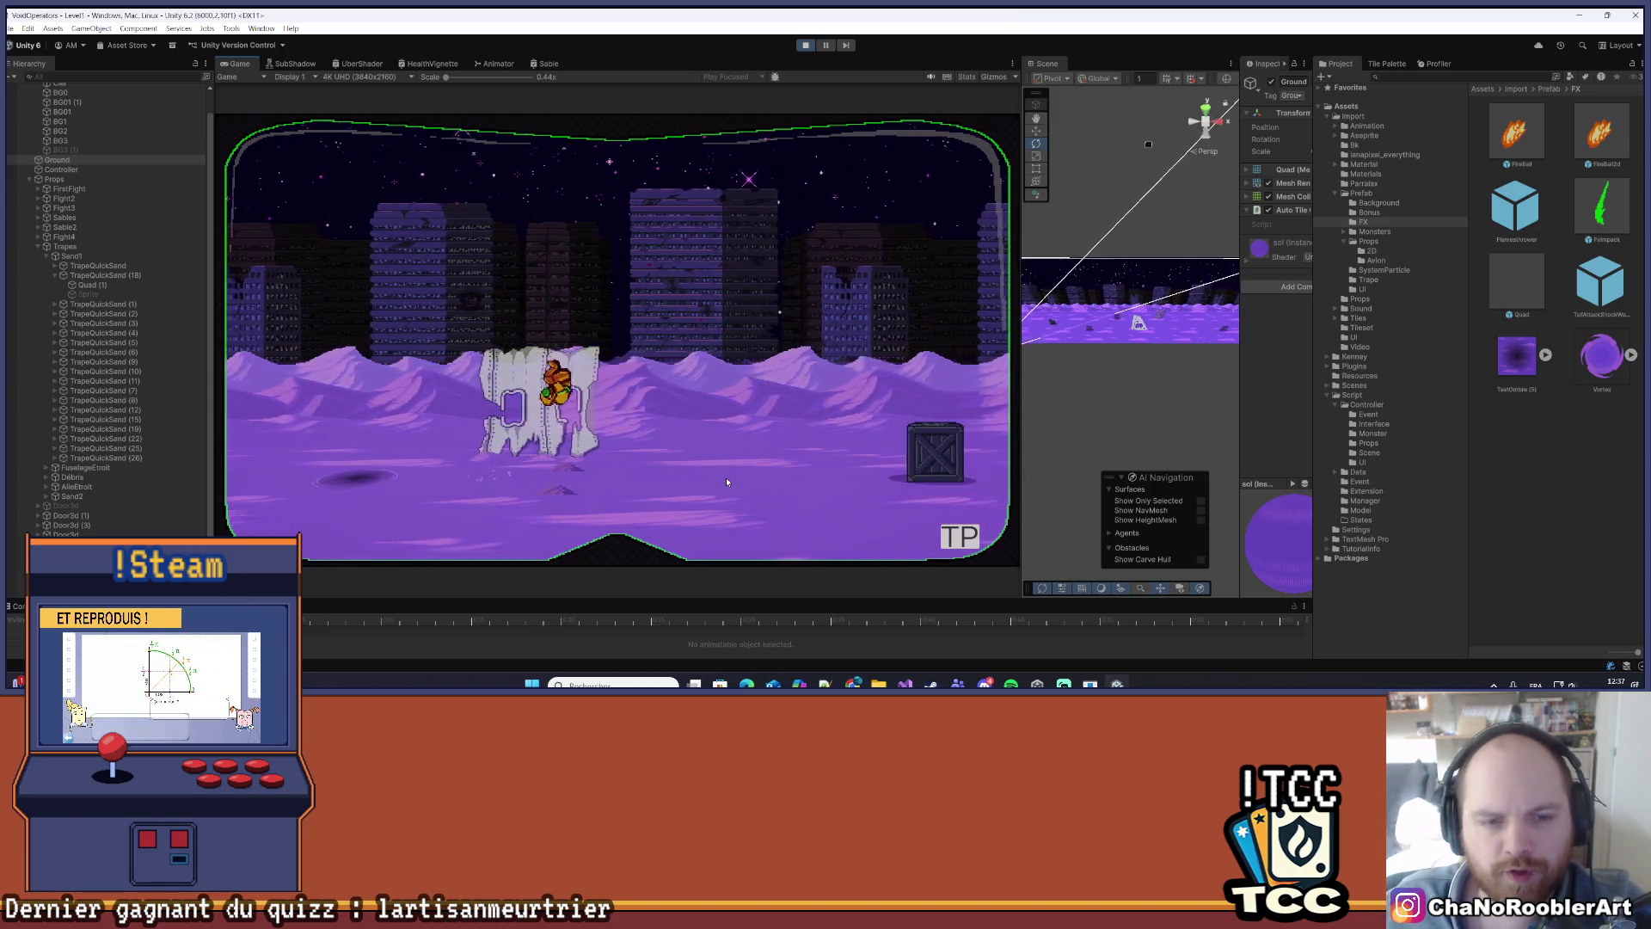
{"action": "key", "text": "d"}
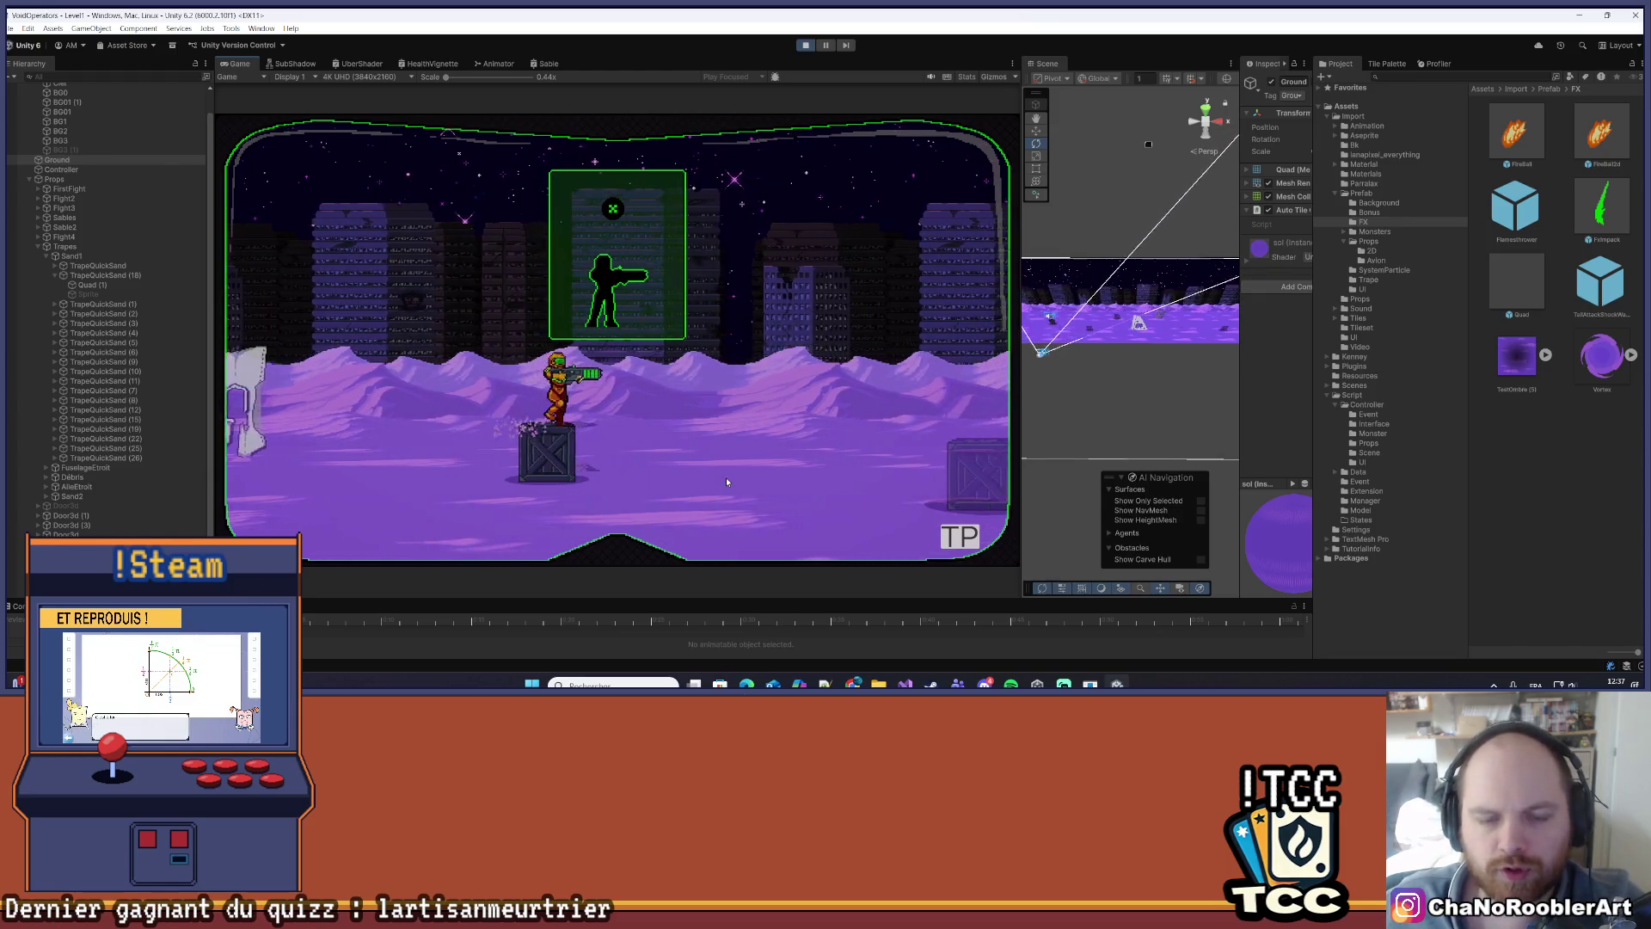
{"action": "key", "text": "d"}
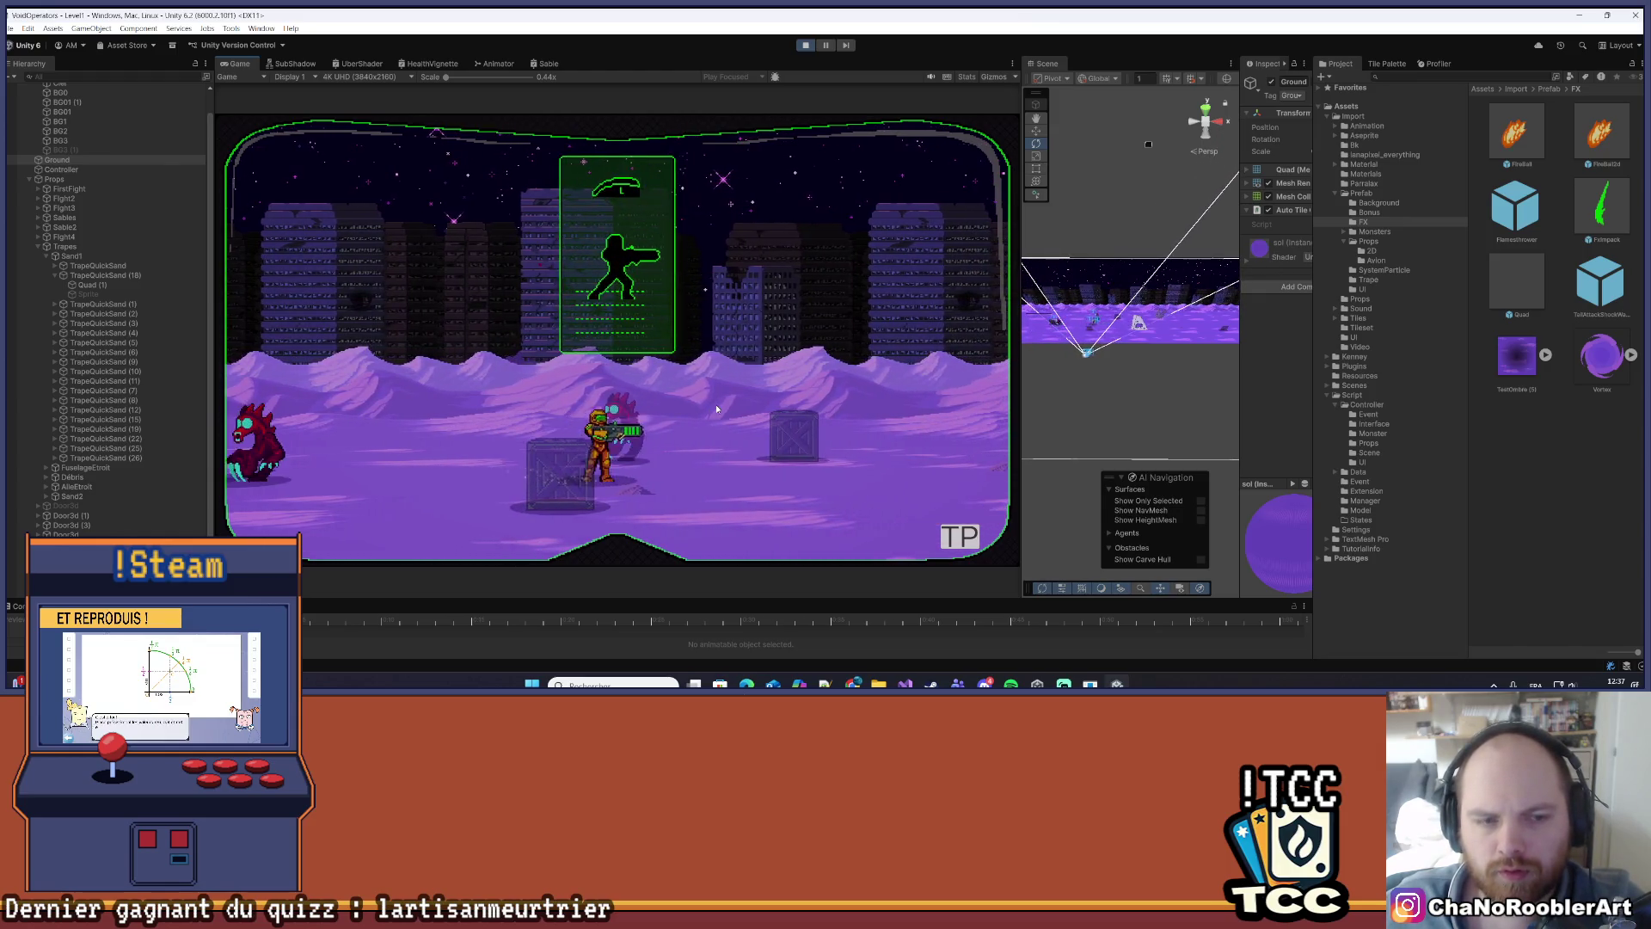
{"action": "key", "text": "d"}
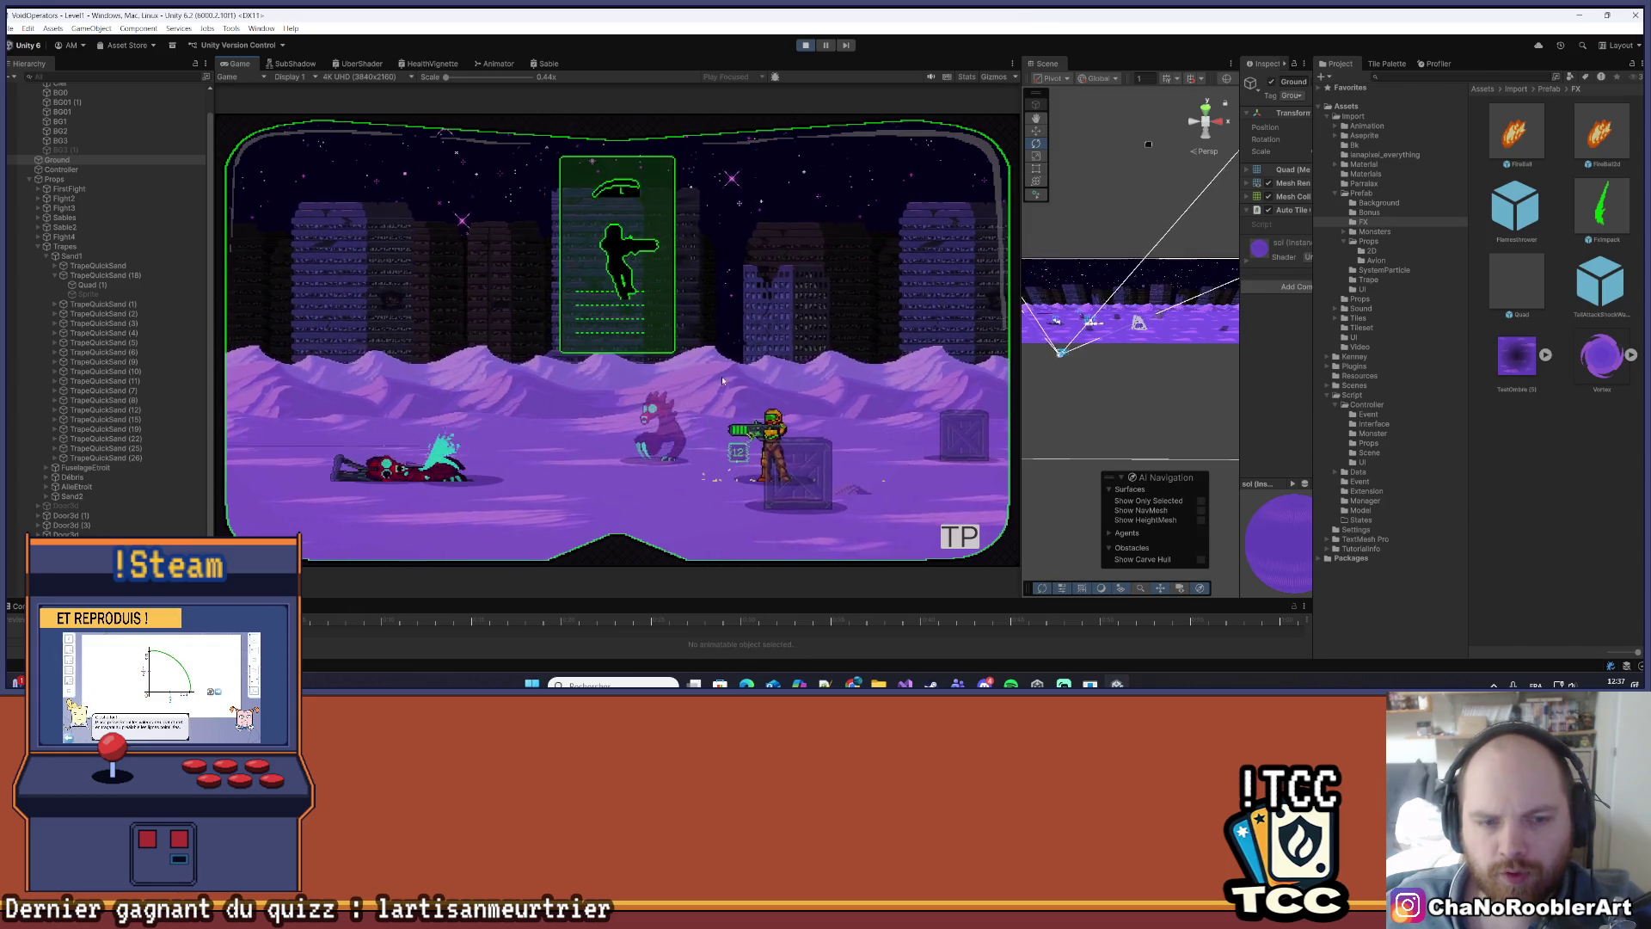
{"action": "left_click", "coordinate": [722, 381]}
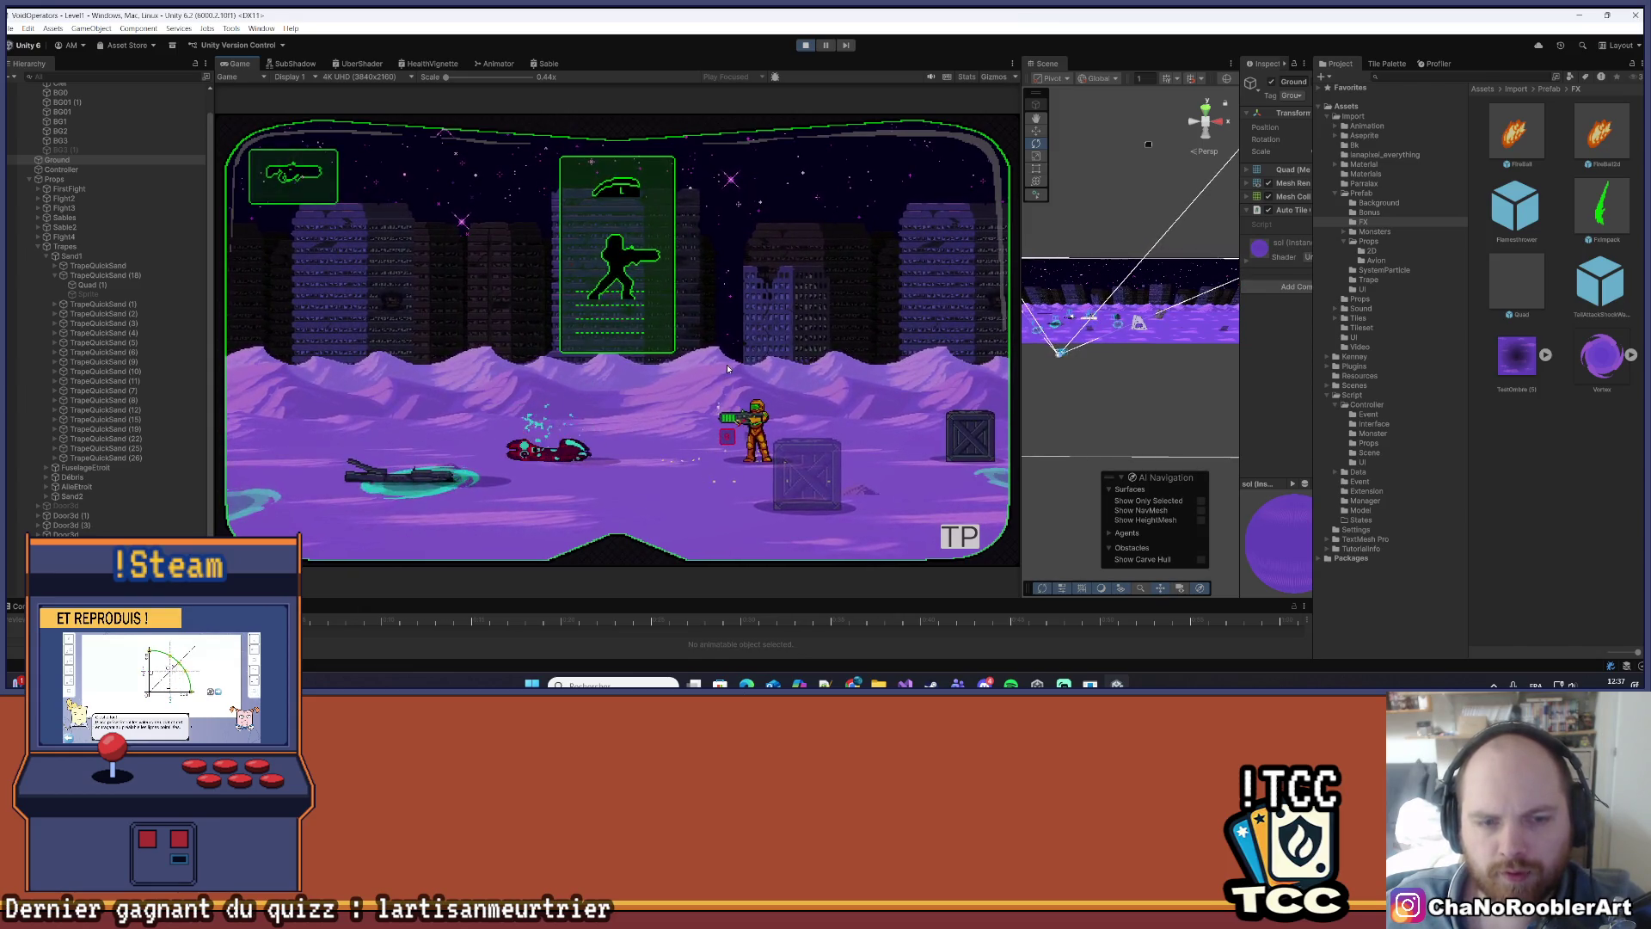
{"action": "key", "text": "d"}
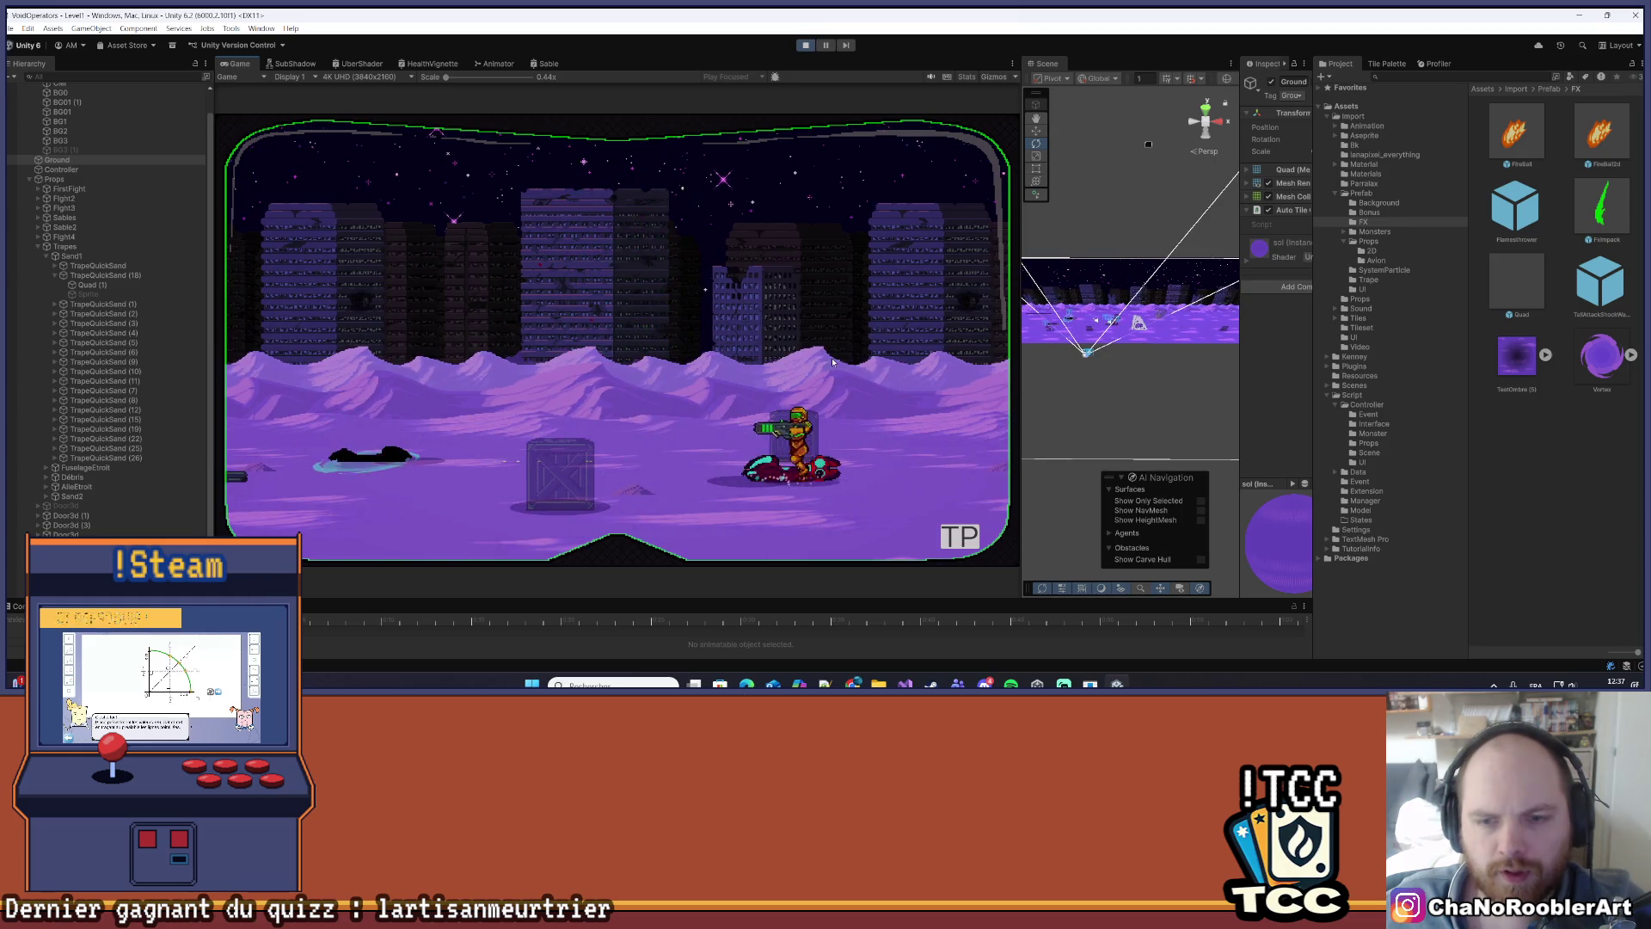
{"action": "key", "text": "a"}
{"action": "left_click", "coordinate": [581, 328]}
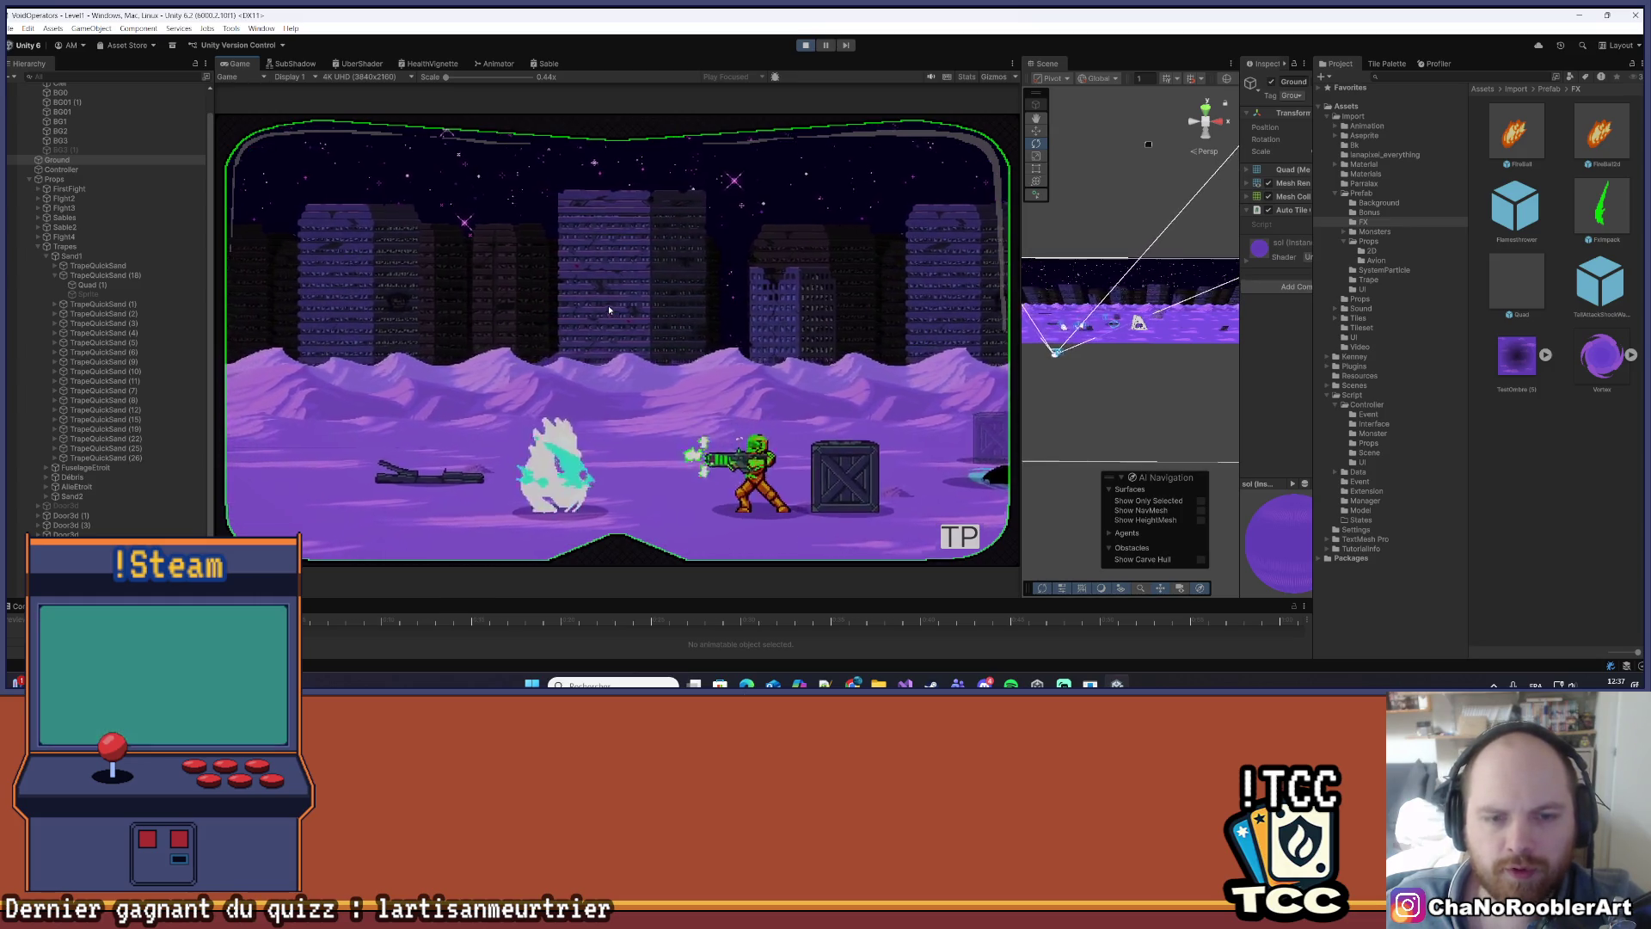
{"action": "key", "text": "d"}
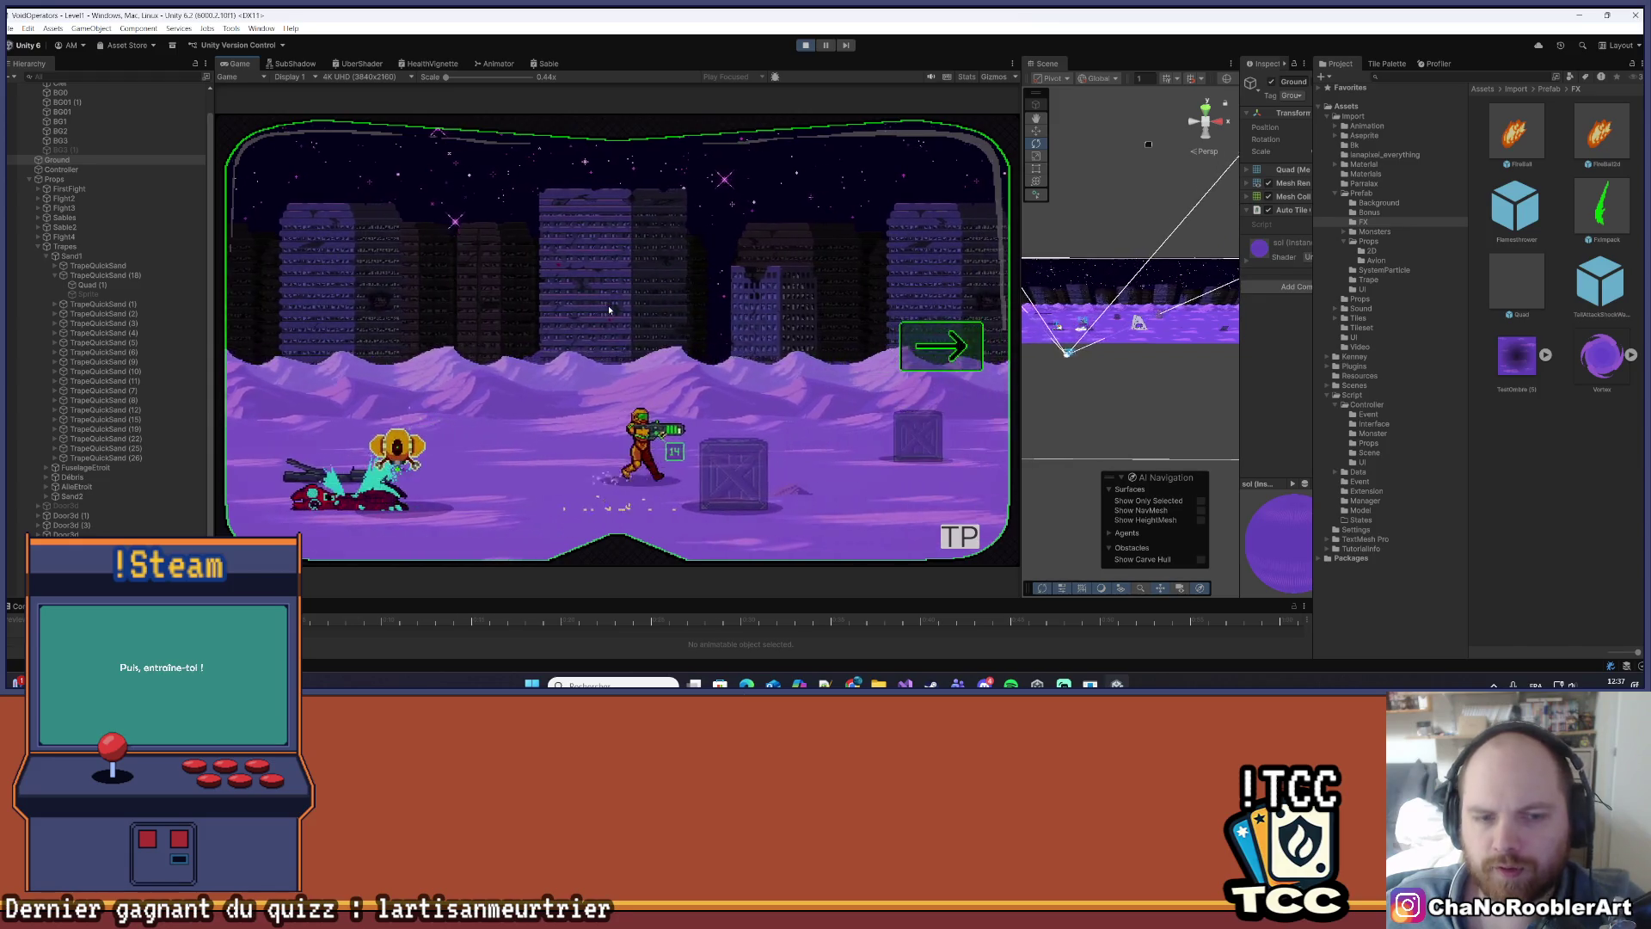
{"action": "key", "text": "d"}
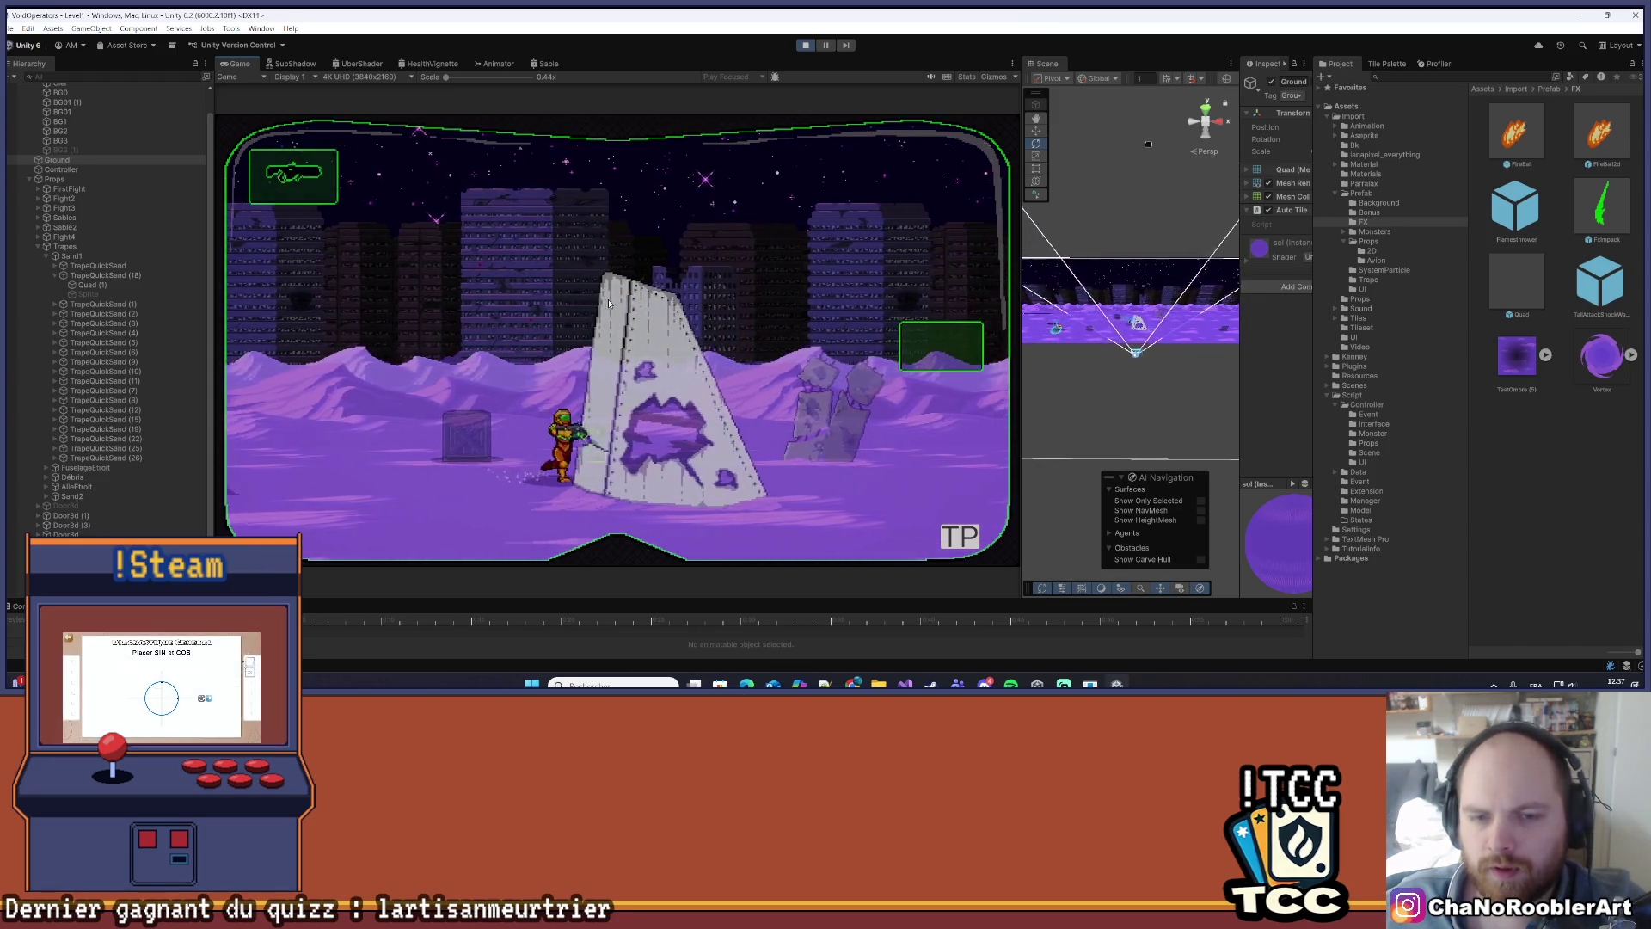
{"action": "key", "text": "d"}
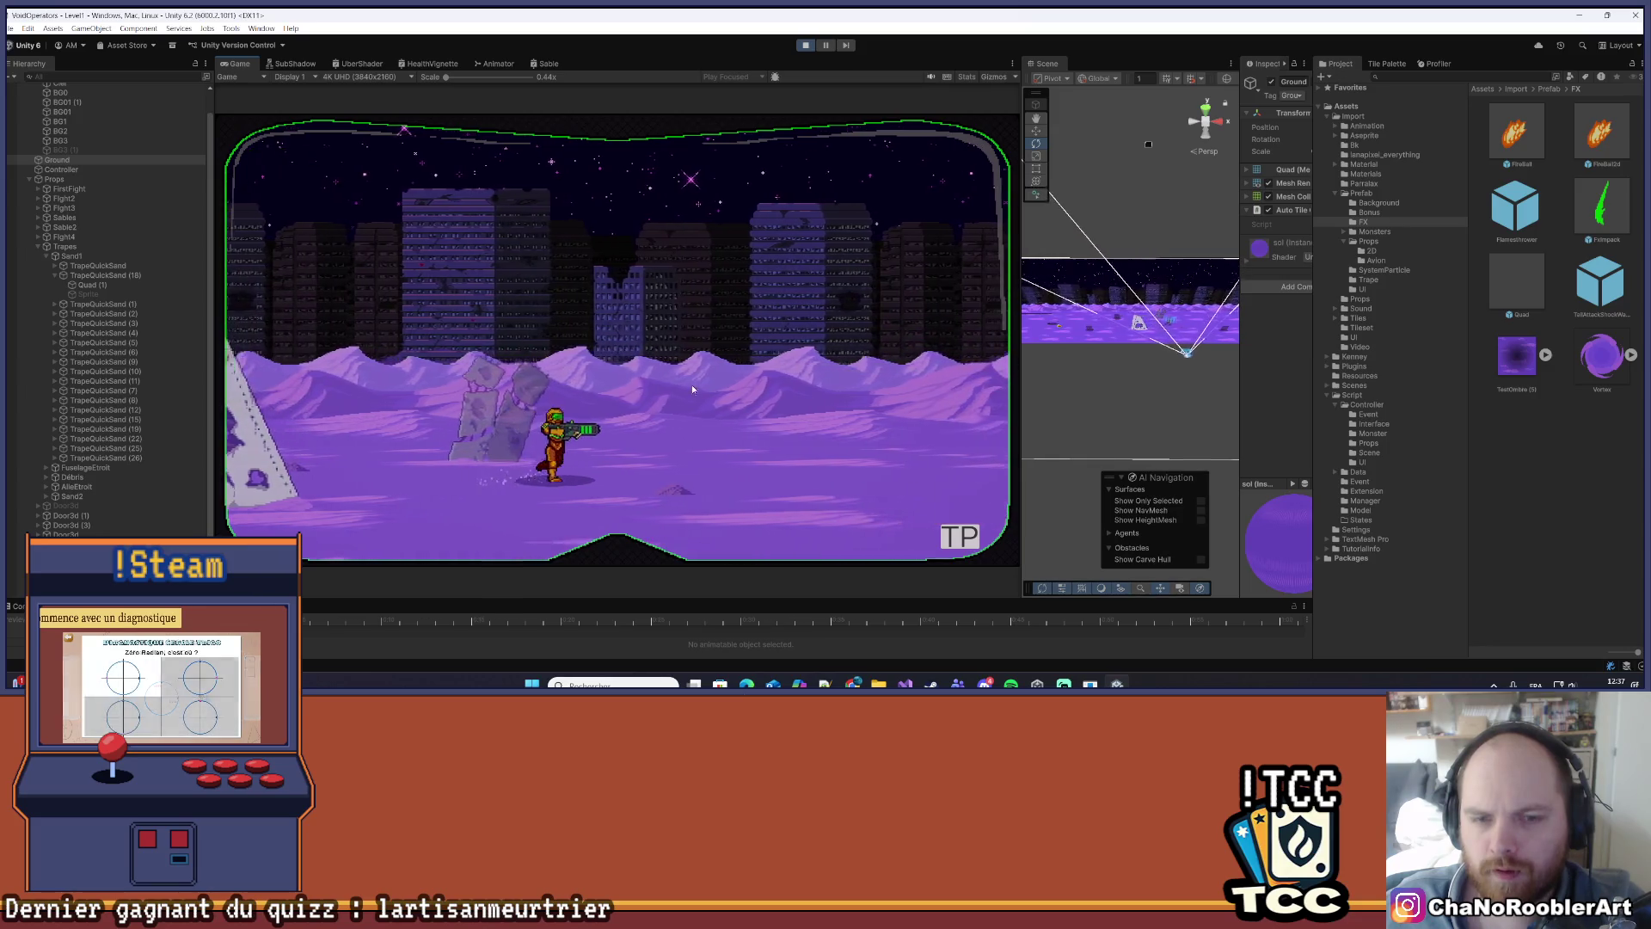
{"action": "key", "text": "d"}
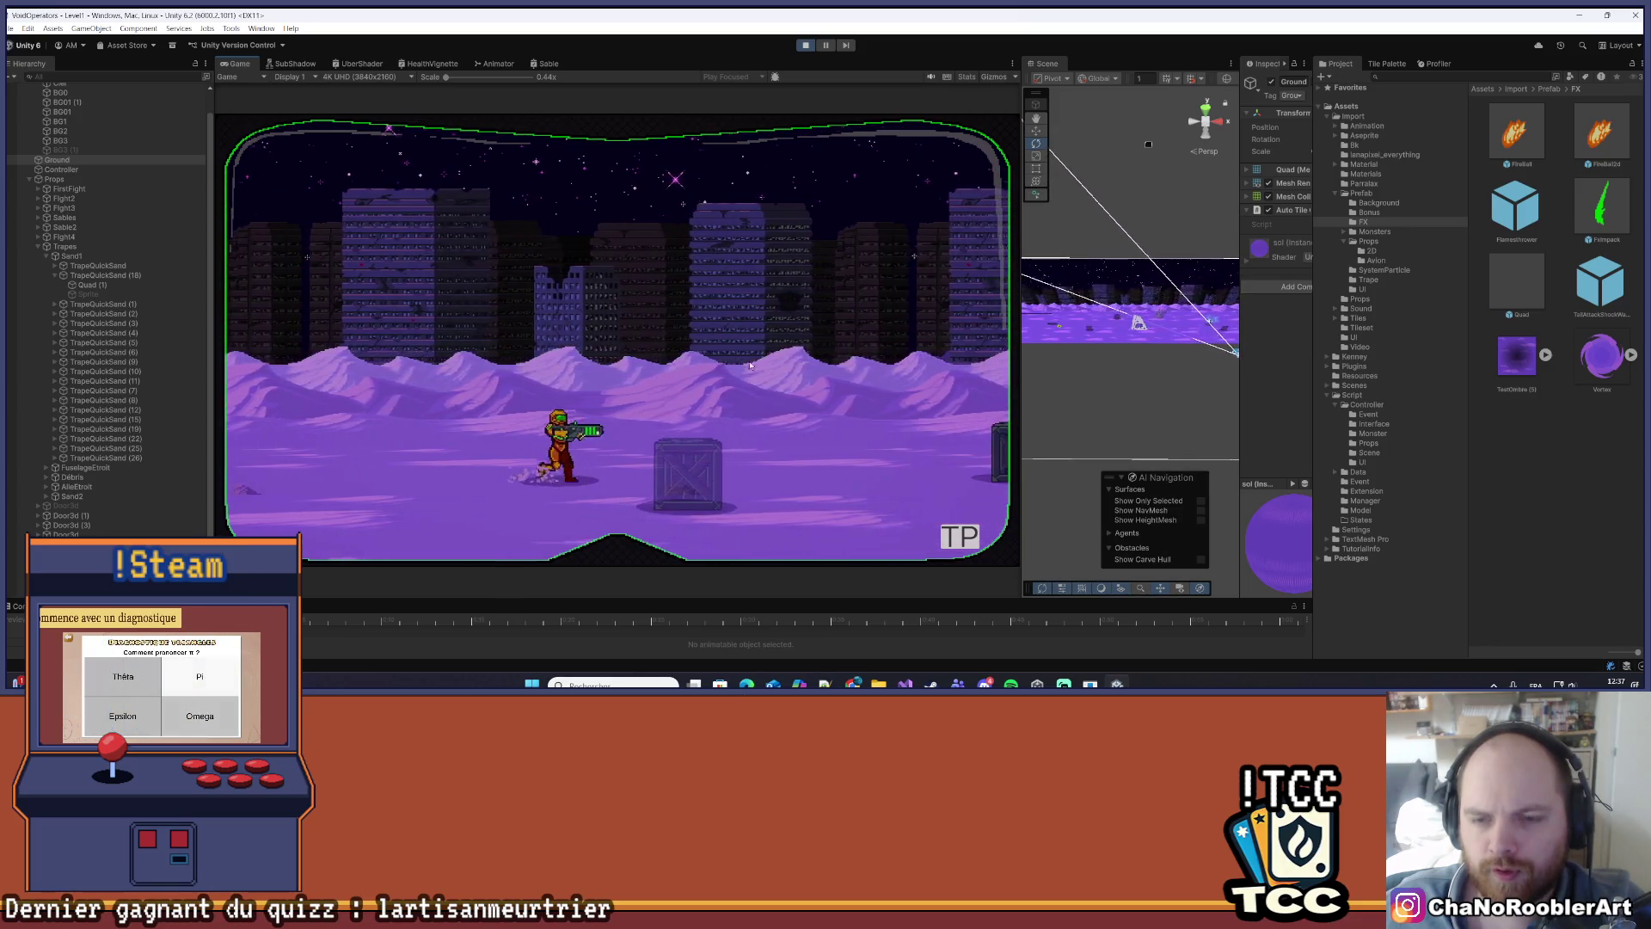
{"action": "key", "text": "d"}
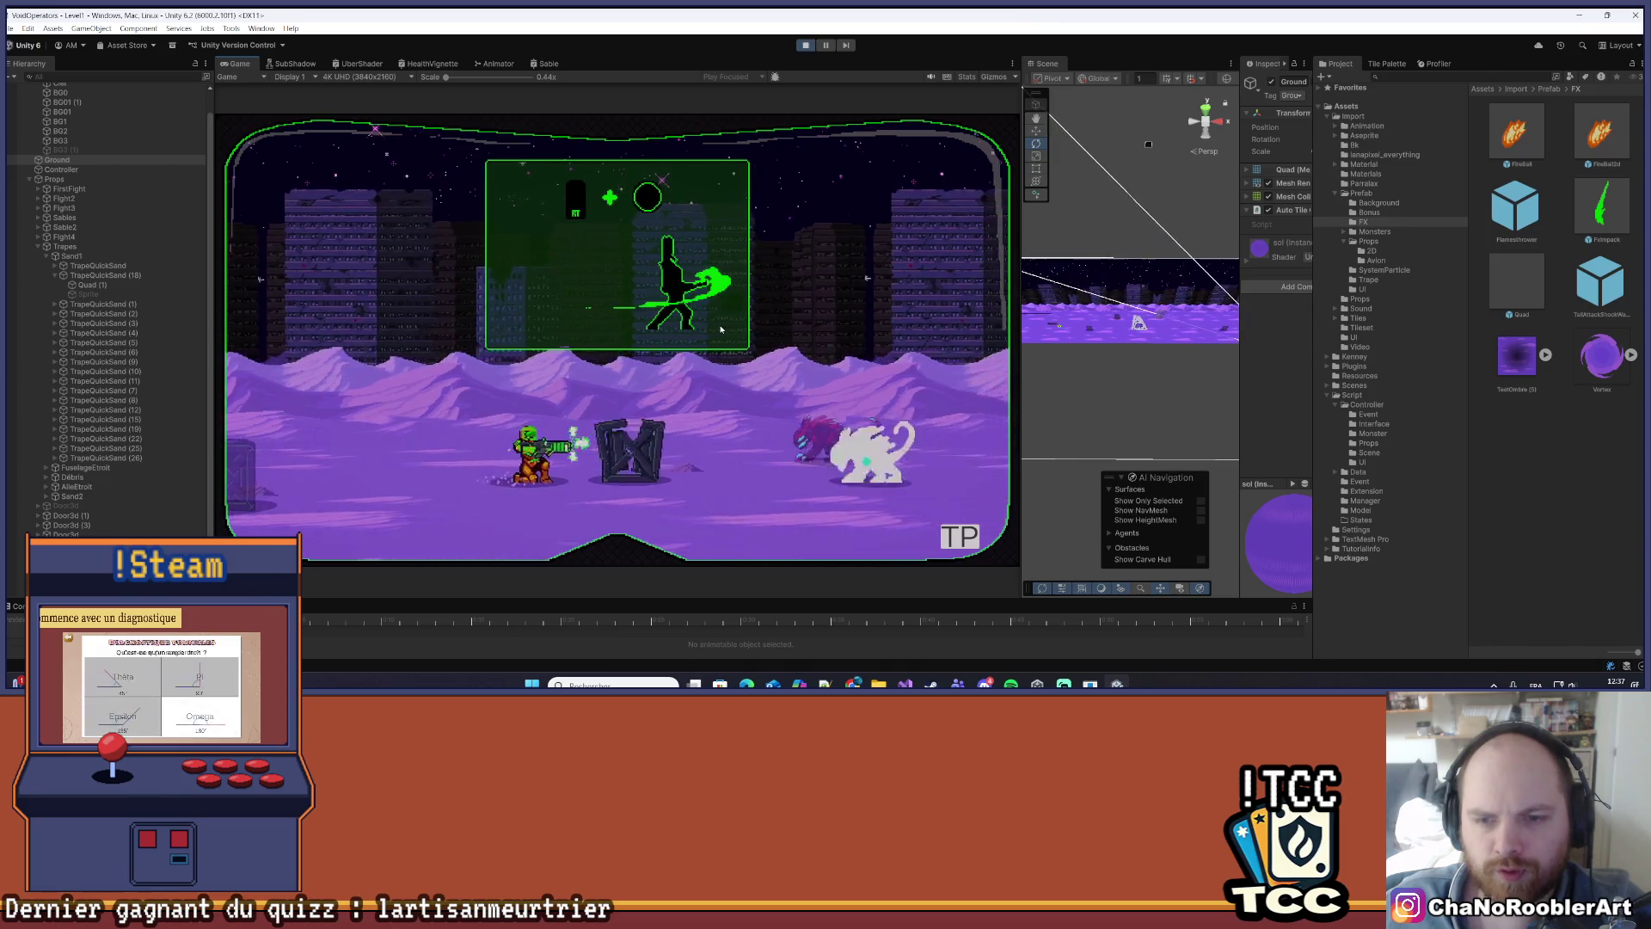
{"action": "key", "text": "a"}
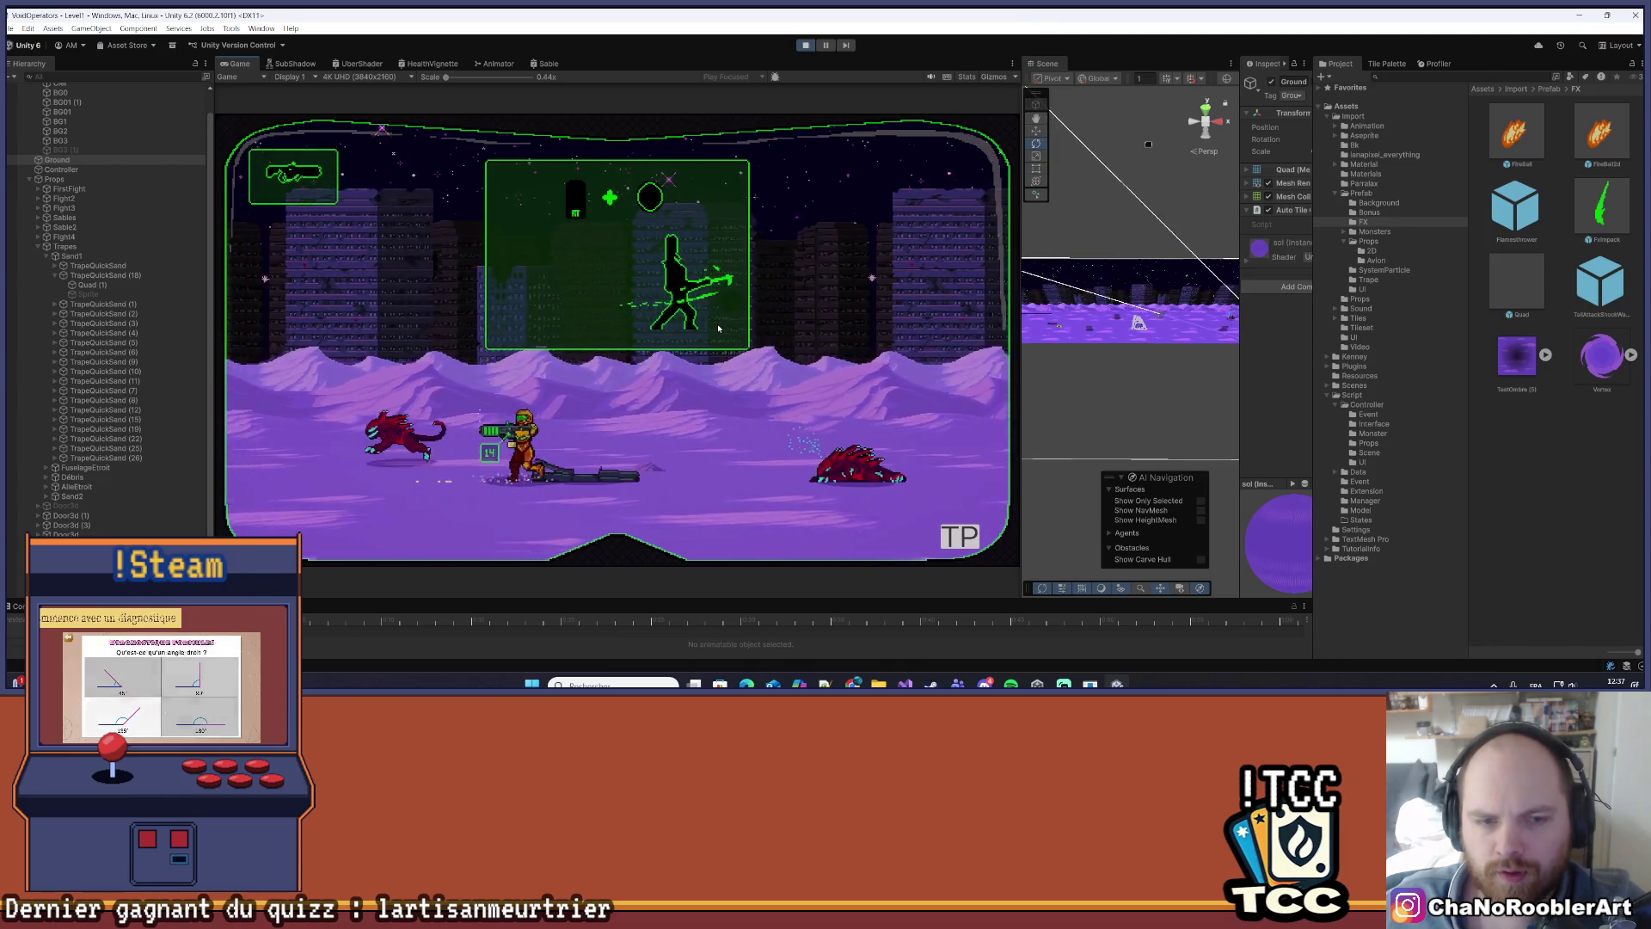
{"action": "key", "text": "d"}
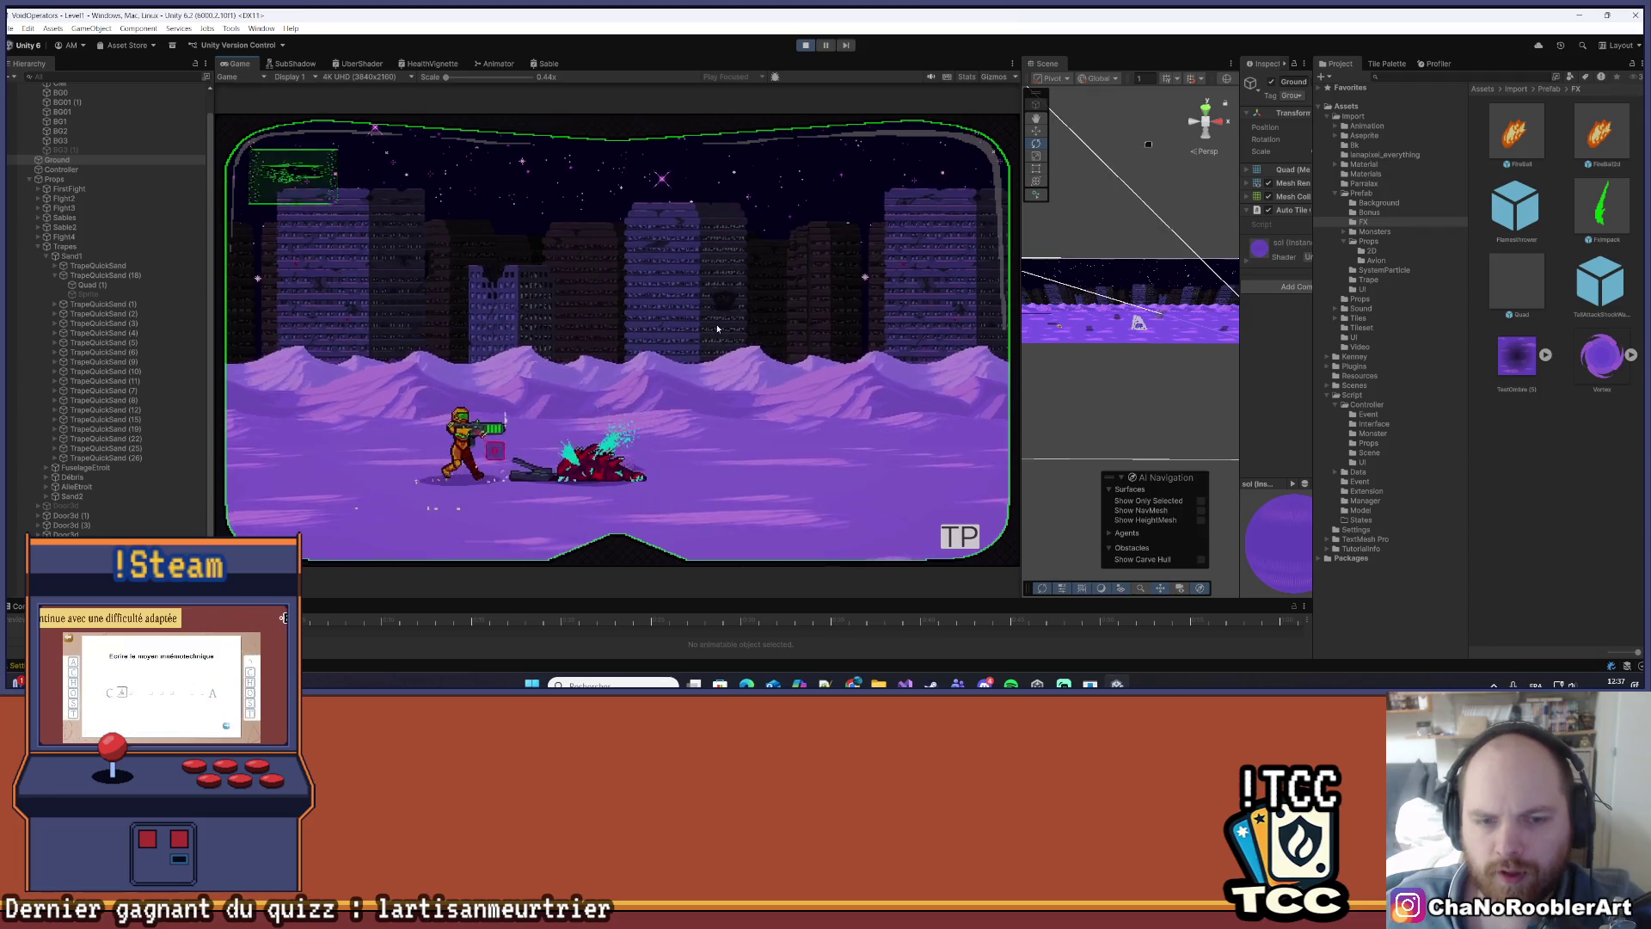
{"action": "key", "text": "d"}
{"action": "key", "text": "a"}
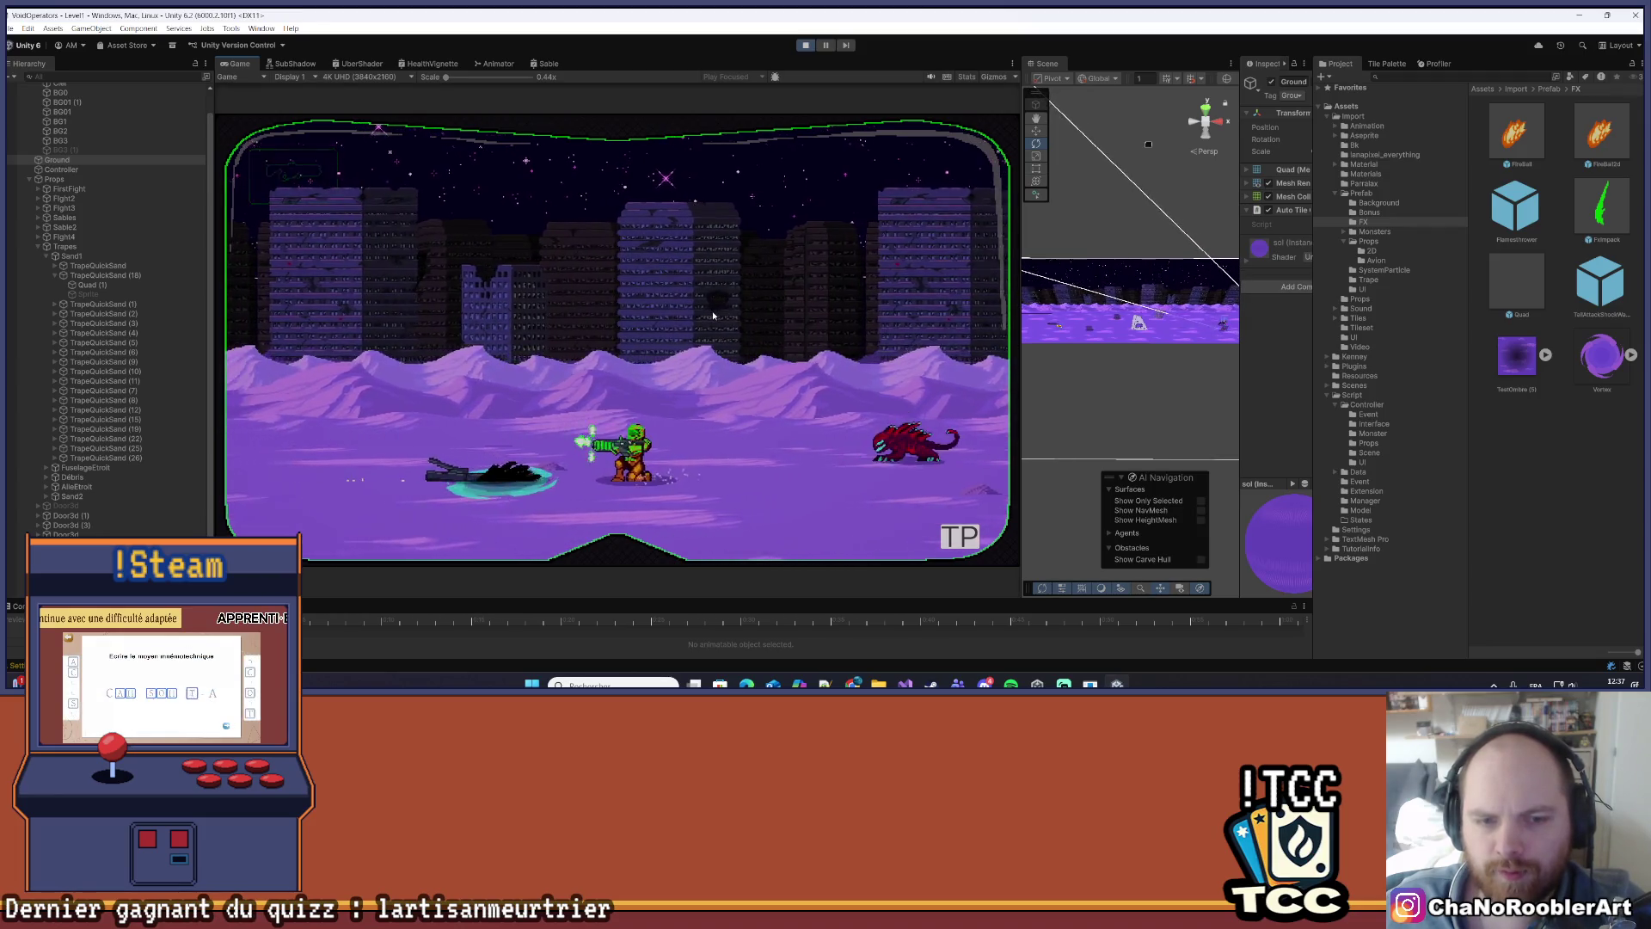
{"action": "key", "text": "d"}
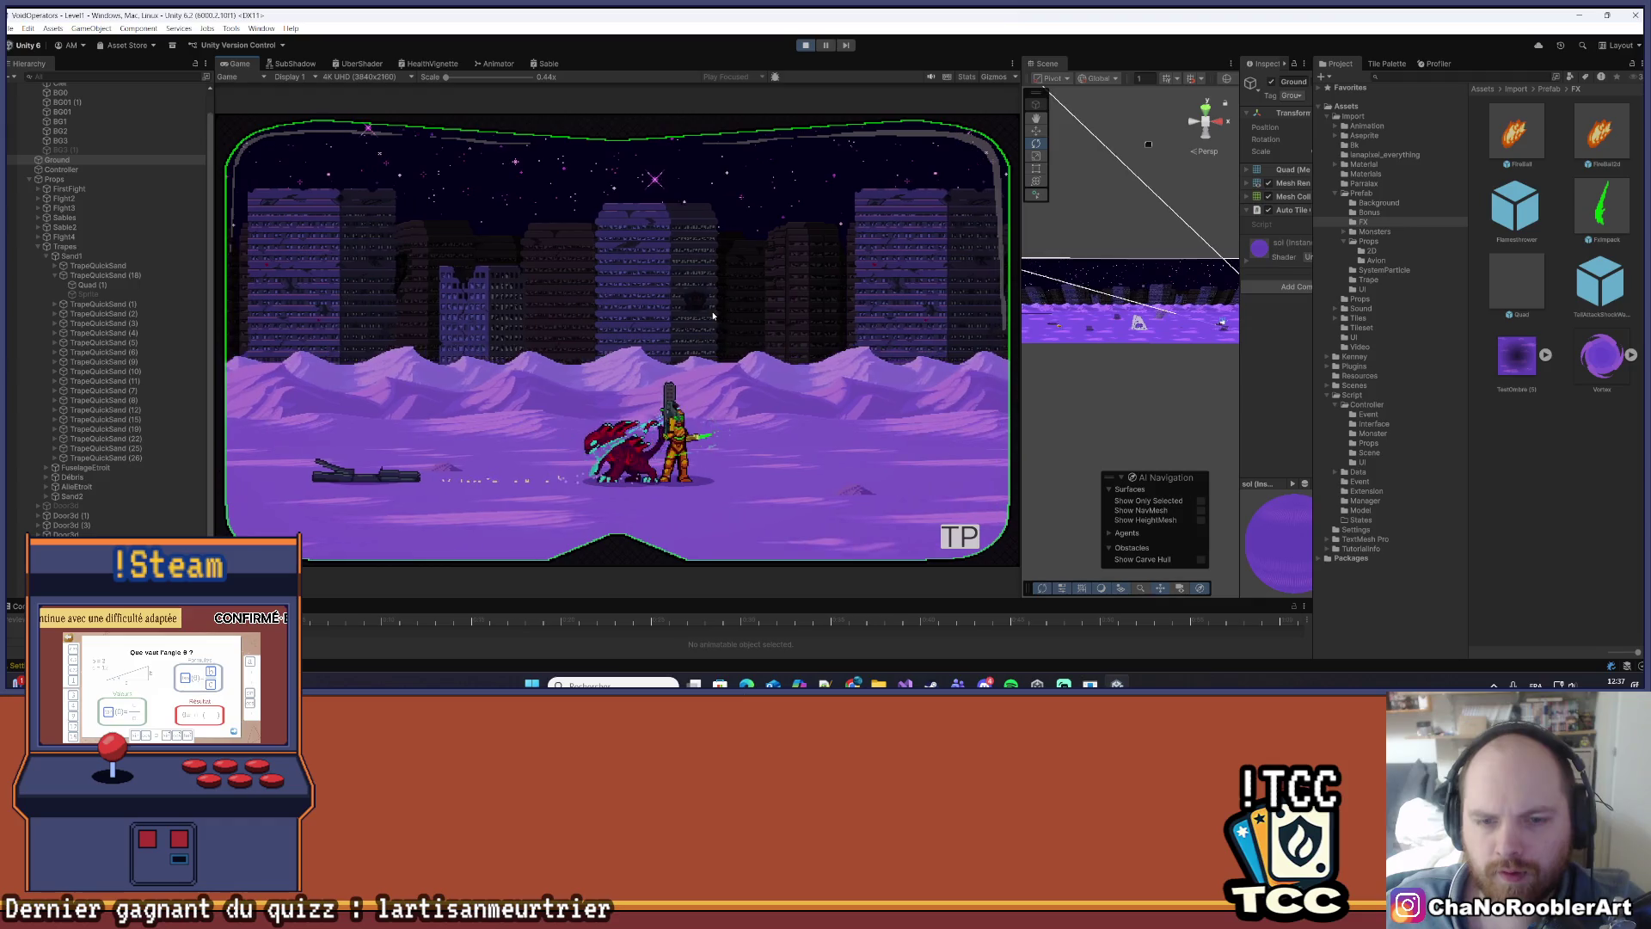
{"action": "key", "text": "d"}
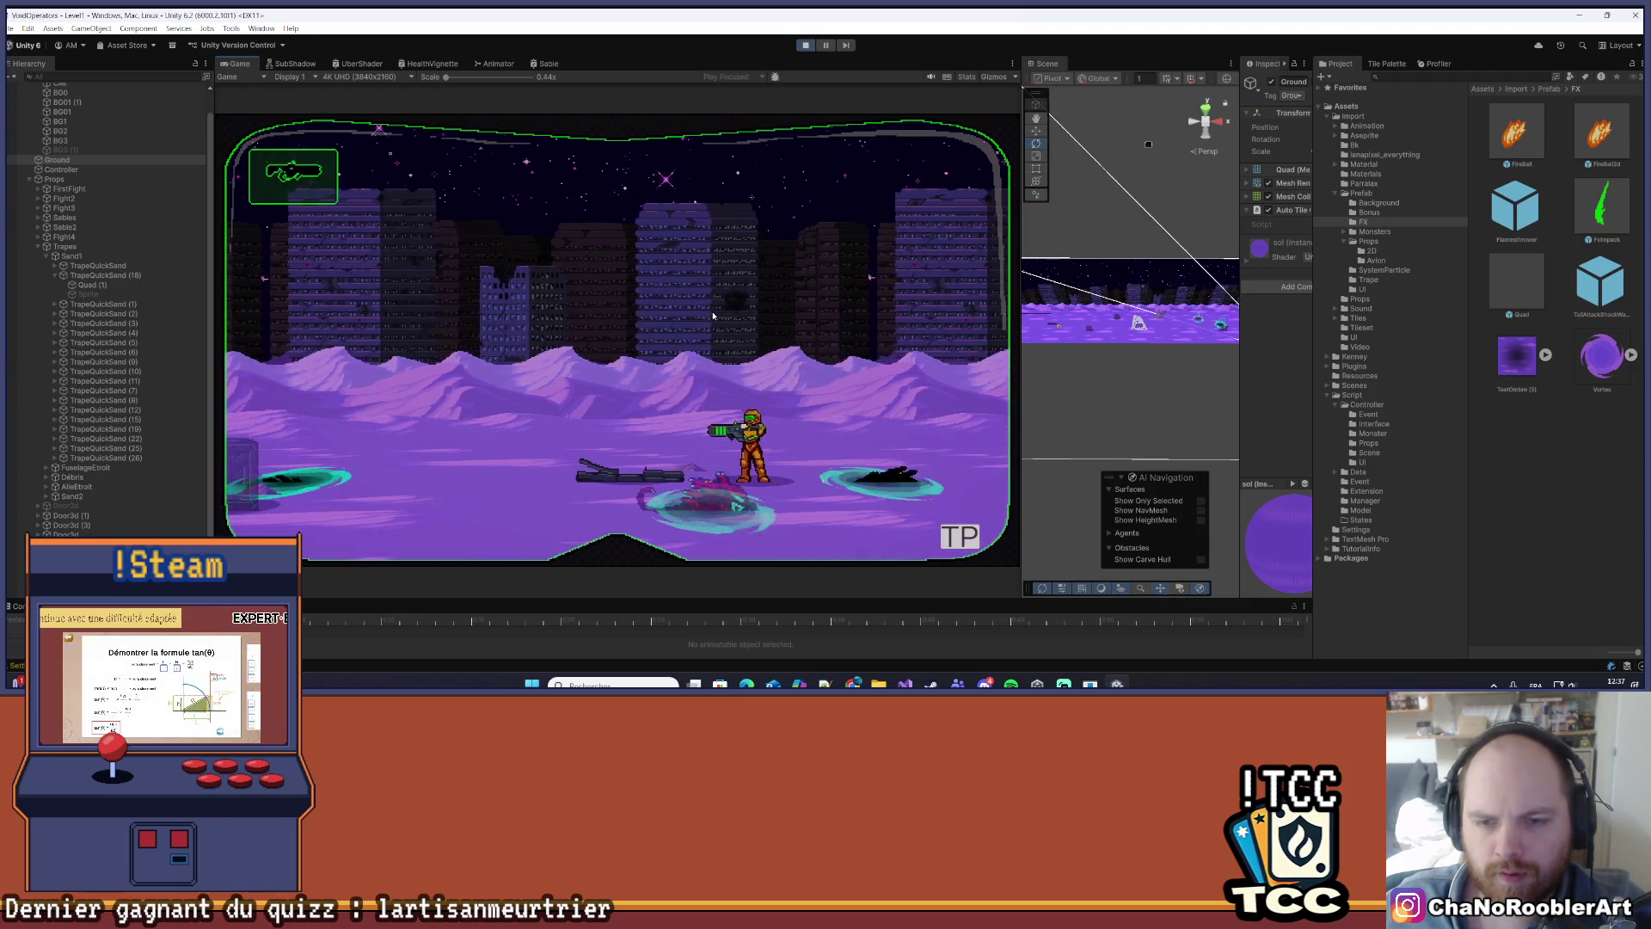
{"action": "key", "text": "a"}
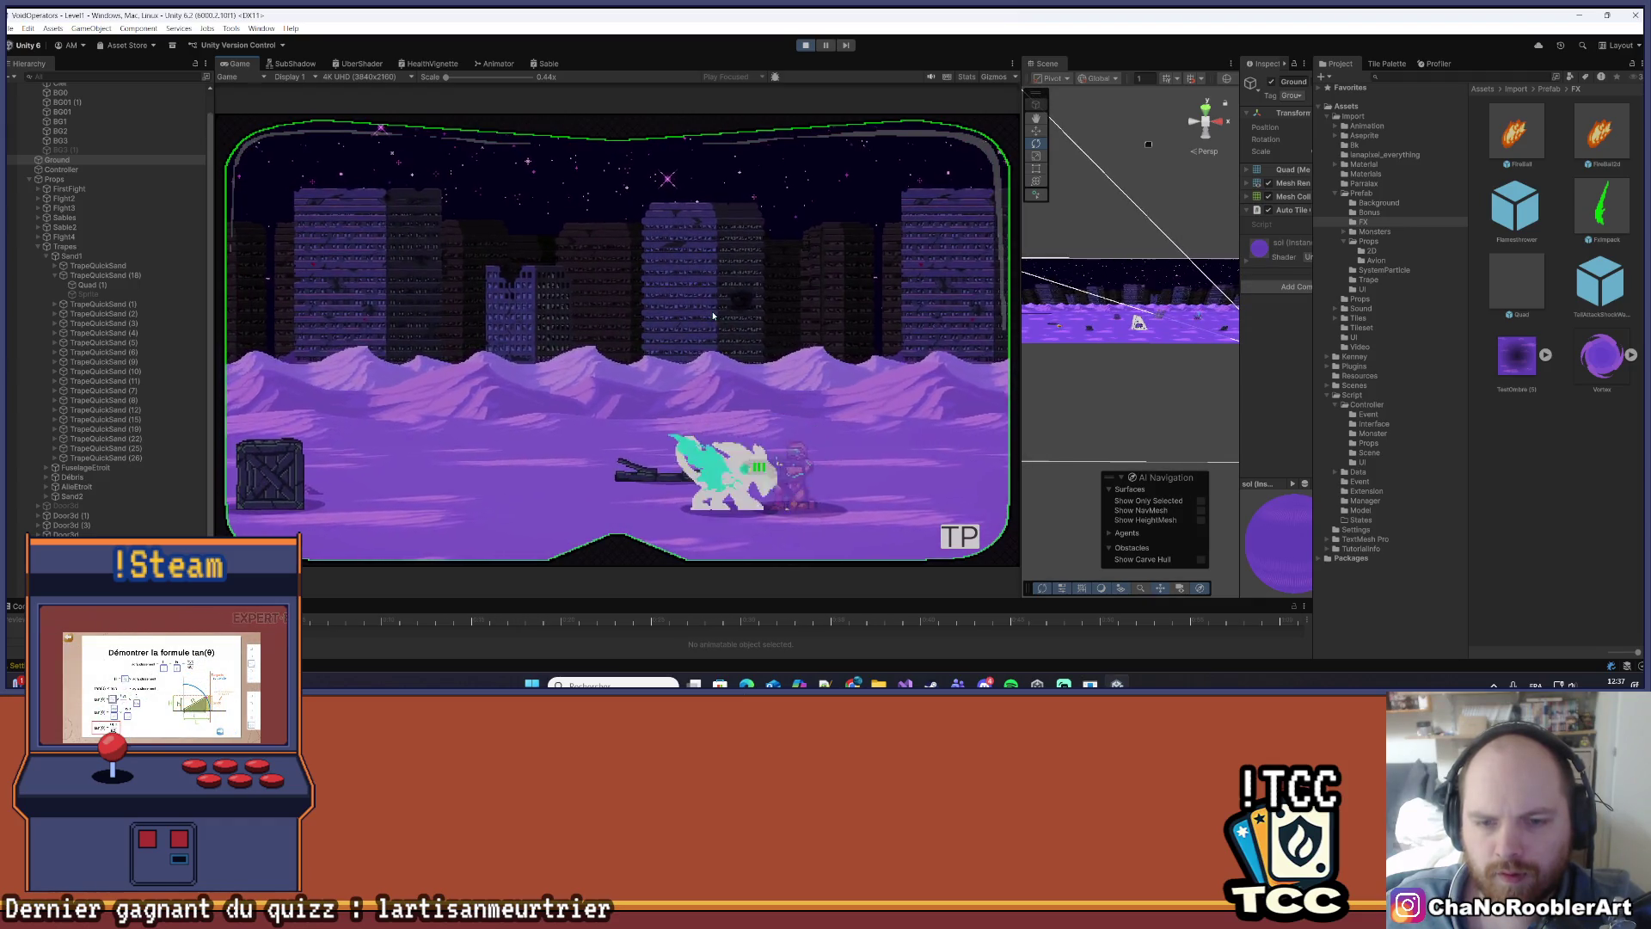
{"action": "key", "text": "d"}
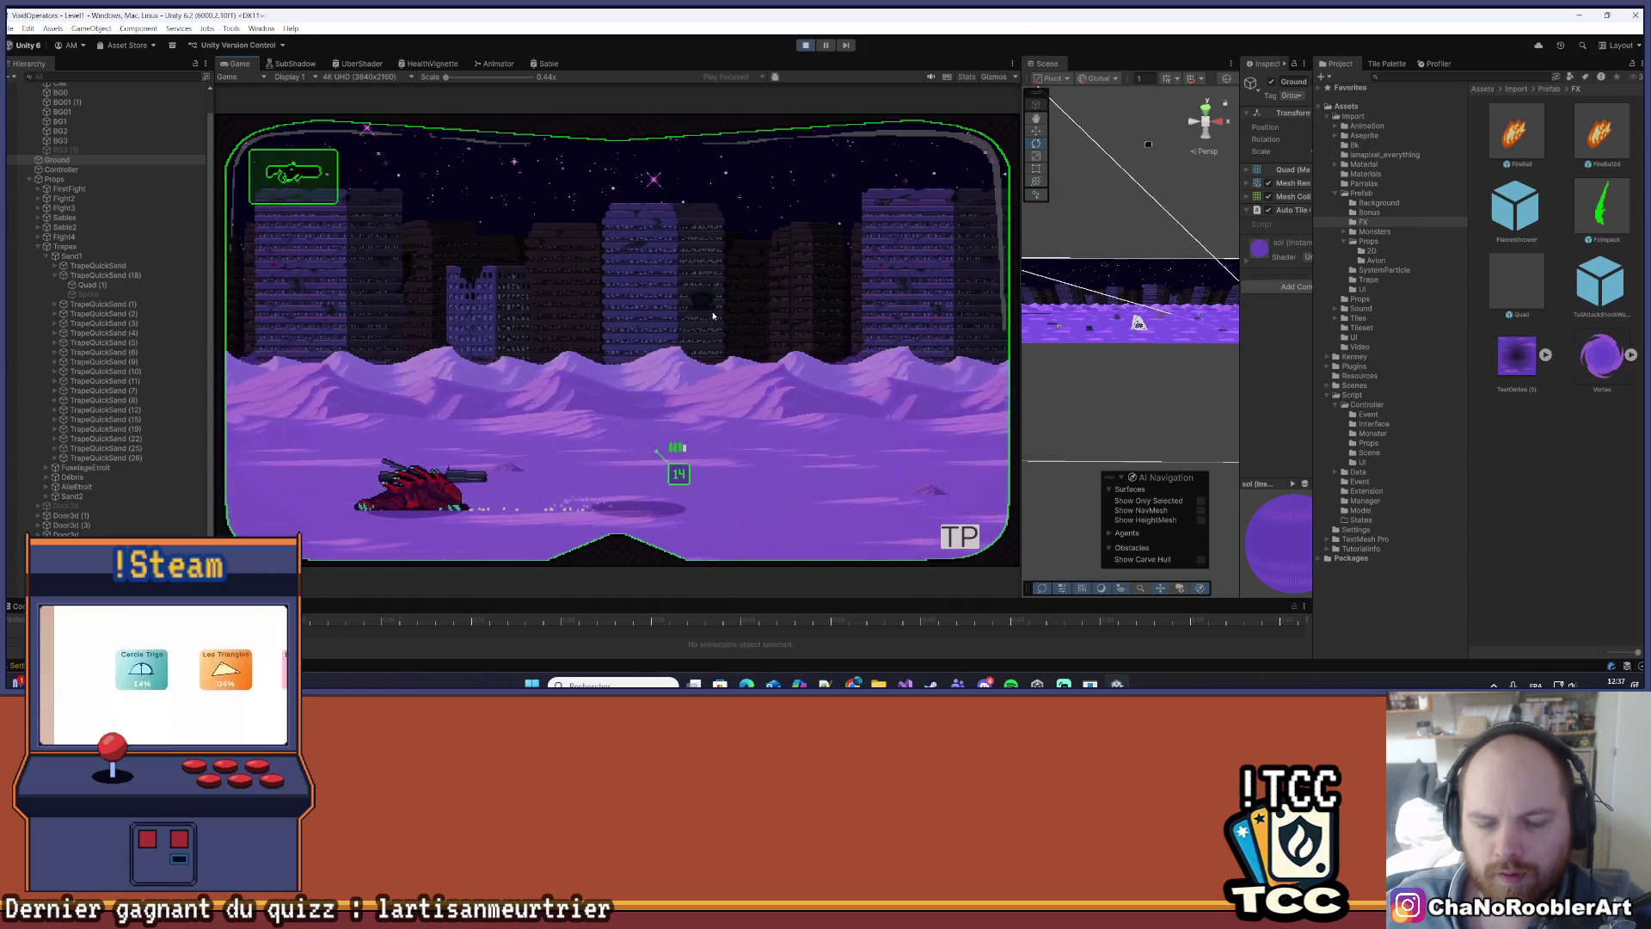
- Move the character right across the quicksand pits and jump onto the rock pillar
{"action": "key", "text": "a"}
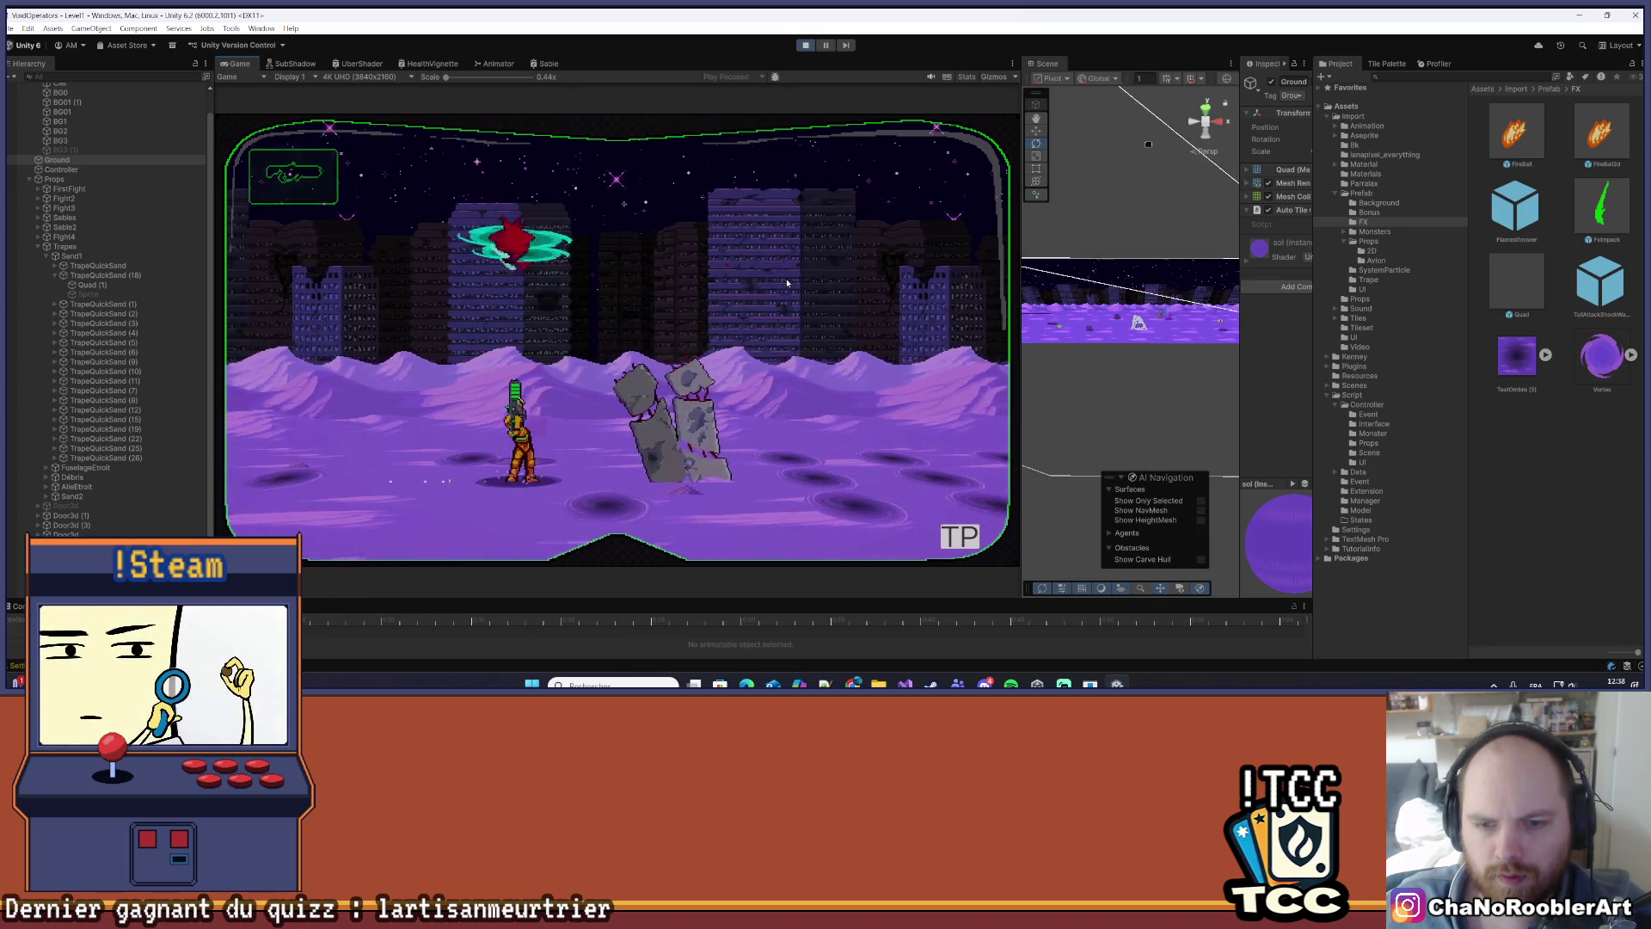
{"action": "key", "text": "d"}
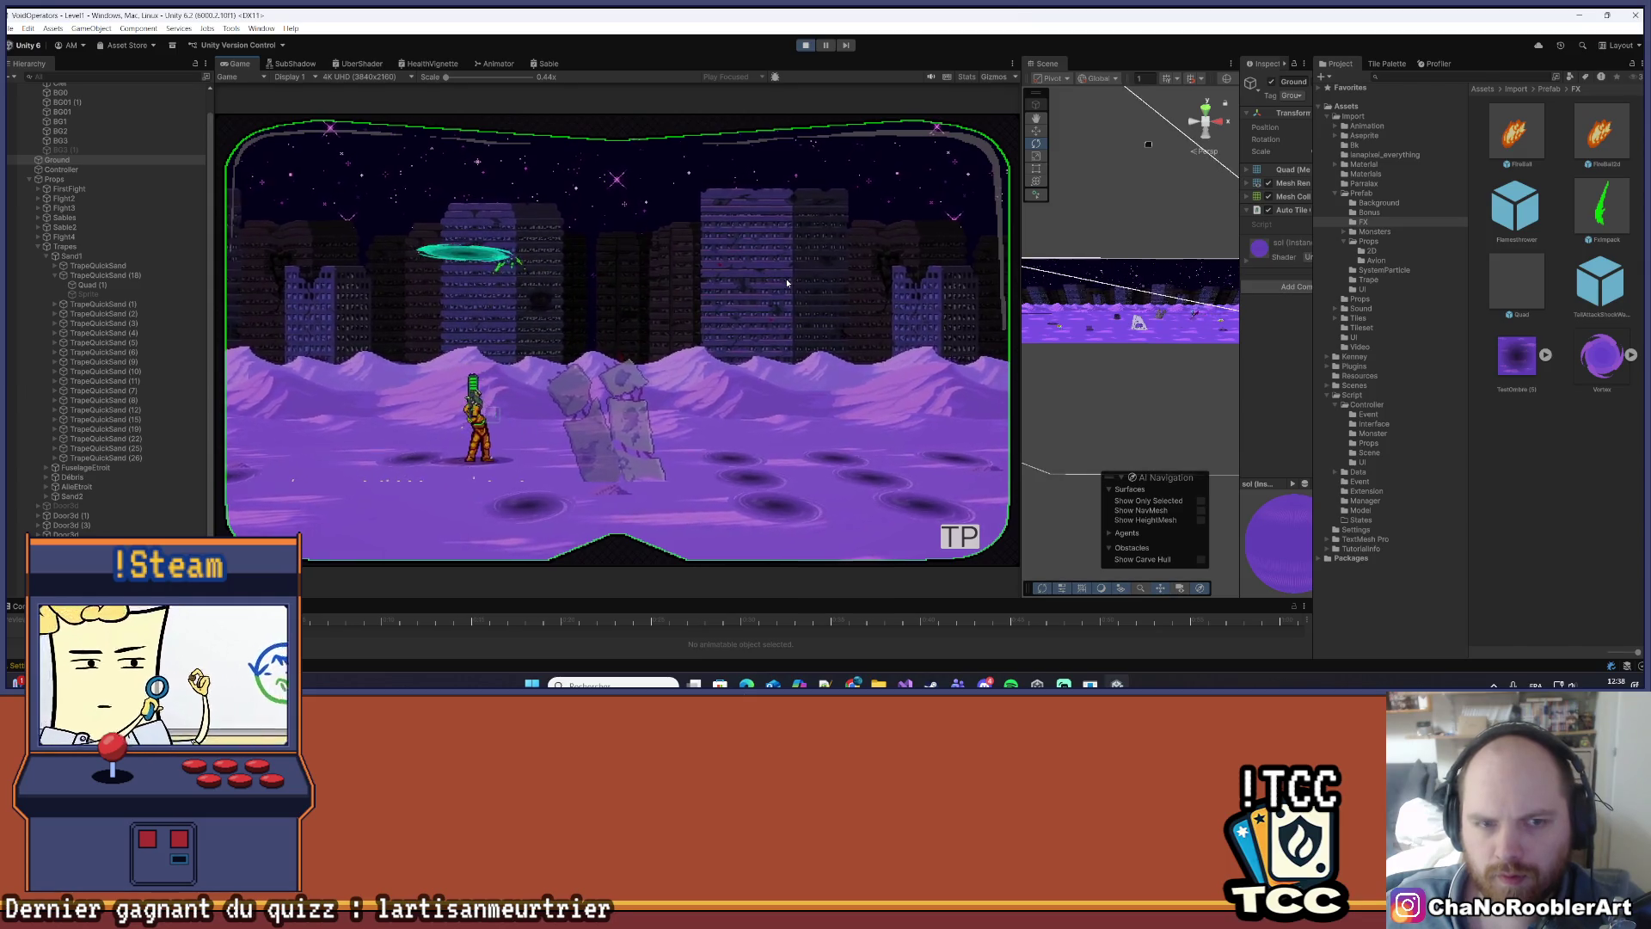
{"action": "key", "text": "d"}
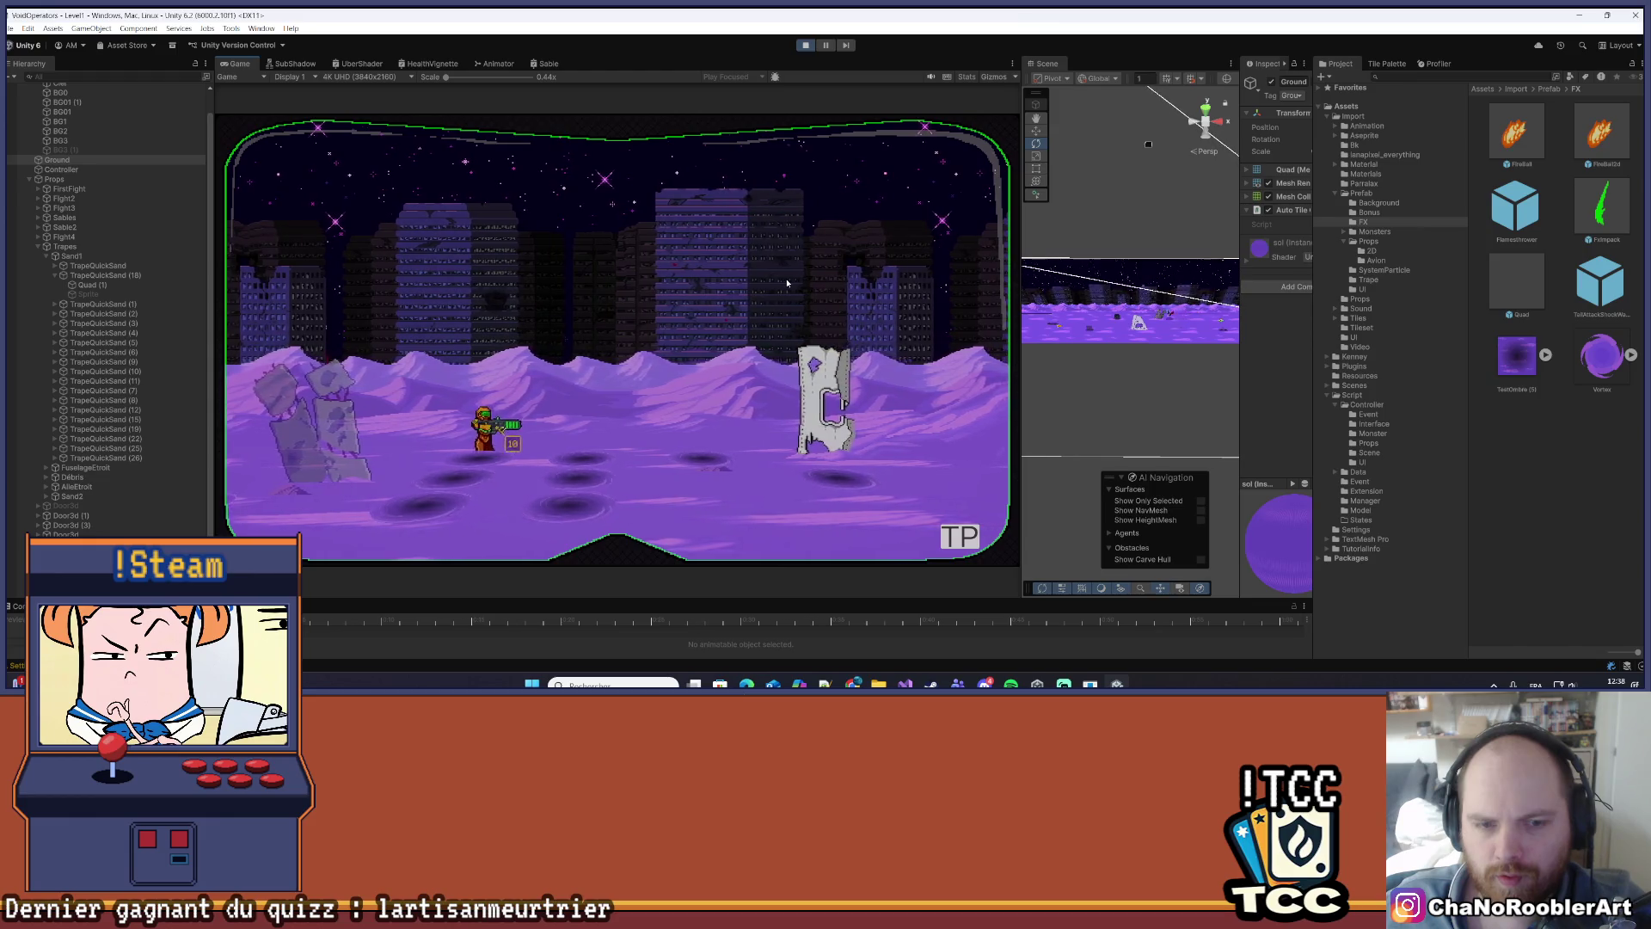
{"action": "key", "text": "d"}
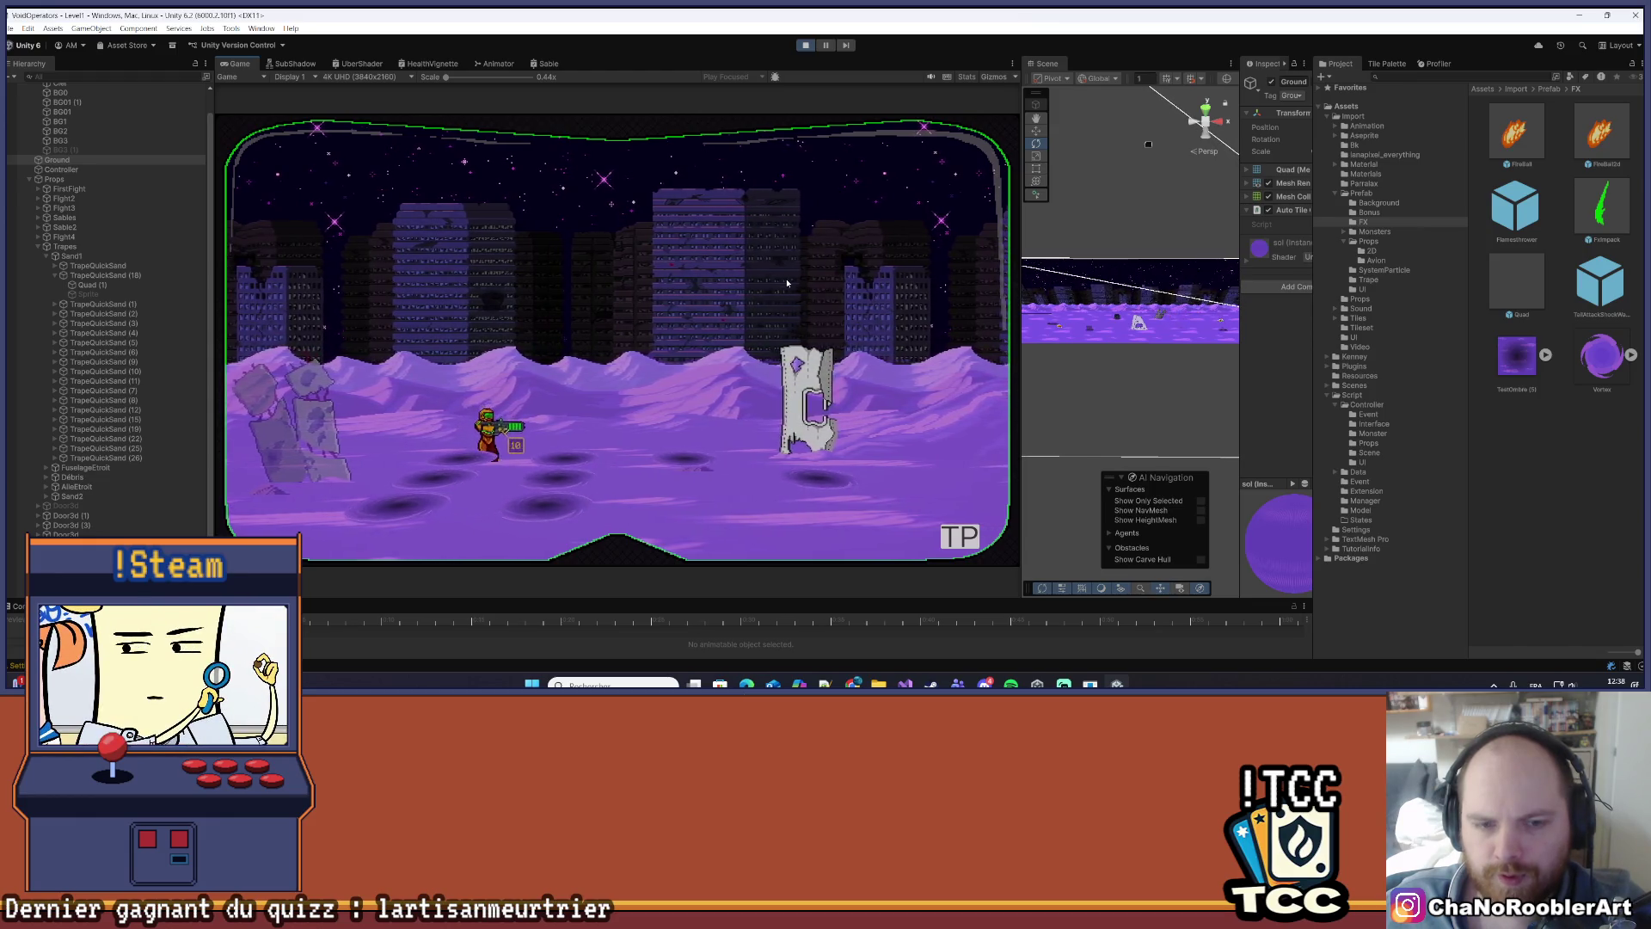
{"action": "key", "text": "d"}
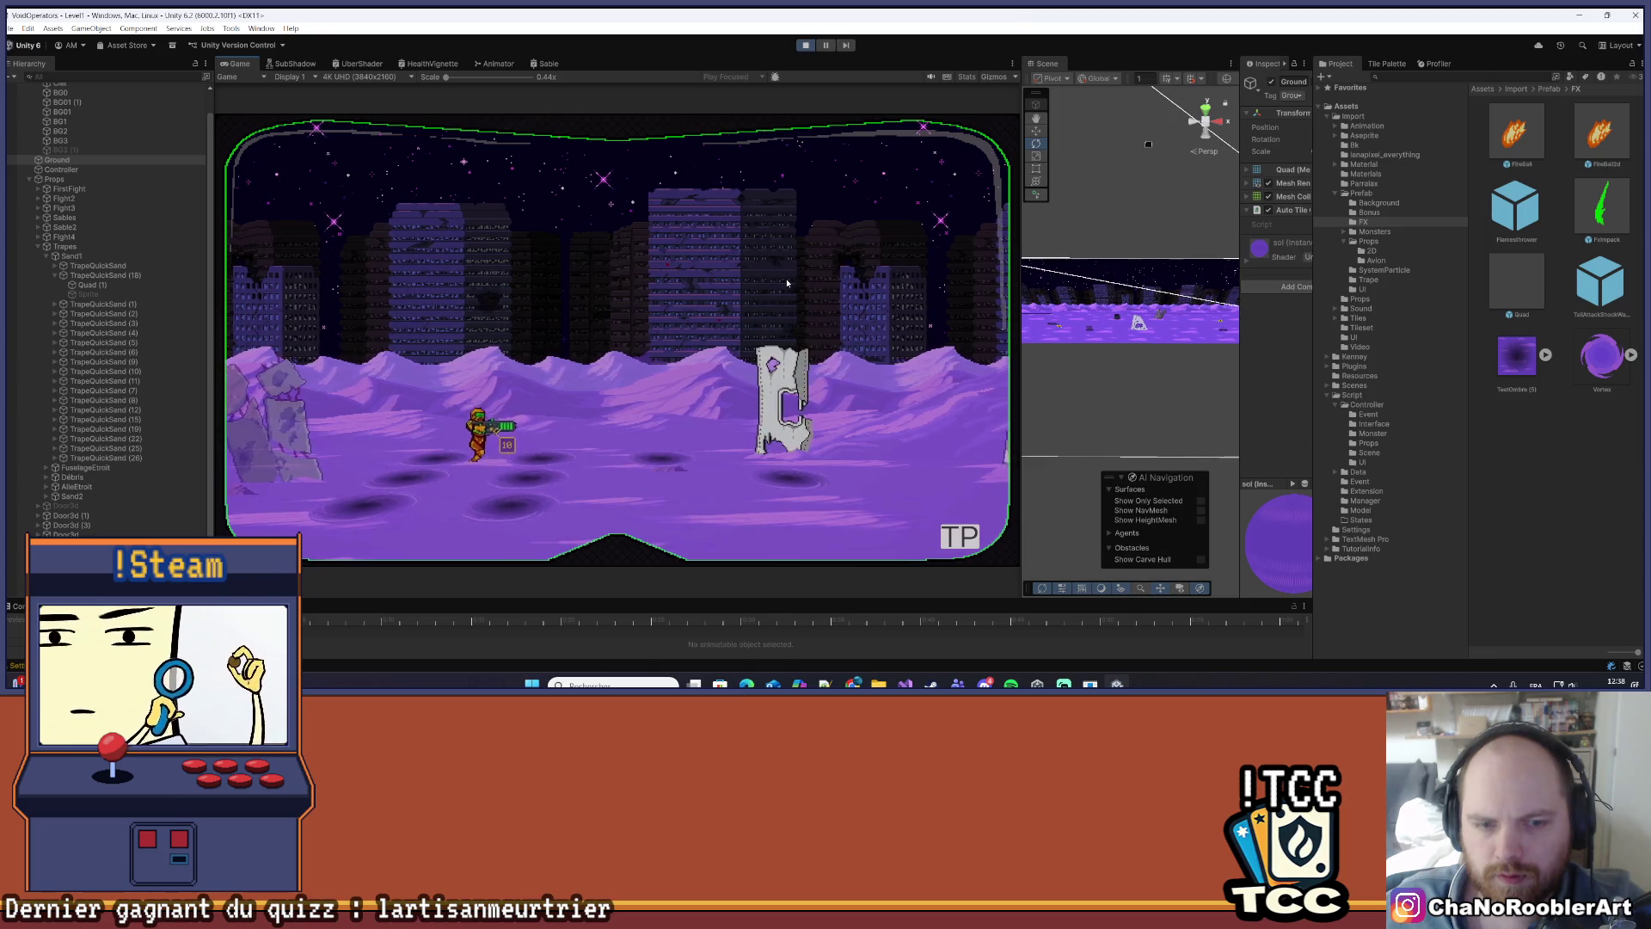
{"action": "key", "text": "d"}
{"action": "key", "text": "space"}
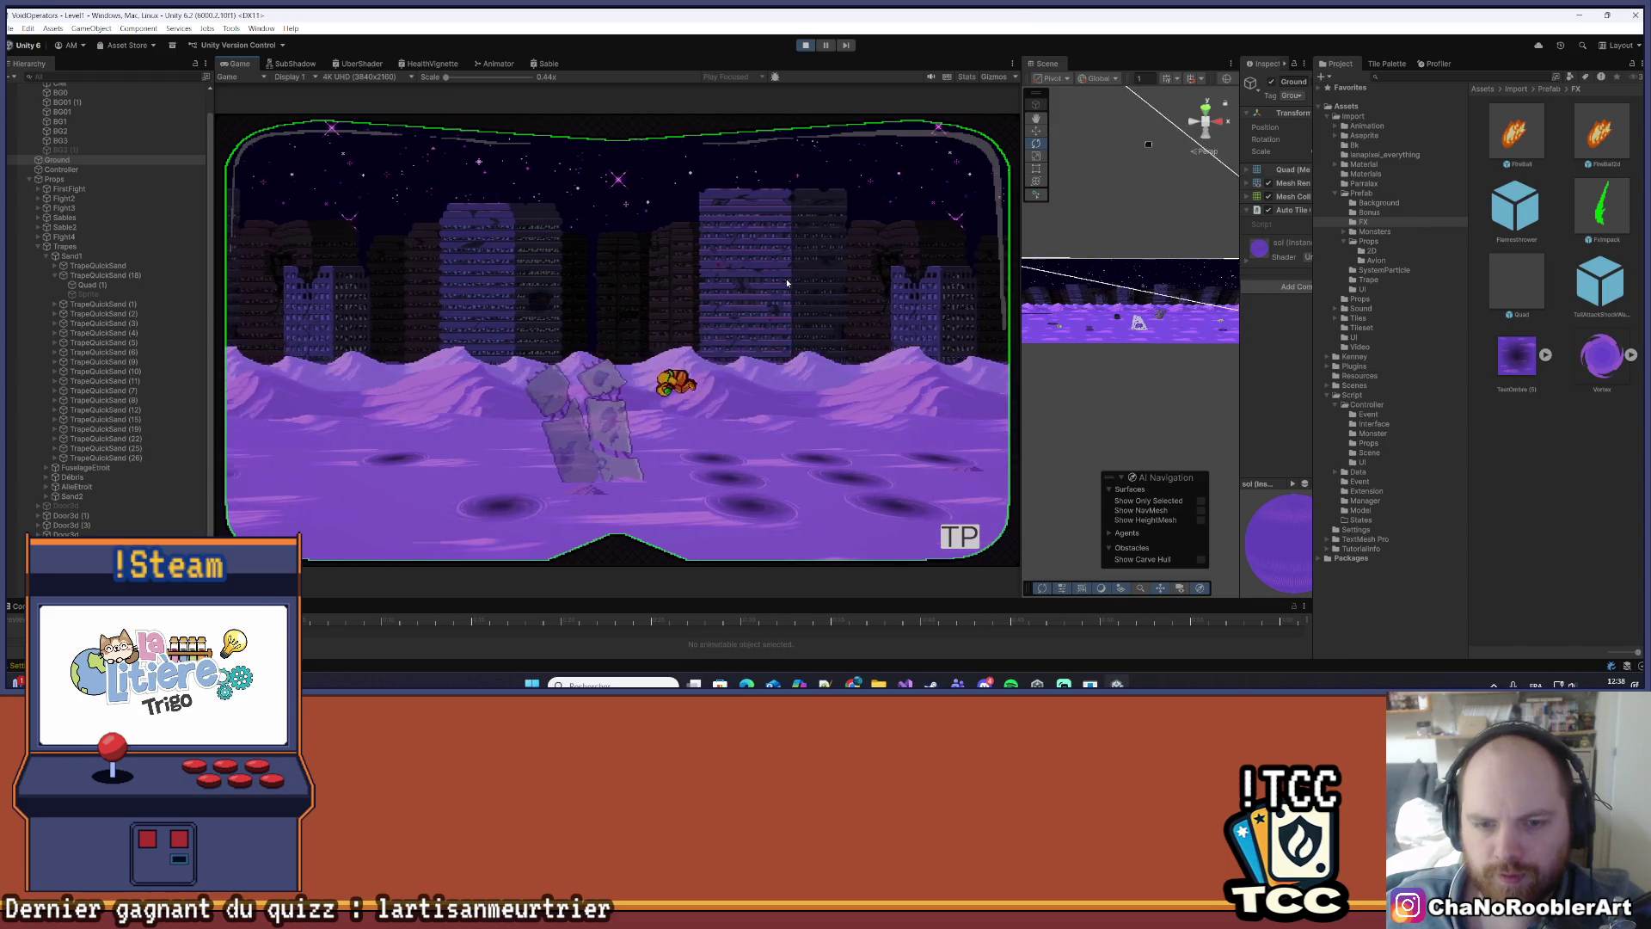
{"action": "key", "text": "a"}
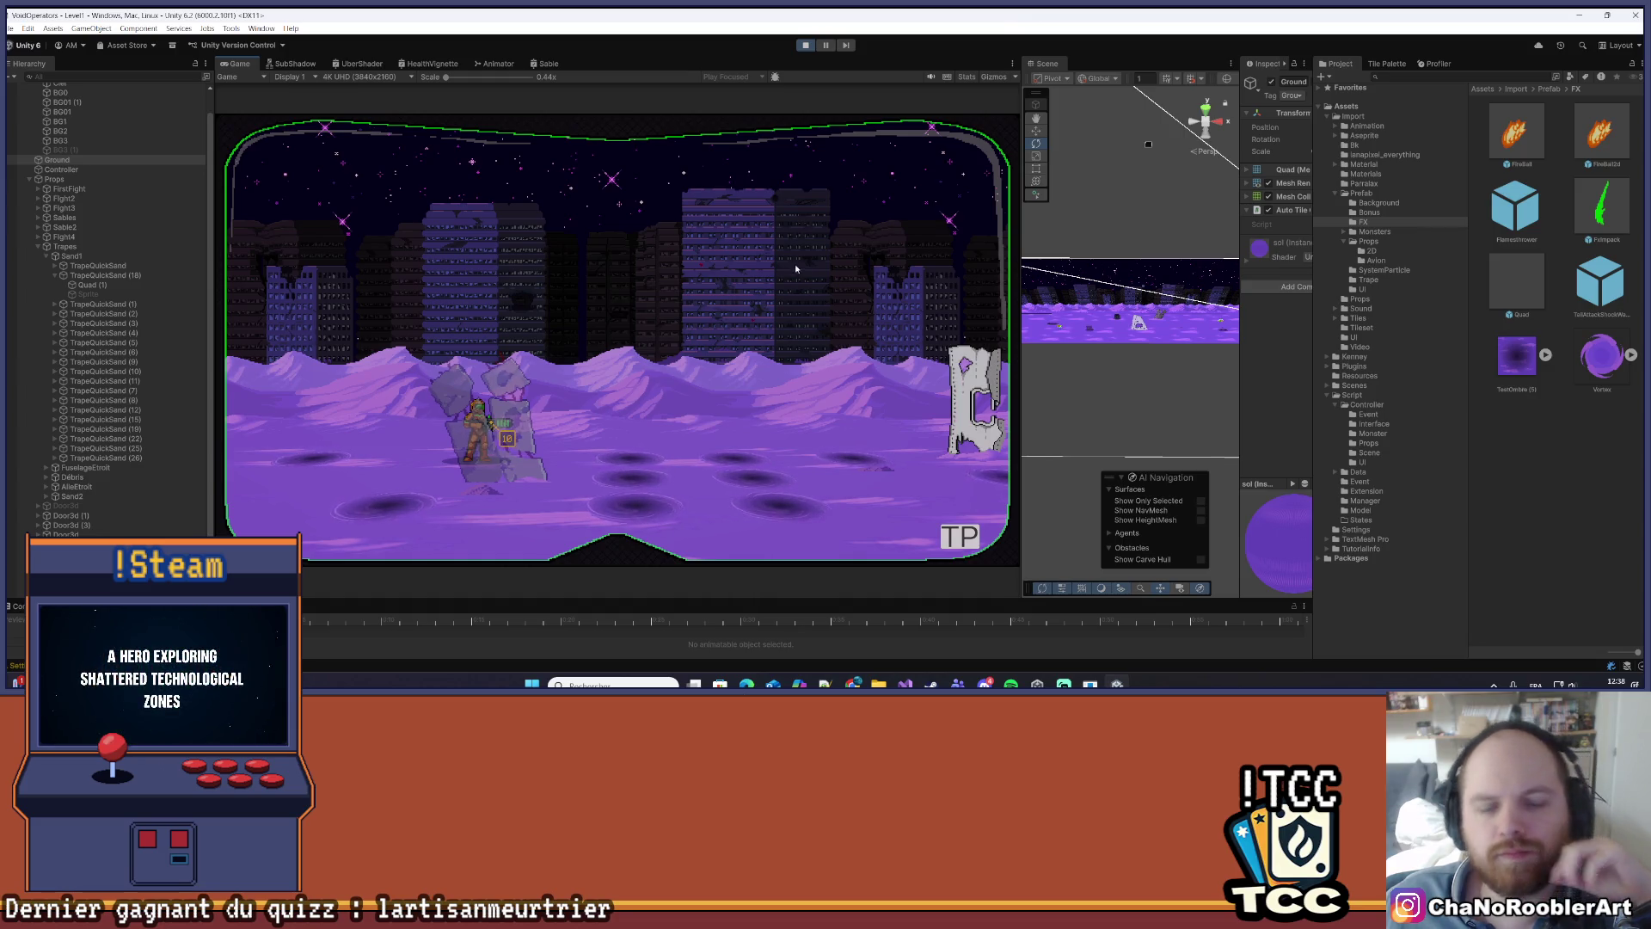
- Turn the hero left and right, jump twice, then stop Play mode
{"action": "key", "text": "d"}
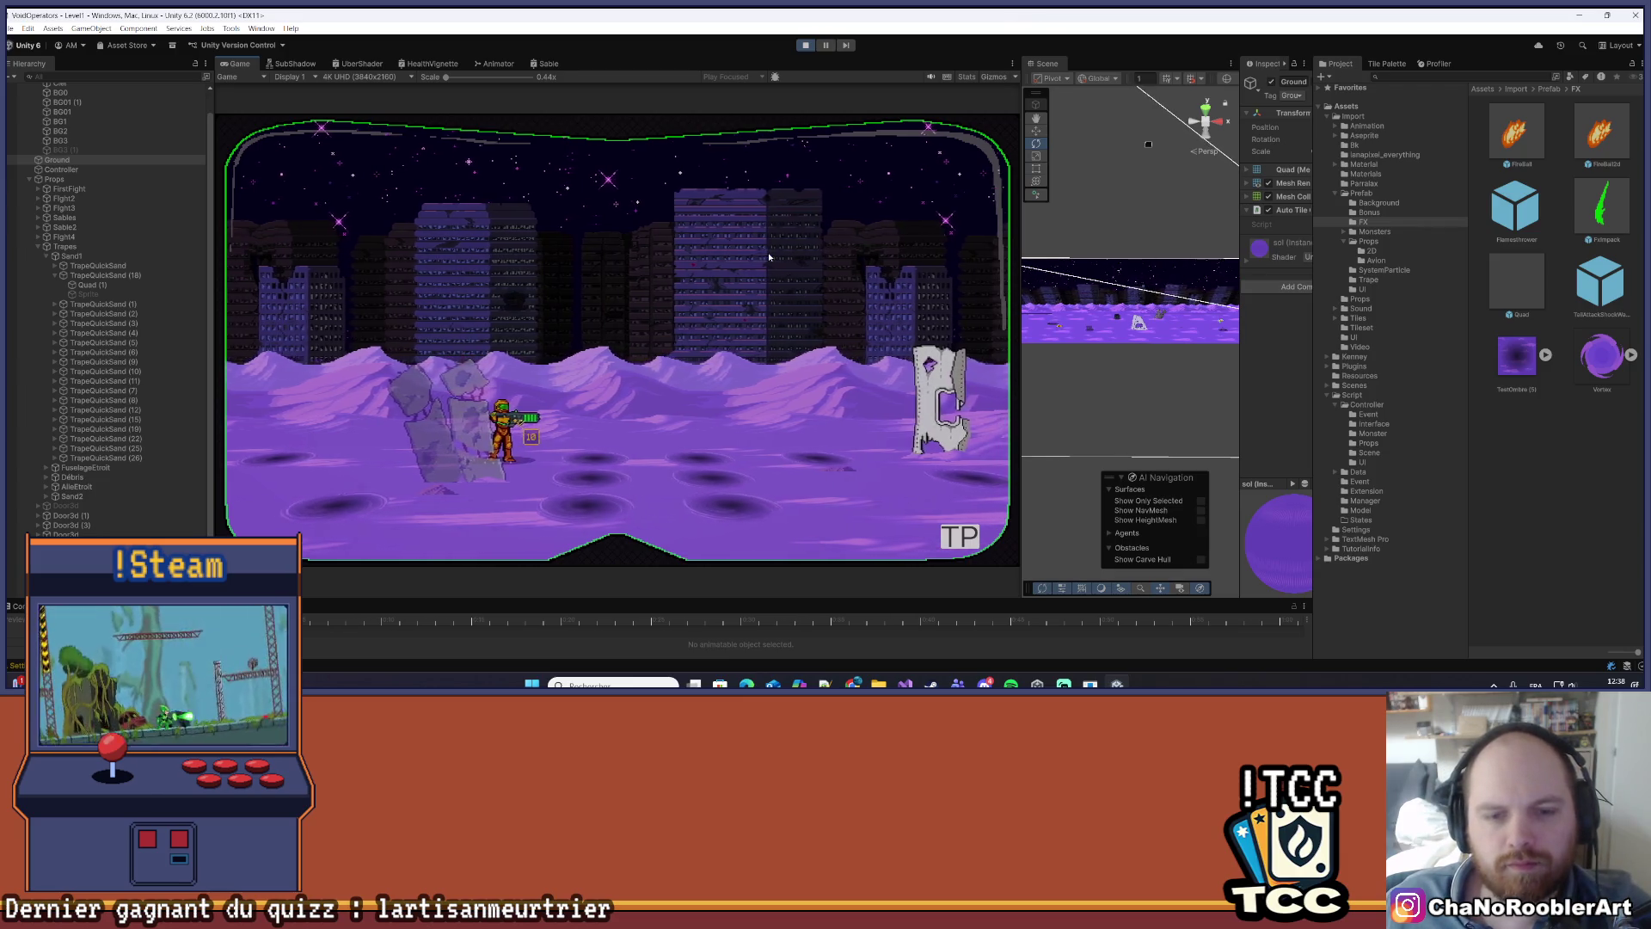
{"action": "key", "text": "a"}
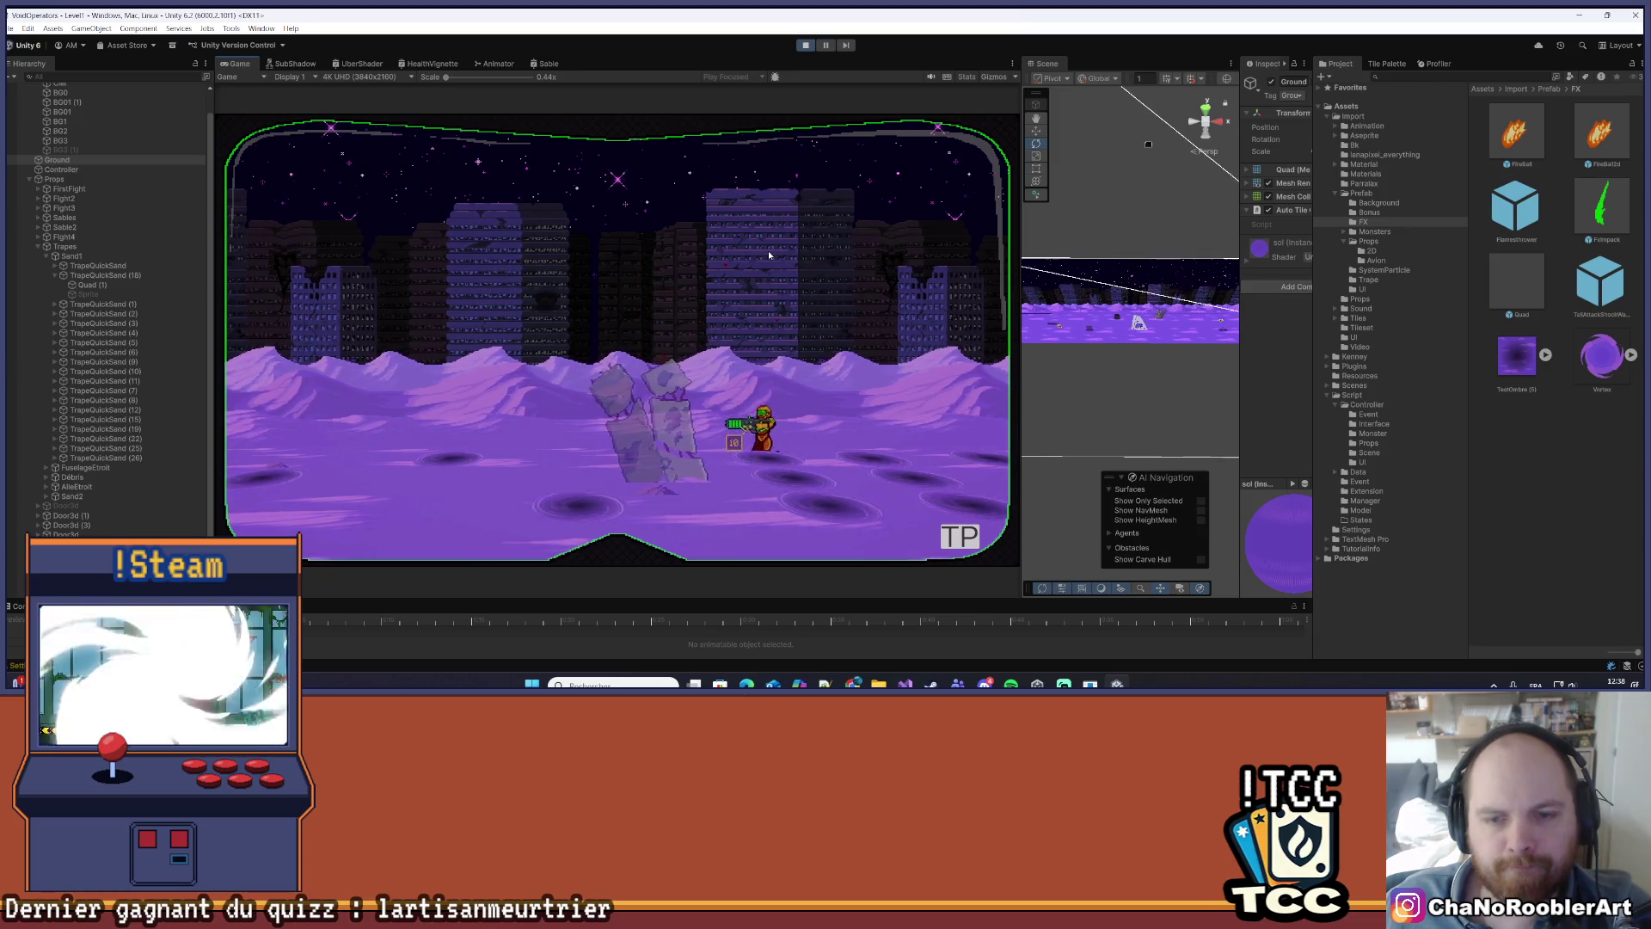
{"action": "key", "text": "d"}
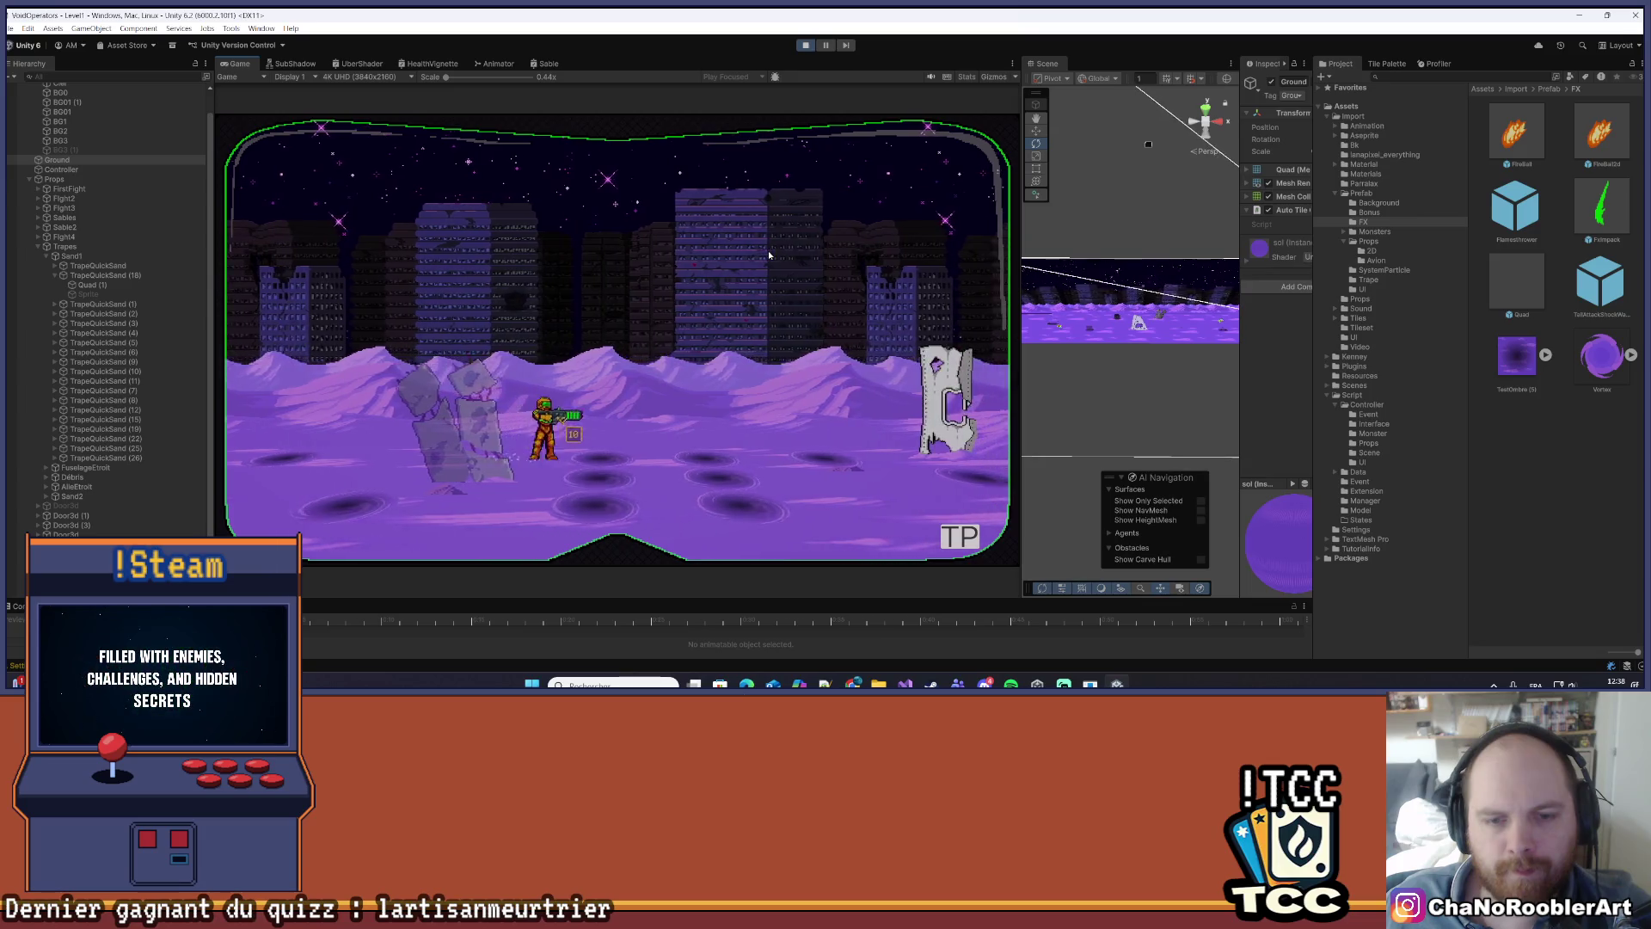
{"action": "key", "text": "space"}
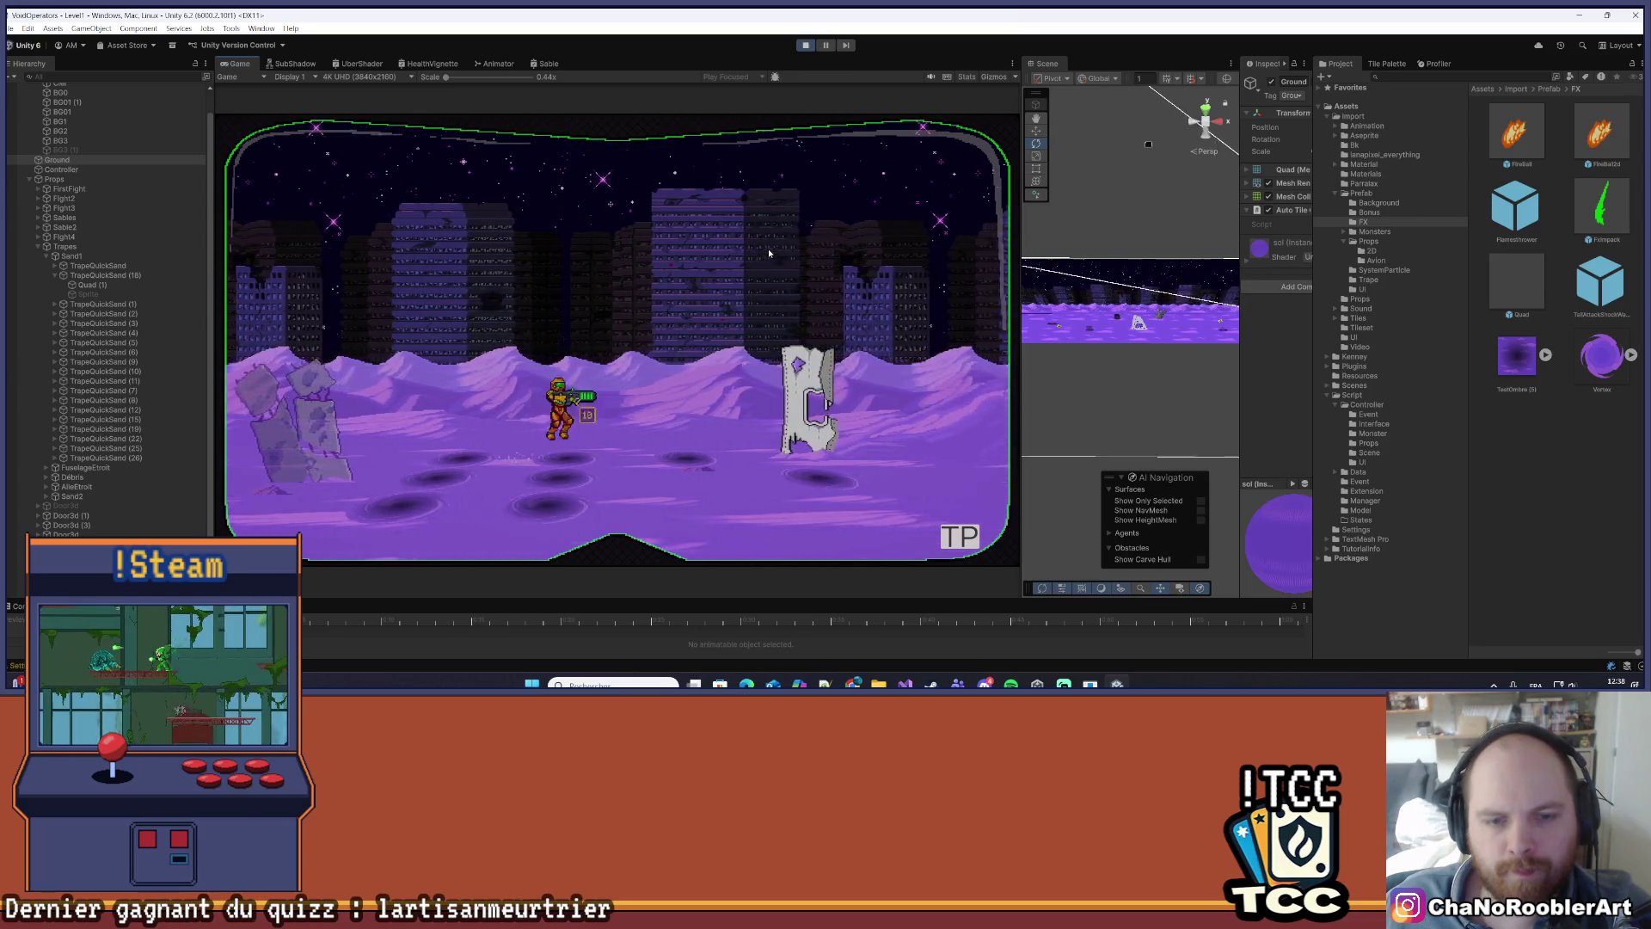
{"action": "key", "text": "space"}
{"action": "left_click", "coordinate": [805, 44]}
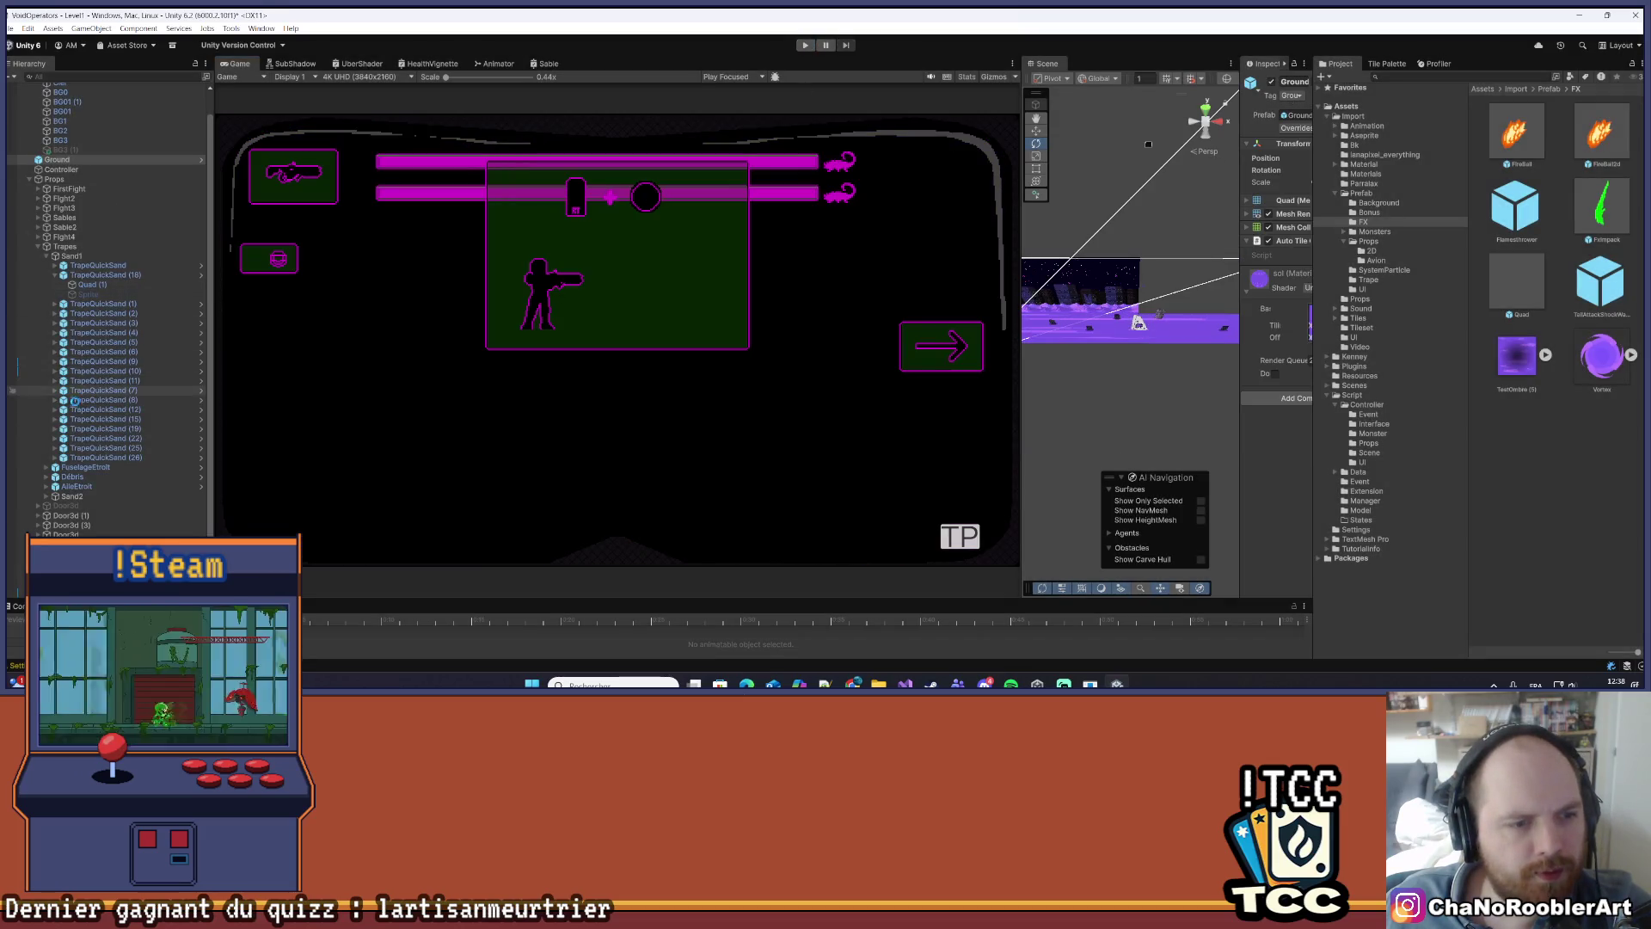
- Open the TrapeQuickSand prefab in context and widen the Scene view
{"action": "right_click", "coordinate": [98, 276]}
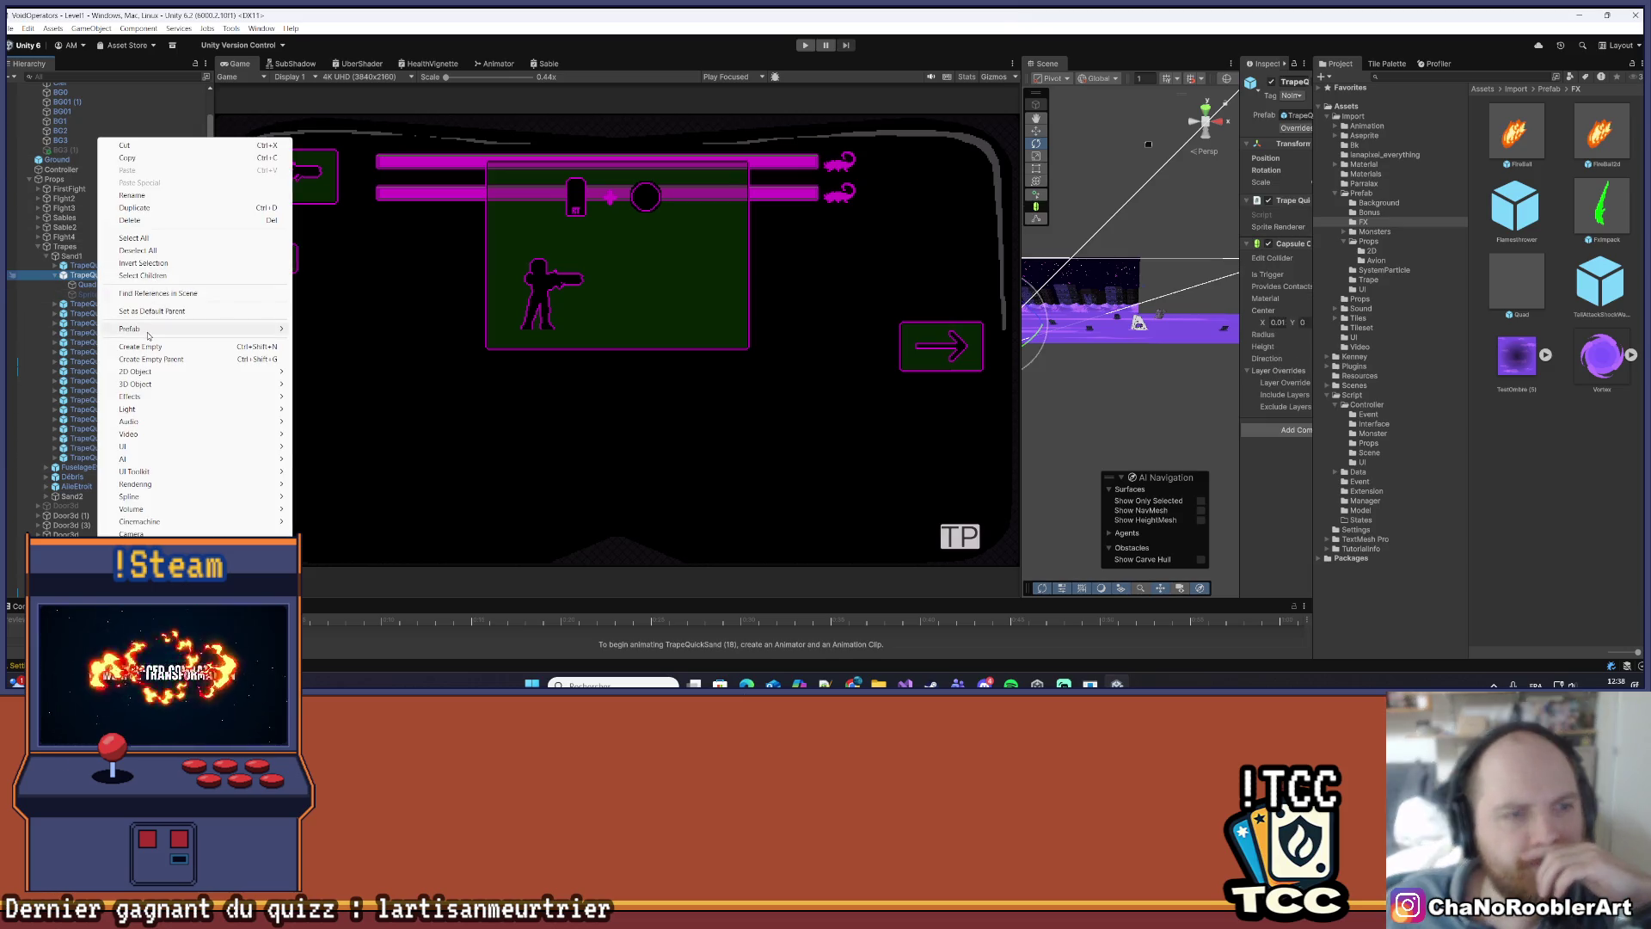
{"action": "mouse_move", "coordinate": [258, 330]}
{"action": "left_click", "coordinate": [331, 330]}
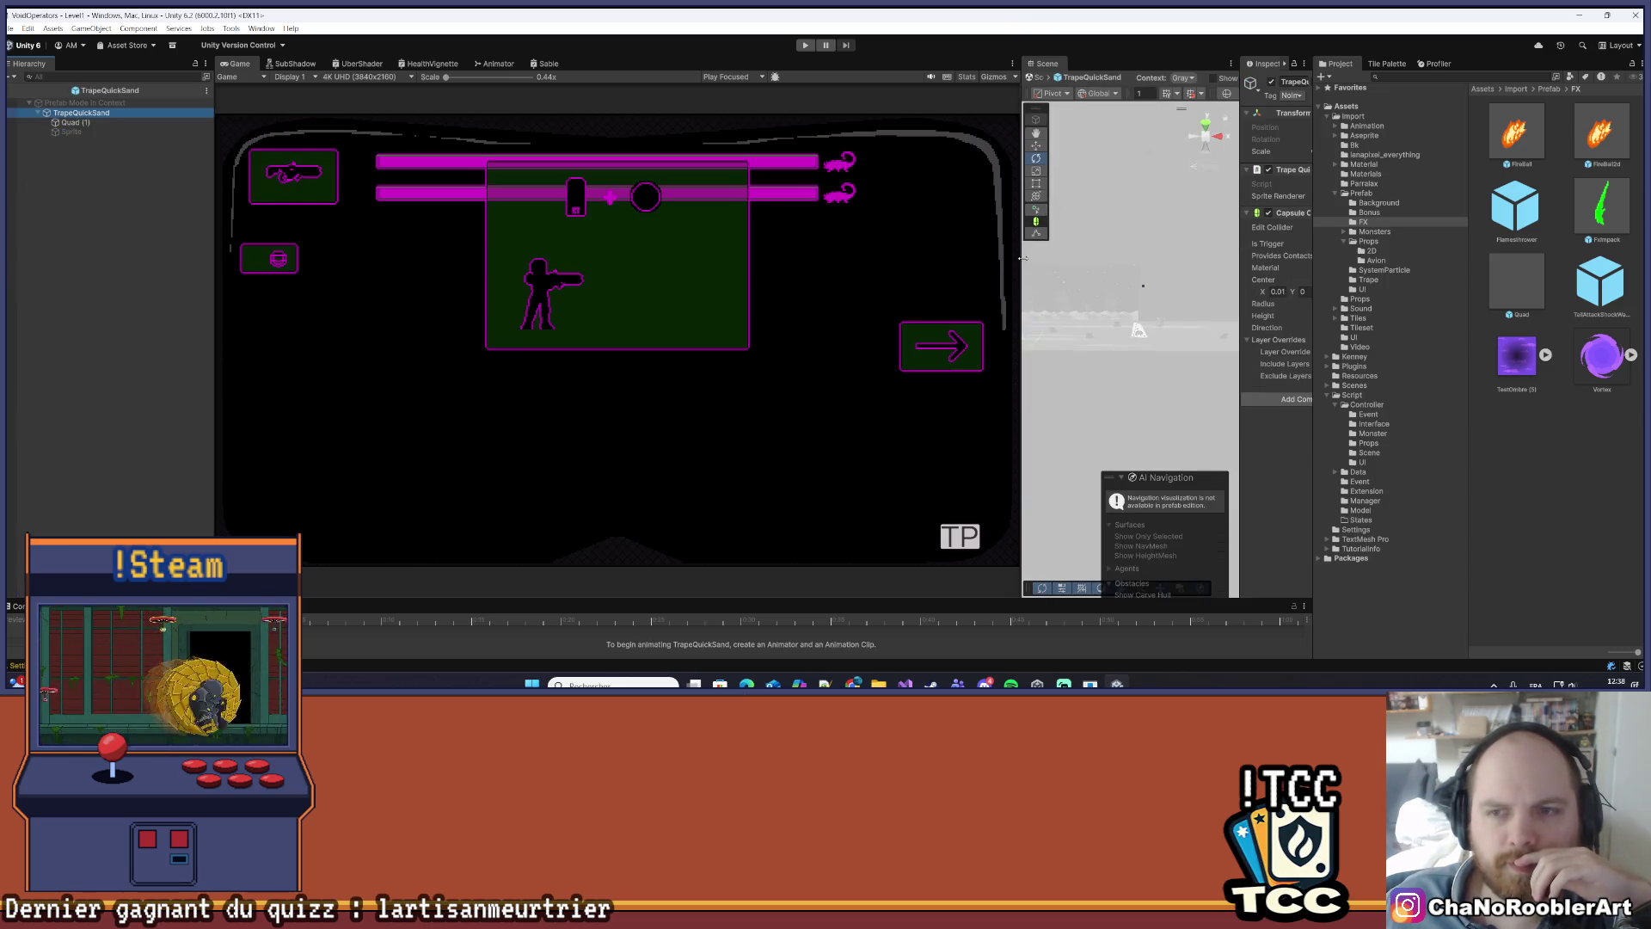
{"action": "left_click_drag", "start_coordinate": [1023, 258], "coordinate": [792, 258]}
- Scale the prefab's Quad (1) vortex up to 2.5, 2.5, 0.625
{"action": "left_click", "coordinate": [107, 124]}
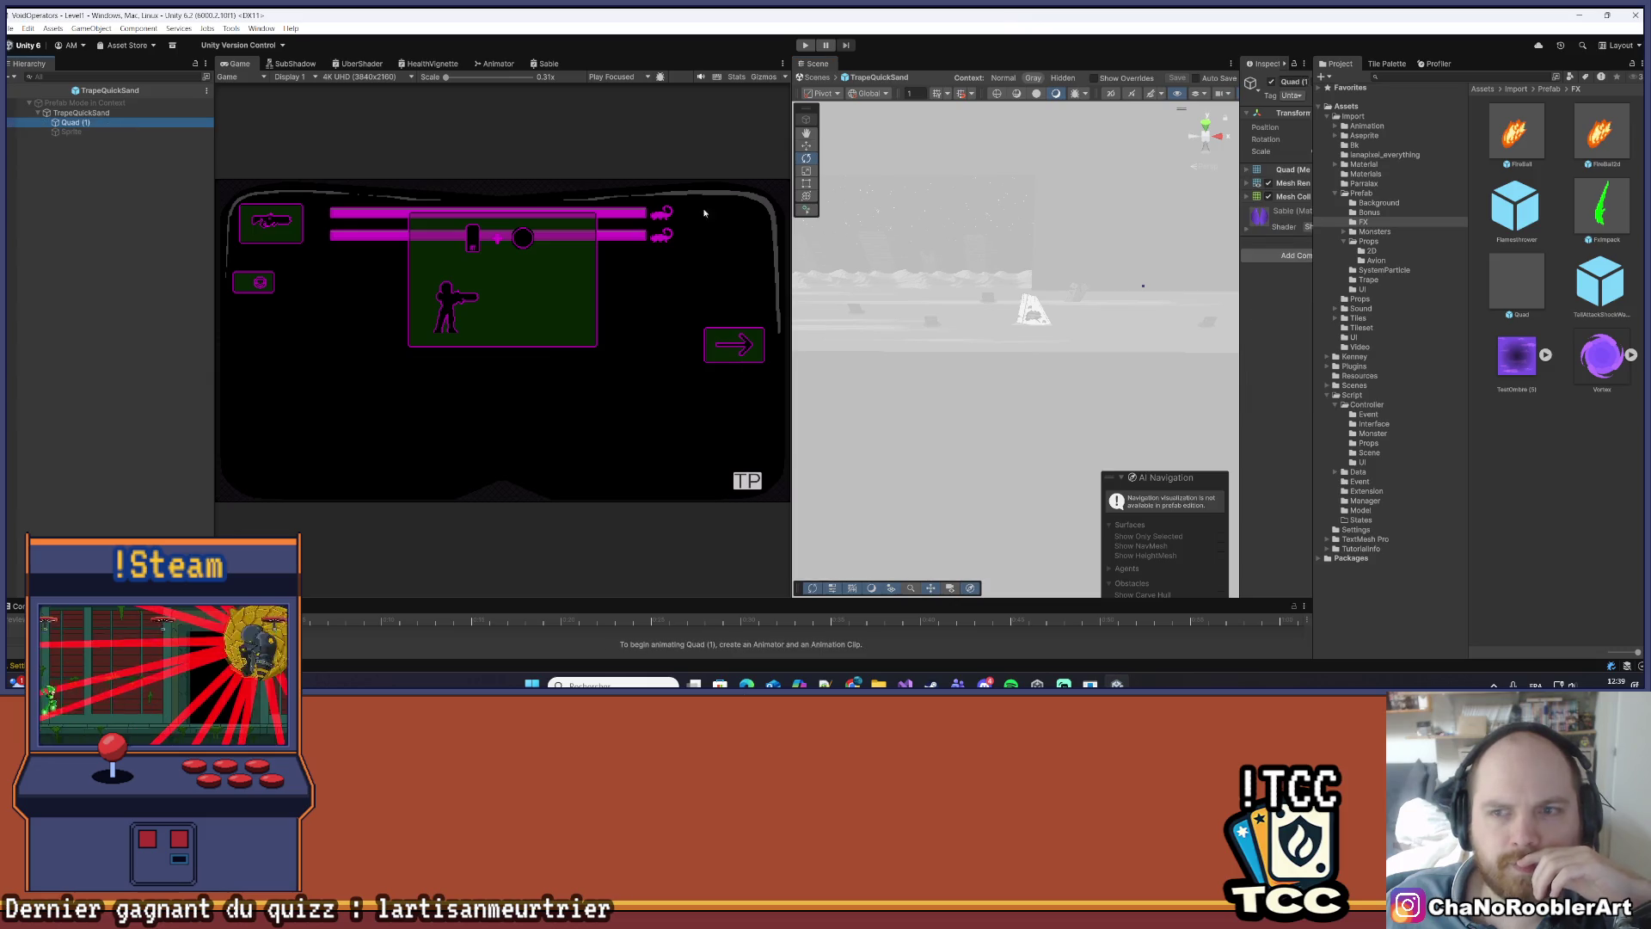
{"action": "left_click_drag", "start_coordinate": [1233, 253], "coordinate": [876, 254]}
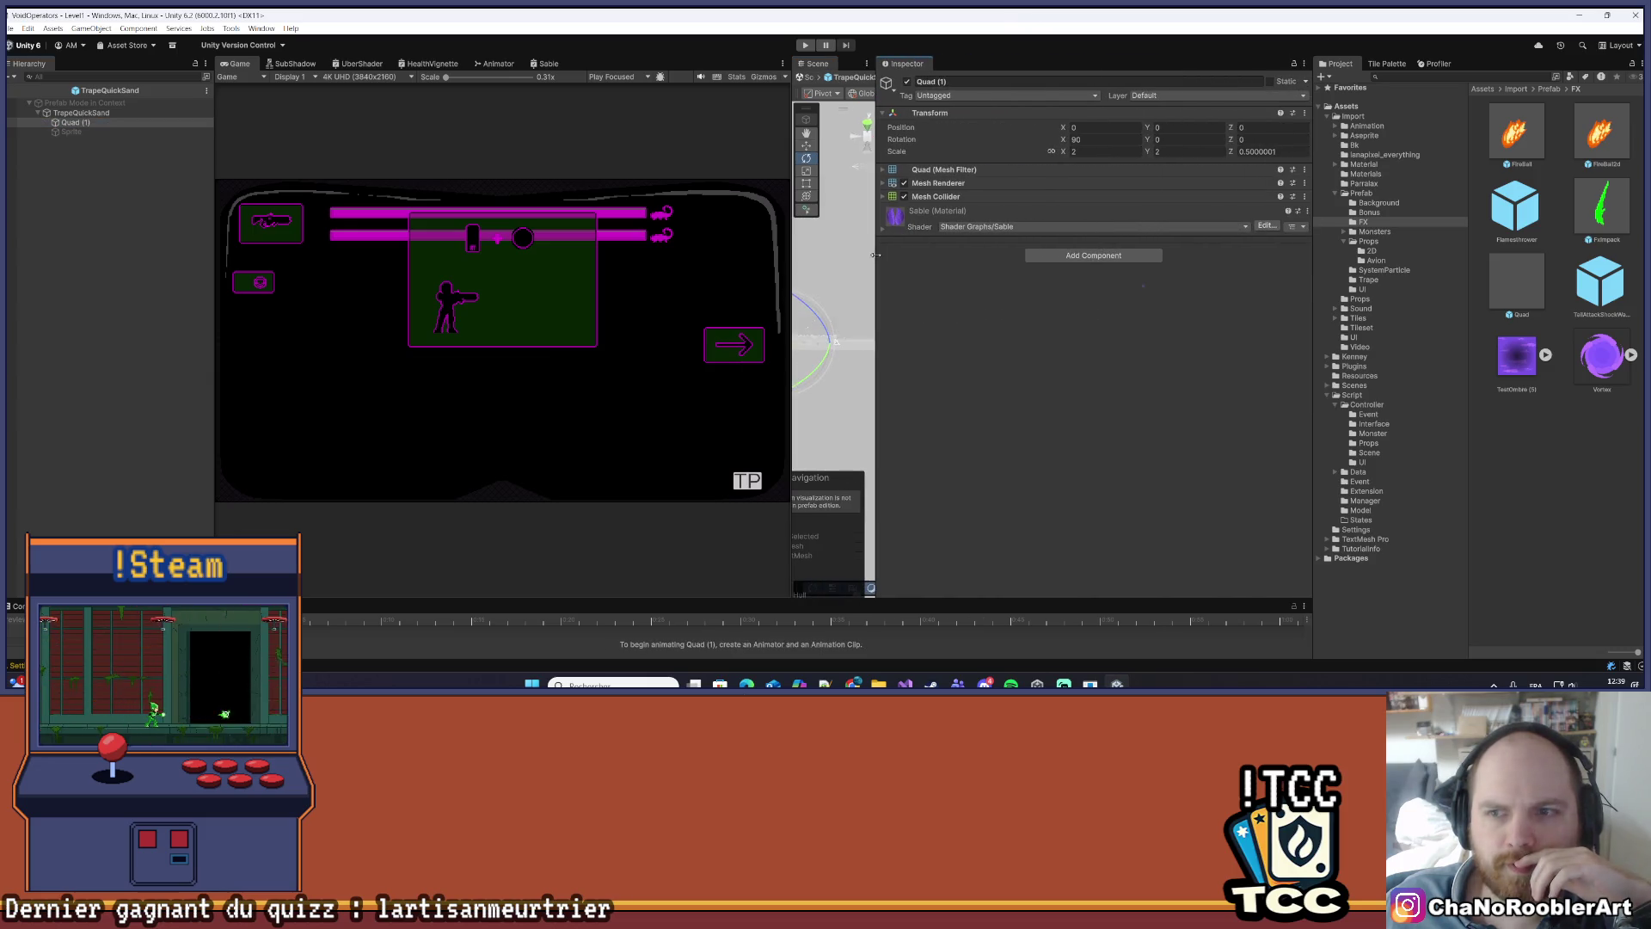
{"action": "left_click", "coordinate": [883, 171]}
{"action": "left_click", "coordinate": [884, 201]}
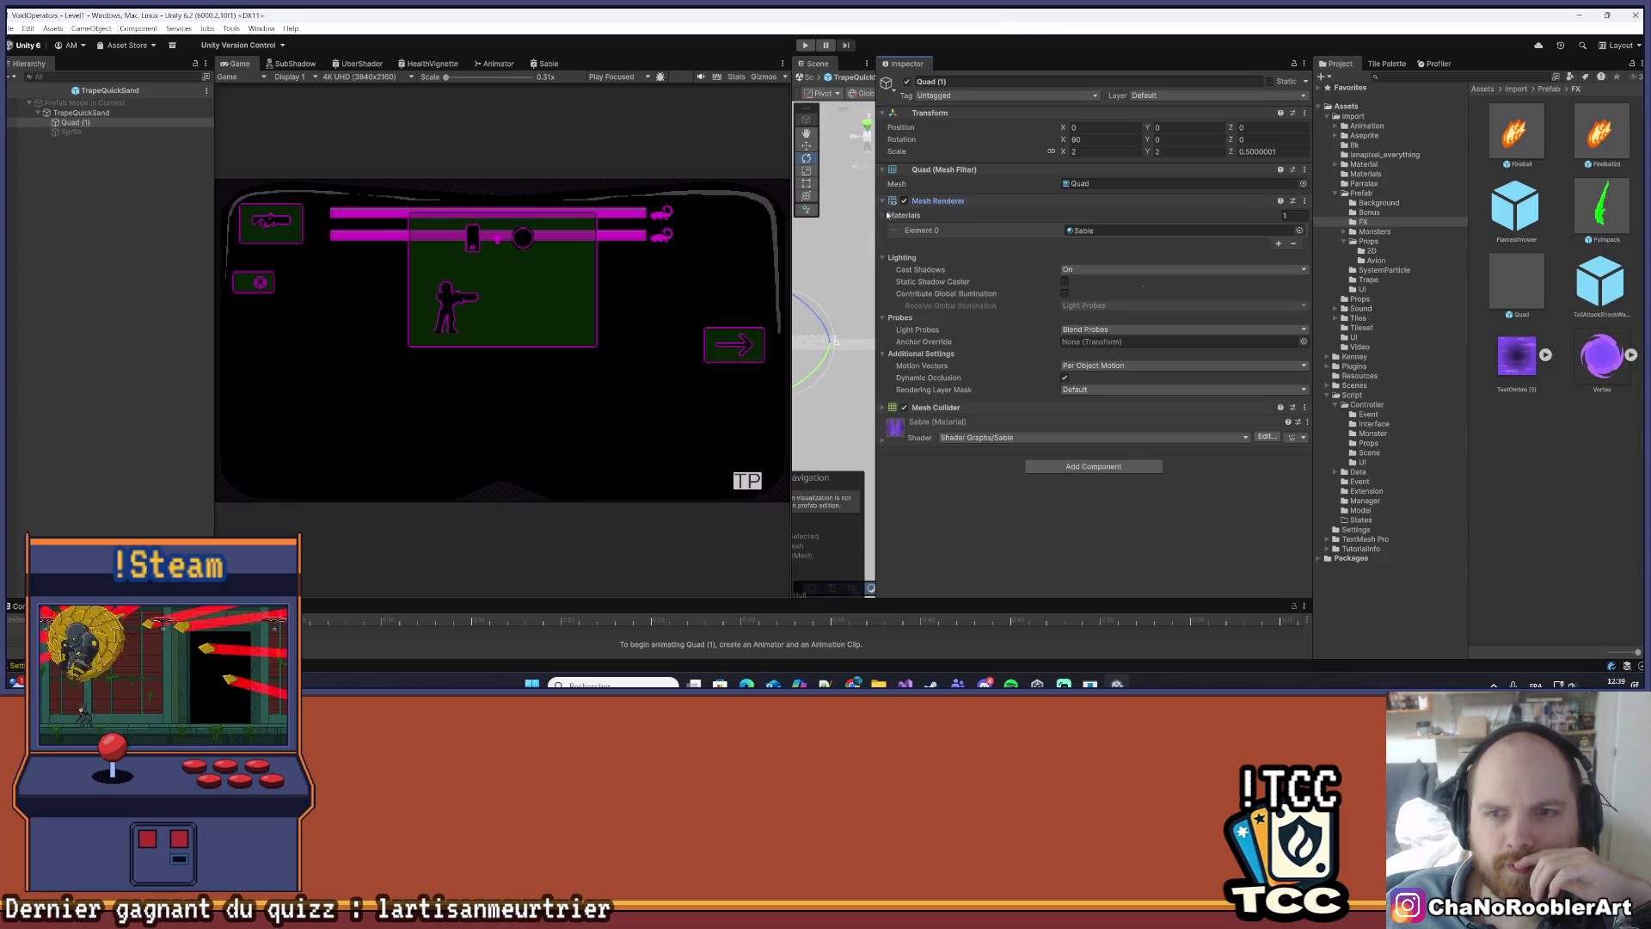
{"action": "left_click", "coordinate": [990, 408]}
{"action": "scroll", "coordinate": [994, 349], "scroll_direction": "down", "scroll_amount": 1}
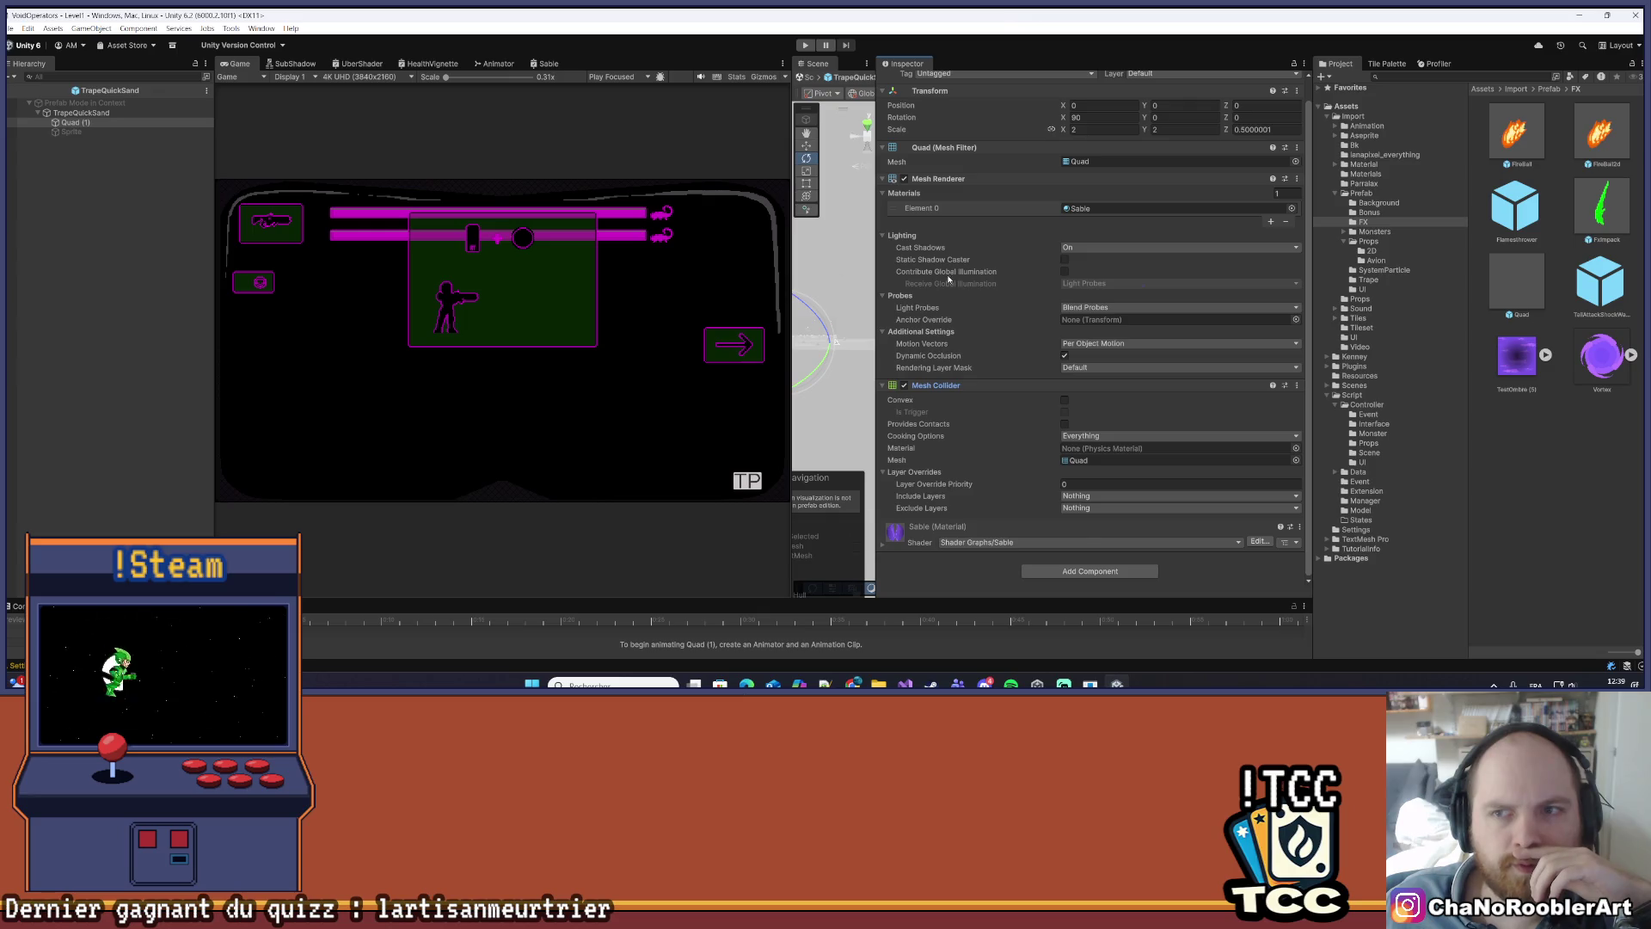
{"action": "scroll", "coordinate": [949, 279], "scroll_direction": "up", "scroll_amount": 1}
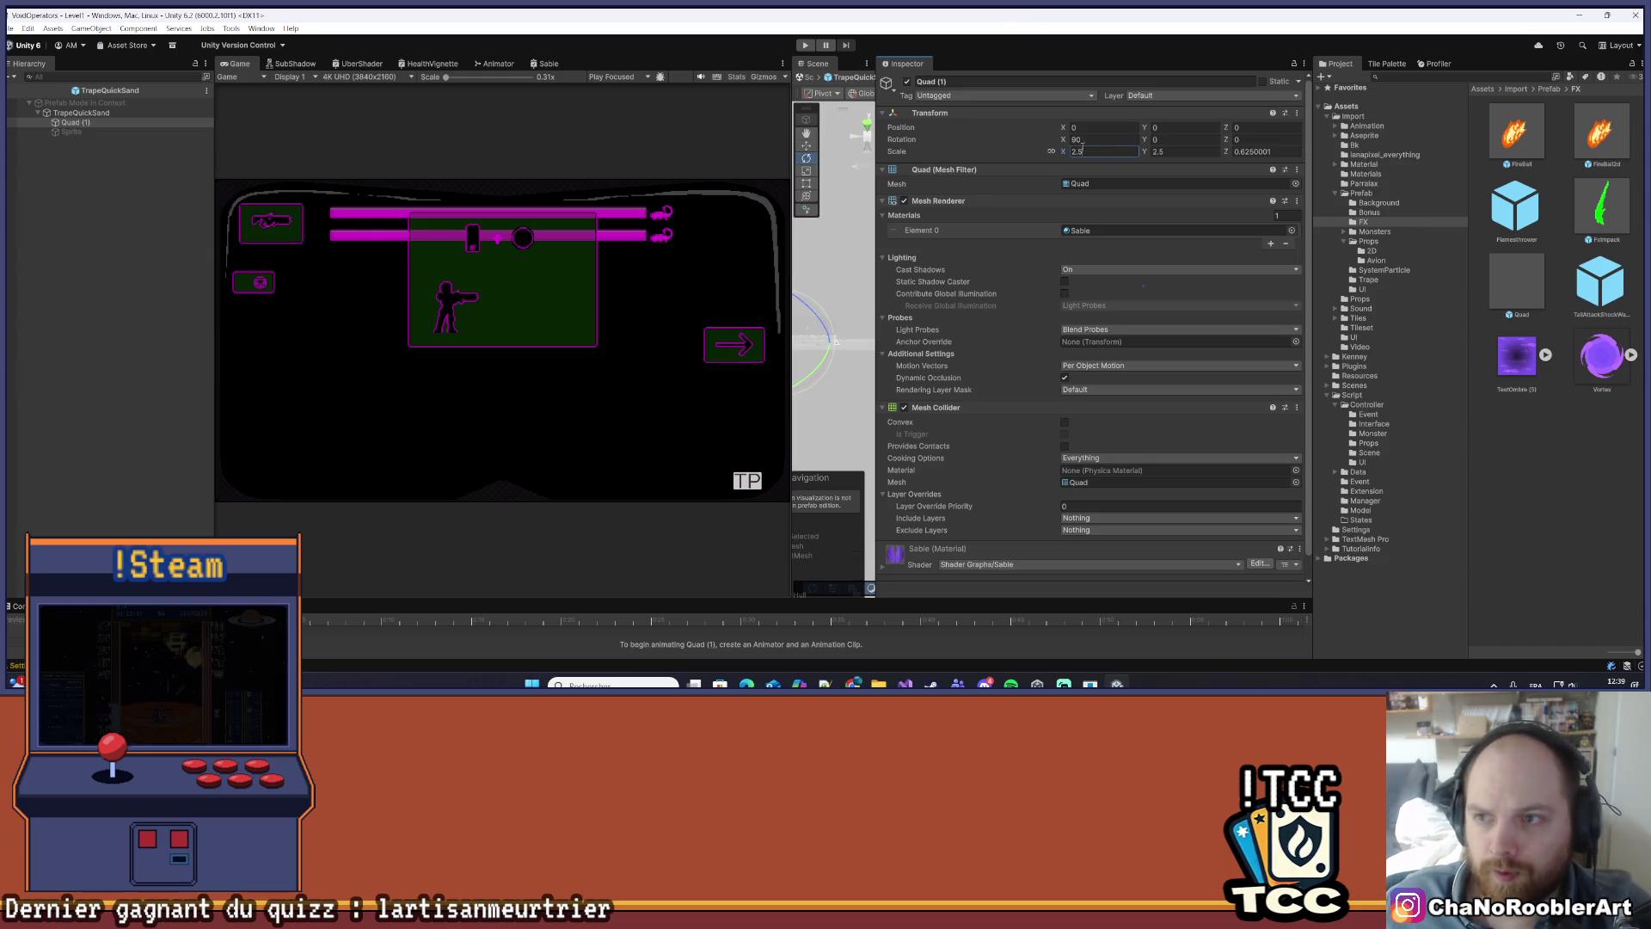
{"action": "left_click", "coordinate": [111, 315]}
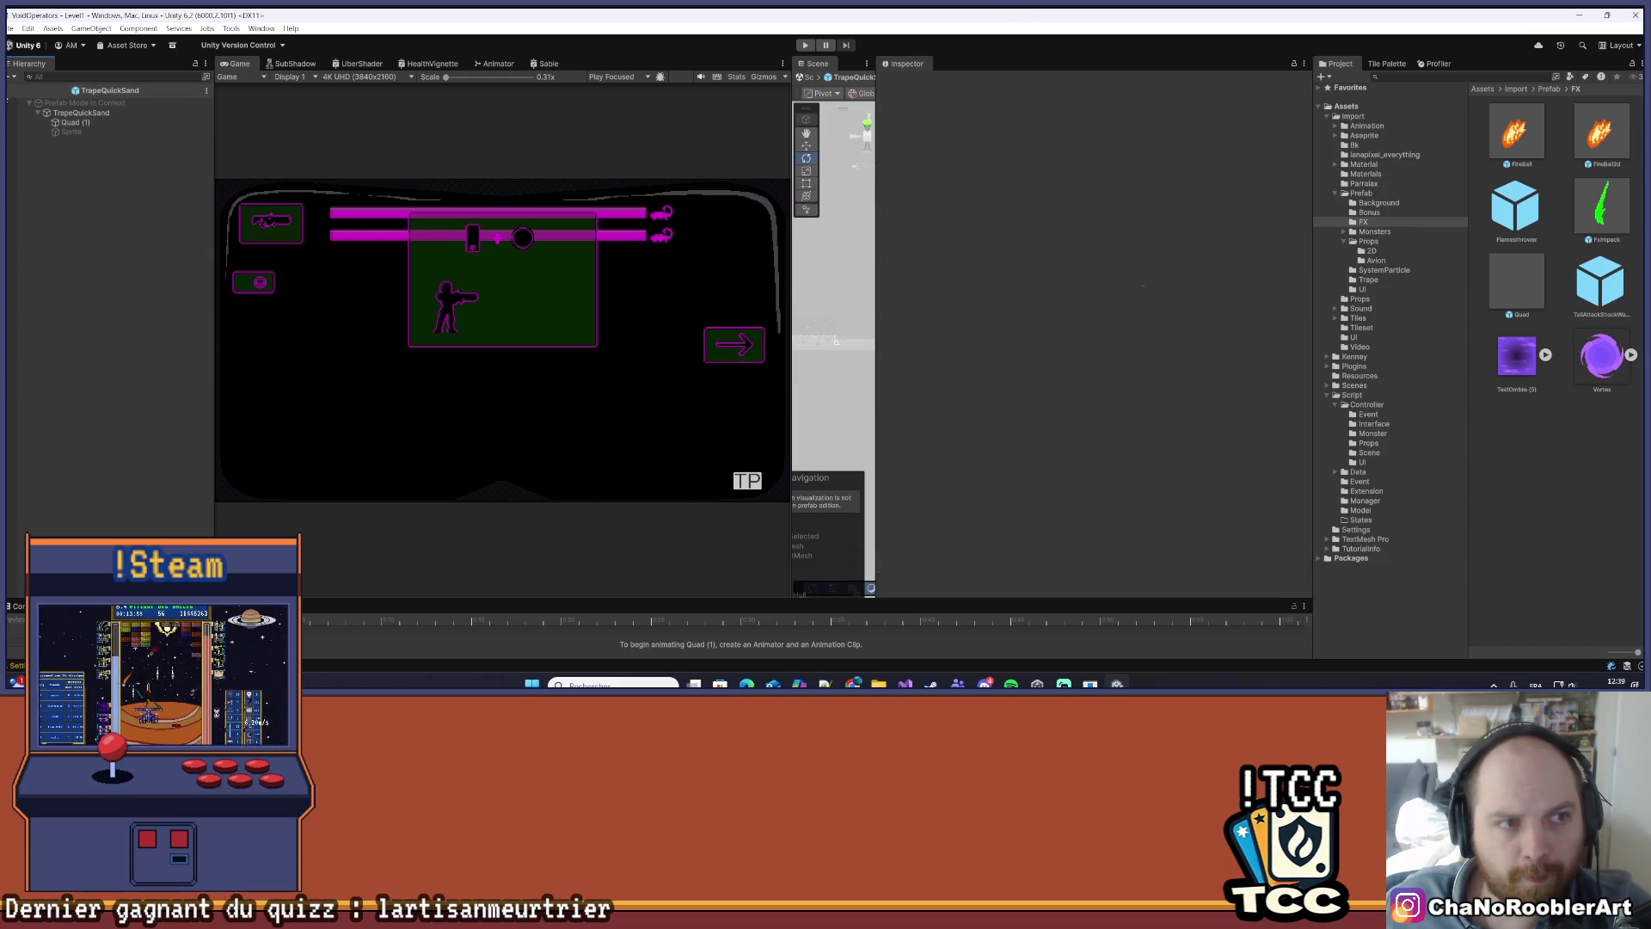
- Start Play mode, close the docked Game tab, and switch to the Animator
{"action": "left_click", "coordinate": [805, 46]}
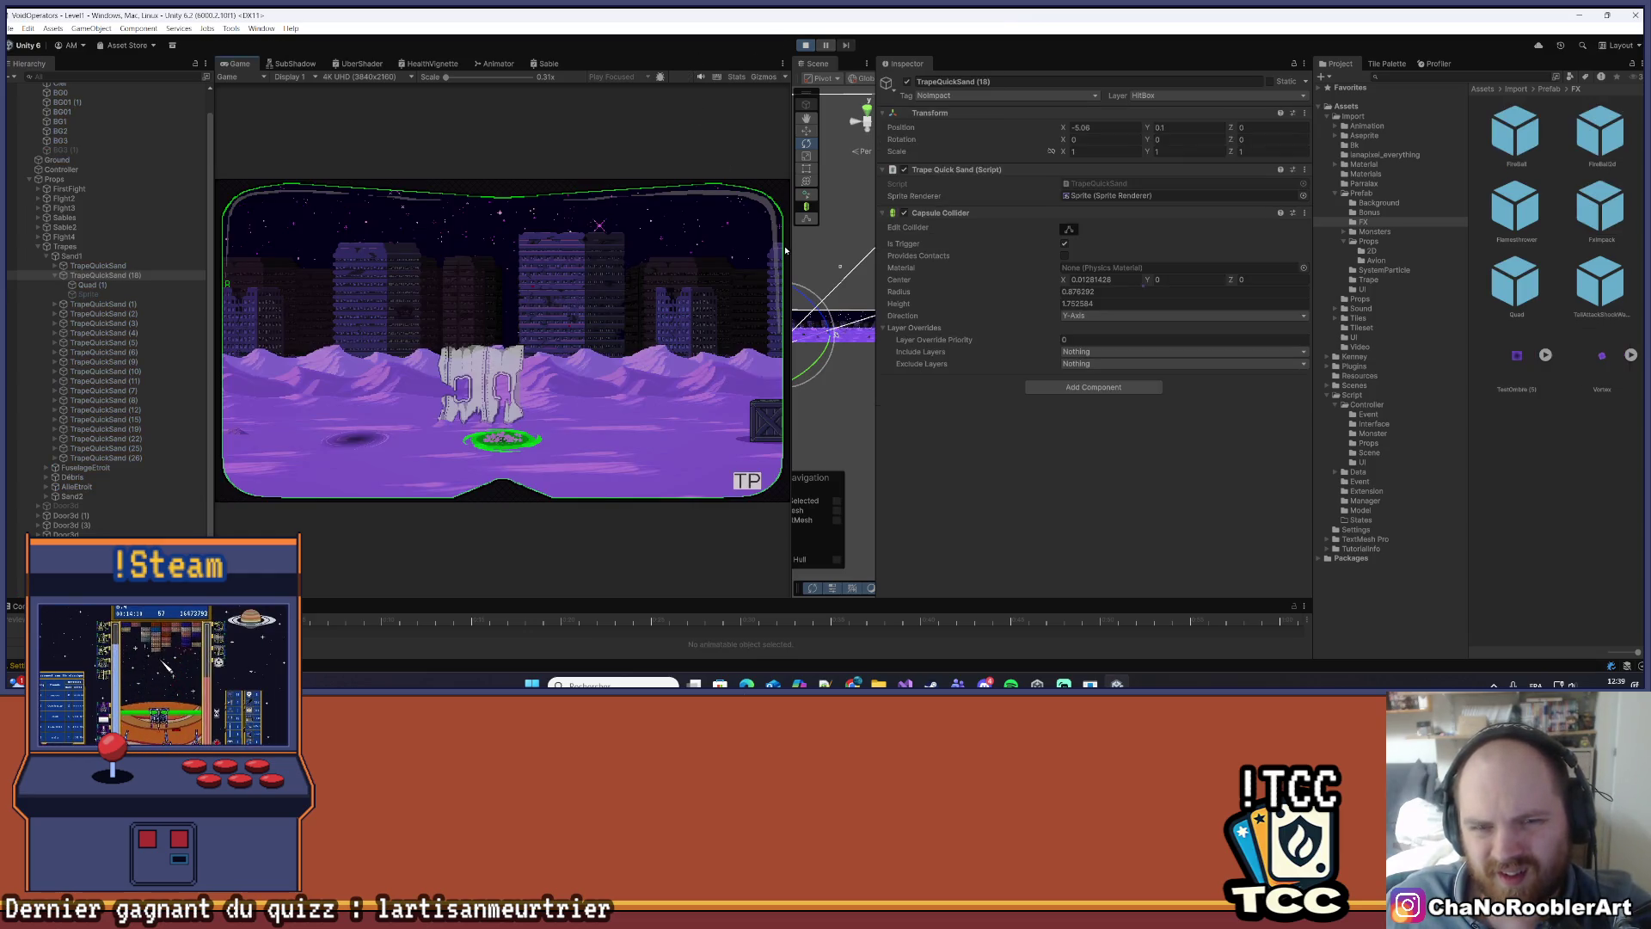
{"action": "left_click", "coordinate": [783, 63]}
{"action": "key", "text": "Escape"}
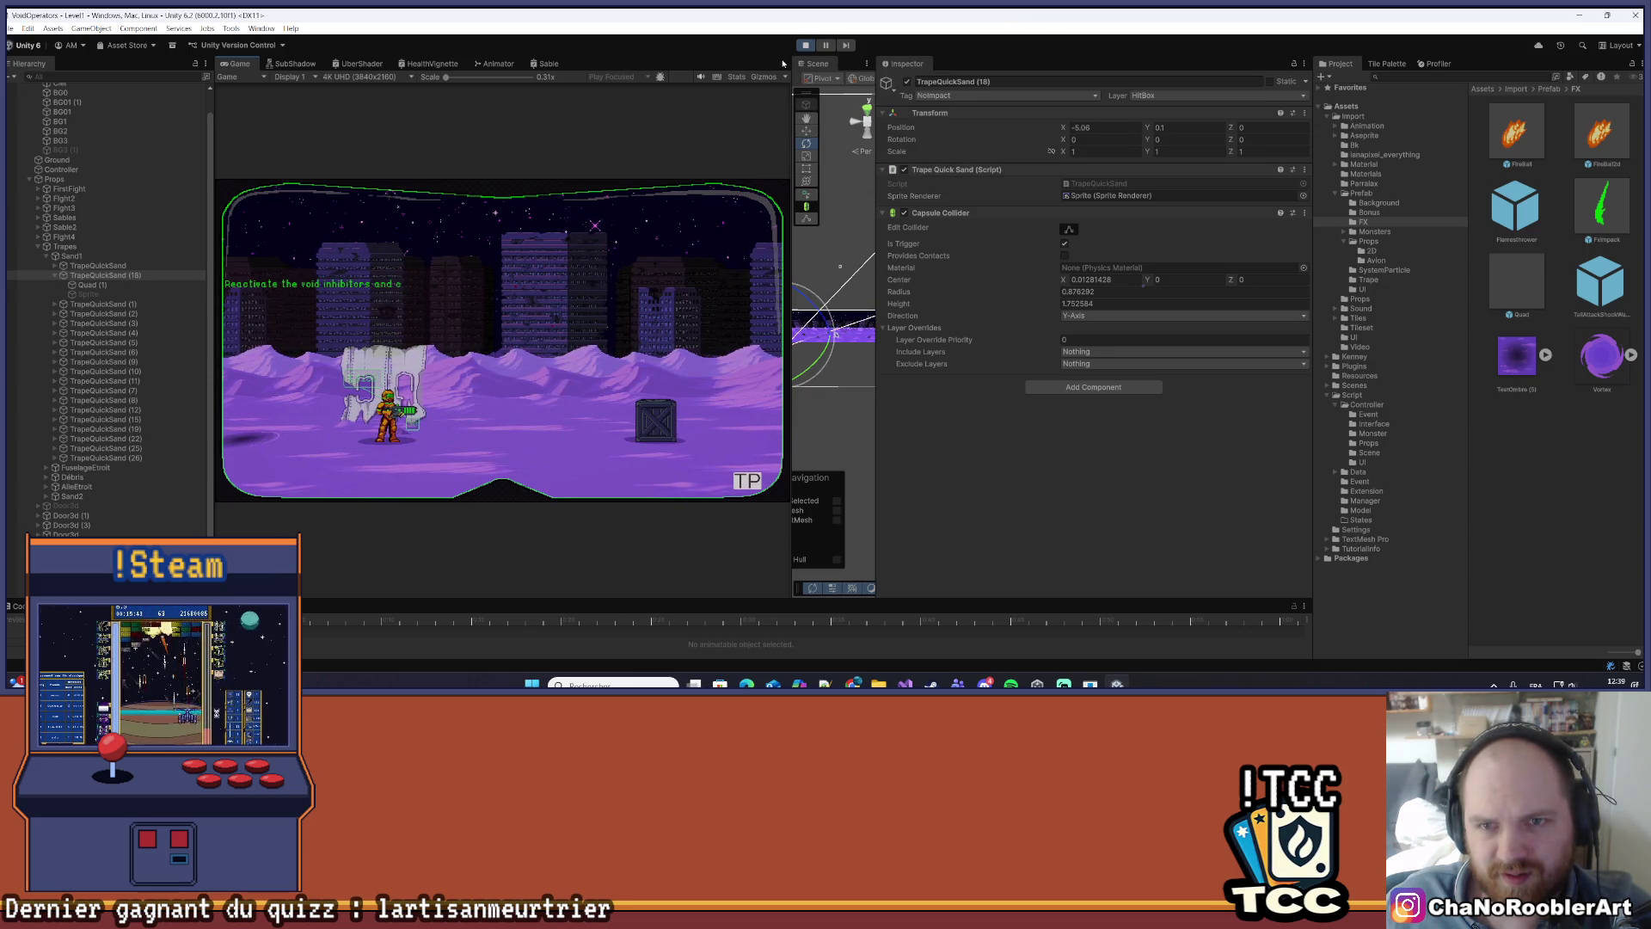
{"action": "left_click", "coordinate": [782, 64]}
{"action": "left_click", "coordinate": [806, 88]}
{"action": "left_click", "coordinate": [783, 64]}
{"action": "left_click", "coordinate": [460, 64]}
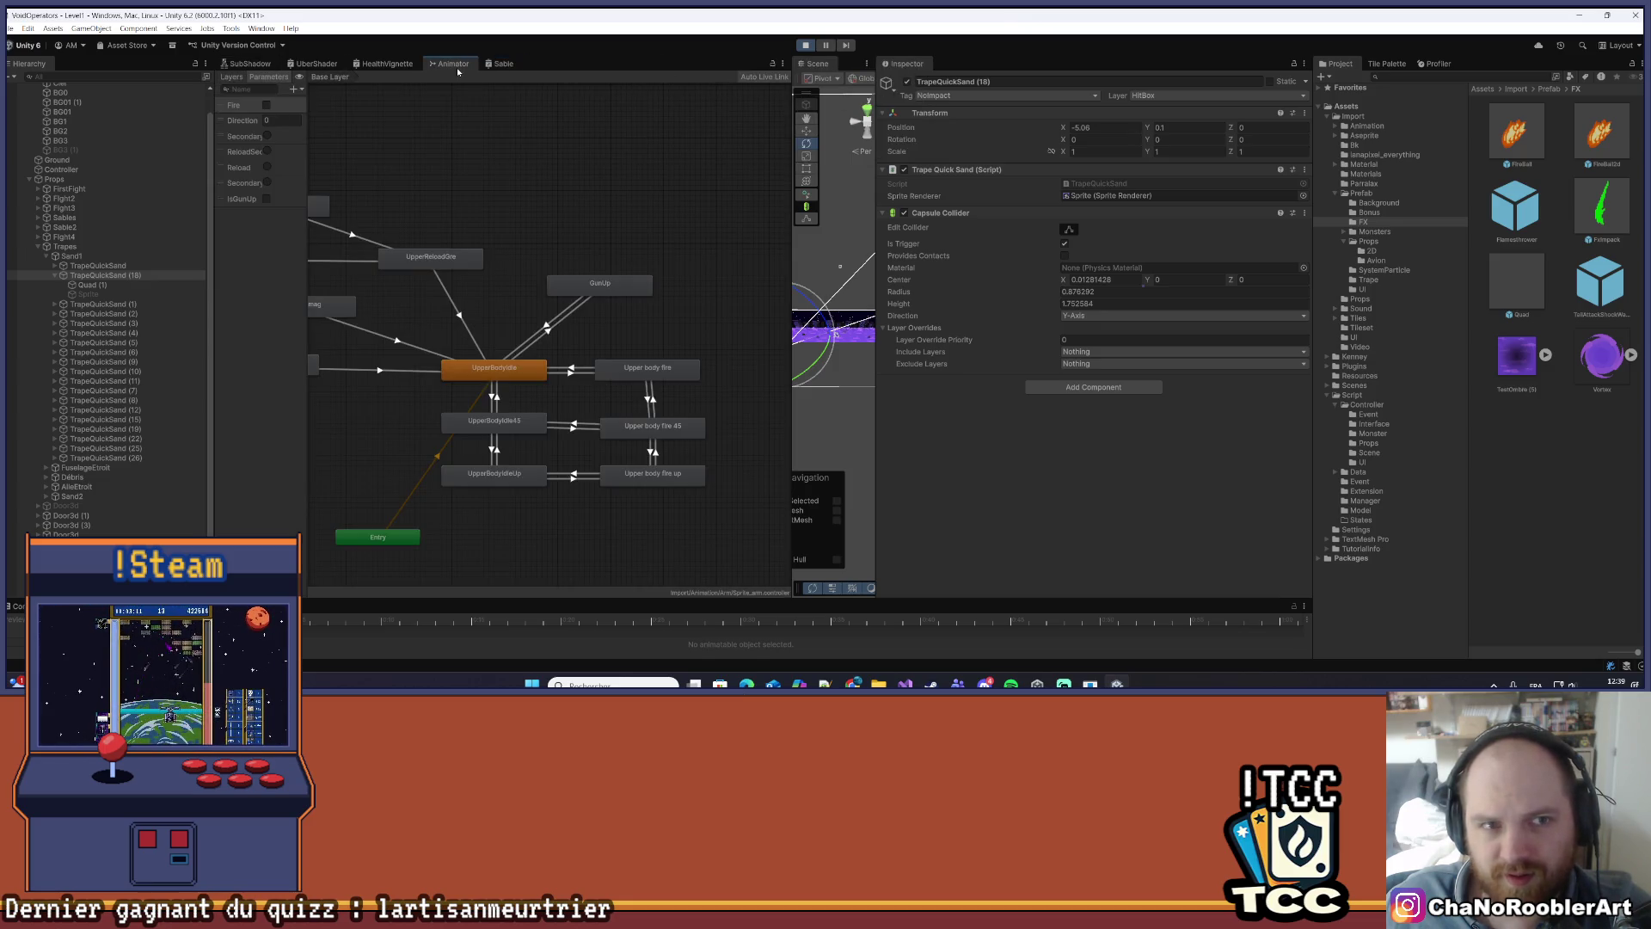
- Reopen the Game view as a floating window via Window > General > Game
{"action": "left_click", "coordinate": [262, 29]}
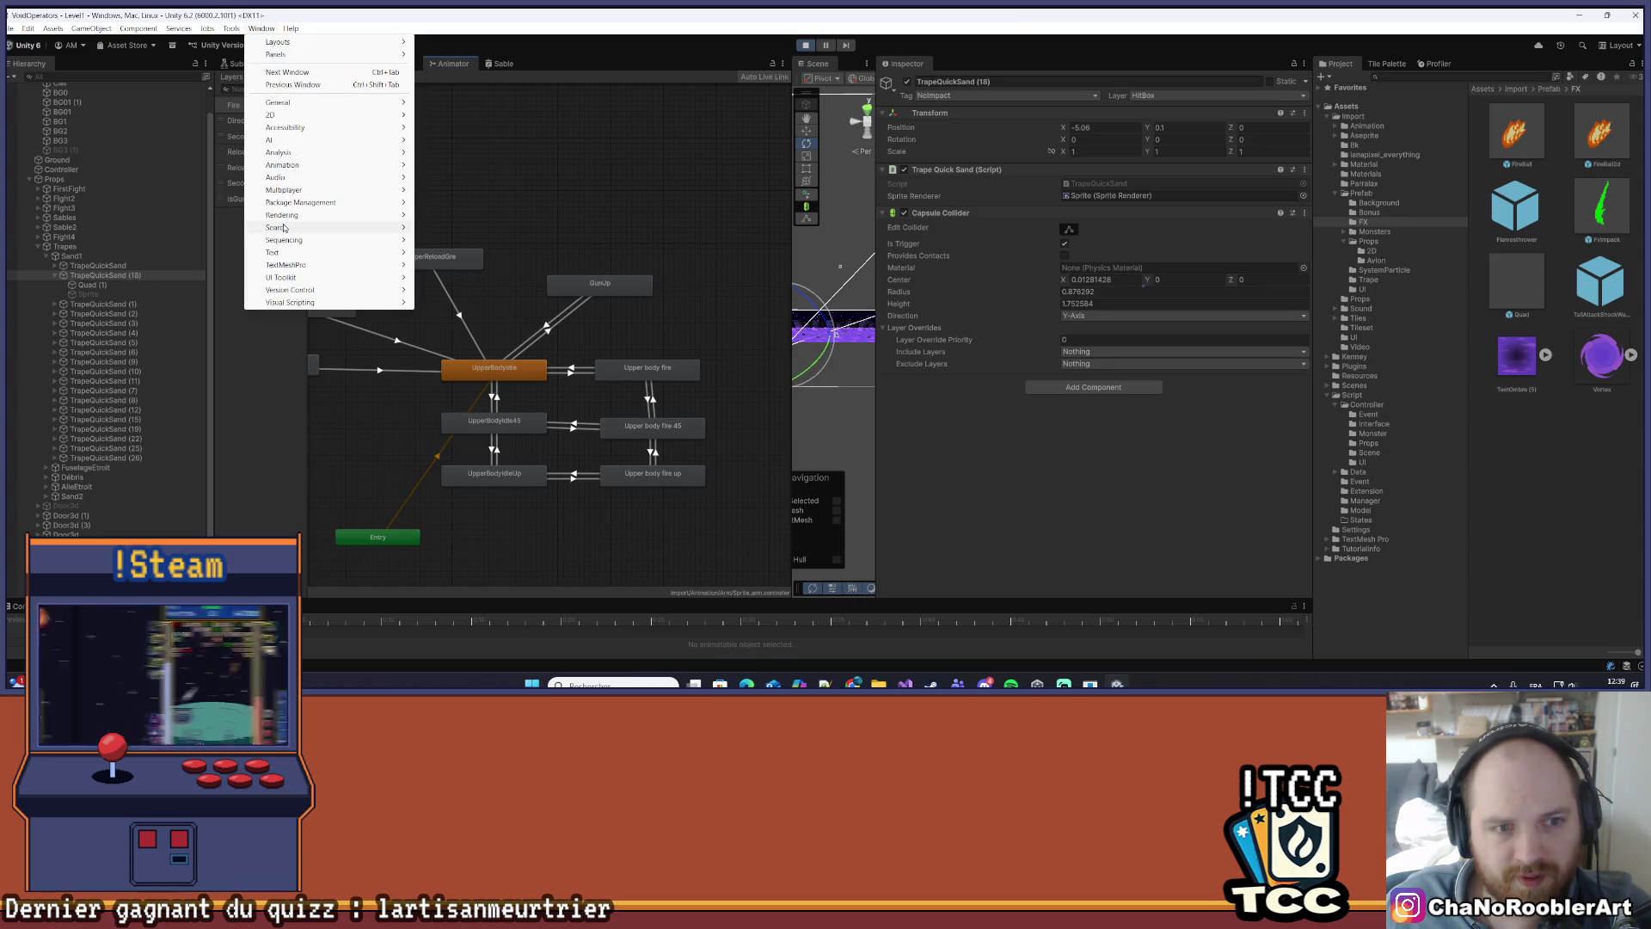
{"action": "mouse_move", "coordinate": [284, 227]}
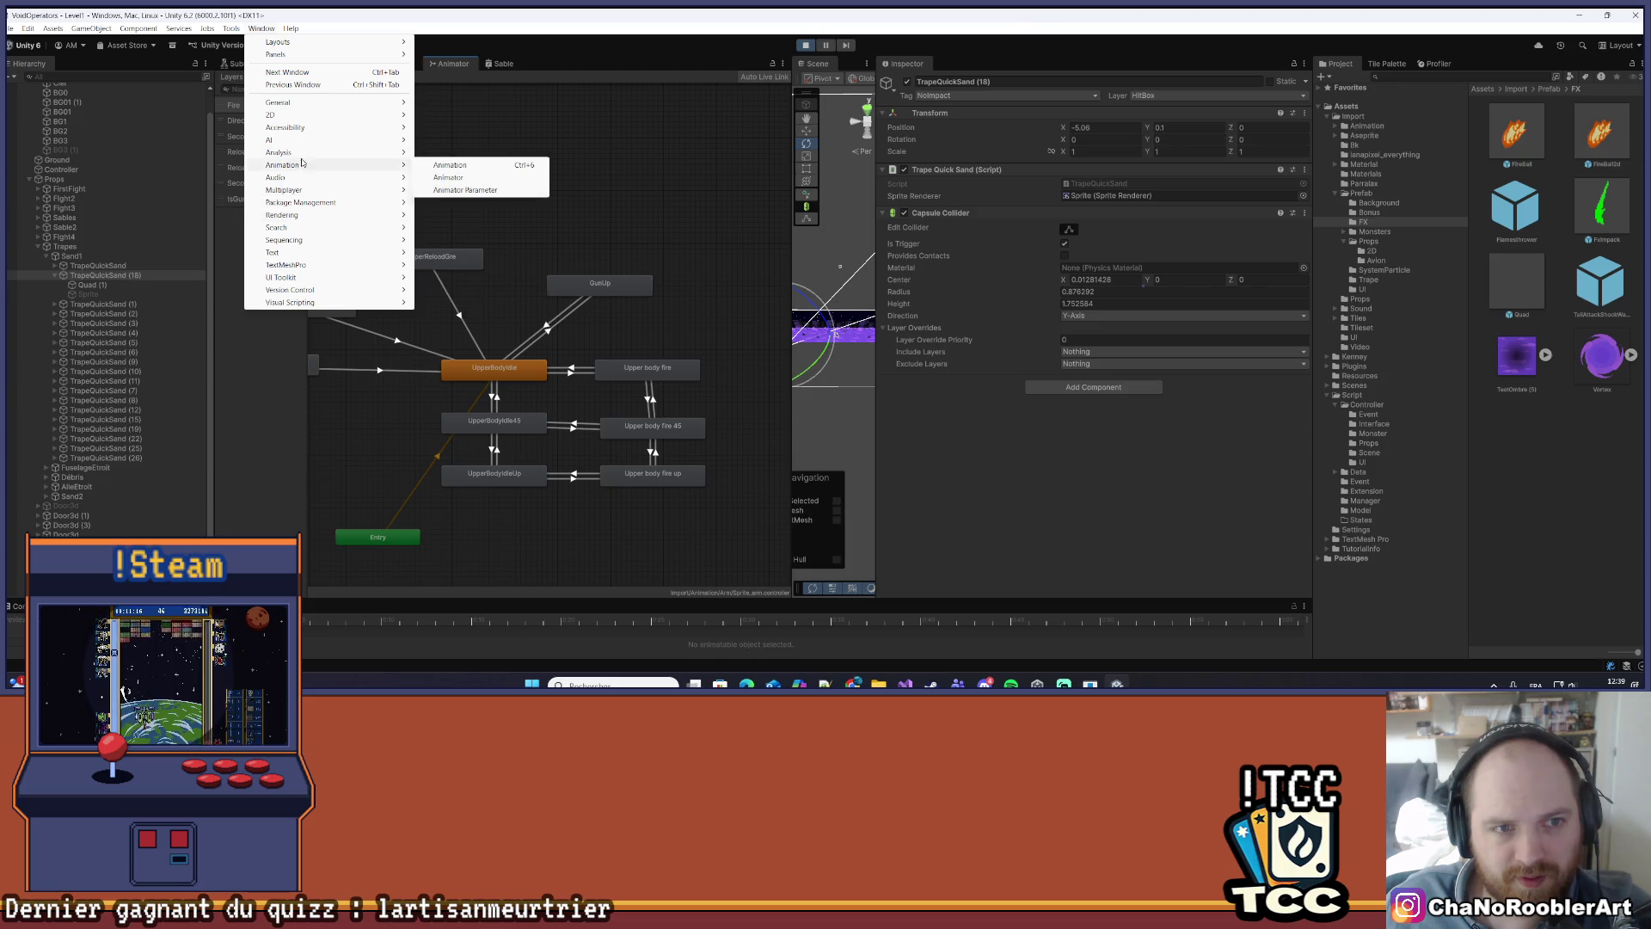
{"action": "mouse_move", "coordinate": [302, 158]}
{"action": "mouse_move", "coordinate": [312, 104]}
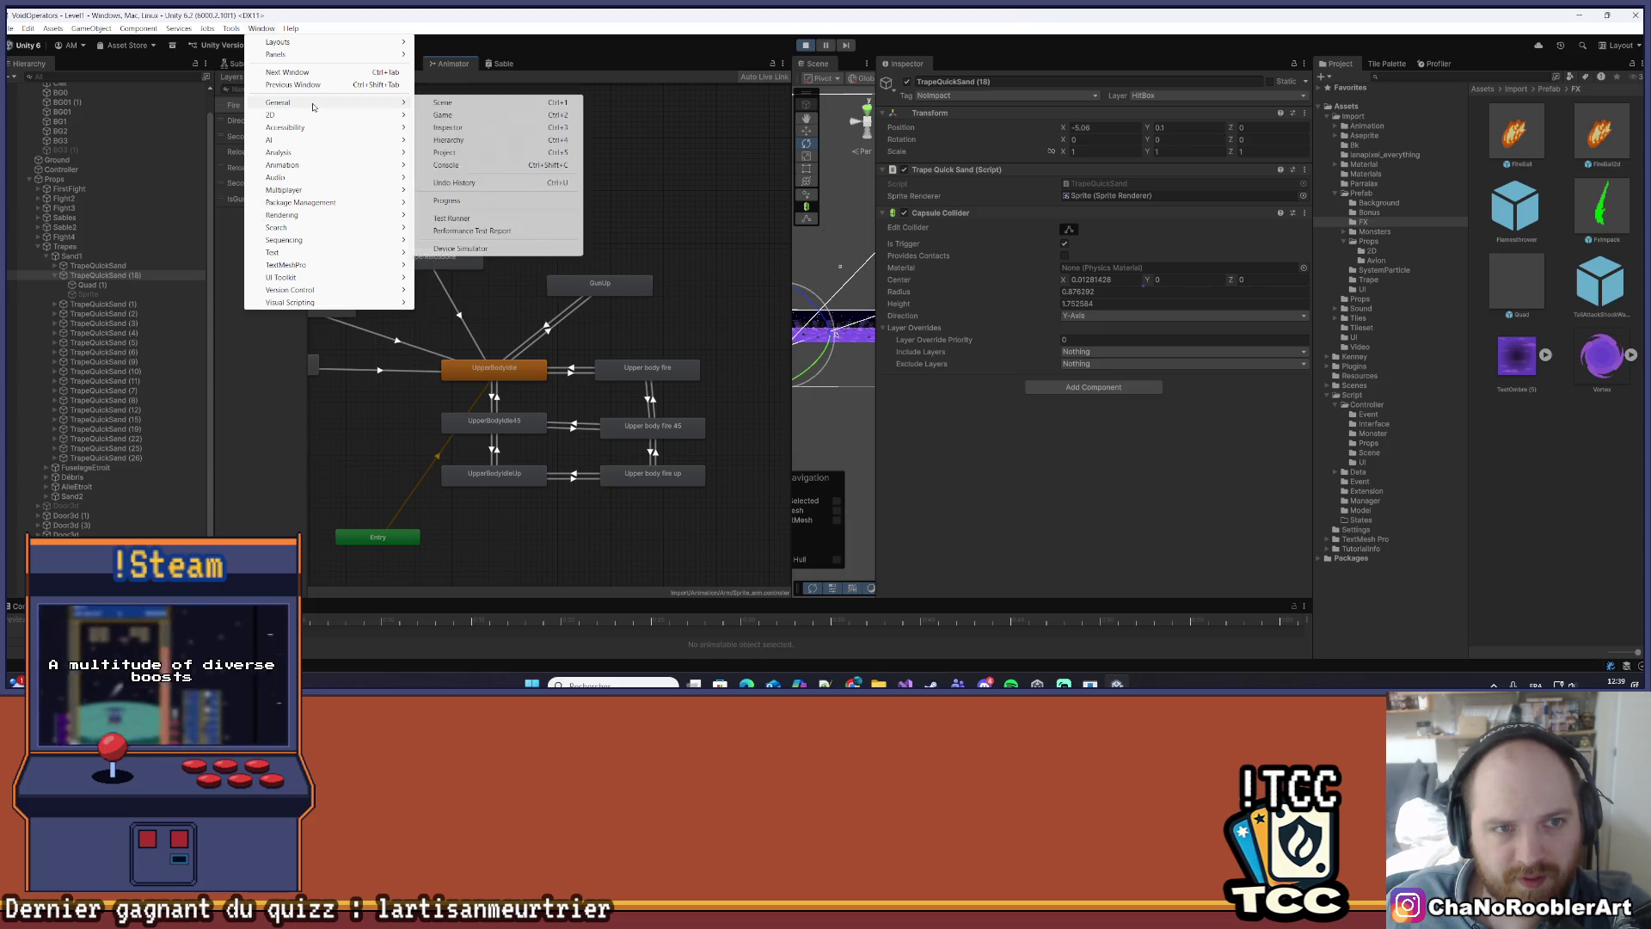
{"action": "left_click", "coordinate": [451, 115]}
{"action": "key", "text": "d"}
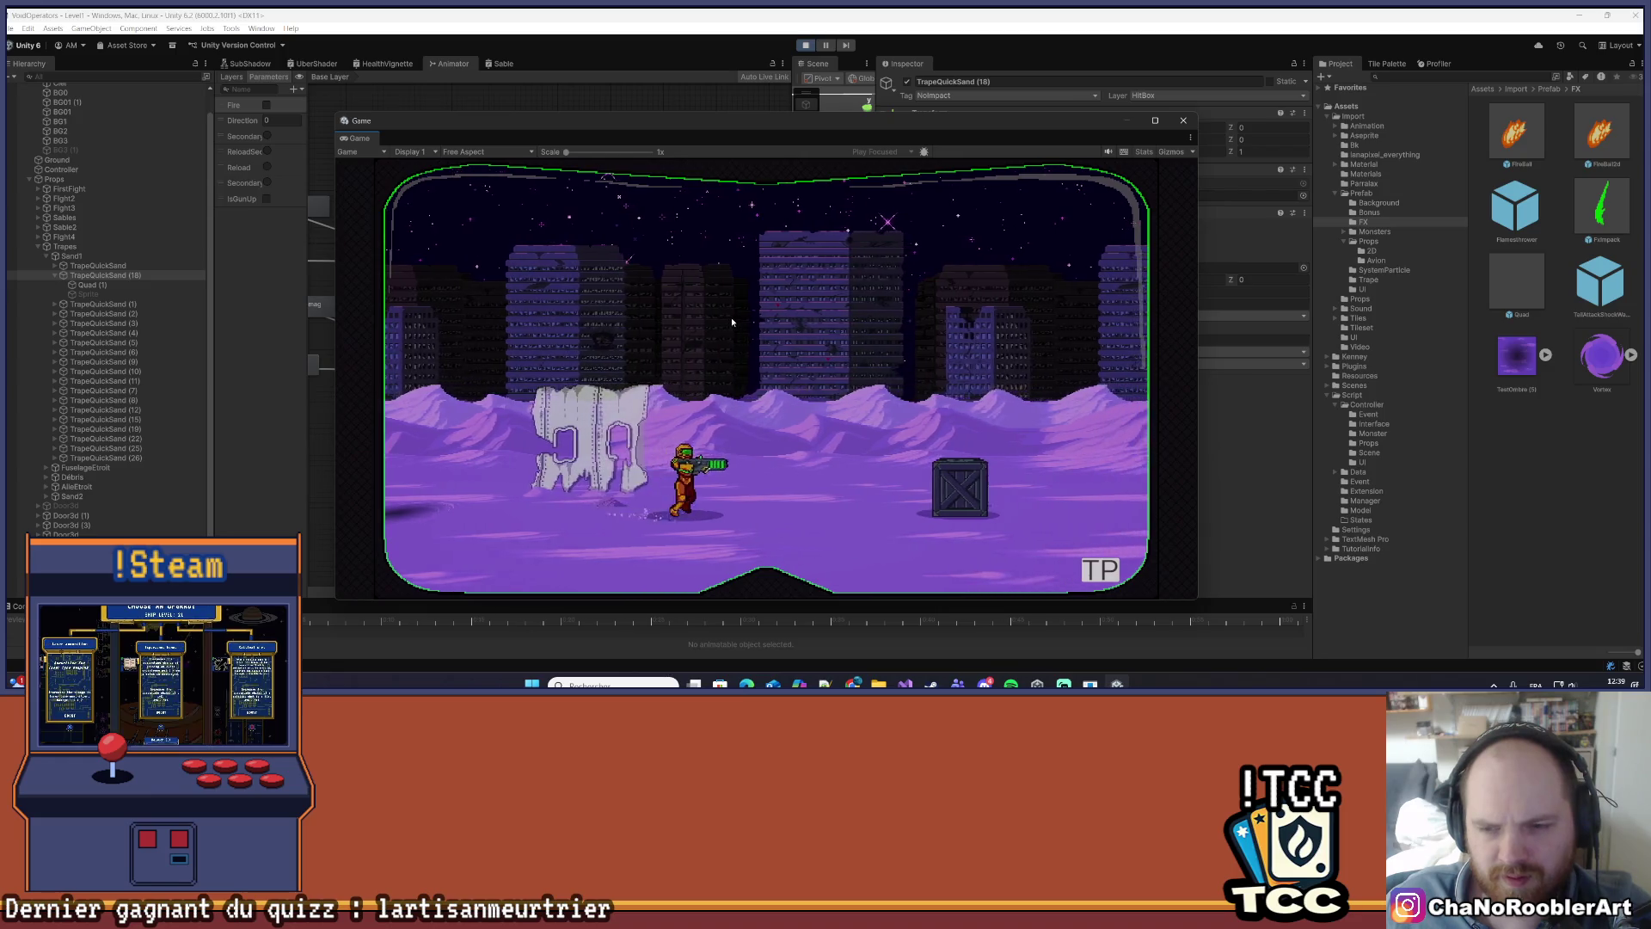
- Walk the player right, jump onto the crate, and shoot down the first enemy
{"action": "key", "text": "a"}
{"action": "key", "text": "a"}
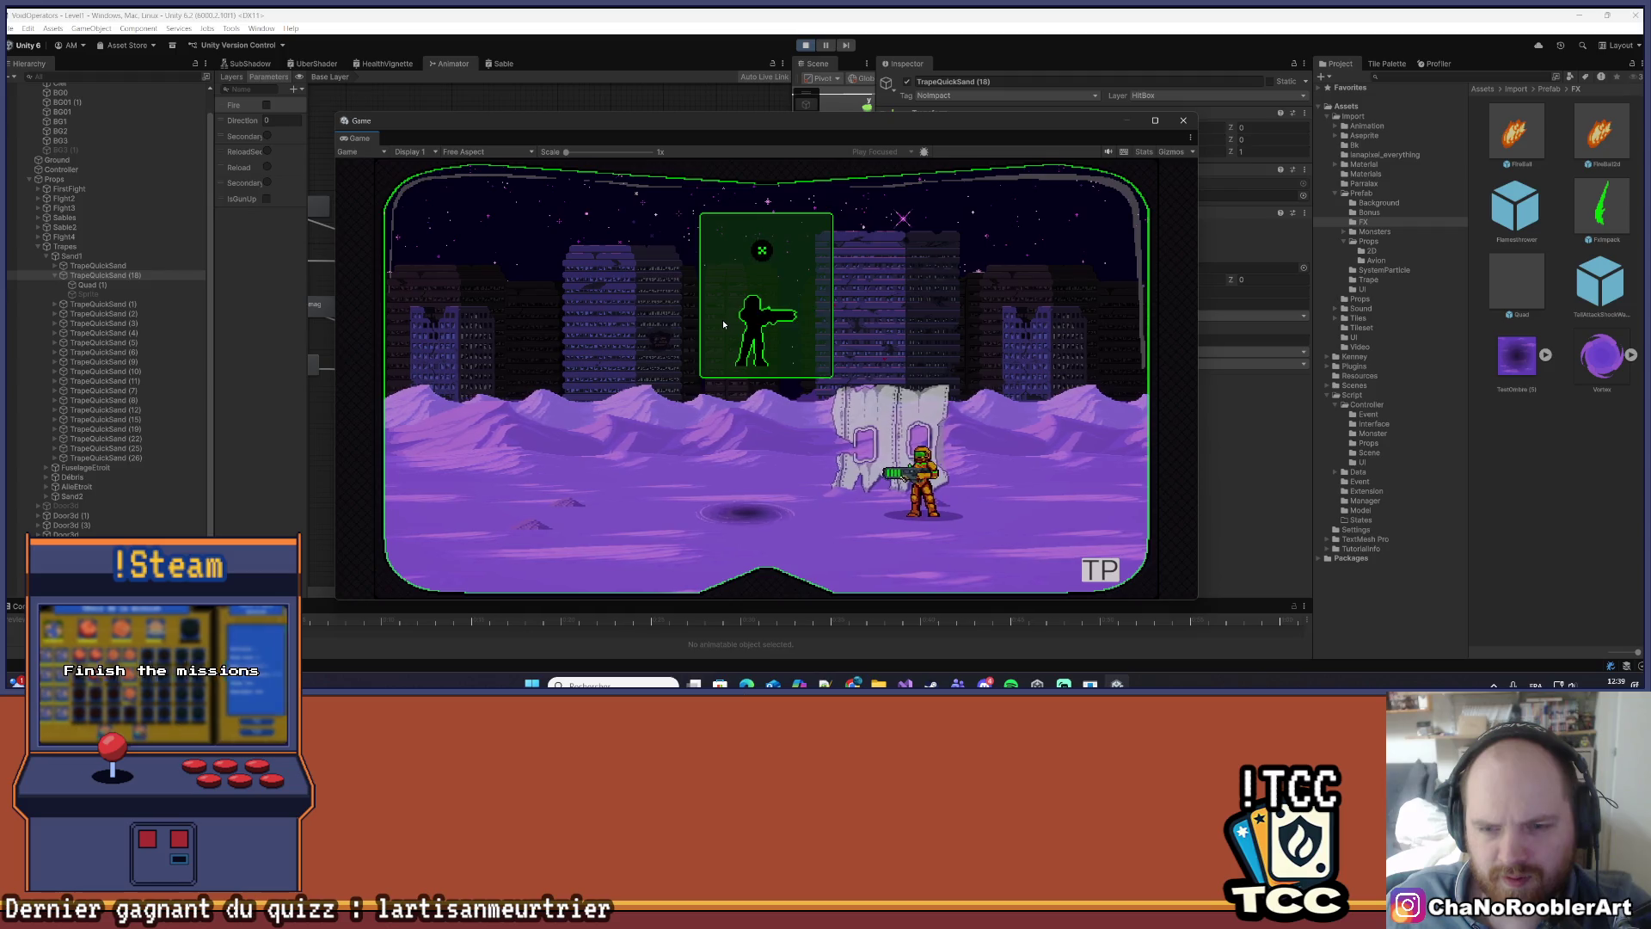
{"action": "key", "text": "d"}
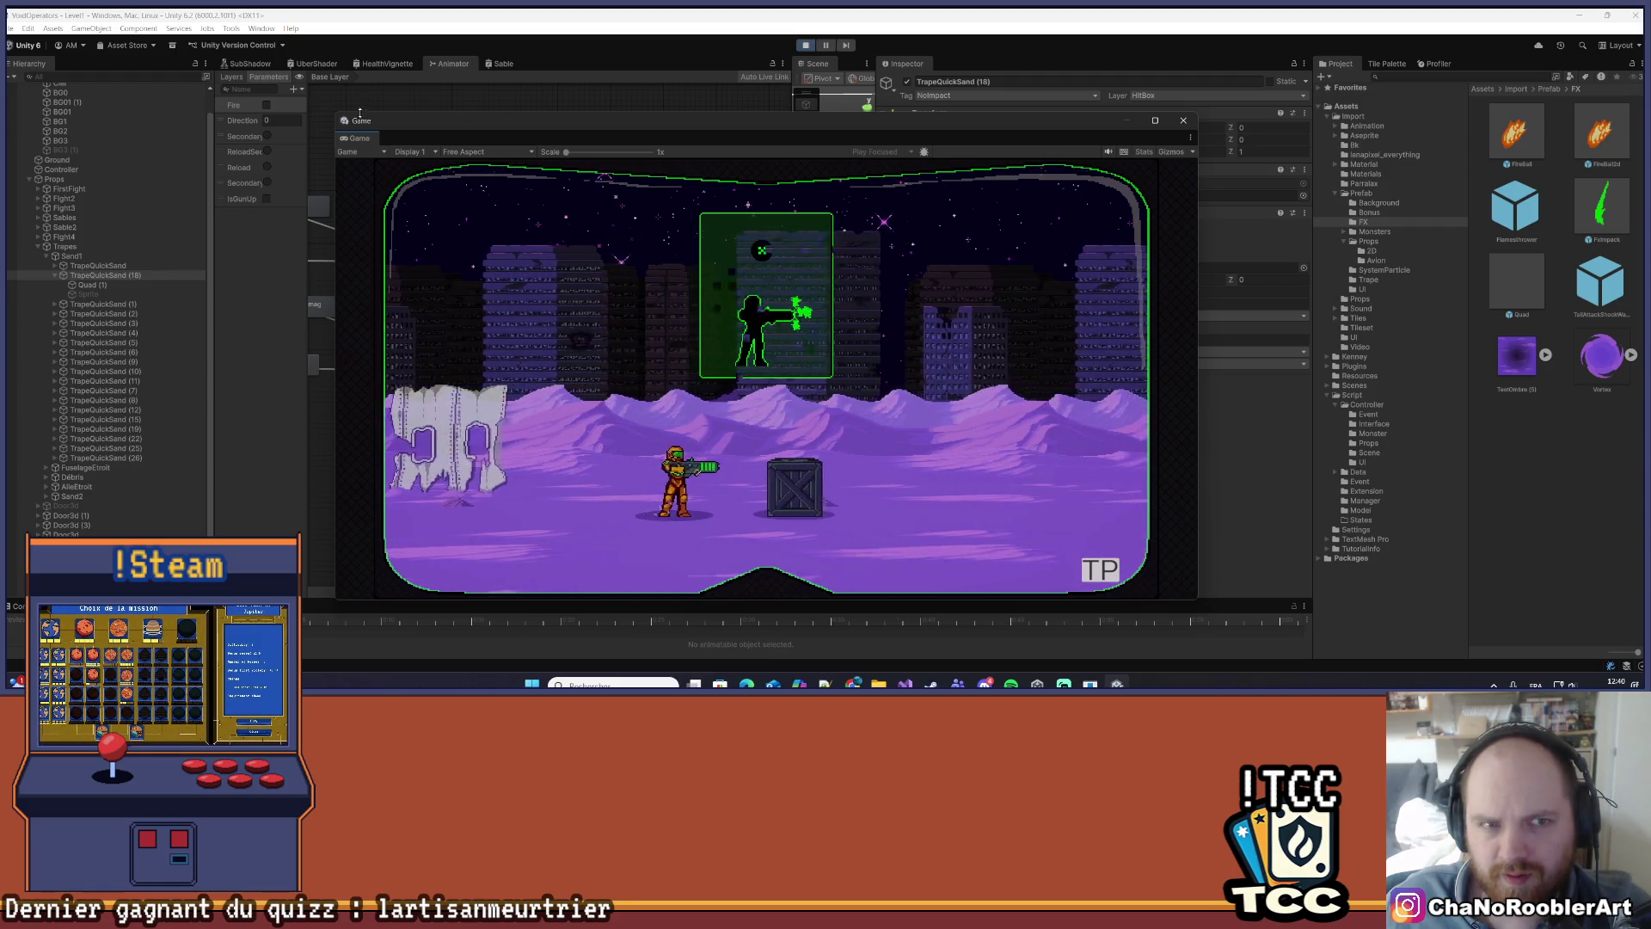
{"action": "key", "text": "space"}
{"action": "key", "text": "d"}
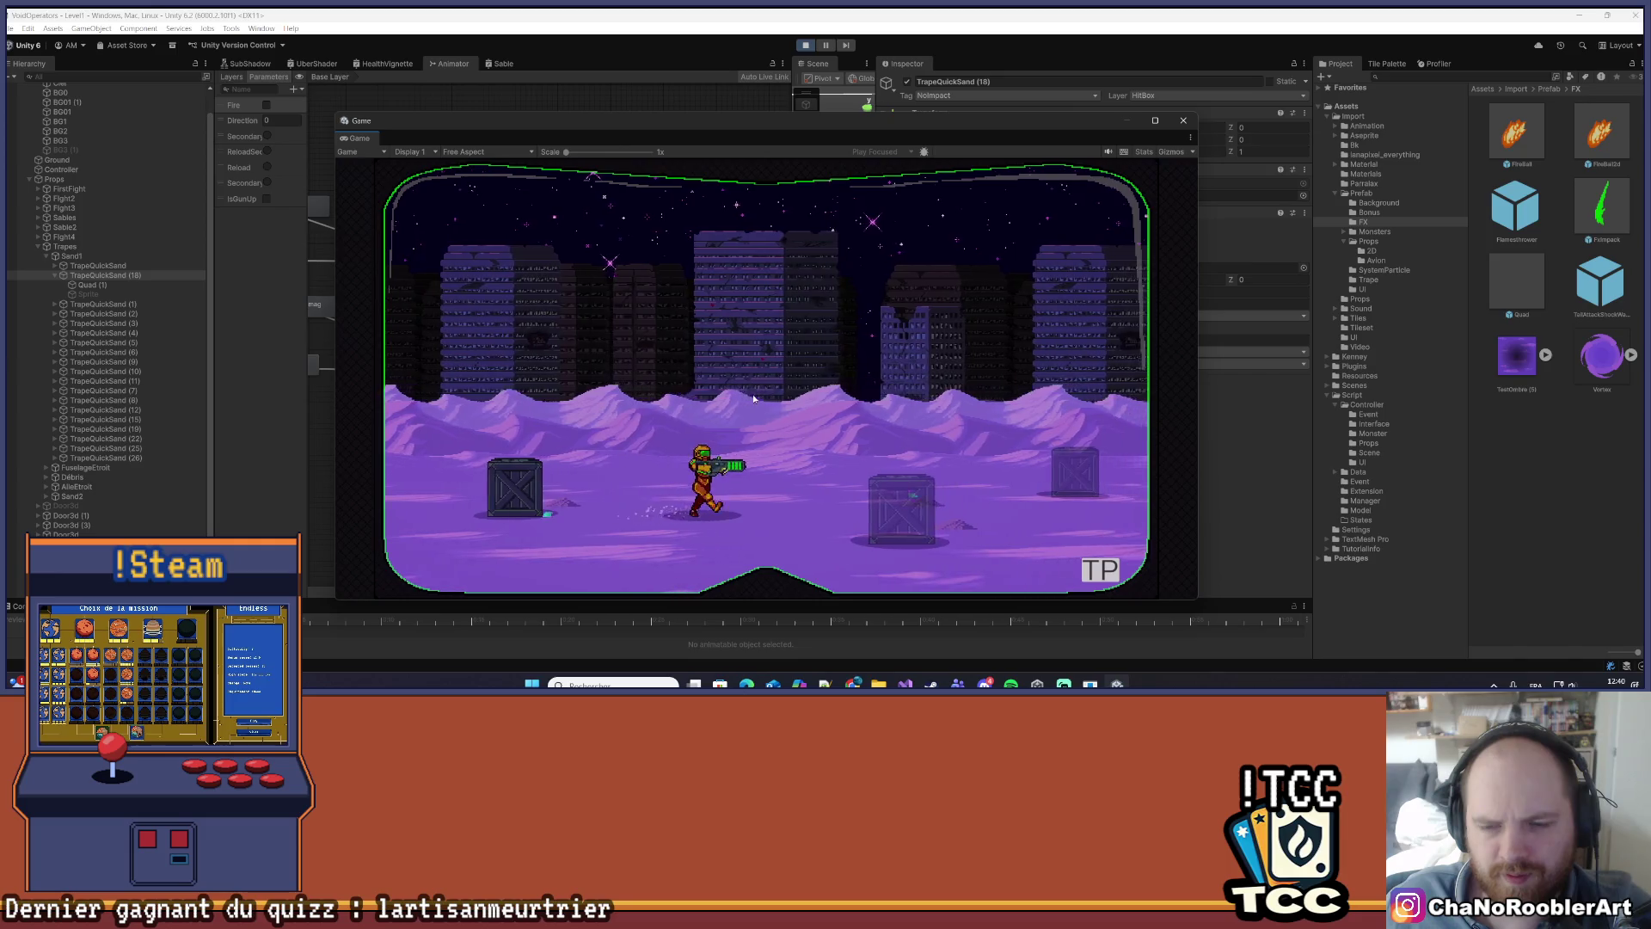
{"action": "key", "text": "d"}
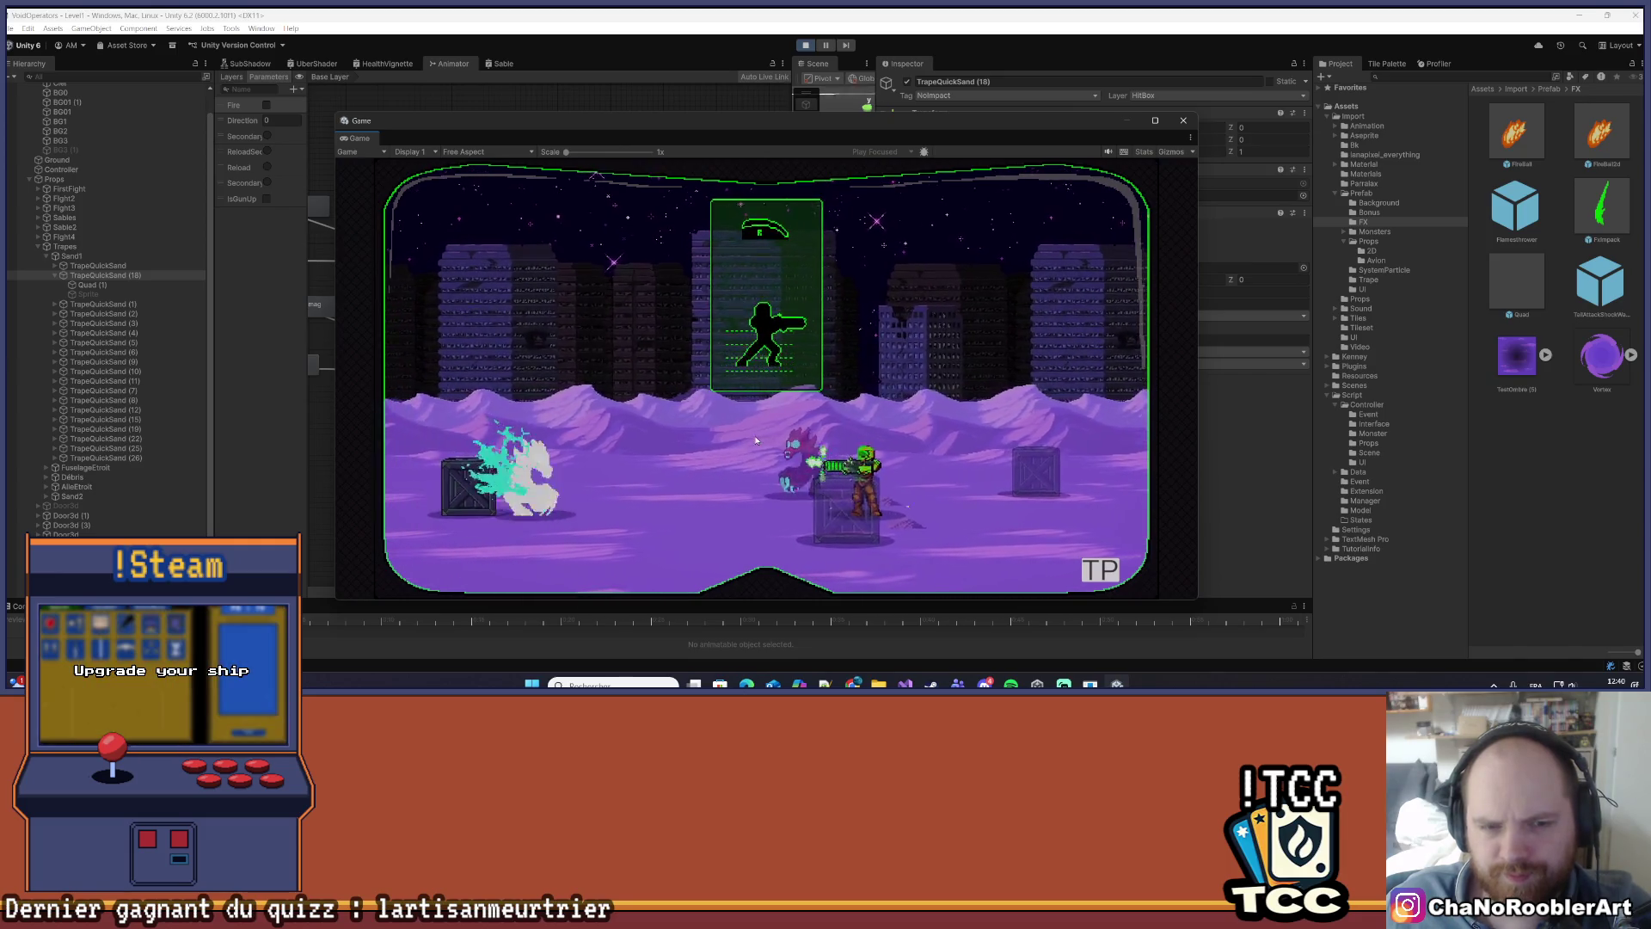
{"action": "key", "text": "d"}
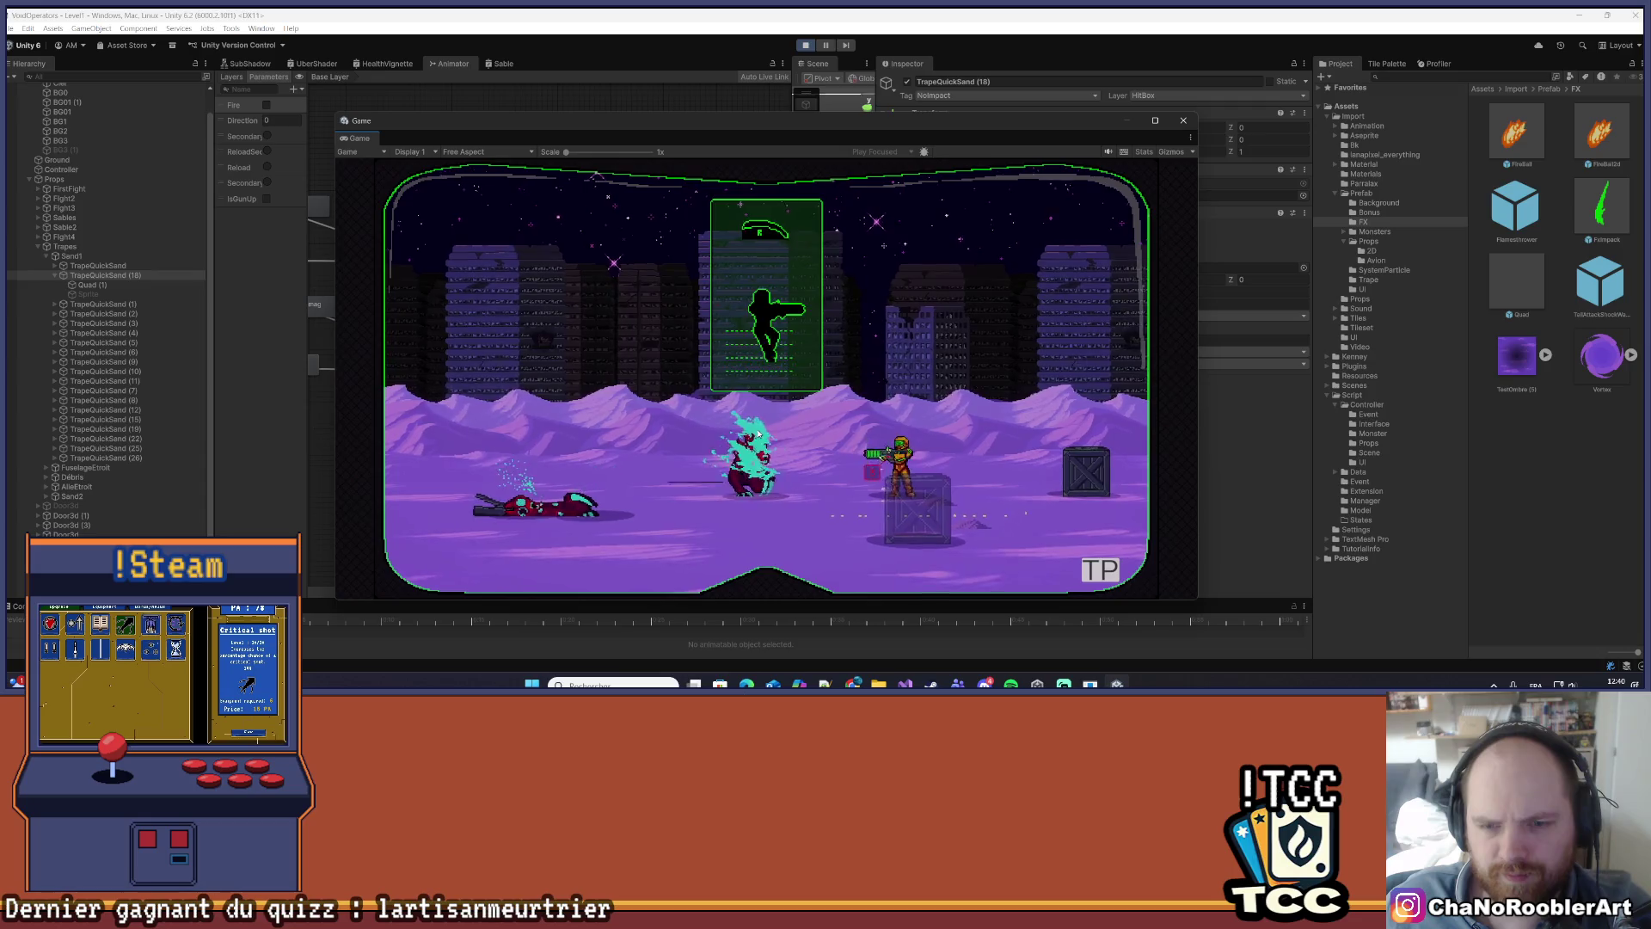
{"action": "key", "text": "d"}
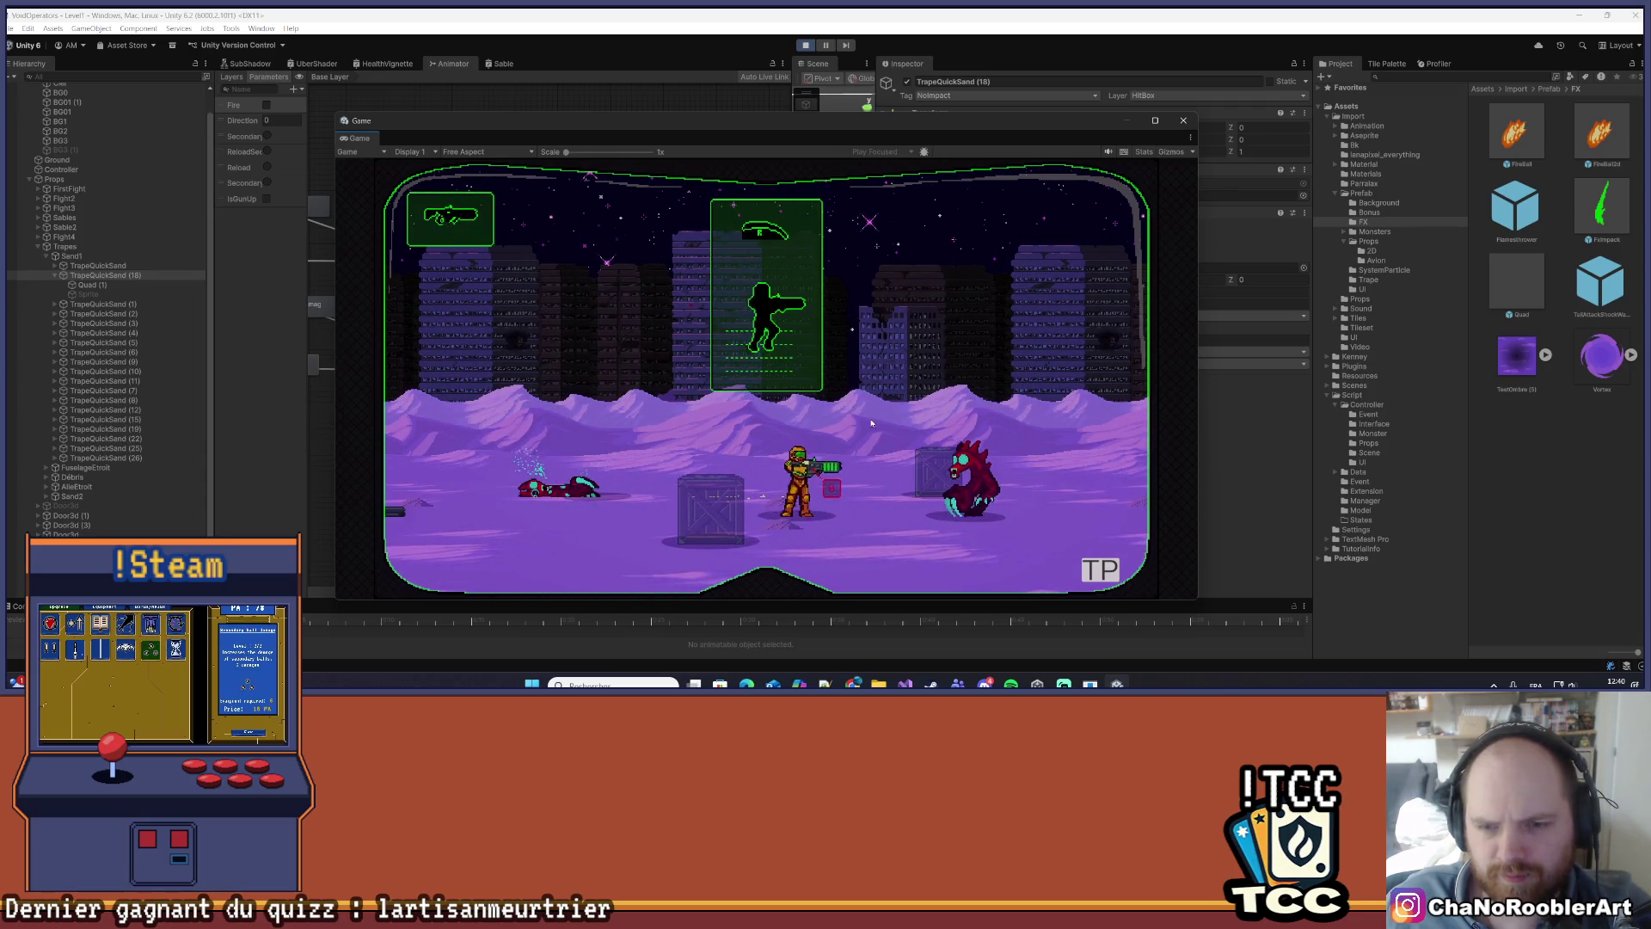
{"action": "key", "text": "d"}
{"action": "key", "text": "a"}
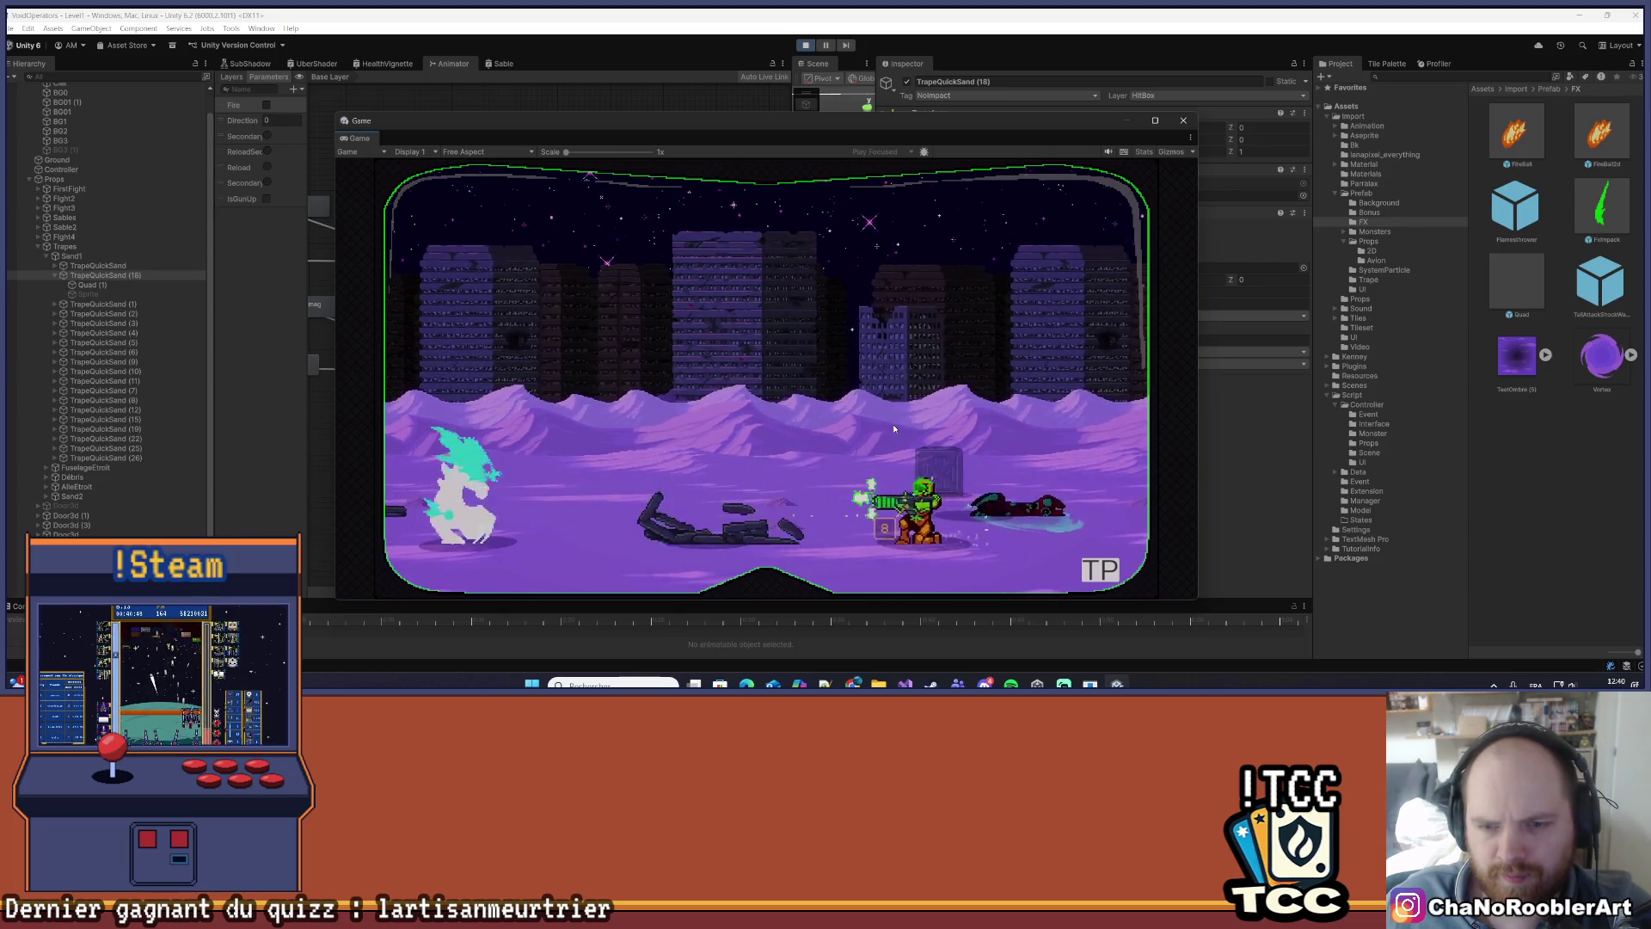
{"action": "key", "text": "d"}
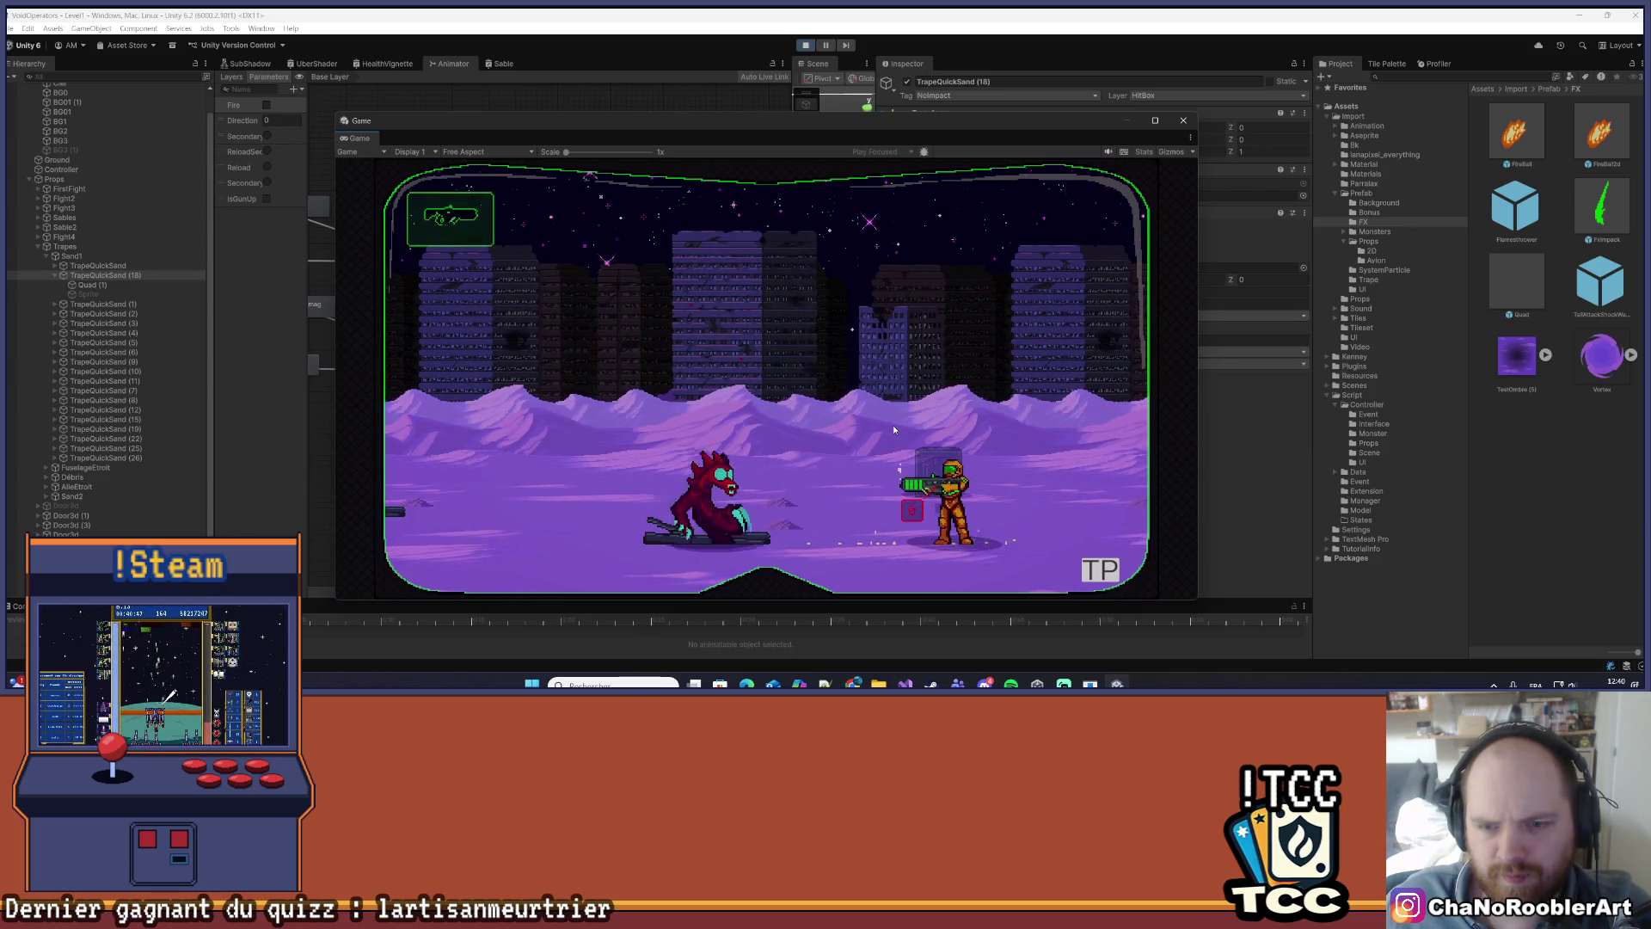
{"action": "key", "text": "d"}
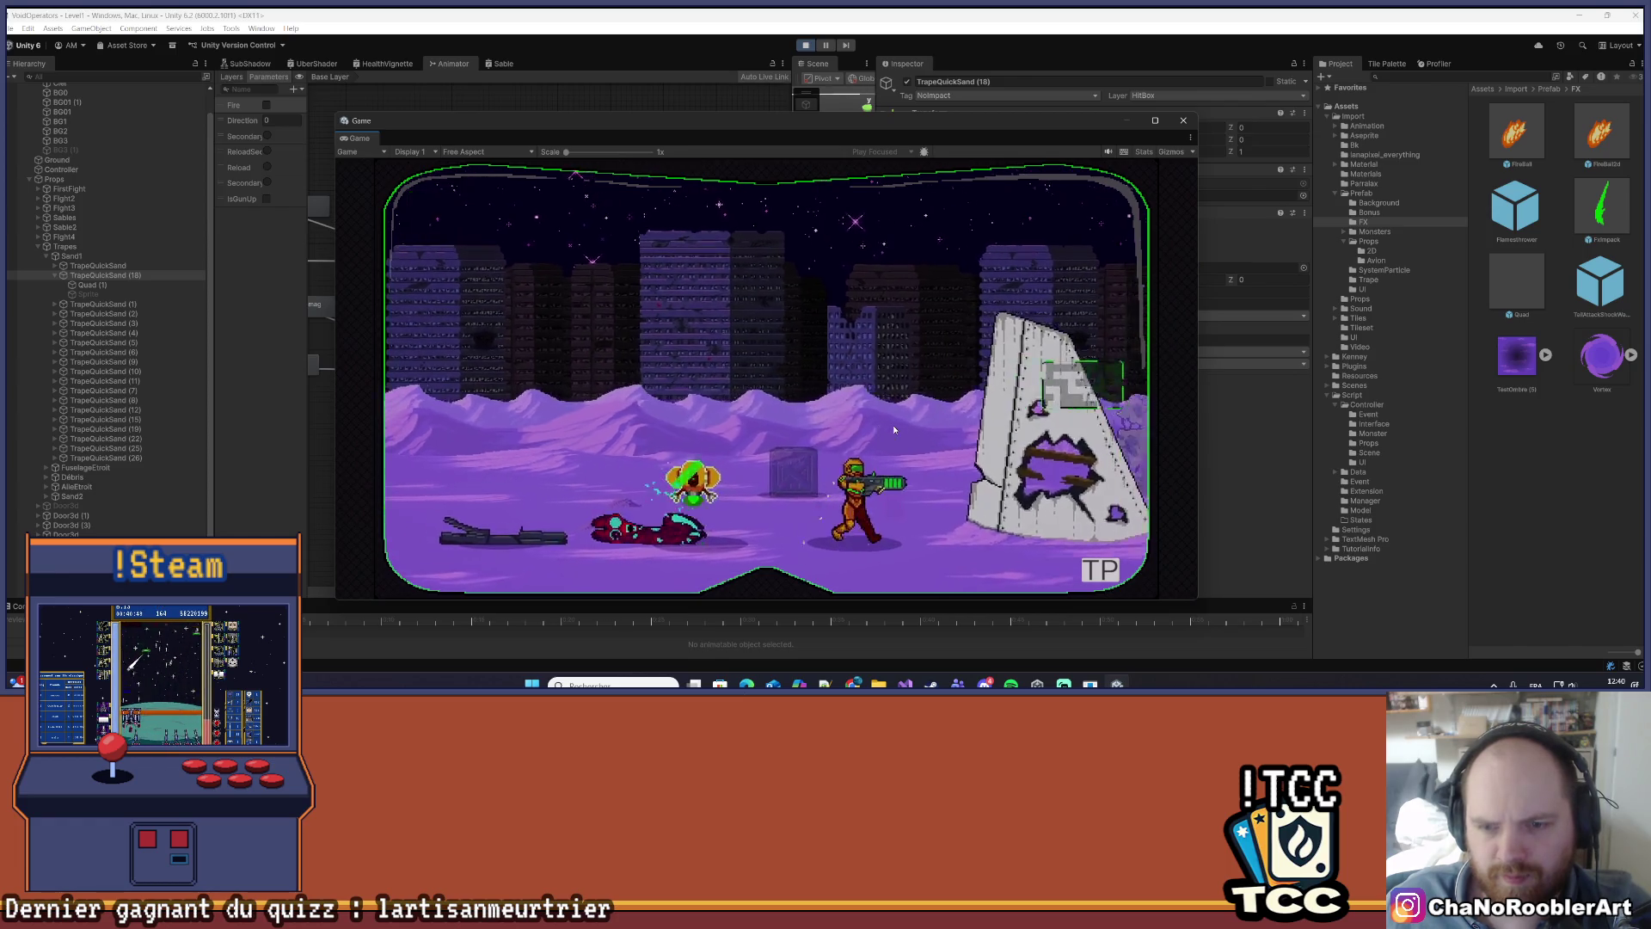
{"action": "key", "text": "d"}
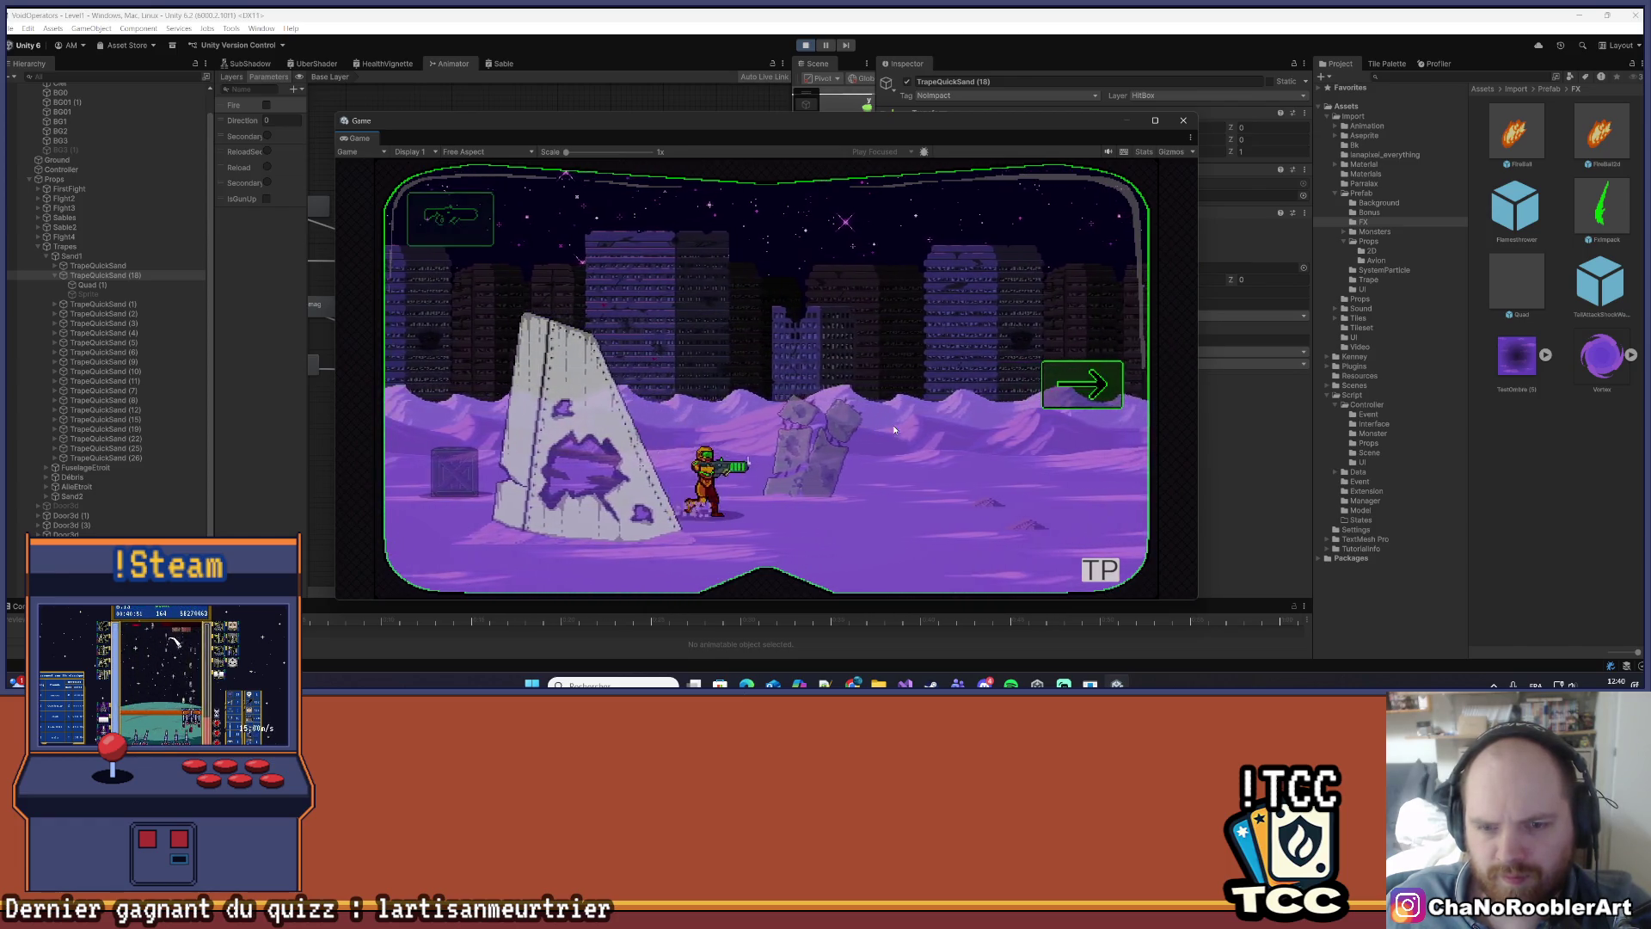
- Advance right while shooting the red enemies and attacking beasts
{"action": "key", "text": "d"}
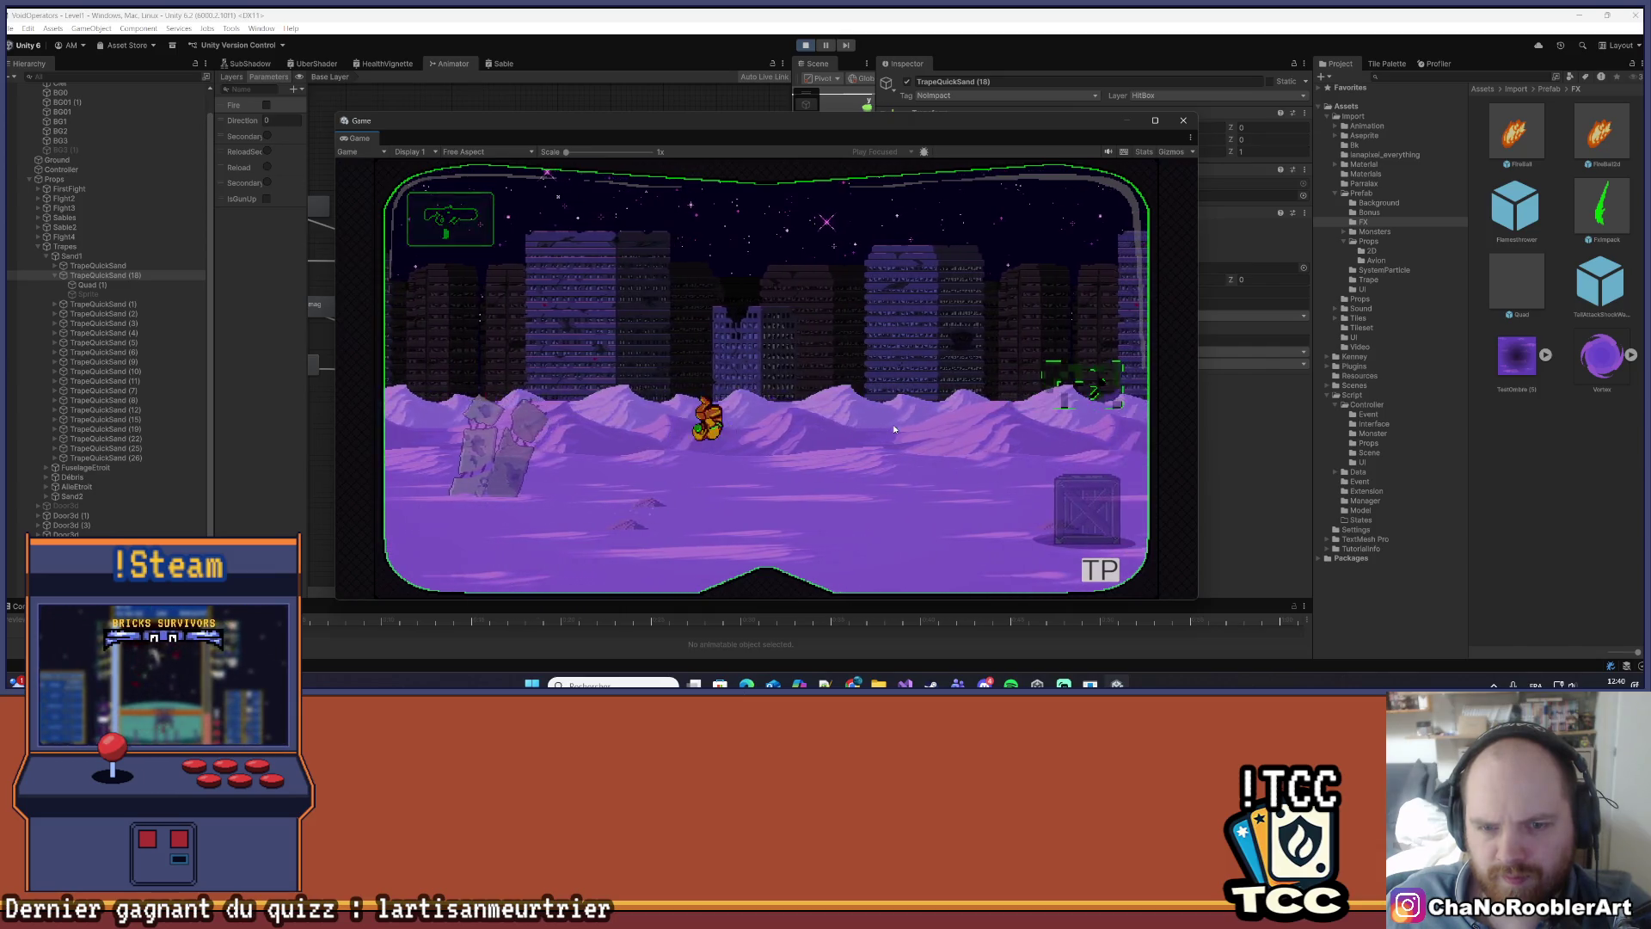
{"action": "key", "text": "d"}
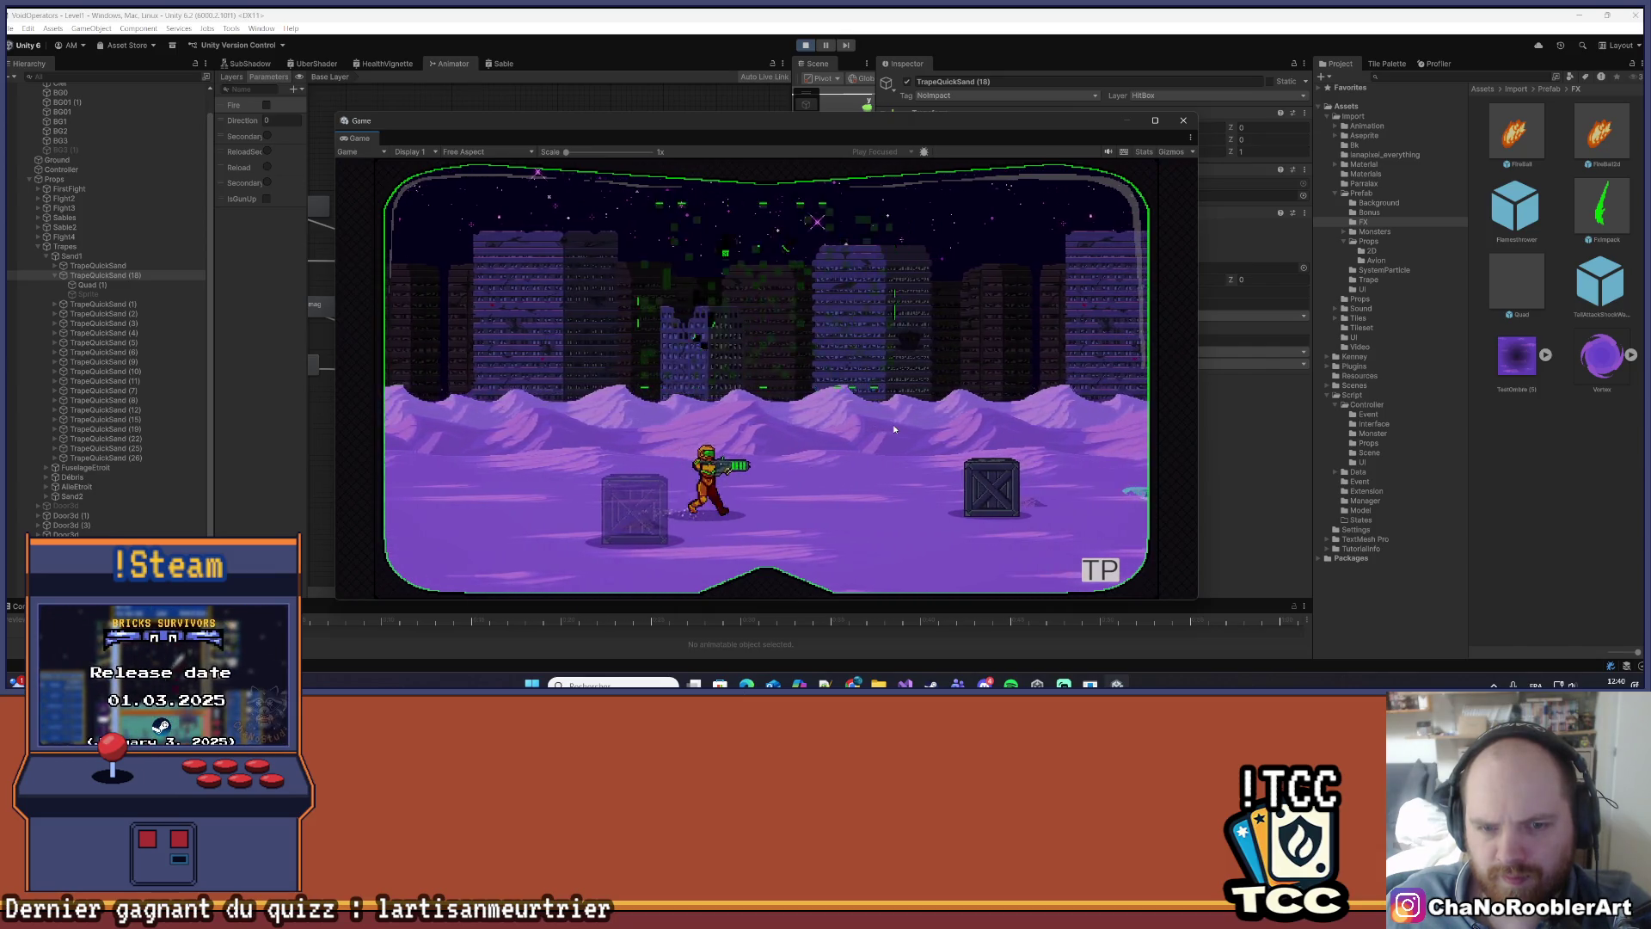
{"action": "key", "text": "d"}
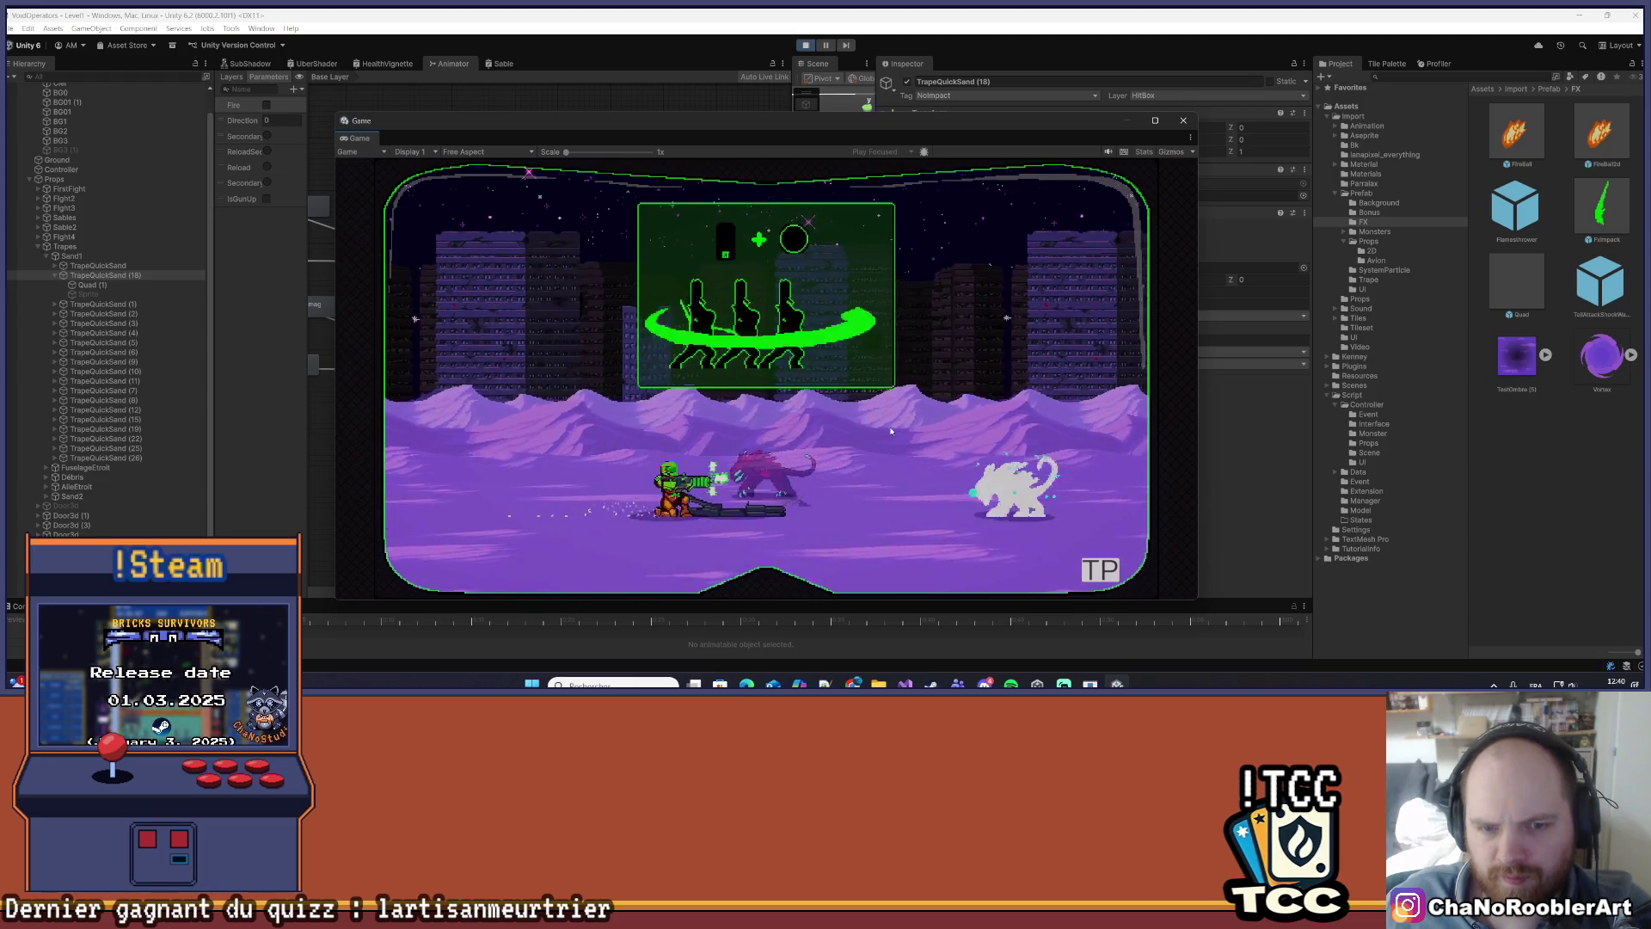
{"action": "key", "text": "d"}
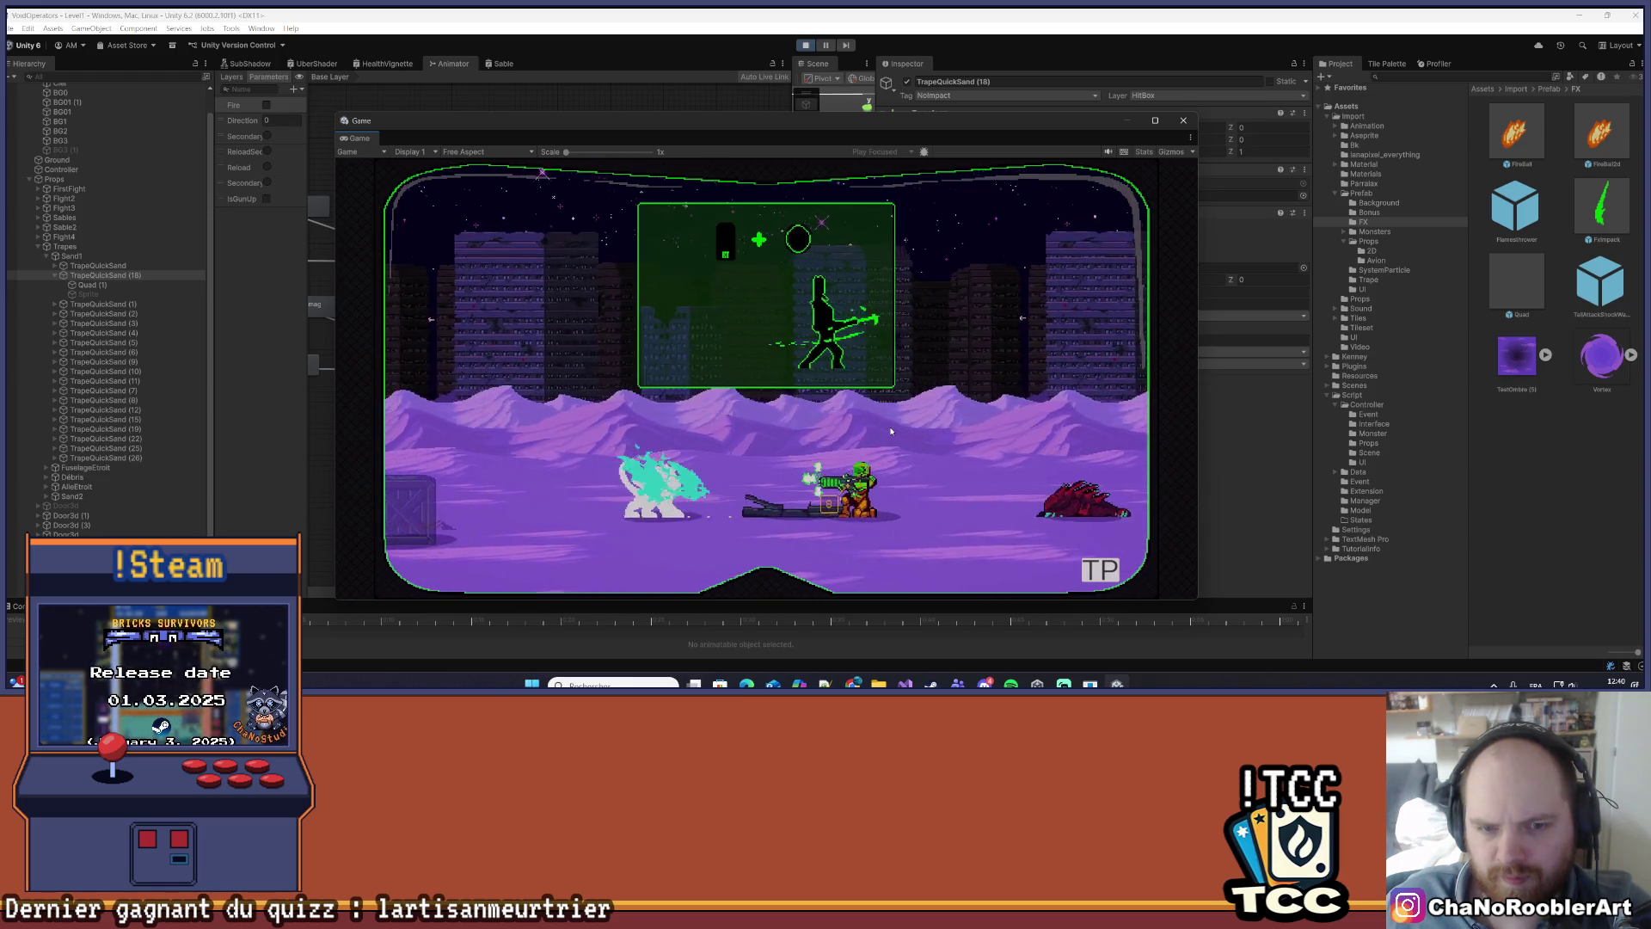
{"action": "key", "text": "d"}
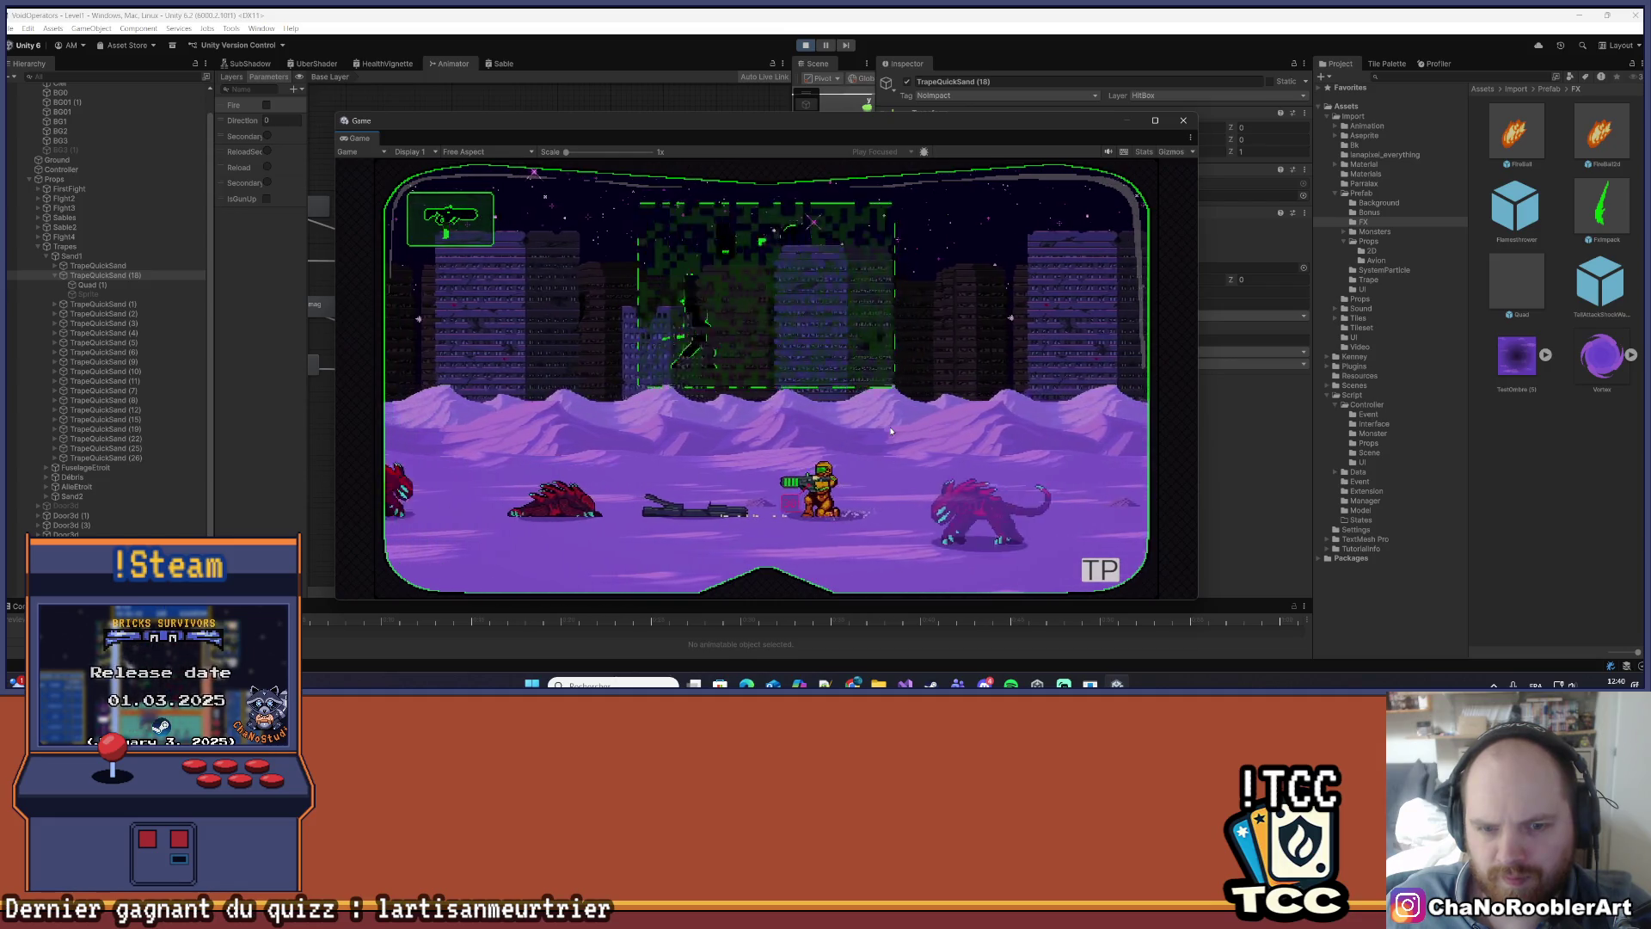
{"action": "key", "text": "a"}
{"action": "left_click", "coordinate": [890, 427]}
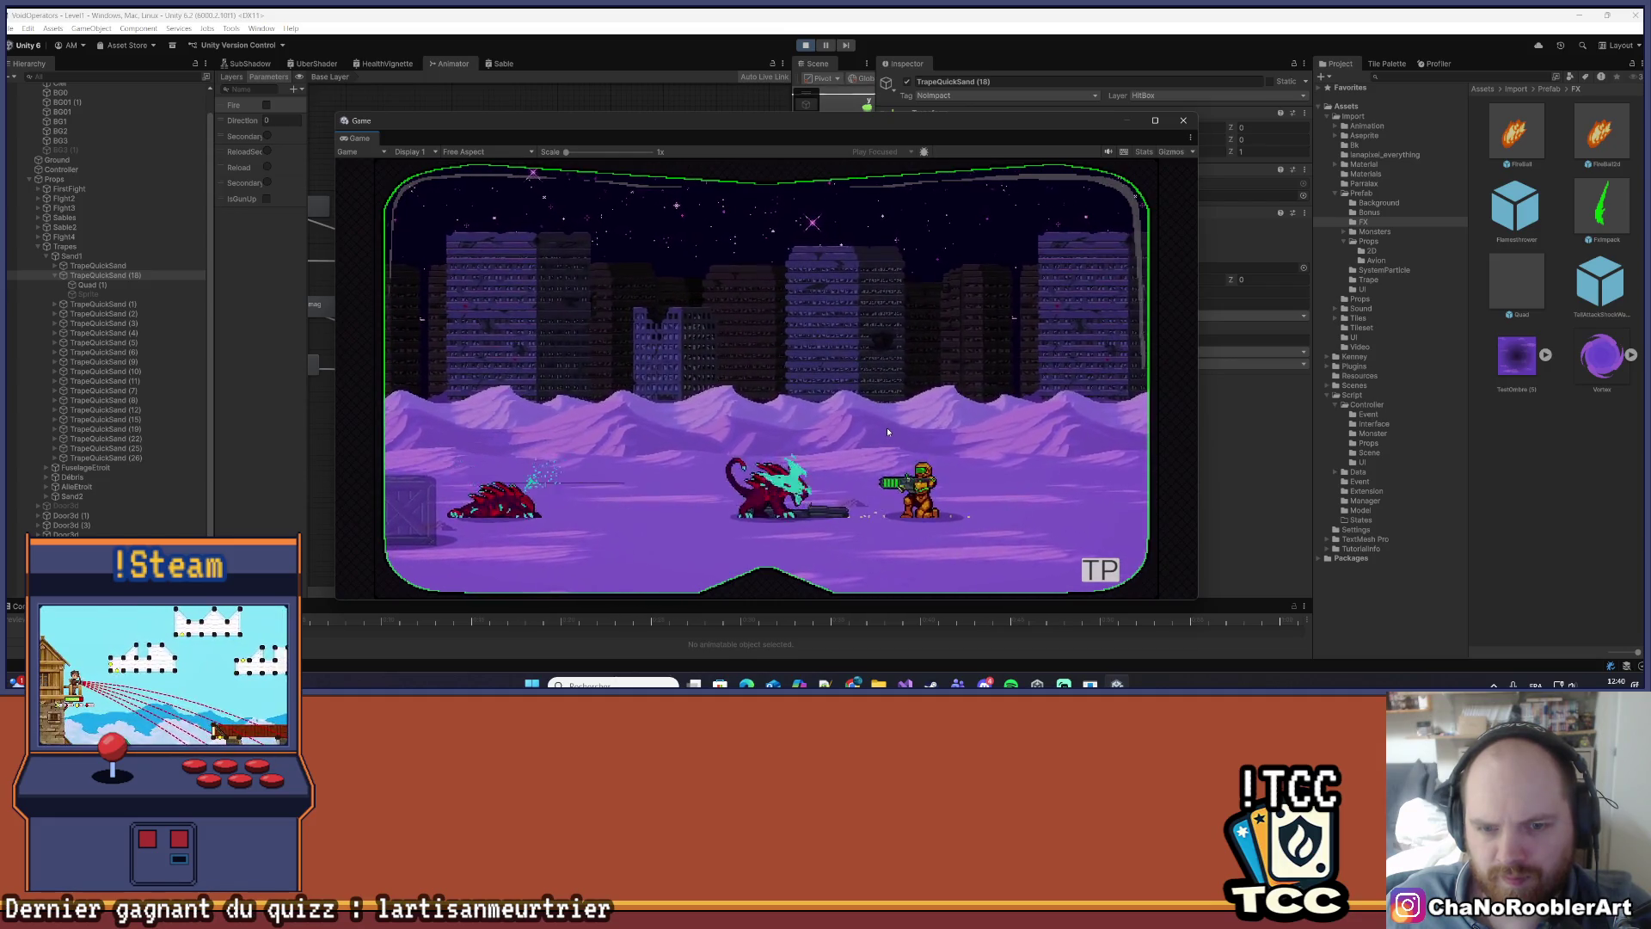
{"action": "left_click", "coordinate": [886, 426]}
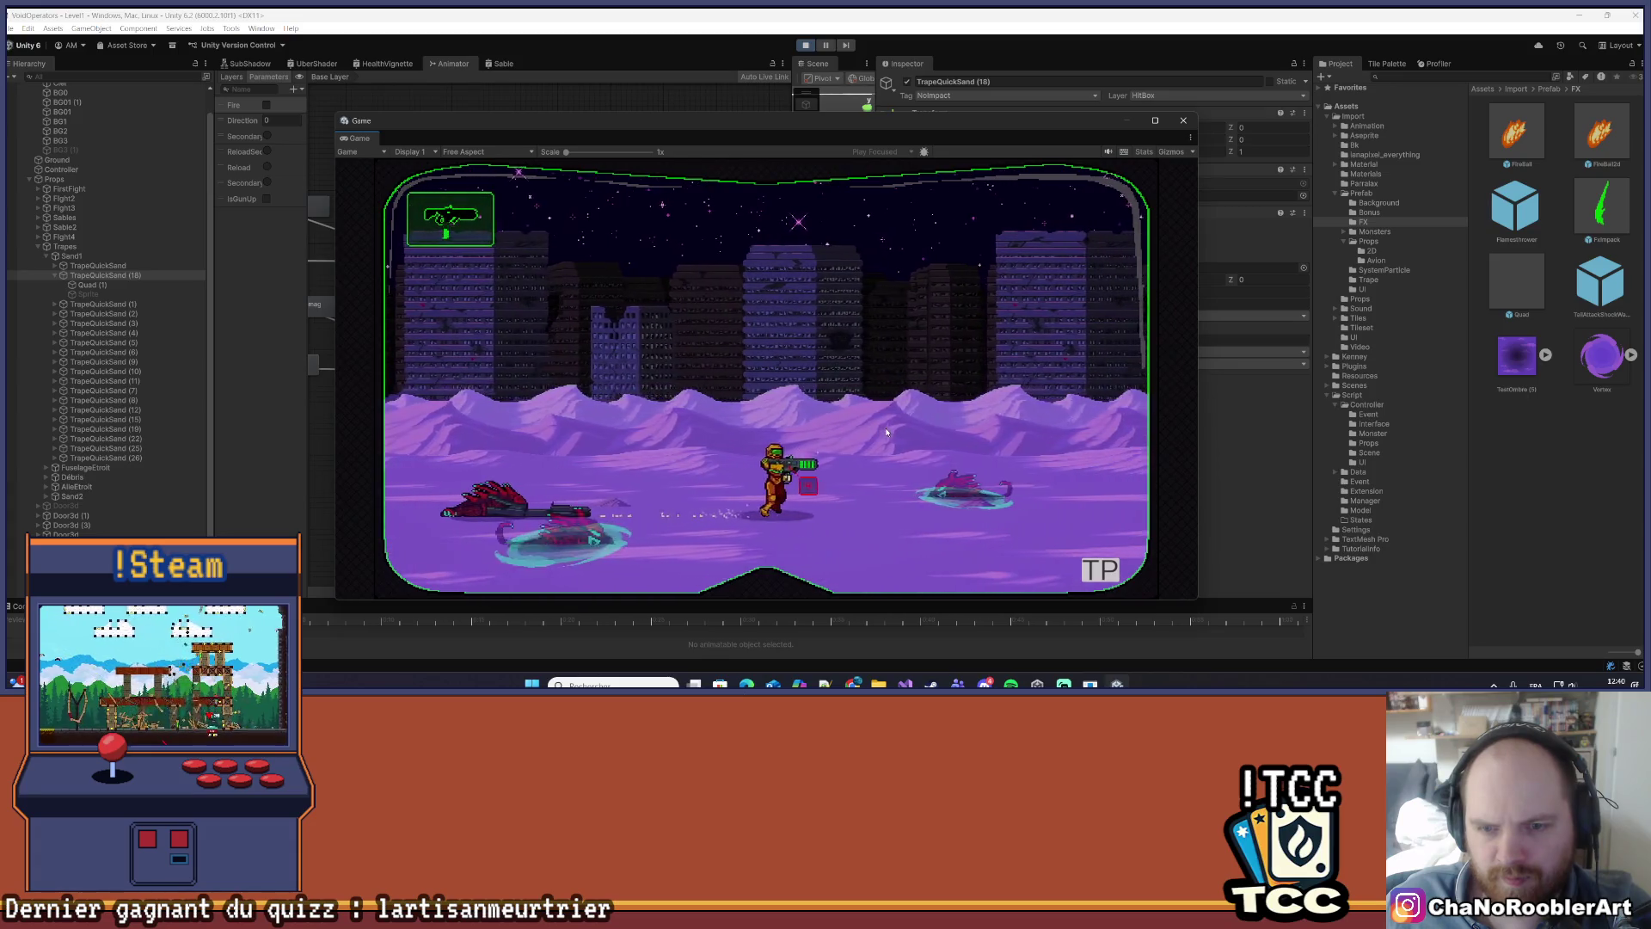
- Move the player past the beasts and up to the rock golem
{"action": "key", "text": "d"}
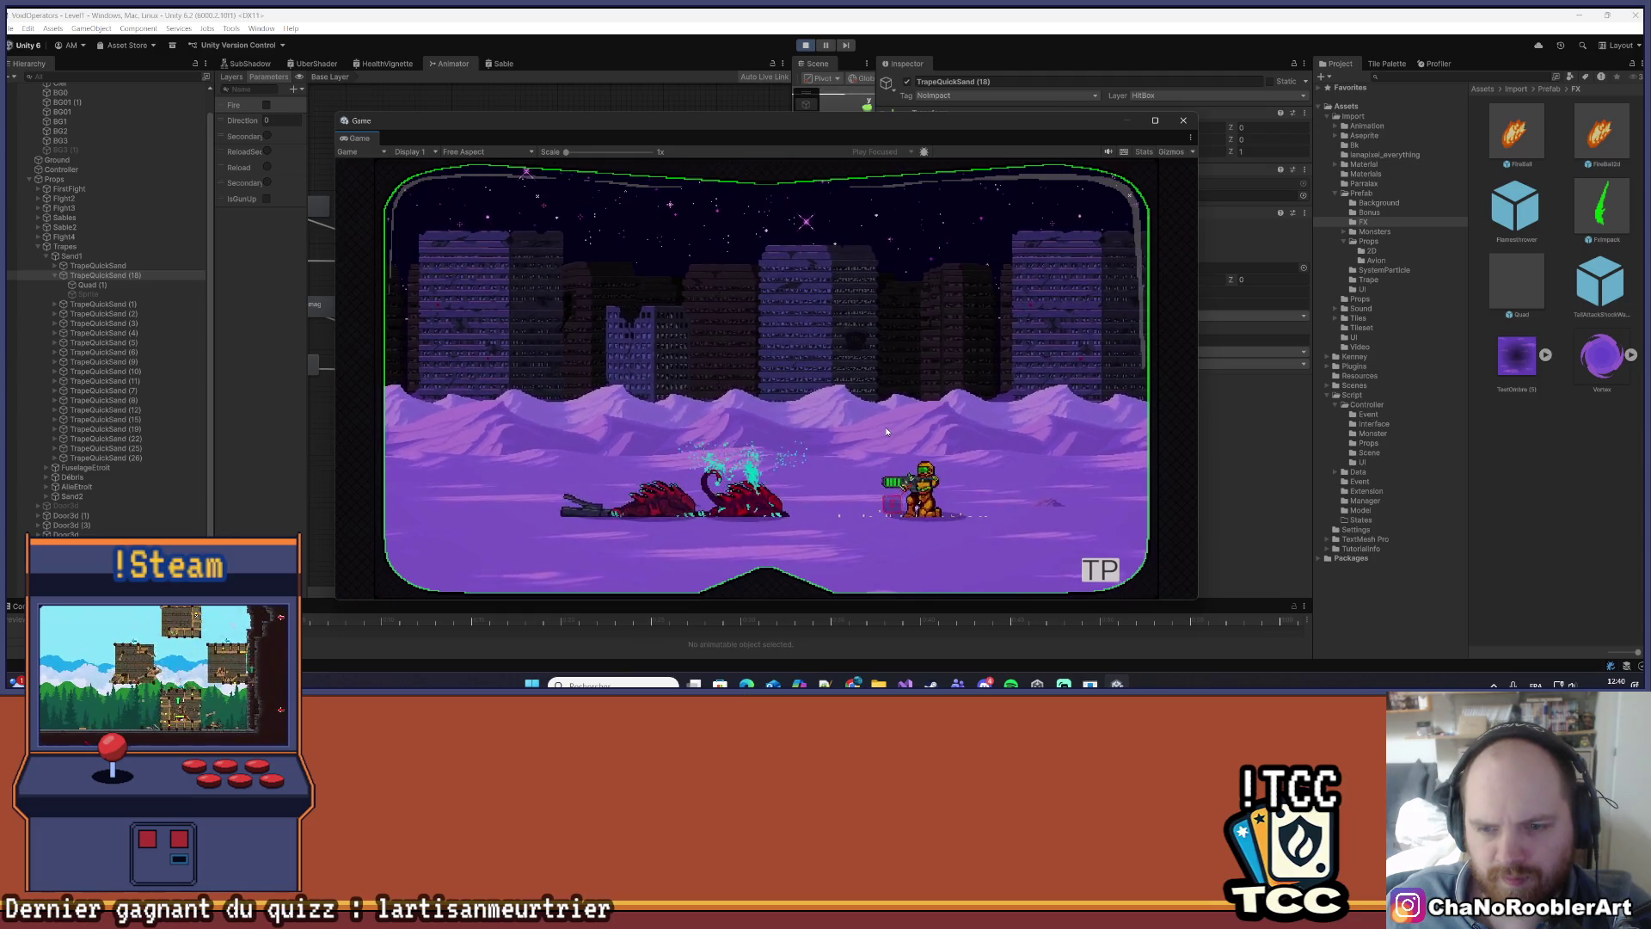
{"action": "key", "text": "d"}
{"action": "key", "text": "a"}
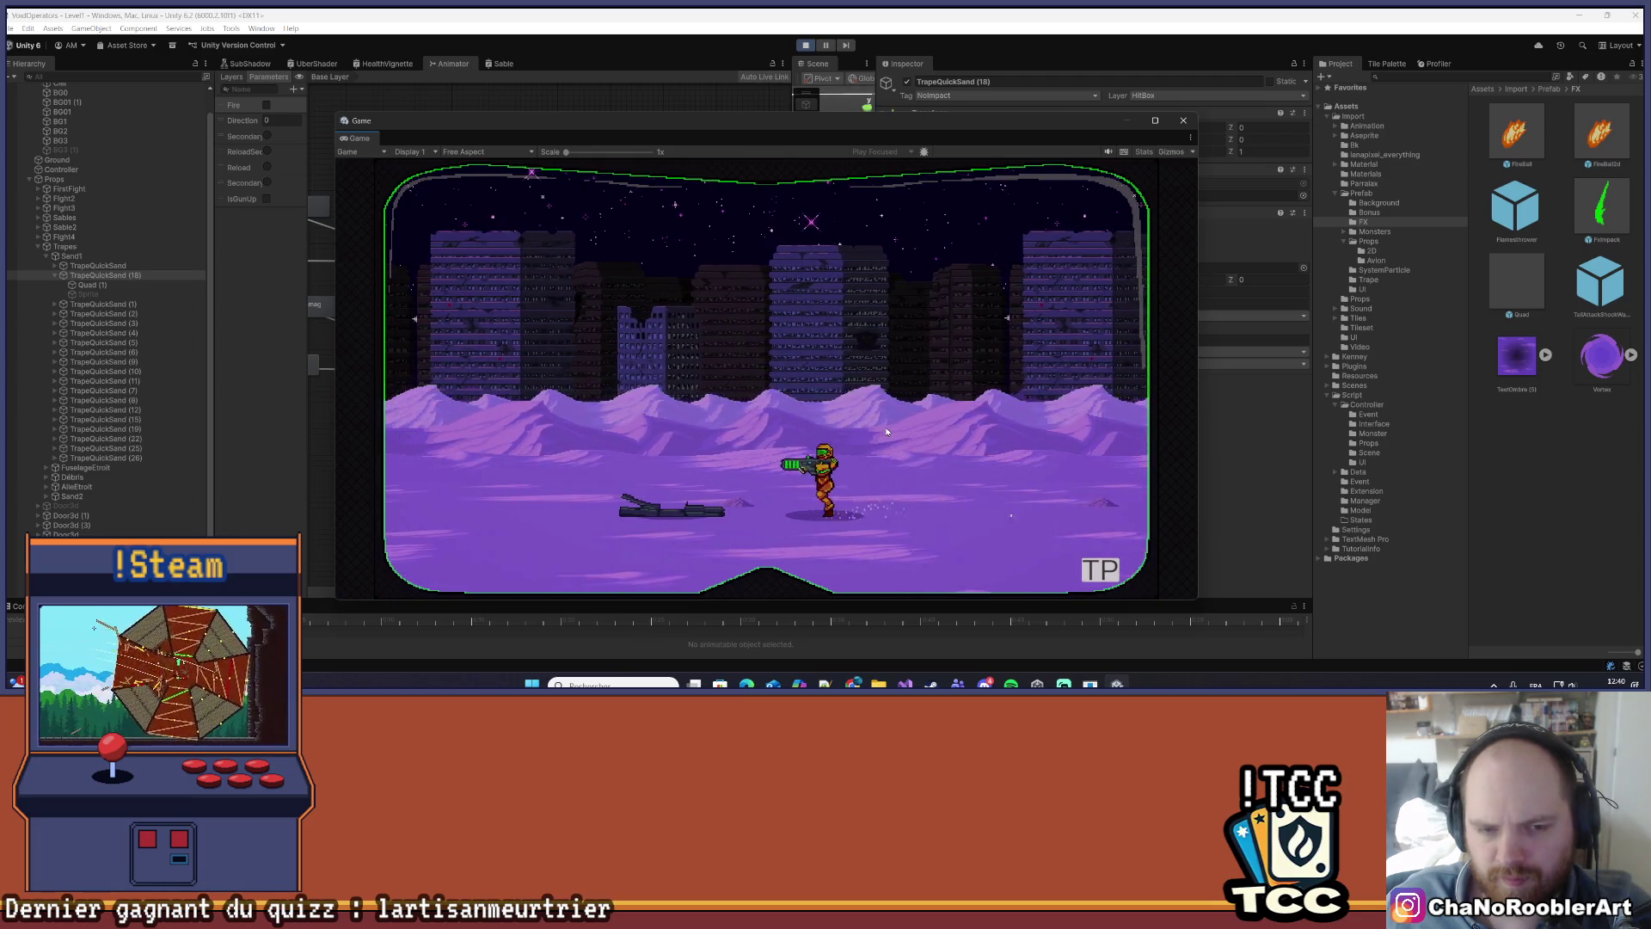
{"action": "key", "text": "a"}
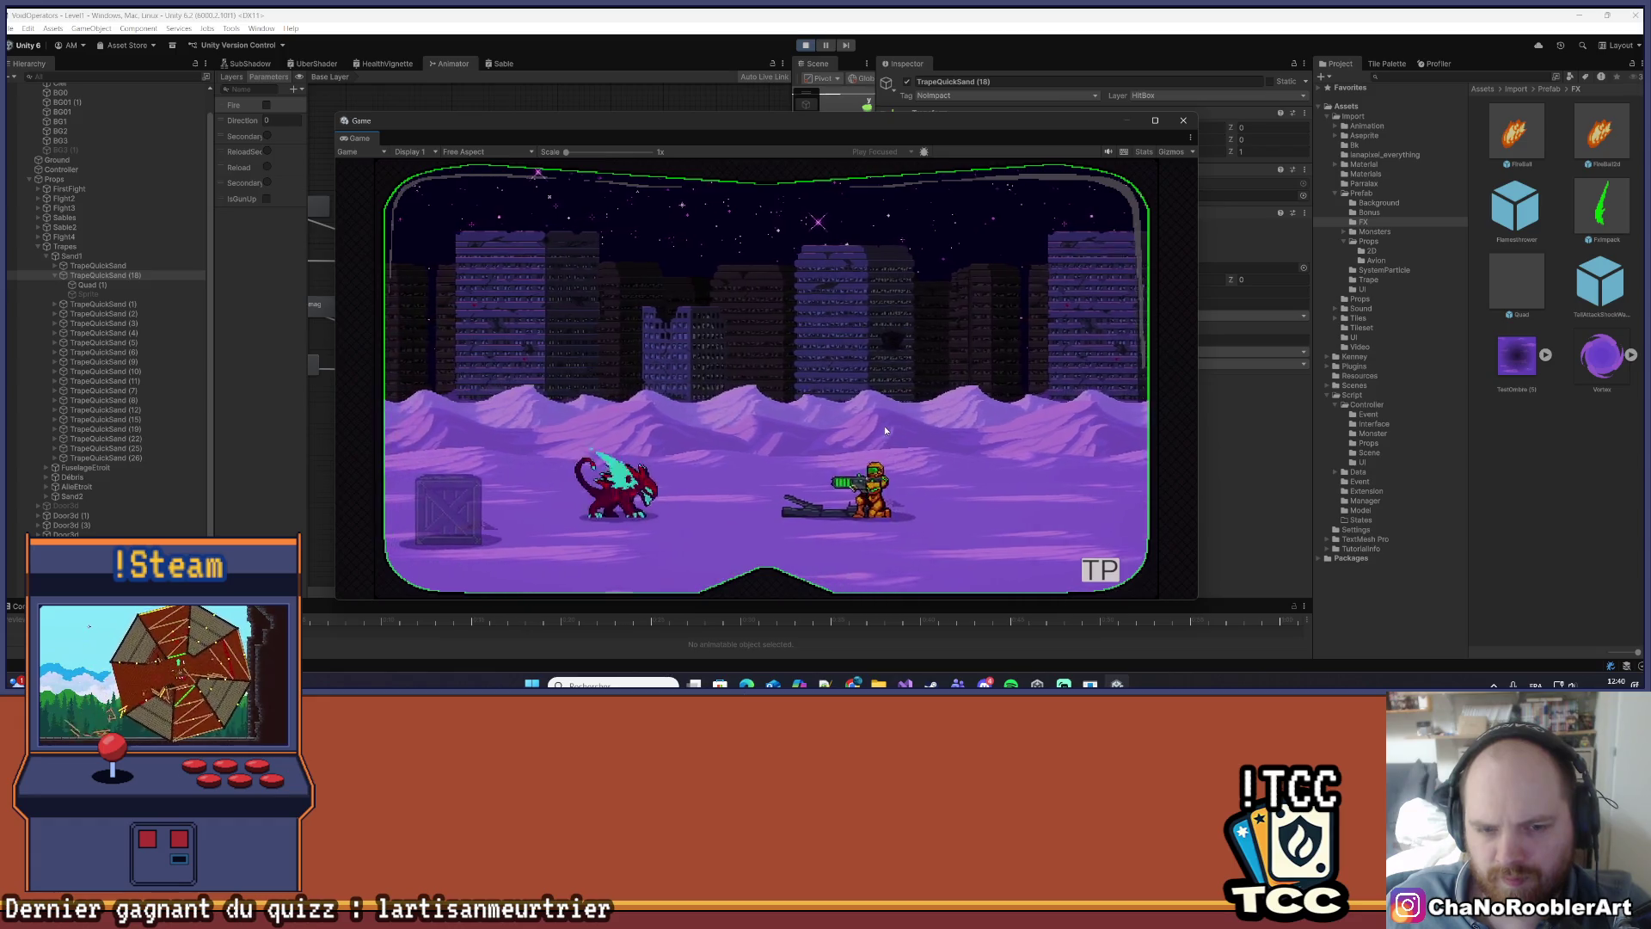
{"action": "key", "text": "d"}
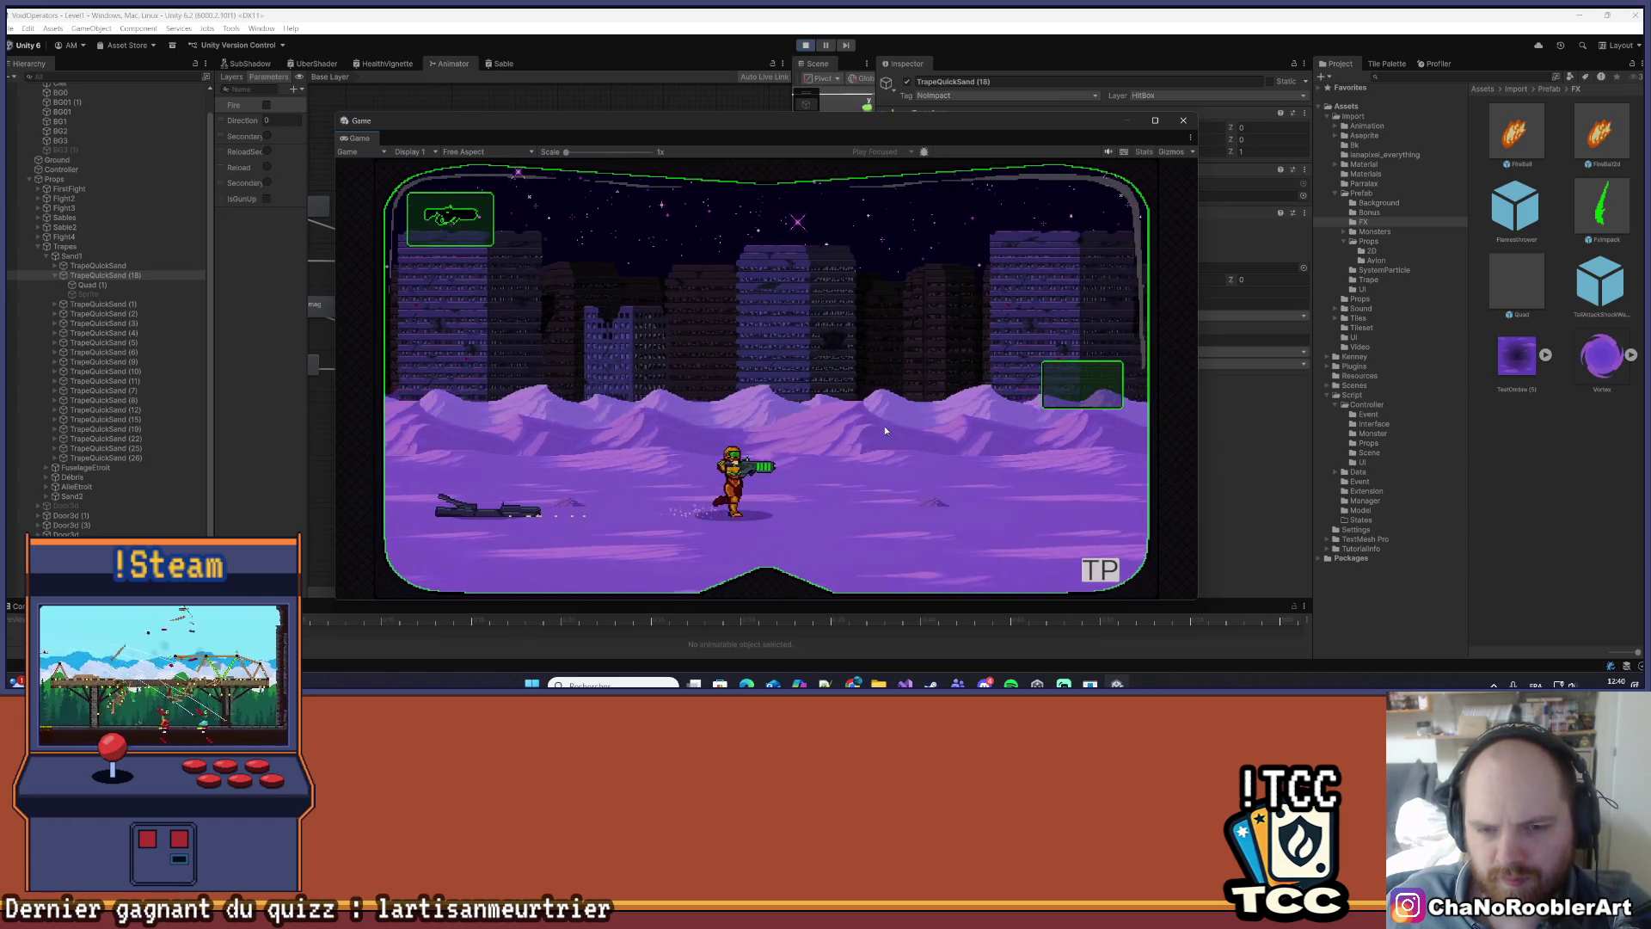
{"action": "key", "text": "d"}
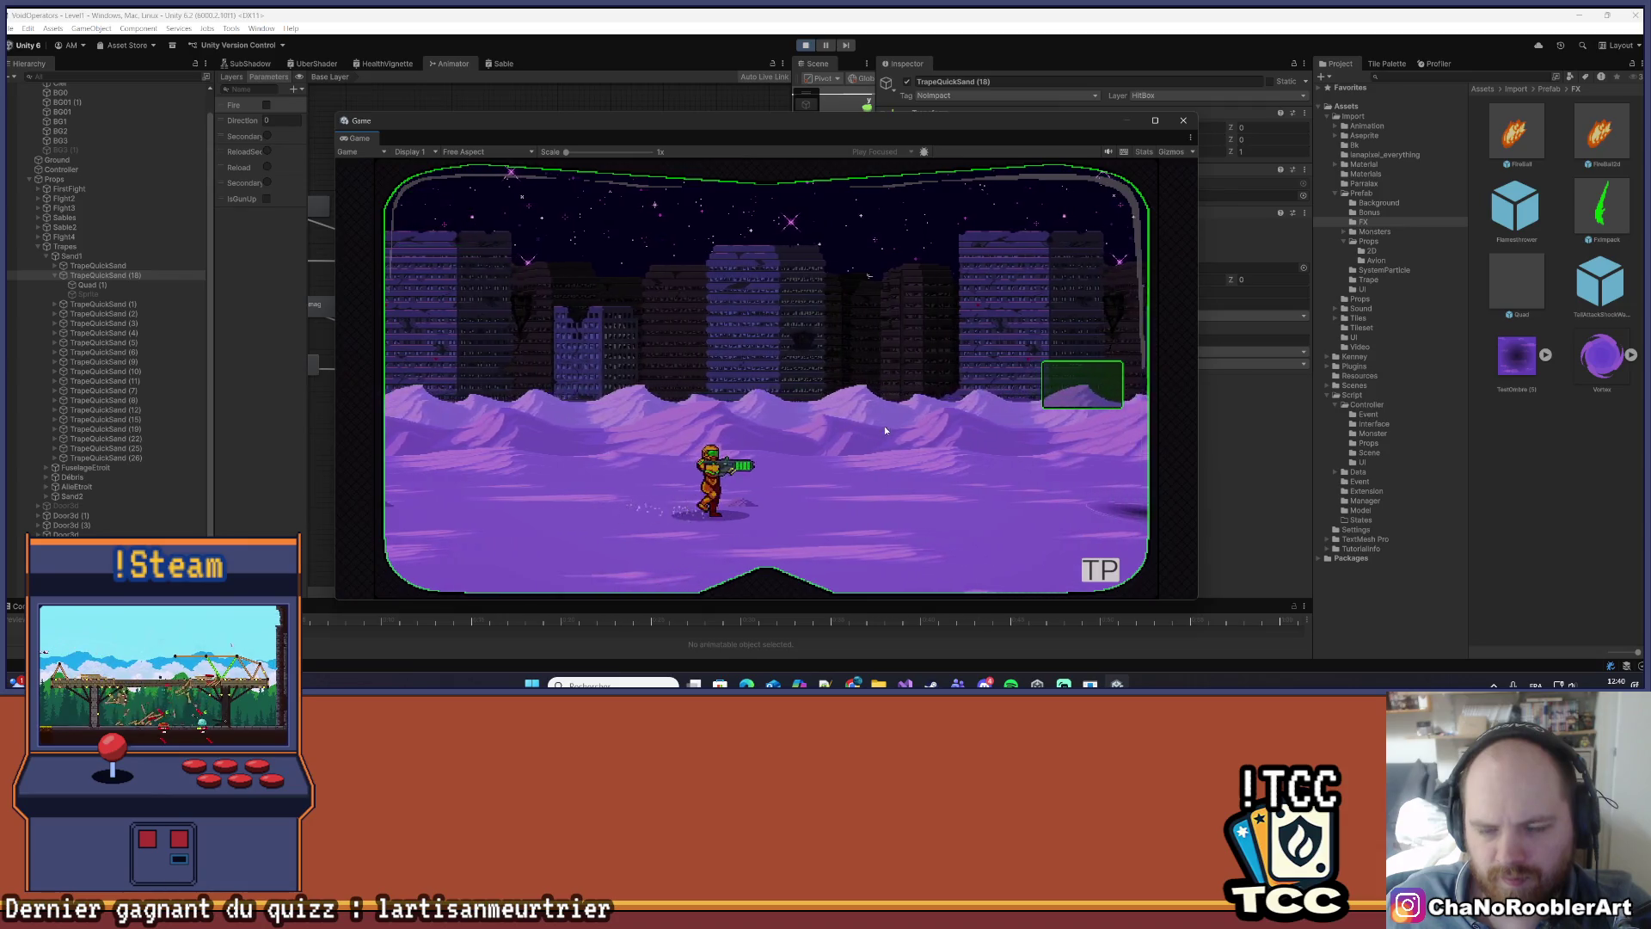
{"action": "key", "text": "d"}
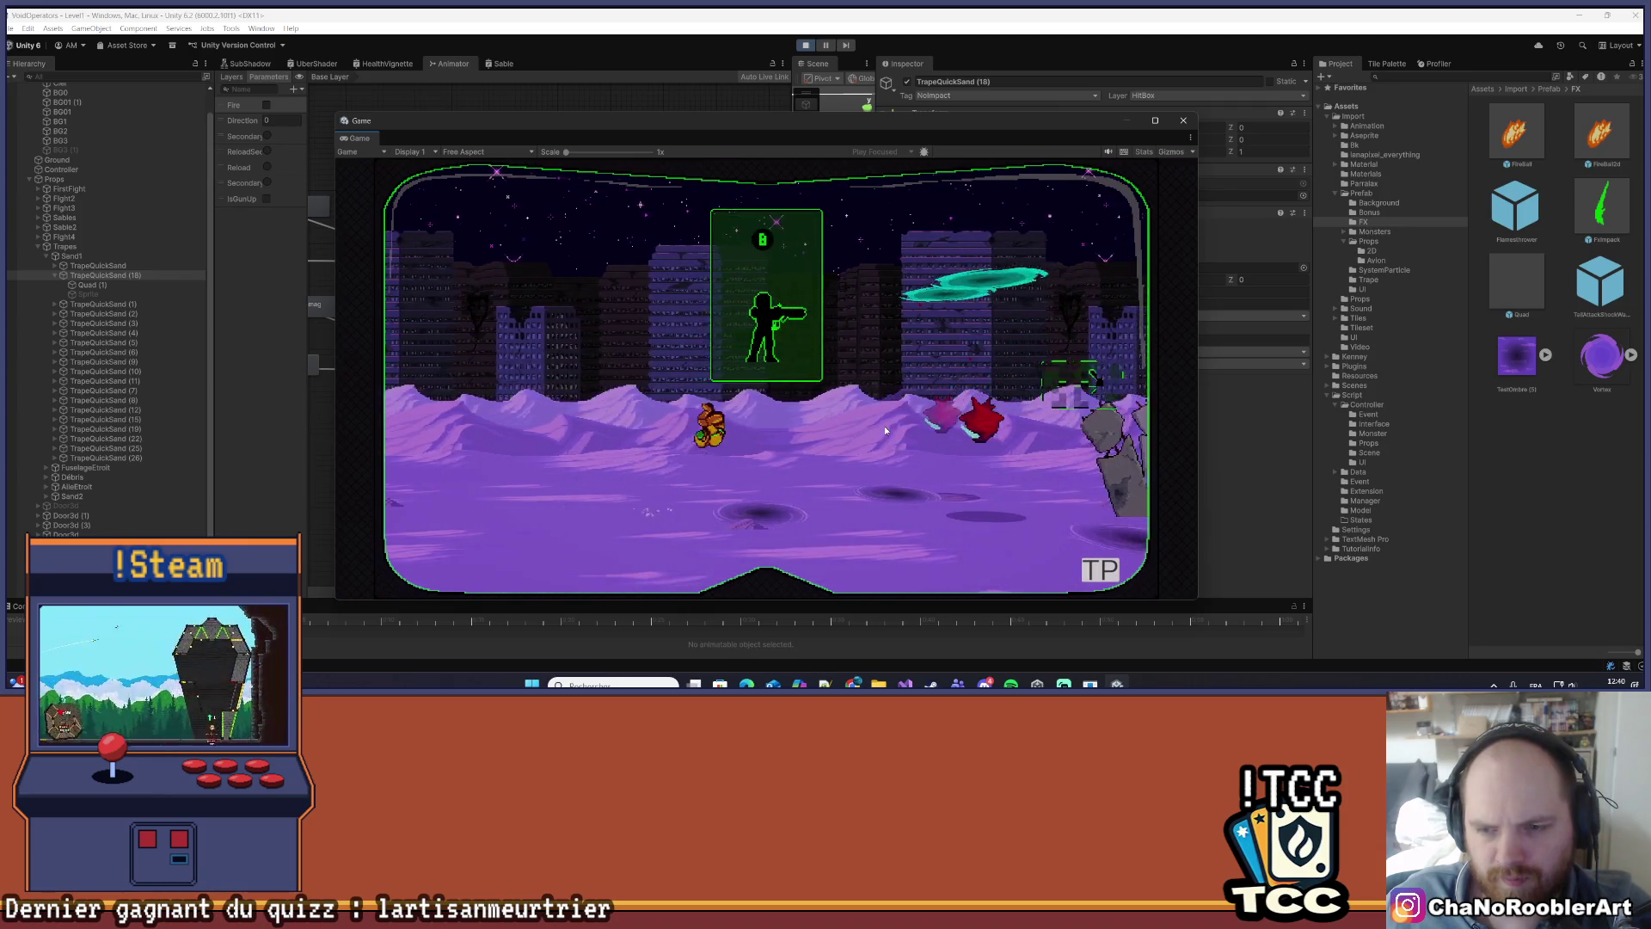
{"action": "key", "text": "d"}
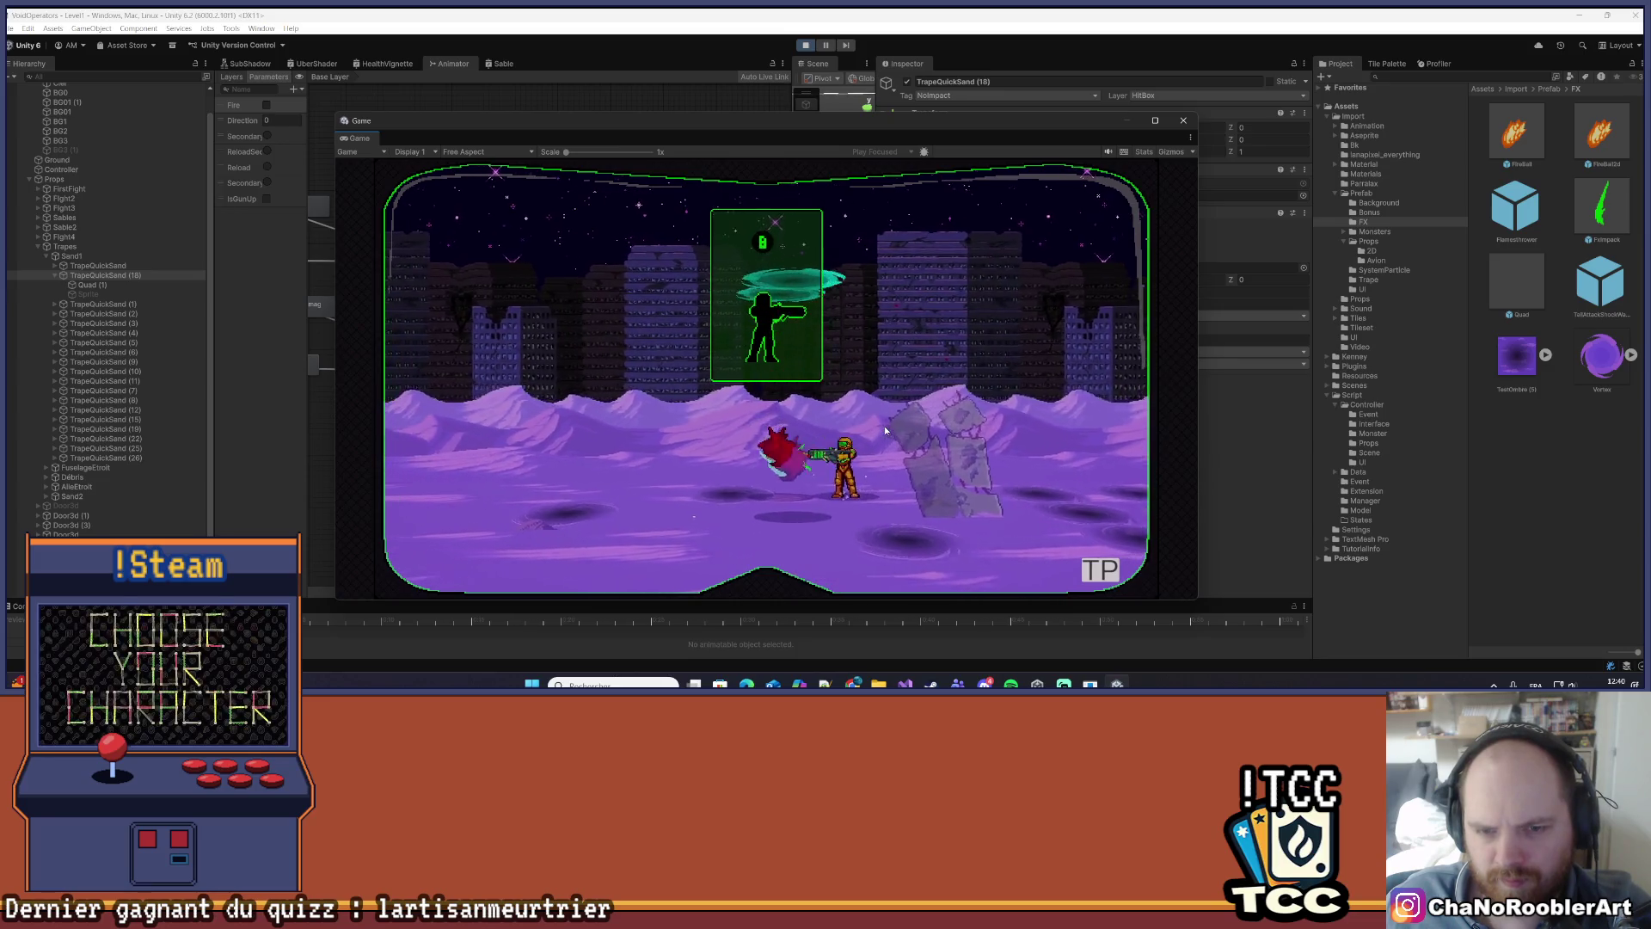
{"action": "key", "text": "a"}
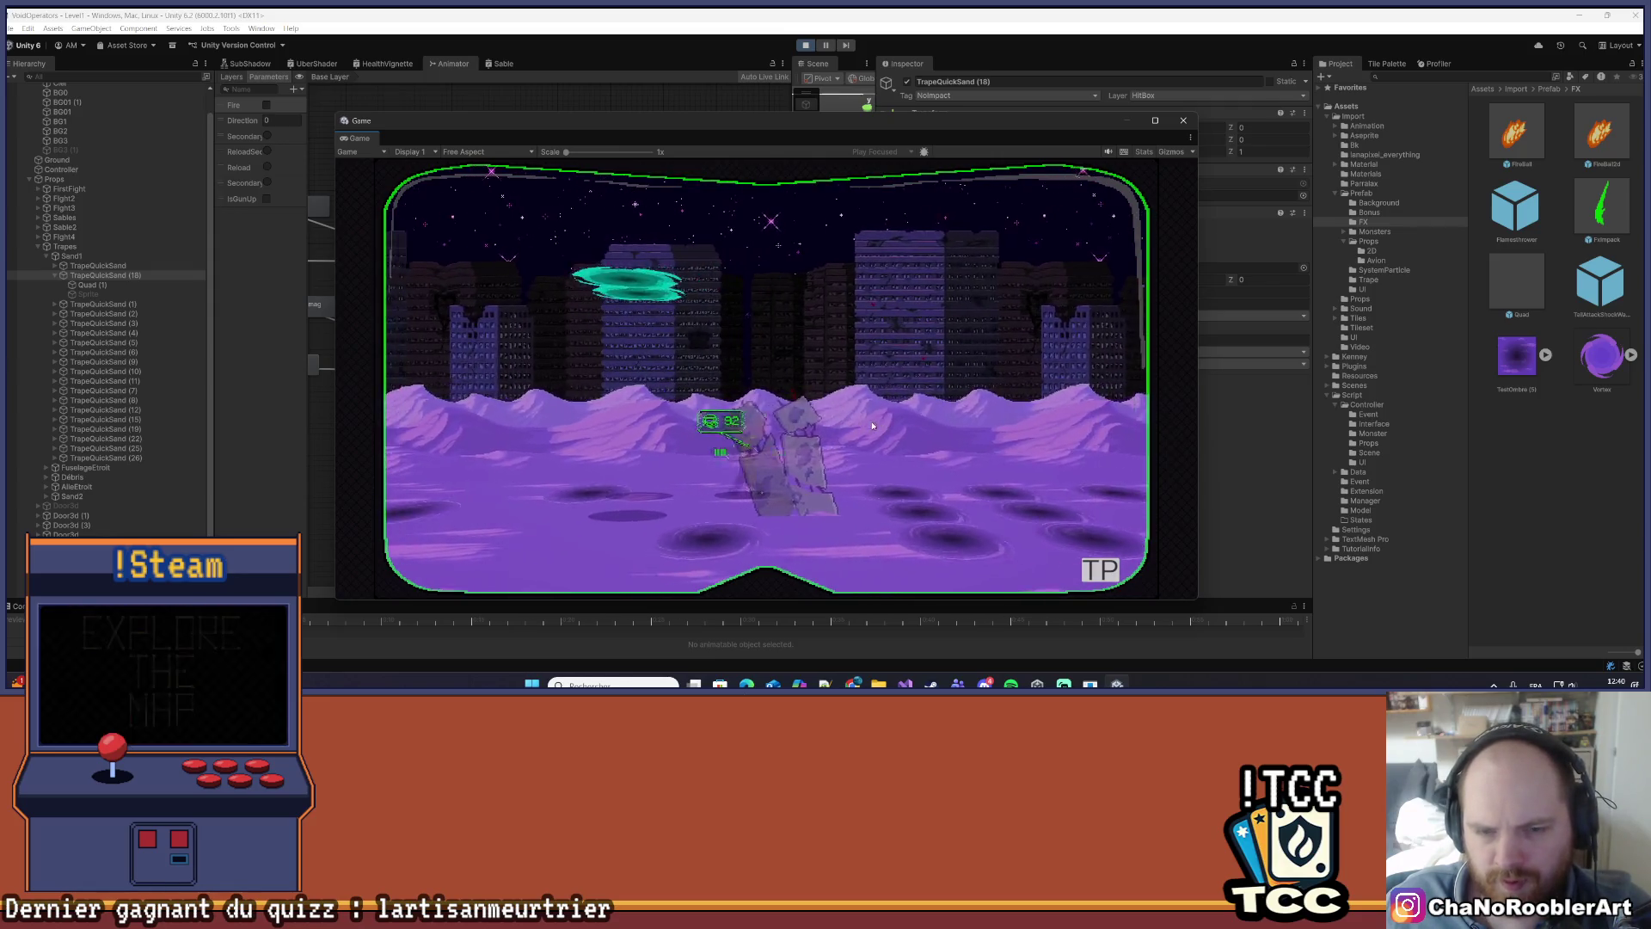
{"action": "key", "text": "d"}
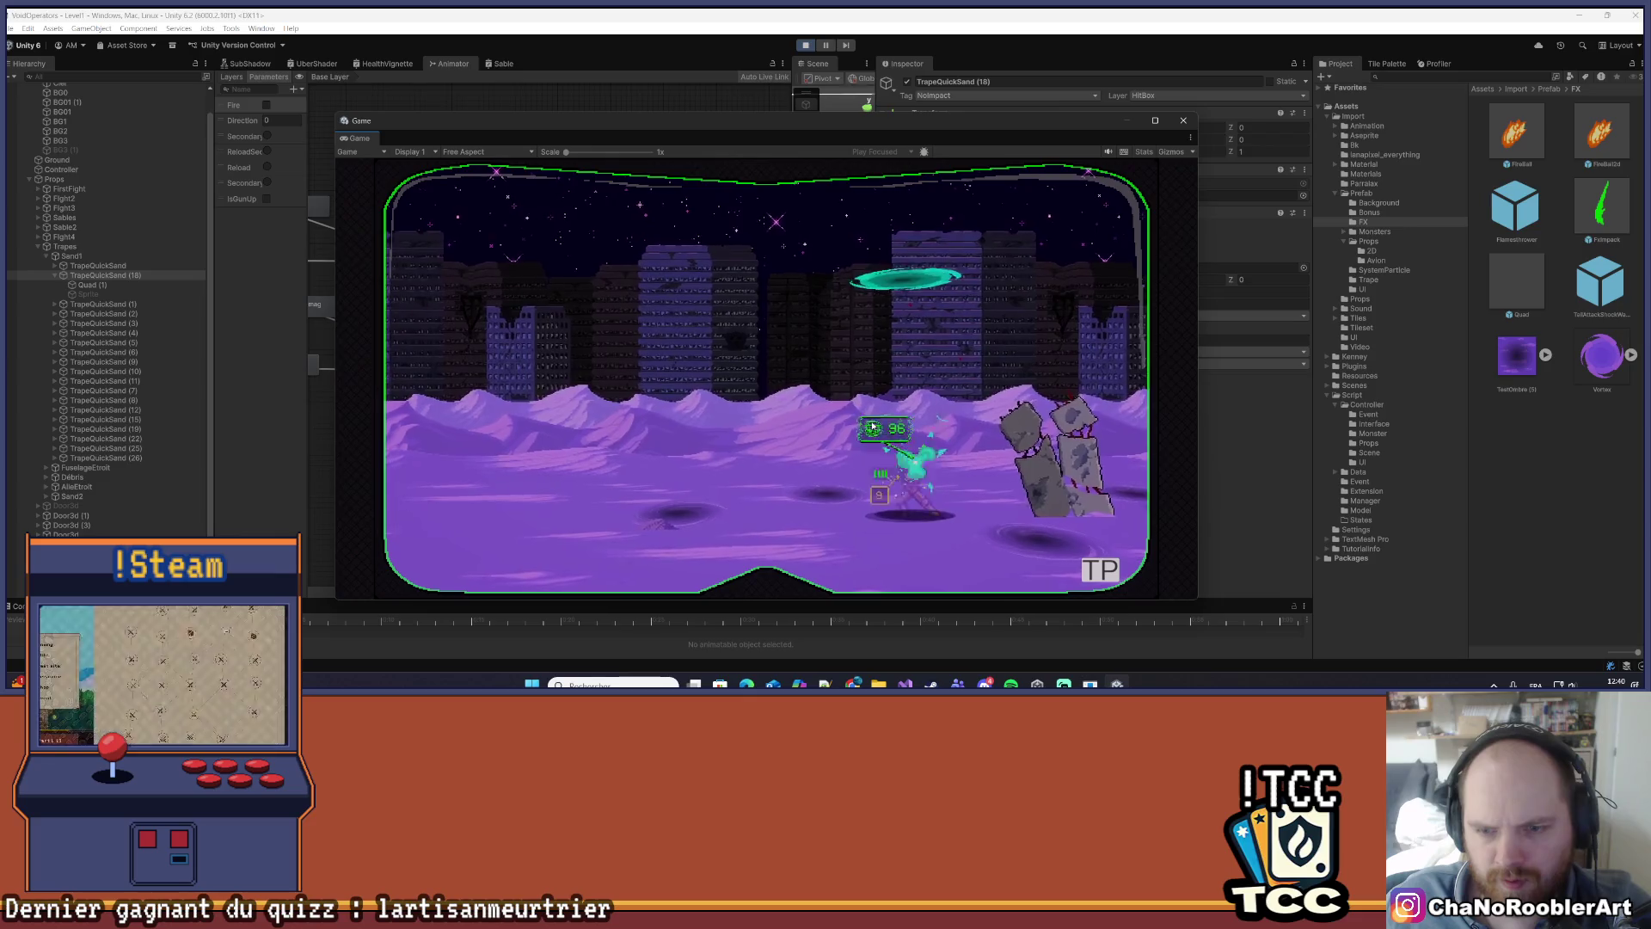
{"action": "key", "text": "d"}
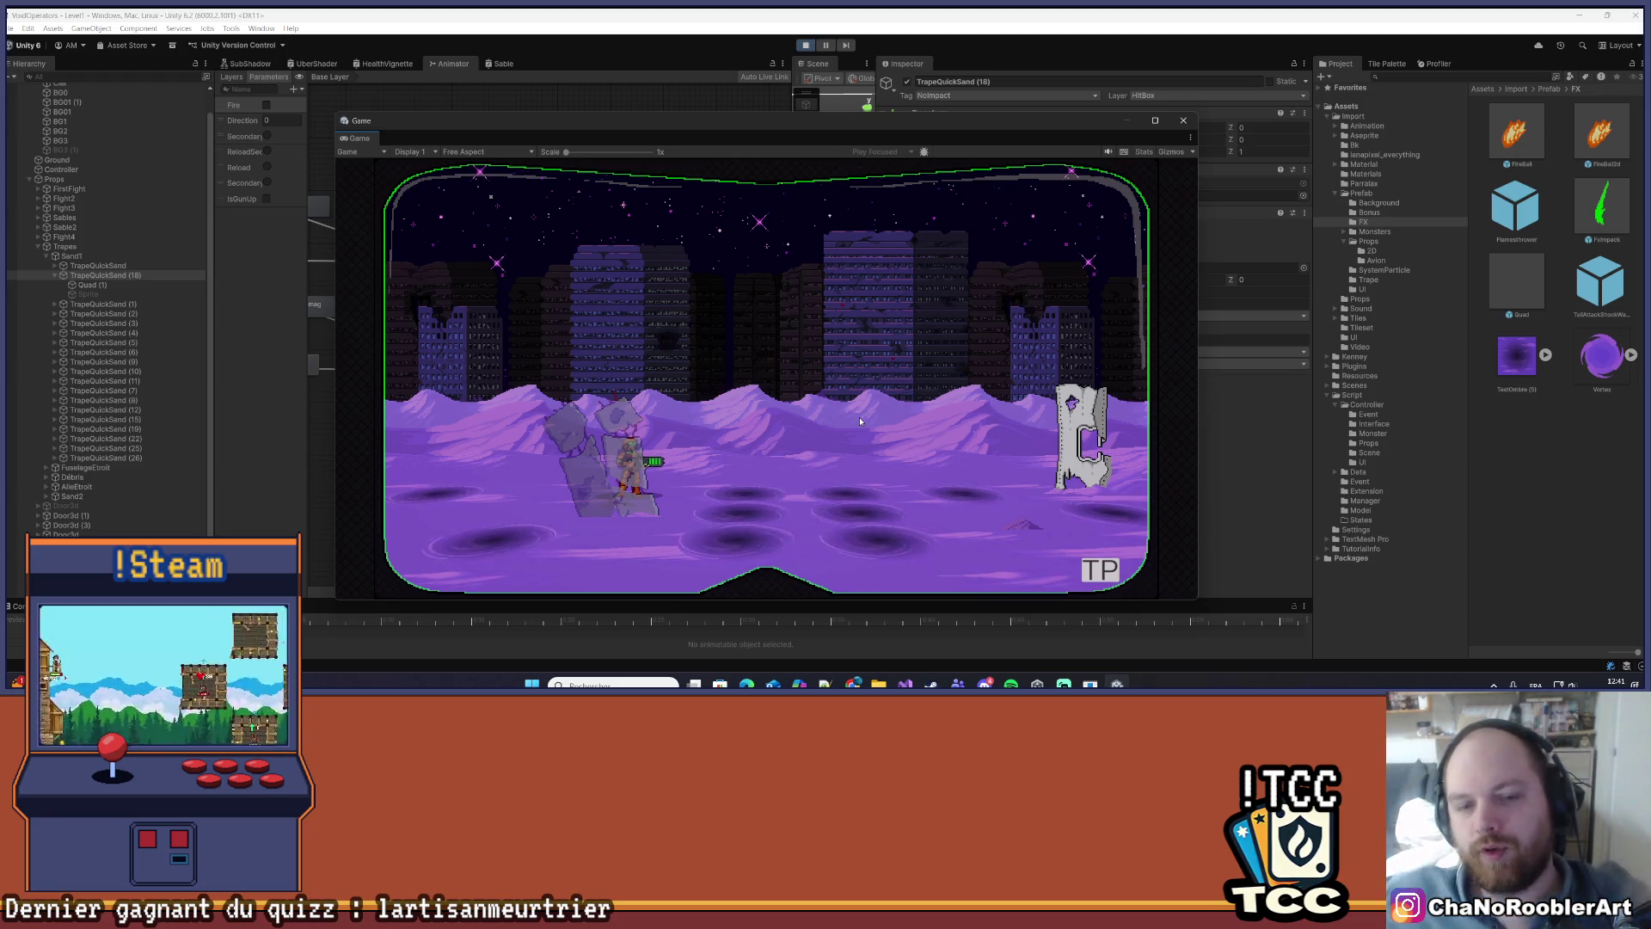
- Cross the quicksand field past the gate and pillars, then select Quad (1) and TrapeQuickSand (18)
{"action": "key", "text": "d"}
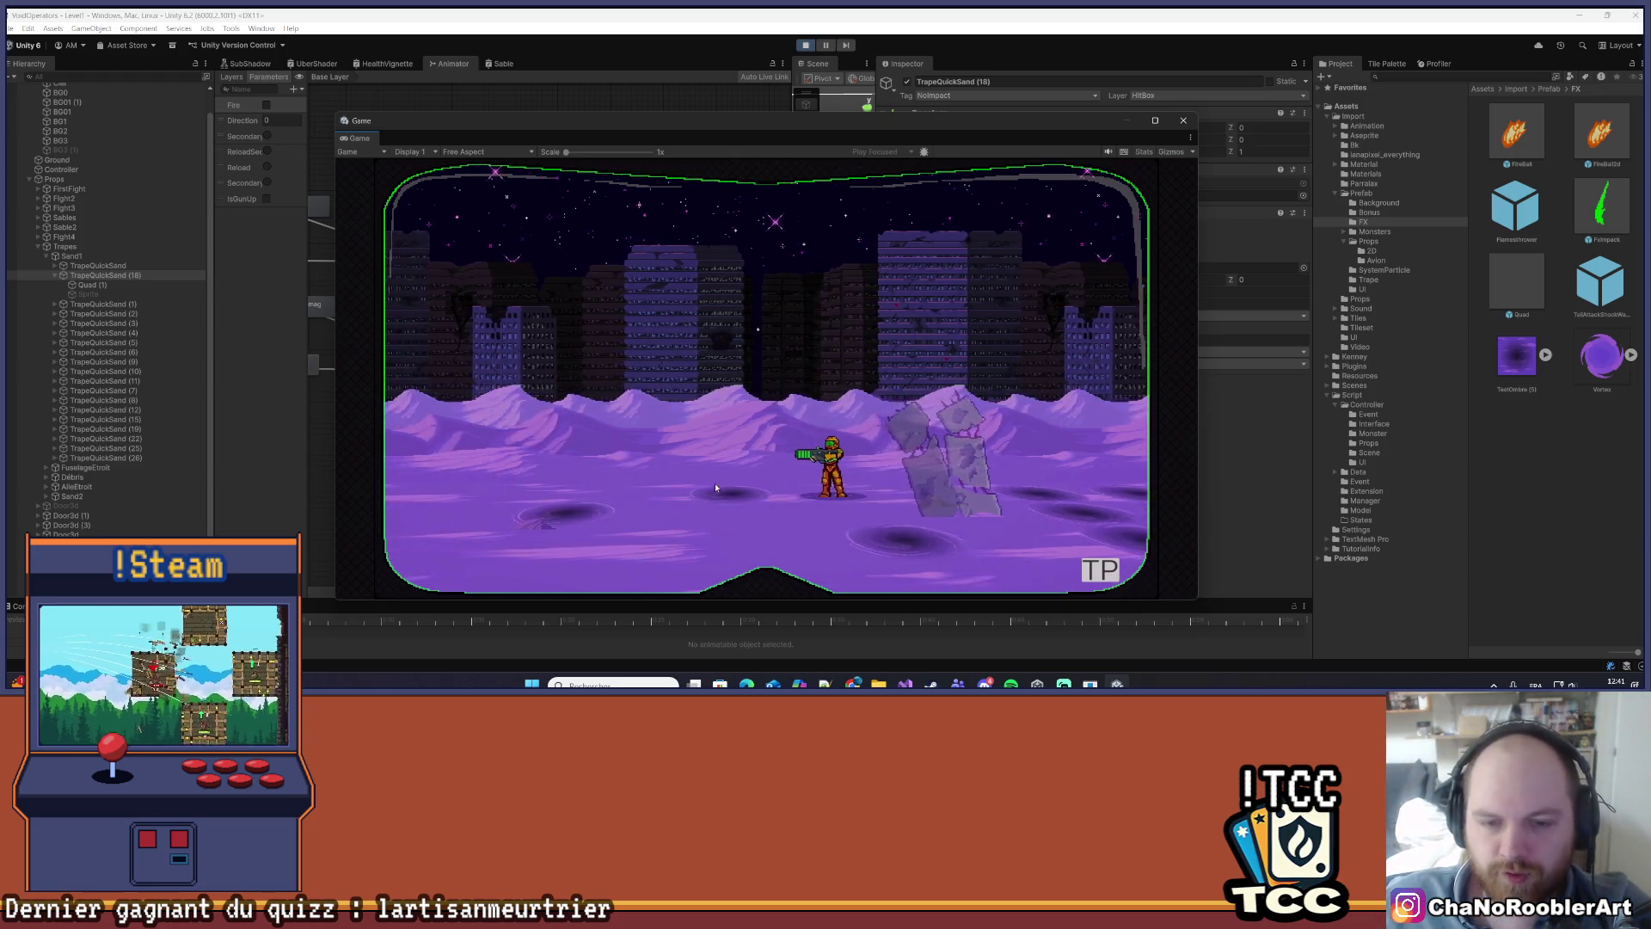
{"action": "key", "text": "d"}
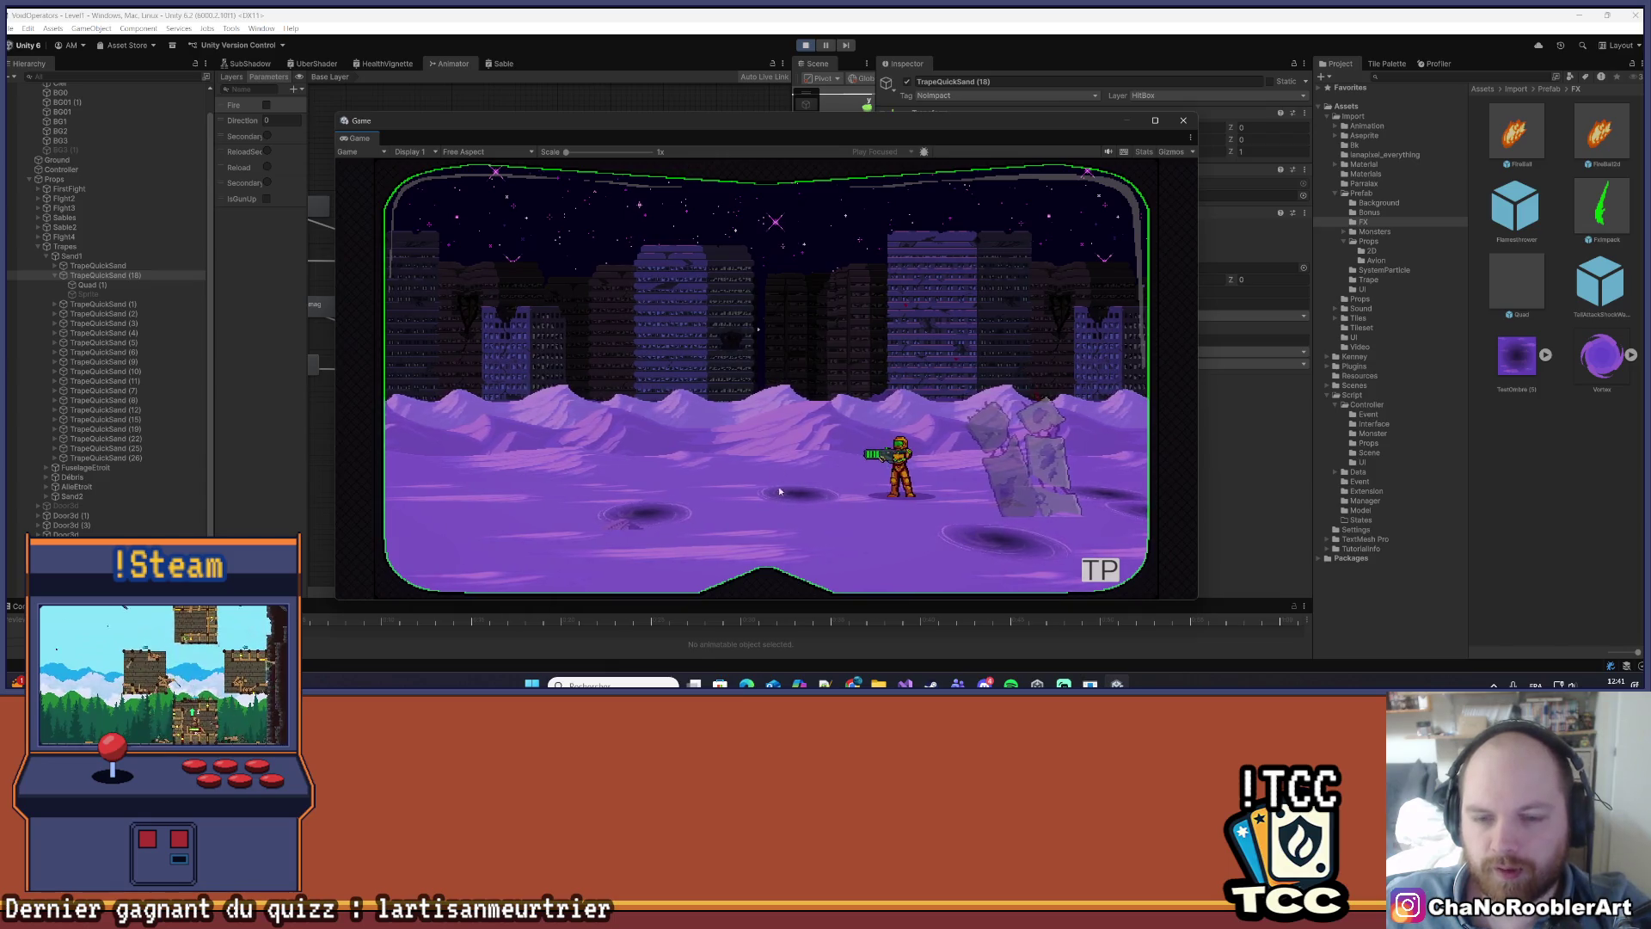
{"action": "key", "text": "d"}
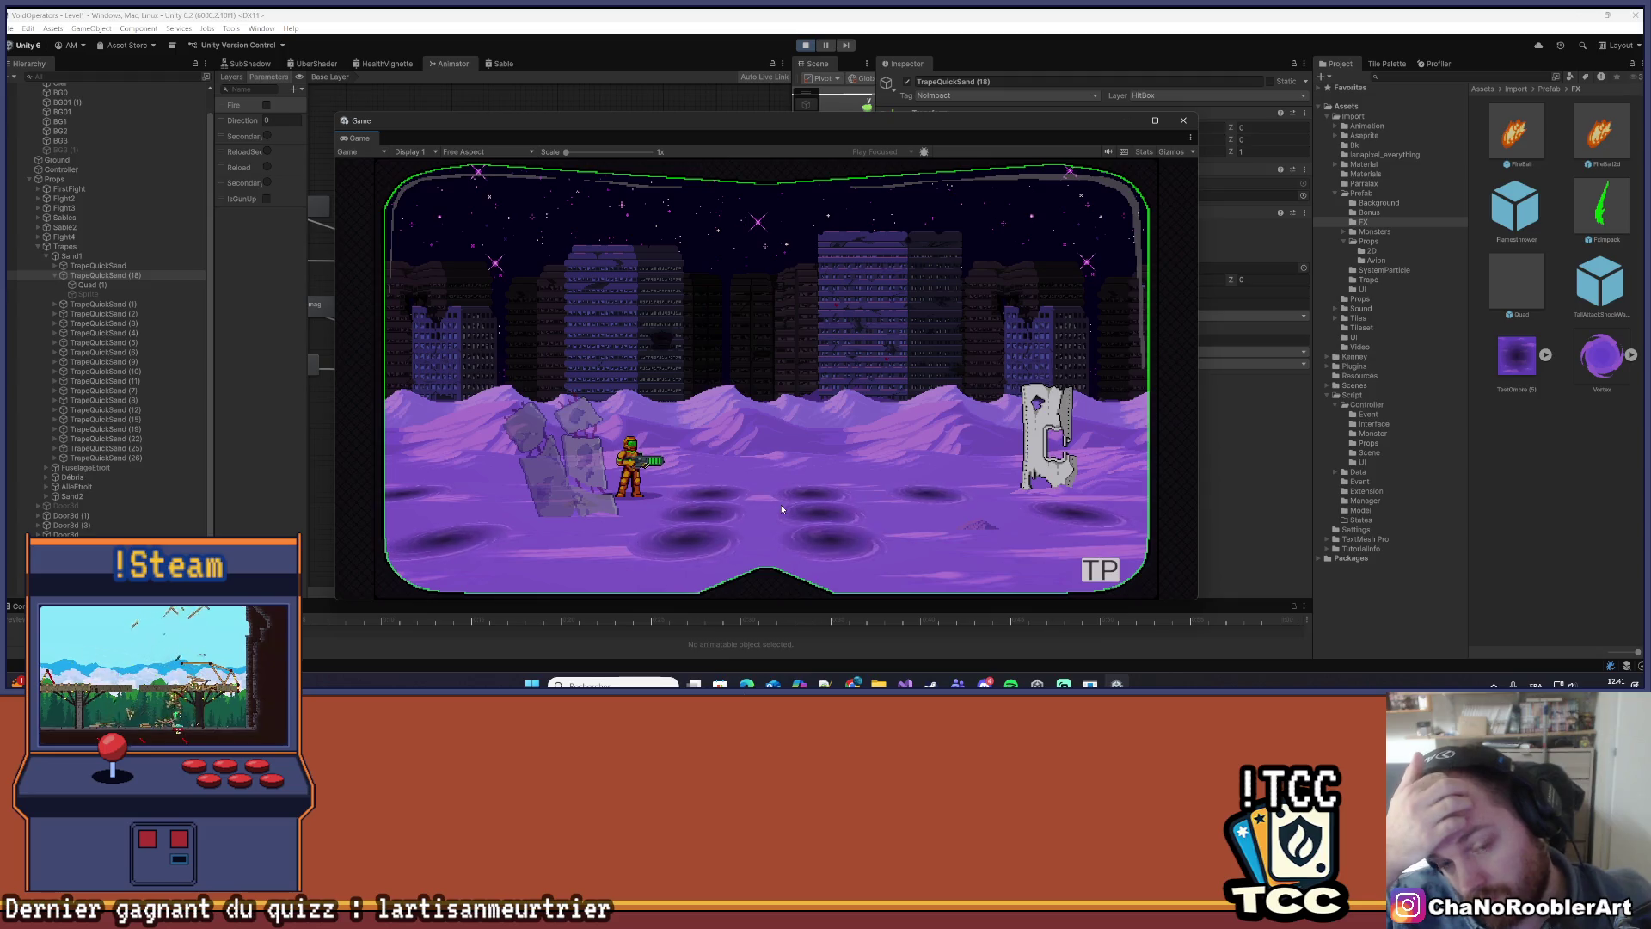
{"action": "key", "text": "d"}
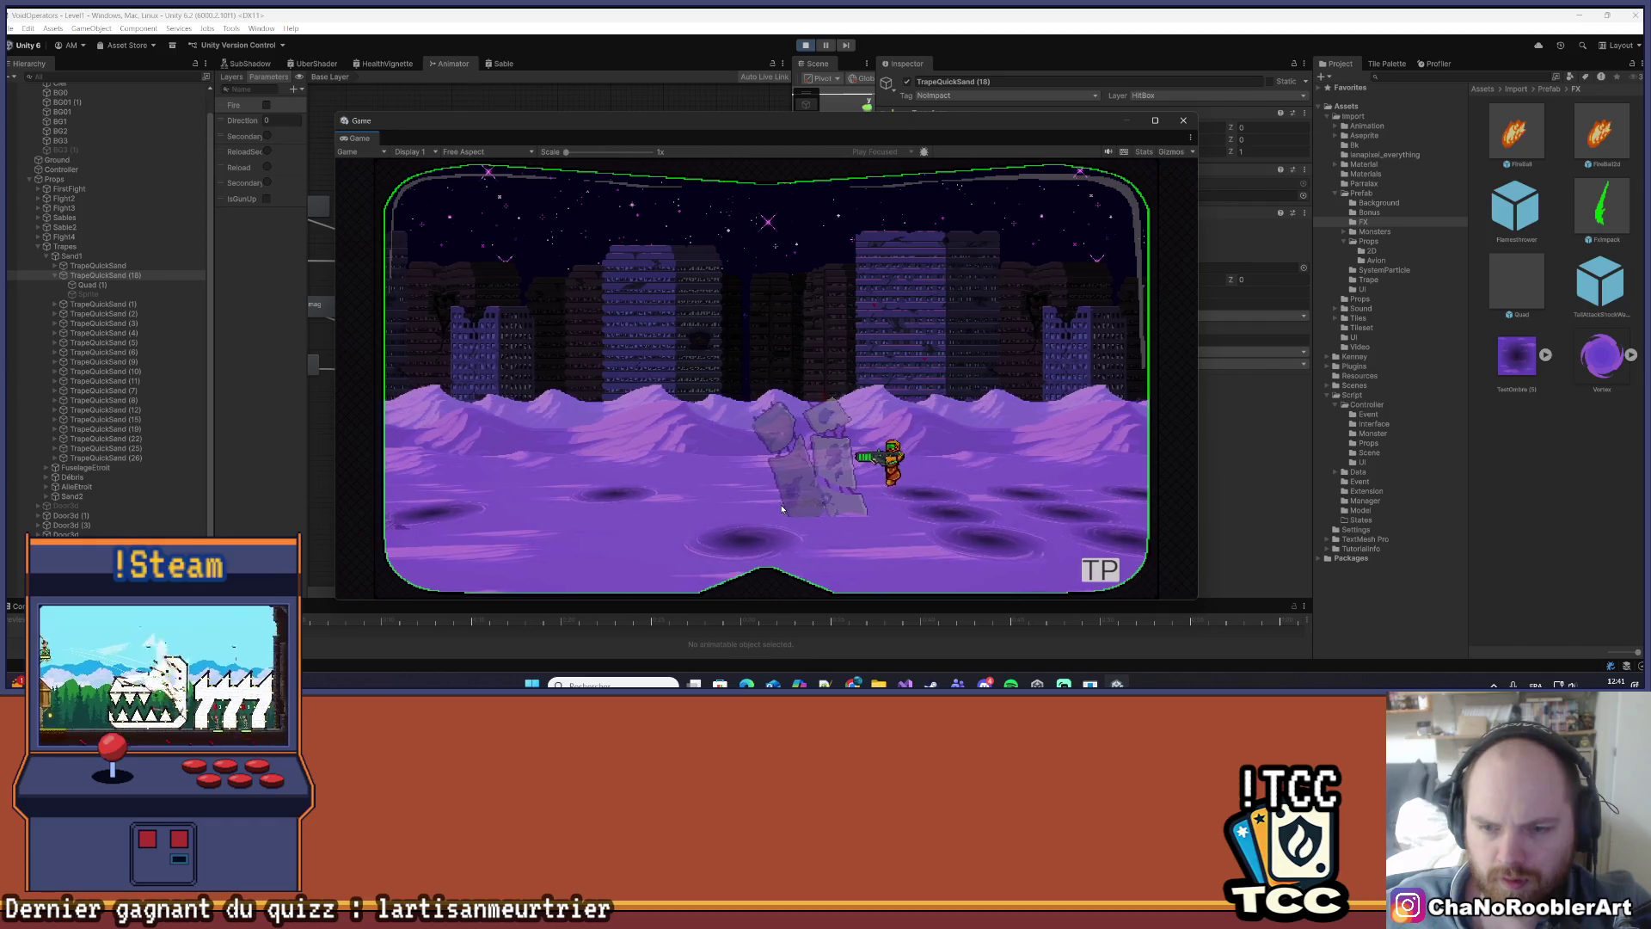
{"action": "key", "text": "a"}
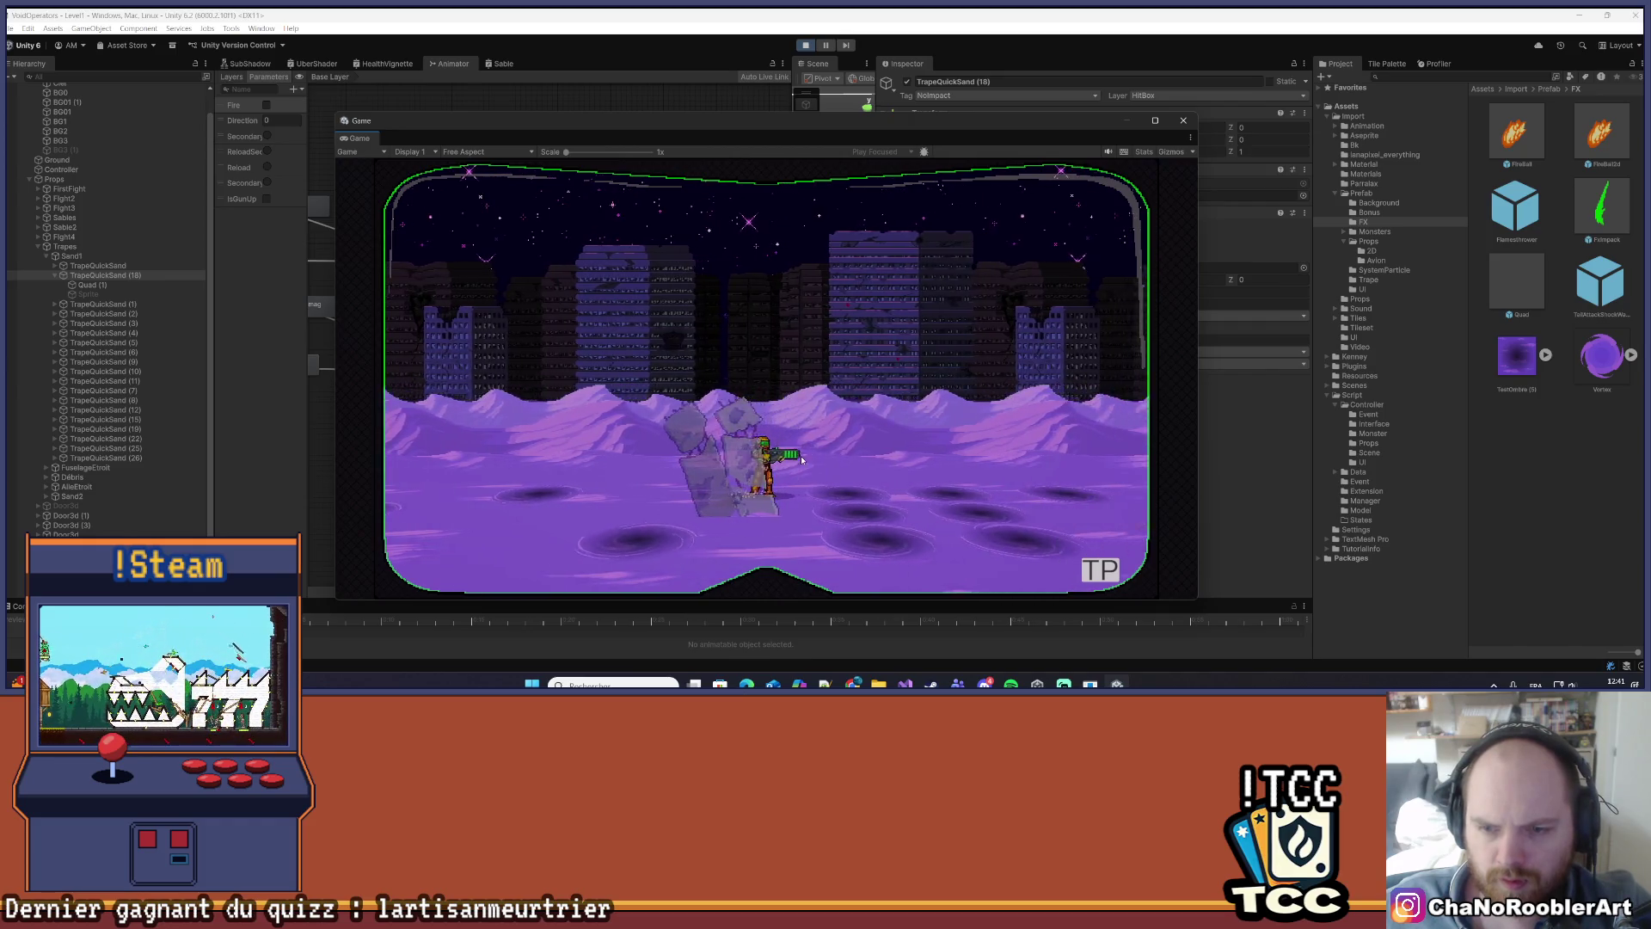
{"action": "key", "text": "d"}
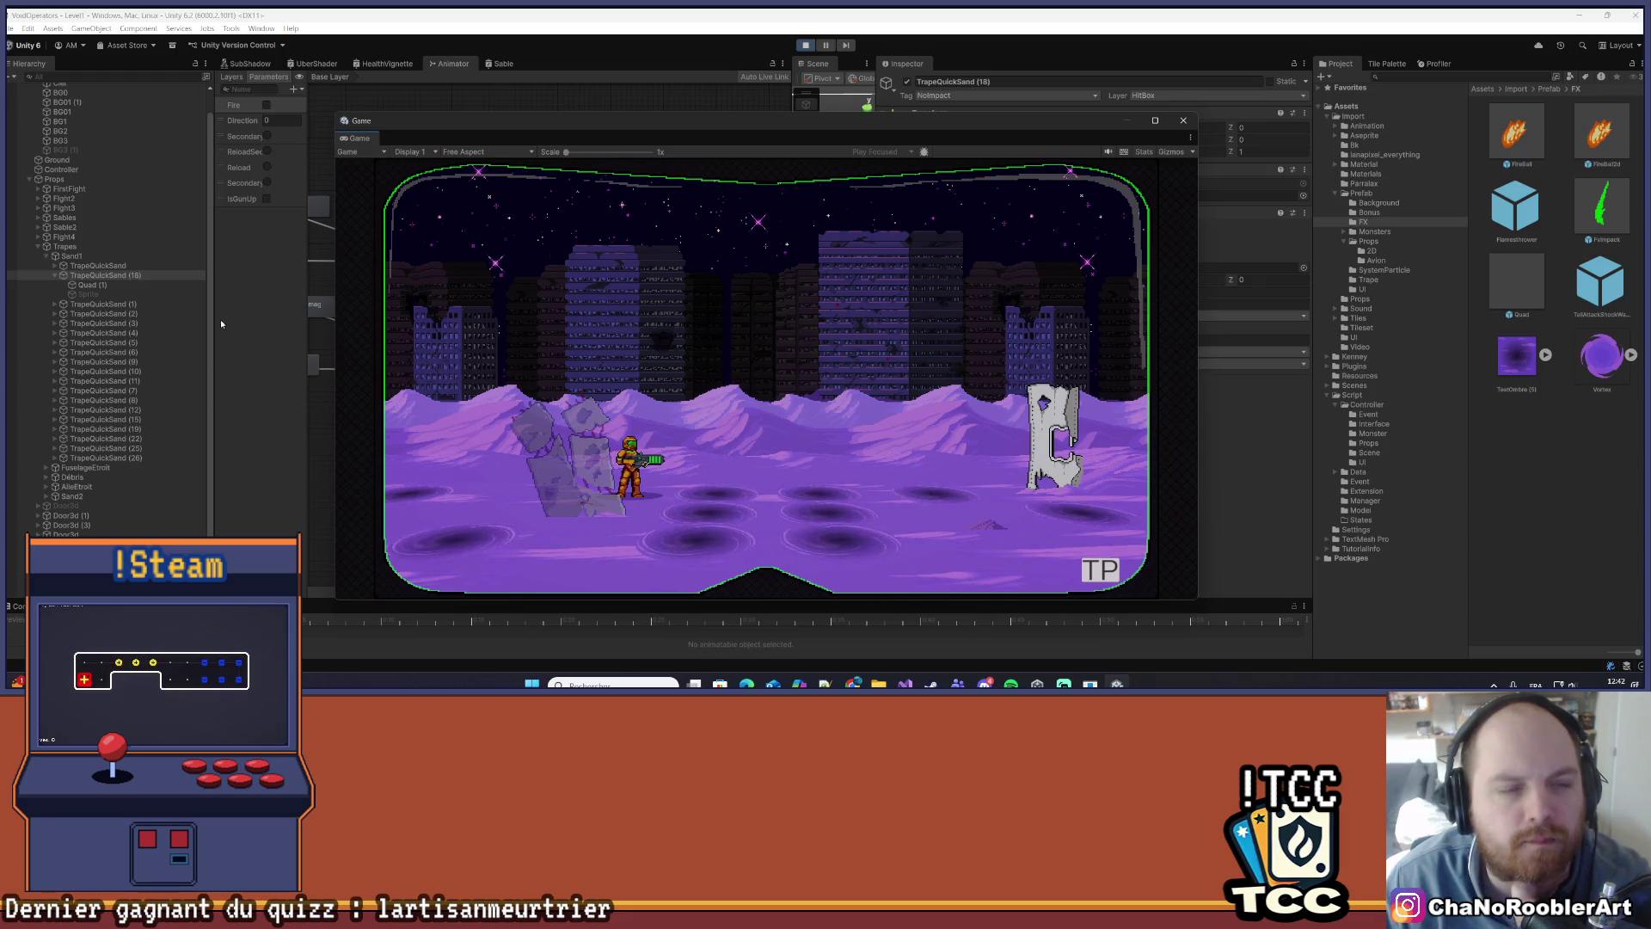
{"action": "left_click", "coordinate": [130, 286]}
{"action": "left_click", "coordinate": [129, 275]}
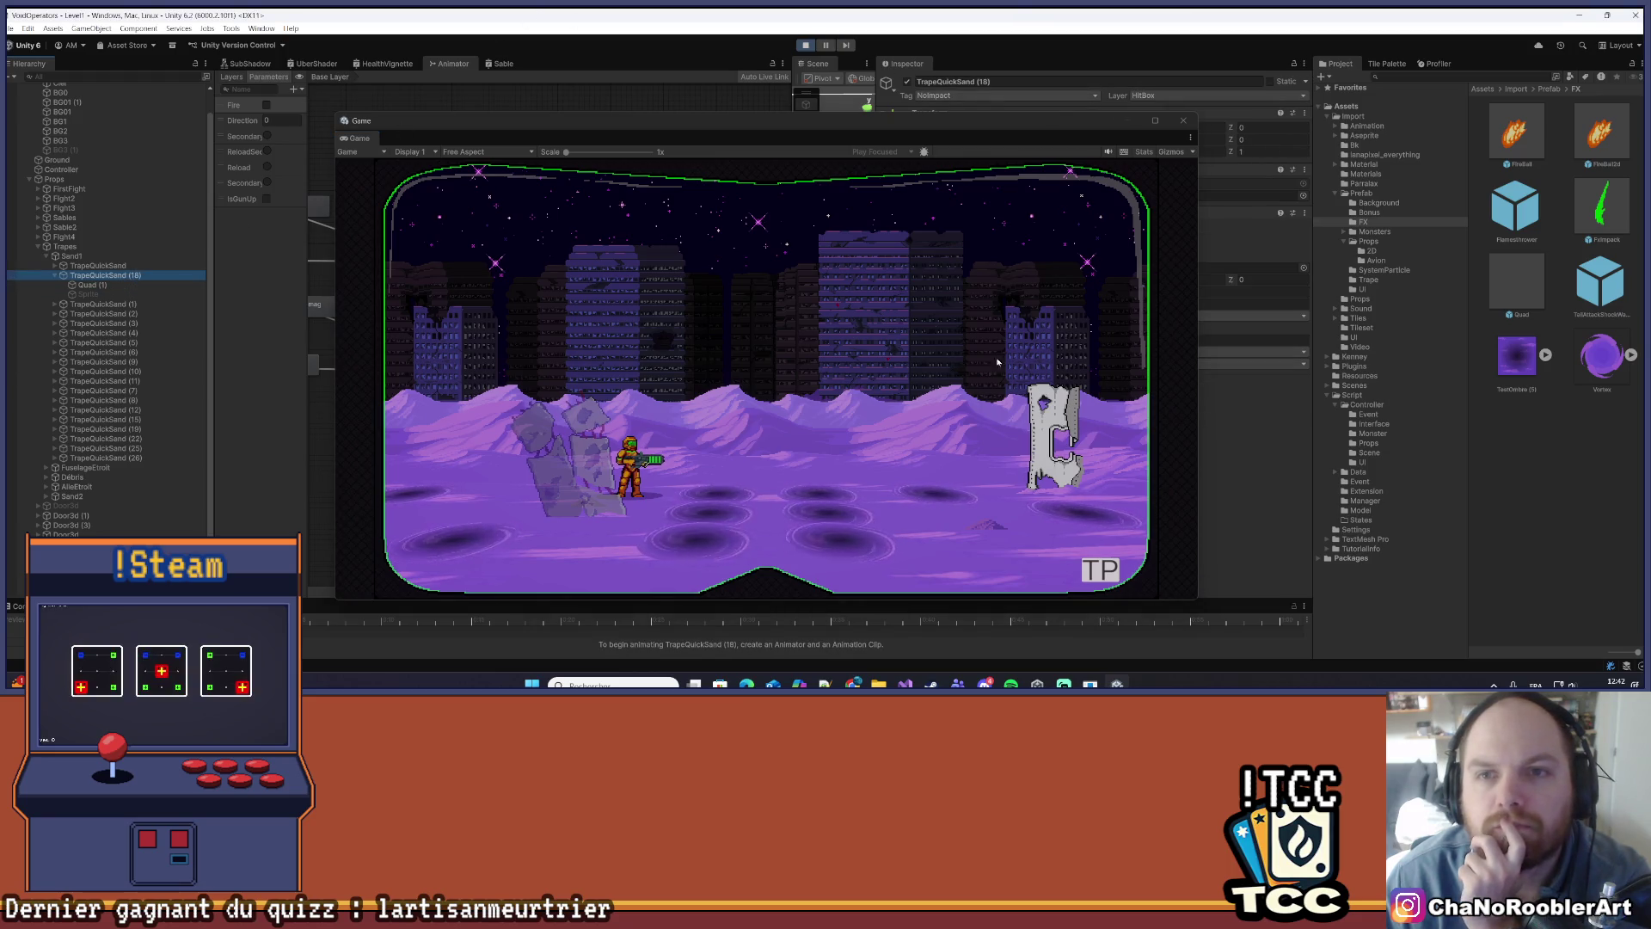
- Move the floating Game window aside and frame the level in a wider Scene view
{"action": "left_click", "coordinate": [831, 102]}
{"action": "left_click_drag", "start_coordinate": [884, 124], "coordinate": [932, 277]}
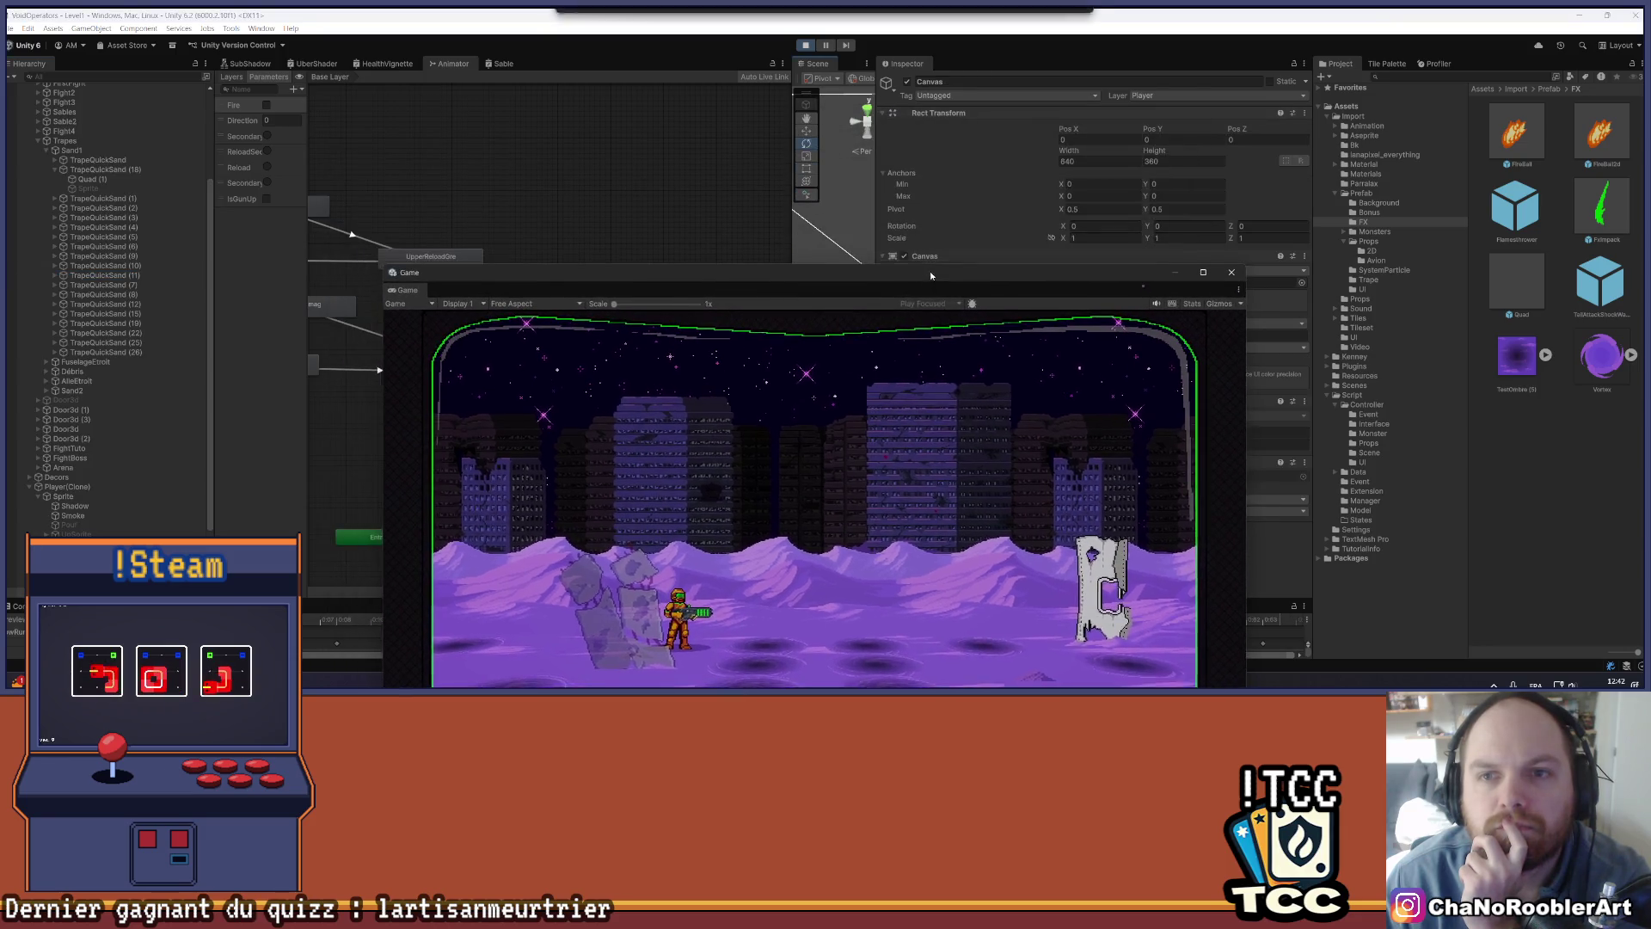
{"action": "left_click_drag", "start_coordinate": [622, 182], "coordinate": [603, 182]}
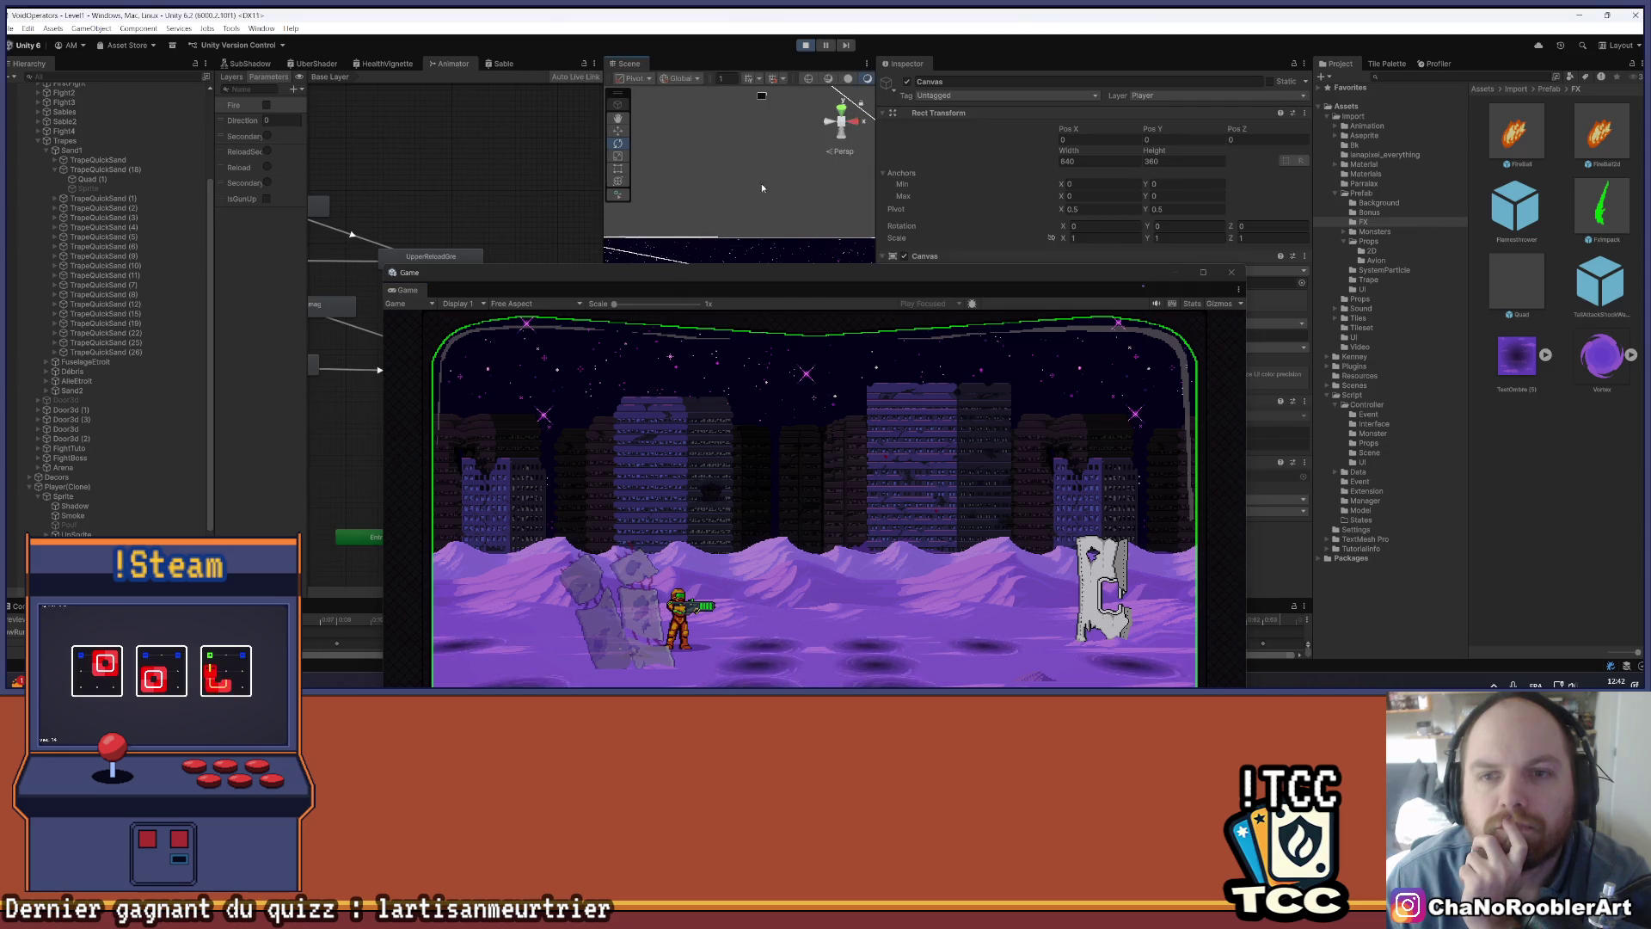
{"action": "left_click_drag", "start_coordinate": [777, 168], "coordinate": [735, 215]}
{"action": "scroll", "coordinate": [782, 152], "scroll_direction": "up", "scroll_amount": 5}
{"action": "mouse_move", "coordinate": [781, 235]}
{"action": "left_mouse_down"}
{"action": "mouse_move", "coordinate": [789, 204]}
{"action": "mouse_move", "coordinate": [712, 160]}
{"action": "mouse_move", "coordinate": [745, 185]}
{"action": "left_mouse_up"}
- Select the vortex quad, then settle on the TrapeQuickSand (4) trap in the Hierarchy
{"action": "left_click", "coordinate": [749, 188]}
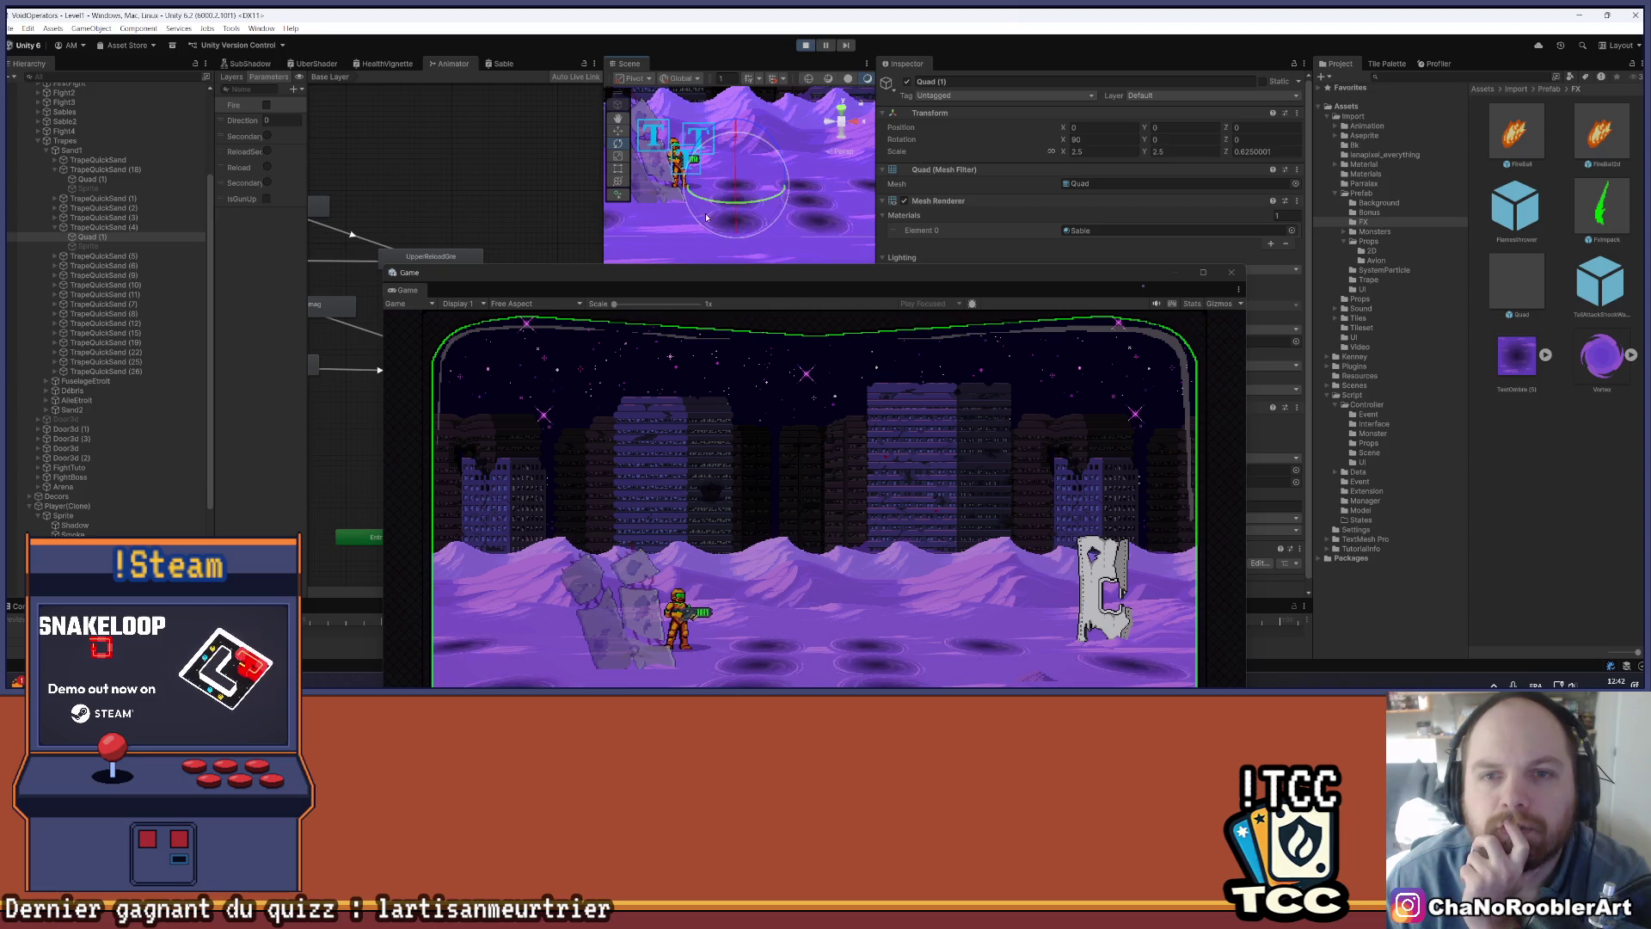
{"action": "left_click", "coordinate": [135, 228]}
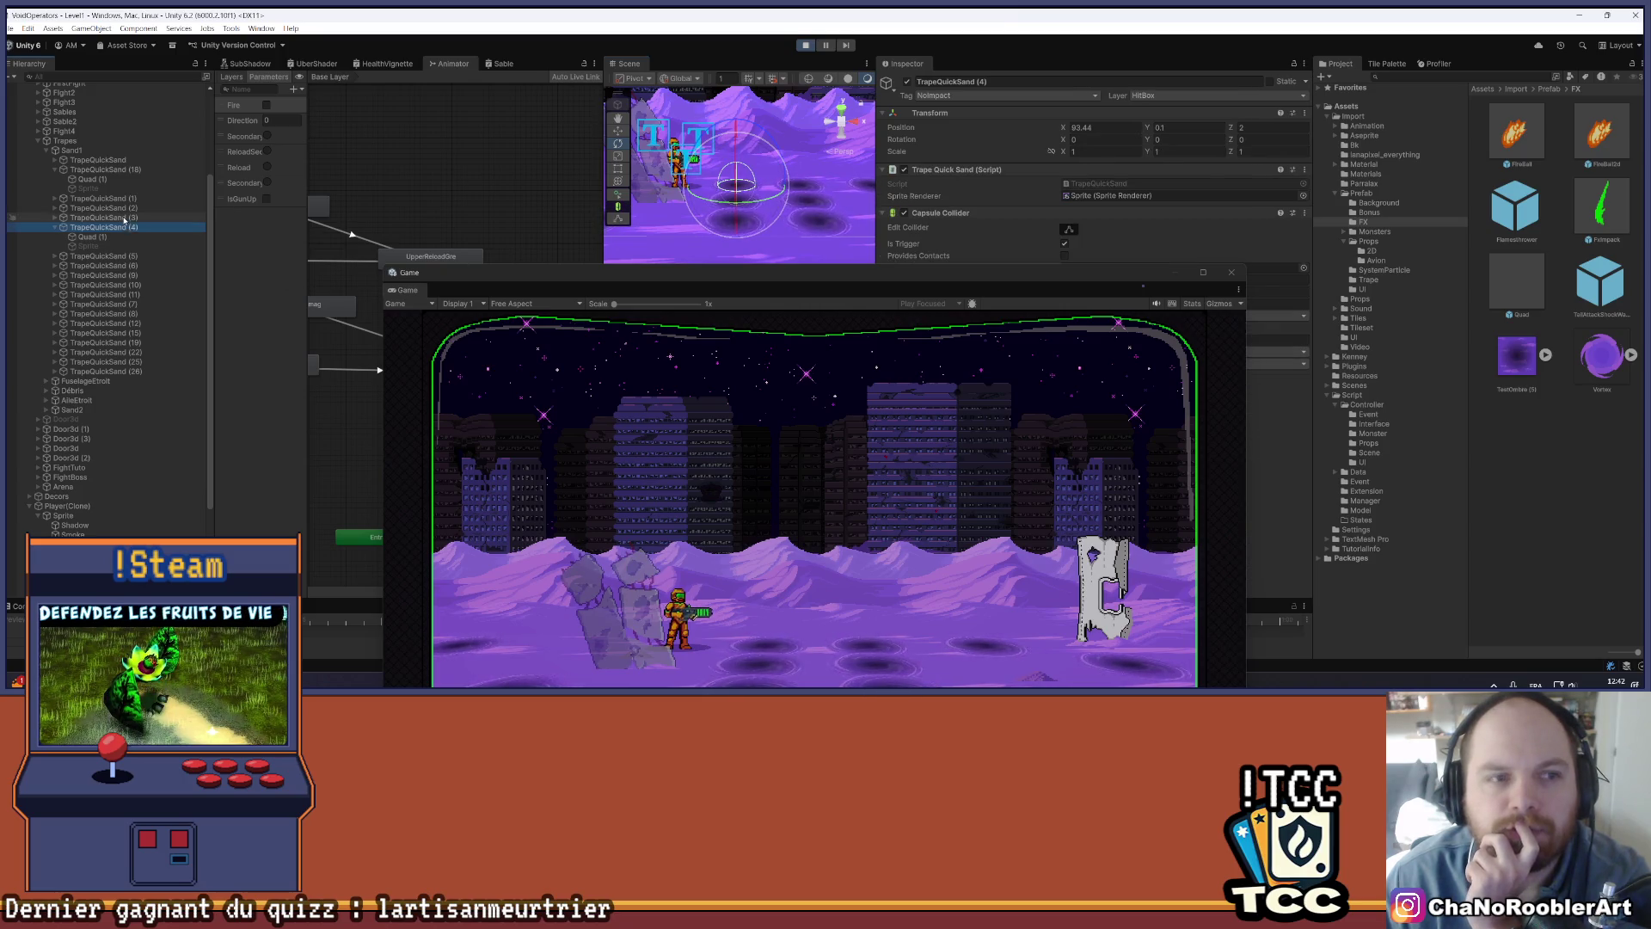
{"action": "left_click", "coordinate": [125, 219]}
{"action": "left_click", "coordinate": [126, 228]}
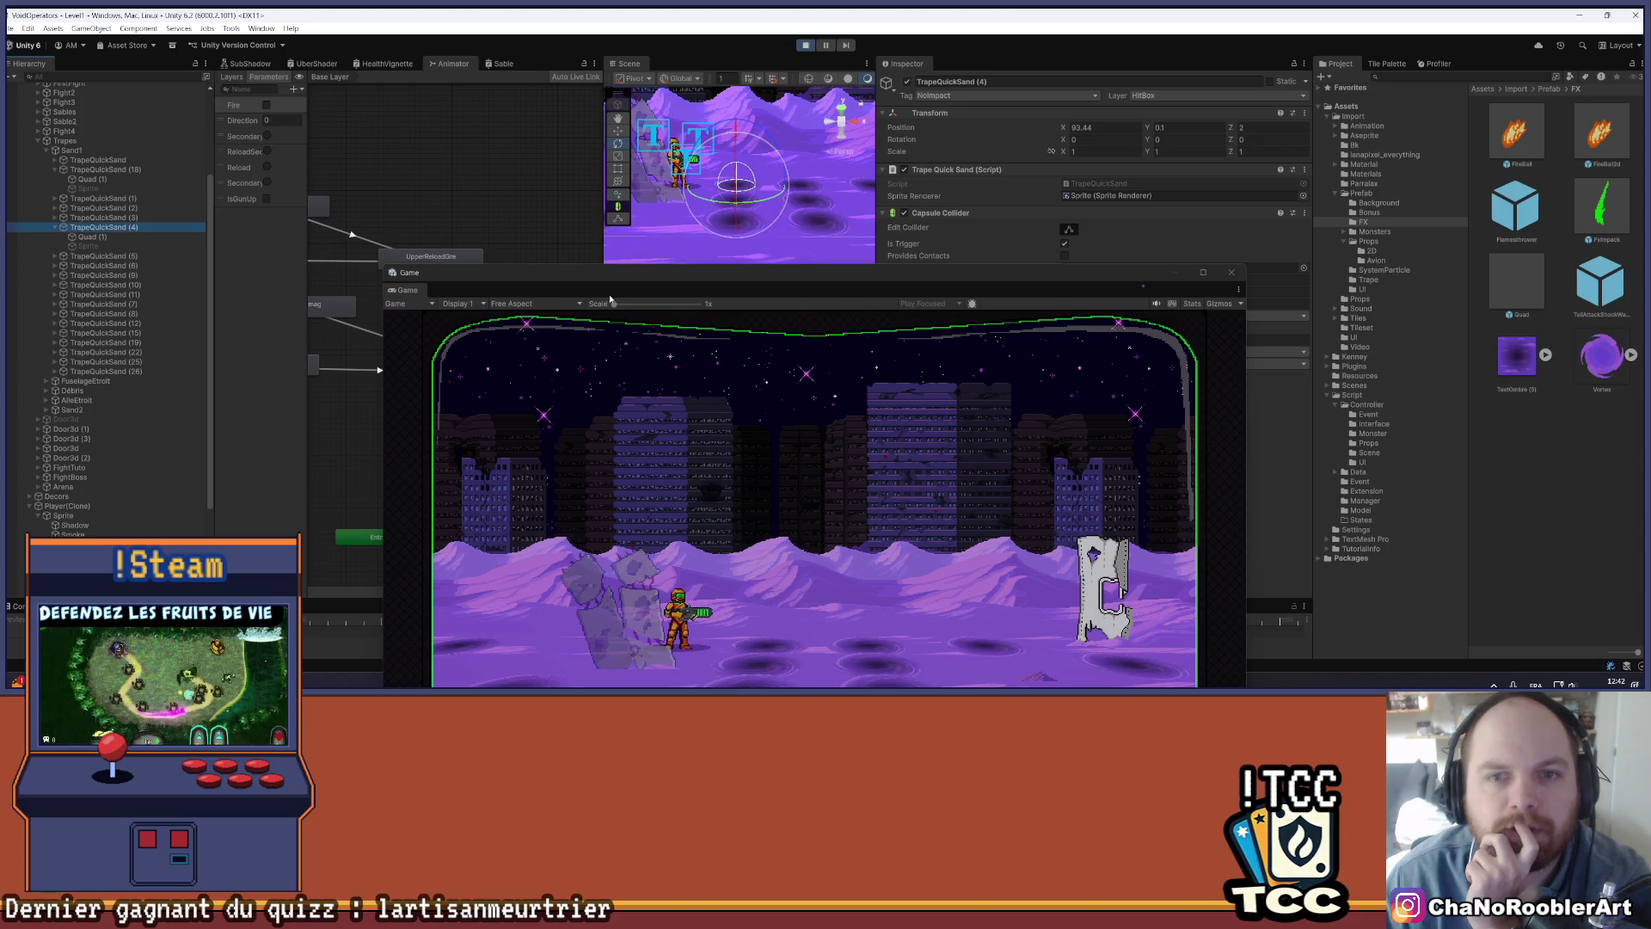
- Dock the Game window next to the Scene tab and select TrapeQuickSand (4)'s Quad (1)
{"action": "left_click_drag", "start_coordinate": [660, 277], "coordinate": [416, 84]}
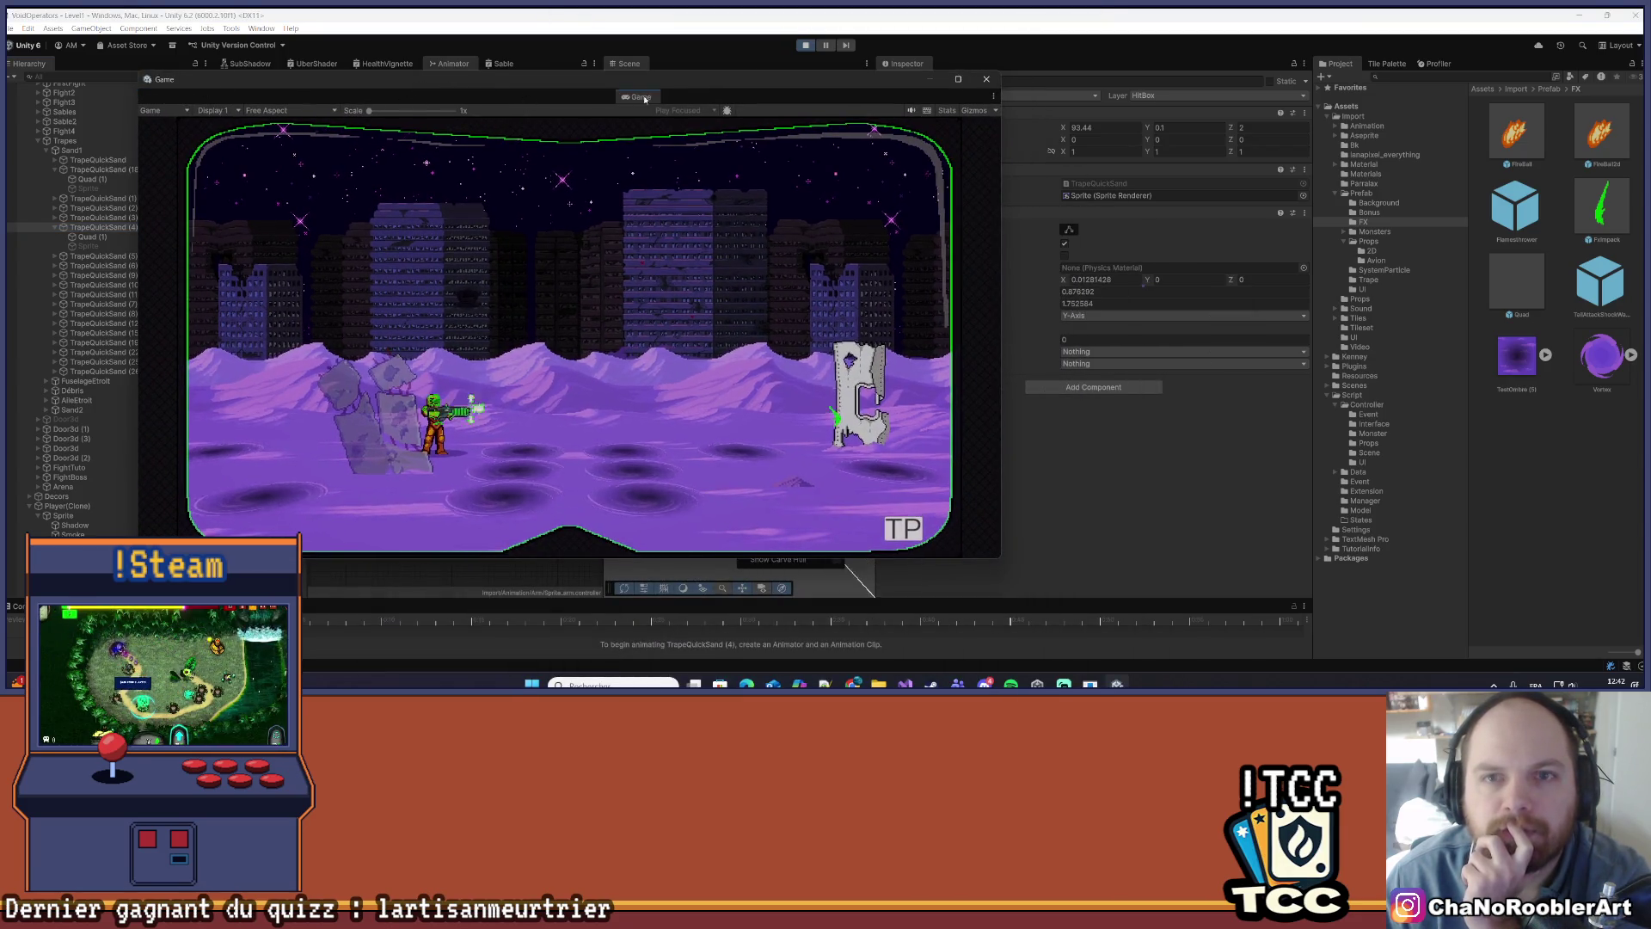
{"action": "left_click_drag", "start_coordinate": [168, 86], "coordinate": [711, 89]}
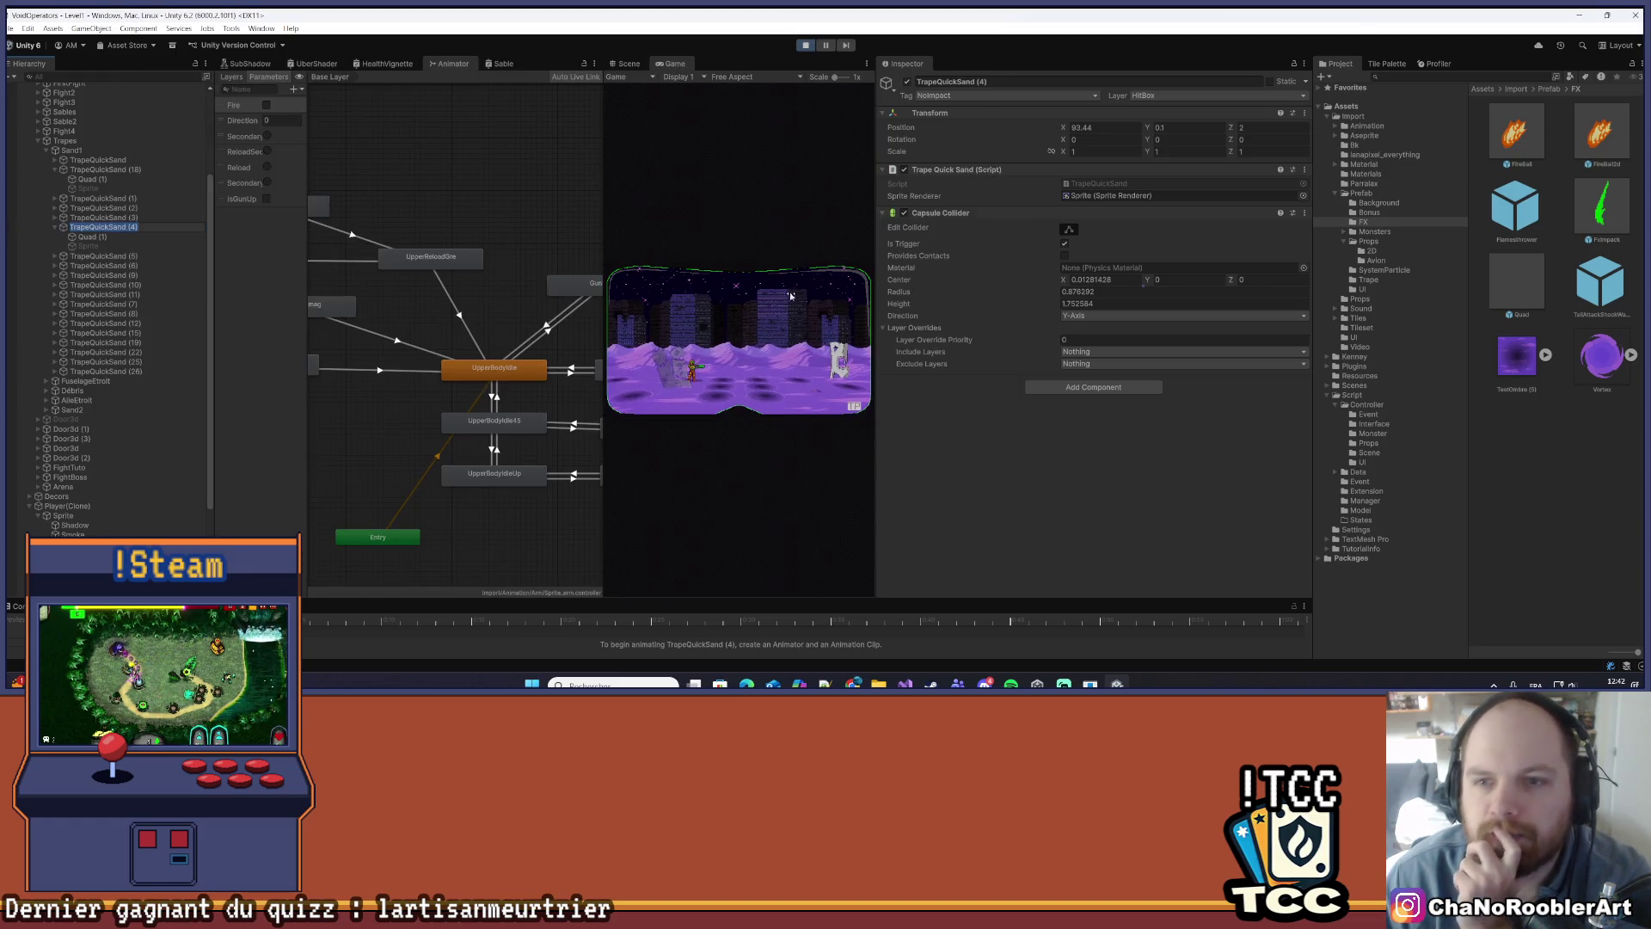
{"action": "left_click", "coordinate": [88, 236]}
{"action": "scroll", "coordinate": [1021, 387], "scroll_direction": "down", "scroll_amount": 1}
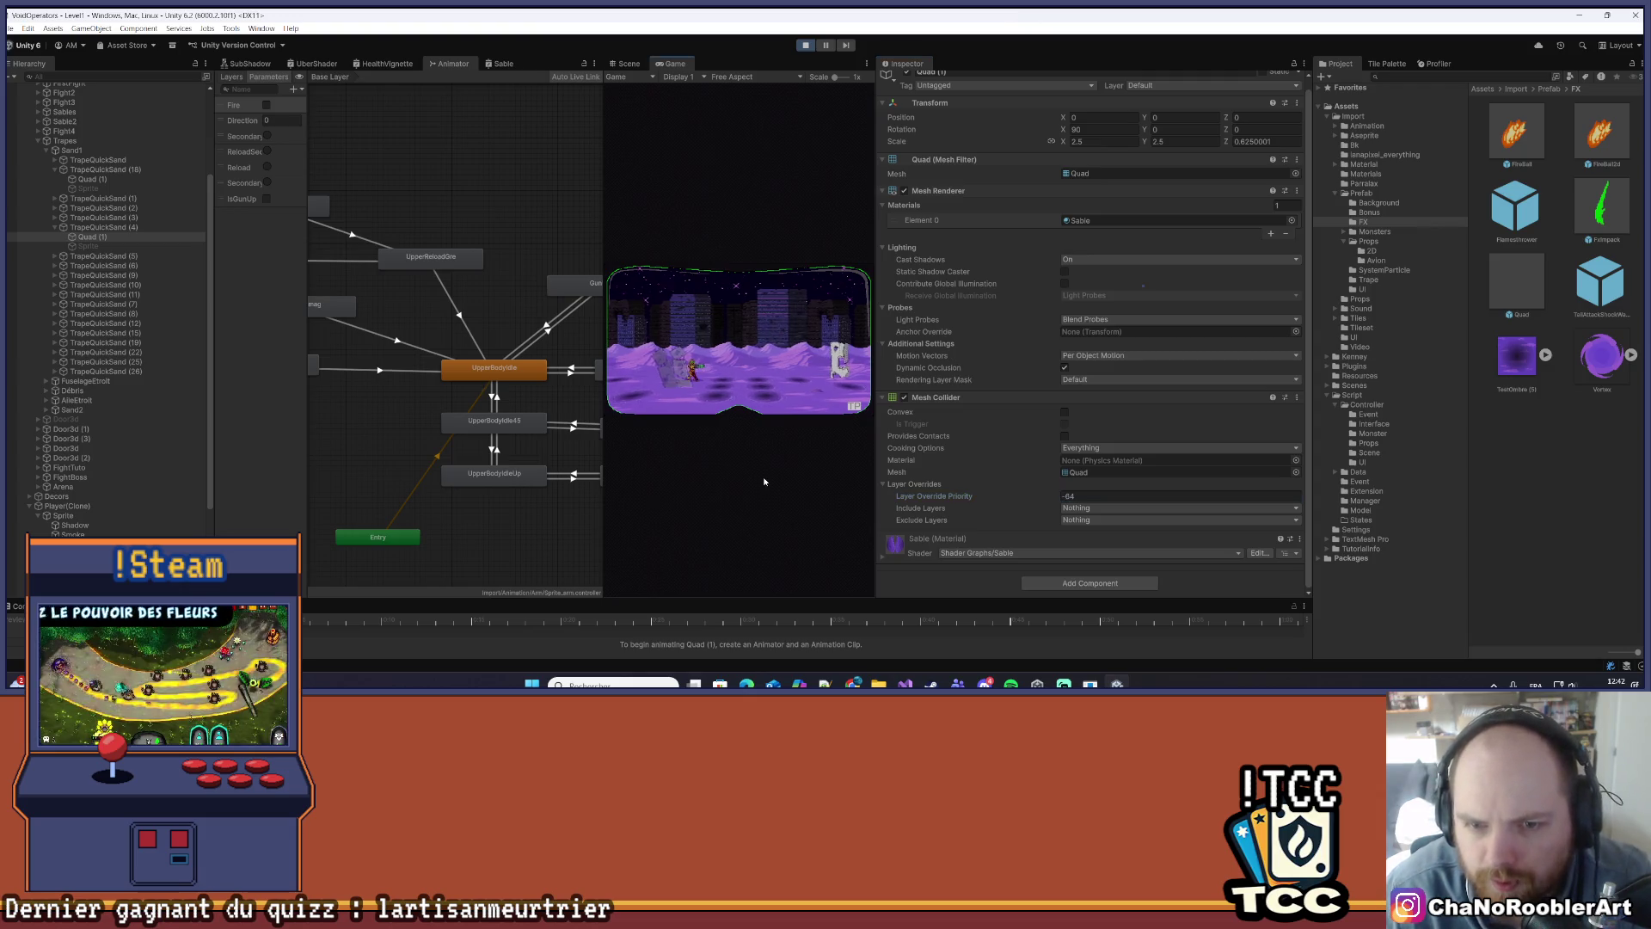
- Commit Quad (1)'s new Mesh Collider Layer Override Priority, close the Animator, and widen the Game view
{"action": "left_click", "coordinate": [1111, 537]}
{"action": "type", "text": "1000"}
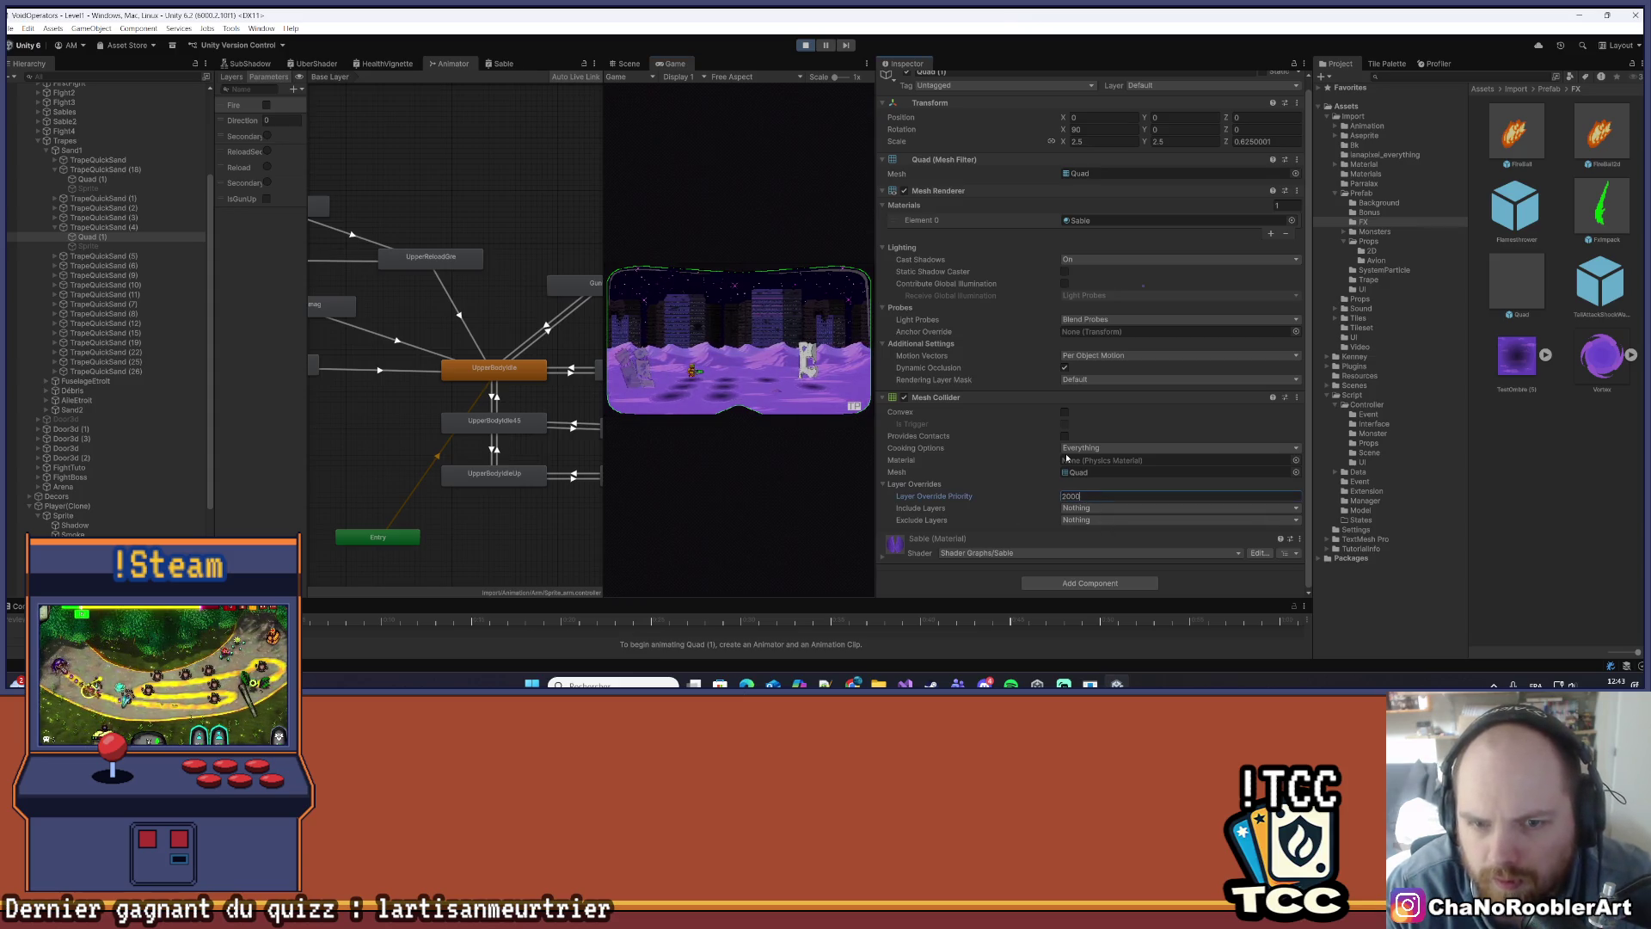
{"action": "key", "text": "Tab"}
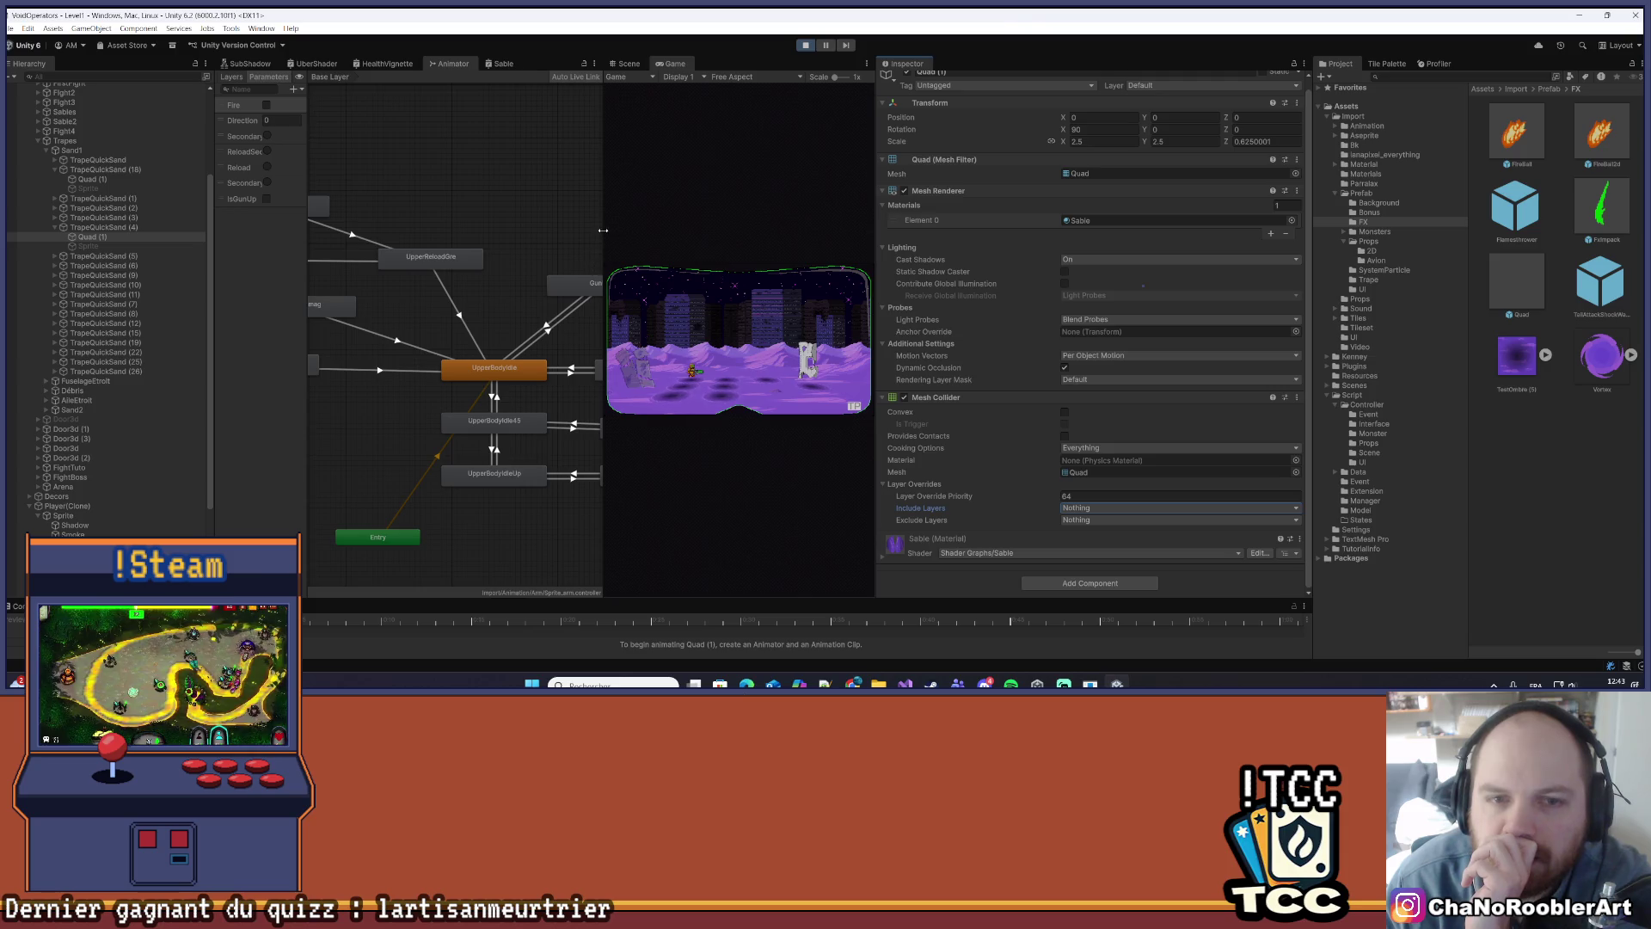
{"action": "middle_click", "coordinate": [448, 67]}
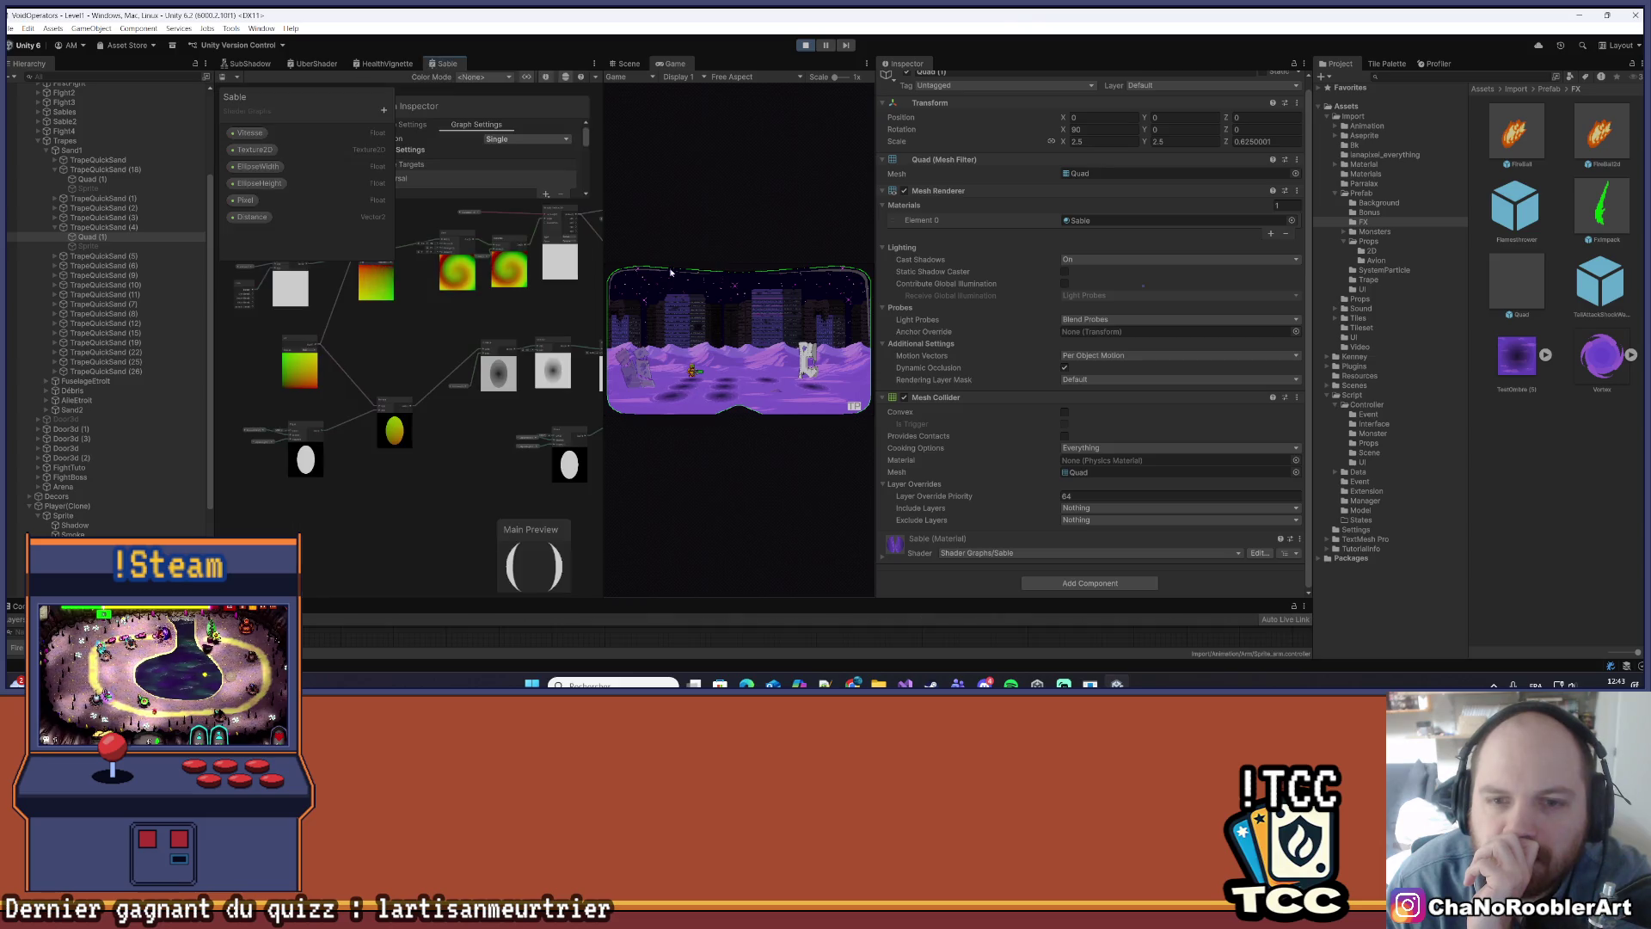
{"action": "left_click_drag", "start_coordinate": [673, 64], "coordinate": [576, 76]}
{"action": "left_click_drag", "start_coordinate": [600, 224], "coordinate": [869, 230]}
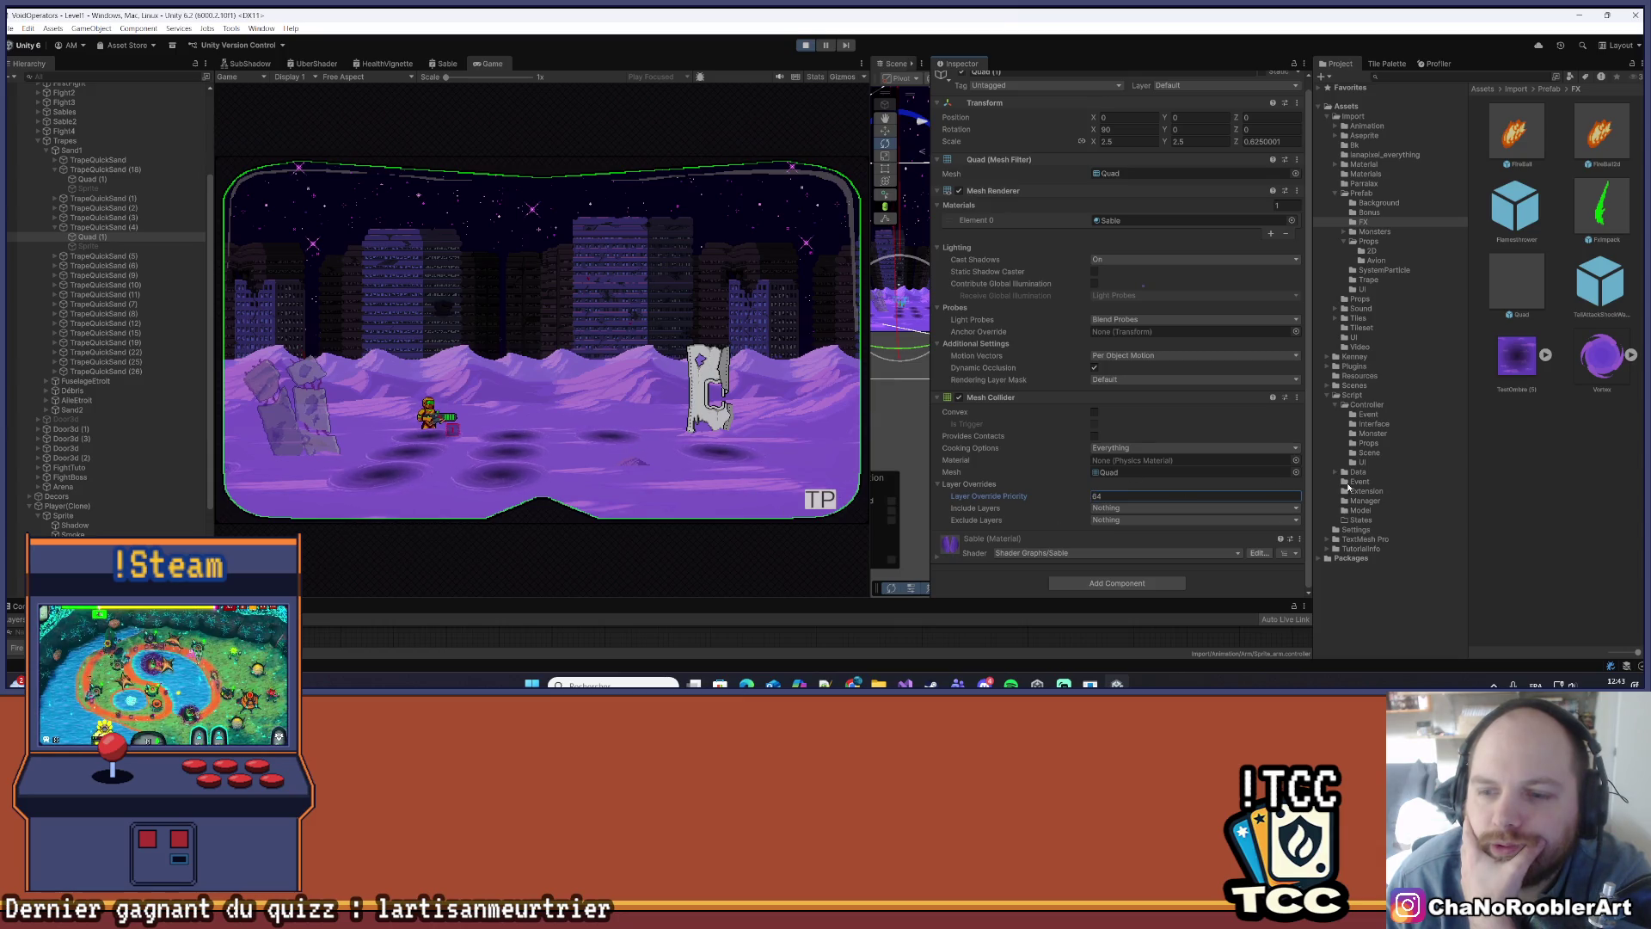
{"action": "left_click", "coordinate": [481, 474]}
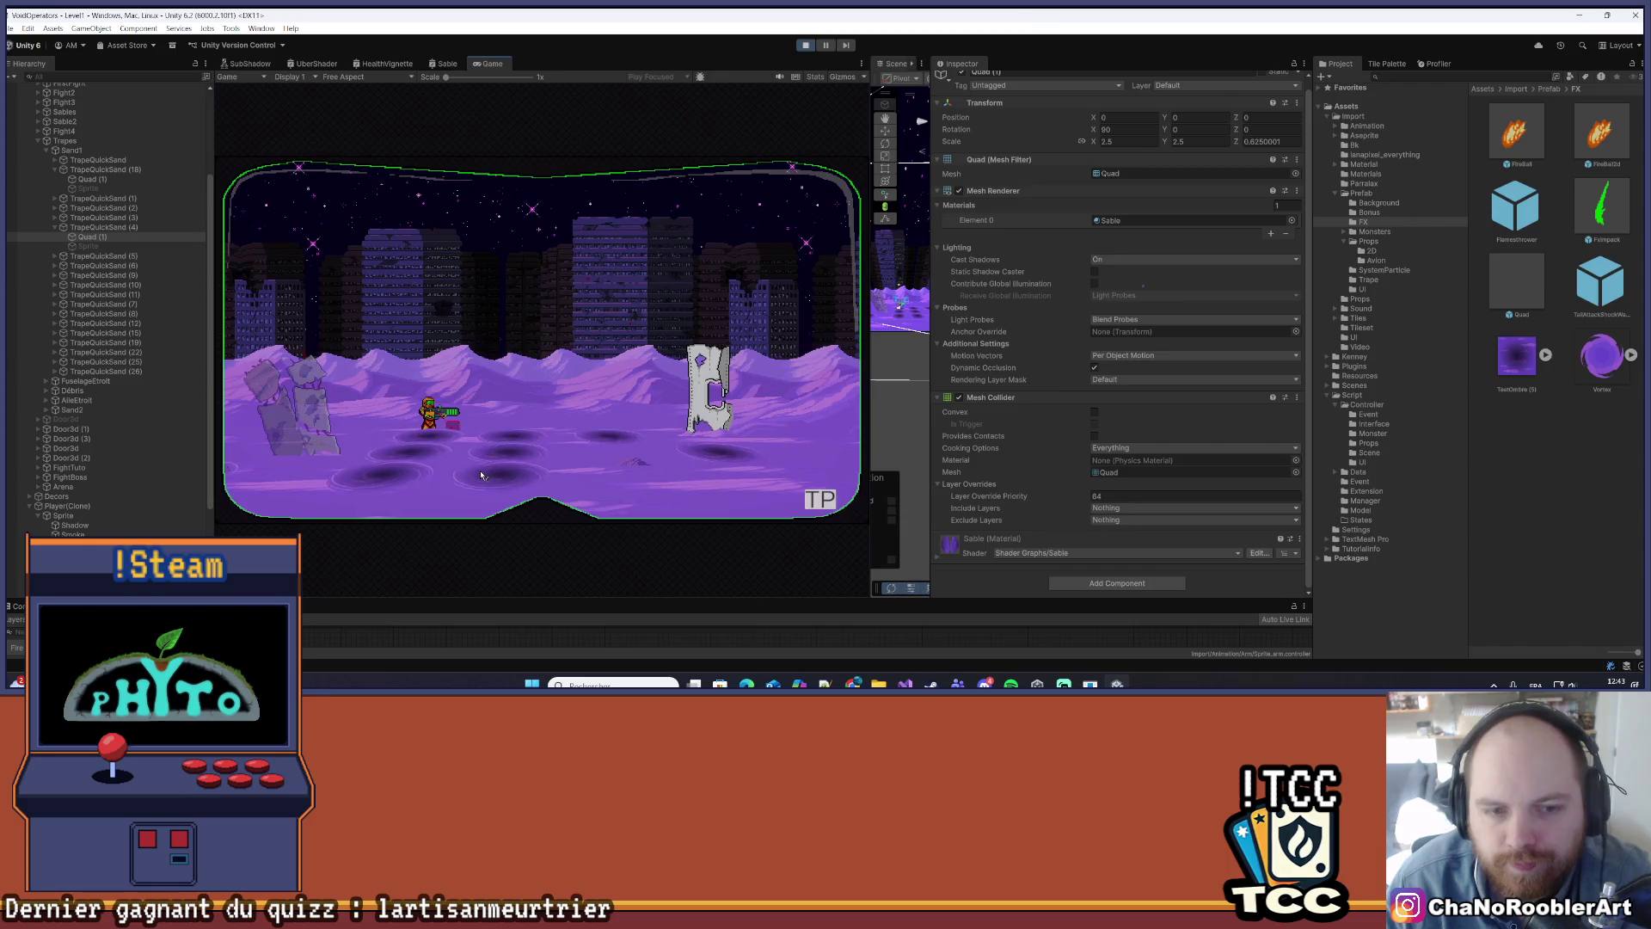
{"action": "key", "text": "a"}
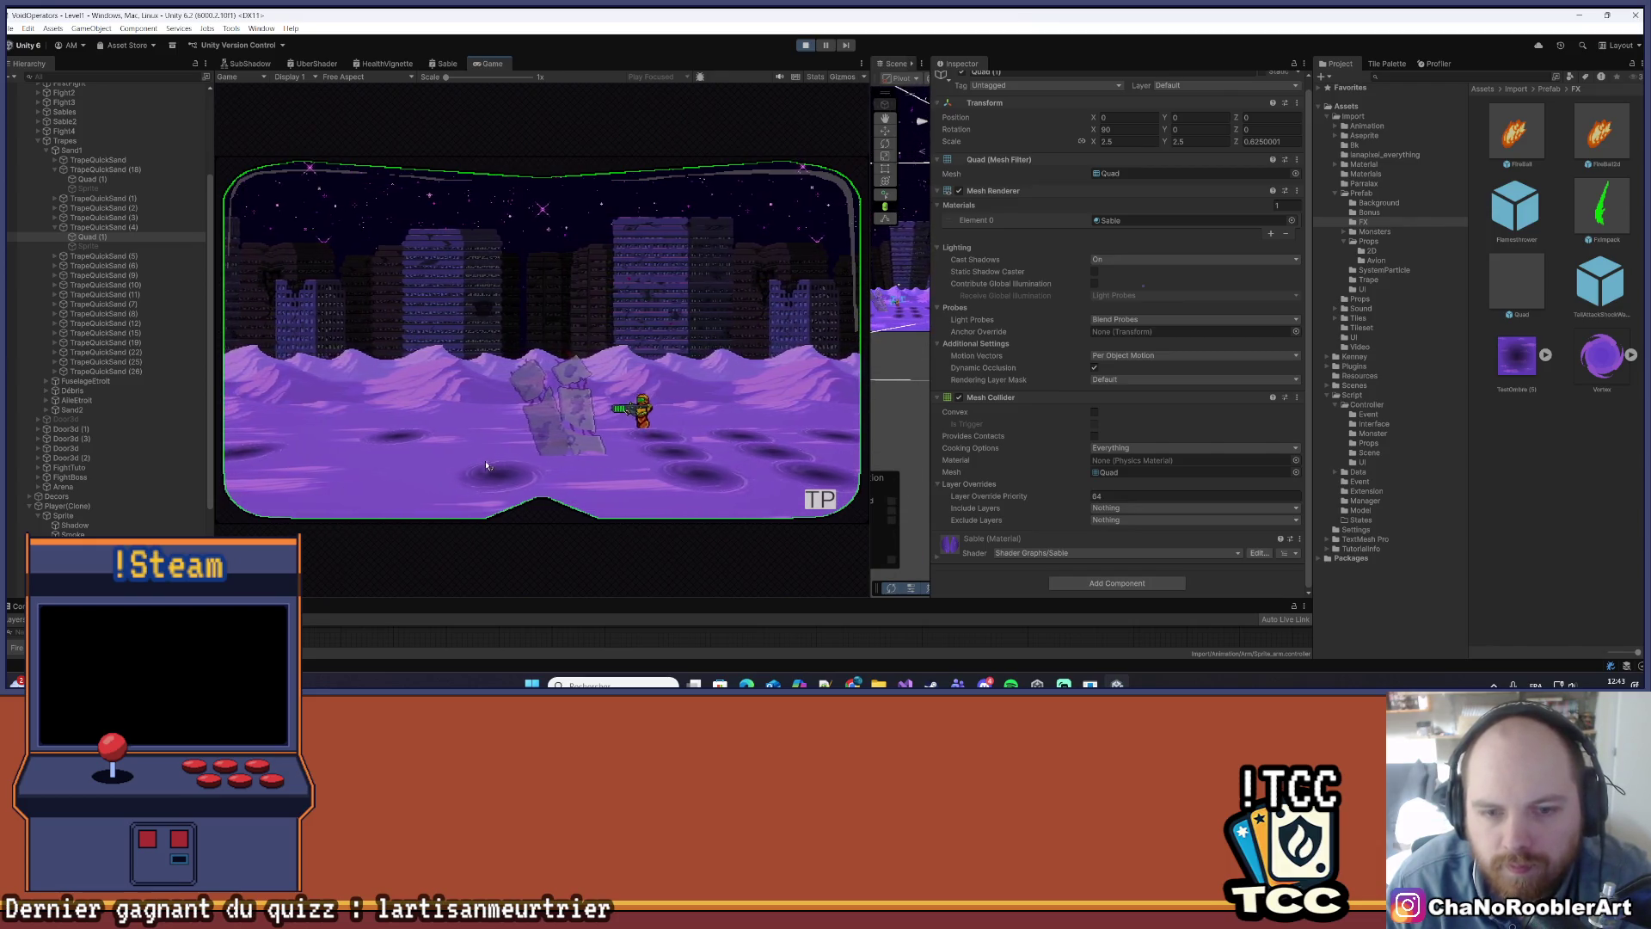
{"action": "key", "text": "a"}
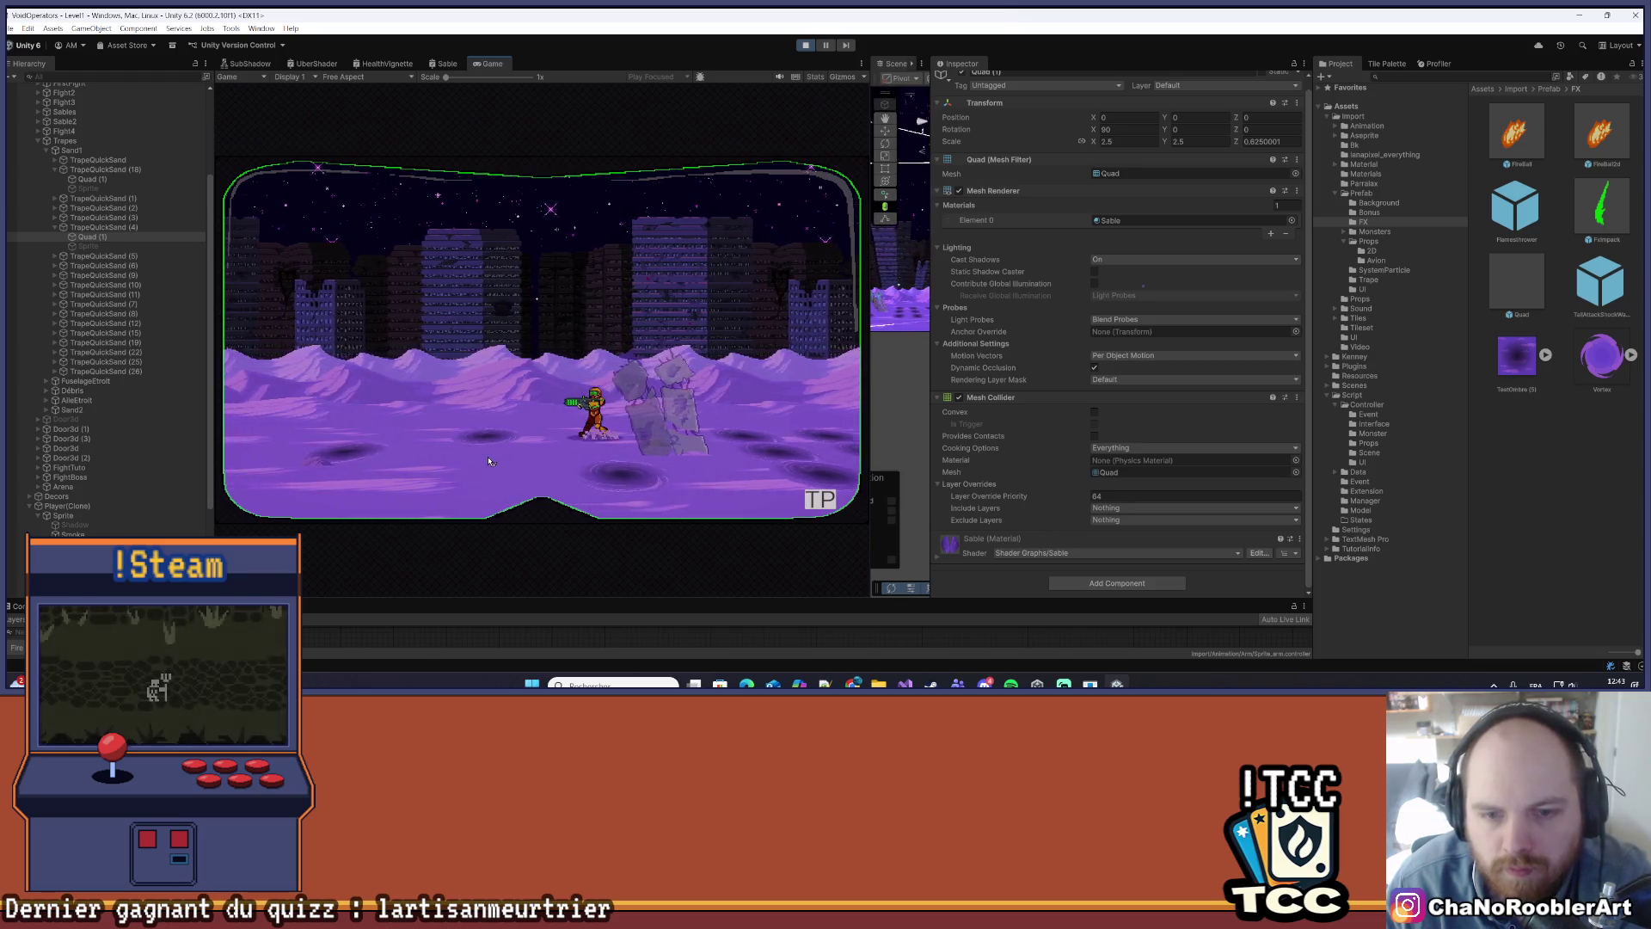
{"action": "key", "text": "d"}
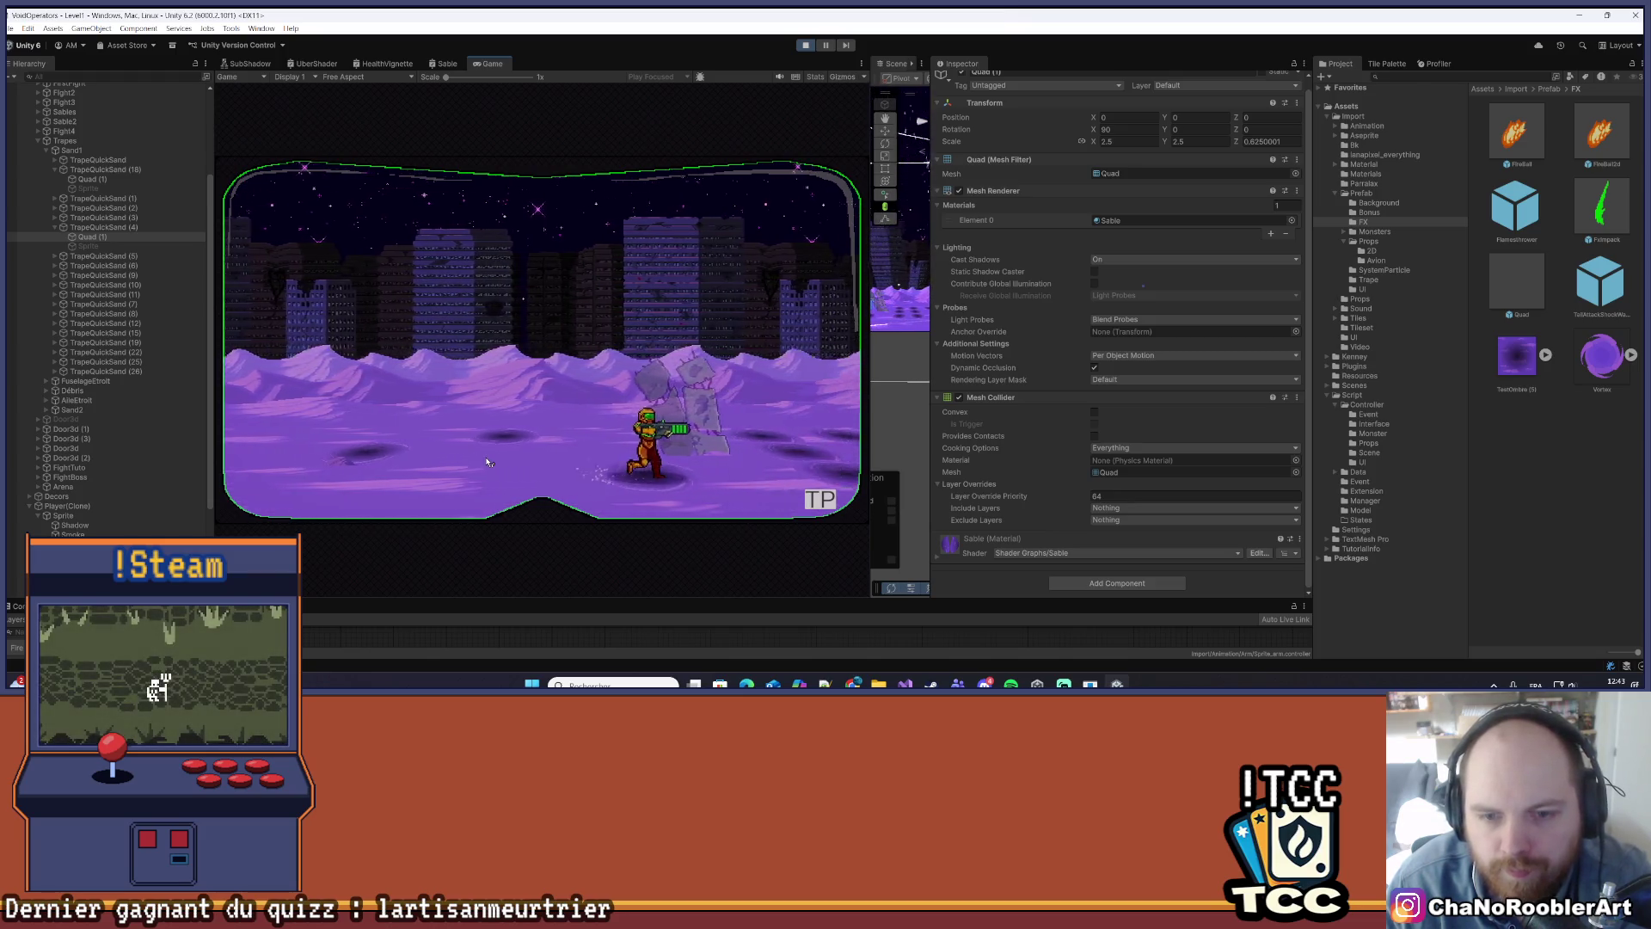
{"action": "key", "text": "d"}
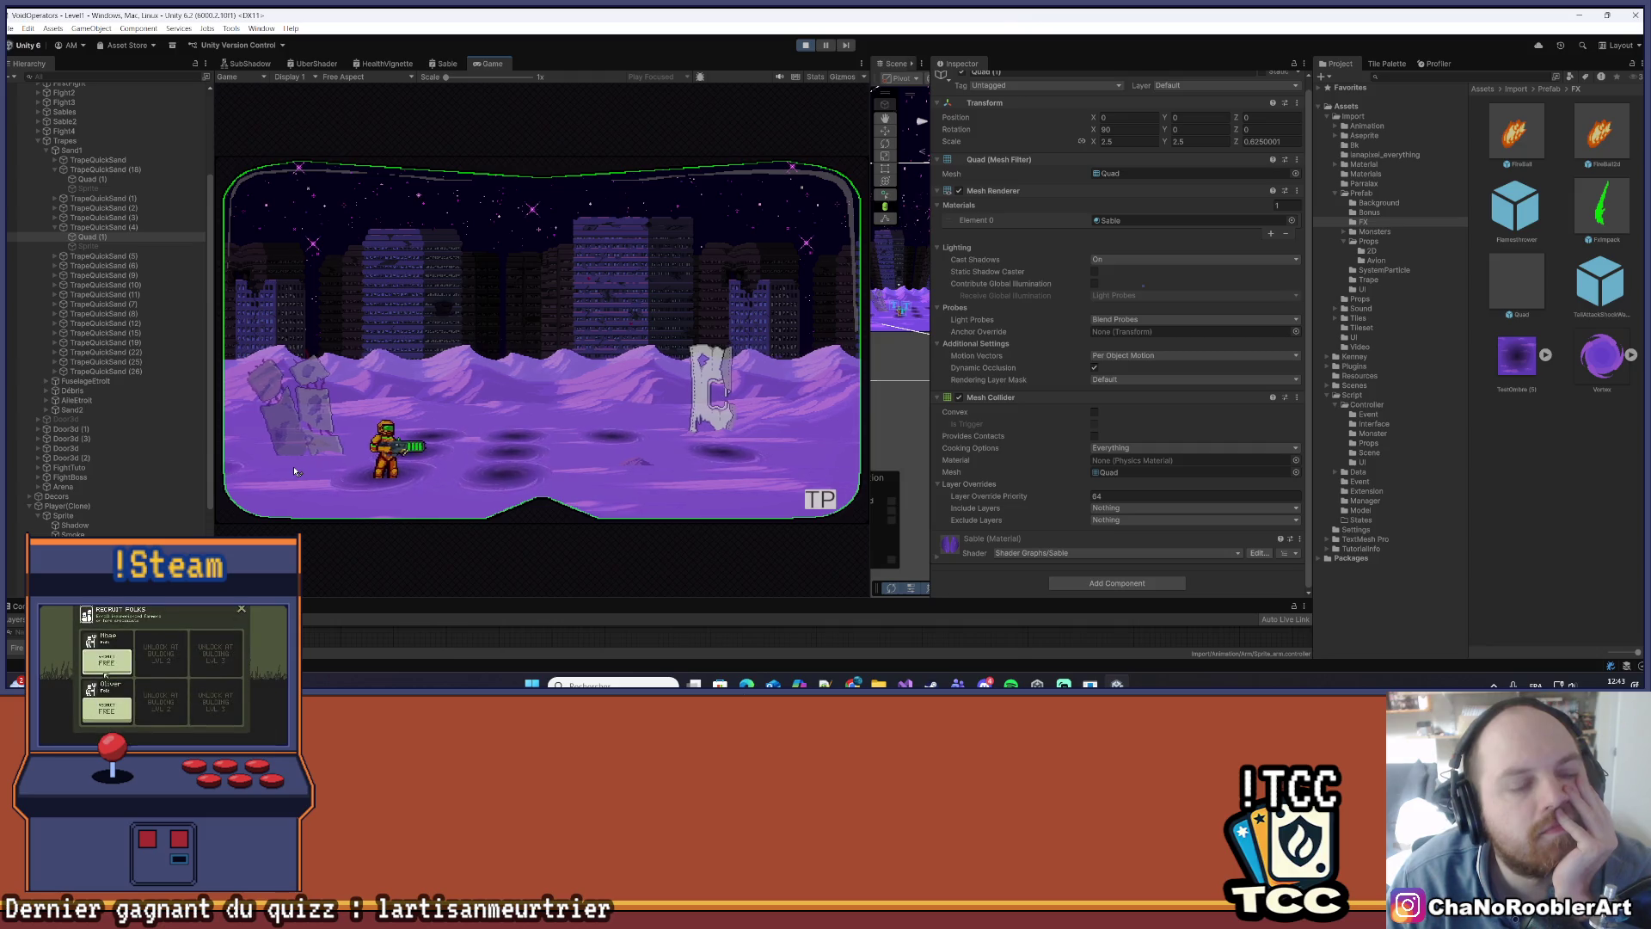
{"action": "left_click", "coordinate": [129, 265]}
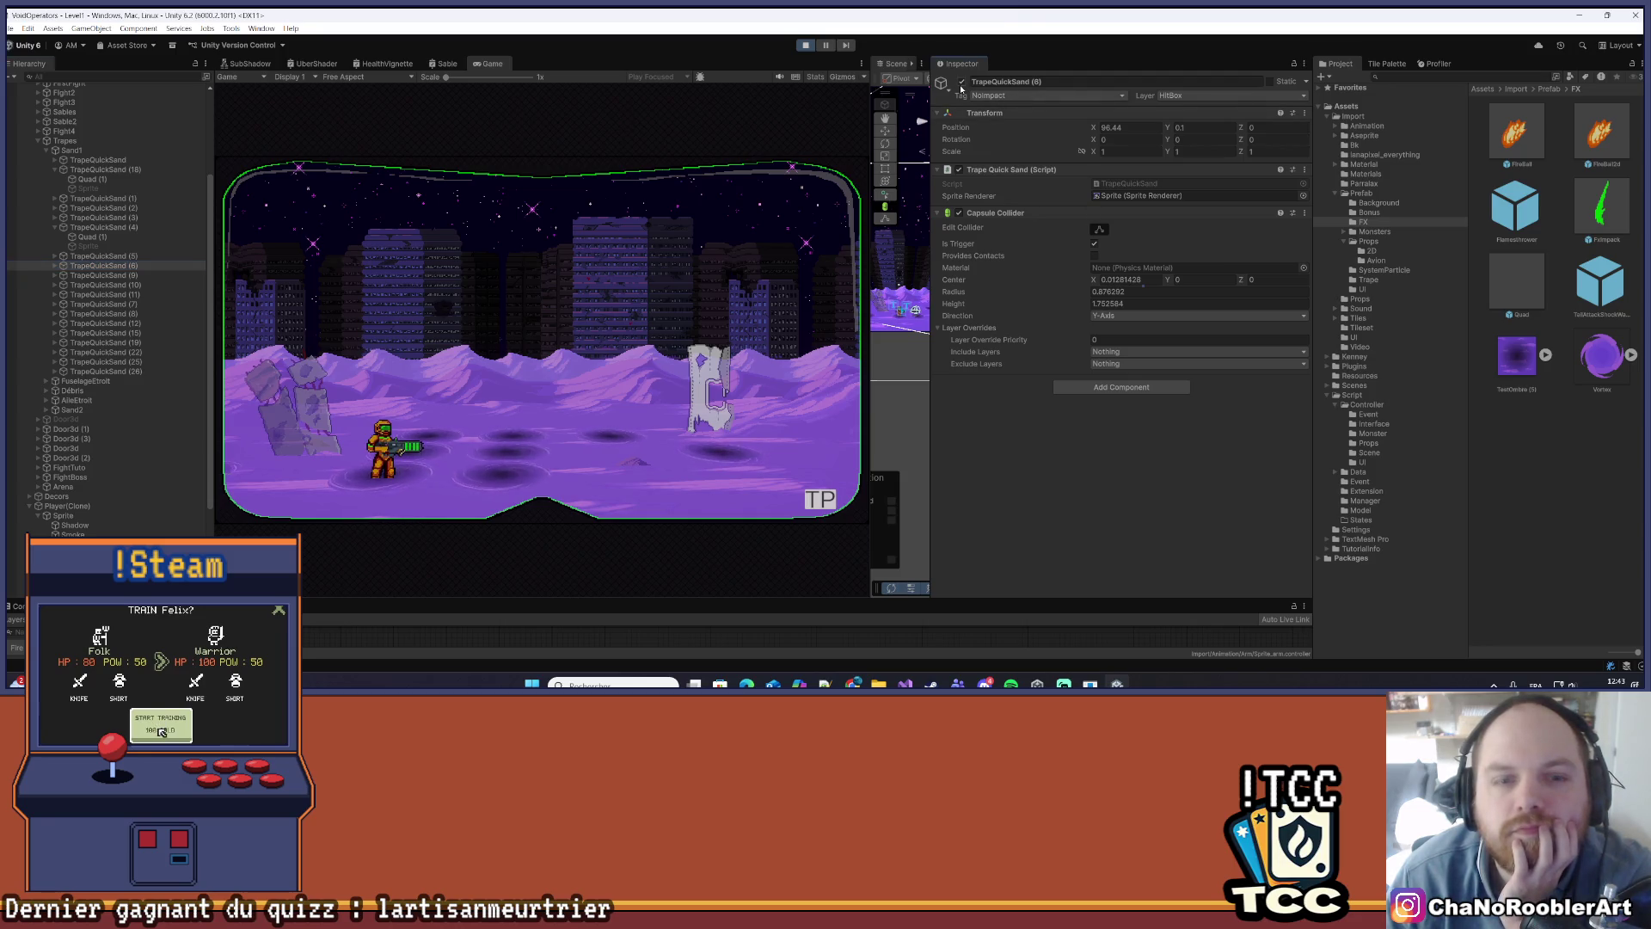
- Deactivate TrapeQuickSand (4) and (9), then look at traps (10) and (1)
{"action": "key", "text": "Up"}
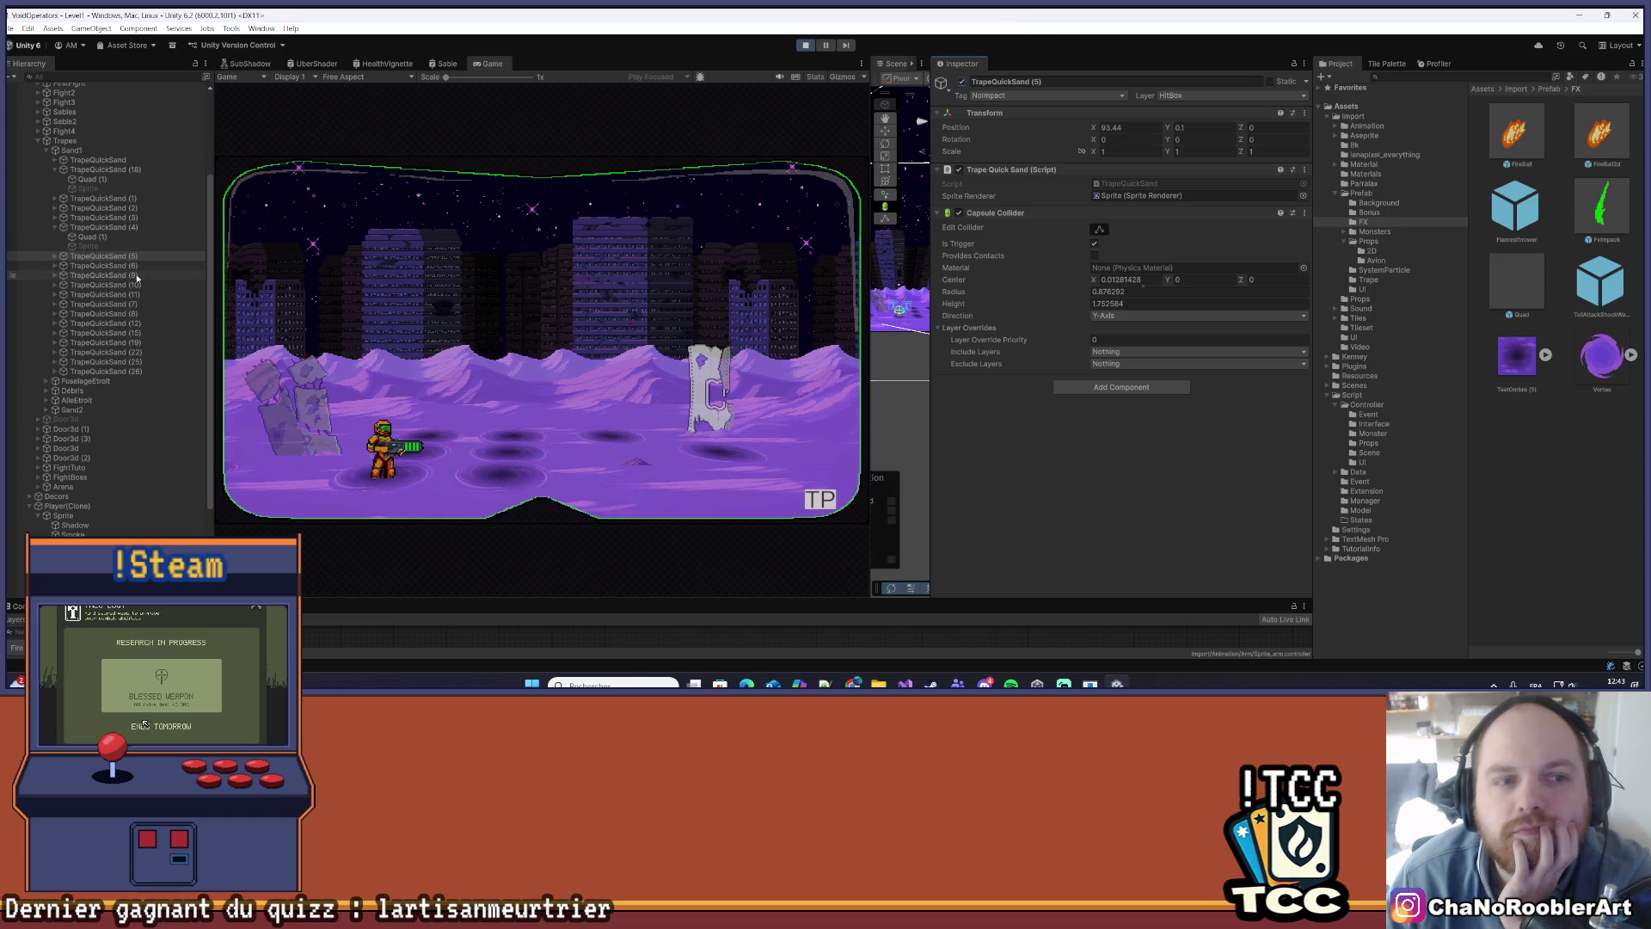
{"action": "left_click", "coordinate": [103, 228]}
{"action": "left_click", "coordinate": [963, 82]}
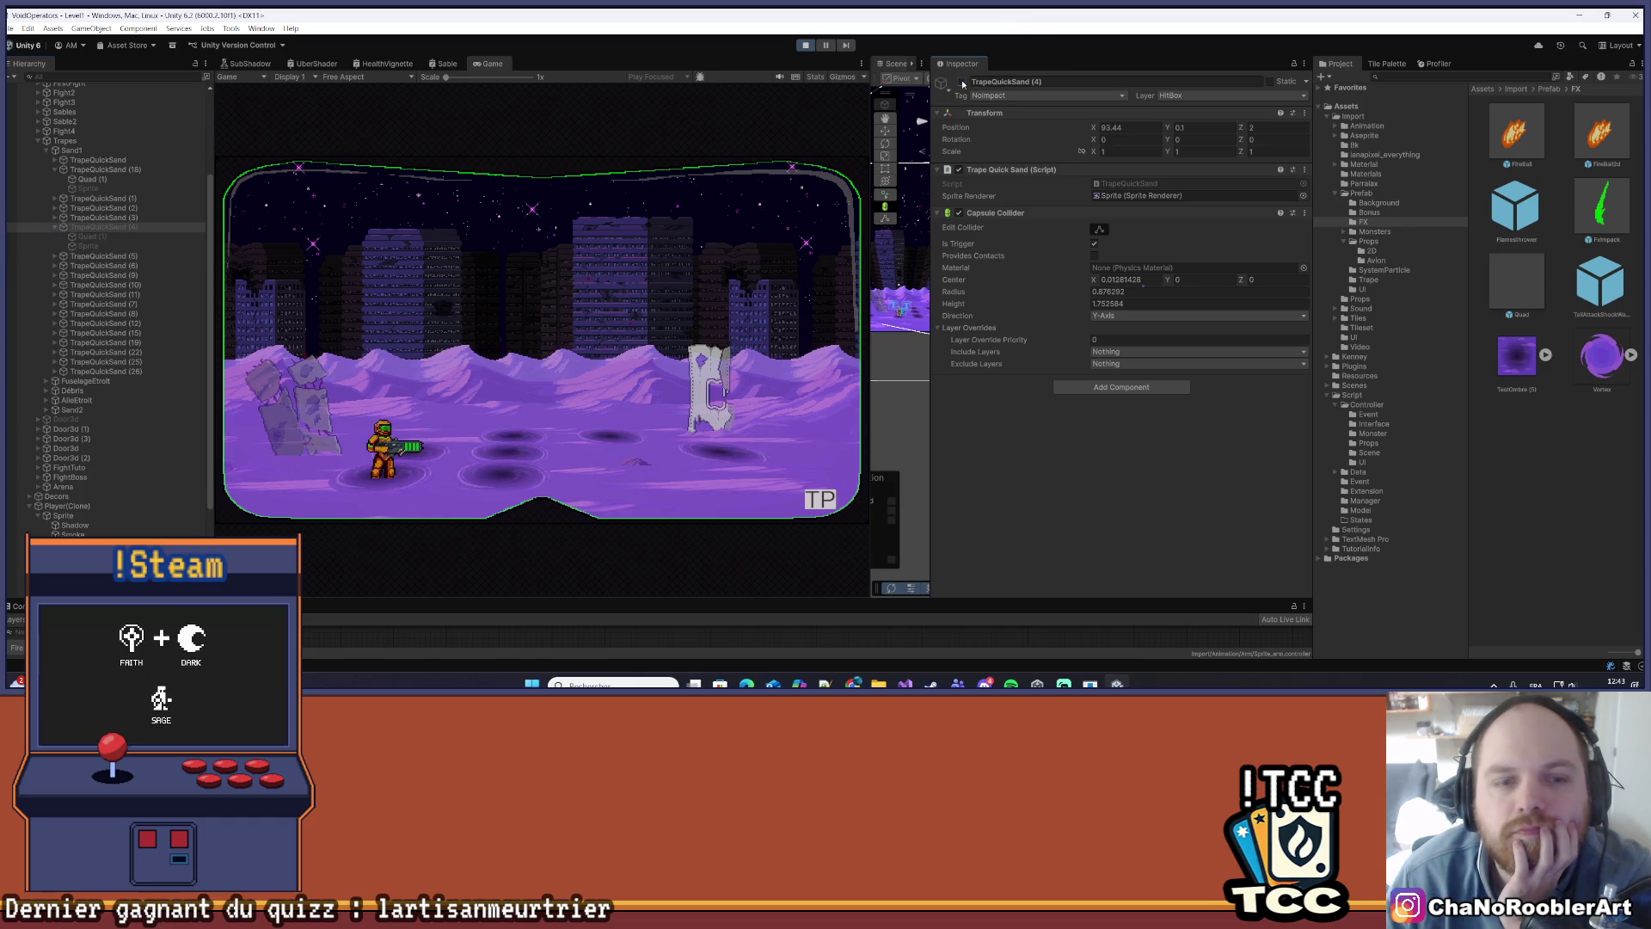
{"action": "left_click", "coordinate": [963, 82]}
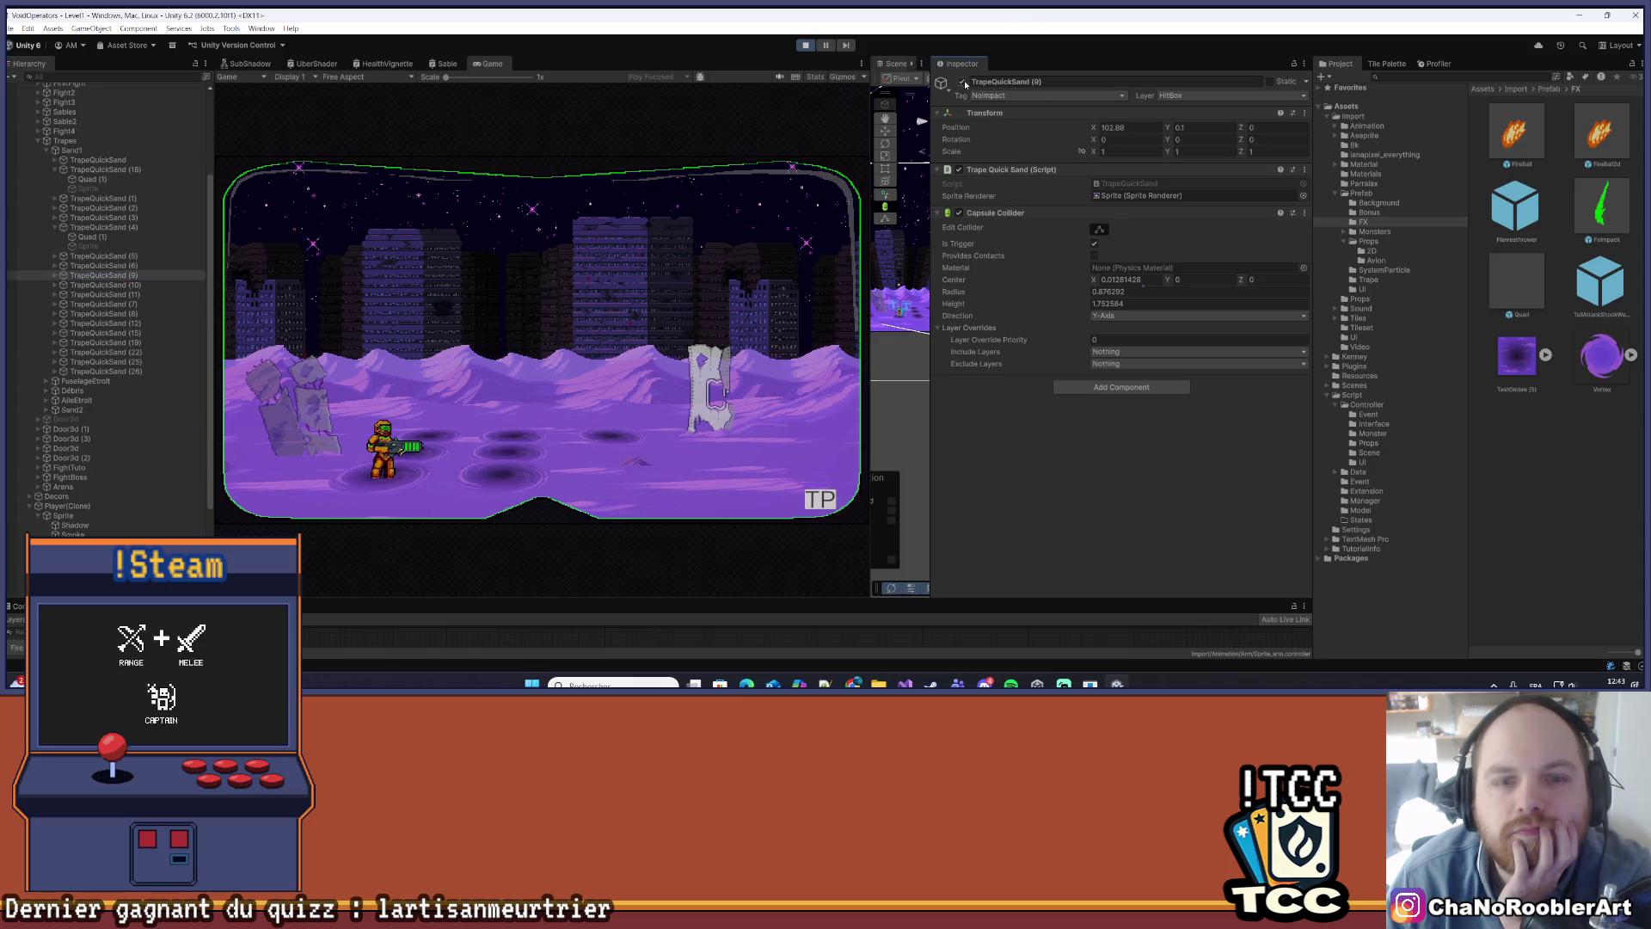
{"action": "left_click", "coordinate": [170, 284]}
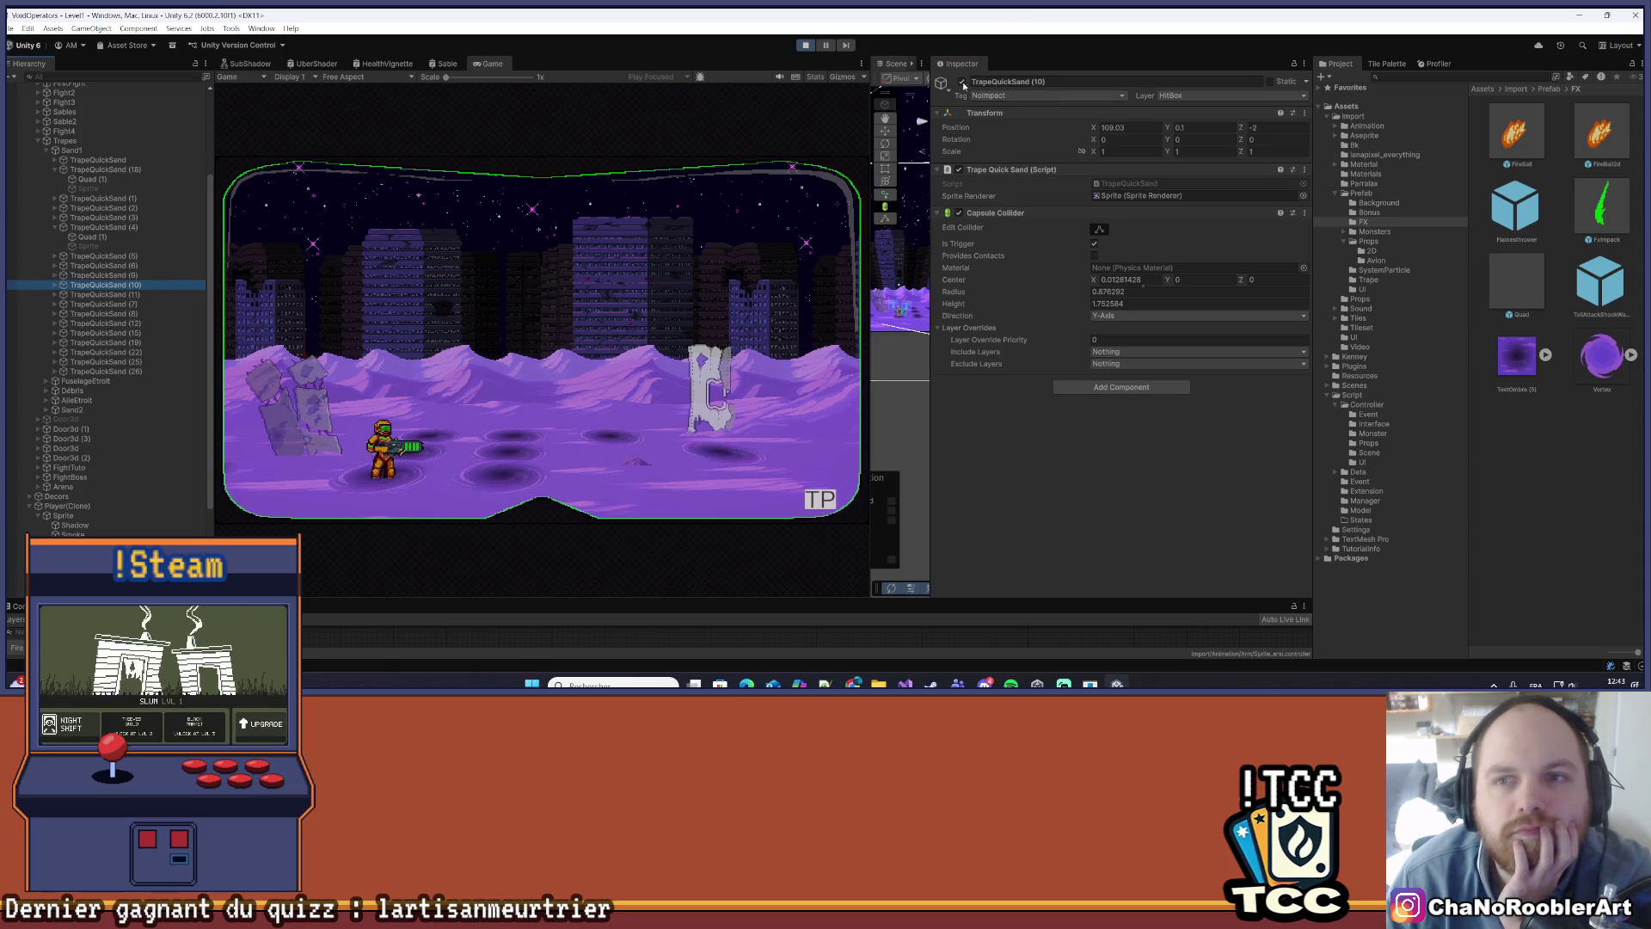
{"action": "left_click", "coordinate": [172, 197]}
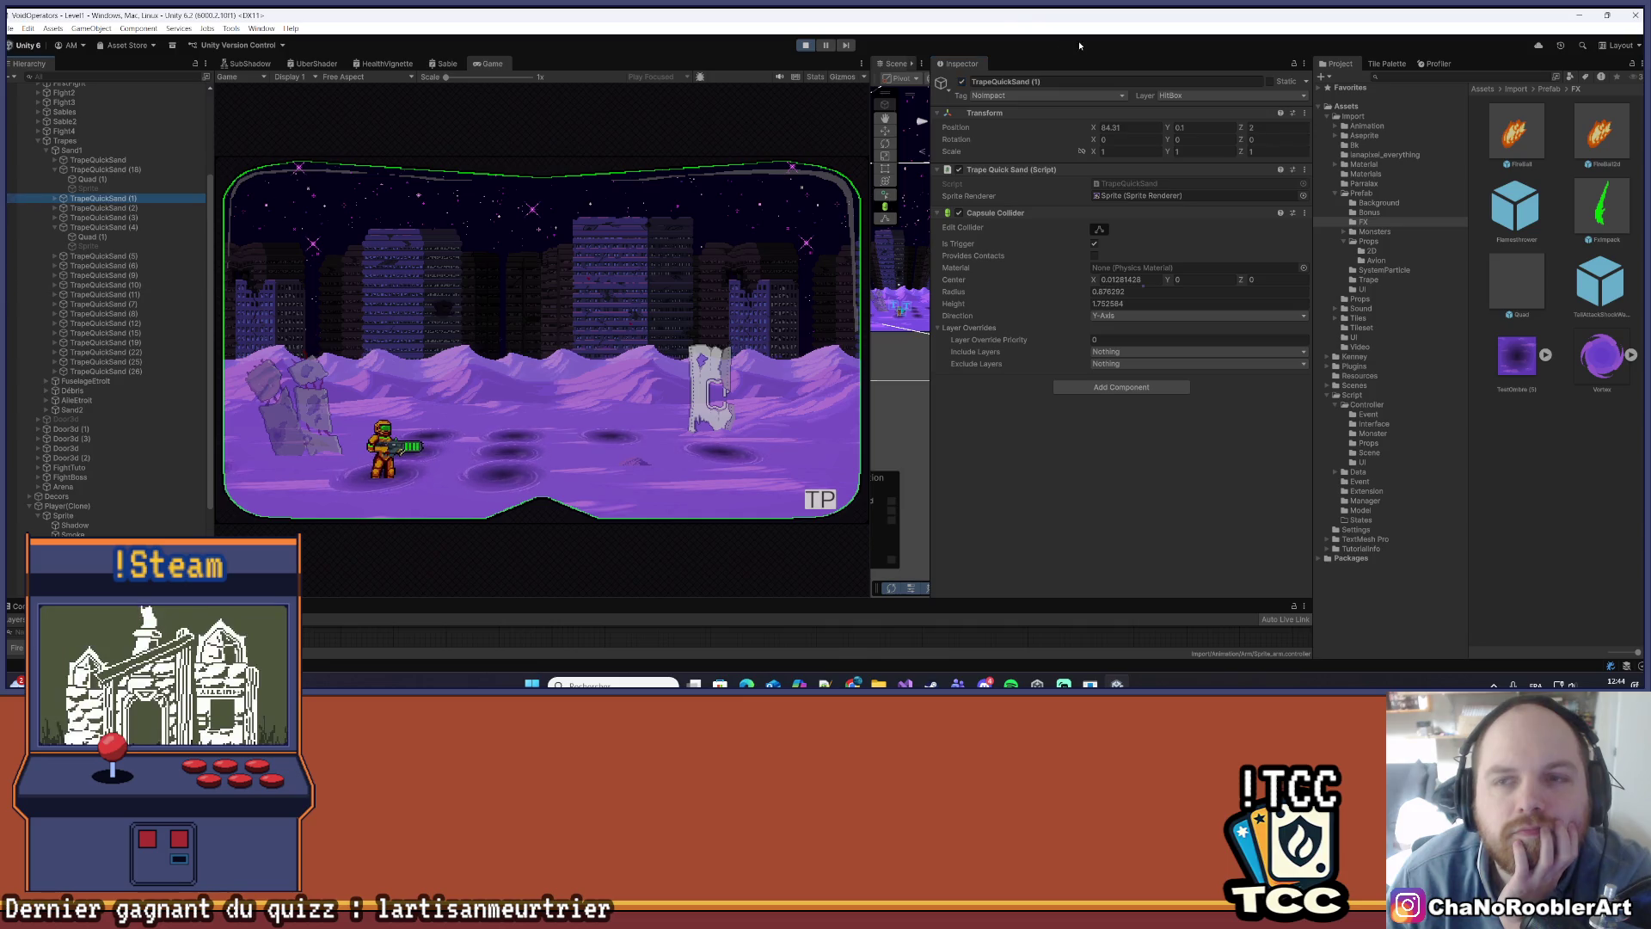
- Widen the Scene view and orbit it to show the quicksand field
{"action": "left_click_drag", "start_coordinate": [869, 203], "coordinate": [504, 204]}
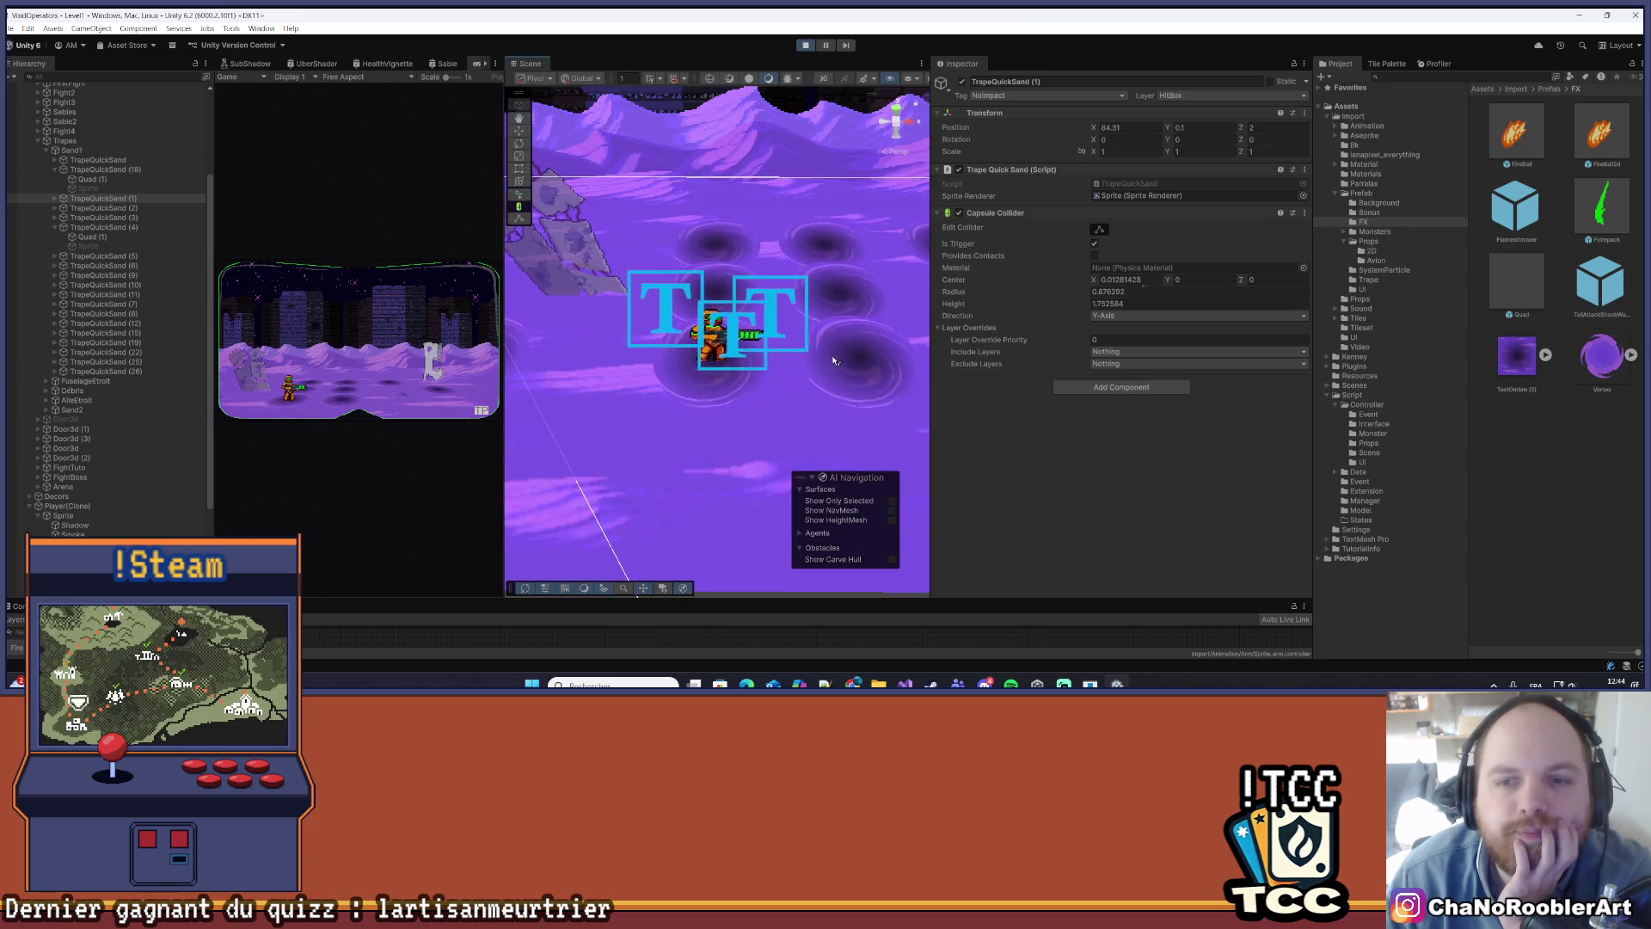
{"action": "scroll", "coordinate": [707, 411], "scroll_direction": "down", "scroll_amount": 3}
{"action": "scroll", "coordinate": [654, 328], "scroll_direction": "up", "scroll_amount": 5}
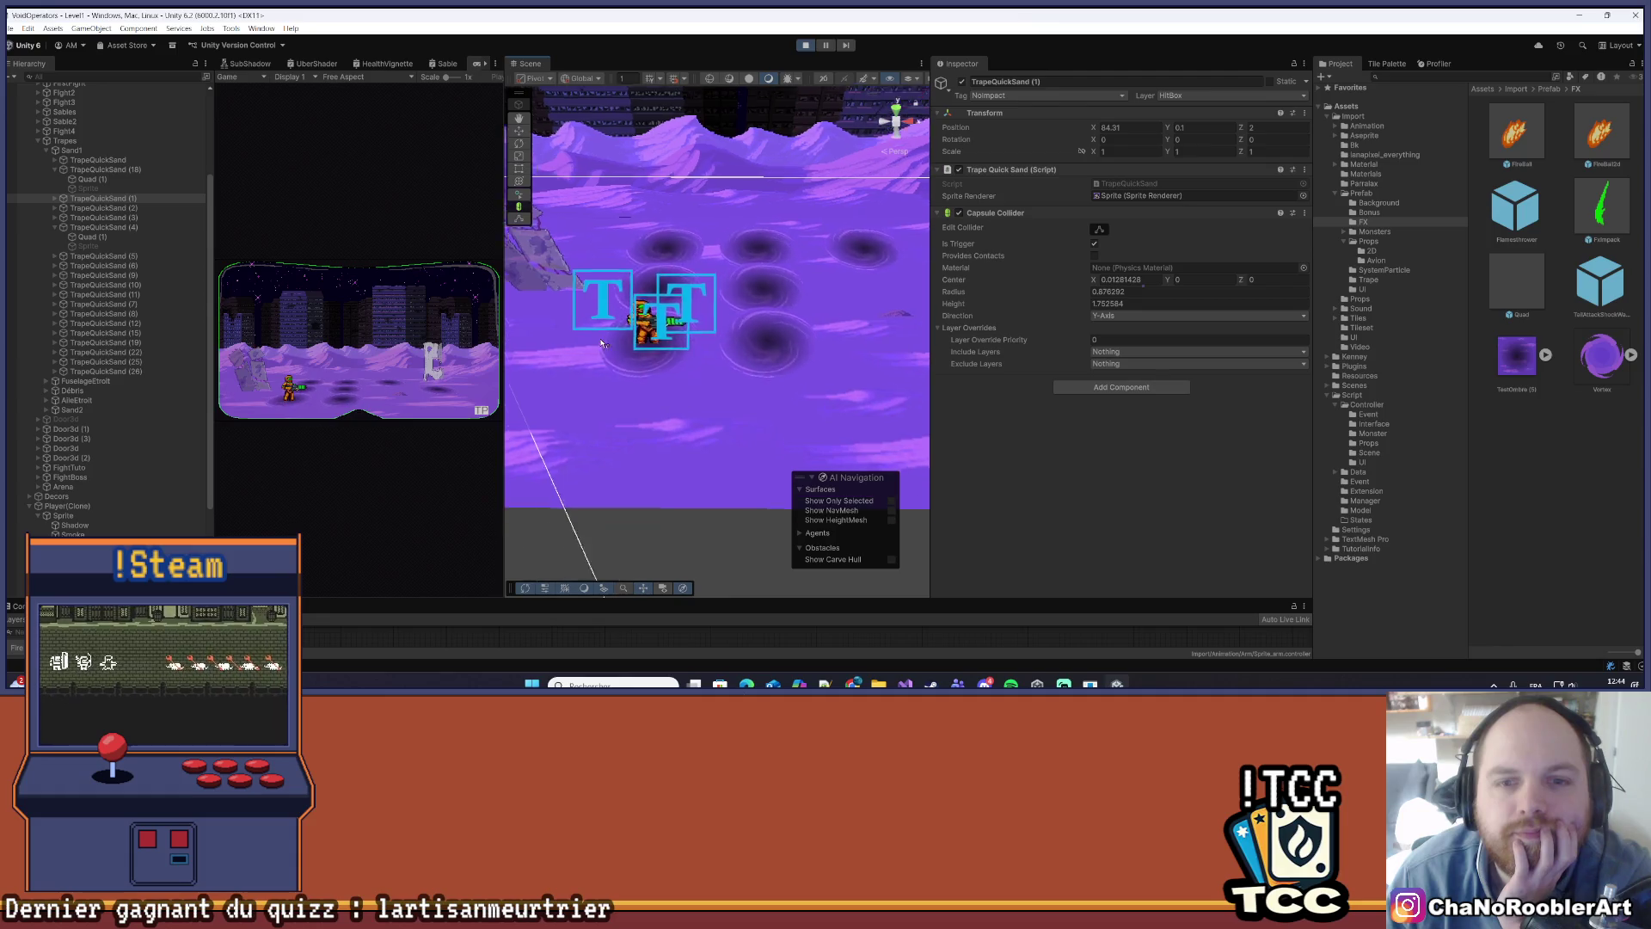
{"action": "left_click_drag", "start_coordinate": [654, 328], "coordinate": [718, 326]}
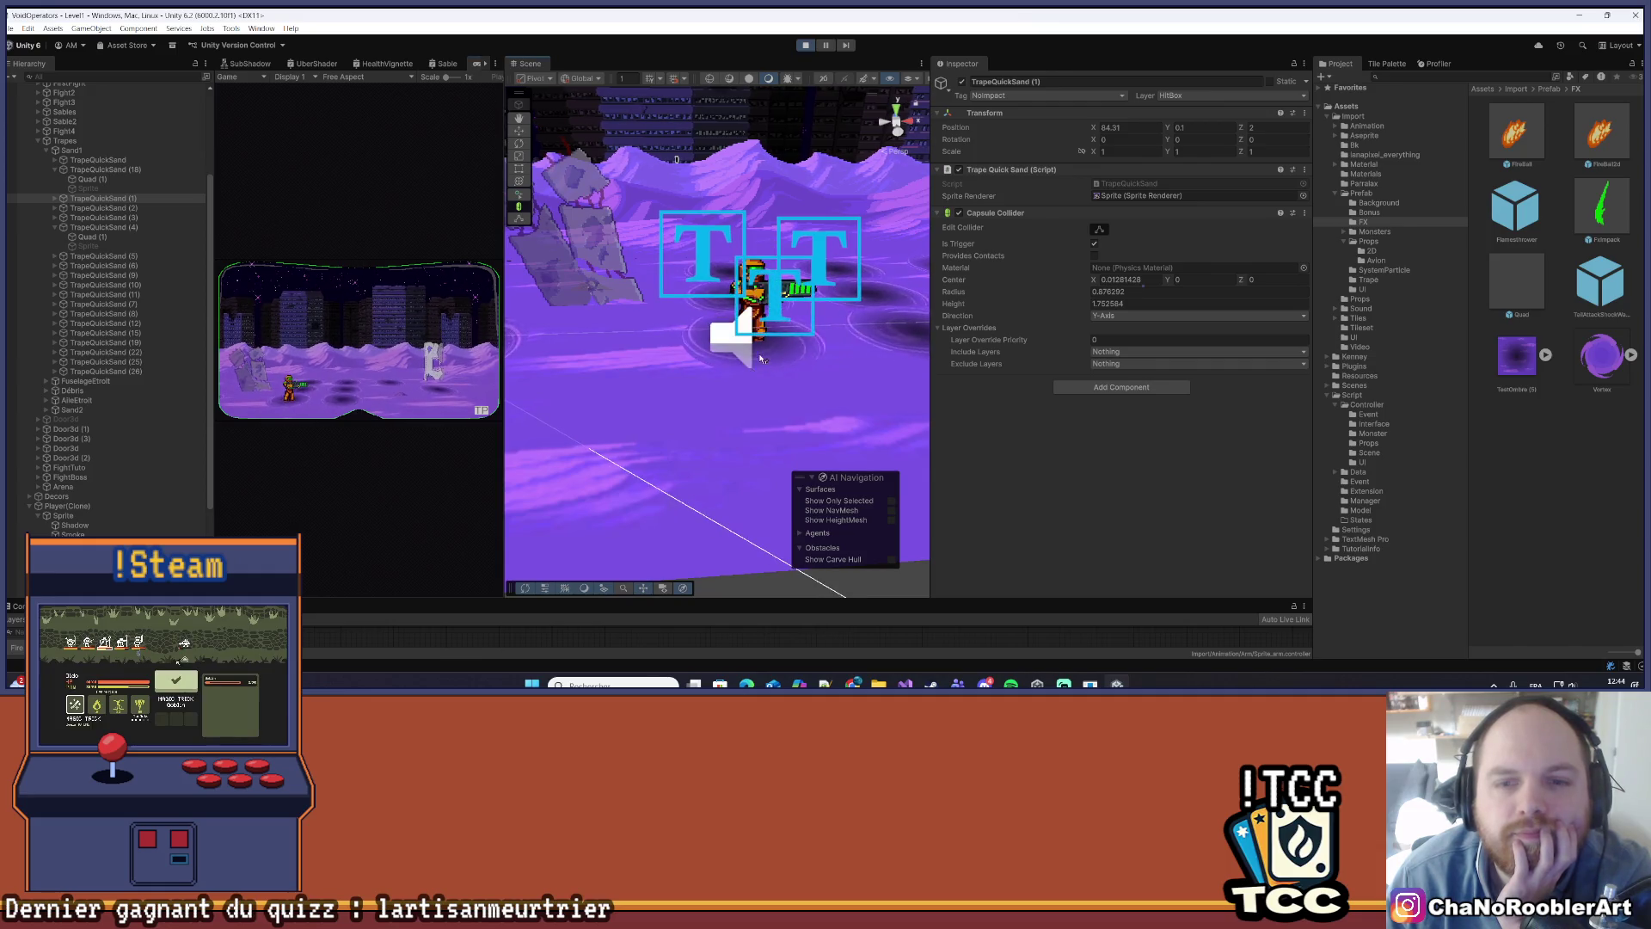
{"action": "scroll", "coordinate": [841, 344], "scroll_direction": "down", "scroll_amount": 3}
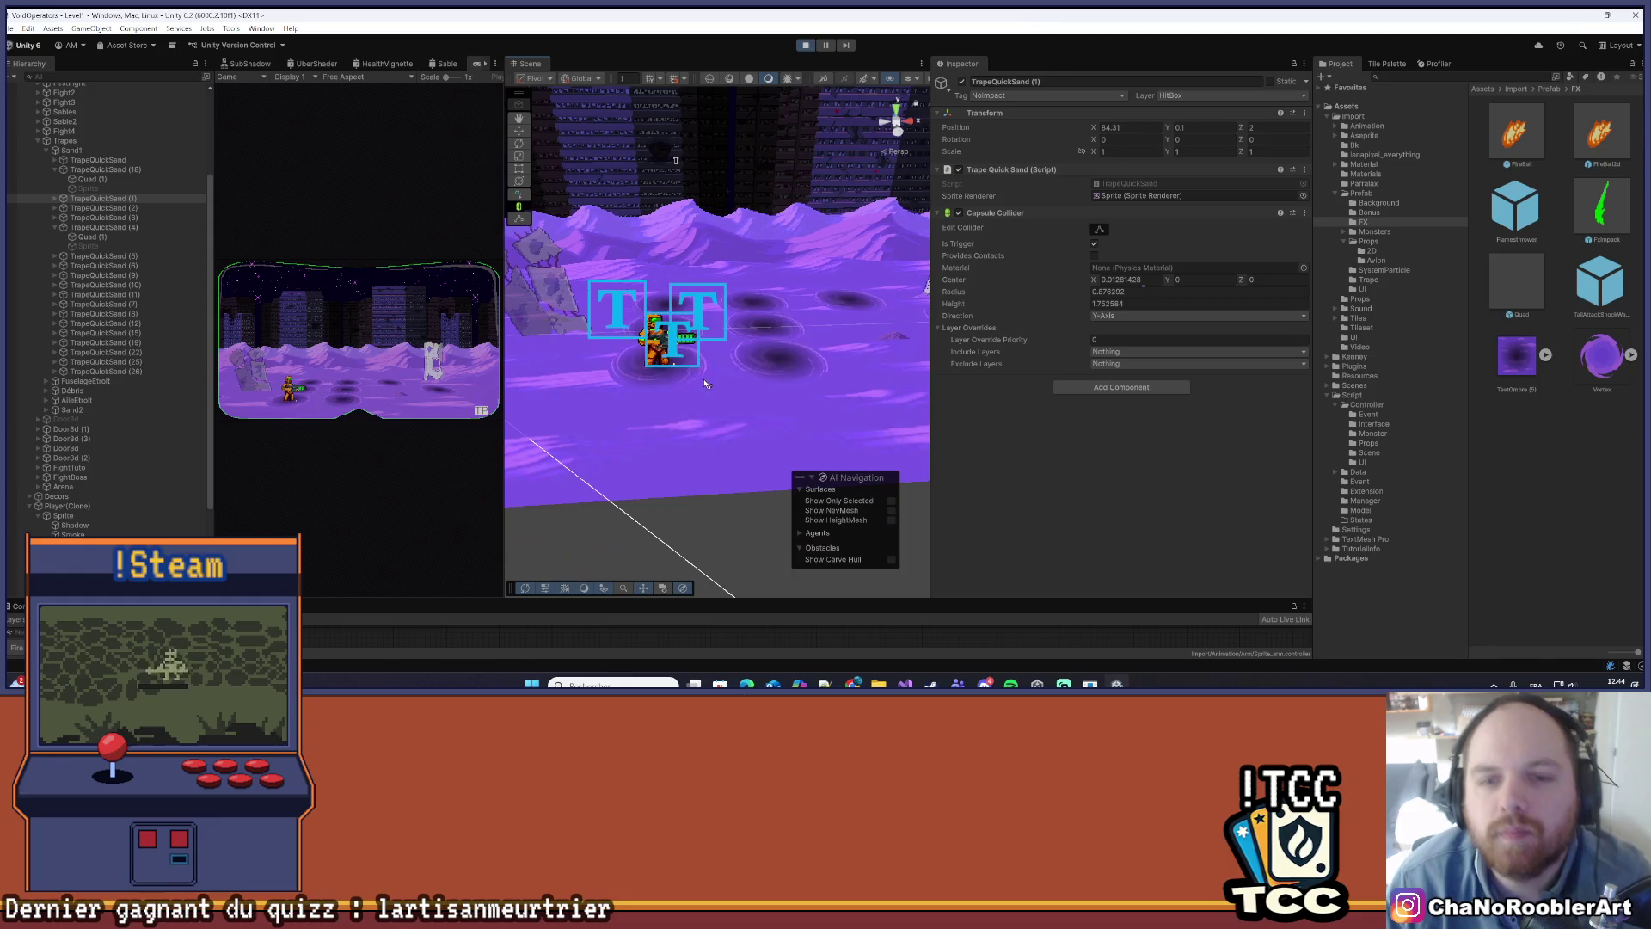
{"action": "scroll", "coordinate": [693, 360], "scroll_direction": "up", "scroll_amount": 2}
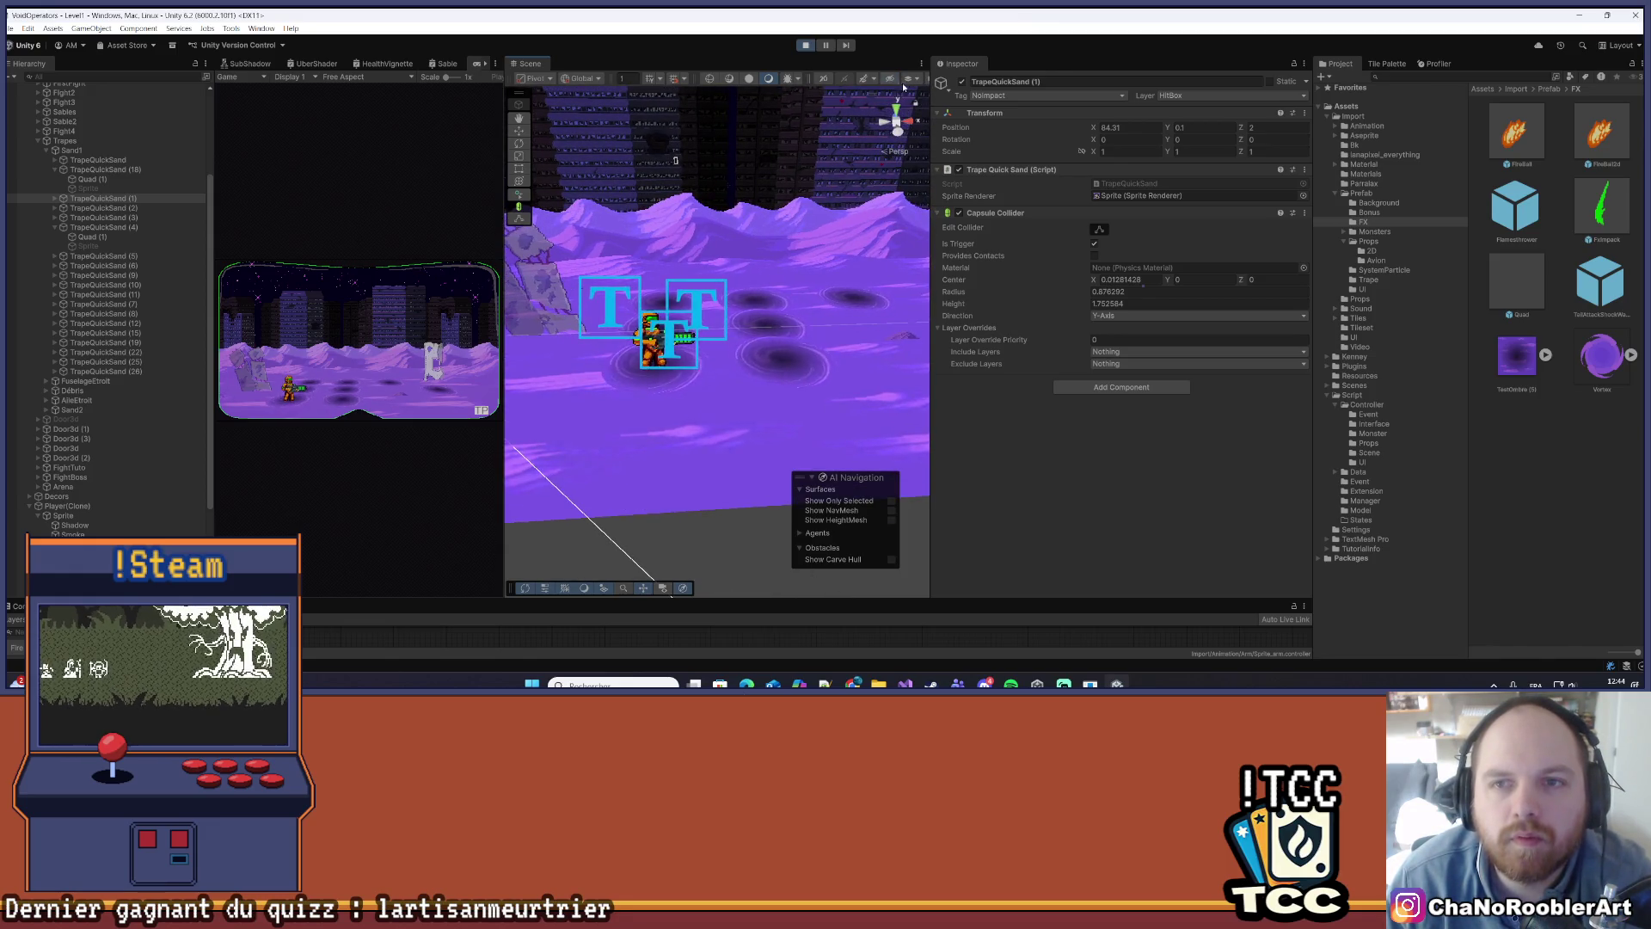
{"action": "left_click_drag", "start_coordinate": [931, 103], "coordinate": [992, 101]}
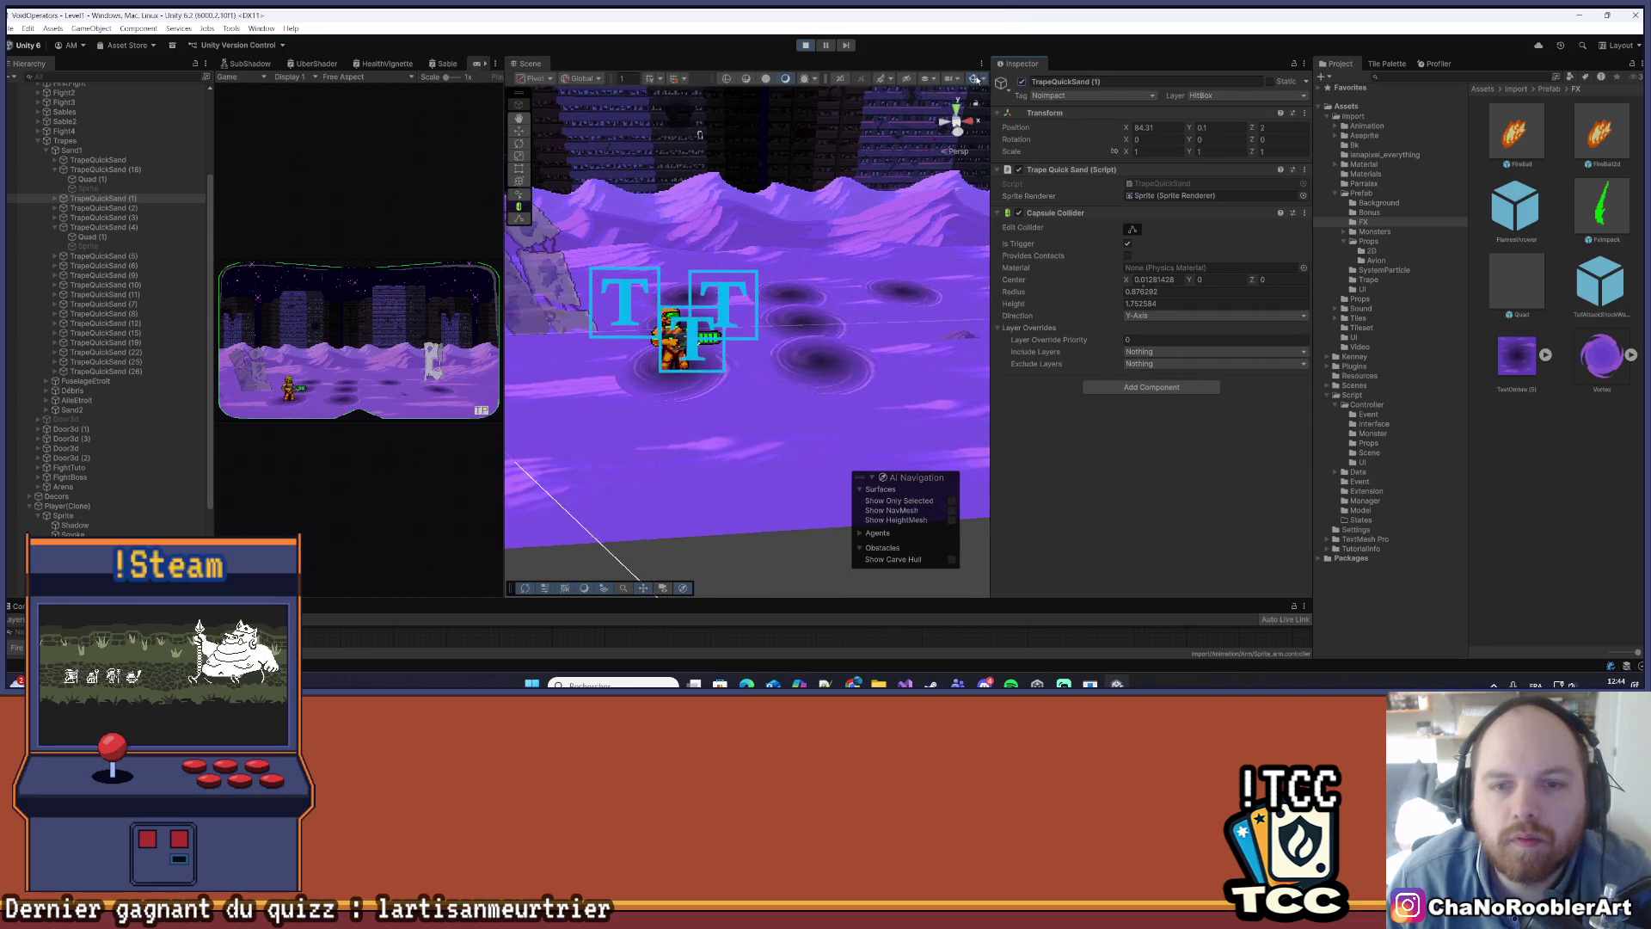
- Browse through the TrapeQuickSand traps (9, 6, 4, 2, 1, 18, 10, 7, 15, 26) in the Hierarchy
{"action": "left_click", "coordinate": [103, 313]}
{"action": "left_click", "coordinate": [155, 275]}
{"action": "key", "text": "Up"}
{"action": "key", "text": "Up"}
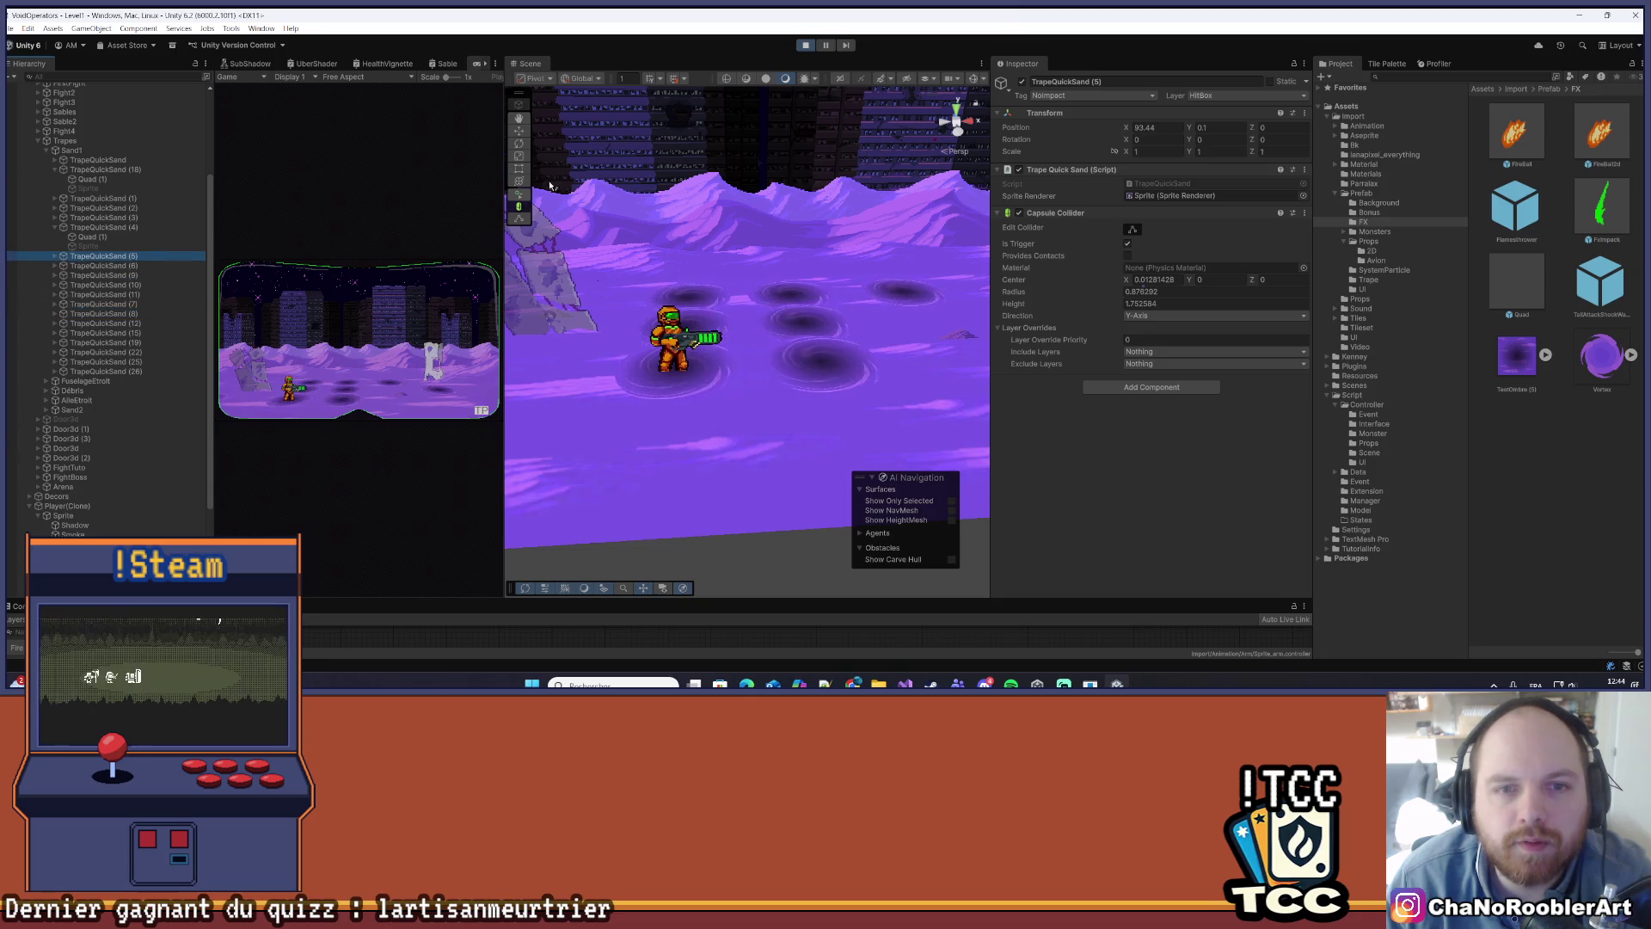
{"action": "left_click", "coordinate": [122, 265]}
{"action": "key", "text": "Down"}
{"action": "key", "text": "Down"}
{"action": "key", "text": "Down"}
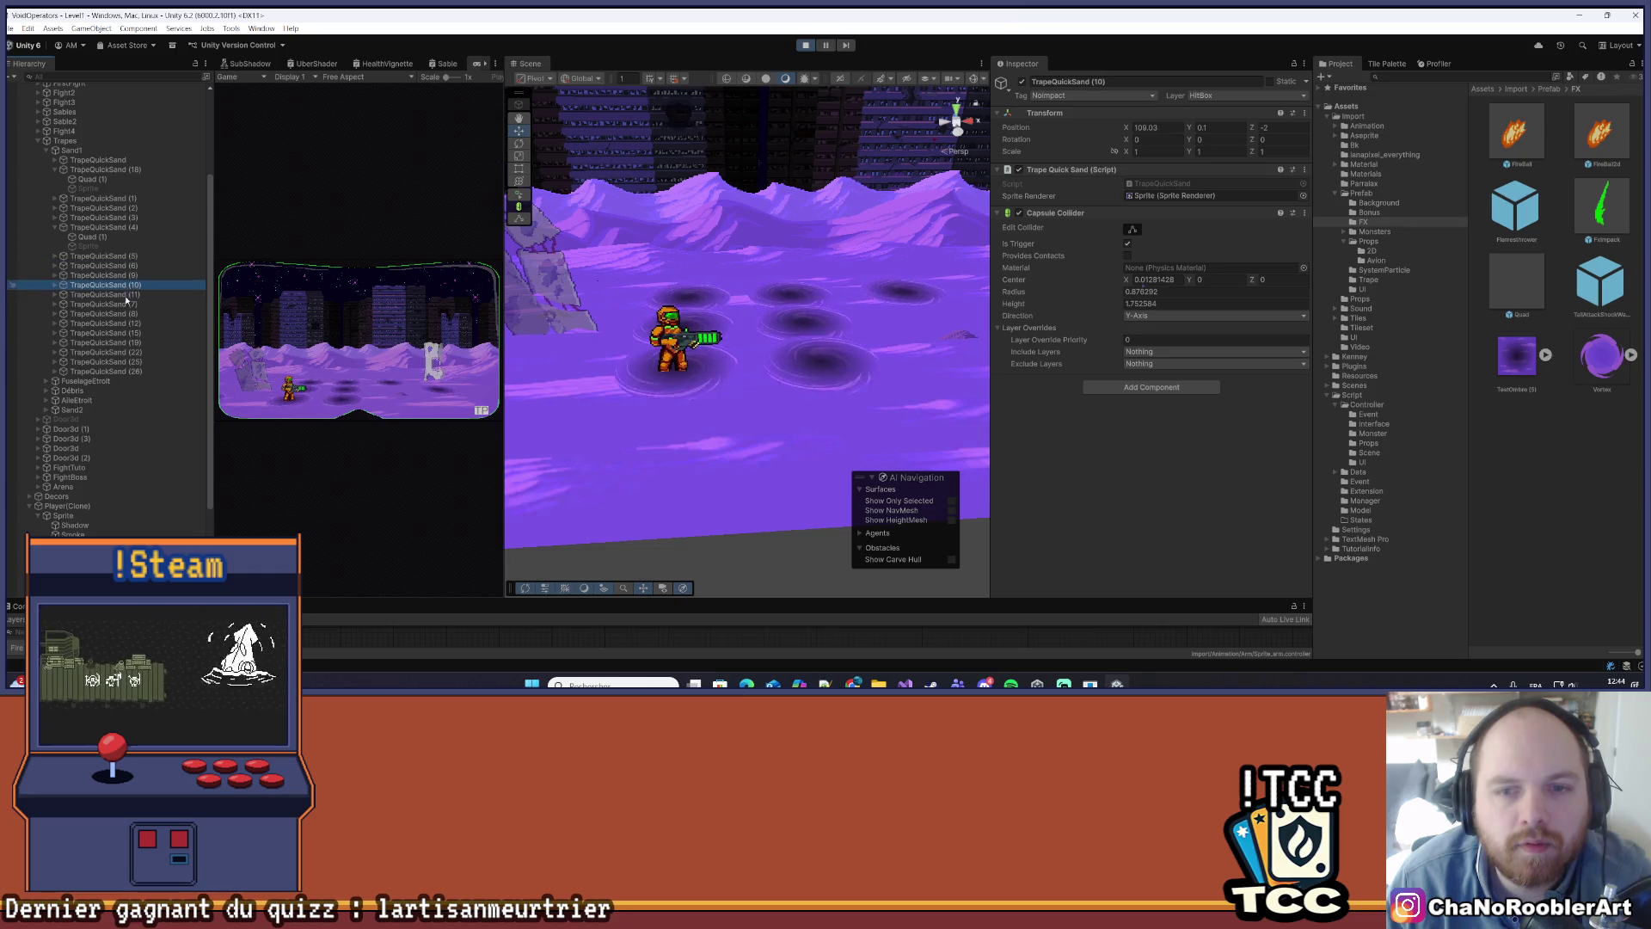
{"action": "left_click", "coordinate": [124, 227]}
{"action": "left_click", "coordinate": [138, 208]}
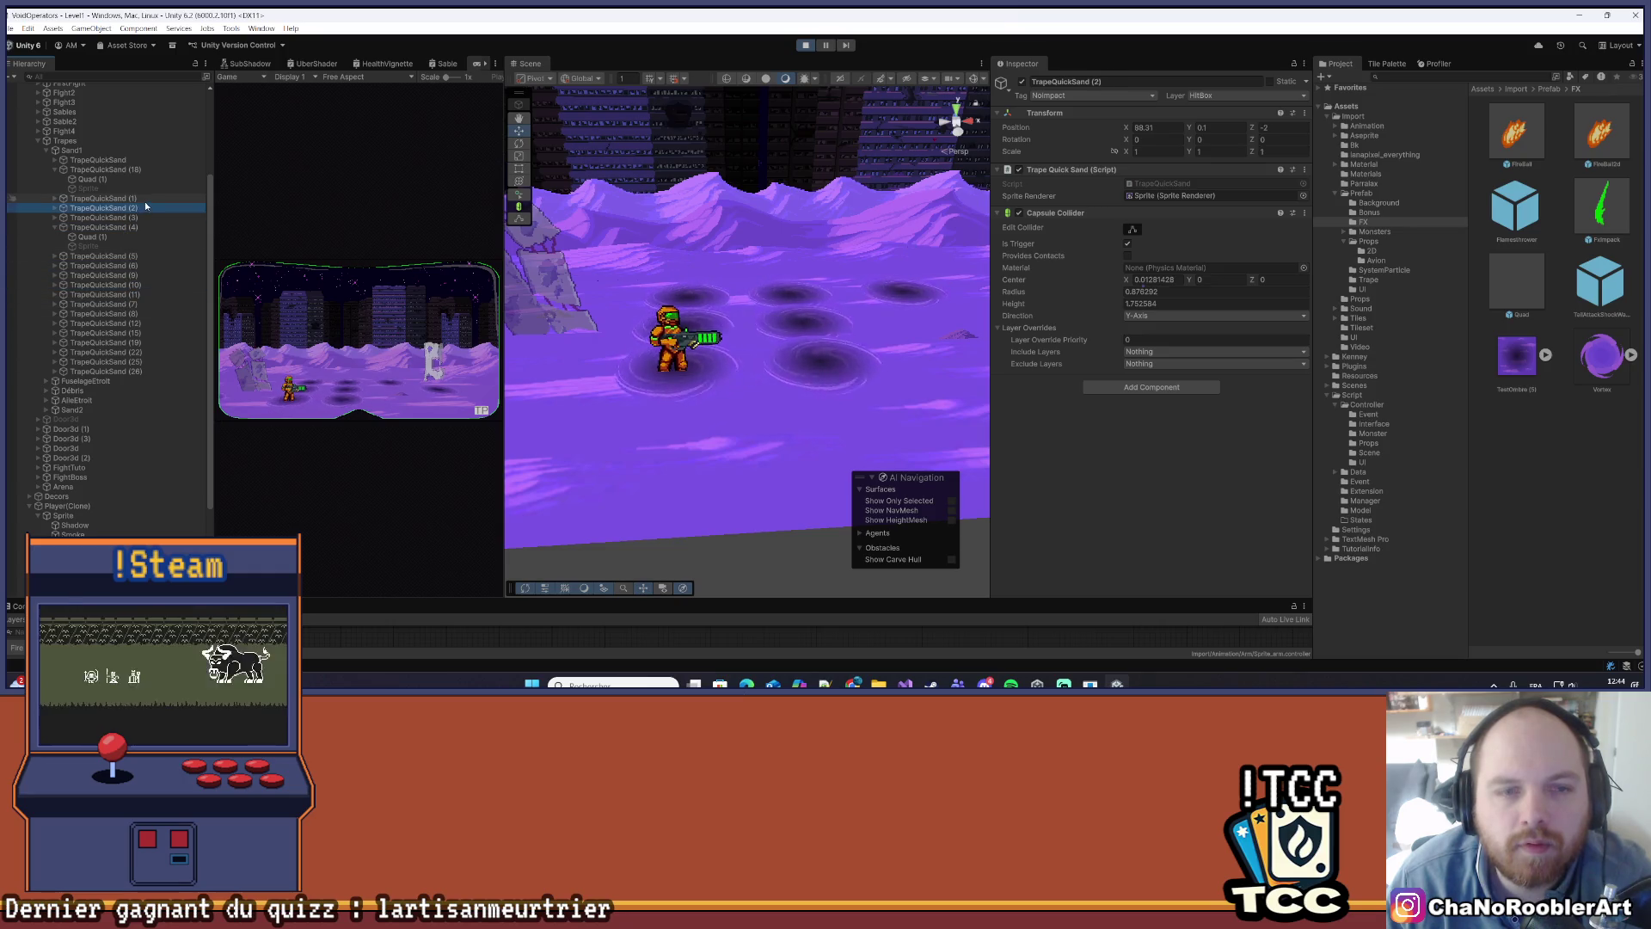
{"action": "left_click", "coordinate": [148, 199]}
{"action": "left_click", "coordinate": [138, 170]}
{"action": "left_click", "coordinate": [129, 160]}
{"action": "left_click", "coordinate": [129, 285]}
{"action": "left_click", "coordinate": [132, 304]}
{"action": "left_click", "coordinate": [129, 333]}
{"action": "left_click", "coordinate": [163, 371]}
- Step up to TrapeQuickSand (3), expand it and select its Quad (1)
{"action": "key", "text": "Up"}
{"action": "key", "text": "Up"}
{"action": "key", "text": "Up"}
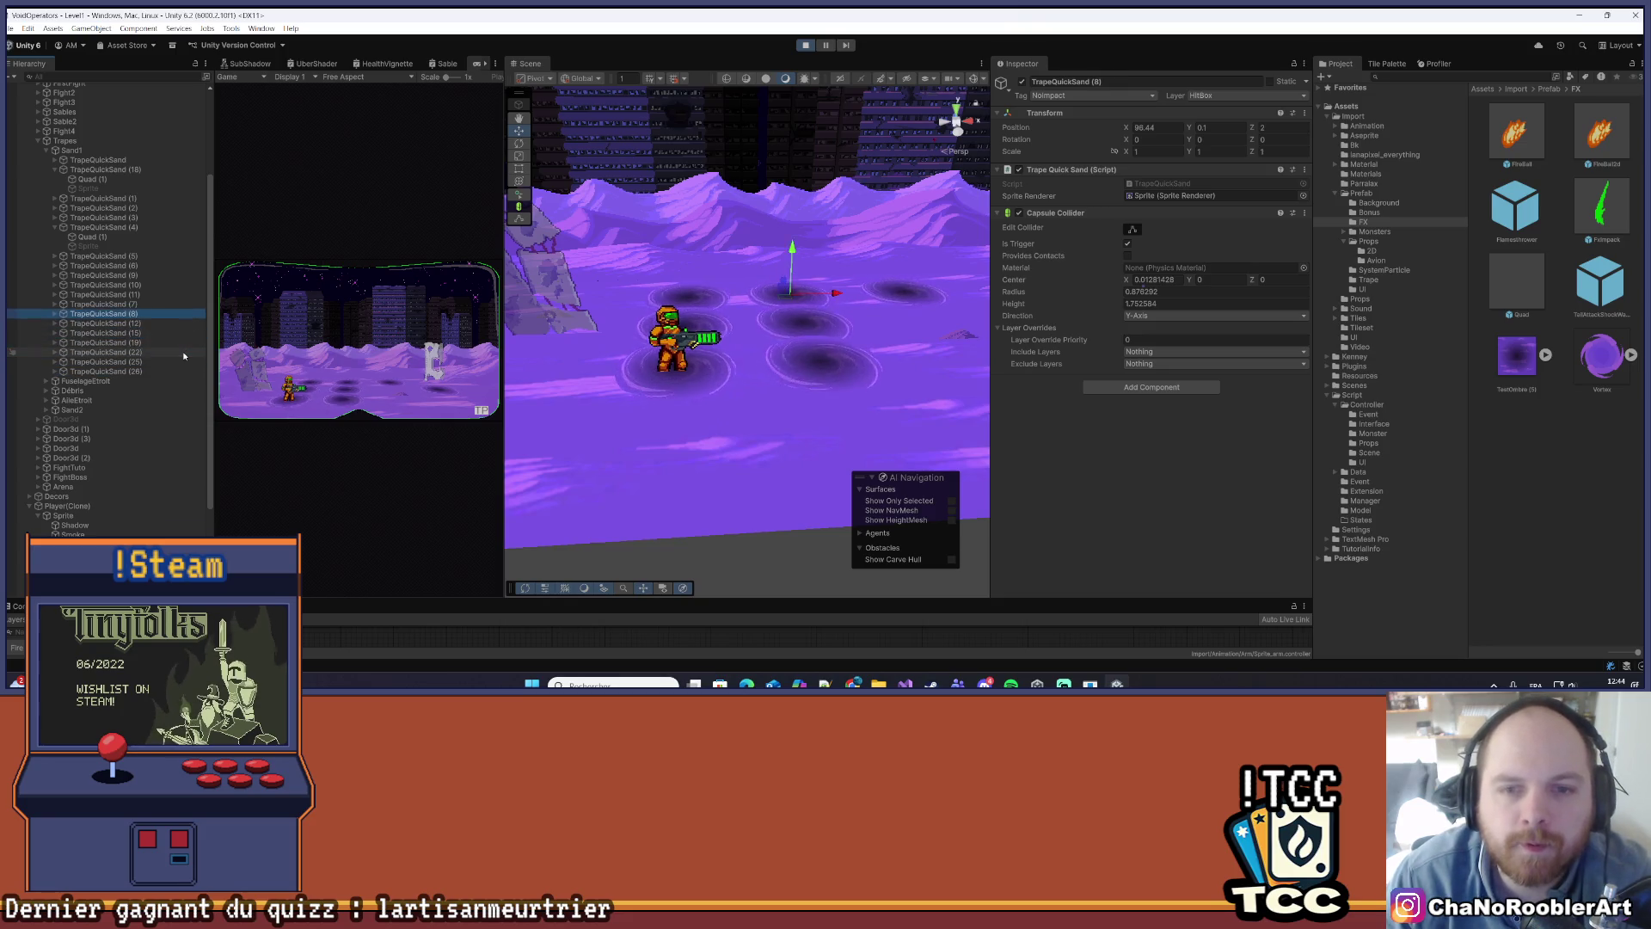
{"action": "key", "text": "Up"}
{"action": "key", "text": "Up"}
{"action": "key", "text": "Up"}
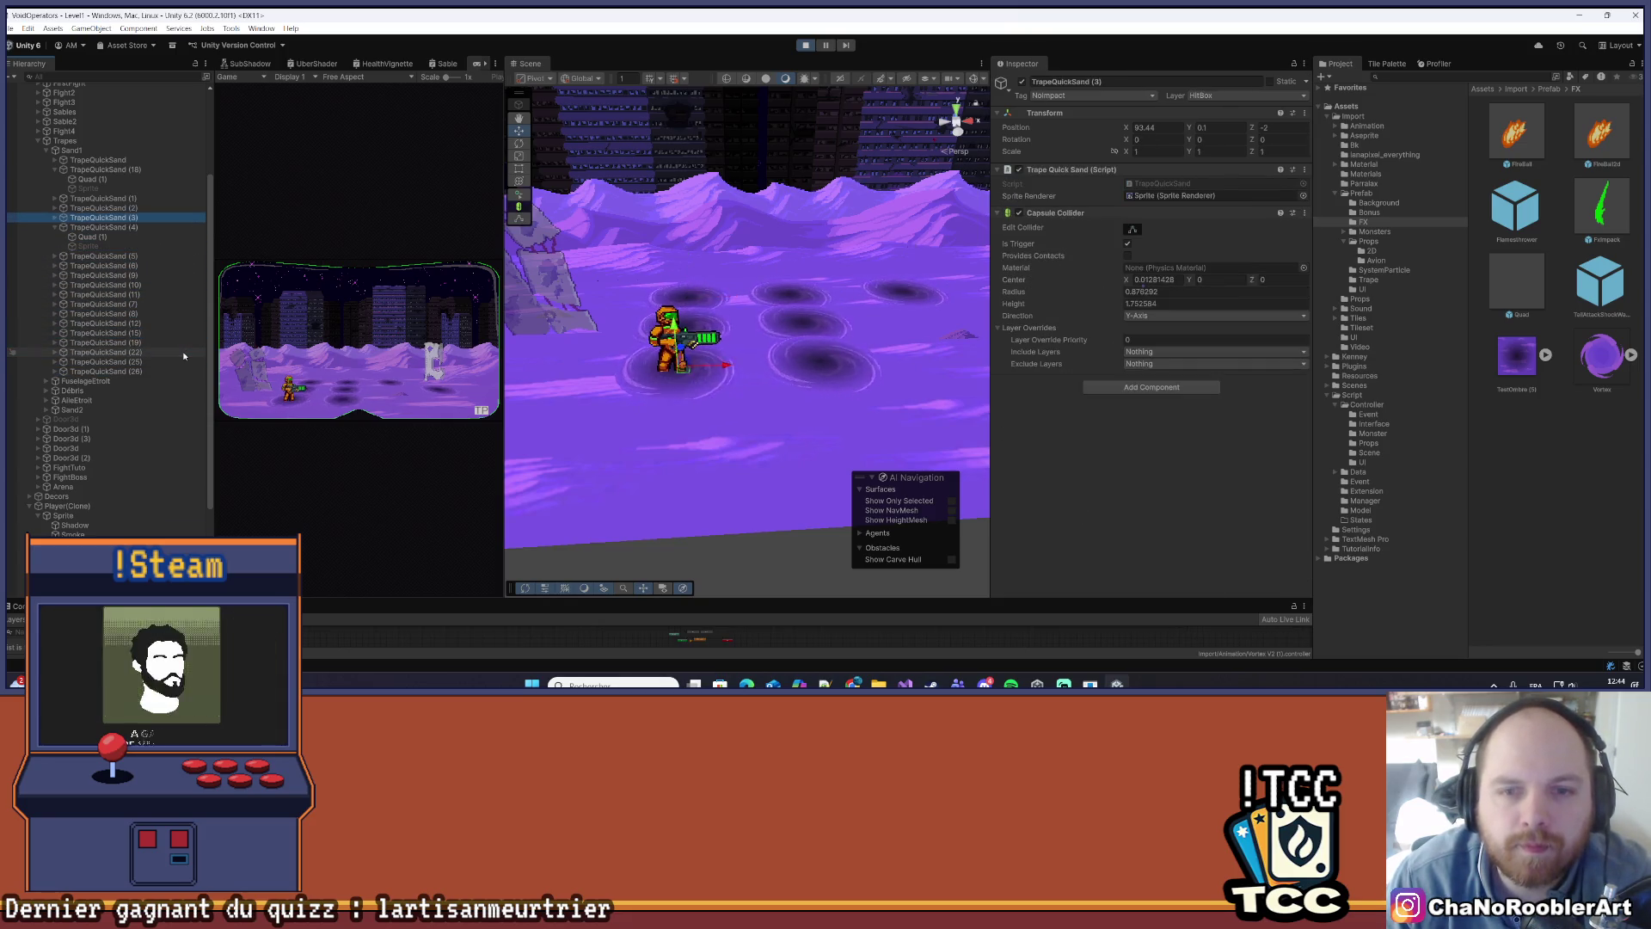
{"action": "left_click", "coordinate": [55, 220]}
{"action": "left_click", "coordinate": [105, 227]}
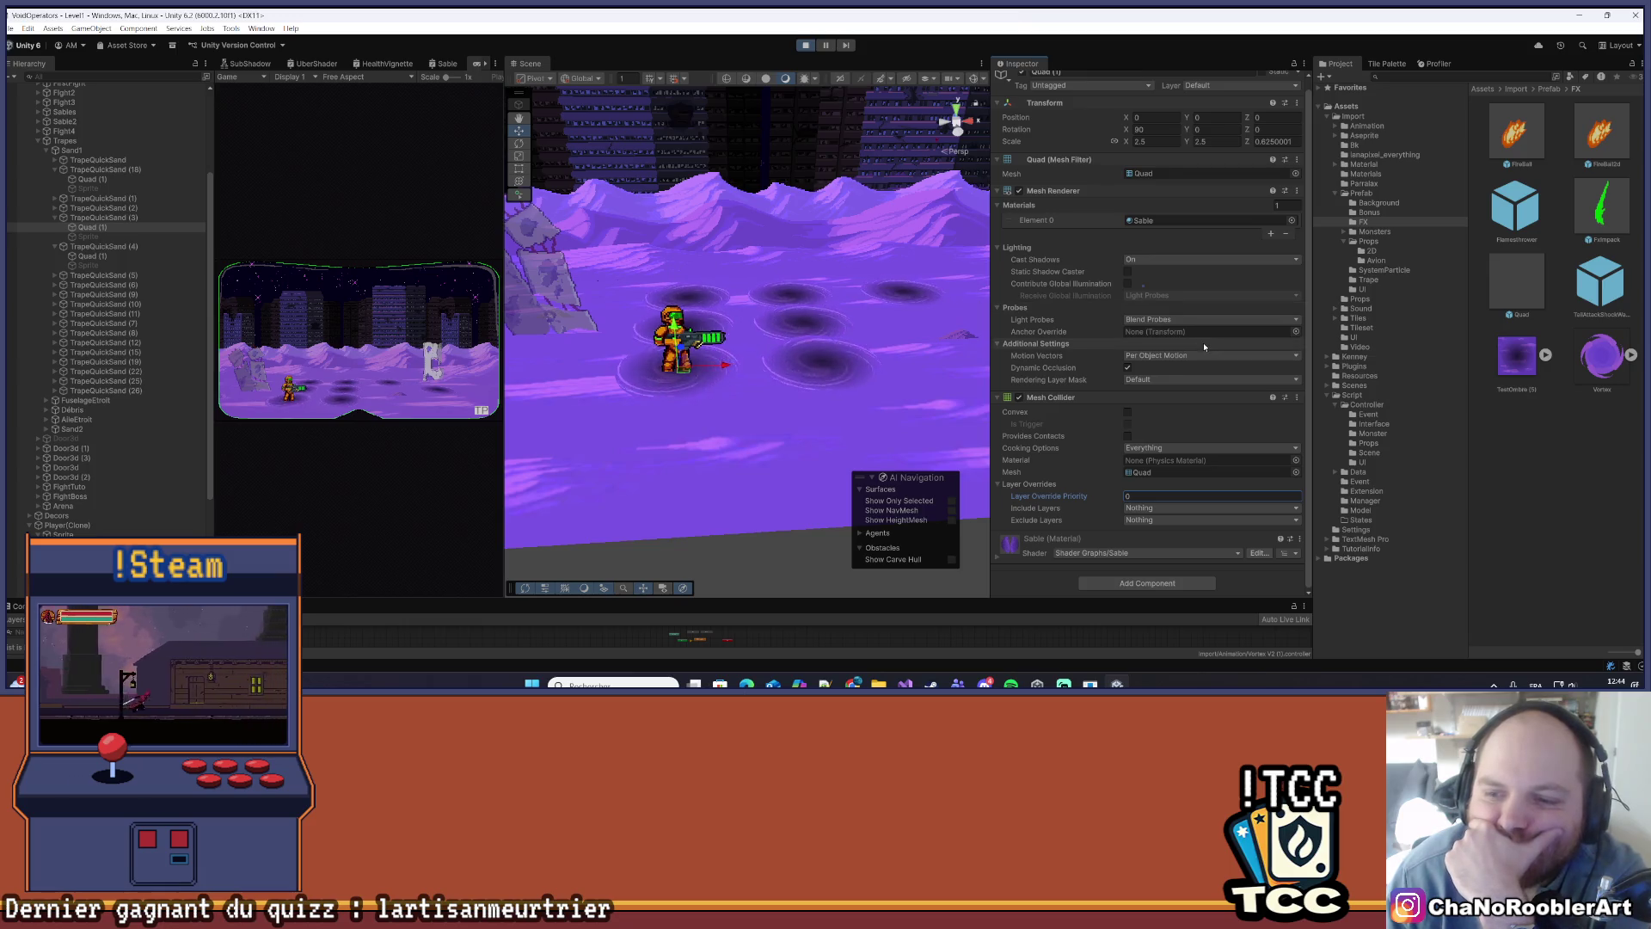
- Expand the Sable material to show Pixel 64, Distance 0.5 and the vortex texture
{"action": "scroll", "coordinate": [1204, 342], "scroll_direction": "up", "scroll_amount": 1}
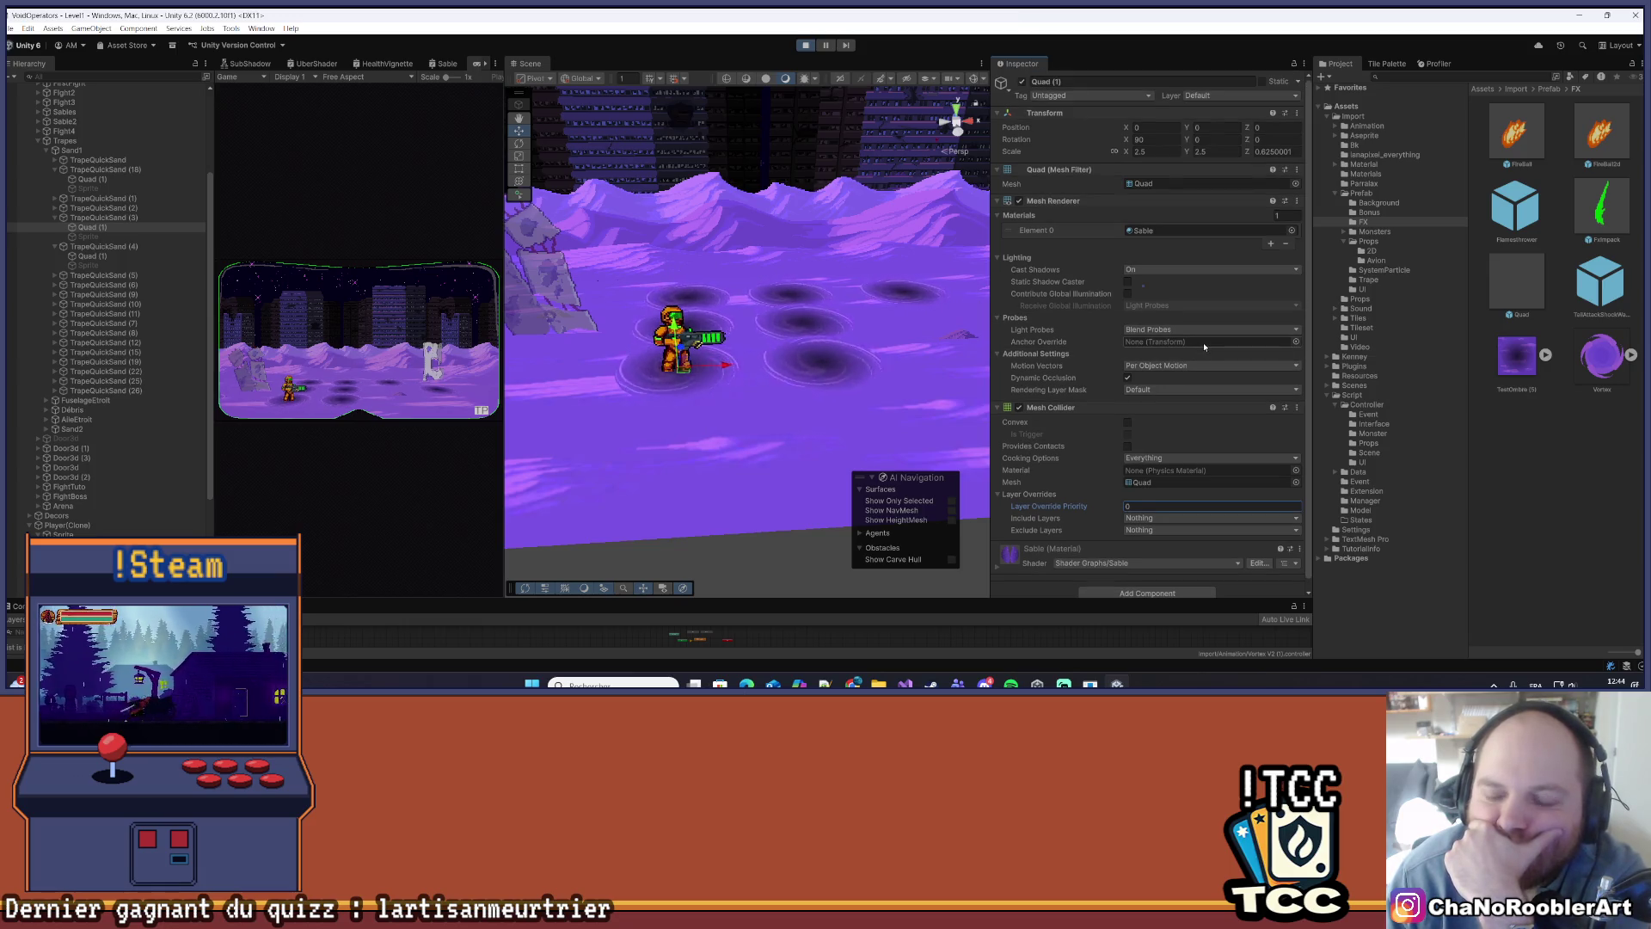
{"action": "scroll", "coordinate": [1204, 342], "scroll_direction": "down", "scroll_amount": 1}
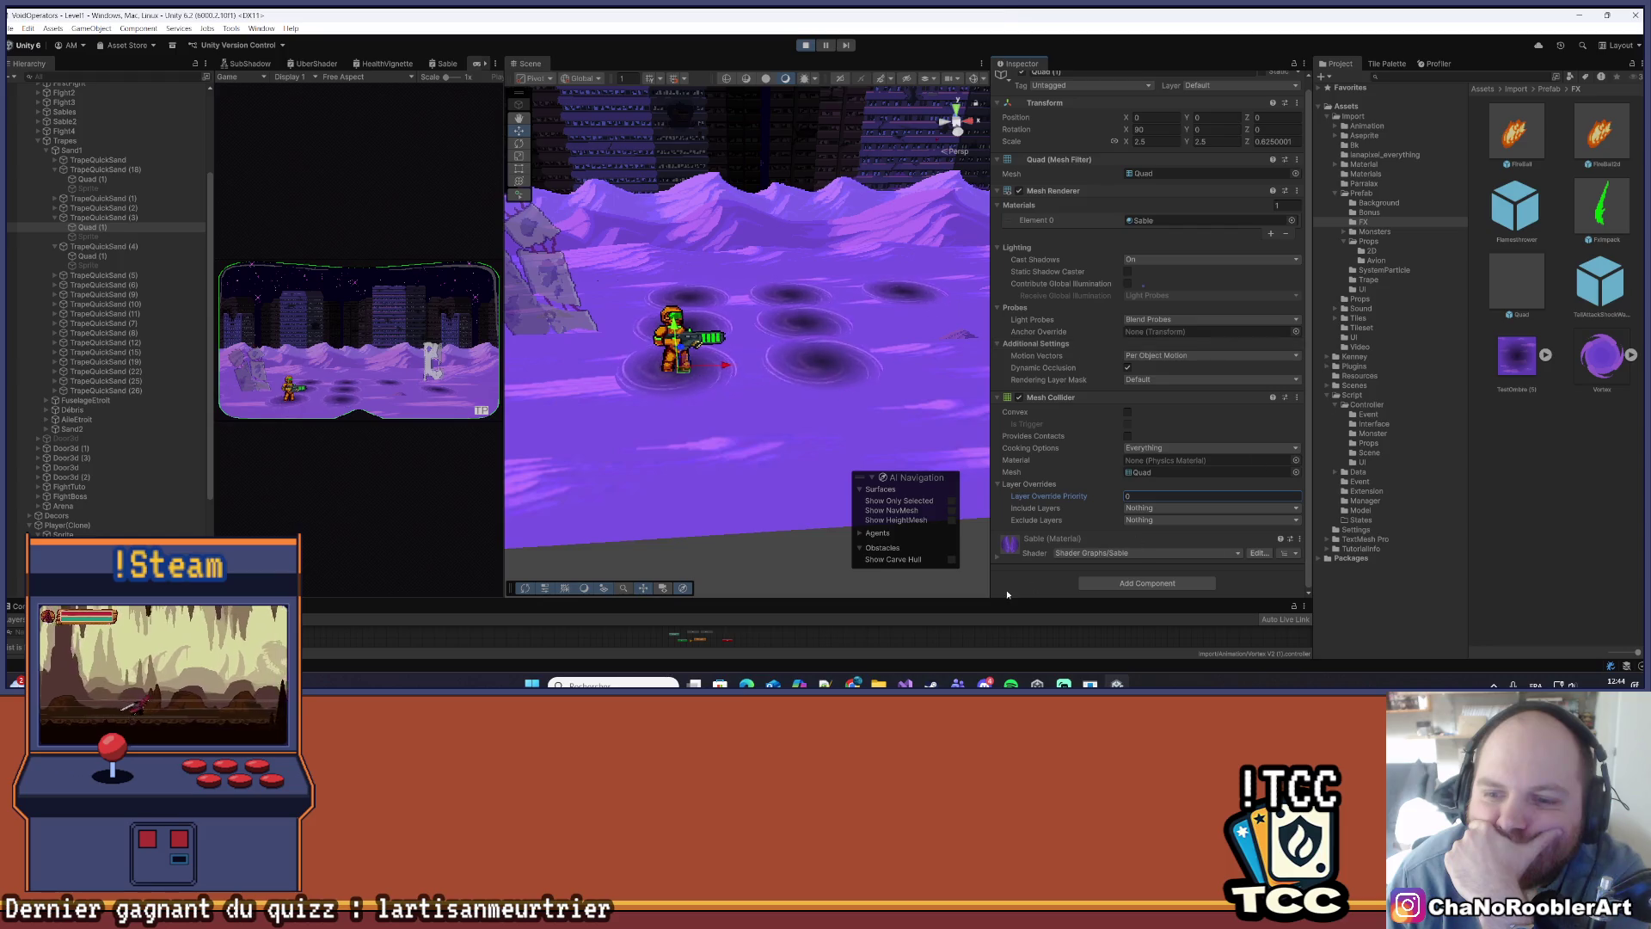
{"action": "left_click", "coordinate": [999, 559]}
{"action": "scroll", "coordinate": [1075, 481], "scroll_direction": "down", "scroll_amount": 5}
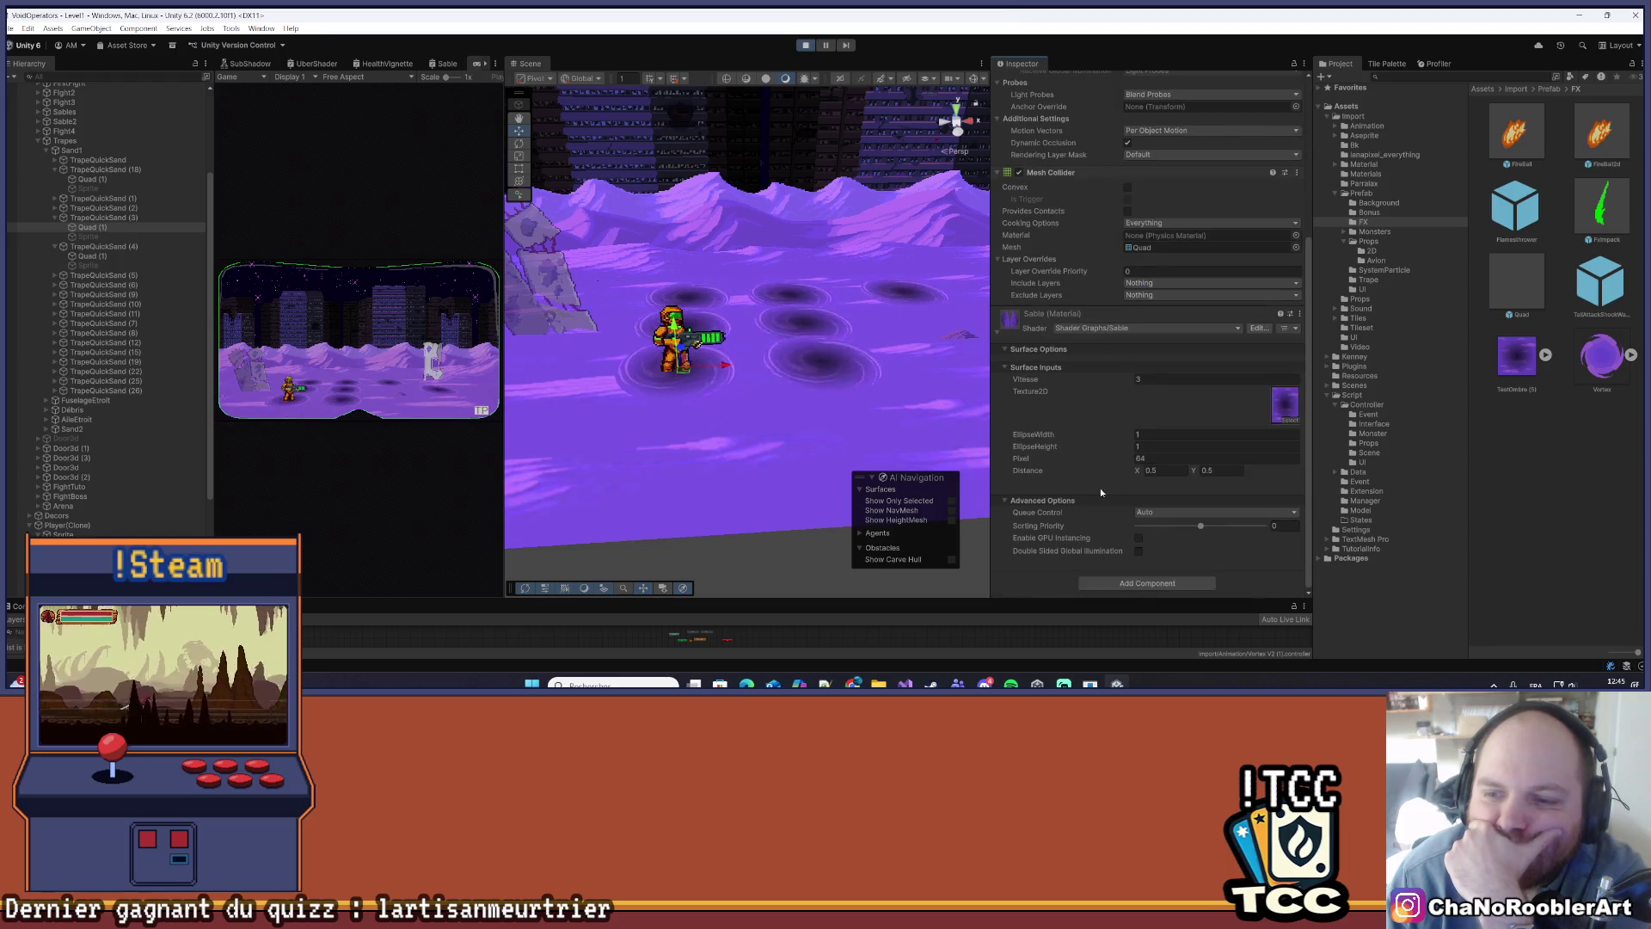